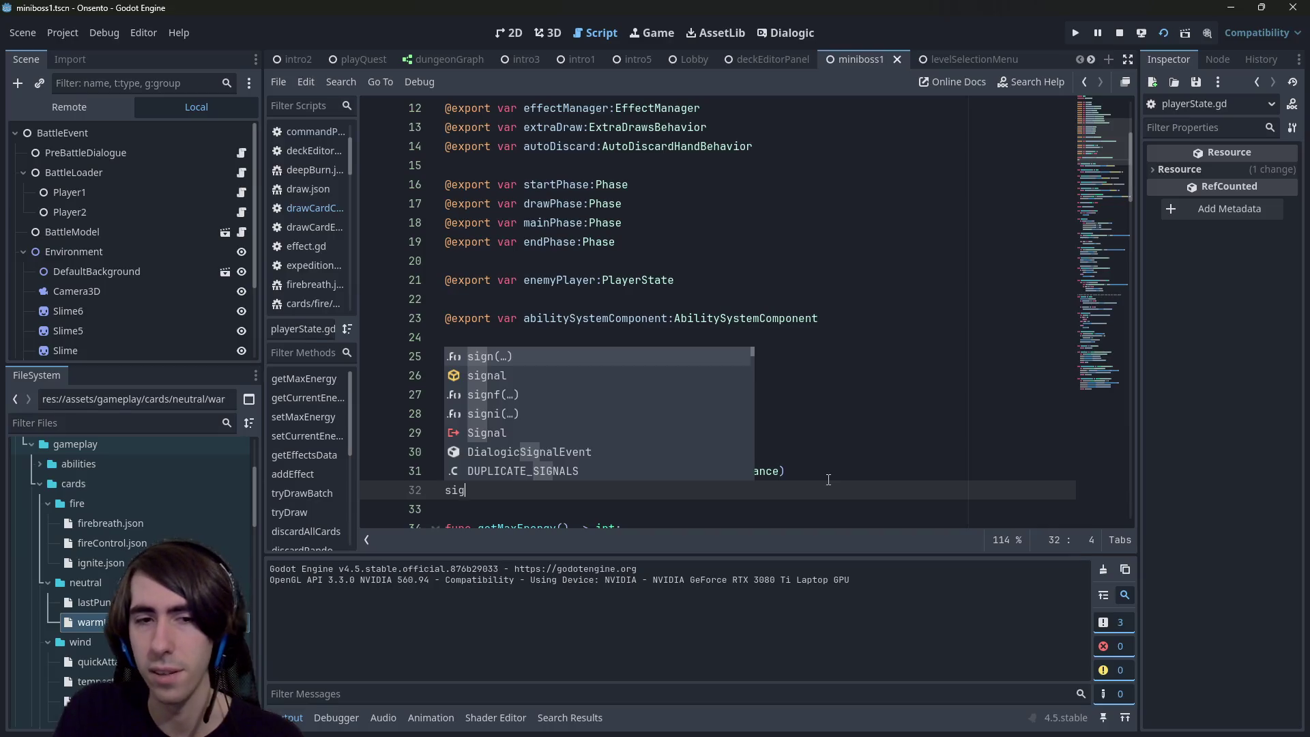
# Step: Declare signal onDraw(card:SpellCardBattleInstance) on line 32 of playerState.gd, reusing line 31's parameter
pyautogui.write('w(')
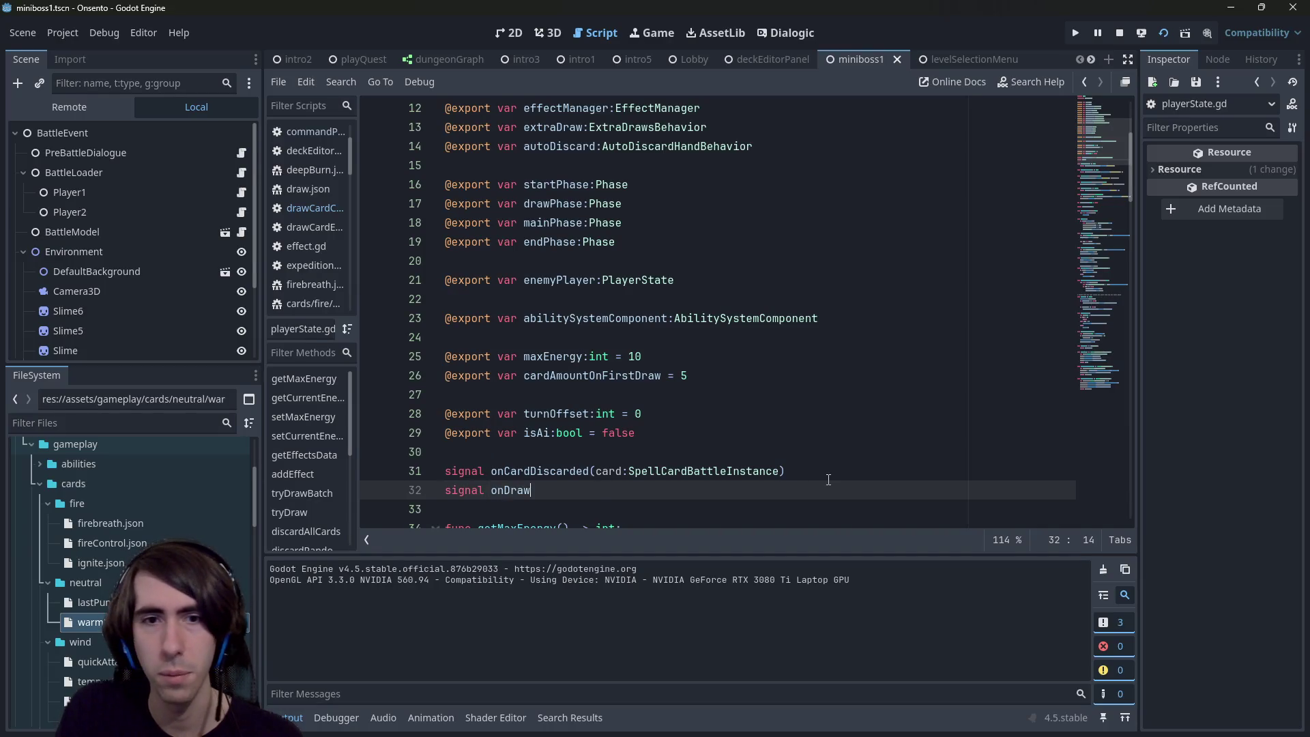
pyautogui.press('Up')
pyautogui.hotkey('ctrl', 'shift', 'Right')
pyautogui.hotkey('ctrl', 'shift', 'Right')
pyautogui.hotkey('ctrl', 'shift', 'Right')
pyautogui.hotkey('ctrl', 'c')
pyautogui.press('Down')
pyautogui.press('Left')
pyautogui.hotkey('ctrl', 'v')
pyautogui.scroll(-3, 677, 367)
pyautogui.doubleClick(515, 317)
pyautogui.scroll(-8, 521, 358)
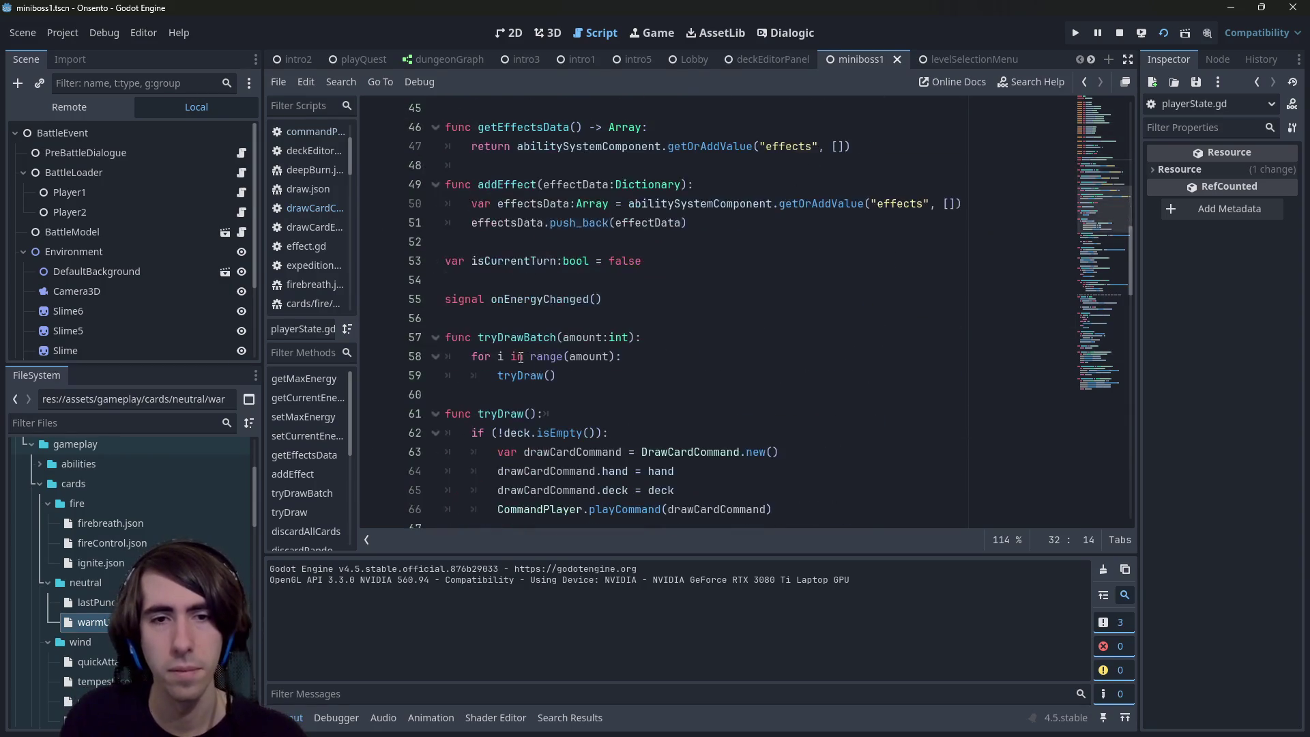
pyautogui.scroll(8, 516, 356)
# Step: Review deck.gd's popTopCard return and uses of _cards, then move on to the DrawCardCommand script
pyautogui.hotkey('alt', 'Left')
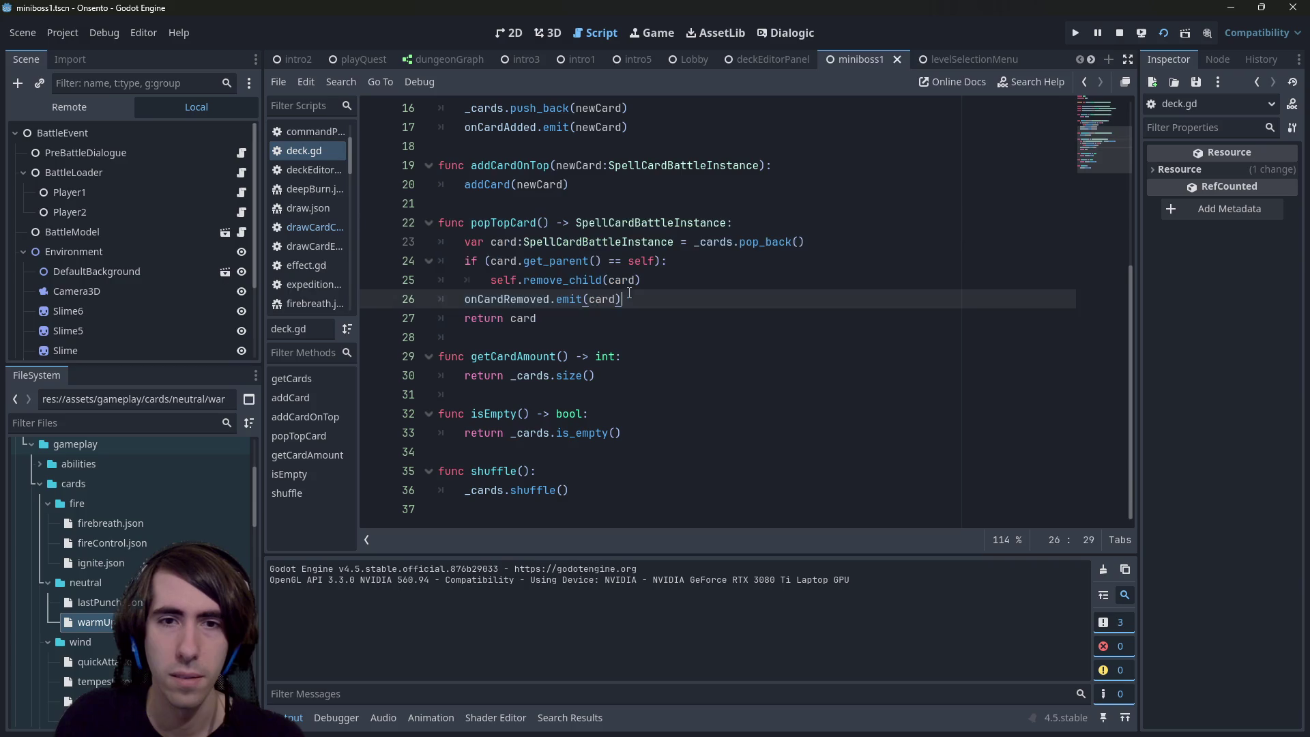
pyautogui.doubleClick(523, 318)
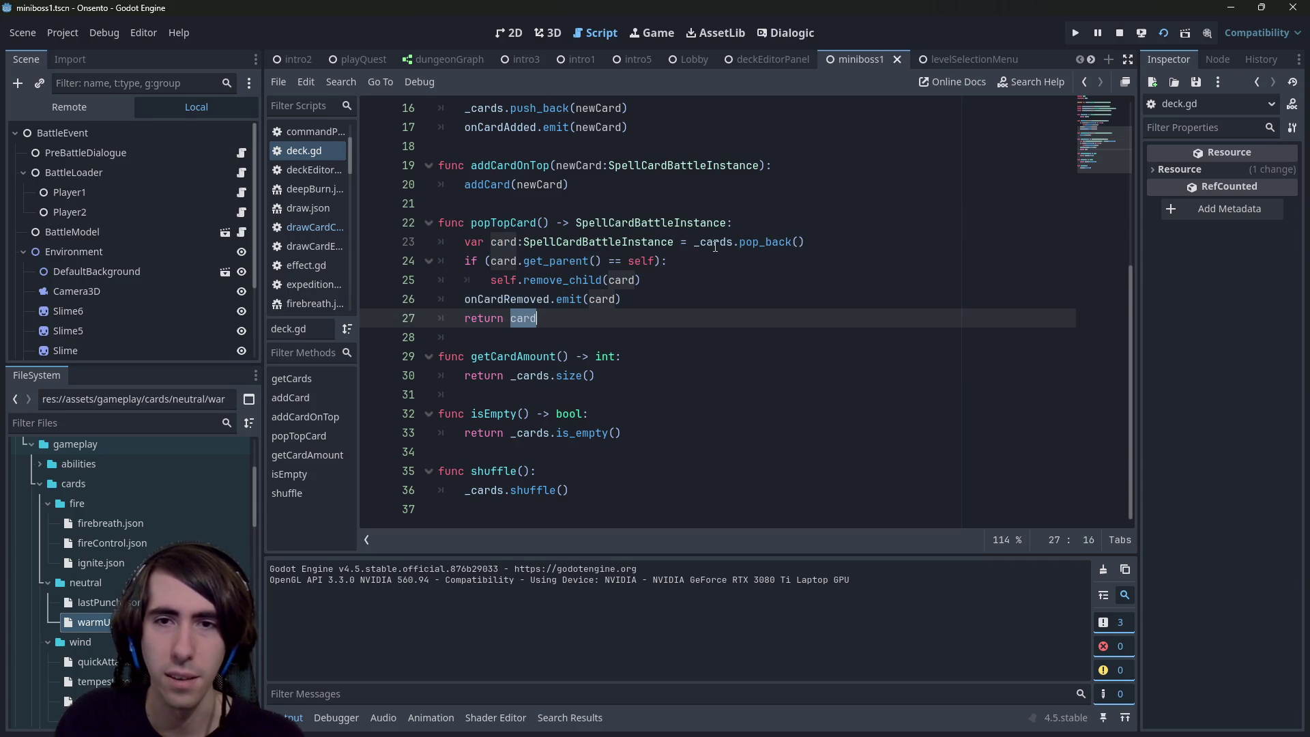
pyautogui.click(731, 243)
pyautogui.scroll(4, 607, 422)
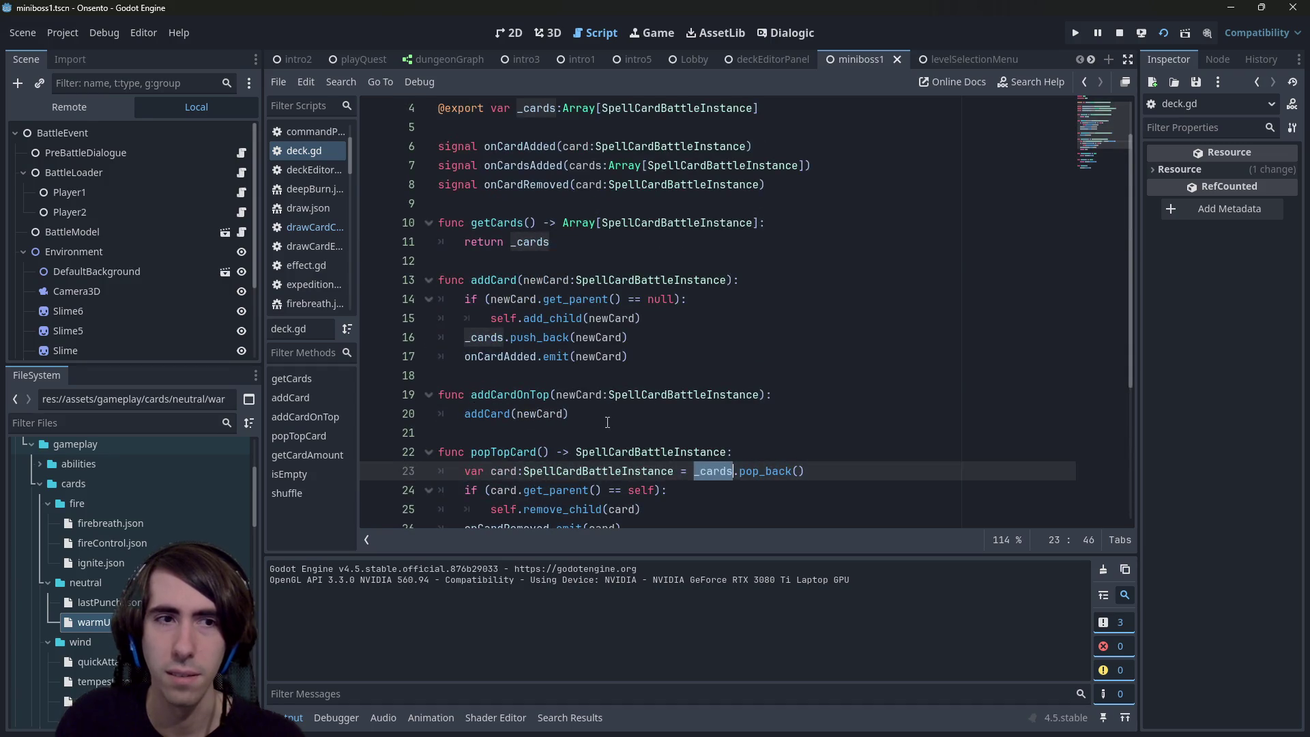
pyautogui.scroll(-2, 607, 422)
pyautogui.moveTo(707, 354)
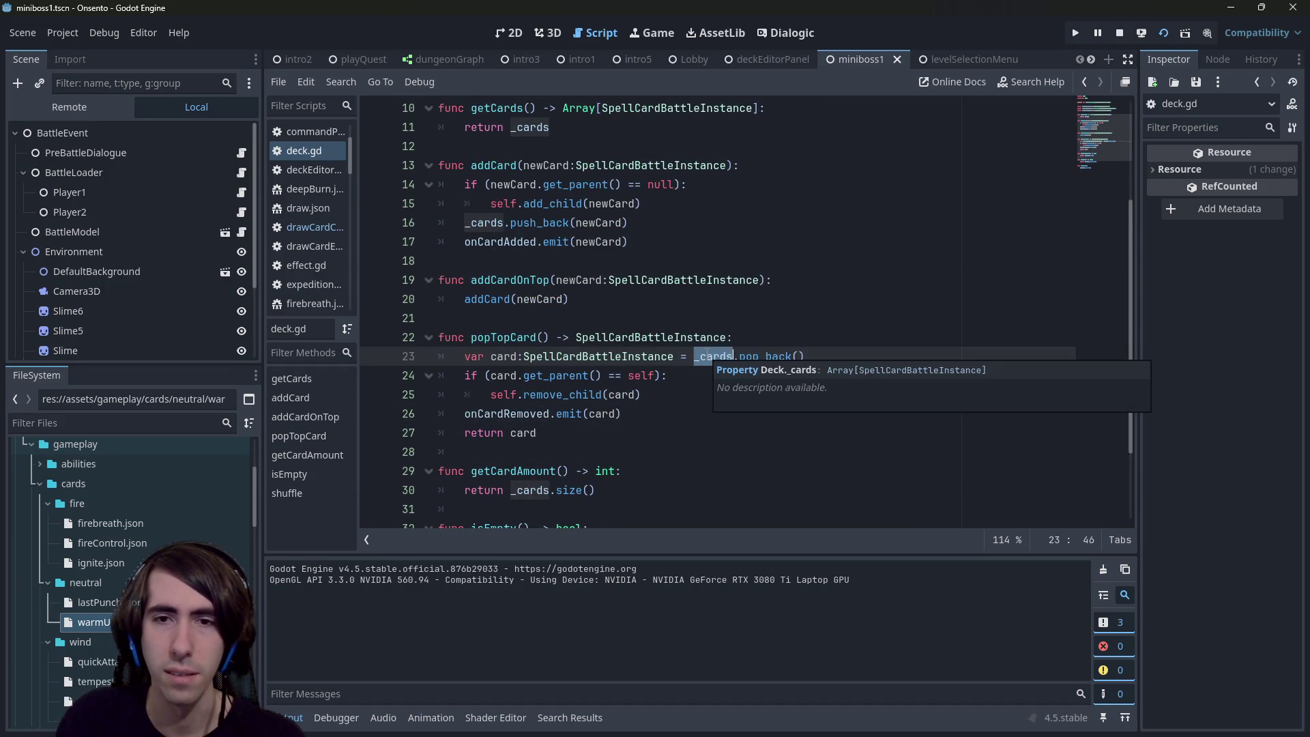
pyautogui.scroll(2, 698, 365)
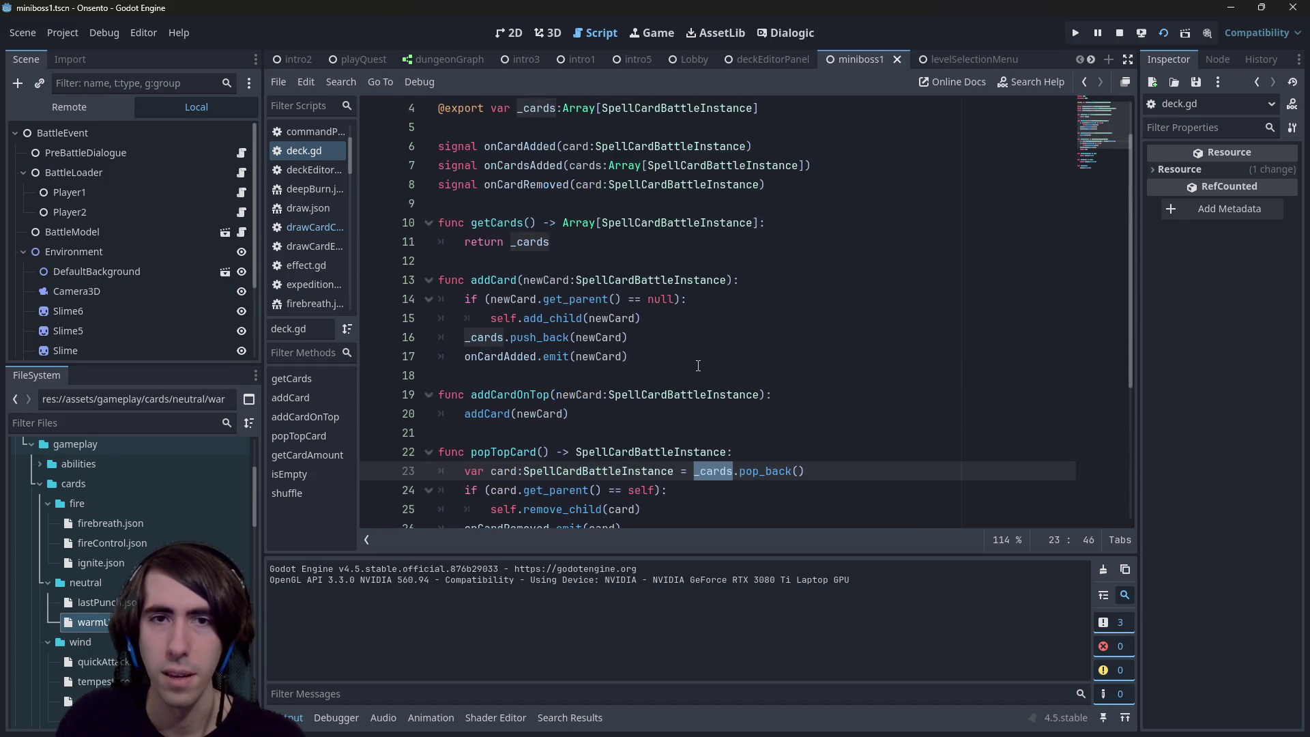
pyautogui.scroll(1, 698, 366)
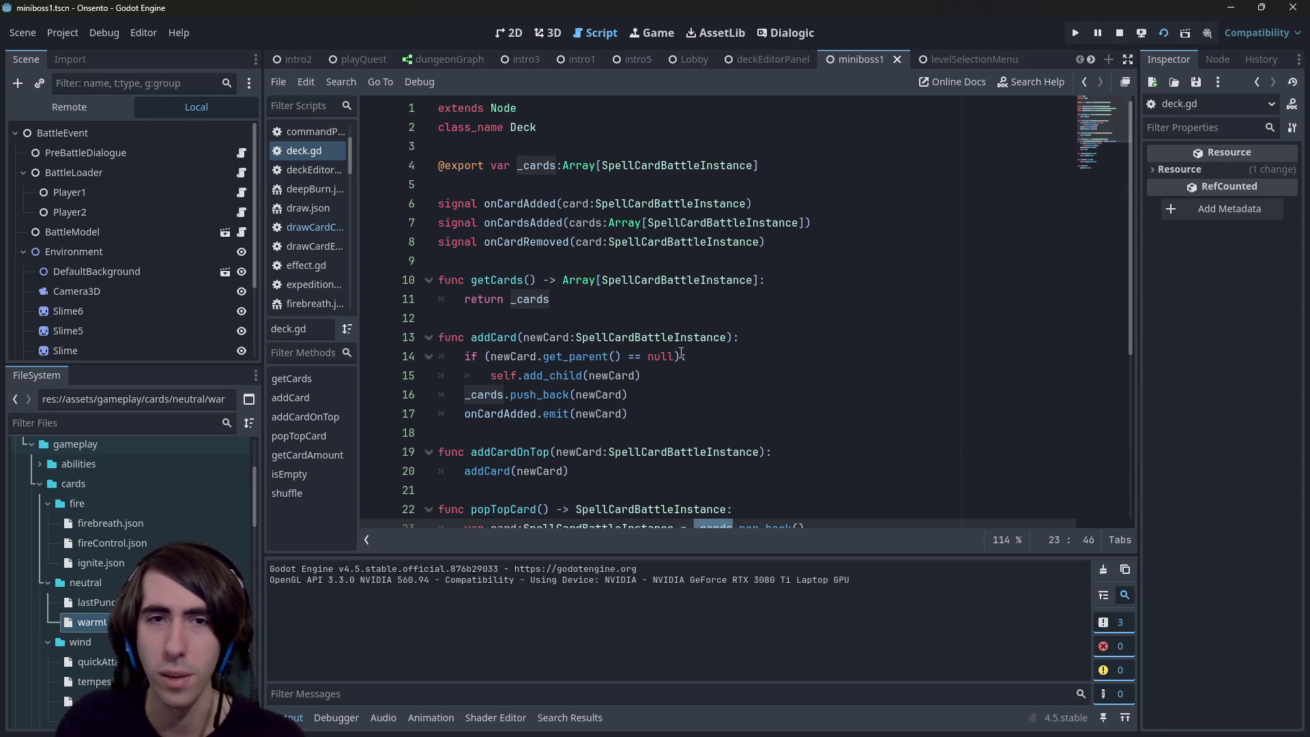
pyautogui.scroll(-2, 680, 354)
pyautogui.hotkey('alt', 'Left')
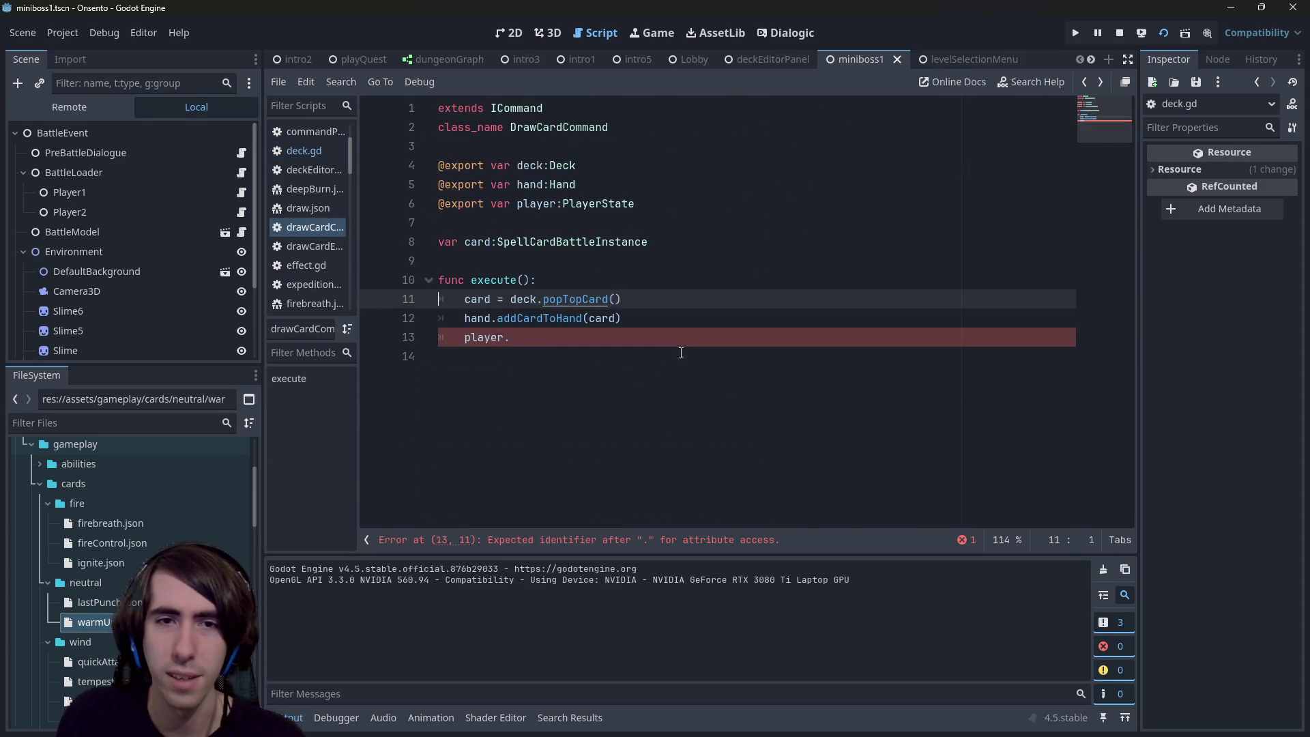
# Step: Check the deck reference in playerState.gd's tryDraw, then jump to the DrawCardCommand class
pyautogui.hotkey('alt', 'Left')
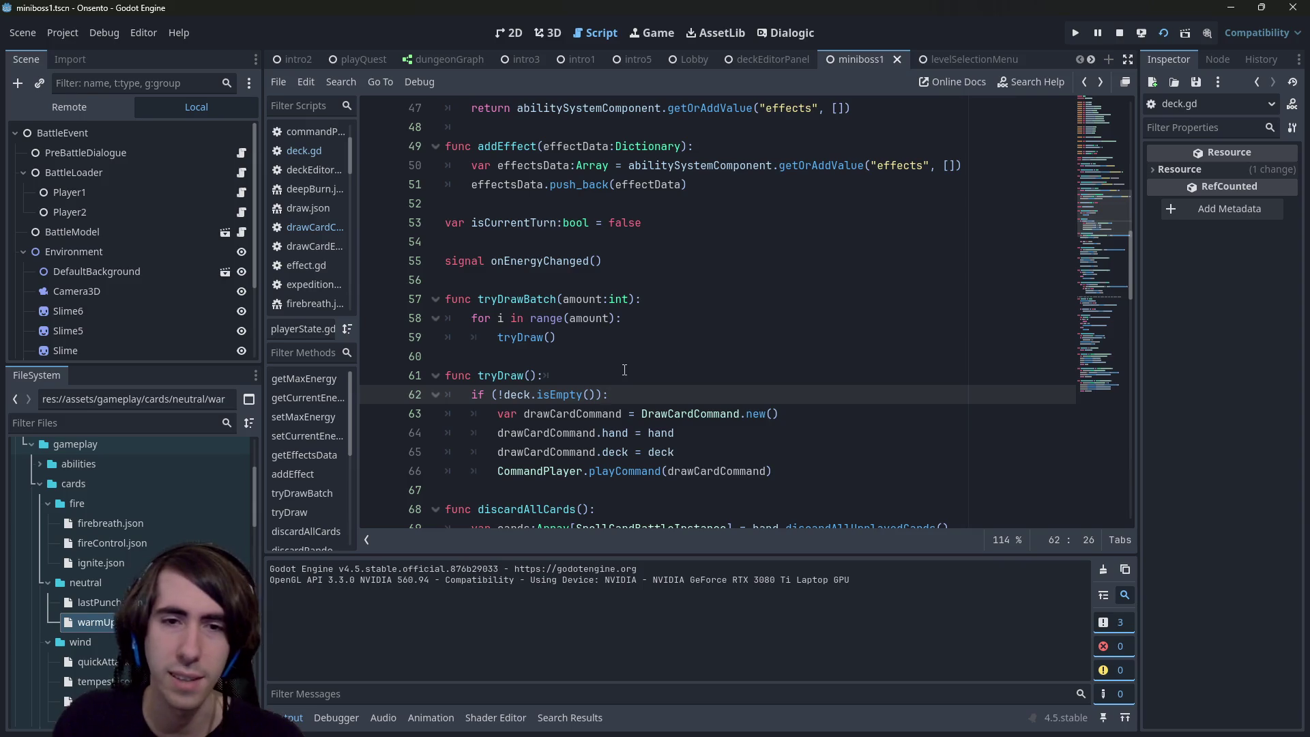
pyautogui.moveTo(607, 394); pyautogui.dragTo(508, 394)
pyautogui.click(518, 389)
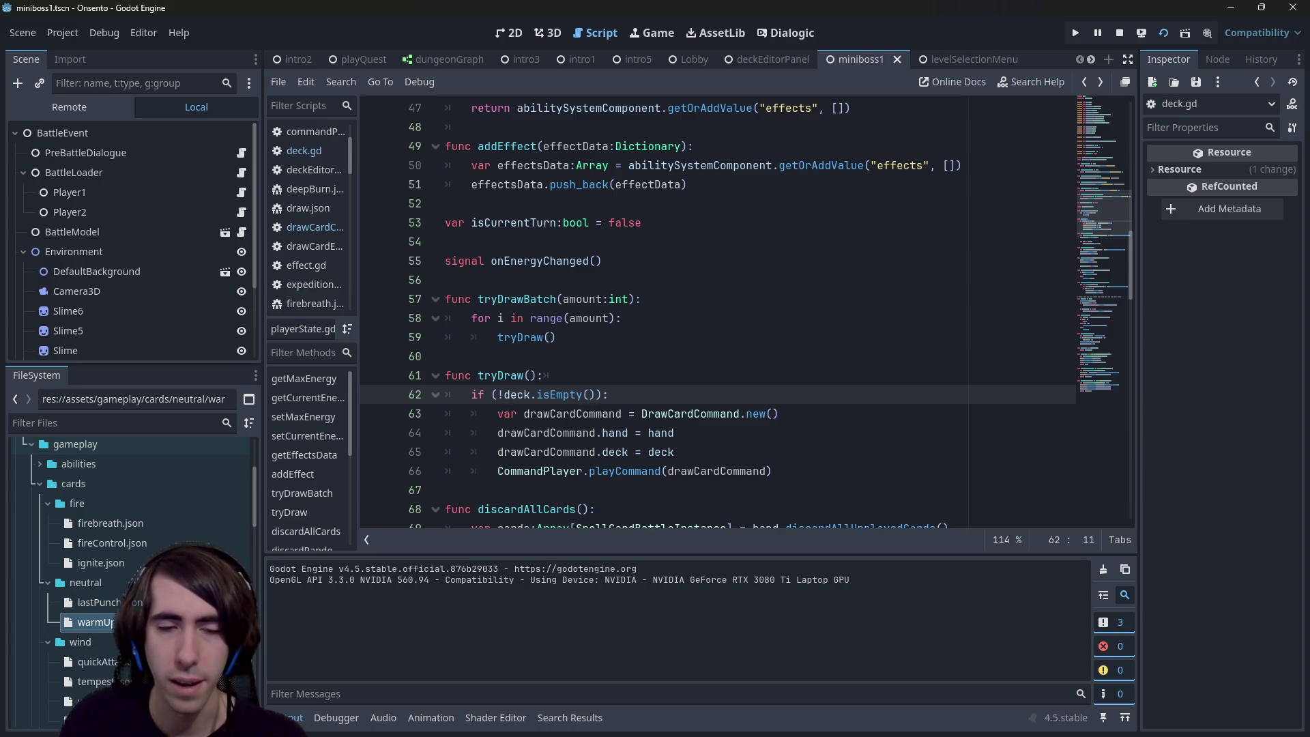
pyautogui.keyDown('ctrl'); pyautogui.click(675, 414); pyautogui.keyUp('ctrl')
# Step: Make line 13 of DrawCardCommand.execute emit player.onDraw with the drawn card
pyautogui.click(592, 337)
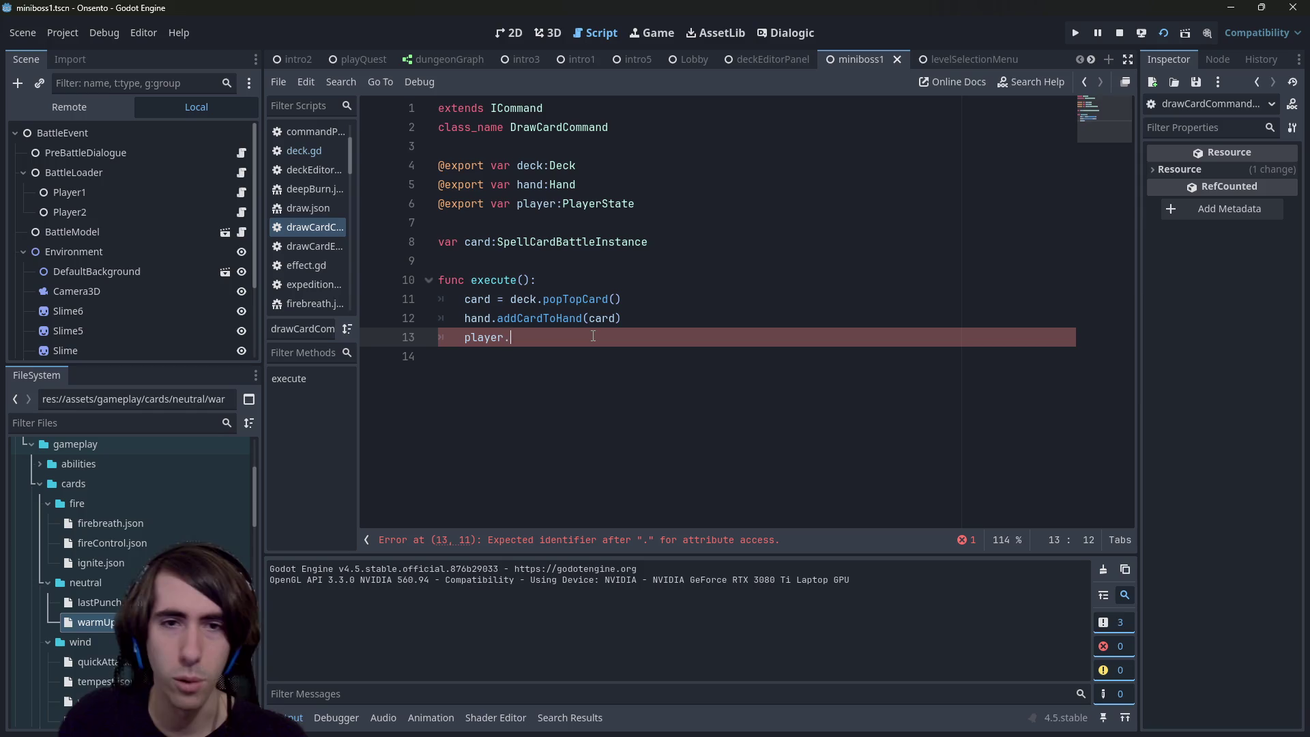
pyautogui.write('.')
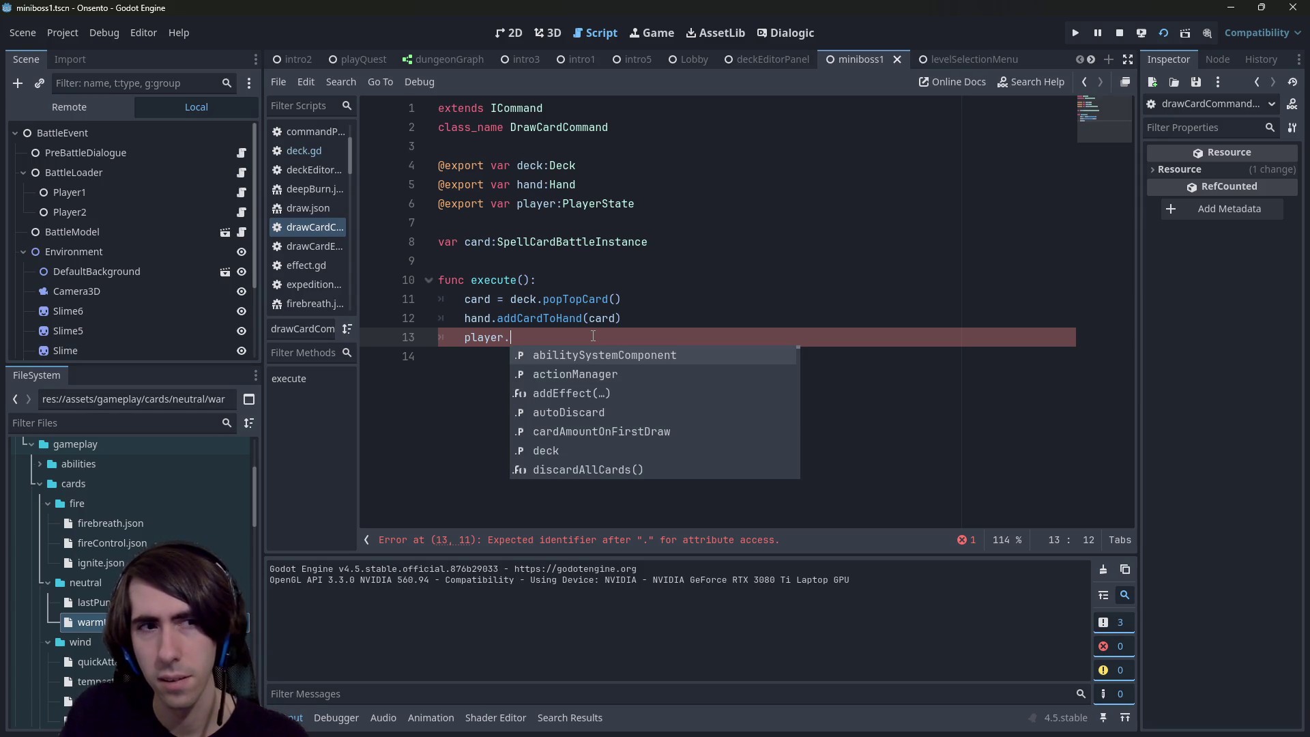
pyautogui.write('onDraw.conn')
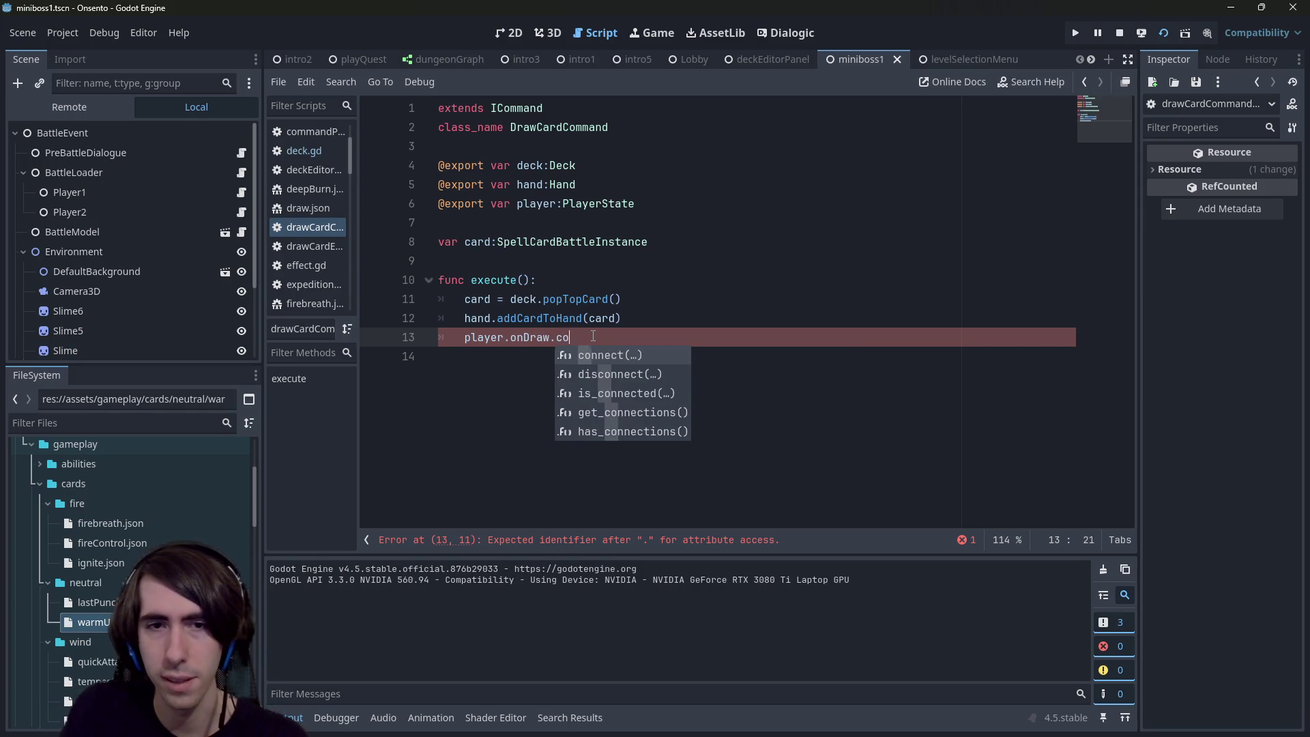
pyautogui.press('BackSpace')
pyautogui.press('BackSpace')
pyautogui.press('BackSpace')
pyautogui.write('emit(card')
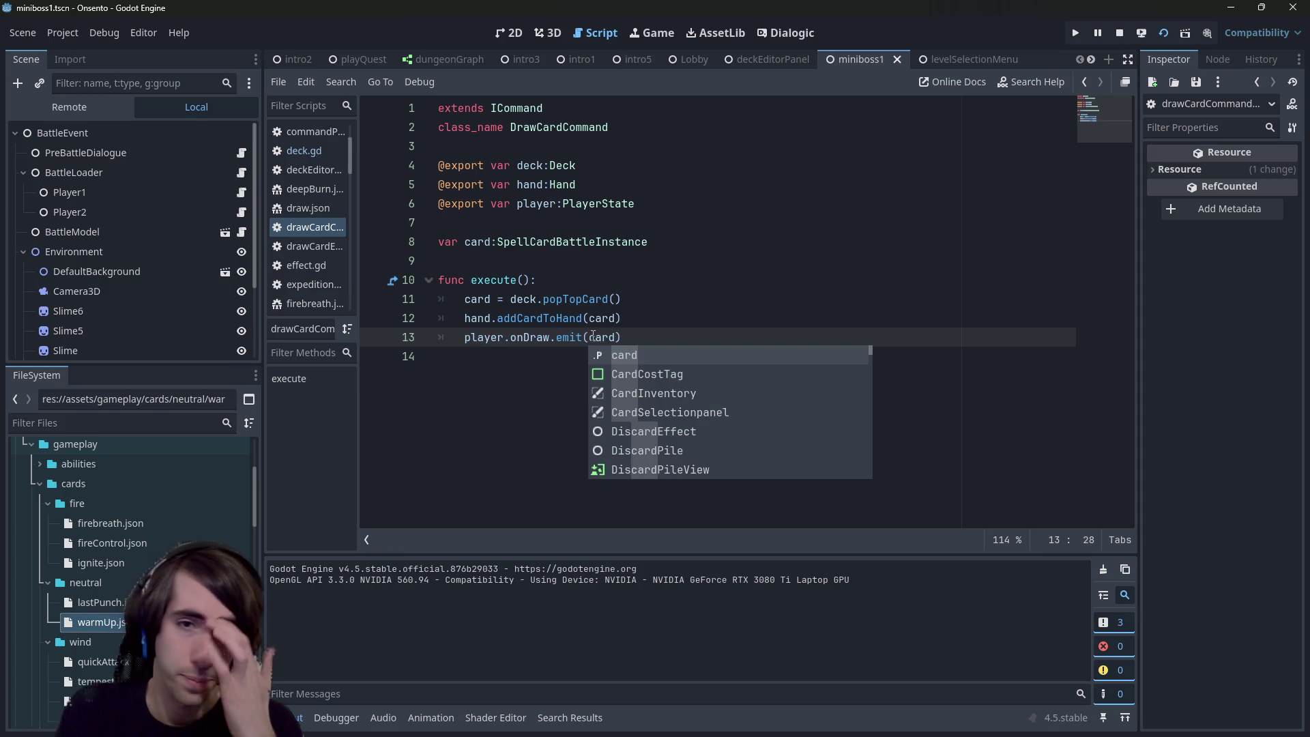
pyautogui.press('Escape')
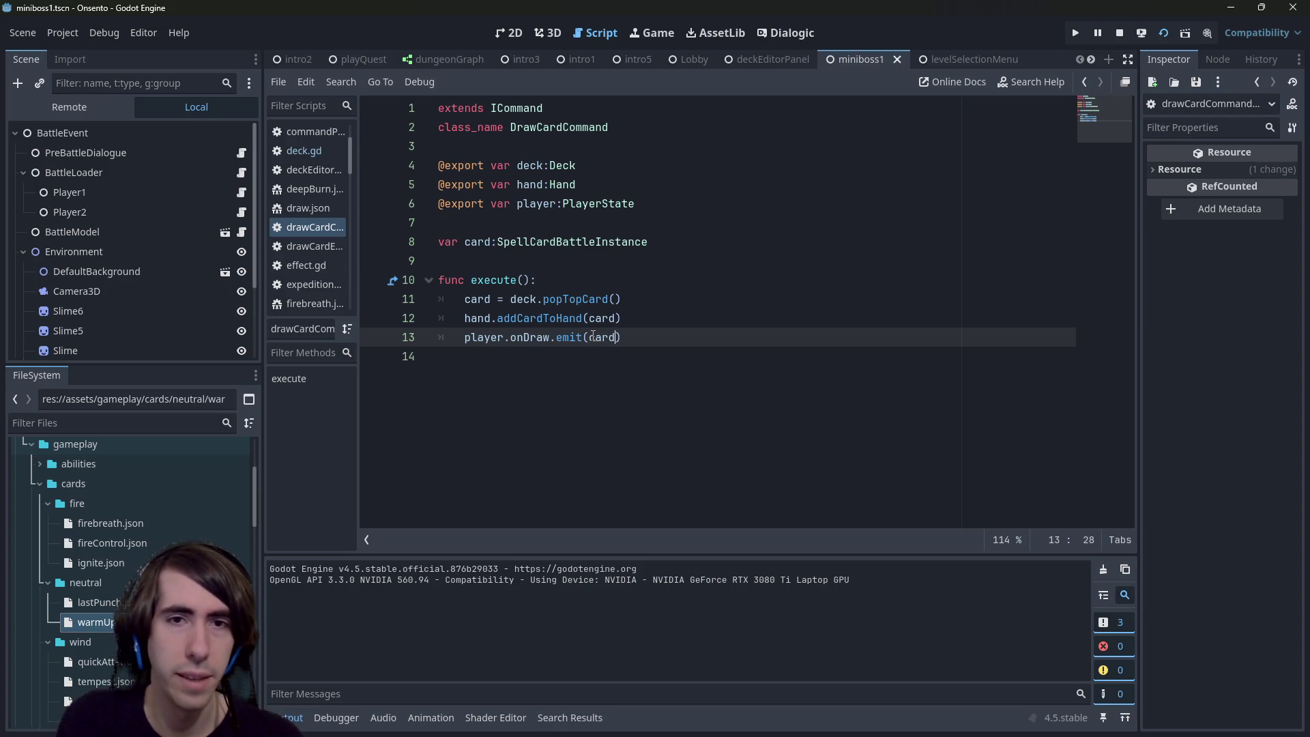
pyautogui.hotkey('alt', 'Left')
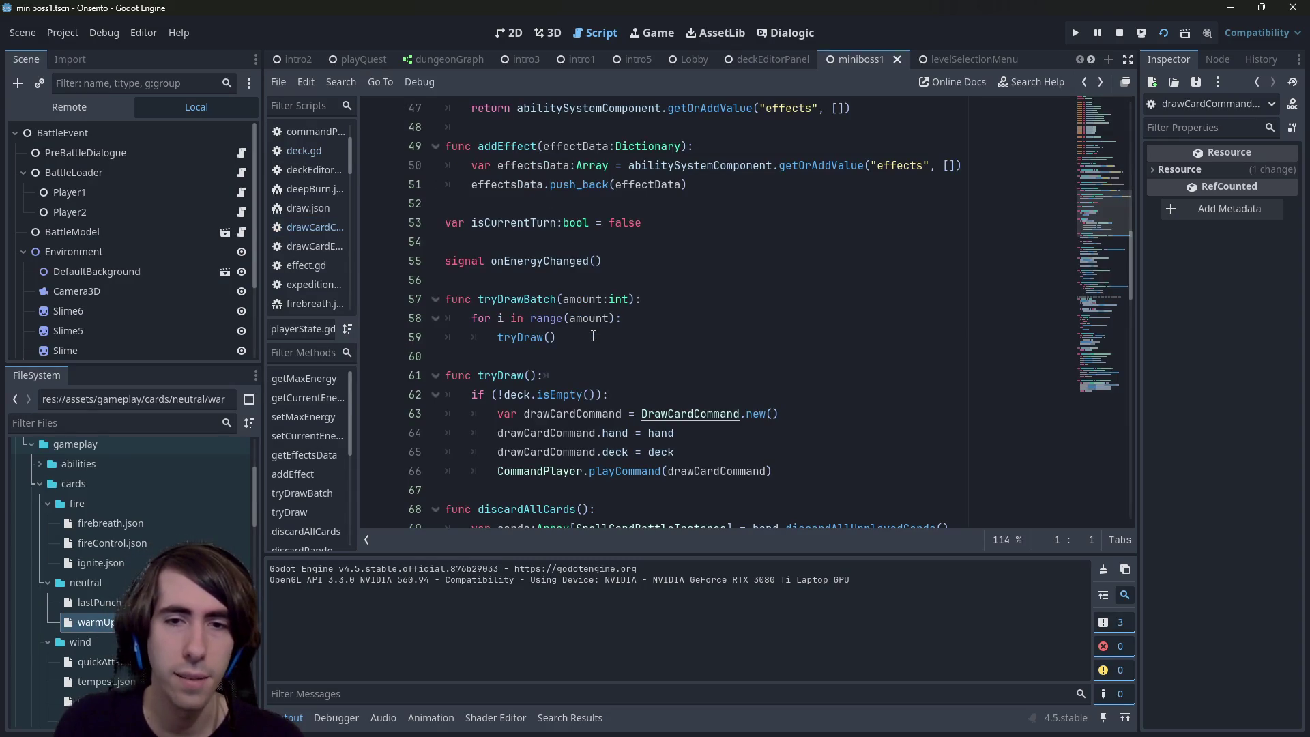
pyautogui.click(546, 432)
# Step: Add 'drawCardCommand.player = self' after line 65 in tryDraw
pyautogui.click(694, 452)
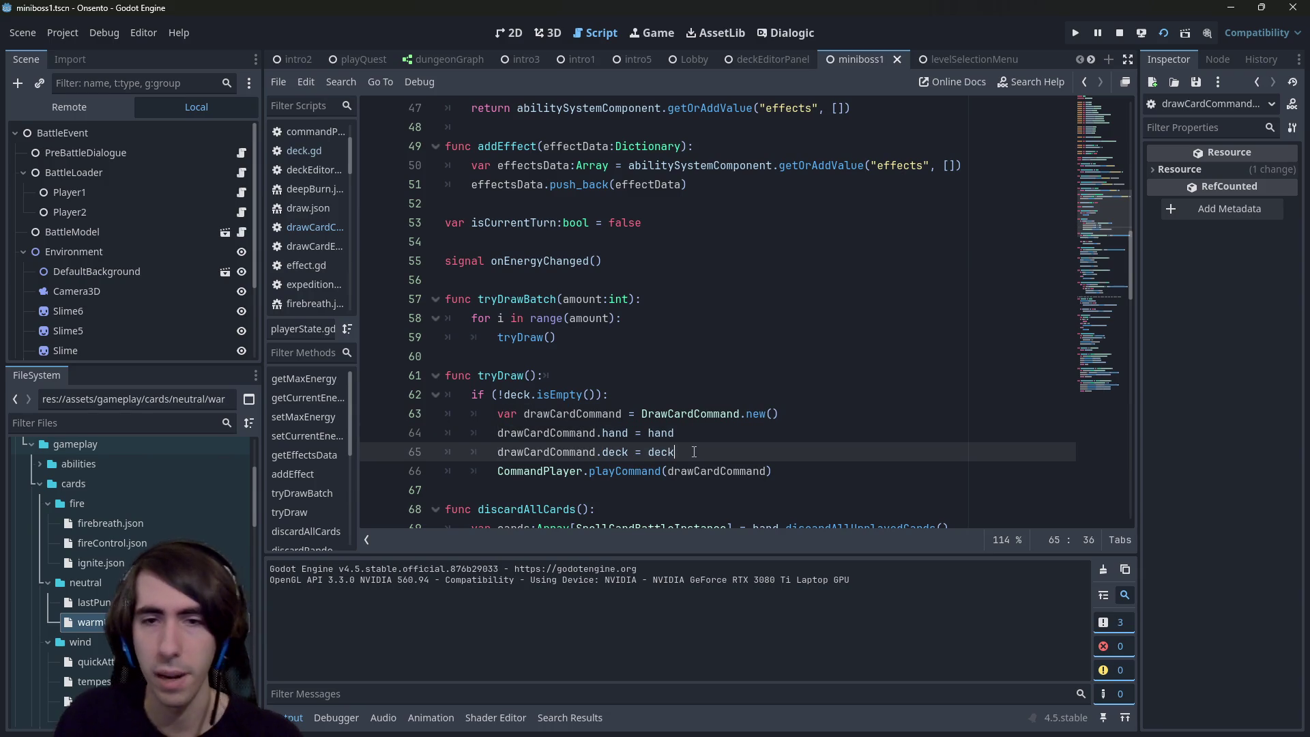
pyautogui.press('Return')
pyautogui.write('drawCardCommand.player = self')
pyautogui.press('Escape')
# Step: Search the whole project for DrawCardCommand with Find in Files, enlarging the results area
pyautogui.doubleClick(699, 416)
pyautogui.hotkey('ctrl', 'shift', 'f')
pyautogui.press('Return')
pyautogui.scroll(3, 510, 628)
pyautogui.moveTo(551, 553); pyautogui.dragTo(526, 451)
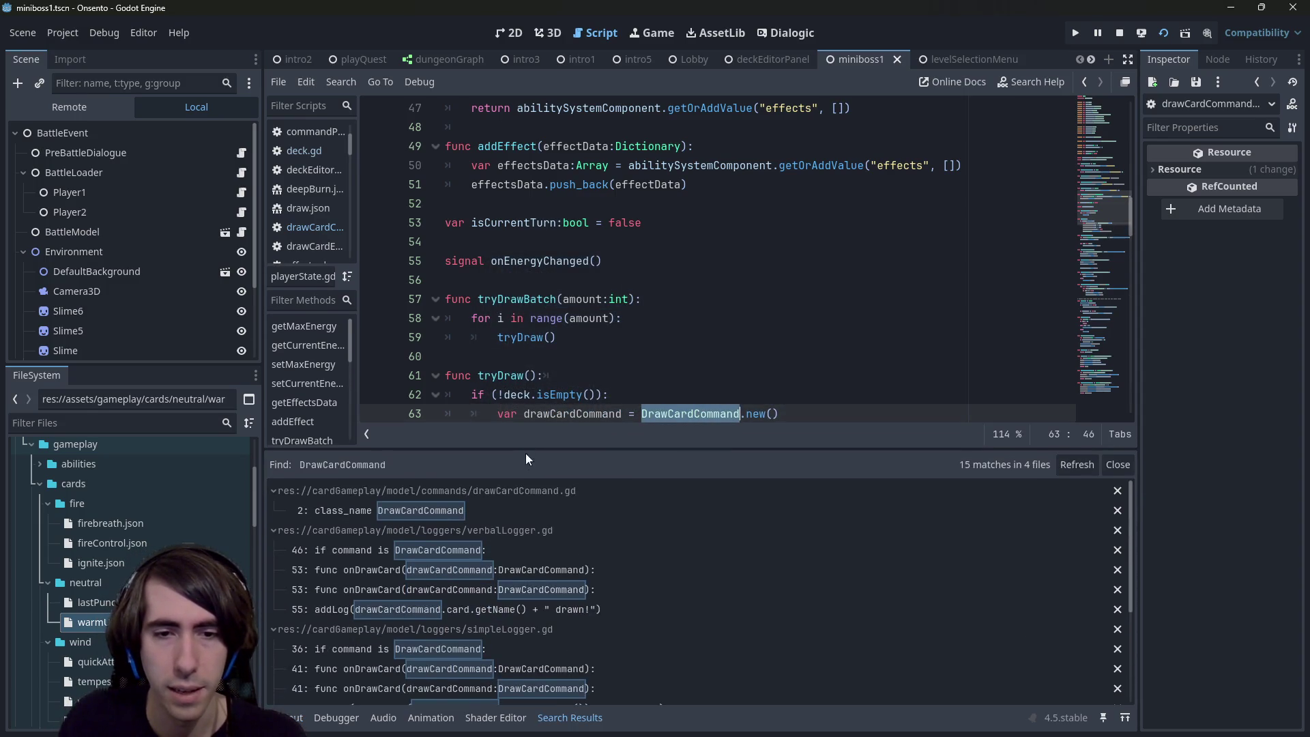
pyautogui.scroll(-2, 607, 360)
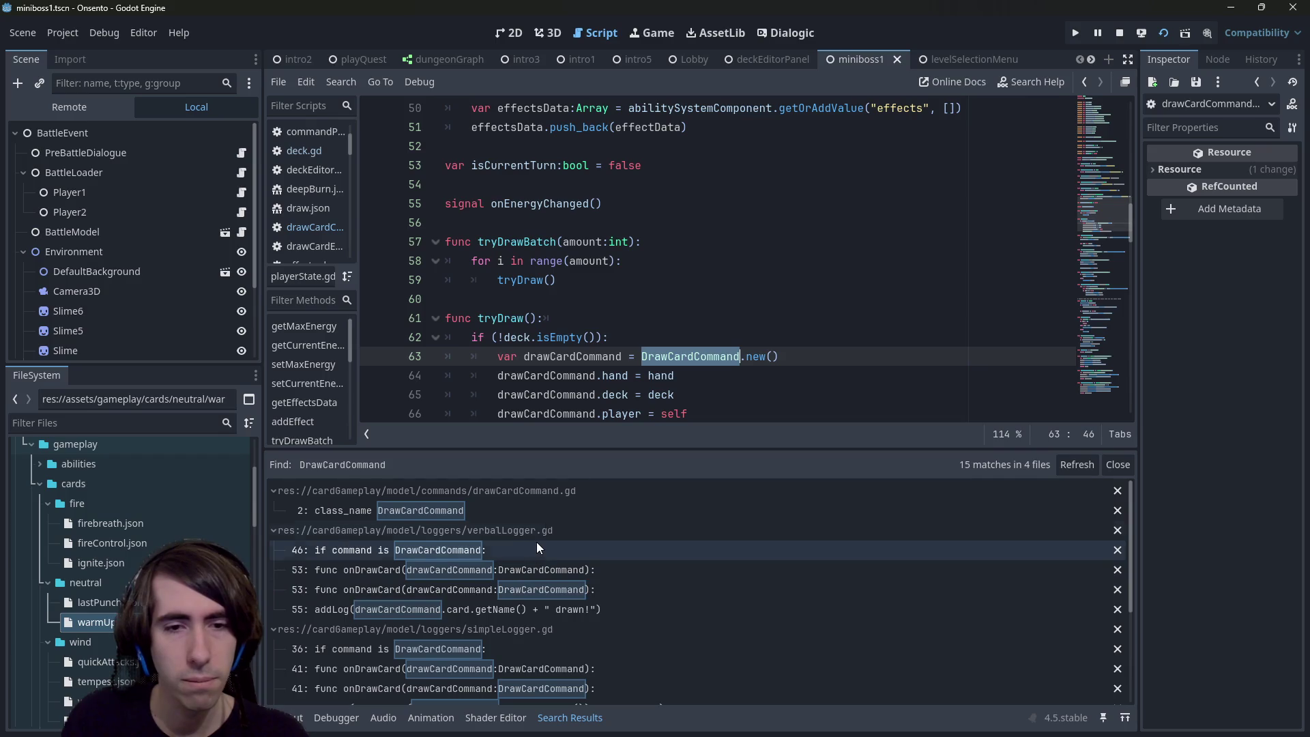
# Step: Search the project for uses of DrawCardCommand.new()
pyautogui.moveTo(777, 356); pyautogui.dragTo(643, 356)
pyautogui.hotkey('ctrl', 'shift', 'f')
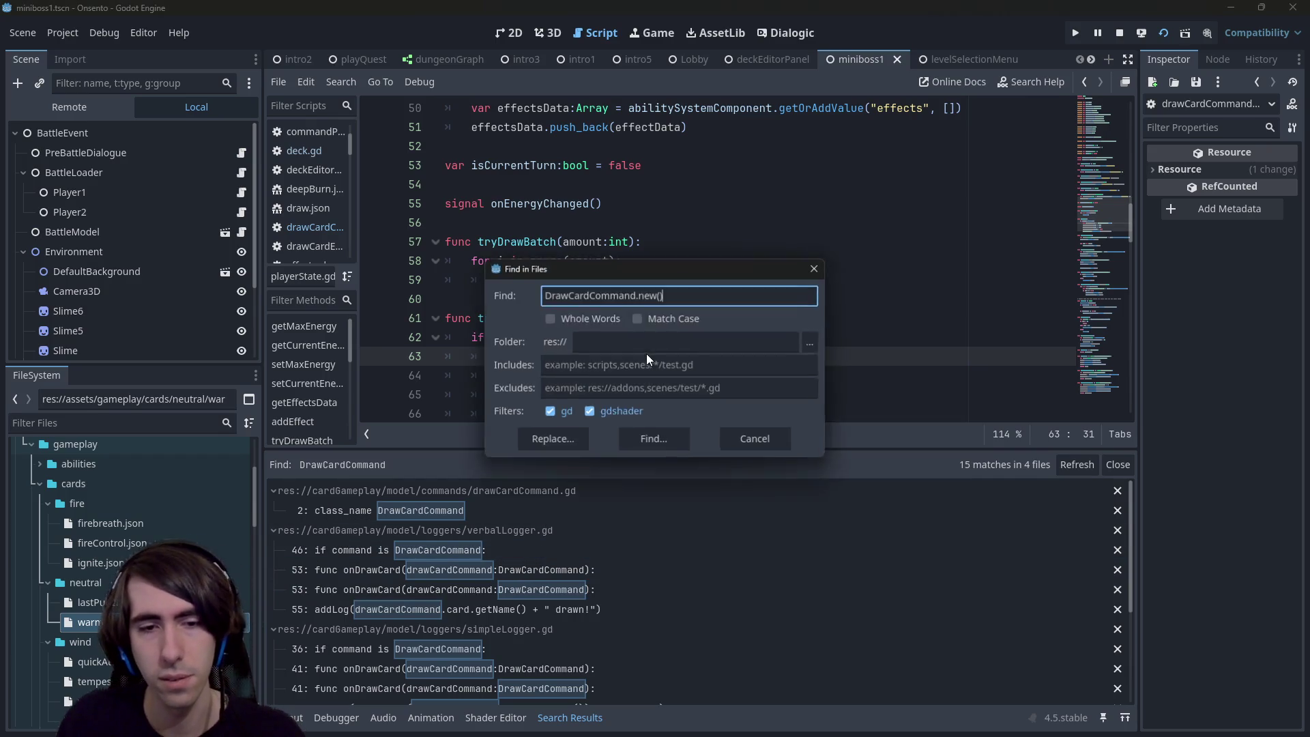
pyautogui.press('Return')
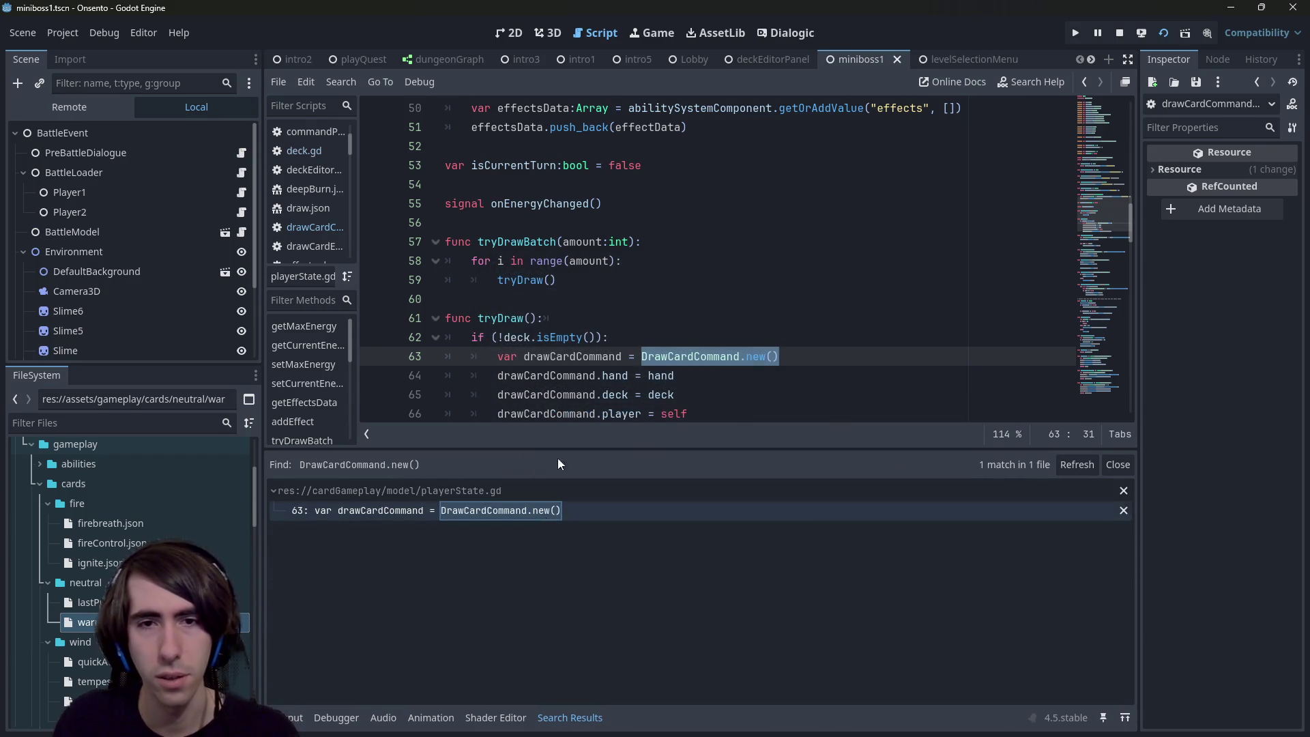
pyautogui.scroll(-2, 682, 307)
pyautogui.click(694, 320)
# Step: Widen the project search back to DrawCardCommand and stop the running game
pyautogui.hotkey('ctrl', 'shift', 'f')
pyautogui.press('End')
pyautogui.press('BackSpace')
pyautogui.press('BackSpace')
pyautogui.press('BackSpace')
pyautogui.press('Return')
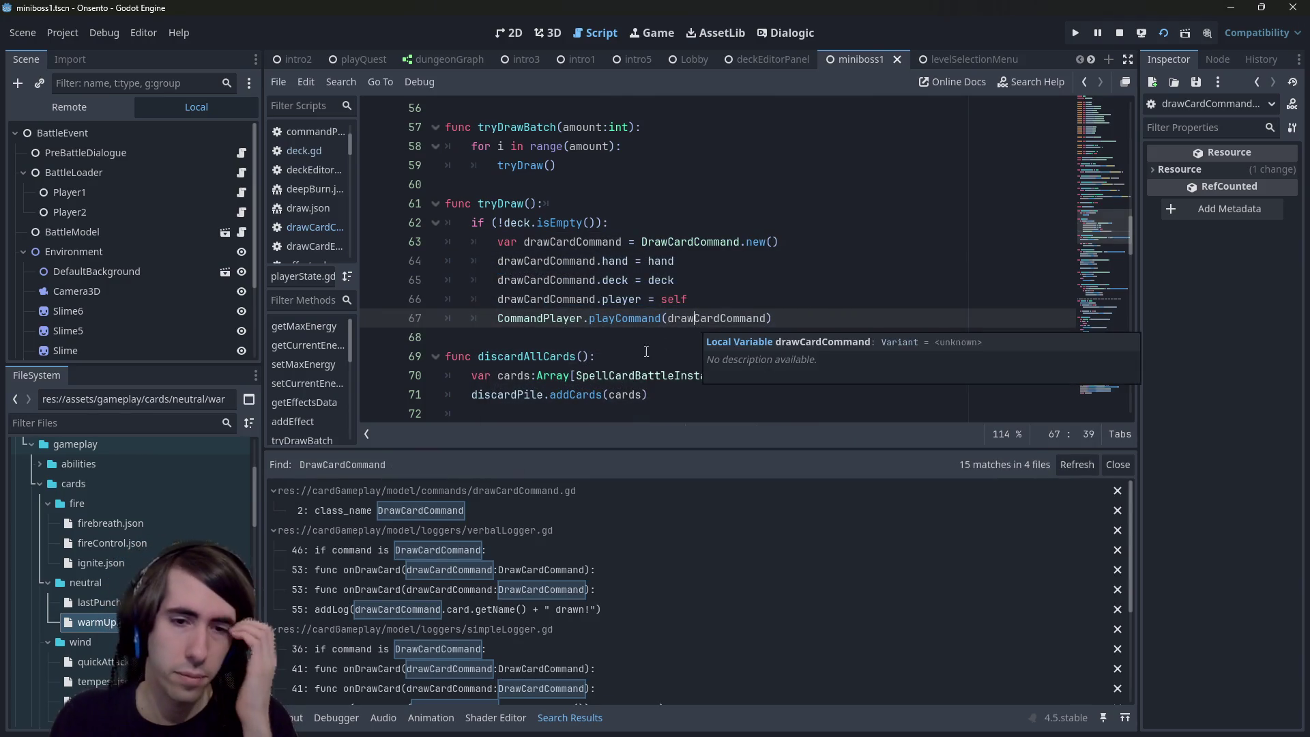
pyautogui.scroll(-5, 484, 587)
pyautogui.click(591, 318)
pyautogui.click(1117, 33)
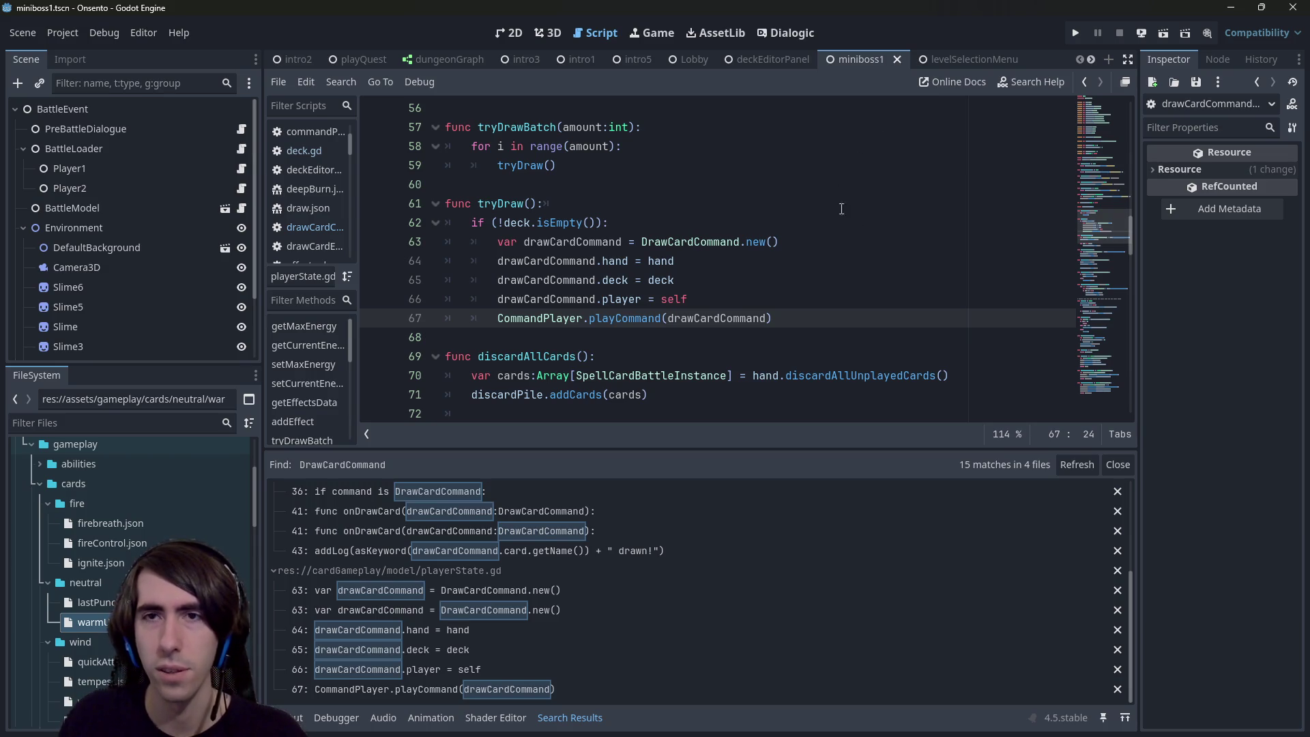
# Step: Rerun and stop the scene, then connect player.onDraw to an onDraw handler on line 8
pyautogui.click(1163, 32)
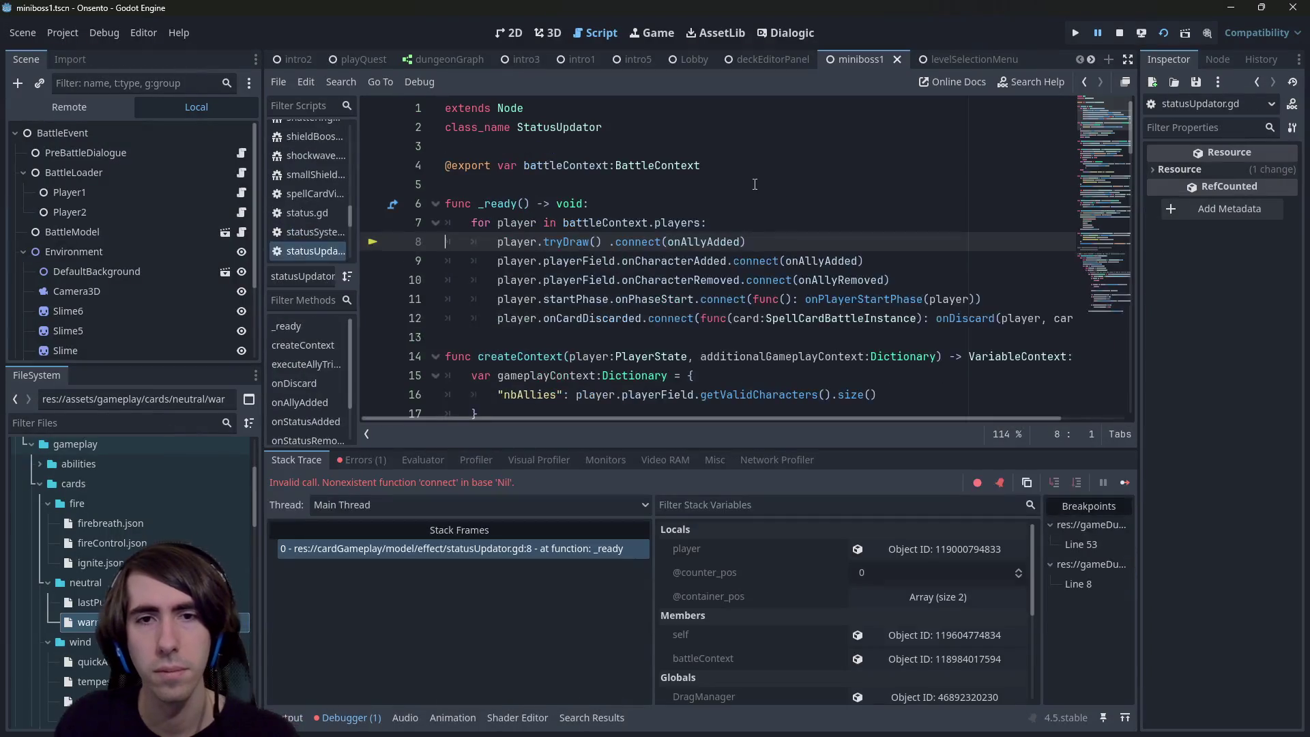
pyautogui.click(1120, 33)
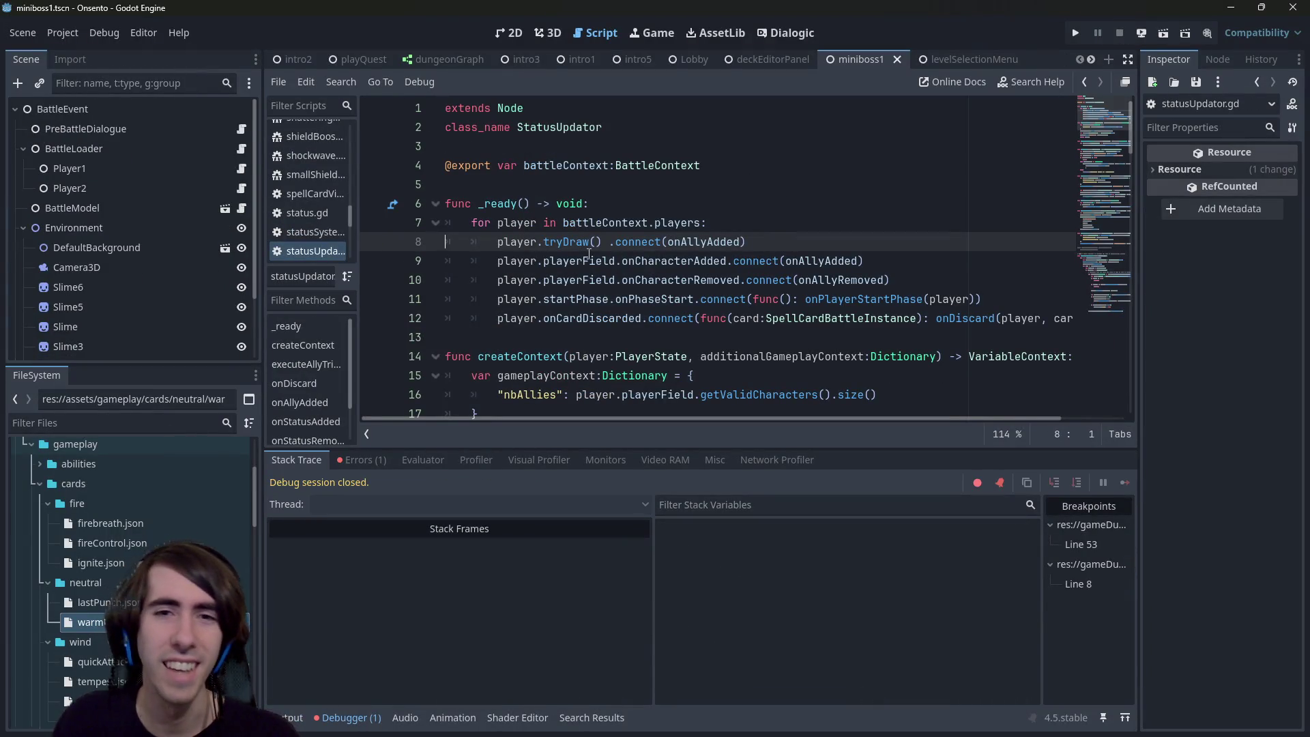
pyautogui.click(599, 241)
pyautogui.hotkey('ctrl', 'BackSpace')
pyautogui.write('onD')
pyautogui.press('Return')
pyautogui.press('End')
pyautogui.press('Left')
pyautogui.hotkey('ctrl', 'shift', 'Left')
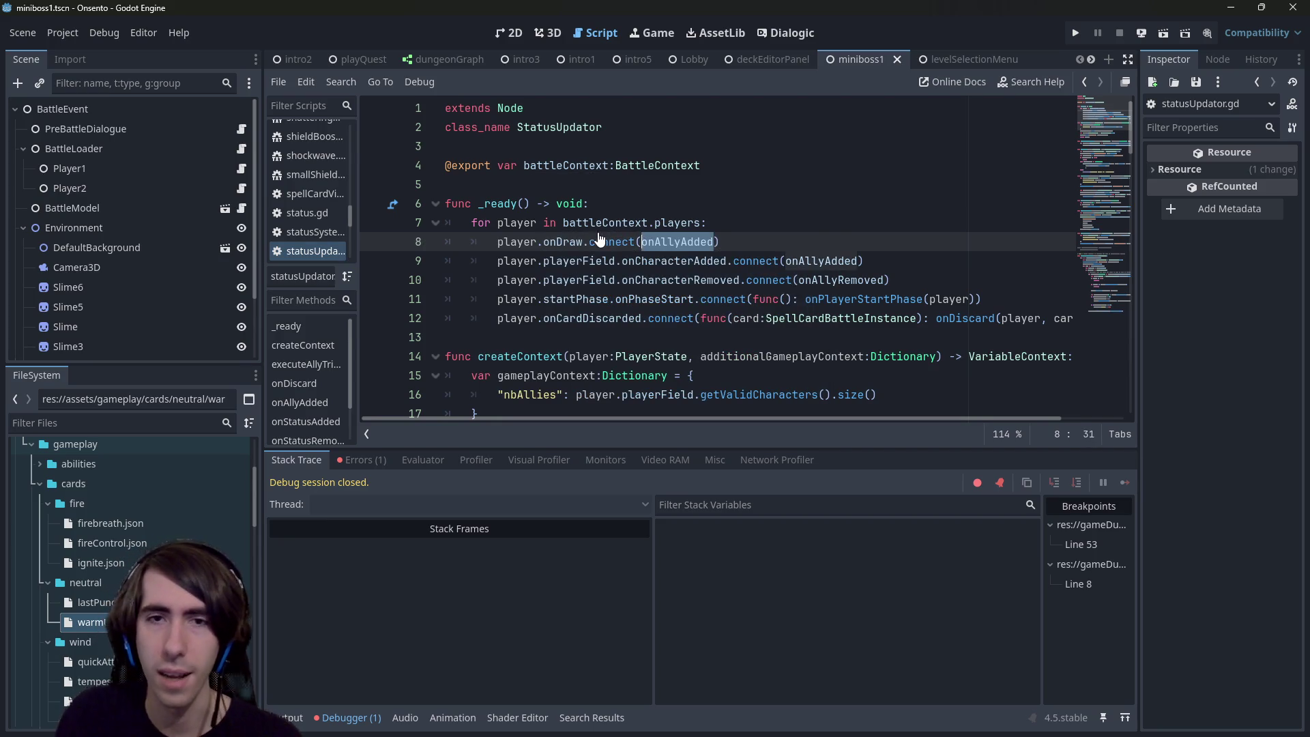
pyautogui.write('onDraw')
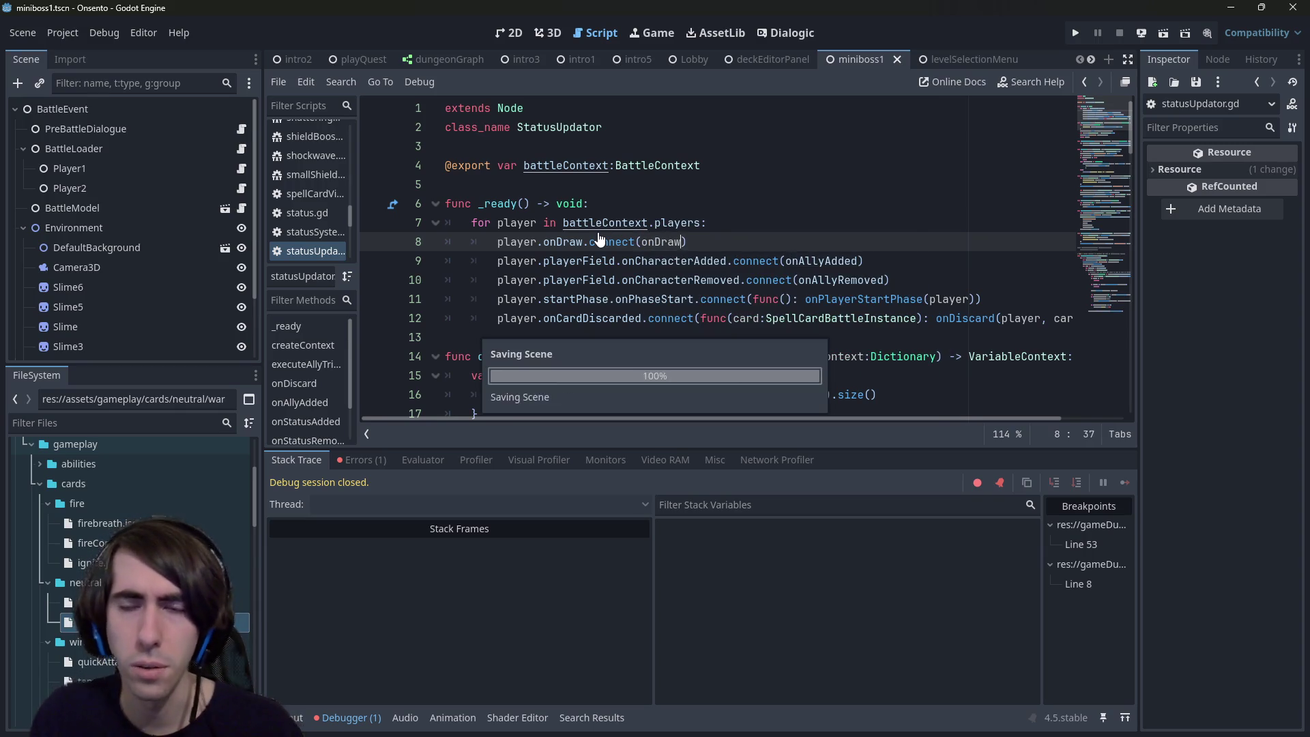
# Step: Copy the onDraw name and locate the space just below the onDiscard function
pyautogui.scroll(-1, 640, 233)
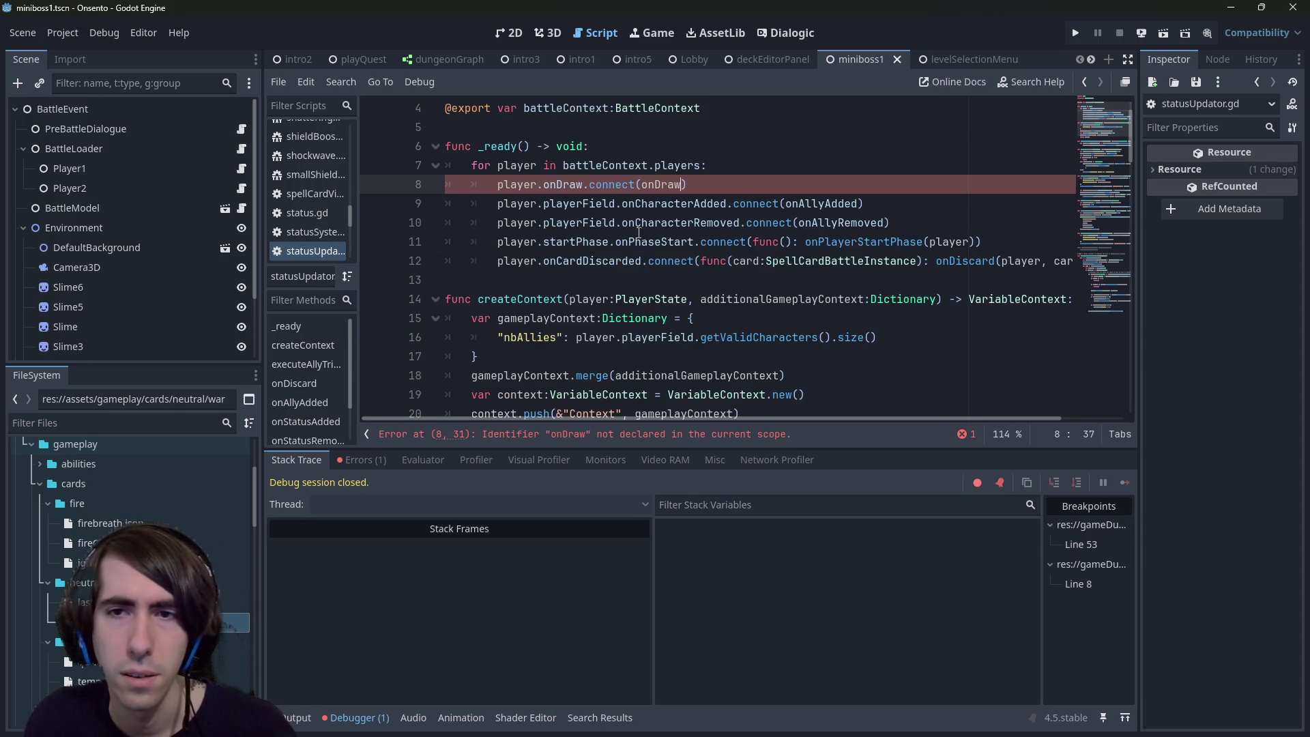
pyautogui.doubleClick(660, 184)
pyautogui.hotkey('ctrl', 'd')
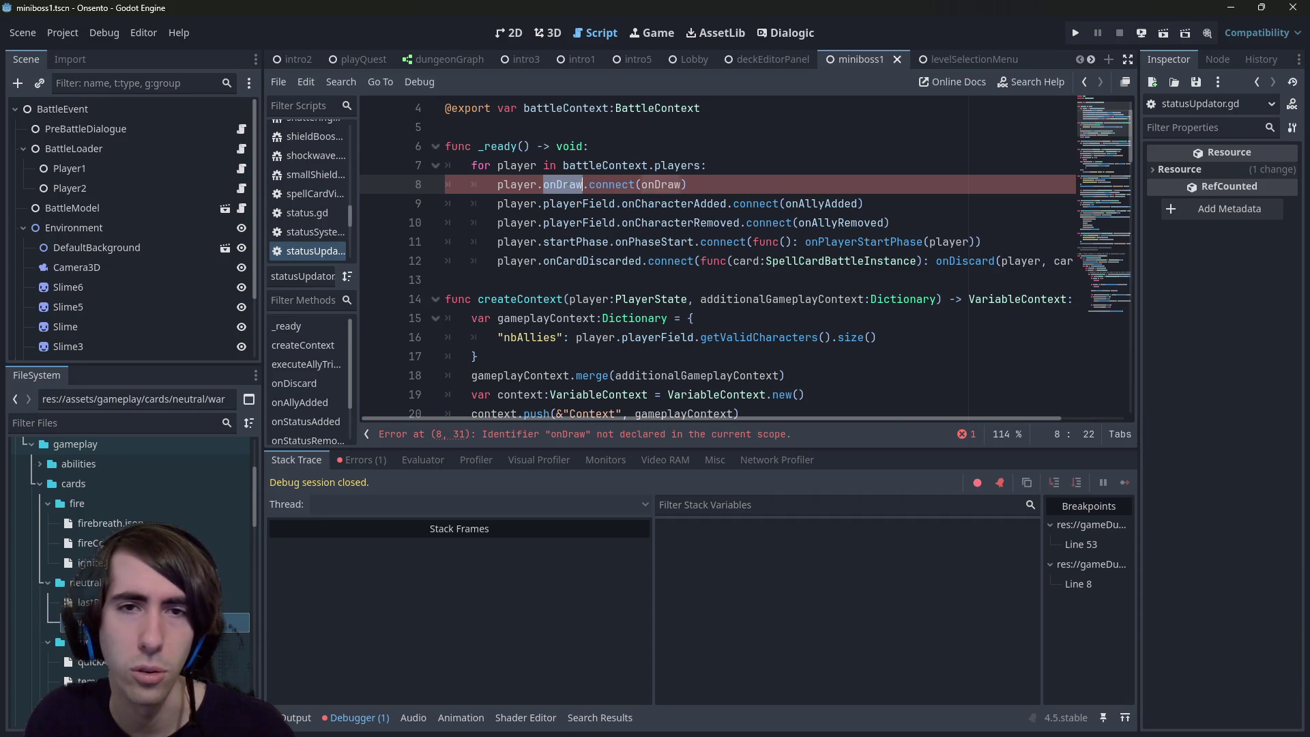
pyautogui.scroll(-3, 628, 262)
pyautogui.scroll(2, 629, 262)
pyautogui.scroll(-14, 587, 241)
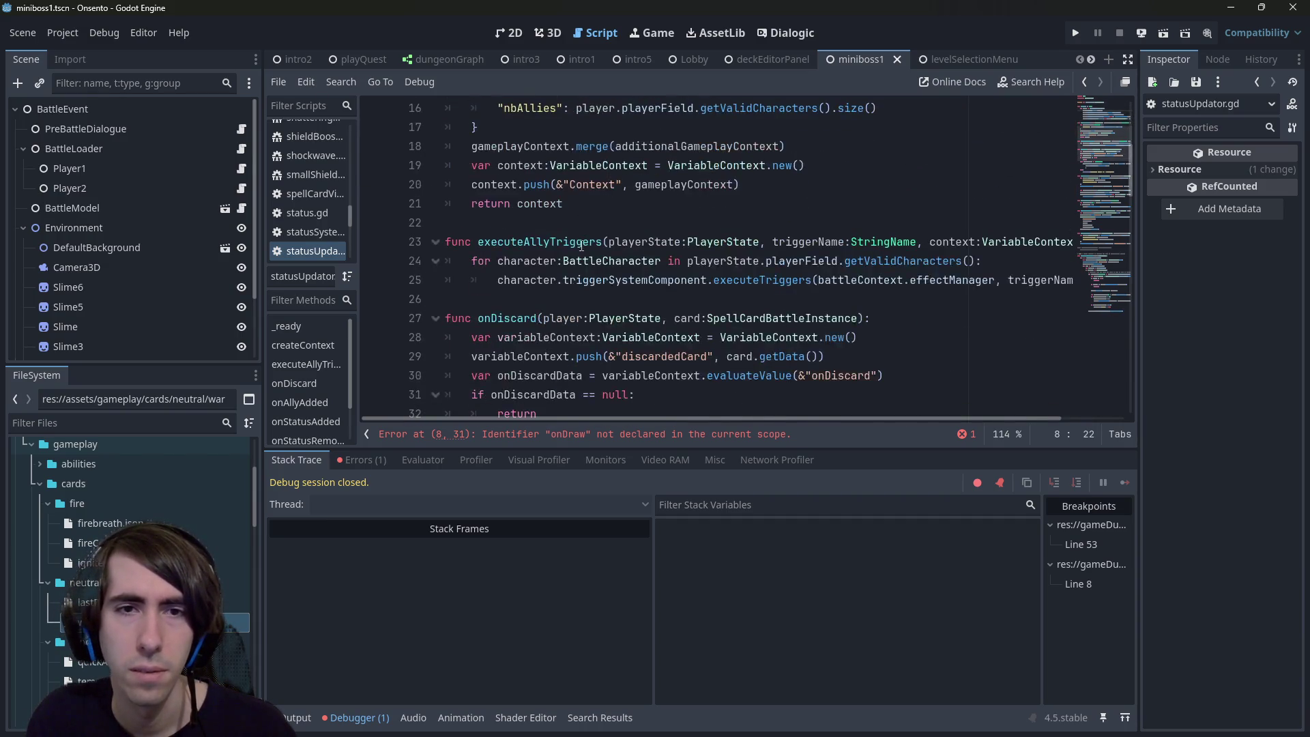
pyautogui.scroll(5, 580, 288)
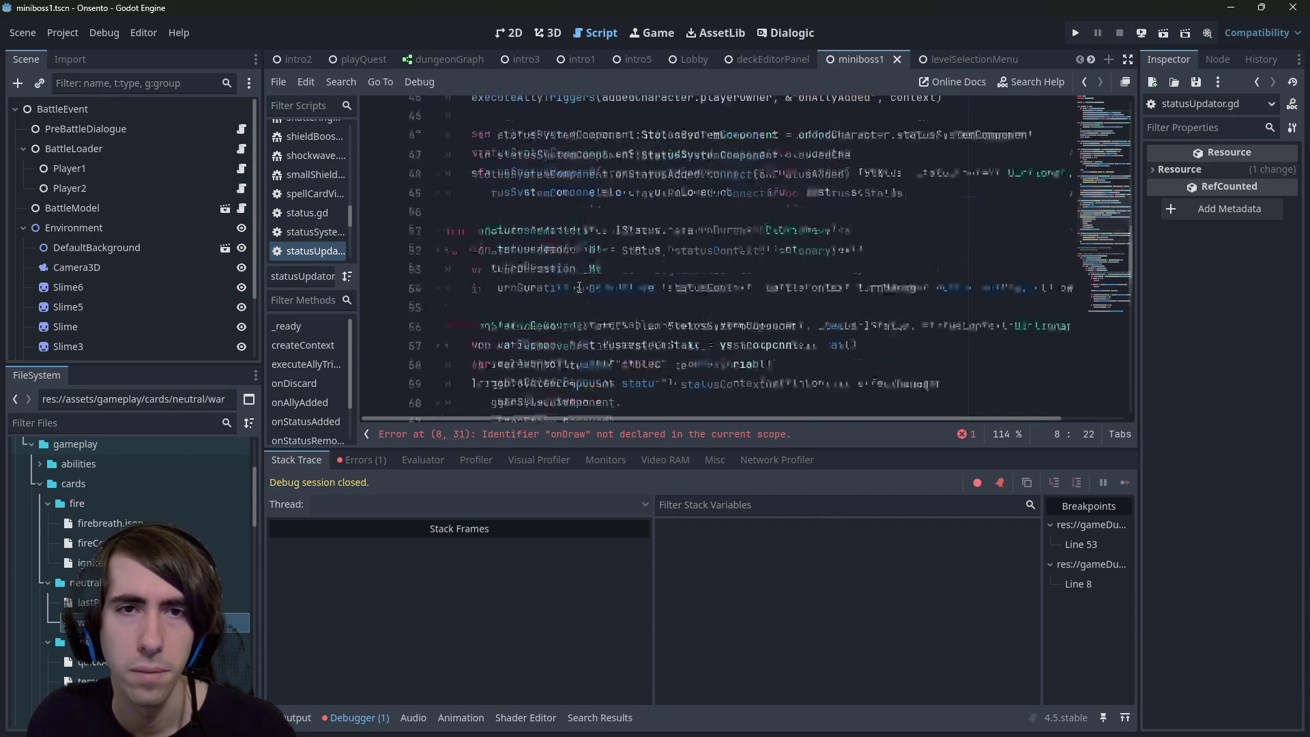
pyautogui.click(552, 200)
# Step: Write the header func onDraw(card:SpellCardBattleInstance): below onDiscard
pyautogui.press('Return')
pyautogui.press('Return')
pyautogui.press('Up')
pyautogui.write('func onDraw(')
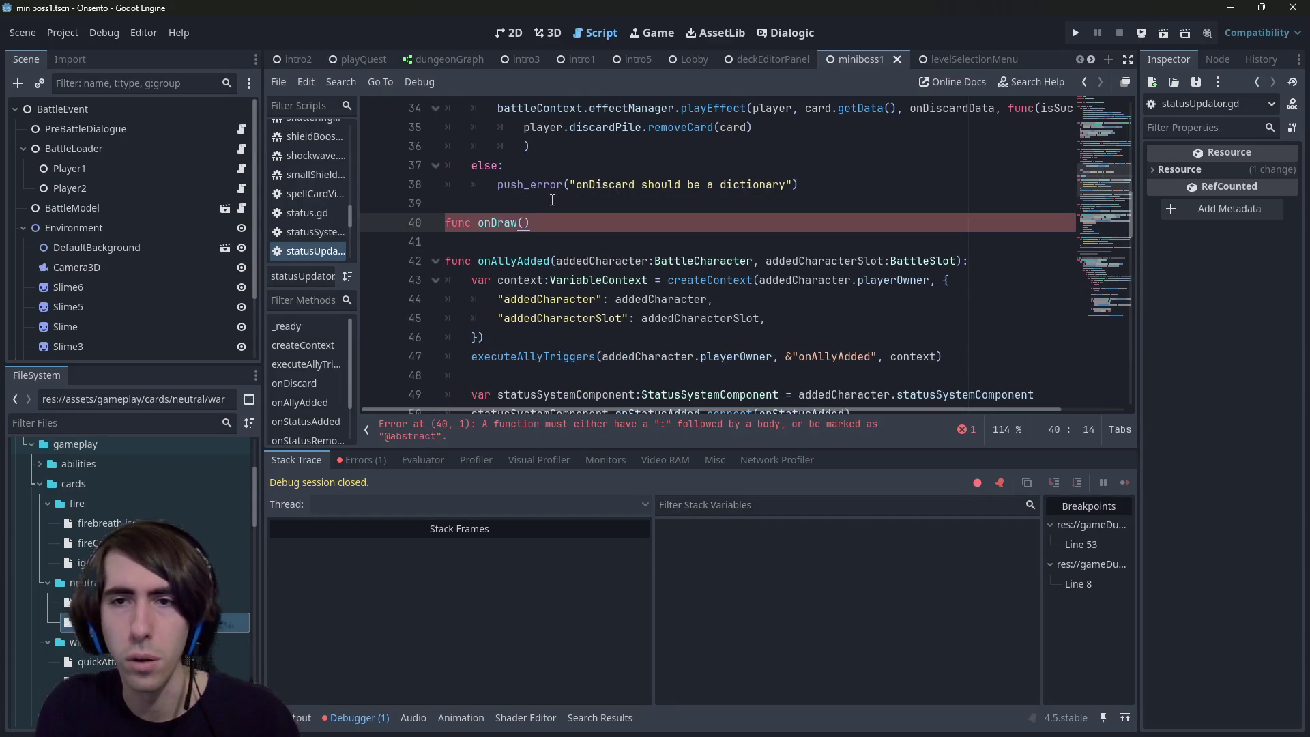
pyautogui.write('card:C')
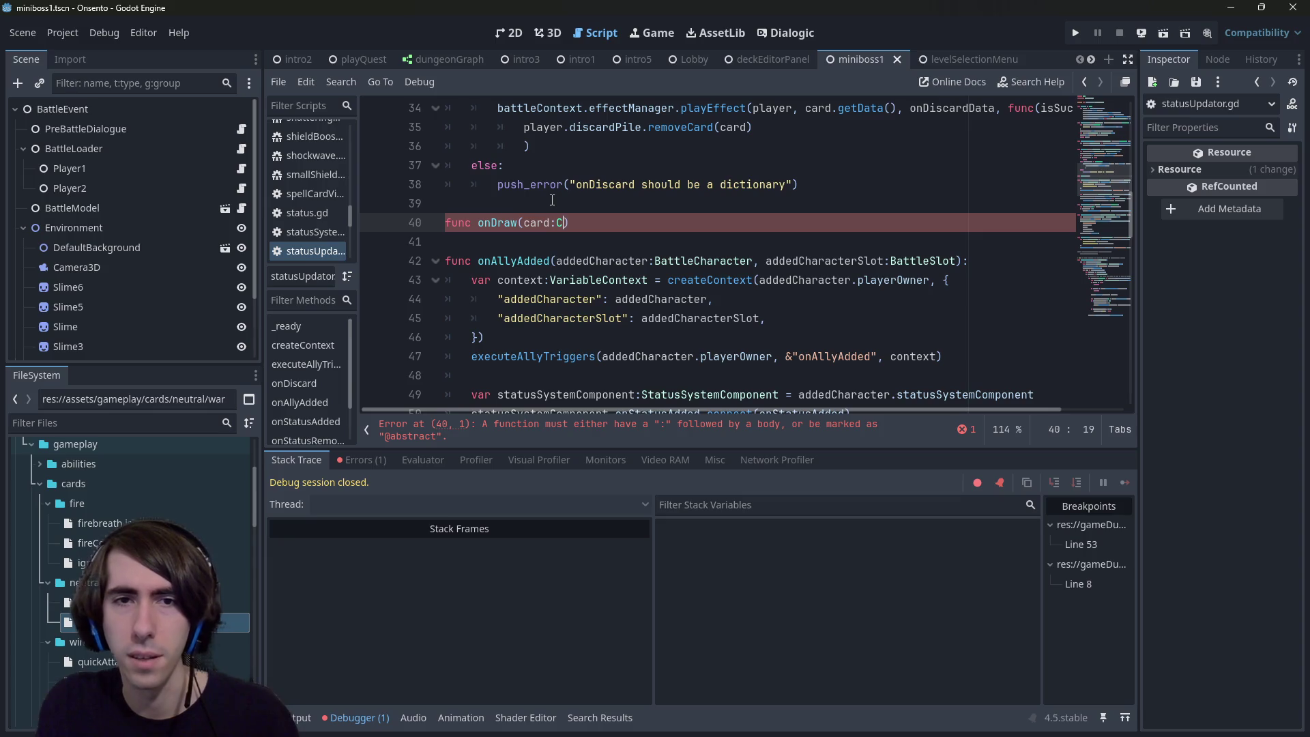
pyautogui.write(':')
pyautogui.write('Batlt')
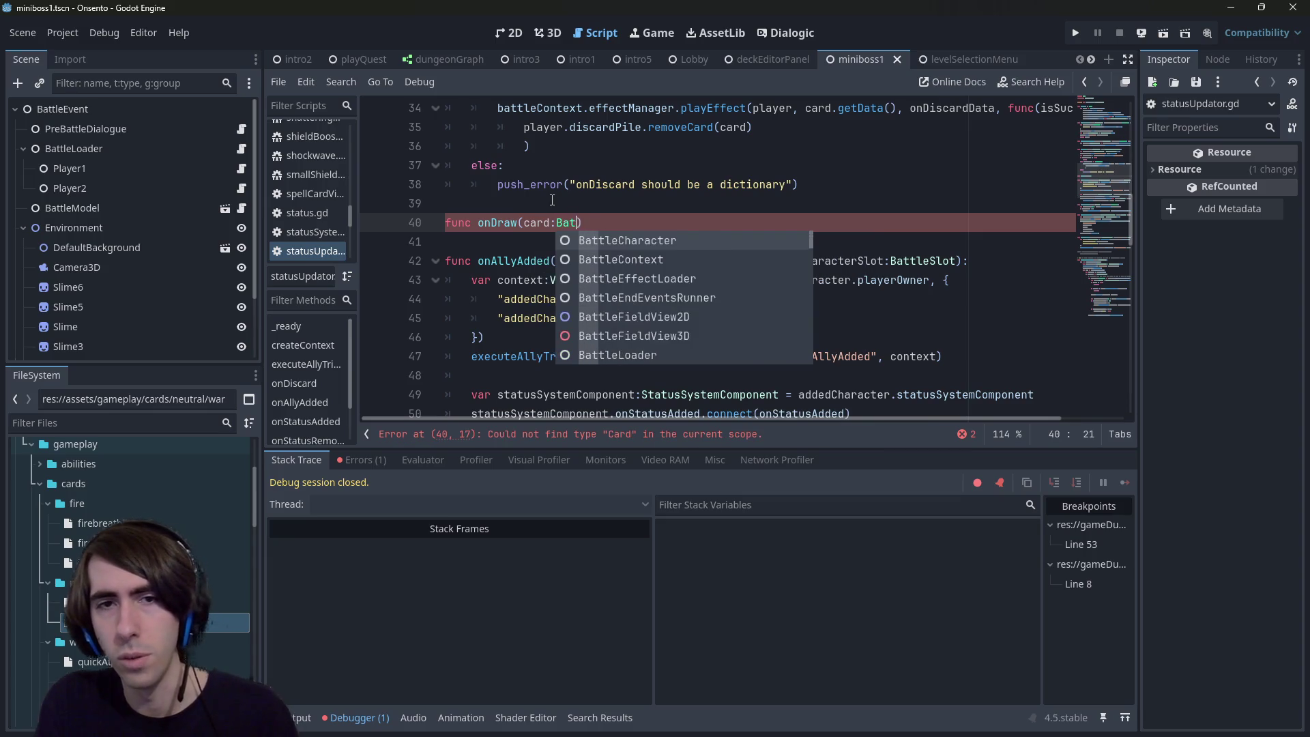
pyautogui.press('BackSpace')
pyautogui.press('BackSpace')
pyautogui.write('tleCar')
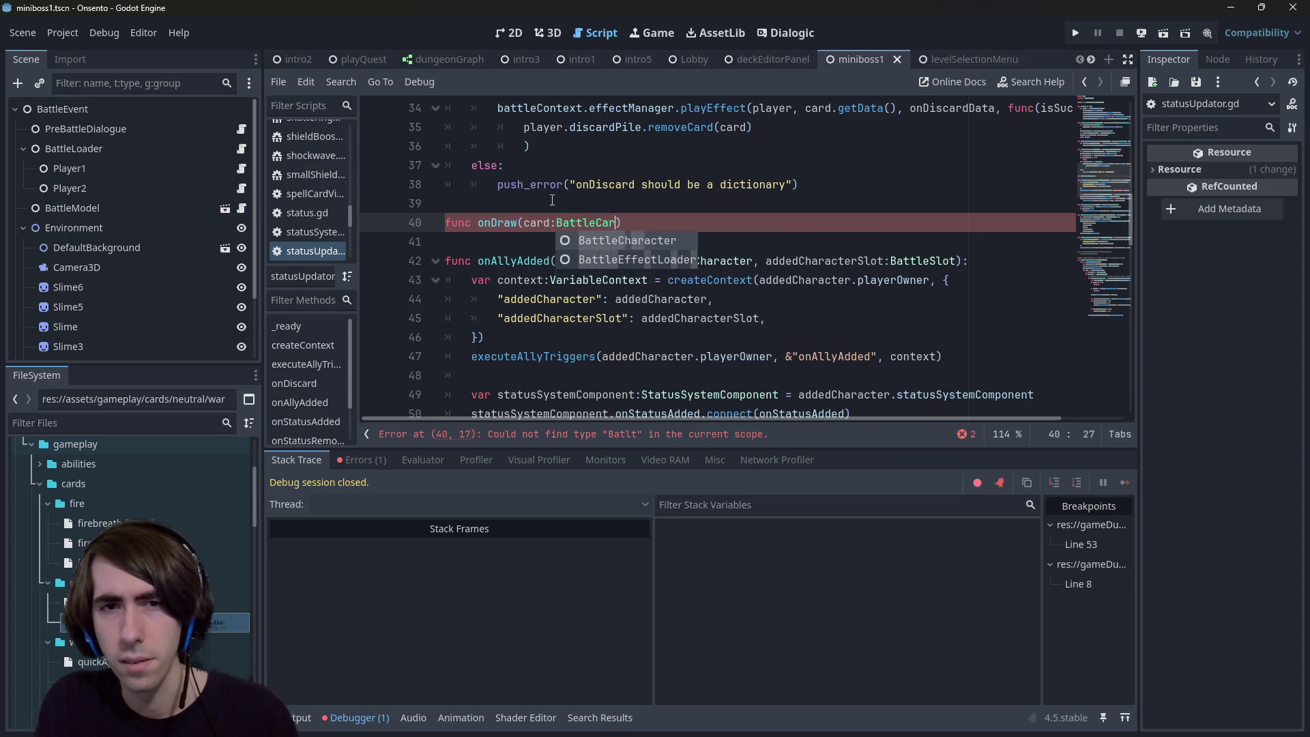
pyautogui.press('BackSpace')
pyautogui.press('BackSpace')
pyautogui.press('BackSpace')
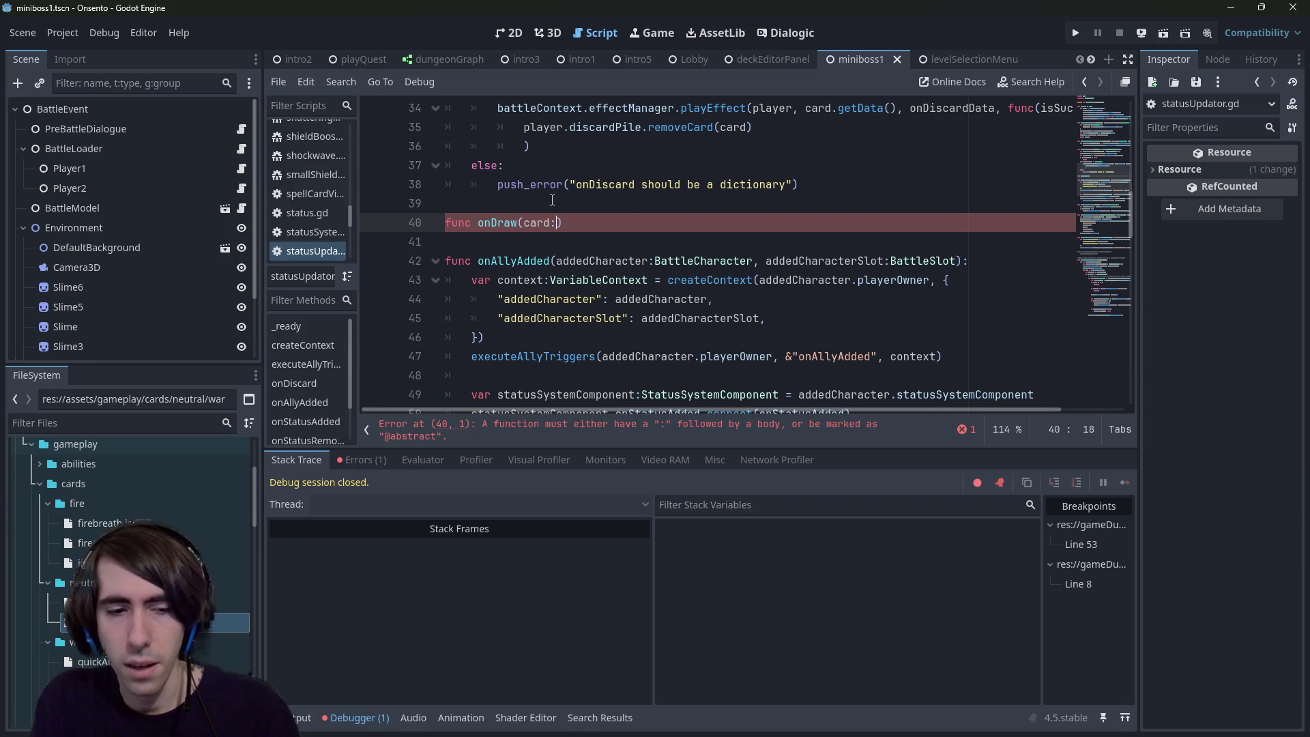
pyautogui.write('CardInstan')
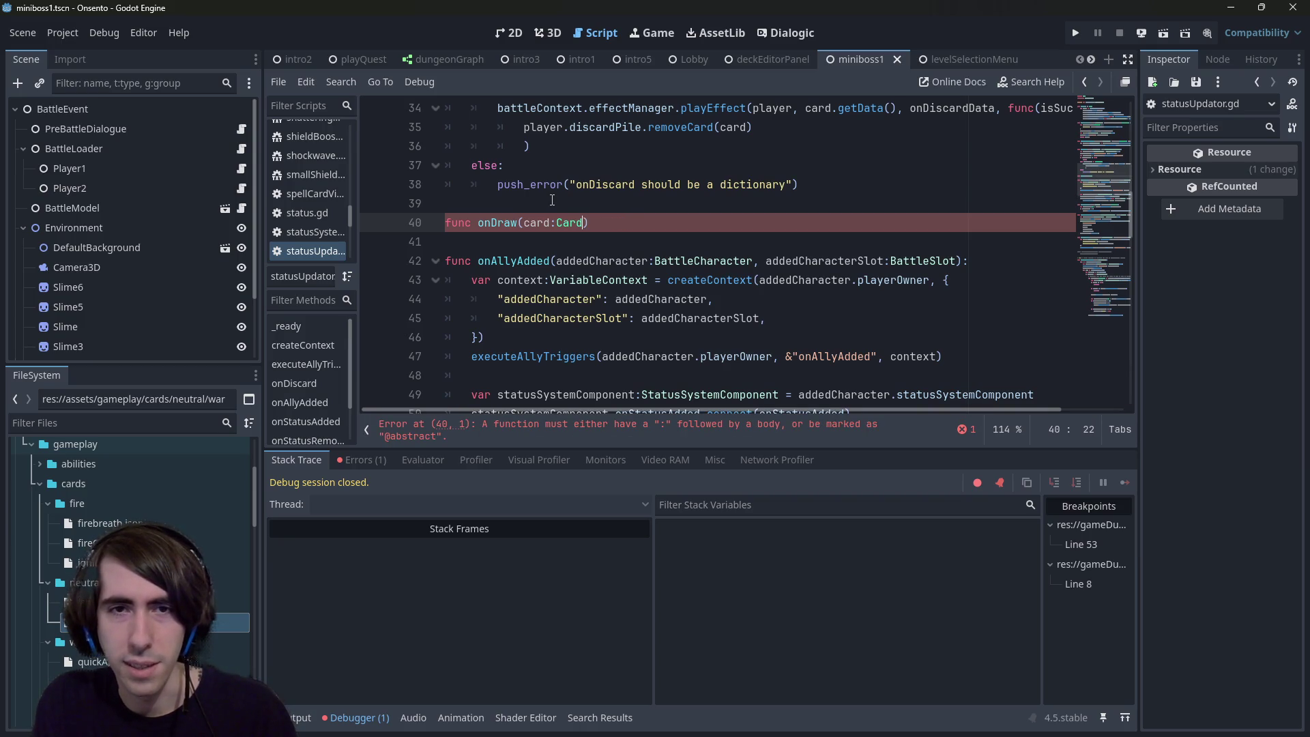
pyautogui.press('Return')
pyautogui.press('End')
pyautogui.write(':')
pyautogui.press('Return')
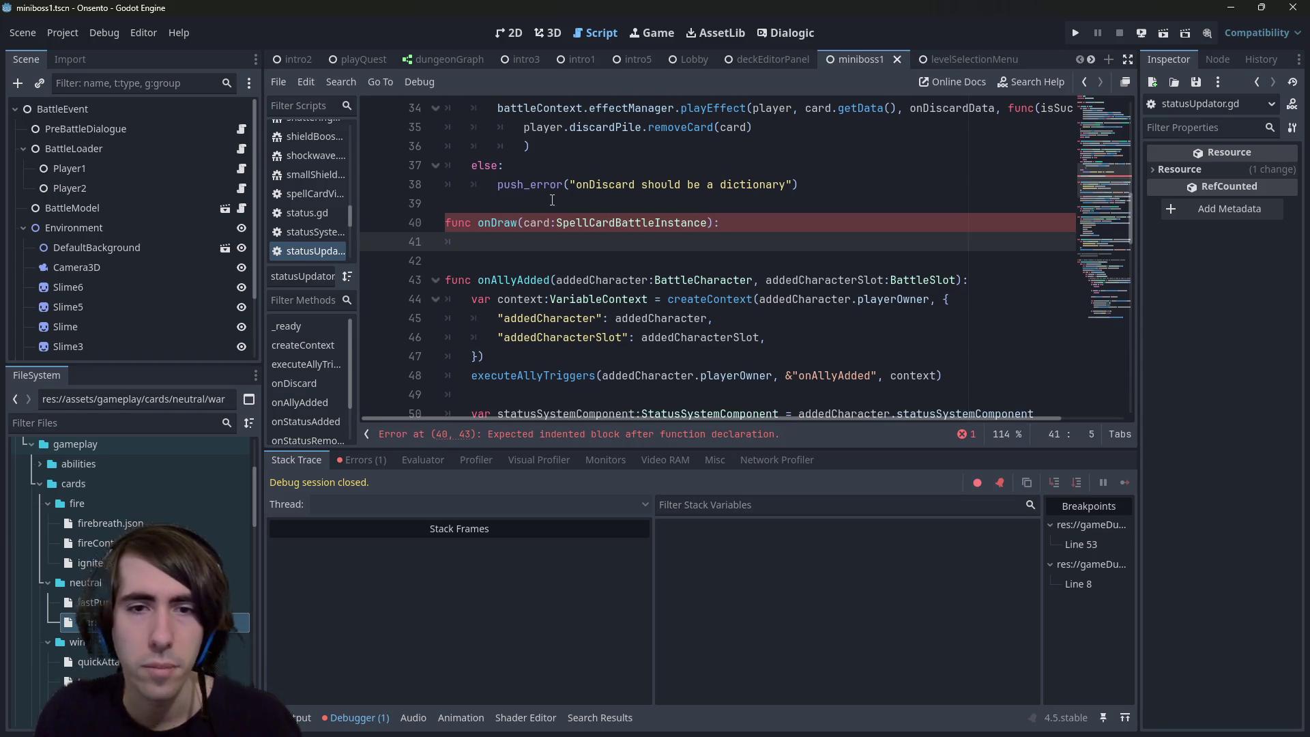
# Step: Select the executeAllyTriggers call inside onAllyAdded
pyautogui.scroll(-2, 712, 298)
pyautogui.moveTo(965, 263)
pyautogui.mouseDown()
pyautogui.moveTo(450, 242)
pyautogui.moveTo(360, 263)
pyautogui.mouseUp()
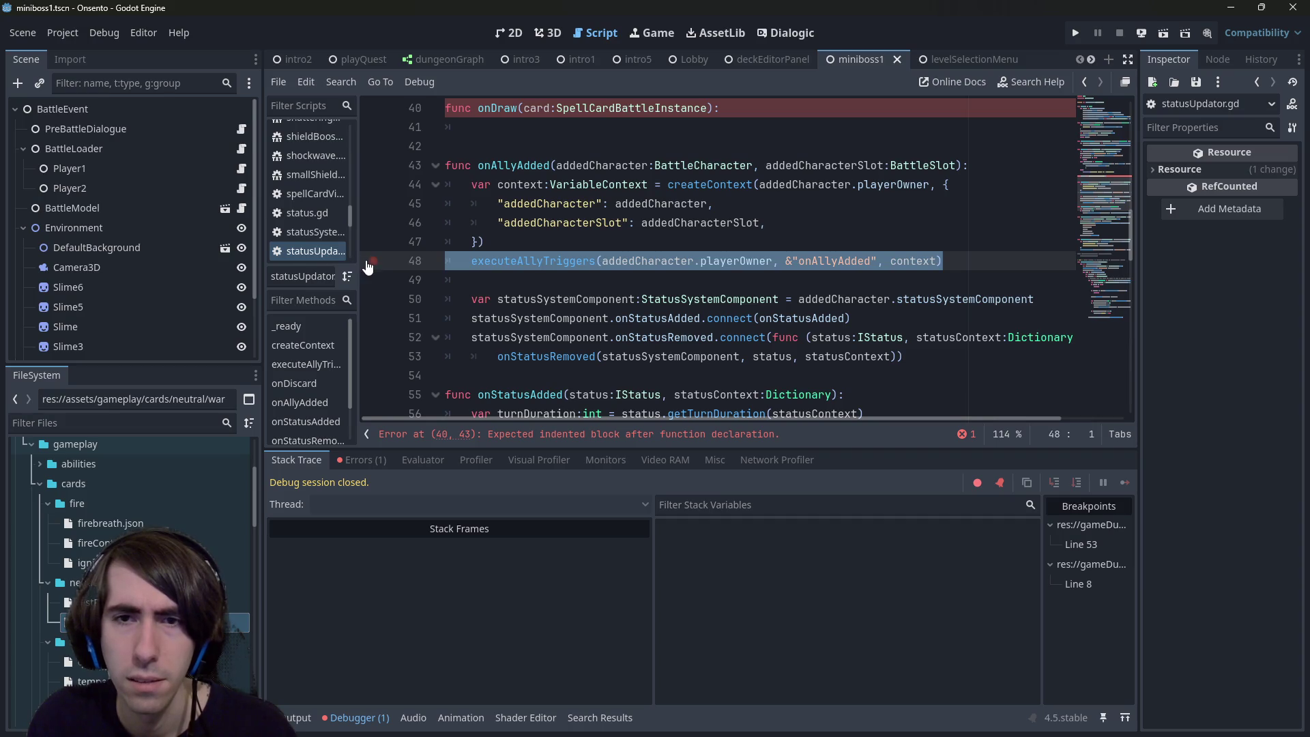
pyautogui.scroll(-3, 545, 314)
pyautogui.scroll(3, 570, 311)
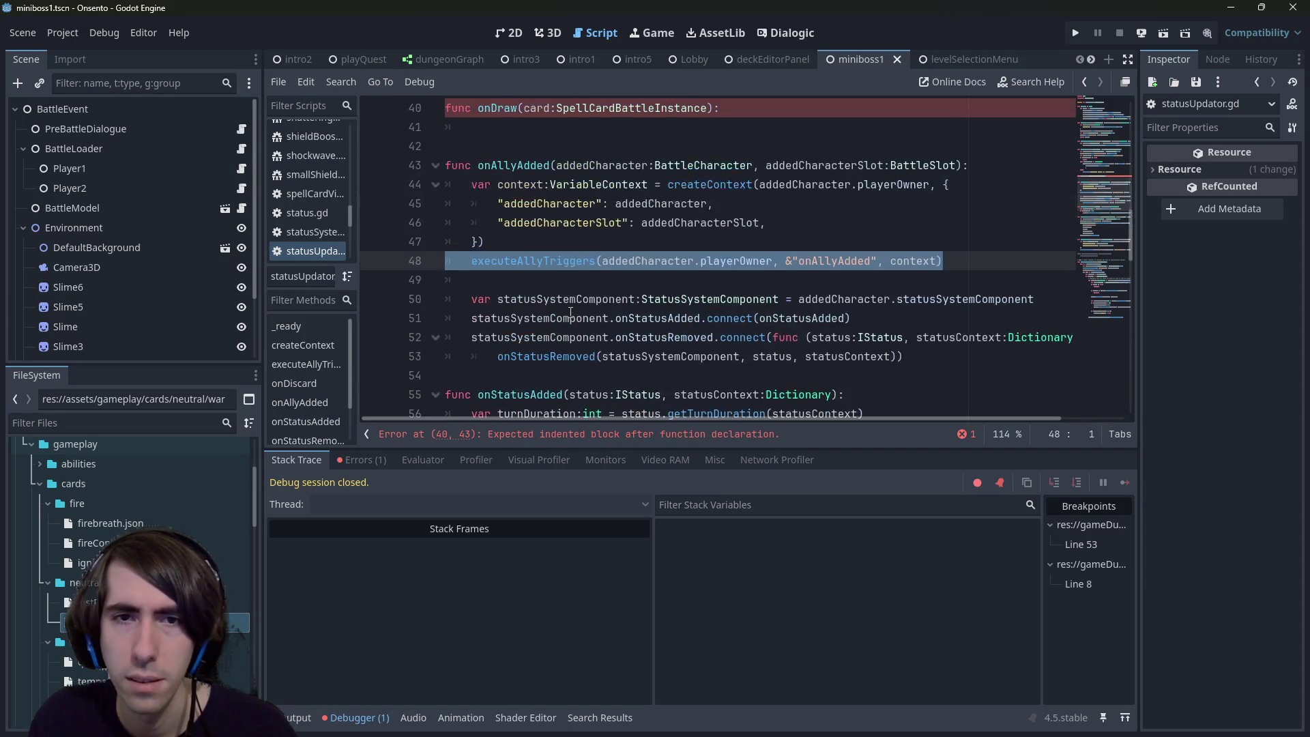
pyautogui.doubleClick(570, 300)
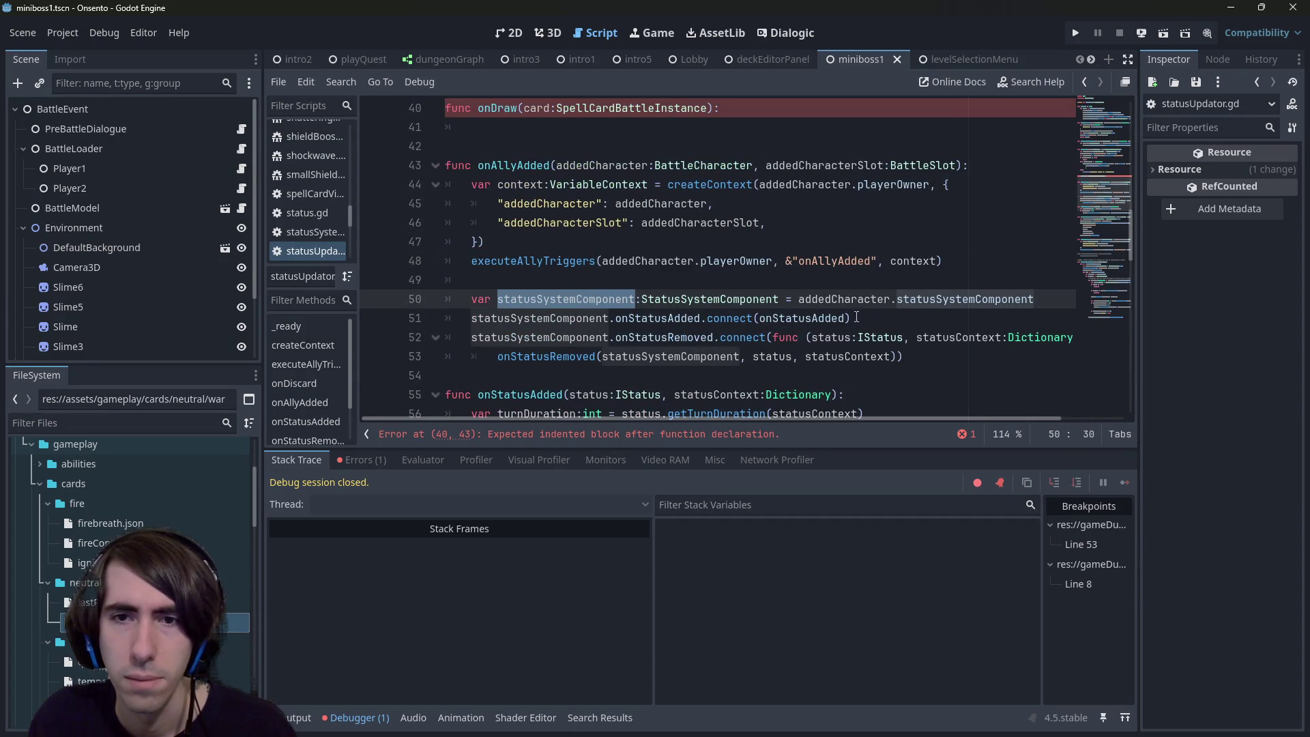
pyautogui.doubleClick(657, 318)
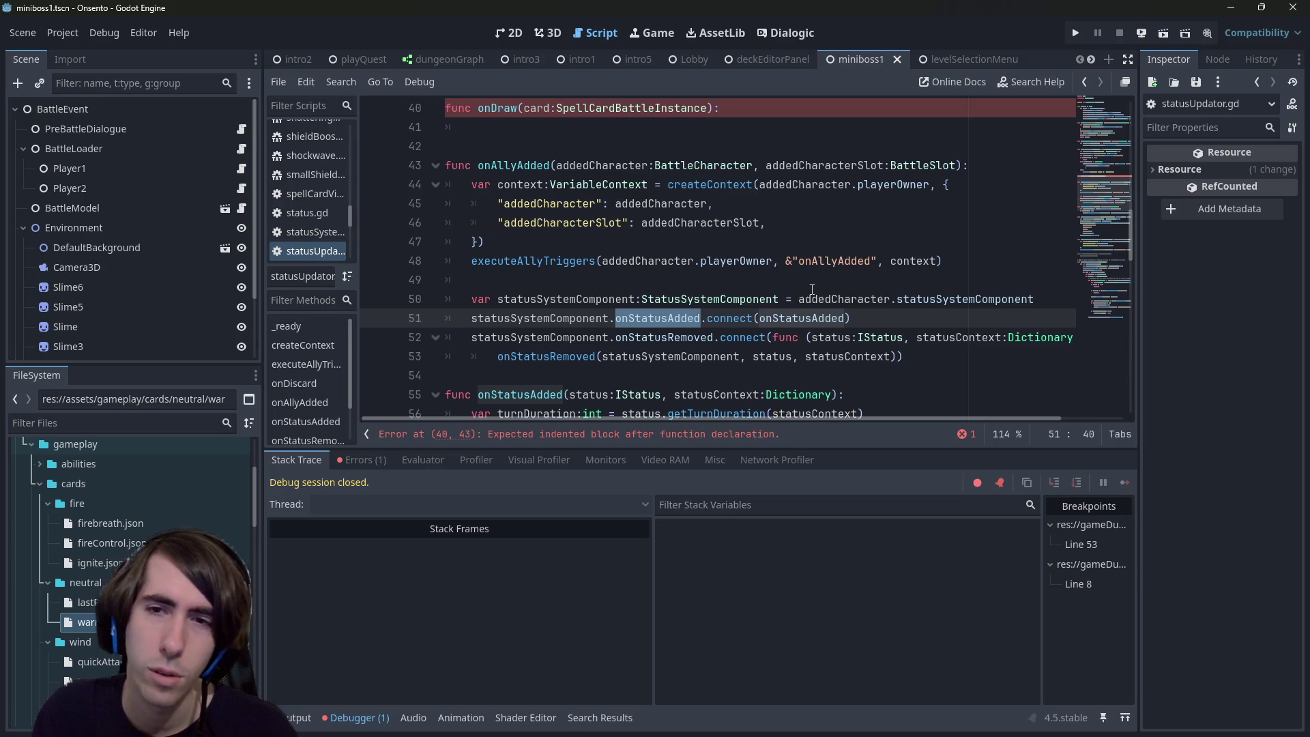
pyautogui.scroll(-1, 911, 296)
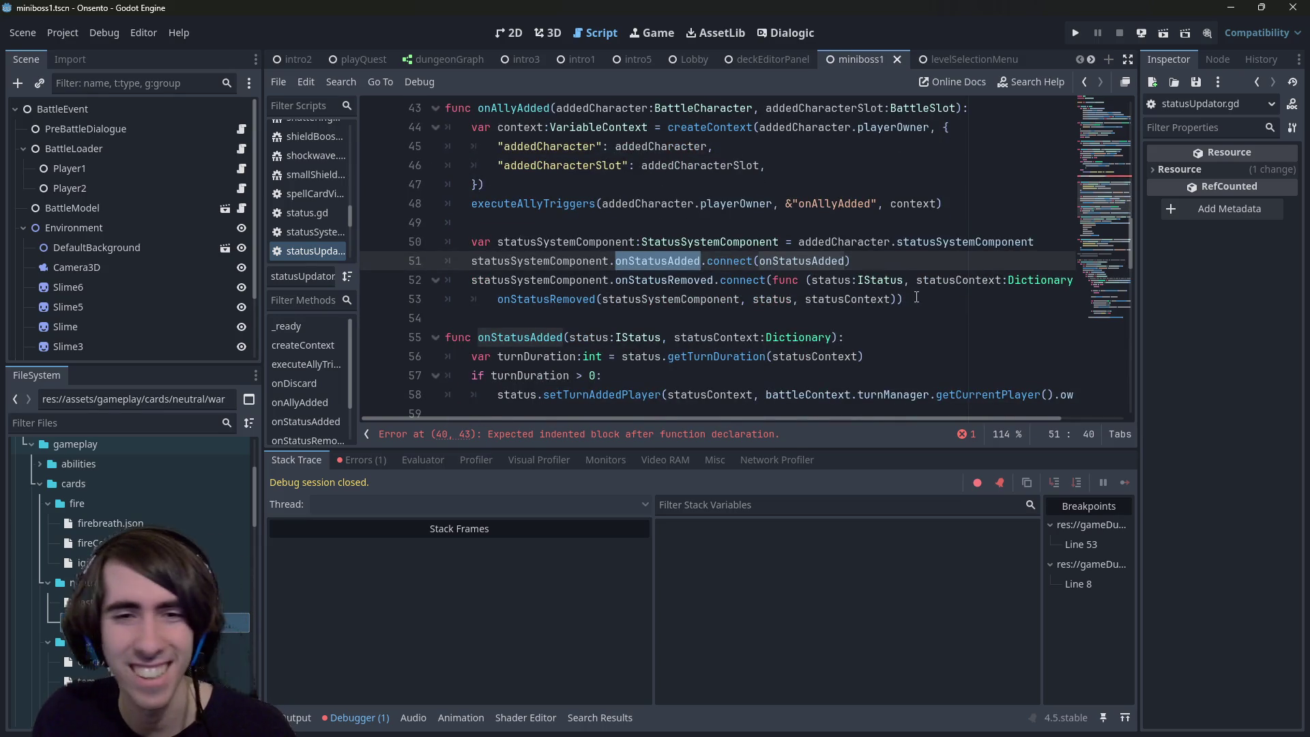
pyautogui.scroll(-1, 916, 297)
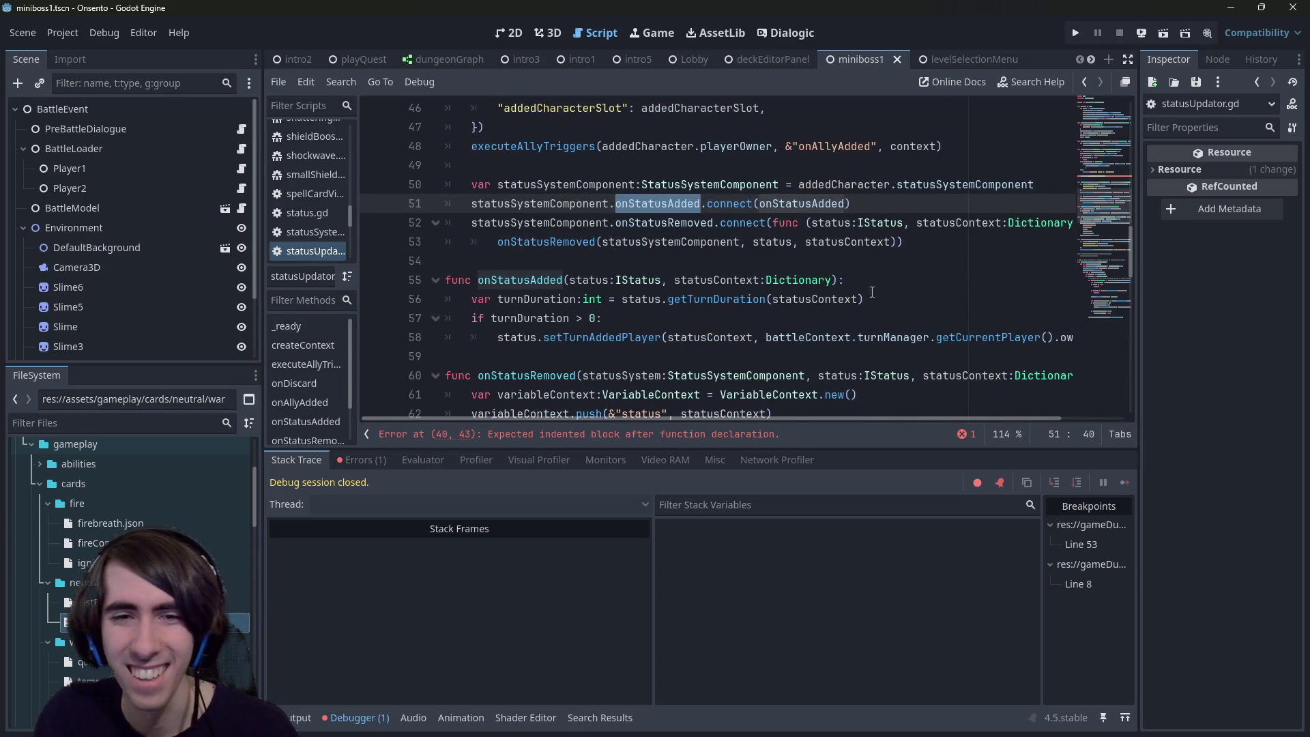
pyautogui.scroll(-2, 651, 337)
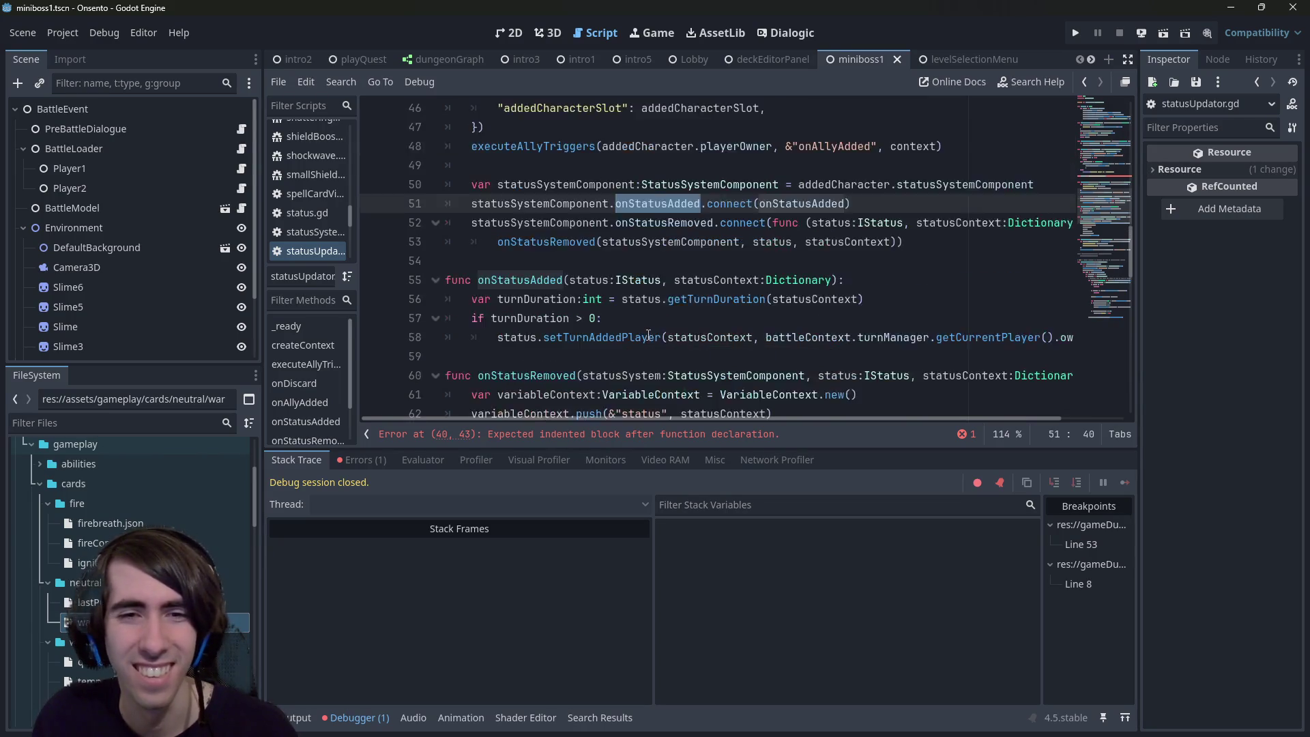
pyautogui.scroll(-2, 648, 335)
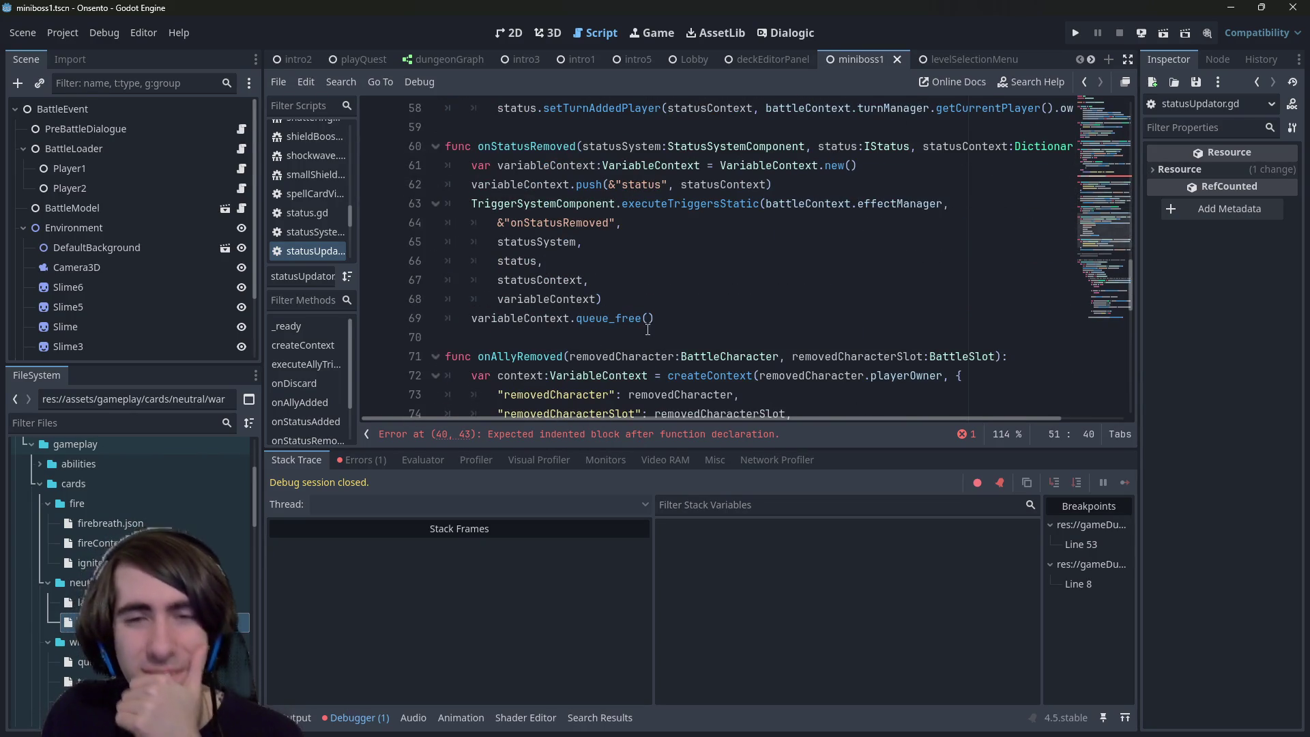
pyautogui.scroll(2, 650, 301)
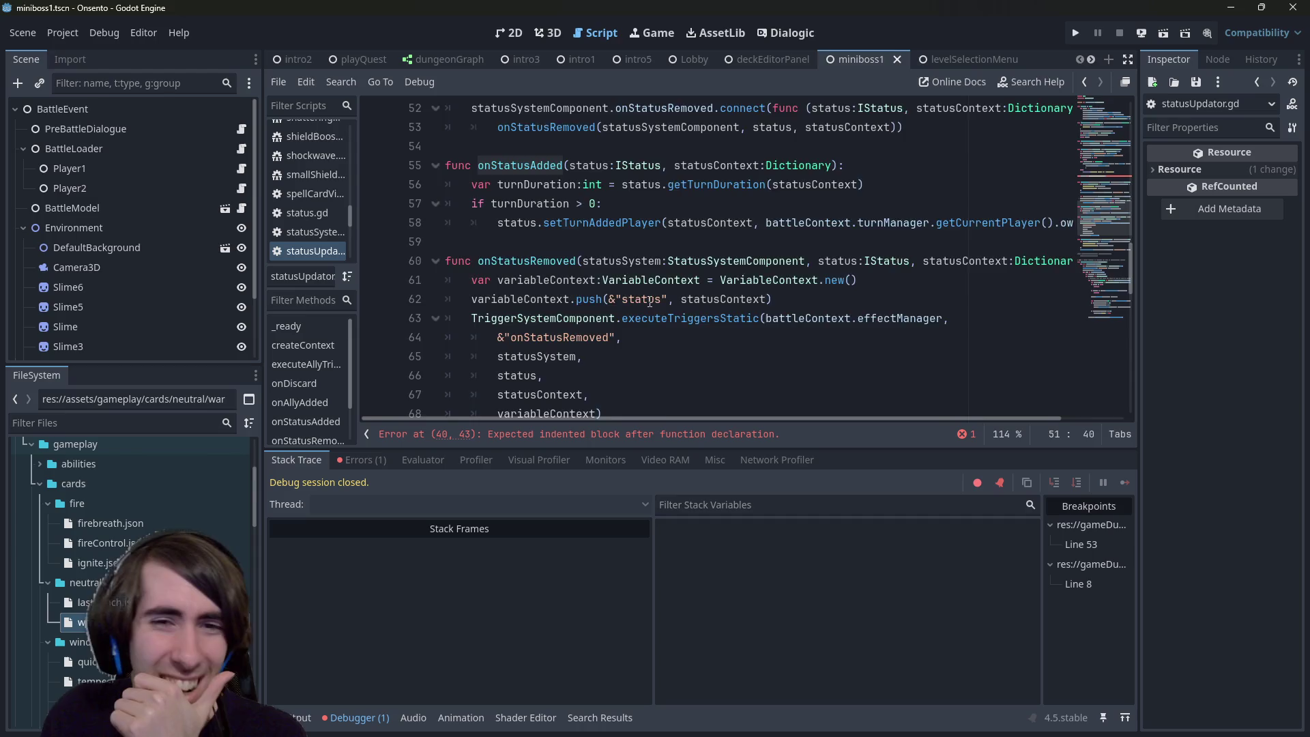
pyautogui.scroll(5, 648, 304)
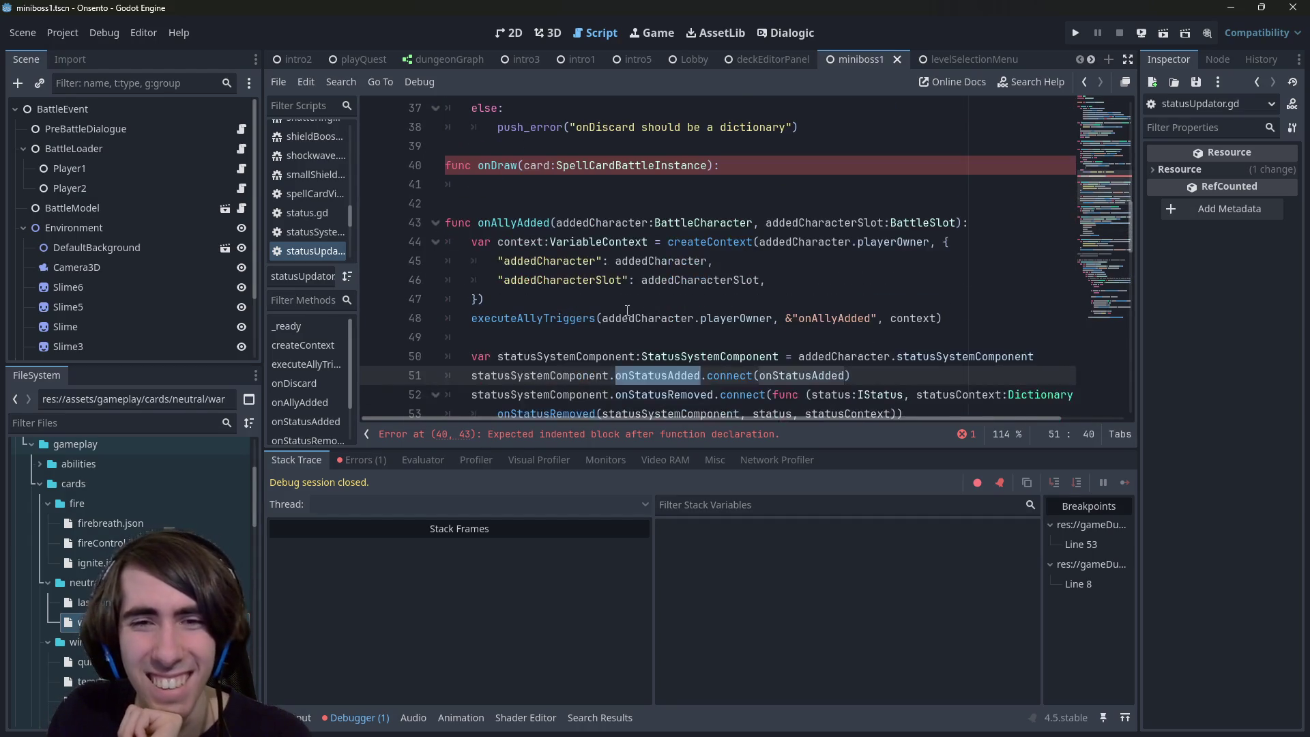
pyautogui.doubleClick(533, 243)
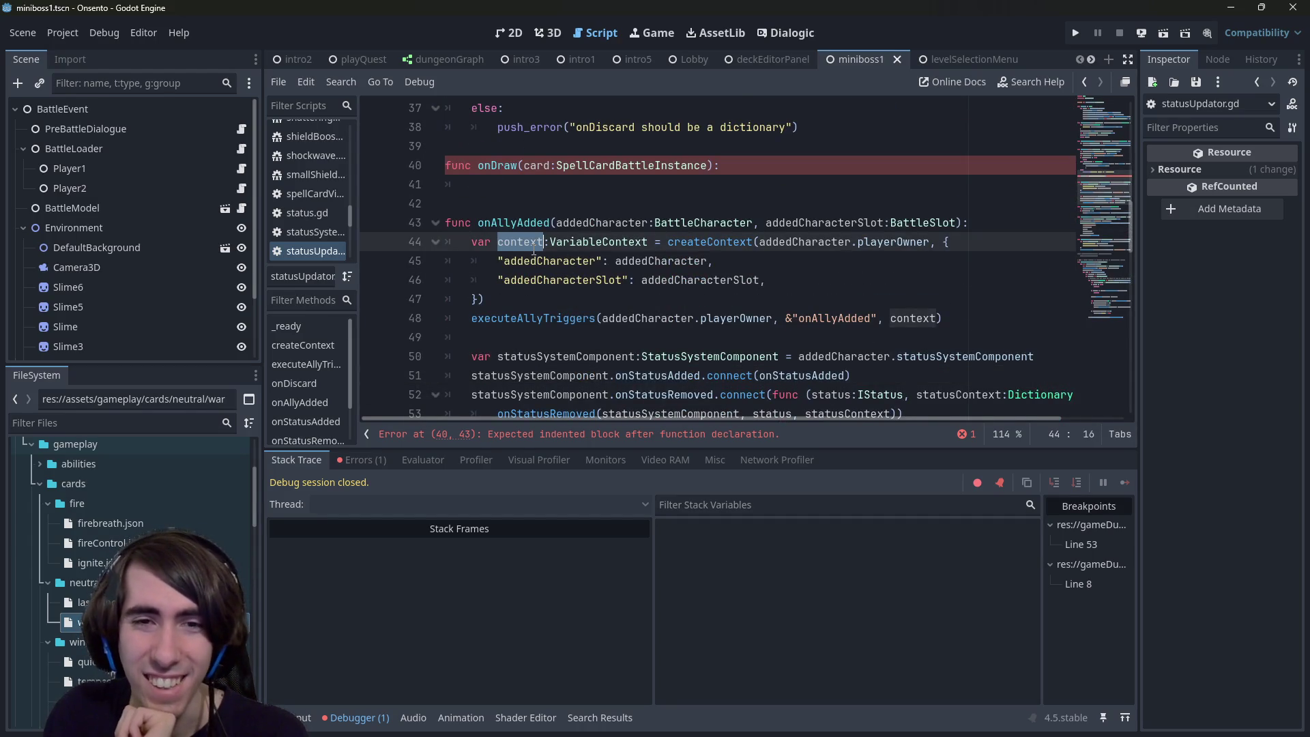
pyautogui.scroll(1, 532, 243)
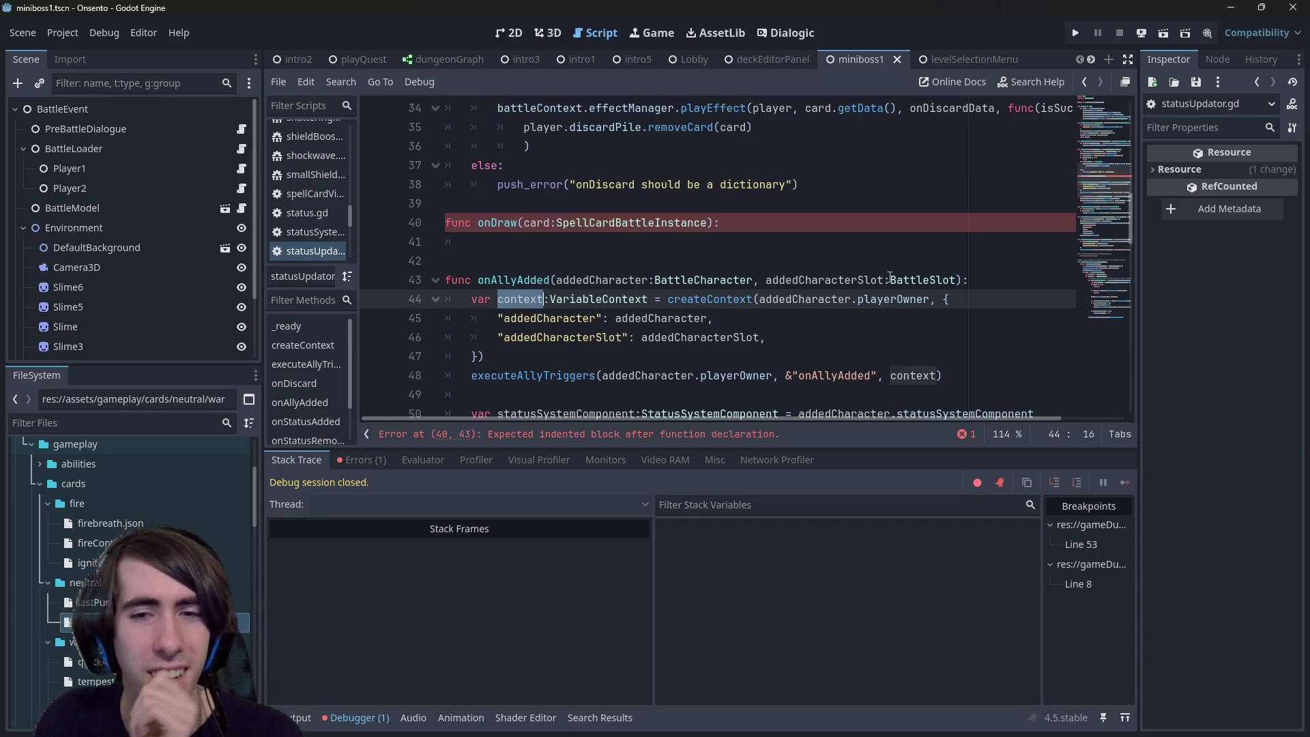
pyautogui.press('Down')
pyautogui.press('Down')
pyautogui.press('Down')
# Step: Copy onAllyAdded's executeAllyTriggers call into the onDraw body
pyautogui.press('End')
pyautogui.hotkey('shift', 'Home')
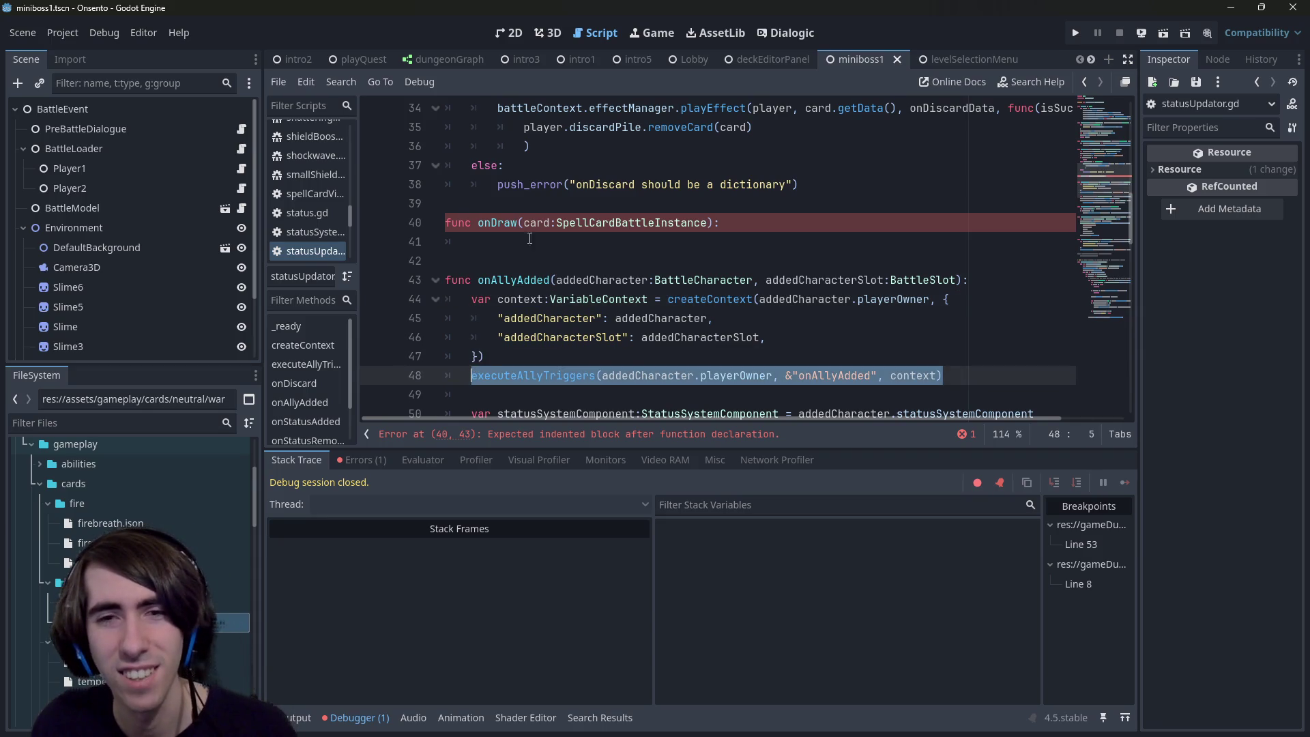
pyautogui.hotkey('ctrl', 'c')
pyautogui.click(528, 242)
pyautogui.hotkey('ctrl', 'v')
# Step: Paste onAllyAdded's createContext block at the top of onDraw
pyautogui.moveTo(485, 356); pyautogui.dragTo(405, 300)
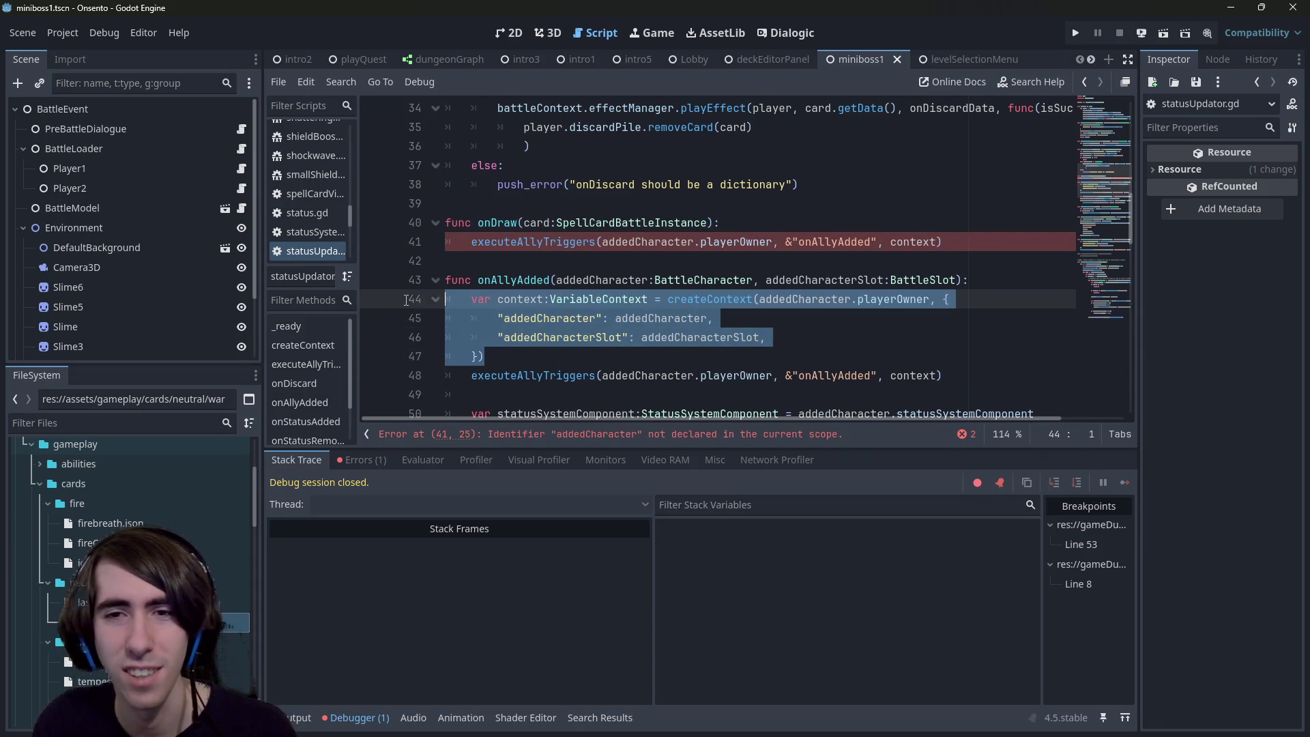
pyautogui.click(907, 242)
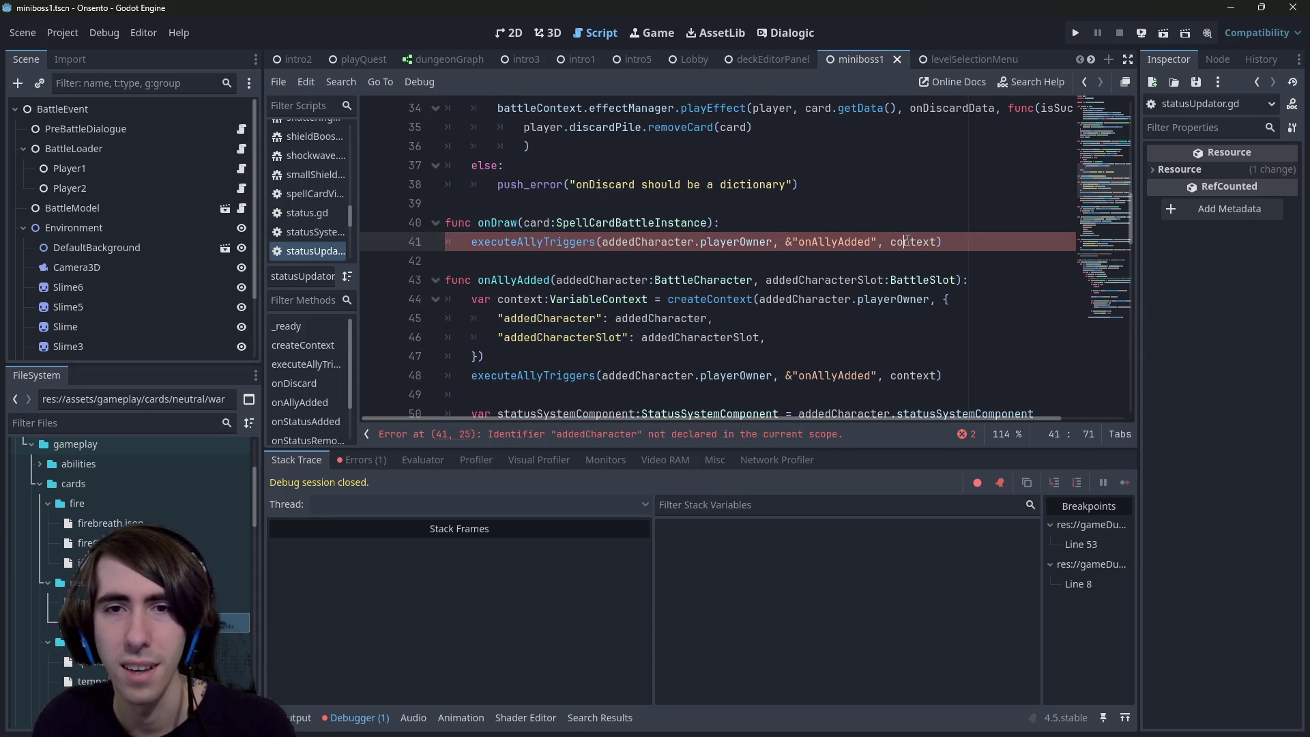
pyautogui.click(780, 219)
pyautogui.press('Return')
pyautogui.hotkey('ctrl', 'v')
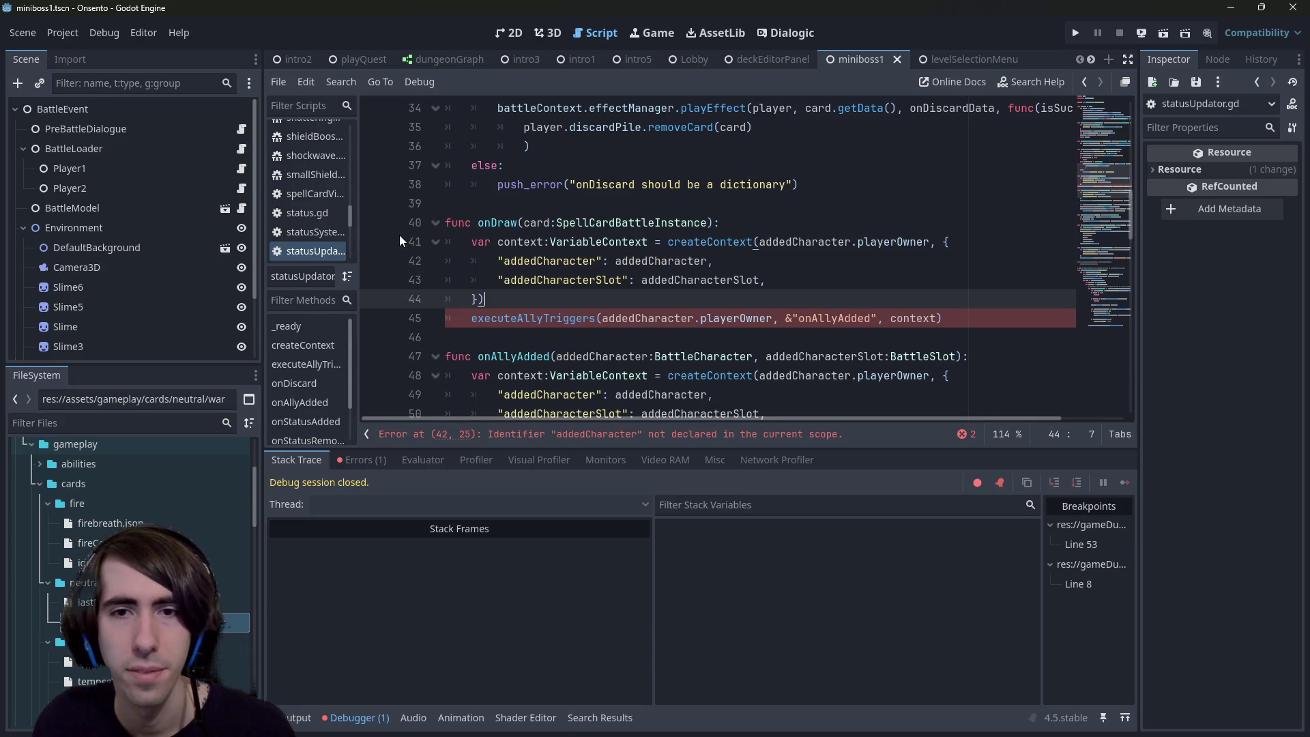
# Step: Strip the dictionary entries so onDraw's createContext receives an empty {}
pyautogui.click(936, 242)
pyautogui.press('Down')
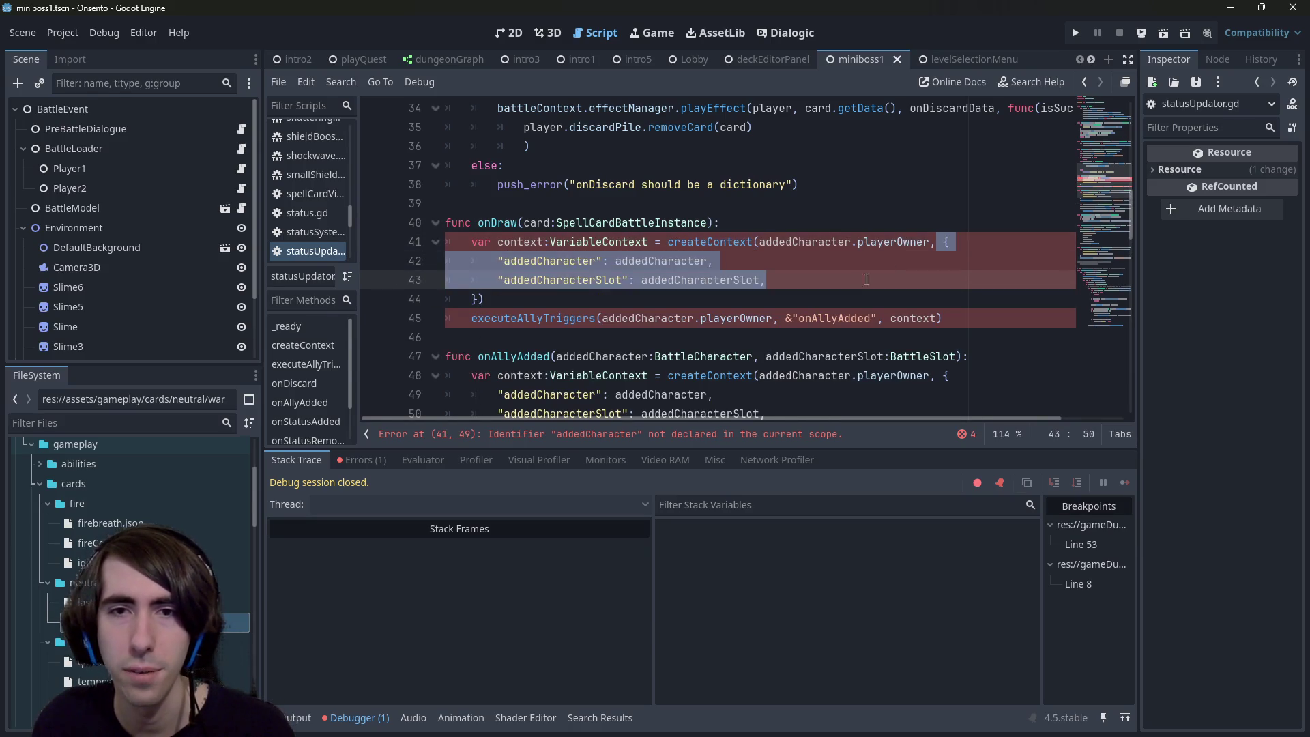
pyautogui.moveTo(474, 300)
pyautogui.mouseDown()
pyautogui.moveTo(751, 280)
pyautogui.moveTo(952, 240)
pyautogui.mouseUp()
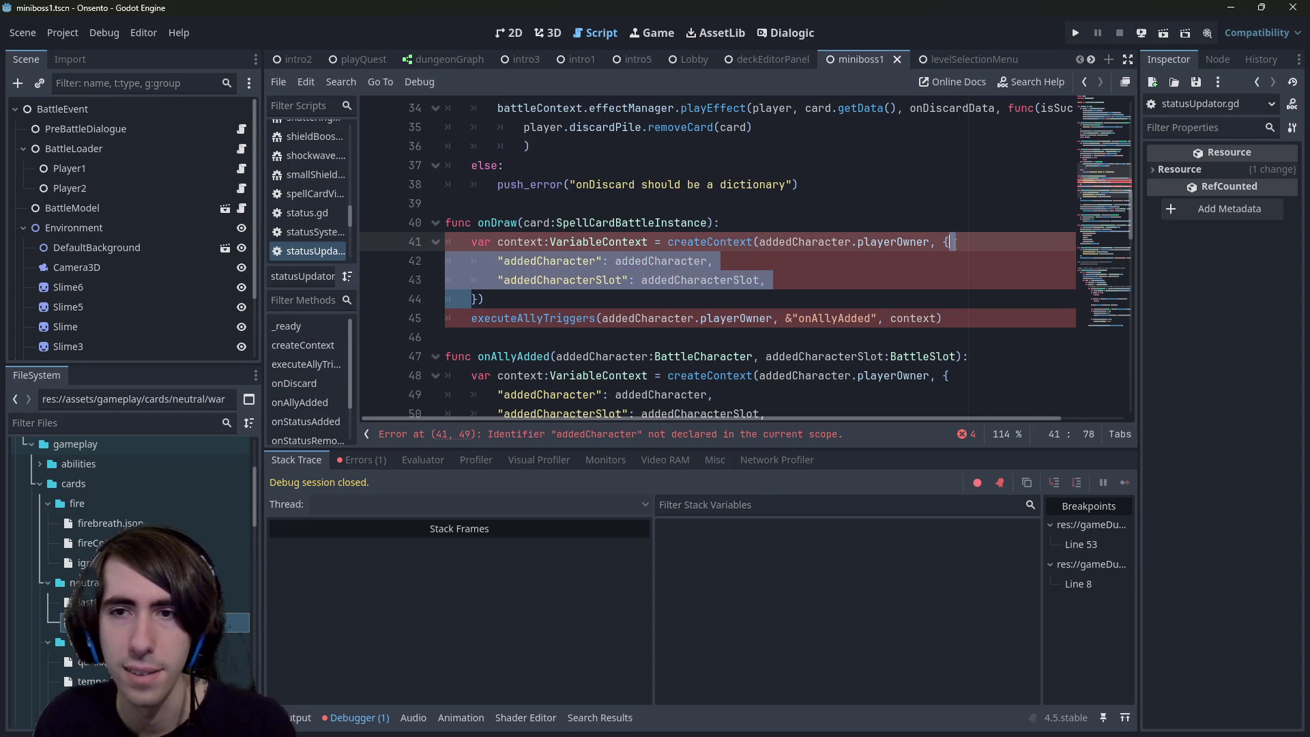
pyautogui.press('BackSpace')
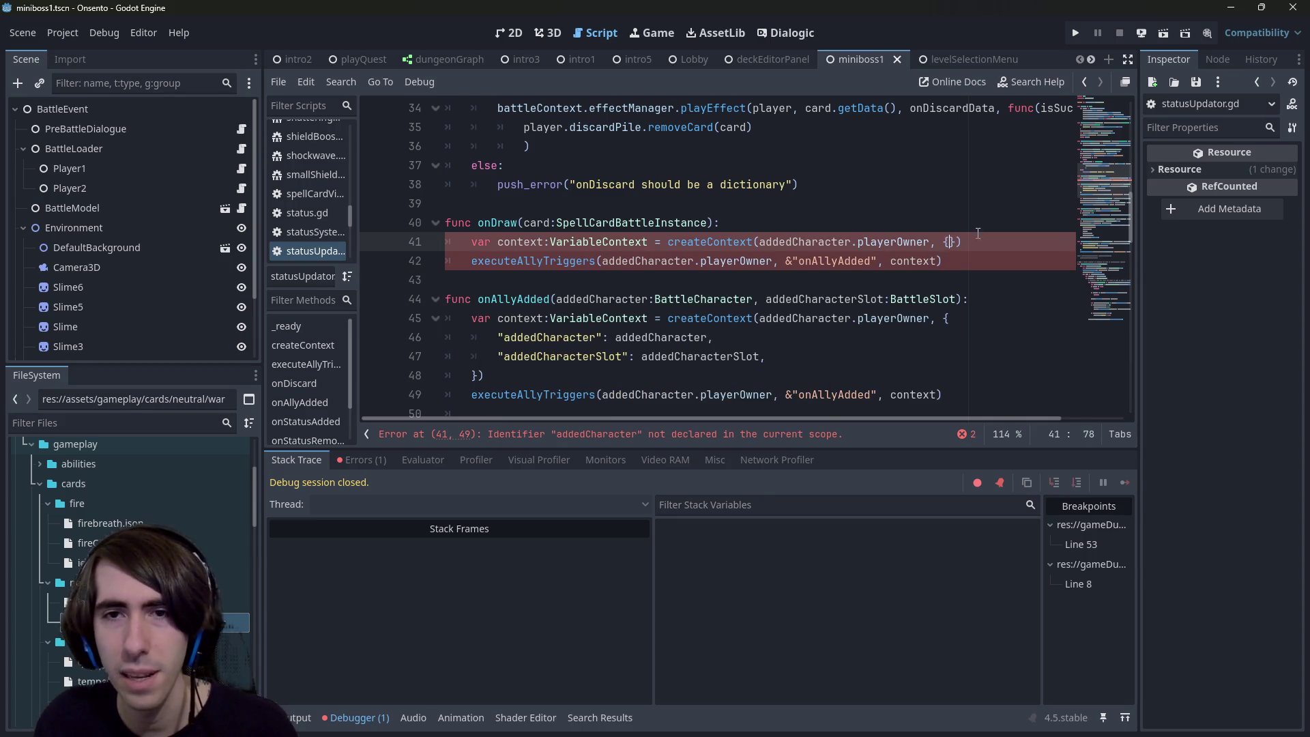
pyautogui.press('End')
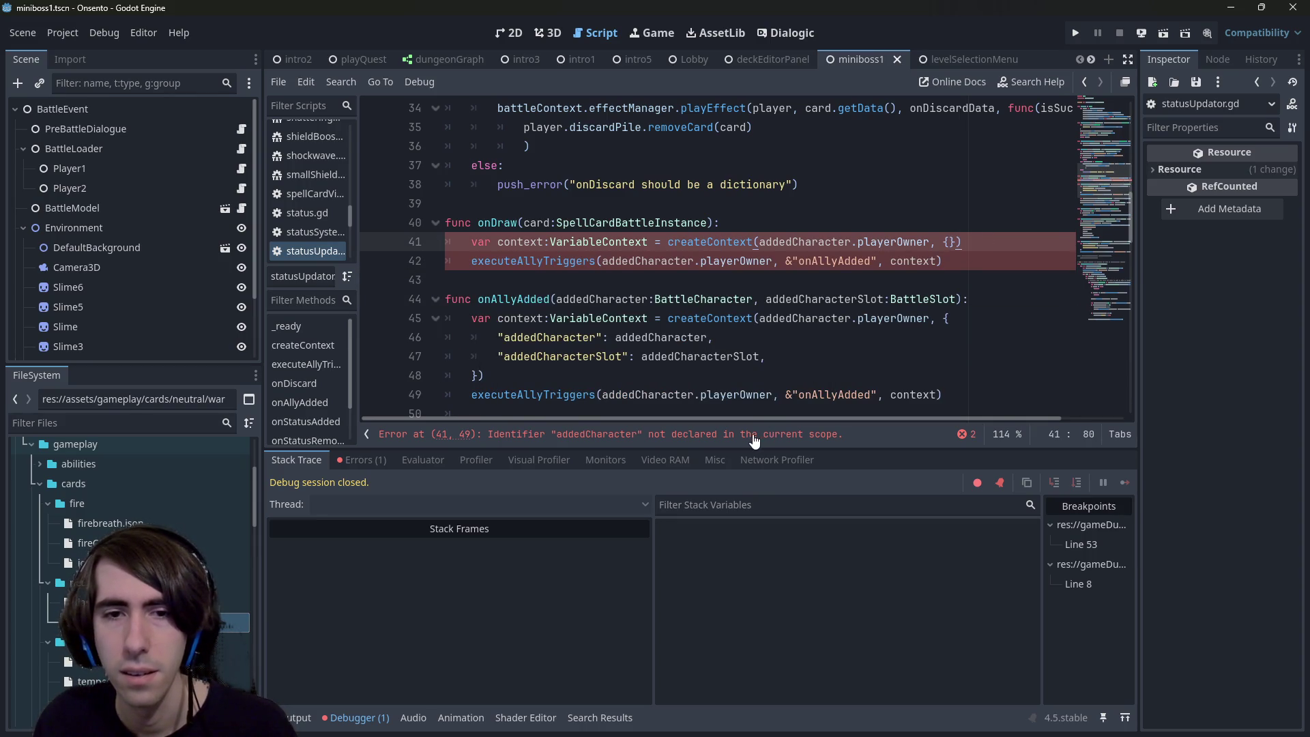
pyautogui.doubleClick(794, 240)
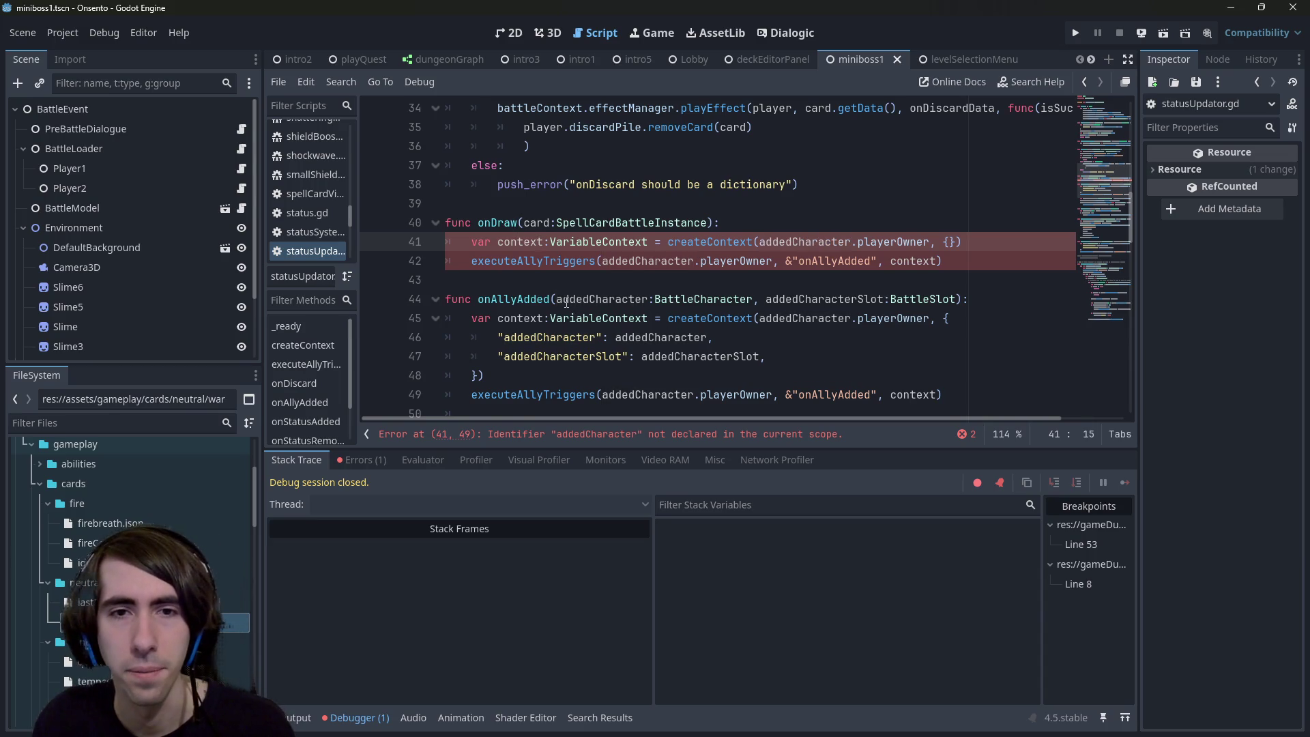
pyautogui.click(524, 222)
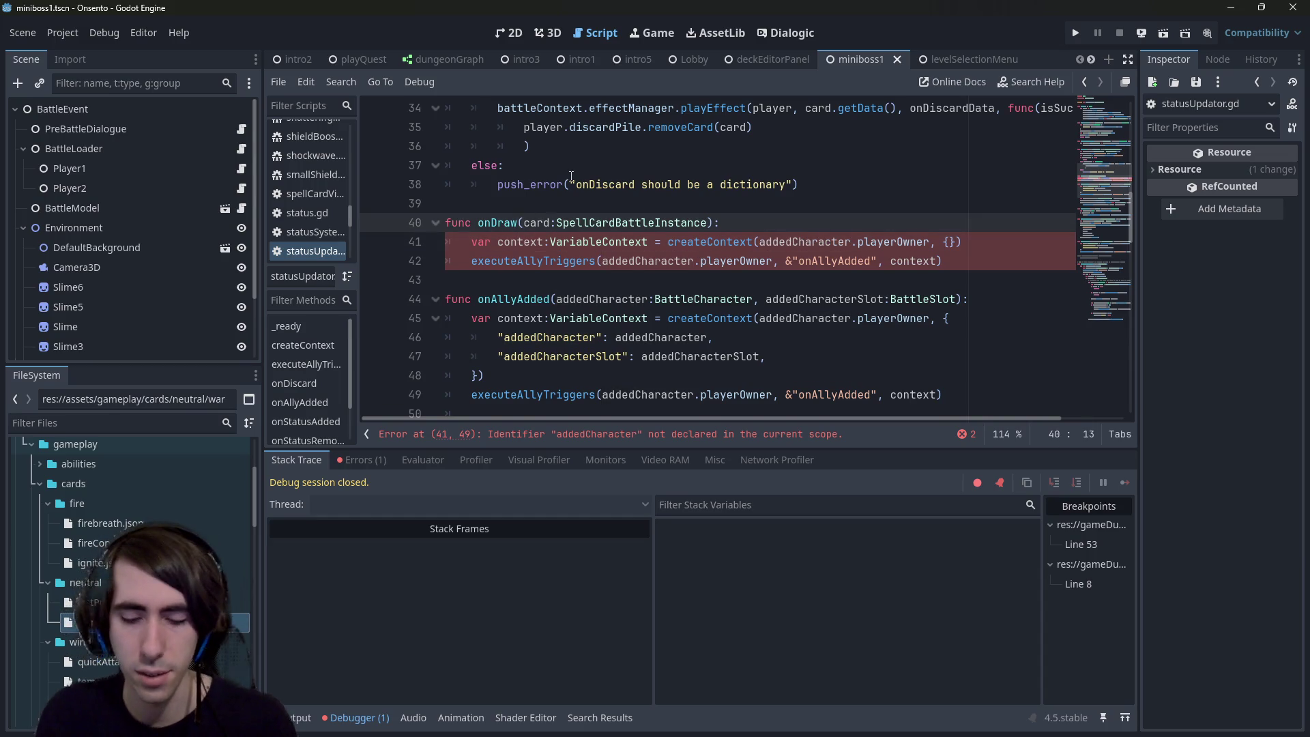
# Step: Add a player:PlayerState parameter before card in onDraw's signature
pyautogui.write('player:')
pyautogui.press('Left')
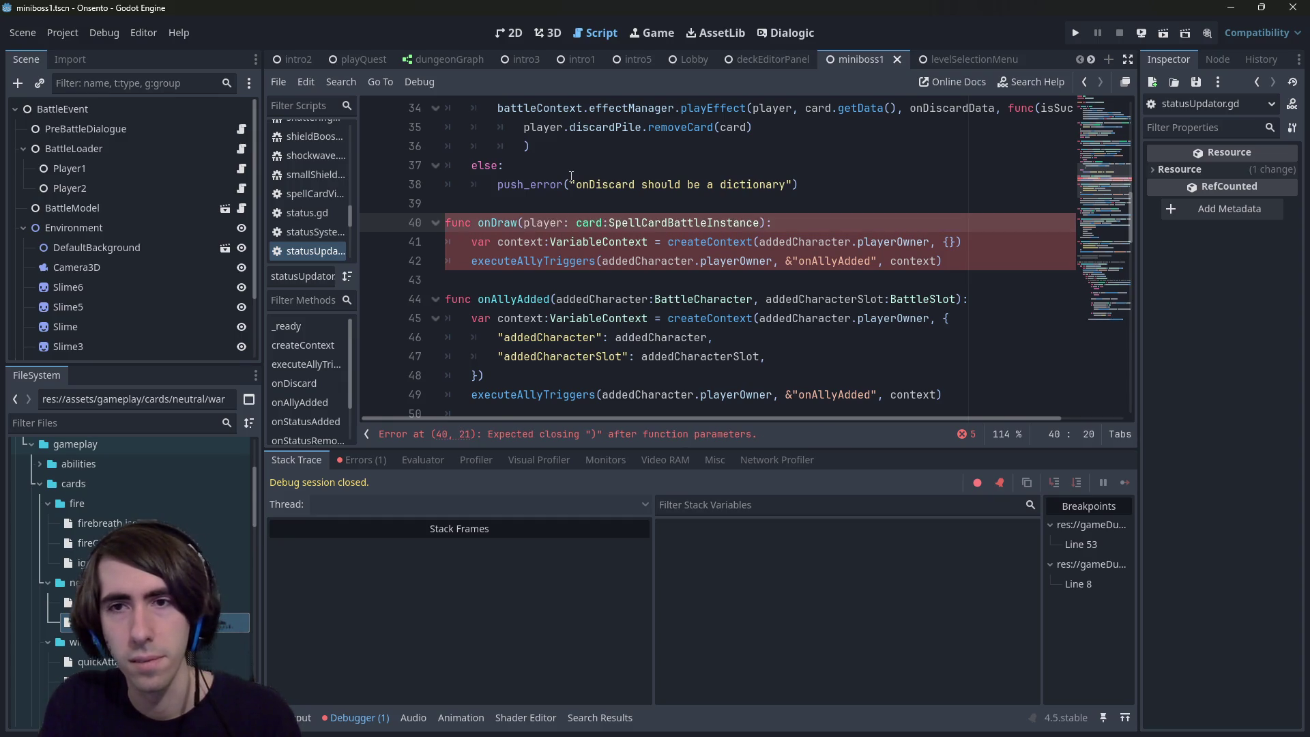
pyautogui.write('PlayerSta')
pyautogui.press('Return')
pyautogui.write(',')
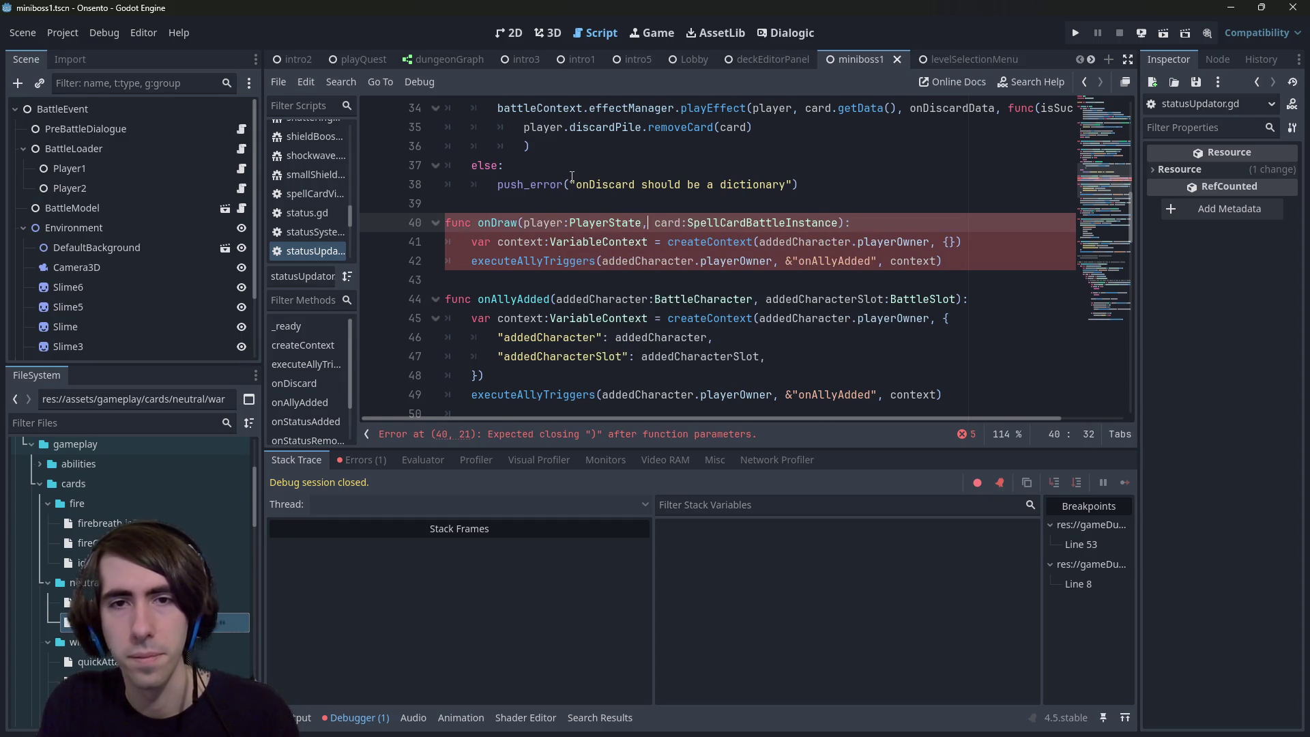
pyautogui.doubleClick(543, 224)
# Step: Replace addedCharacter.playerOwner with player in the createContext and executeAllyTriggers calls on lines 41–42
pyautogui.scroll(2, 560, 273)
pyautogui.doubleClick(777, 356)
pyautogui.hotkey('ctrl', 'v')
pyautogui.press('Delete')
pyautogui.press('Delete')
pyautogui.press('Delete')
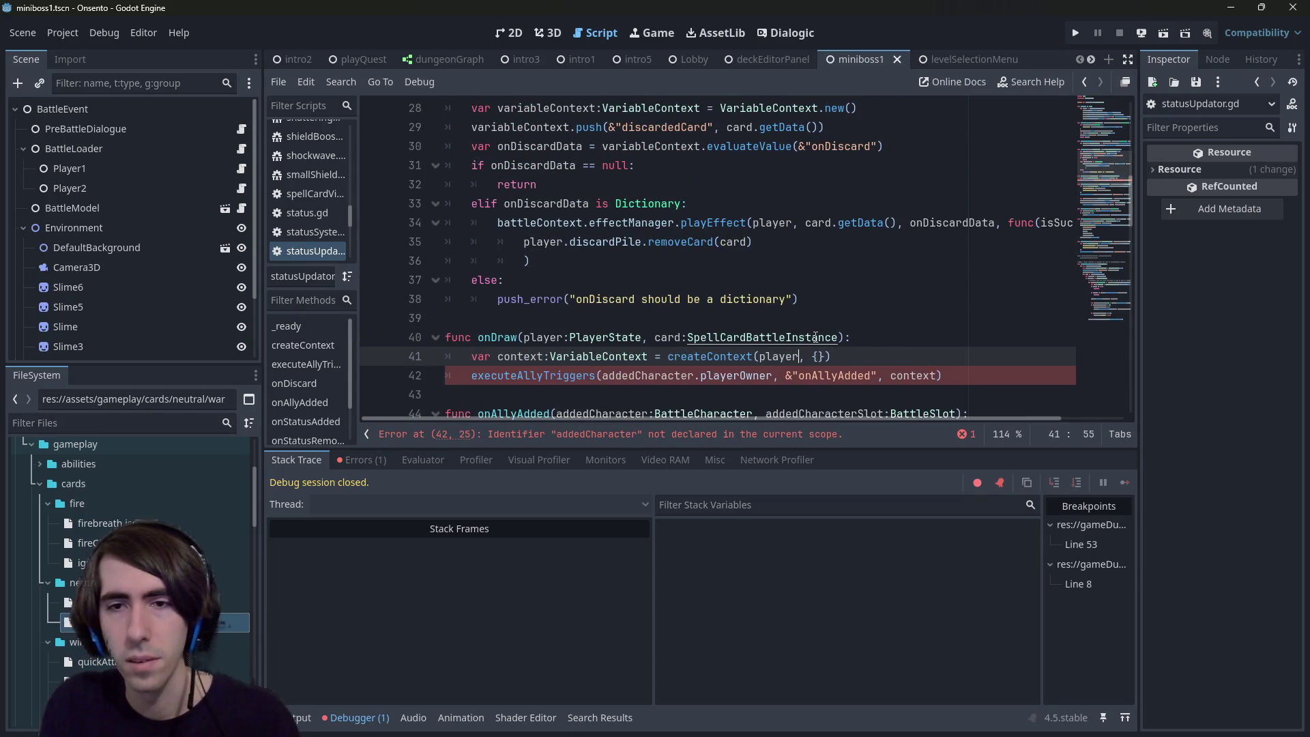
pyautogui.doubleClick(737, 375)
pyautogui.press('BackSpace')
pyautogui.hotkey('ctrl', 'BackSpace')
pyautogui.hotkey('ctrl', 'BackSpace')
pyautogui.write('player')
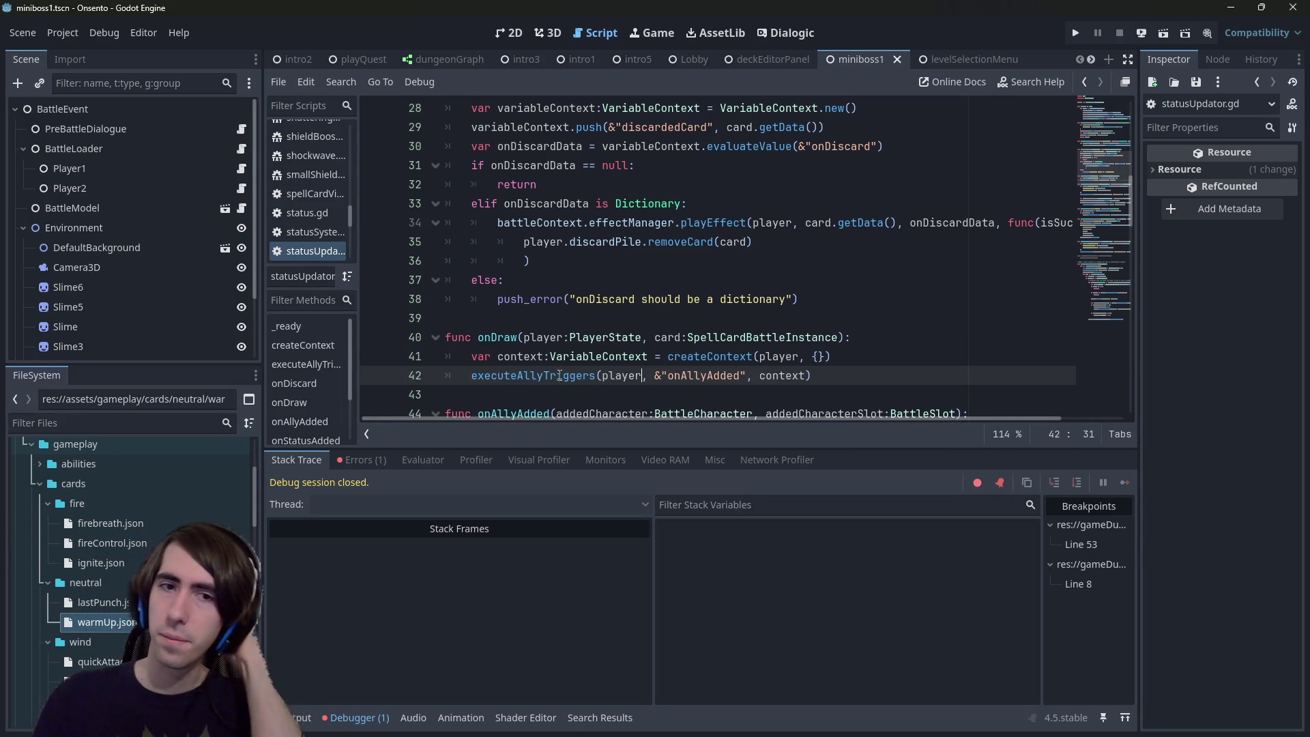
pyautogui.doubleClick(497, 337)
pyautogui.scroll(9, 713, 280)
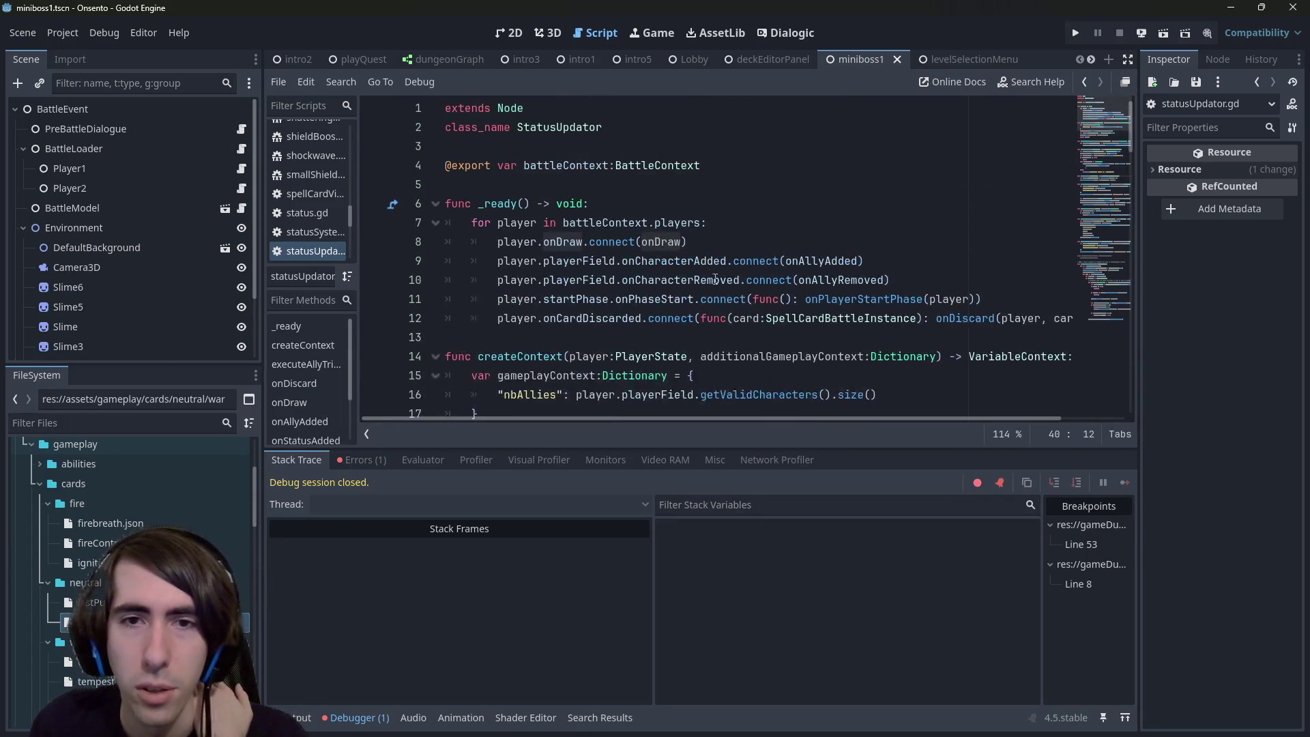
# Step: On line 8, change the onDraw connection to onDraw.bind(player)
pyautogui.click(648, 242)
pyautogui.hotkey('ctrl', 'Right')
pyautogui.write('.bi')
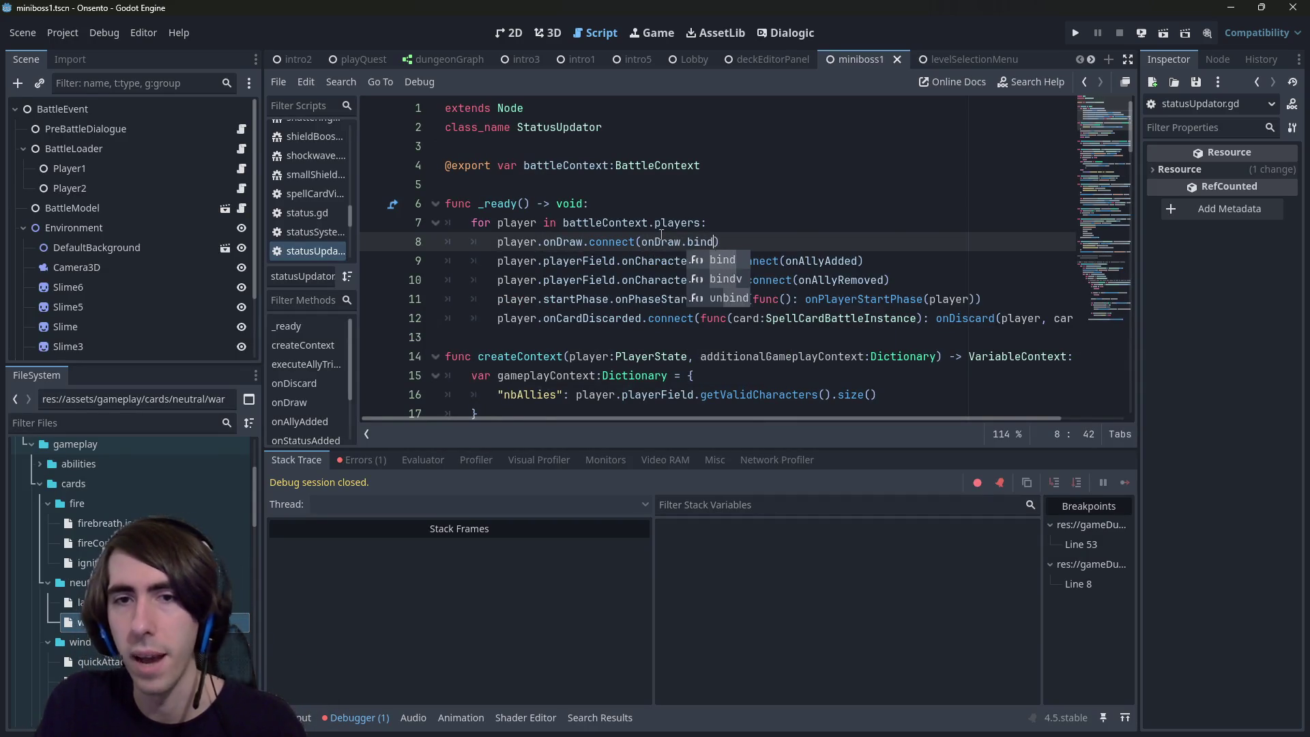
pyautogui.press('Return')
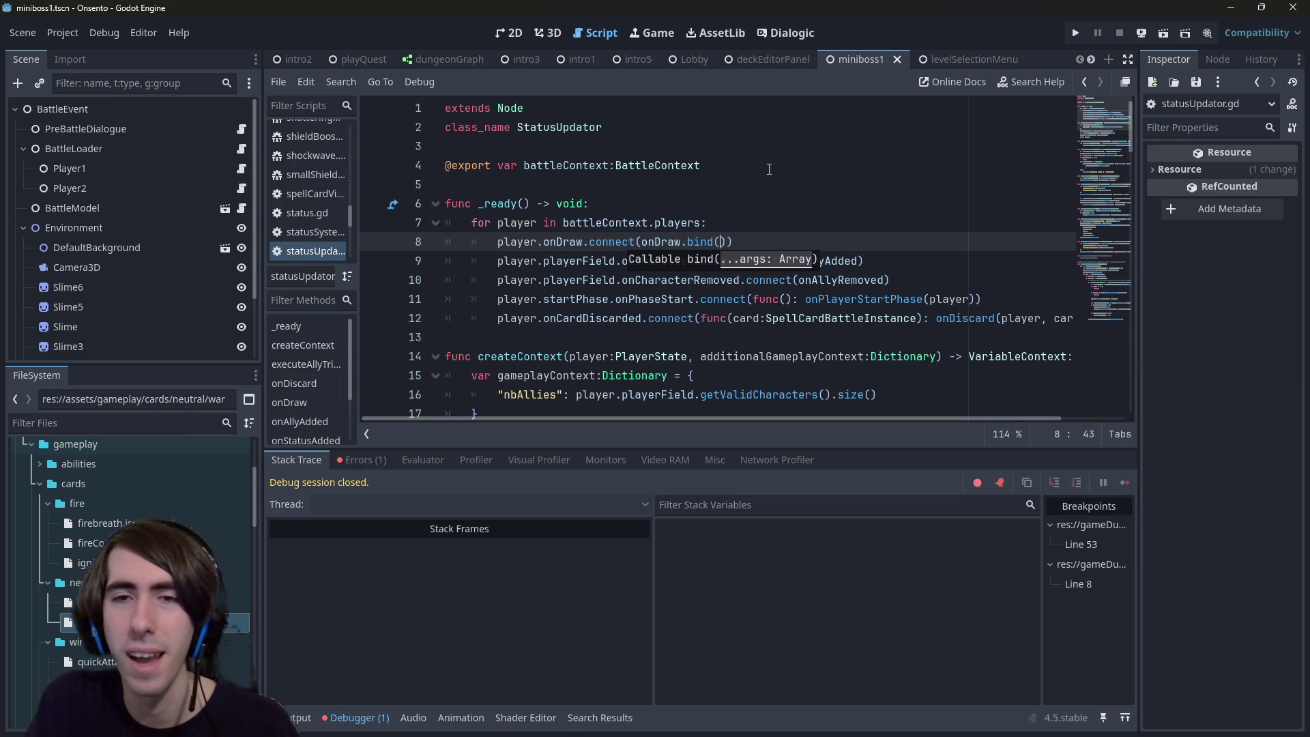
pyautogui.write('player')
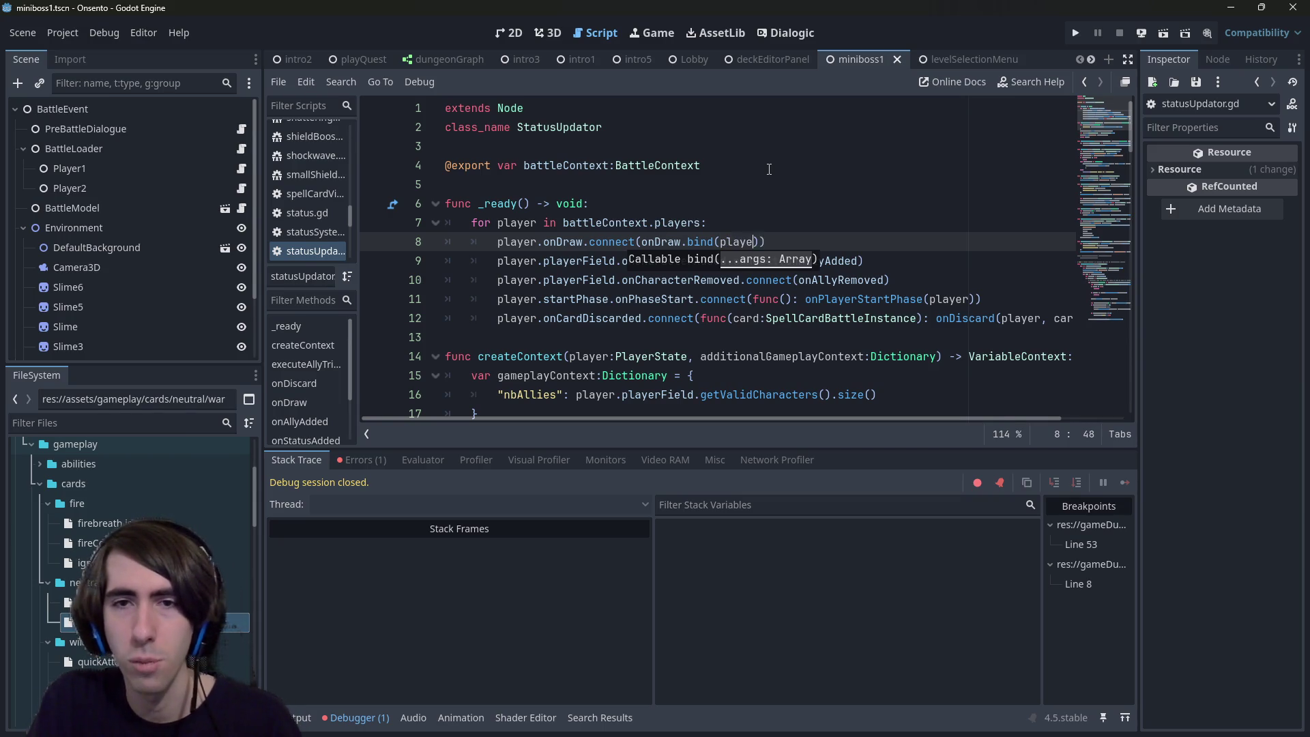
# Step: Replace the lambda on line 11 with onPlayerStartPhase.bind(player) and save the script
pyautogui.doubleClick(865, 299)
pyautogui.hotkey('ctrl', 'x')
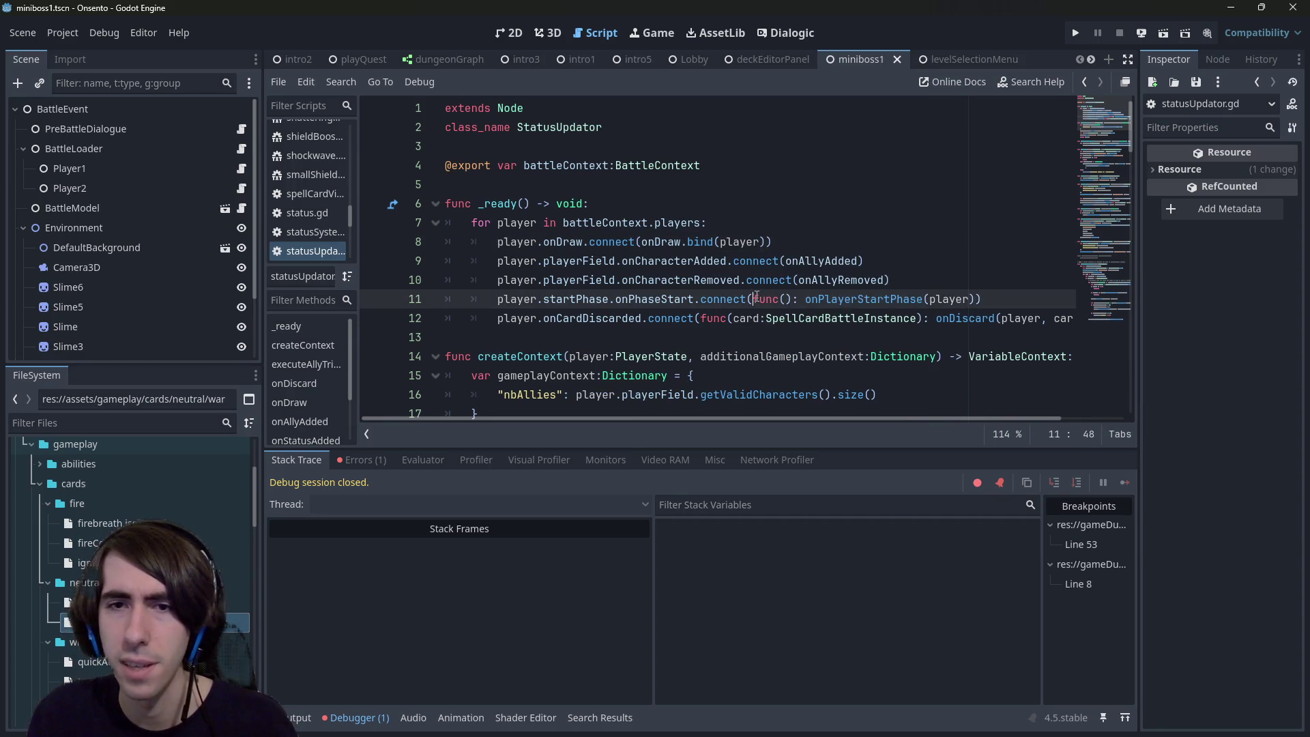
pyautogui.moveTo(752, 299); pyautogui.dragTo(805, 299)
pyautogui.hotkey('ctrl', 'v')
pyautogui.write('.bind')
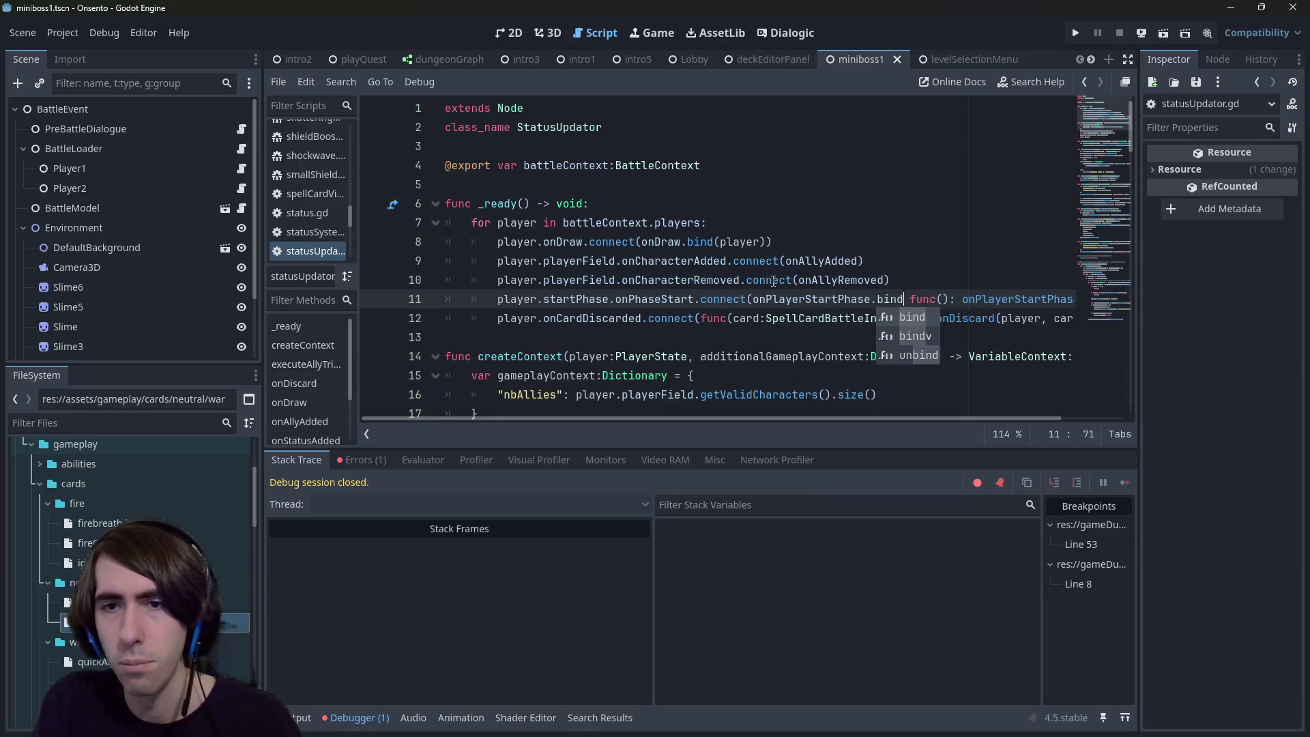
pyautogui.write('(player)')
pyautogui.hotkey('ctrl', 'shift', 'Right')
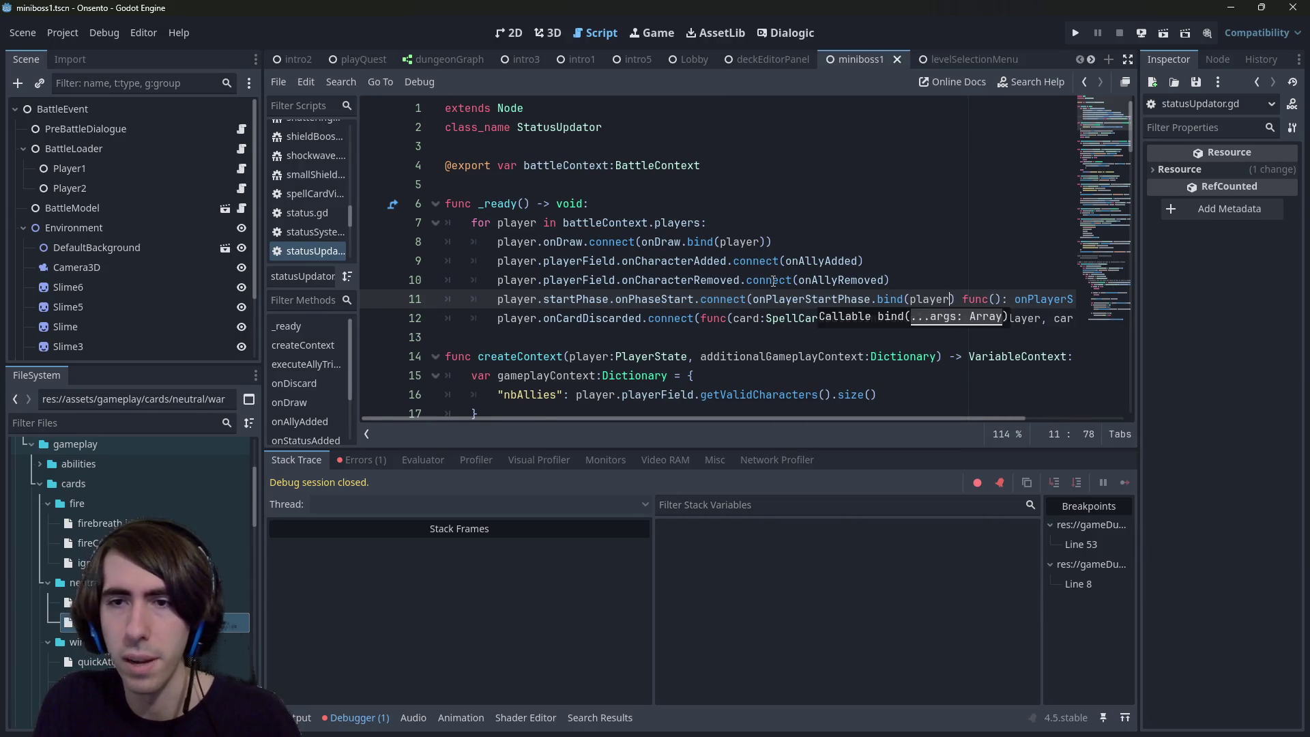
pyautogui.hotkey('shift', 'End')
pyautogui.hotkey('shift', 'Left')
pyautogui.press('BackSpace')
pyautogui.hotkey('ctrl', 's')
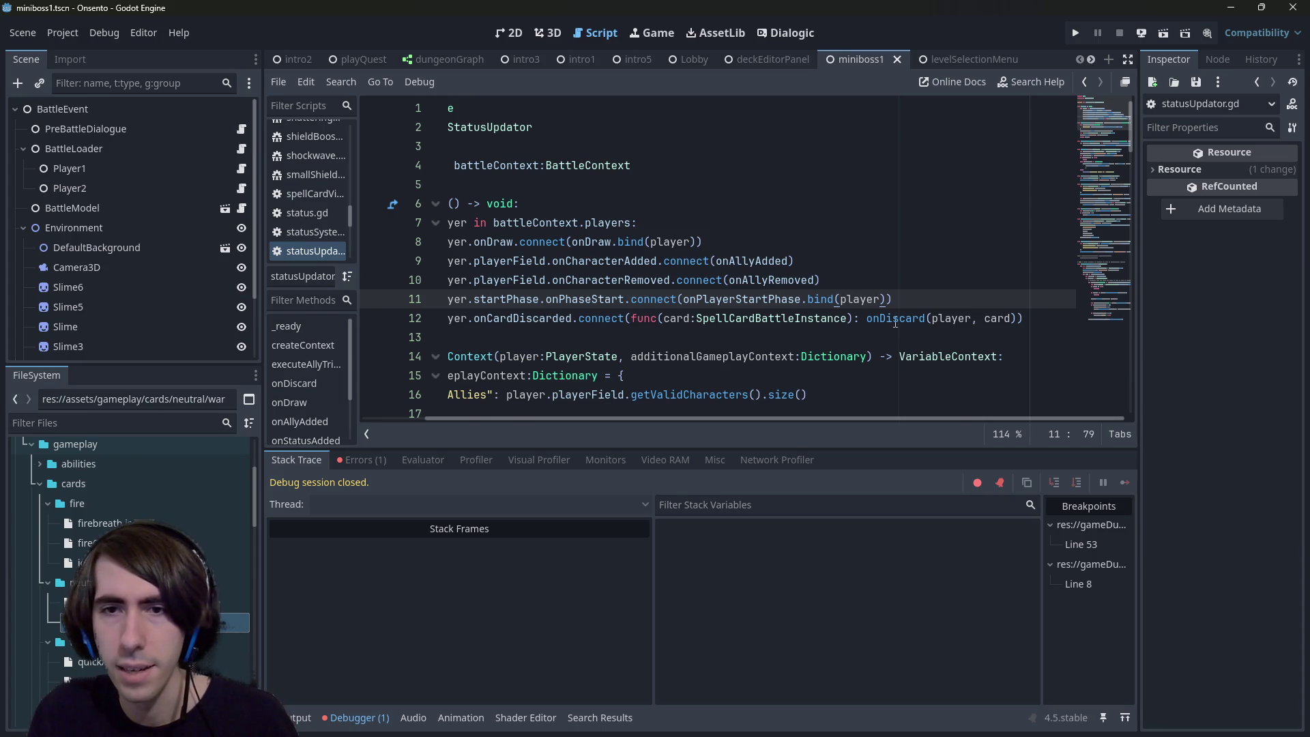
# Step: Inspect the card parameter on line 12's onCardDiscarded connection and close the connect documentation popup
pyautogui.press('Down')
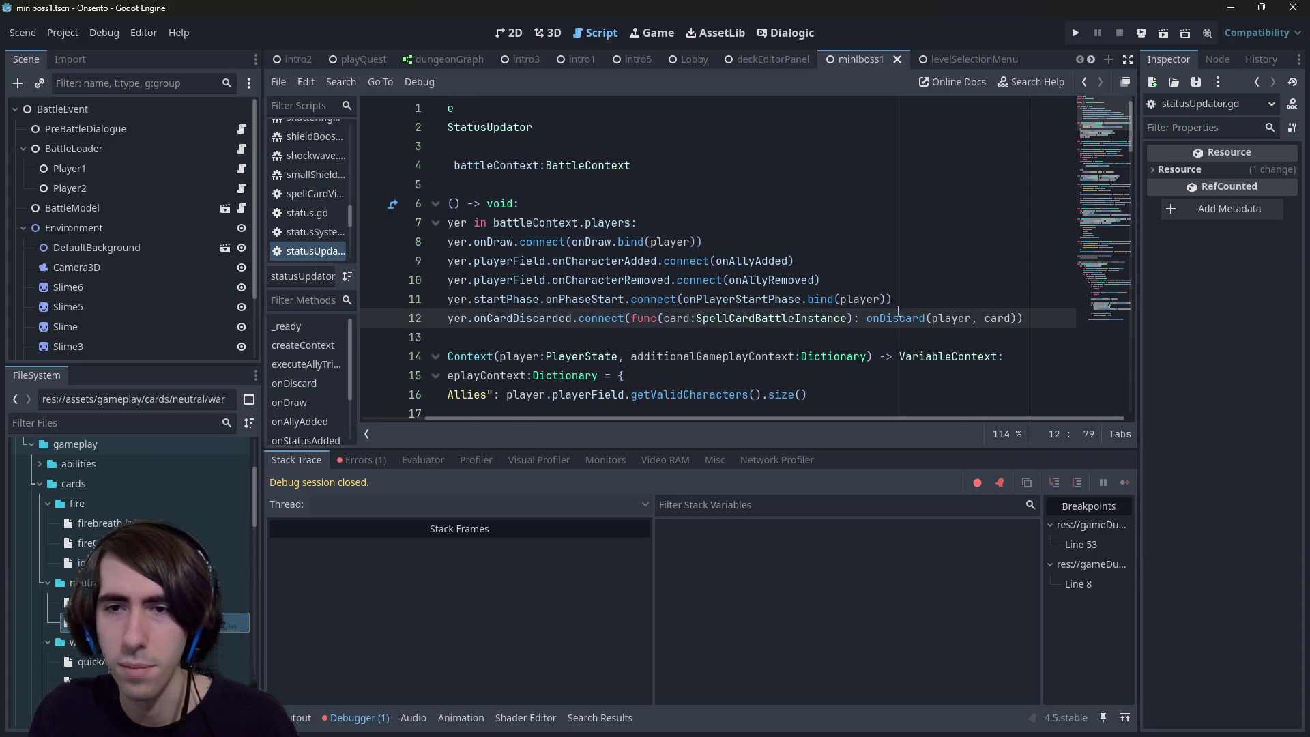
pyautogui.doubleClick(895, 317)
pyautogui.doubleClick(950, 318)
pyautogui.doubleClick(992, 318)
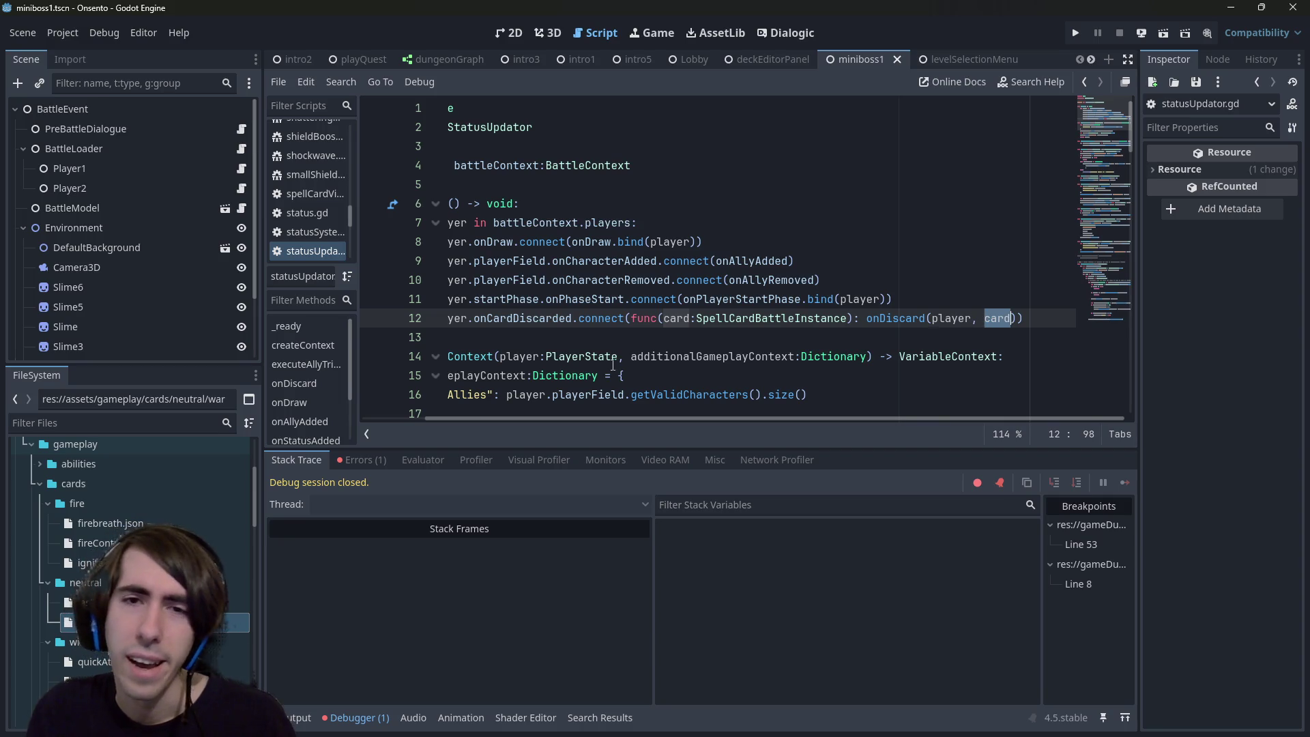
pyautogui.moveTo(614, 315)
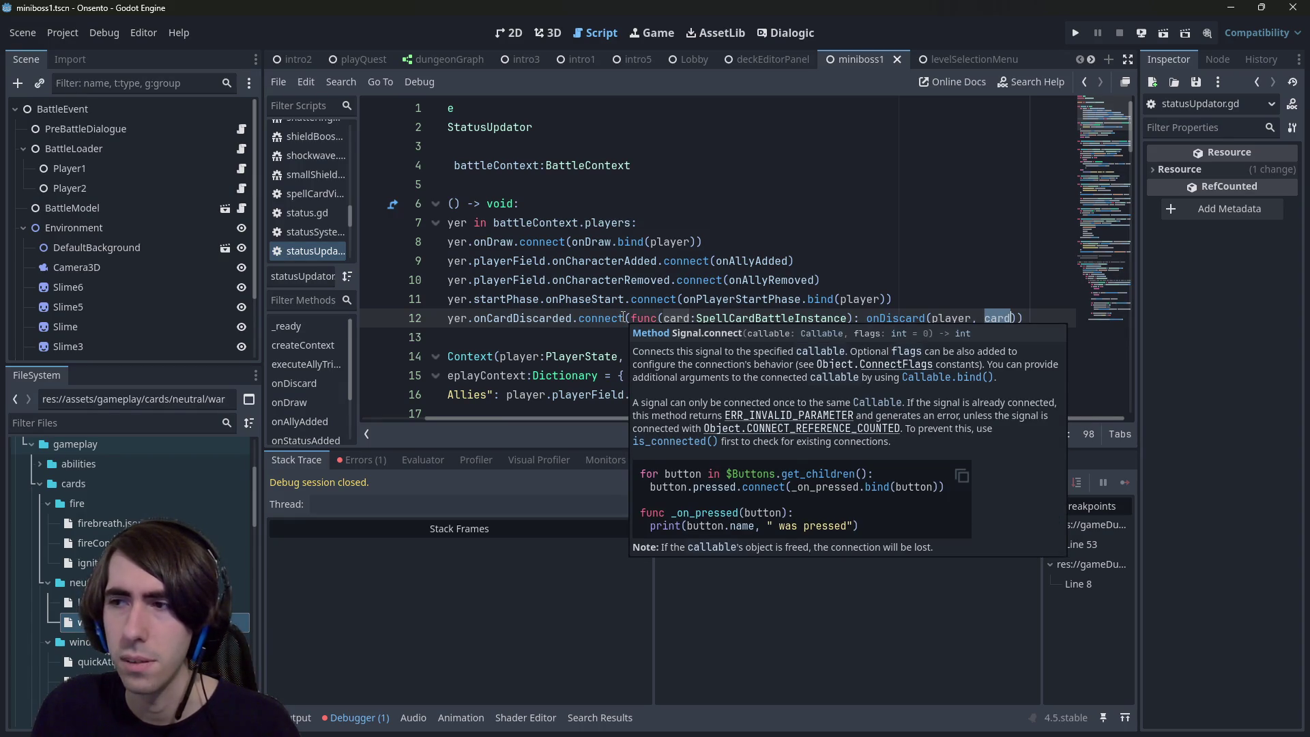
pyautogui.click(539, 203)
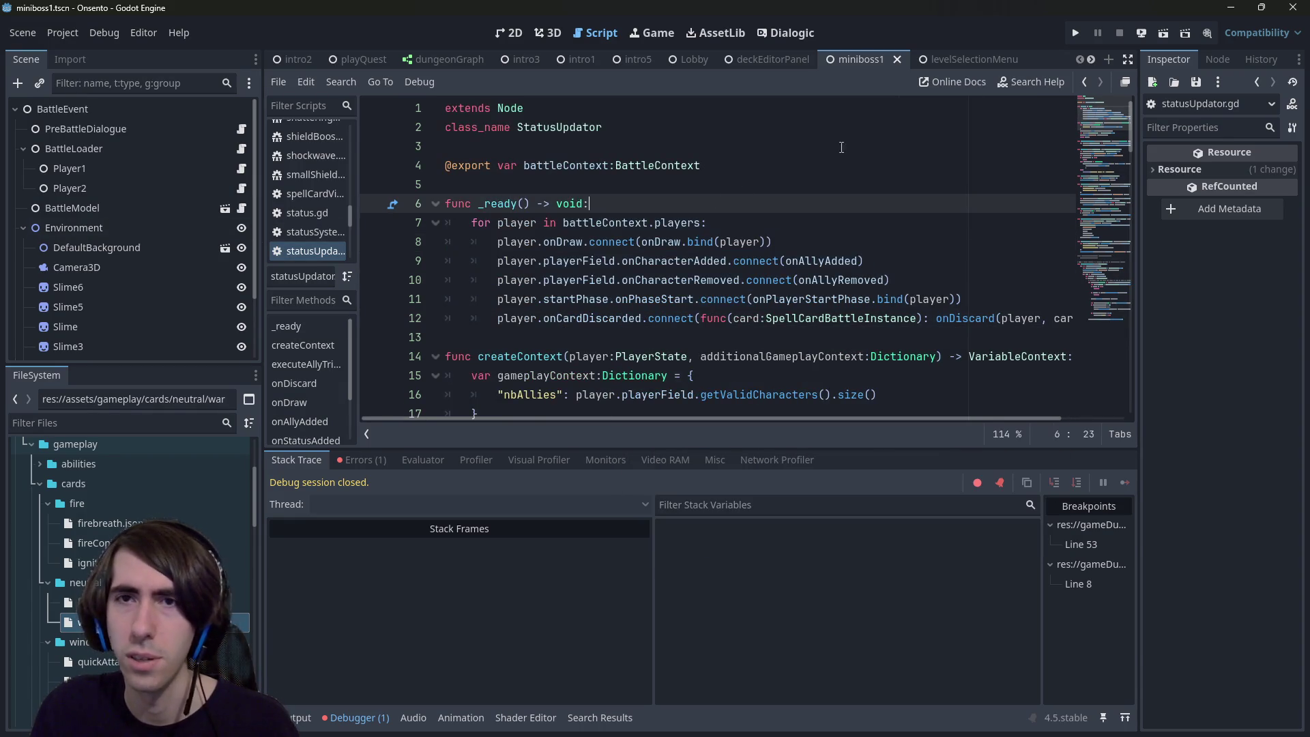
# Step: Test-run the current scene, then back in the editor find the onDraw function definition
pyautogui.click(1164, 36)
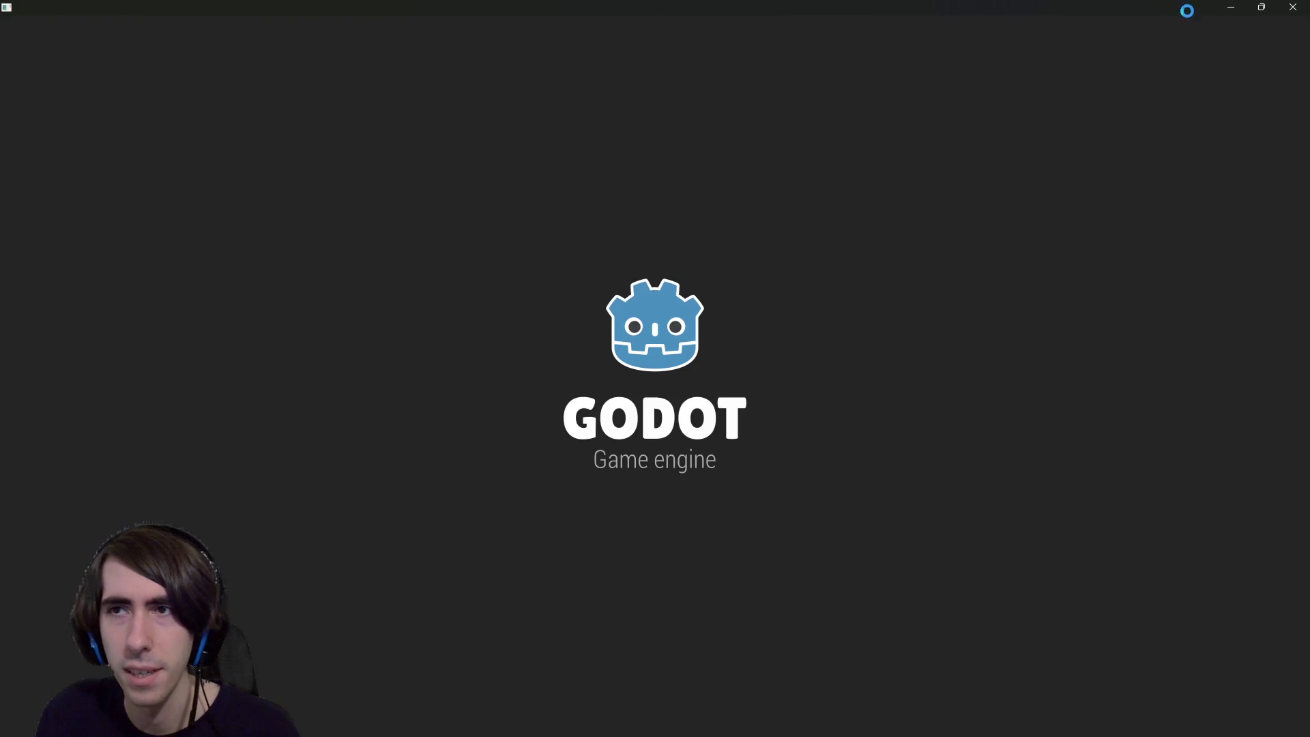
pyautogui.click(1229, 5)
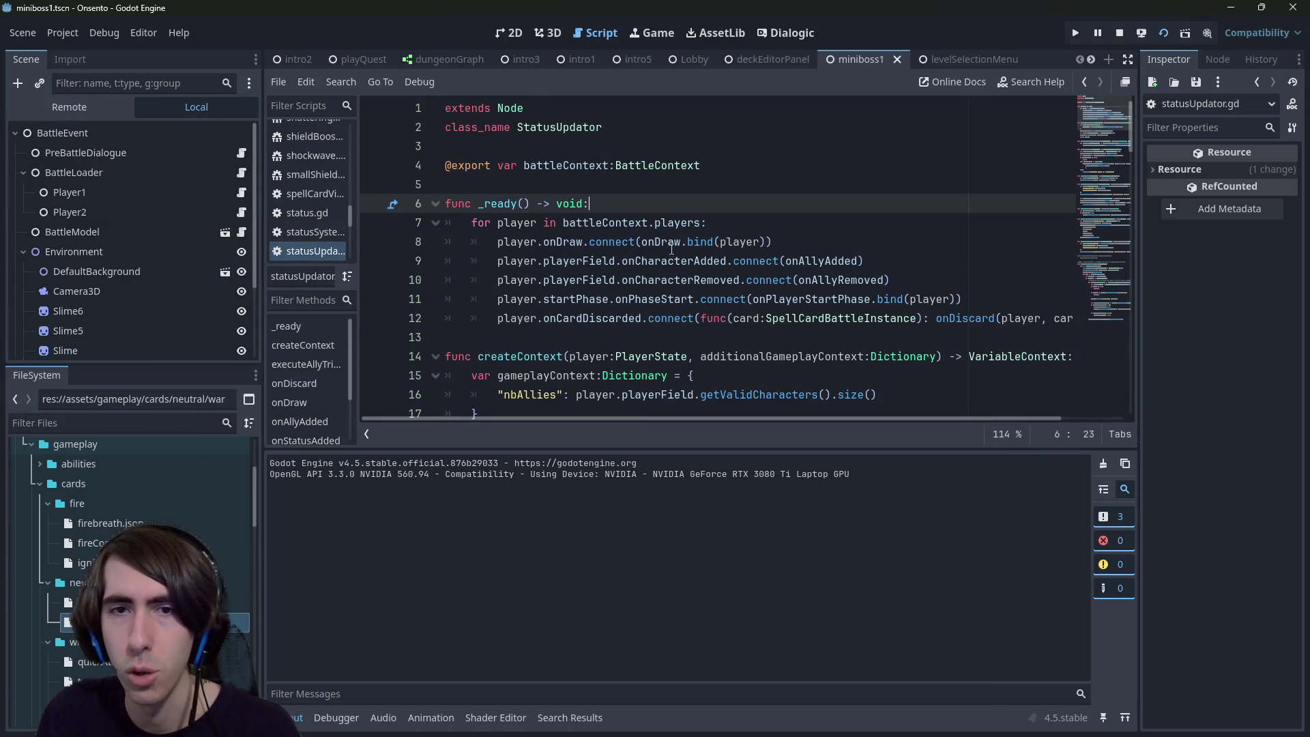
pyautogui.doubleClick(667, 241)
pyautogui.hotkey('ctrl', 'f')
pyautogui.press('Return')
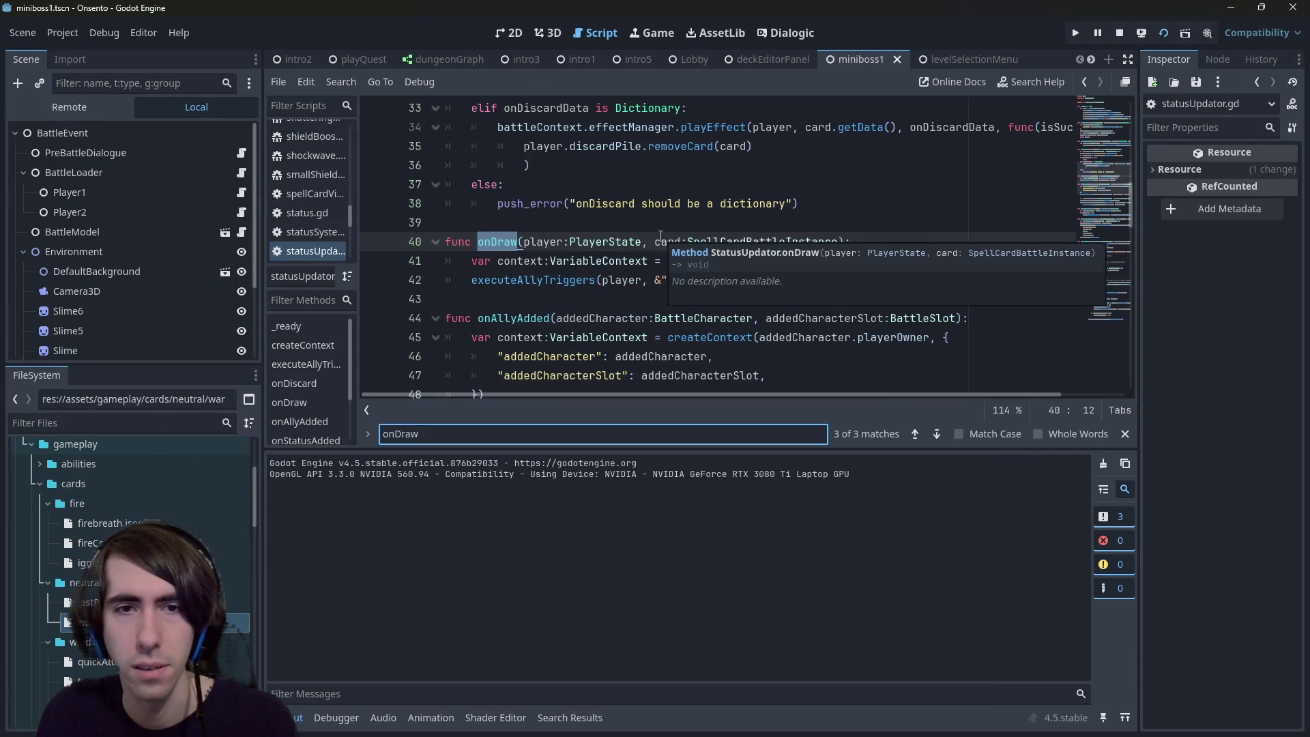
# Step: Set a breakpoint on line 41, stop the game, and select the onAllyAdded trigger name
pyautogui.click(373, 261)
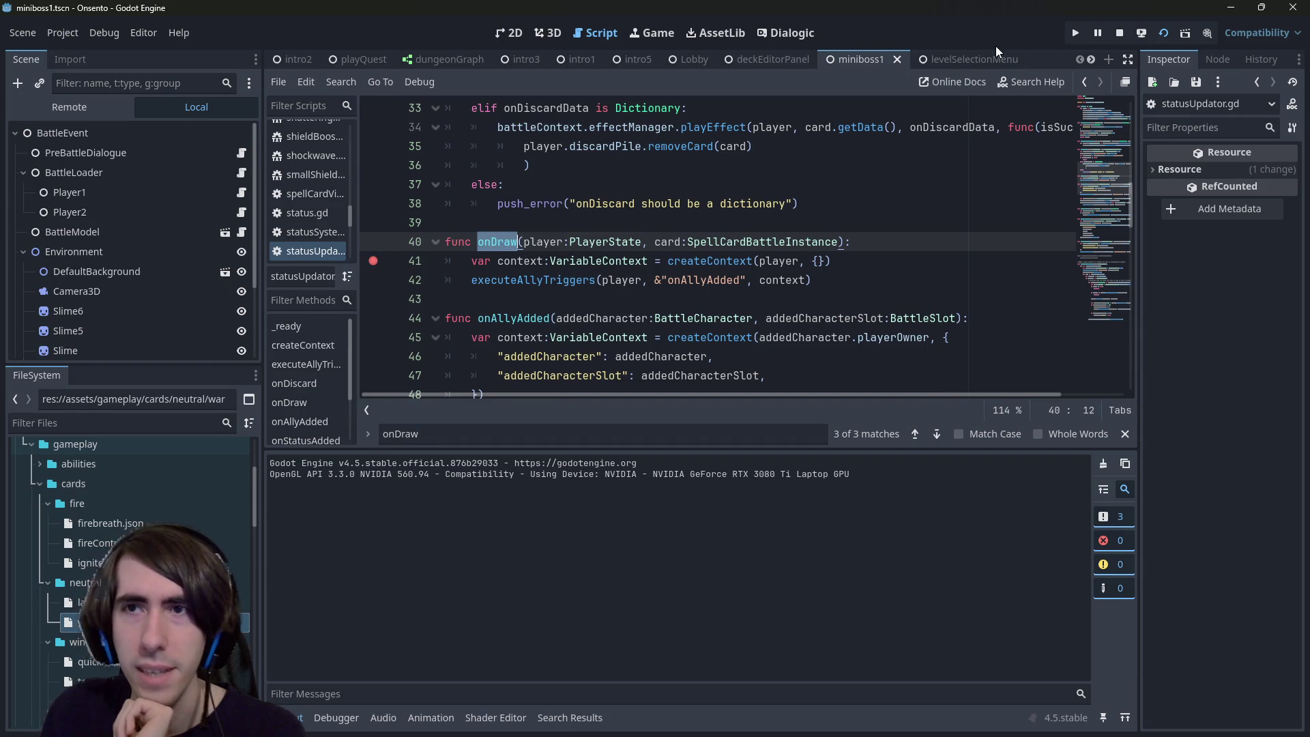
pyautogui.click(1119, 34)
pyautogui.doubleClick(702, 280)
# Step: Rename line 42's trigger to onDraw and run the current scene
pyautogui.write('onDra')
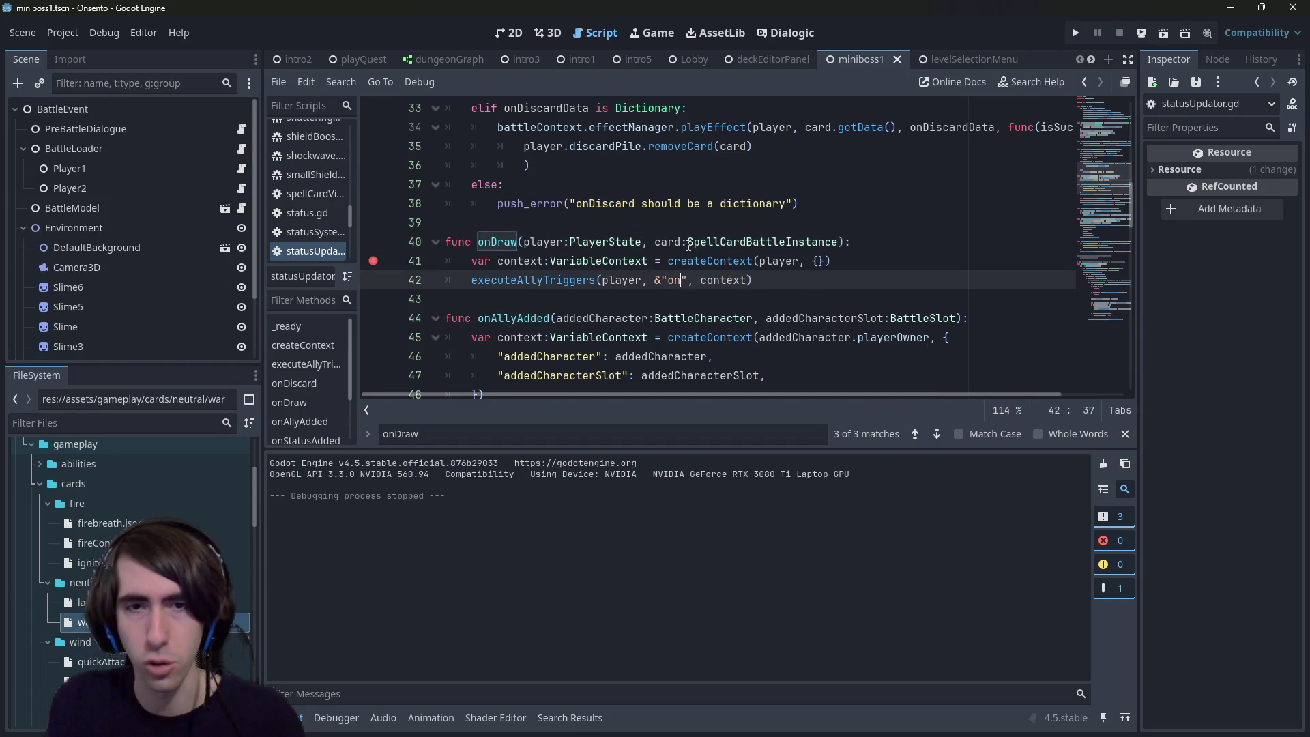
pyautogui.write('w')
pyautogui.press('Escape')
pyautogui.press('Up')
pyautogui.press('Up')
pyautogui.press('Up')
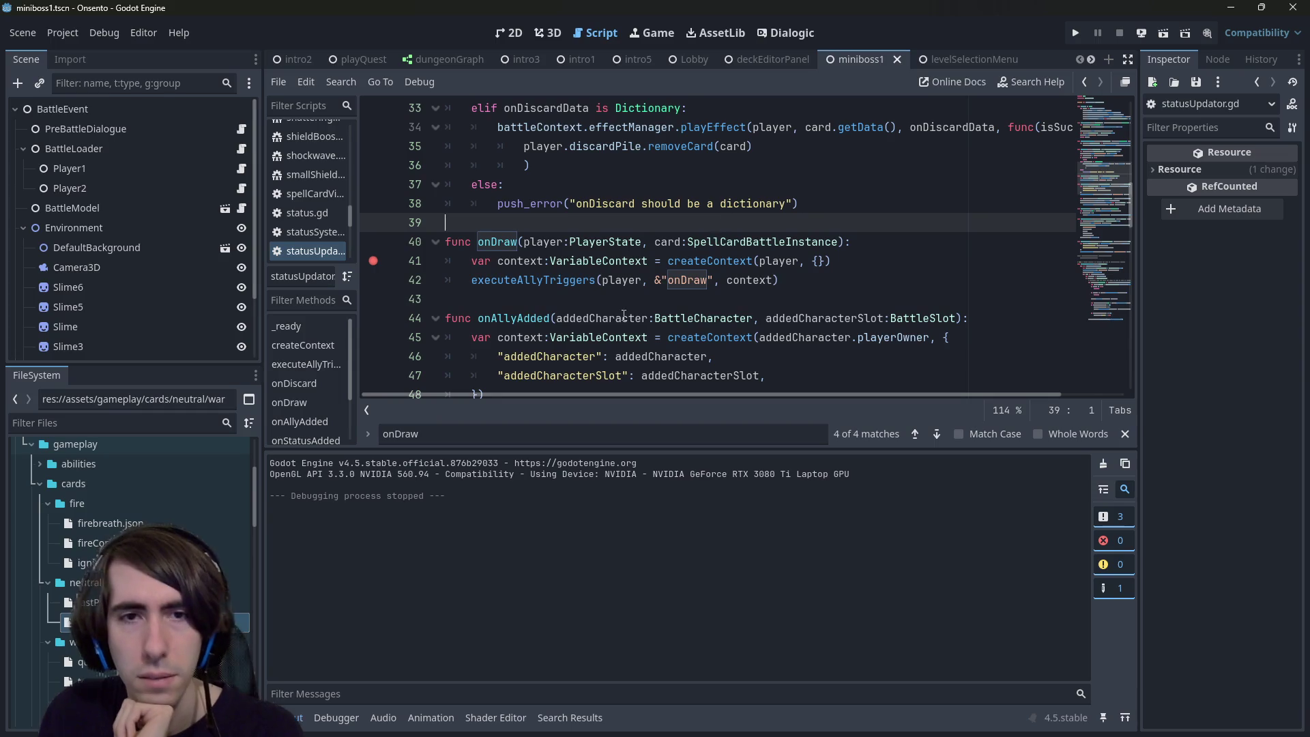
pyautogui.click(1163, 34)
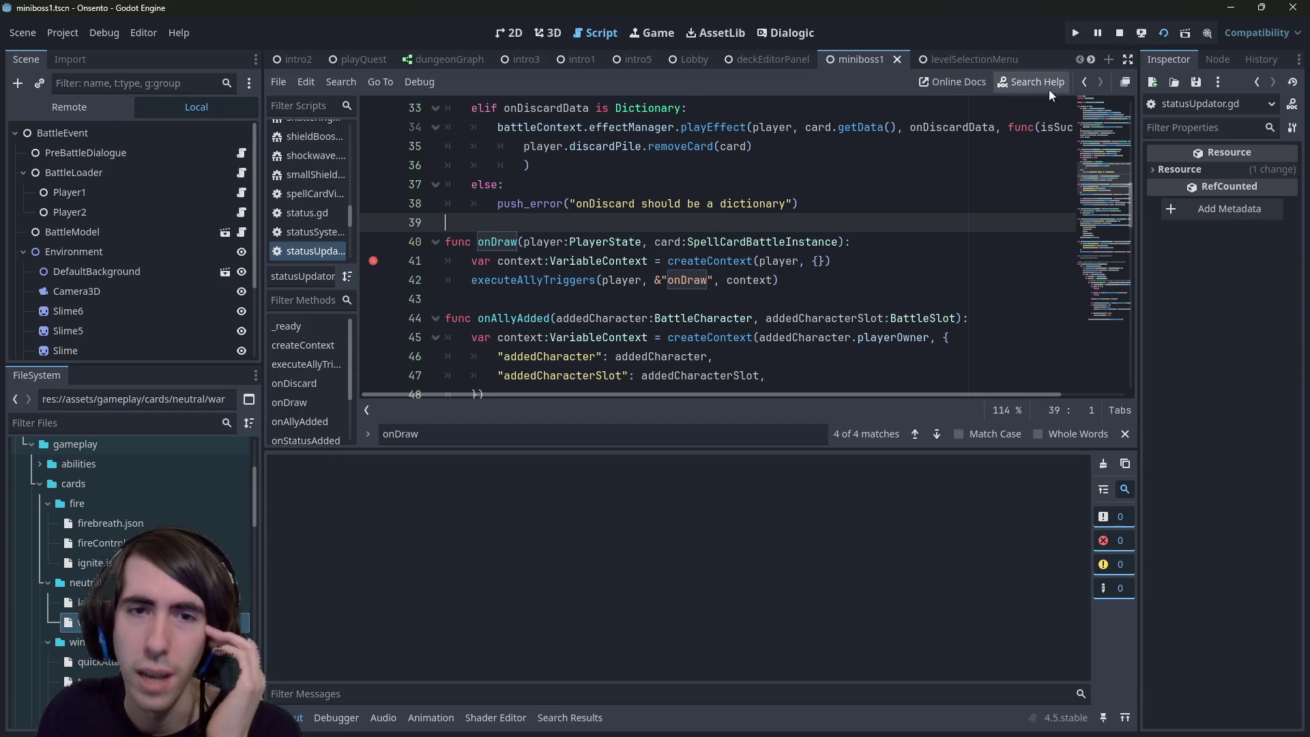
# Step: Duplicate the executeAllyTriggers line as an onEnemyDraw trigger and run the scene again
pyautogui.moveTo(833, 273); pyautogui.dragTo(427, 266)
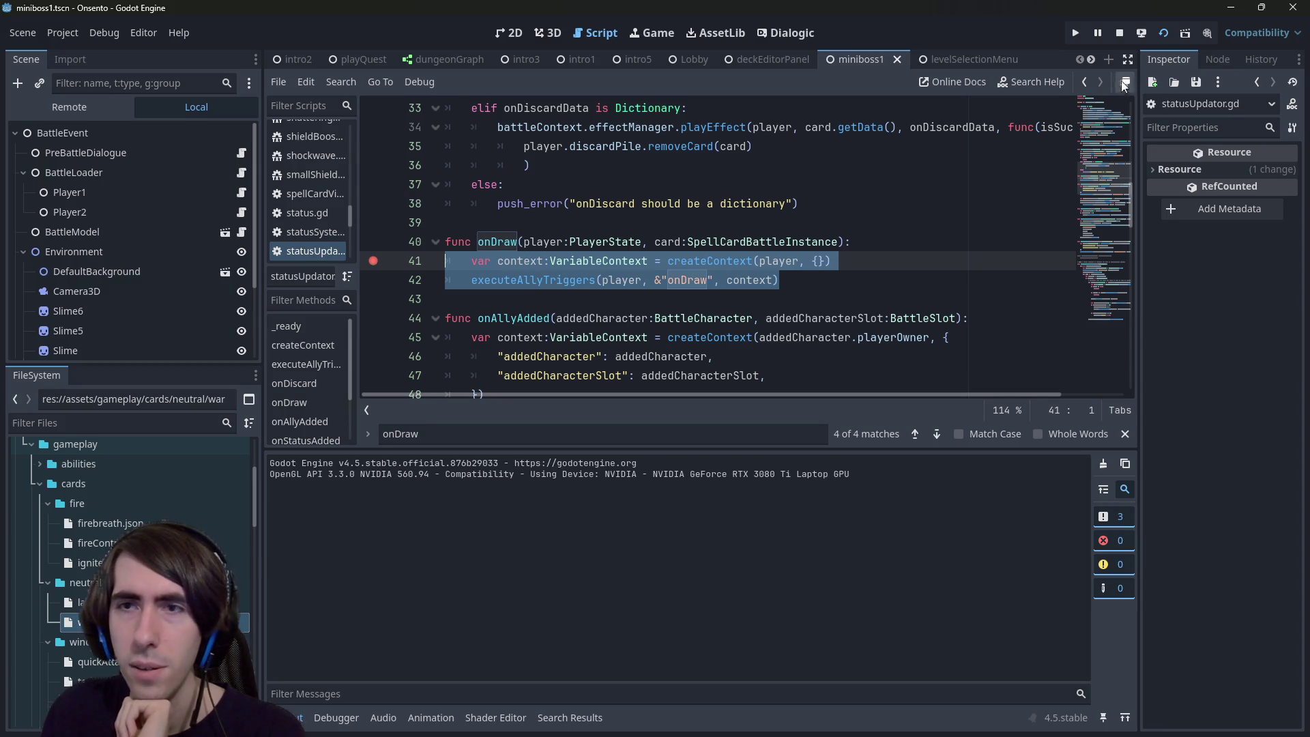
pyautogui.click(813, 277)
pyautogui.hotkey('shift', 'Home')
pyautogui.hotkey('ctrl', 'c')
pyautogui.press('End')
pyautogui.press('Return')
pyautogui.hotkey('ctrl', 'v')
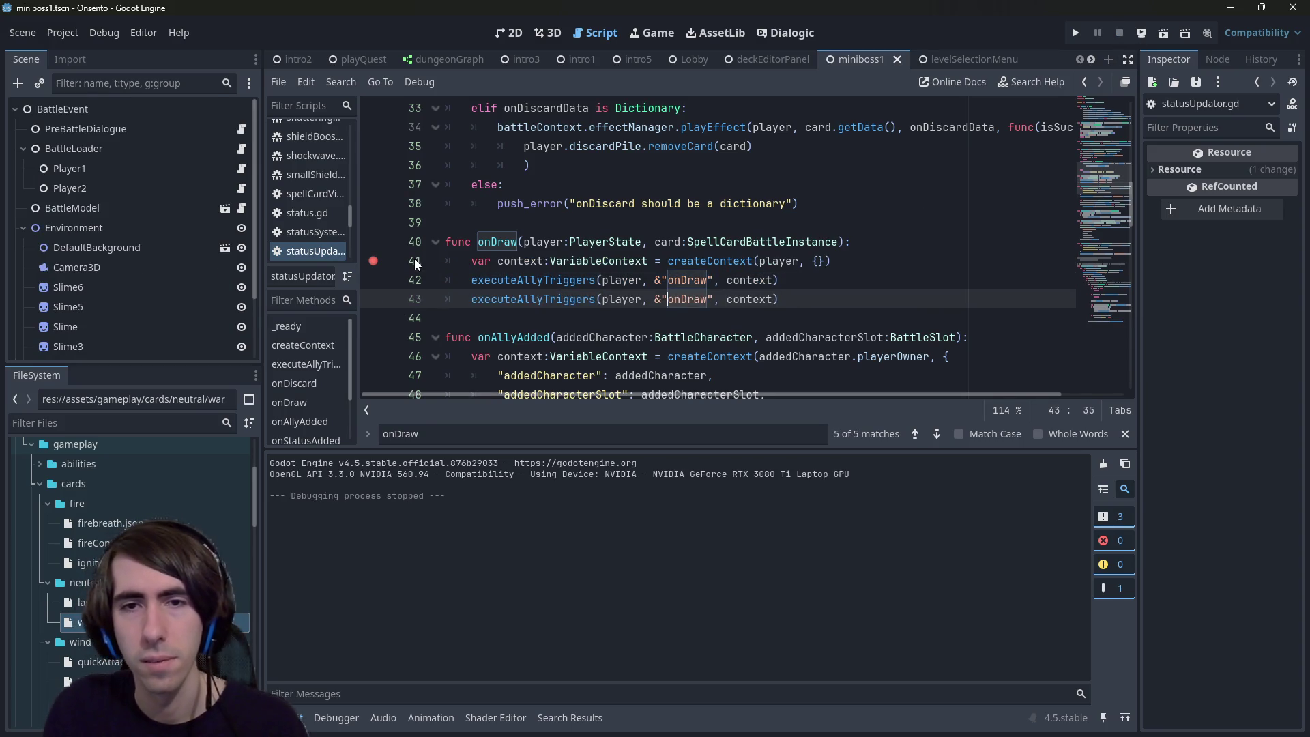
pyautogui.press('Right')
pyautogui.write('Enemy')
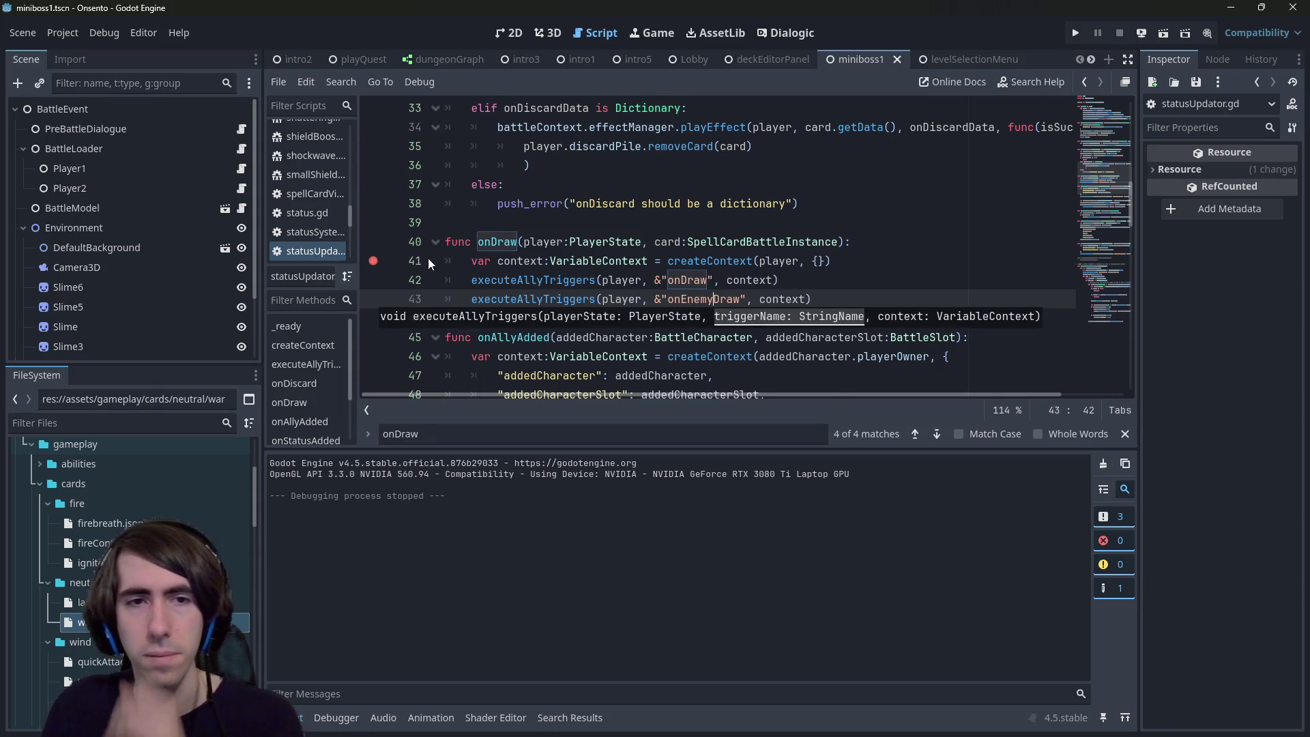
pyautogui.click(1163, 33)
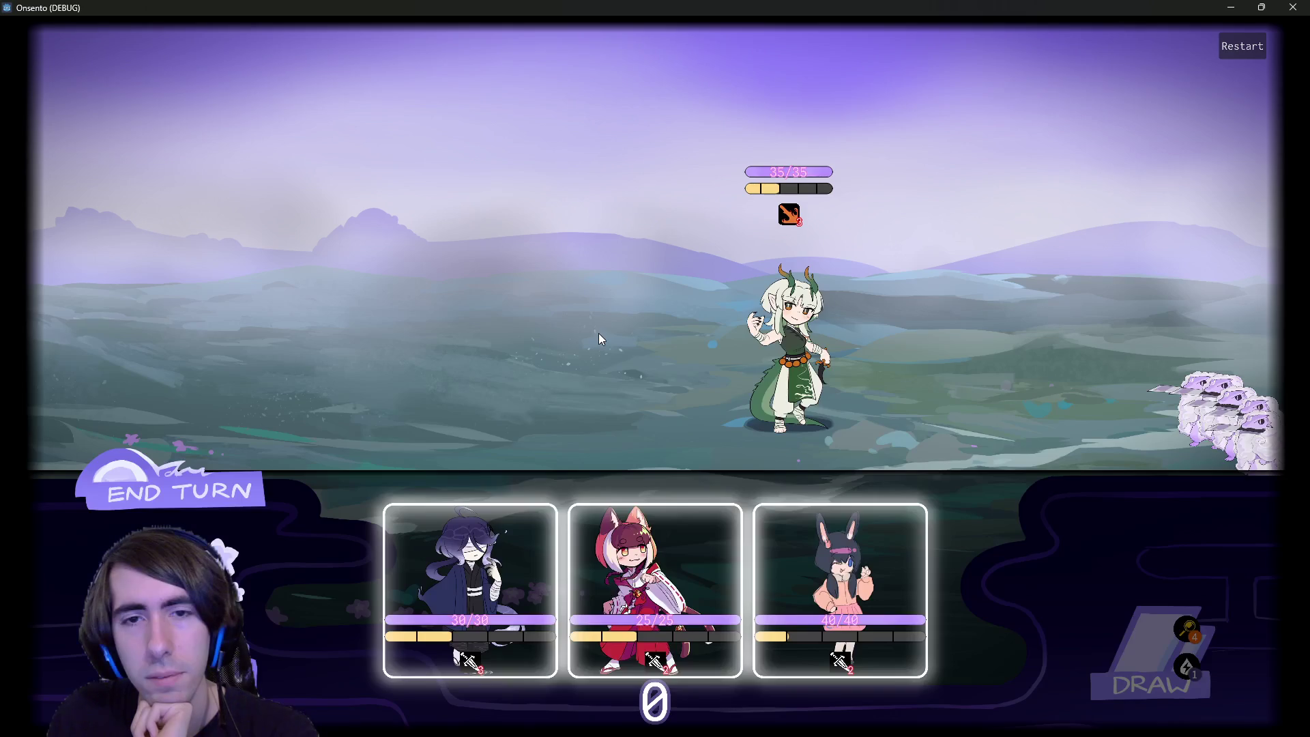
# Step: End the turn, play a Warm Up card on the blindfolded character, and draw another card
pyautogui.click(226, 495)
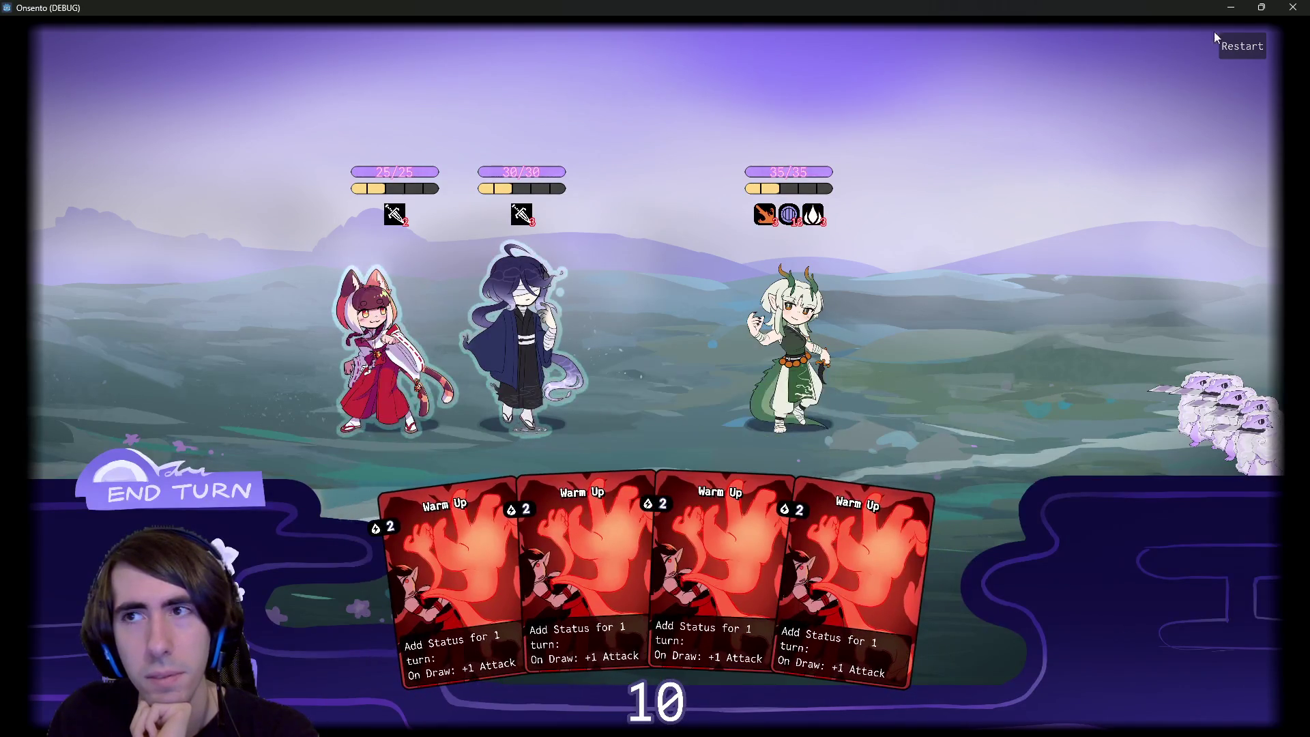
pyautogui.moveTo(584, 580); pyautogui.dragTo(504, 344)
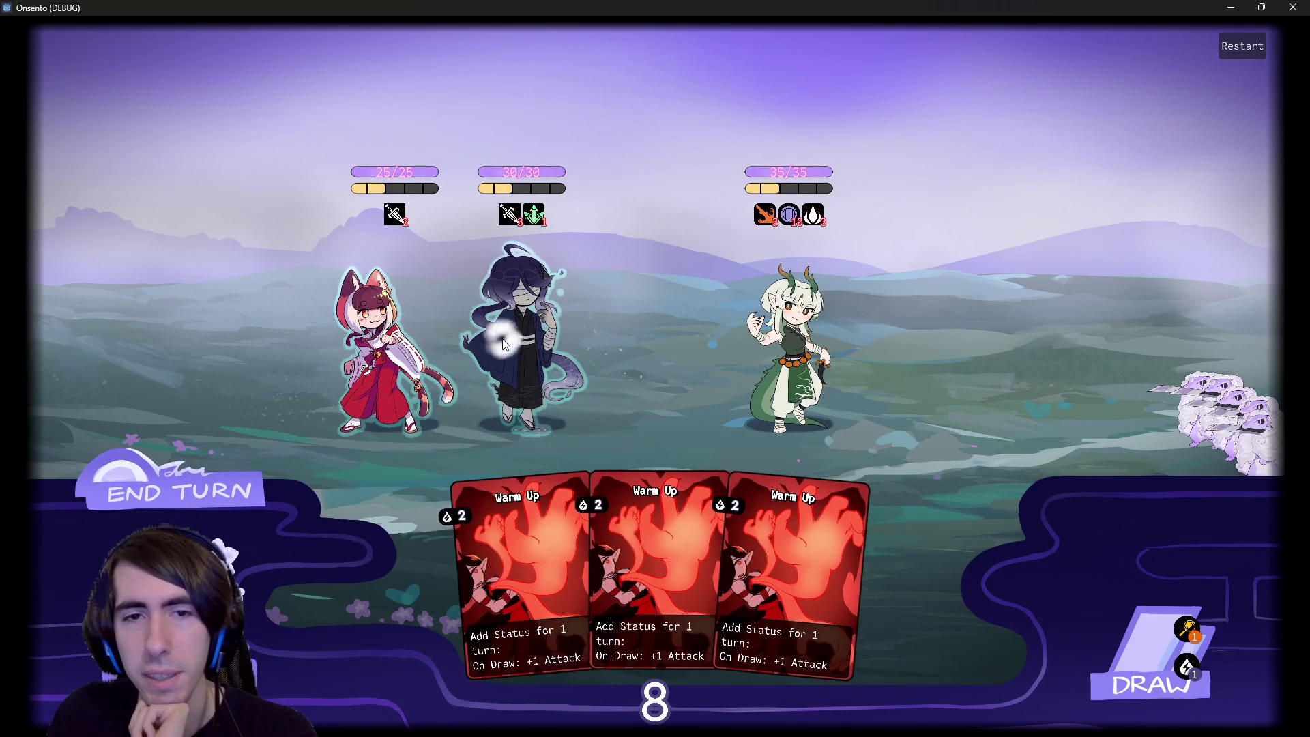
pyautogui.click(1122, 663)
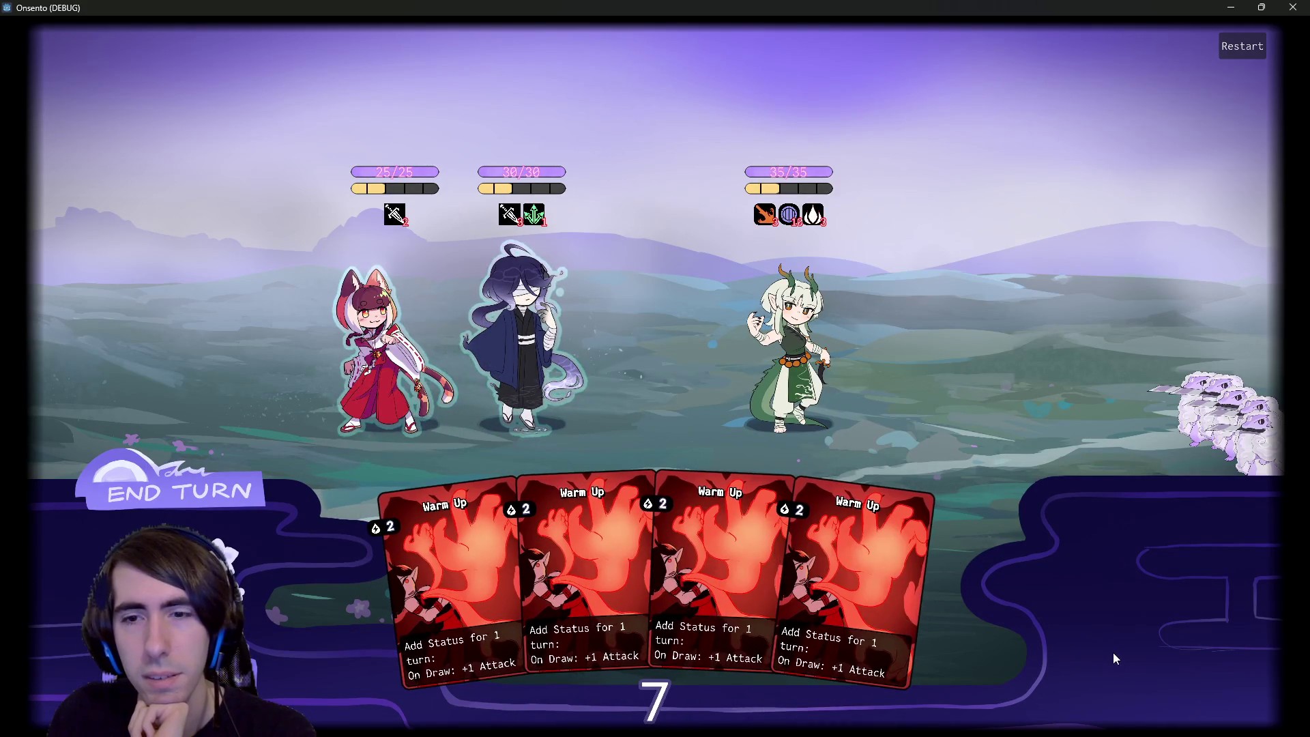
# Step: Add a breakpoint on line 41, play Warm Up on the blue-haired character, then revisit onDraw's definition
pyautogui.hotkey('alt', 'Tab')
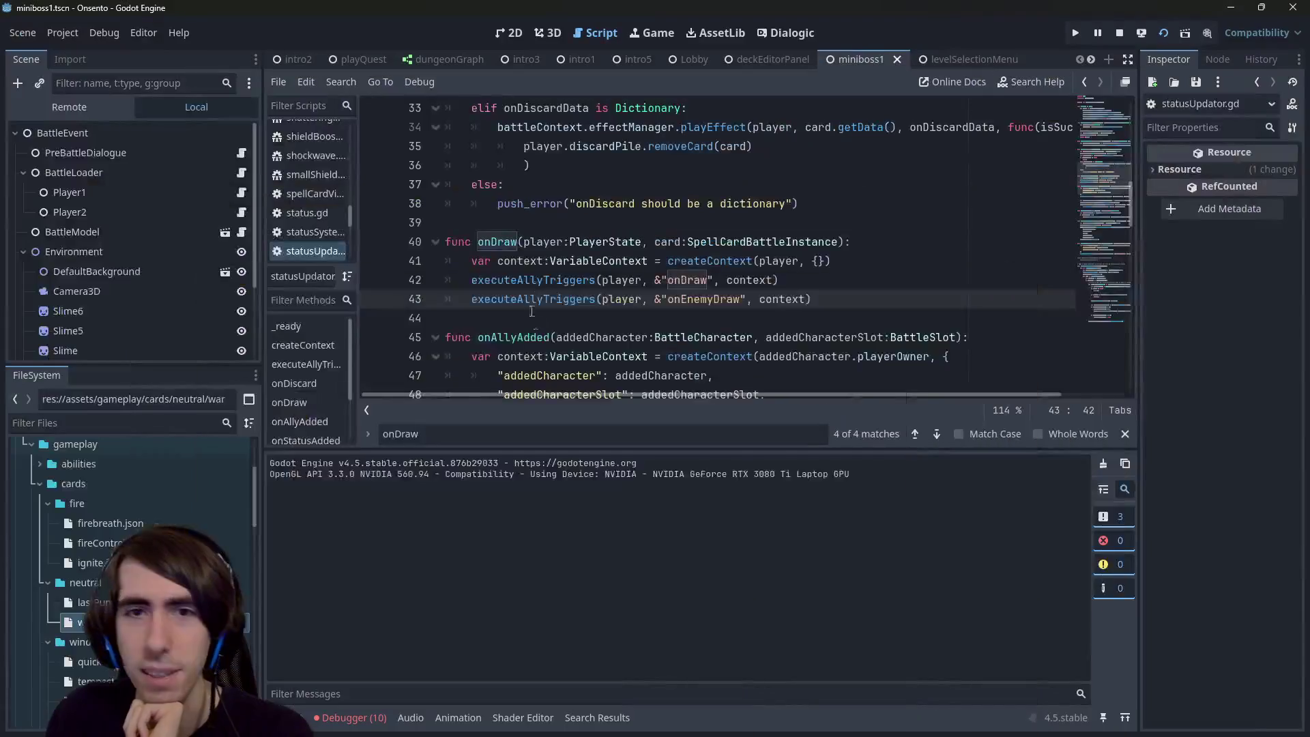
pyautogui.click(373, 260)
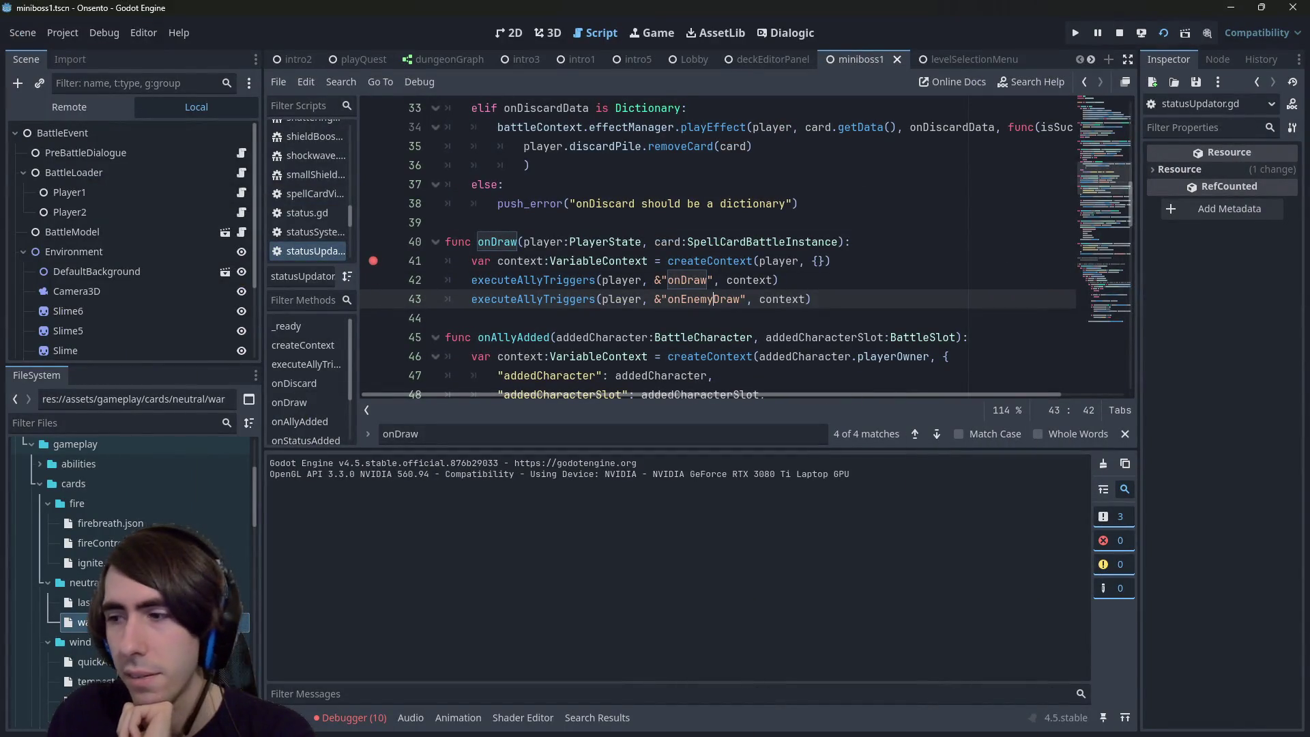
pyautogui.hotkey('alt', 'Tab')
pyautogui.moveTo(682, 488); pyautogui.dragTo(500, 322)
pyautogui.click(1143, 658)
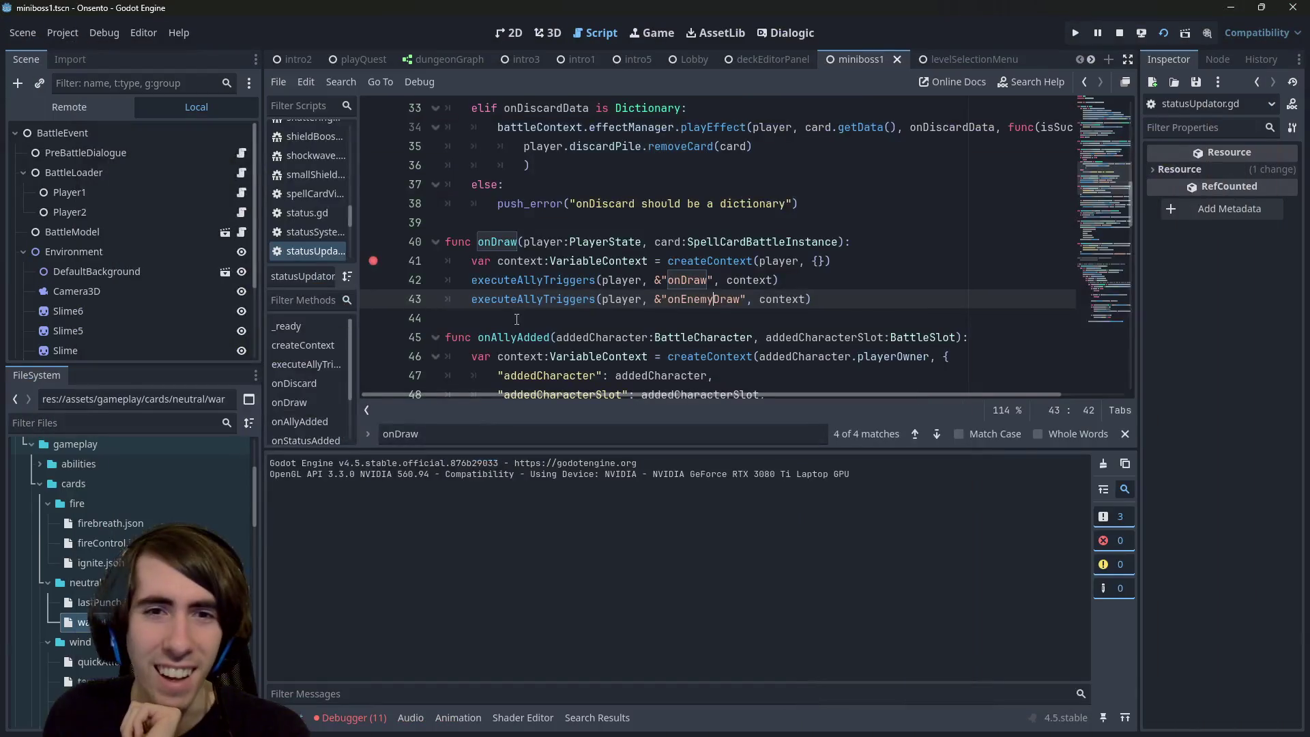
pyautogui.doubleClick(497, 242)
pyautogui.scroll(3, 478, 259)
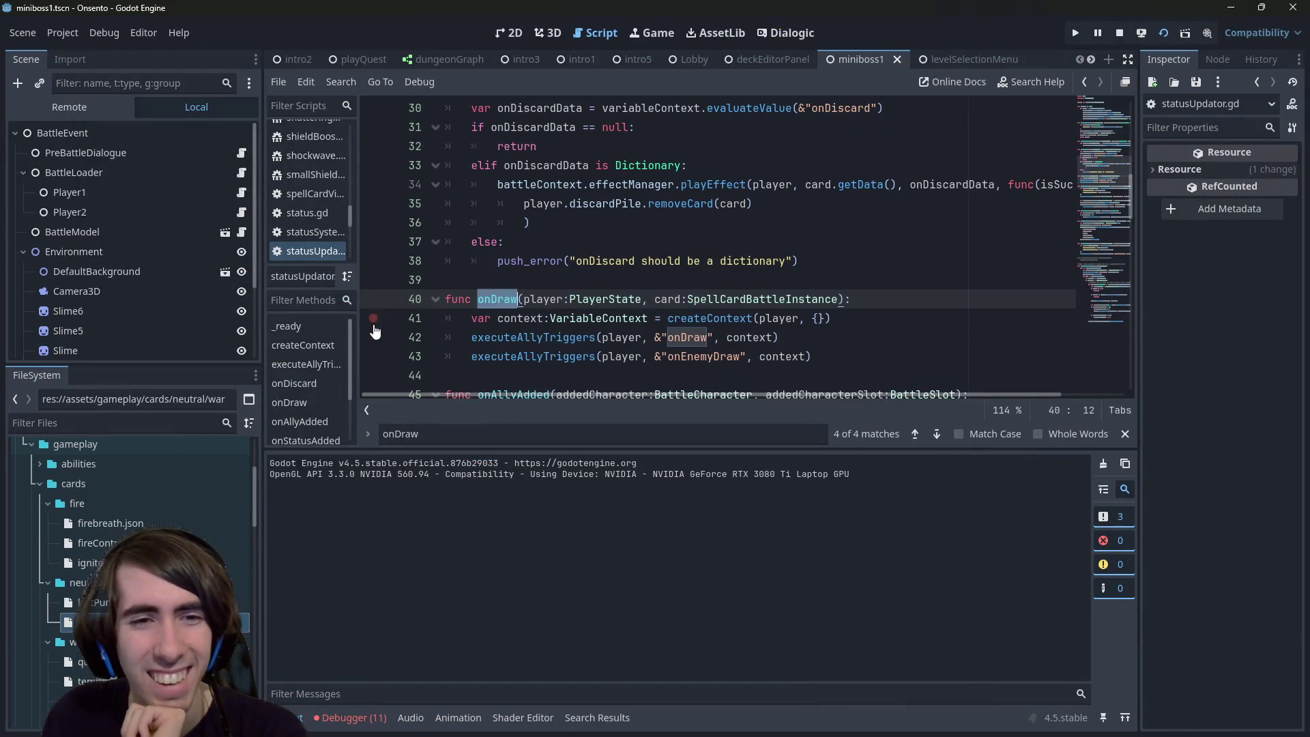
# Step: Open the Debugger's errors list and jump to the onDraw signal error in drawCardCommand.gd line 13
pyautogui.click(352, 718)
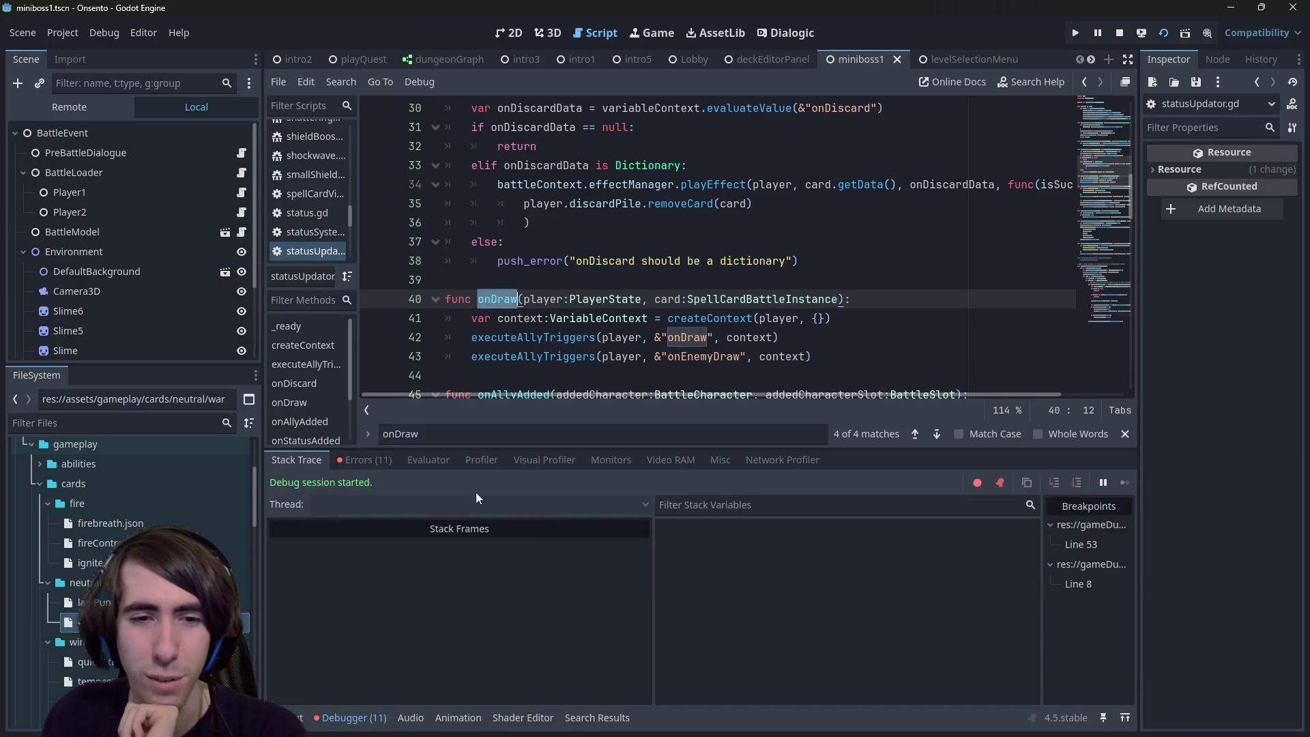
pyautogui.click(362, 460)
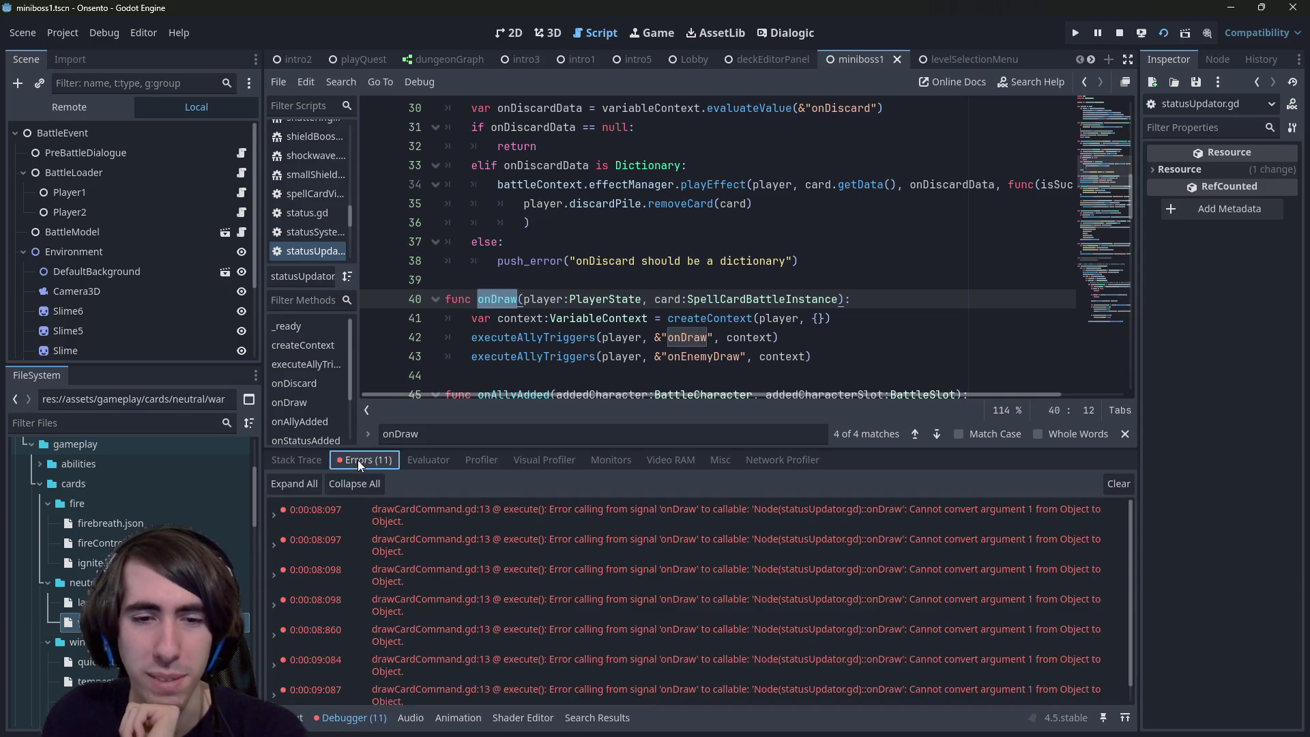
pyautogui.click(726, 561)
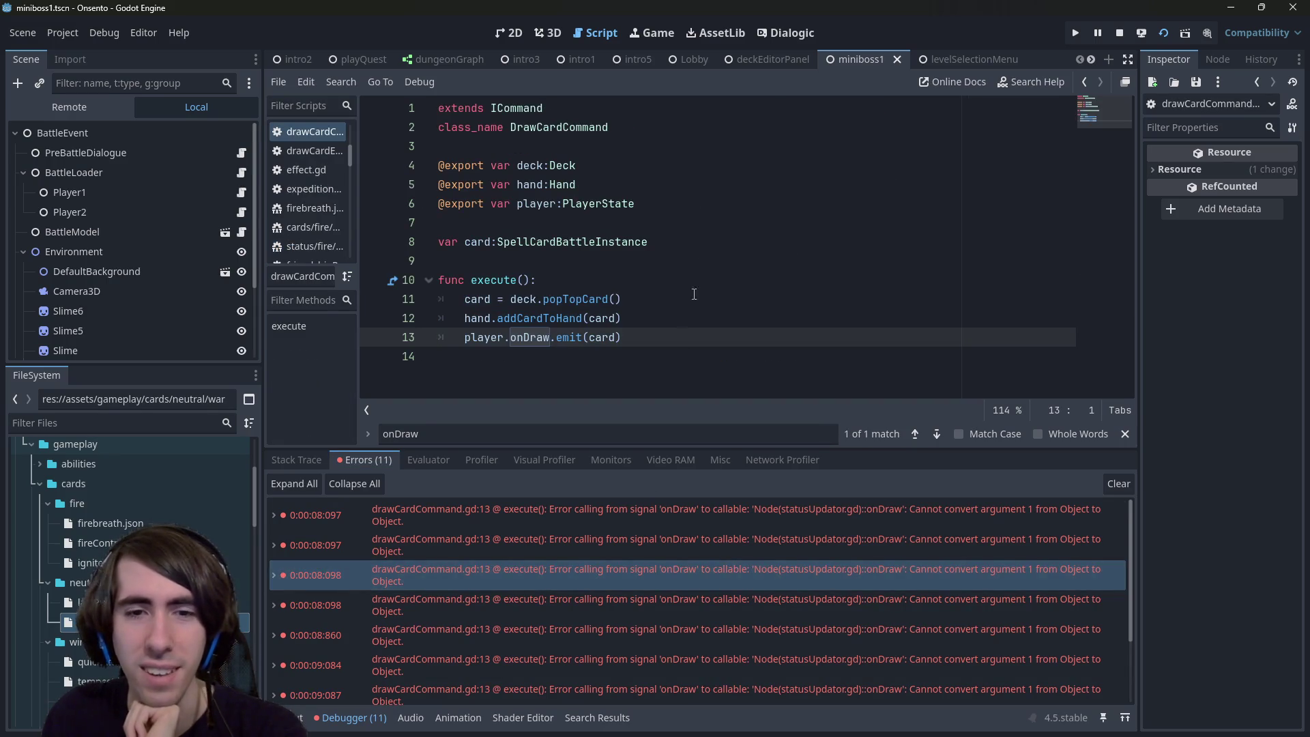
# Step: Return to statusUpdator.gd and put the caret before the connected onDraw on line 8
pyautogui.click(696, 241)
pyautogui.hotkey('alt', 'Left')
pyautogui.scroll(5, 696, 235)
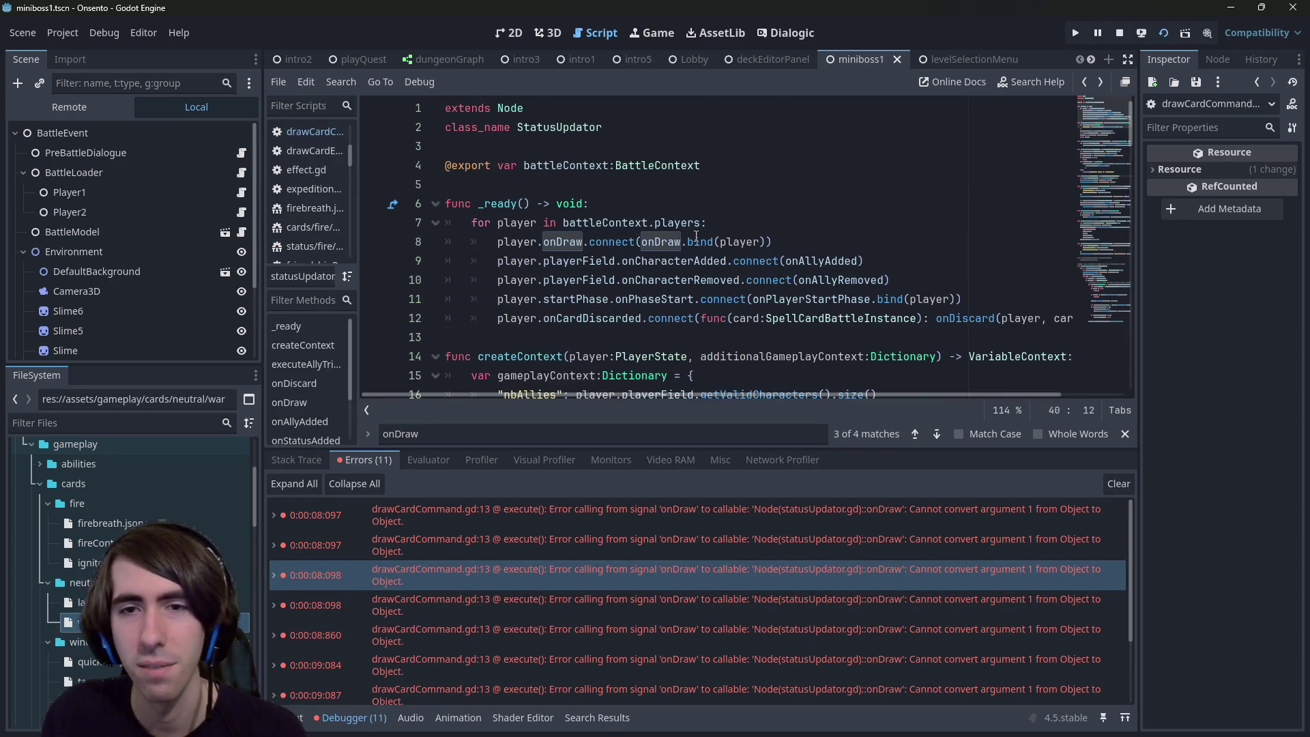
pyautogui.scroll(-5, 696, 235)
pyautogui.scroll(5, 696, 235)
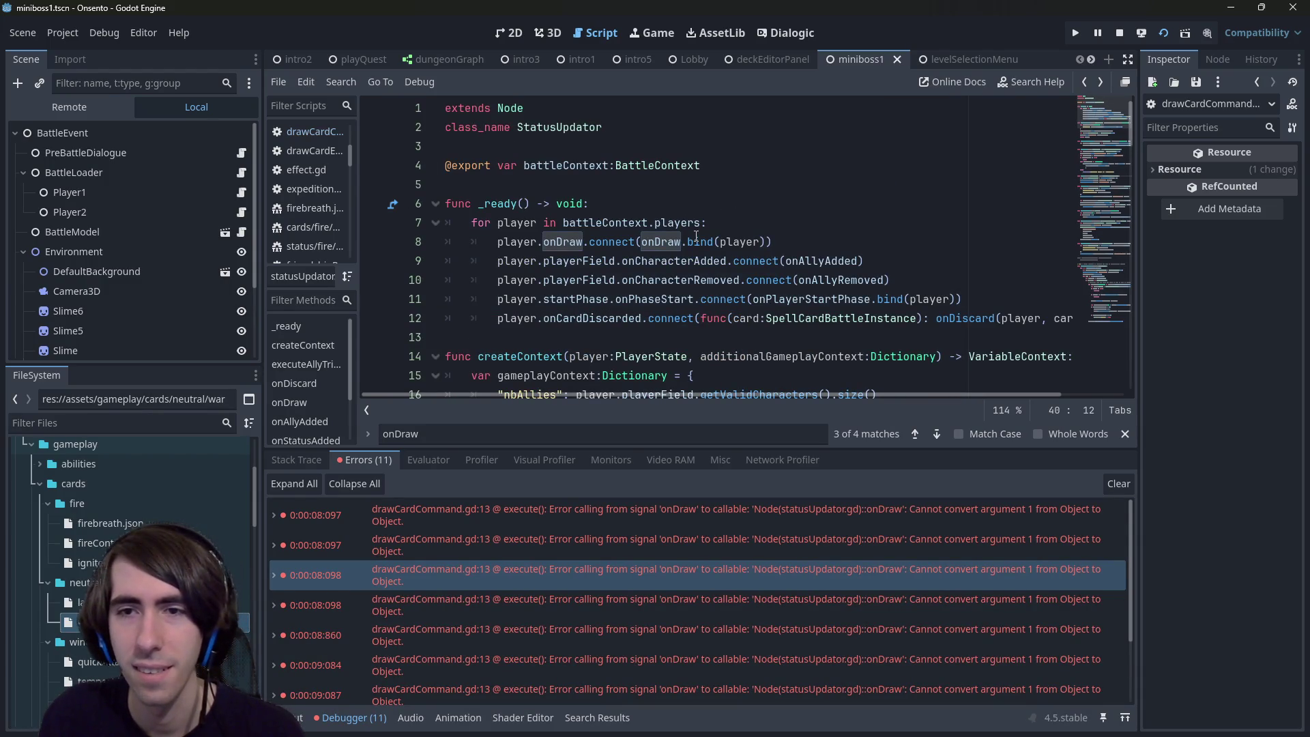
pyautogui.click(696, 242)
# Step: Replace onDraw.bind(player) on line 8 with a func(): lambda calling onDraw(player, ...)
pyautogui.hotkey('ctrl', 'Left')
pyautogui.hotkey('ctrl', 'Left')
pyautogui.write('func():')
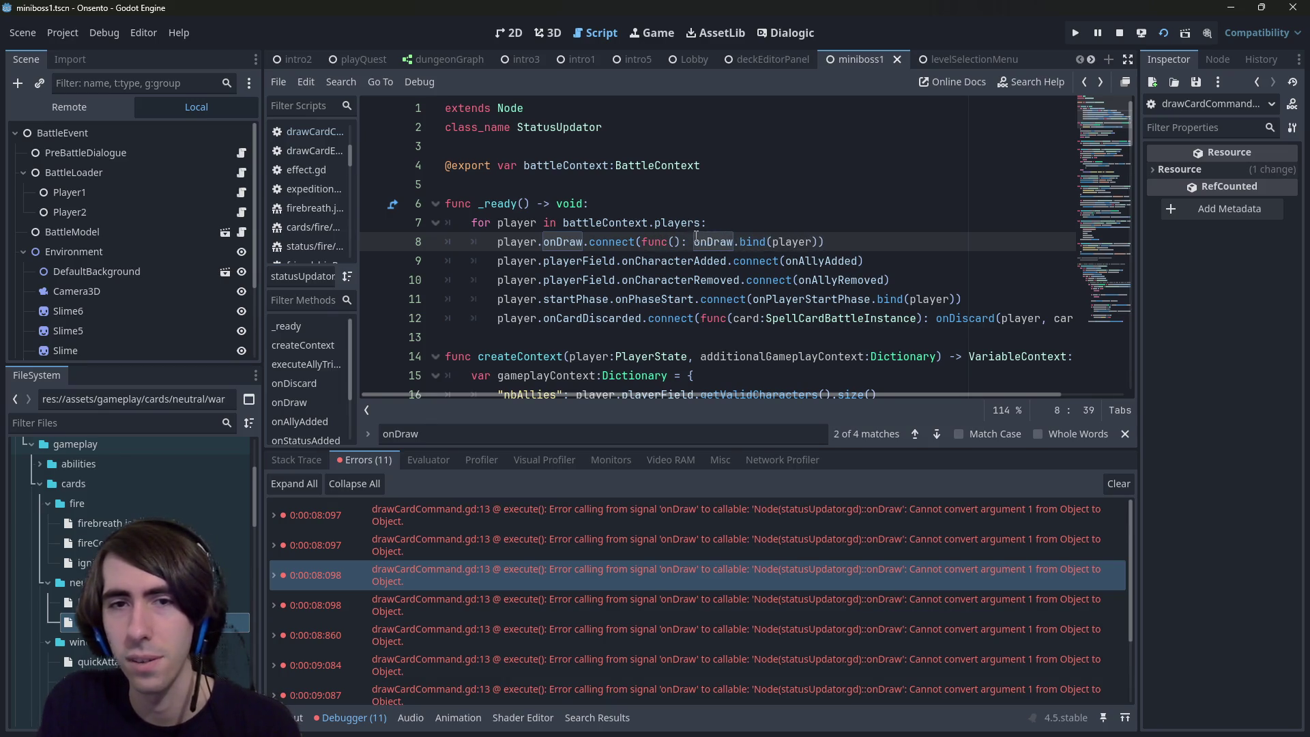
pyautogui.hotkey('ctrl', 'Right')
pyautogui.hotkey('ctrl', 'shift', 'Right')
pyautogui.hotkey('ctrl', 'shift', 'Right')
pyautogui.hotkey('ctrl', 'shift', 'Right')
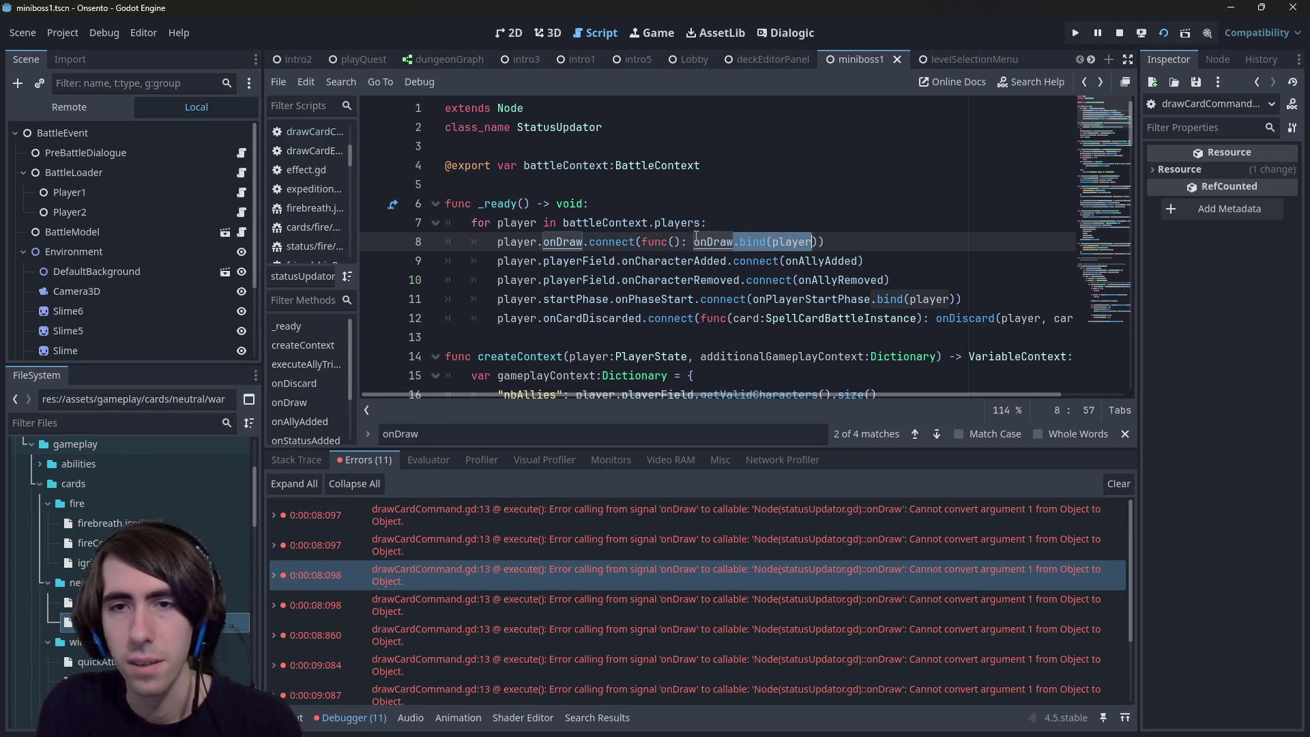
pyautogui.press('Delete')
pyautogui.write('(')
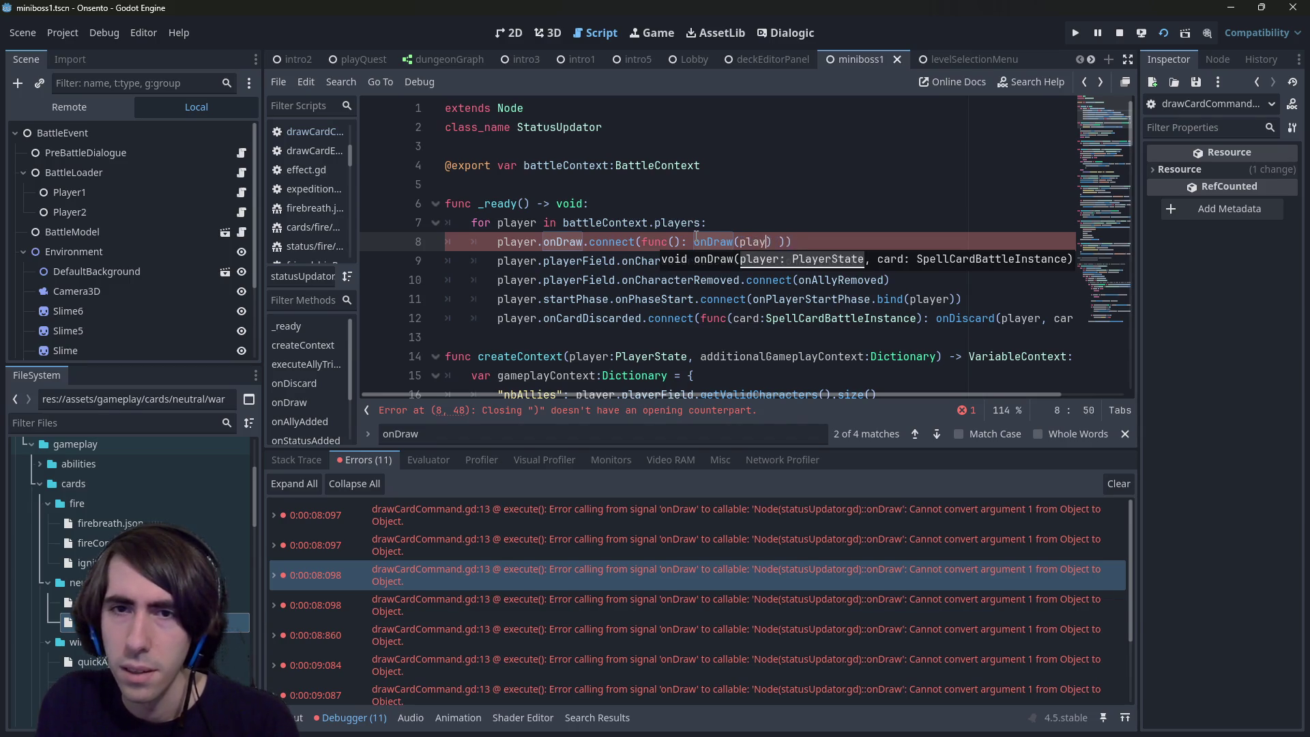
pyautogui.write('er,')
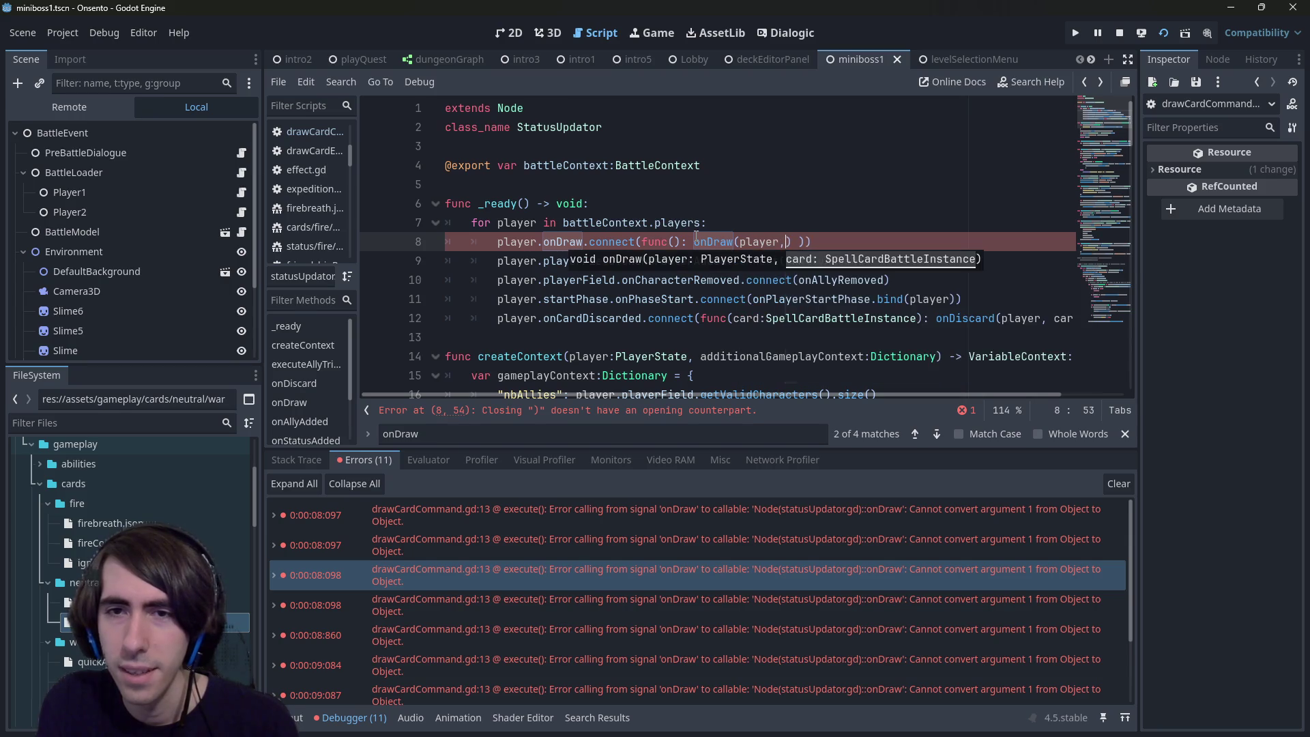
# Step: Give the lambda a card:SpellCardBattleInstance parameter, pass card to onDraw, drop the stray ')', and relaunch
pyautogui.hotkey('ctrl', 'Left')
pyautogui.hotkey('ctrl', 'Left')
pyautogui.hotkey('ctrl', 'Left')
pyautogui.write('card:')
pyautogui.write('SpellCard')
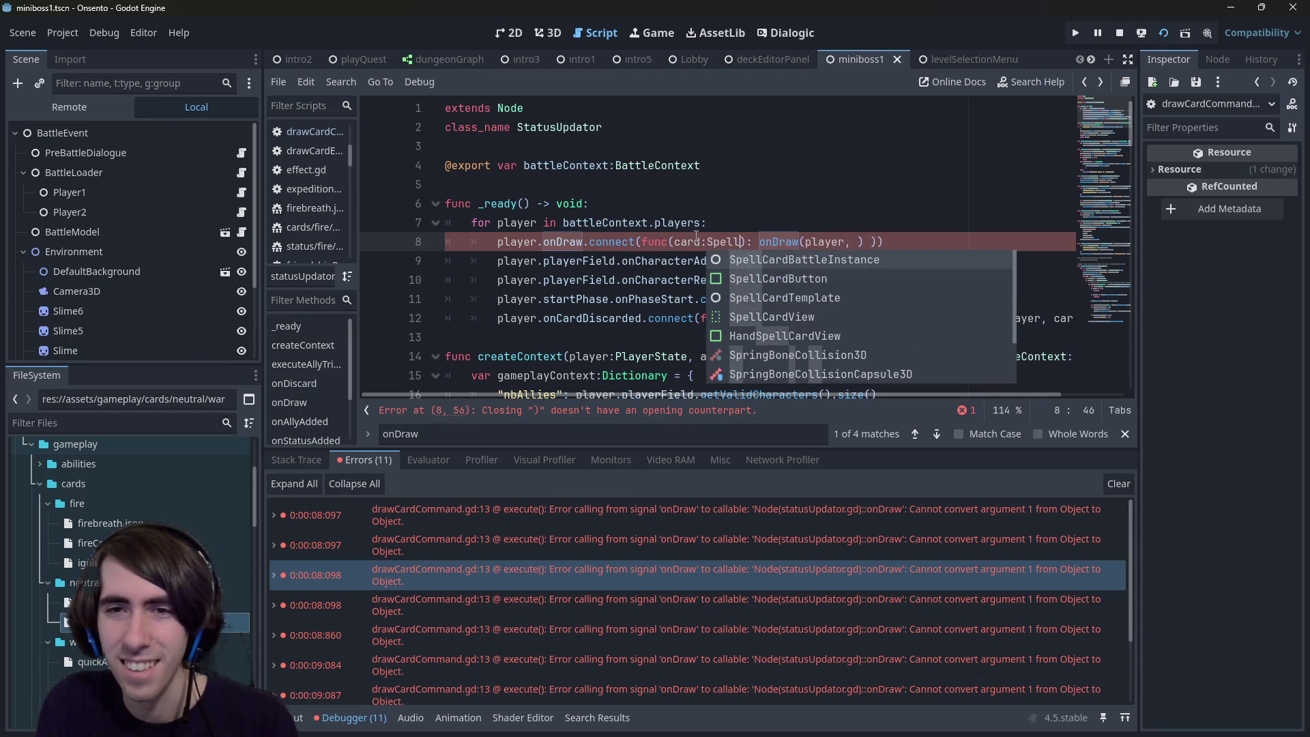
pyautogui.press('Return')
pyautogui.press('End')
pyautogui.press('Left')
pyautogui.press('Left')
pyautogui.press('Left')
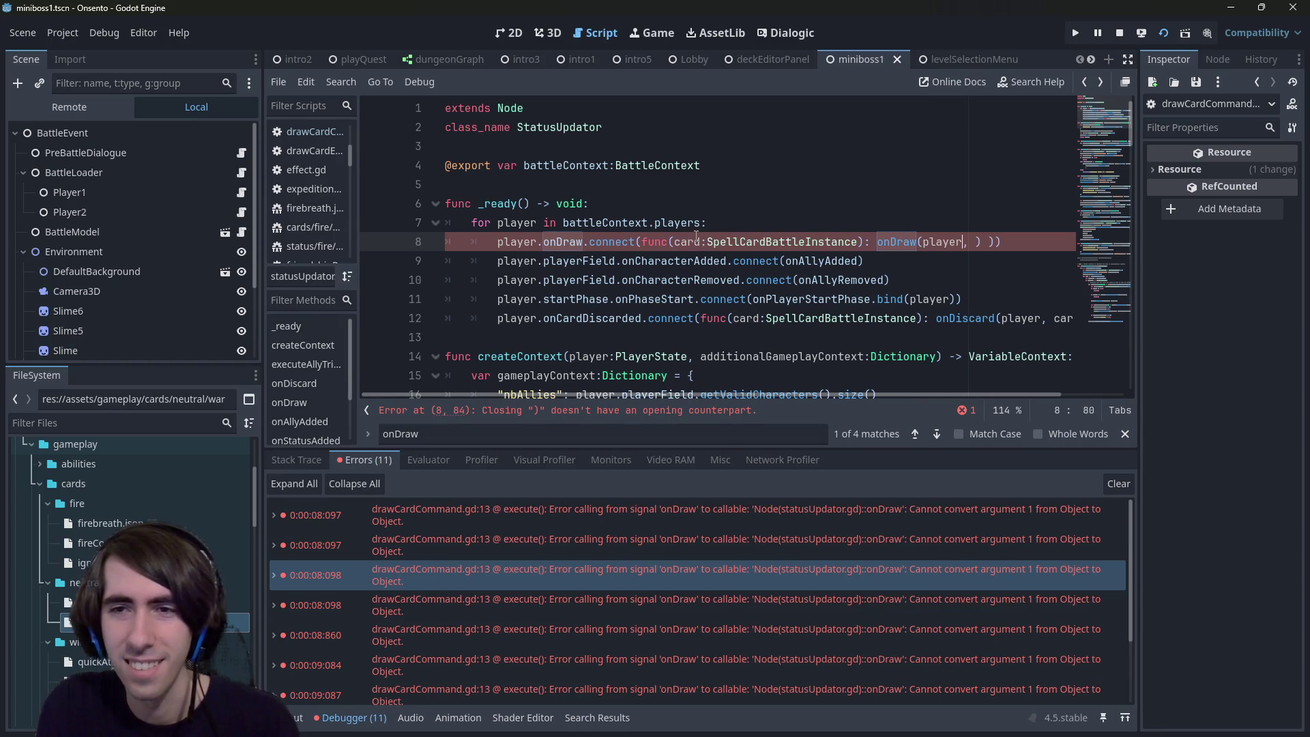
pyautogui.press('Right')
pyautogui.write('card')
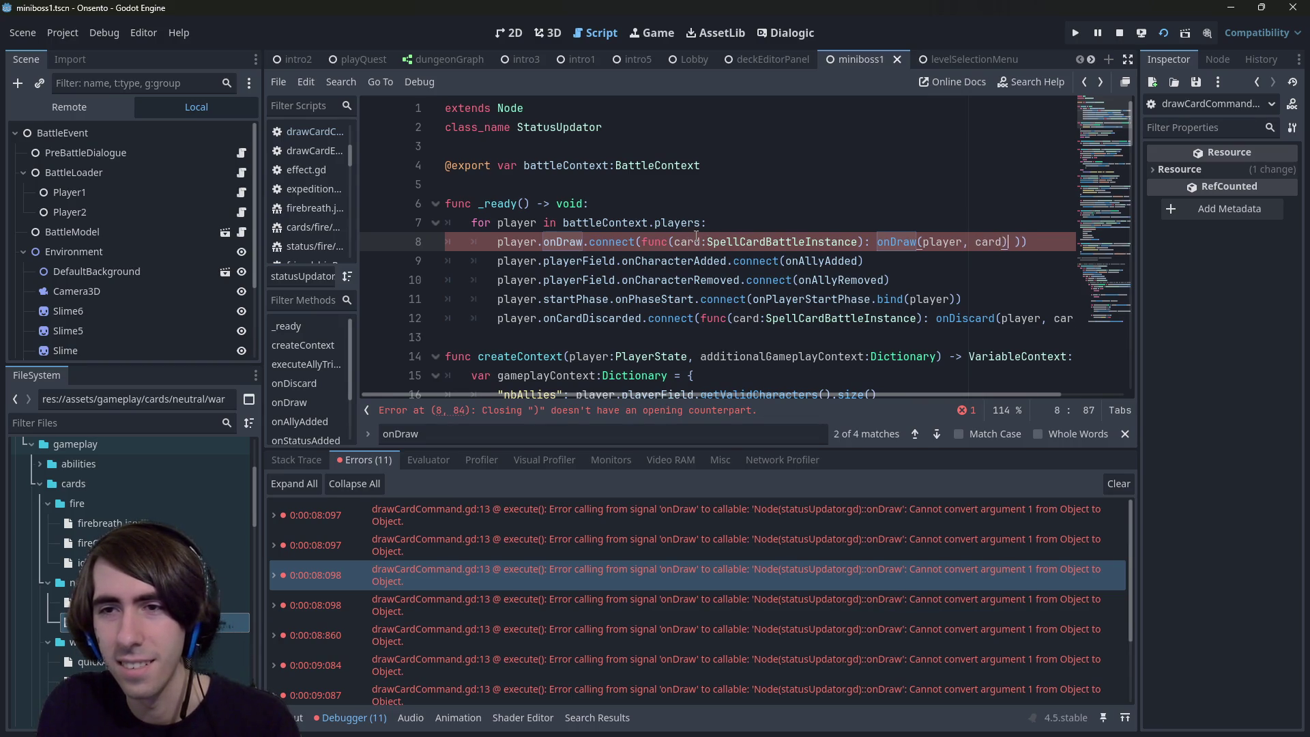
pyautogui.press('Delete')
pyautogui.press('Delete')
pyautogui.press('Right')
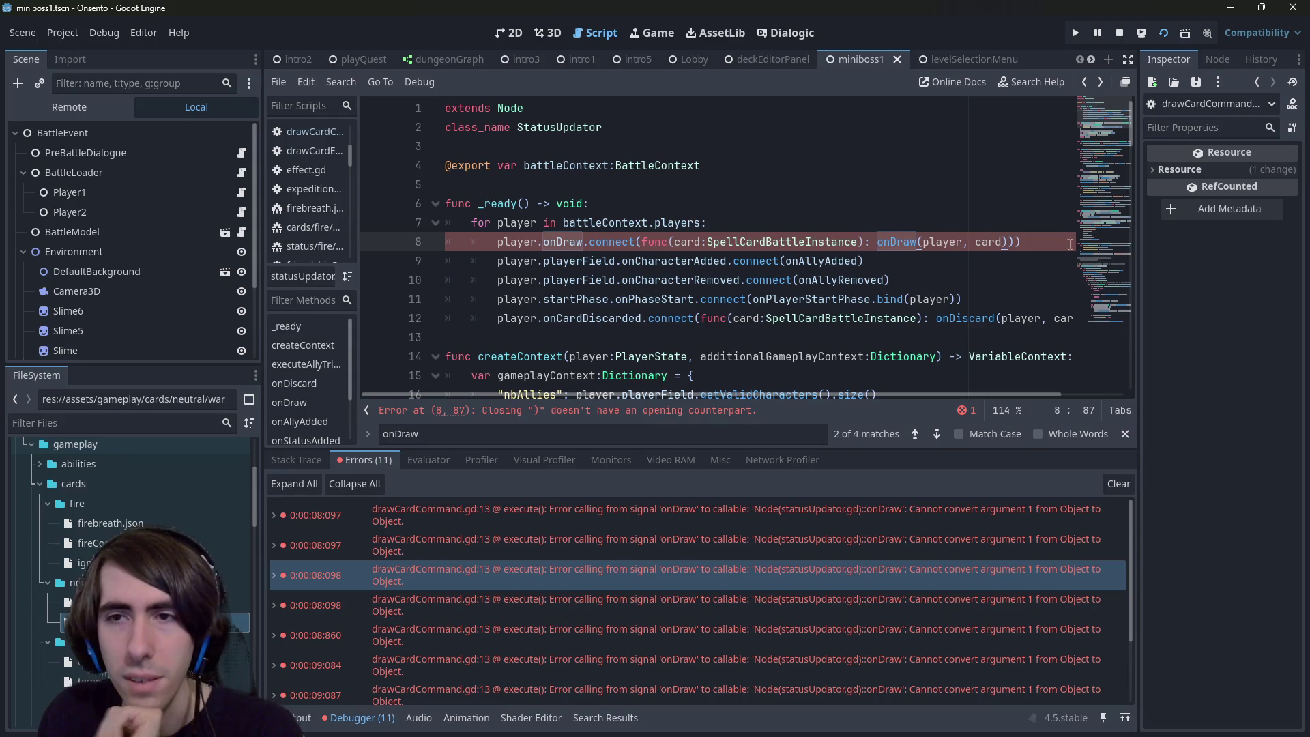
pyautogui.press('BackSpace')
pyautogui.click(1140, 31)
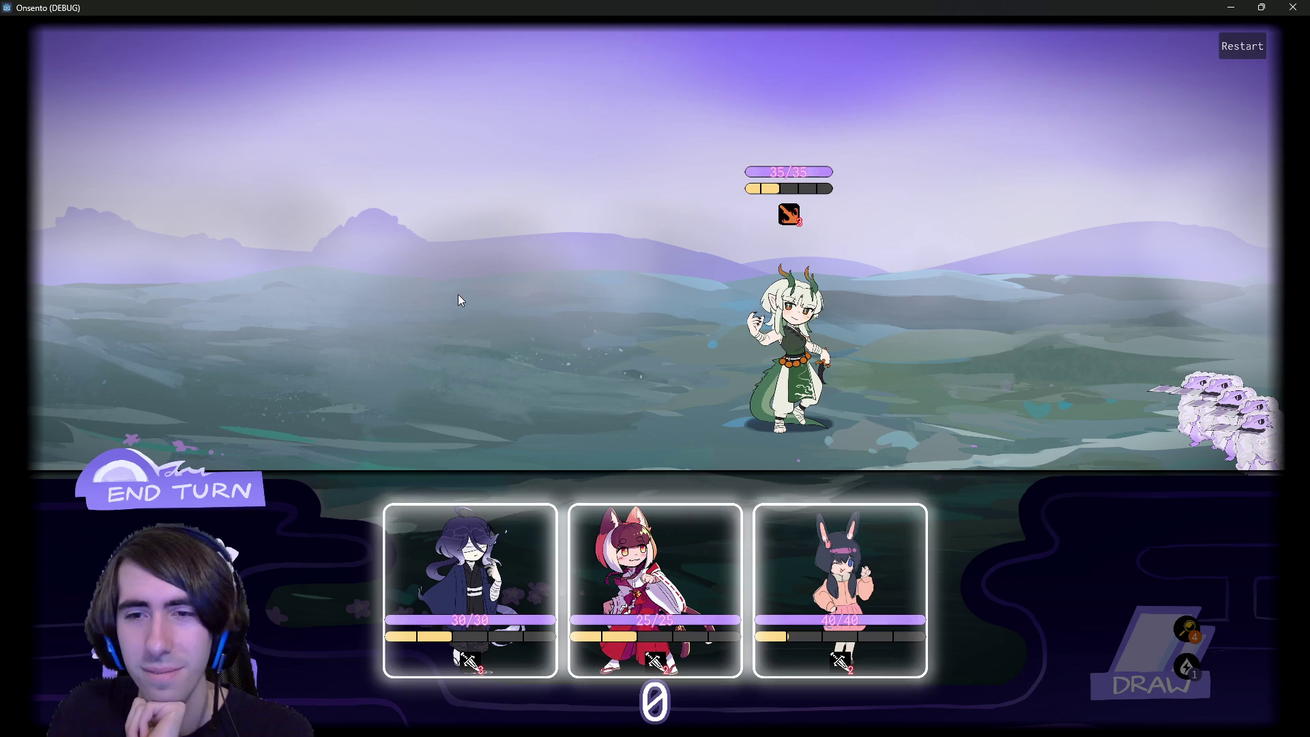
# Step: Play the purple and red cards onto the field and show the resulting tryDrawBatch error
pyautogui.moveTo(471, 586); pyautogui.dragTo(526, 325)
pyautogui.moveTo(559, 593); pyautogui.dragTo(386, 338)
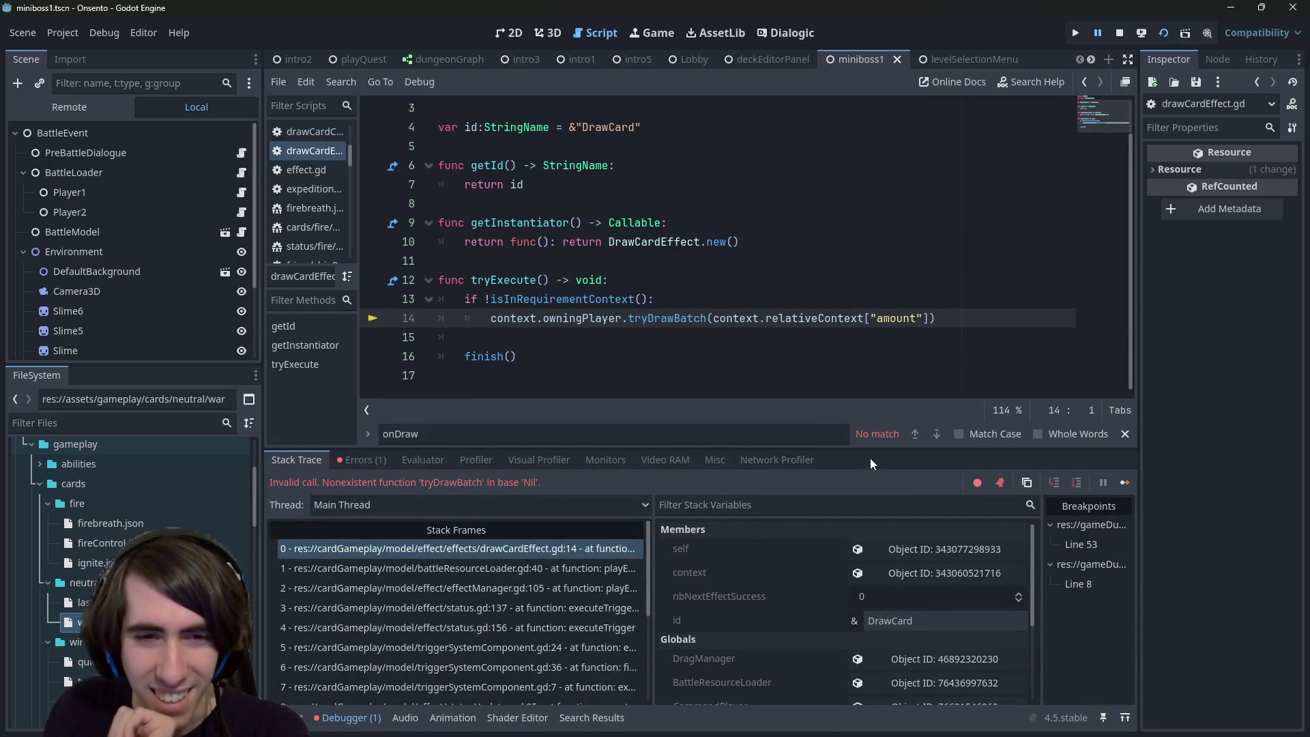
pyautogui.click(380, 460)
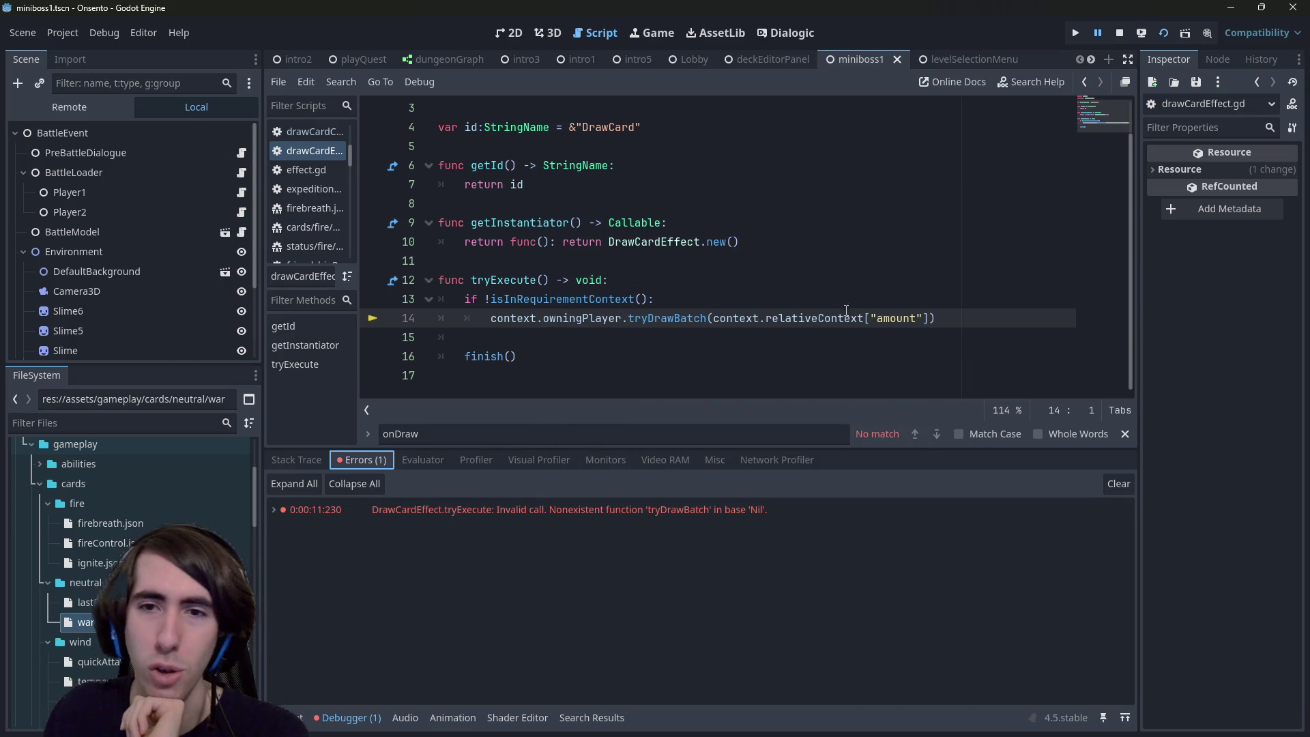
# Step: View tryDrawBatch's definition in playerState.gd, then return to drawCardEffect.gd line 14
pyautogui.doubleClick(676, 319)
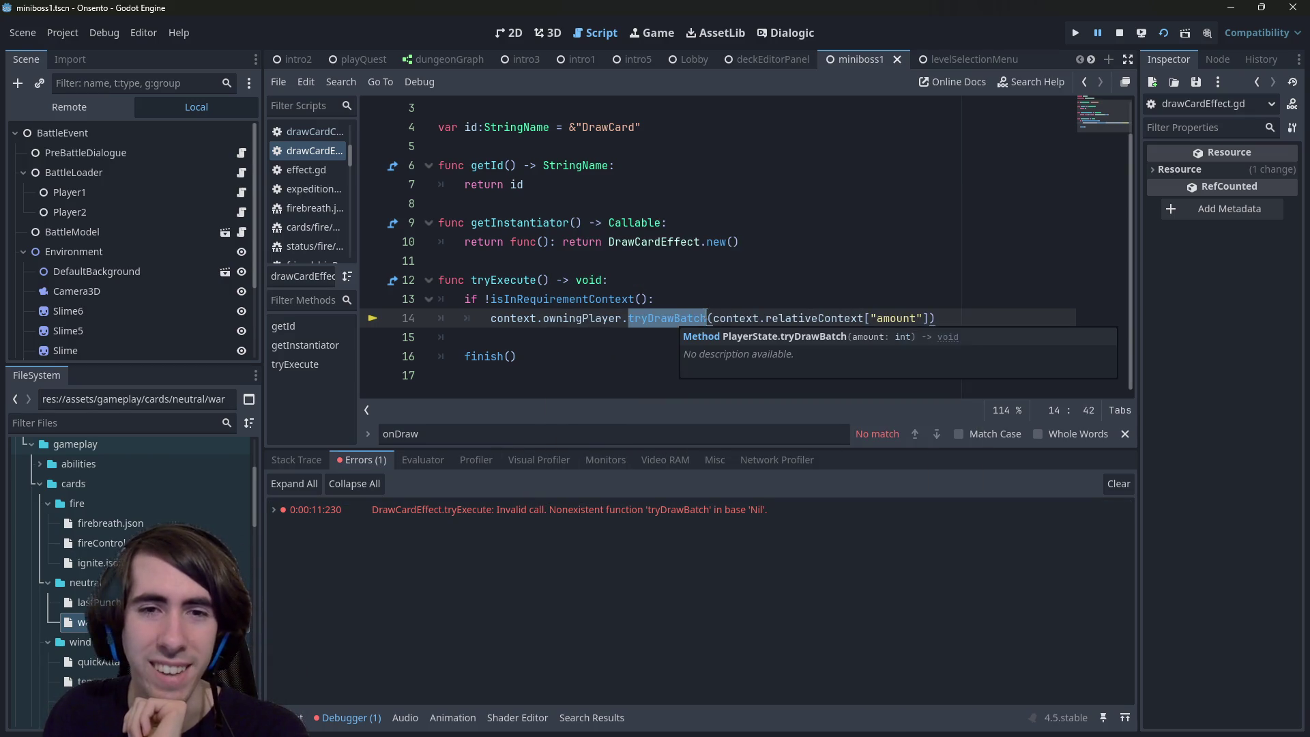
pyautogui.click(674, 318)
pyautogui.scroll(1, 672, 326)
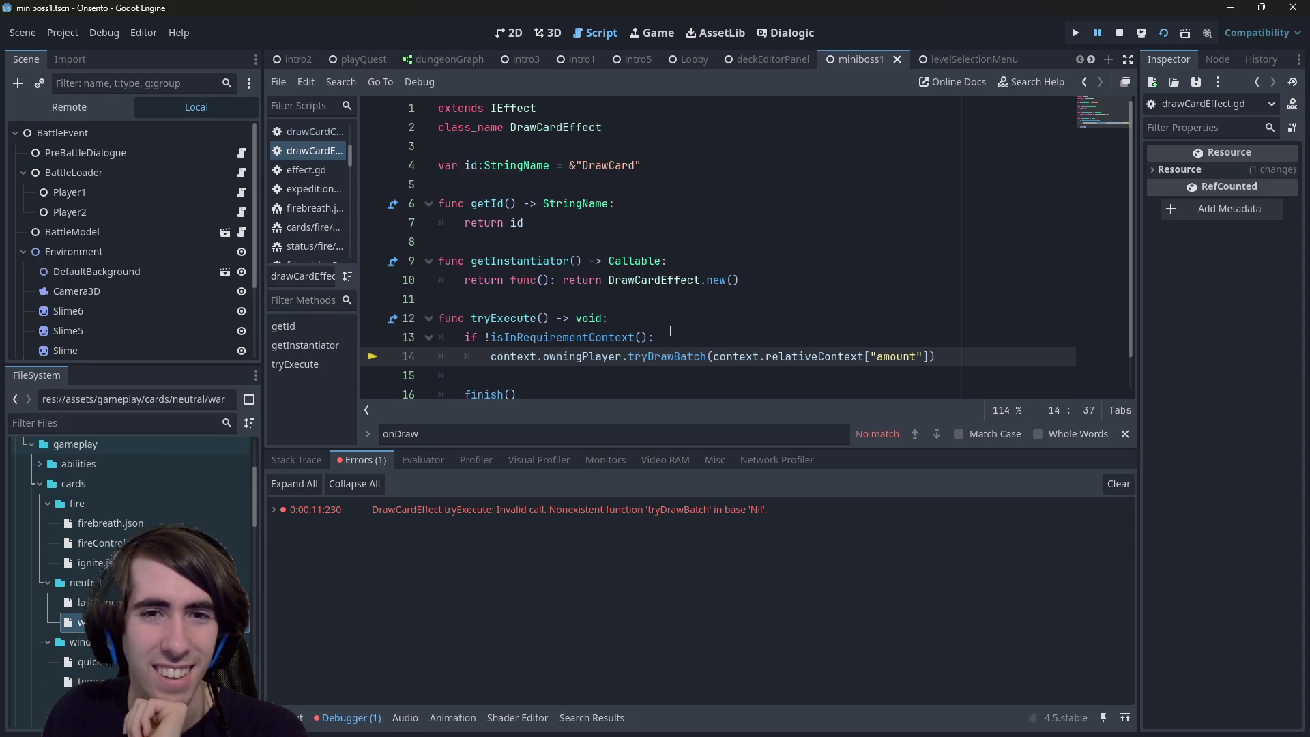
pyautogui.moveTo(356, 163)
pyautogui.mouseDown()
pyautogui.moveTo(383, 165)
pyautogui.moveTo(334, 165)
pyautogui.mouseUp()
pyautogui.click(634, 357)
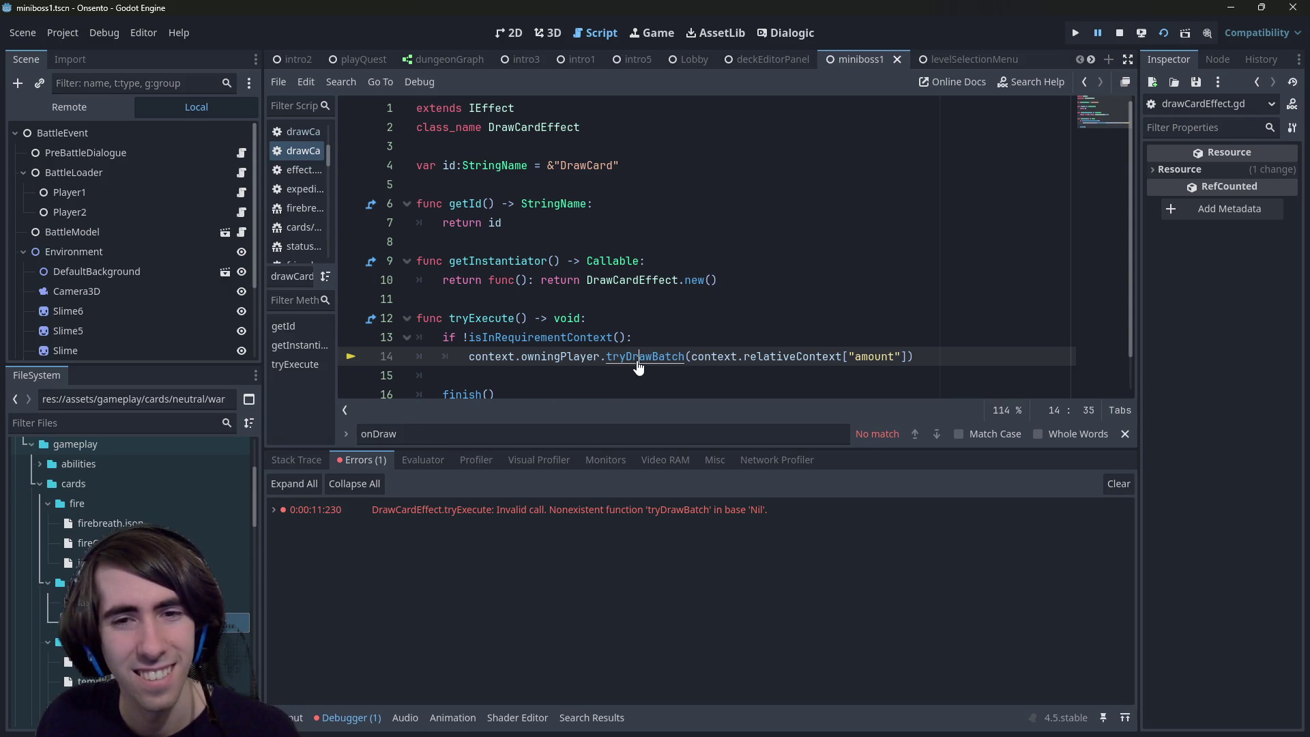
pyautogui.keyDown('ctrl'); pyautogui.click(636, 359); pyautogui.keyUp('ctrl')
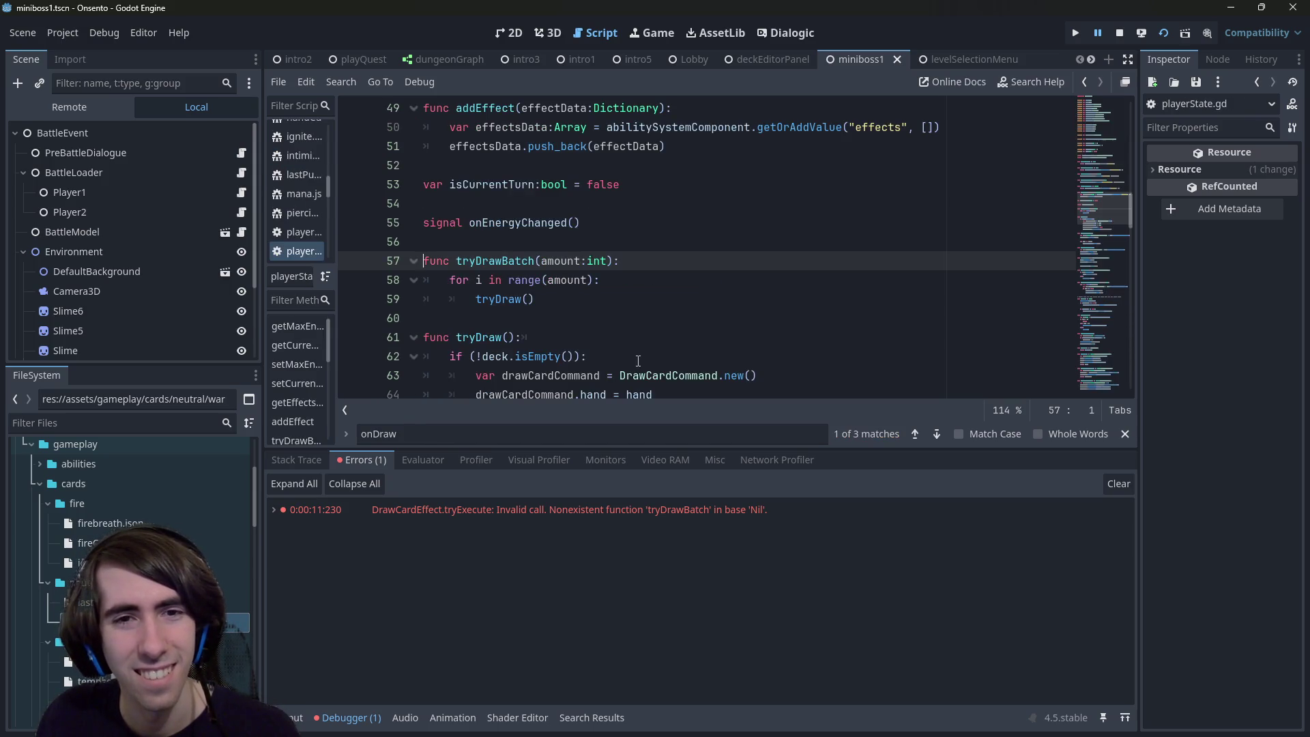
pyautogui.doubleClick(516, 260)
pyautogui.scroll(-4, 517, 259)
pyautogui.scroll(1, 516, 259)
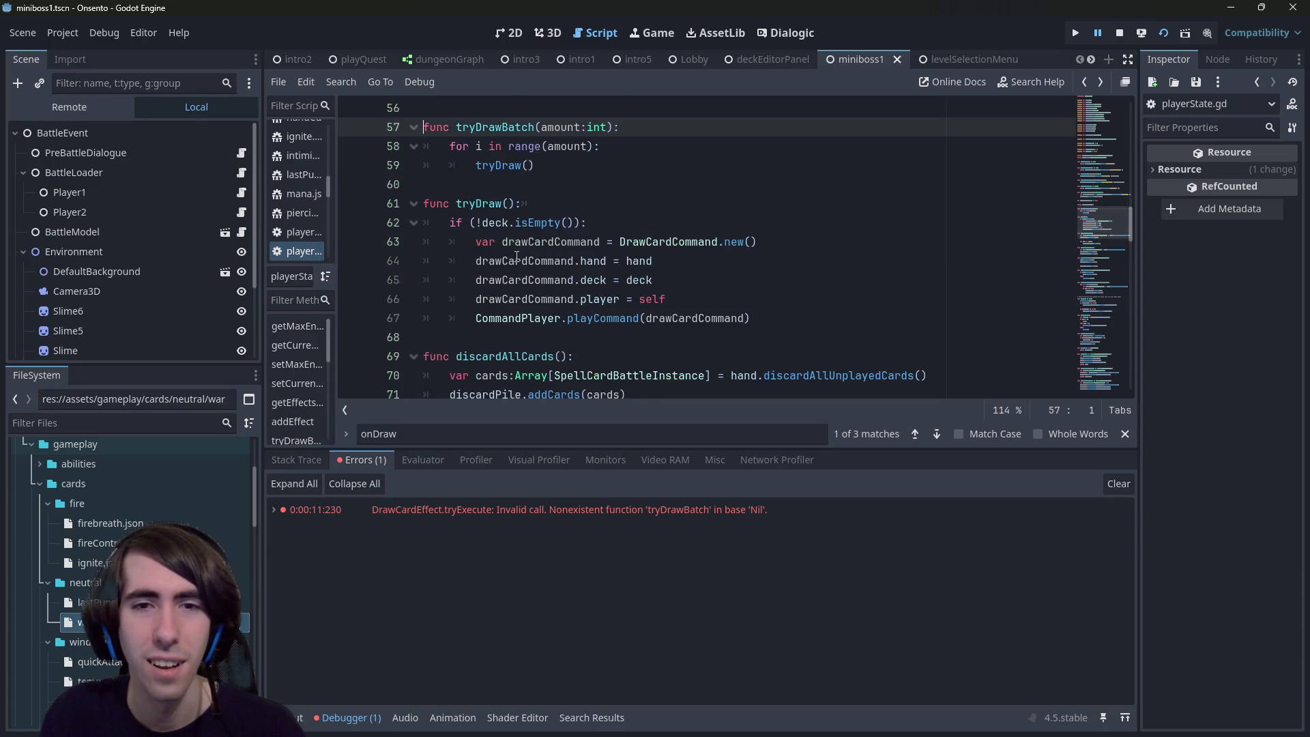
pyautogui.hotkey('alt', 'Left')
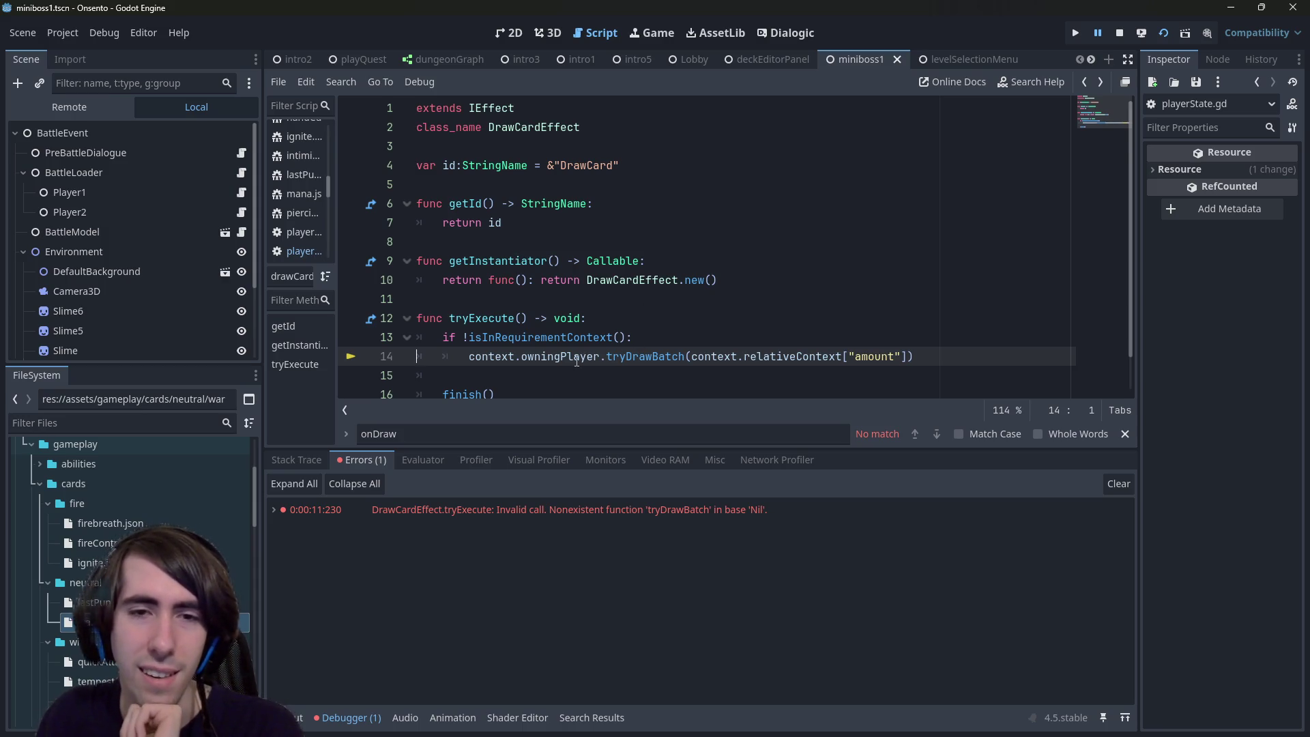
# Step: Select the tryDrawBatch error entry and widen the script list beside the code
pyautogui.moveTo(577, 361)
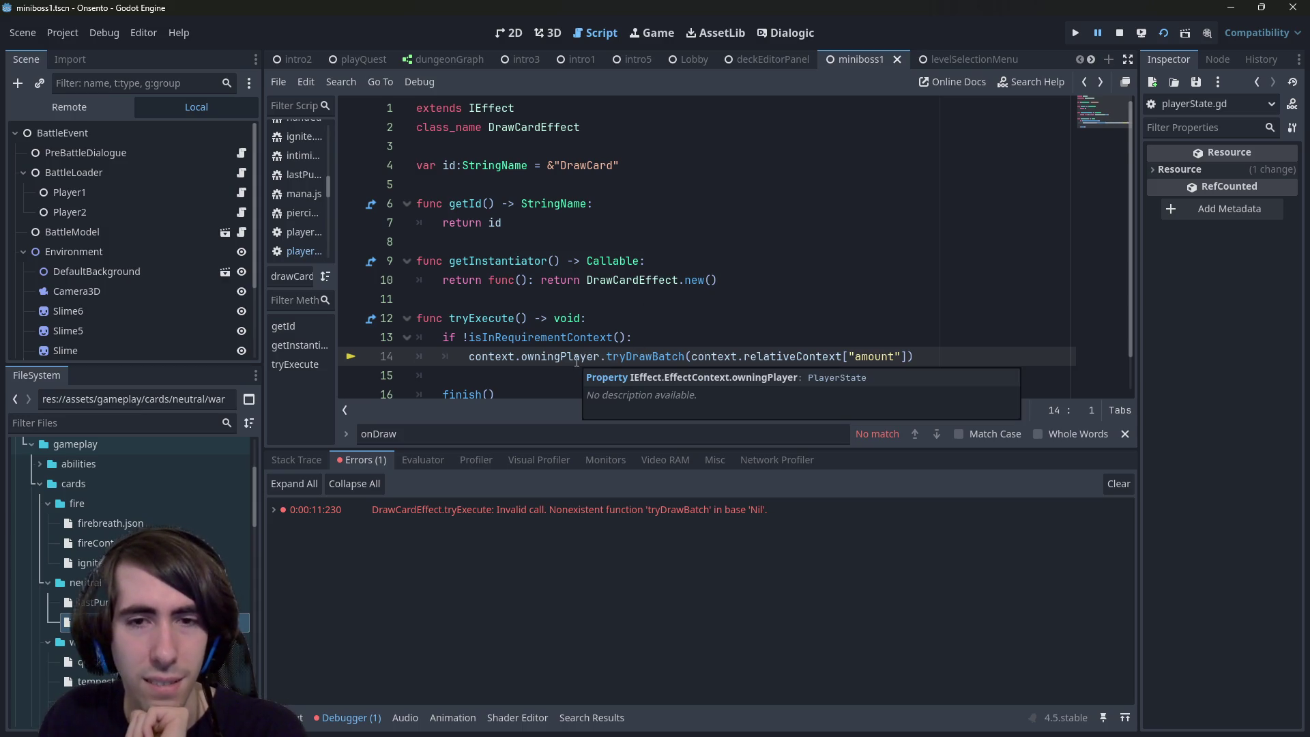
pyautogui.click(354, 517)
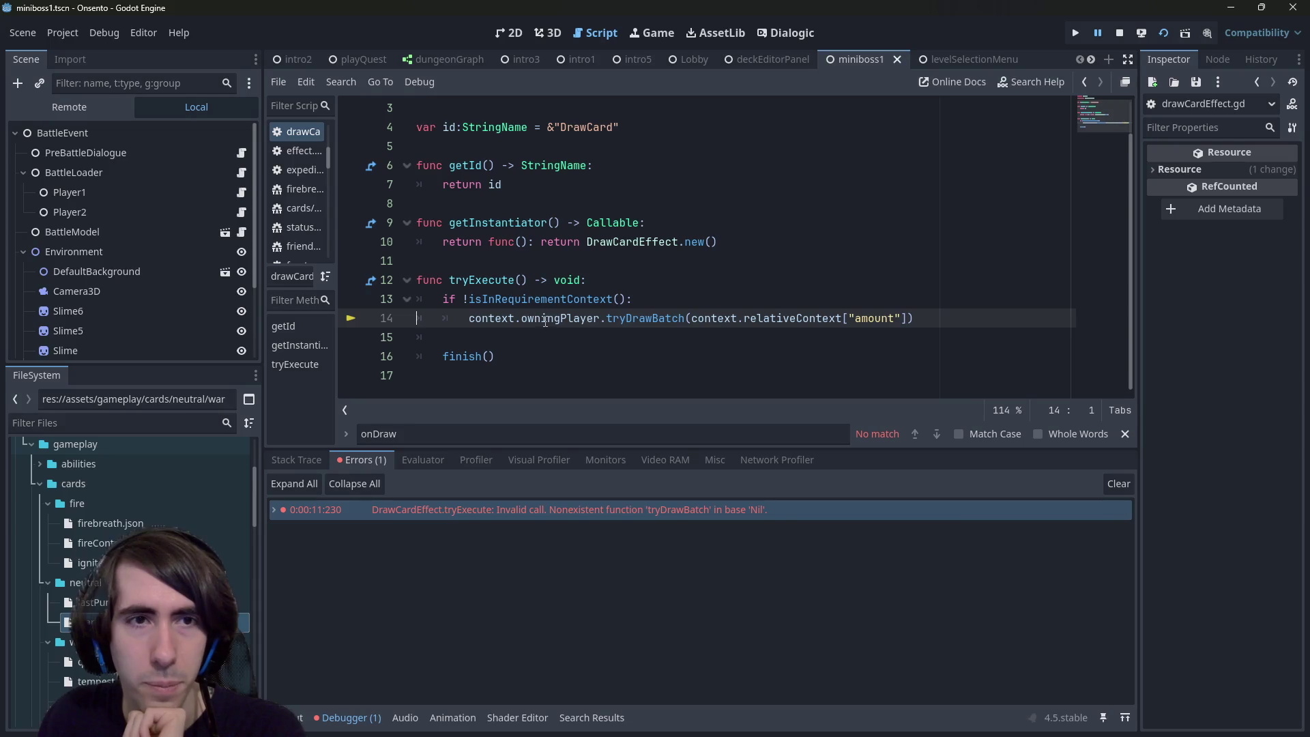
pyautogui.moveTo(412, 187)
pyautogui.mouseDown()
pyautogui.moveTo(460, 188)
pyautogui.moveTo(424, 193)
pyautogui.mouseUp()
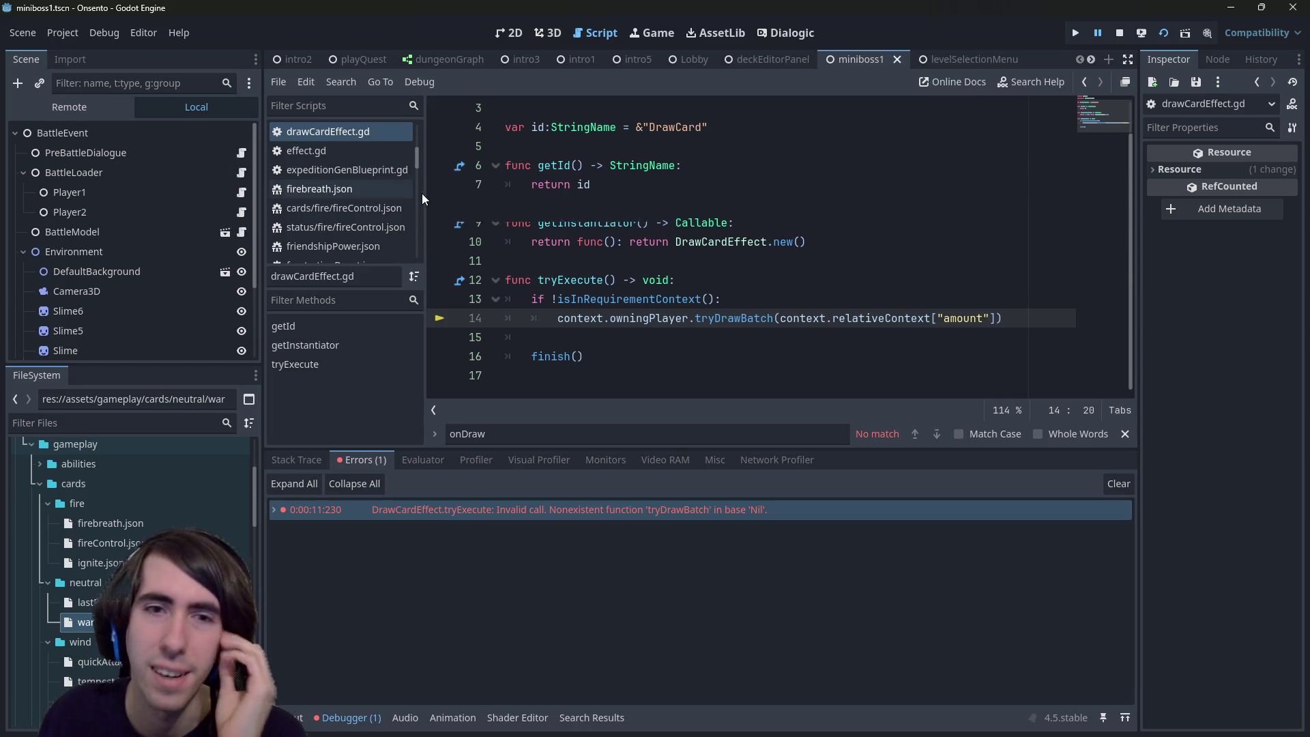
# Step: Browse warmUp.json and burn.json, then open fireControl.json
pyautogui.scroll(-2, 137, 471)
pyautogui.doubleClick(89, 586)
pyautogui.scroll(-6, 551, 350)
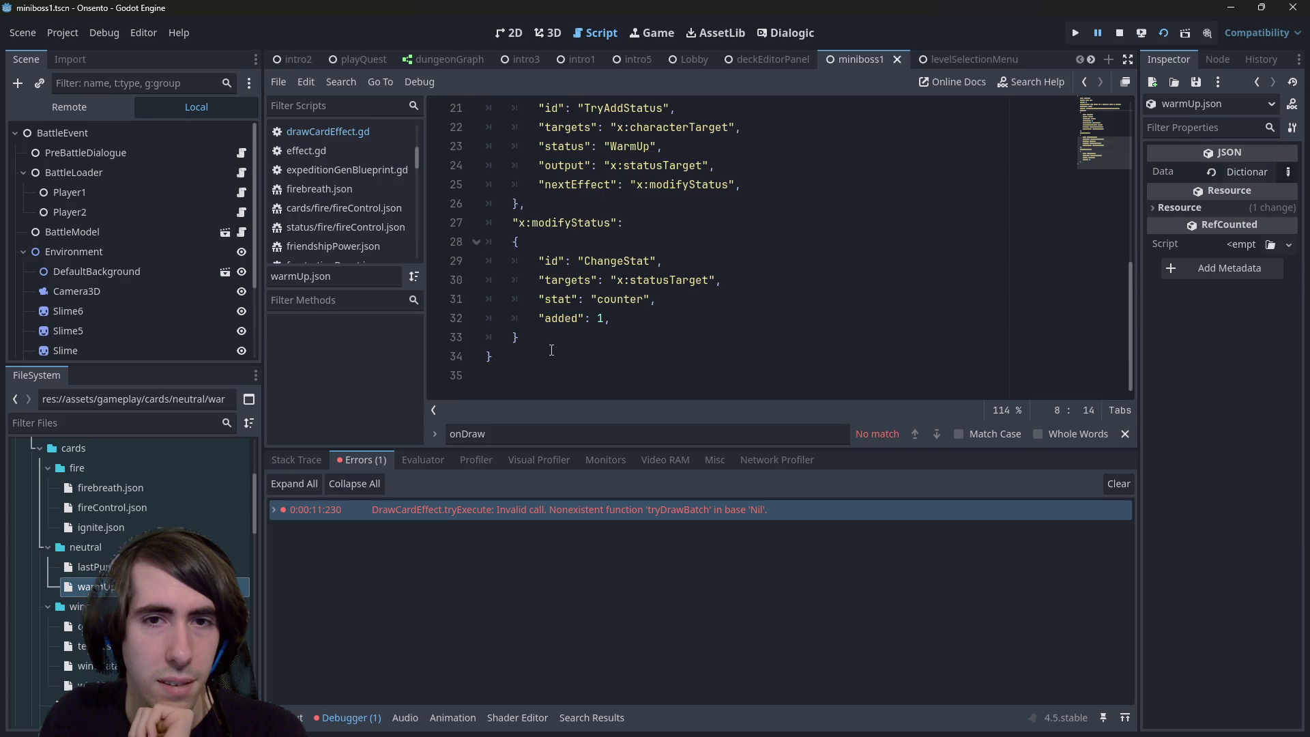
pyautogui.scroll(6, 551, 350)
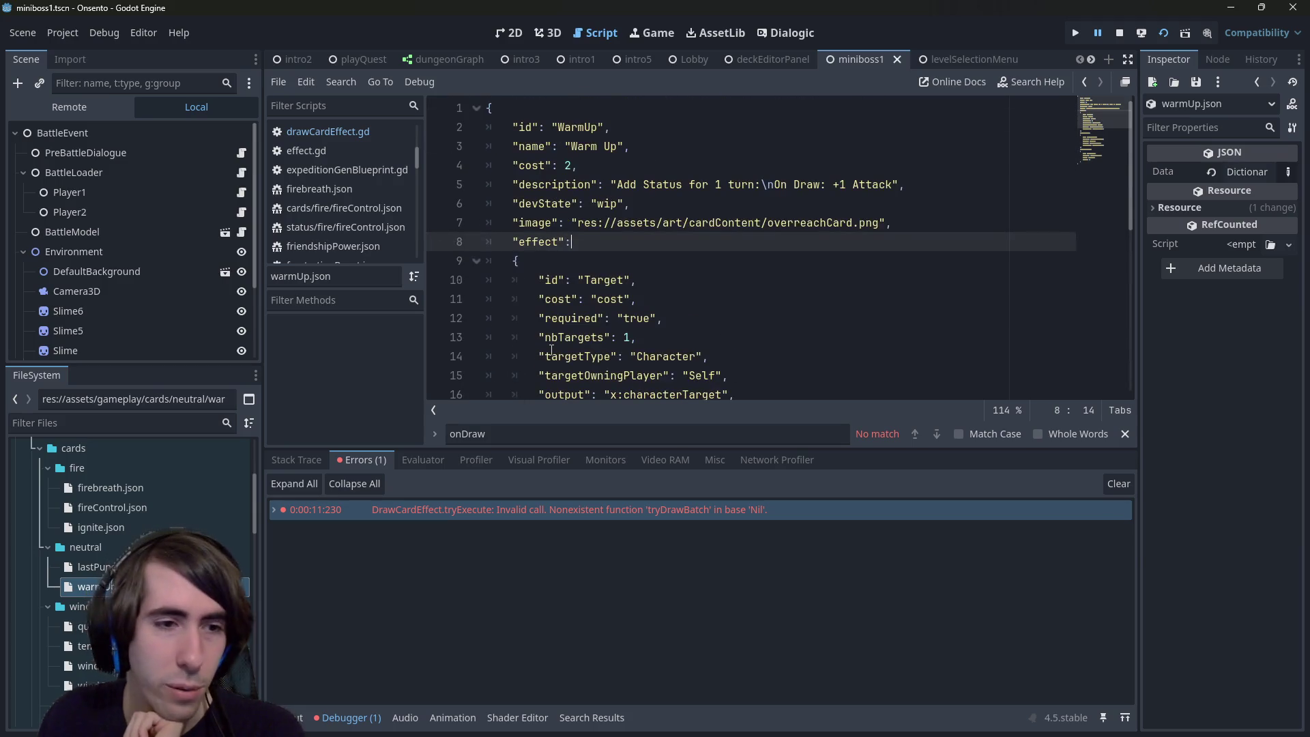
pyautogui.scroll(-6, 136, 560)
pyautogui.scroll(-3, 130, 546)
pyautogui.doubleClick(99, 523)
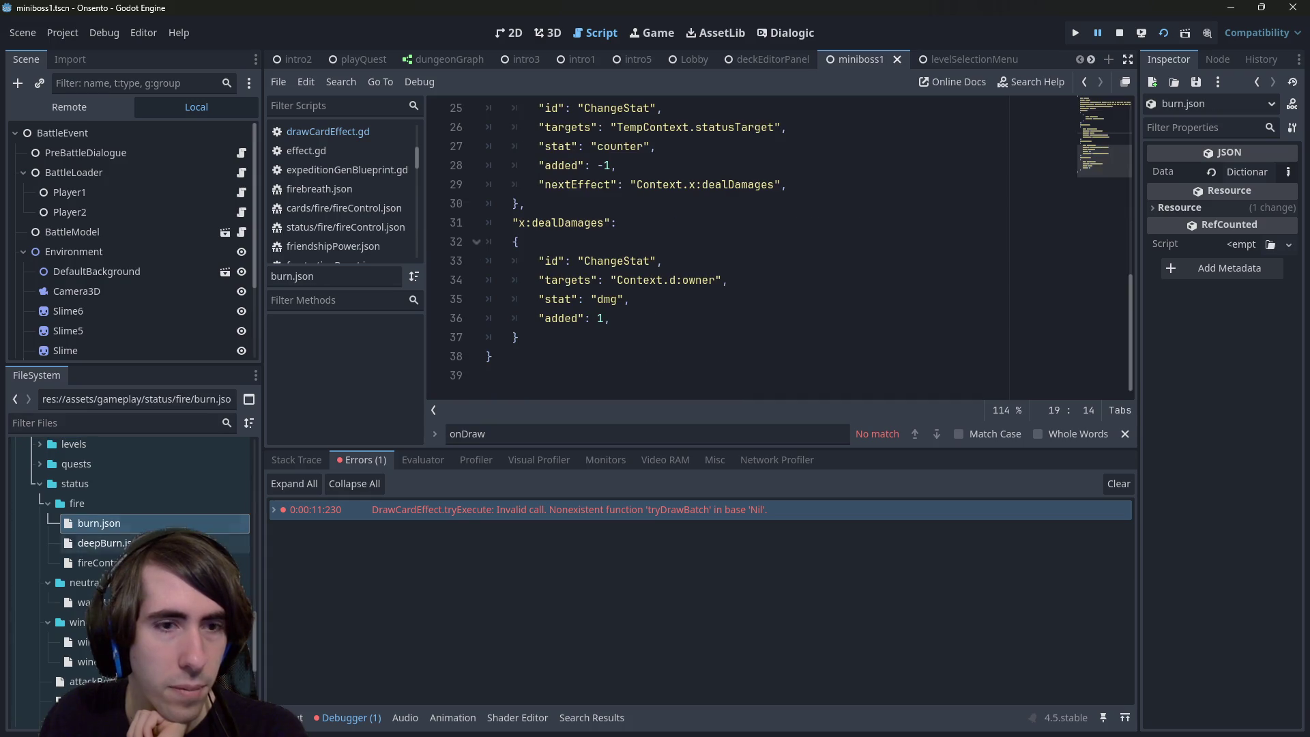
pyautogui.doubleClick(95, 562)
pyautogui.scroll(2, 694, 359)
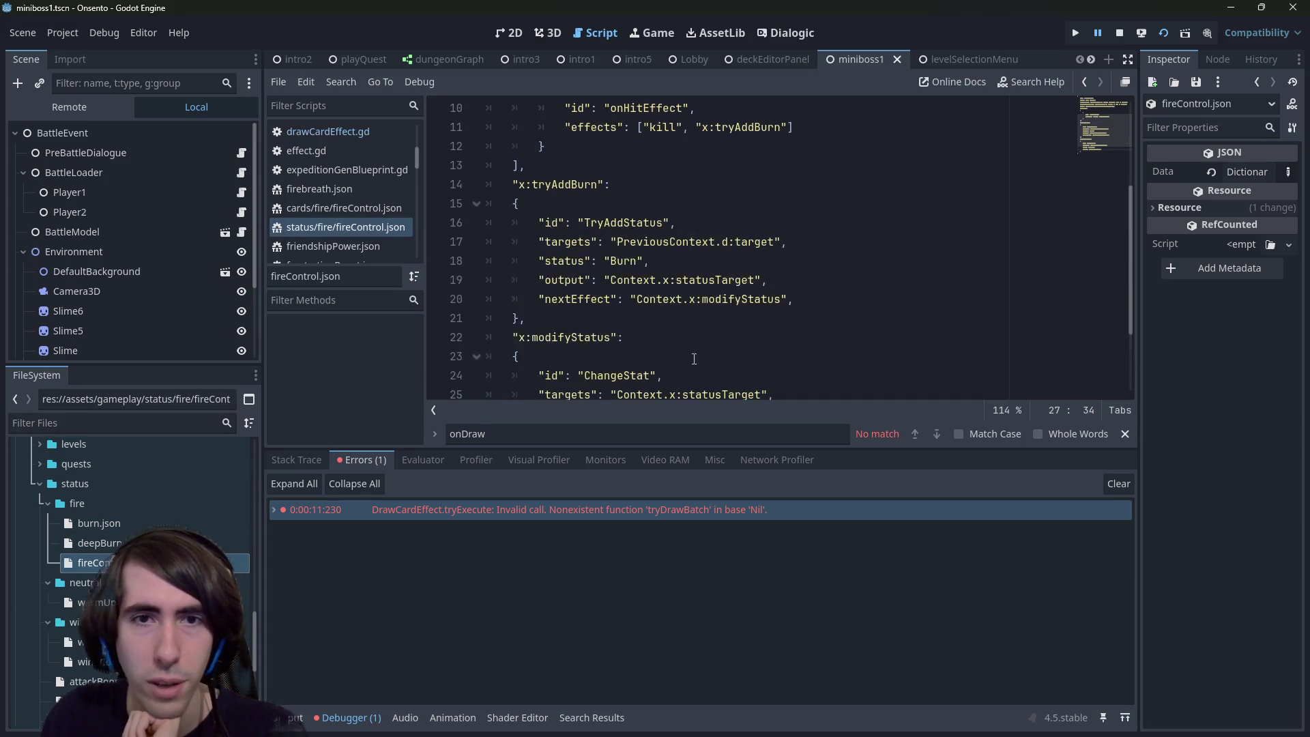
pyautogui.scroll(3, 694, 359)
pyautogui.scroll(-3, 675, 360)
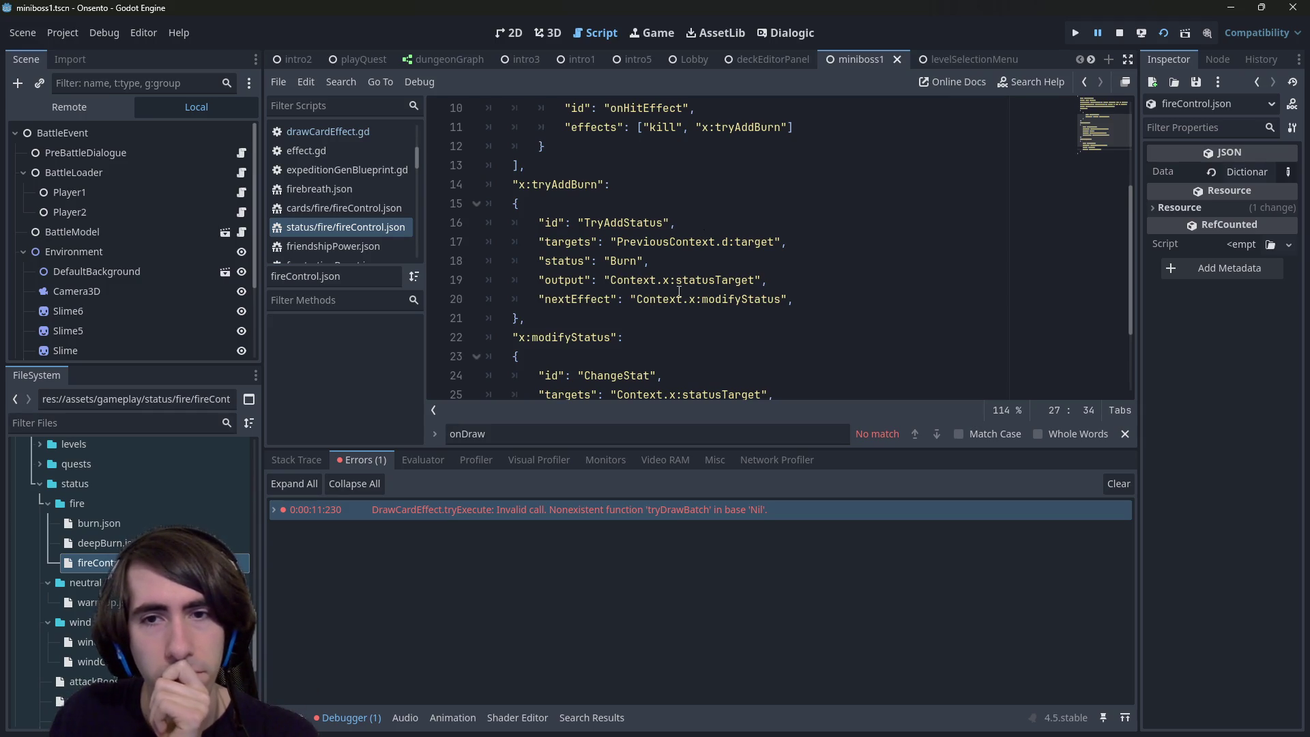
# Step: Highlight fireControl.json's target and statusTarget entries, then open wind.json from the wind folder
pyautogui.click(725, 242)
pyautogui.moveTo(735, 241); pyautogui.dragTo(775, 242)
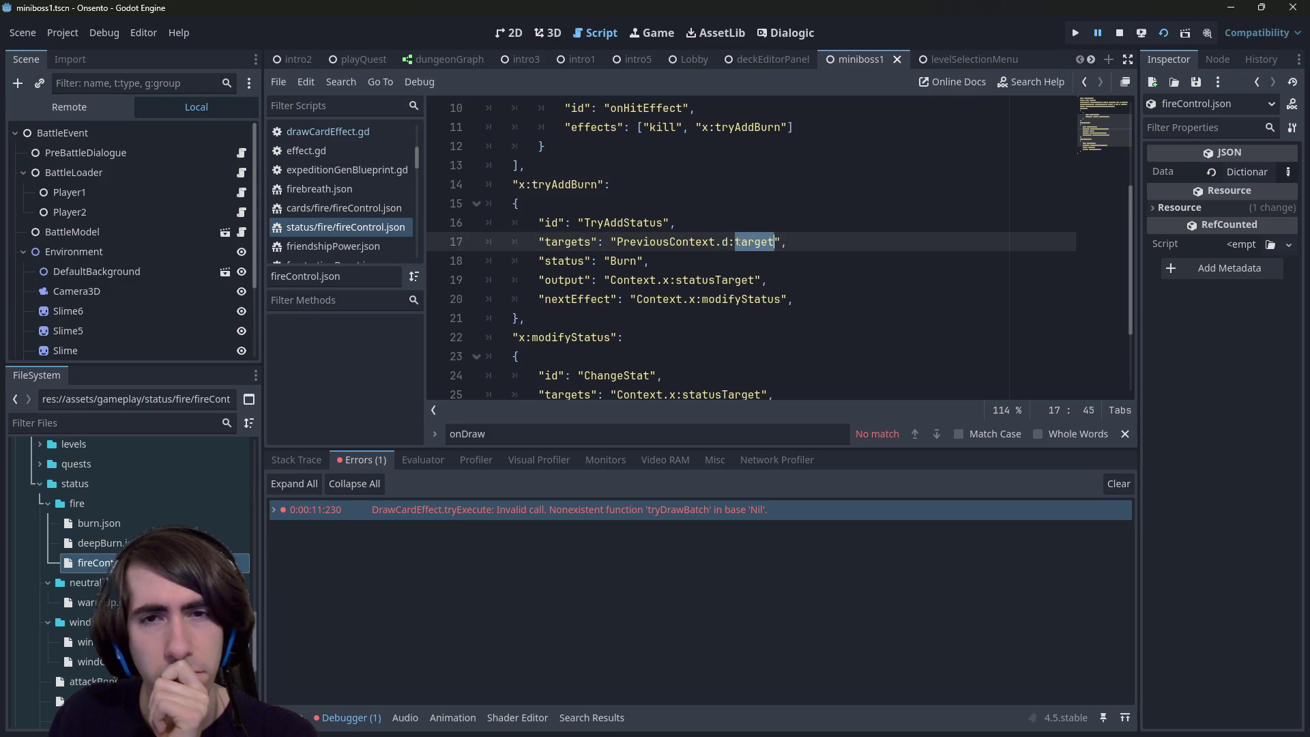
pyautogui.scroll(-1, 677, 288)
pyautogui.scroll(-1, 671, 295)
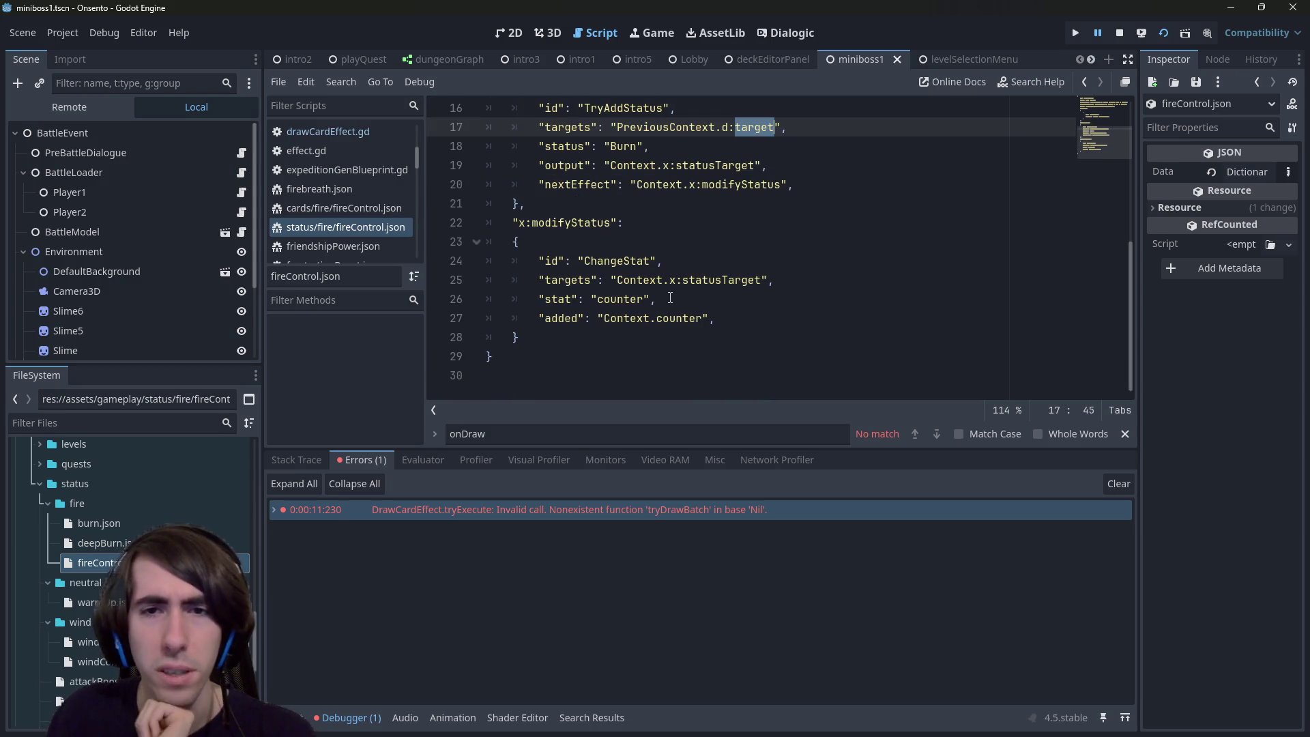
pyautogui.doubleClick(687, 280)
pyautogui.scroll(1, 691, 233)
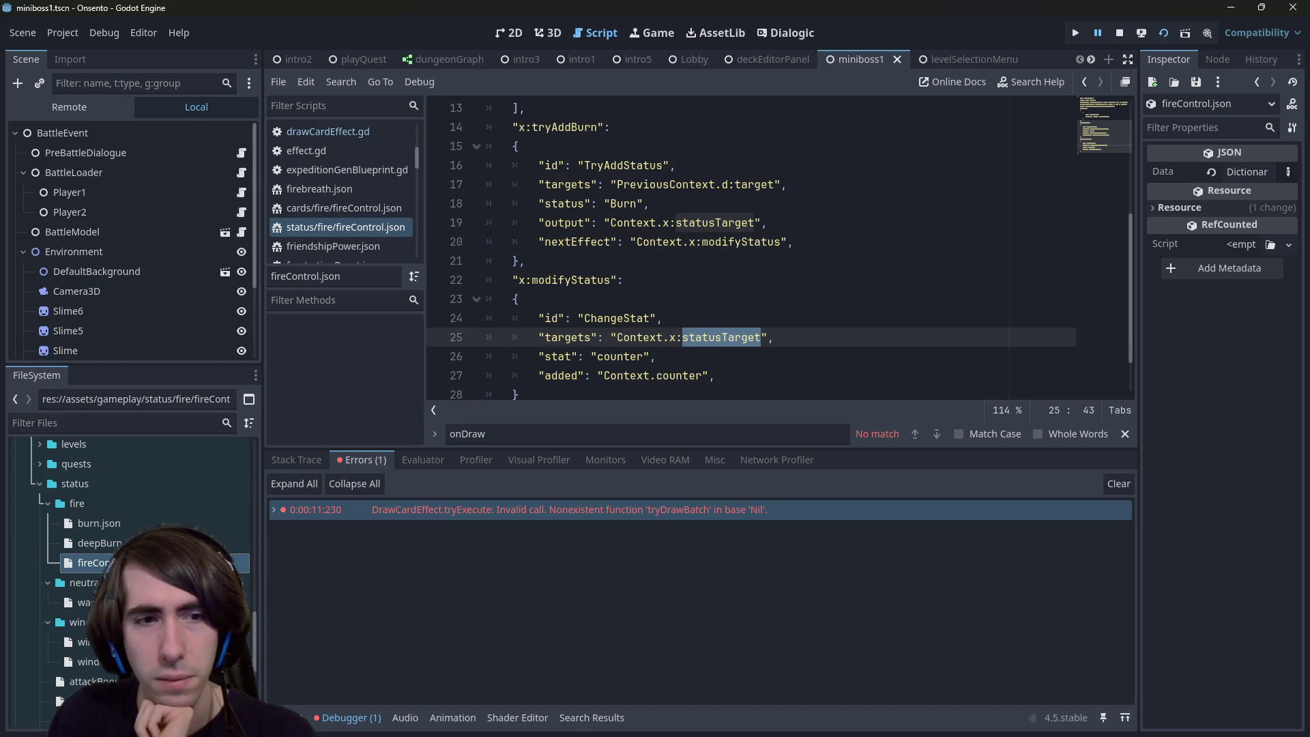
pyautogui.scroll(-1, 166, 519)
pyautogui.click(96, 565)
pyautogui.click(85, 605)
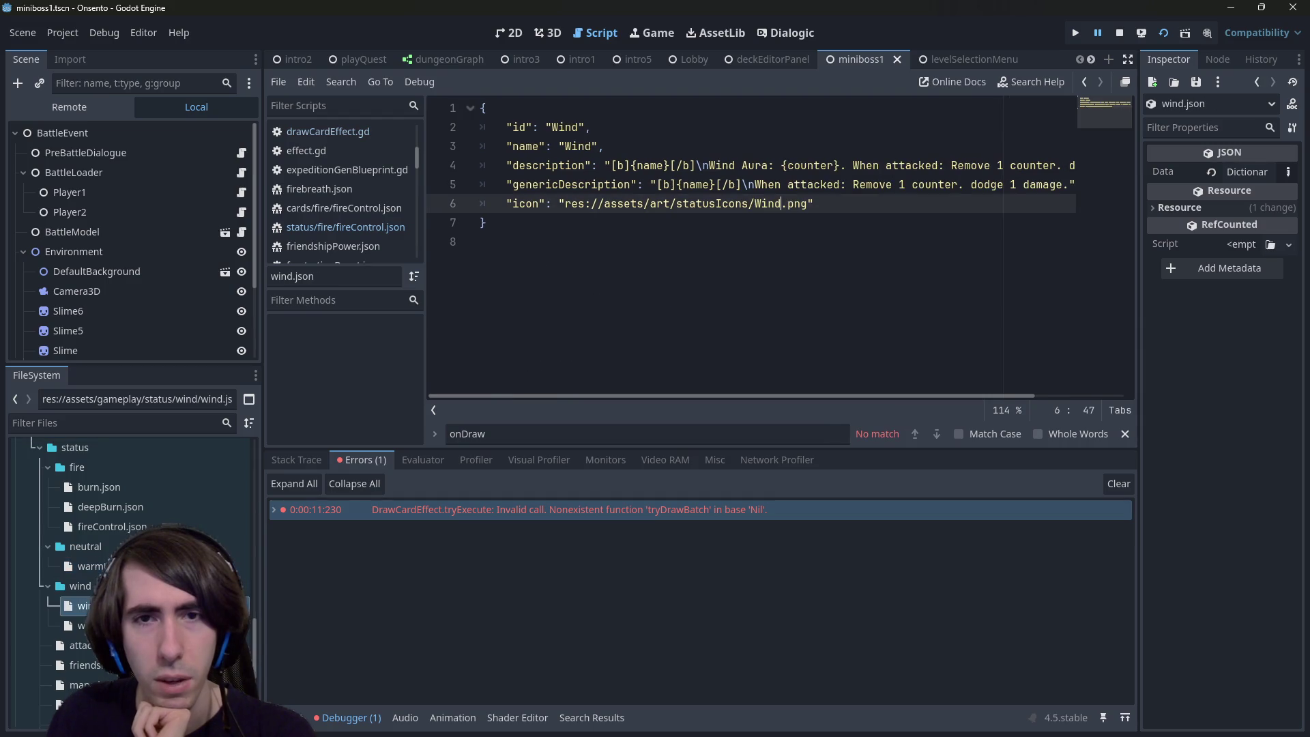
# Step: Open windControl.json and confirm its TryAddStatus effect targets OwnerCharacter on line 18
pyautogui.click(85, 625)
pyautogui.scroll(4, 531, 374)
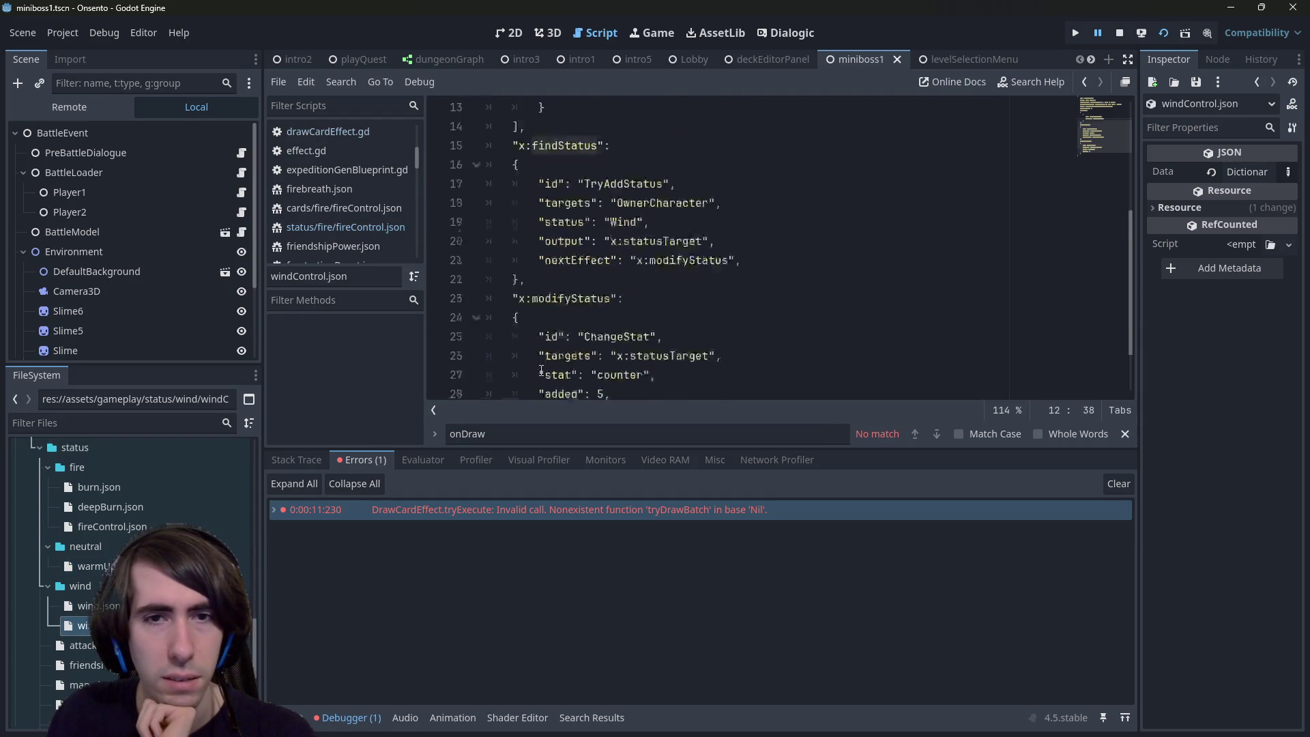
pyautogui.scroll(-3, 532, 375)
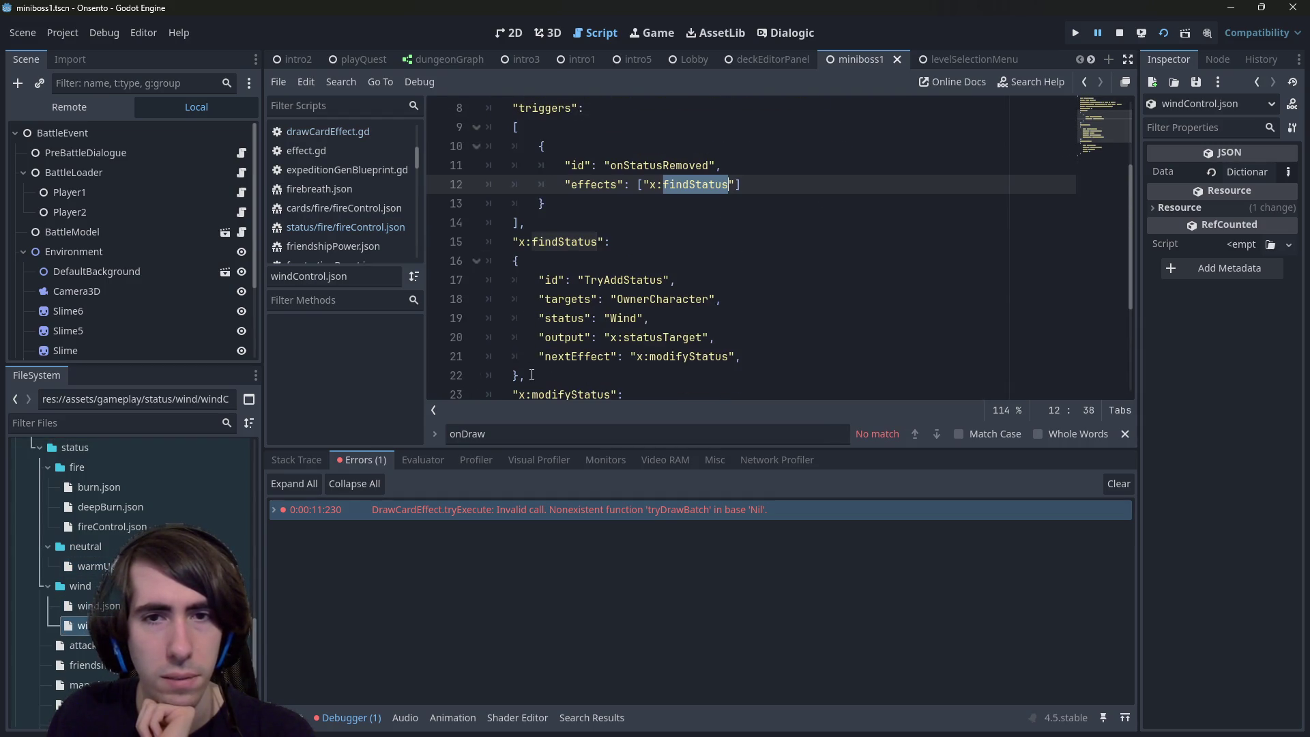
pyautogui.click(653, 227)
pyautogui.doubleClick(622, 222)
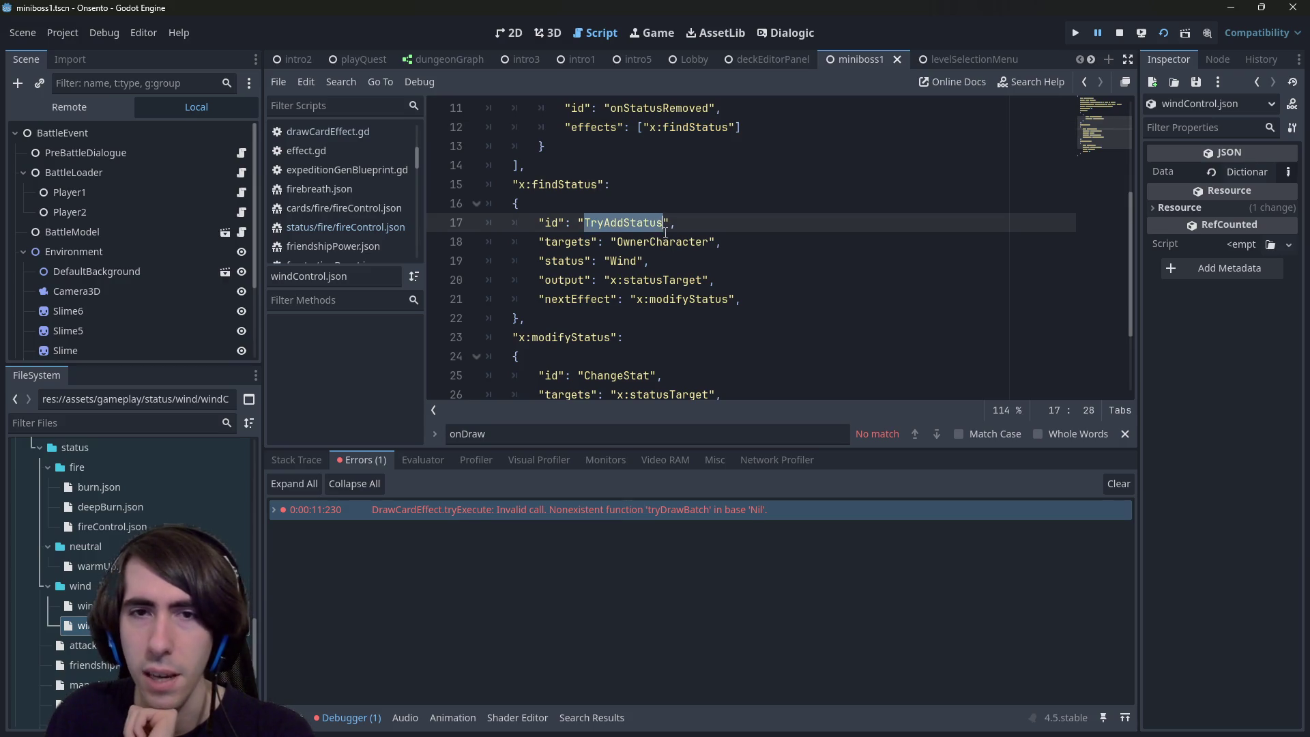
pyautogui.doubleClick(660, 242)
pyautogui.scroll(3, 669, 294)
pyautogui.scroll(-4, 670, 294)
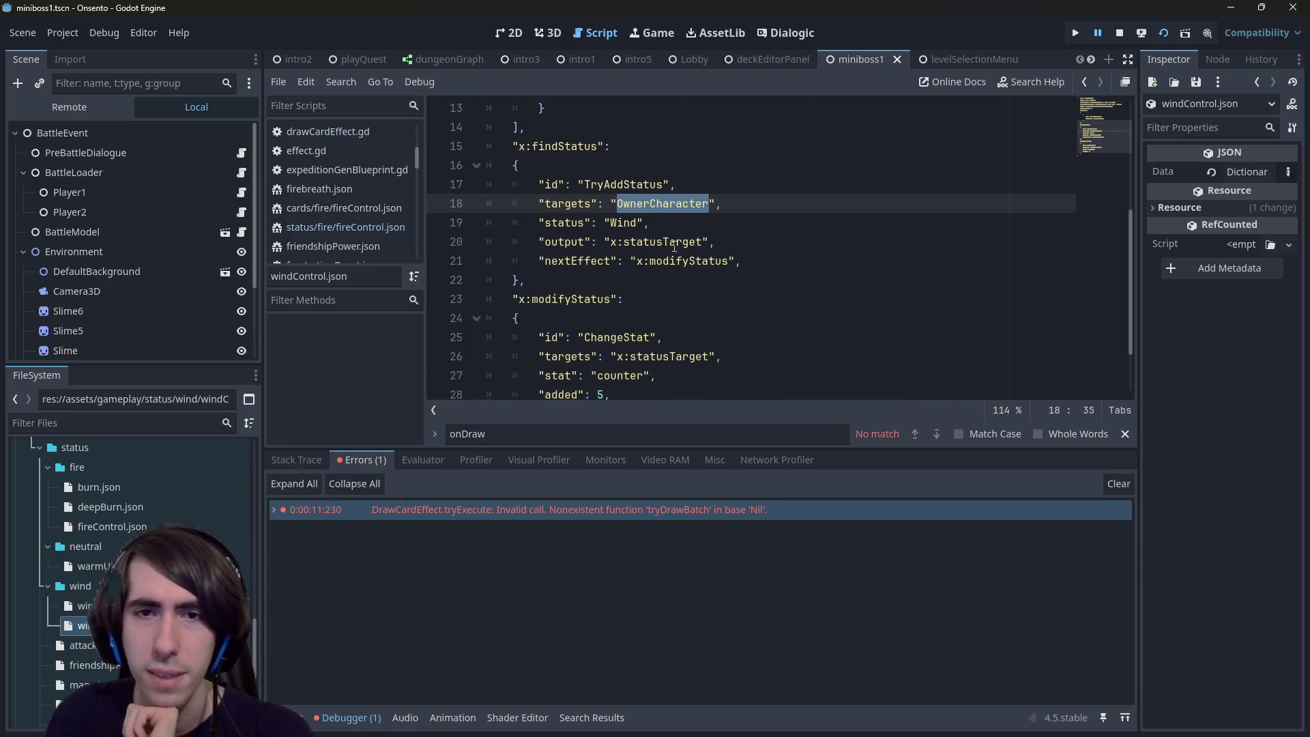
pyautogui.click(646, 203)
pyautogui.doubleClick(646, 203)
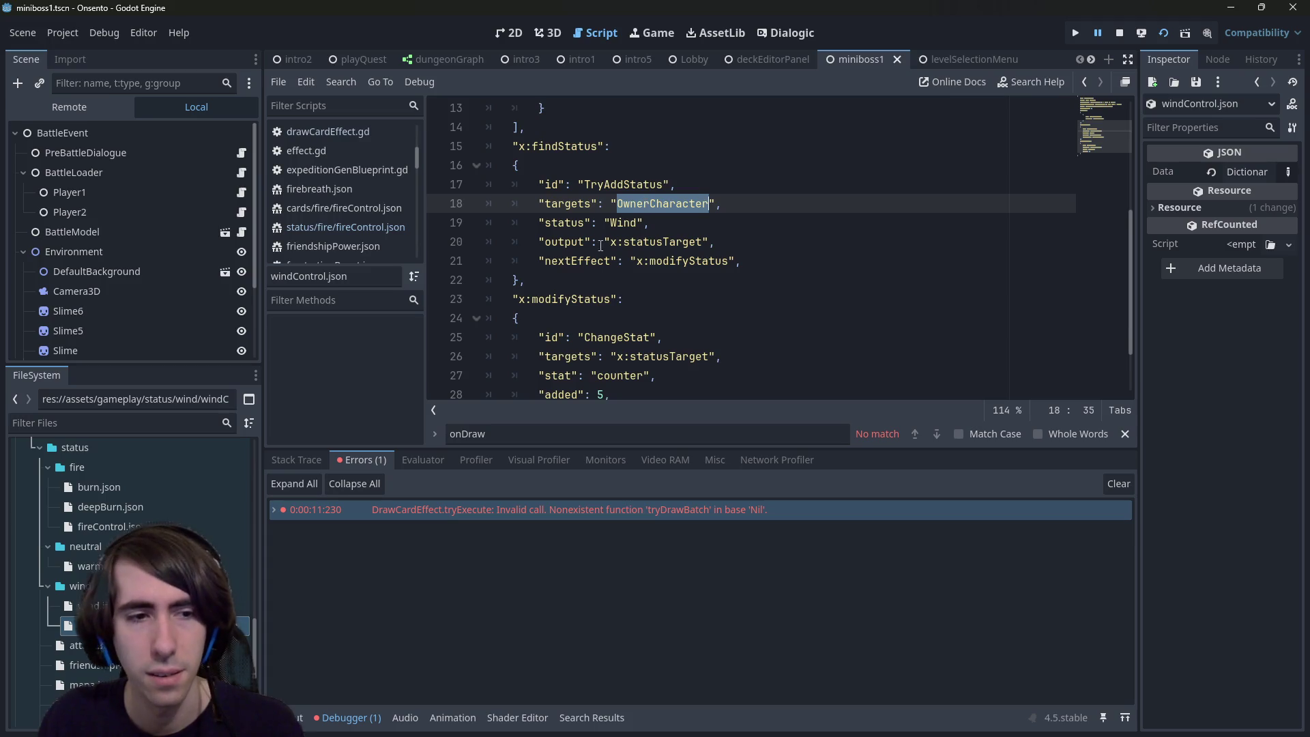
# Step: Open warmUp.json and start a new line after its DrawCard amount entry
pyautogui.doubleClick(89, 565)
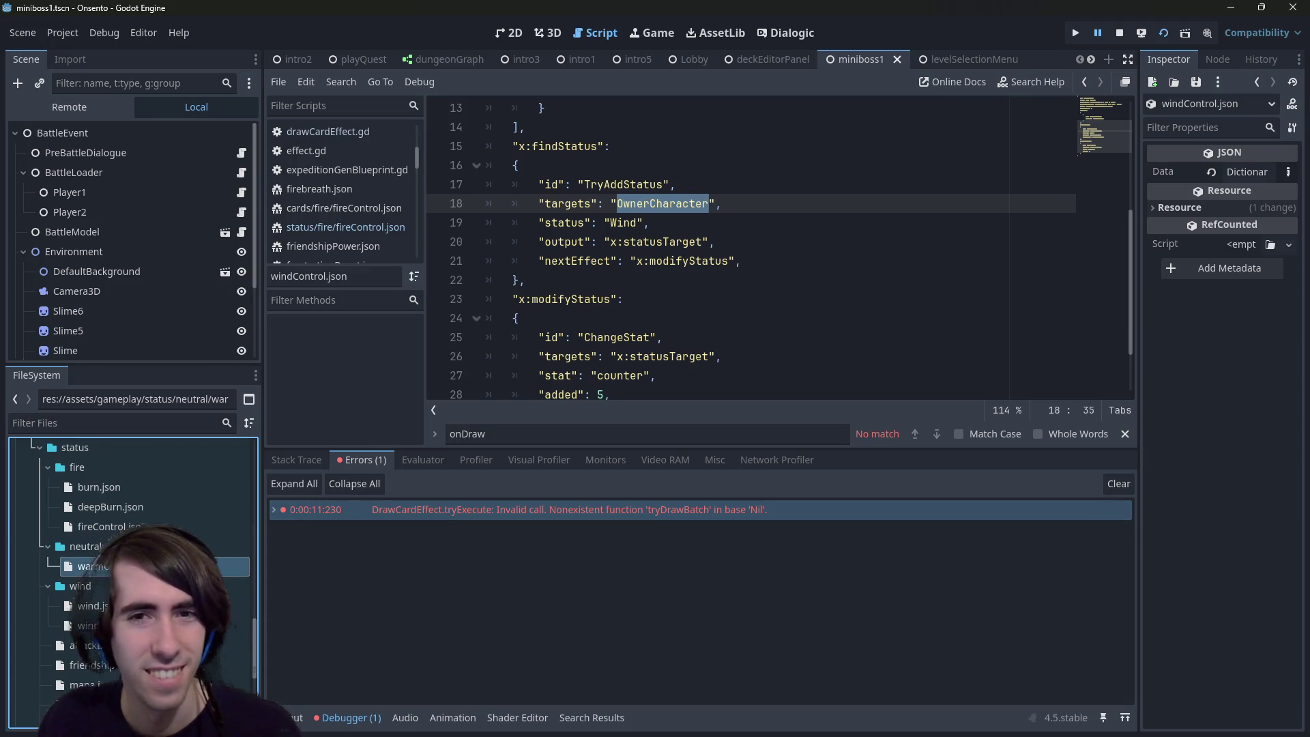
pyautogui.doubleClick(88, 605)
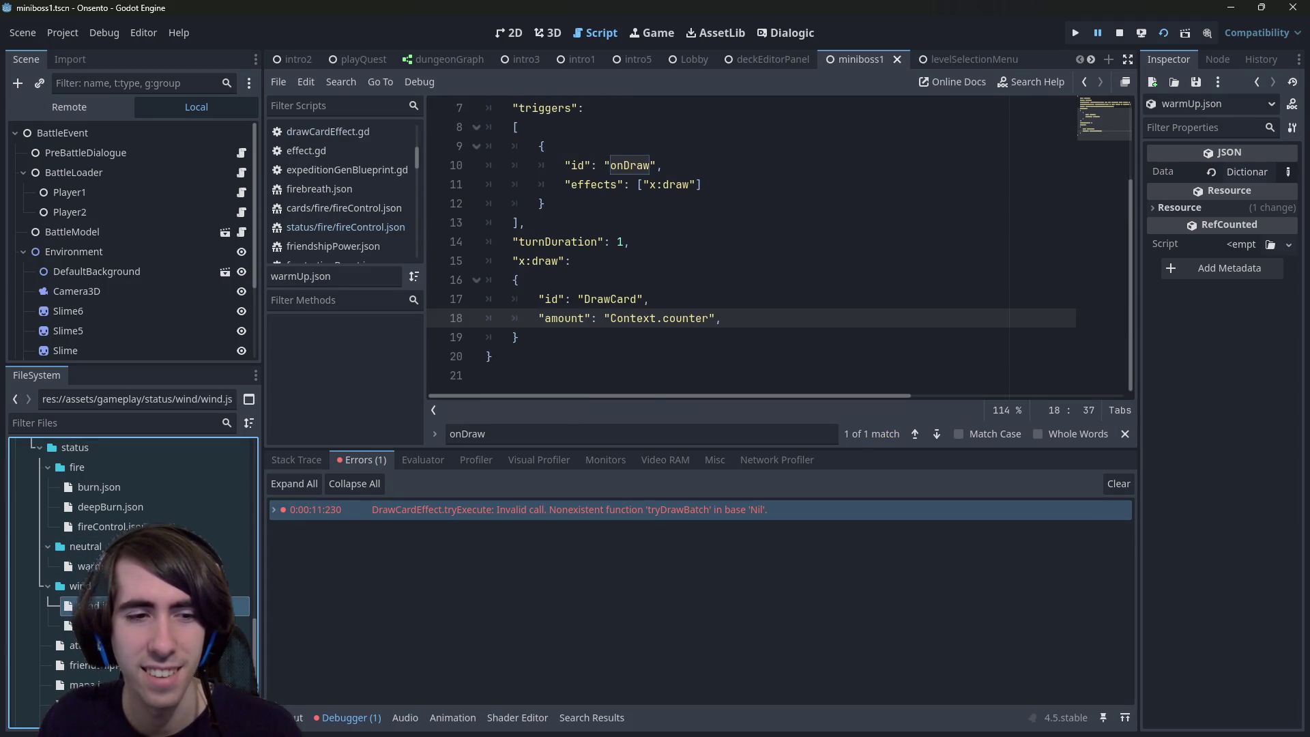
pyautogui.doubleClick(88, 624)
pyautogui.scroll(-1, 426, 379)
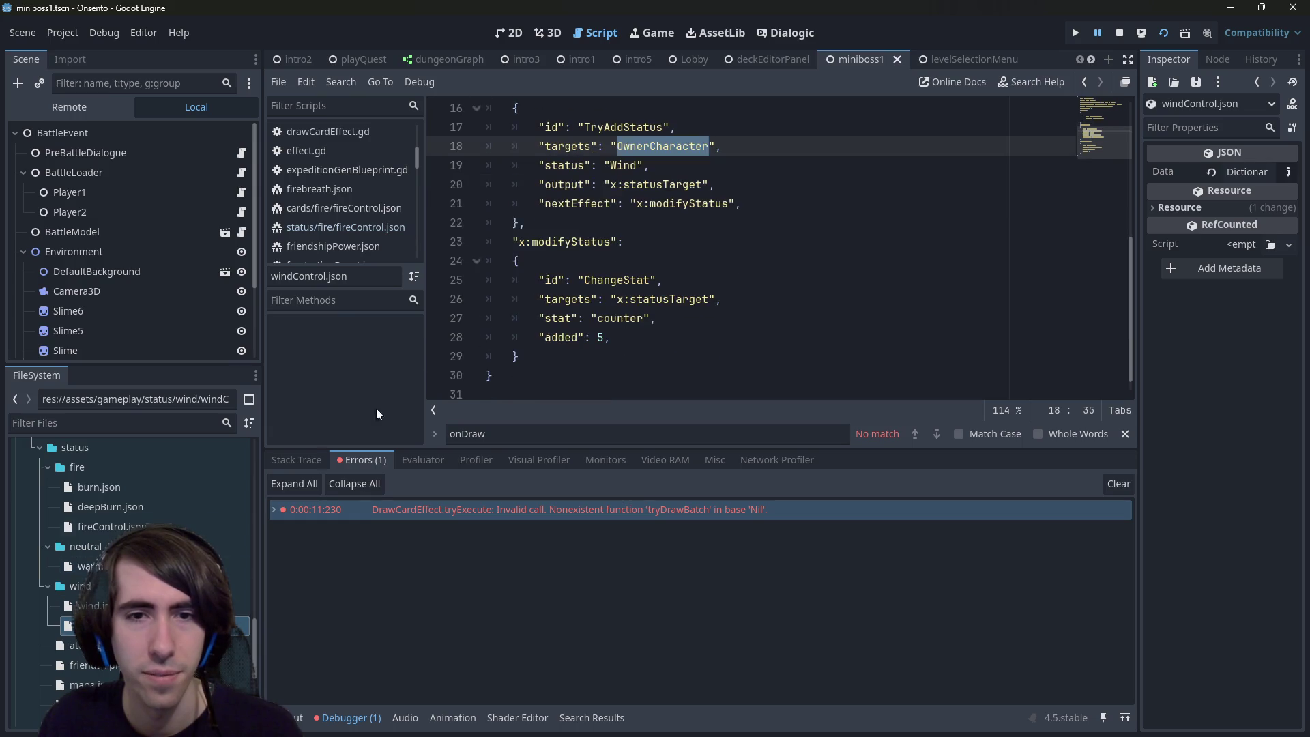
pyautogui.doubleClick(89, 565)
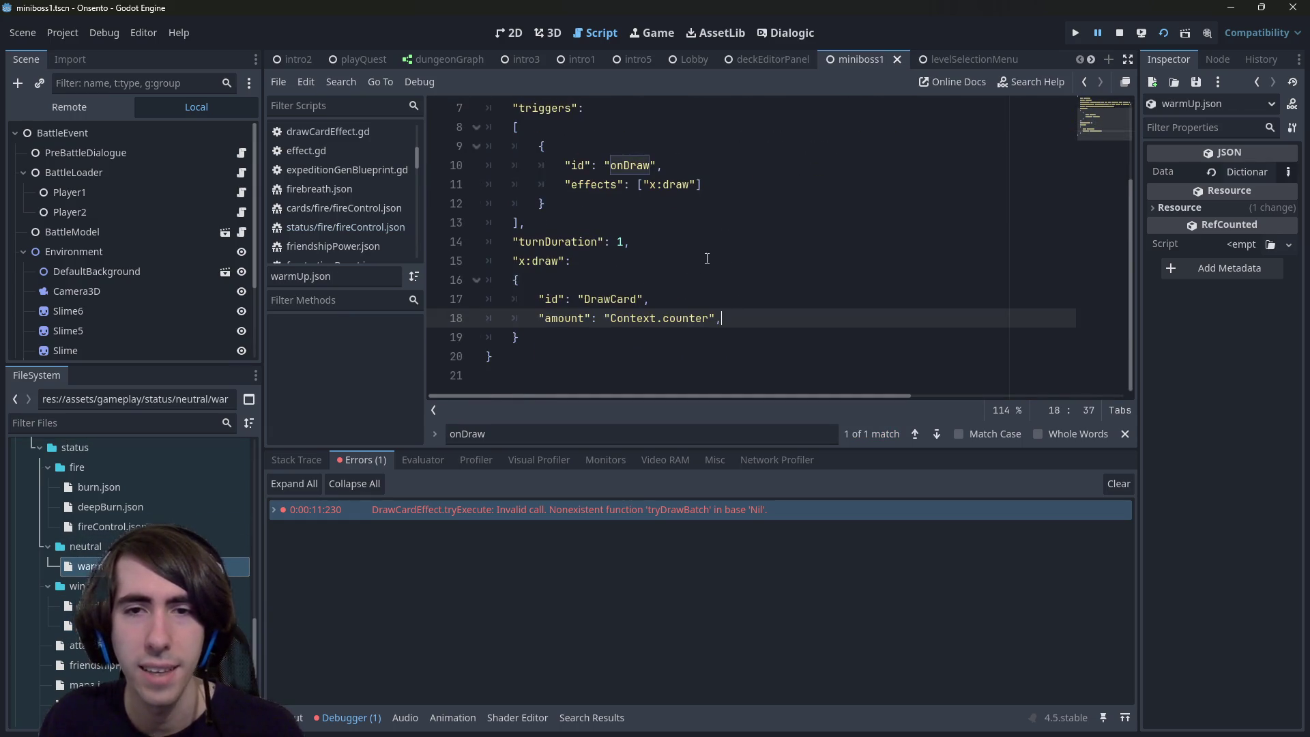
pyautogui.press('Return')
# Step: Add "targets": "OwnerCharacter" to warmUp.json's DrawCard effect, then open the quick resource search
pyautogui.write('"tar')
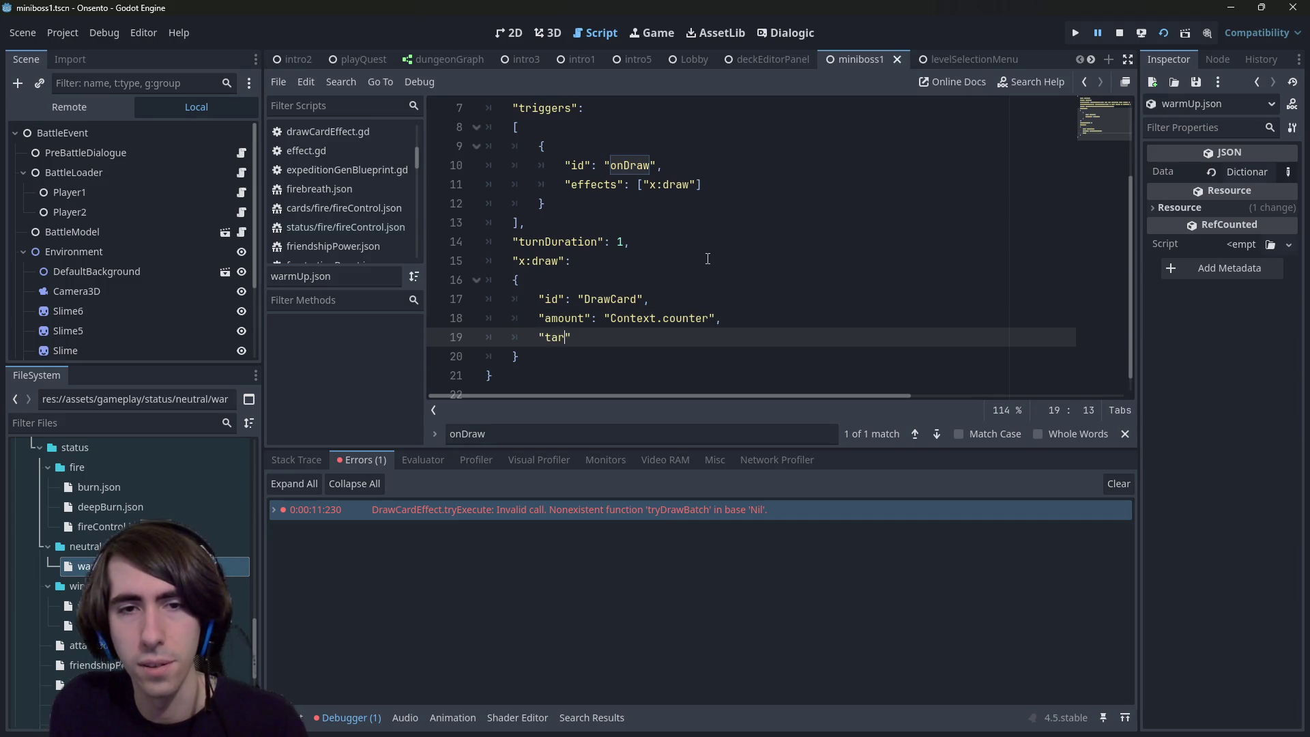
pyautogui.write('gets": "OwnerCharacter')
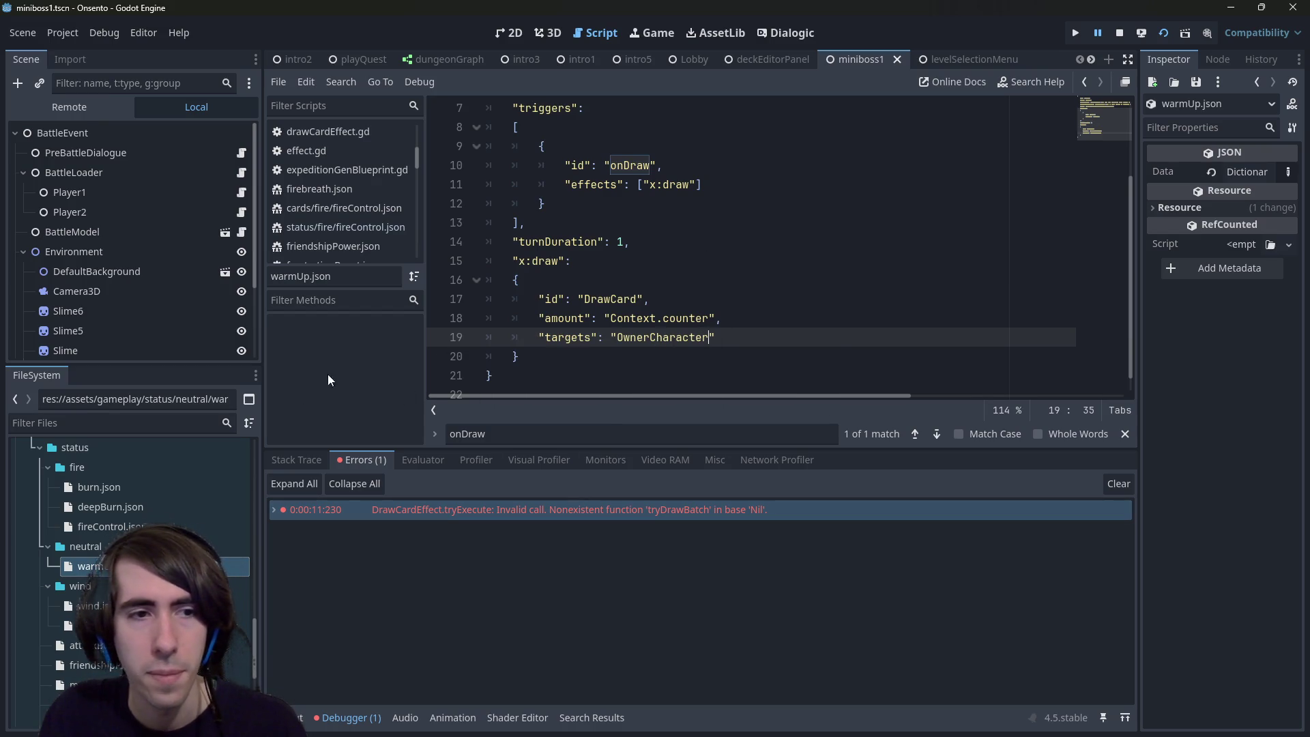
pyautogui.click(653, 362)
pyautogui.hotkey('shift', 'alt', 'o')
# Step: Open drawCardEffect.gd from the resource search results
pyautogui.write('drawc')
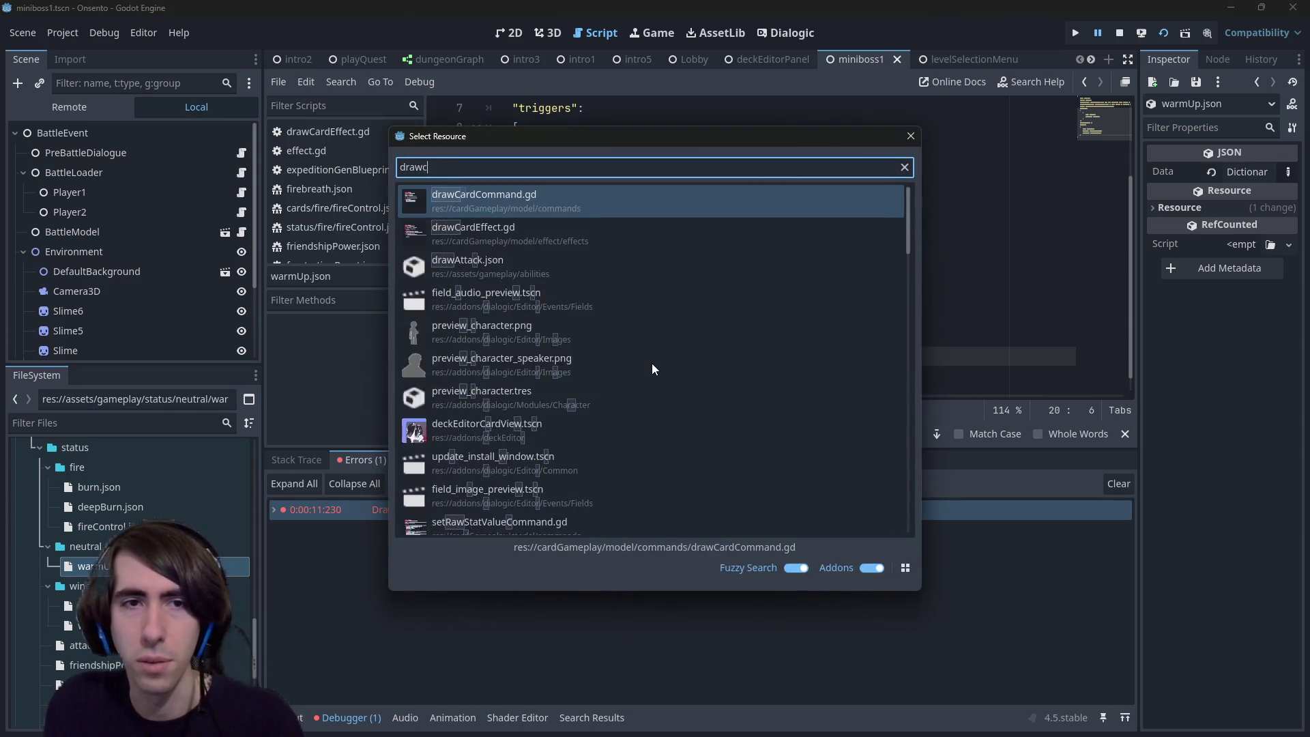
pyautogui.write('ard')
pyautogui.press('Down')
pyautogui.press('Return')
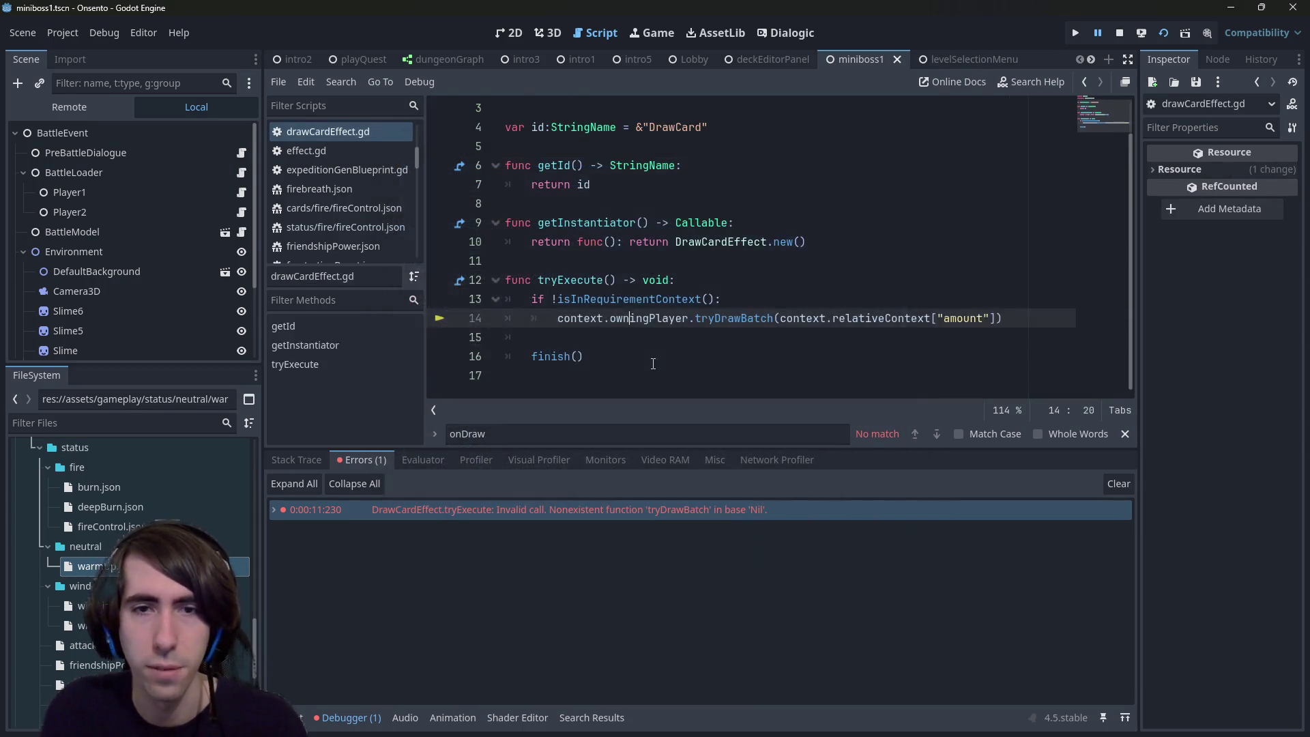
# Step: Insert a new line 14 after line 13 and begin 'if (context.relativeContext)'
pyautogui.moveTo(783, 319); pyautogui.dragTo(934, 324)
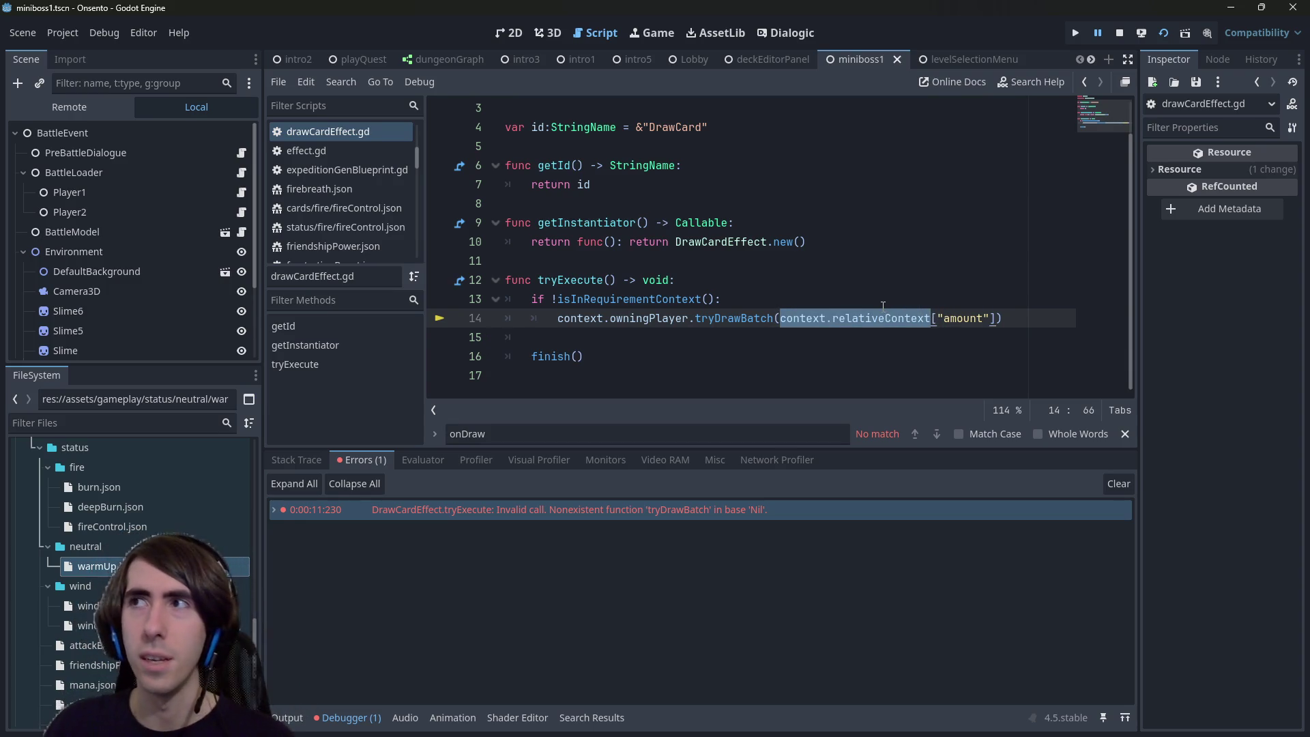
pyautogui.click(816, 300)
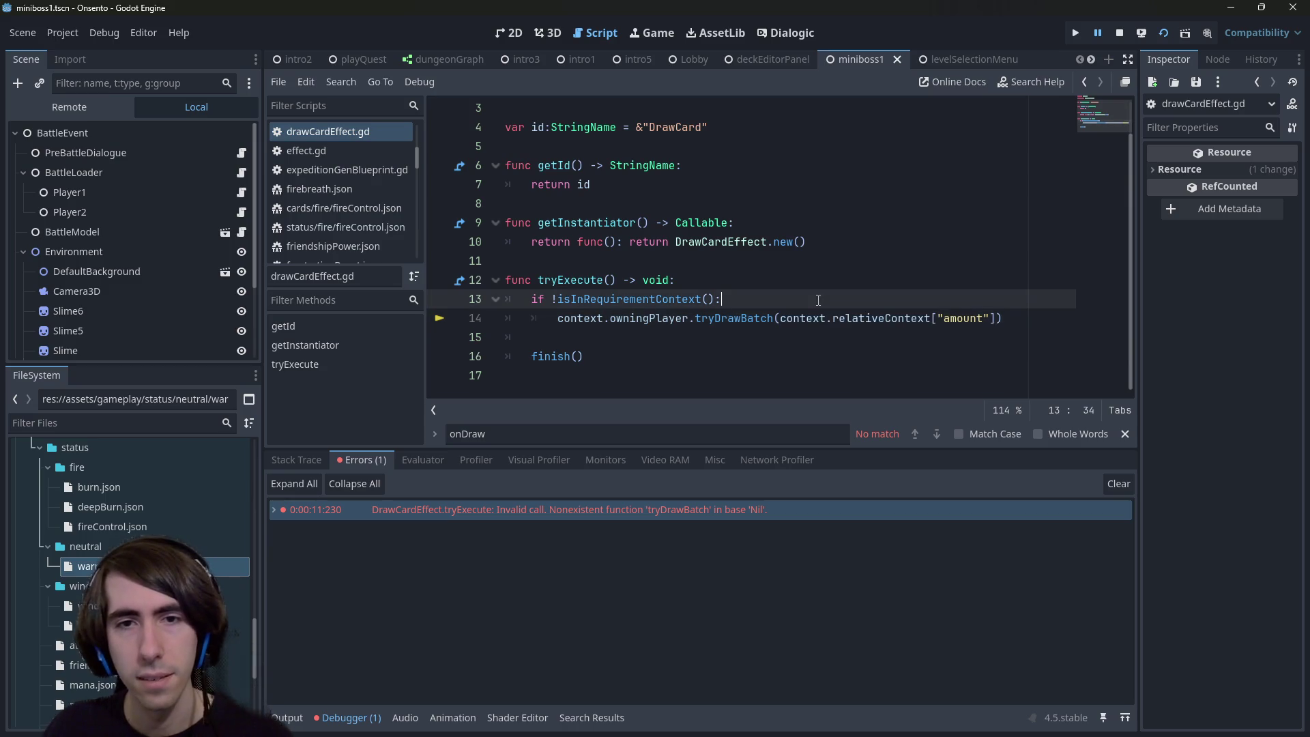
pyautogui.press('Return')
pyautogui.hotkey('ctrl', 'z')
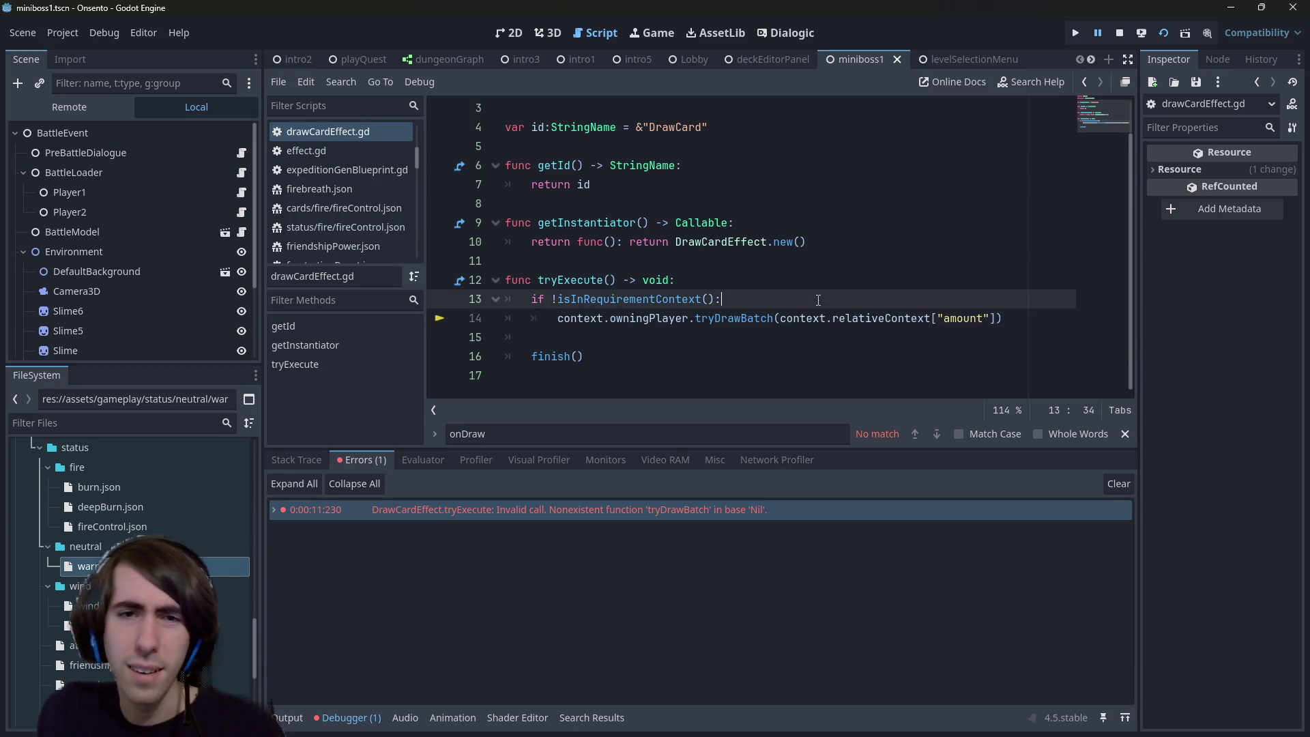
pyautogui.press('Return')
pyautogui.write('if')
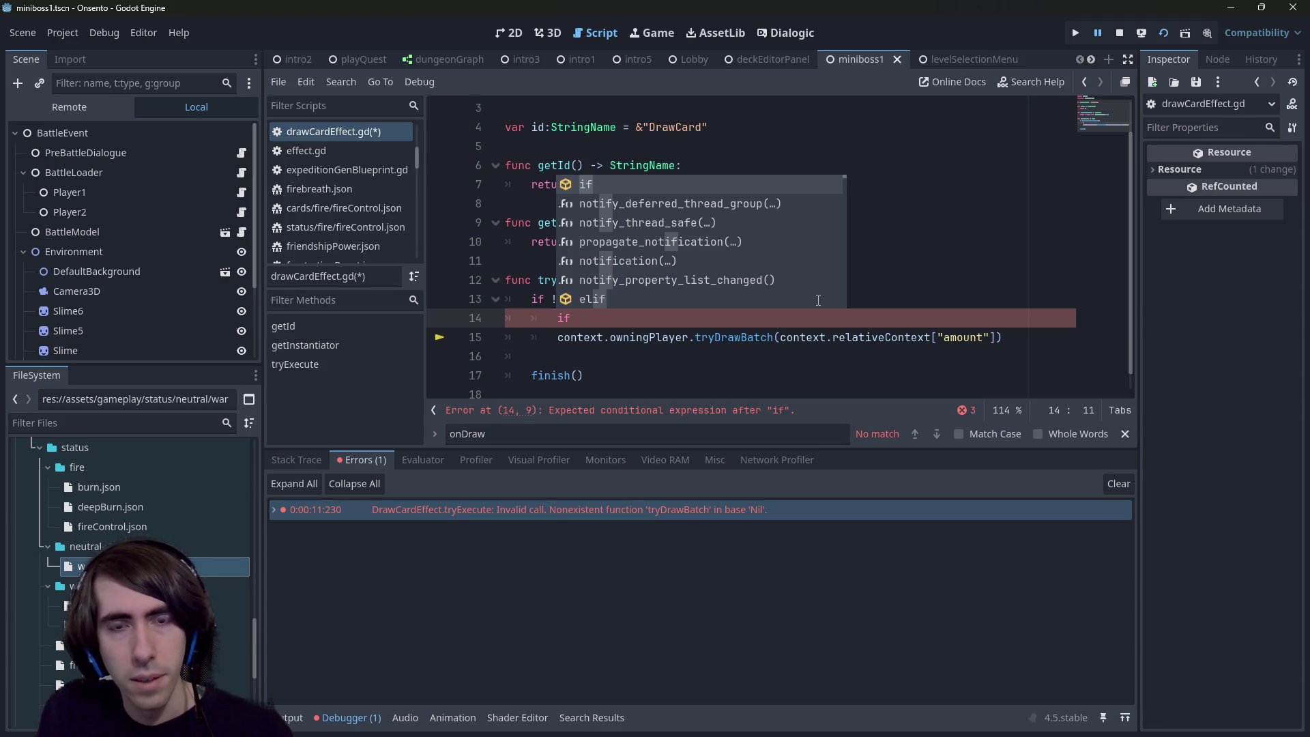
pyautogui.write(' (context.relativeContext)')
# Step: After trying DictionaryHelpers.getArray, append .get("targets", null) to context.relativeContext instead
pyautogui.hotkey('ctrl', 's')
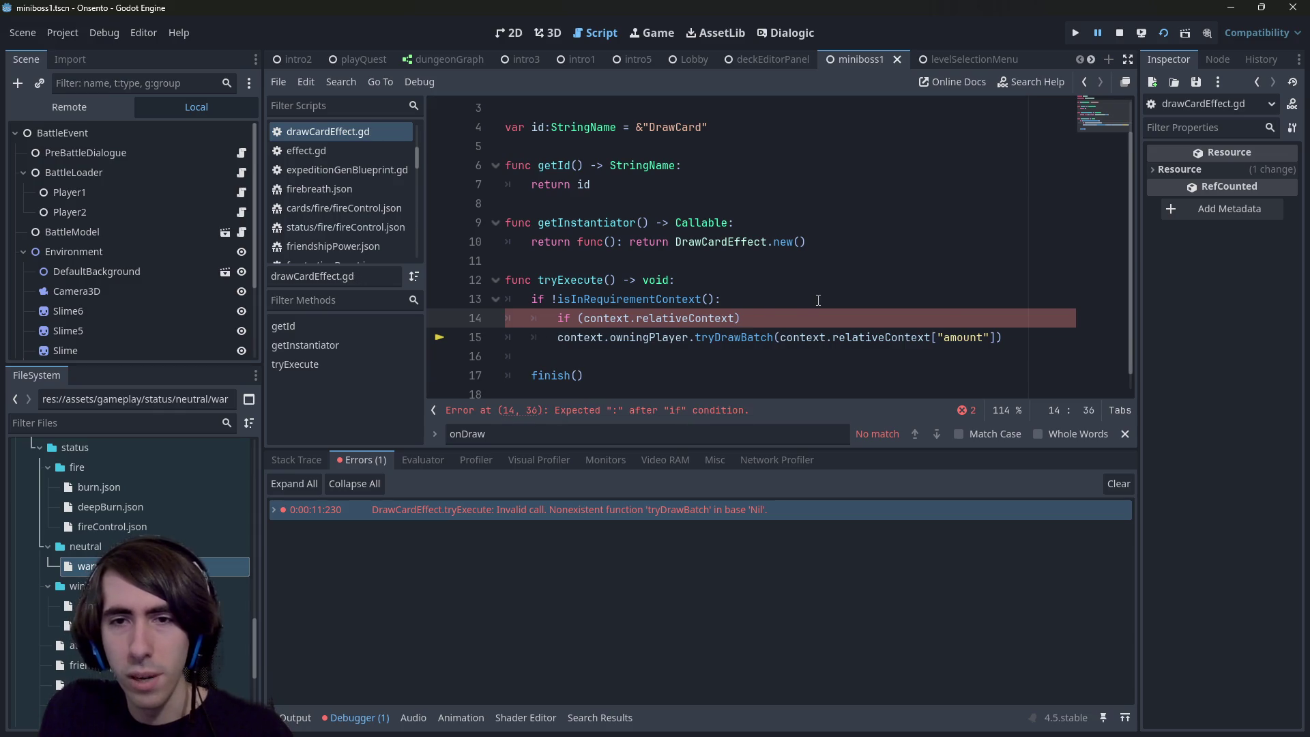
pyautogui.hotkey('ctrl', 'Left')
pyautogui.hotkey('ctrl', 'Left')
pyautogui.hotkey('ctrl', 'Left')
pyautogui.press('Left')
pyautogui.write('DictionaryHelpers.')
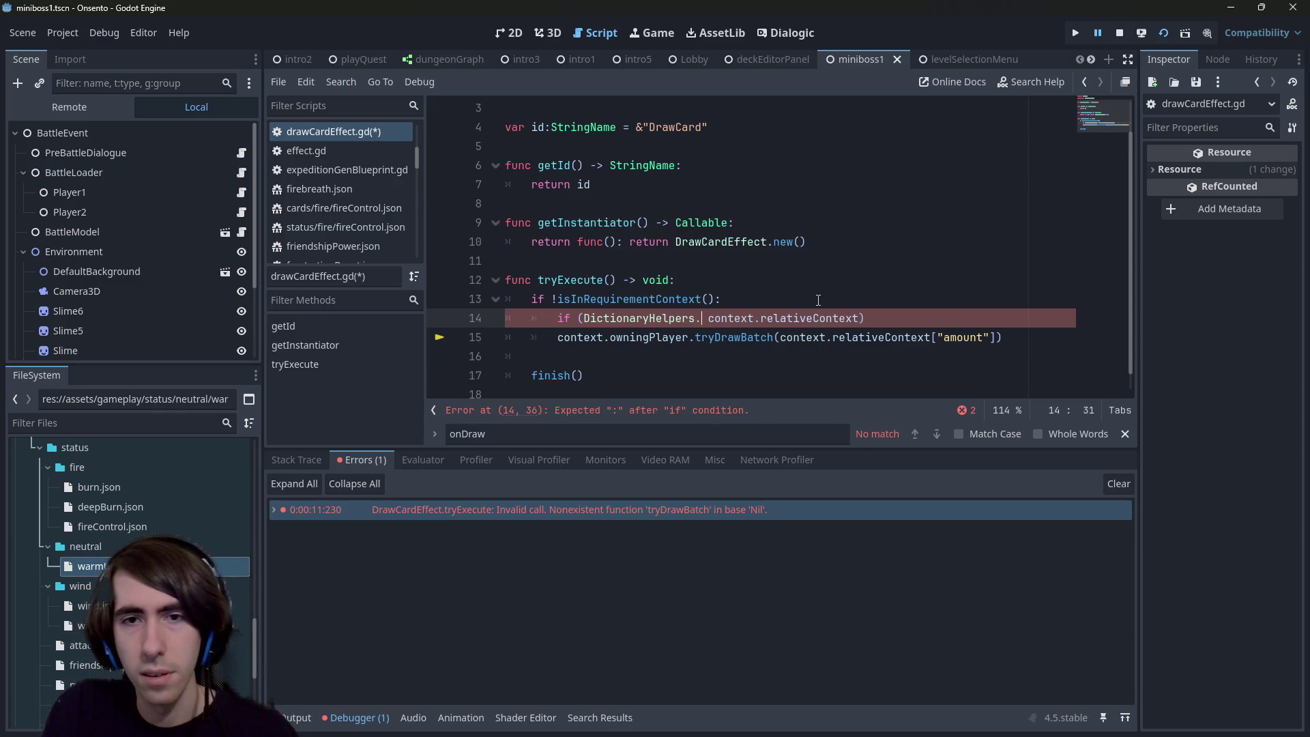
pyautogui.write('get')
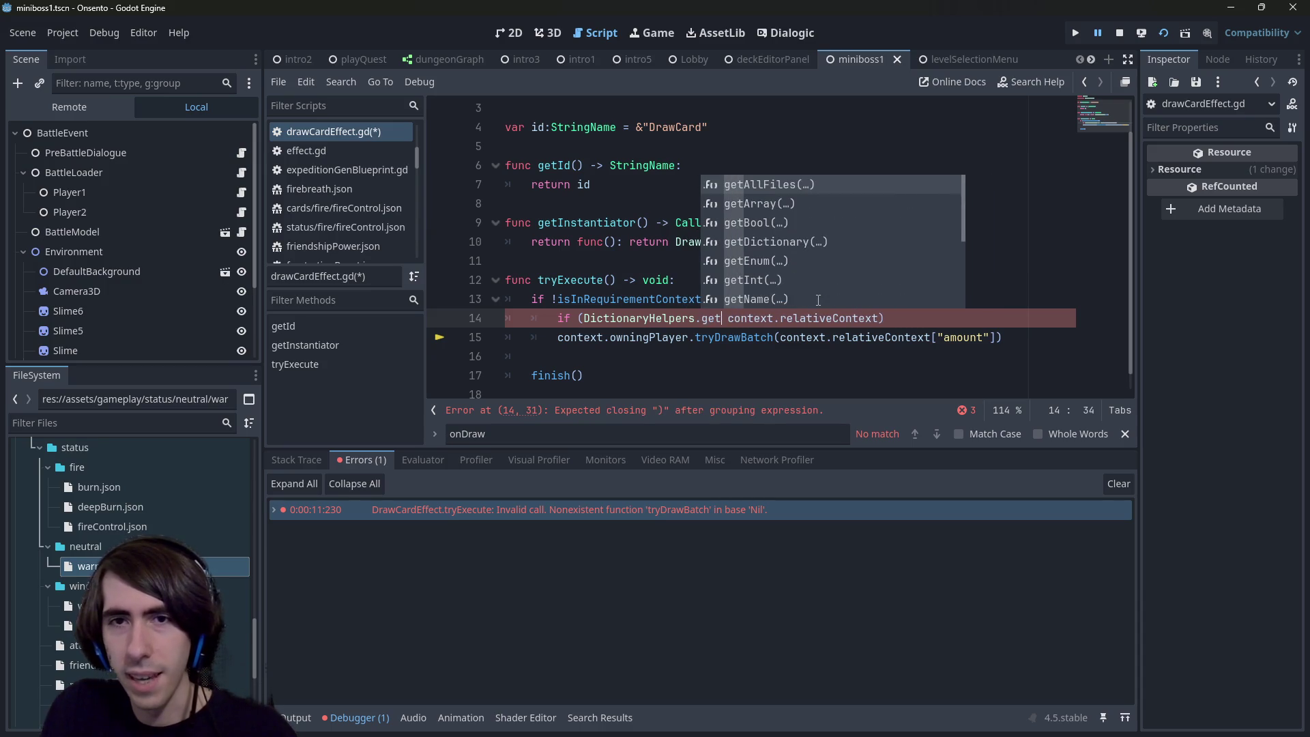
pyautogui.write('A')
pyautogui.press('Down')
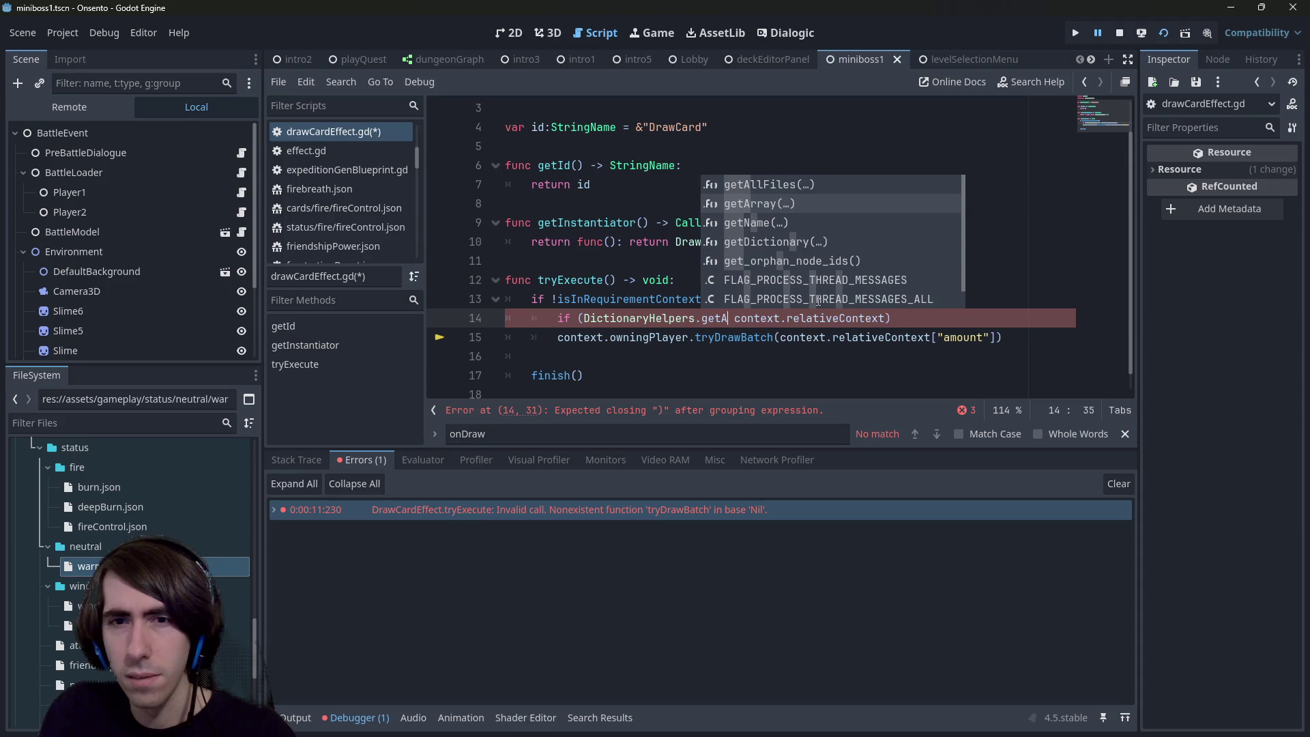
pyautogui.press('Return')
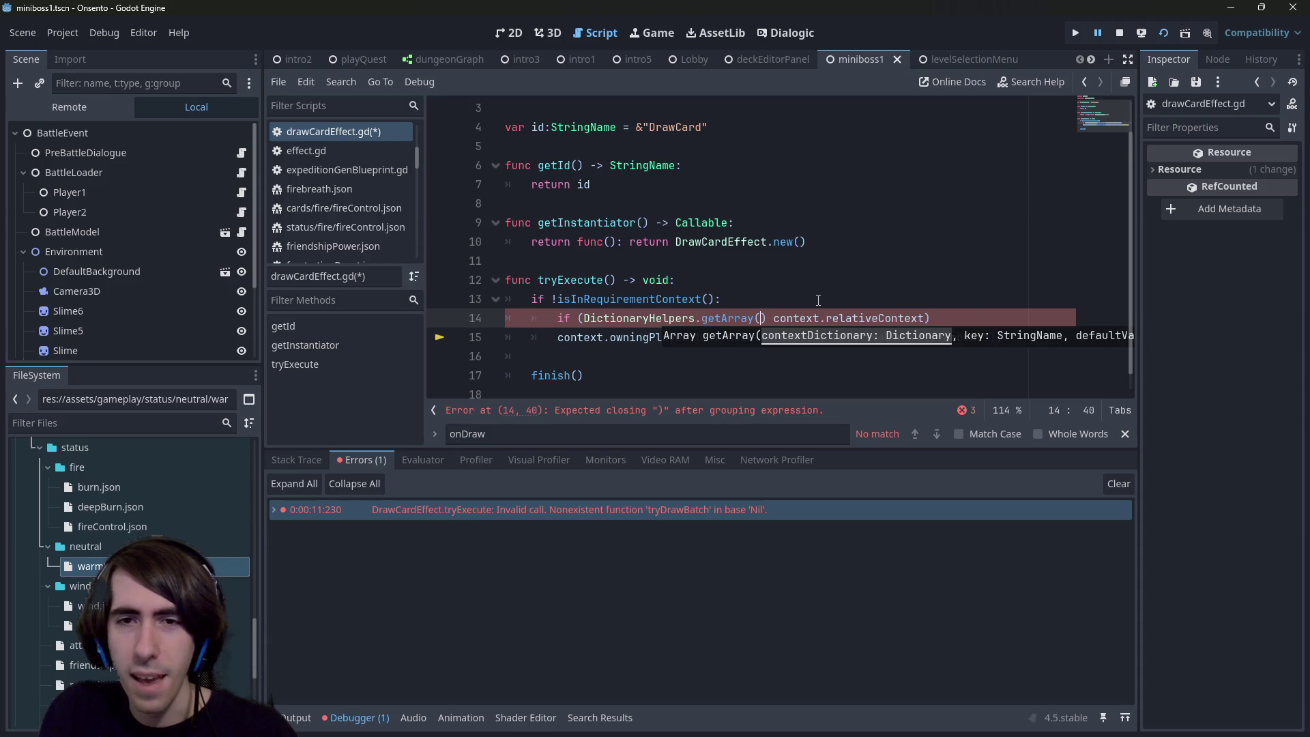
pyautogui.press('Delete')
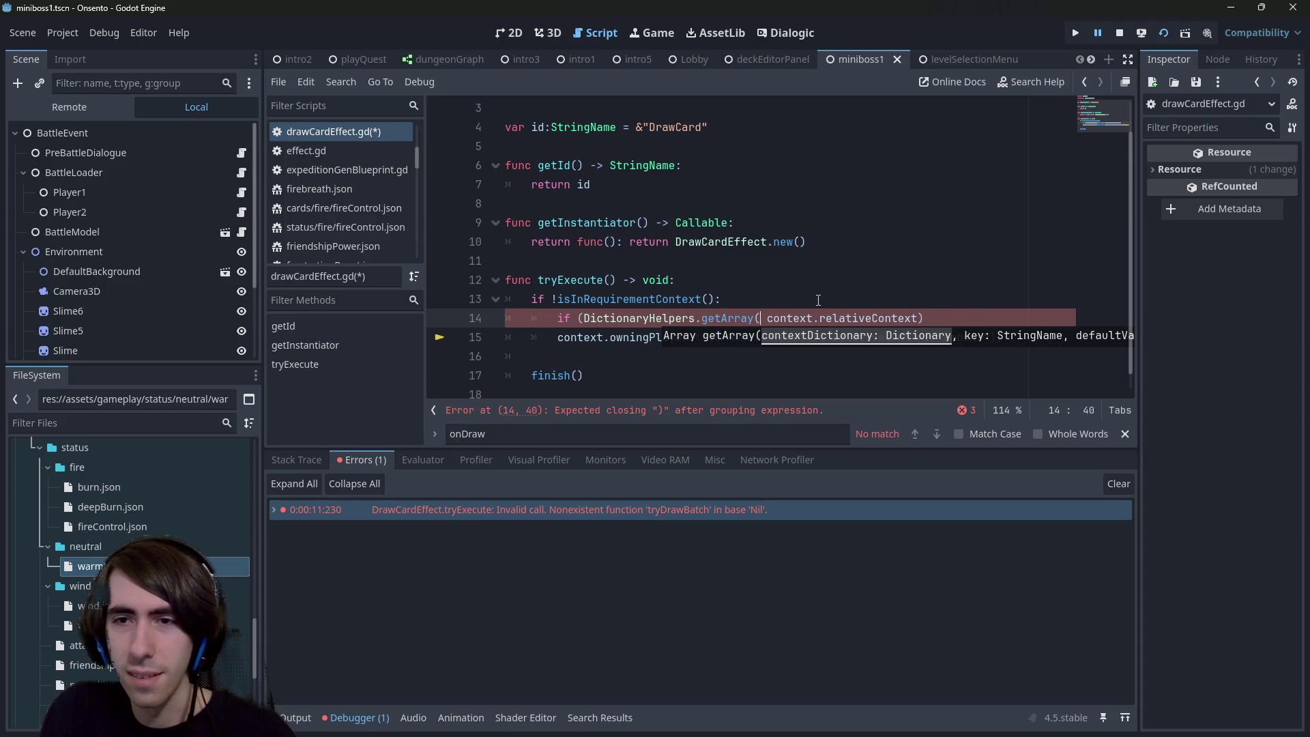
pyautogui.press('BackSpace')
pyautogui.press('BackSpace')
pyautogui.press('BackSpace')
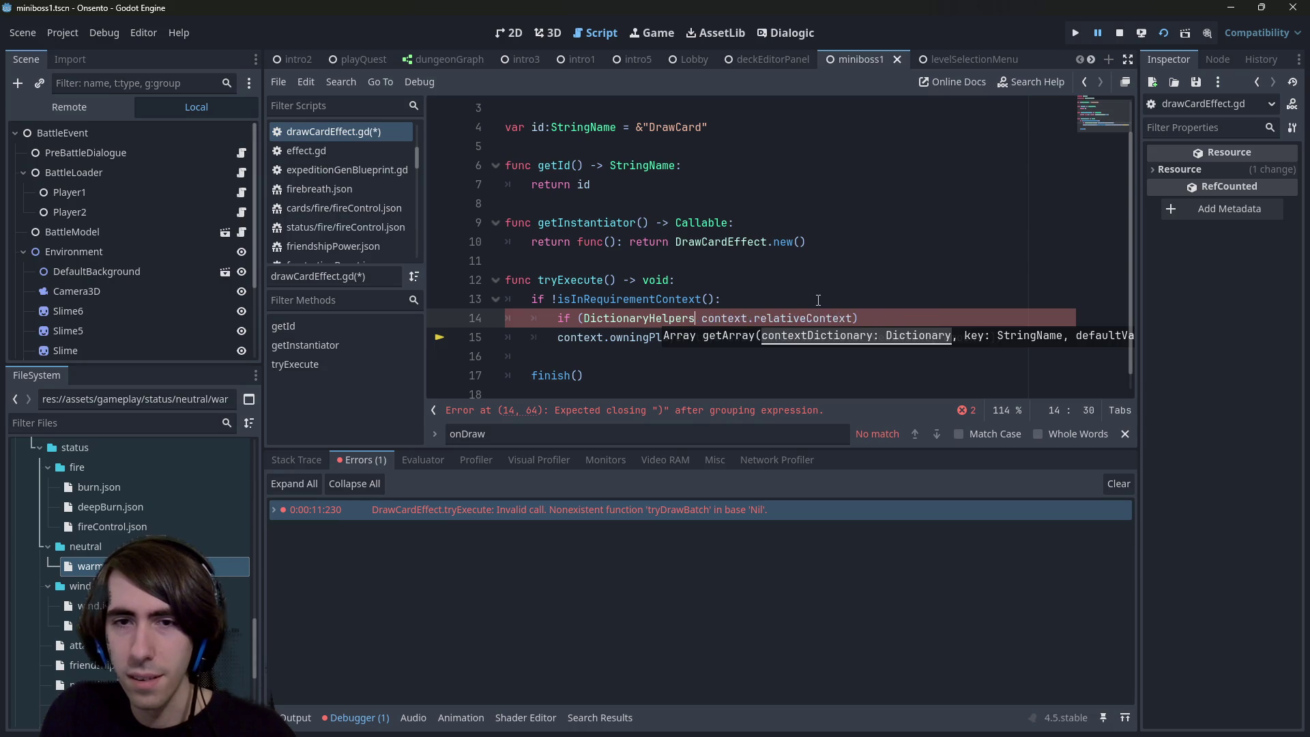
pyautogui.press('Delete')
pyautogui.write('.get')
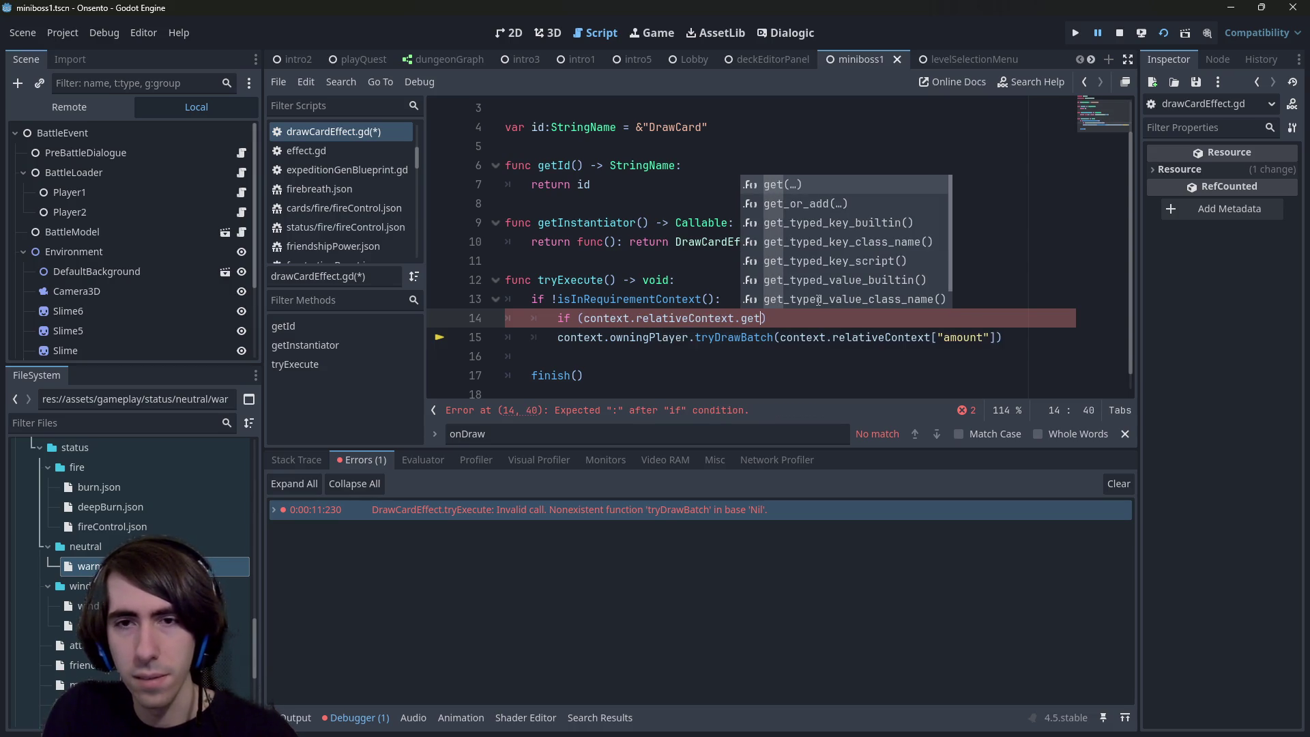
pyautogui.write('("')
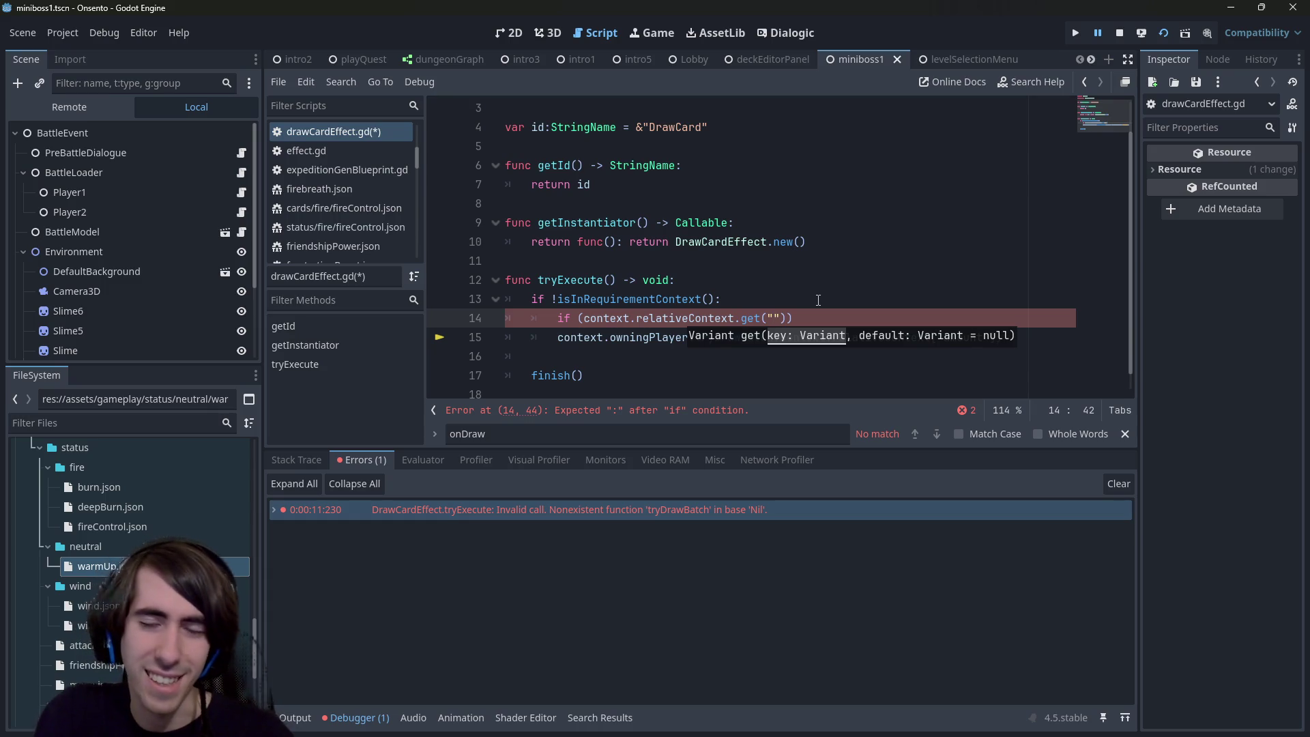
pyautogui.write('targets",')
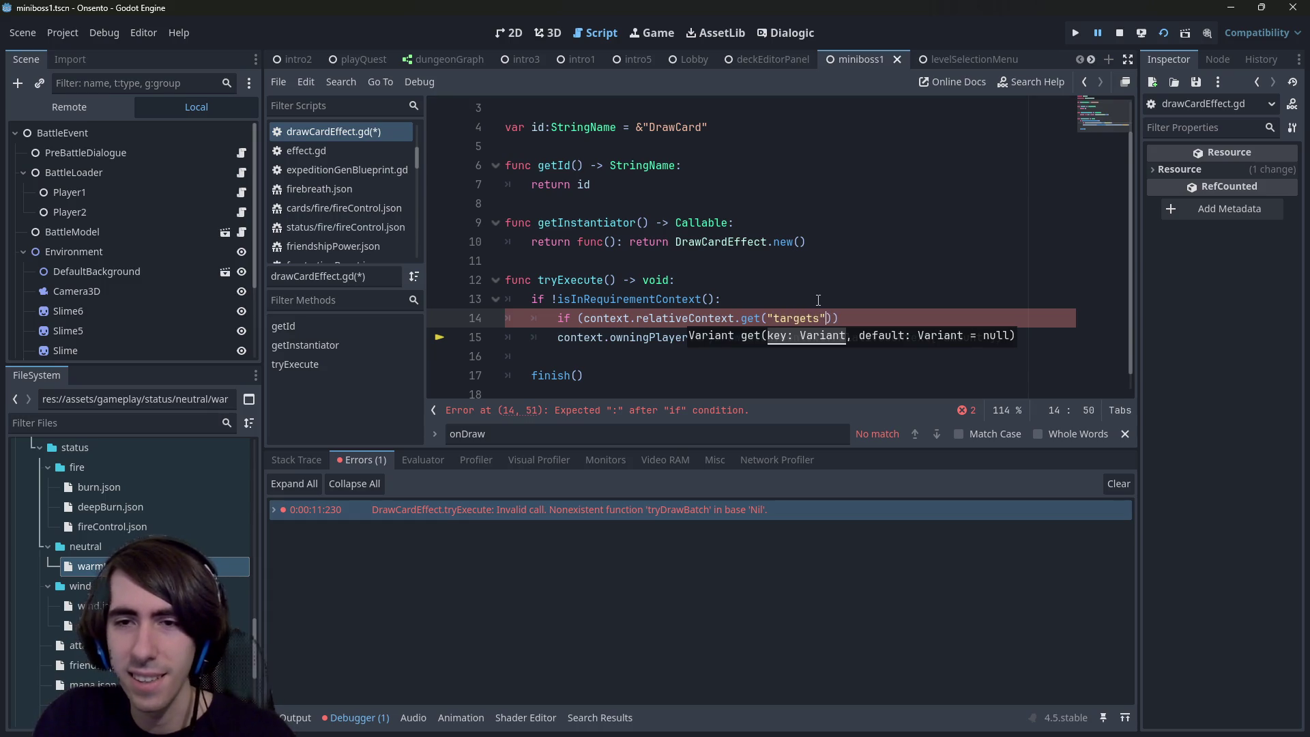
pyautogui.write(' null')
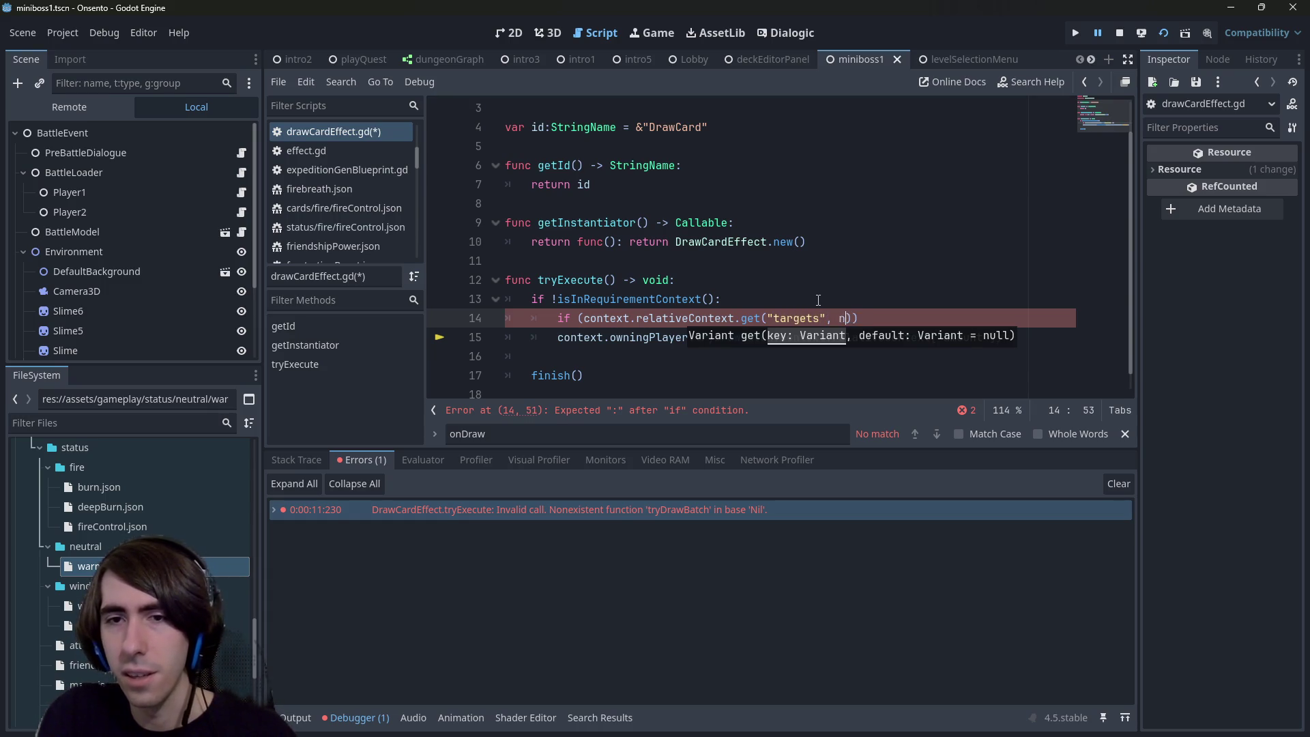
# Step: Remove the stray ')', replace 'if (' with 'var targets =', and save
pyautogui.press('Delete')
pyautogui.hotkey('ctrl', 'Left')
pyautogui.hotkey('ctrl', 'Left')
pyautogui.hotkey('ctrl', 'Left')
pyautogui.hotkey('ctrl', 'Left')
pyautogui.press('BackSpace')
pyautogui.press('BackSpace')
pyautogui.press('BackSpace')
pyautogui.write('var targets ')
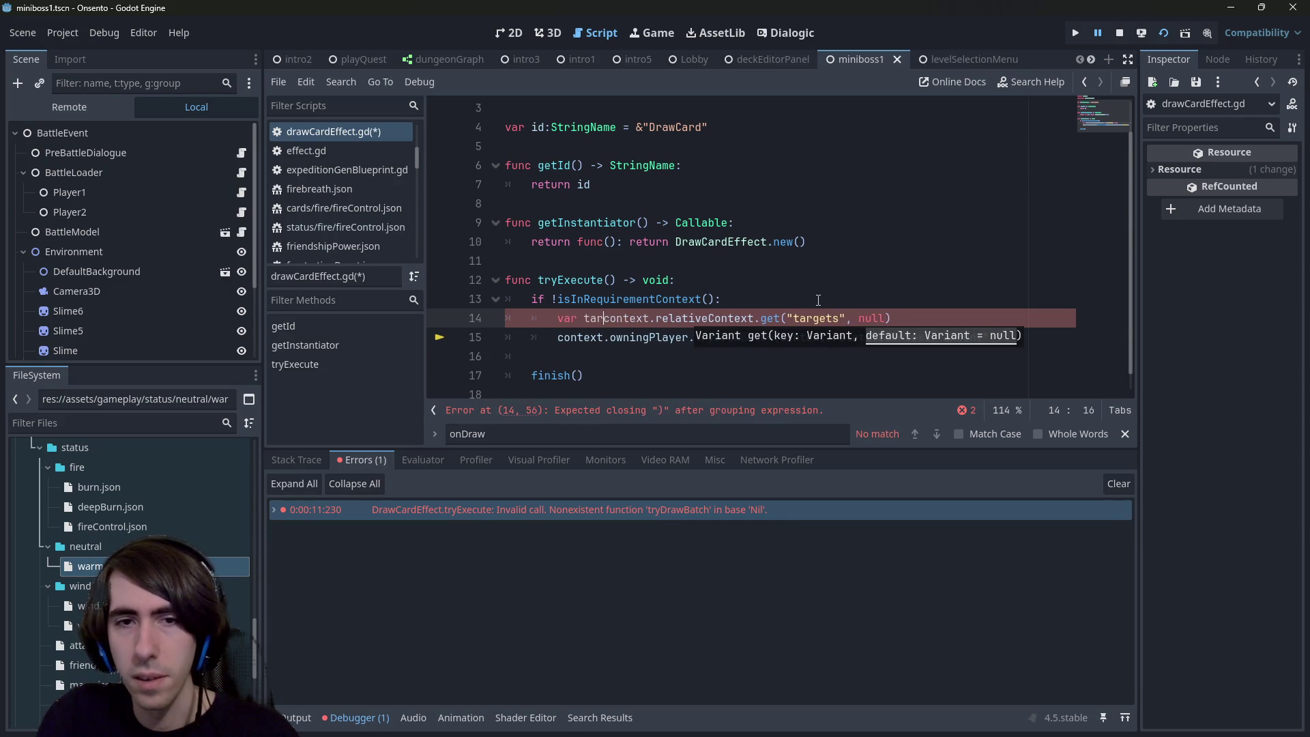
pyautogui.write('=')
pyautogui.hotkey('ctrl', 's')
pyautogui.press('Escape')
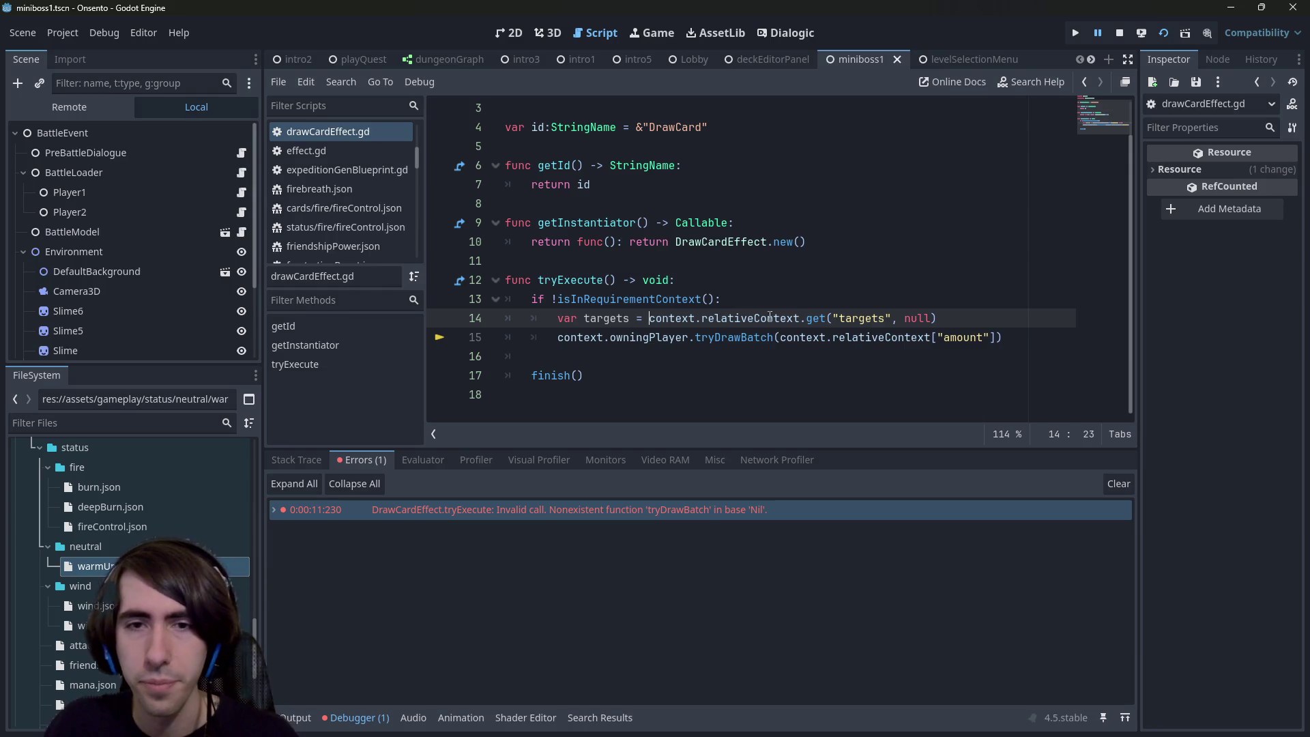
# Step: Add an 'if targets is Array' check with an else branch below line 14
pyautogui.click(967, 318)
pyautogui.press('Return')
pyautogui.write('if targets is Array:')
pyautogui.press('Return')
pyautogui.press('Return')
pyautogui.write('else:')
pyautogui.press('Down')
pyautogui.press('Down')
pyautogui.press('Return')
pyautogui.write('fin')
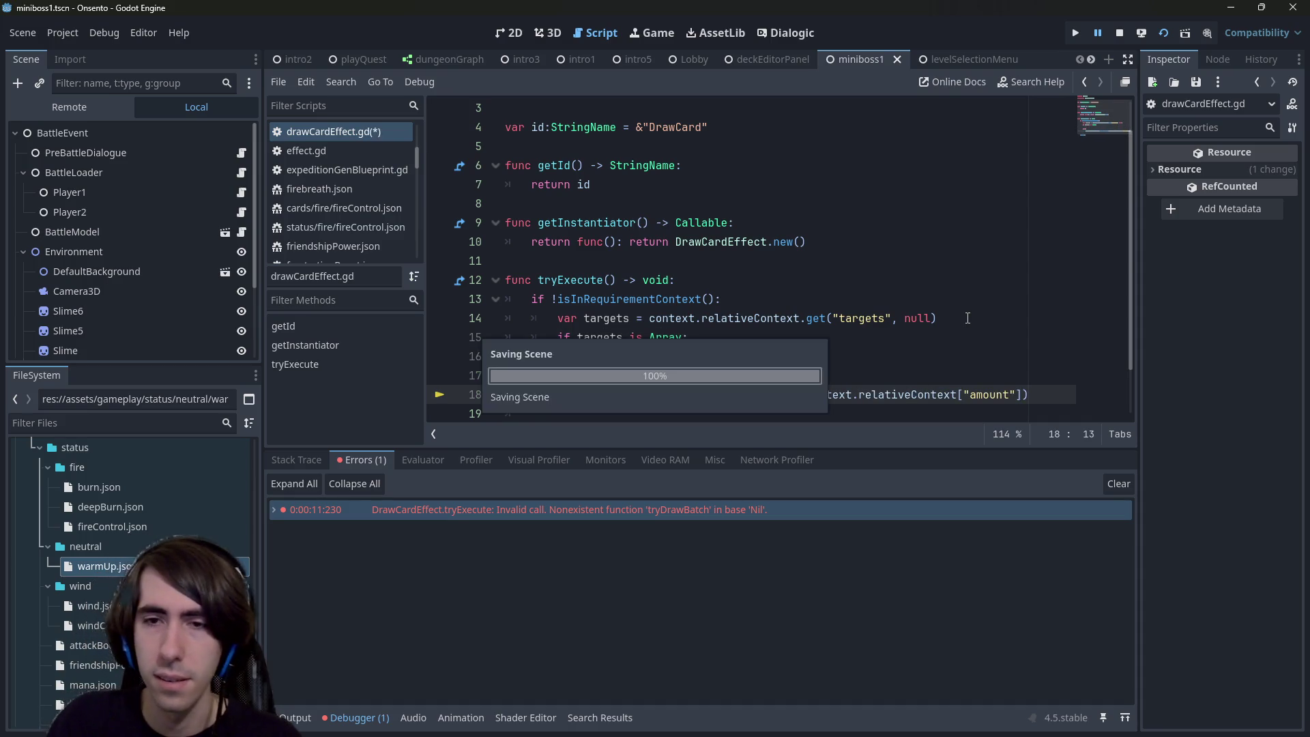
pyautogui.press('Return')
# Step: Change the check to test for null and set targets = [context.owningPlayer] inside it
pyautogui.doubleClick(705, 337)
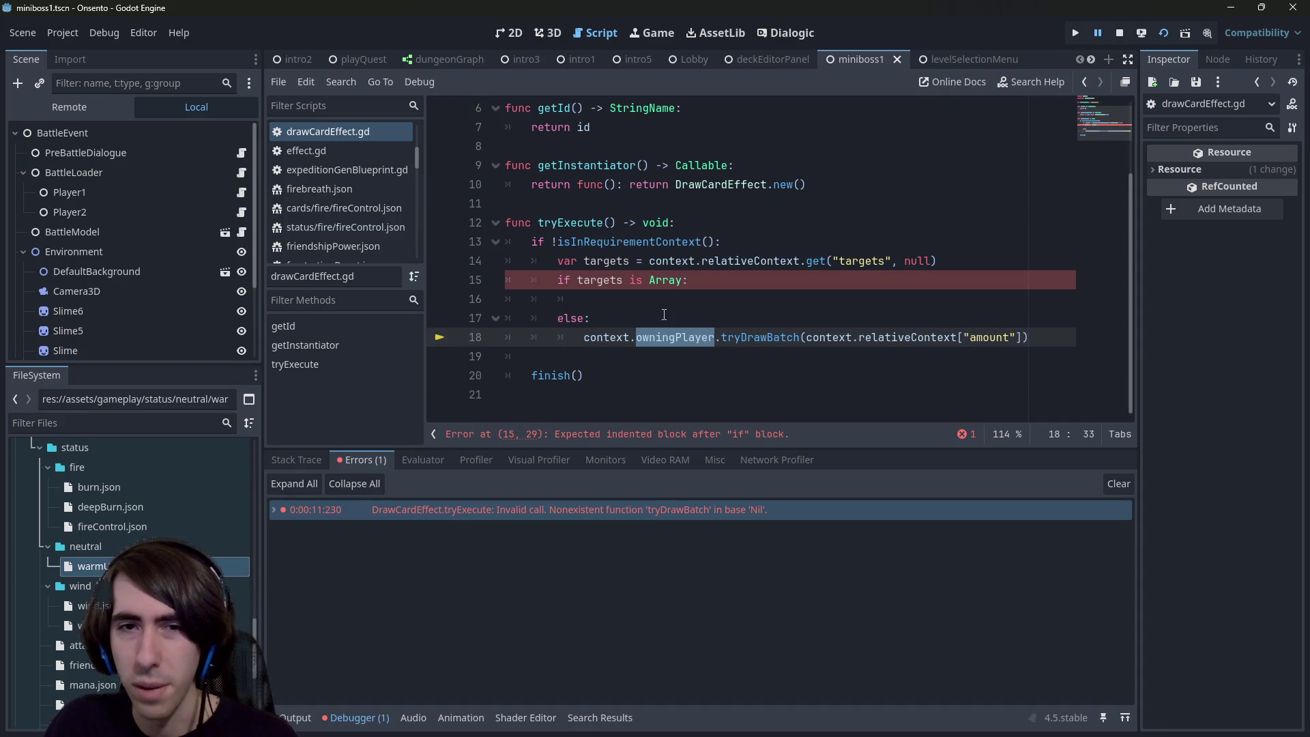
pyautogui.click(955, 261)
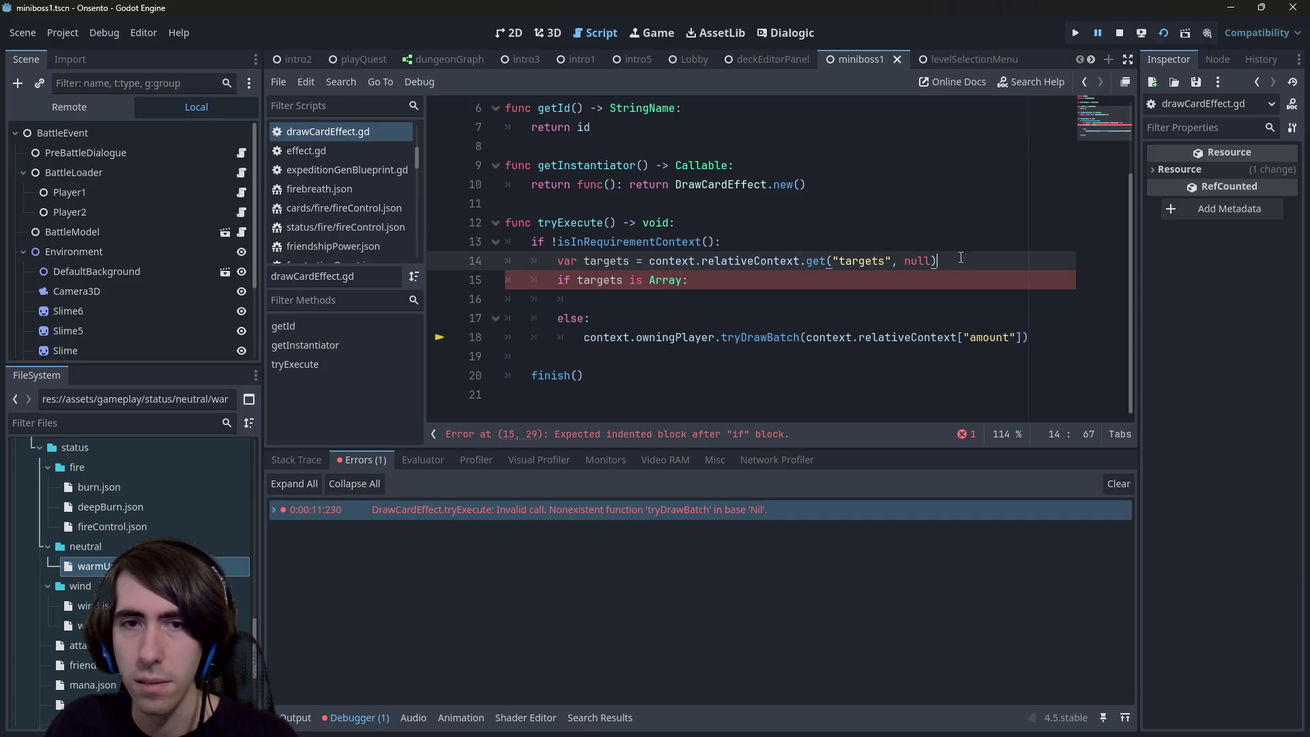
pyautogui.click(907, 301)
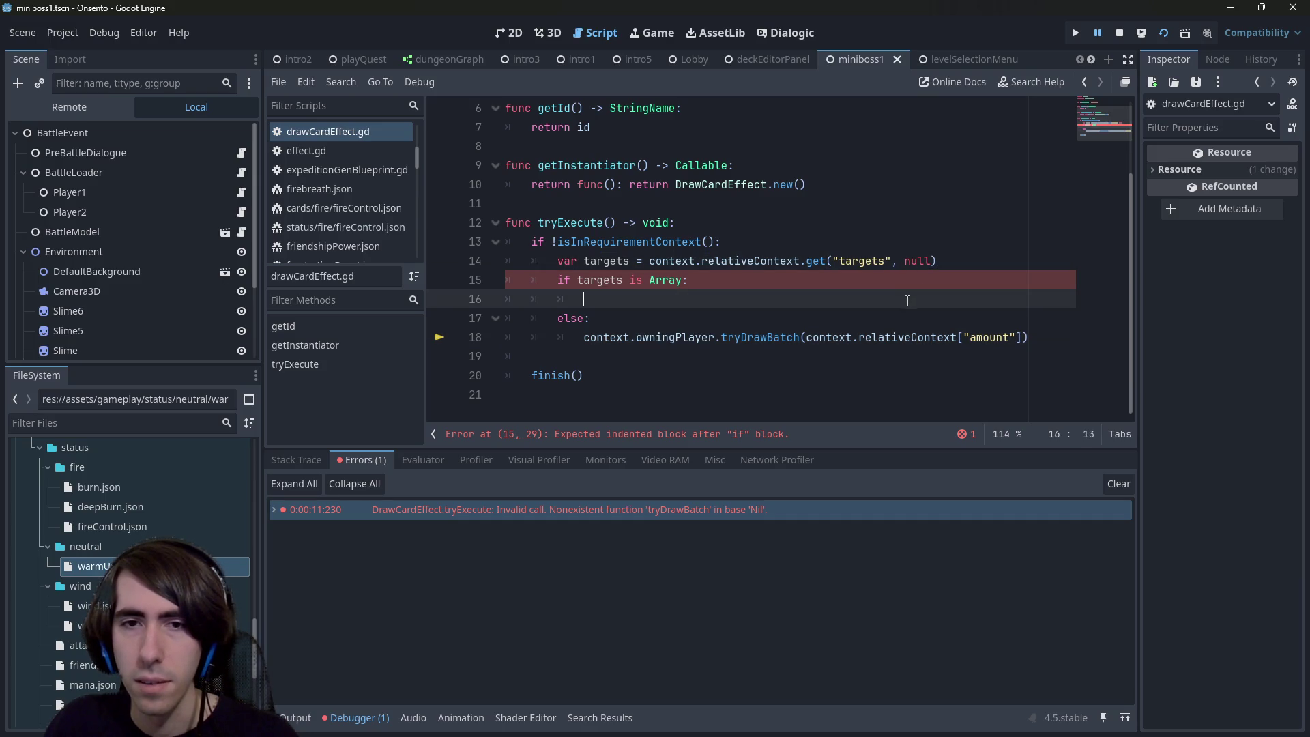
pyautogui.doubleClick(665, 285)
pyautogui.write('null')
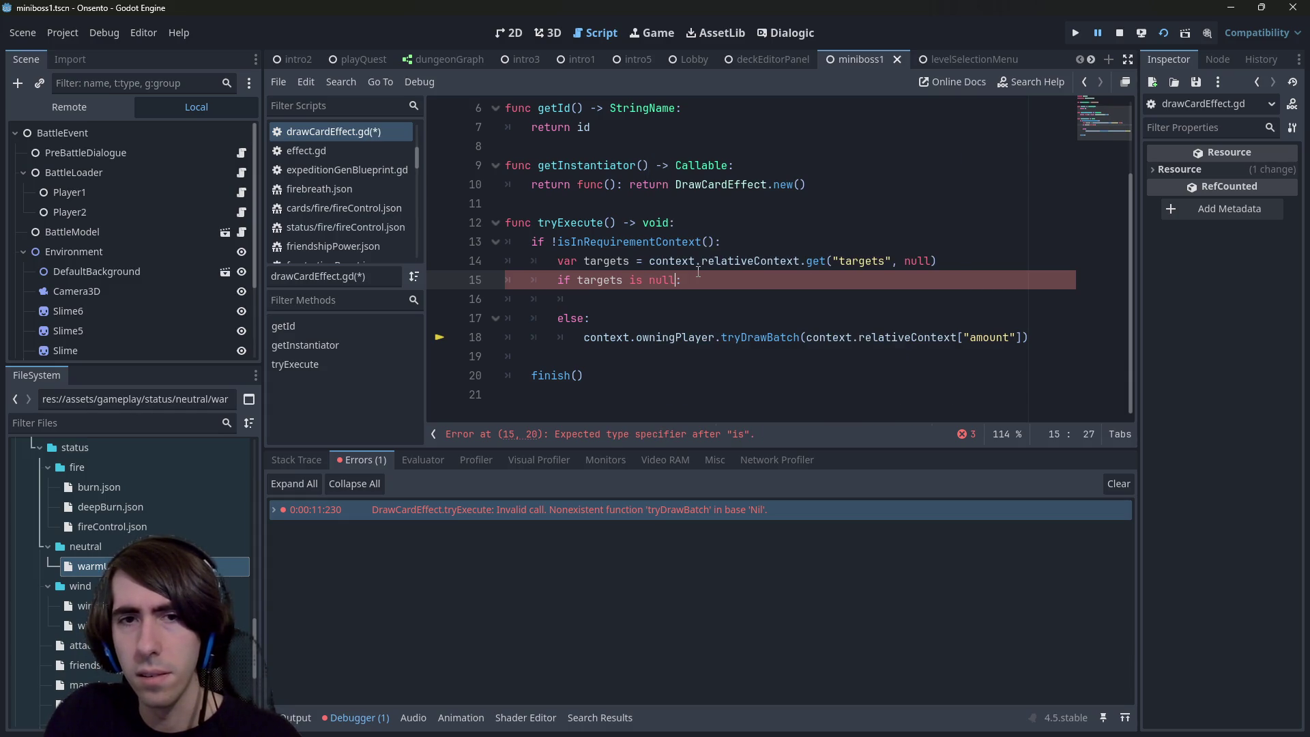
pyautogui.press('Down')
pyautogui.write('target')
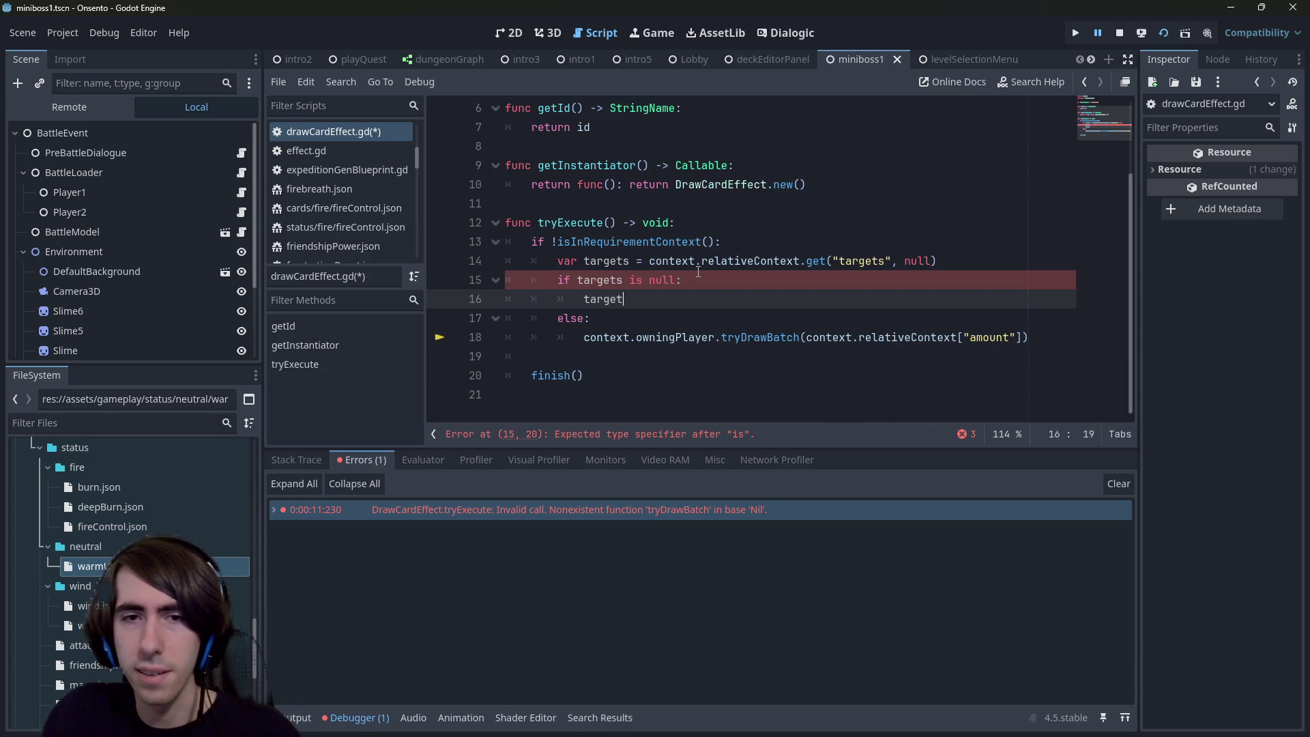
pyautogui.write('s = [')
pyautogui.press('Down')
pyautogui.press('Down')
pyautogui.hotkey('ctrl', 'shift', 'Right')
pyautogui.hotkey('ctrl', 'shift', 'Right')
pyautogui.hotkey('ctrl', 'c')
pyautogui.press('Up')
pyautogui.press('Up')
pyautogui.press('Left')
pyautogui.hotkey('ctrl', 'v')
pyautogui.hotkey('ctrl', 's')
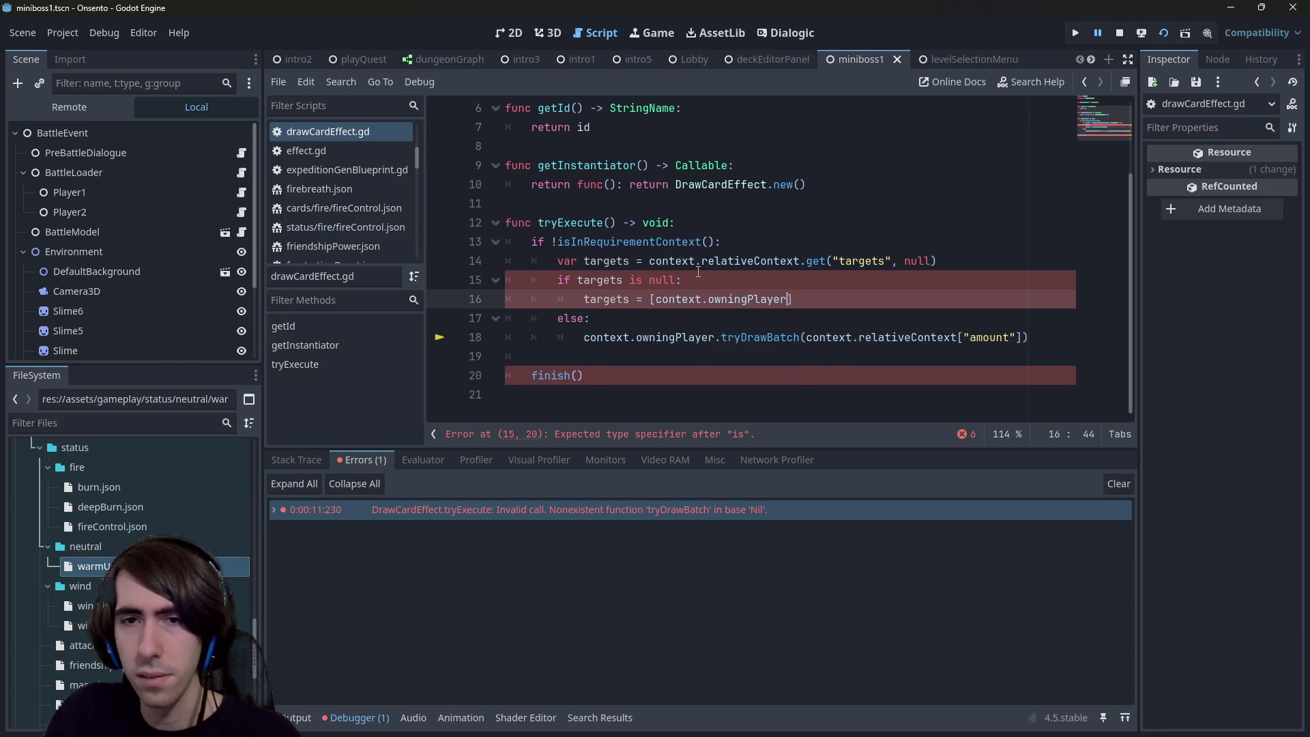
# Step: Extend the condition with 'and context.owningPlayer != null:' and save
pyautogui.press('Down')
pyautogui.press('Up')
pyautogui.press('Up')
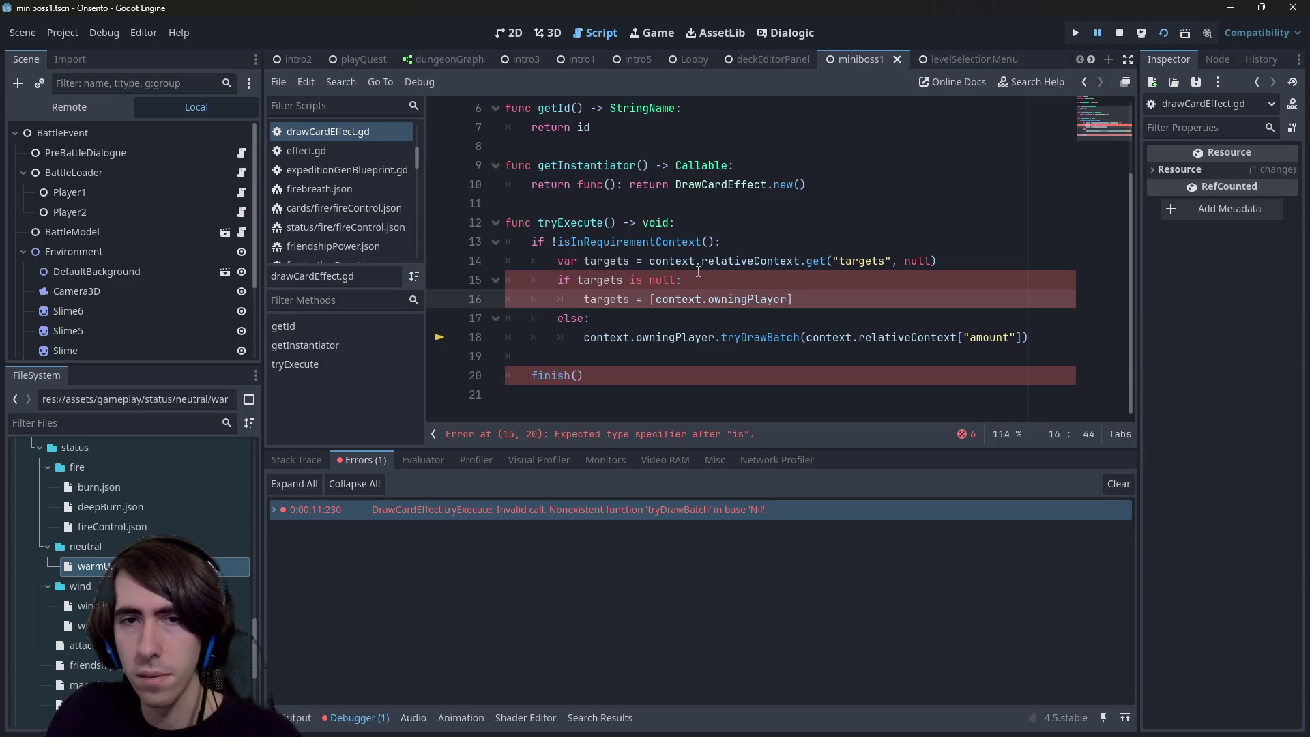
pyautogui.press('End')
pyautogui.write('nd context.owningPlayer !')
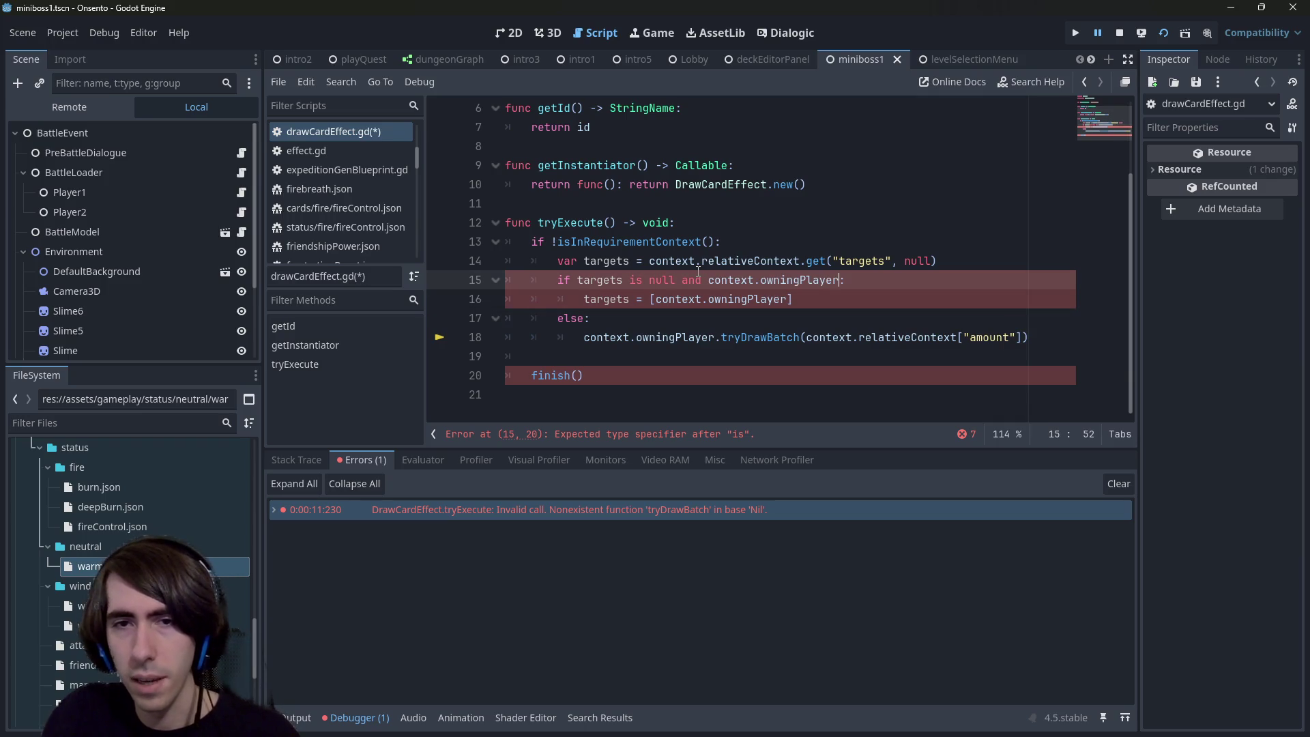
pyautogui.write('= null:')
pyautogui.hotkey('ctrl', 's')
# Step: Delete the else, unindent tryDrawBatch, change 'is' to '==' in the check, and save
pyautogui.press('Down')
pyautogui.press('Down')
pyautogui.press('BackSpace')
pyautogui.press('BackSpace')
pyautogui.press('BackSpace')
pyautogui.hotkey('ctrl', 'Right')
pyautogui.press('BackSpace')
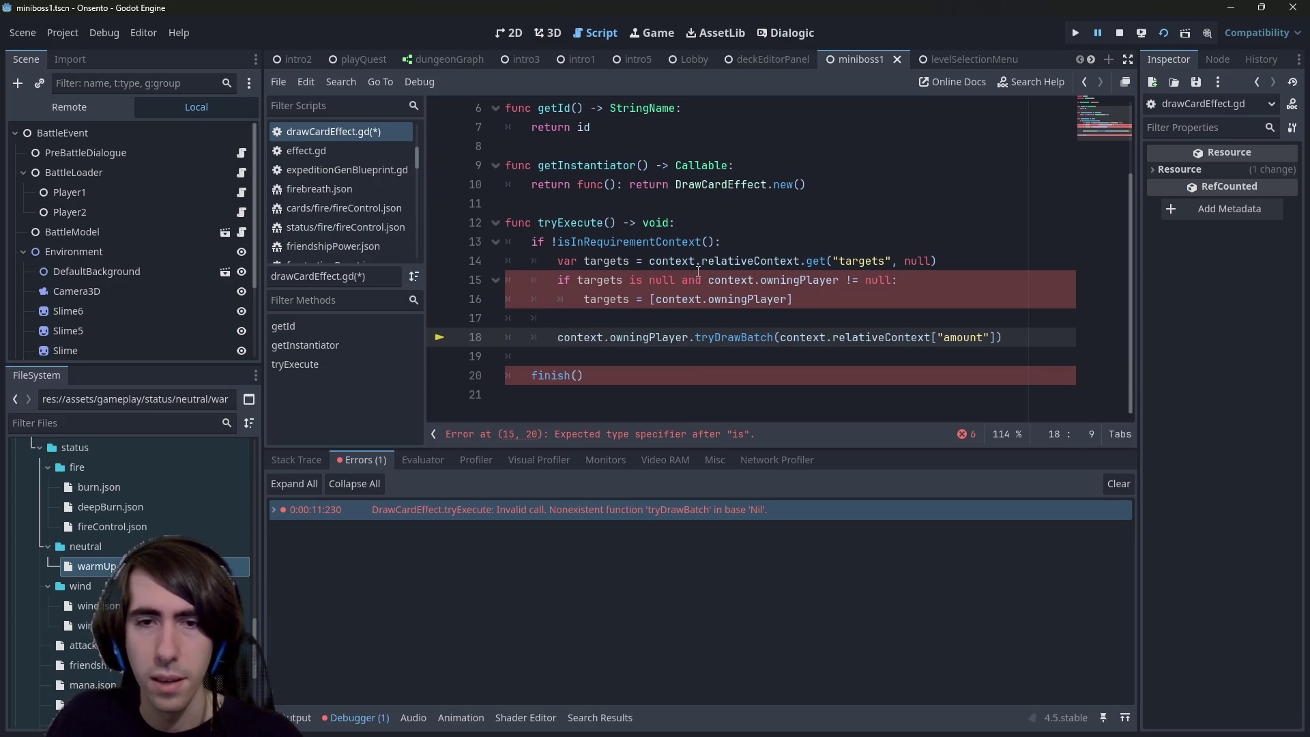
pyautogui.hotkey('ctrl', 's')
pyautogui.doubleClick(636, 280)
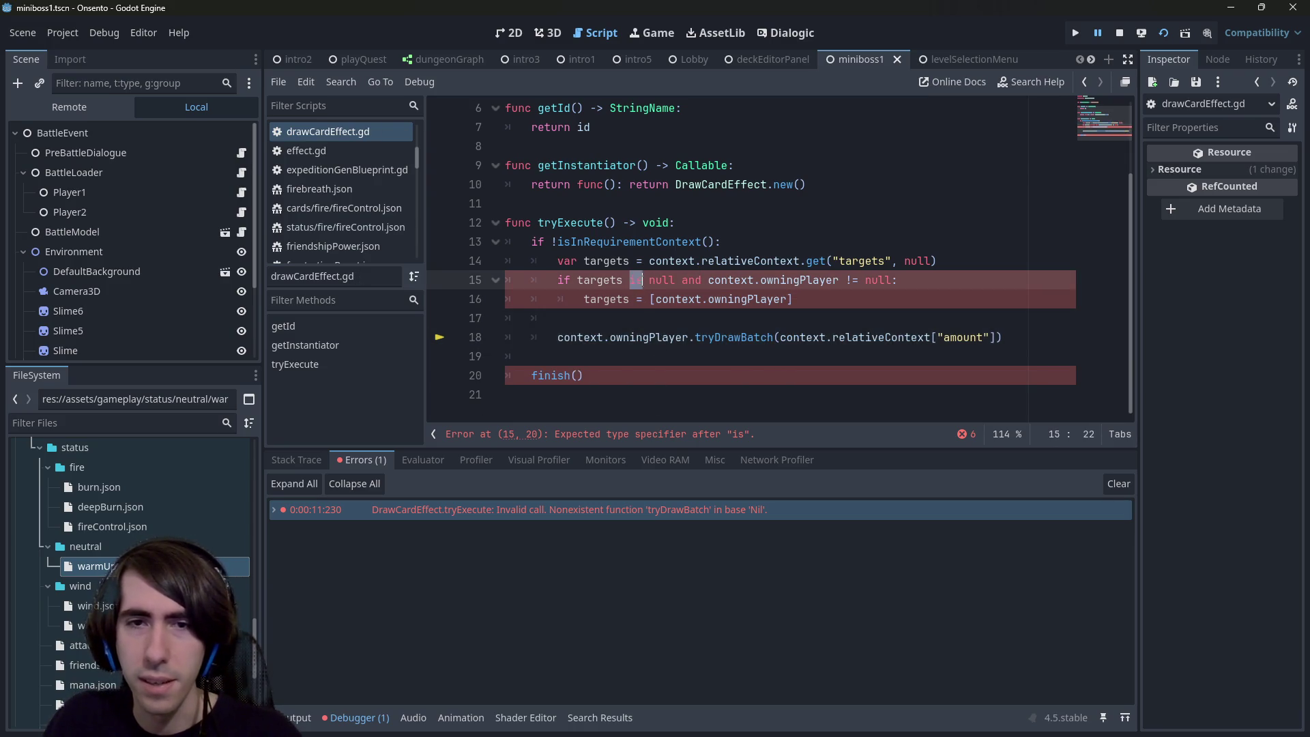
pyautogui.write('==')
pyautogui.hotkey('ctrl', 's')
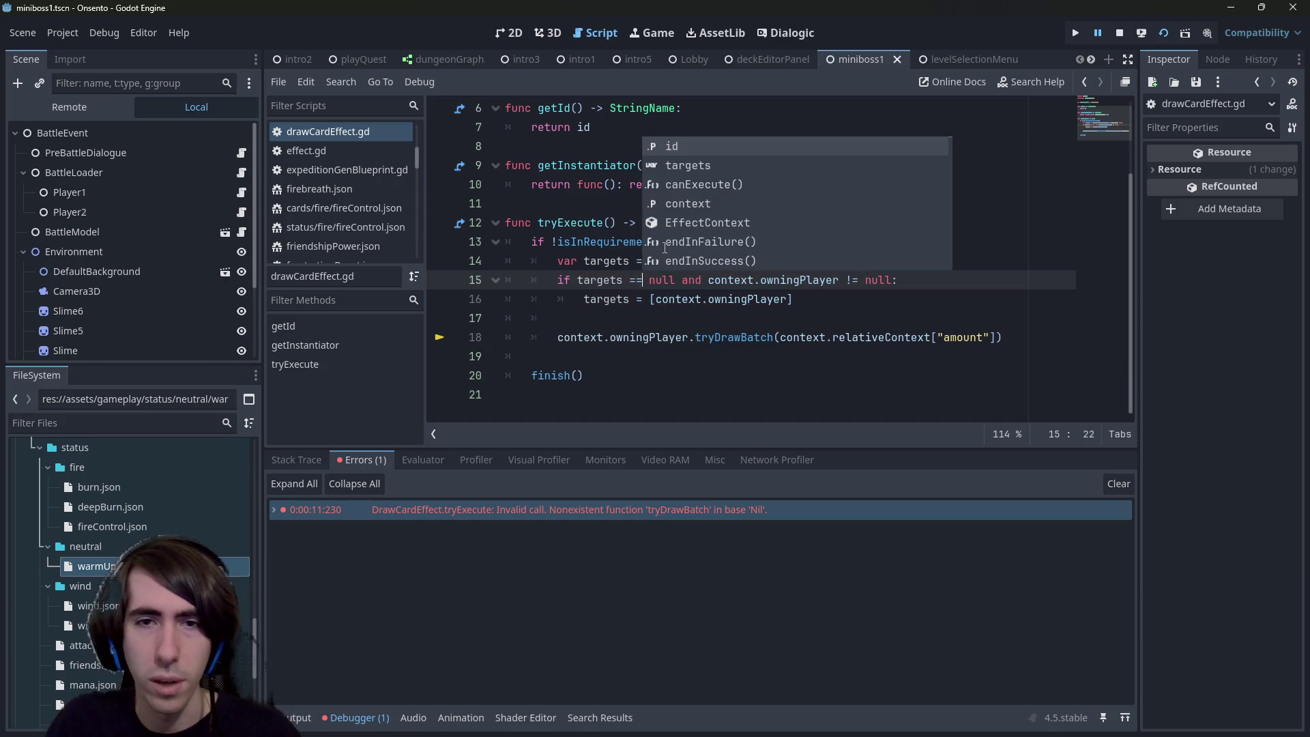
pyautogui.click(637, 311)
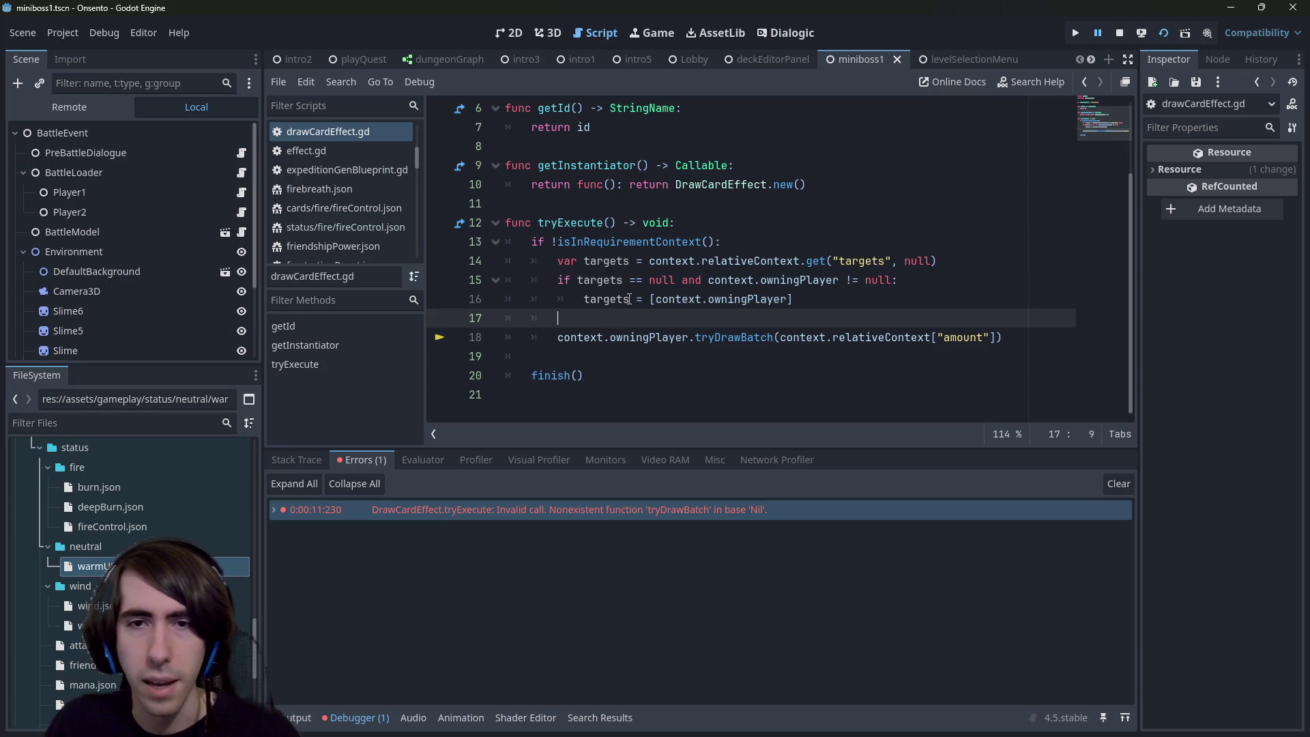
# Step: Wrap tryDrawBatch in 'for target in targets:' and 'if target is PlayerState', then save
pyautogui.moveTo(629, 299)
pyautogui.press('Return')
pyautogui.write('for ')
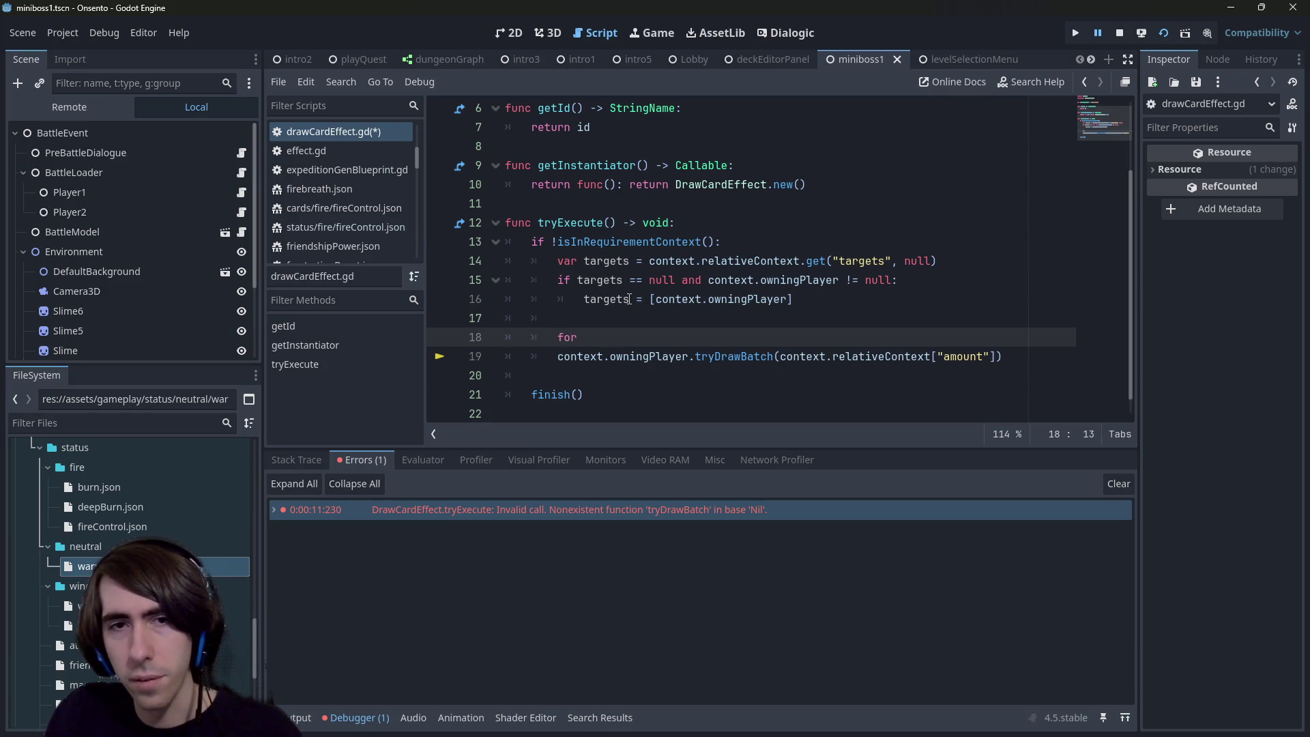
pyautogui.write('target in targets:')
pyautogui.press('Return')
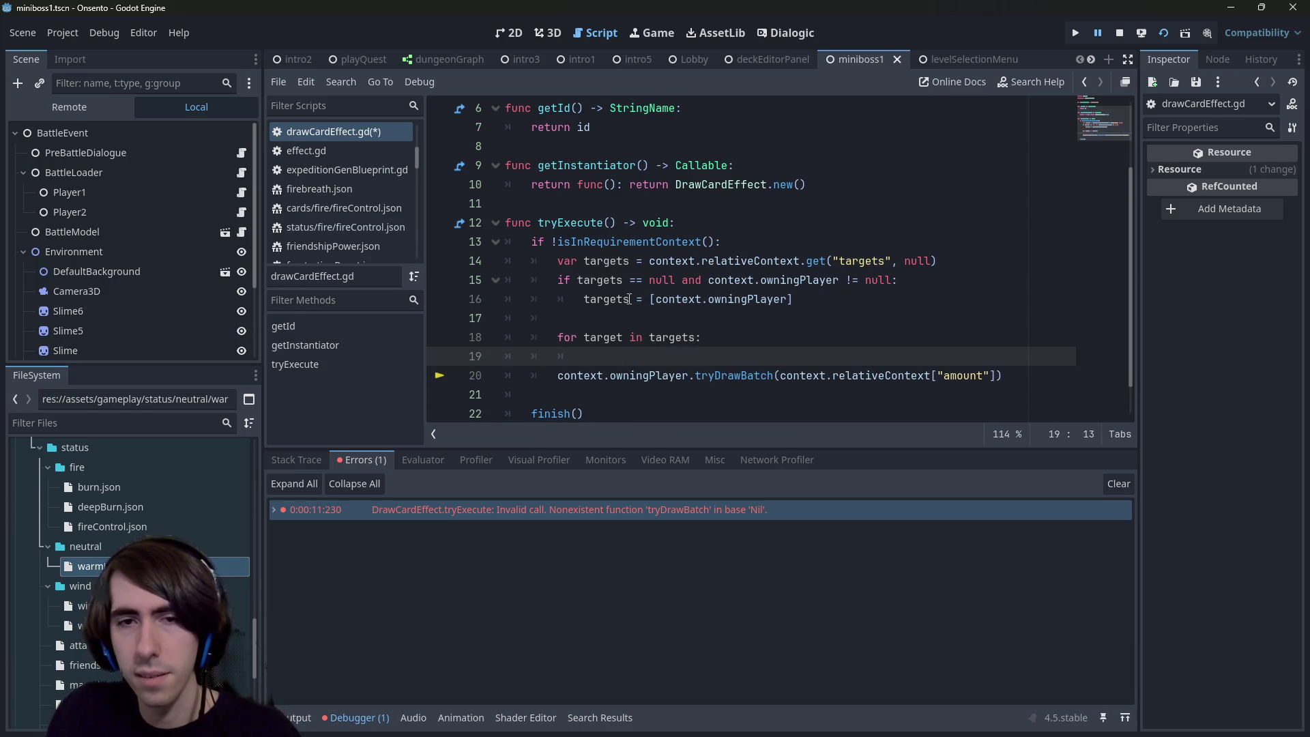
pyautogui.press('Down')
pyautogui.press('Tab')
pyautogui.press('Up')
pyautogui.write('if target is PlayerState:')
pyautogui.press('Down')
pyautogui.press('Home')
pyautogui.press('Tab')
pyautogui.hotkey('ctrl', 's')
# Step: Pass target instead of context.owningPlayer to tryDrawBatch, save, and relaunch the game
pyautogui.doubleClick(623, 357)
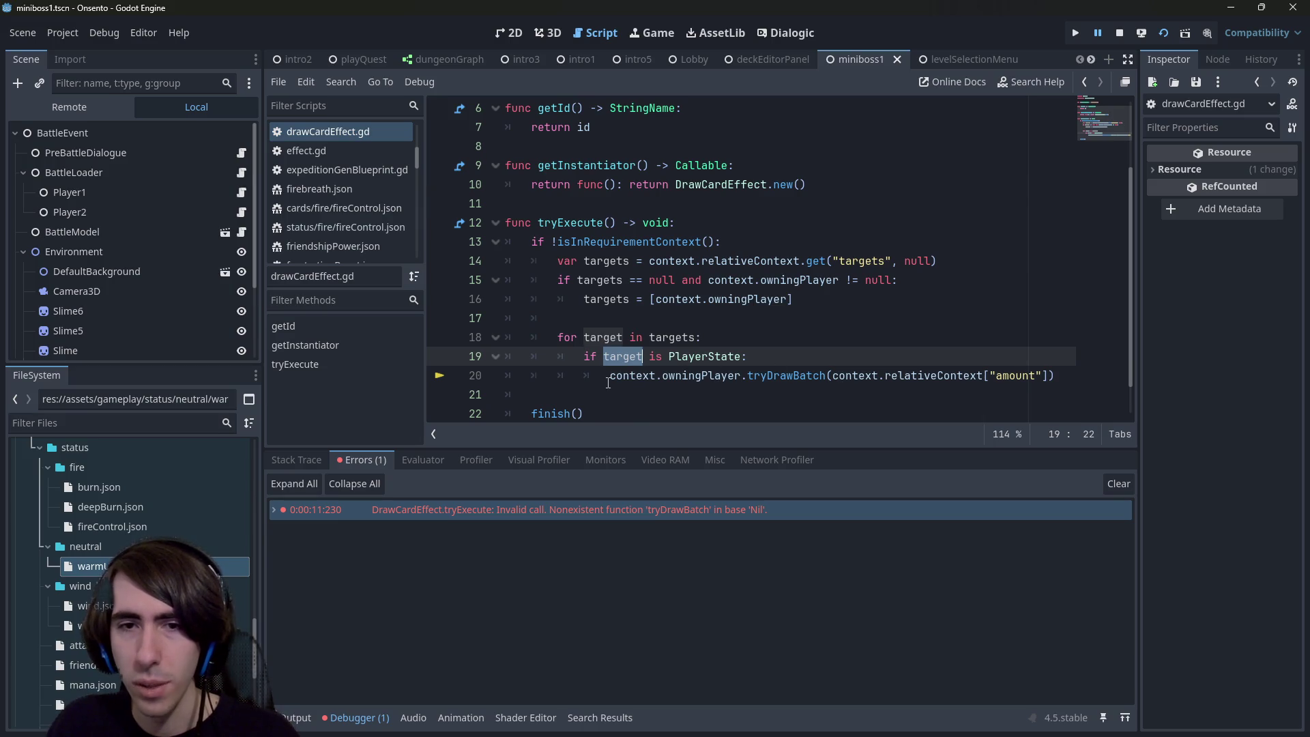
pyautogui.hotkey('ctrl', 'c')
pyautogui.moveTo(610, 376); pyautogui.dragTo(742, 375)
pyautogui.hotkey('ctrl', 'v')
pyautogui.hotkey('ctrl', 's')
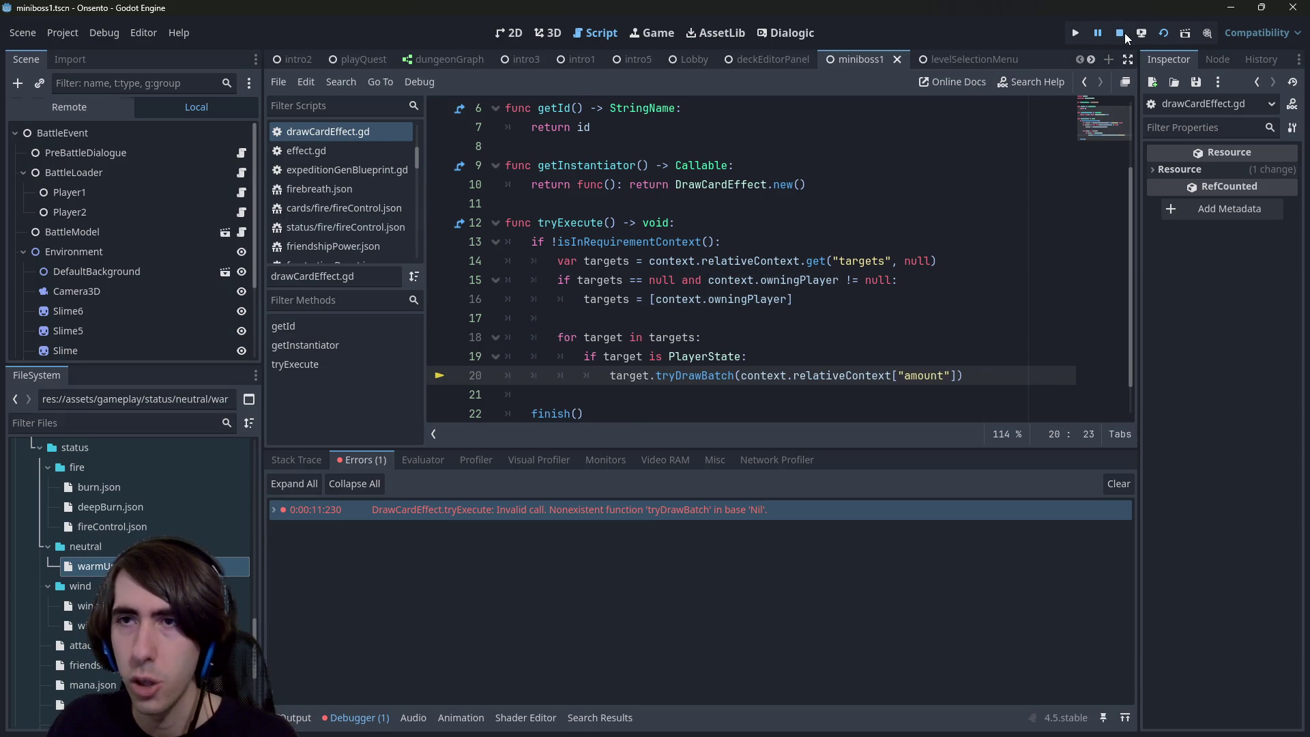
pyautogui.click(1168, 39)
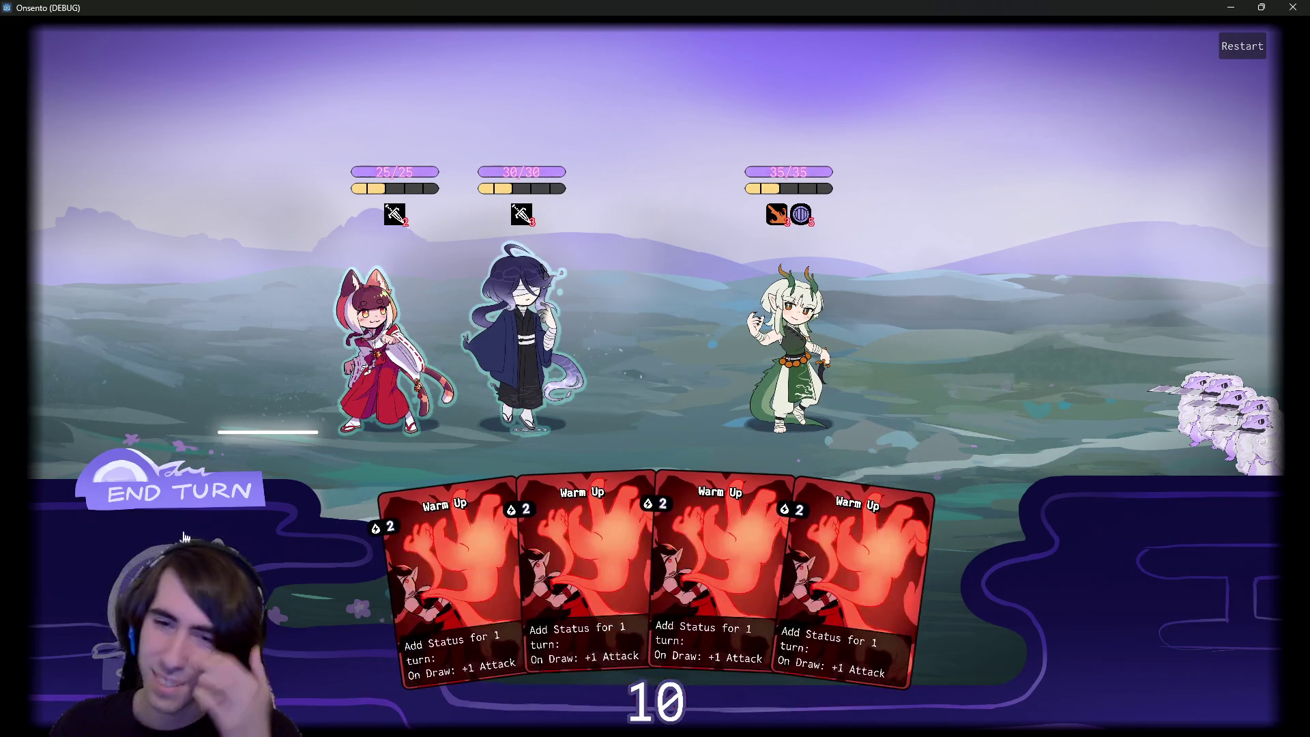
# Step: Play two Warm Up cards on the middle character, drawing a card between them, then close the game
pyautogui.moveTo(607, 579); pyautogui.dragTo(539, 314)
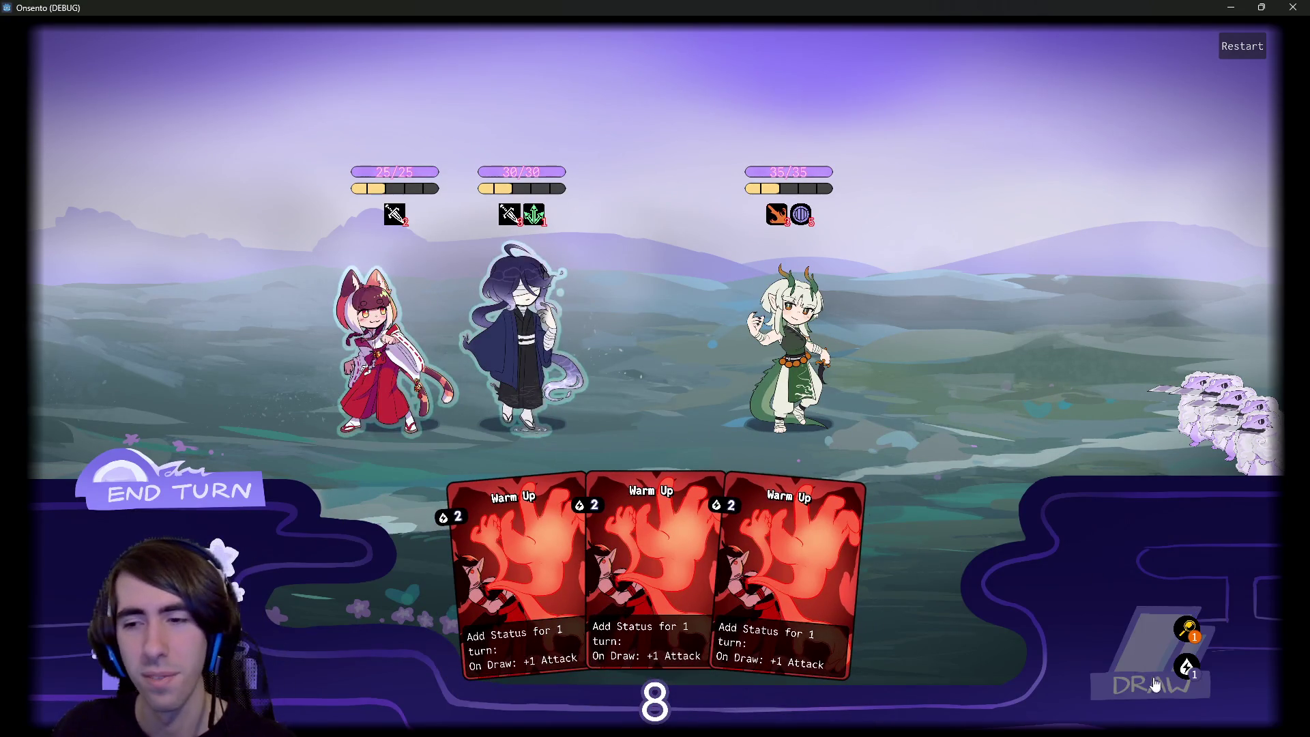
pyautogui.click(1146, 658)
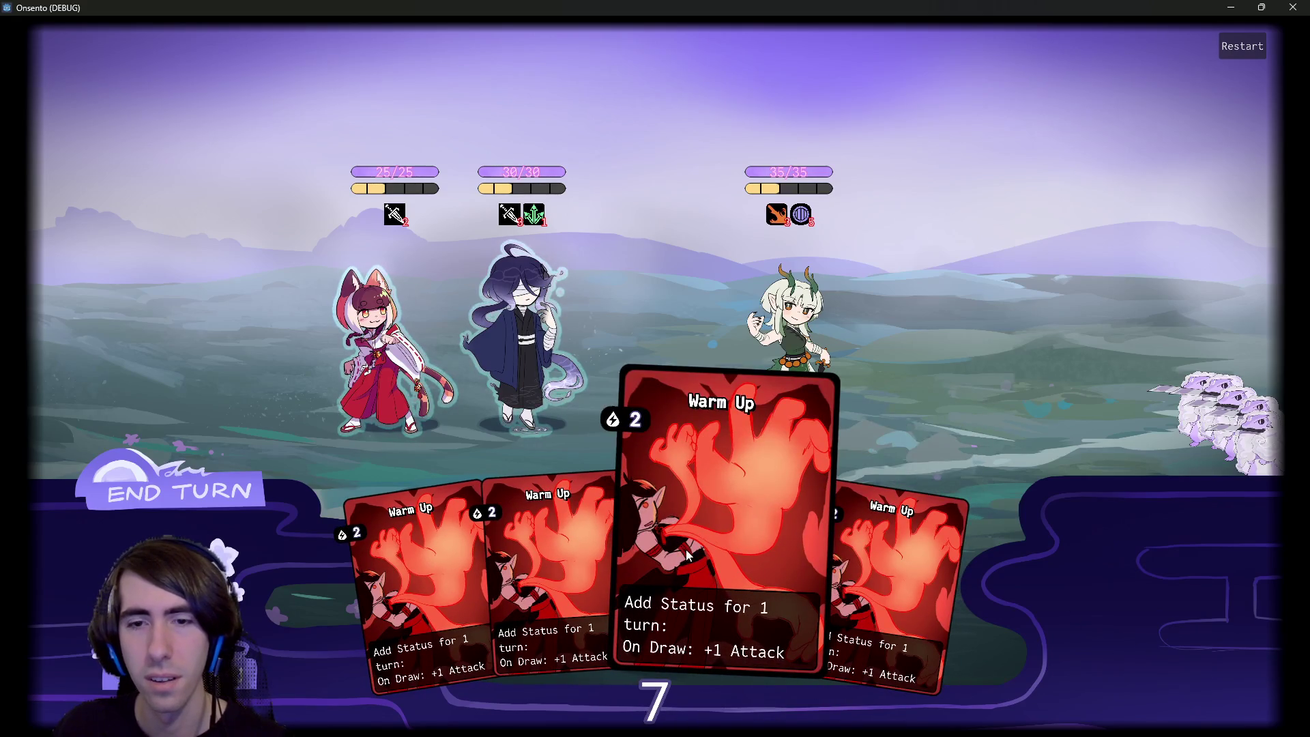
pyautogui.moveTo(682, 553); pyautogui.dragTo(543, 354)
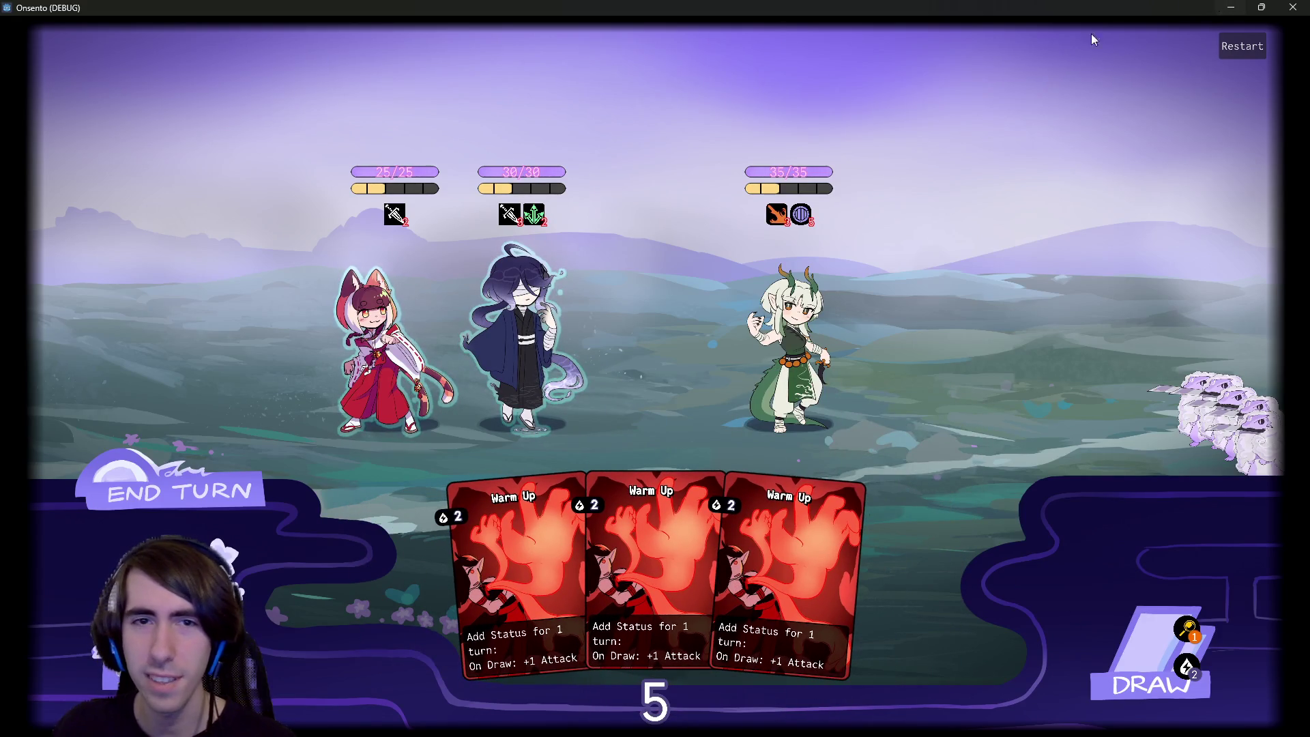
pyautogui.moveTo(539, 219)
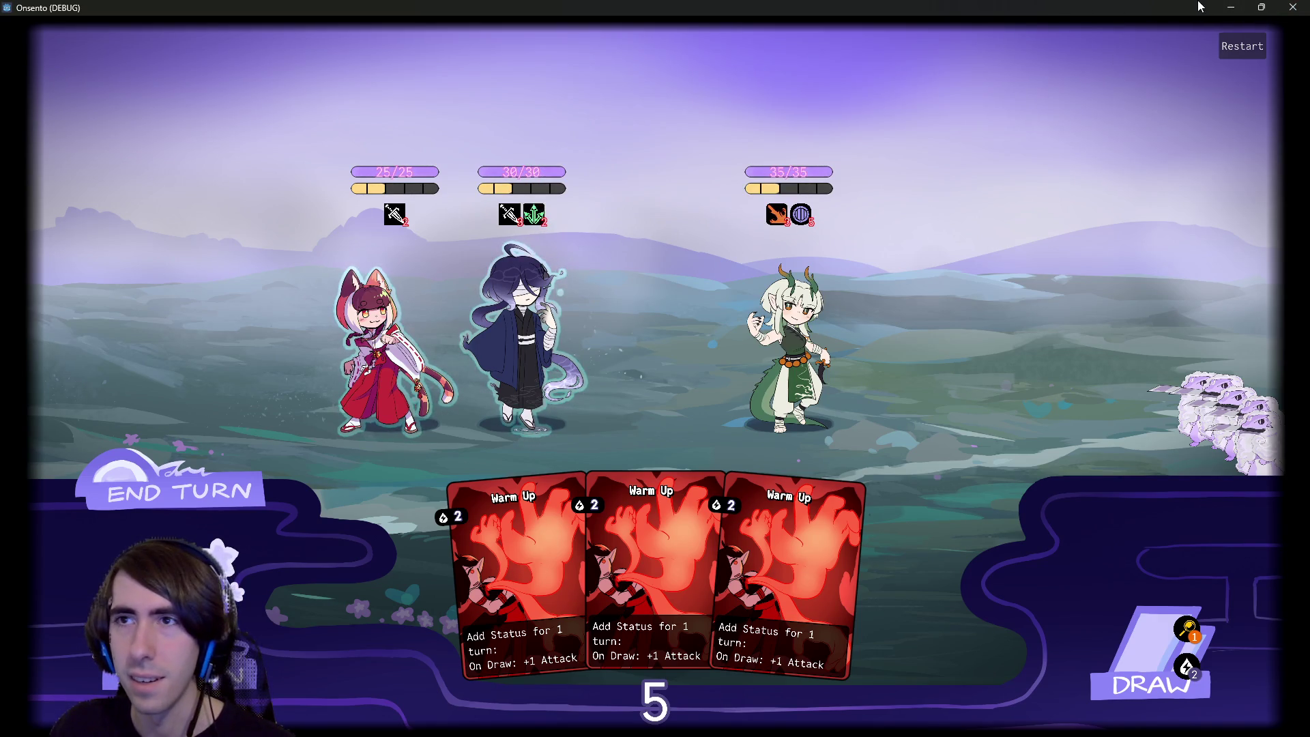
pyautogui.click(1230, 8)
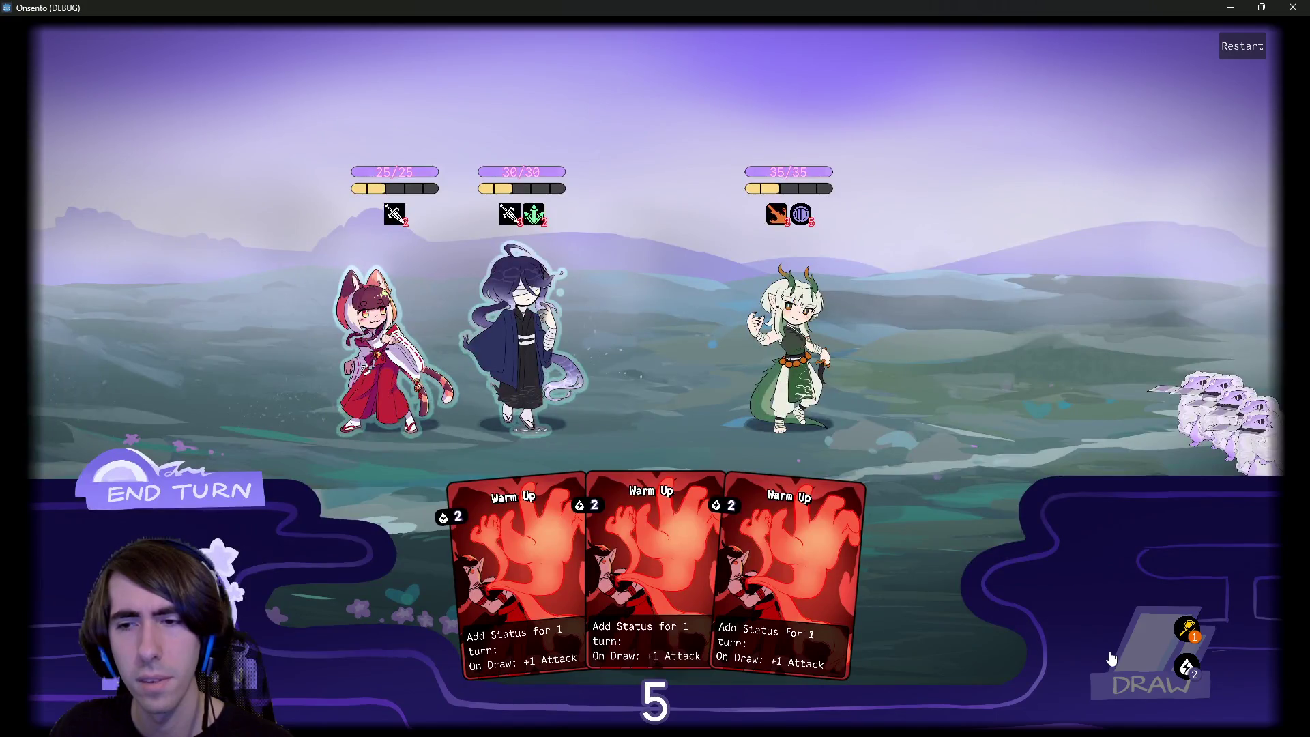
# Step: Draw a card to hit the breakpoint, step one line, and inspect the targets variable
pyautogui.click(1109, 651)
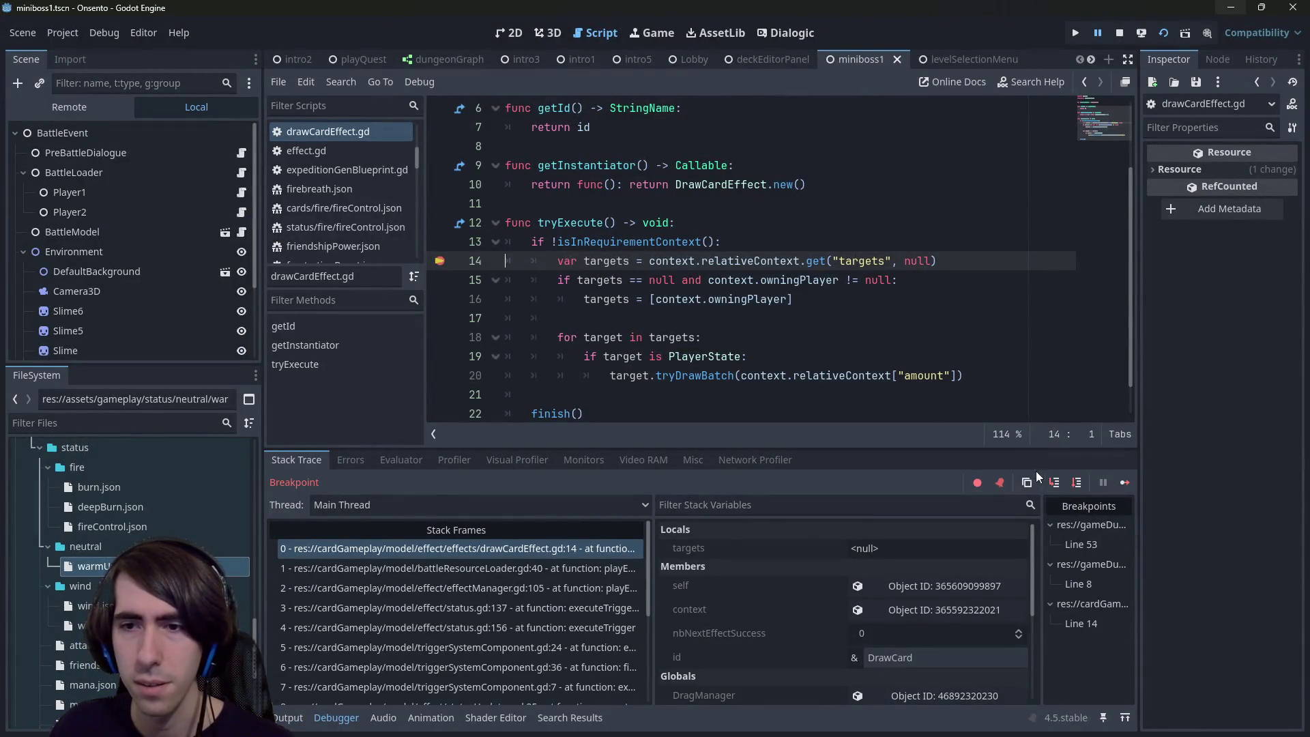
pyautogui.click(1078, 485)
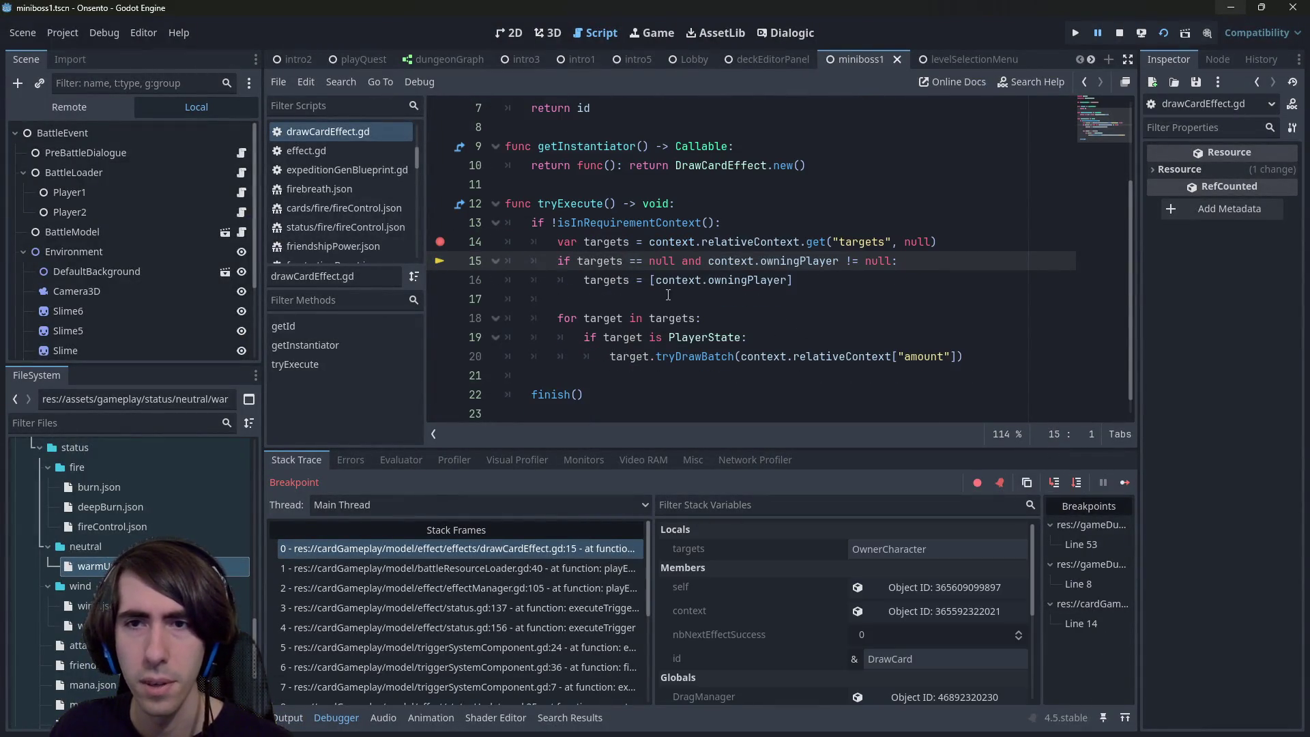
pyautogui.doubleClick(609, 242)
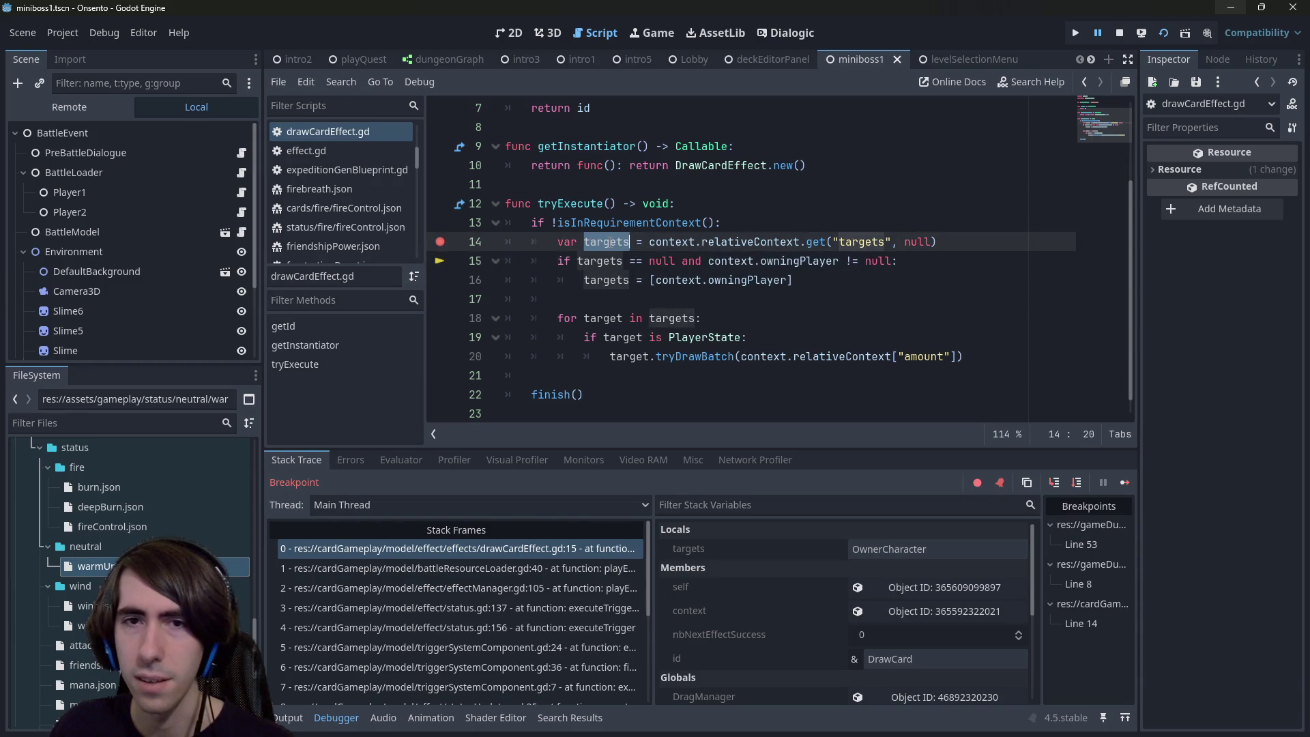
pyautogui.click(778, 216)
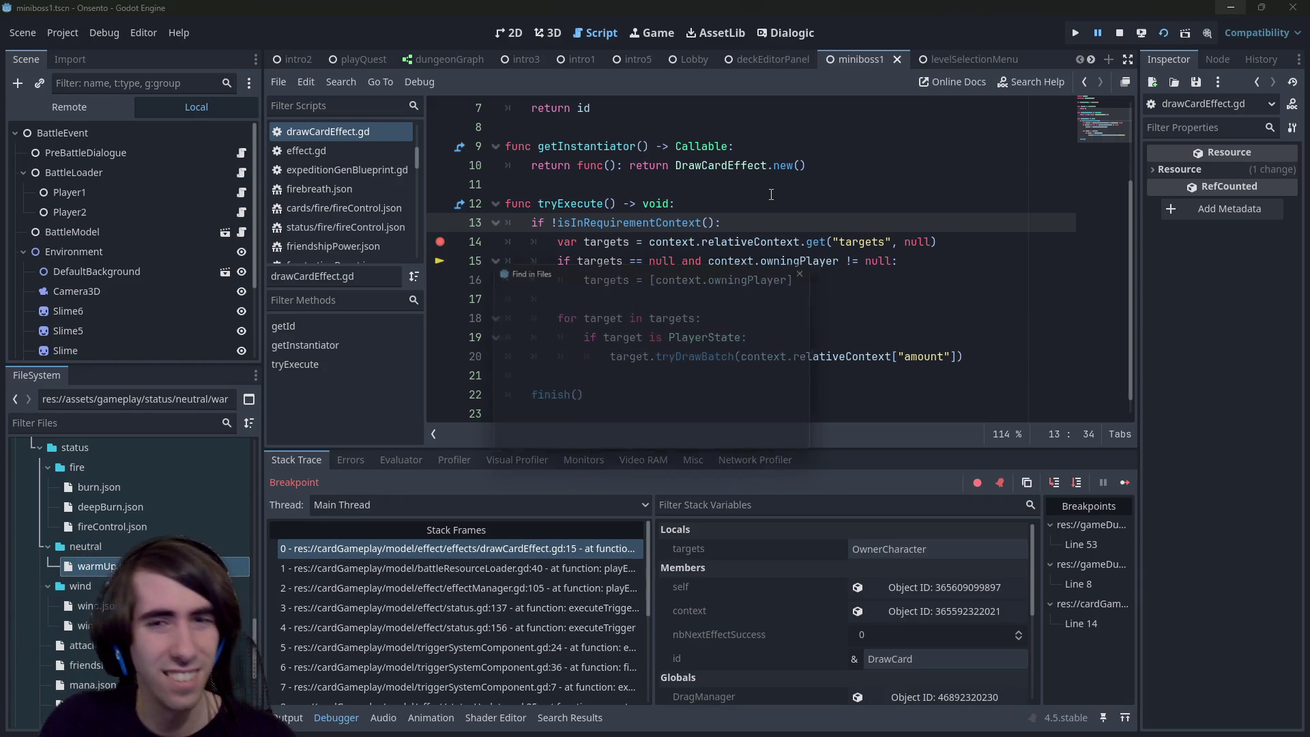
# Step: Briefly open Find in Files, dismiss it, and open windControl.json from the file list
pyautogui.hotkey('ctrl', 'shift', 'f')
pyautogui.write('O')
pyautogui.press('Escape')
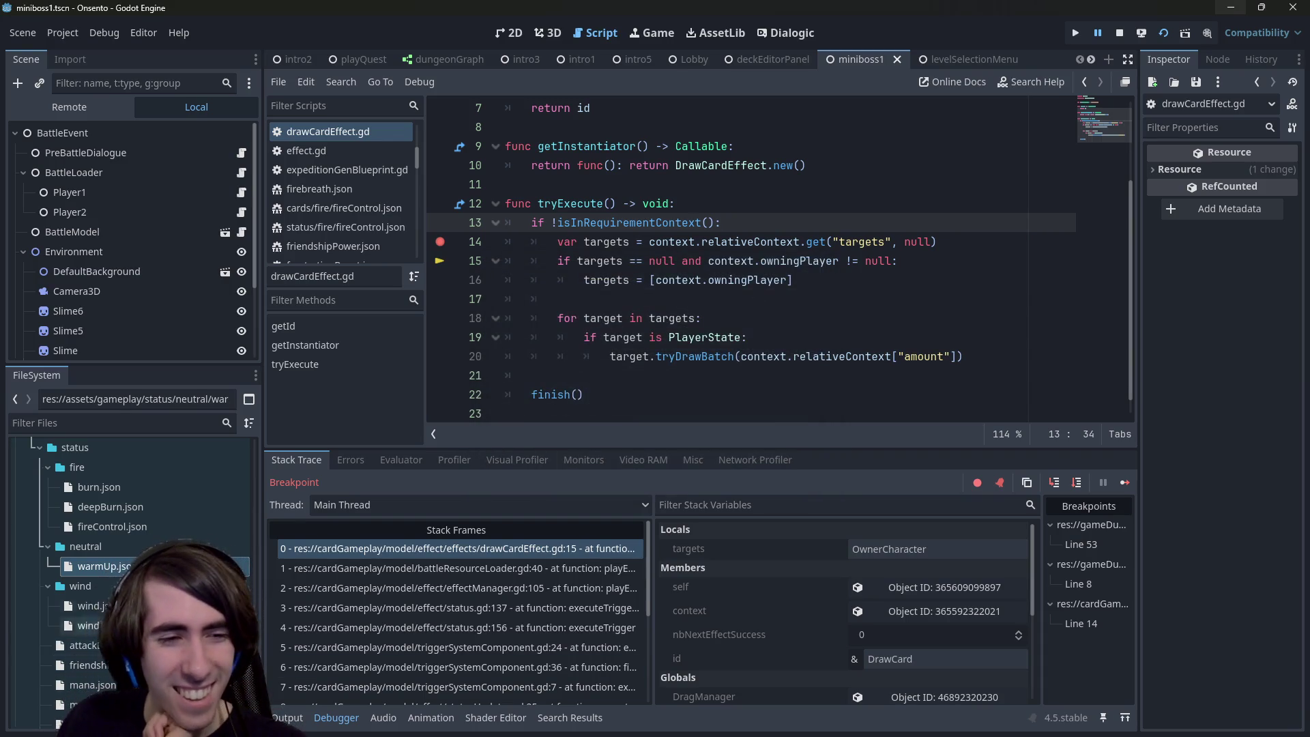
pyautogui.scroll(-1, 130, 579)
pyautogui.doubleClick(96, 590)
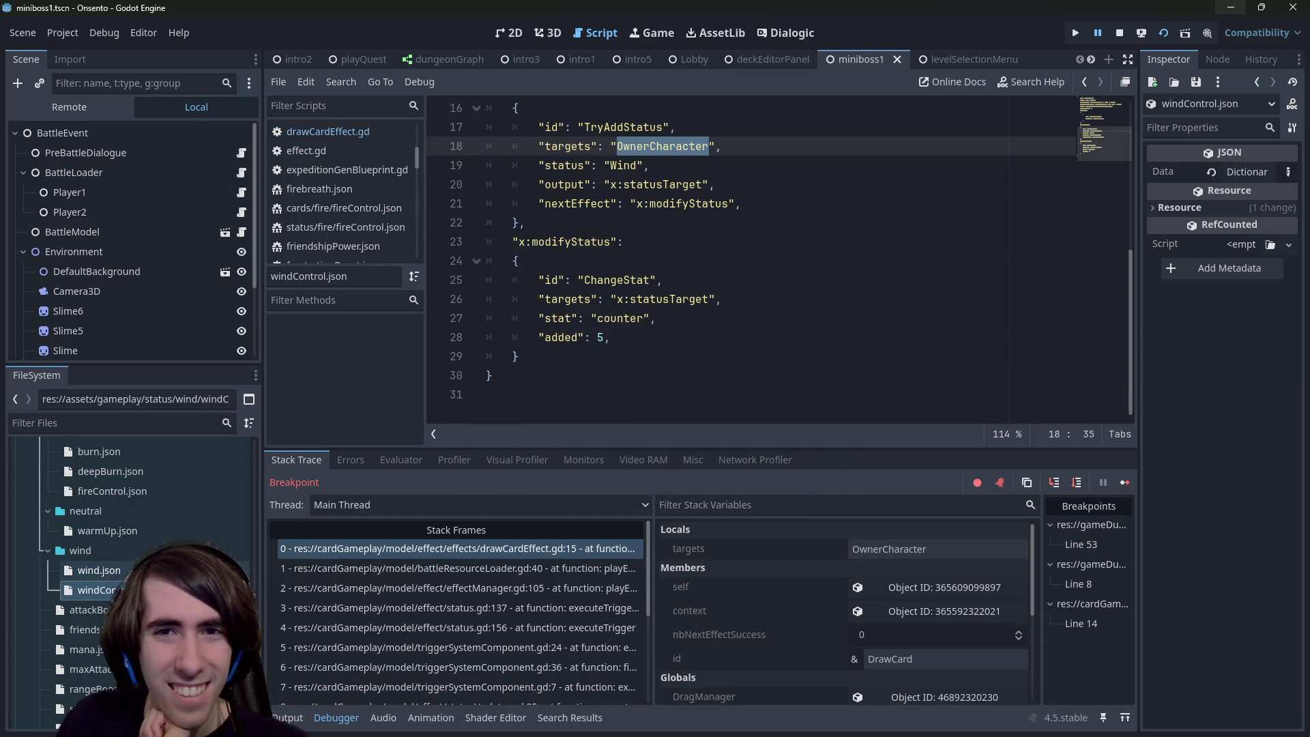
# Step: Note the findStatus effect in windControl.json and quick-open tryAddStatusEffect.gd
pyautogui.scroll(2, 579, 306)
pyautogui.doubleClick(570, 201)
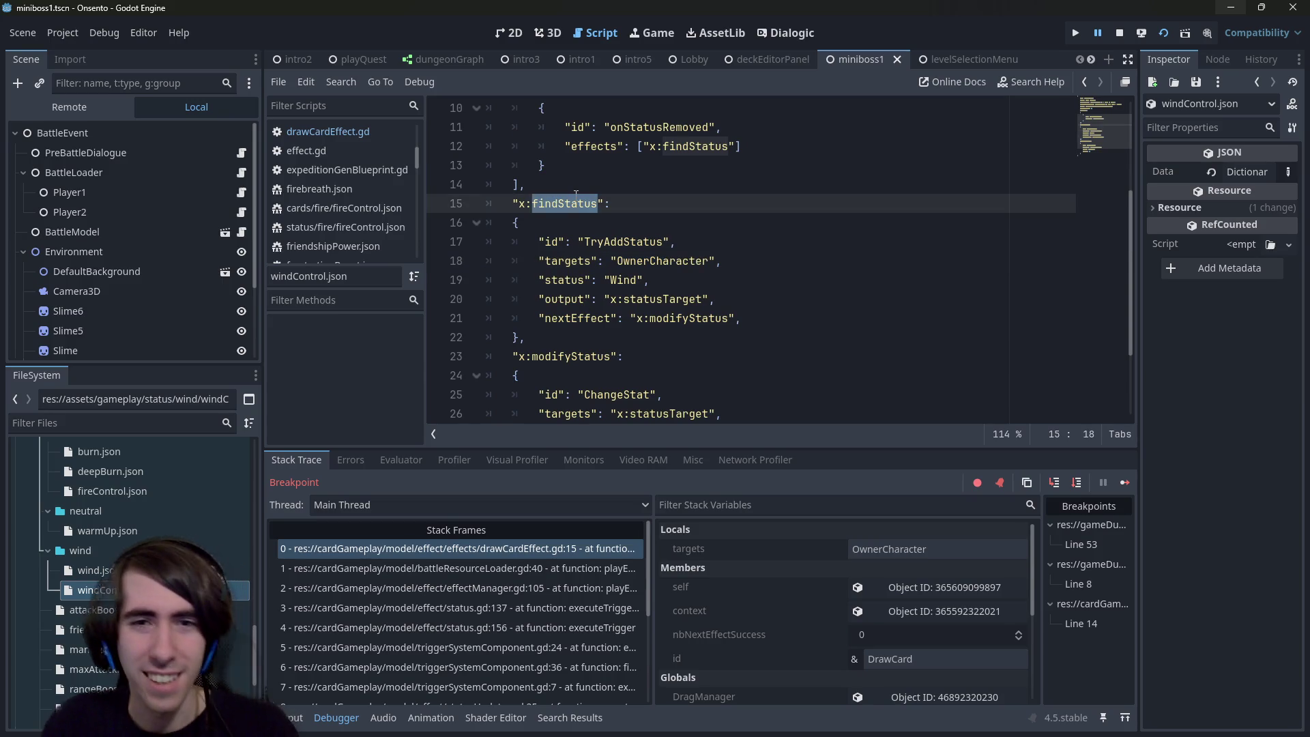
pyautogui.hotkey('ctrl', 'alt', 'o')
pyautogui.write('findStatus')
pyautogui.press('Down')
pyautogui.press('Down')
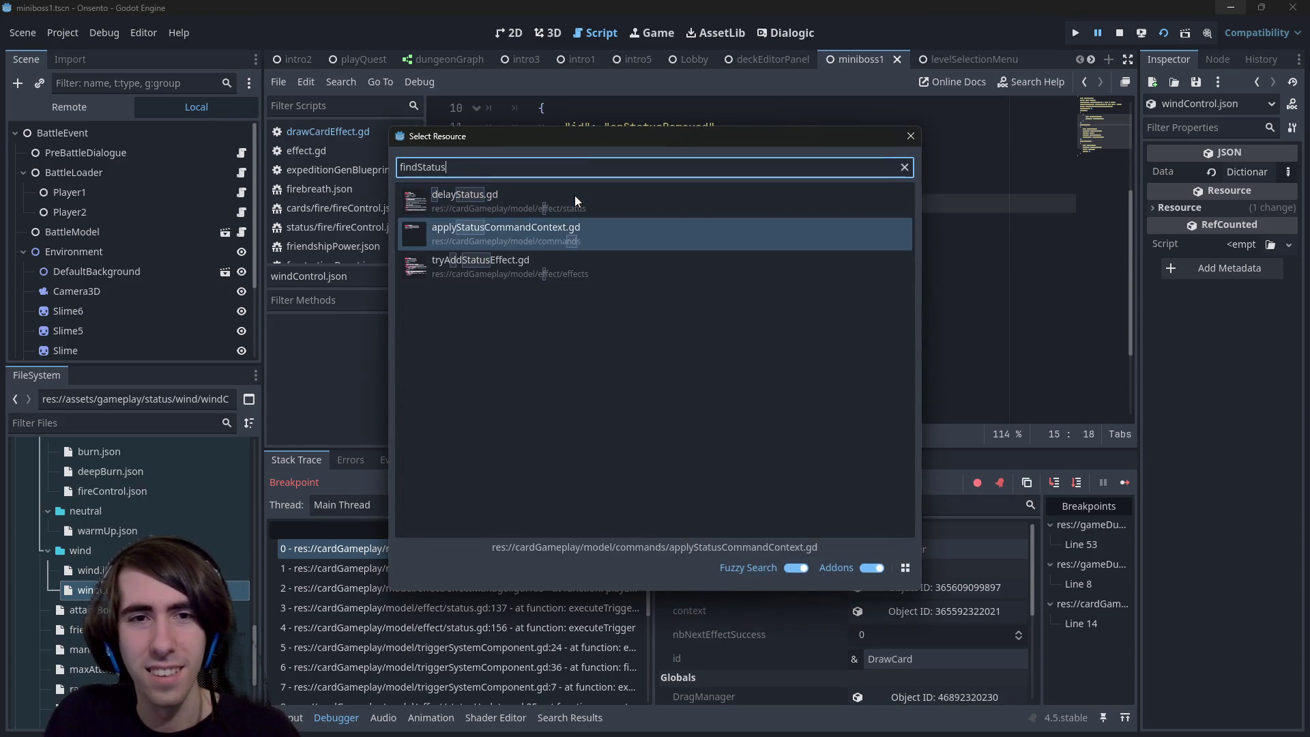
pyautogui.press('Up')
pyautogui.press('Up')
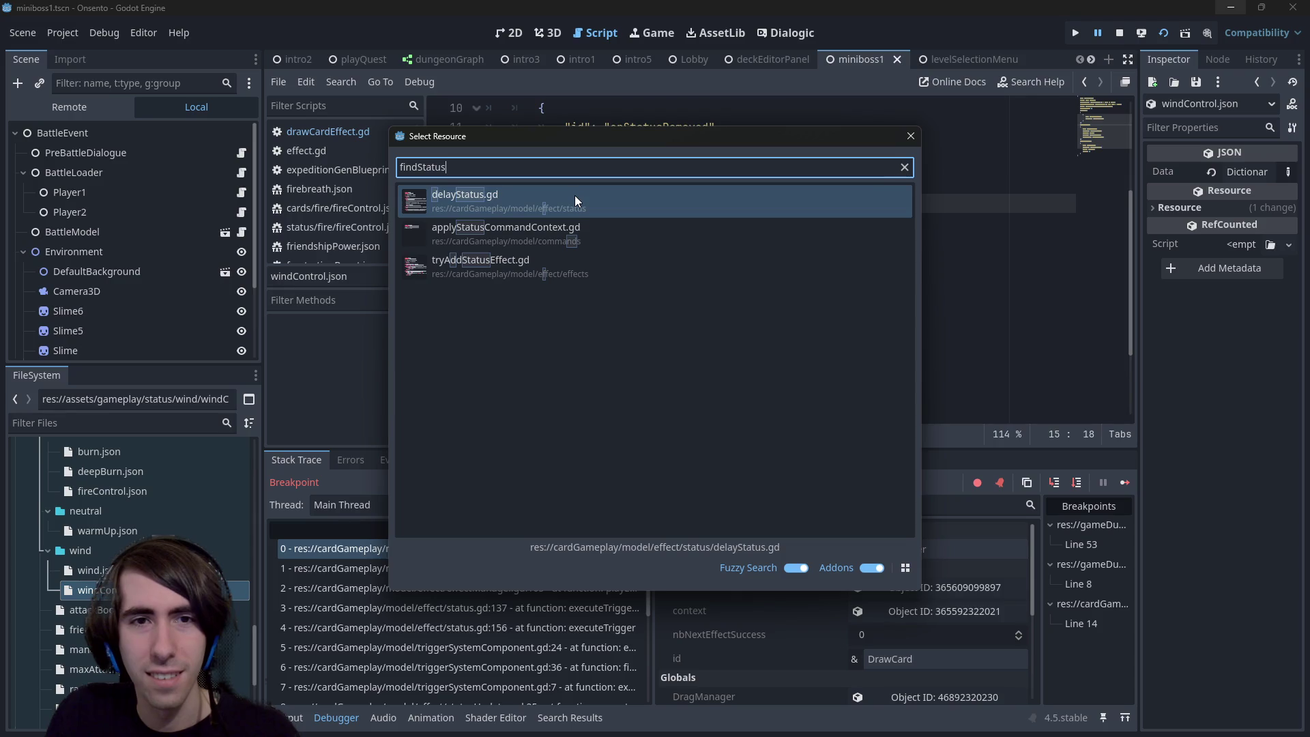
pyautogui.press('Down')
pyautogui.press('Down')
pyautogui.press('Escape')
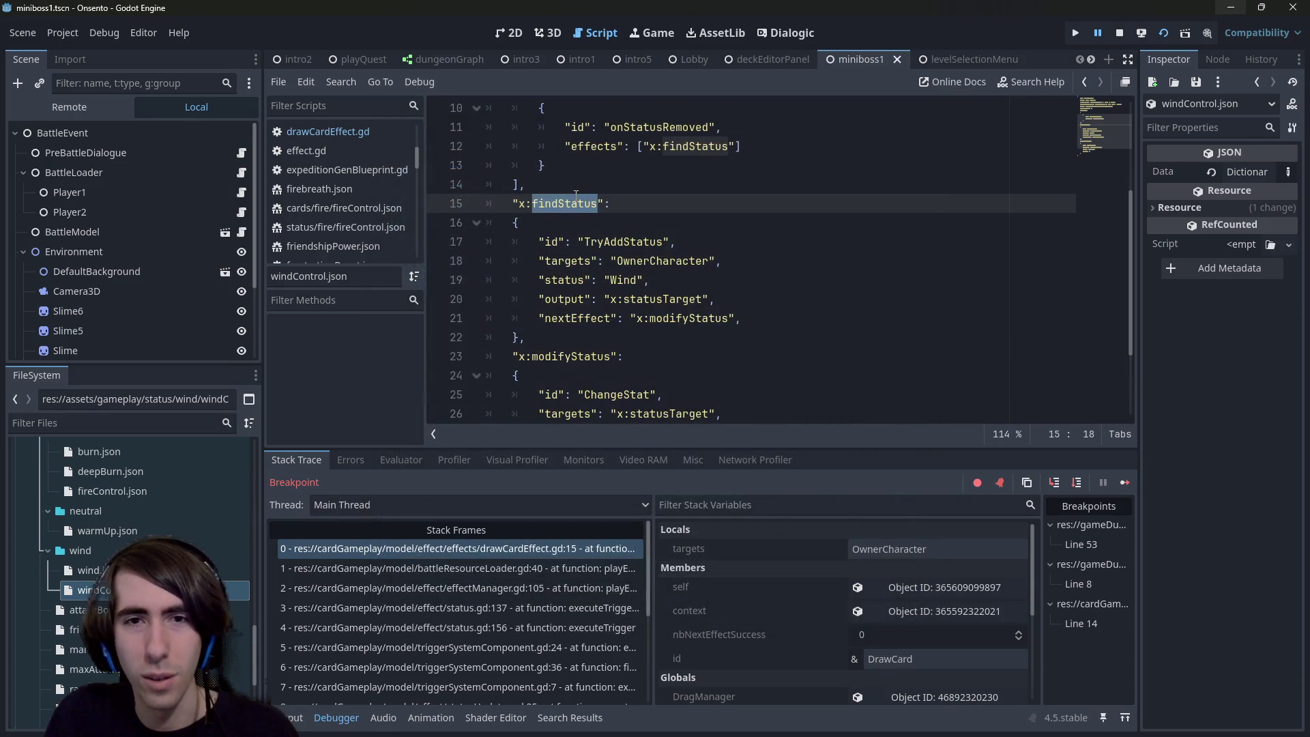
pyautogui.hotkey('alt', 'shift', 'o')
pyautogui.write('tryaddstatus')
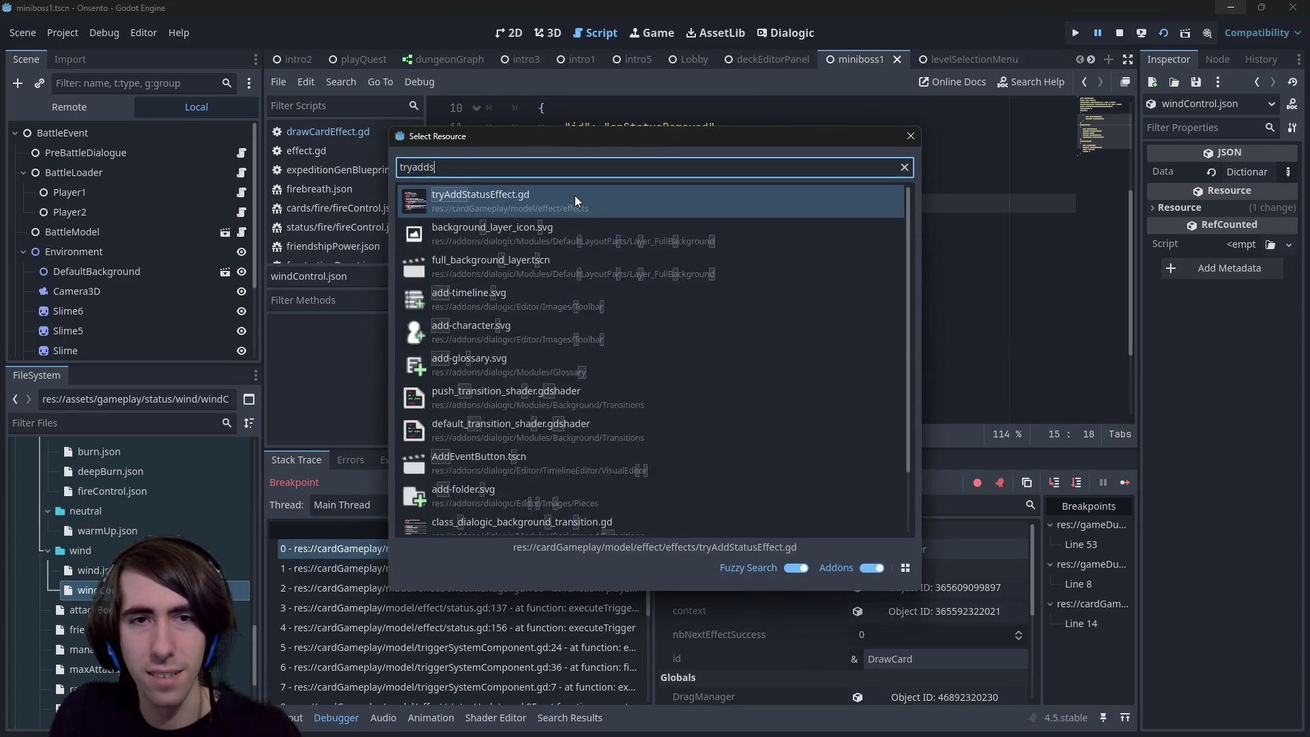
pyautogui.press('Return')
# Step: Search the script for 'targets' and follow getStringArgumentChecked to its definition
pyautogui.hotkey('ctrl', 'f')
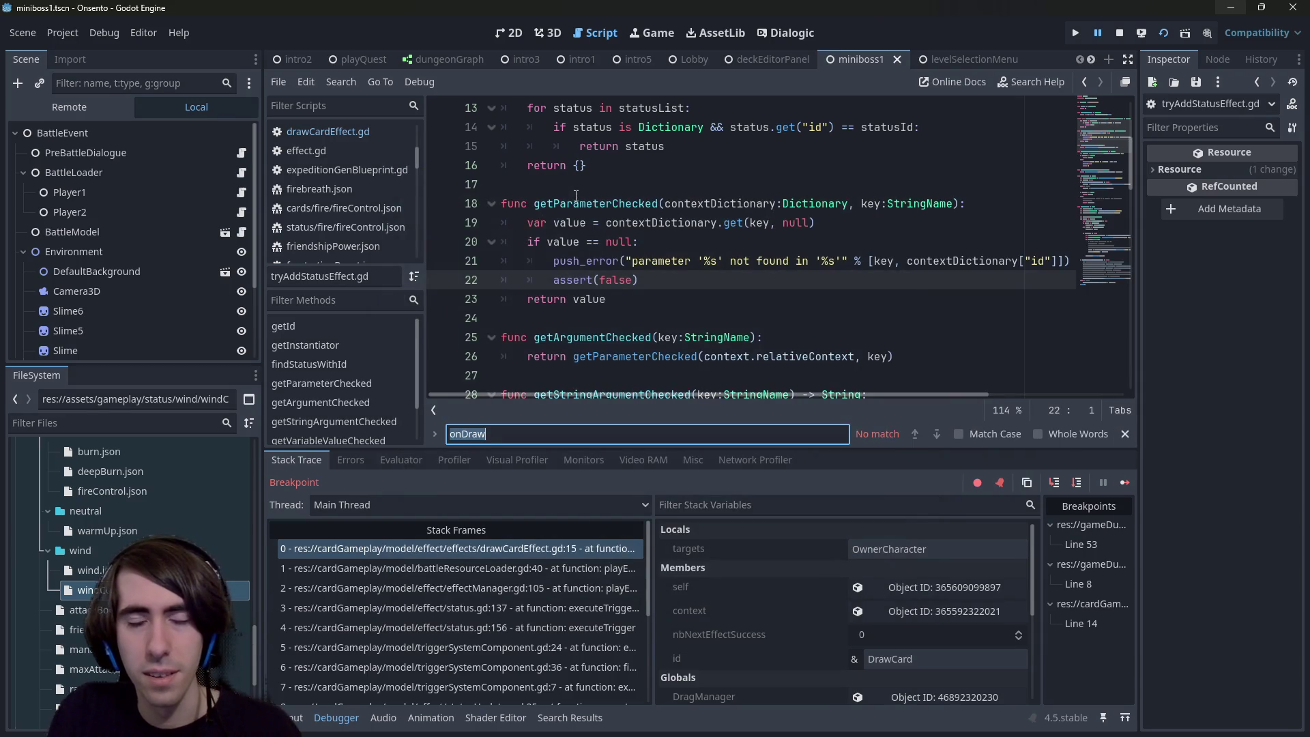
pyautogui.write('targets')
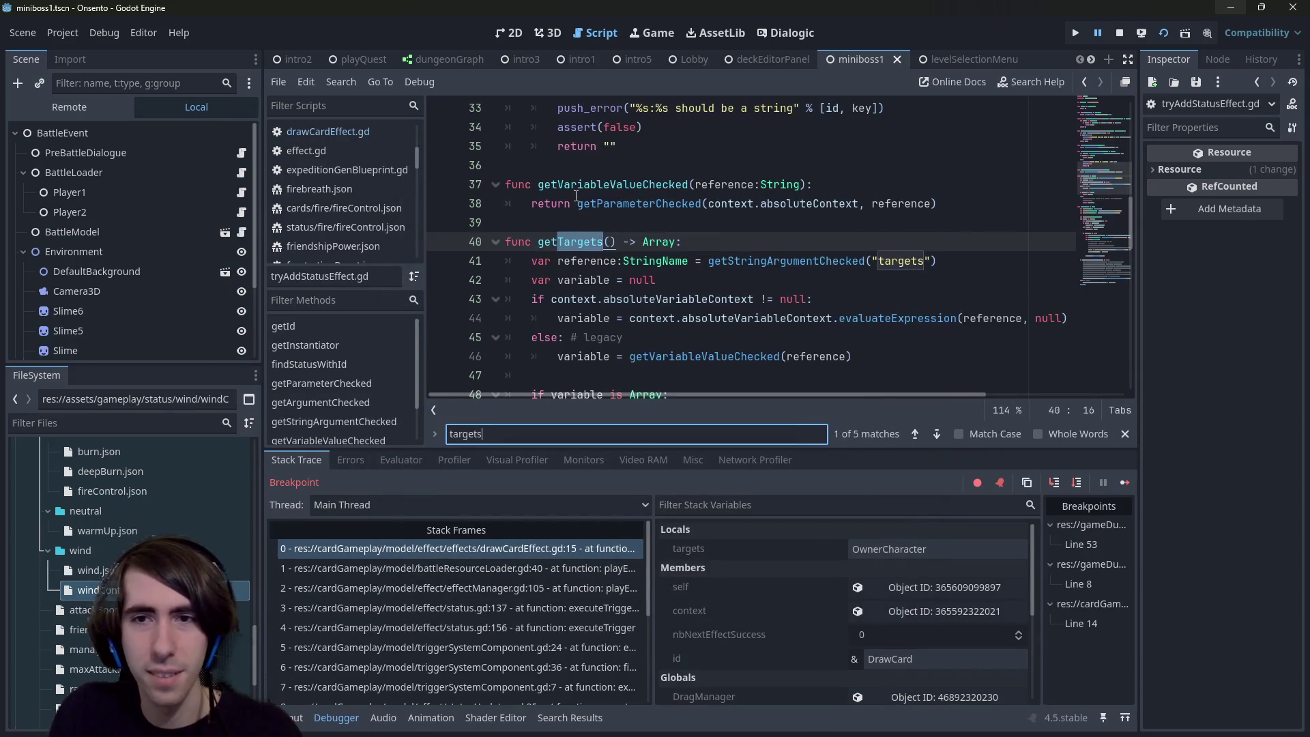
pyautogui.doubleClick(787, 261)
pyautogui.keyDown('ctrl'); pyautogui.click(788, 261); pyautogui.keyUp('ctrl')
pyautogui.scroll(-2, 788, 261)
pyautogui.scroll(4, 781, 256)
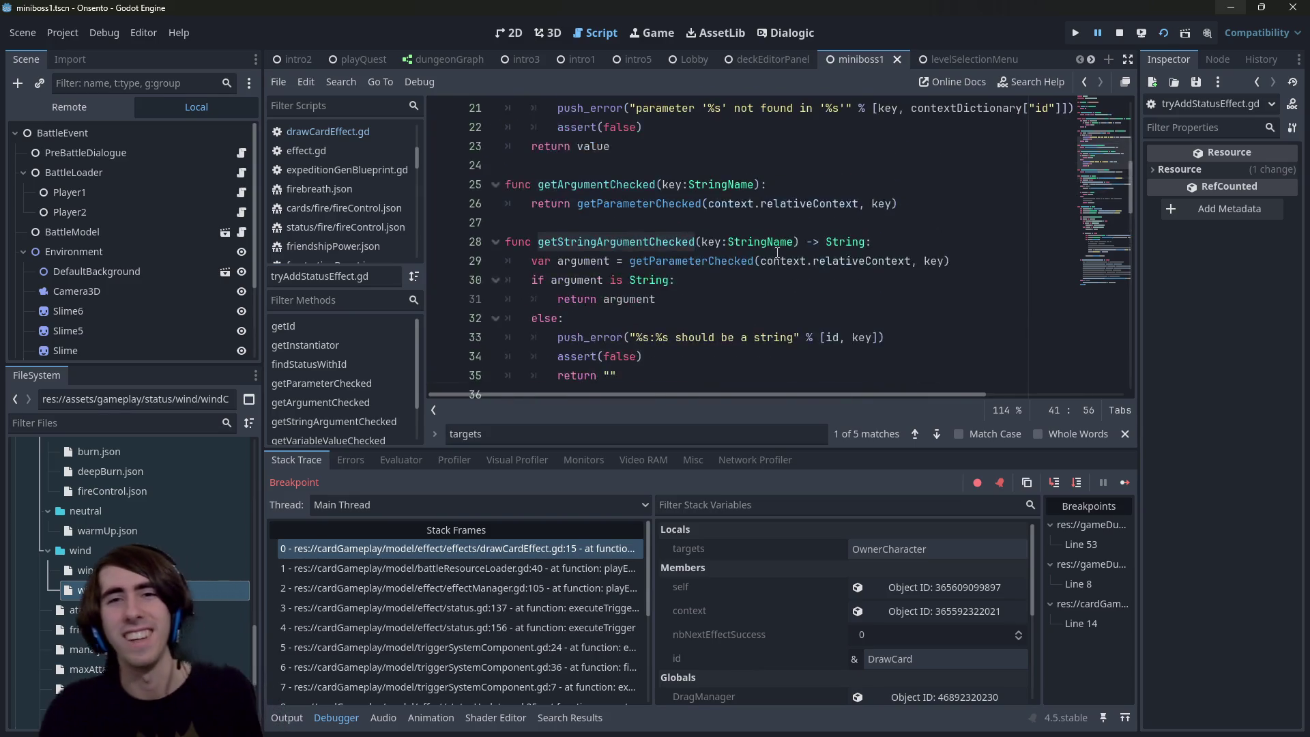
pyautogui.moveTo(777, 252)
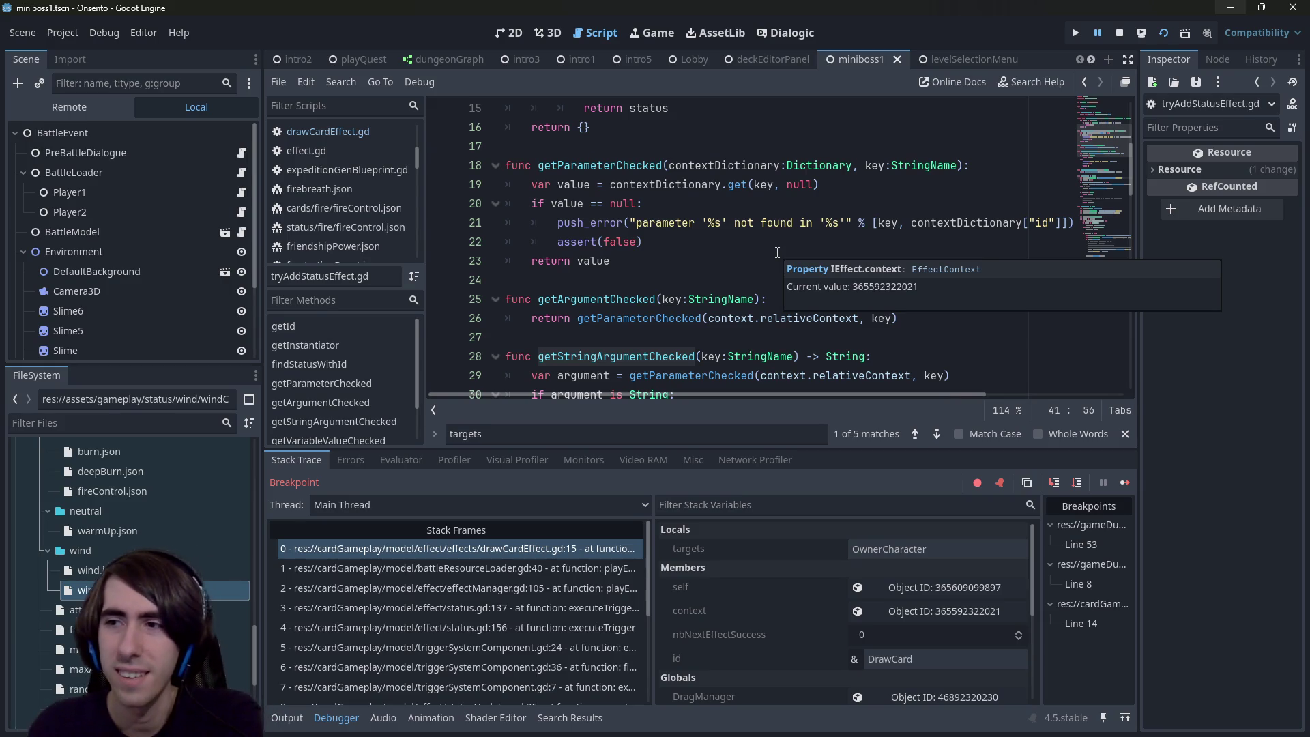
pyautogui.scroll(-1, 743, 287)
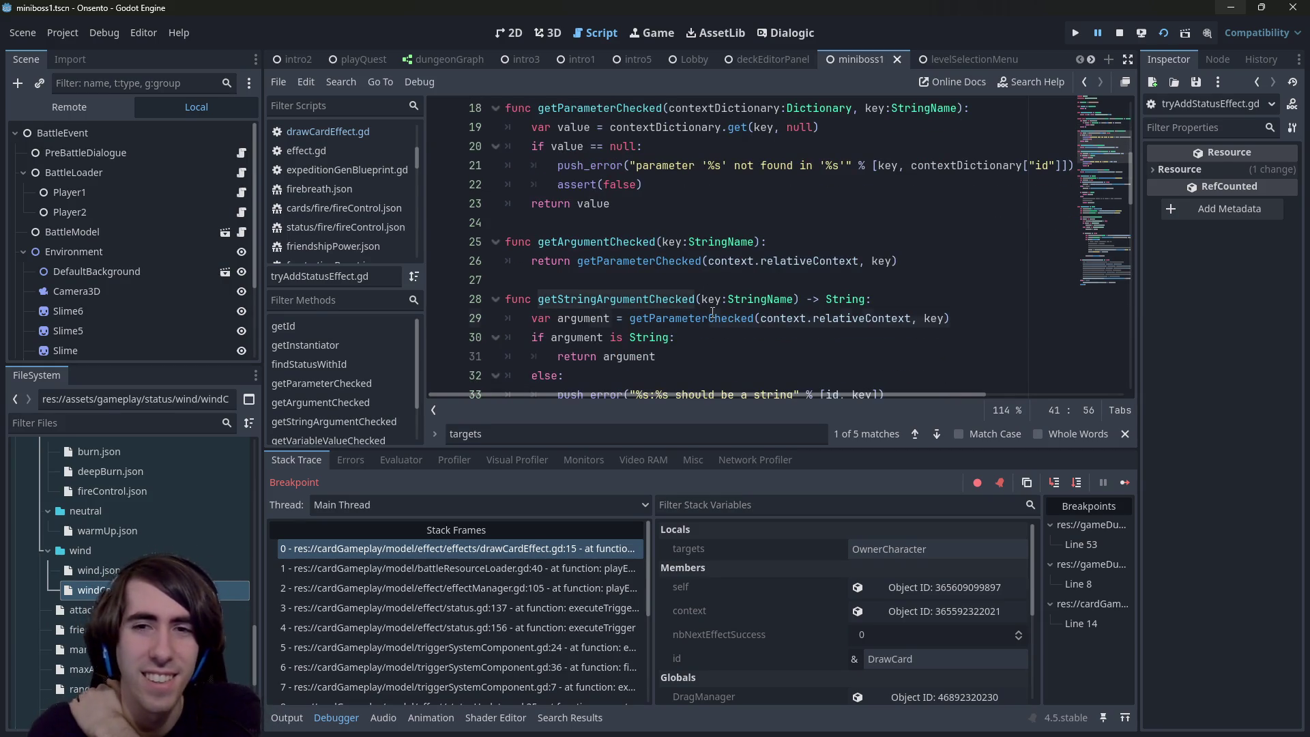
pyautogui.click(711, 318)
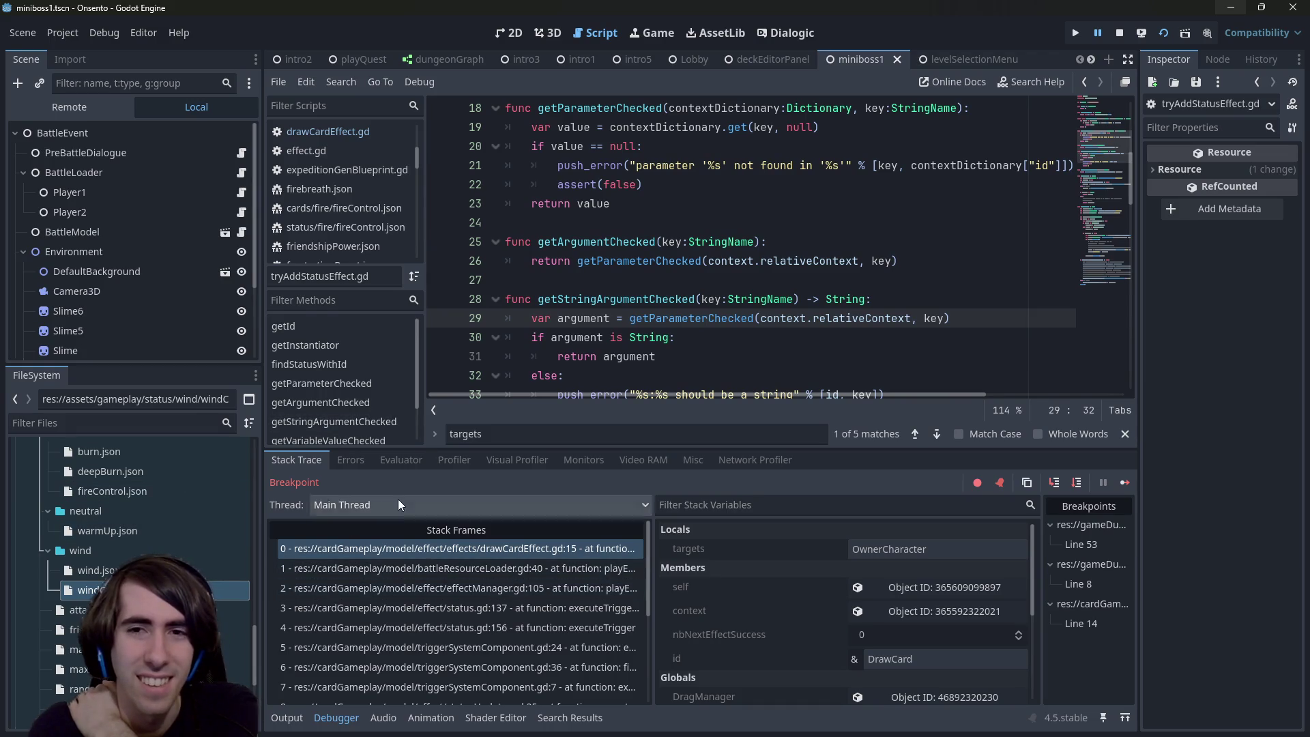
# Step: Check EffectContext's absoluteVariableContext property, then inspect the paused context object's properties
pyautogui.click(680, 376)
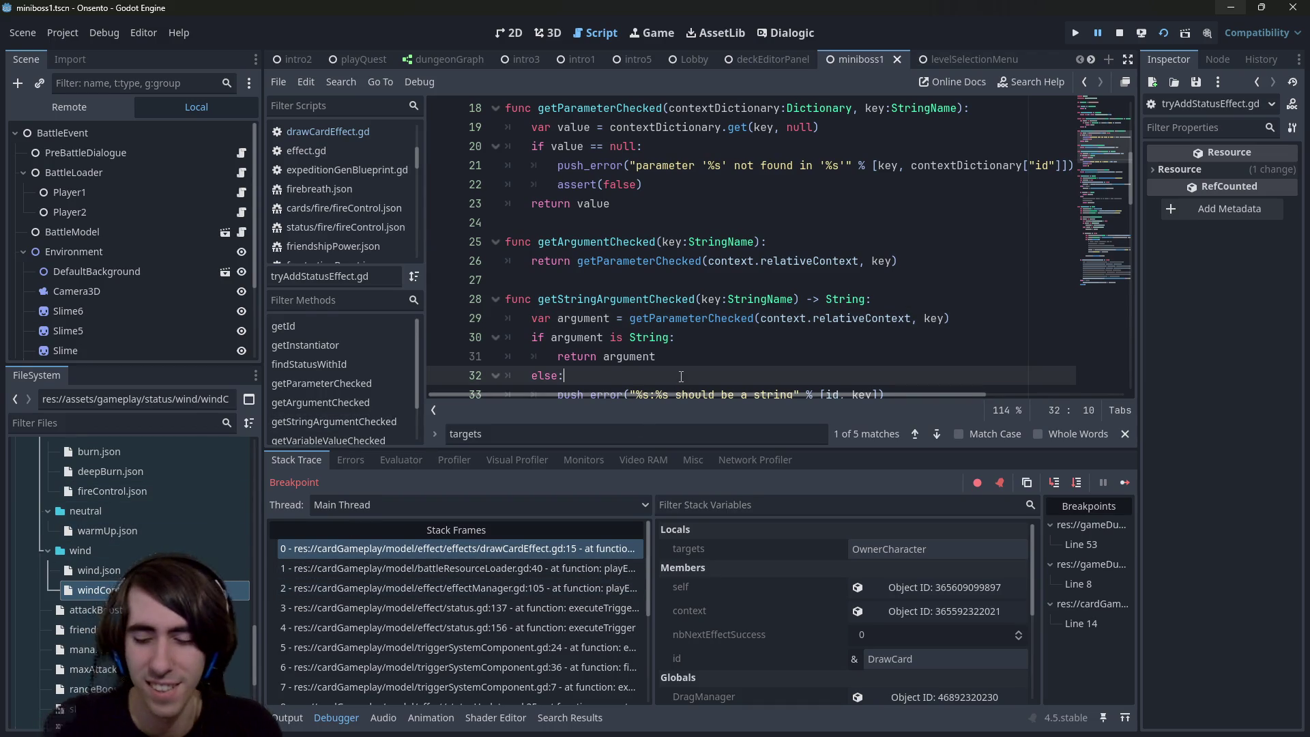
pyautogui.press('Up')
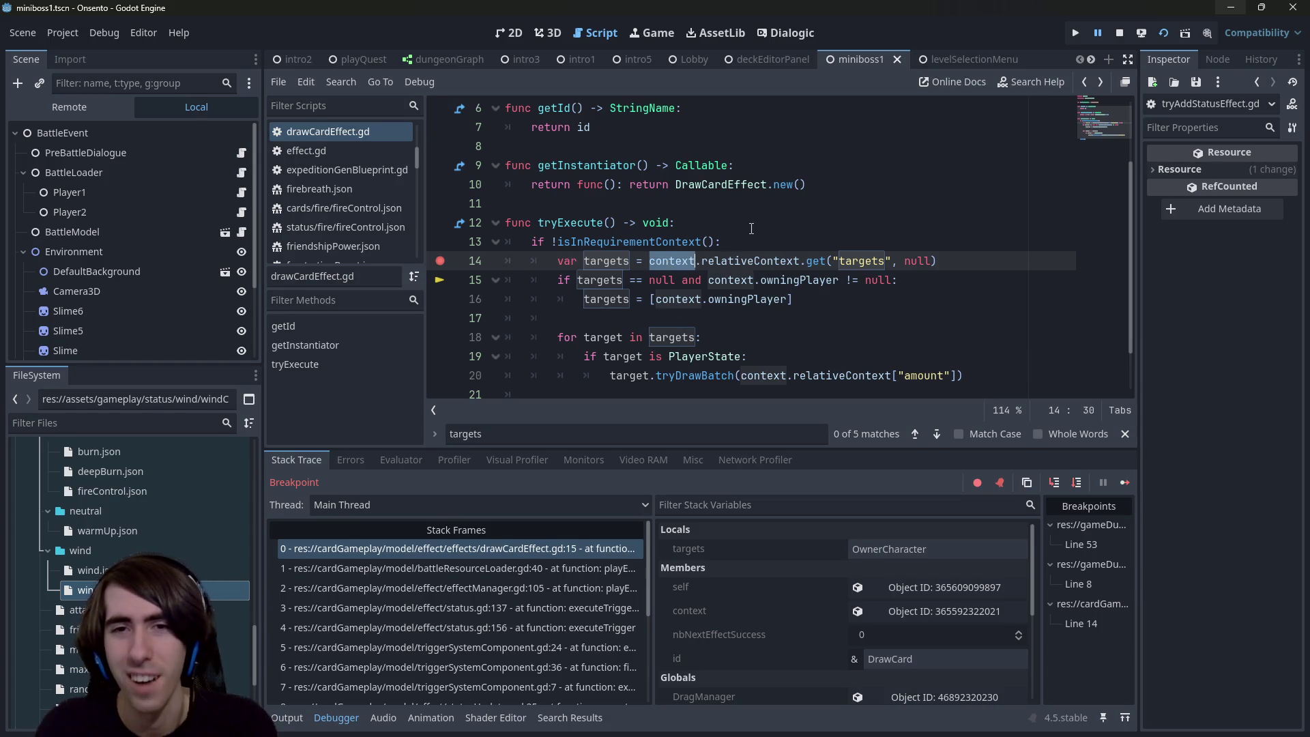
pyautogui.click(736, 245)
pyautogui.keyDown('ctrl'); pyautogui.click(750, 261); pyautogui.keyUp('ctrl')
pyautogui.scroll(1, 633, 253)
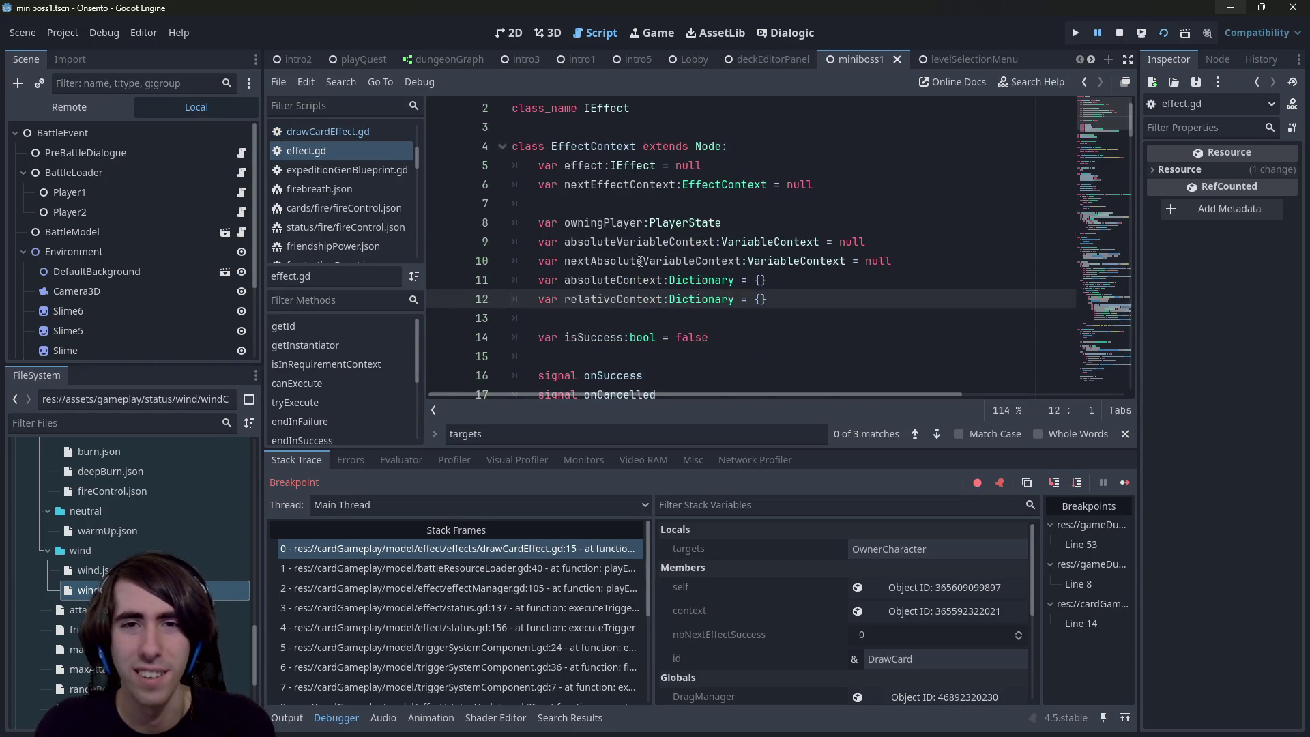
pyautogui.doubleClick(633, 246)
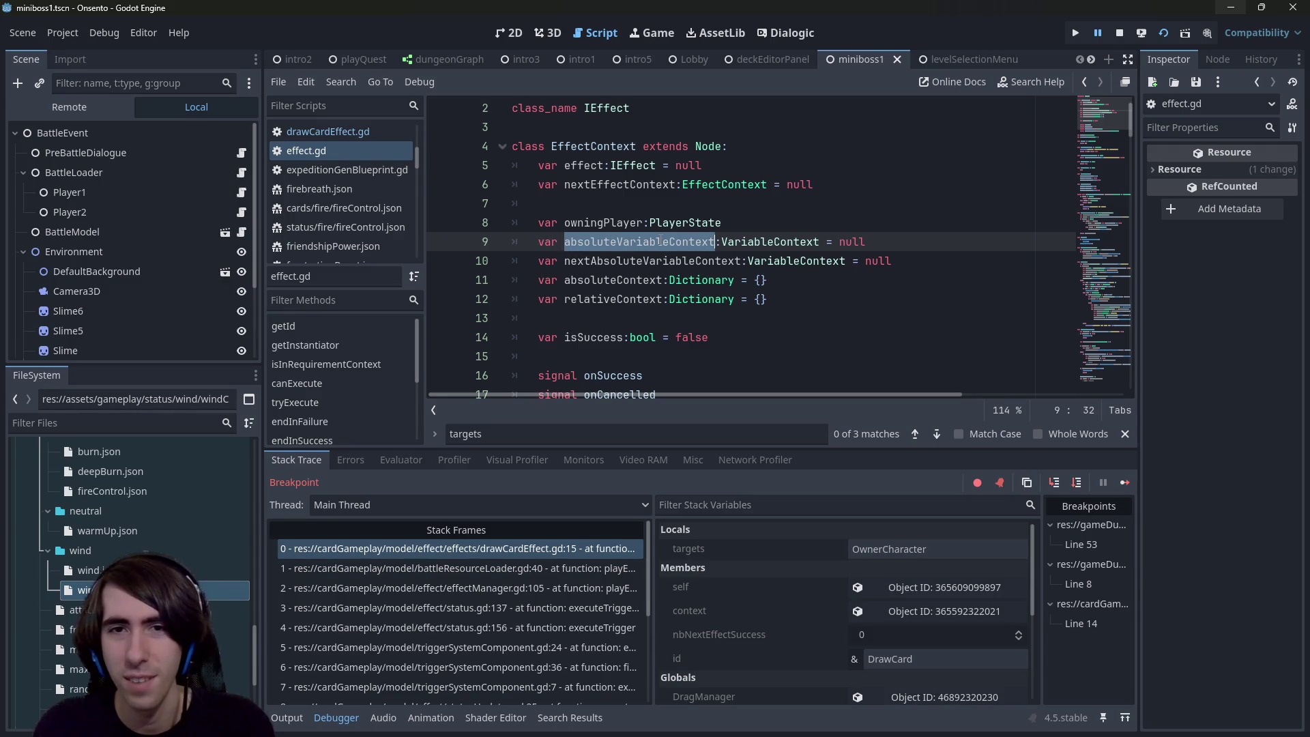
pyautogui.hotkey('alt', 'Left')
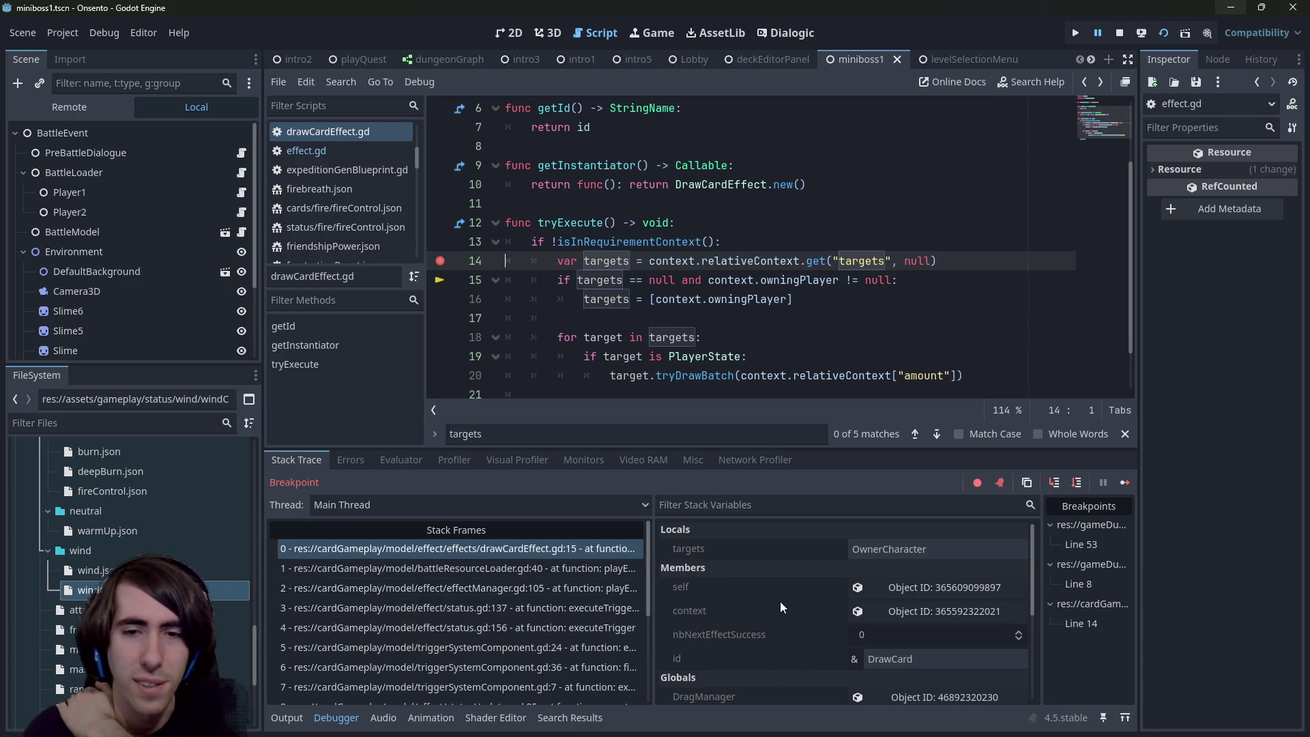
pyautogui.click(887, 614)
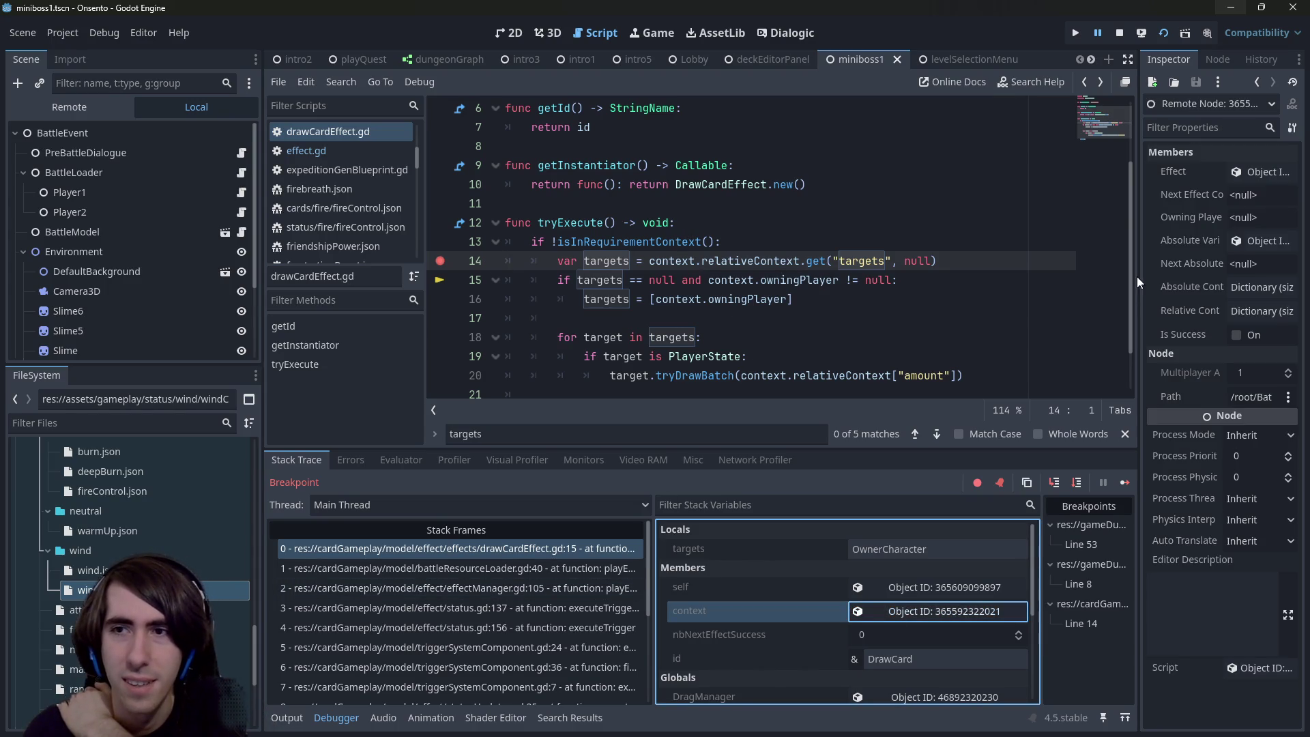
# Step: Widen the Inspector, open Absolute Variable Context, expand and collapse Sub Contexts, then narrow it again
pyautogui.moveTo(1136, 282); pyautogui.dragTo(956, 270)
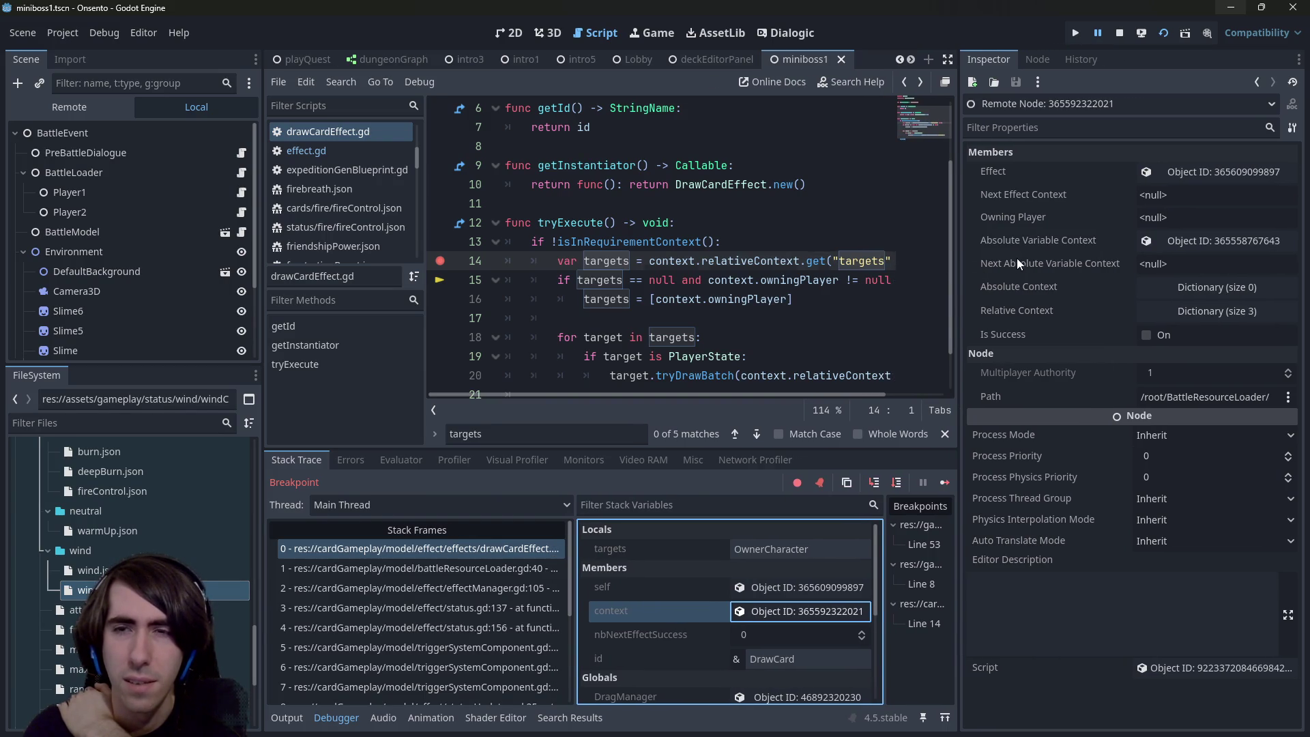
pyautogui.click(1198, 237)
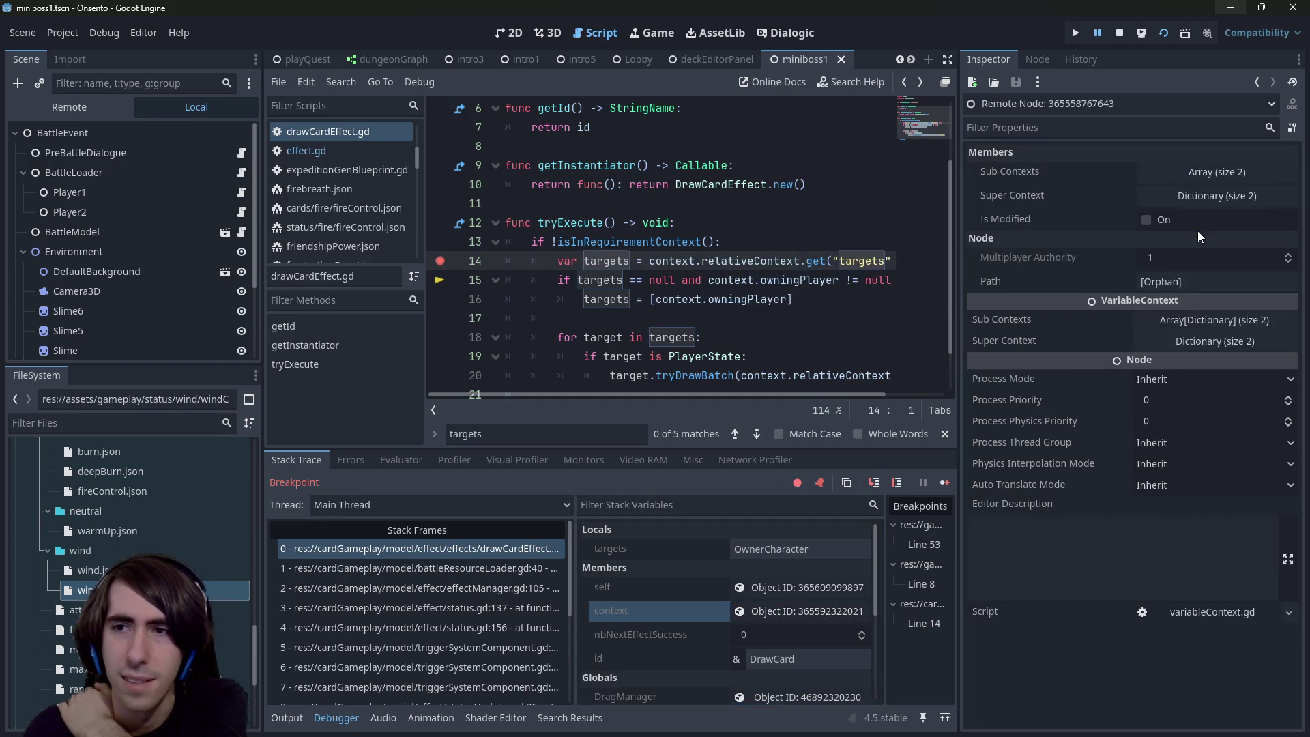
pyautogui.click(1205, 180)
pyautogui.click(1205, 180)
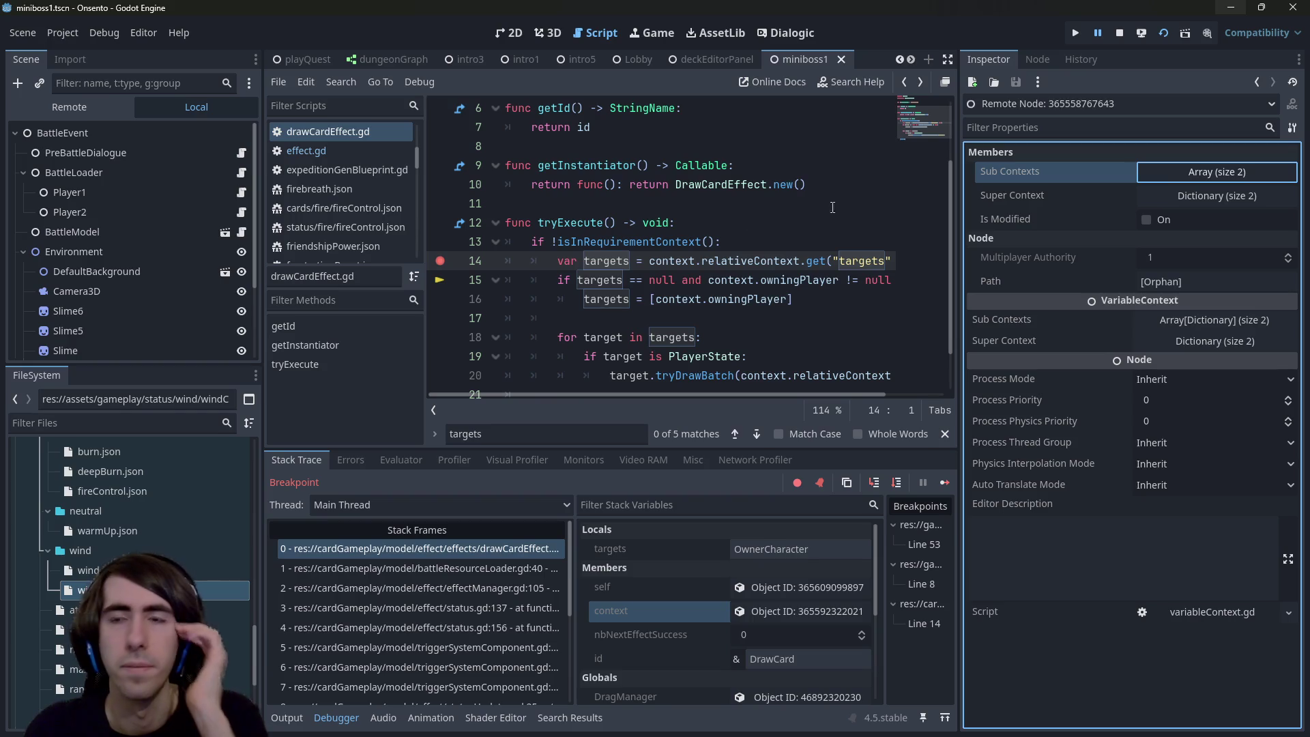
pyautogui.moveTo(960, 203); pyautogui.dragTo(1143, 203)
pyautogui.moveTo(650, 261); pyautogui.dragTo(693, 262)
pyautogui.click(760, 249)
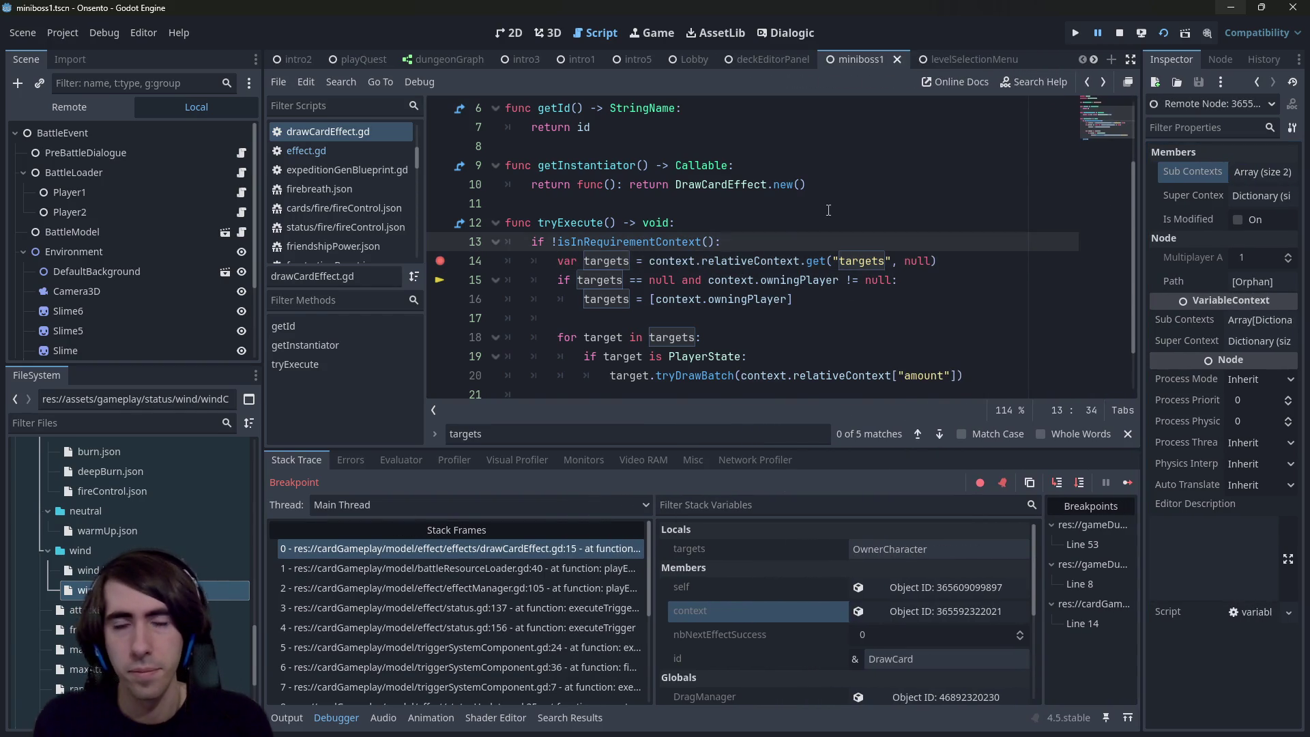
# Step: Add context.absoluteVariableContext.evaluateVariable() as line 14 and jump to evaluateVariable's definition
pyautogui.press('Return')
pyautogui.write('context.abs')
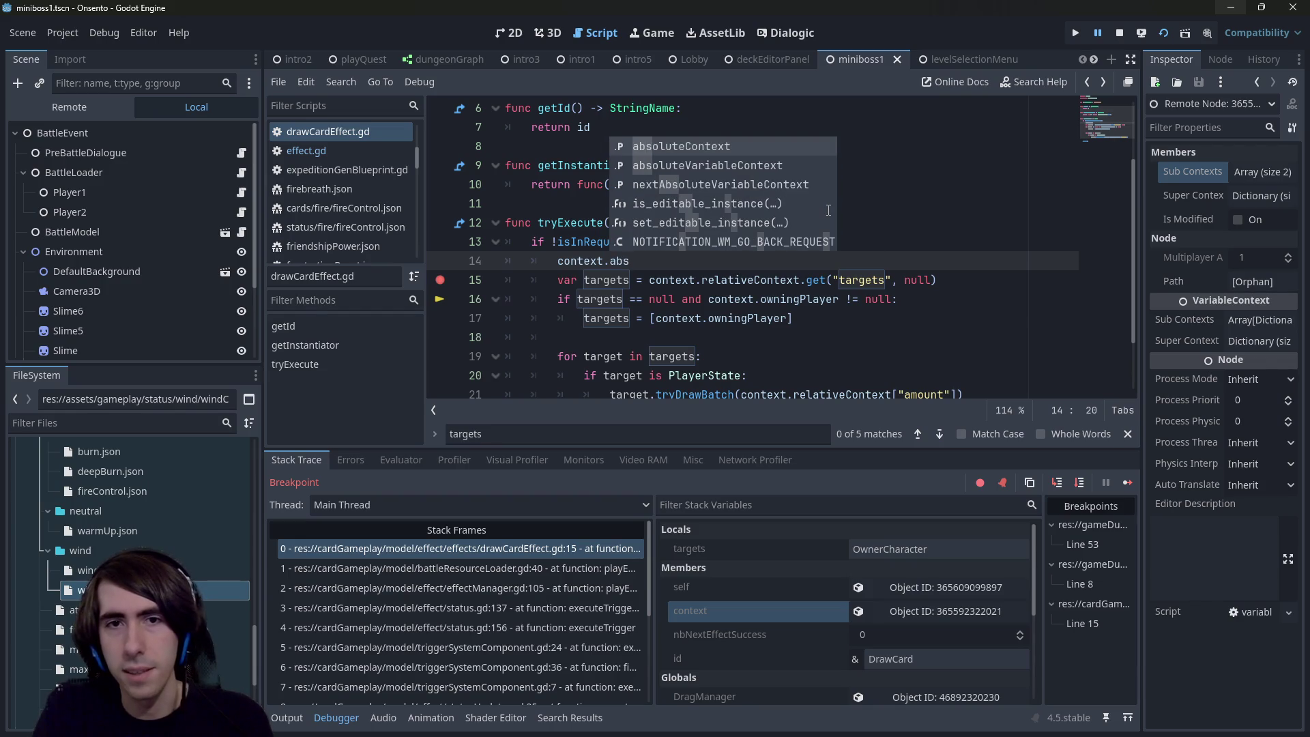
pyautogui.press('Down')
pyautogui.press('Down')
pyautogui.press('Up')
pyautogui.press('Return')
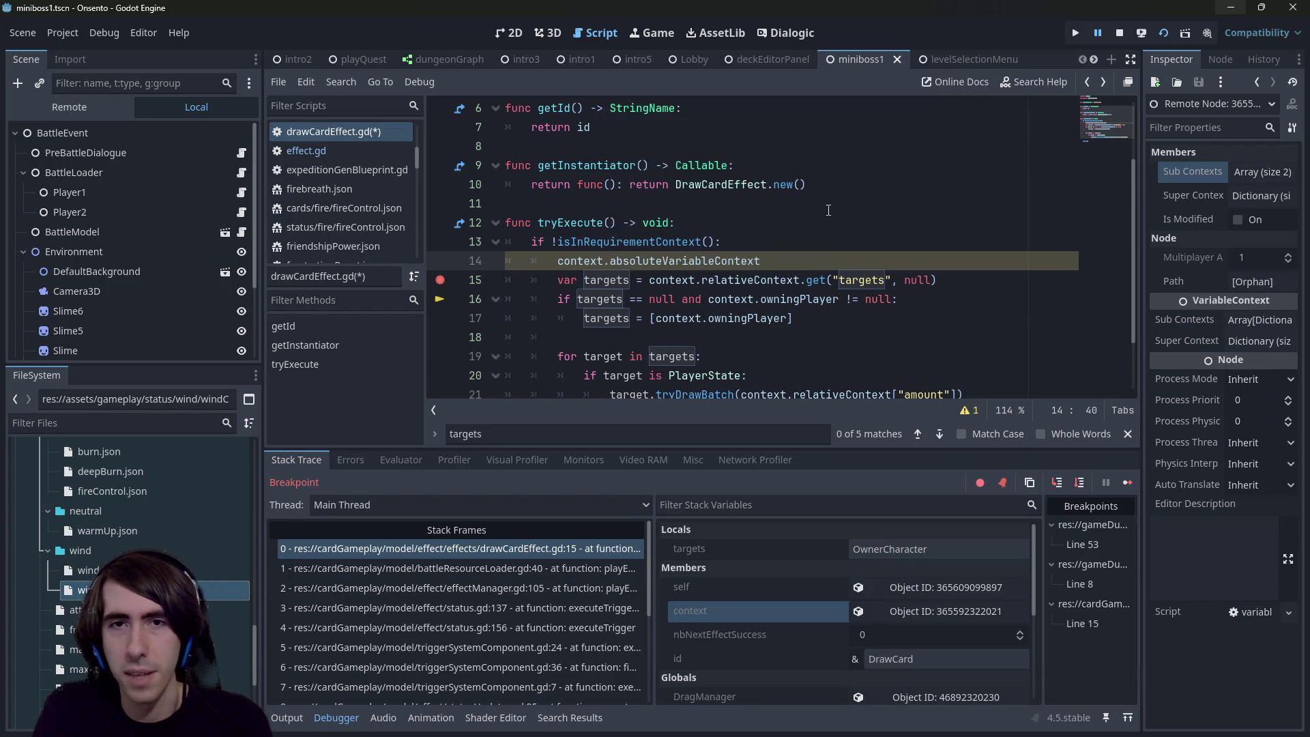
pyautogui.write('.')
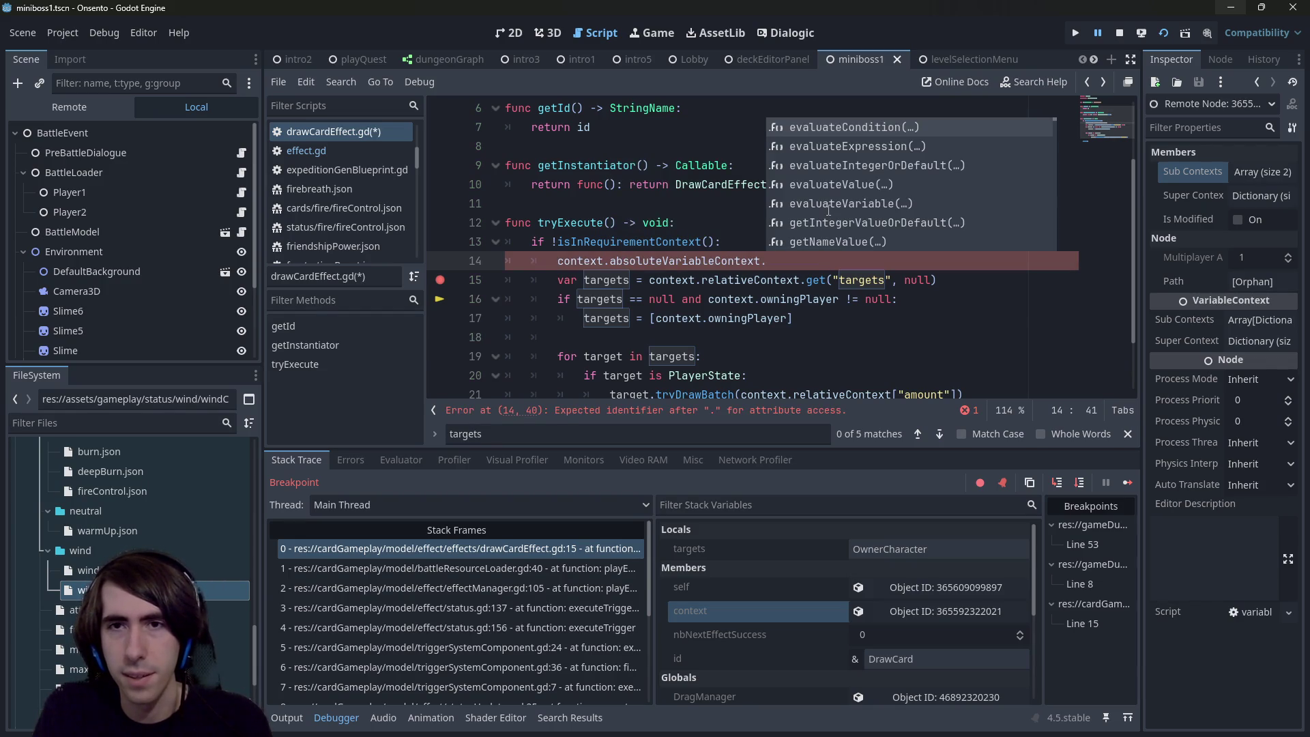
pyautogui.write('variable')
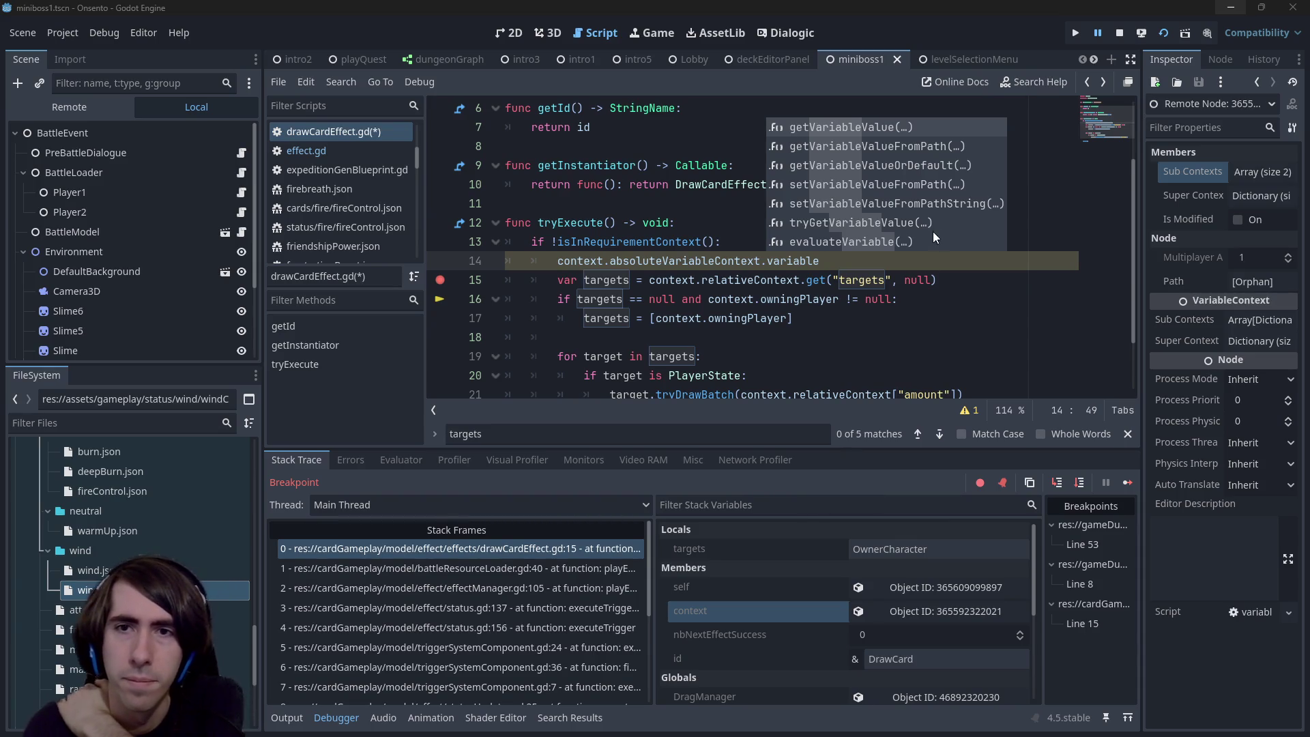
pyautogui.press('Down')
pyautogui.press('Down')
pyautogui.press('Down')
pyautogui.press('Down')
pyautogui.press('Down')
pyautogui.press('Down')
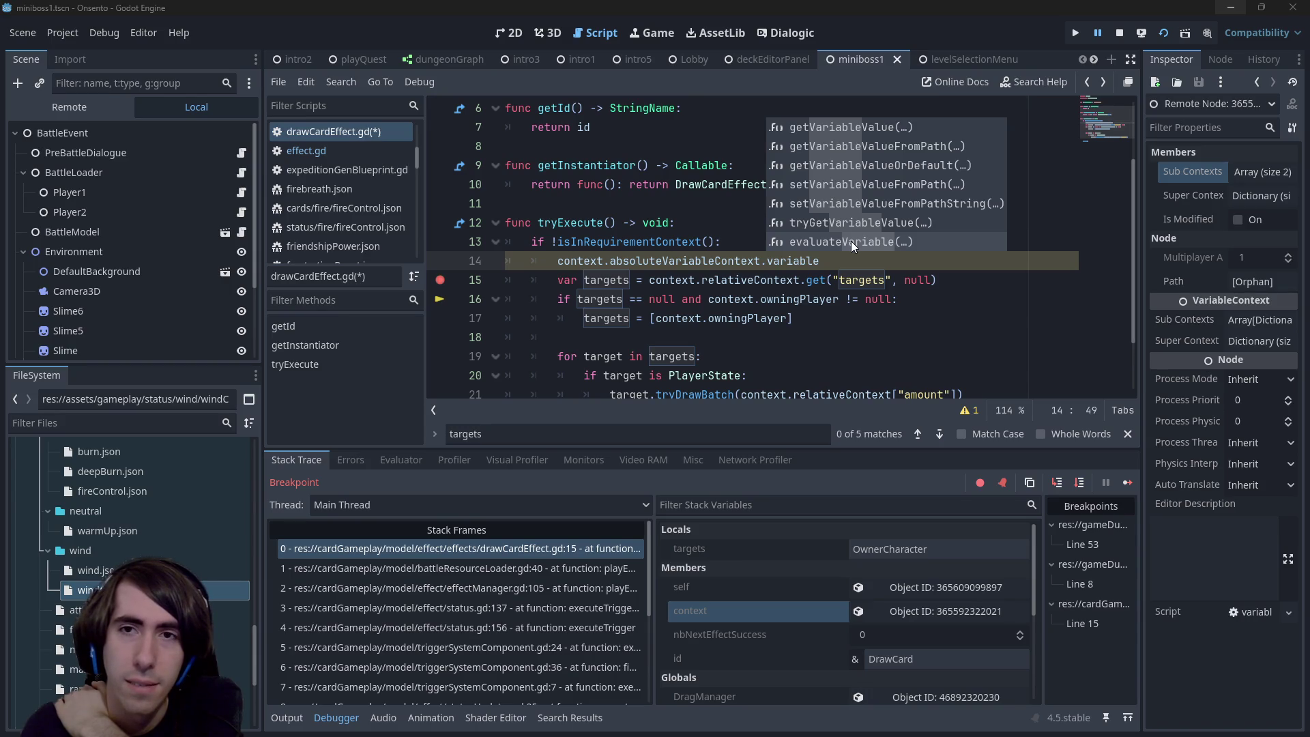
pyautogui.press('Return')
pyautogui.hotkey('ctrl', 'd')
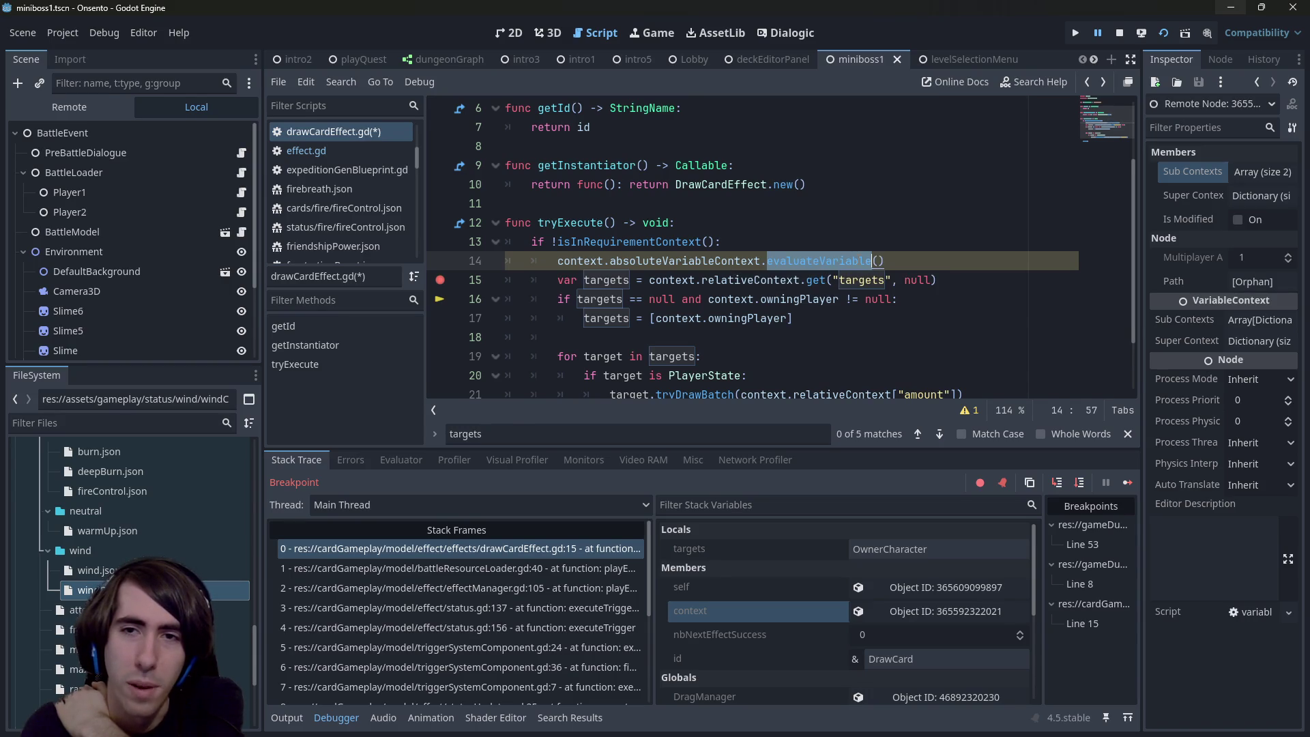
pyautogui.keyDown('ctrl'); pyautogui.click(848, 260); pyautogui.keyUp('ctrl')
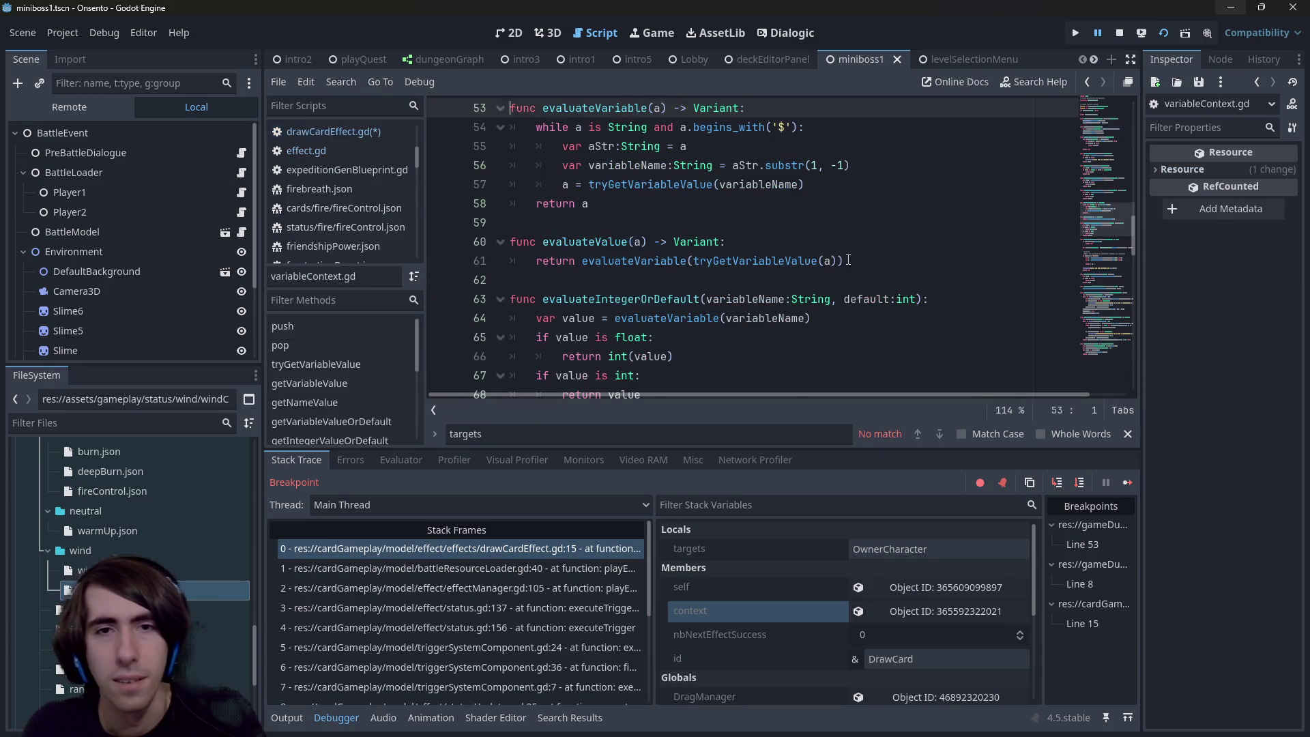
# Step: Review the evaluateVariable loop and the other helper functions in variableContext.gd
pyautogui.scroll(1, 839, 268)
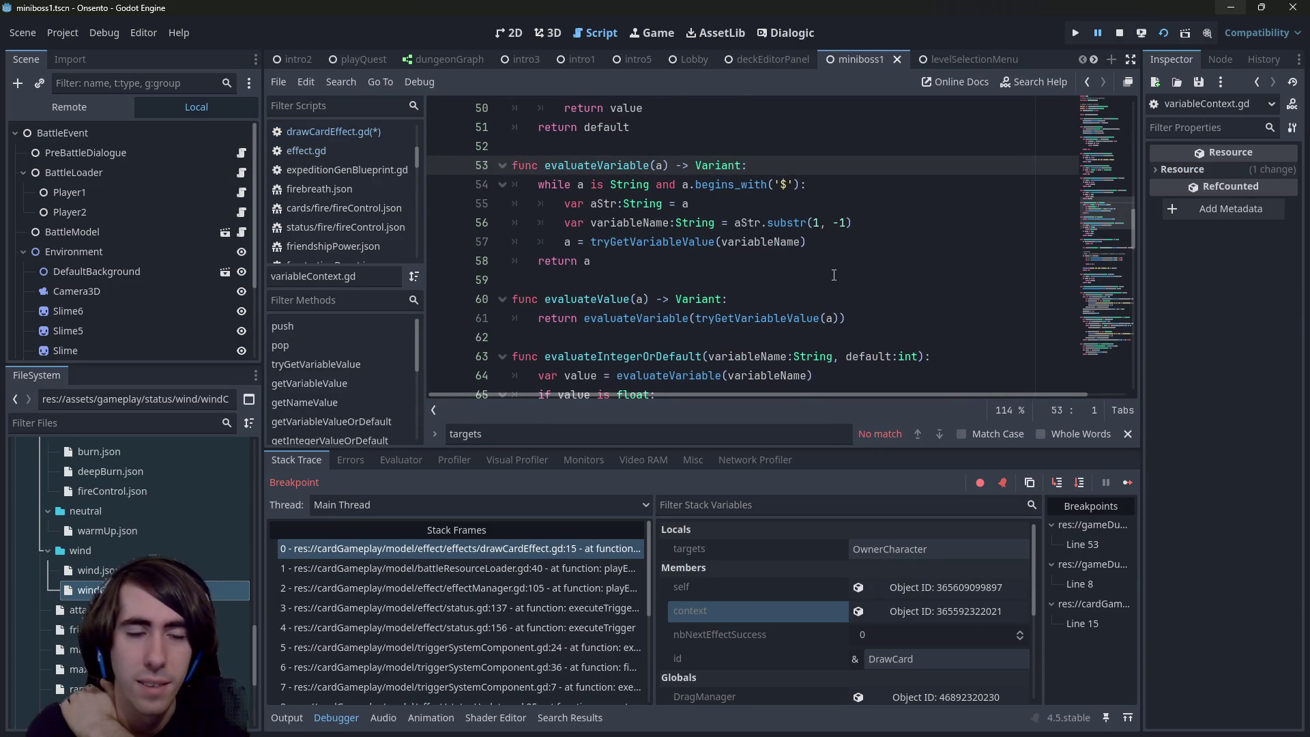
pyautogui.click(789, 186)
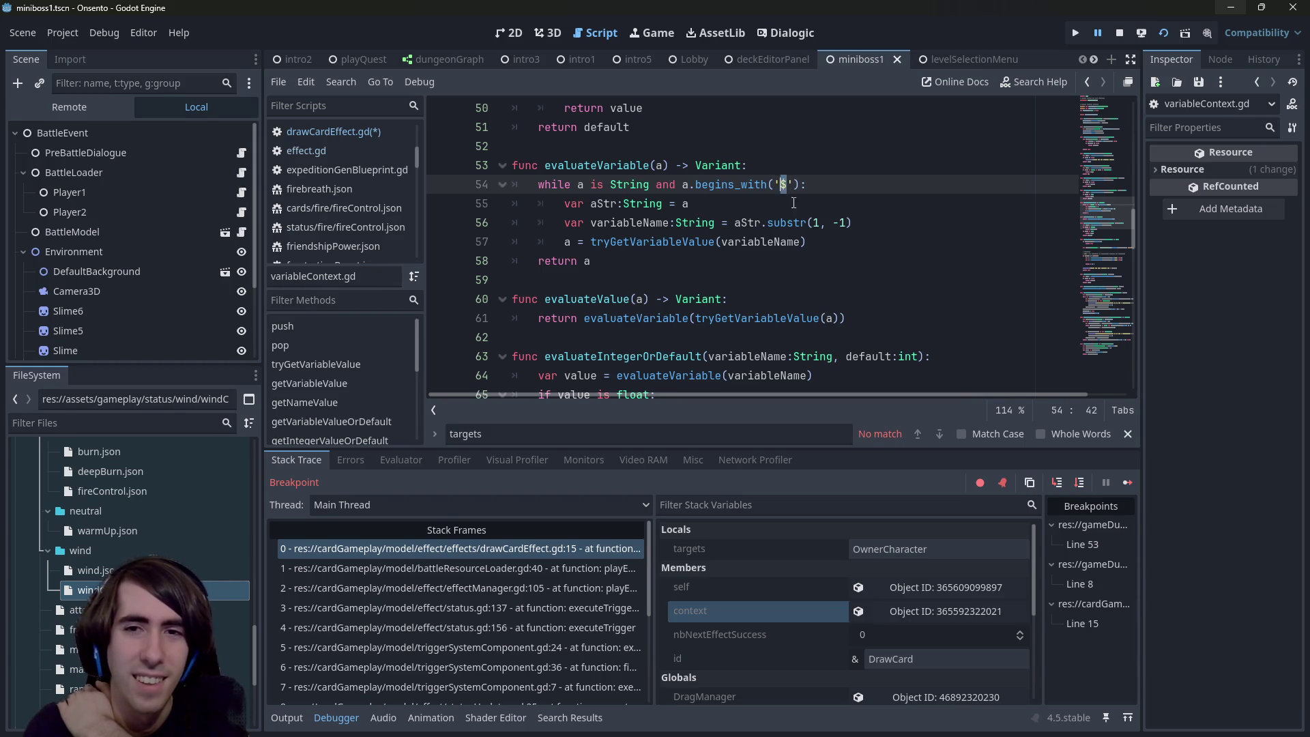
pyautogui.scroll(-2, 797, 259)
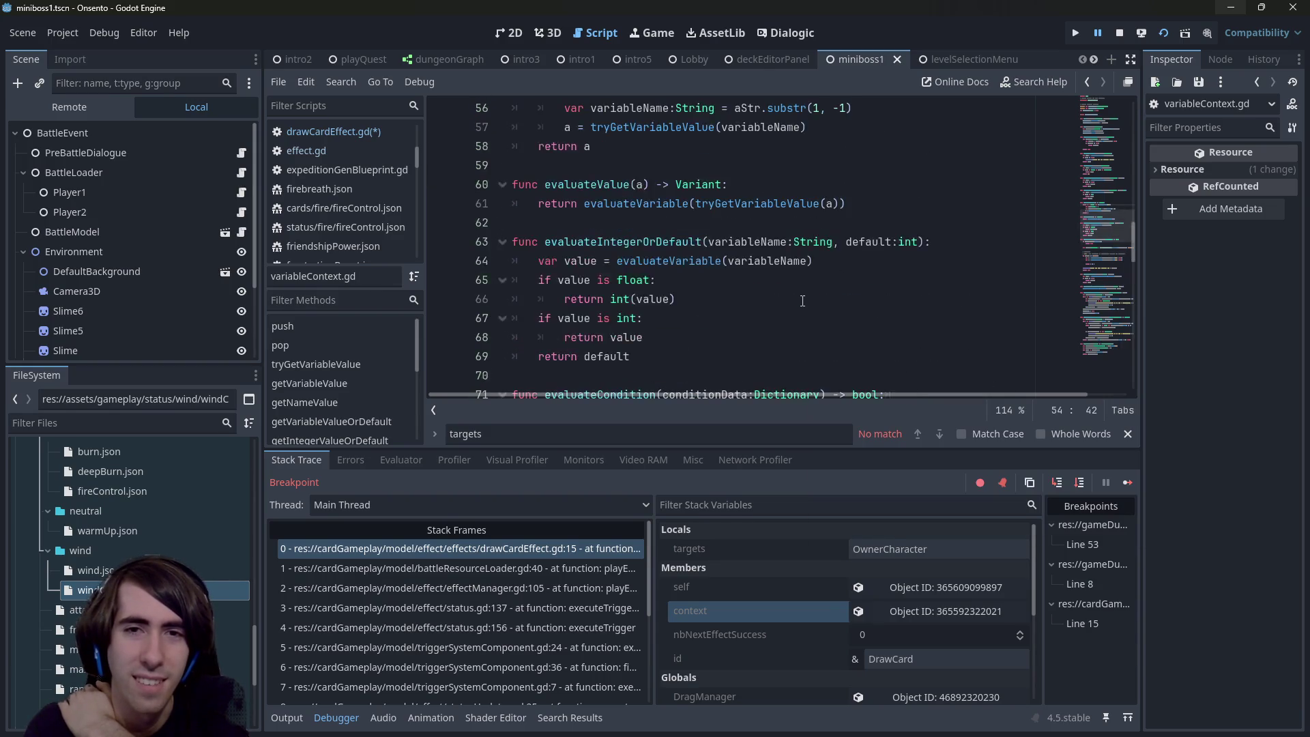
pyautogui.scroll(1, 802, 301)
pyautogui.scroll(-3, 714, 299)
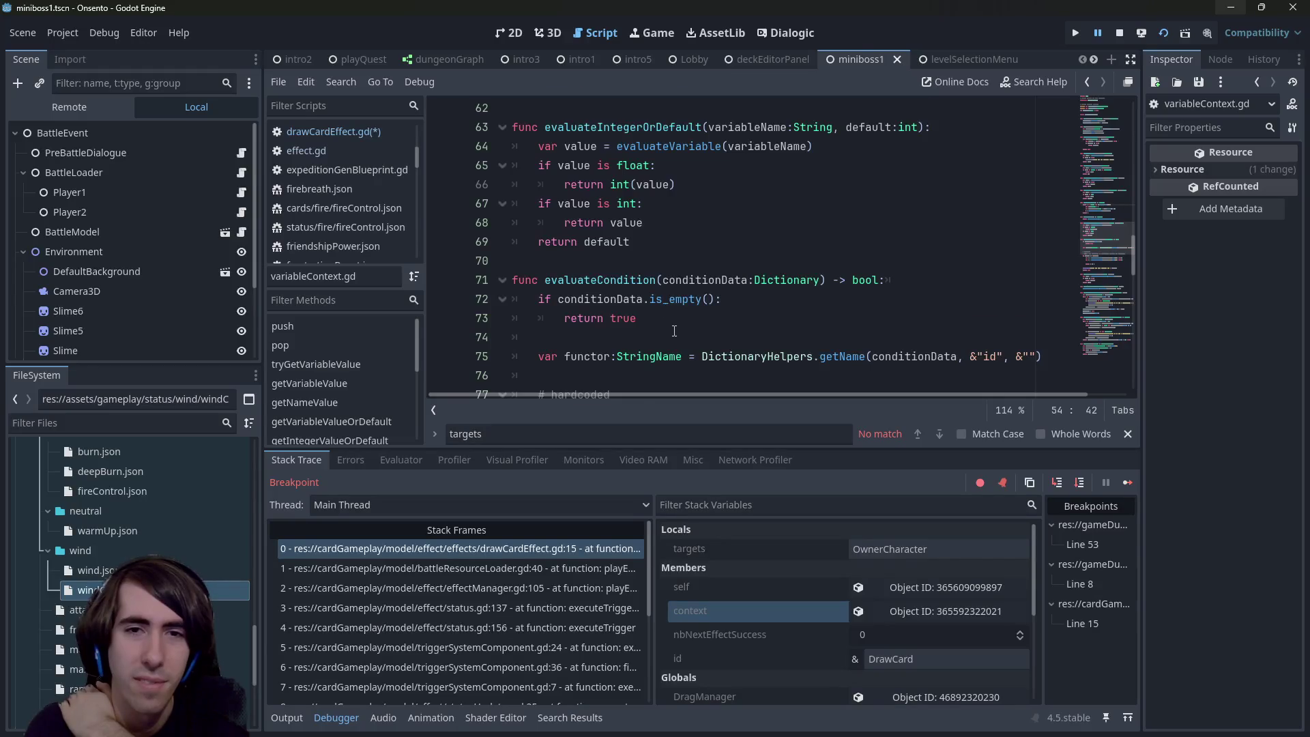
pyautogui.scroll(-2, 665, 319)
pyautogui.scroll(-4, 655, 307)
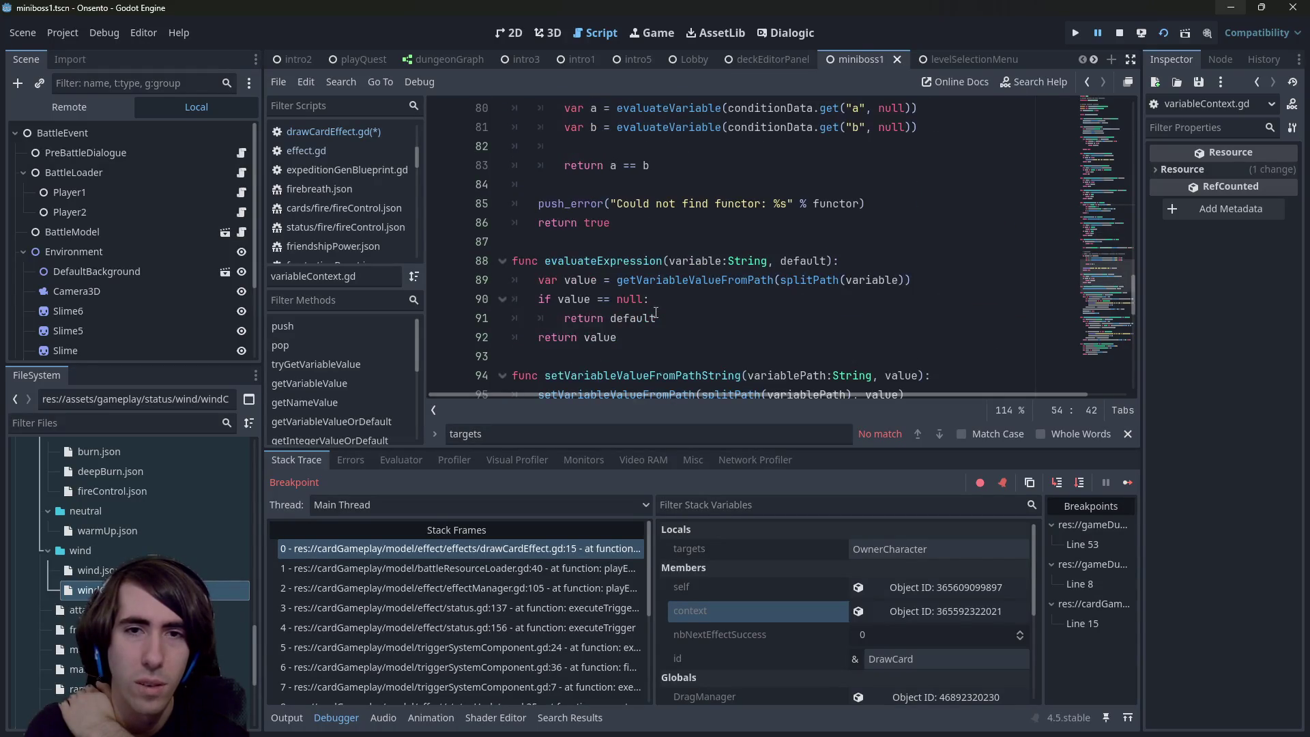
pyautogui.scroll(-1, 641, 282)
pyautogui.scroll(-1, 641, 281)
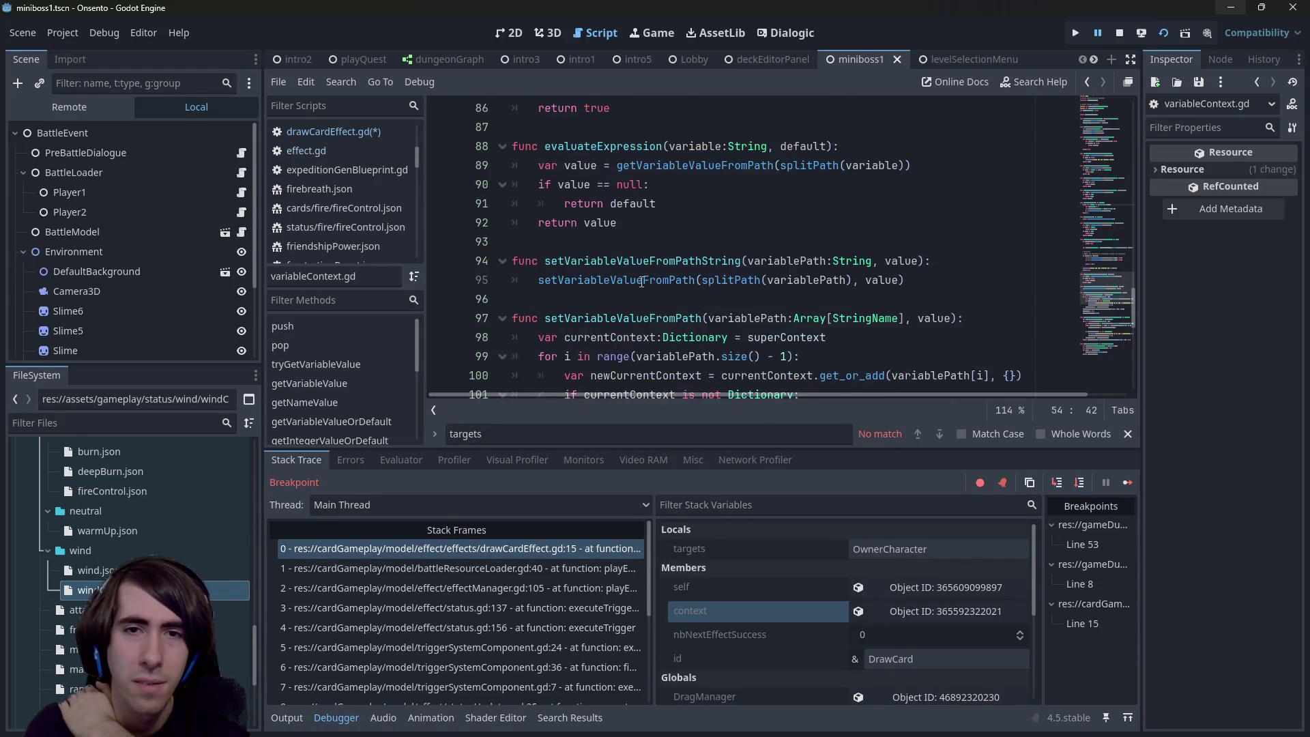
pyautogui.scroll(14, 655, 280)
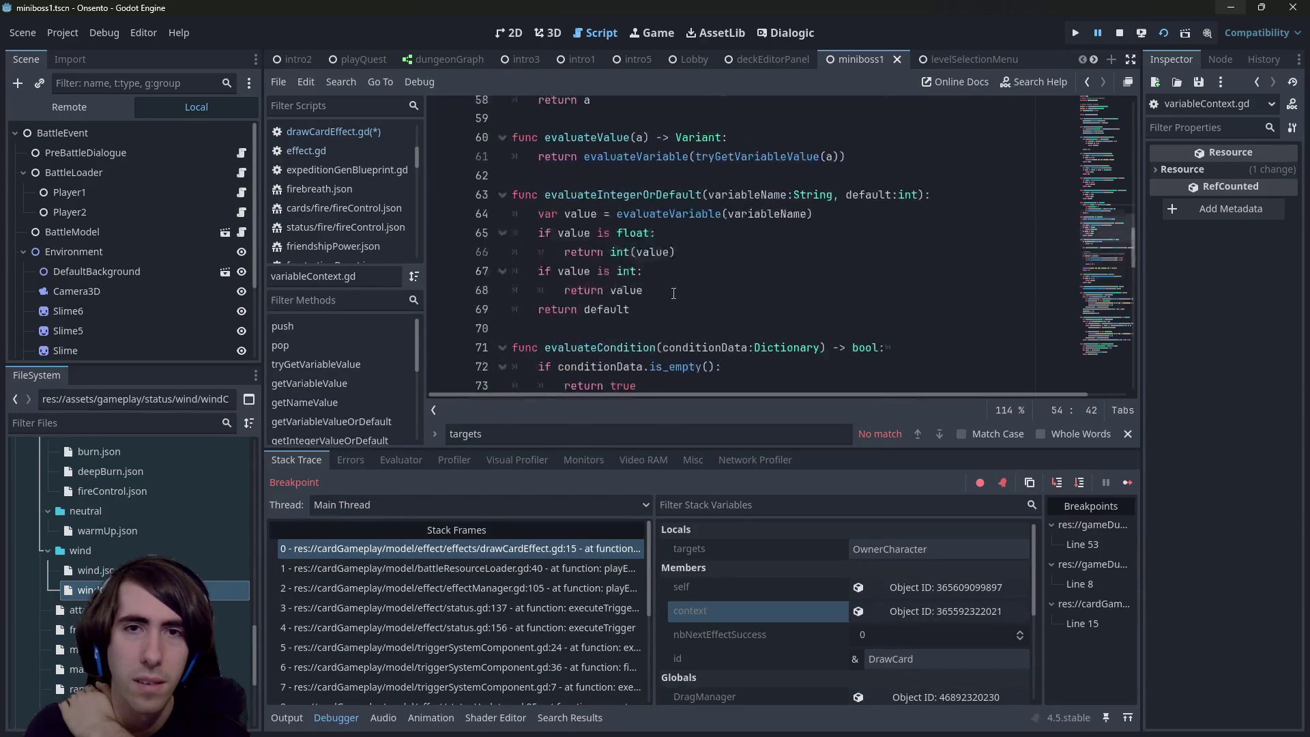
pyautogui.scroll(-1, 670, 294)
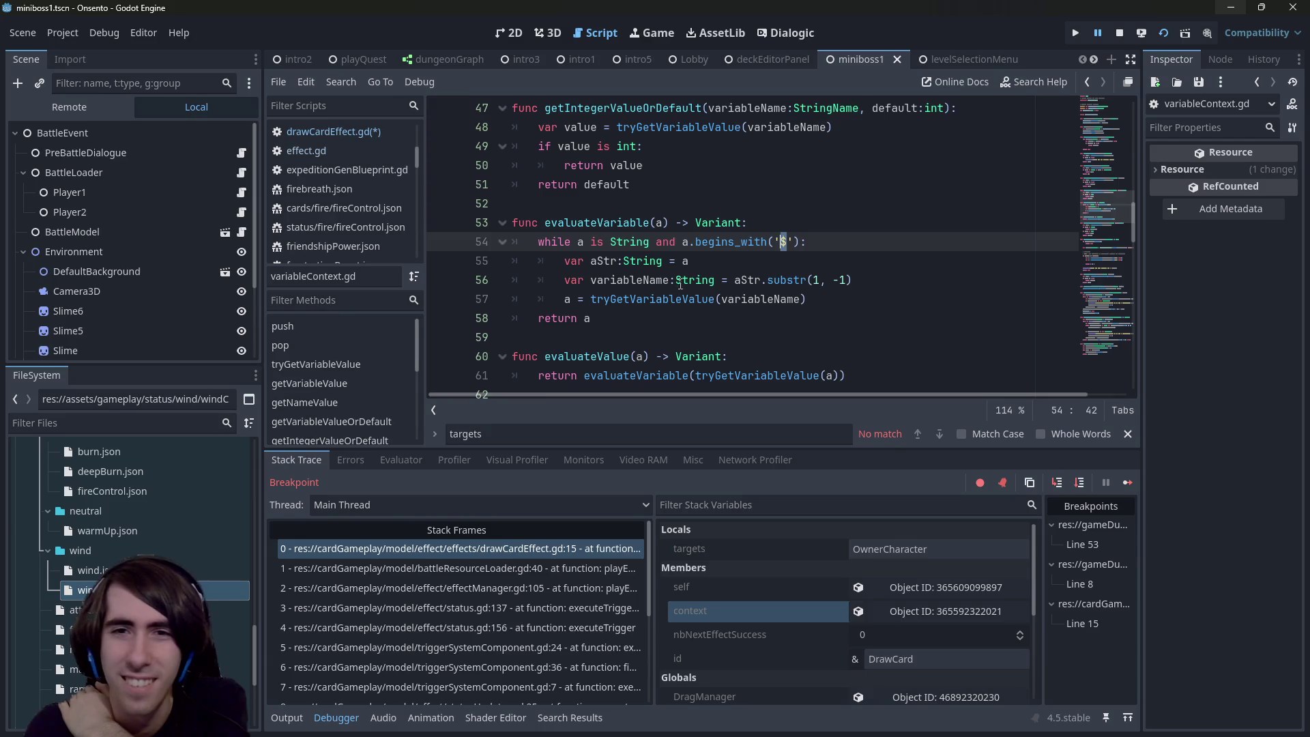
pyautogui.scroll(-1, 816, 227)
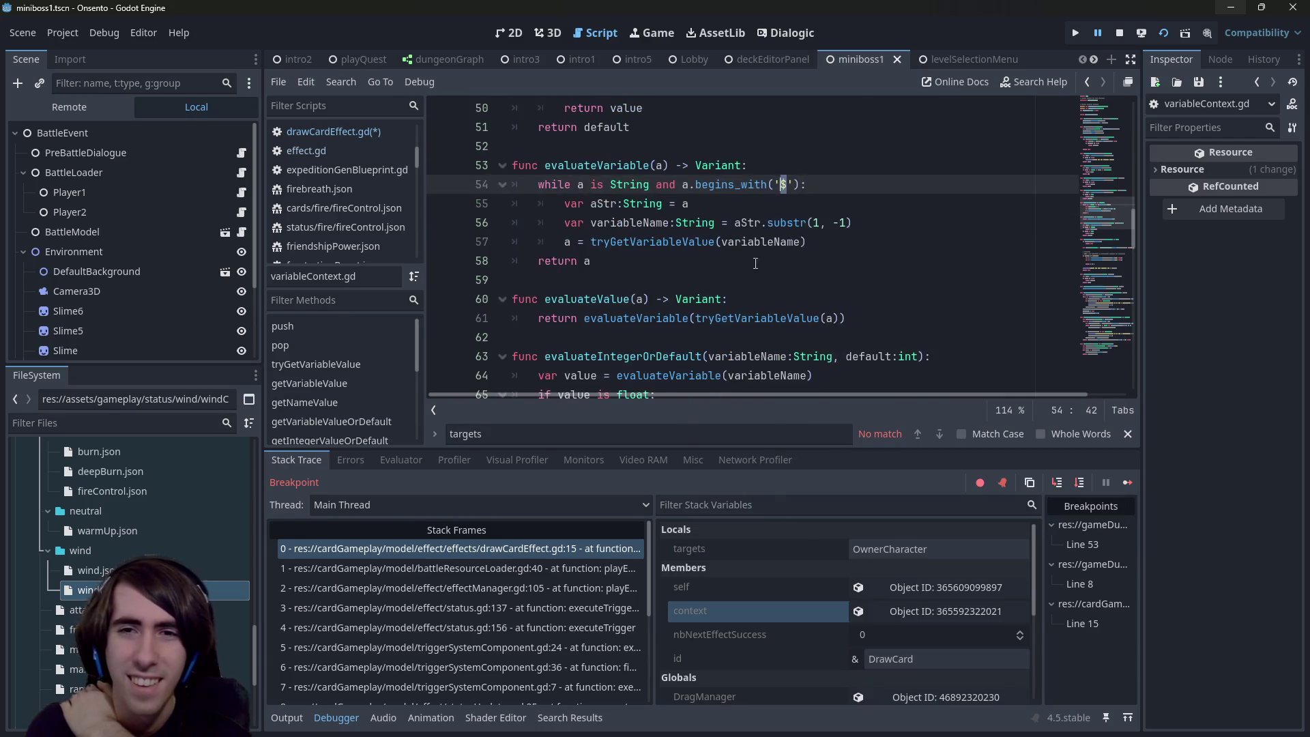
pyautogui.scroll(-1, 825, 246)
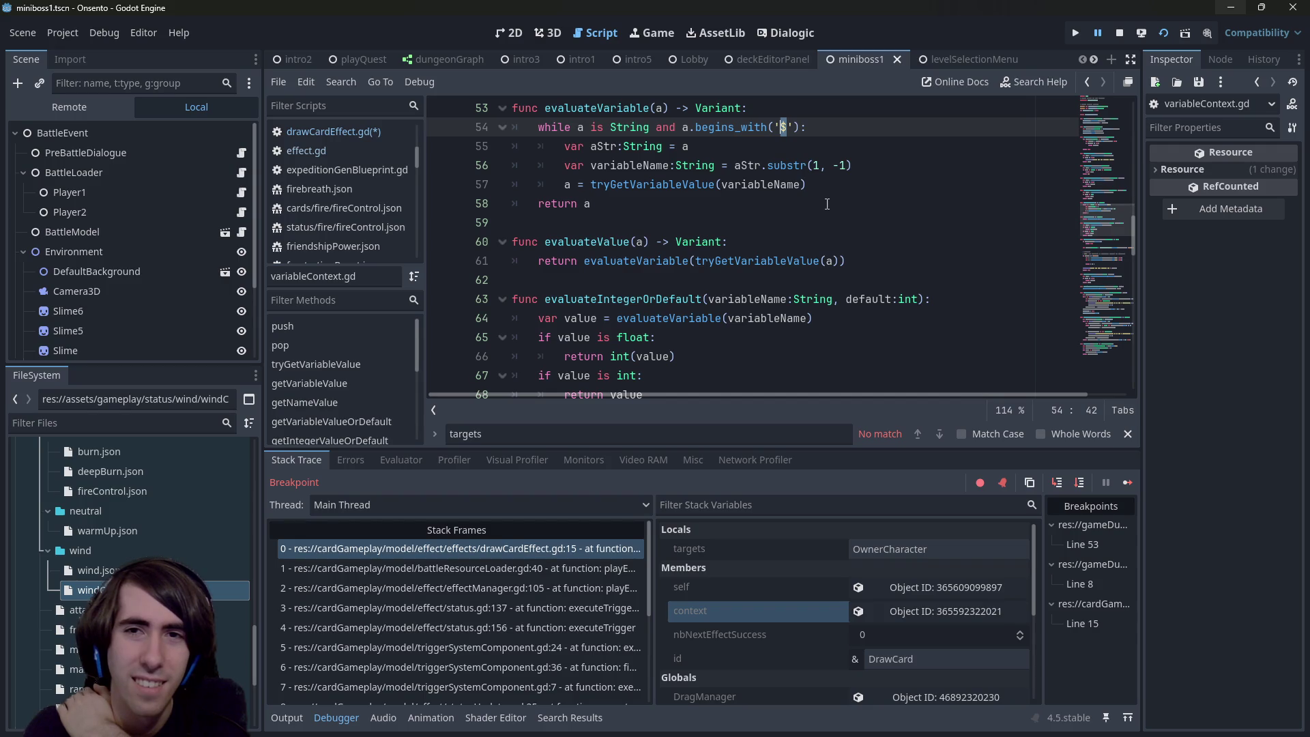
pyautogui.scroll(-6, 824, 202)
pyautogui.scroll(-1, 822, 199)
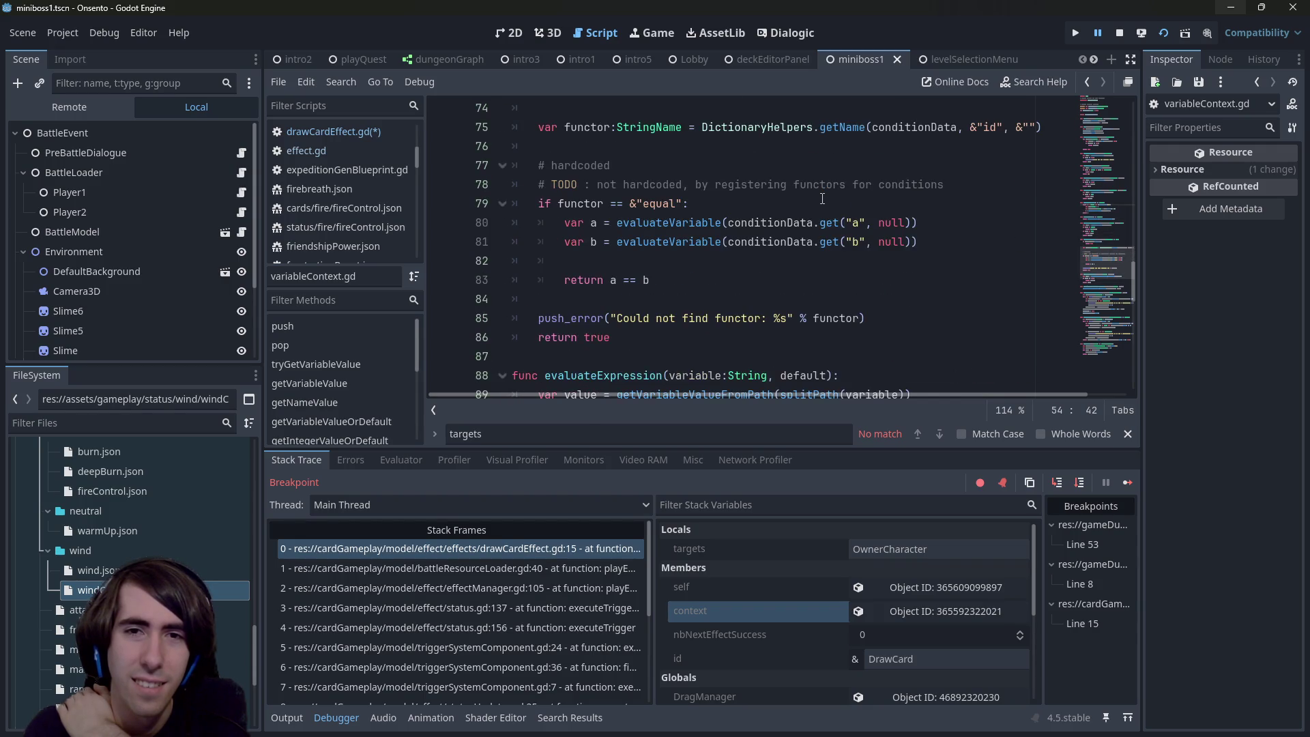
pyautogui.scroll(-3, 764, 191)
# Step: Select the evaluateExpression function name and look over its splitPath call on line 89
pyautogui.doubleClick(634, 202)
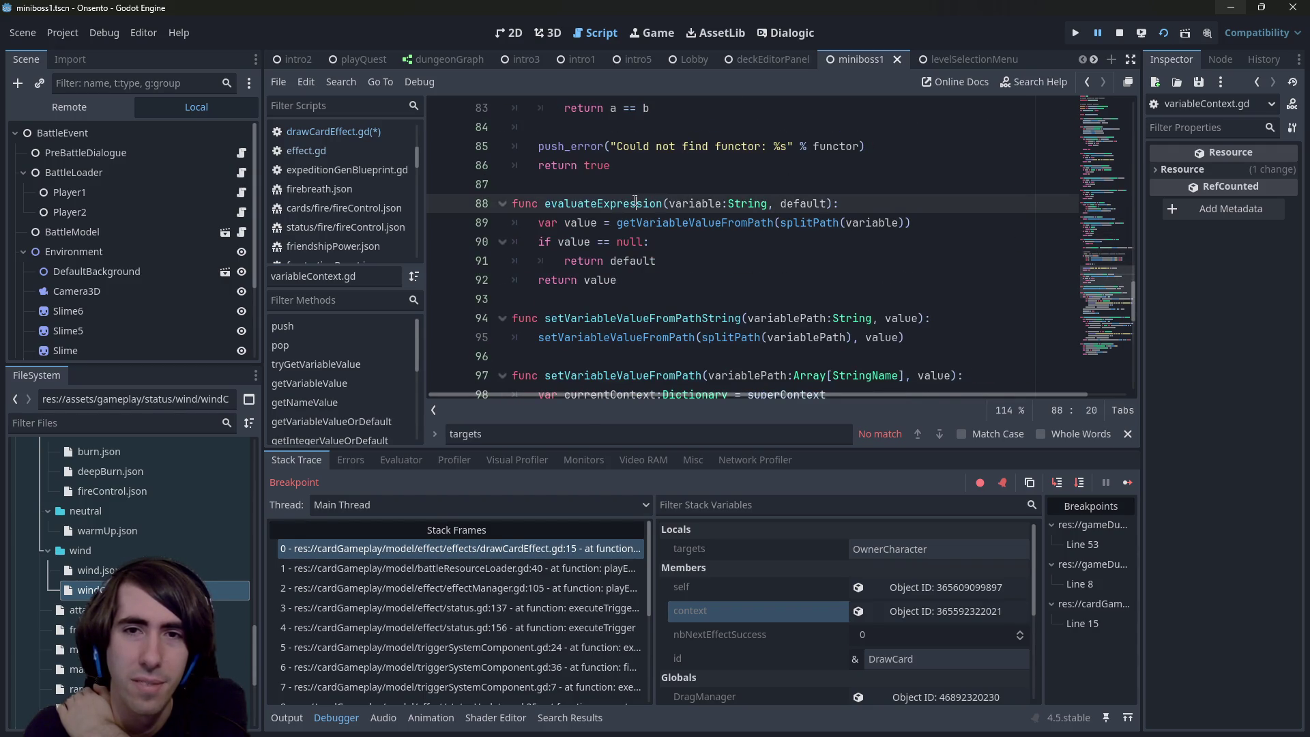
pyautogui.doubleClick(826, 222)
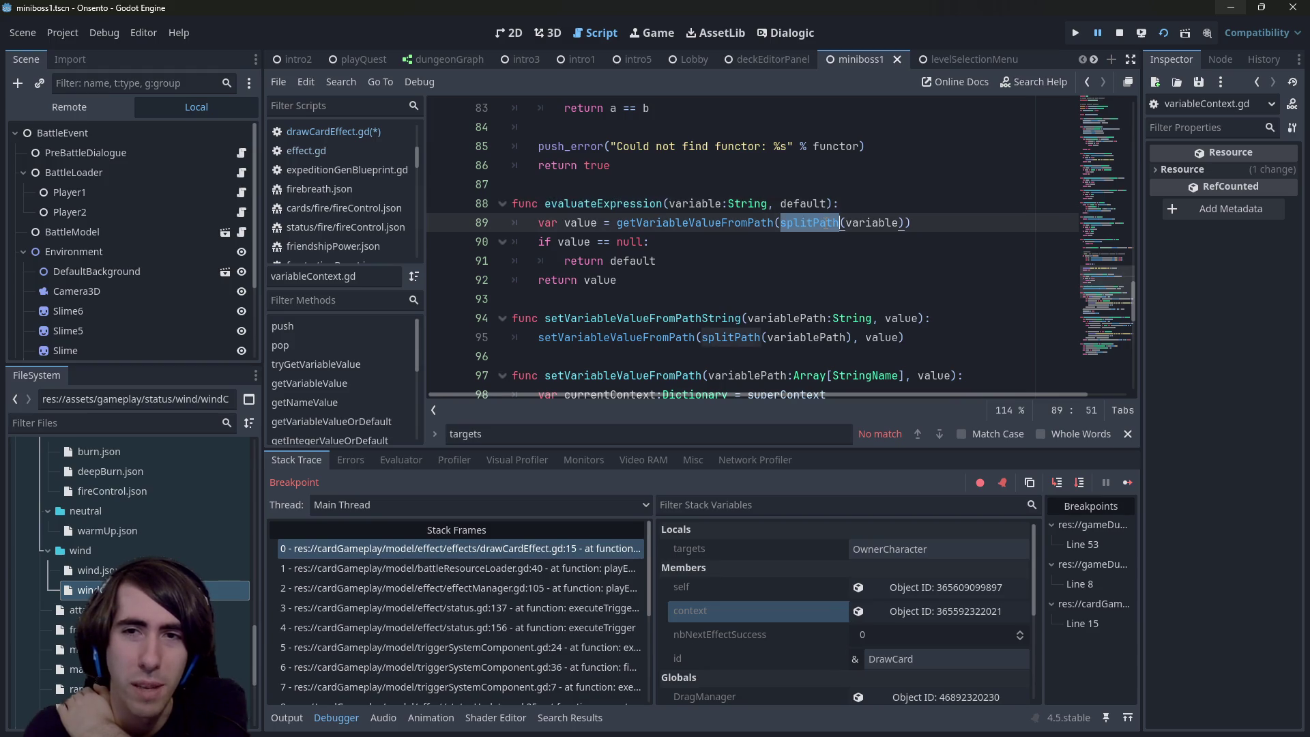
pyautogui.doubleClick(619, 202)
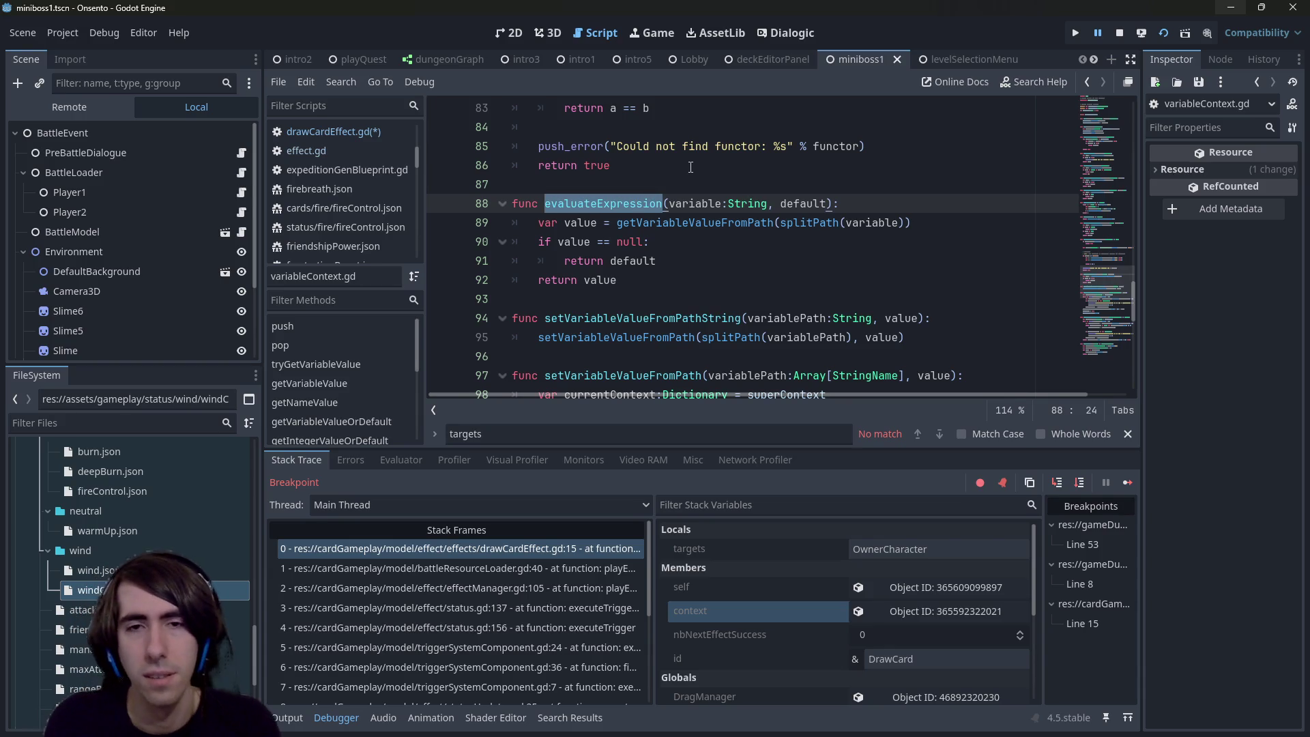
pyautogui.scroll(3, 690, 167)
pyautogui.scroll(-3, 691, 167)
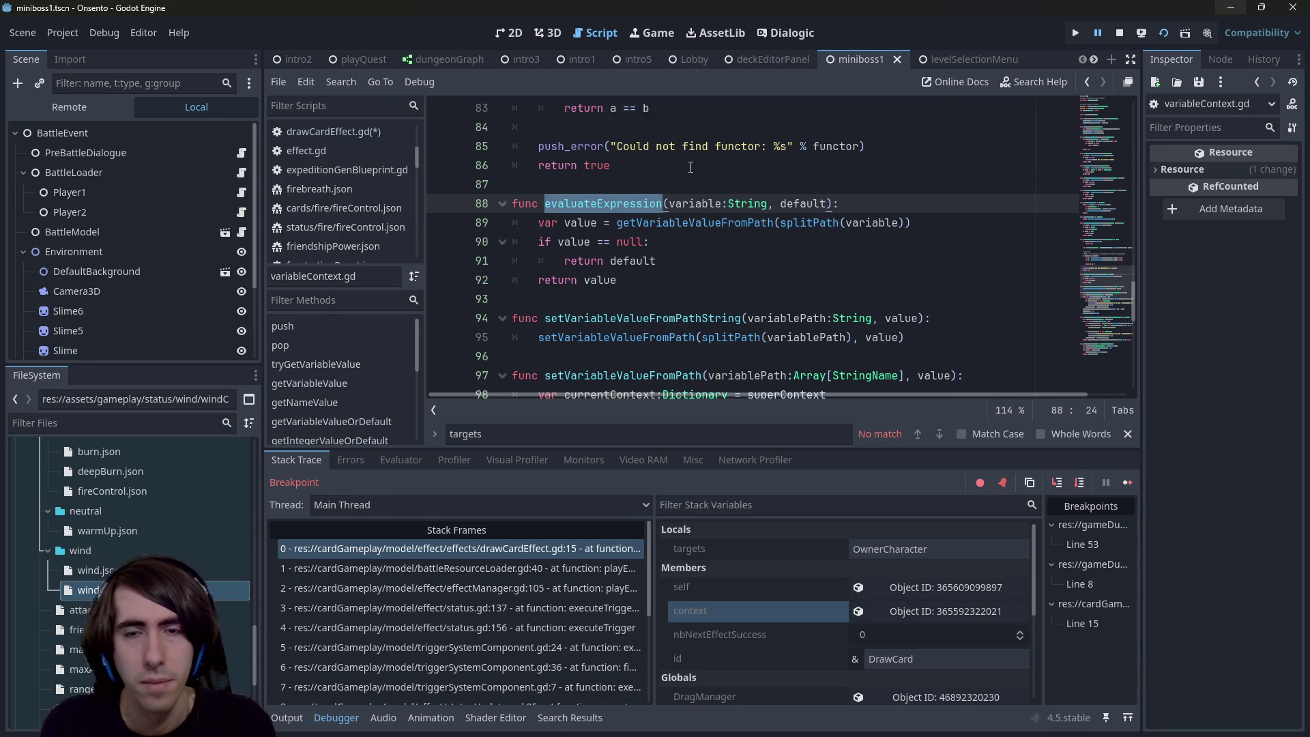
pyautogui.scroll(-4, 691, 166)
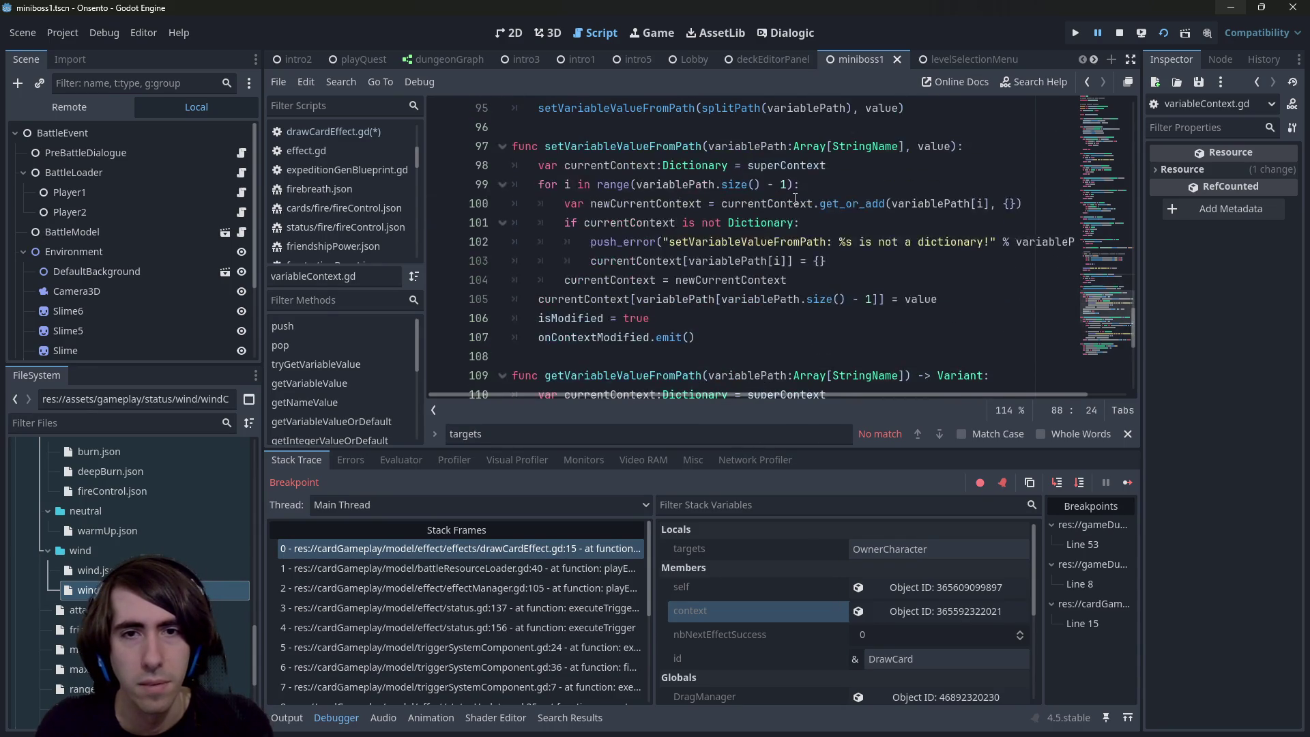
pyautogui.scroll(-6, 795, 198)
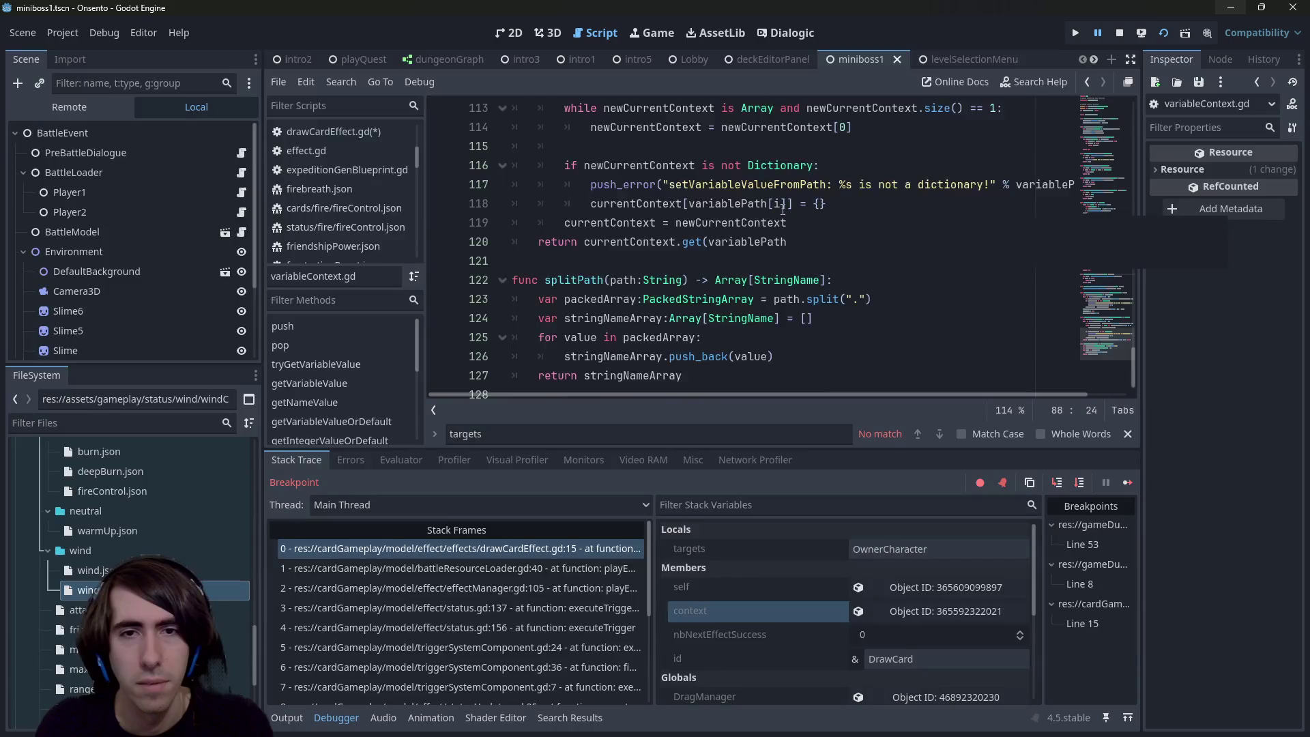
pyautogui.scroll(4, 783, 209)
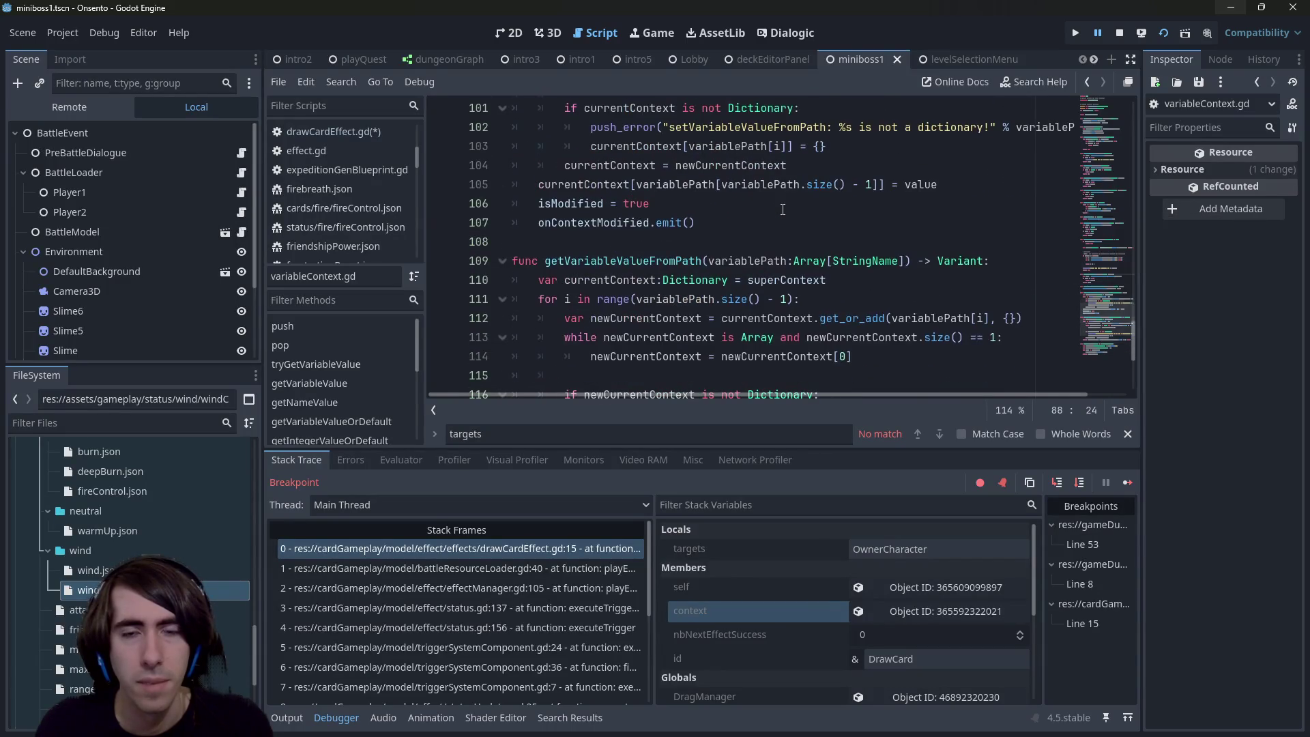
# Step: Back in drawCardEffect.gd, change line 14 to call context.absoluteVariableContext.evaluateExpression()
pyautogui.moveTo(782, 209)
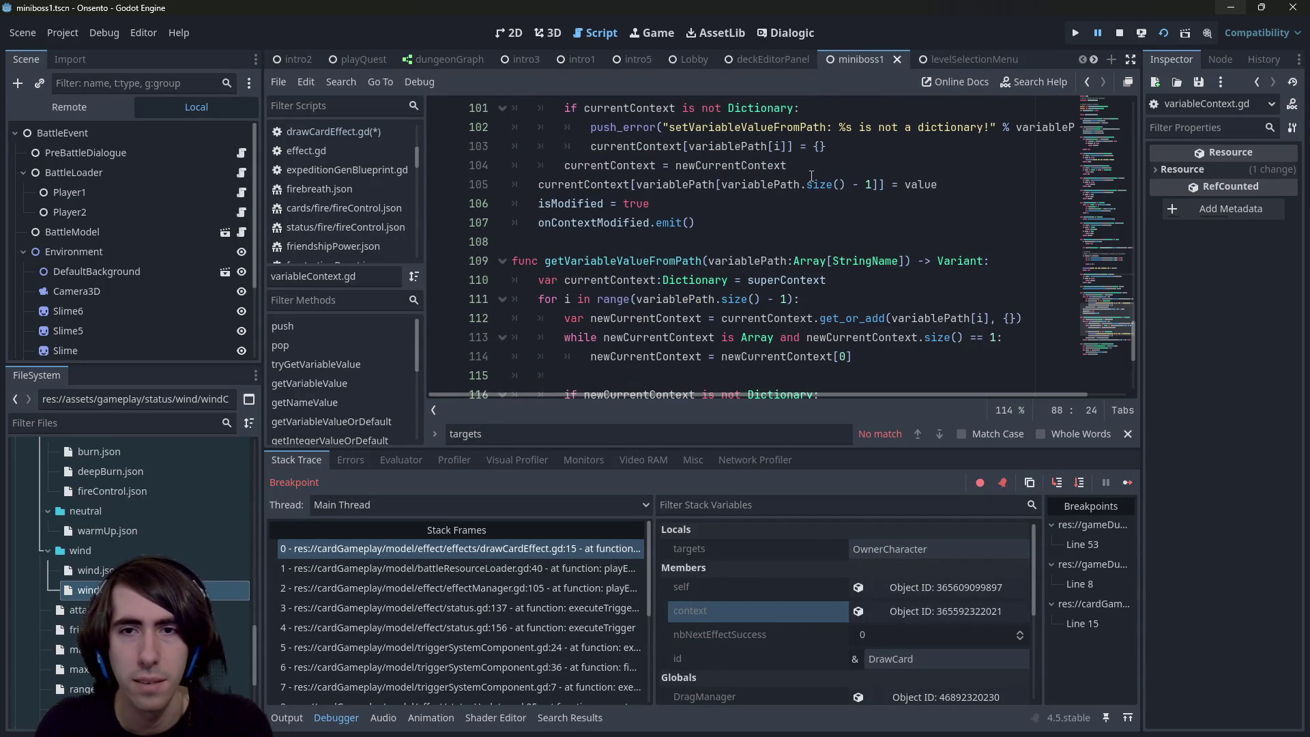
pyautogui.moveTo(811, 177)
pyautogui.scroll(-1, 810, 176)
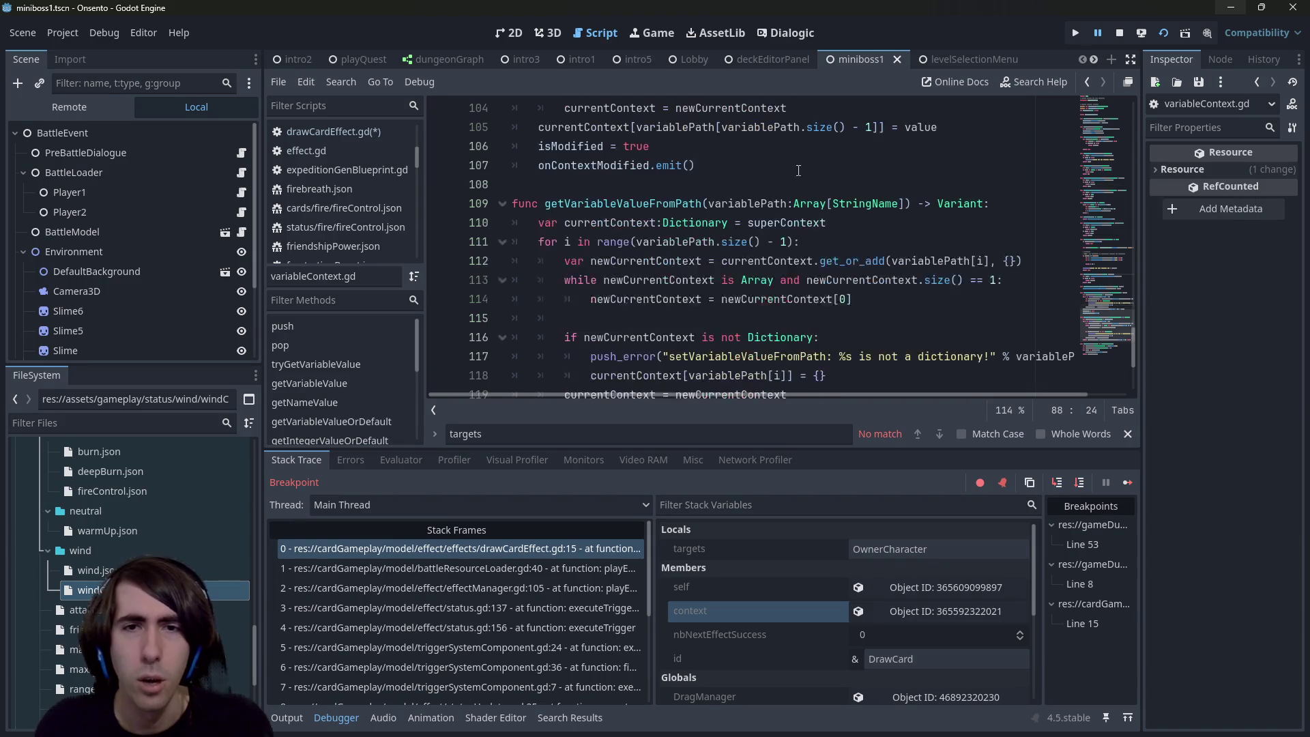
pyautogui.scroll(-1, 783, 198)
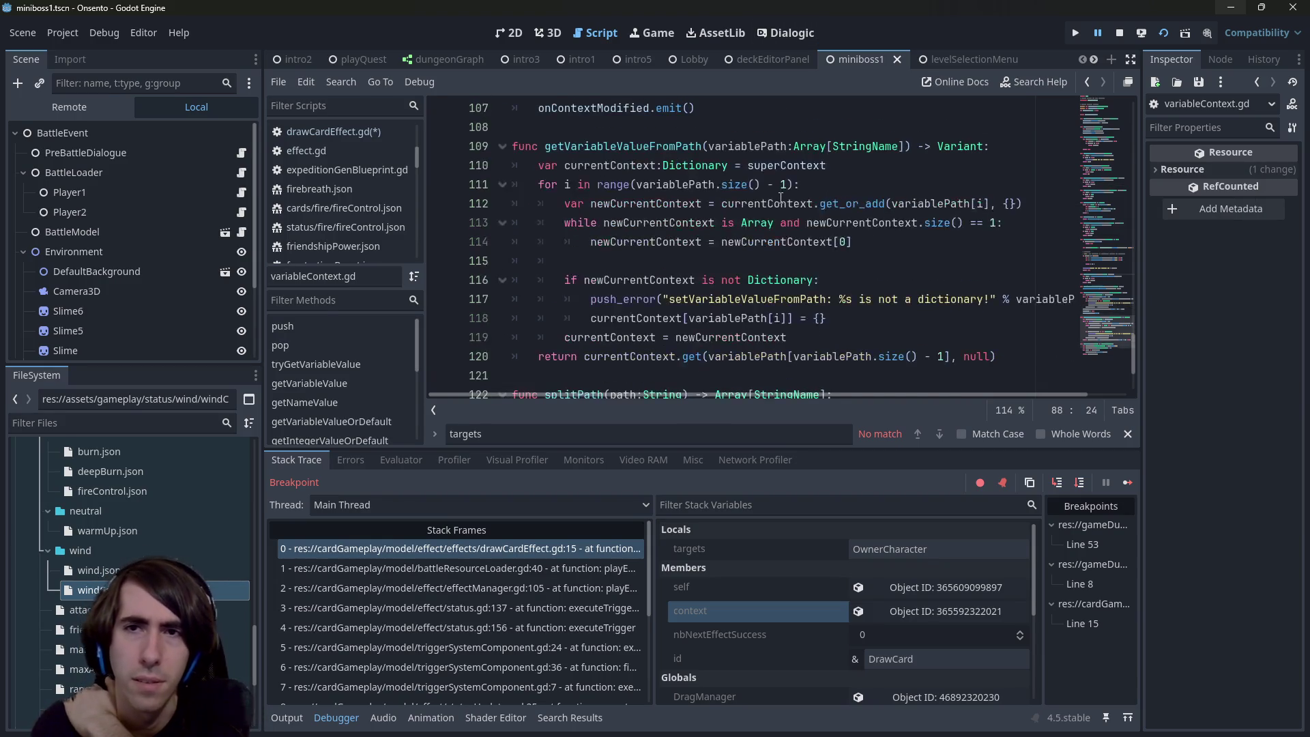
pyautogui.scroll(1, 851, 148)
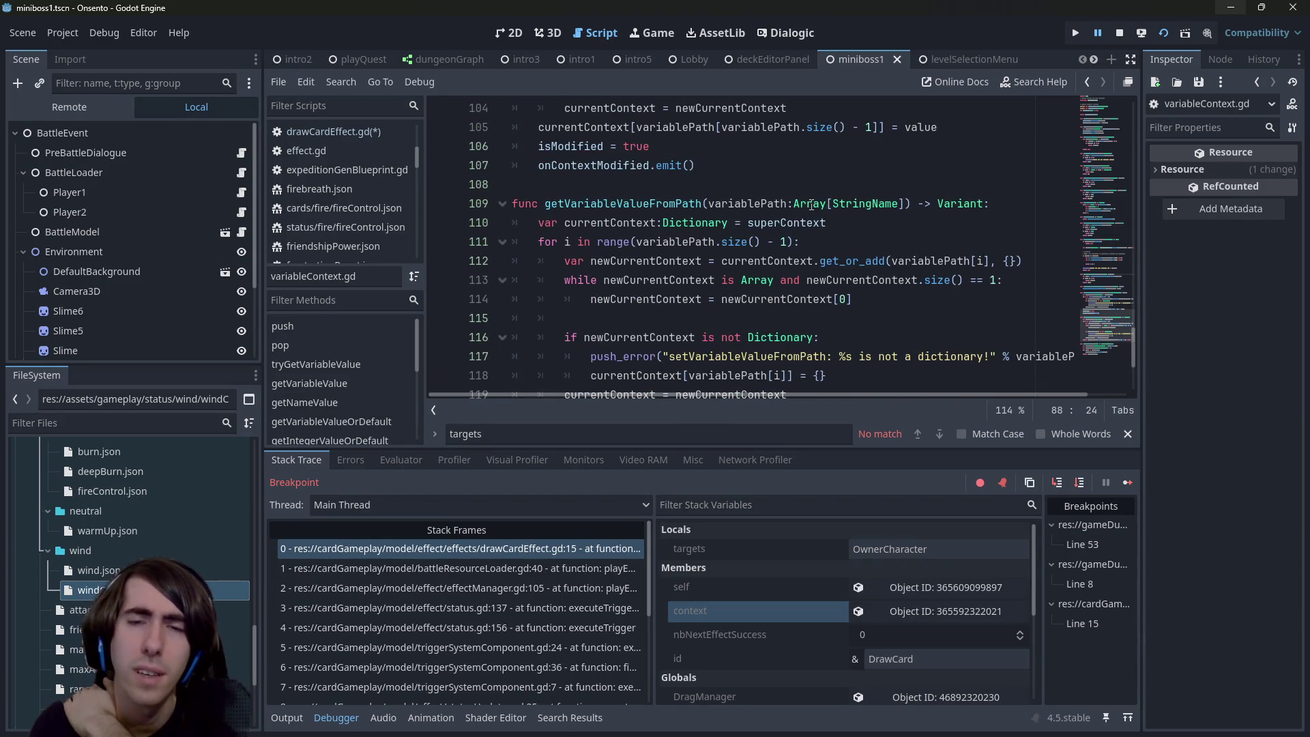
pyautogui.scroll(7, 784, 208)
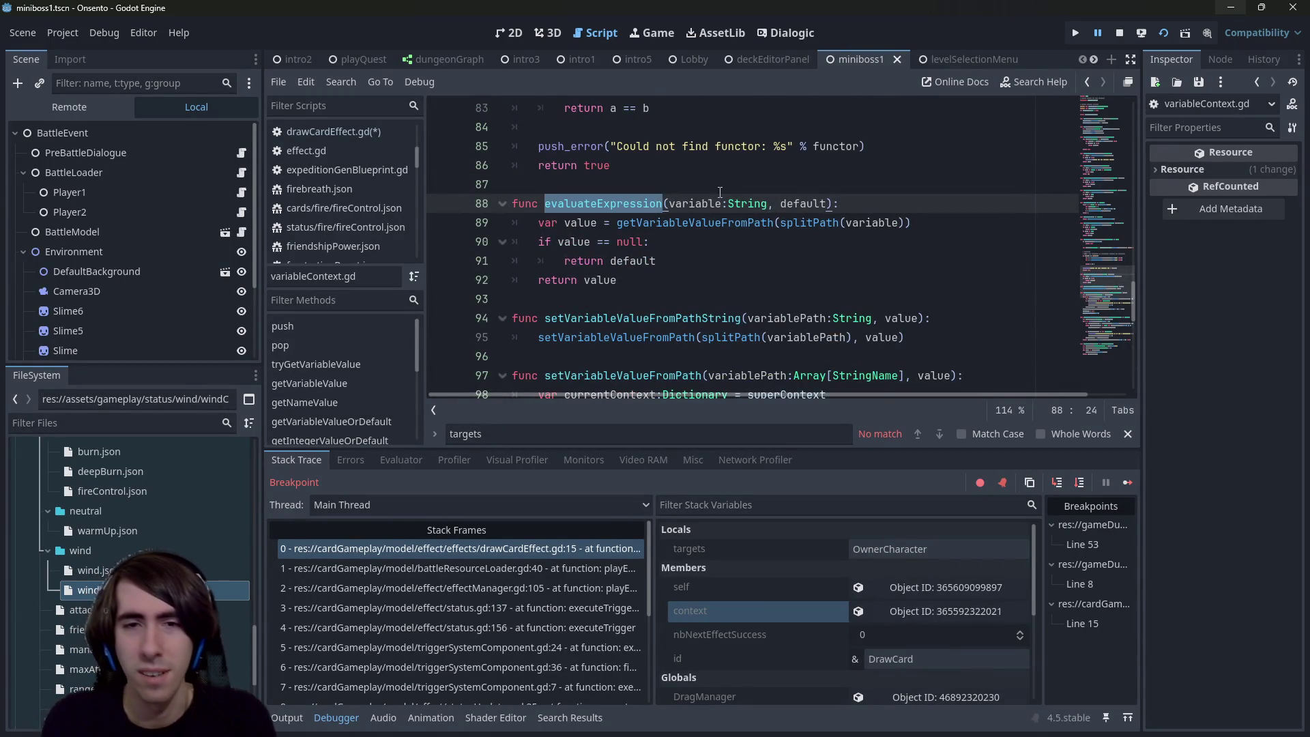
pyautogui.hotkey('alt', 'Left')
pyautogui.hotkey('alt', 'Left')
pyautogui.hotkey('alt', 'Left')
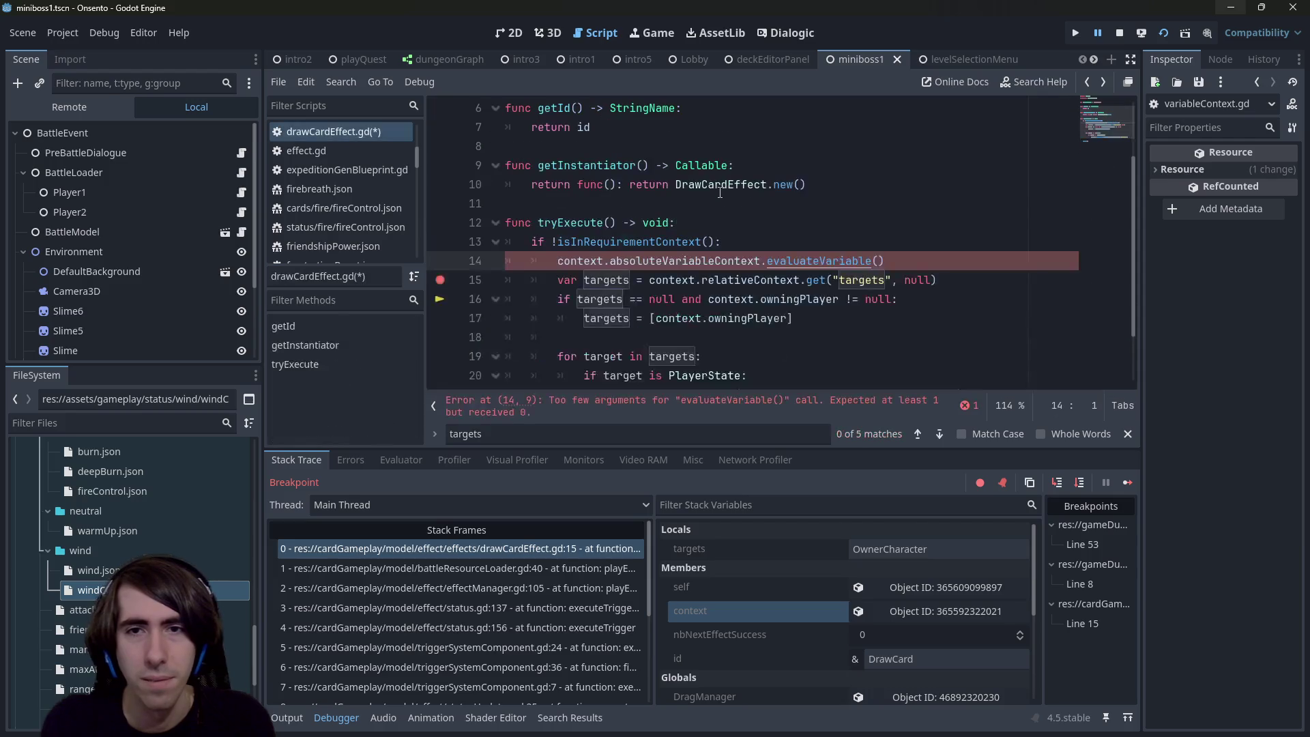
pyautogui.hotkey('ctrl', 'z')
pyautogui.hotkey('ctrl', 'z')
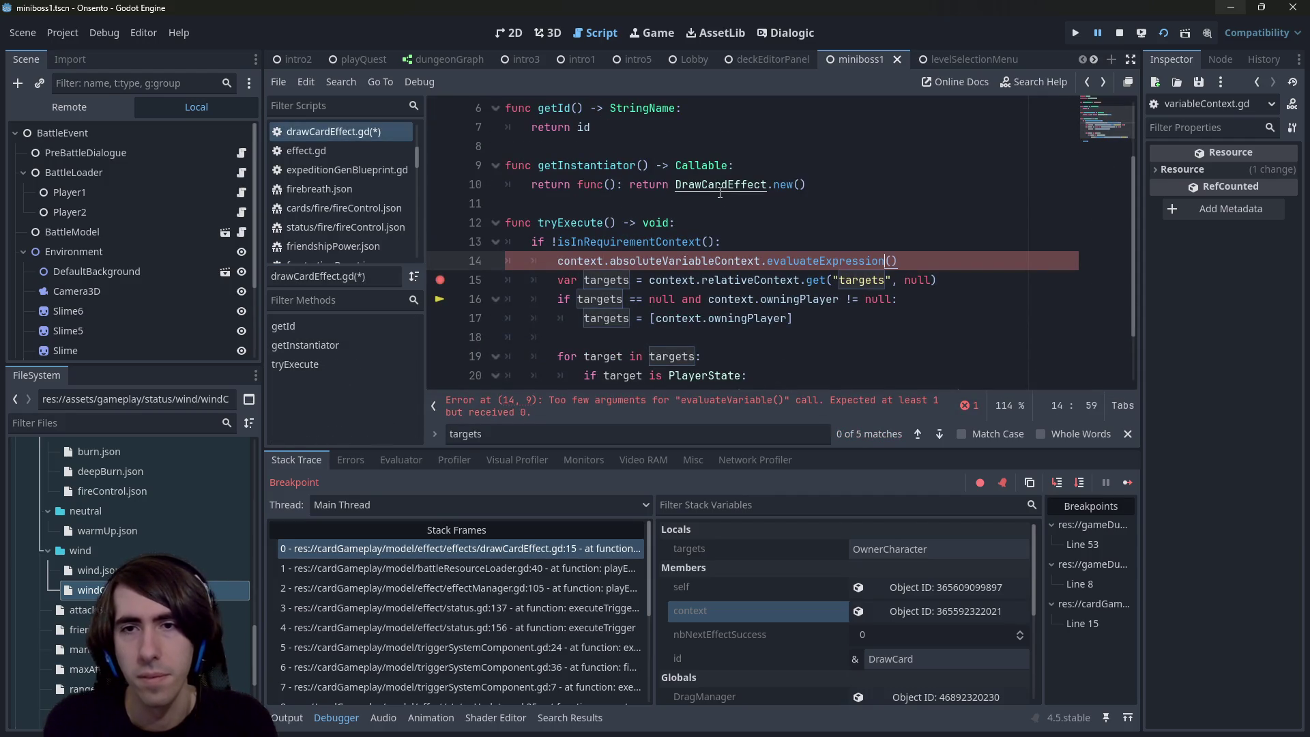
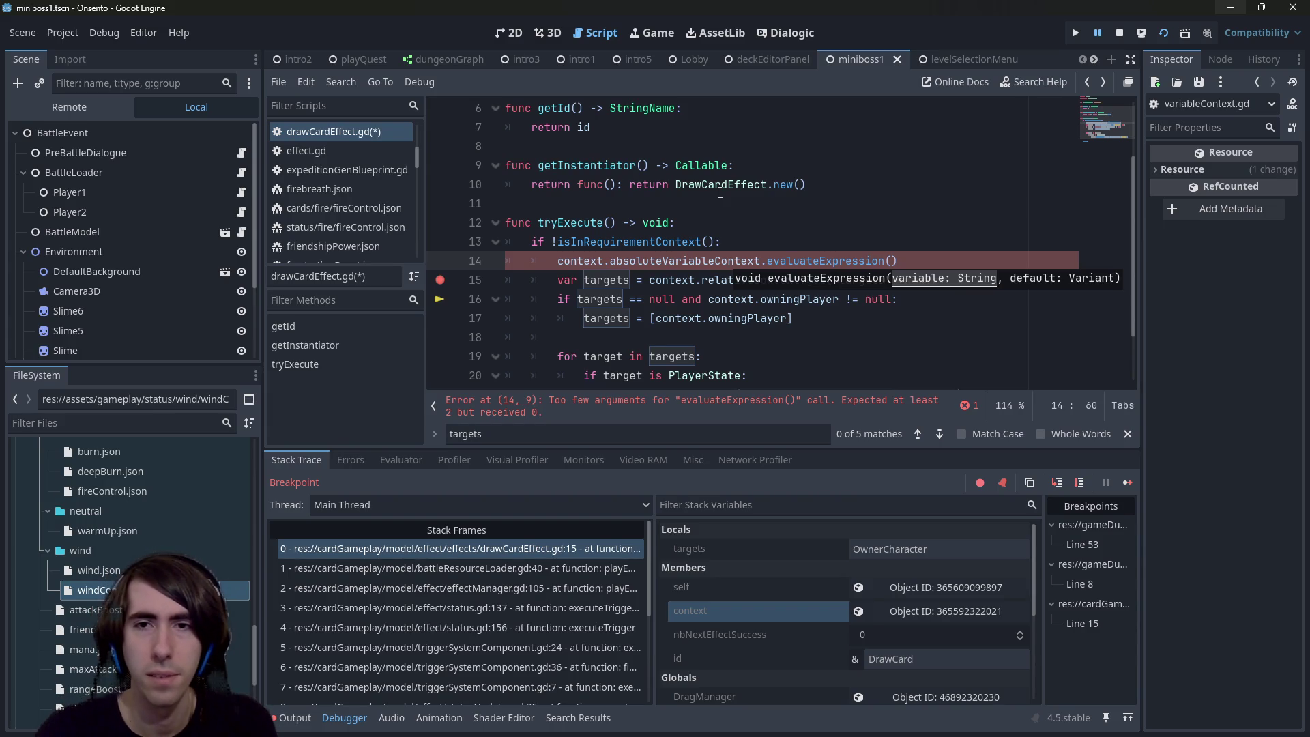
# Step: Close the targets search in drawCardEffect.gd and inspect the paused effect's context object at the line 15 breakpoint
pyautogui.press('Escape')
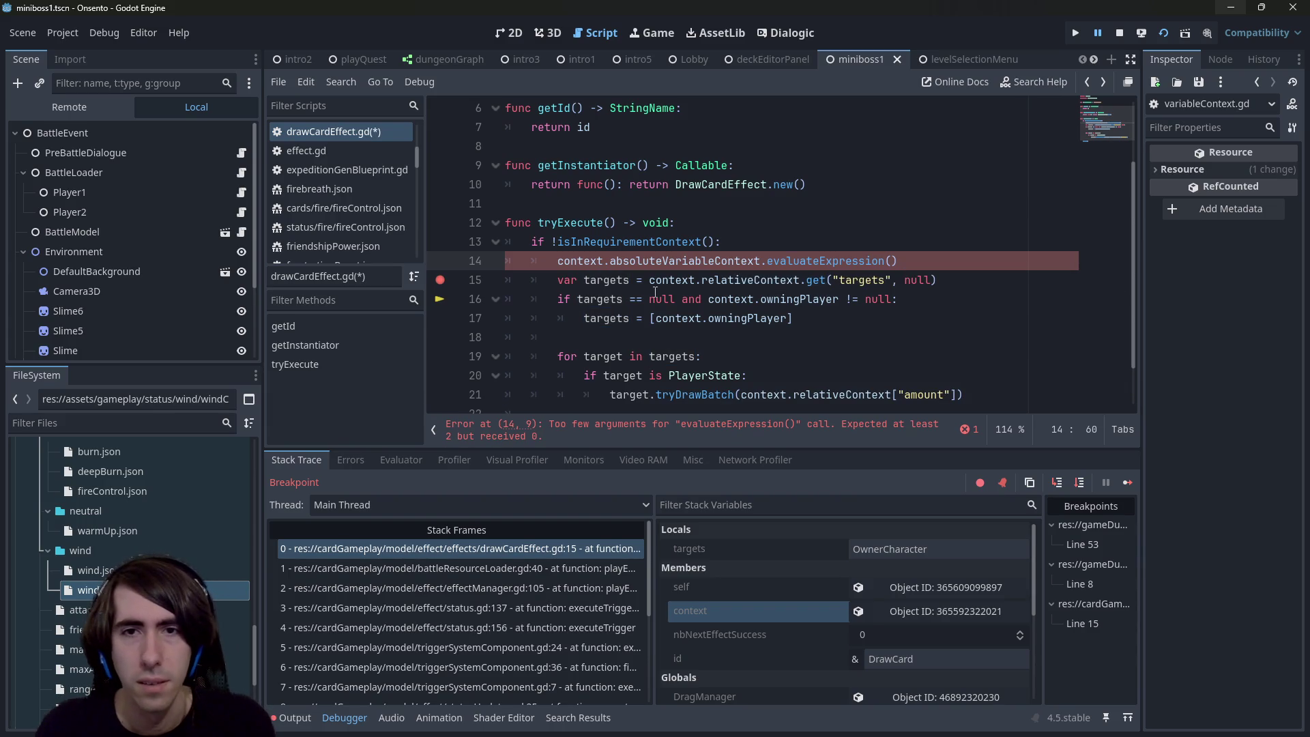
pyautogui.moveTo(831, 279); pyautogui.dragTo(891, 280)
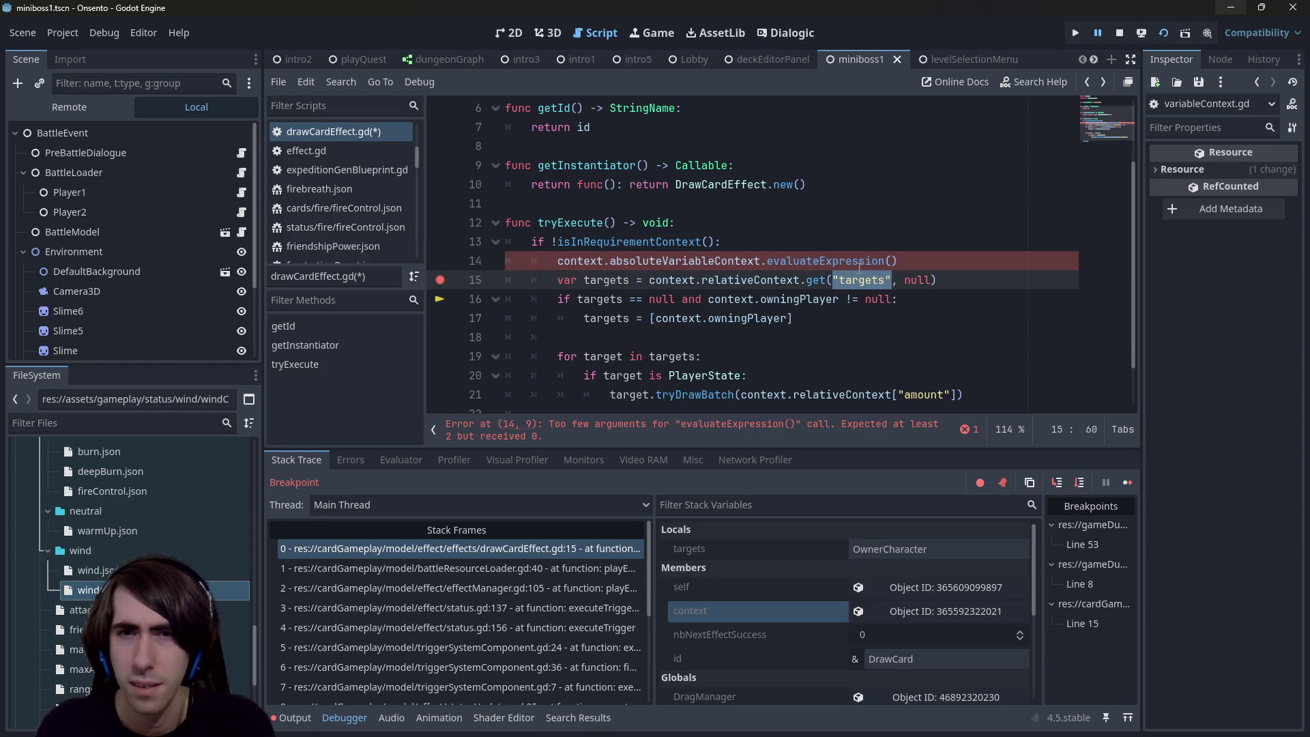
pyautogui.click(891, 260)
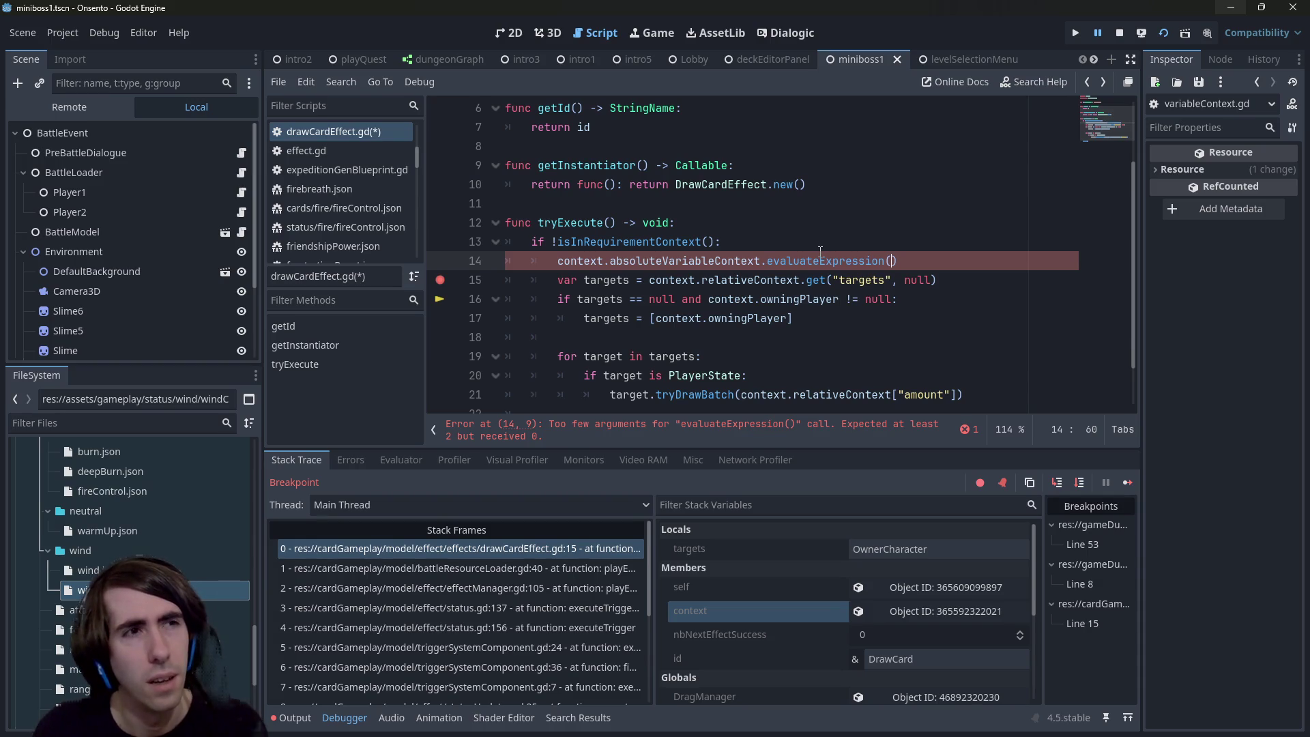
pyautogui.click(899, 612)
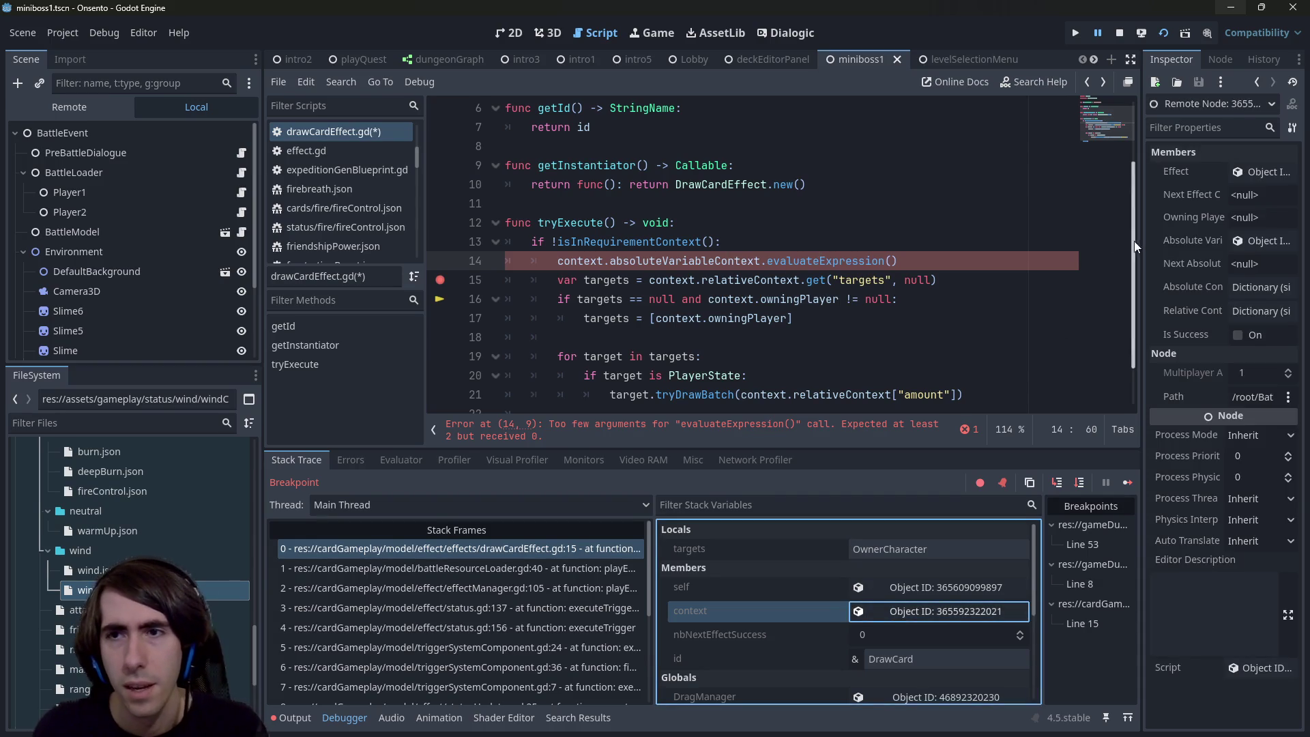
# Step: Open Absolute Variable Context and expand Super Context's Context dictionary to read WarmUp's entries, including d:owner
pyautogui.moveTo(1140, 242); pyautogui.dragTo(1029, 243)
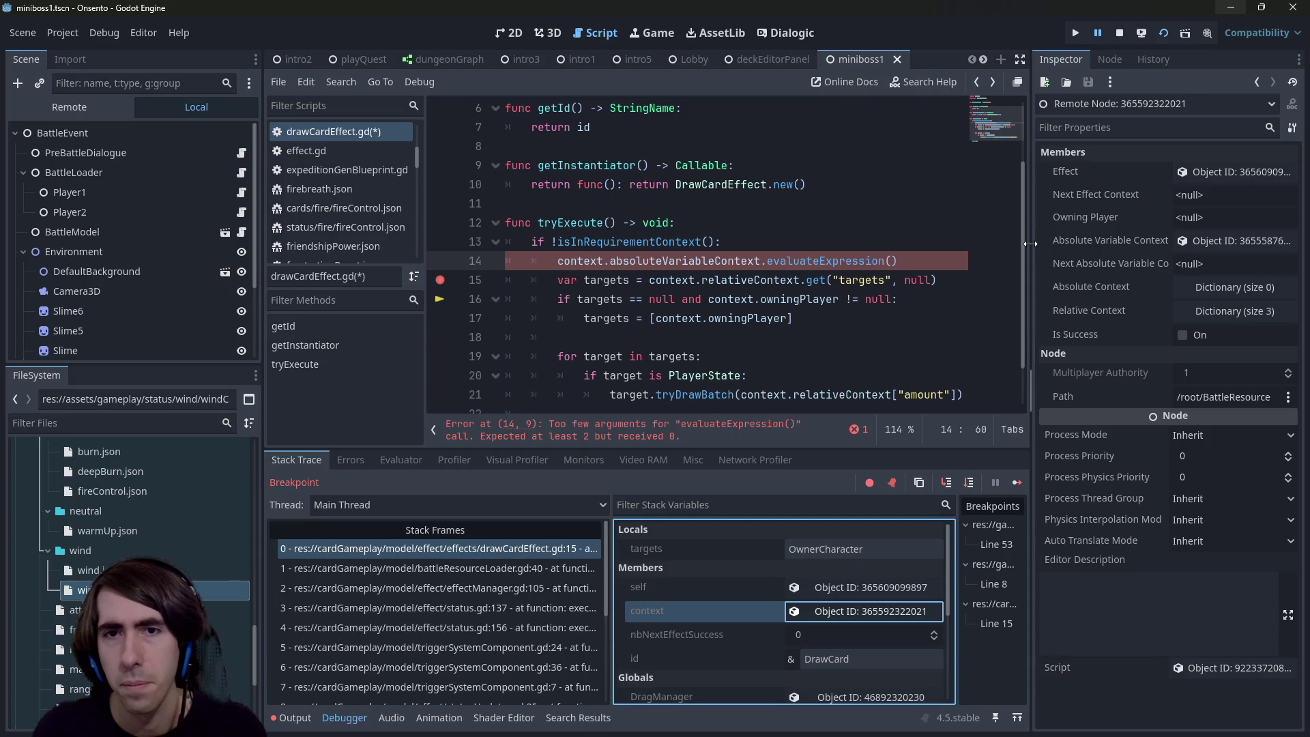
pyautogui.click(1197, 241)
pyautogui.moveTo(1031, 229); pyautogui.dragTo(955, 229)
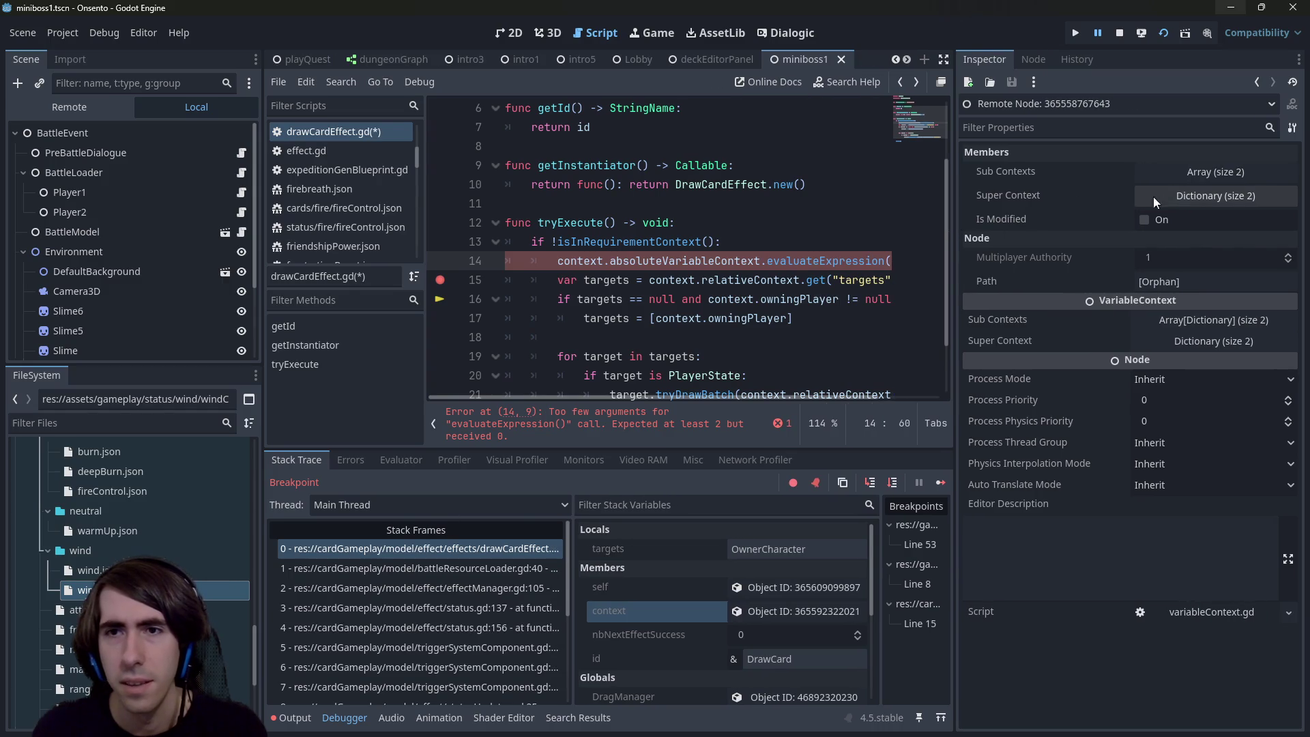
pyautogui.click(1176, 194)
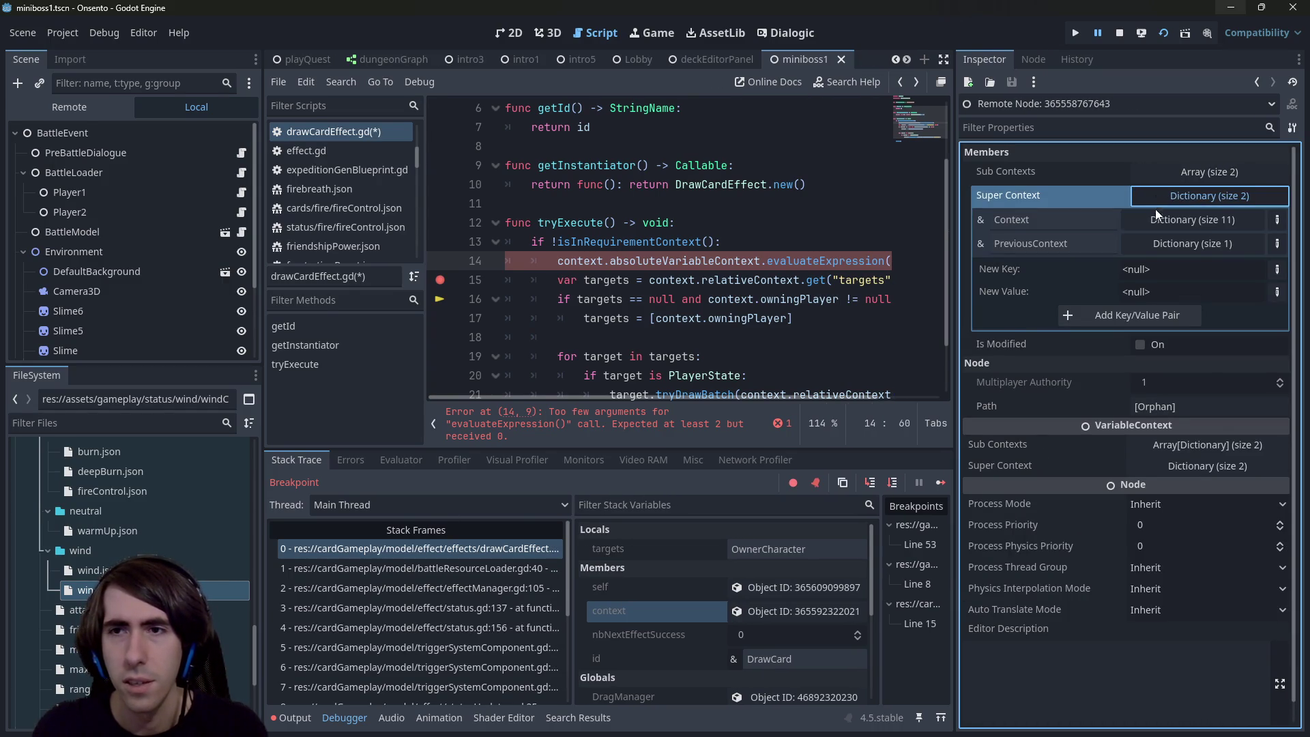
pyautogui.click(1161, 217)
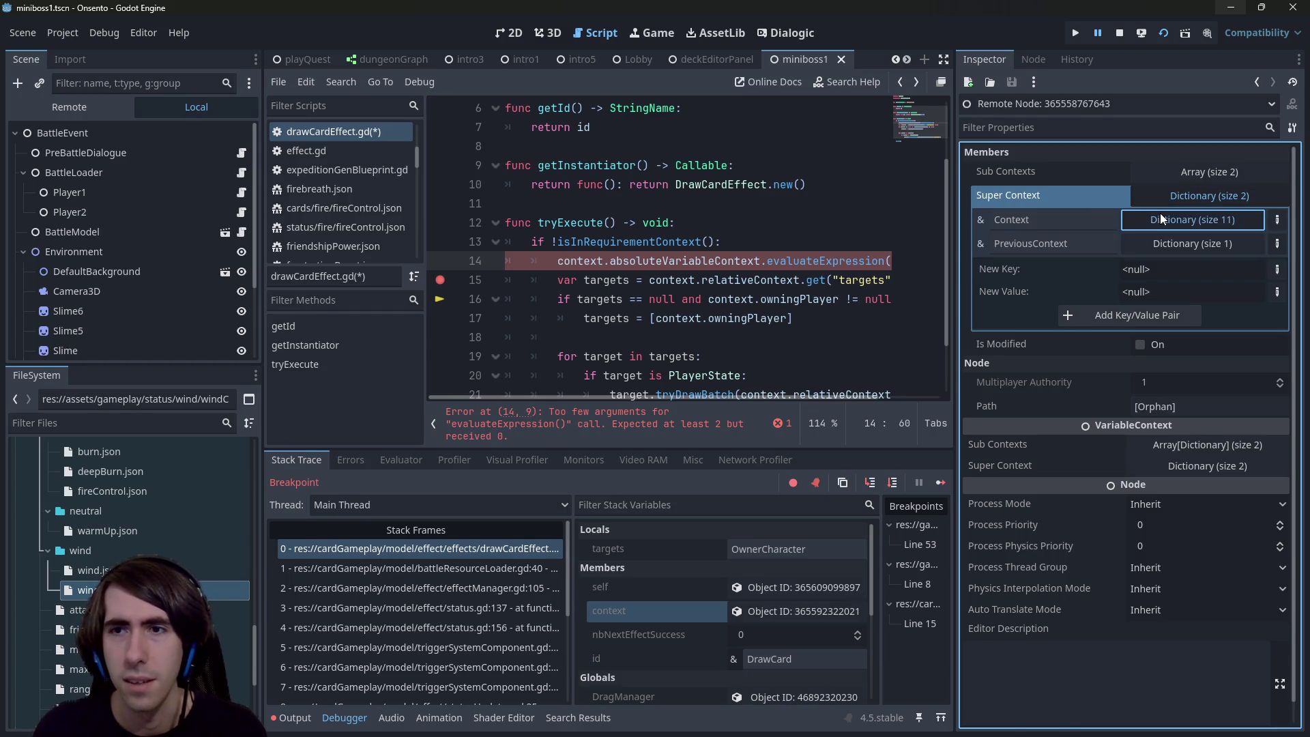
pyautogui.click(1160, 217)
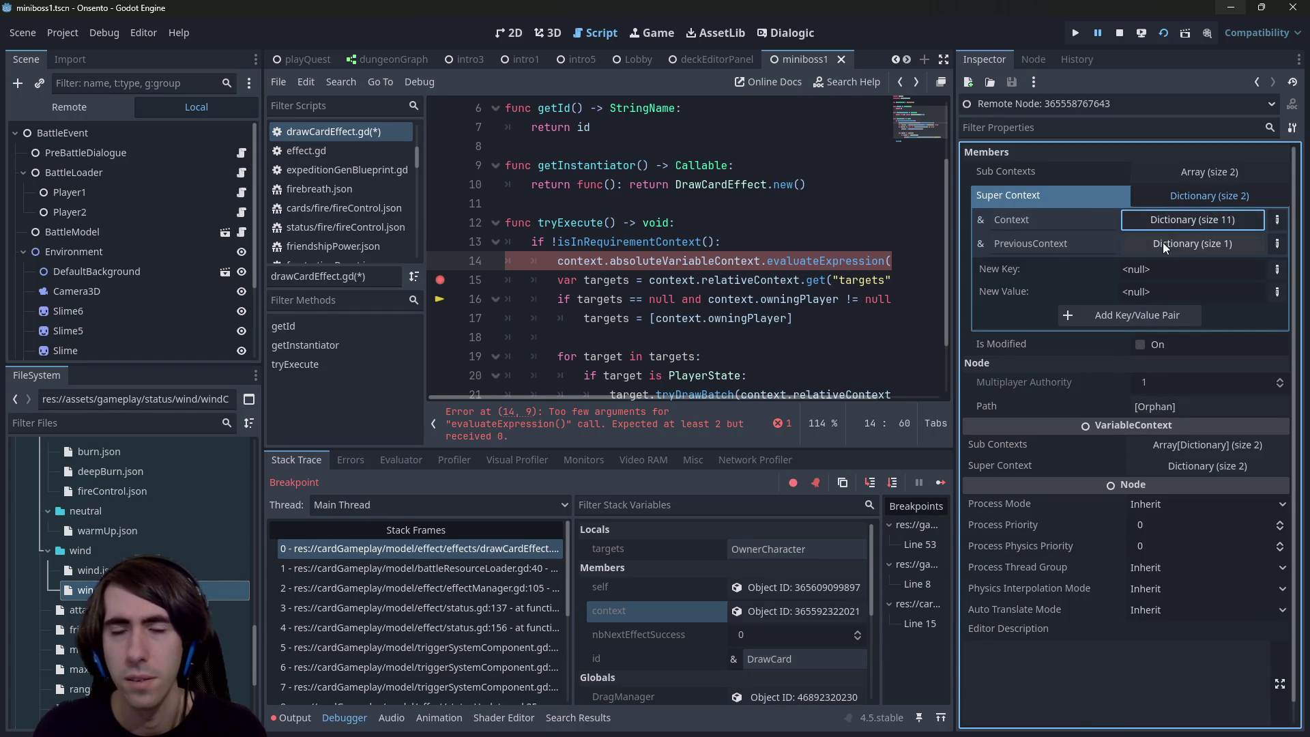
pyautogui.click(1168, 244)
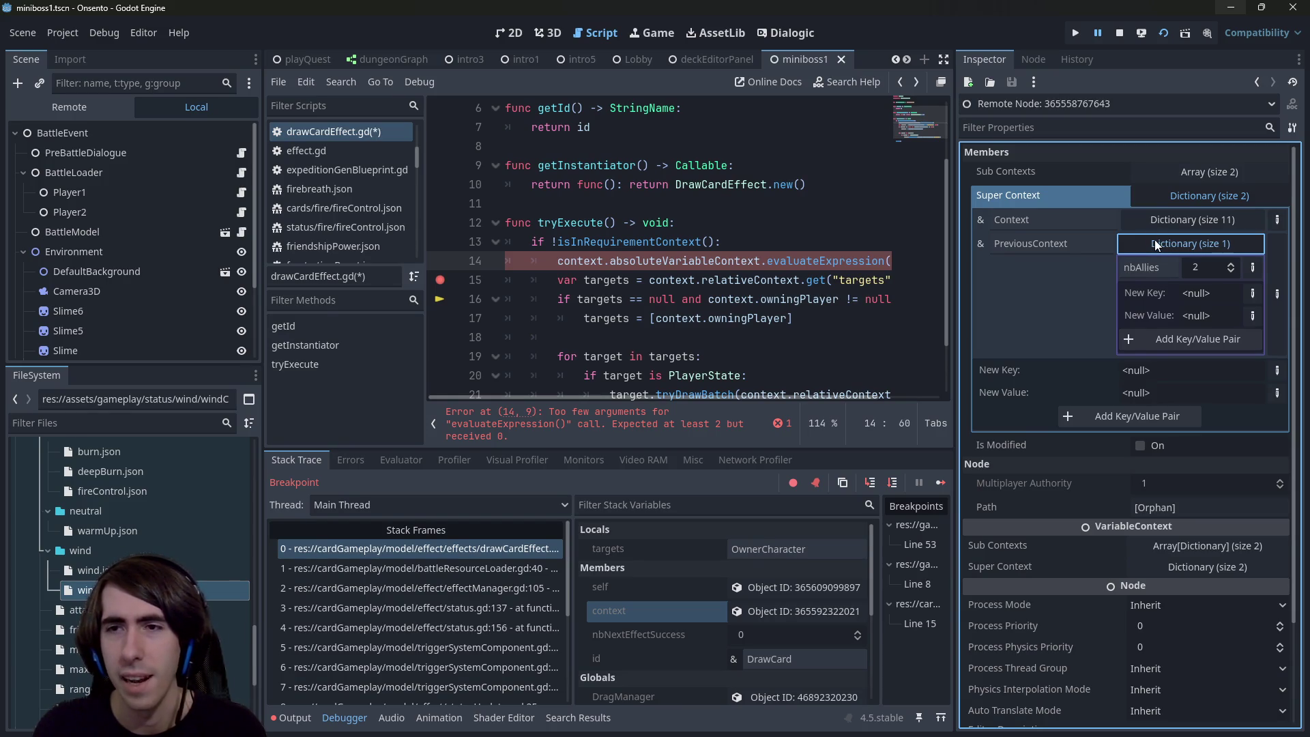
pyautogui.click(1156, 245)
pyautogui.click(1160, 220)
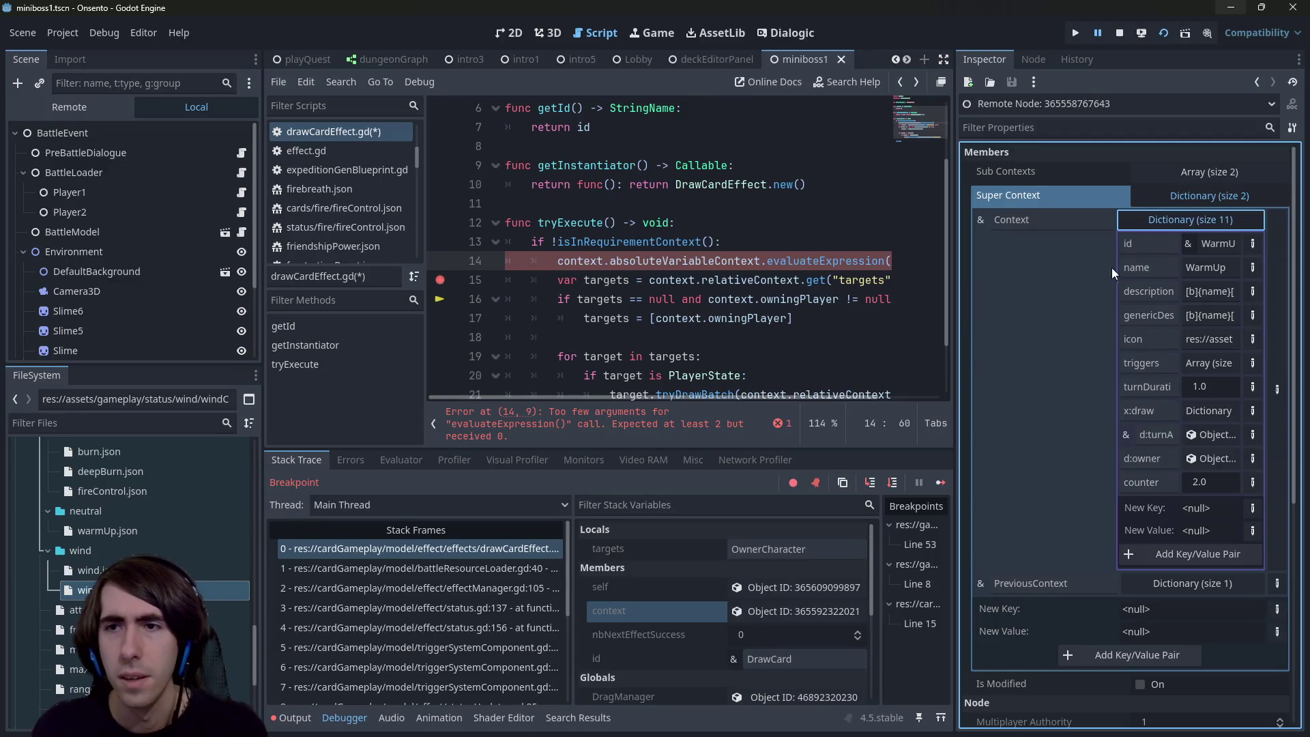
pyautogui.moveTo(954, 284); pyautogui.dragTo(584, 301)
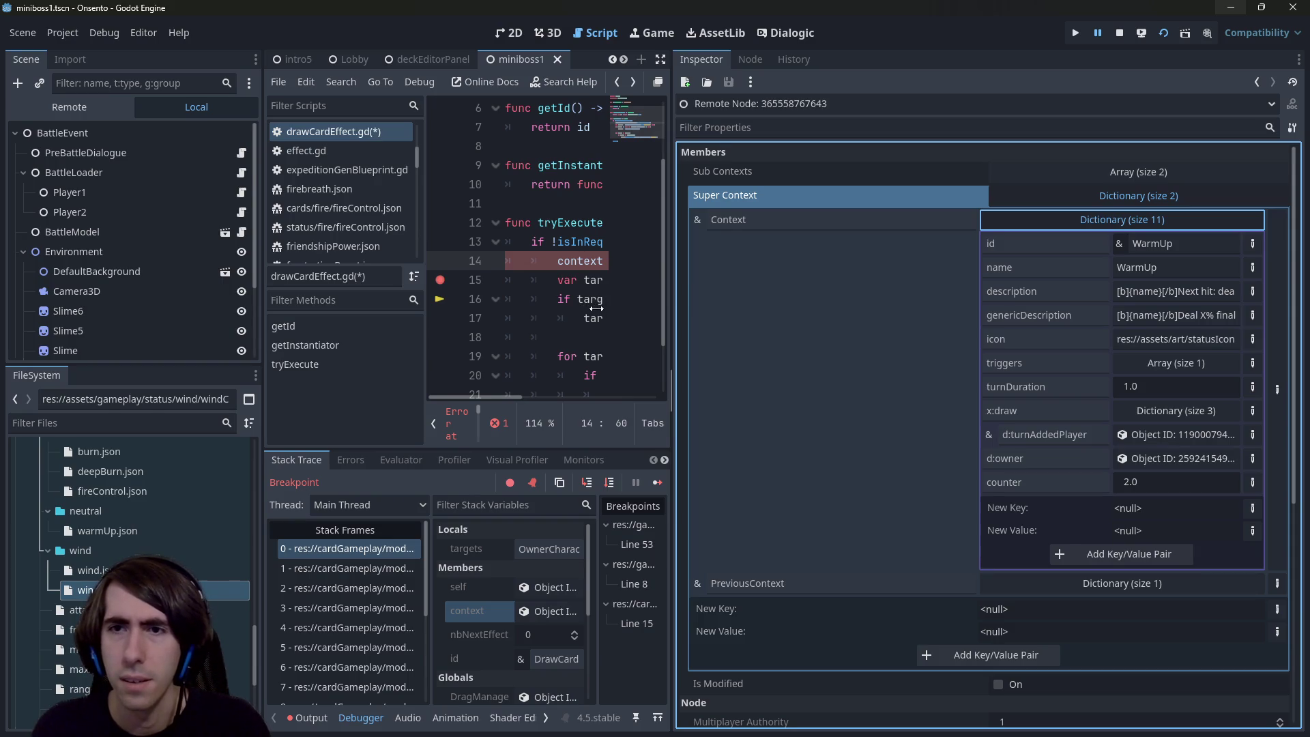
pyautogui.moveTo(606, 306)
pyautogui.mouseDown()
pyautogui.moveTo(737, 313)
pyautogui.moveTo(633, 321)
pyautogui.moveTo(1035, 310)
pyautogui.mouseUp()
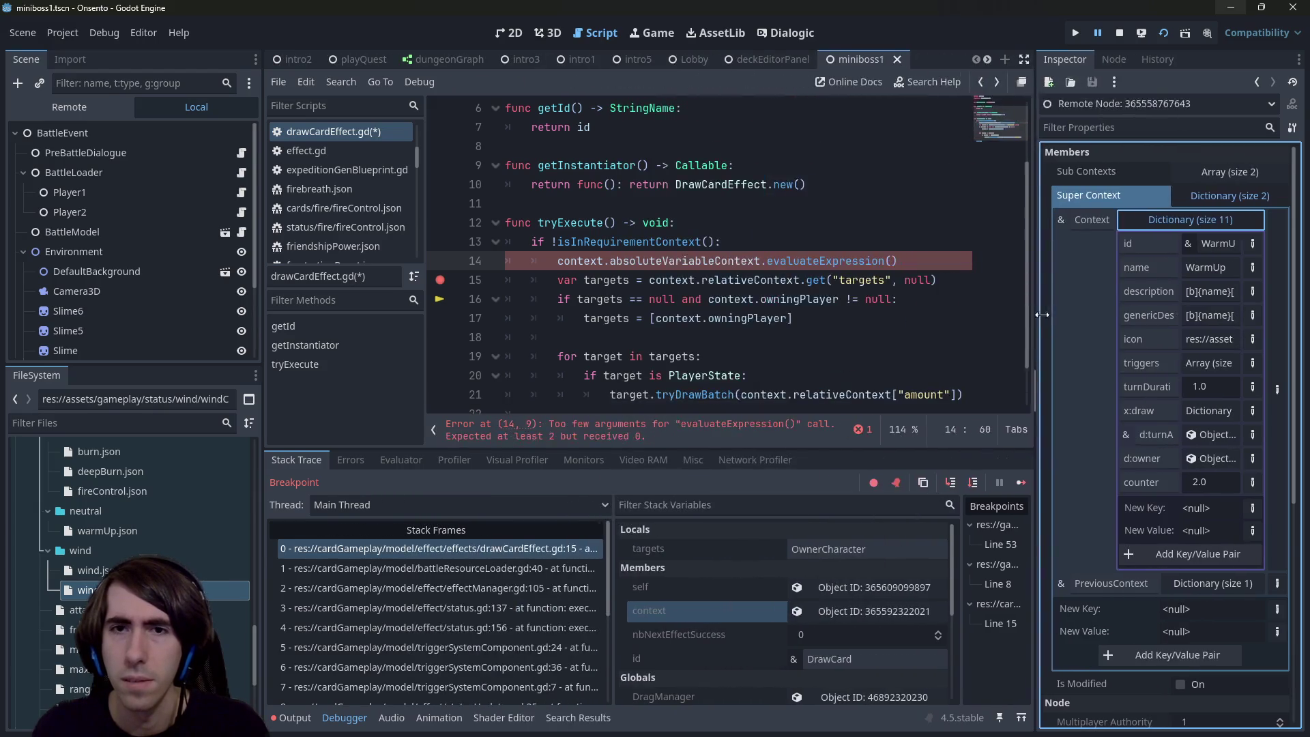
# Step: Pass "Context.d:owner", null as the evaluateExpression arguments on line 14 and save
pyautogui.write('"')
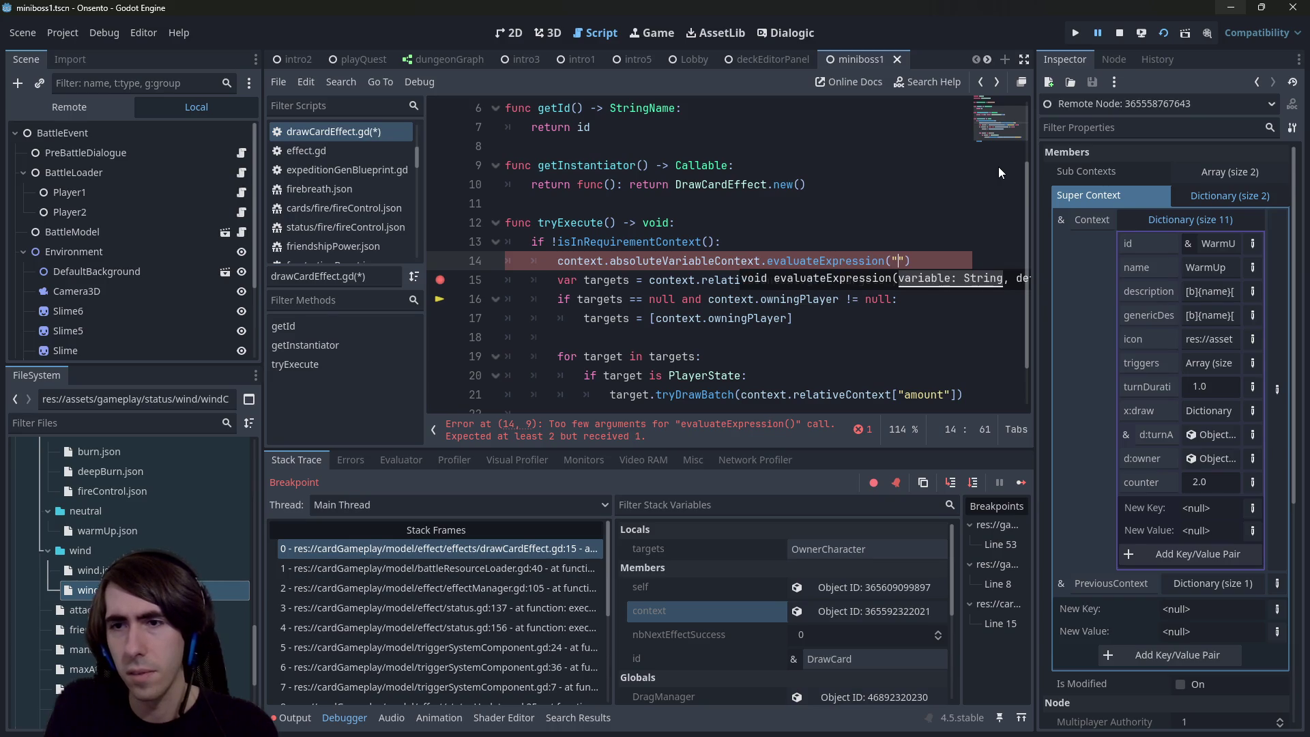
pyautogui.write('Context.')
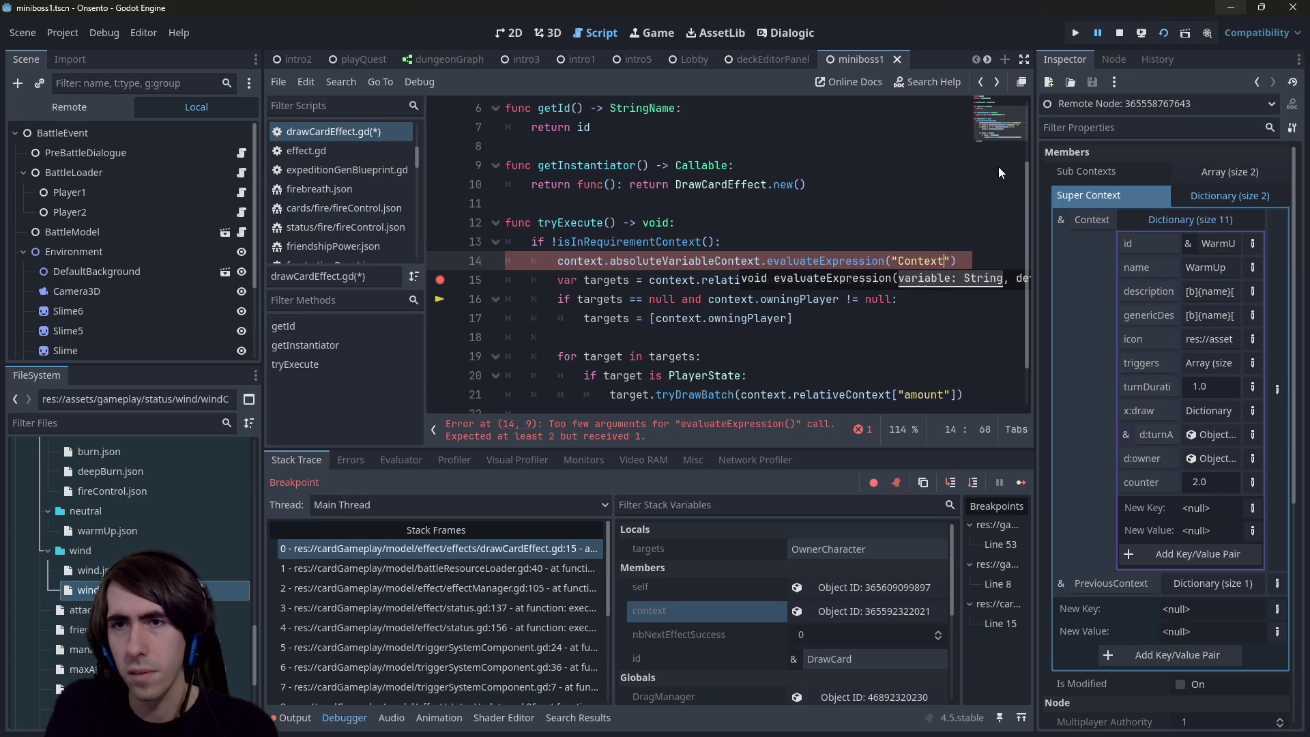
pyautogui.write('d:owner')
pyautogui.hotkey('ctrl', 's')
pyautogui.press('Right')
pyautogui.write(', null')
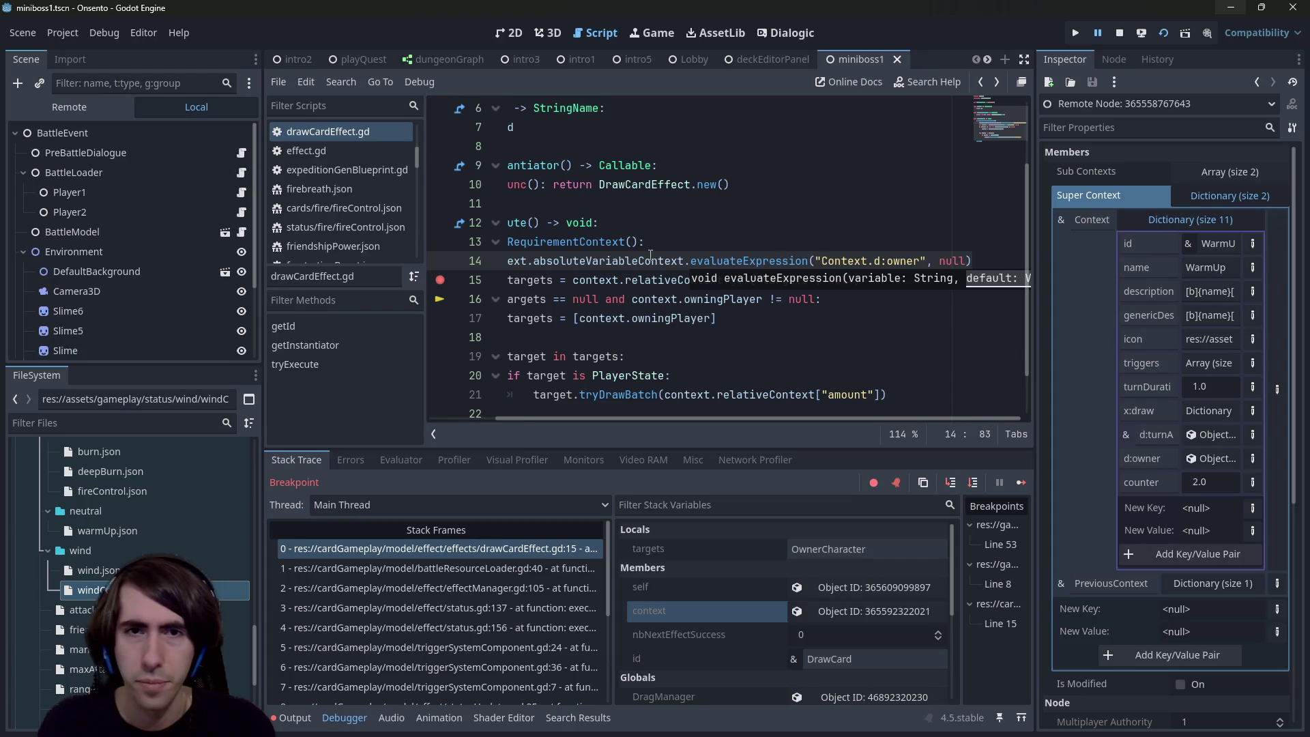
pyautogui.moveTo(654, 255); pyautogui.dragTo(391, 283)
# Step: Store the line 14 result in a new variable playerOwner:PlayerState
pyautogui.click(554, 260)
pyautogui.write('var owne')
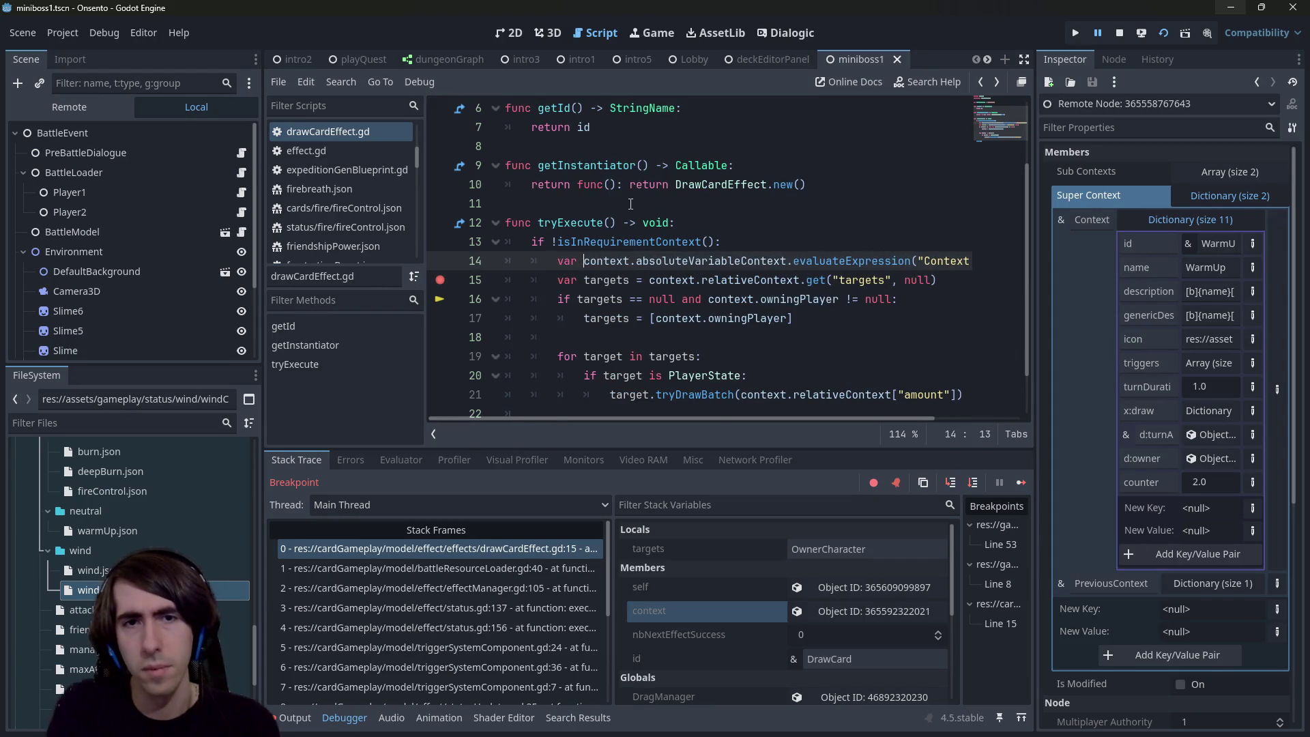
pyautogui.write('r:PlayerSta')
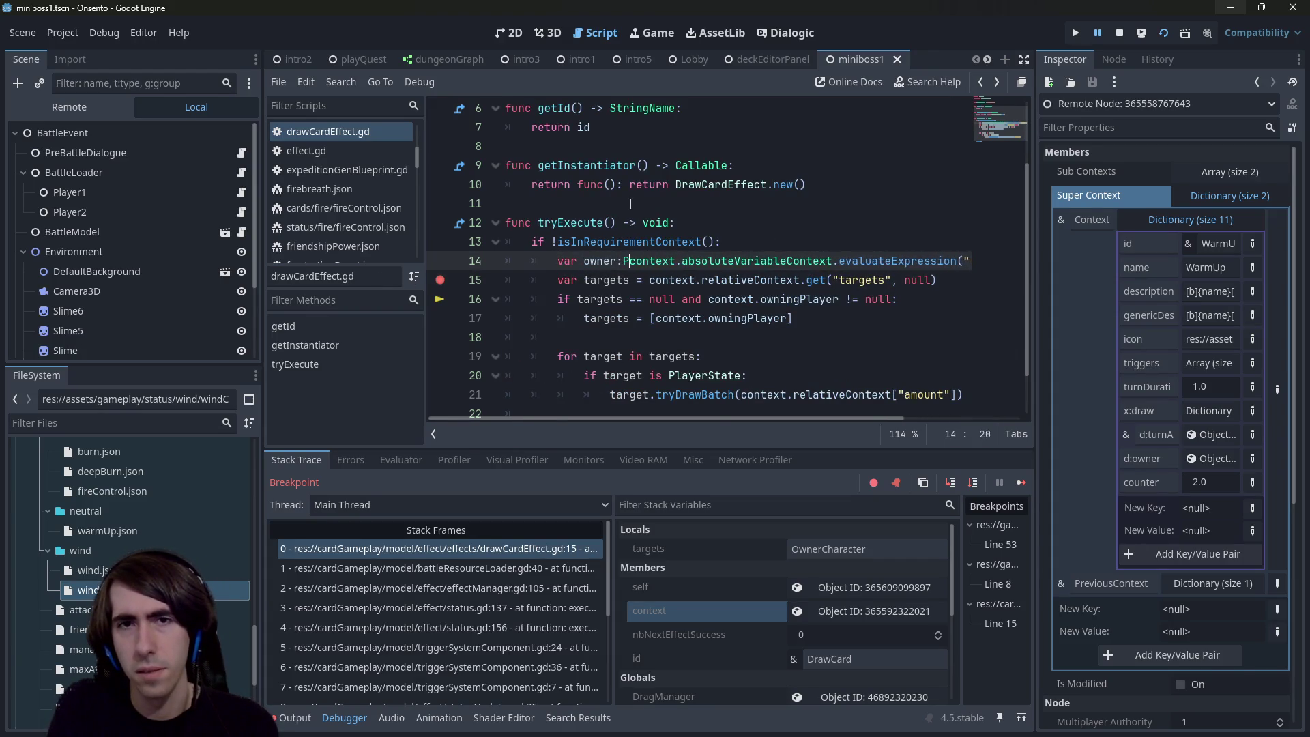
pyautogui.write('te =')
pyautogui.hotkey('ctrl', 'Left')
pyautogui.hotkey('ctrl', 'Left')
pyautogui.hotkey('ctrl', 'Left')
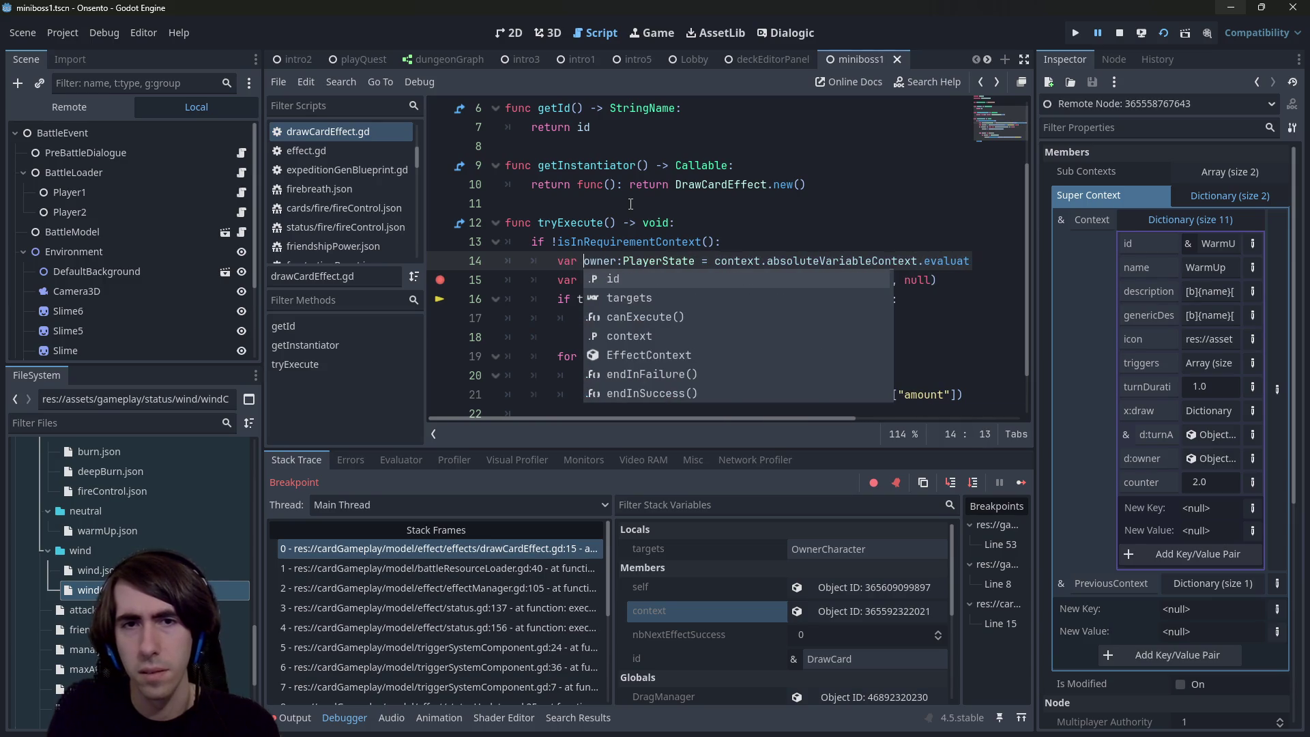
pyautogui.write('player')
pyautogui.press('Delete')
pyautogui.write('O')
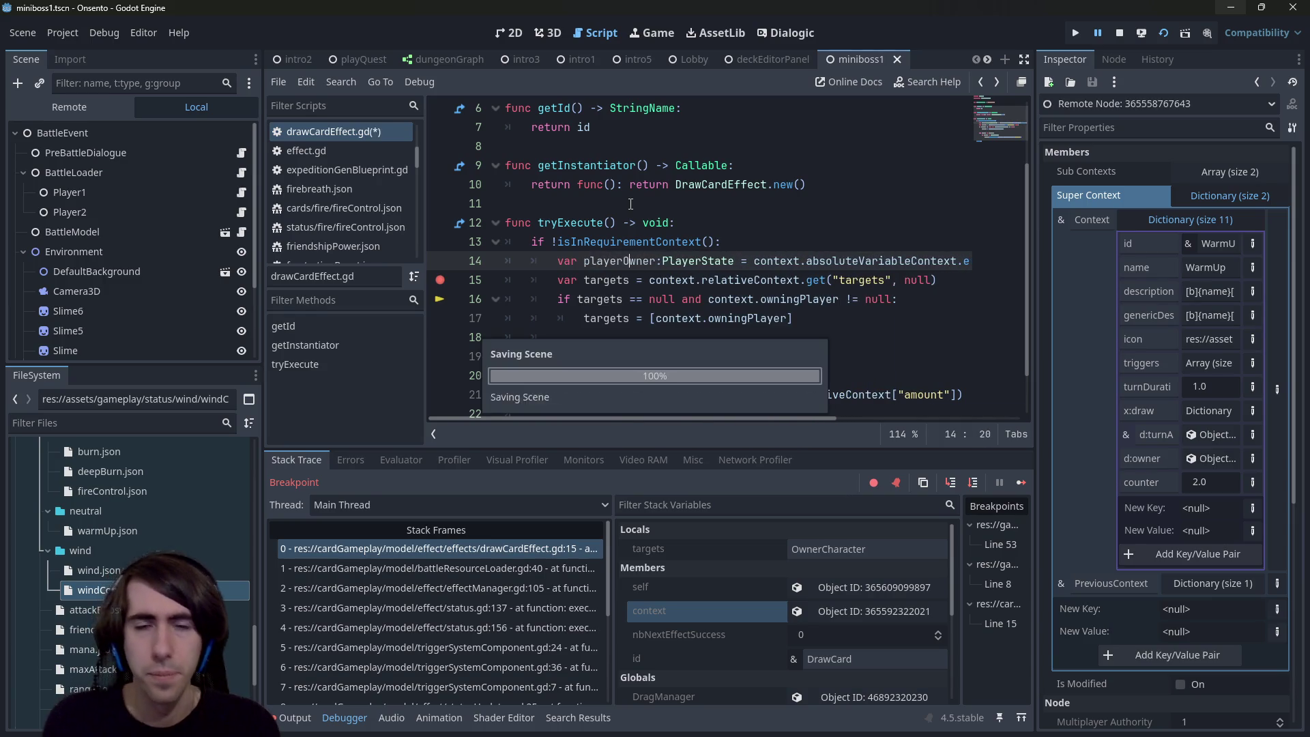
pyautogui.hotkey('ctrl', 'Left')
pyautogui.hotkey('ctrl', 'shift', 'Right')
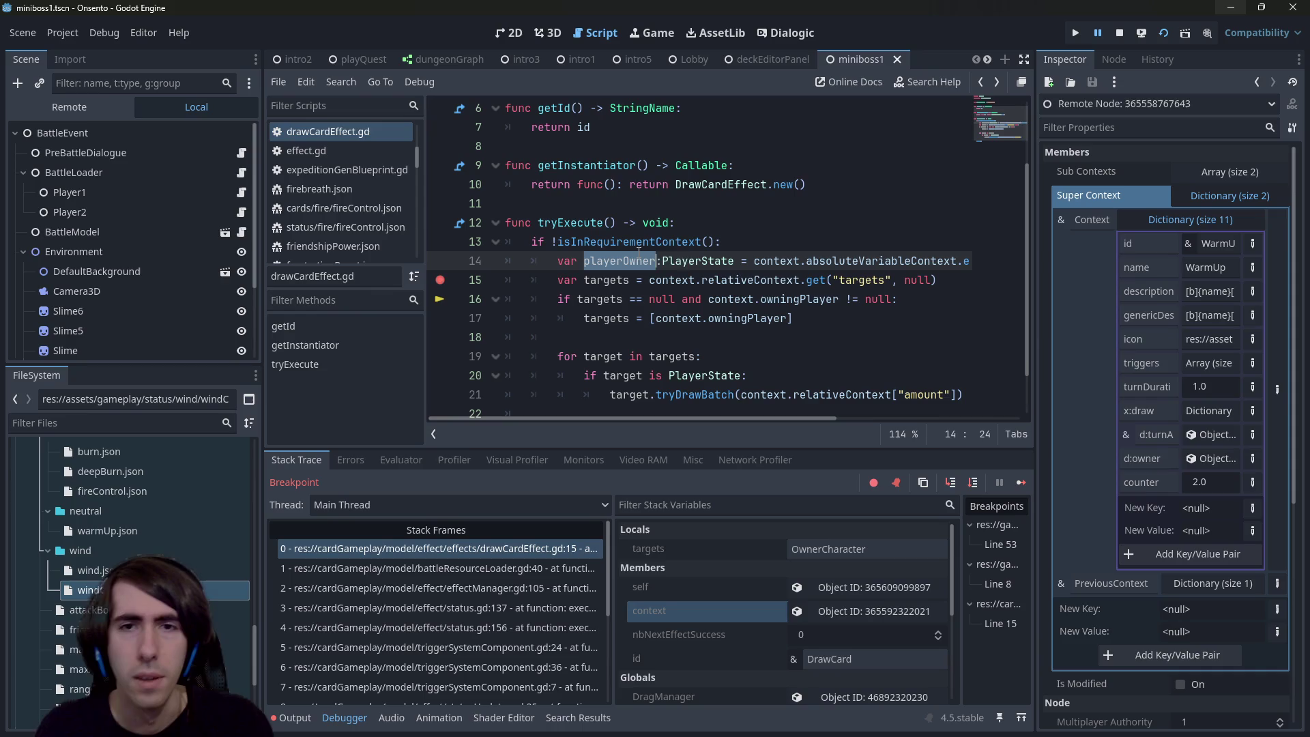
# Step: Add blank lines below the playerOwner declaration for a null check
pyautogui.click(750, 279)
pyautogui.click(849, 330)
pyautogui.hotkey('alt', 'Left')
pyautogui.hotkey('alt', 'Left')
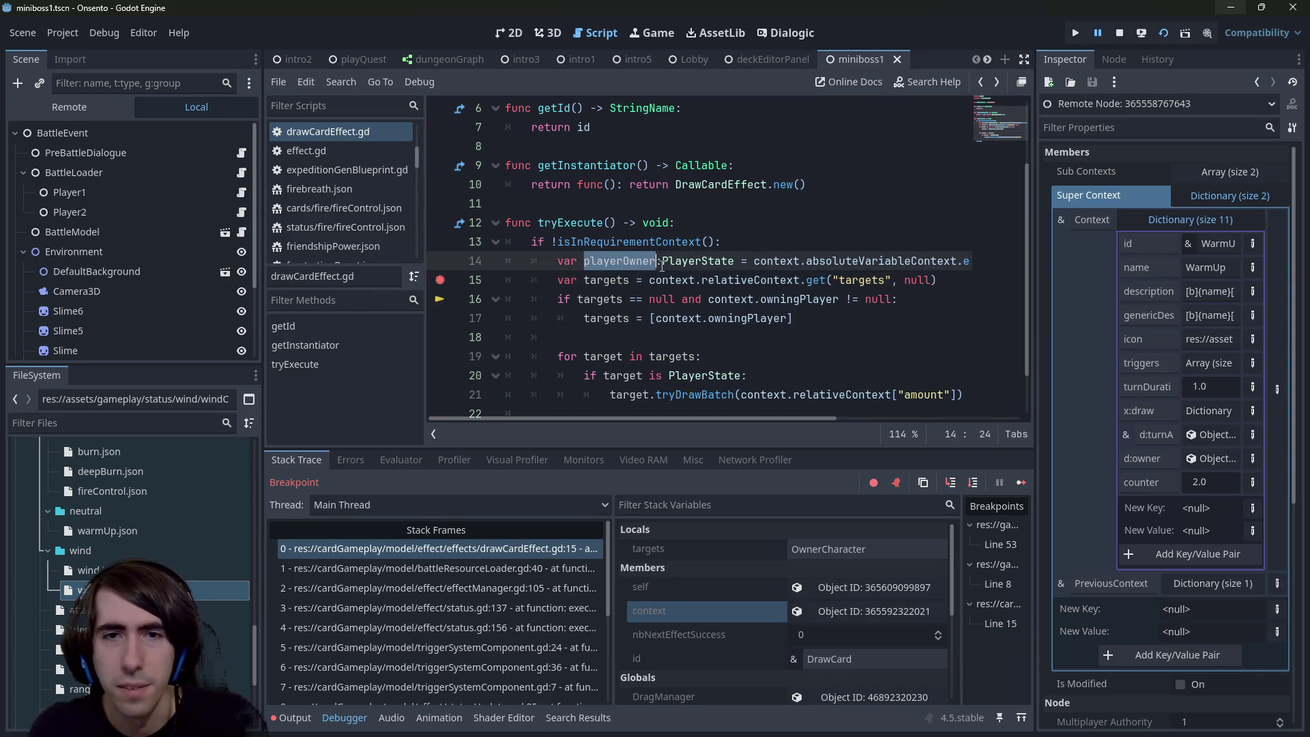
pyautogui.press('End')
pyautogui.press('Return')
pyautogui.press('Return')
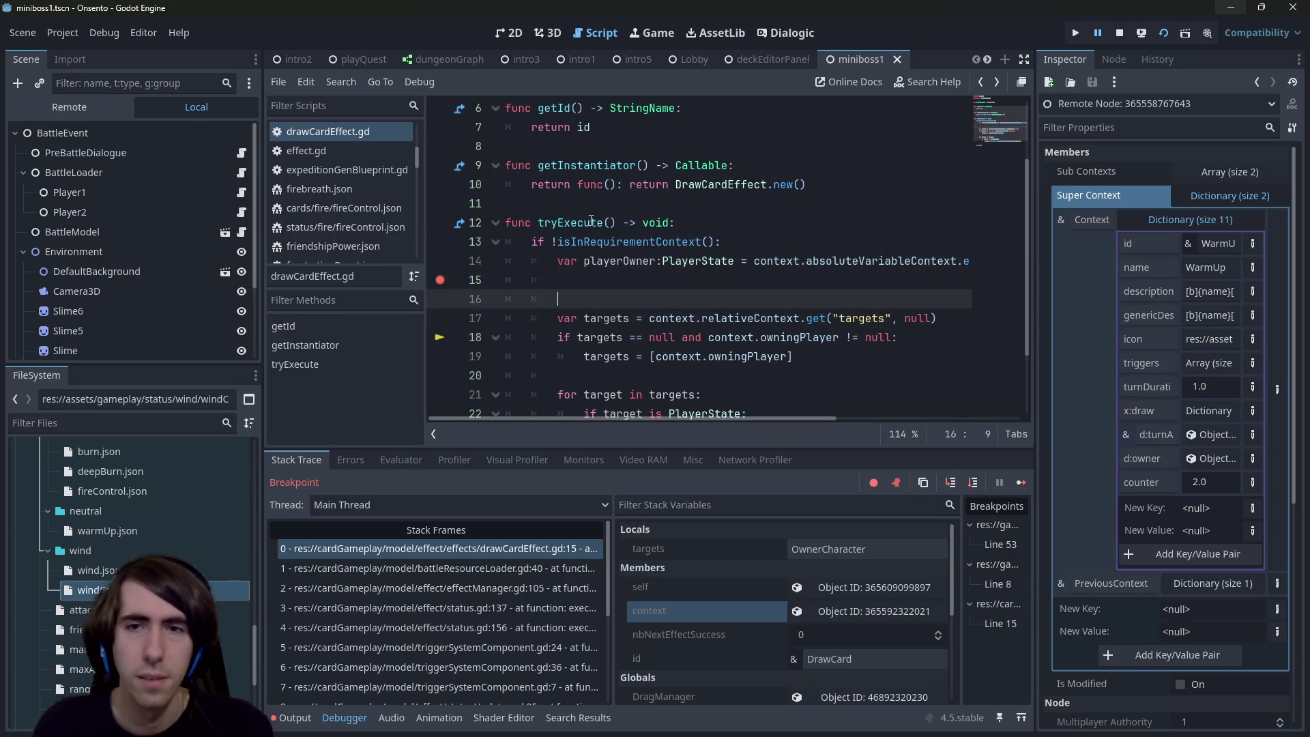
# Step: Add an if playerOwner == null: check and review the targets assignment on line 19
pyautogui.write('if playerOwner == null:')
pyautogui.press('Down')
pyautogui.press('Down')
pyautogui.press('Down')
pyautogui.press('Up')
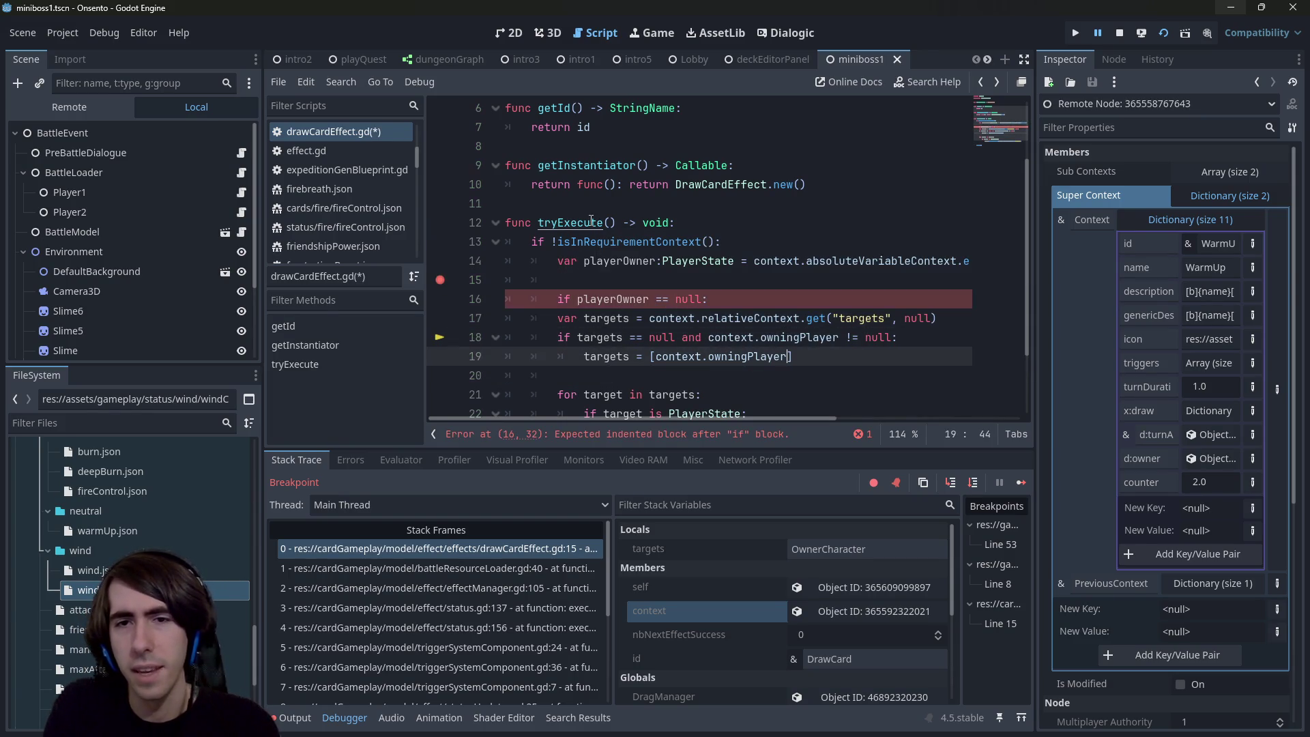
pyautogui.hotkey('ctrl', 'shift', 'Left')
pyautogui.hotkey('ctrl', 'shift', 'Left')
pyautogui.hotkey('ctrl', 'shift', 'Left')
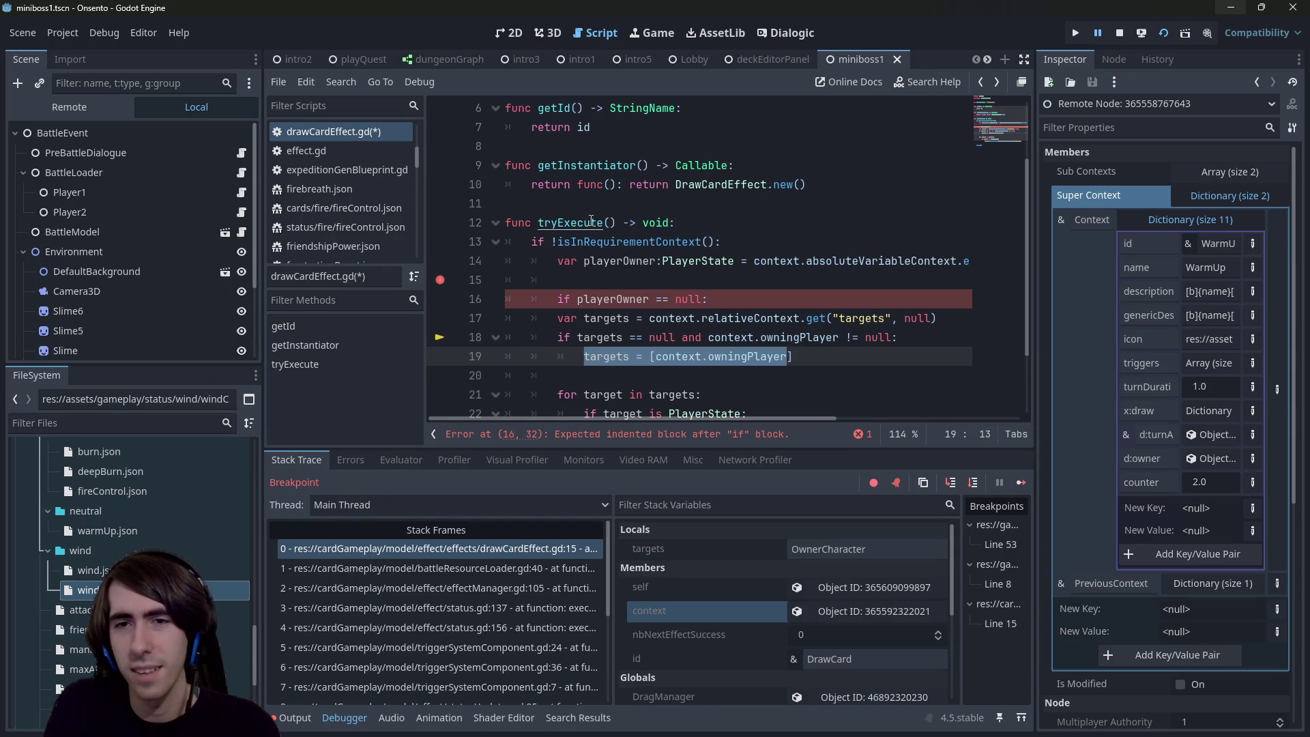
pyautogui.hotkey('ctrl', 'shift', 'Right')
pyautogui.hotkey('ctrl', 'shift', 'Right')
pyautogui.hotkey('ctrl', 'shift', 'Right')
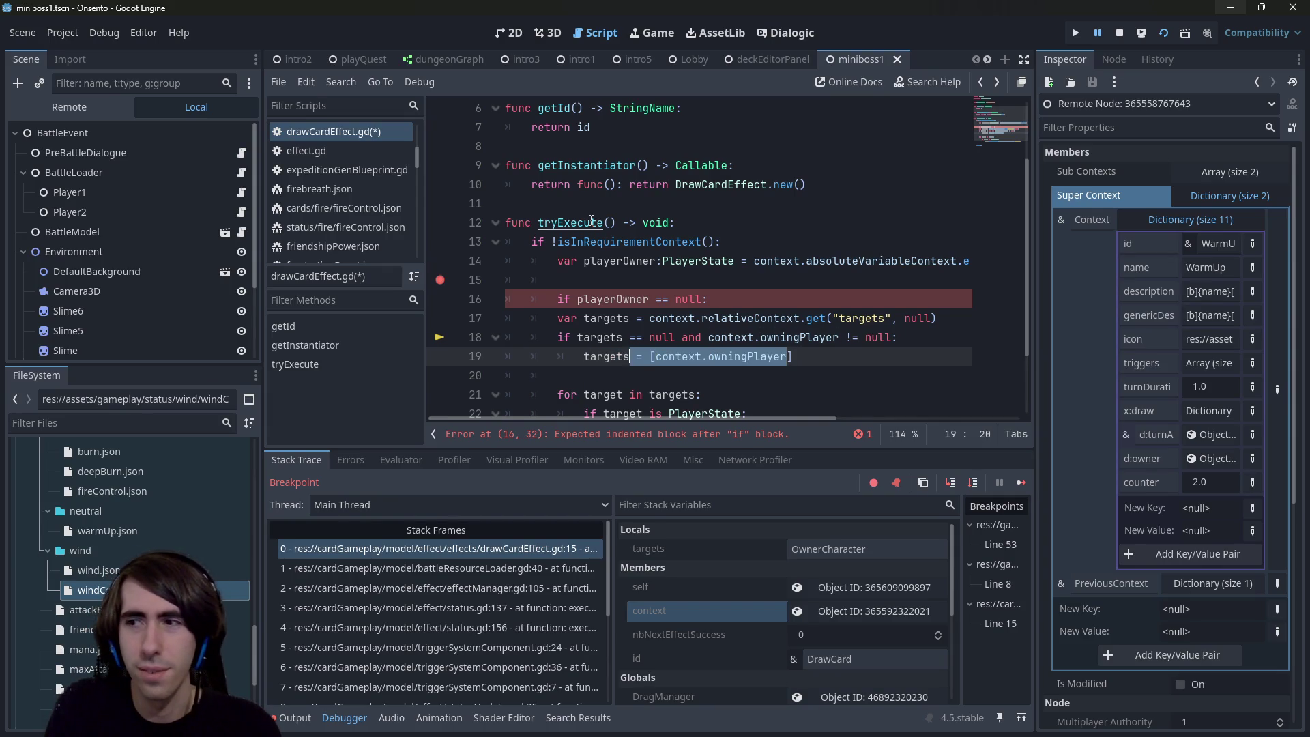
pyautogui.press('End')
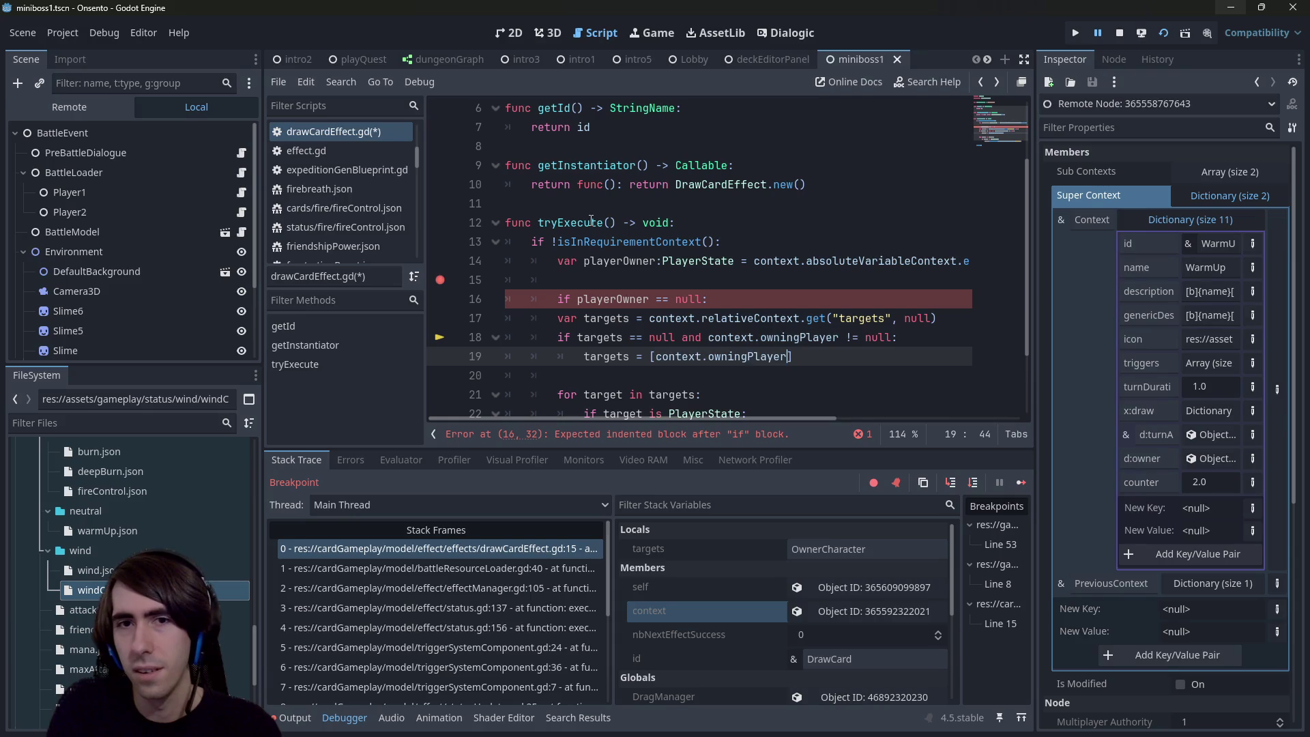
pyautogui.hotkey('ctrl', 'shift', 'Left')
pyautogui.hotkey('ctrl', 'shift', 'Left')
pyautogui.hotkey('ctrl', 'shift', 'Left')
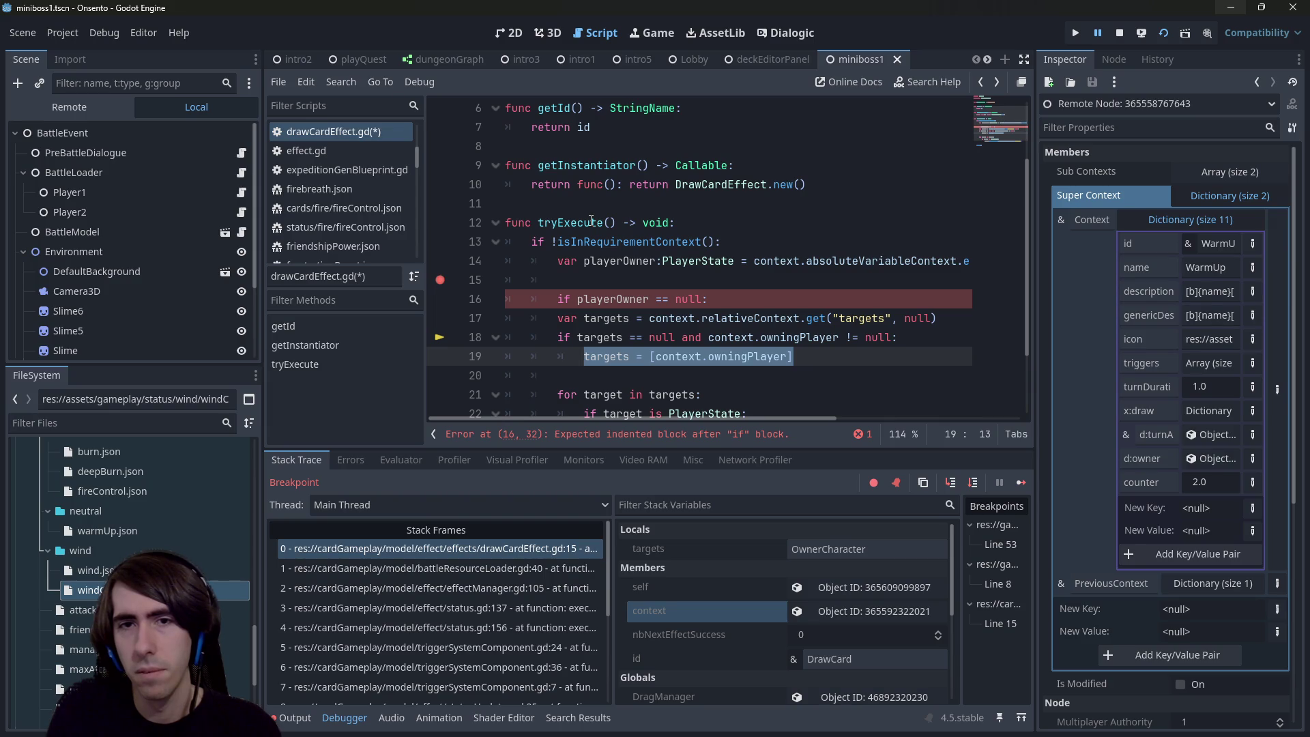
pyautogui.moveTo(689, 418); pyautogui.dragTo(881, 417)
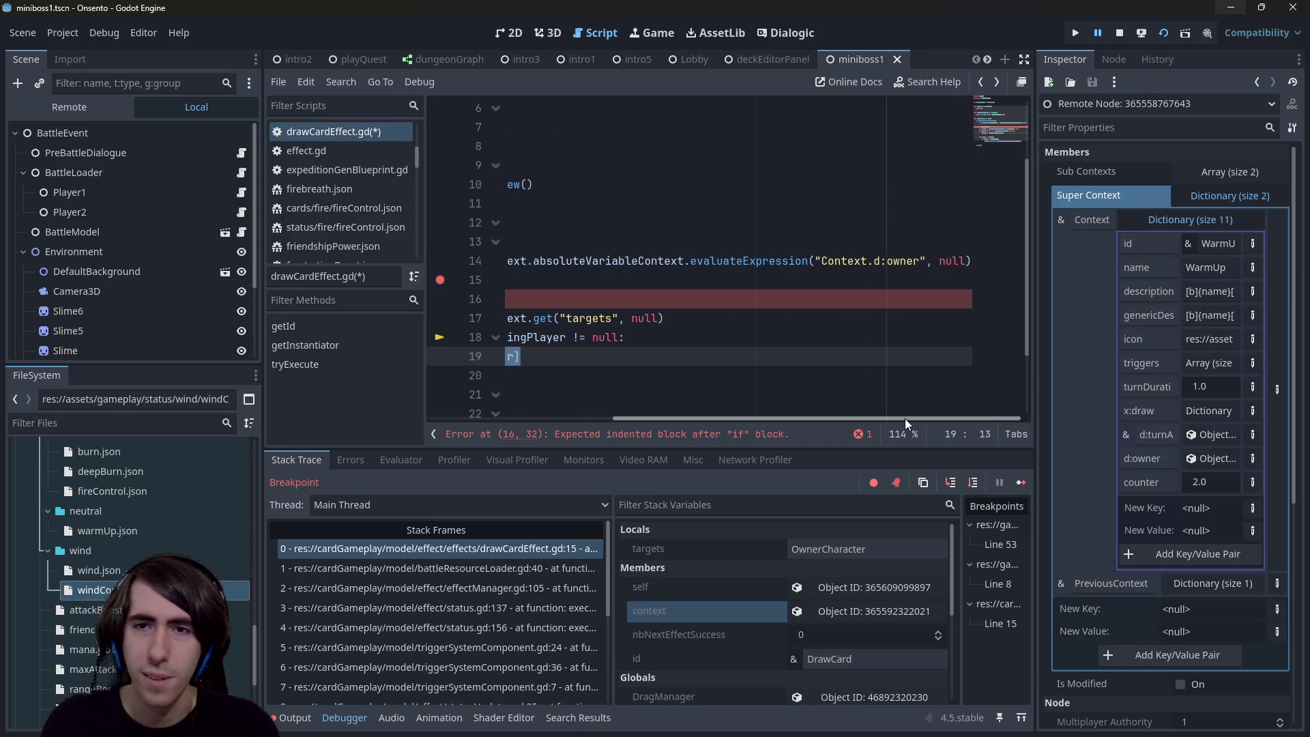
pyautogui.hscroll(-10, 809, 408)
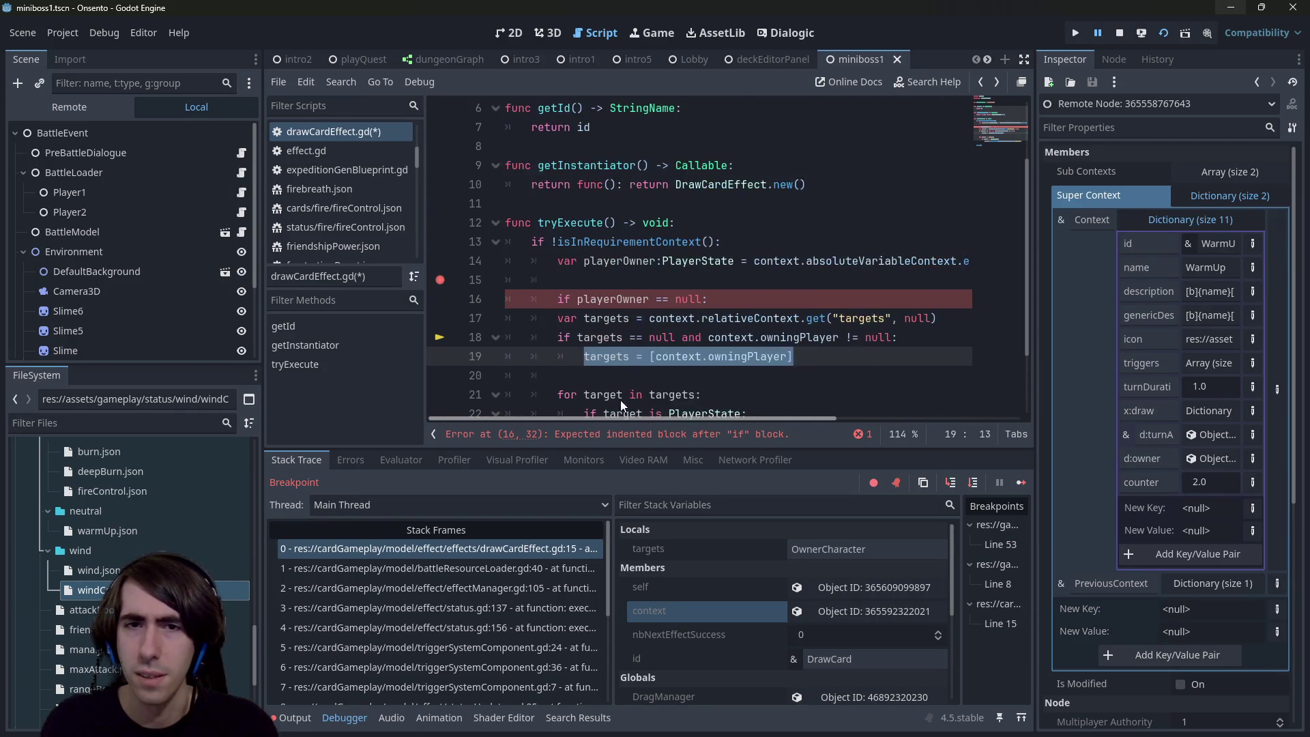
# Step: Comment out the line 14 playerOwner declaration and save drawCardEffect.gd
pyautogui.click(689, 260)
pyautogui.hotkey('ctrl', 'k')
pyautogui.hotkey('ctrl', 's')
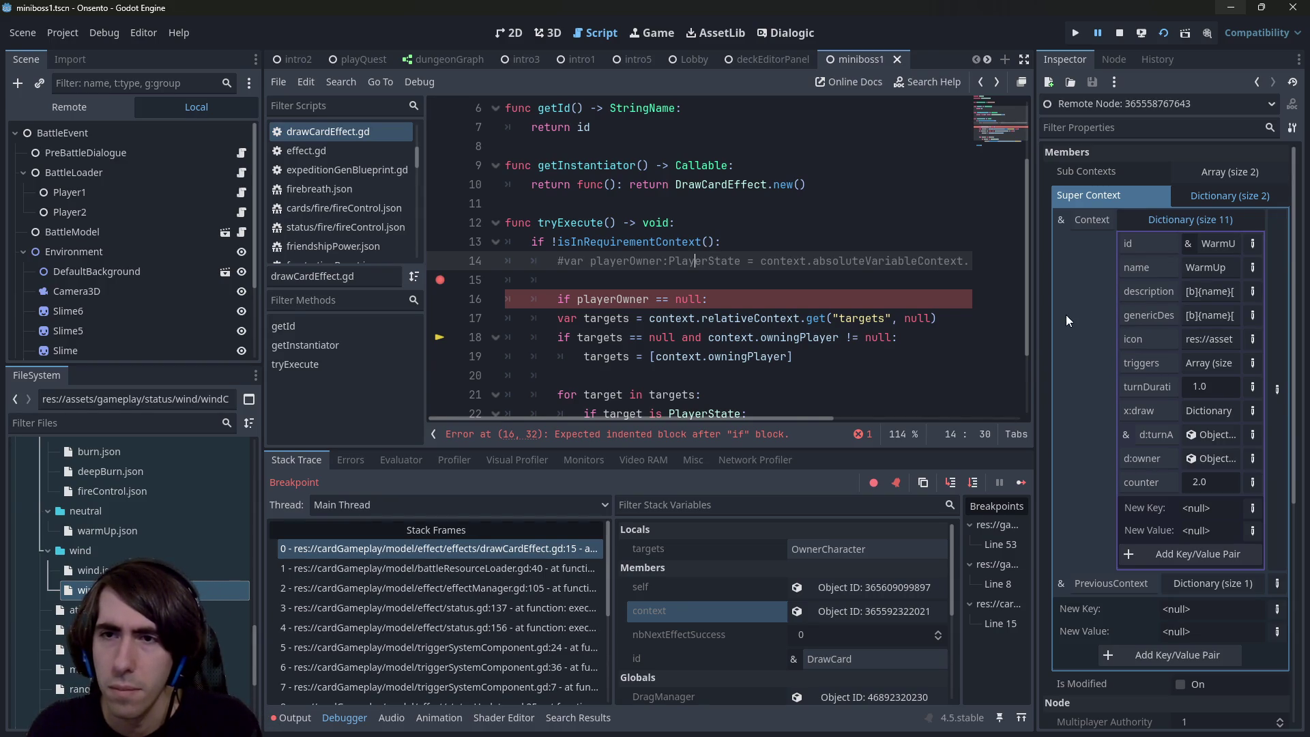
# Step: Check the context's Relative Context, where the targets value is OwnerCharacter
pyautogui.moveTo(1035, 307); pyautogui.dragTo(879, 303)
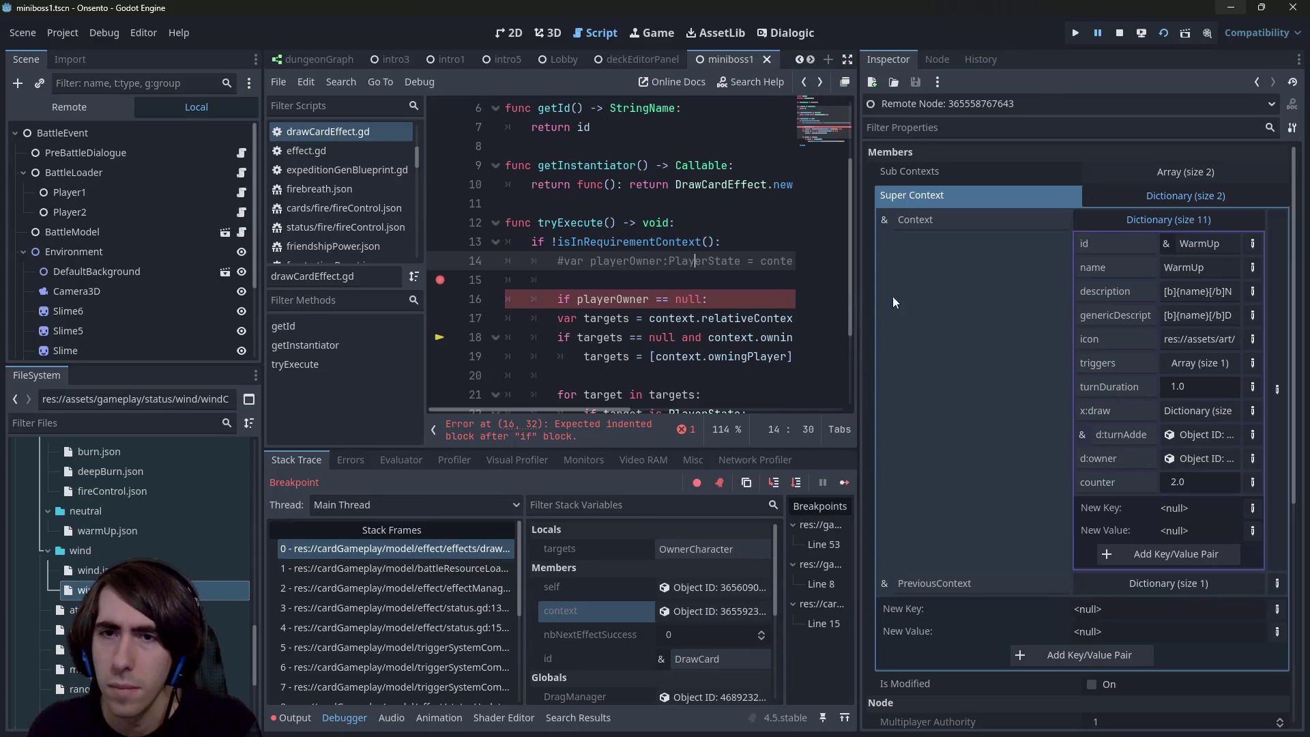
pyautogui.click(1155, 199)
pyautogui.click(689, 611)
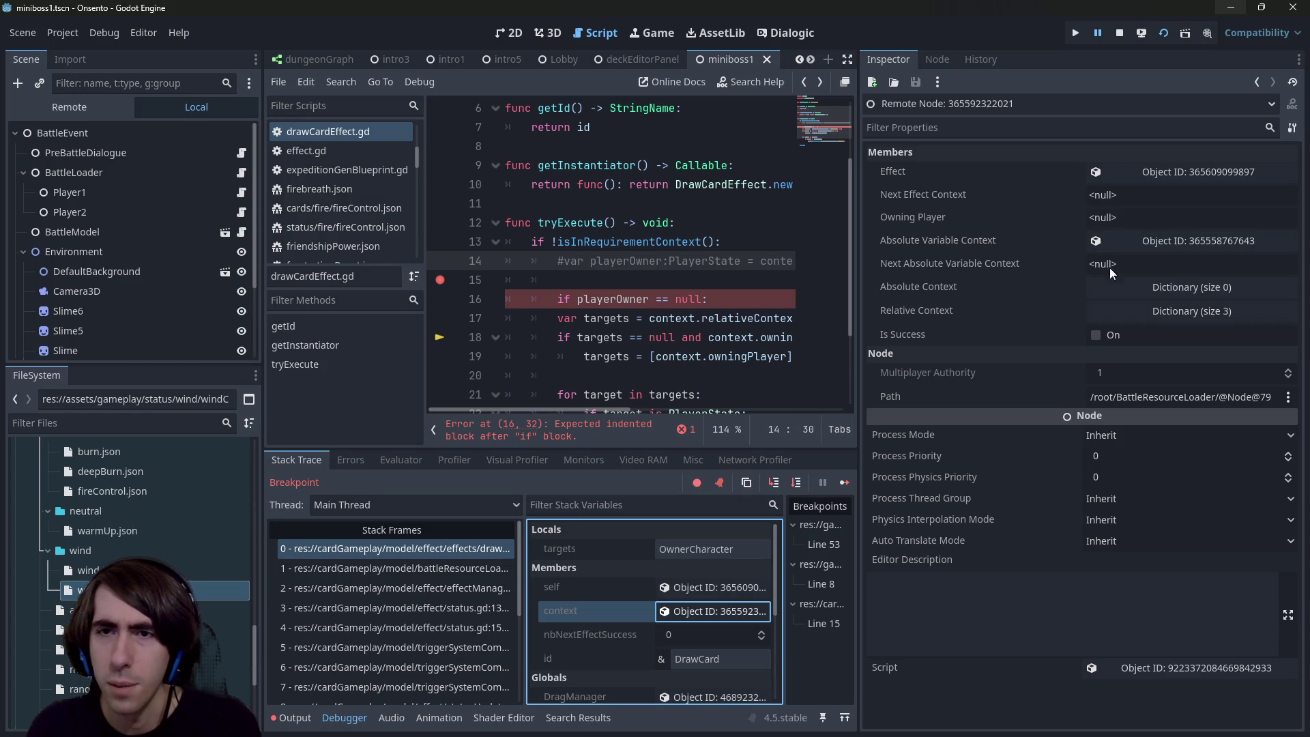
pyautogui.click(1099, 308)
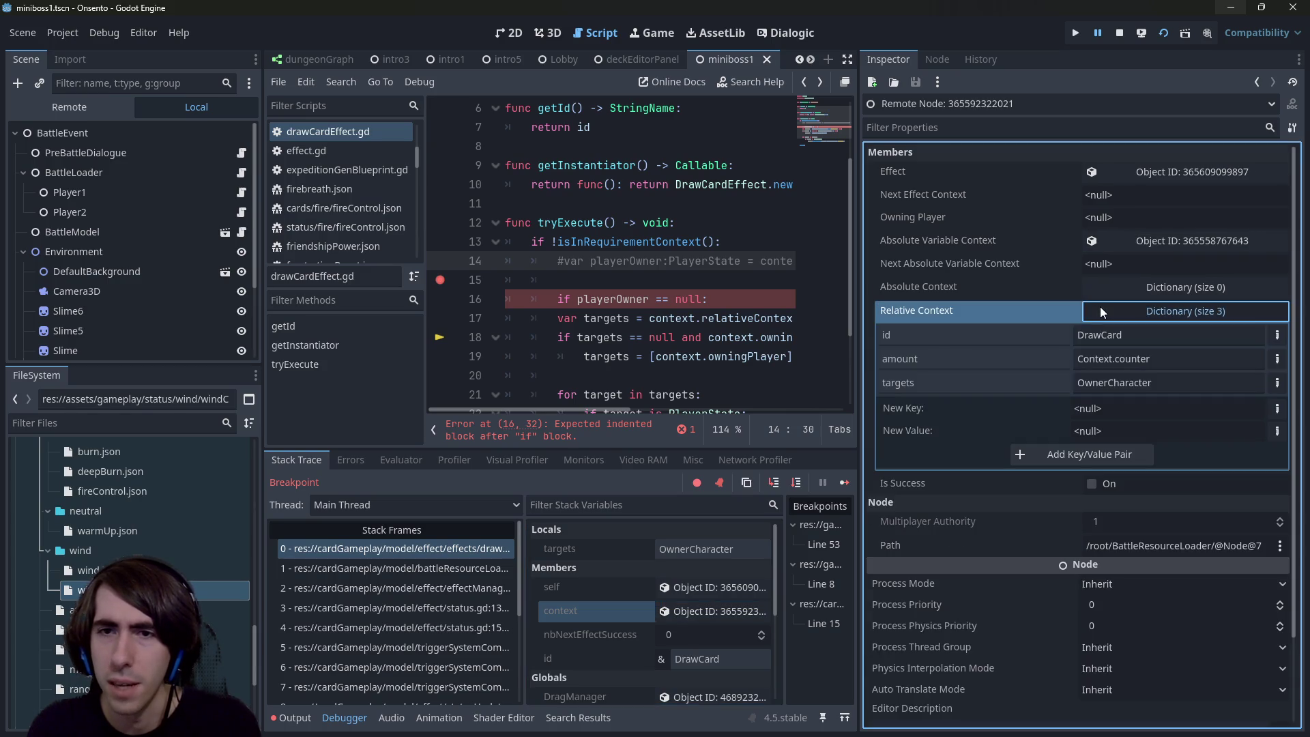
pyautogui.click(1093, 384)
pyautogui.moveTo(856, 316); pyautogui.dragTo(1046, 315)
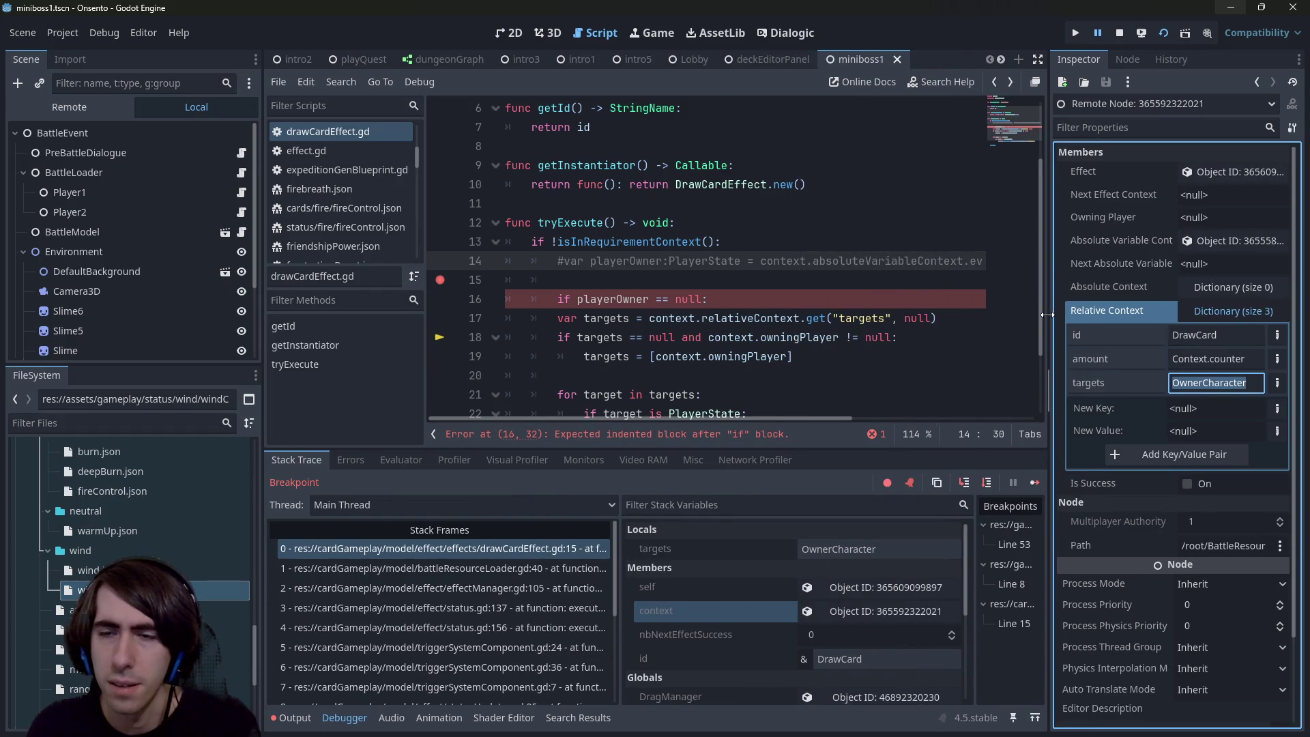
# Step: Search the whole project for "OwnerCharacter"
pyautogui.click(900, 271)
pyautogui.hotkey('ctrl', 'shift', 'f')
pyautogui.write('OwnerCharacter"')
pyautogui.press('Home')
pyautogui.write('"')
pyautogui.press('Return')
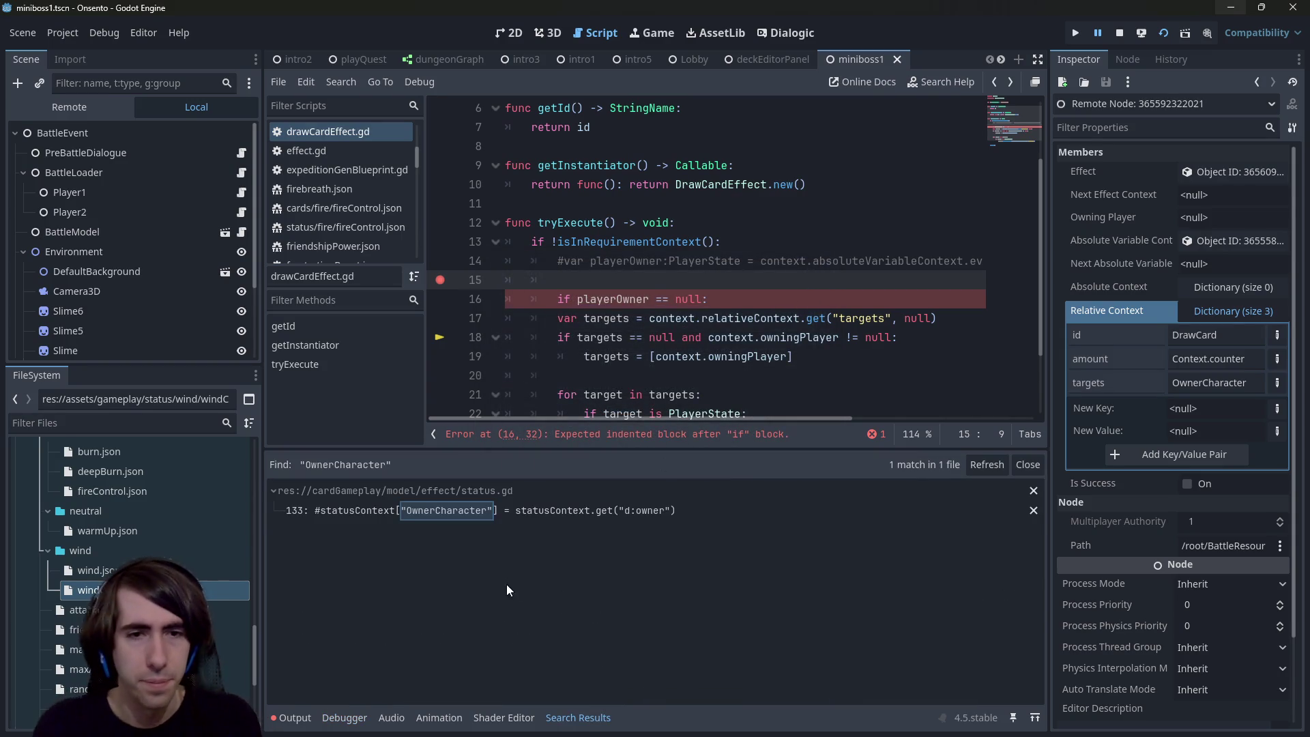
# Step: Abandon a project search and look for "targets" and "Own" inside fireControl.json
pyautogui.moveTo(628, 299); pyautogui.dragTo(638, 273)
pyautogui.hotkey('ctrl', 'shift', 'f')
pyautogui.write('O')
pyautogui.press('BackSpace')
pyautogui.write('"tar')
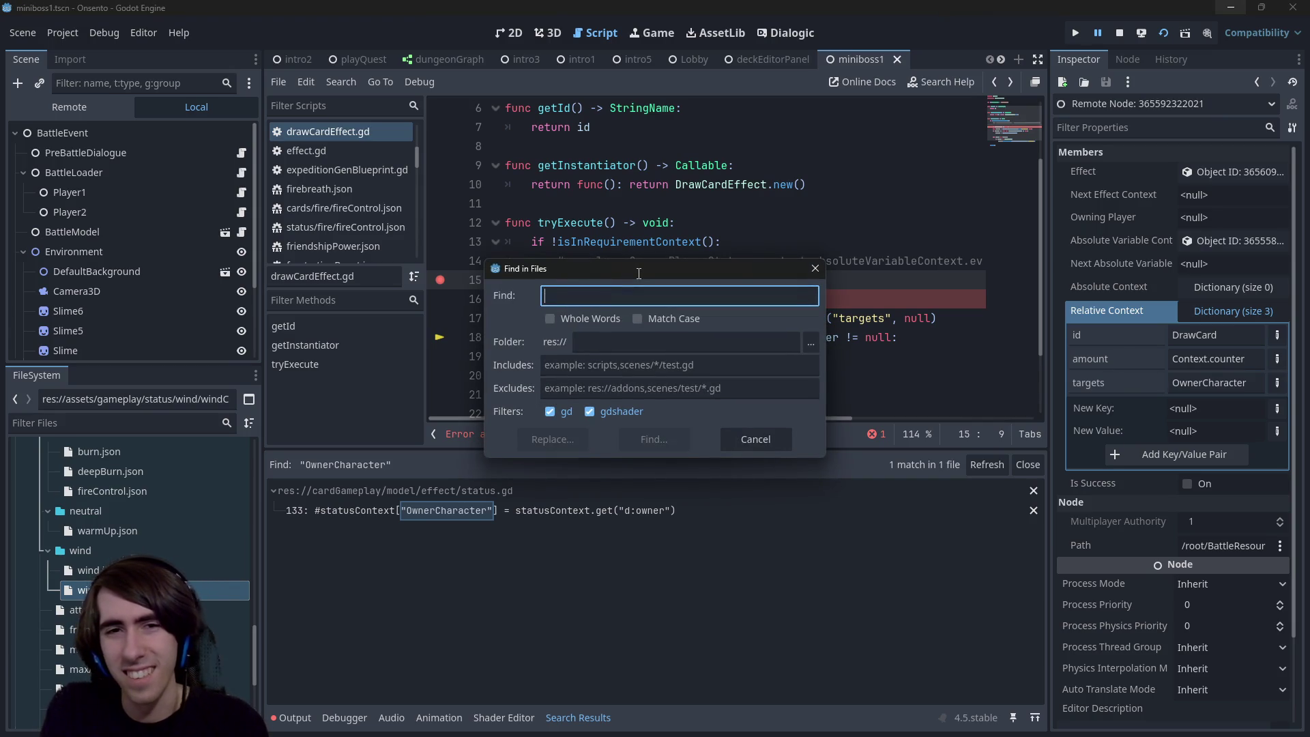
pyautogui.write('gets')
pyautogui.press('Escape')
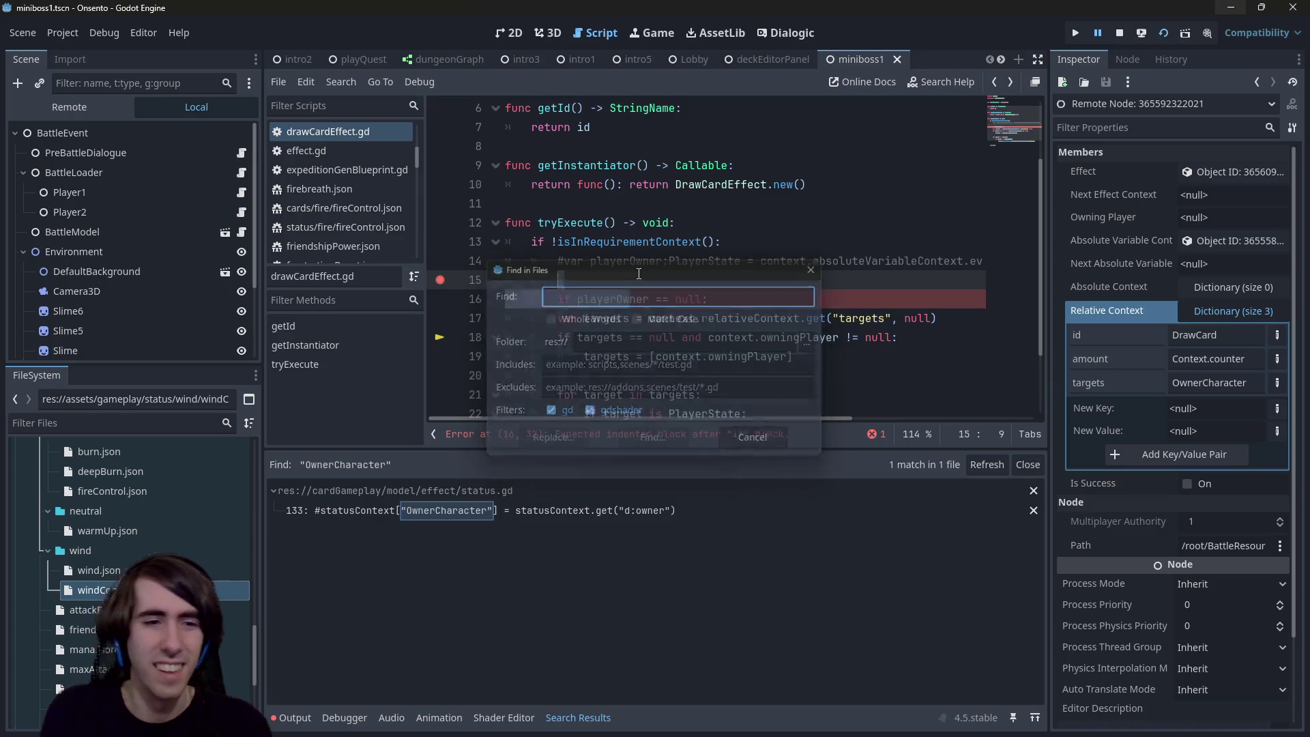
pyautogui.doubleClick(93, 491)
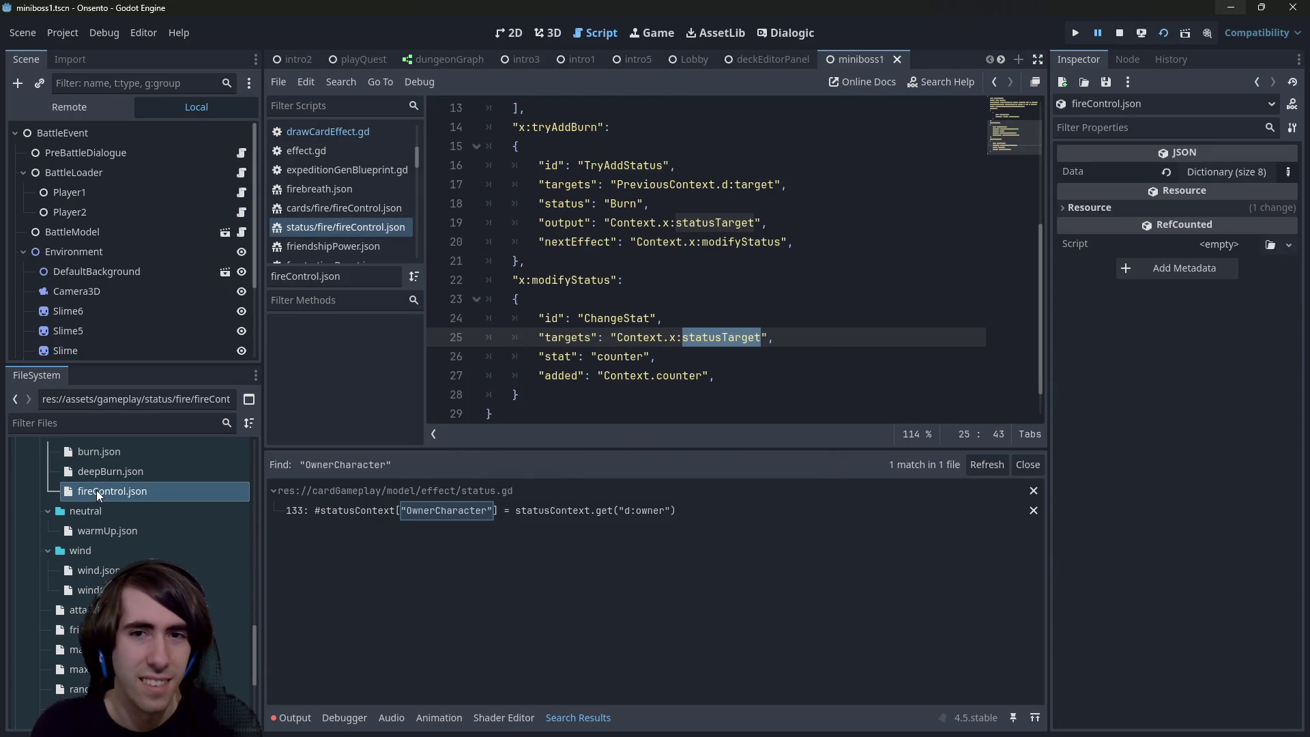
pyautogui.click(583, 311)
pyautogui.hotkey('ctrl', 'f')
pyautogui.write('"targets"')
pyautogui.press('Return')
pyautogui.hotkey('ctrl', 'a')
pyautogui.write('Own')
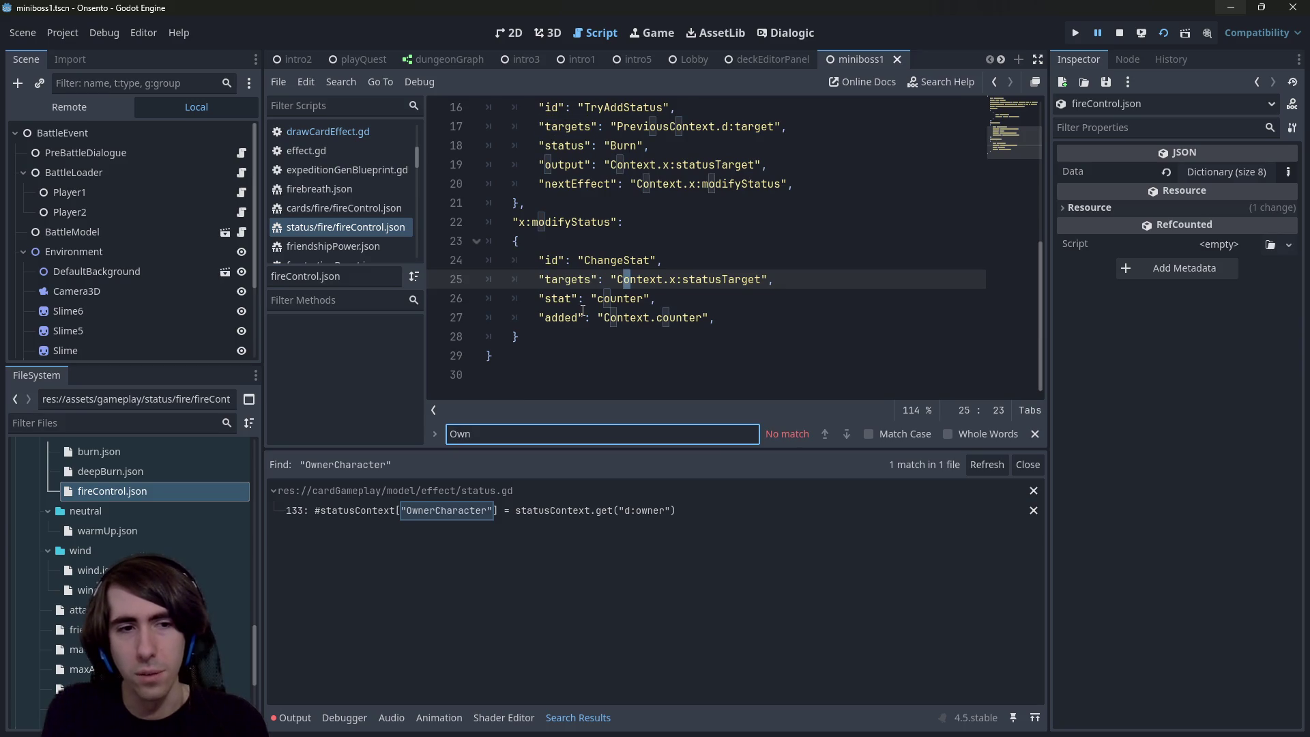
# Step: Inspect windControl.json's findStatus effect and its OwnerCharacter targets value on line 18
pyautogui.hotkey('alt', 'Left')
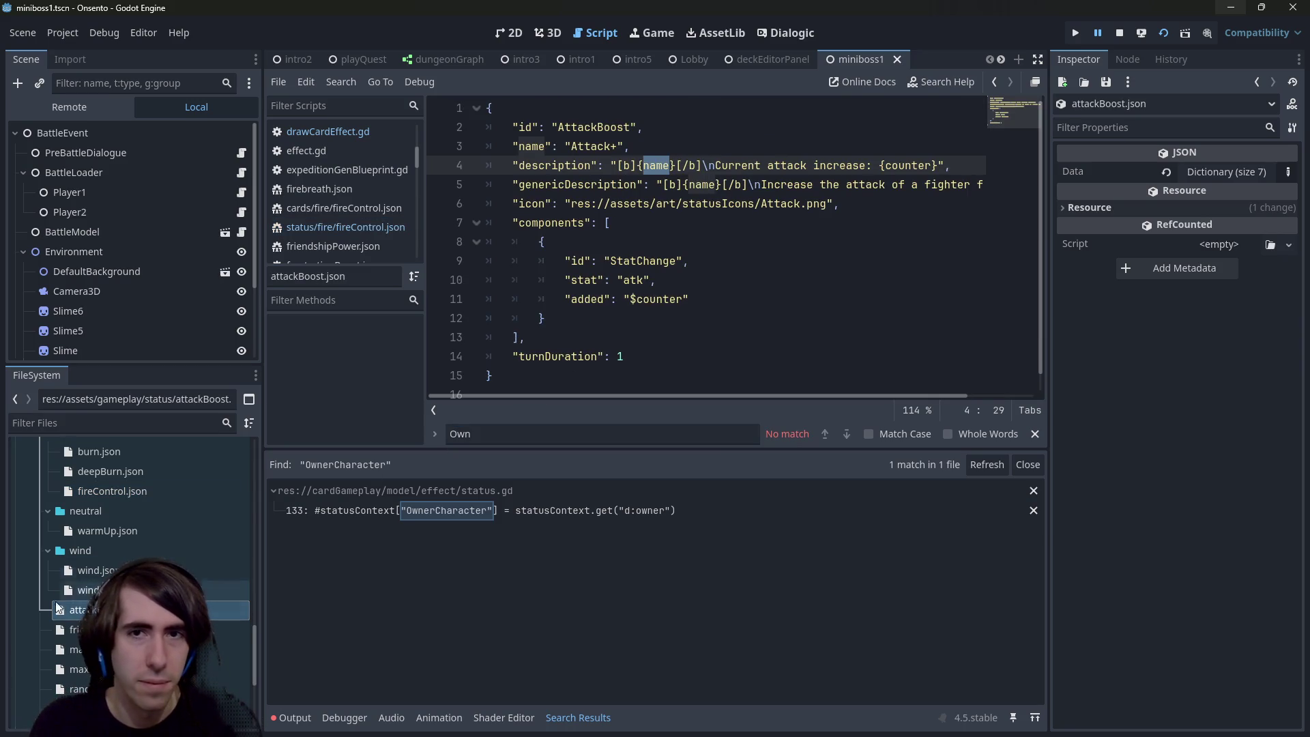
pyautogui.hotkey('alt', 'Left')
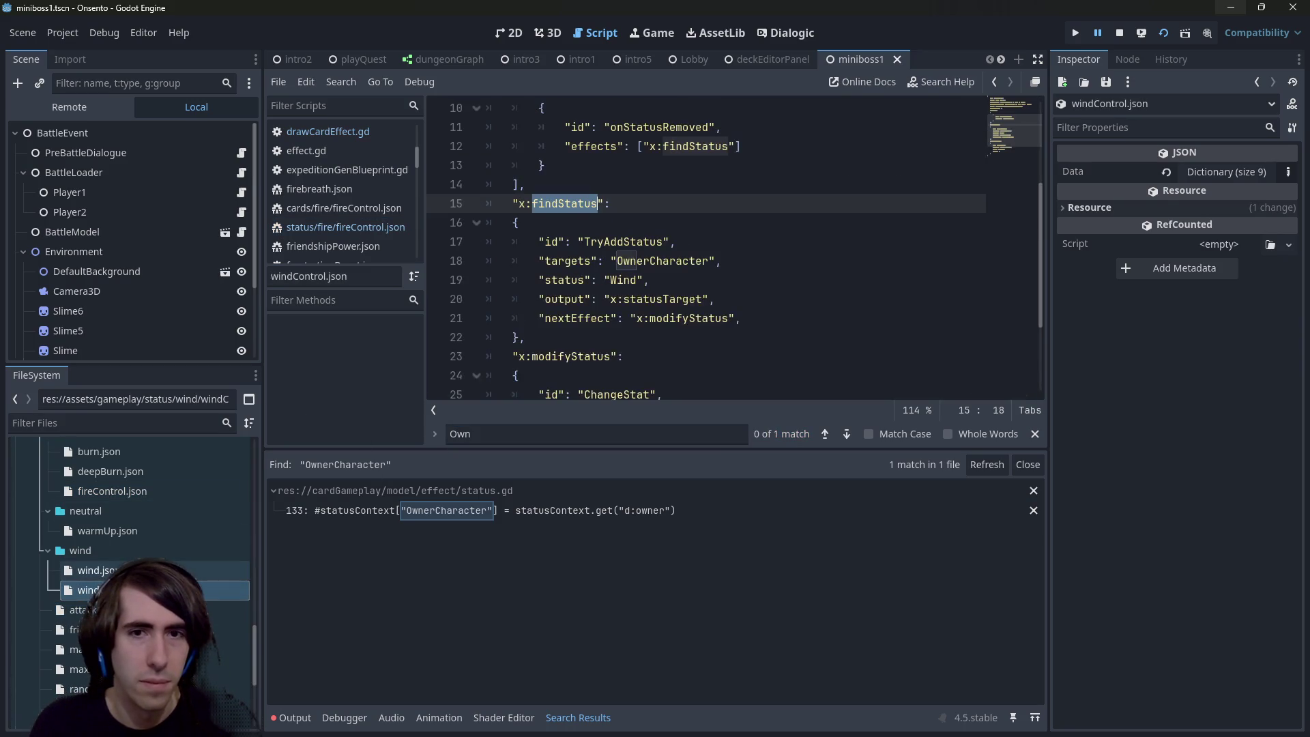
pyautogui.scroll(1, 632, 268)
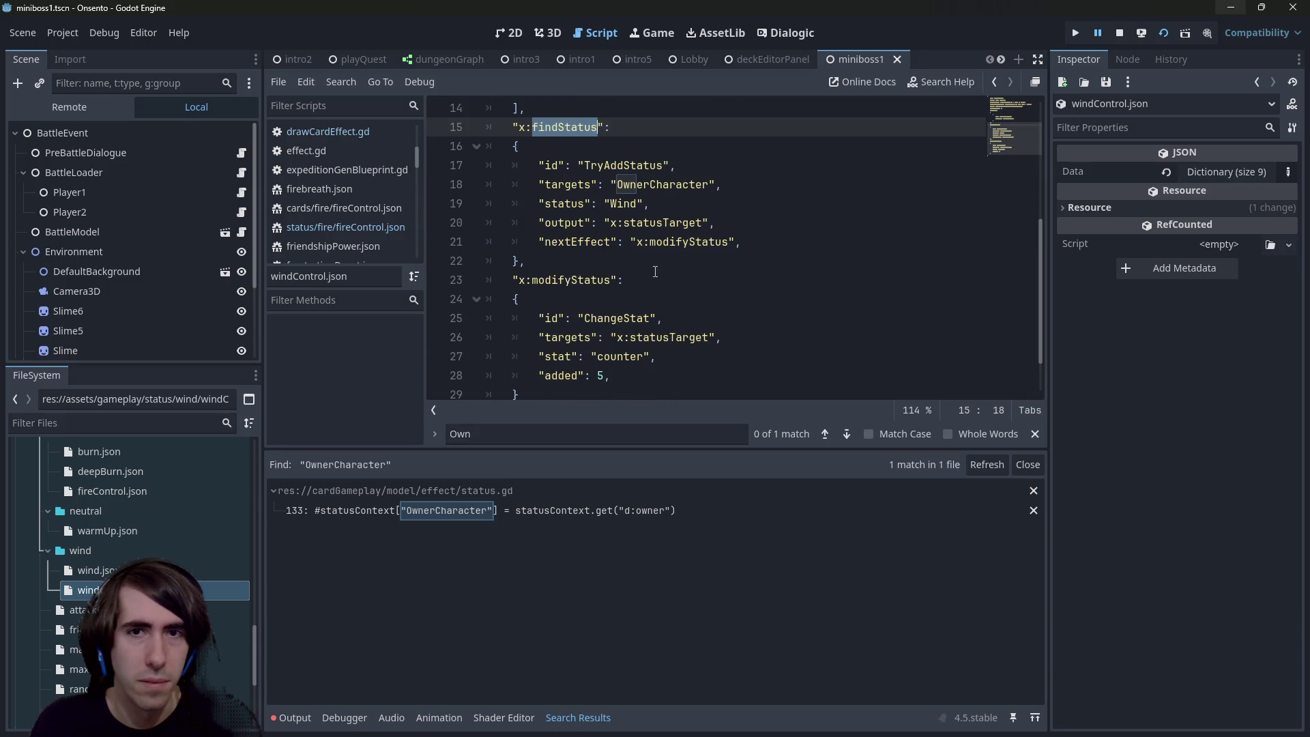
pyautogui.doubleClick(661, 184)
pyautogui.scroll(2, 645, 264)
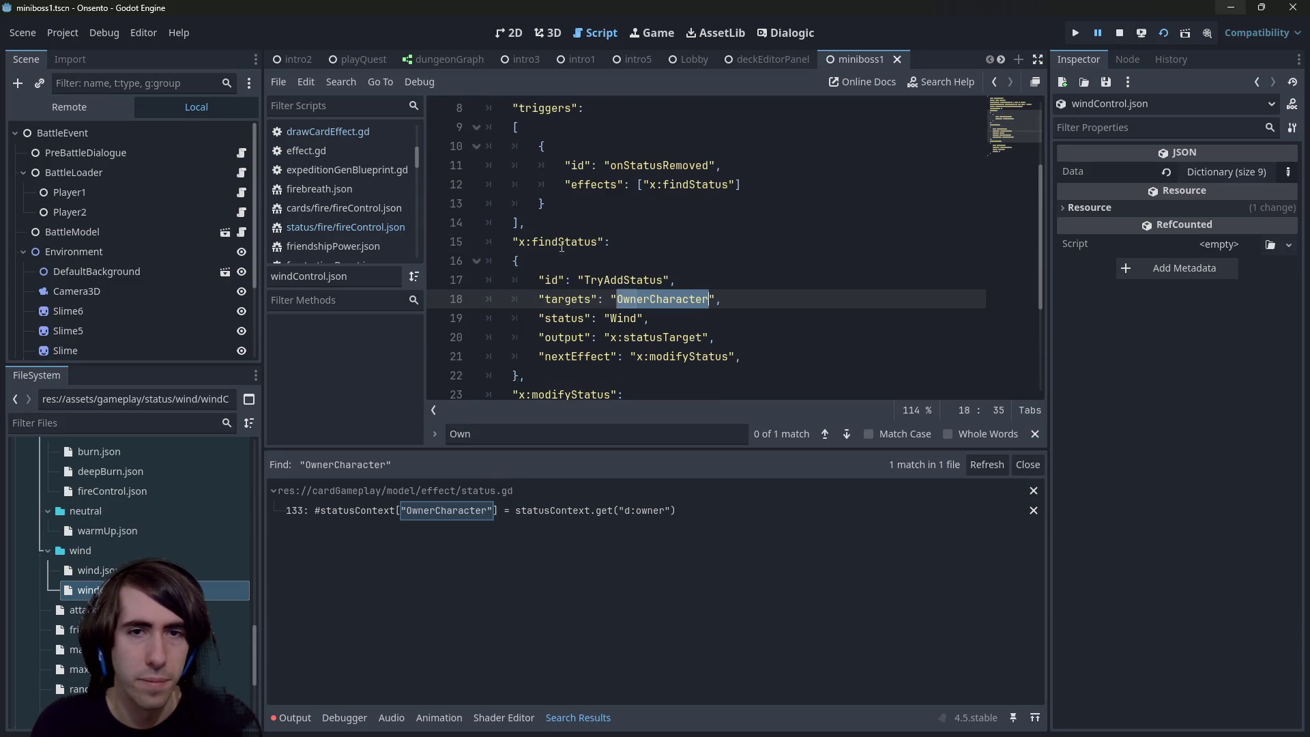
pyautogui.doubleClick(560, 242)
pyautogui.click(655, 279)
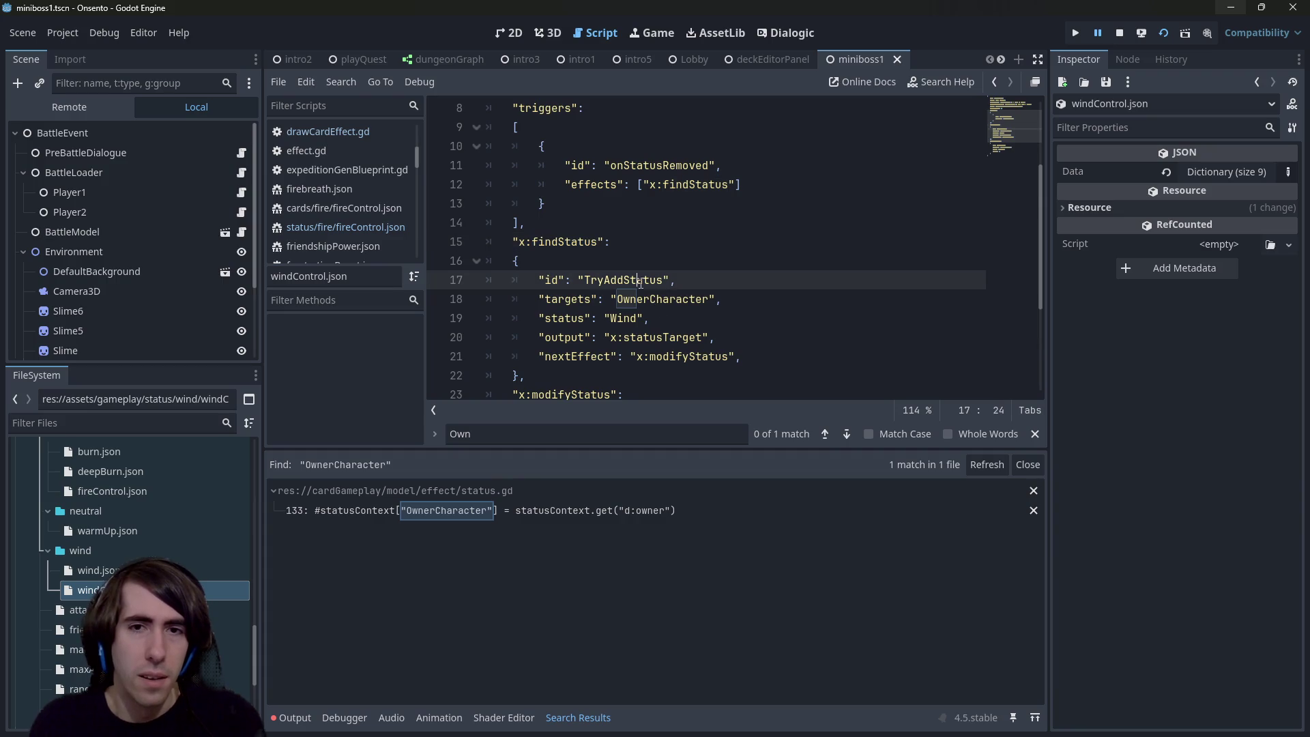
pyautogui.press('Down')
# Step: Quick-open tryAddStatusEffect.gd to view its getTargets() function
pyautogui.hotkey('alt', 'shift', 'o')
pyautogui.write('trya')
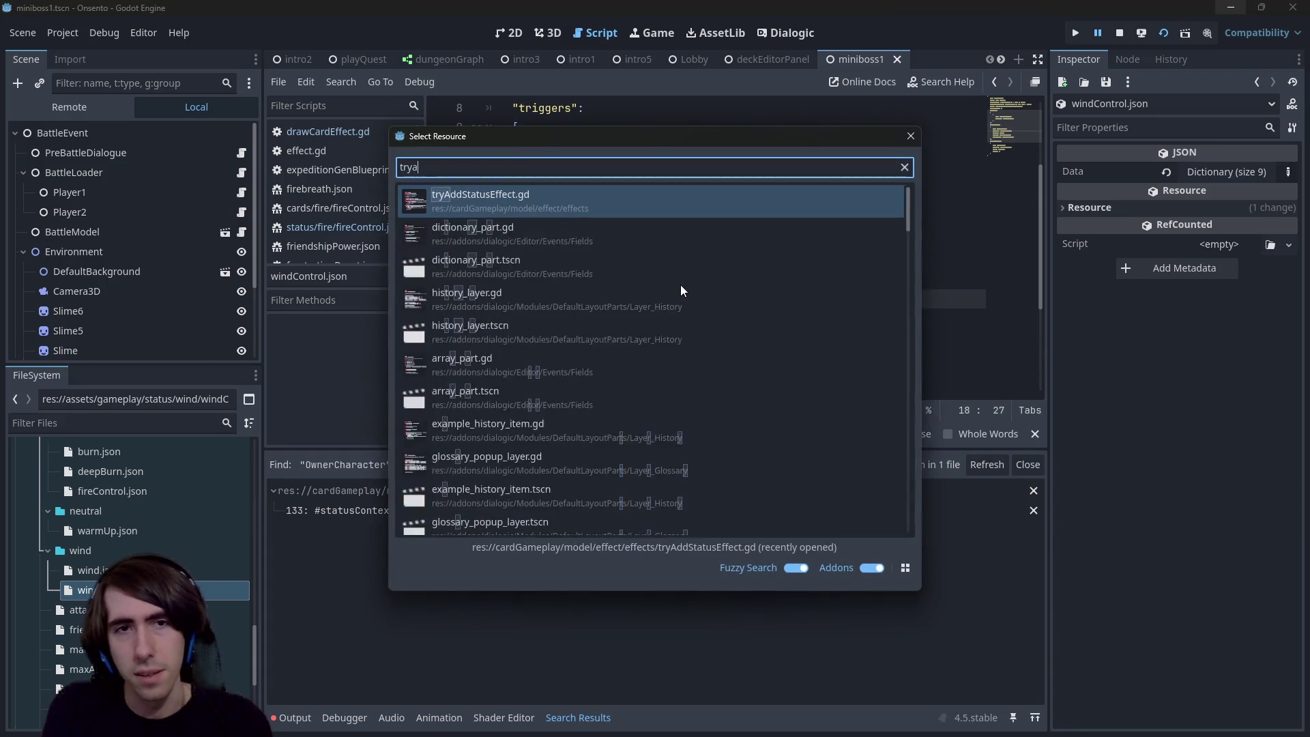
pyautogui.write('ddstata')
pyautogui.press('Return')
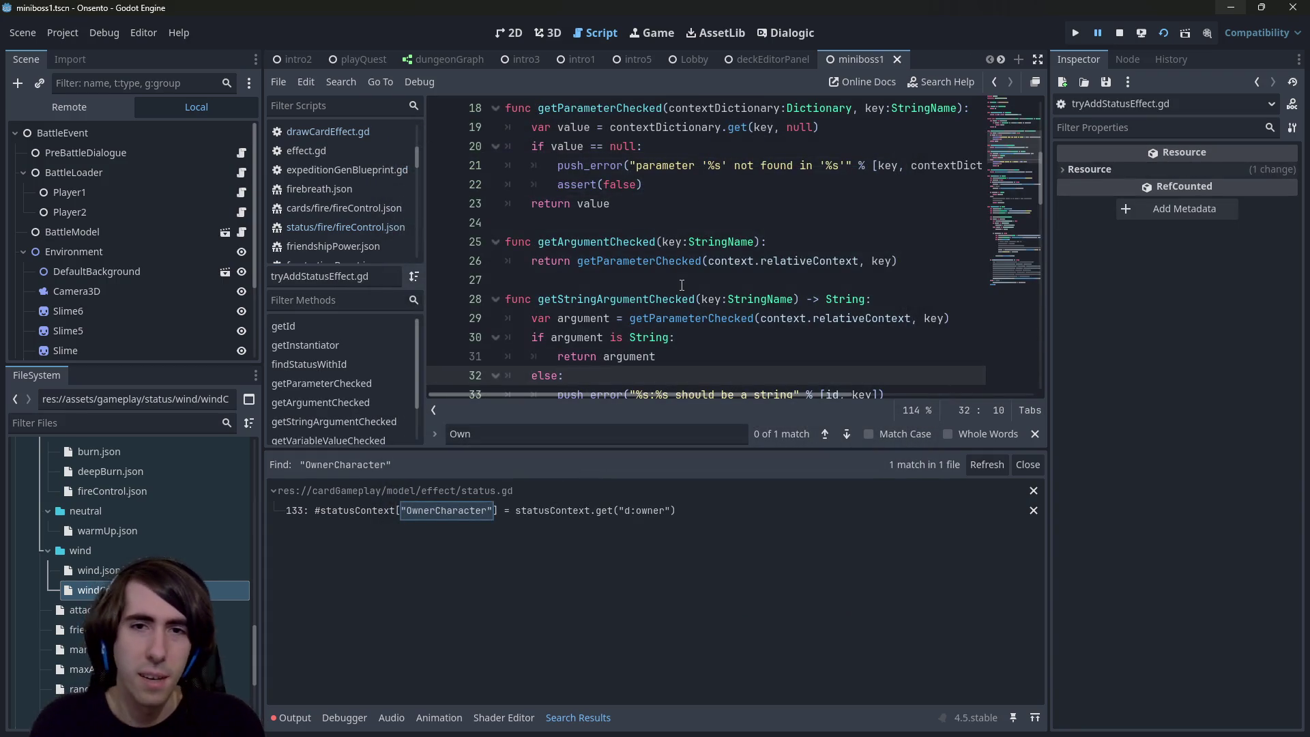
pyautogui.scroll(-10, 681, 285)
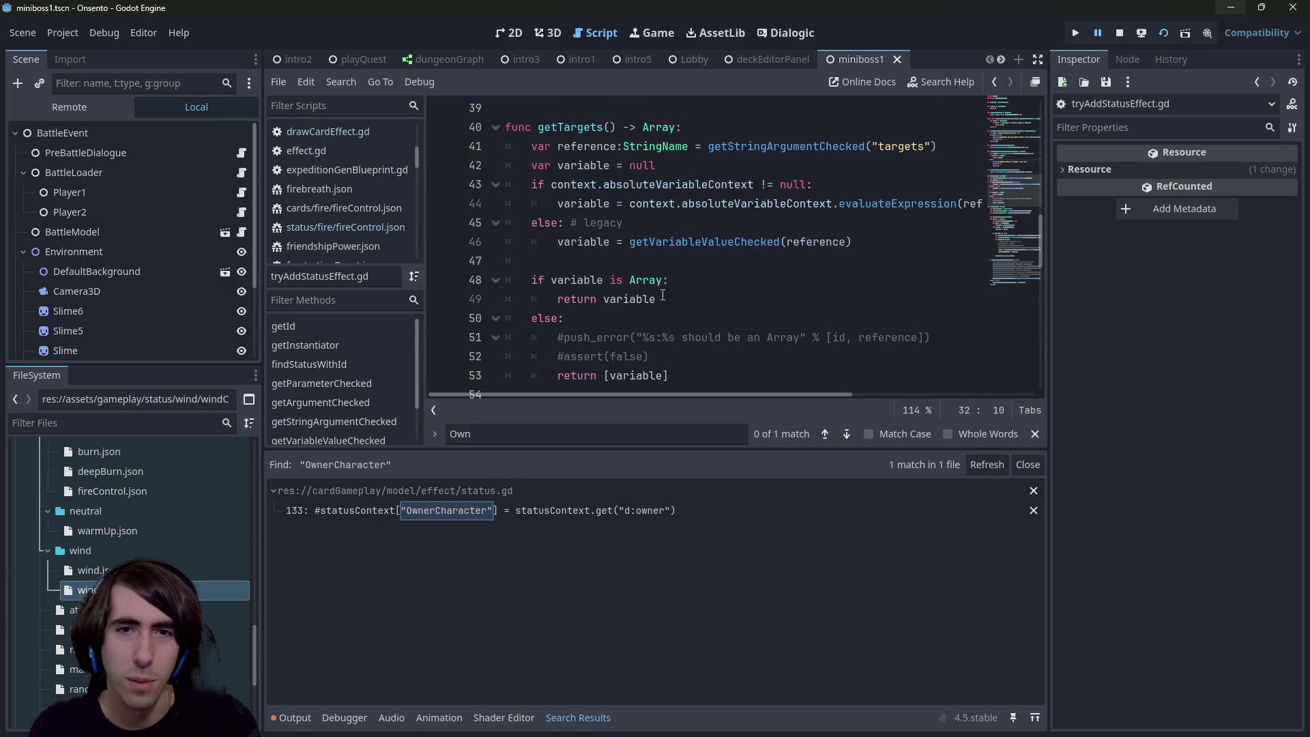
pyautogui.scroll(-1, 663, 295)
pyautogui.scroll(-4, 601, 226)
pyautogui.scroll(7, 682, 226)
pyautogui.click(695, 223)
pyautogui.scroll(4, 695, 223)
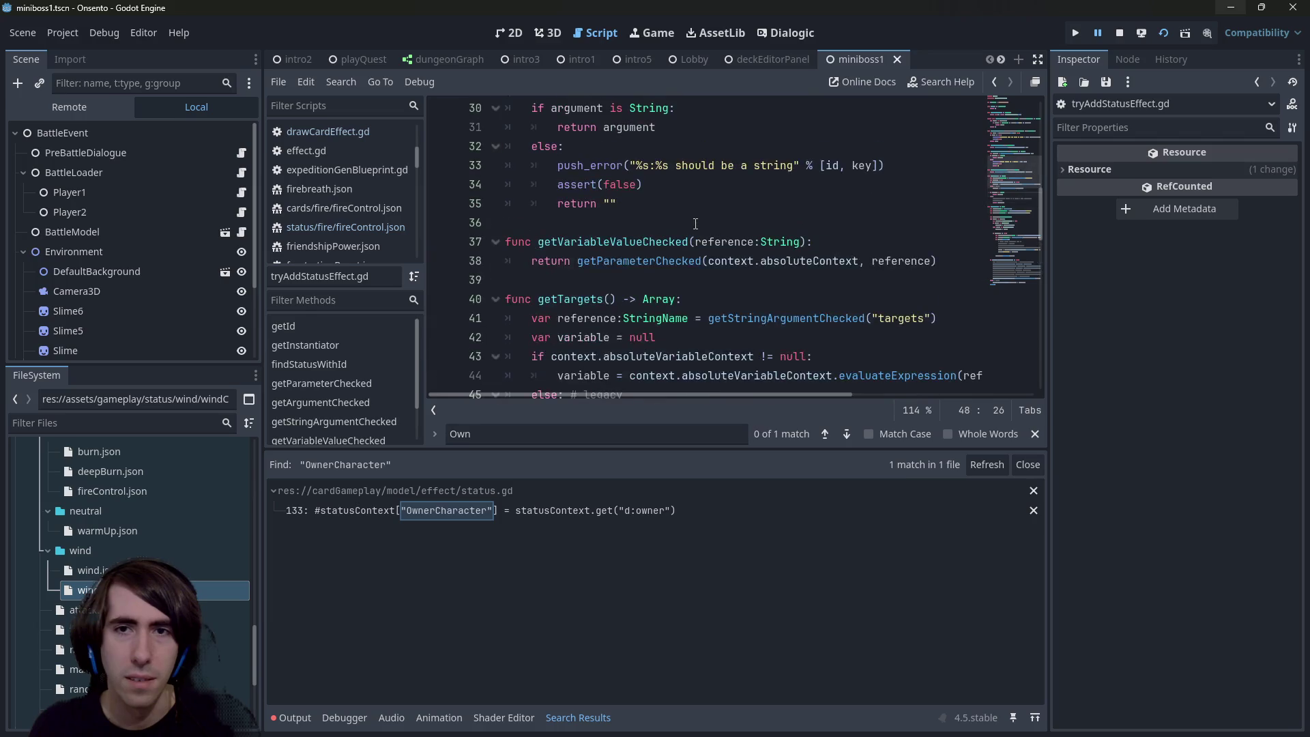
pyautogui.hotkey('ctrl', 'f')
pyautogui.write('targets')
pyautogui.scroll(2, 707, 281)
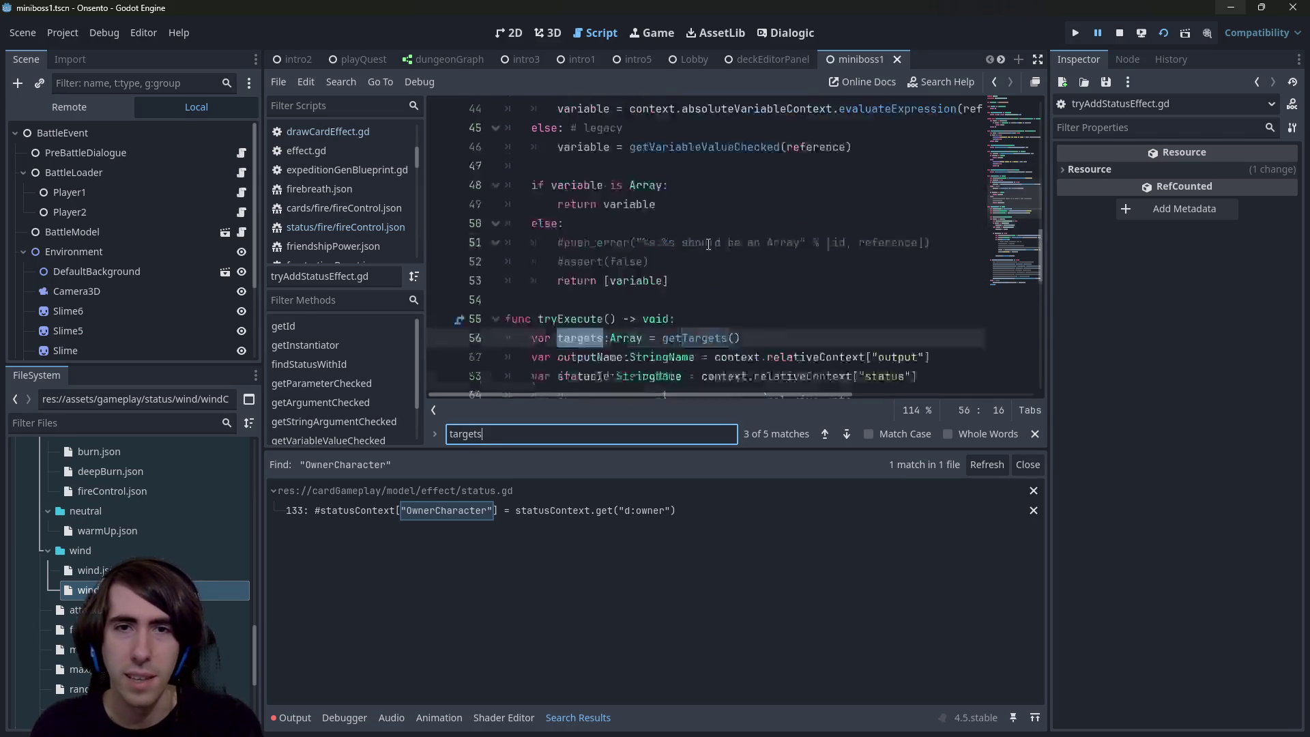
pyautogui.keyDown('ctrl'); pyautogui.click(695, 356); pyautogui.keyUp('ctrl')
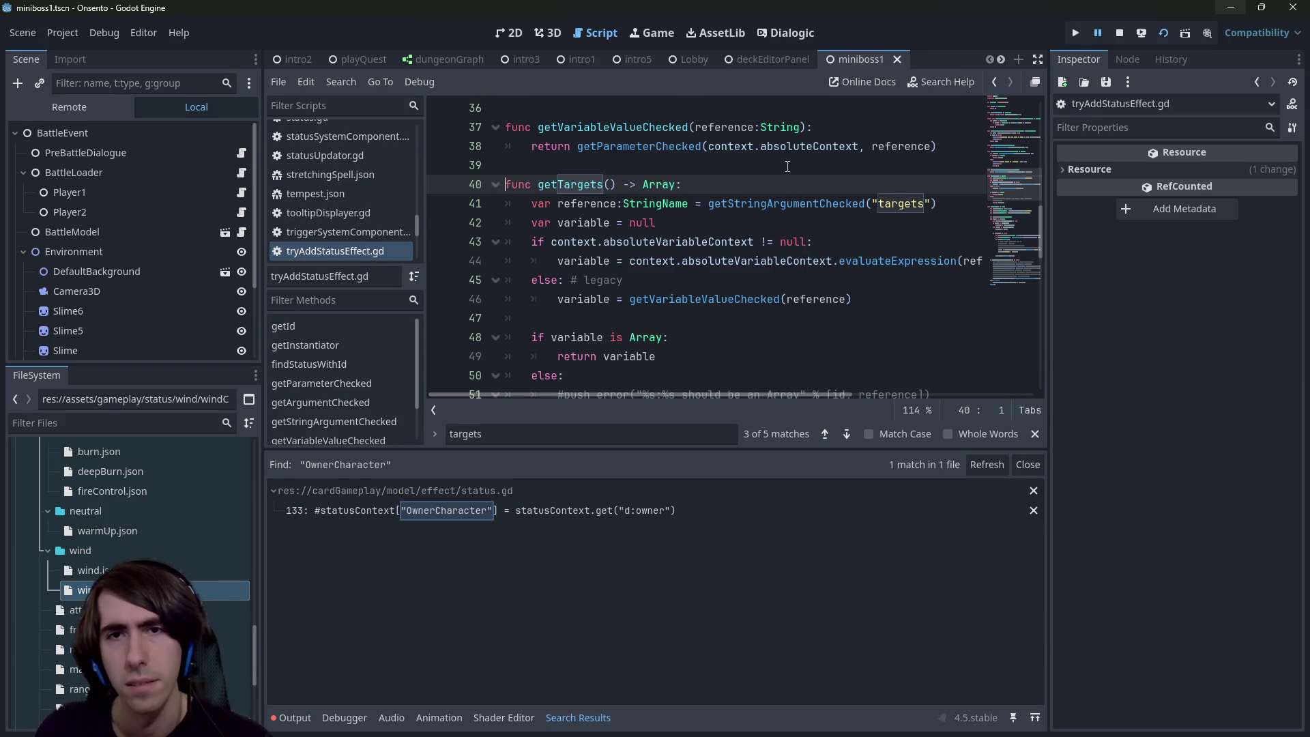
pyautogui.scroll(-2, 786, 243)
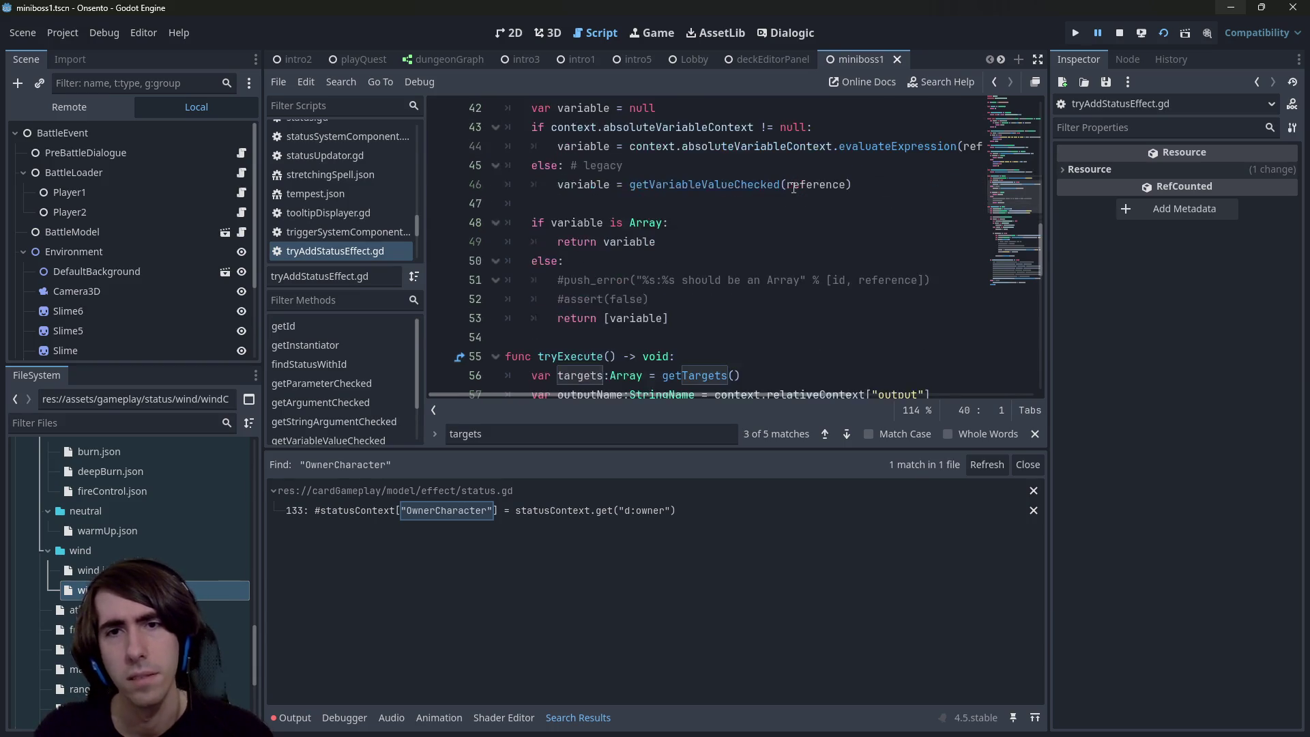
pyautogui.scroll(2, 786, 242)
pyautogui.doubleClick(757, 260)
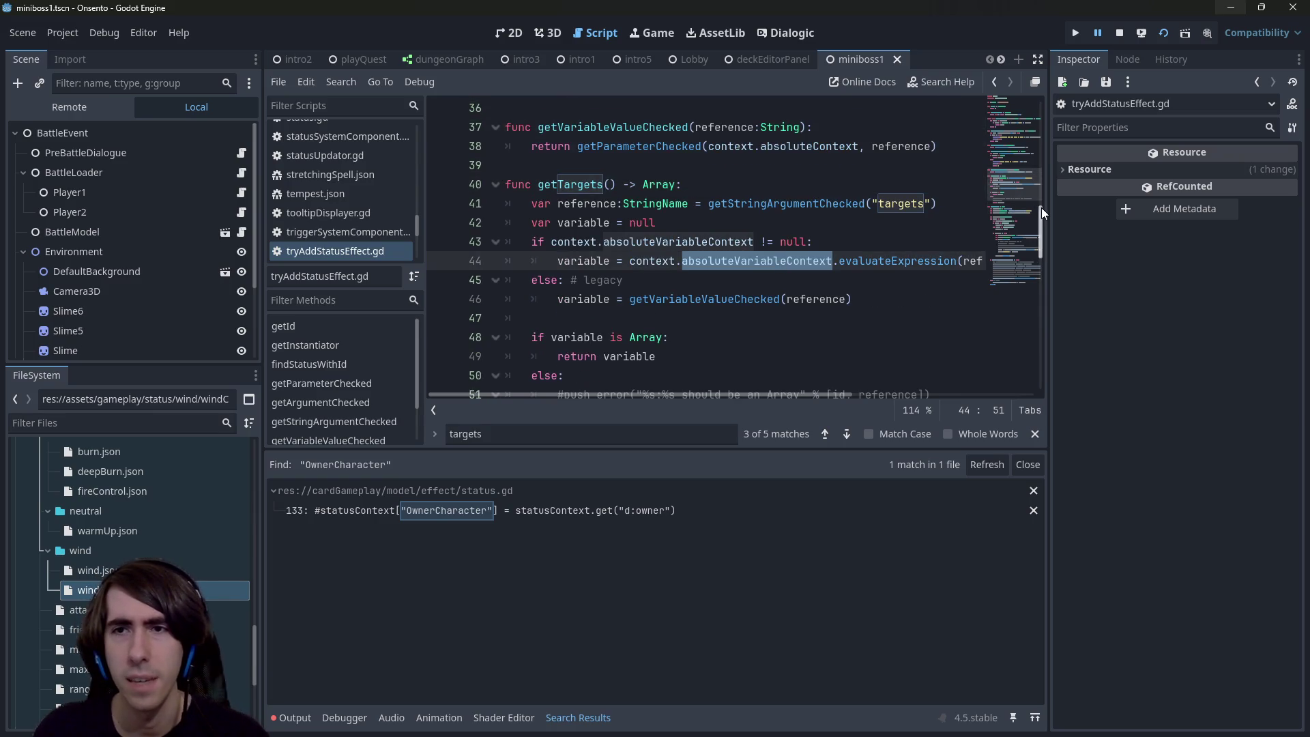
pyautogui.moveTo(1048, 210); pyautogui.dragTo(1155, 210)
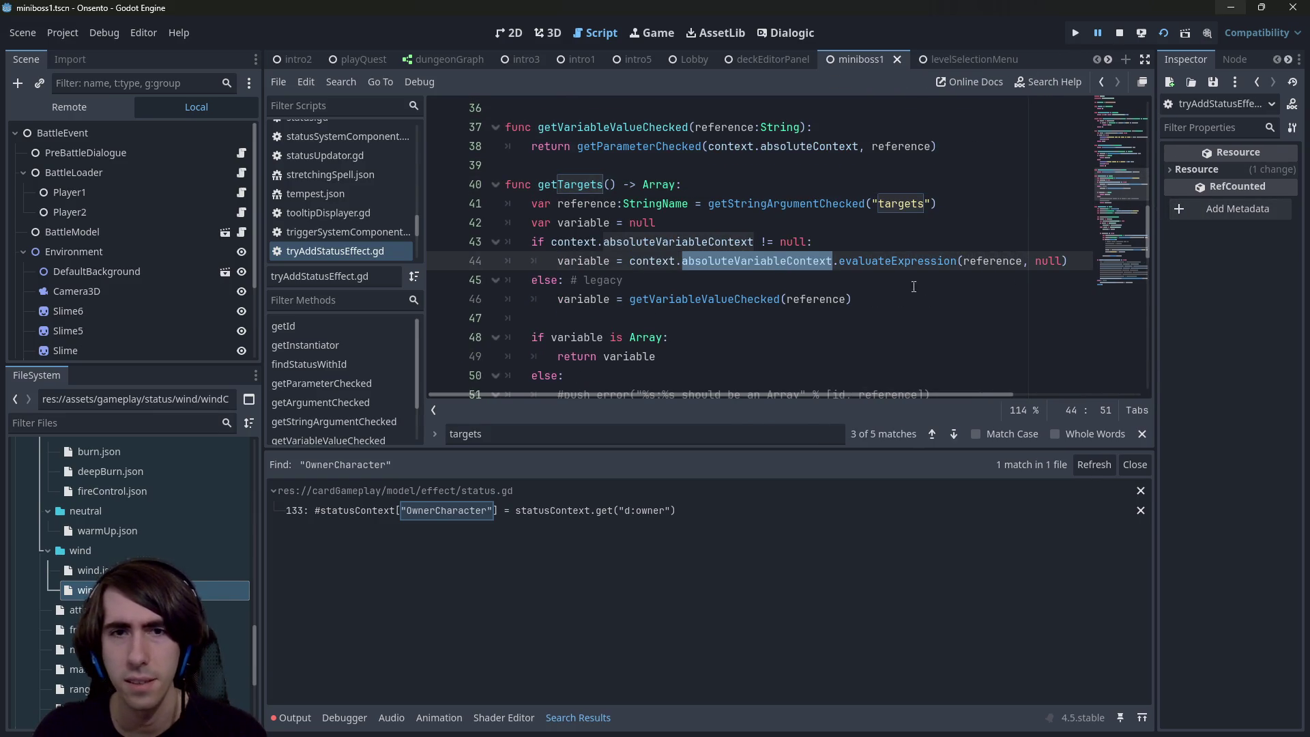
pyautogui.scroll(-2, 786, 320)
pyautogui.scroll(2, 785, 314)
pyautogui.doubleClick(757, 299)
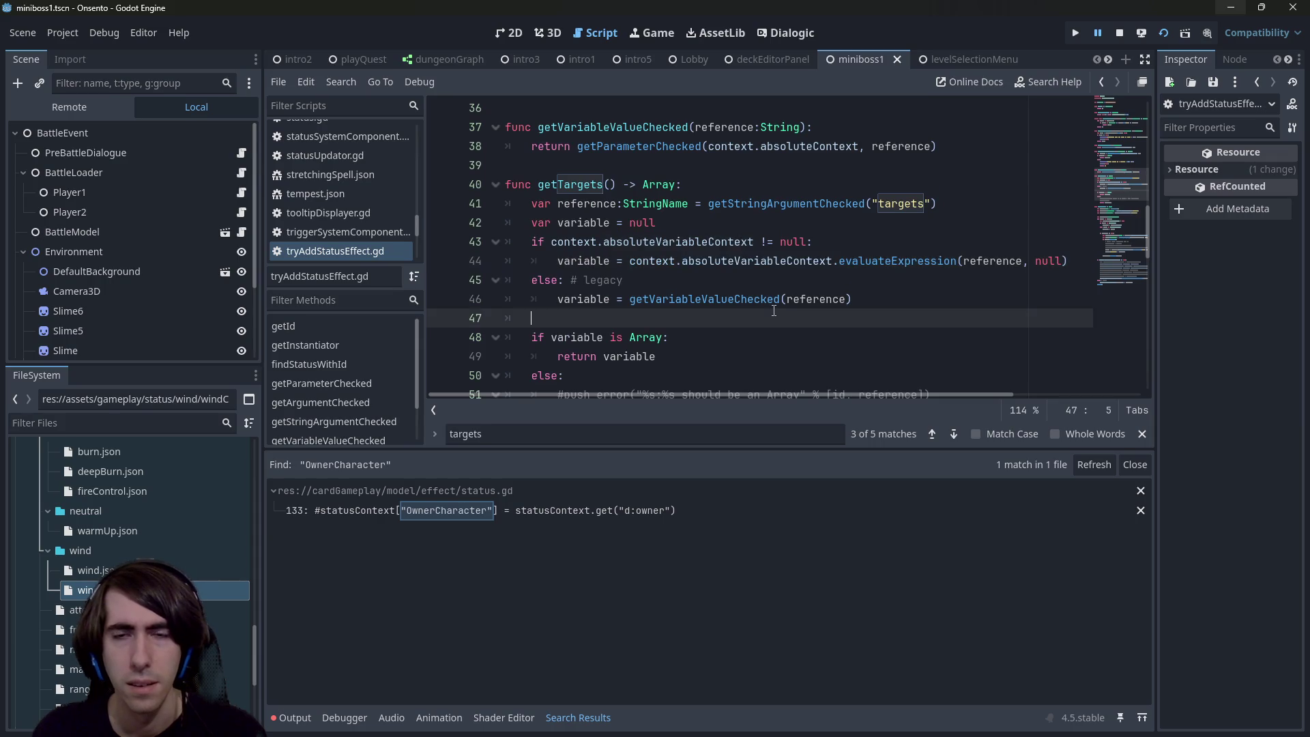
pyautogui.scroll(1, 765, 285)
pyautogui.scroll(1, 765, 286)
pyautogui.scroll(-4, 765, 286)
pyautogui.scroll(1, 765, 285)
pyautogui.click(697, 203)
pyautogui.doubleClick(695, 184)
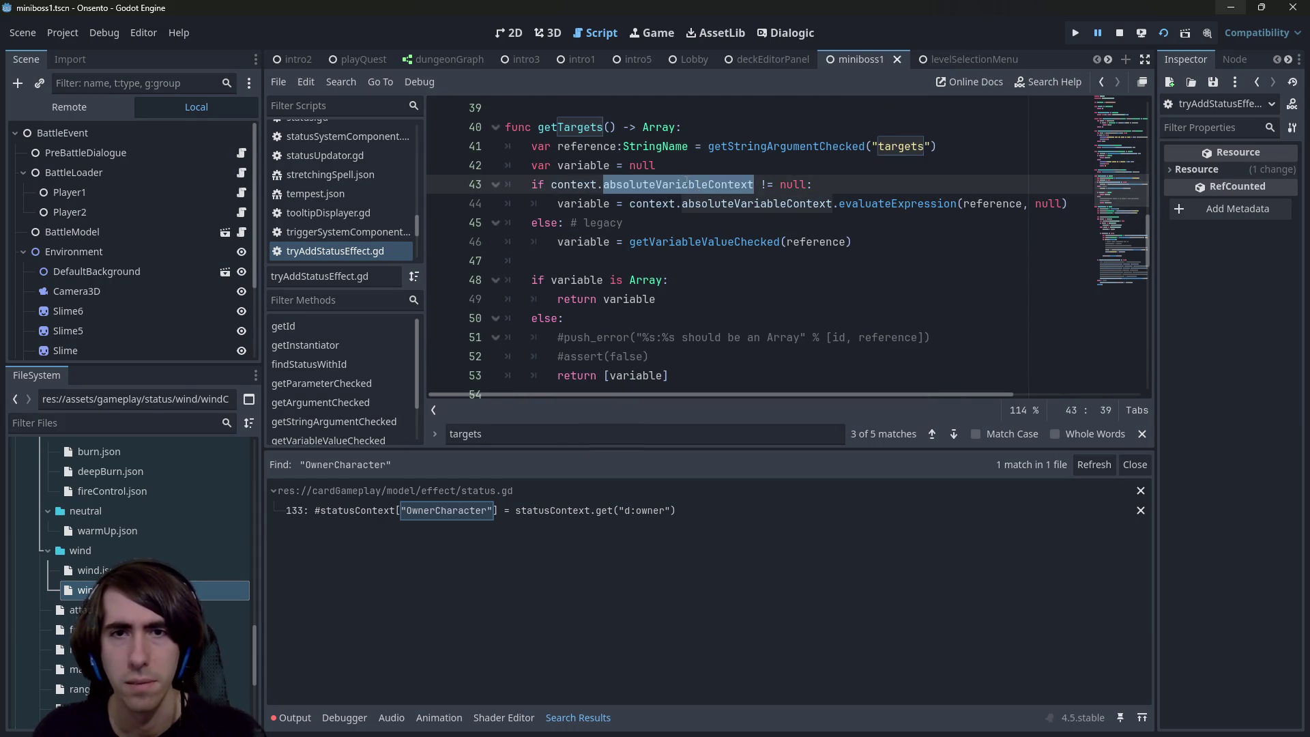
pyautogui.scroll(3, 716, 225)
pyautogui.scroll(-2, 737, 273)
pyautogui.doubleClick(751, 298)
pyautogui.scroll(2, 751, 273)
pyautogui.moveTo(752, 259)
pyautogui.mouseDown()
pyautogui.moveTo(518, 242)
pyautogui.moveTo(519, 109)
pyautogui.mouseUp()
pyautogui.scroll(-2, 785, 259)
pyautogui.doubleClick(853, 260)
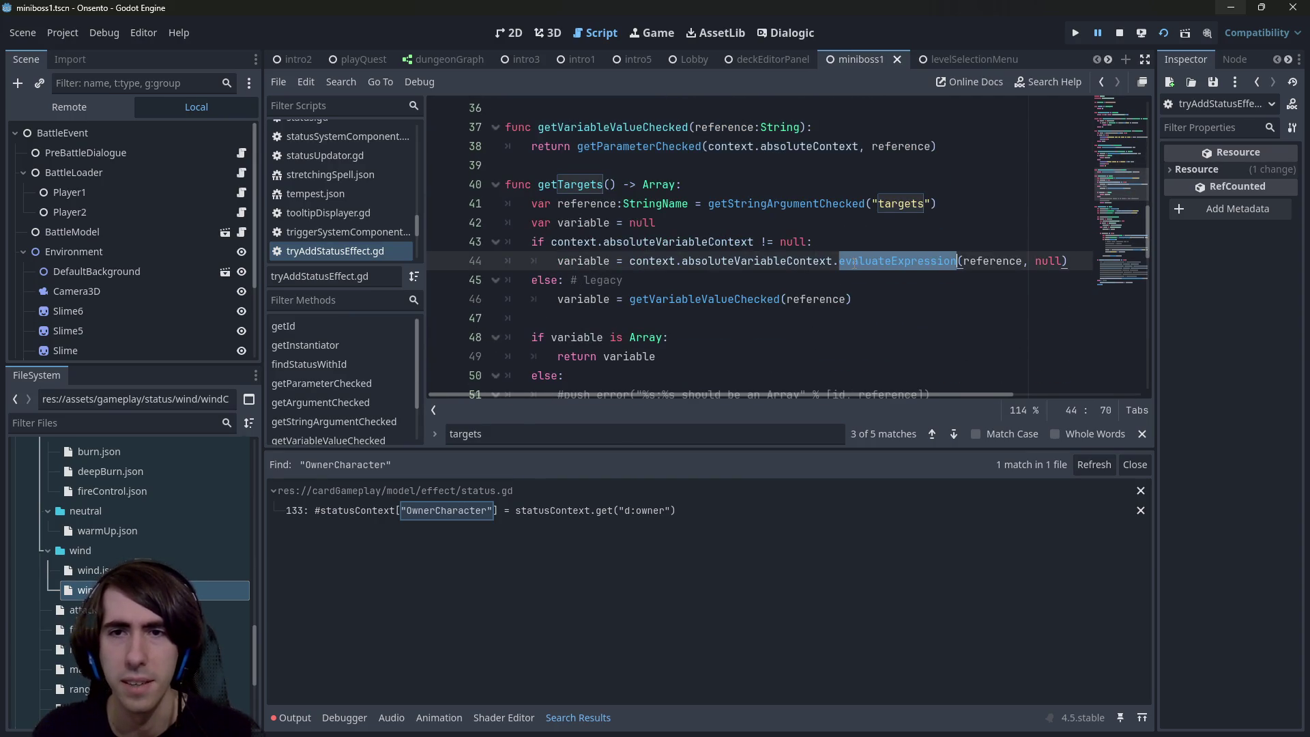
pyautogui.doubleClick(991, 261)
pyautogui.press('End')
pyautogui.moveTo(1043, 259); pyautogui.dragTo(532, 188)
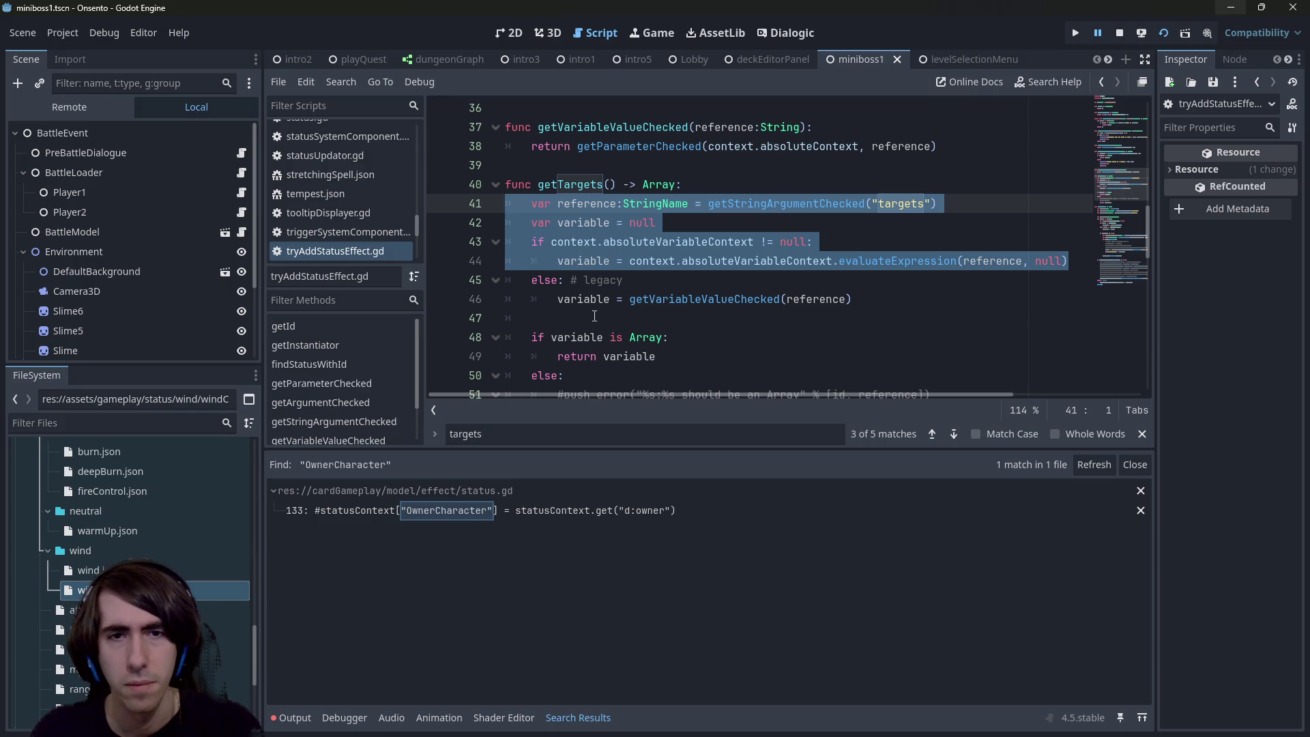
# Step: Select the getTargets lookup lines 41–51 in tryAddStatusEffect.gd, comparing them against tryExecute
pyautogui.scroll(-1, 594, 316)
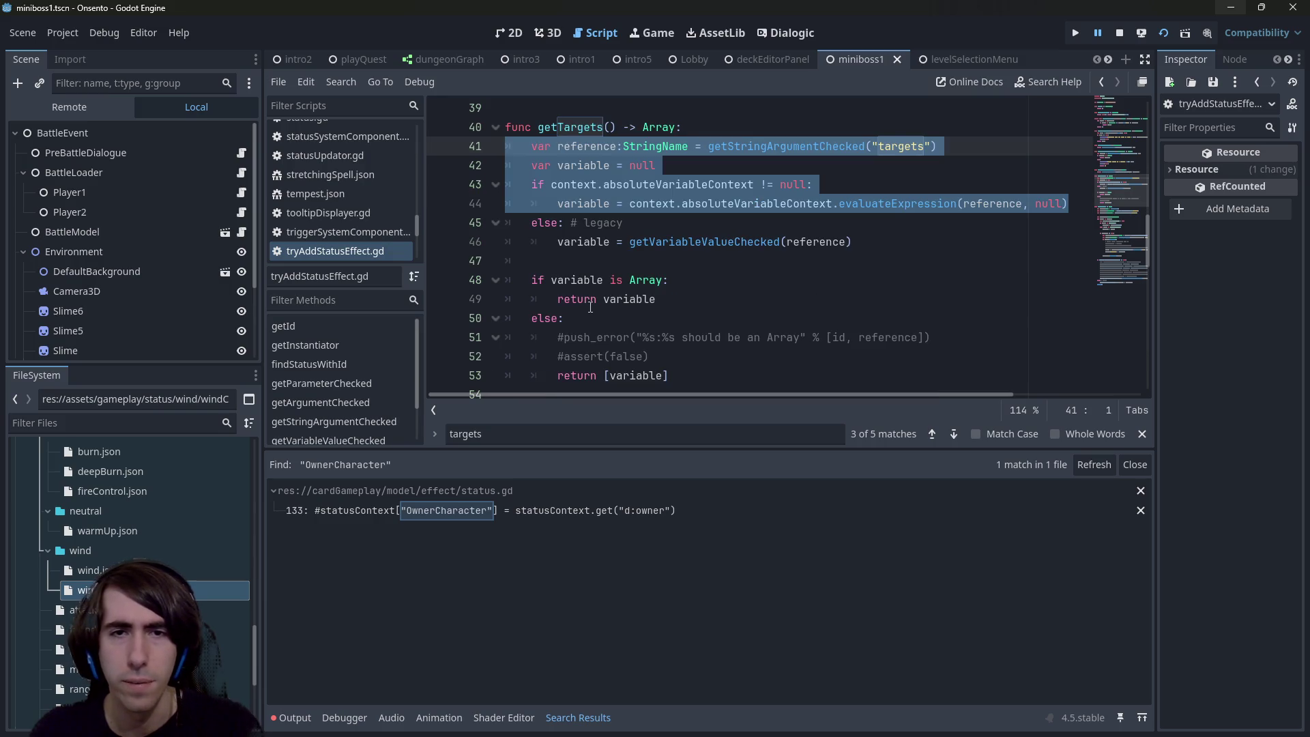
pyautogui.scroll(-2, 589, 304)
pyautogui.scroll(2, 589, 304)
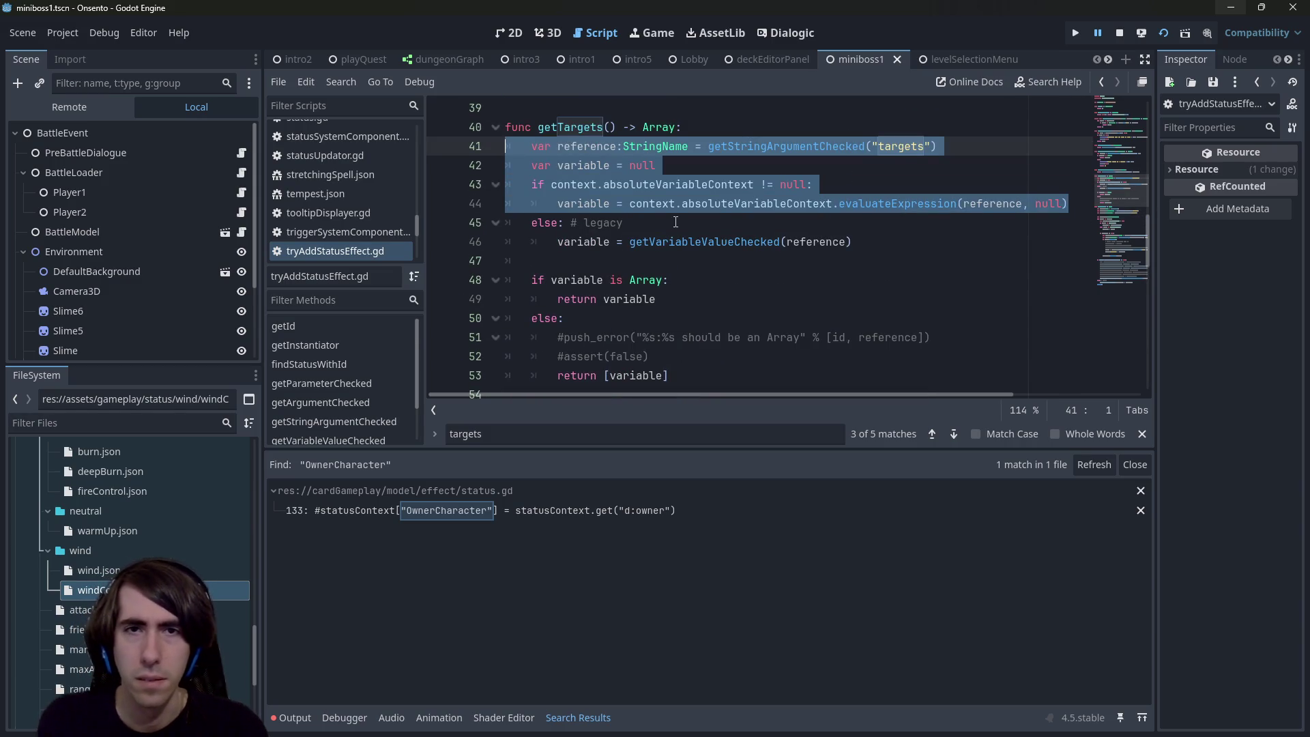
pyautogui.hotkey('alt', 'Left')
pyautogui.hotkey('alt', 'Right')
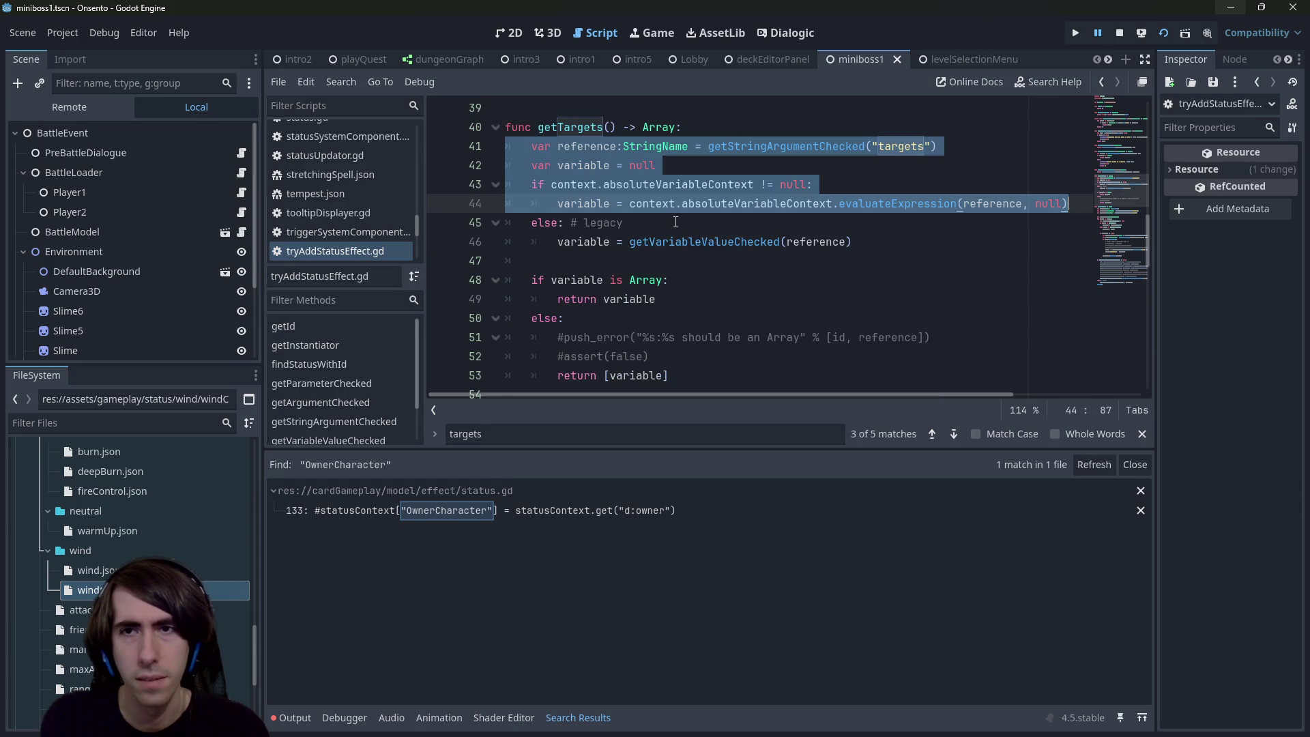
pyautogui.hotkey('alt', 'Left')
pyautogui.hotkey('alt', 'Right')
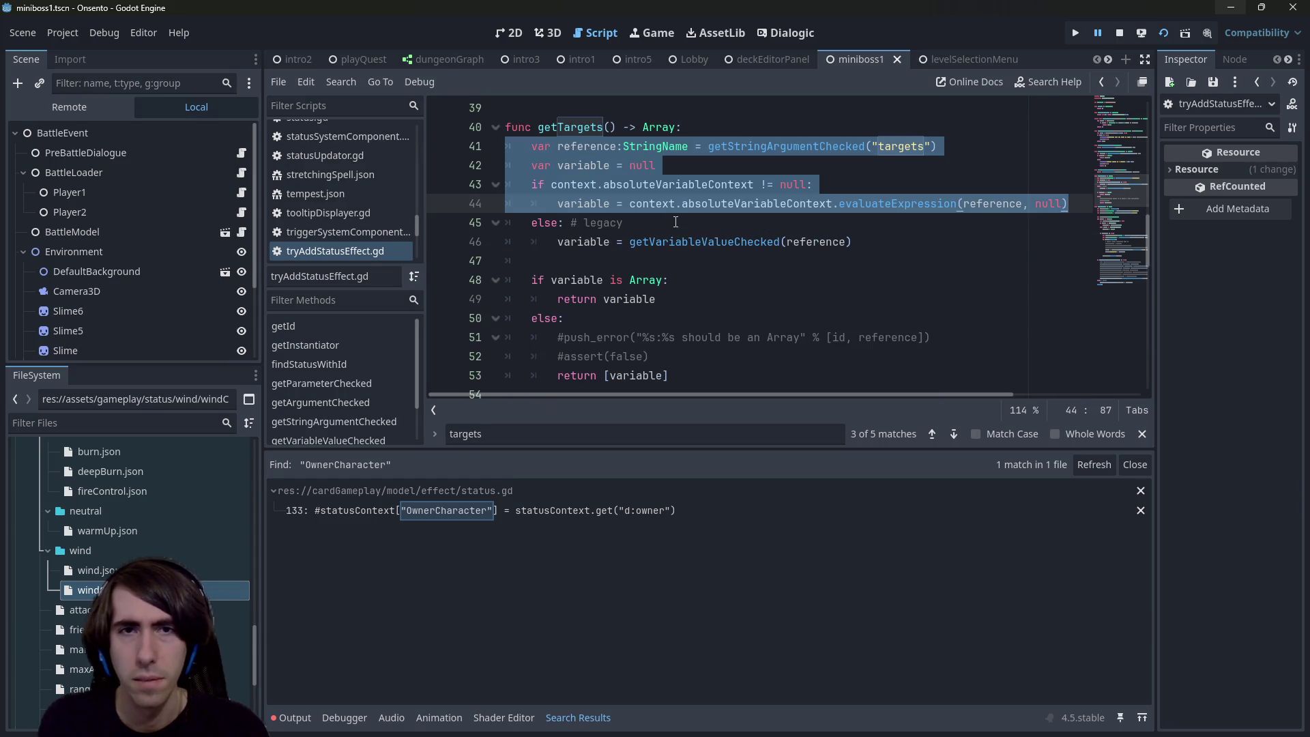
pyautogui.hotkey('alt', 'Left')
pyautogui.hotkey('alt', 'Left')
pyautogui.hotkey('alt', 'Left')
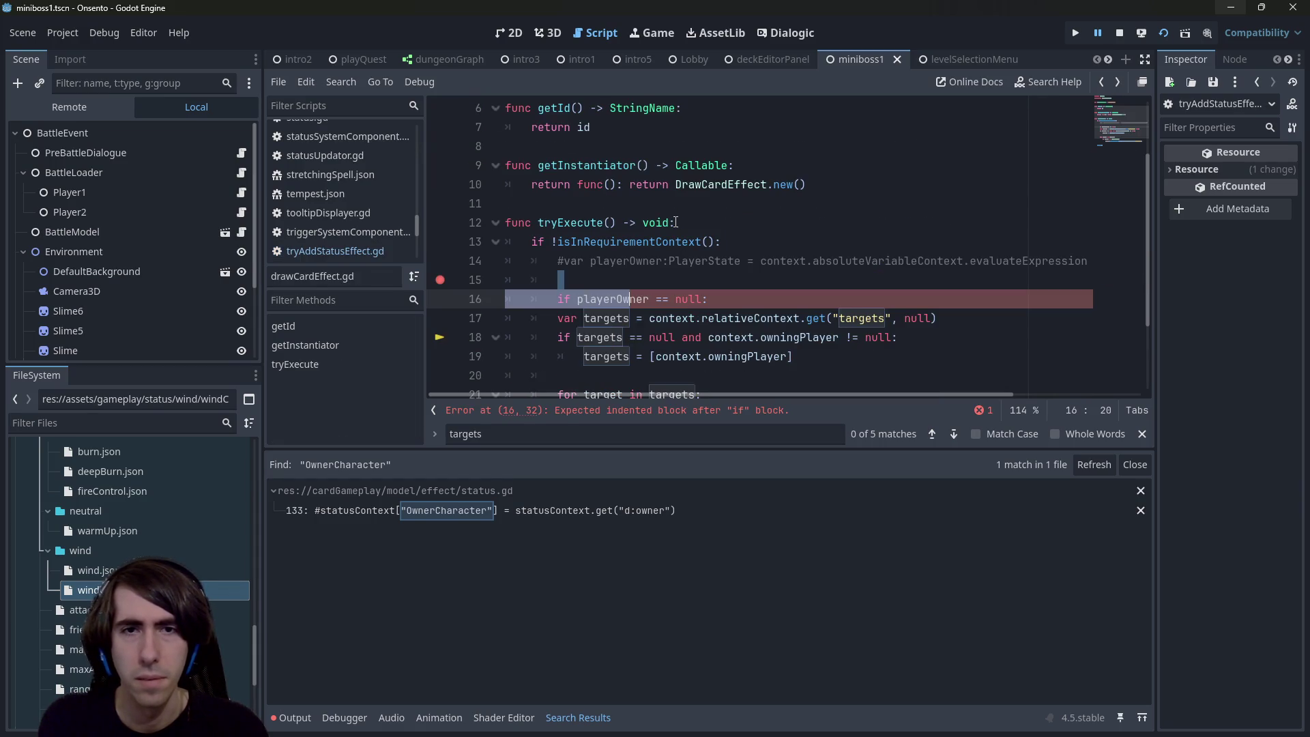
pyautogui.hotkey('alt', 'Right')
pyautogui.hotkey('alt', 'Right')
pyautogui.hotkey('alt', 'Right')
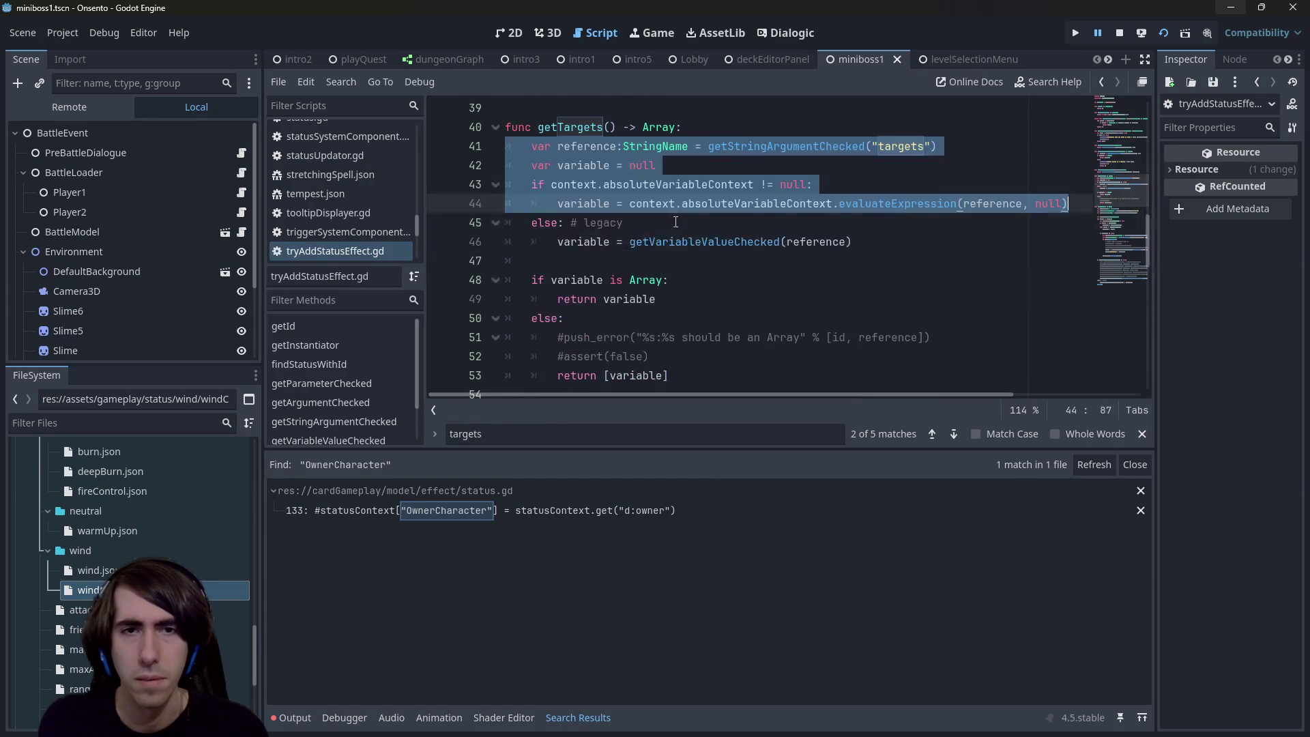
pyautogui.hotkey('alt', 'Left')
pyautogui.hotkey('alt', 'Left')
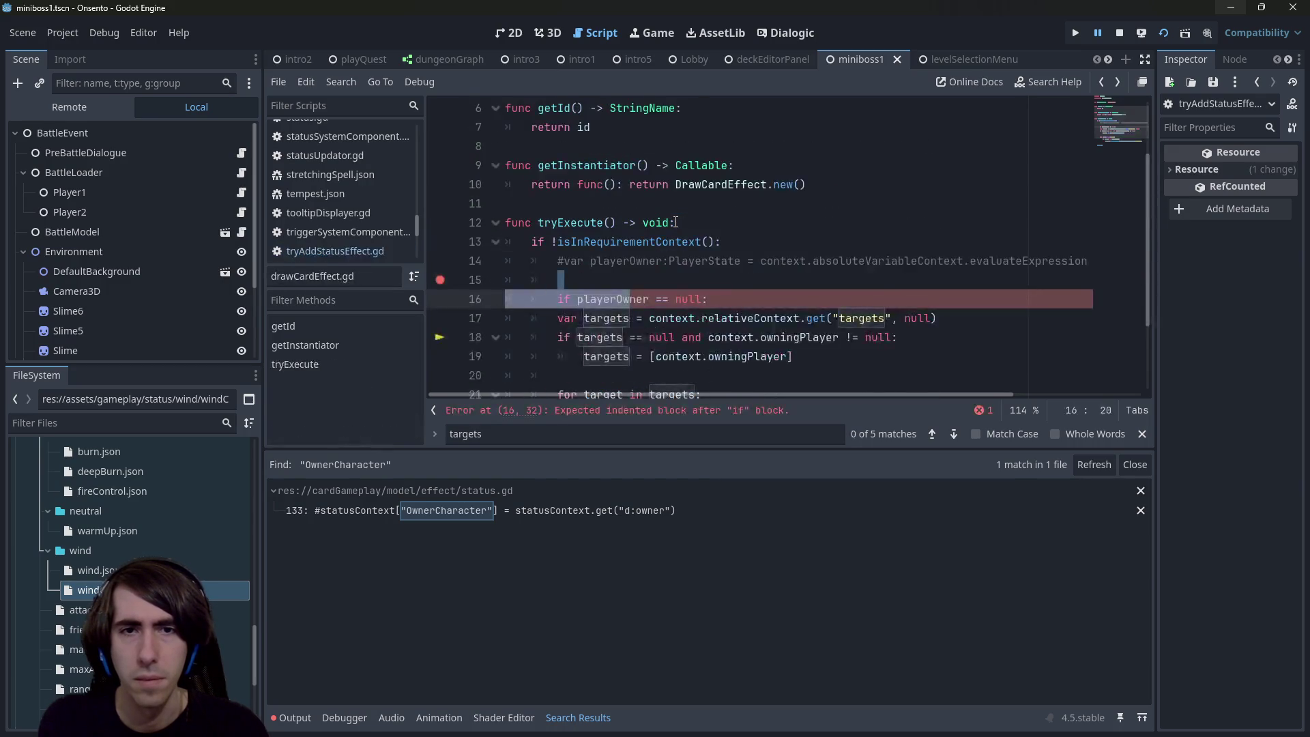
pyautogui.hotkey('alt', 'Right')
pyautogui.hotkey('alt', 'Right')
pyautogui.scroll(-2, 676, 222)
pyautogui.moveTo(931, 279); pyautogui.dragTo(475, 200)
pyautogui.hotkey('ctrl', 'c')
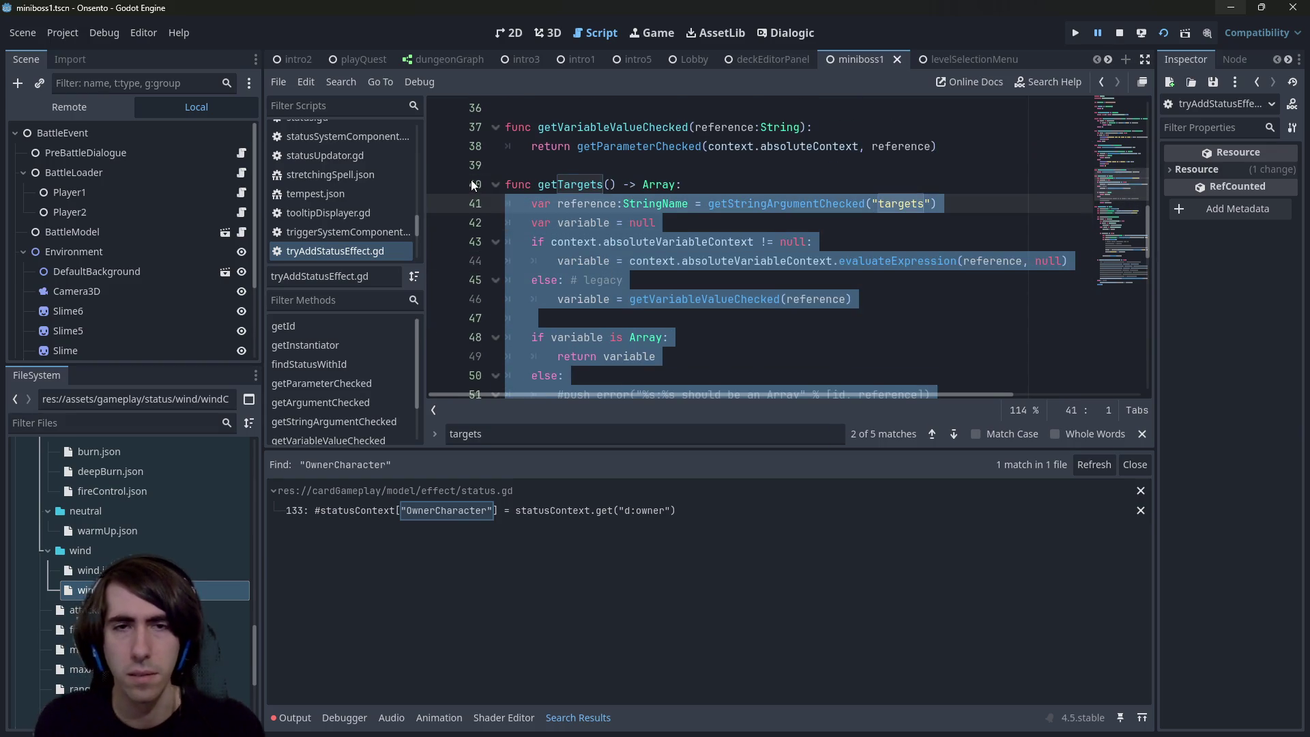
# Step: Return to tryExecute in drawCardEffect.gd and prepare empty line 15 for the lookup code
pyautogui.hotkey('alt', 'Left')
pyautogui.hotkey('alt', 'Left')
pyautogui.hotkey('alt', 'Right')
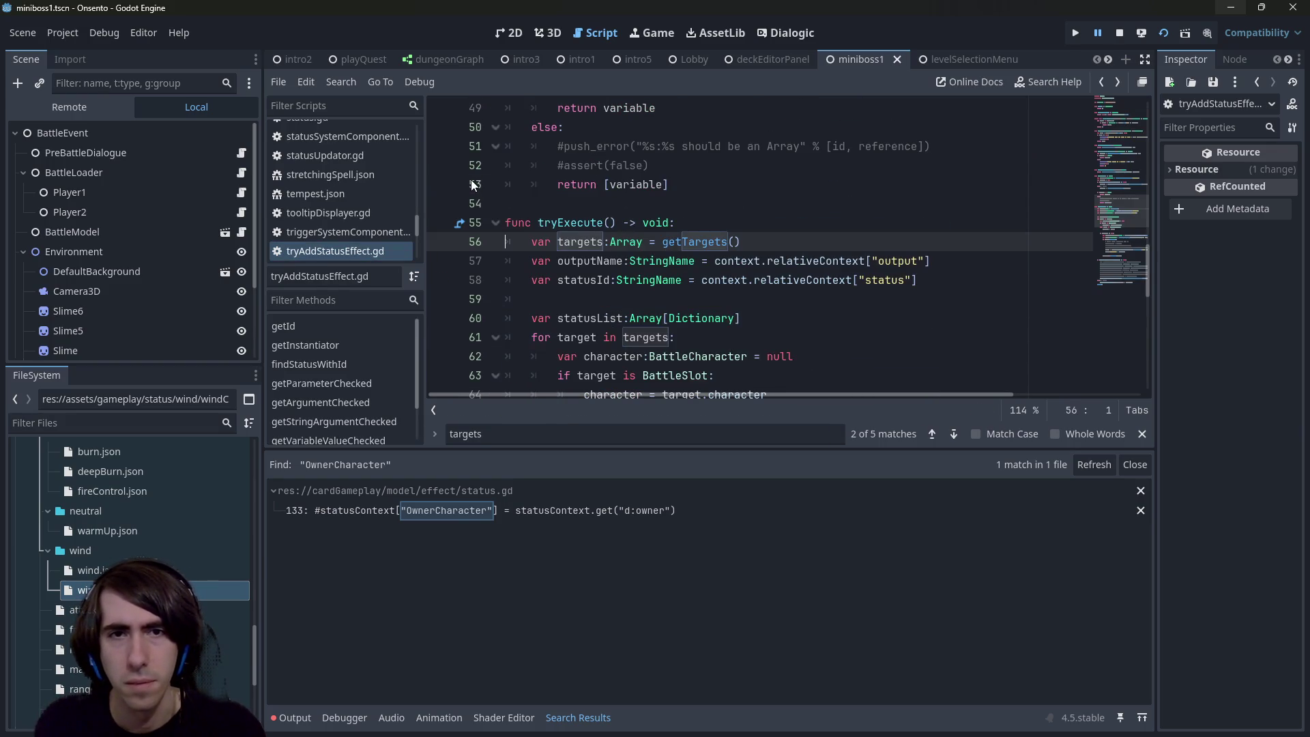
pyautogui.hotkey('alt', 'Left')
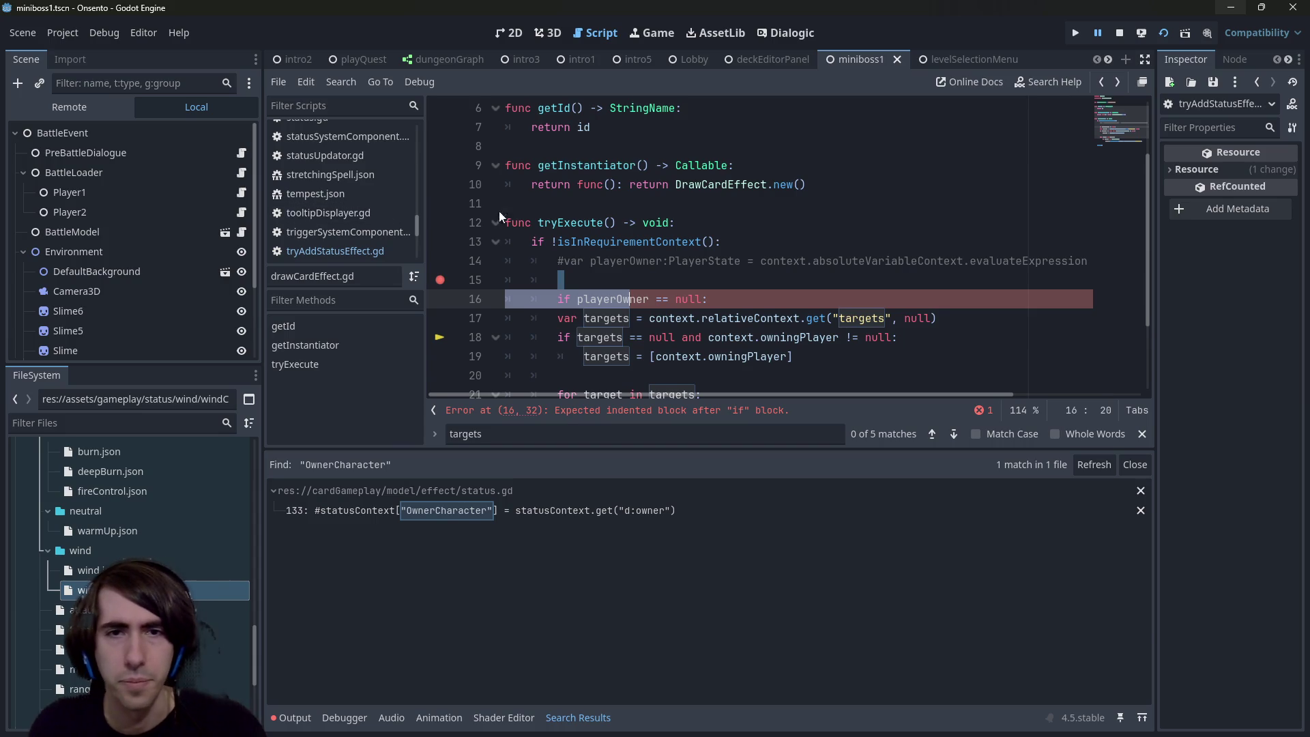
pyautogui.click(602, 298)
pyautogui.press('Return')
pyautogui.press('BackSpace')
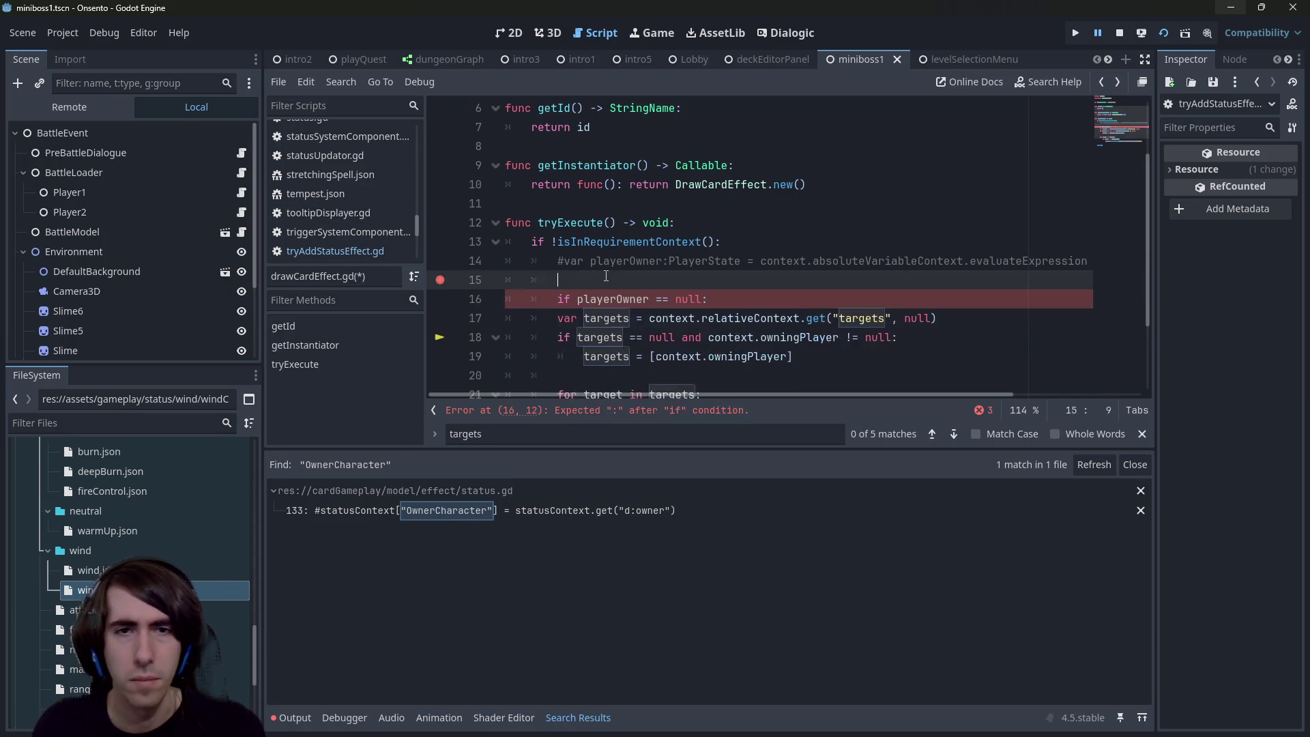
pyautogui.click(610, 281)
pyautogui.press('Return')
pyautogui.press('Return')
pyautogui.moveTo(559, 280); pyautogui.dragTo(505, 281)
# Step: Paste the lookup code at line 15, save, and indent it under the requirement check
pyautogui.hotkey('ctrl', 'v')
pyautogui.hotkey('ctrl', 's')
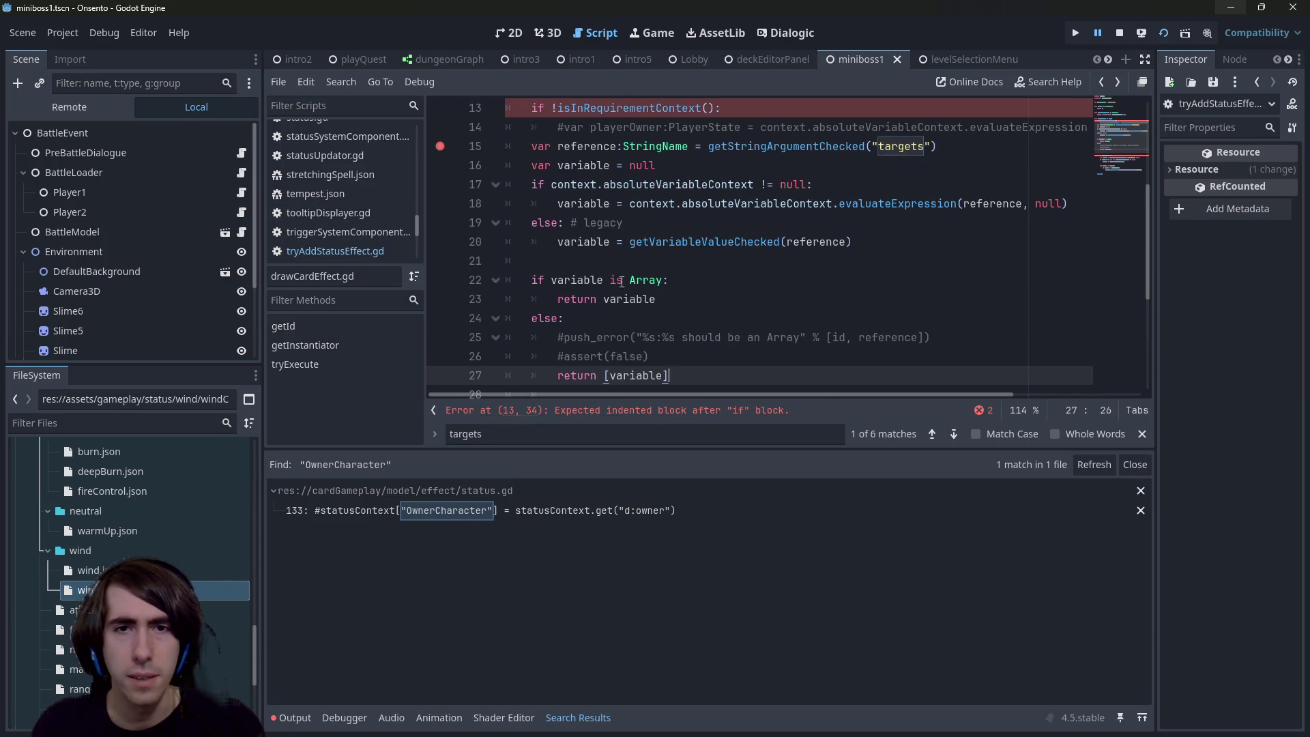
pyautogui.moveTo(706, 371)
pyautogui.mouseDown()
pyautogui.moveTo(470, 102)
pyautogui.moveTo(469, 262)
pyautogui.mouseUp()
pyautogui.press('Tab')
pyautogui.click(742, 280)
# Step: Highlight every use of reference and variable in the pasted code
pyautogui.scroll(-2, 737, 276)
pyautogui.scroll(1, 670, 199)
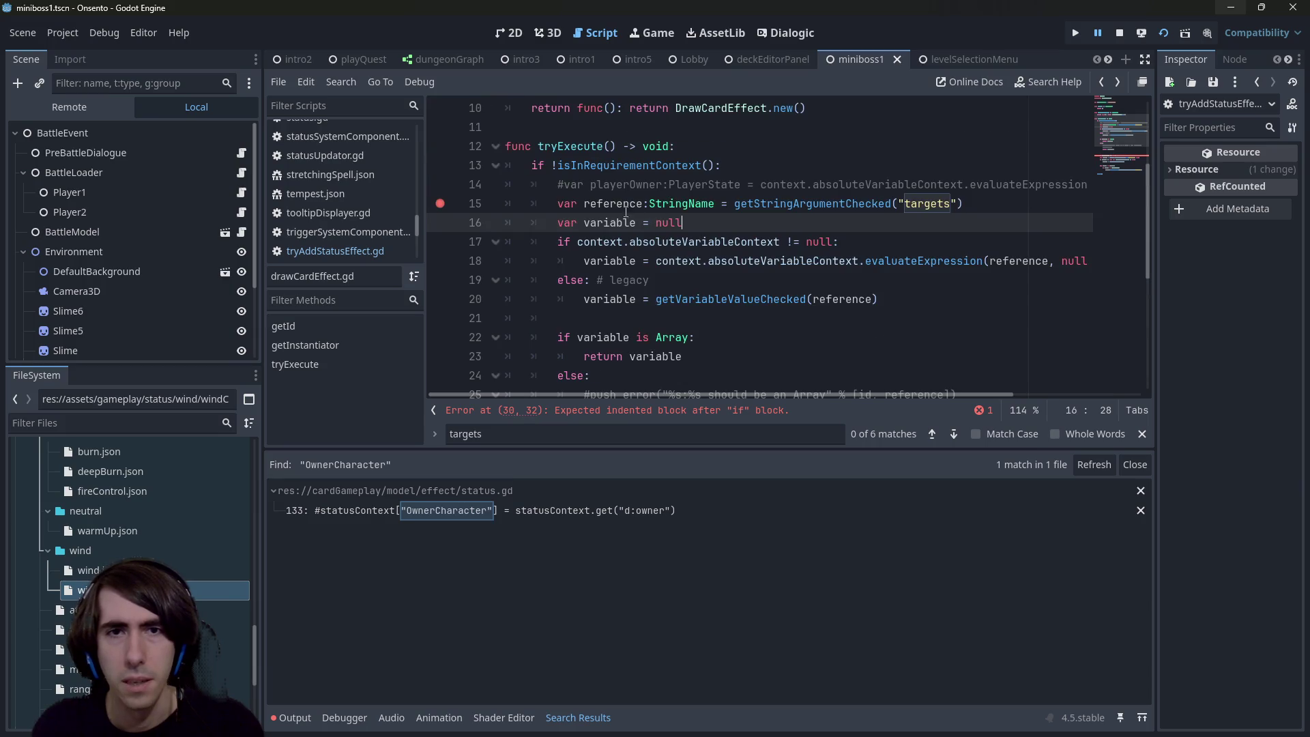
pyautogui.doubleClick(614, 205)
pyautogui.scroll(-3, 1030, 291)
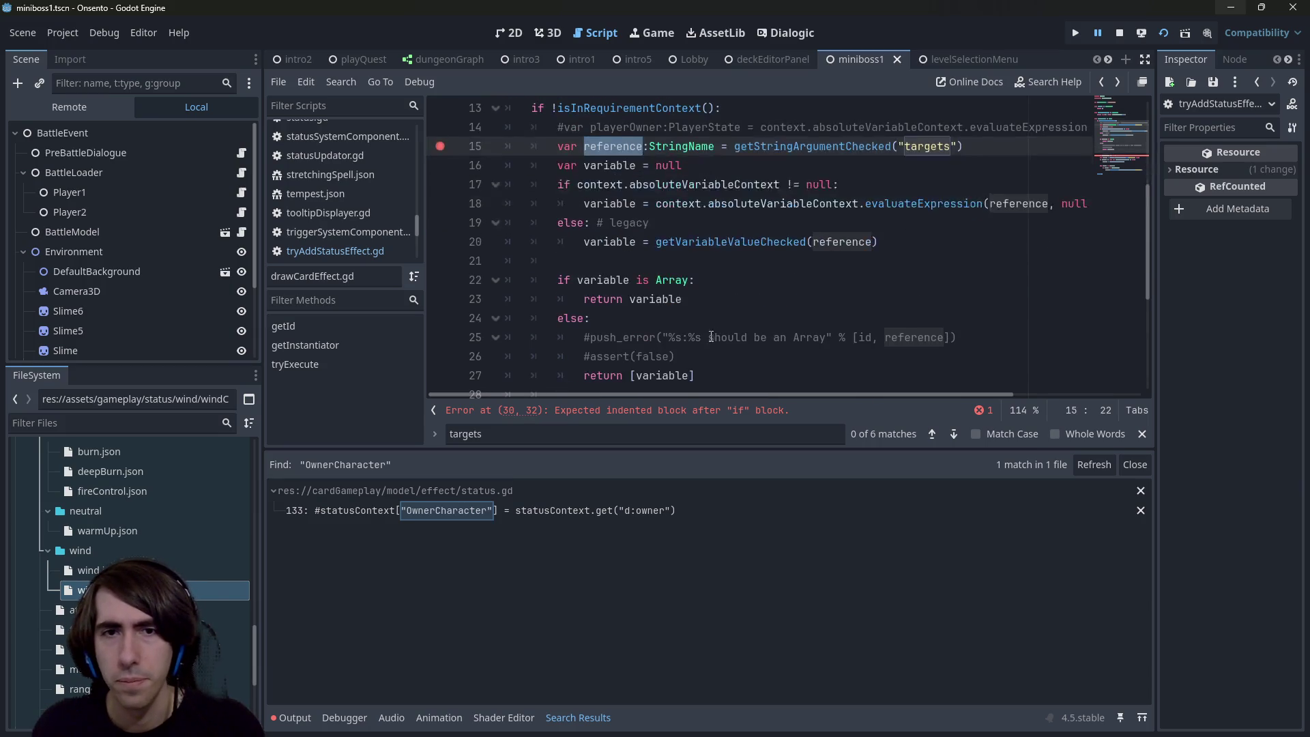
pyautogui.scroll(2, 672, 330)
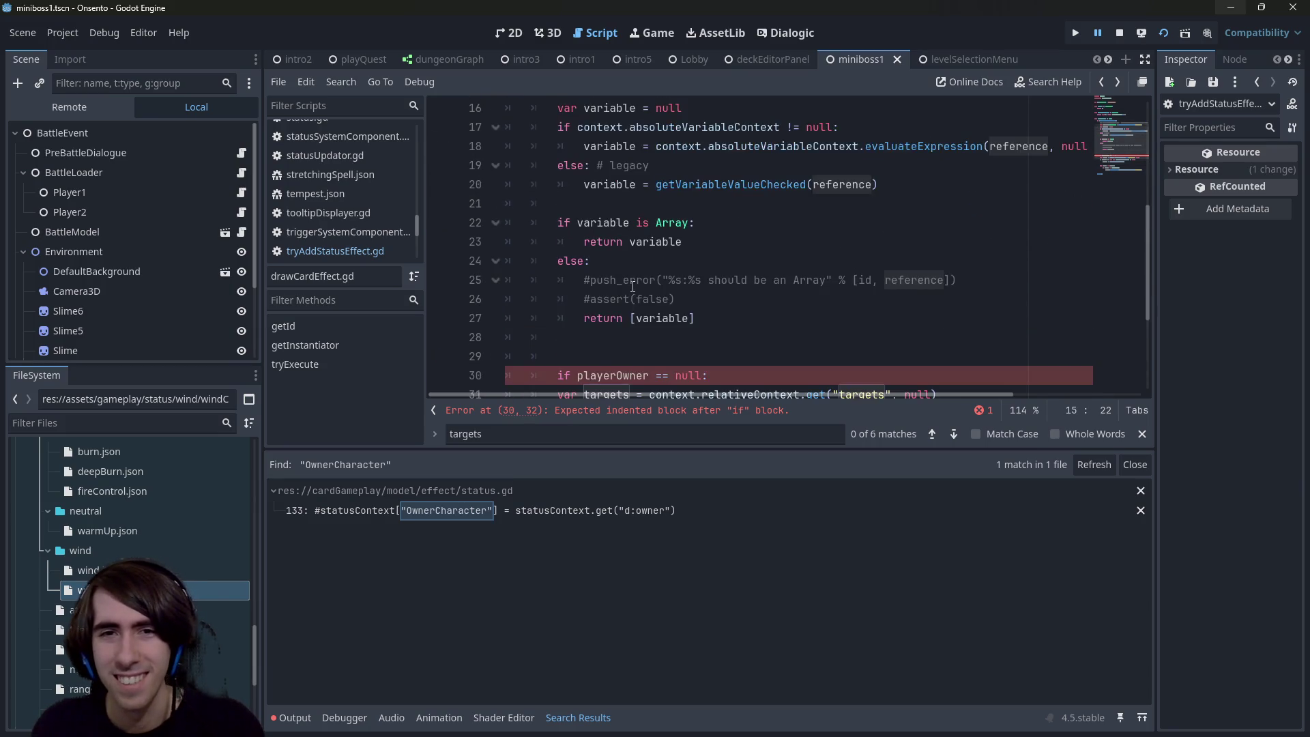
pyautogui.doubleClick(608, 163)
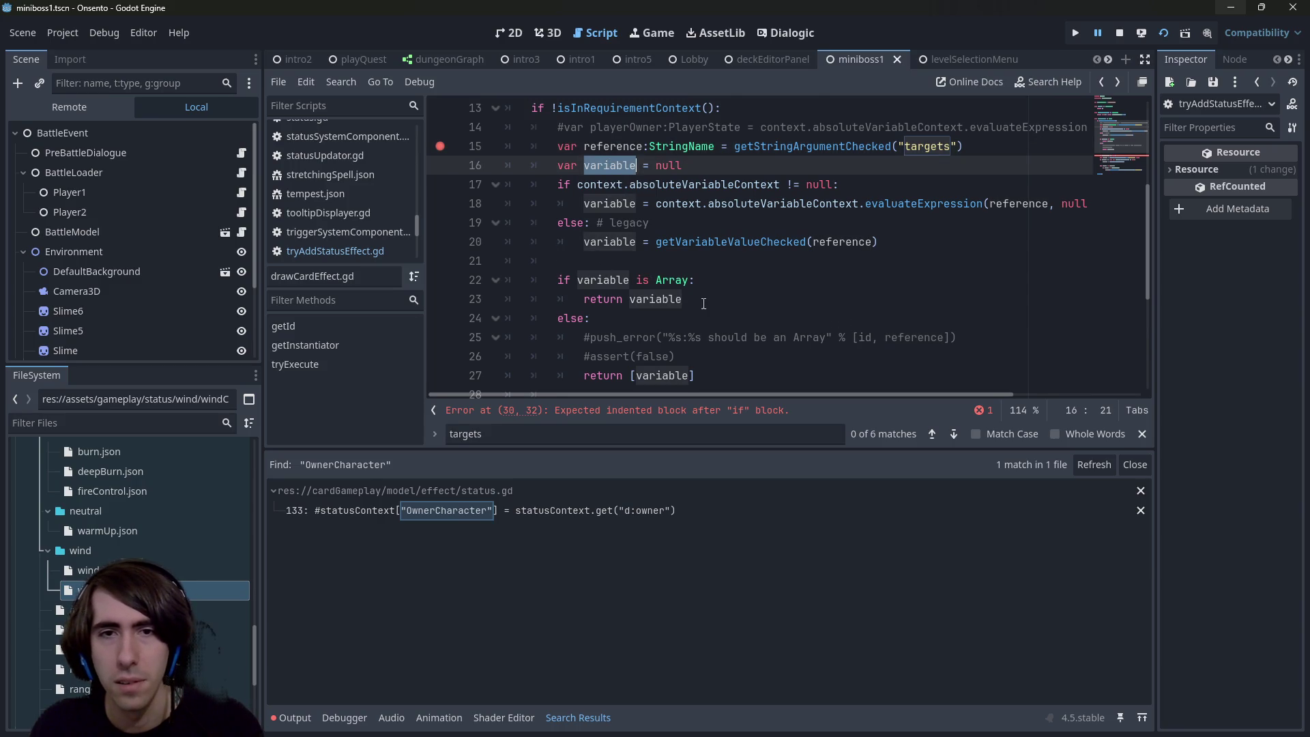
# Step: Change the check to 'is not Array' and wrap it as 'variable = [variable]', then save
pyautogui.click(656, 279)
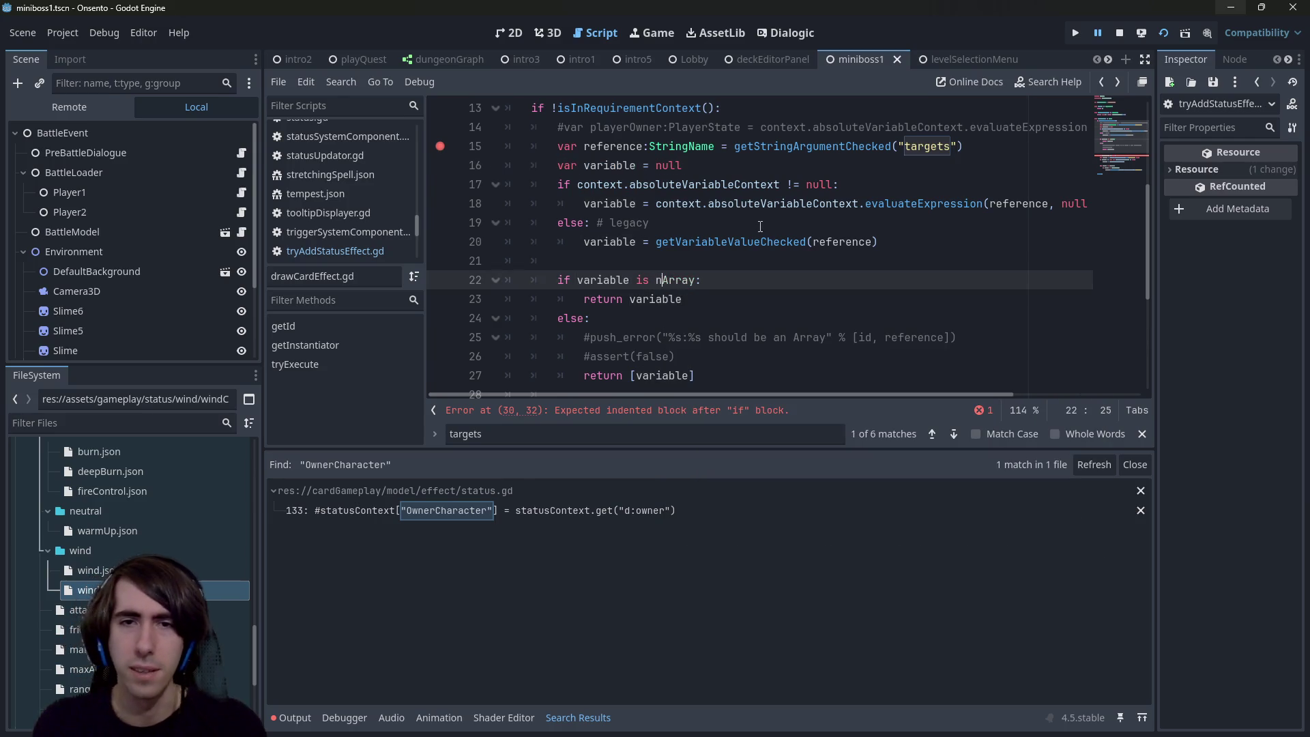
pyautogui.write('not')
pyautogui.press('Escape')
pyautogui.press('Down')
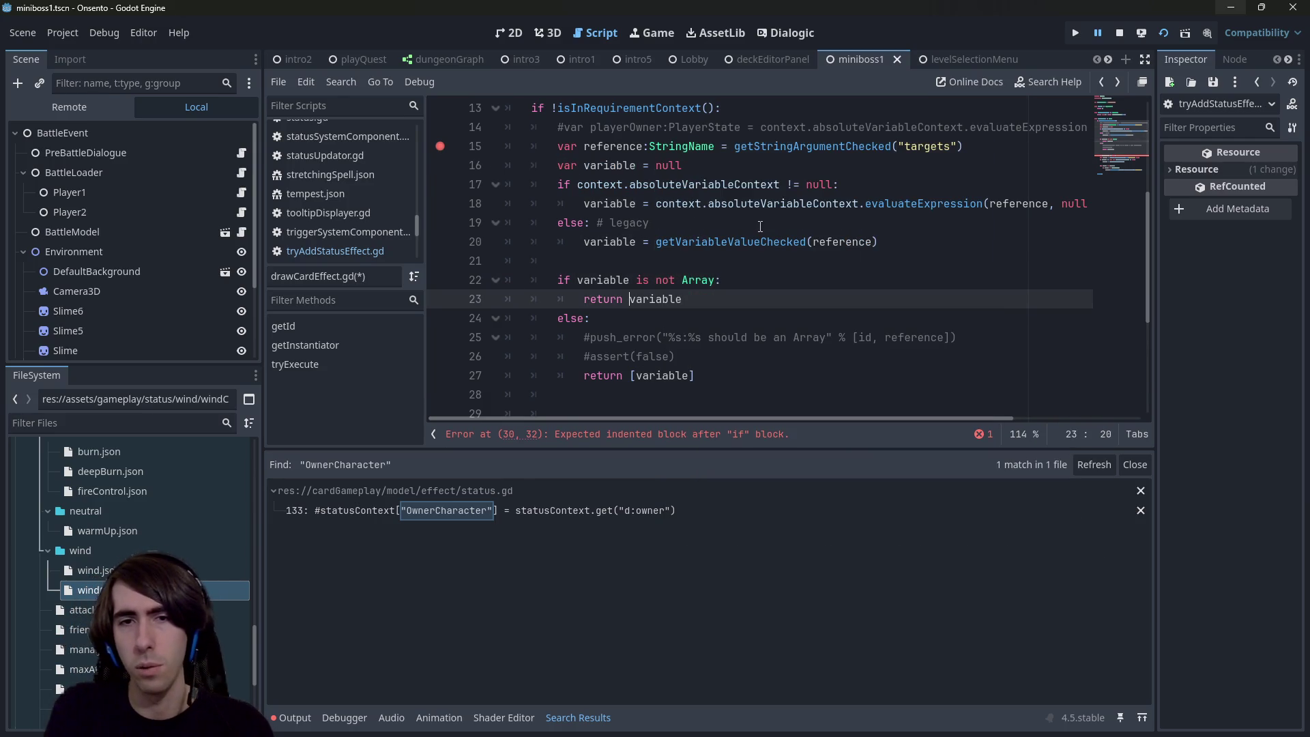
pyautogui.hotkey('shift', 'Home')
pyautogui.write('variable = [')
pyautogui.press('End')
pyautogui.write(']')
pyautogui.hotkey('ctrl', 's')
# Step: Delete the old else branch and tidy the leftover blank lines
pyautogui.moveTo(440, 385); pyautogui.dragTo(440, 318)
pyautogui.press('BackSpace')
pyautogui.press('Delete')
pyautogui.click(646, 322)
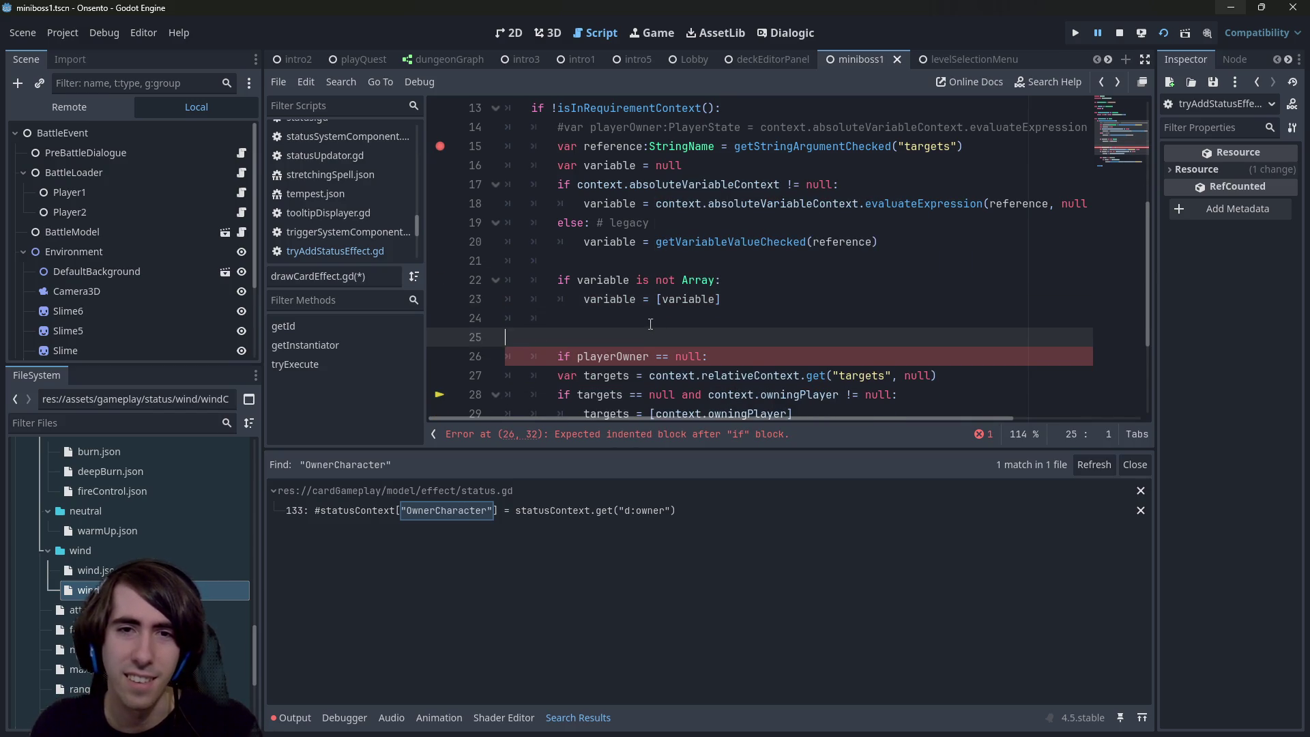
pyautogui.press('Delete')
pyautogui.scroll(2, 622, 294)
# Step: Delete the '#var playerOwner' comment line, remove line 14's extra indent, and save drawCardEffect.gd
pyautogui.moveTo(720, 358); pyautogui.dragTo(719, 331)
pyautogui.click(719, 331)
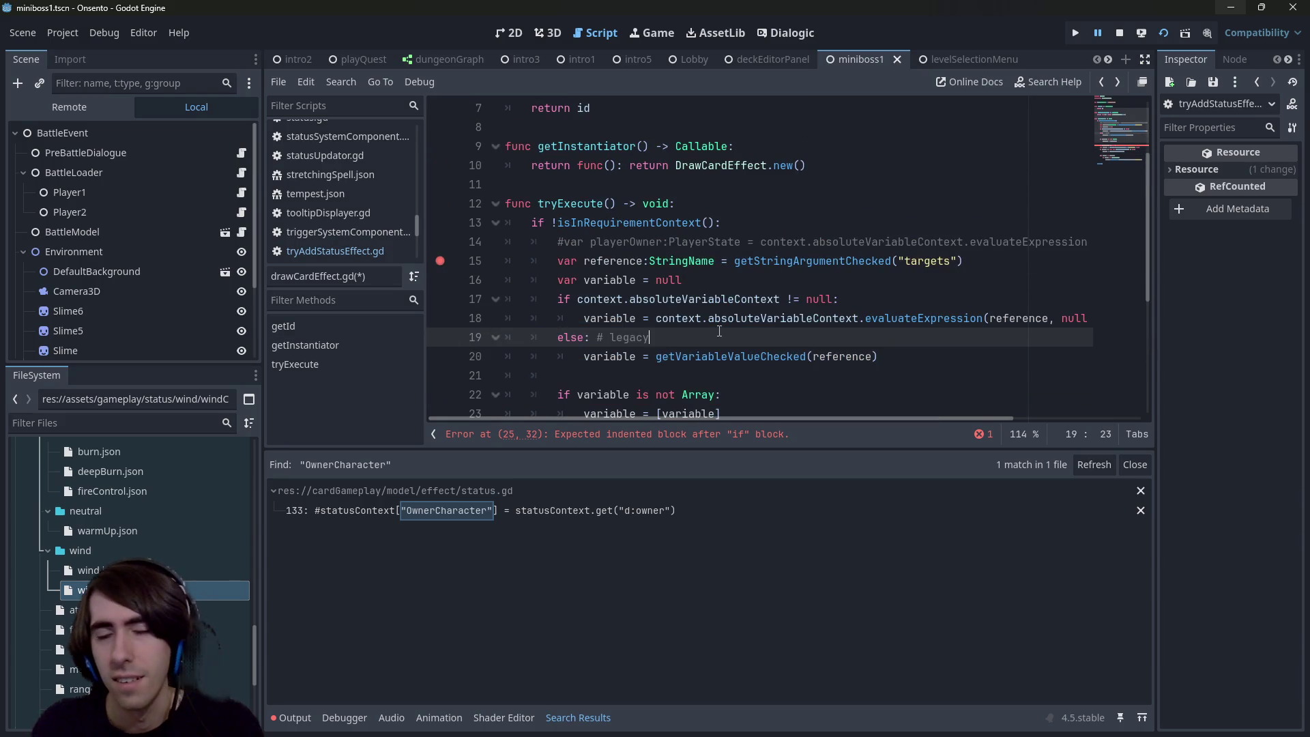
pyautogui.scroll(-2, 645, 317)
pyautogui.scroll(2, 644, 317)
pyautogui.scroll(-1, 644, 317)
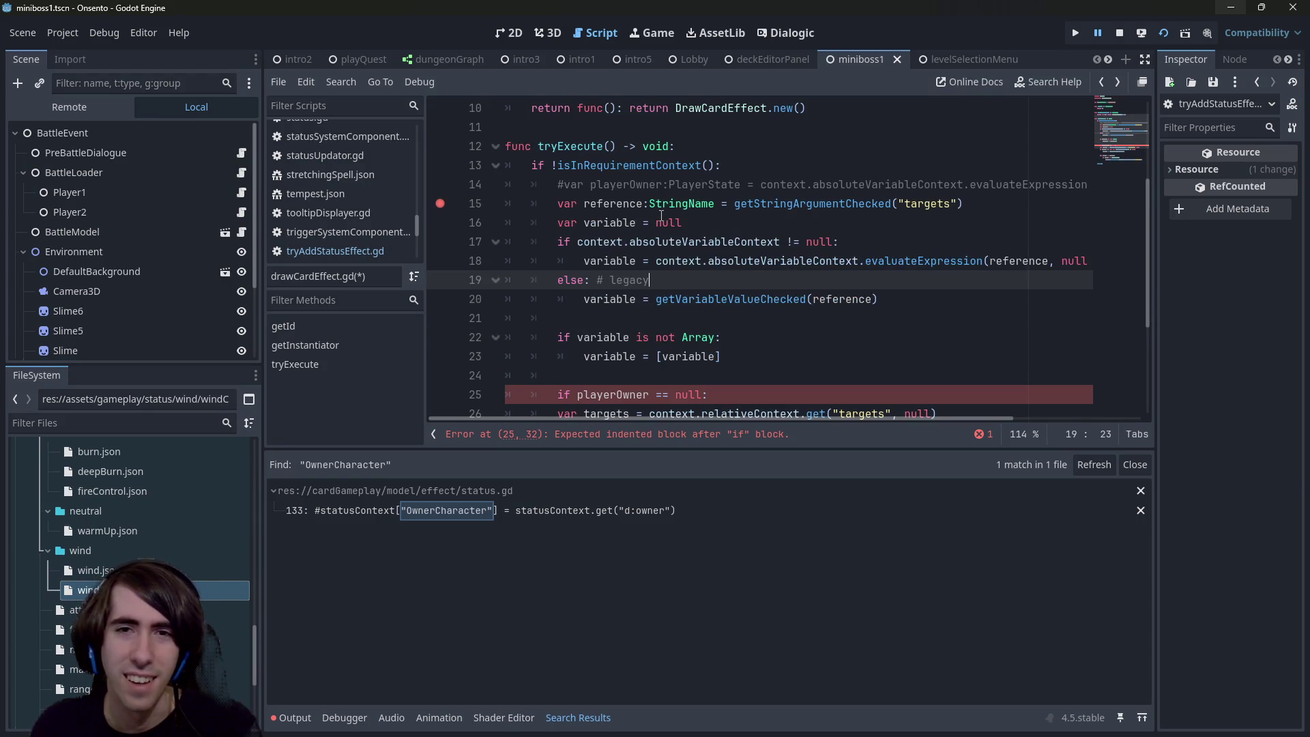
pyautogui.moveTo(532, 184); pyautogui.dragTo(469, 210)
pyautogui.press('BackSpace')
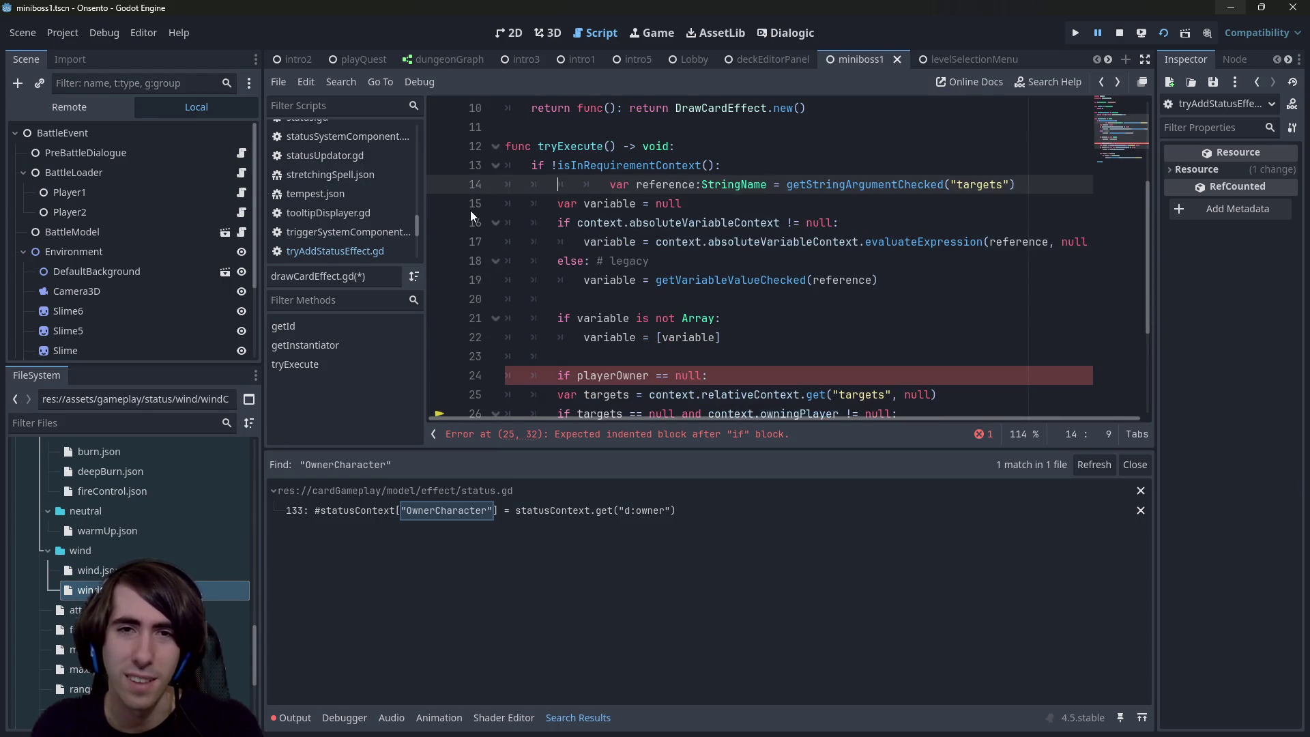
pyautogui.press('BackSpace')
pyautogui.hotkey('ctrl', 's')
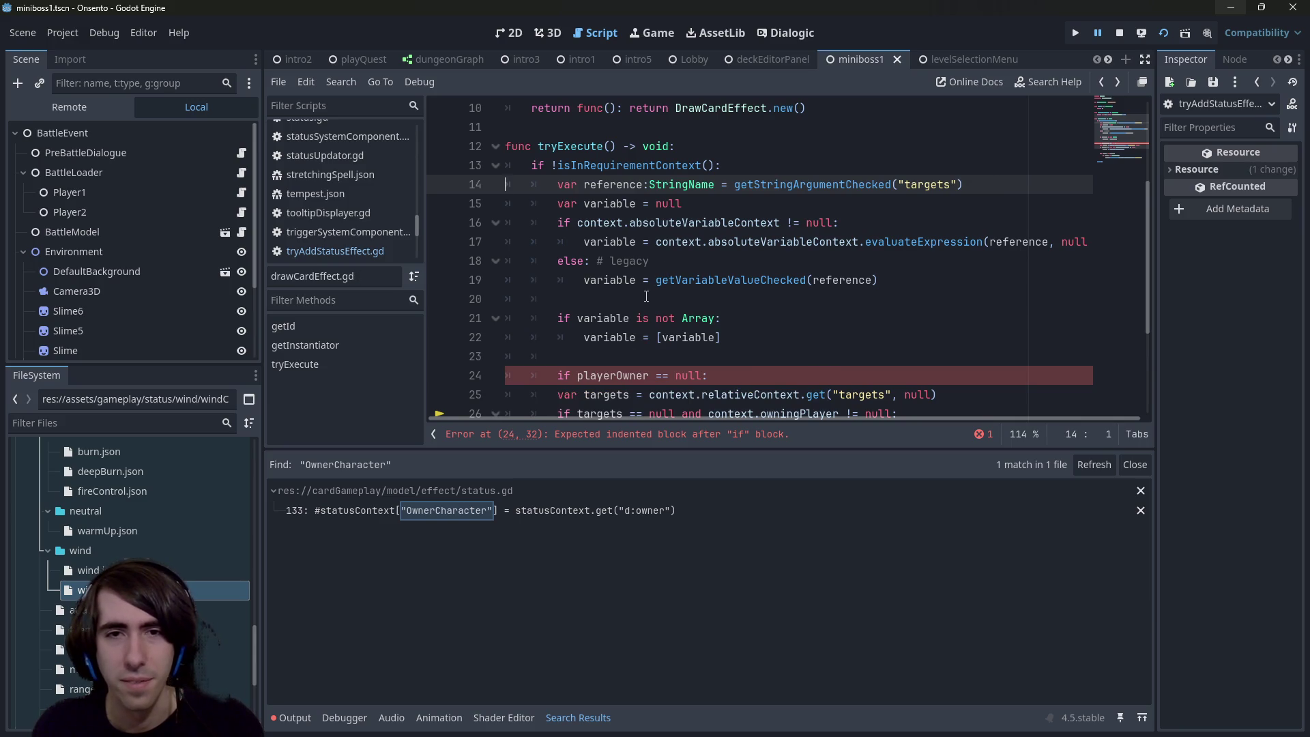
# Step: Highlight the uses of reference and variable, then select the 'if playerOwner == null:' line
pyautogui.doubleClick(592, 185)
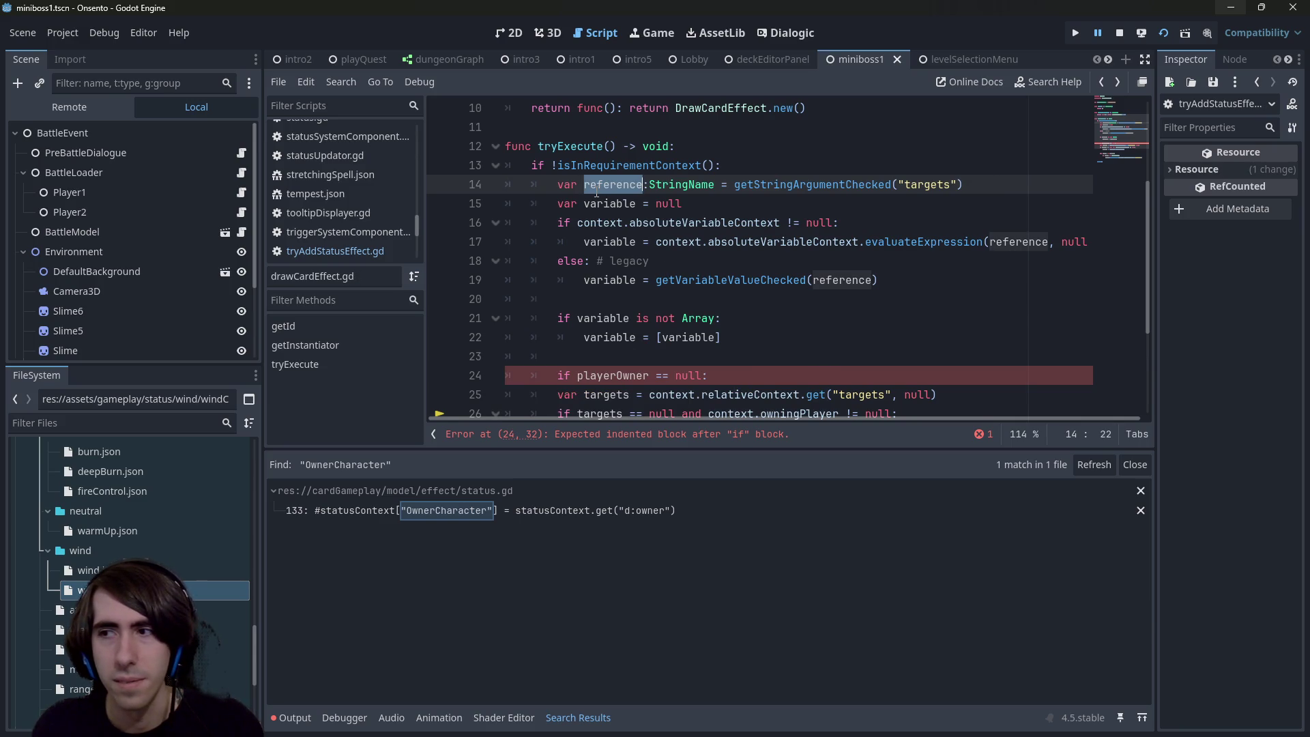
pyautogui.scroll(-1, 644, 250)
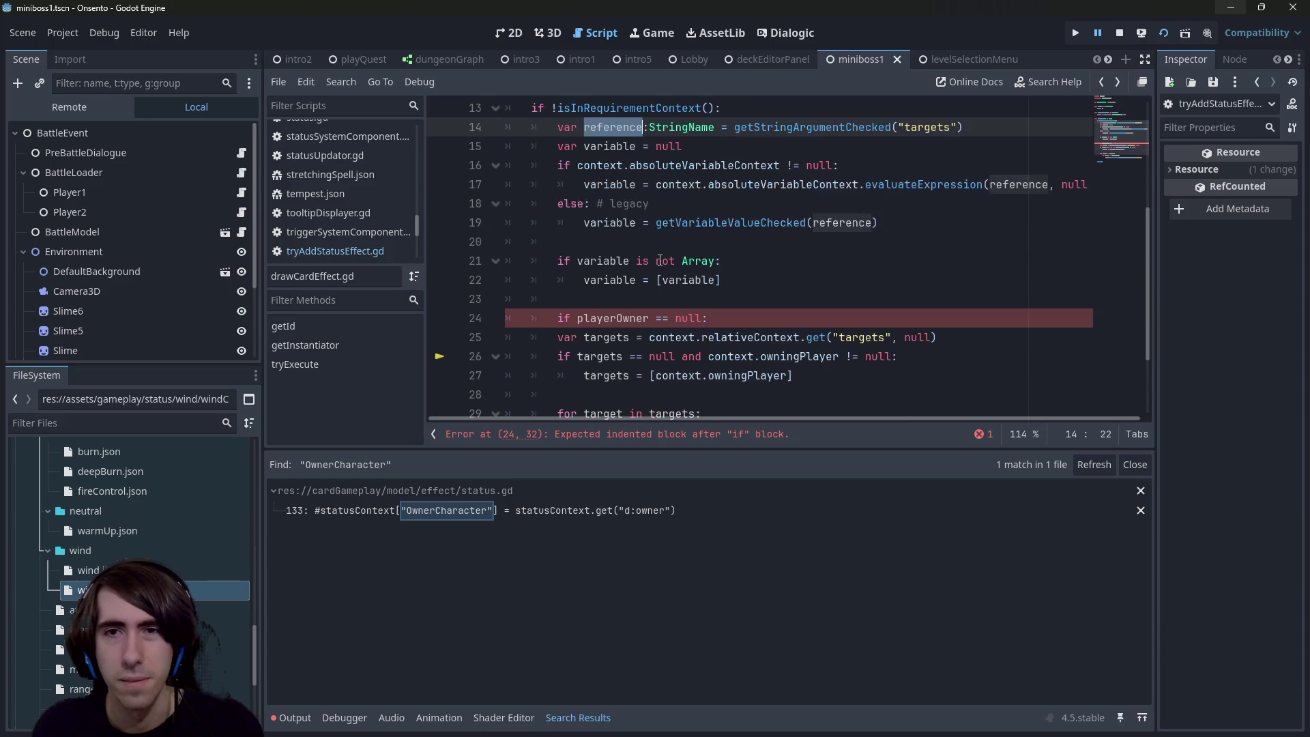
pyautogui.scroll(1, 650, 252)
pyautogui.scroll(-1, 650, 252)
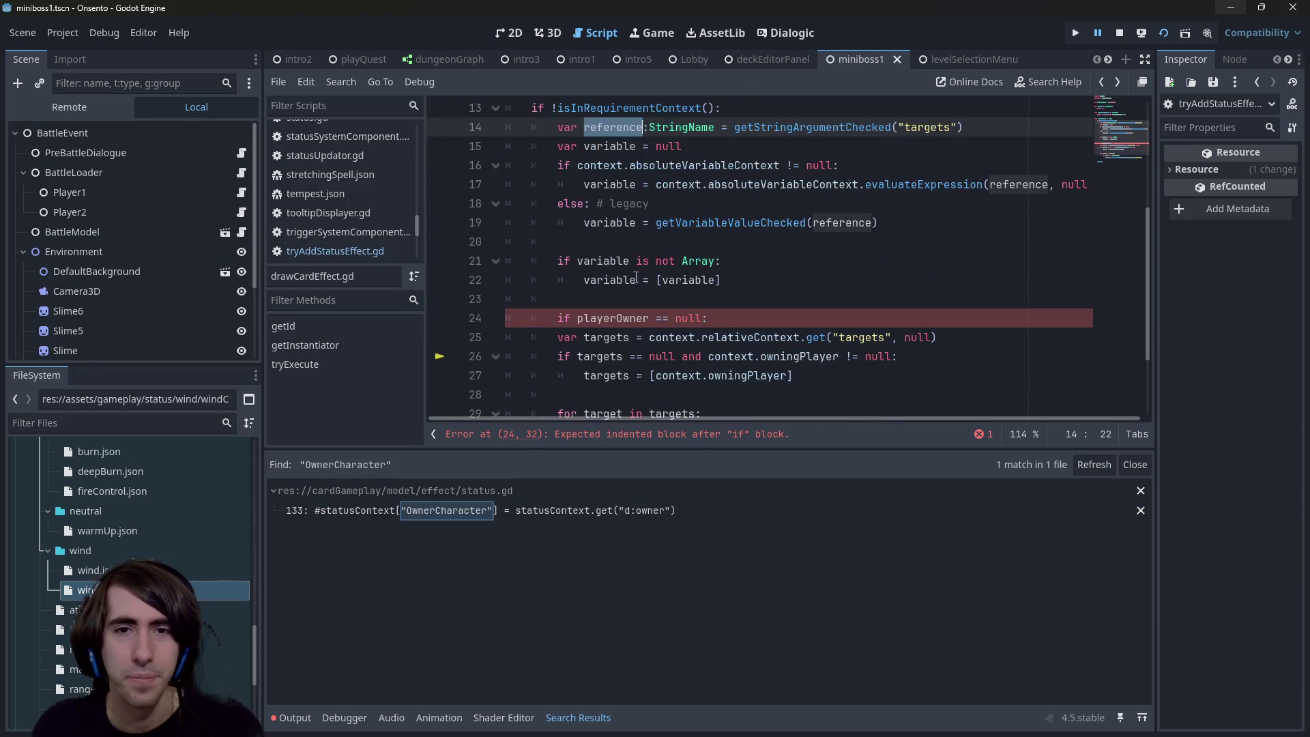
pyautogui.doubleClick(614, 146)
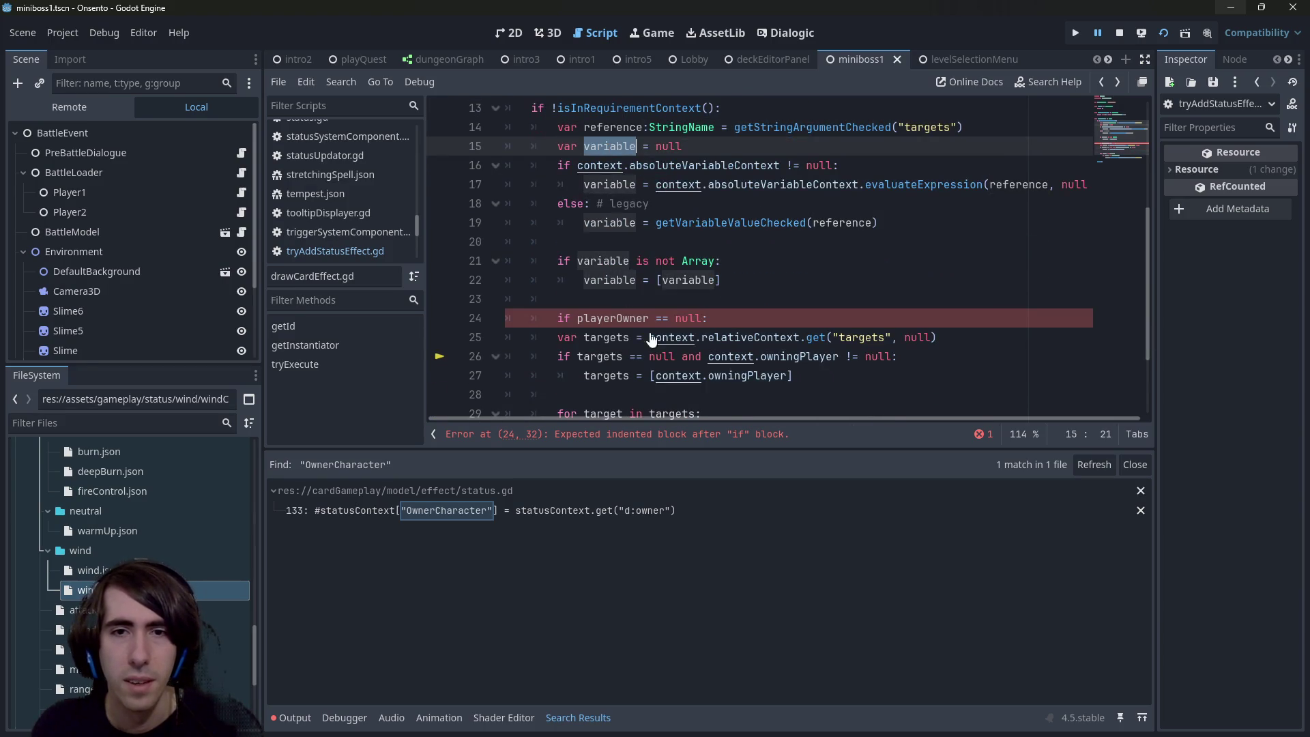
pyautogui.scroll(-1, 916, 261)
pyautogui.moveTo(546, 337); pyautogui.dragTo(518, 260)
pyautogui.click(708, 261)
pyautogui.hotkey('shift', 'Home')
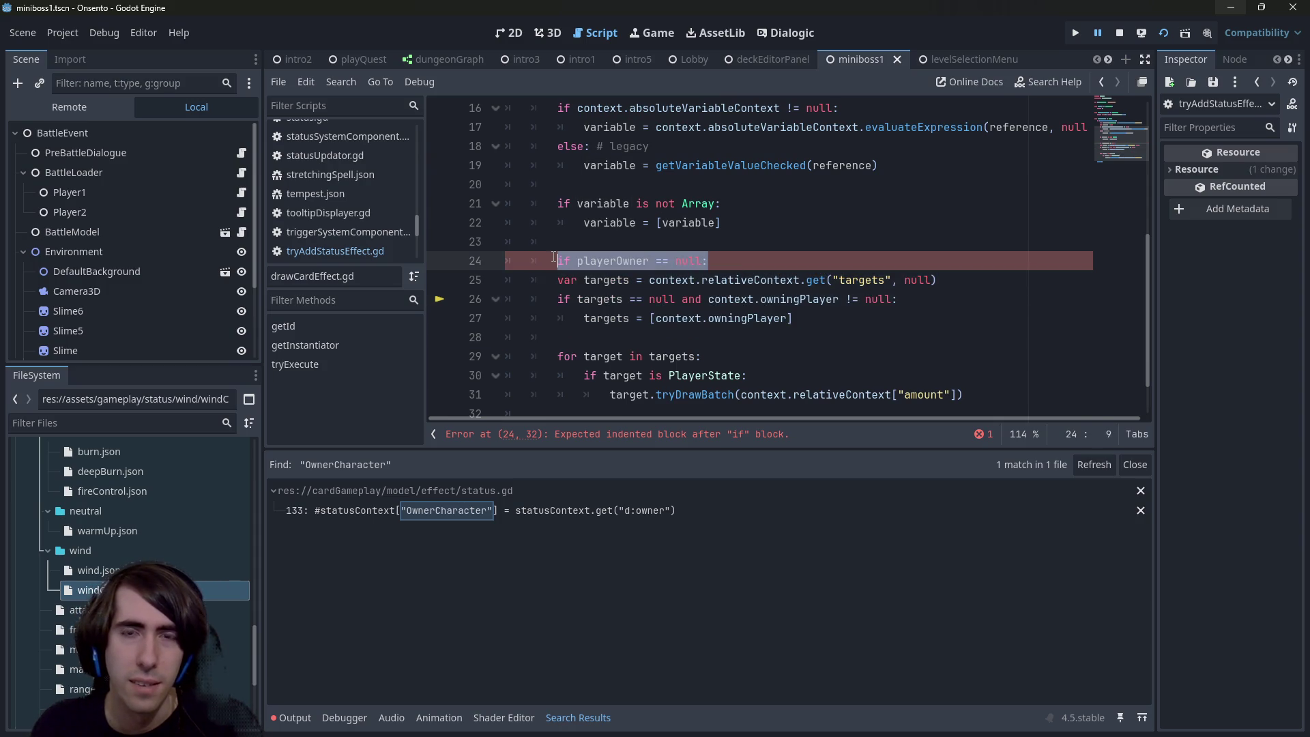
# Step: Replace the playerOwner check with an 'if variable is null:' condition
pyautogui.press('BackSpace')
pyautogui.scroll(1, 644, 285)
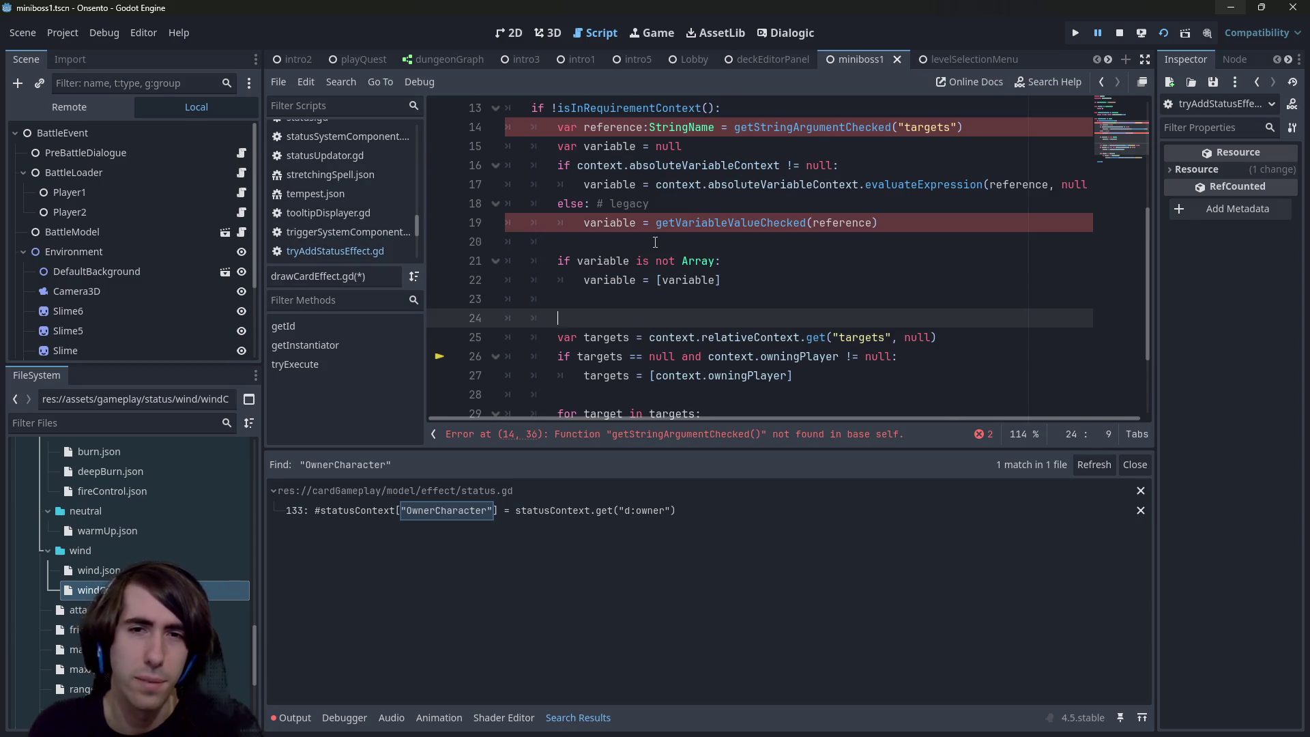
pyautogui.write('if variable is no')
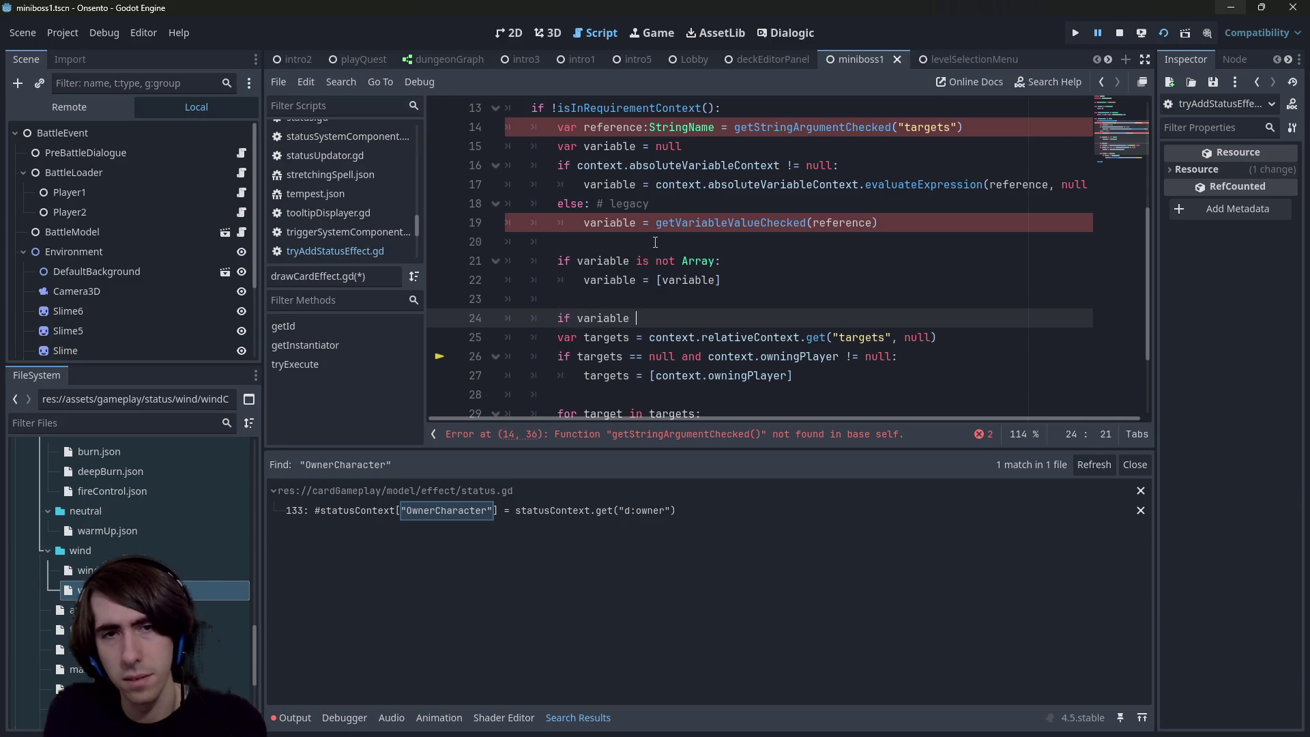
pyautogui.press('BackSpace')
pyautogui.press('BackSpace')
pyautogui.press('BackSpace')
pyautogui.write('v')
pyautogui.press('BackSpace')
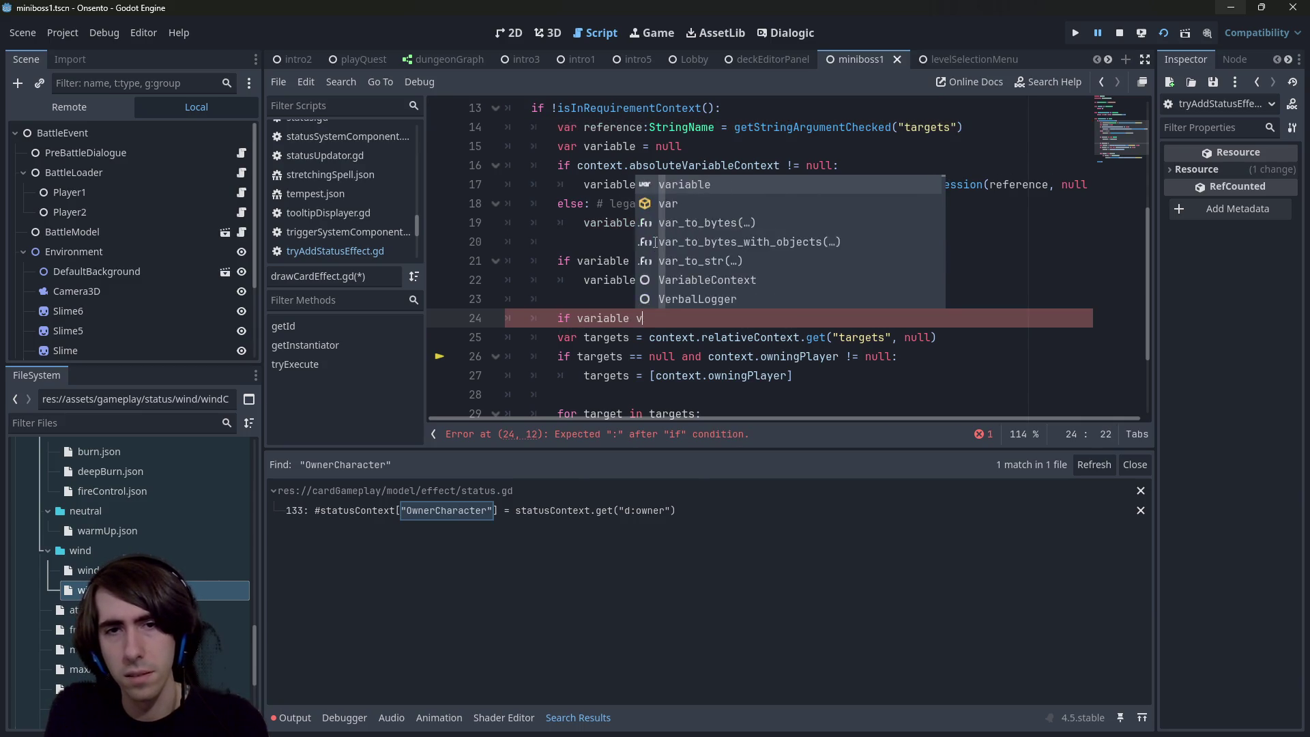
pyautogui.write('is null:')
pyautogui.press('Down')
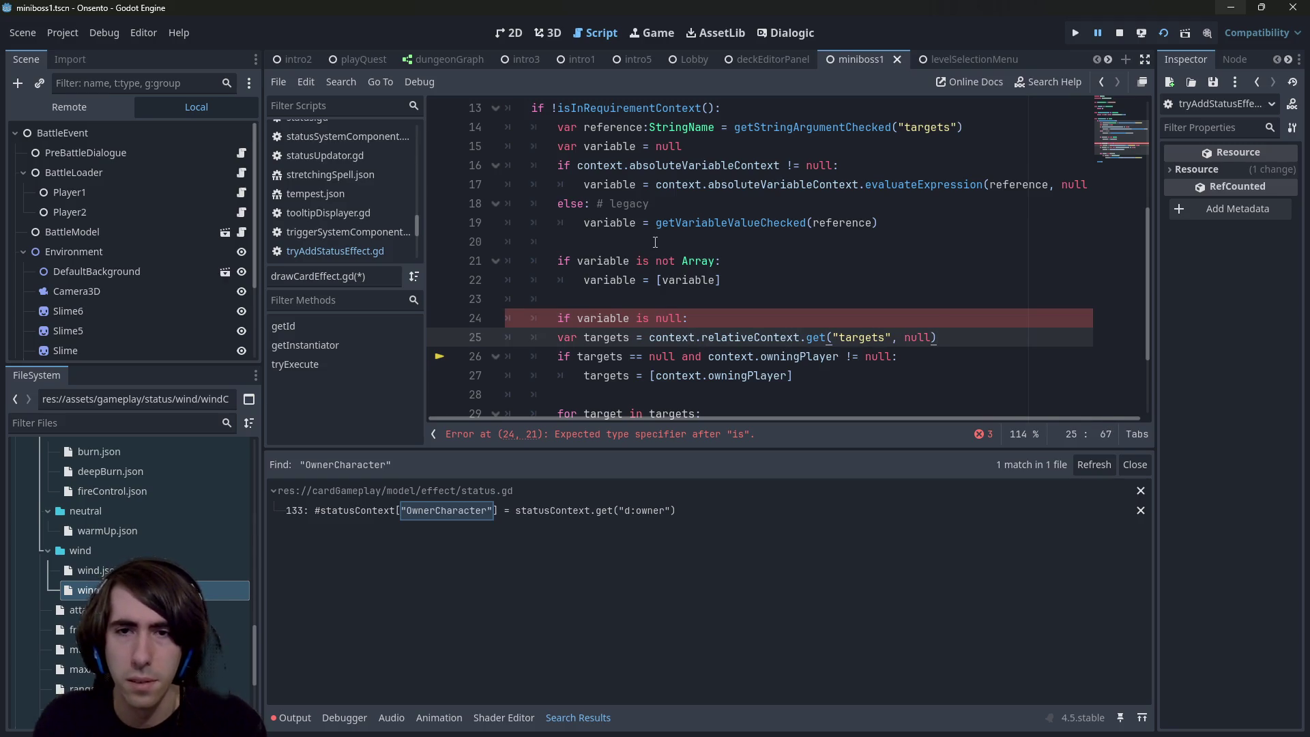
# Step: Merge the null check into the owningPlayer condition and assign the owning player to variable instead of targets
pyautogui.click(911, 358)
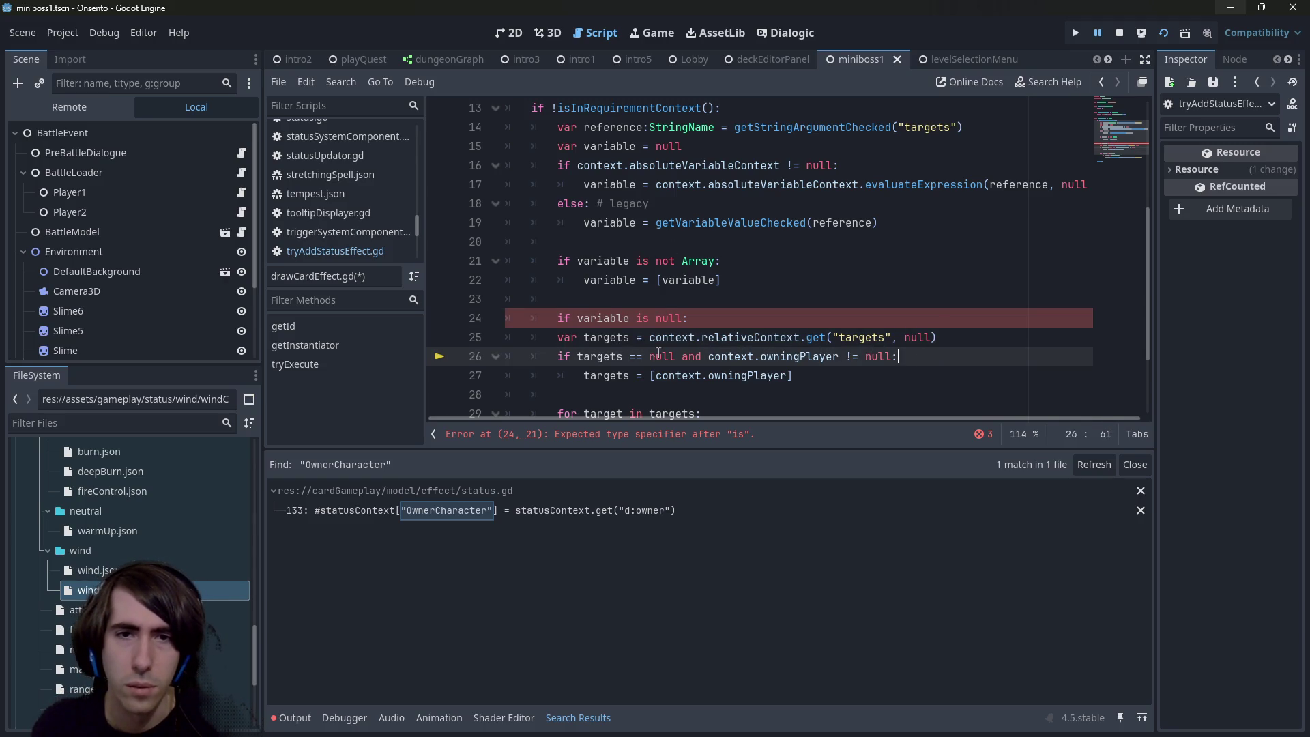
pyautogui.moveTo(684, 357); pyautogui.dragTo(682, 318)
pyautogui.press('BackSpace')
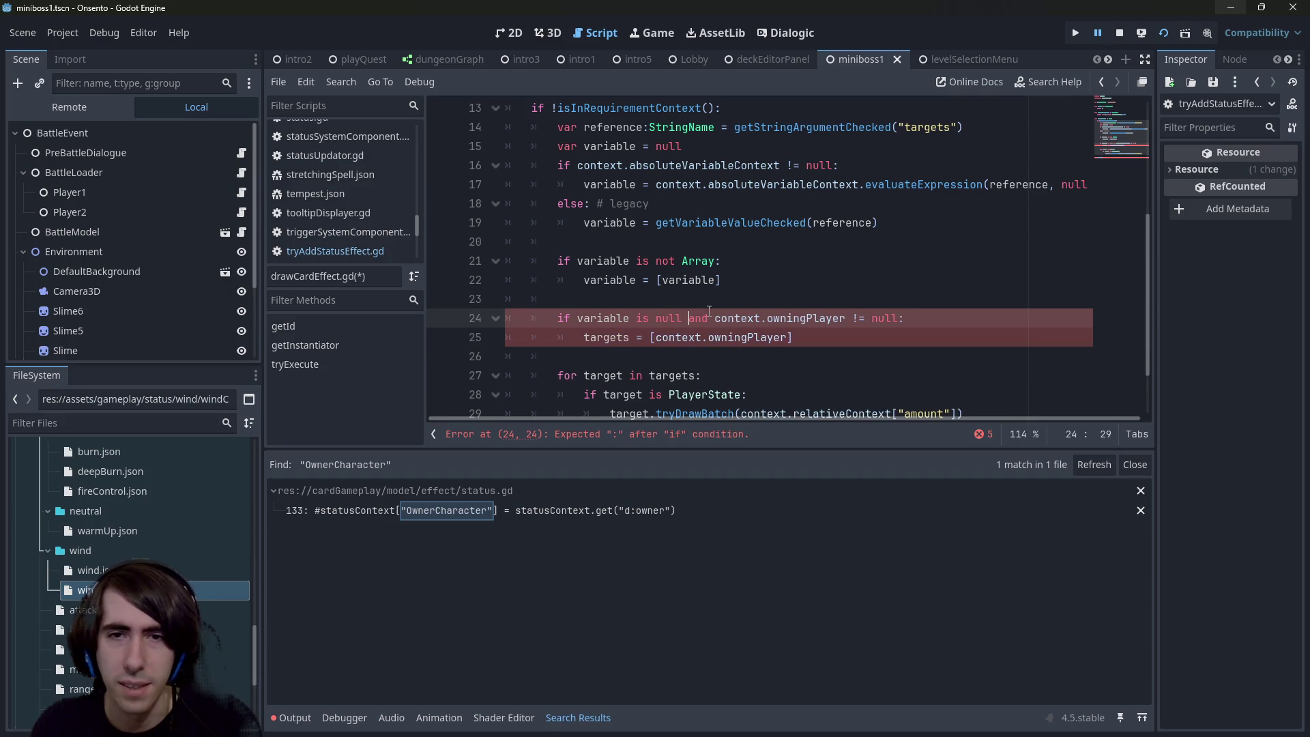
pyautogui.click(770, 375)
pyautogui.doubleClick(606, 337)
pyautogui.write('variabl')
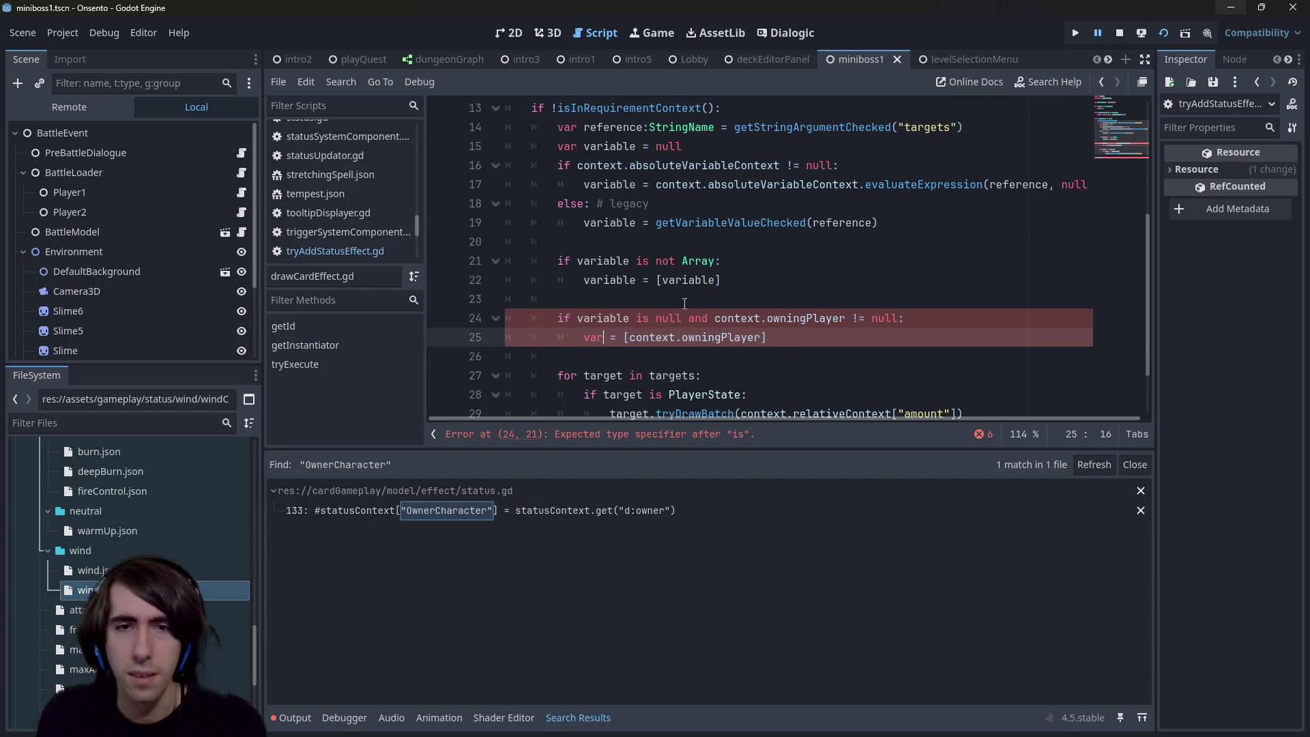
pyautogui.write('e')
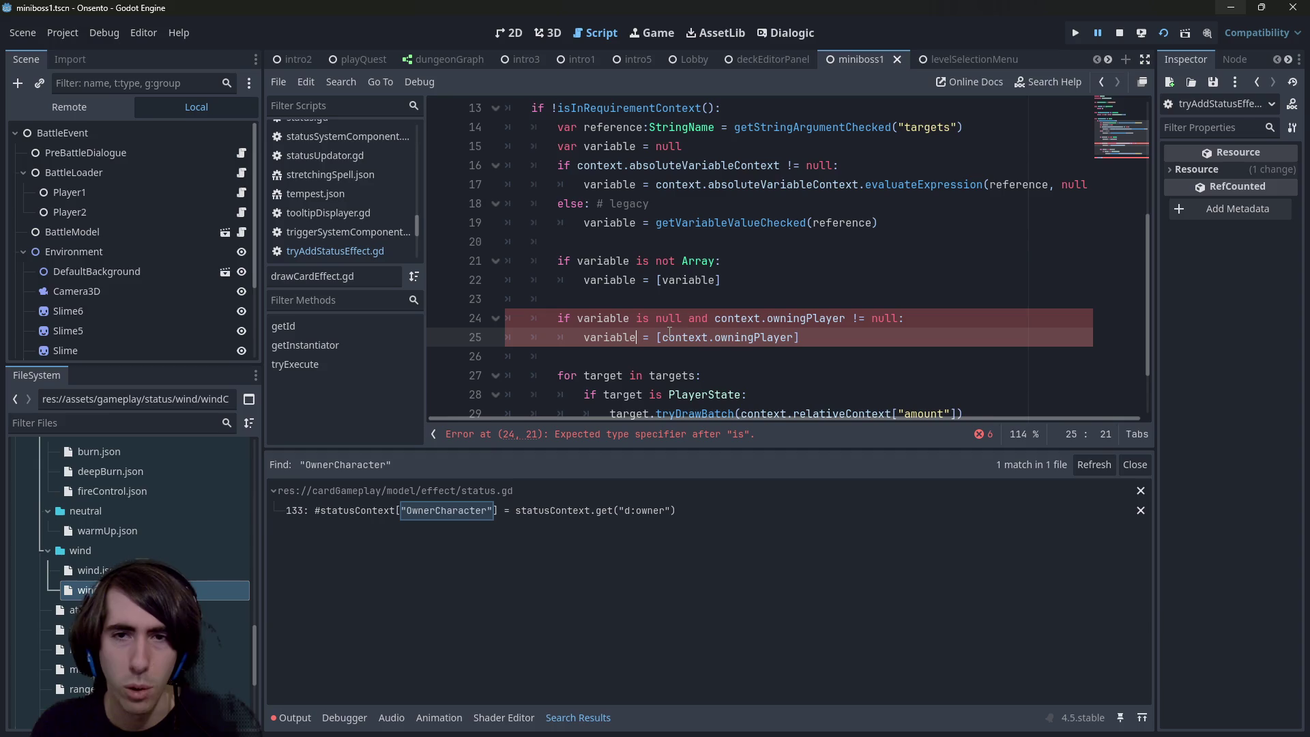
# Step: Change the condition's comparison to 'variable == null'
pyautogui.scroll(-1, 687, 294)
pyautogui.press('Up')
pyautogui.doubleClick(668, 261)
pyautogui.doubleClick(641, 260)
pyautogui.write('ny')
pyautogui.press('BackSpace')
pyautogui.press('BackSpace')
pyautogui.write('==')
pyautogui.click(688, 253)
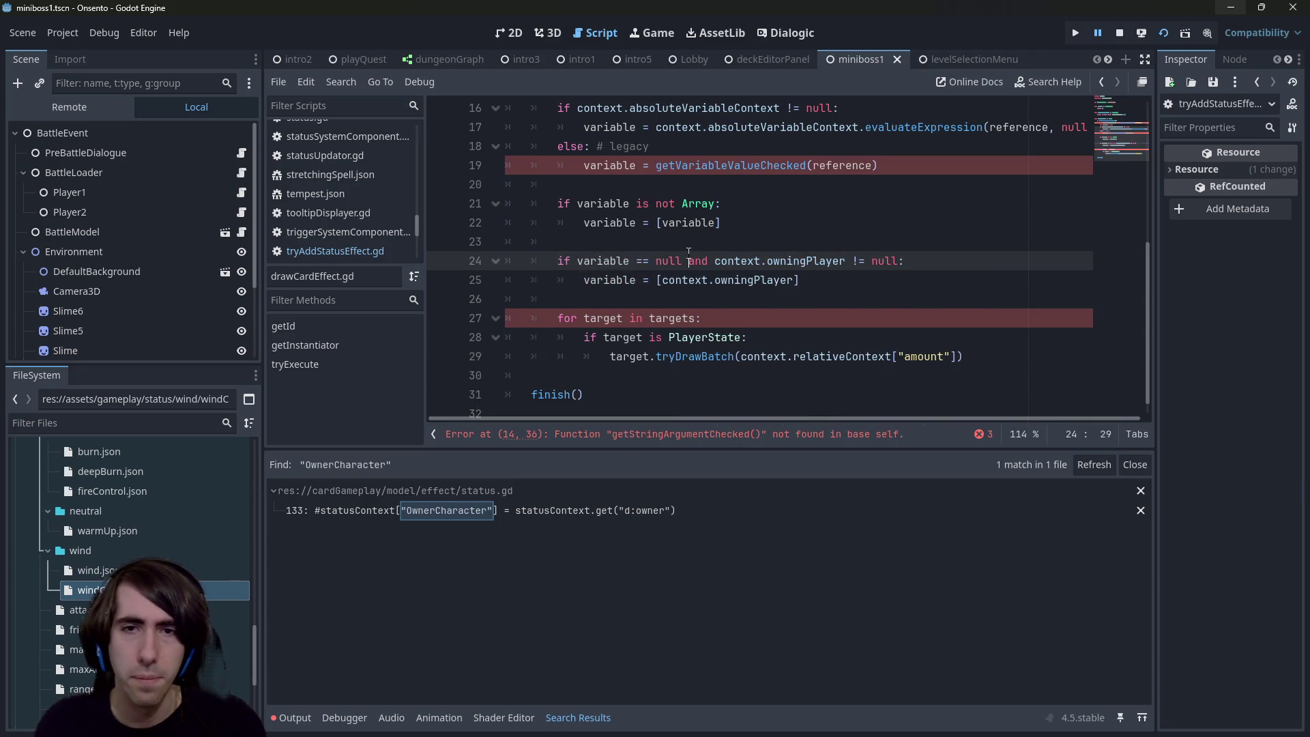
# Step: Loop over variable instead of targets and delete the legacy else branch
pyautogui.doubleClick(668, 318)
pyautogui.write('variable')
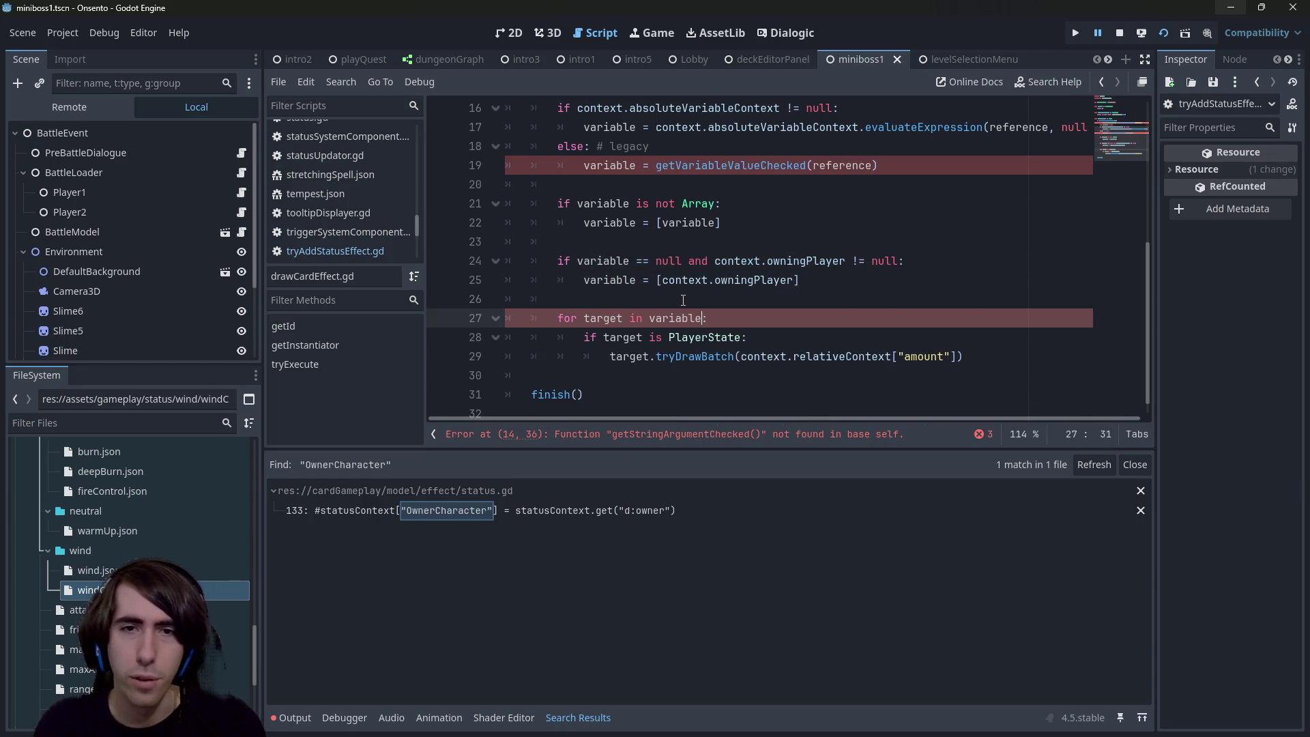
pyautogui.scroll(1, 719, 269)
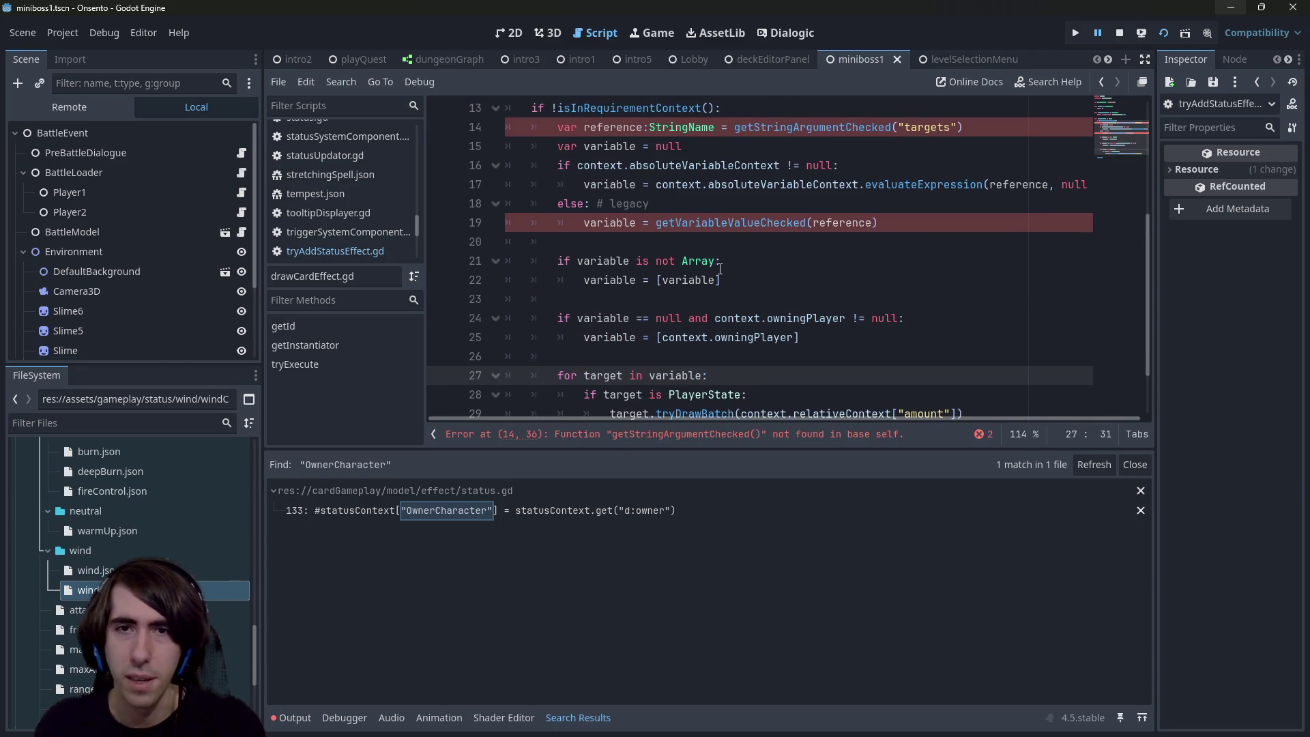
pyautogui.scroll(1, 720, 269)
pyautogui.click(962, 266)
pyautogui.moveTo(962, 280); pyautogui.dragTo(434, 263)
pyautogui.press('BackSpace')
pyautogui.press('BackSpace')
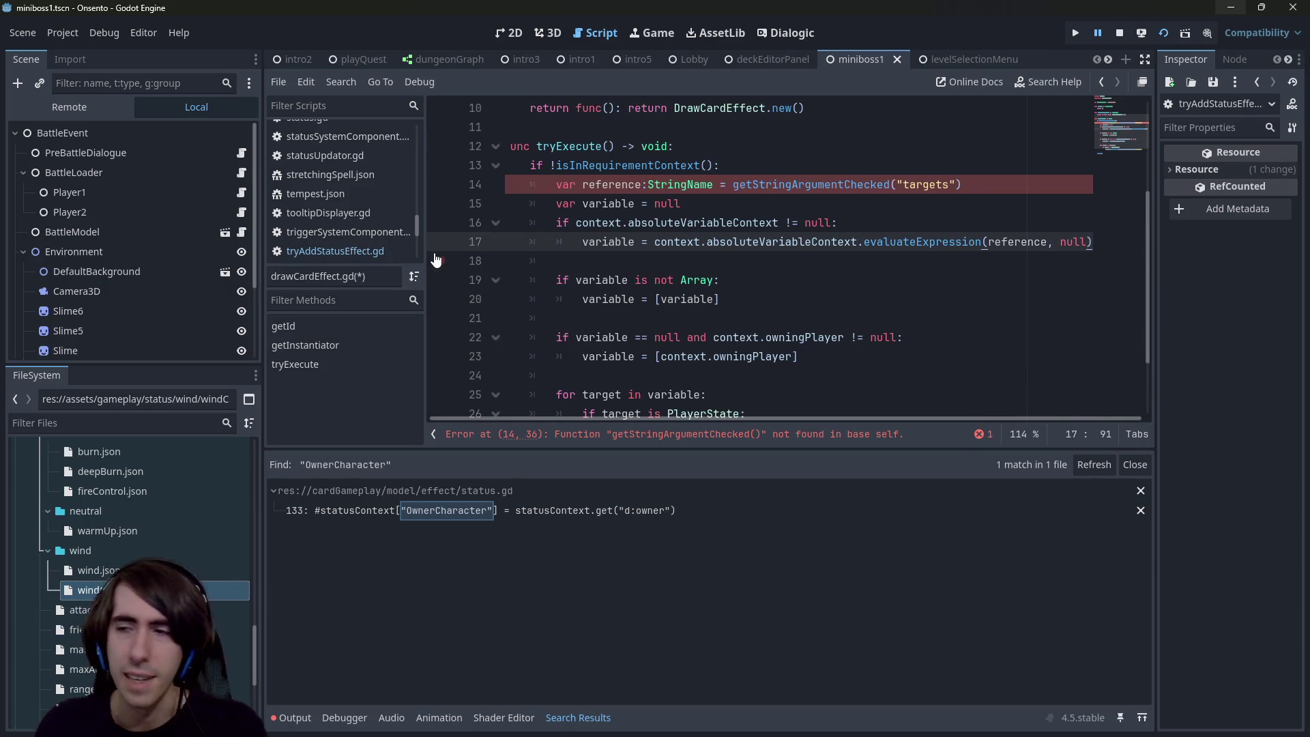
# Step: Review the reference and variable declarations and save drawCardEffect.gd
pyautogui.moveTo(683, 204)
pyautogui.mouseDown()
pyautogui.moveTo(642, 185)
pyautogui.moveTo(506, 184)
pyautogui.mouseUp()
pyautogui.click(825, 188)
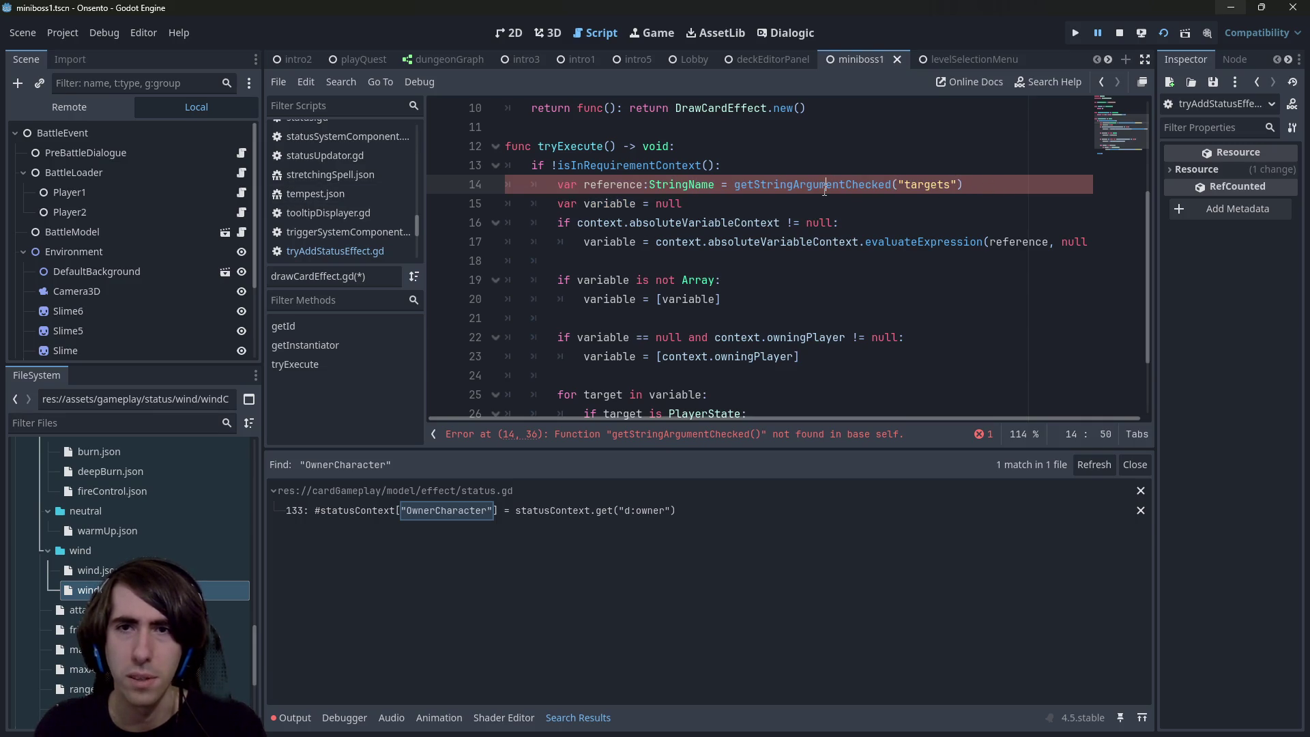
pyautogui.click(791, 186)
pyautogui.hotkey('ctrl', 's')
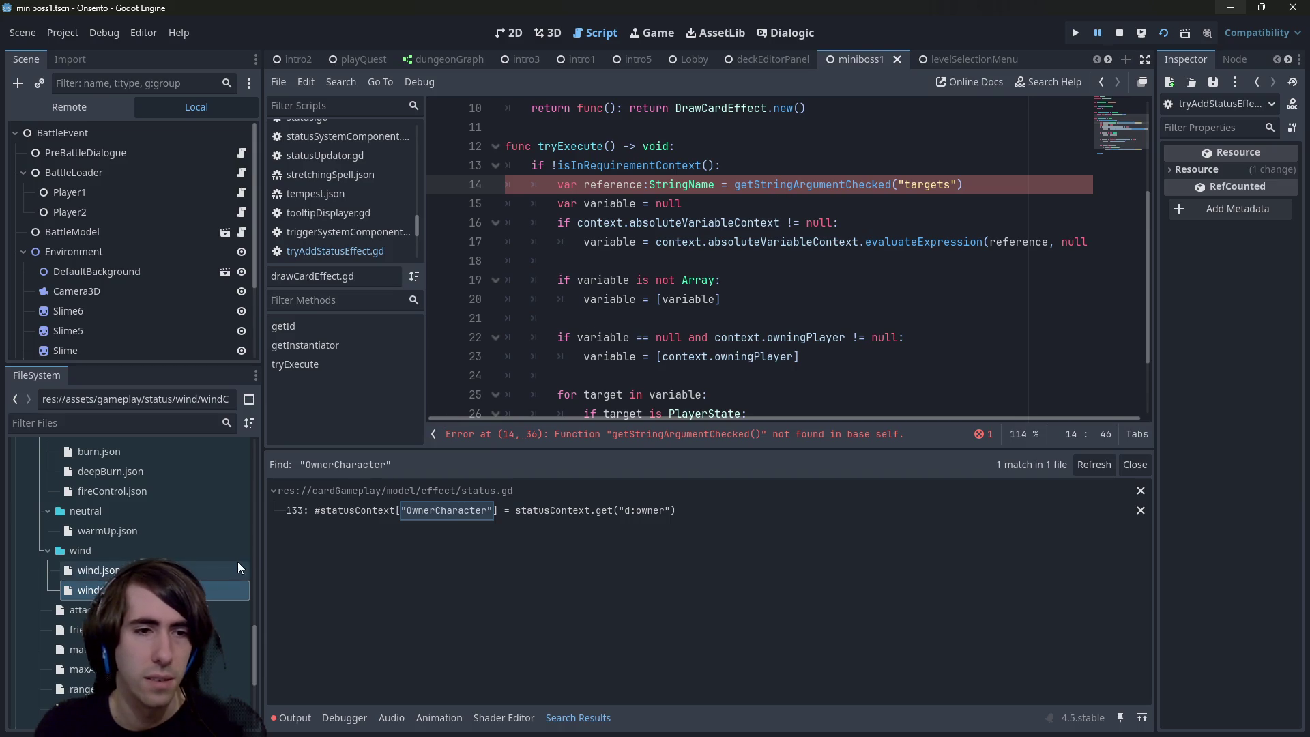
pyautogui.click(754, 299)
pyautogui.hotkey('alt', 'shift', 'o')
# Step: Open tryAddStatusEffect.gd via Quick Open 'tryadd' and jump to the getStringArgumentChecked definition
pyautogui.write('tryadd')
pyautogui.press('Return')
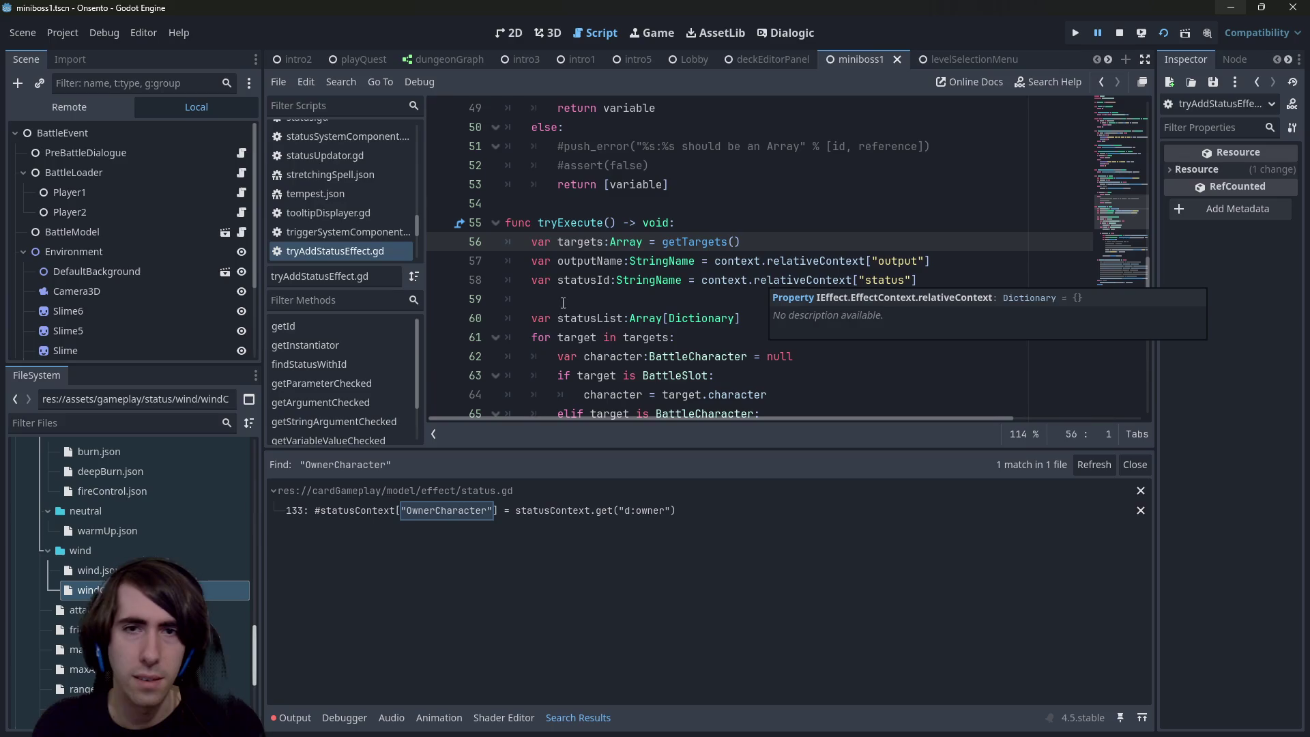
pyautogui.scroll(6, 682, 300)
pyautogui.click(749, 300)
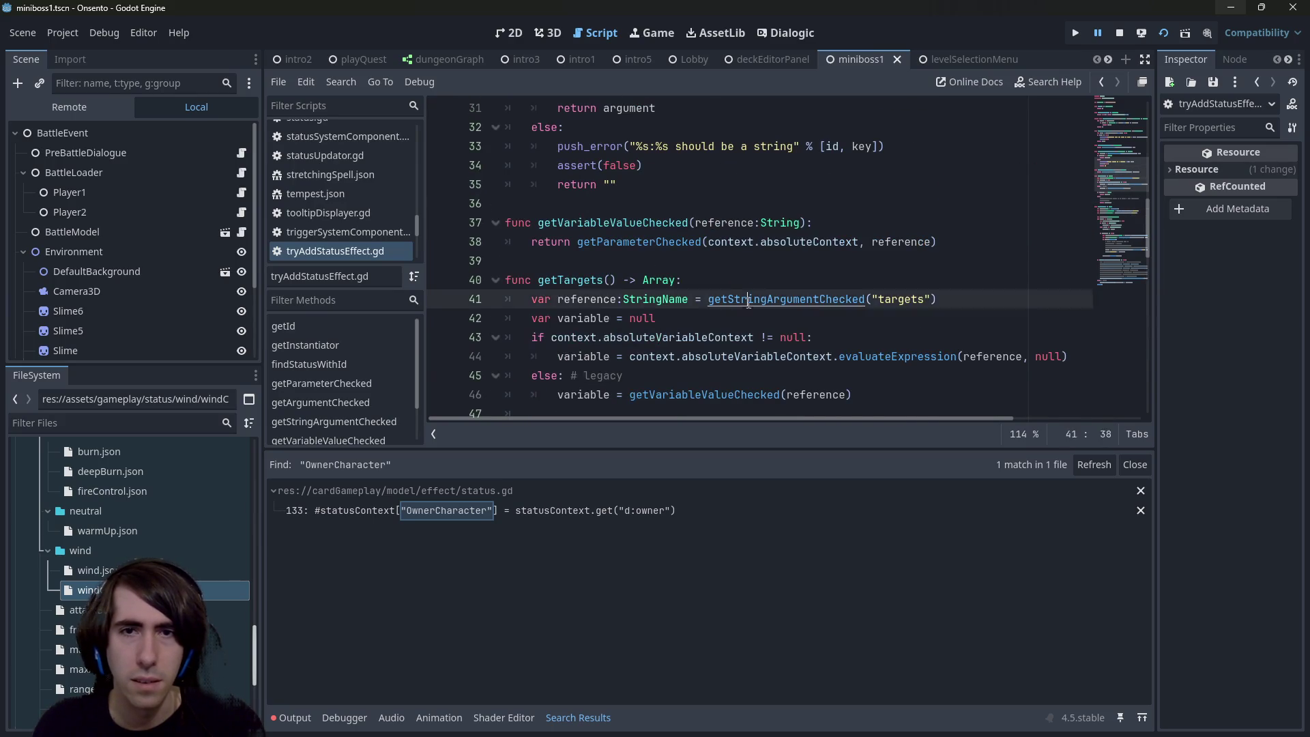
pyautogui.keyDown('ctrl'); pyautogui.click(748, 300); pyautogui.keyUp('ctrl')
pyautogui.doubleClick(689, 280)
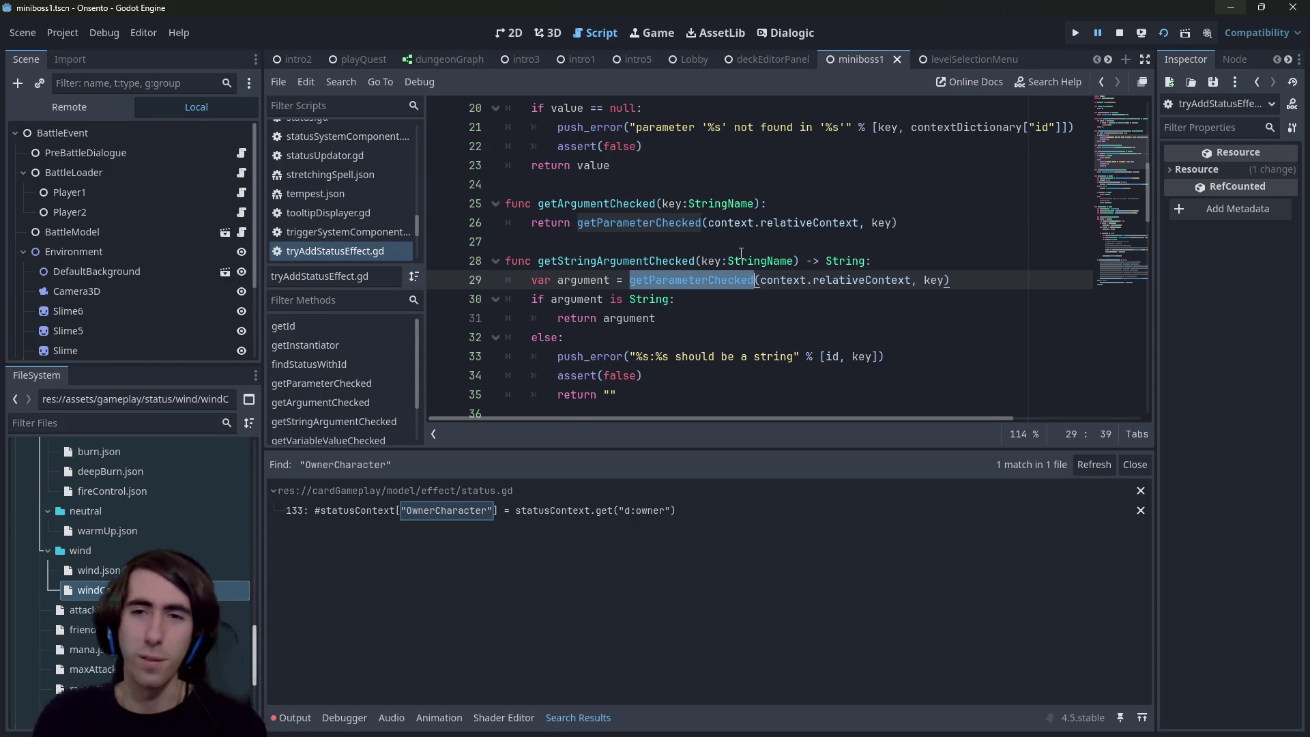
pyautogui.moveTo(750, 261)
# Step: Trace contextDictionary and getParameterChecked usages, then go back to drawCardEffect.gd
pyautogui.scroll(2, 698, 261)
pyautogui.scroll(2, 699, 261)
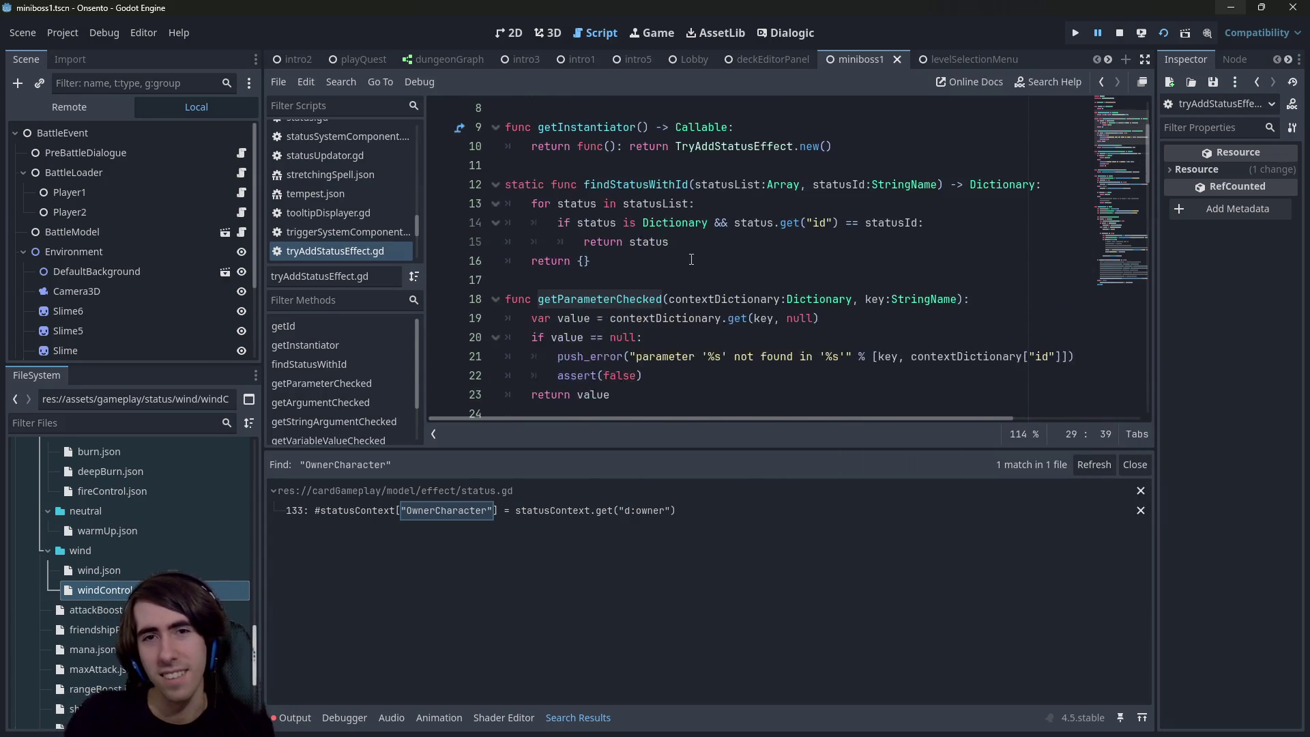
pyautogui.scroll(-1, 691, 259)
pyautogui.doubleClick(711, 243)
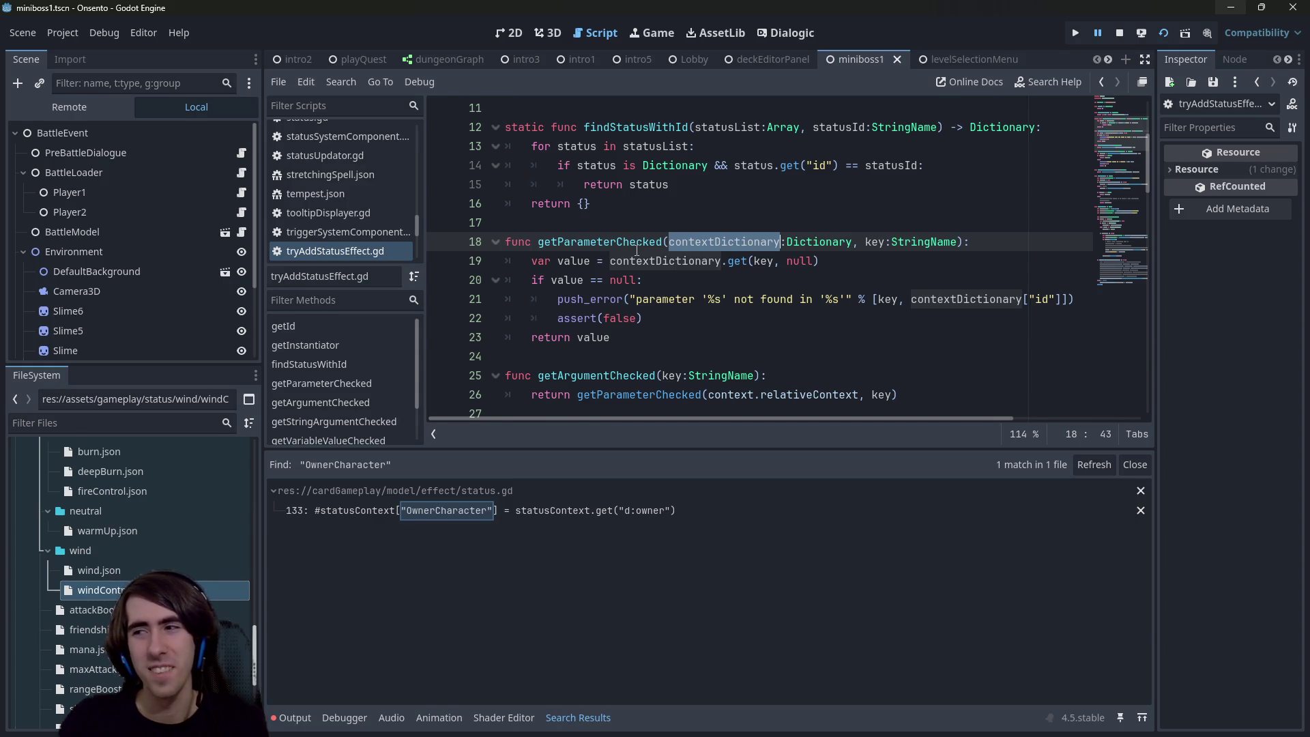
pyautogui.scroll(-1, 636, 251)
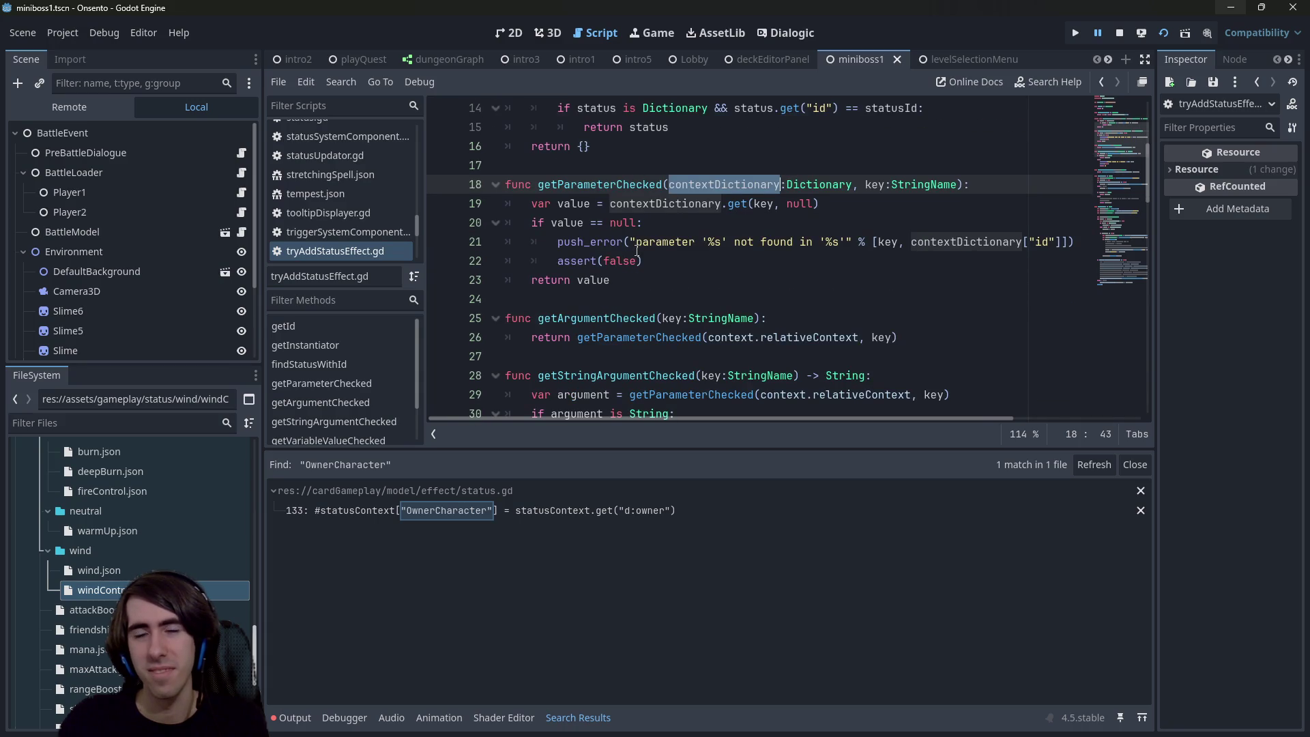
pyautogui.scroll(1, 636, 250)
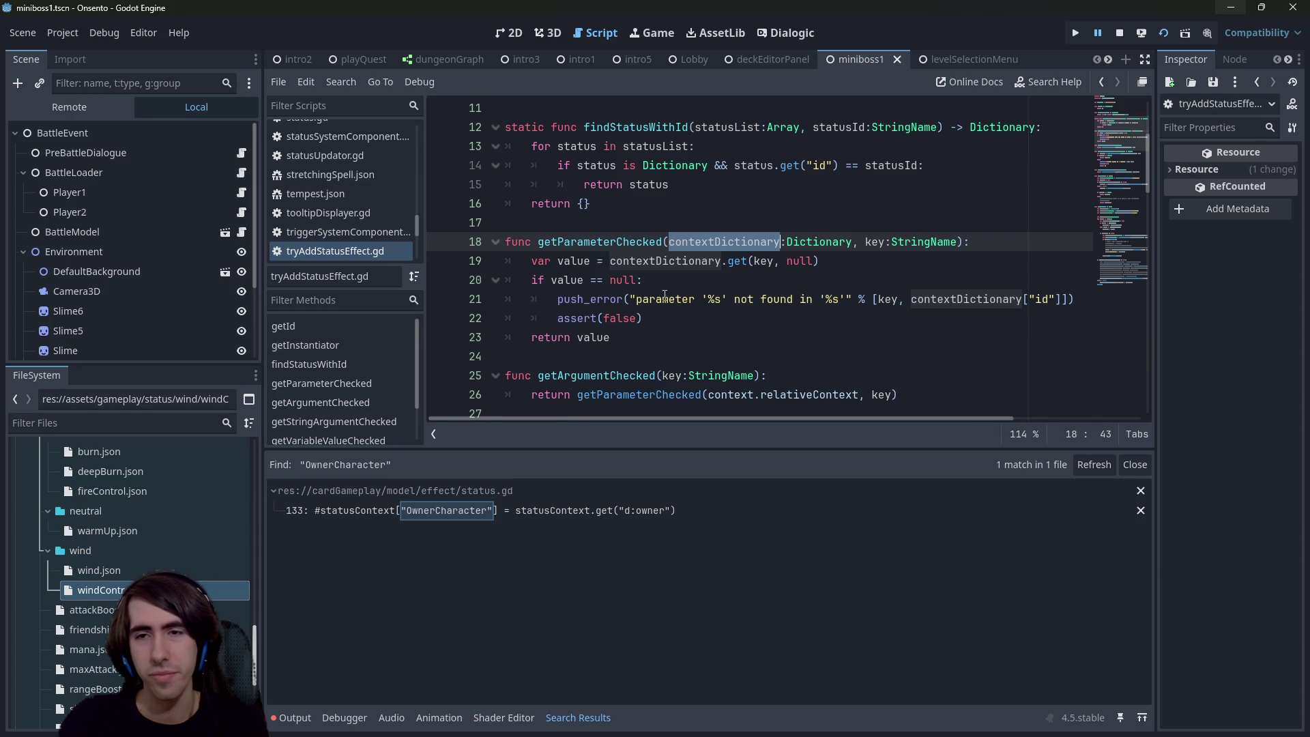
pyautogui.doubleClick(654, 244)
pyautogui.scroll(-2, 651, 266)
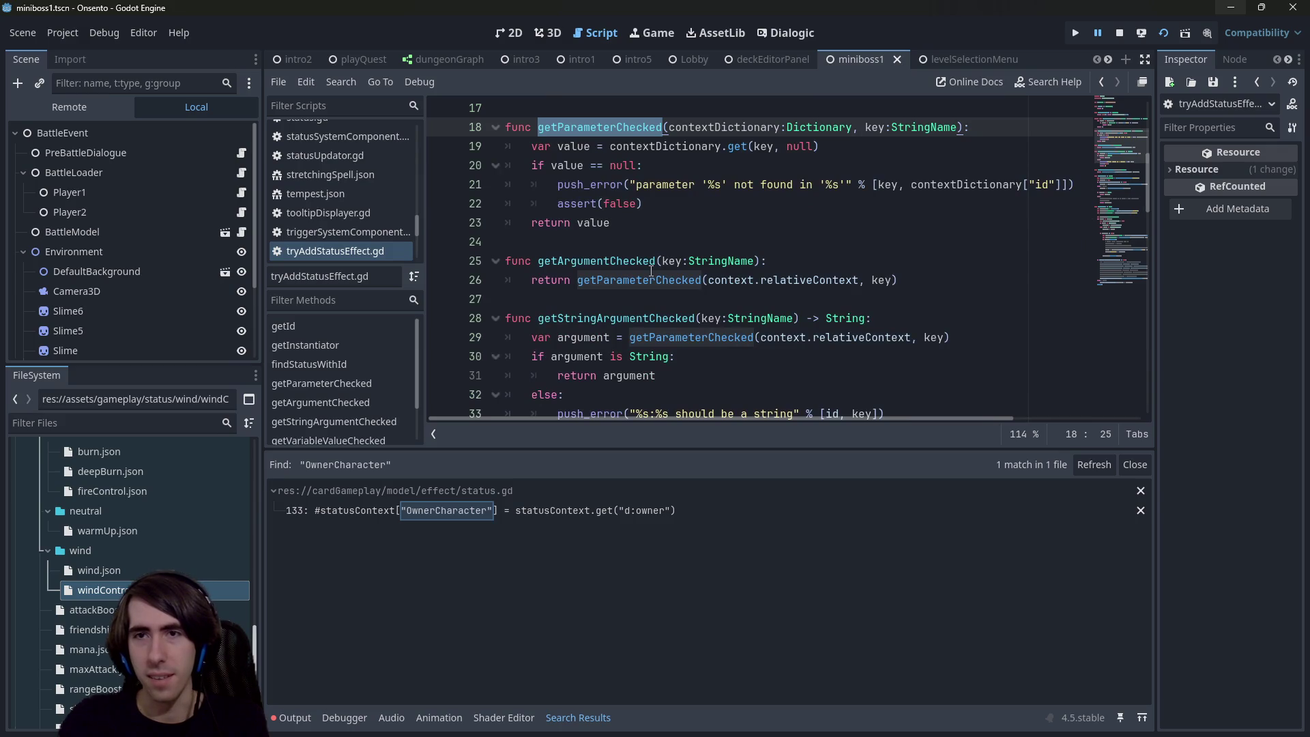
pyautogui.scroll(1, 651, 254)
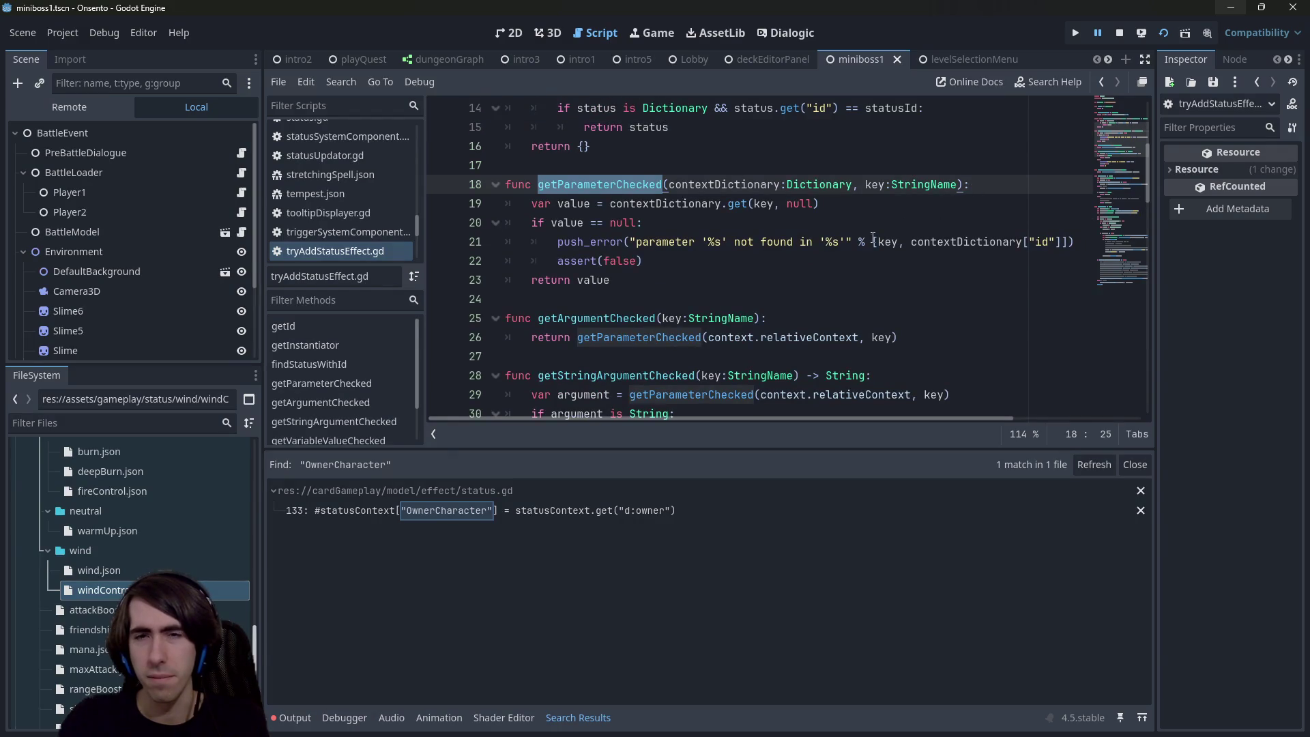
pyautogui.doubleClick(687, 202)
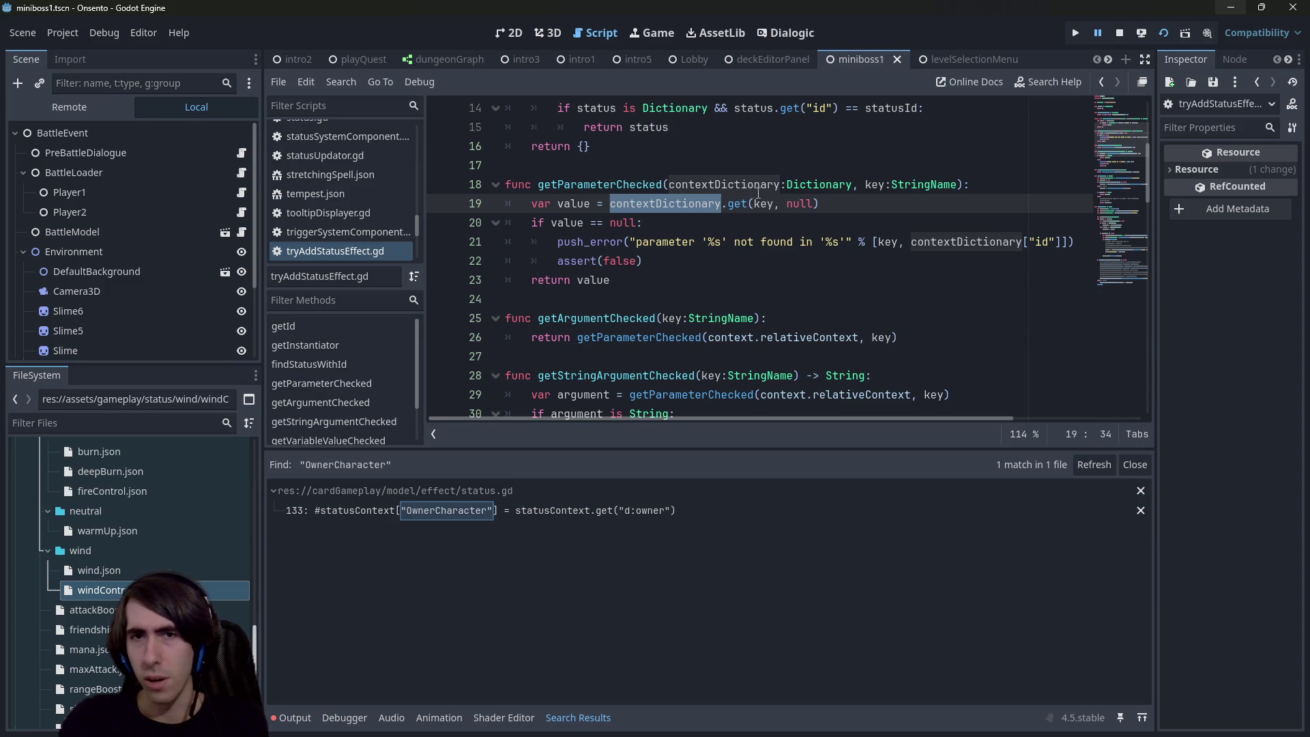
pyautogui.scroll(2, 755, 194)
pyautogui.click(773, 317)
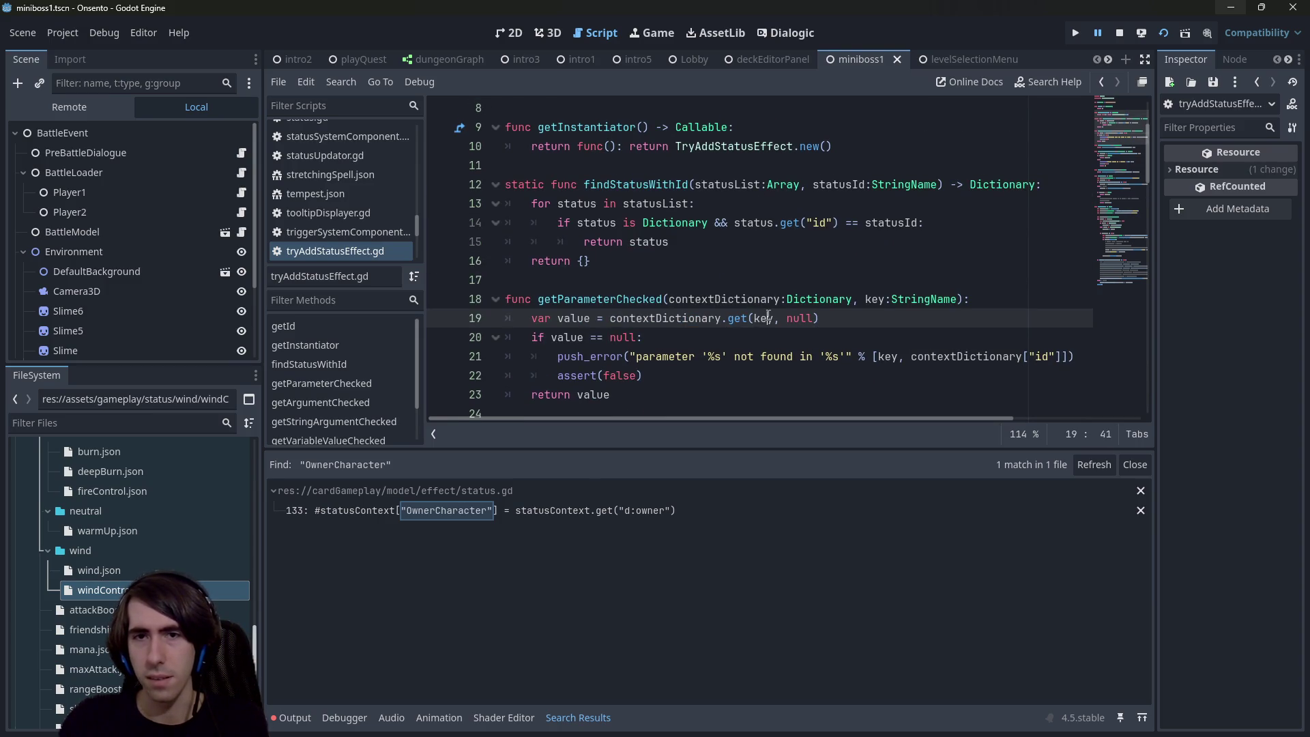
pyautogui.scroll(-4, 773, 290)
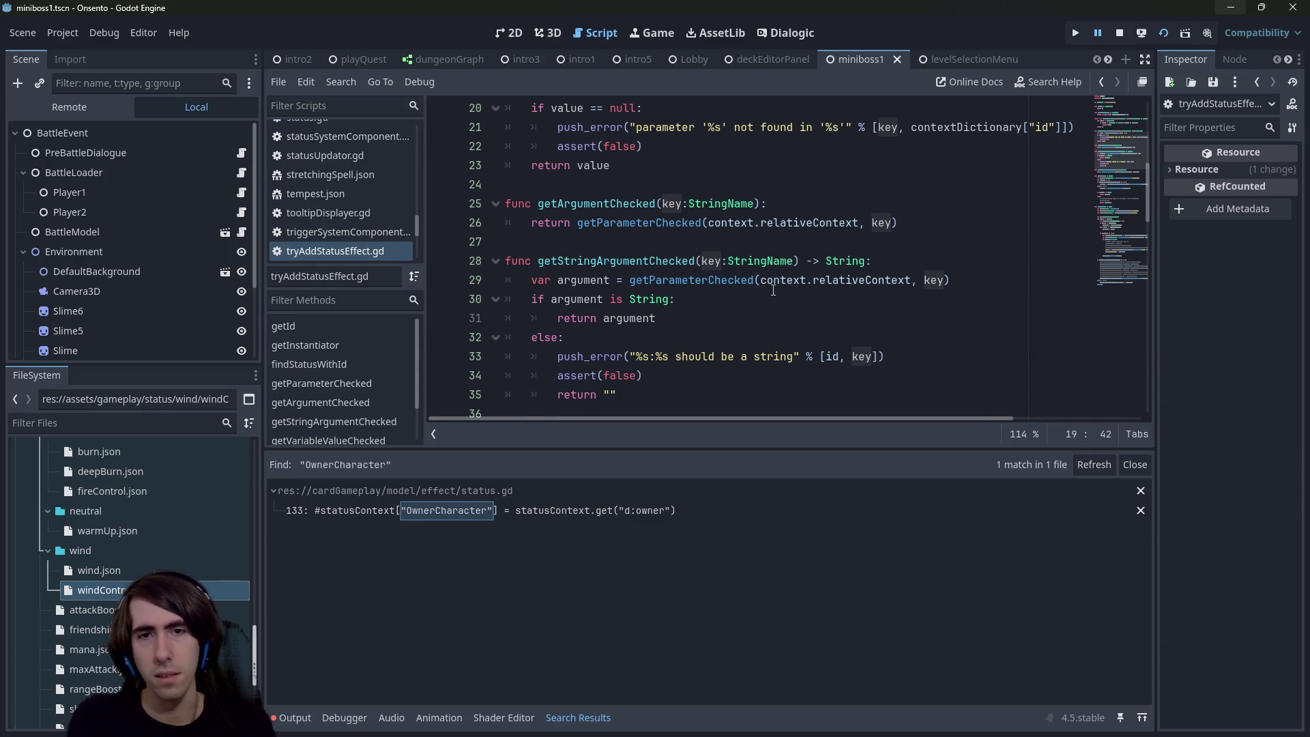
pyautogui.scroll(-4, 773, 290)
pyautogui.scroll(-5, 773, 289)
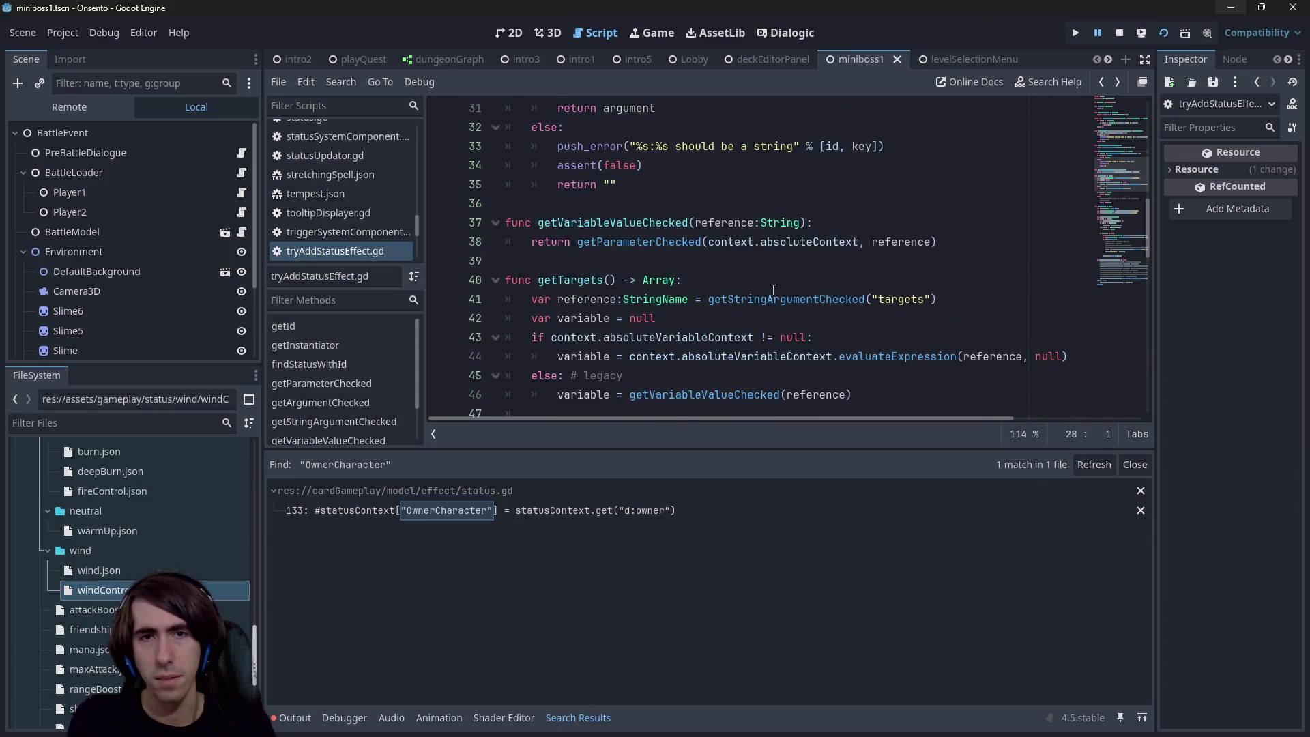
pyautogui.hotkey('alt', 'Left')
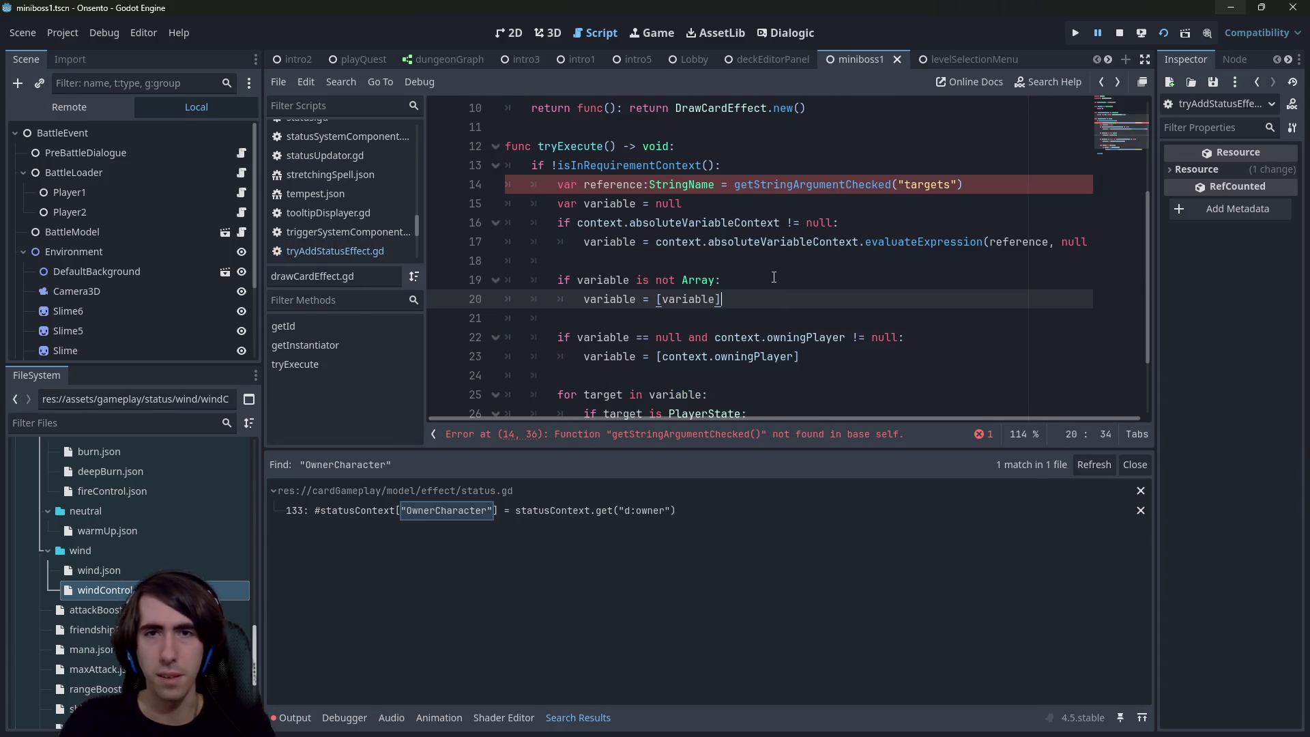
# Step: Rewrite line 14 to read targets via context.relativeContext.get with an &"" default, and save
pyautogui.doubleClick(734, 185)
pyautogui.press('BackSpace')
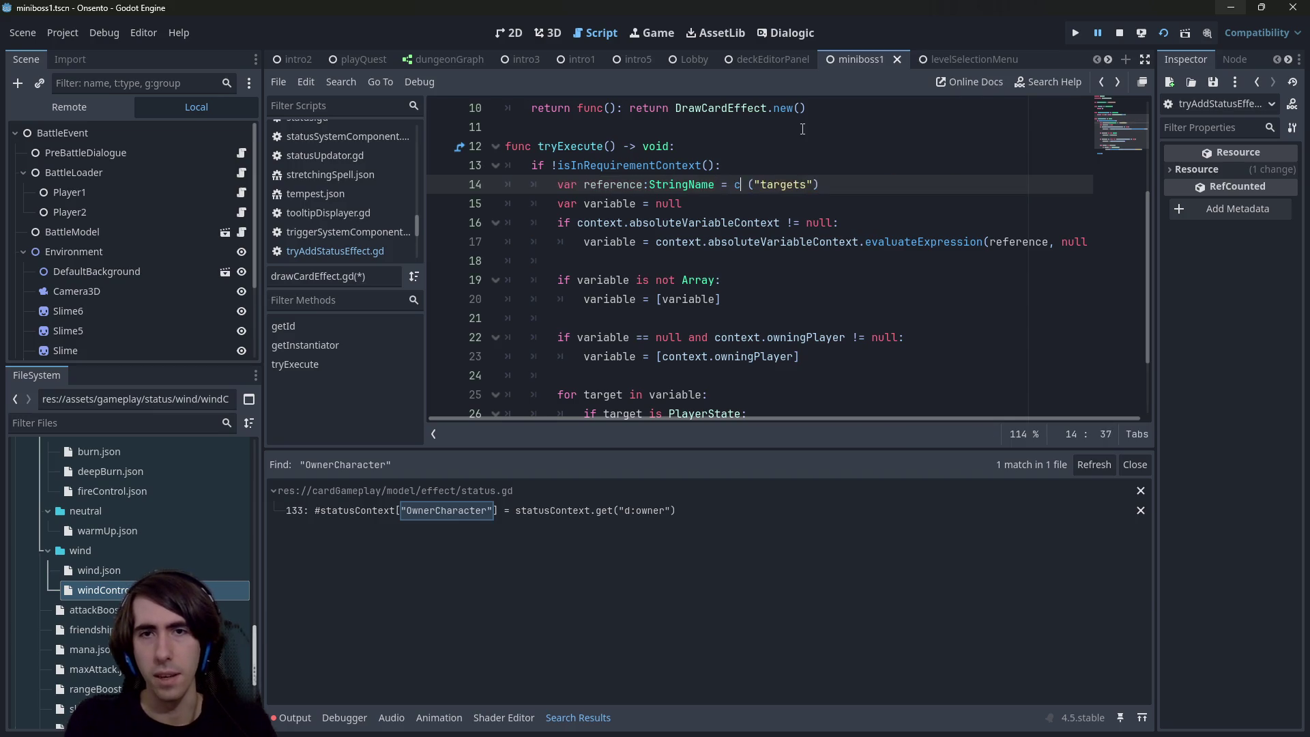
pyautogui.write('context.relativeContext.')
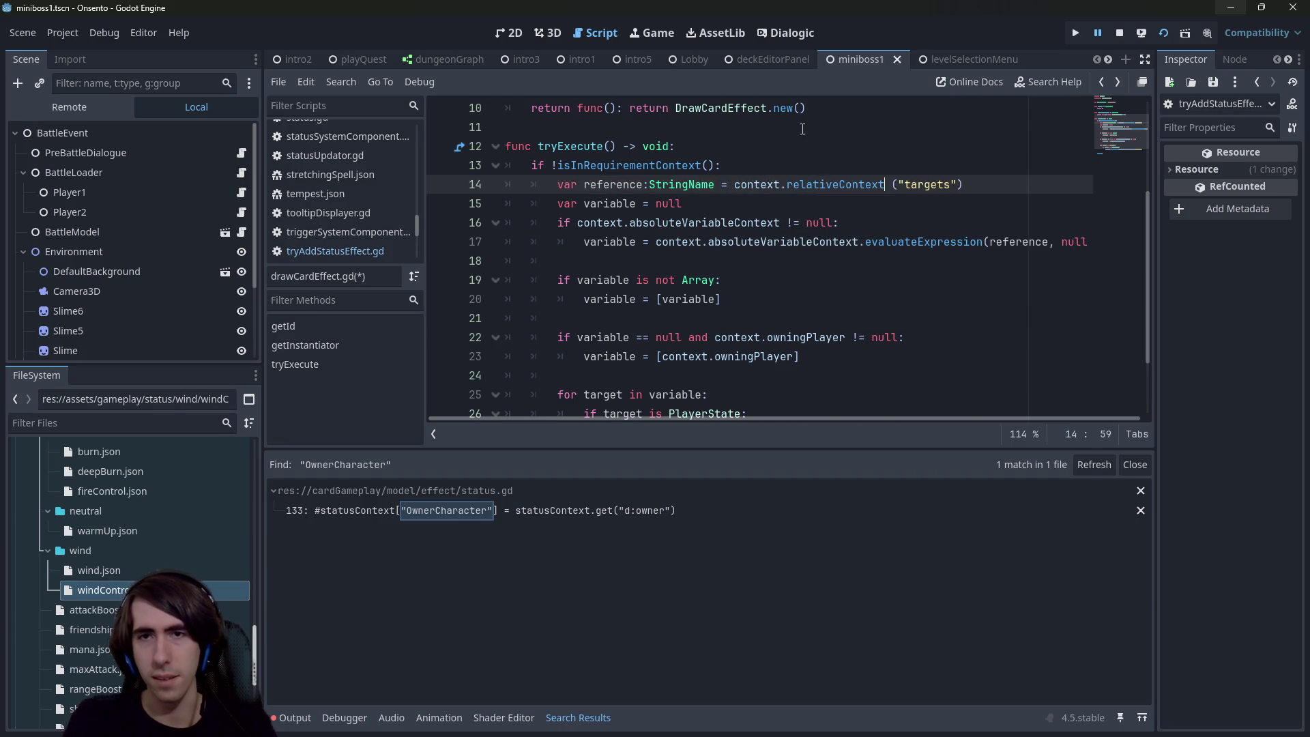
pyautogui.write('get')
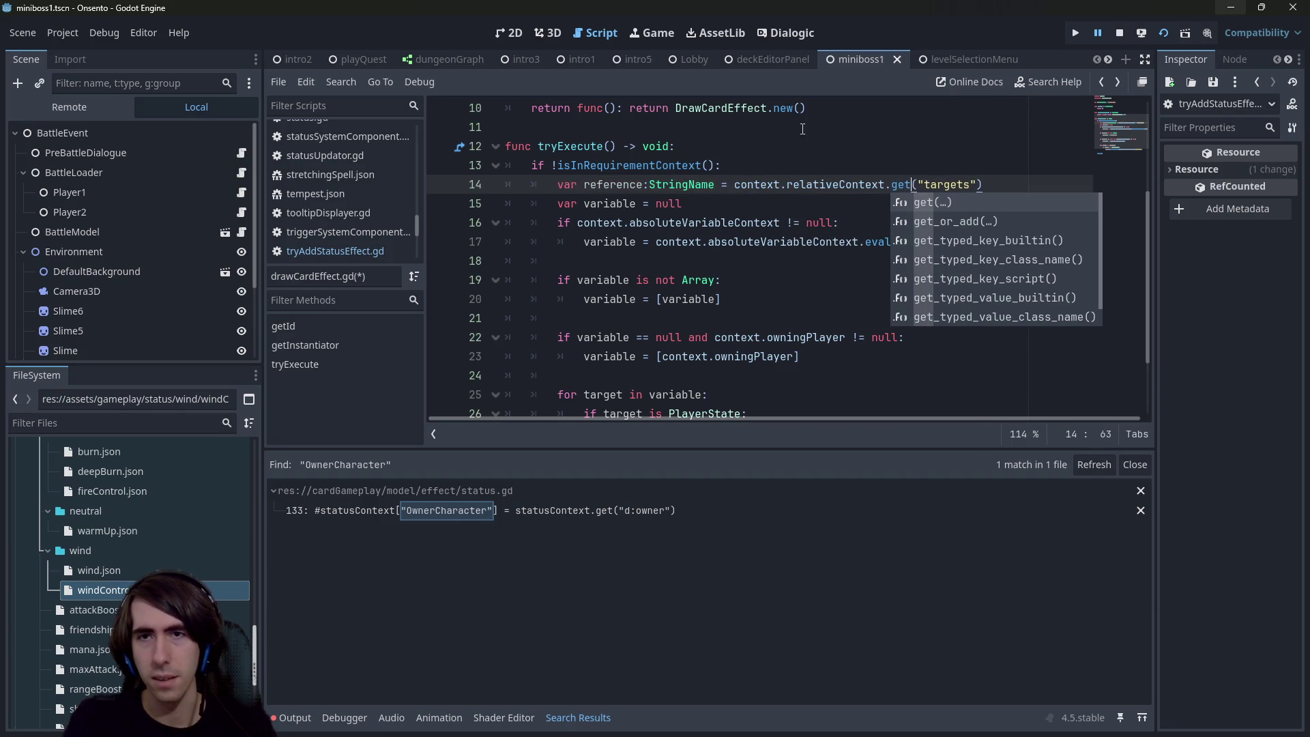
pyautogui.hotkey('ctrl', 's')
pyautogui.press('Right')
pyautogui.press('Right')
pyautogui.press('Right')
pyautogui.write('",')
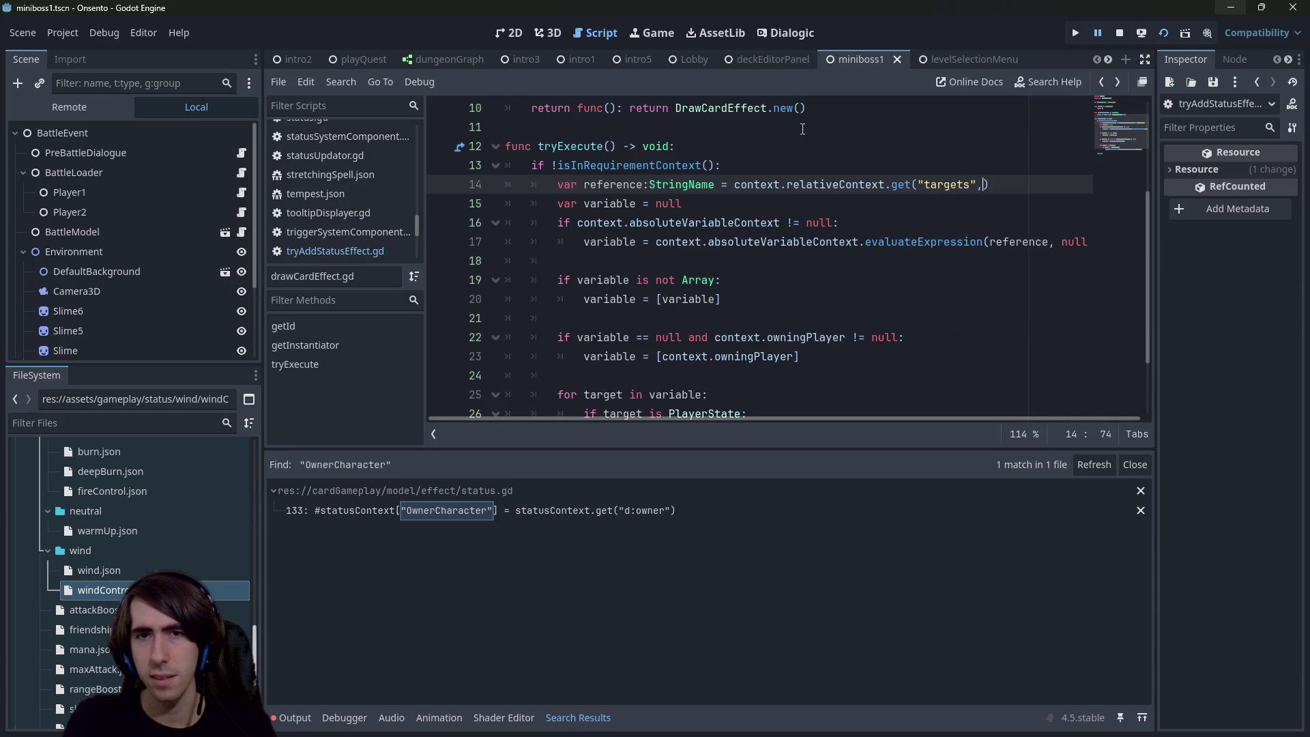
pyautogui.press('Left')
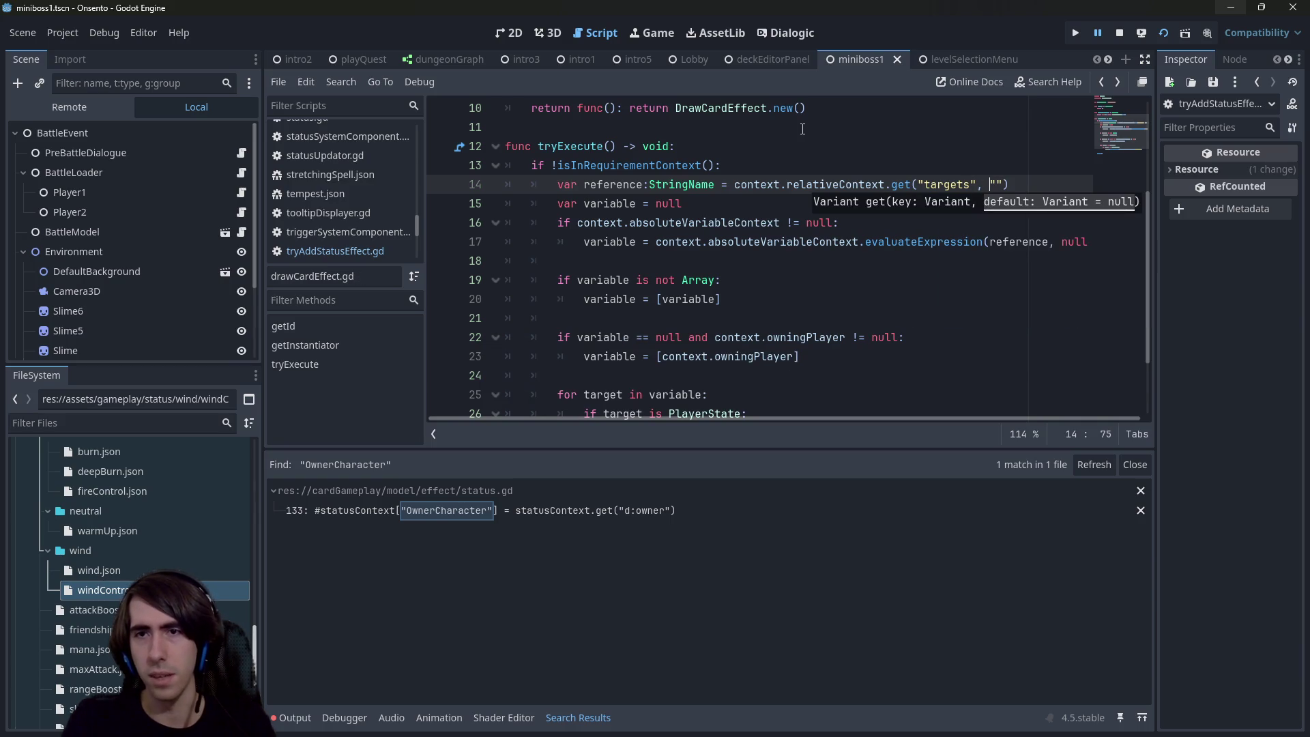
pyautogui.write('&')
pyautogui.hotkey('ctrl', 's')
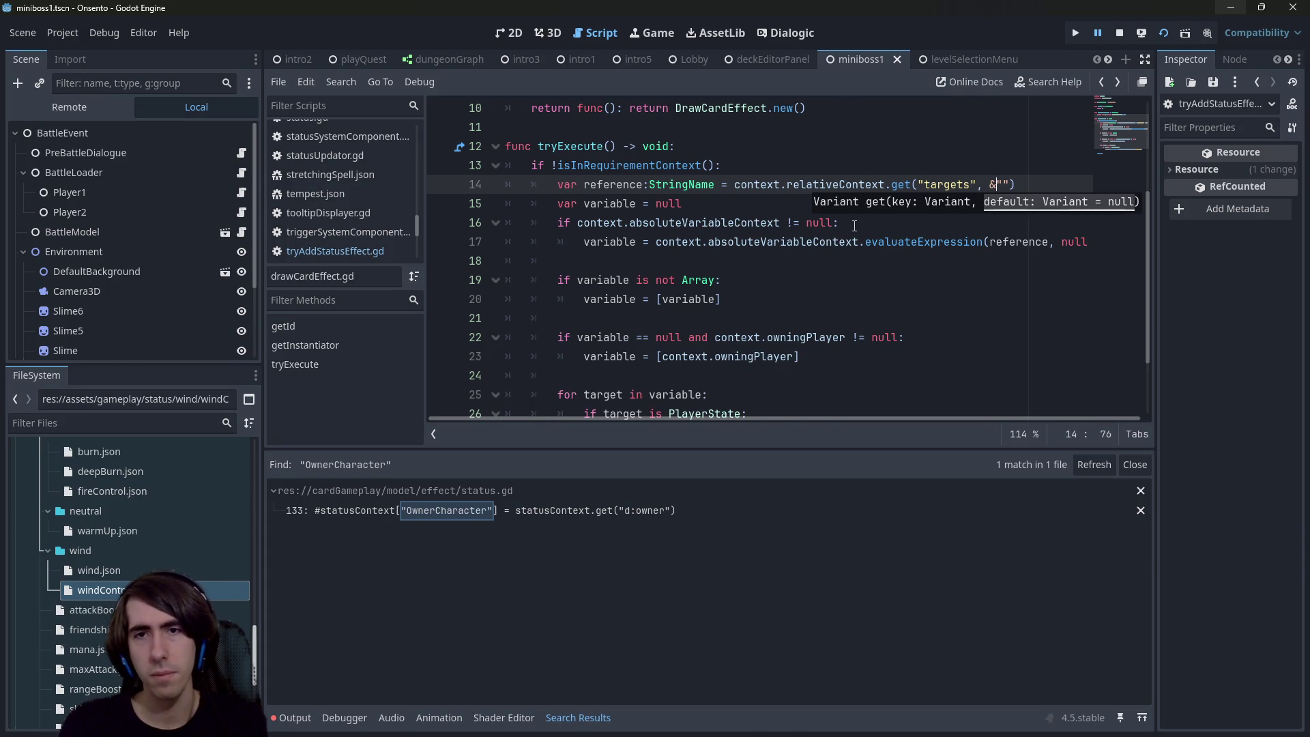
# Step: Remove the absoluteVariableContext null check and merge the unindented assignment into 'var variable = ...'
pyautogui.moveTo(839, 224); pyautogui.dragTo(503, 224)
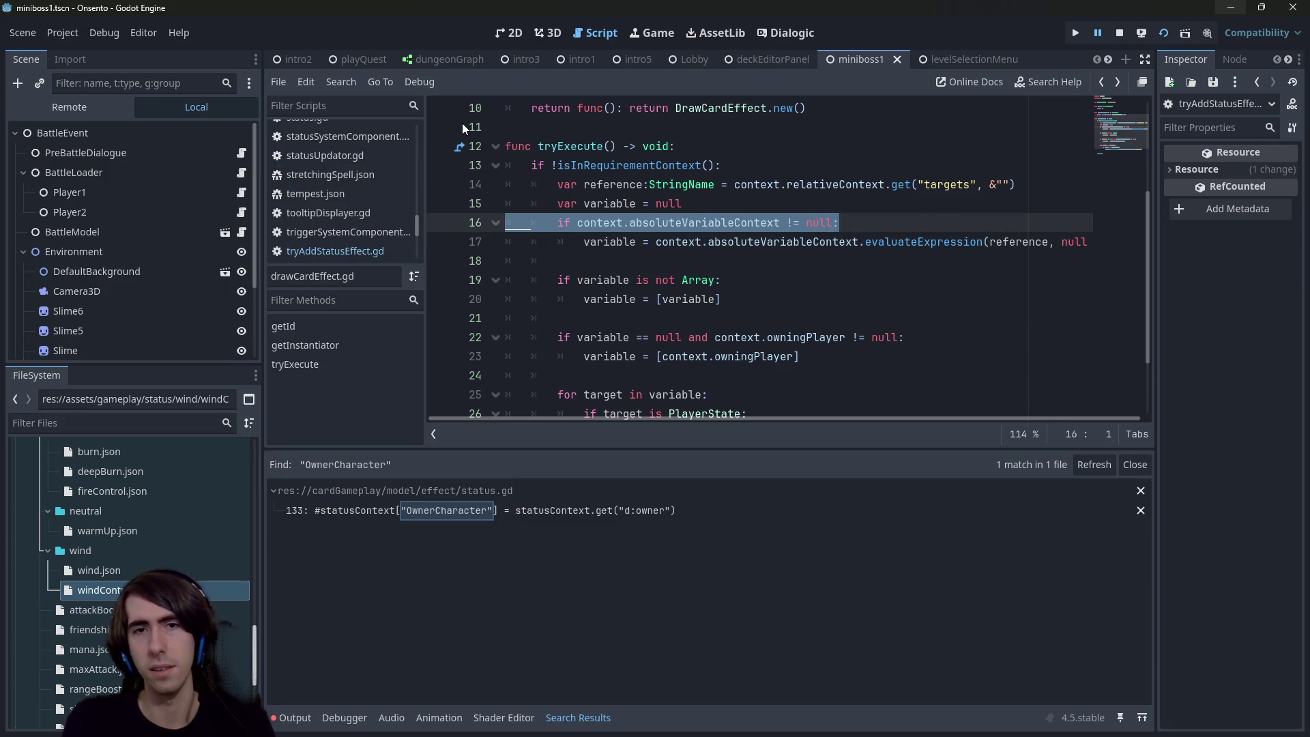
pyautogui.press('Delete')
pyautogui.press('Down')
pyautogui.press('BackSpace')
pyautogui.press('BackSpace')
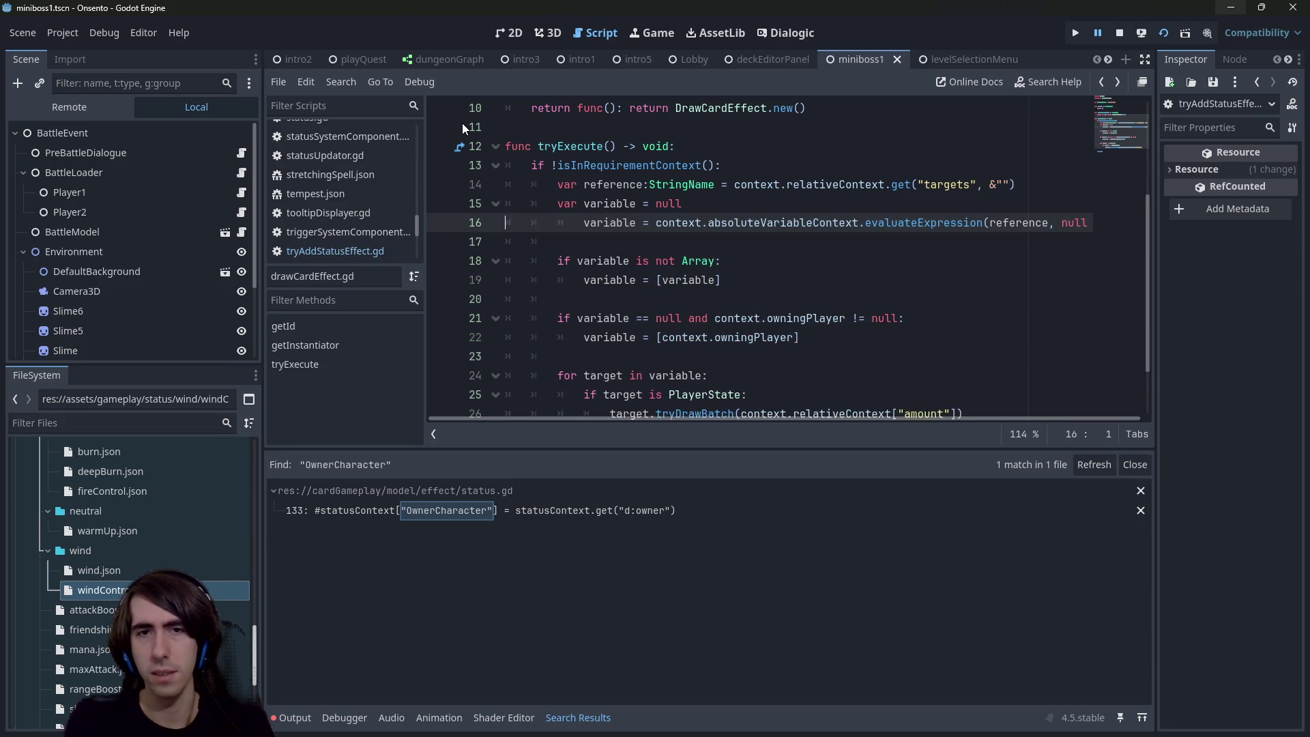
pyautogui.press('Return')
pyautogui.press('Return')
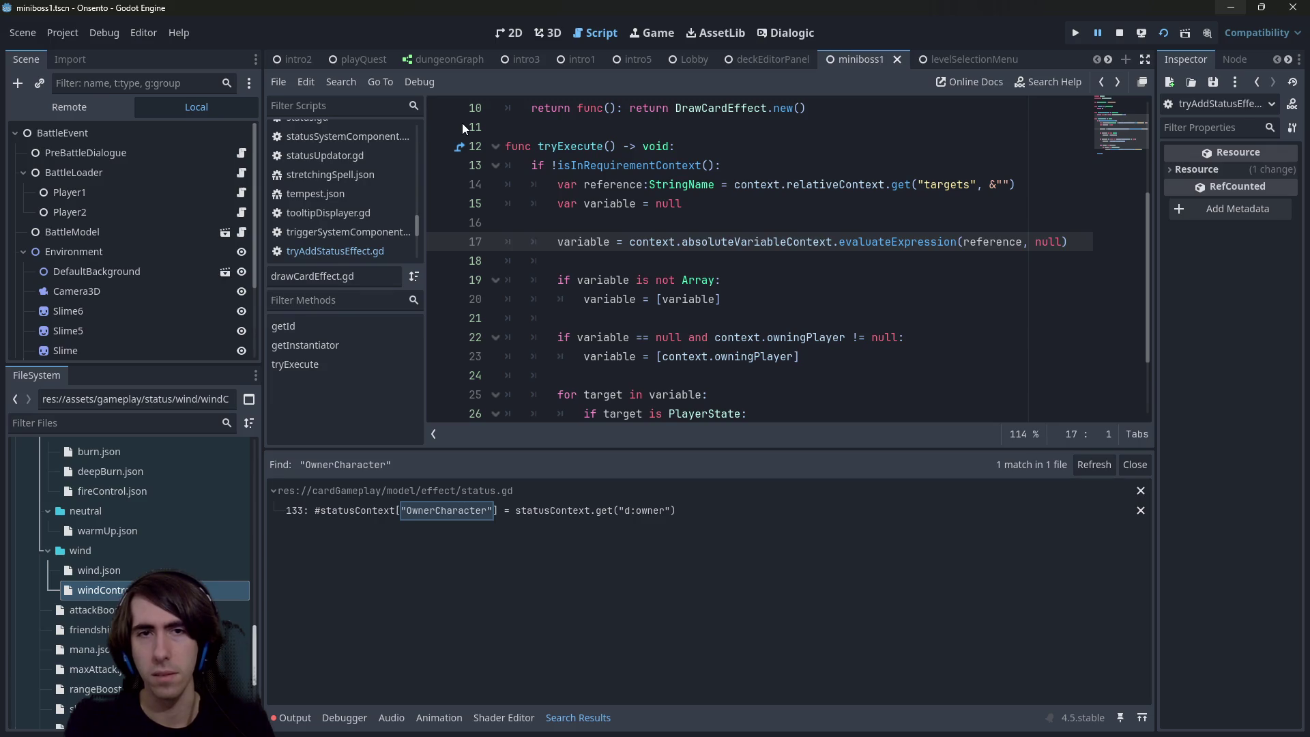
pyautogui.press('Up')
pyautogui.press('BackSpace')
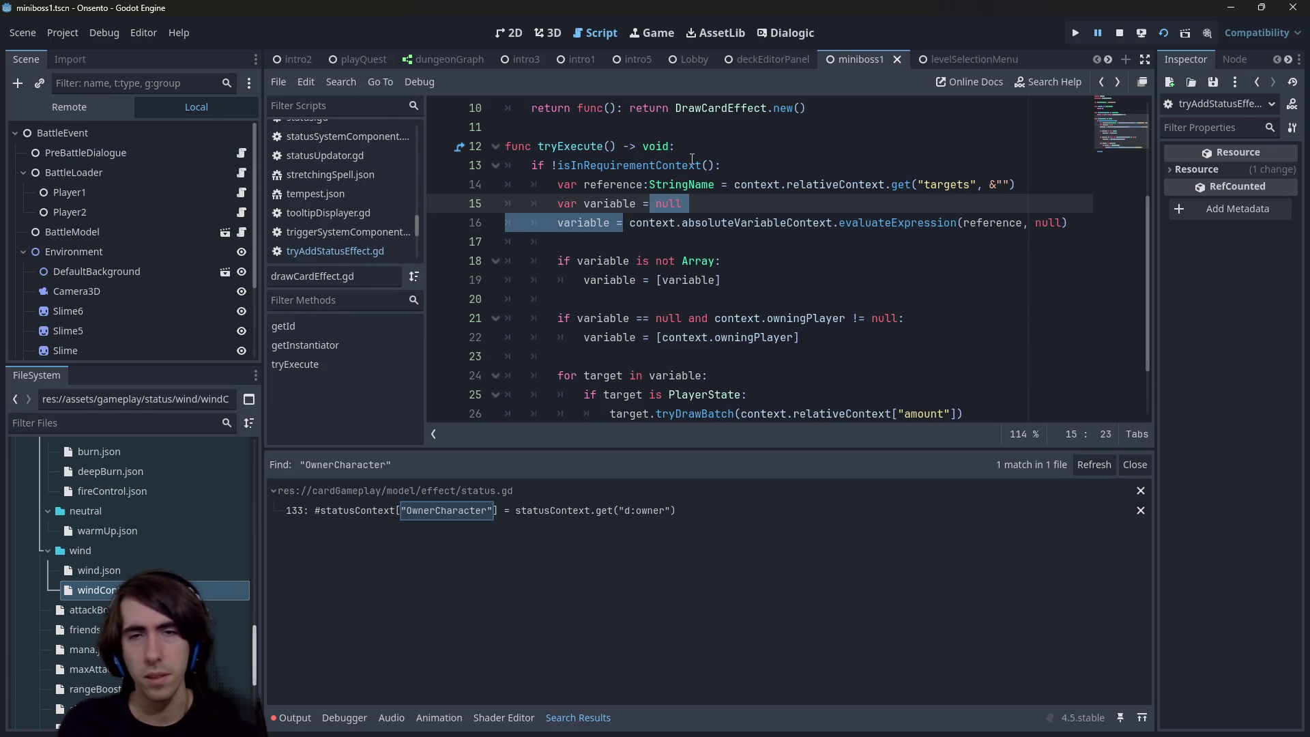
pyautogui.press('BackSpace')
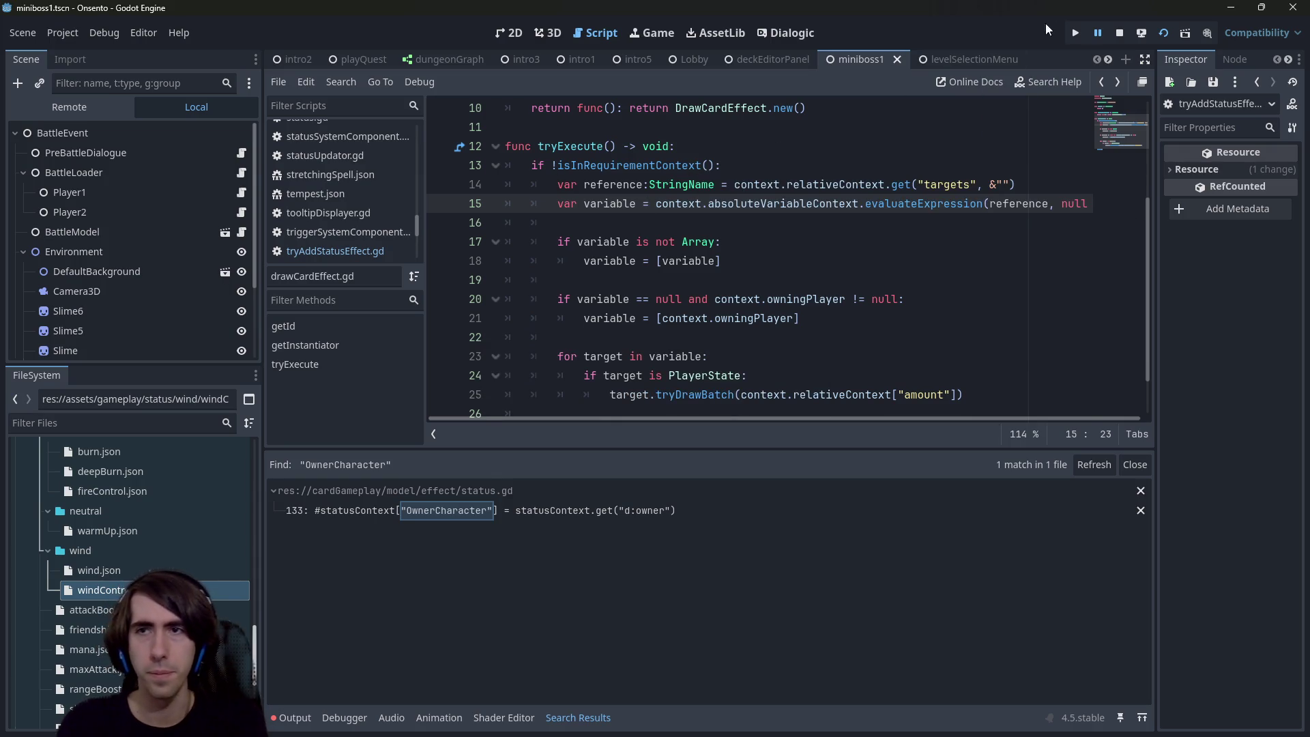
pyautogui.click(1118, 33)
# Step: Relaunch the game, play two Warm Up cards on the middle character with a draw between, then return to the editor
pyautogui.click(1164, 33)
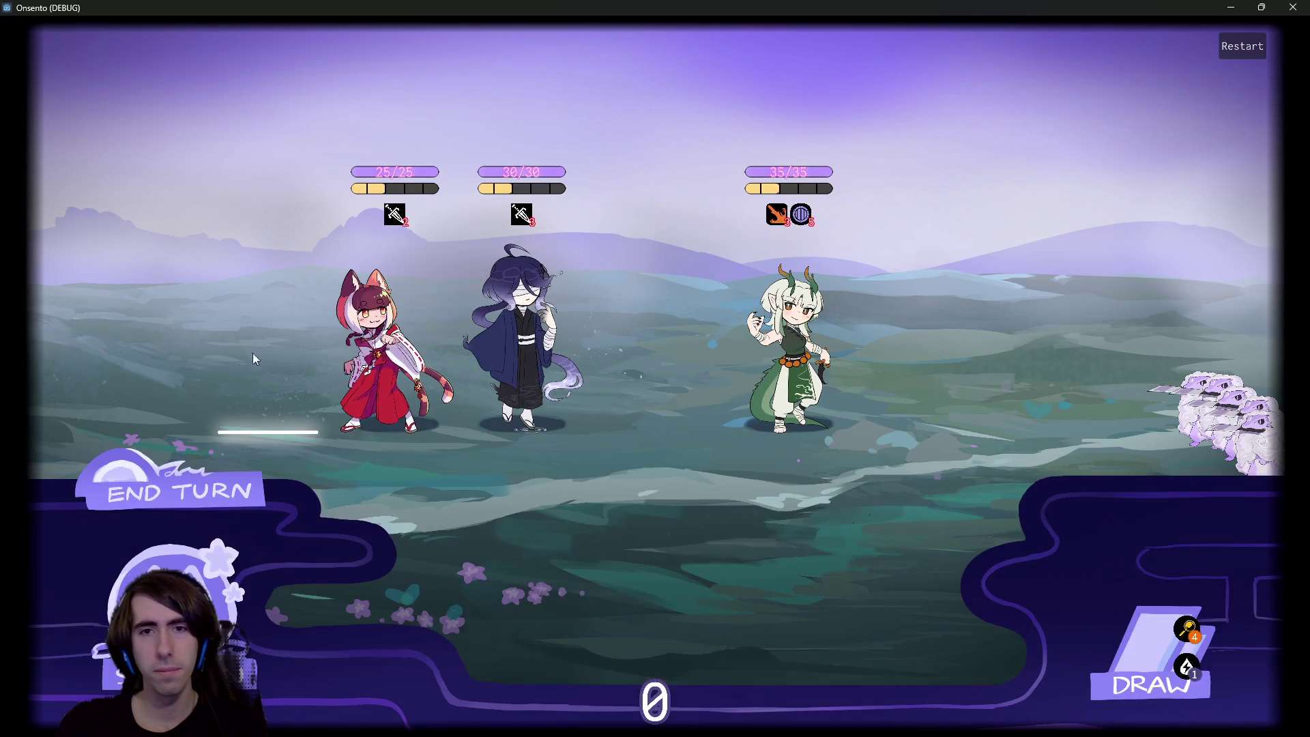
pyautogui.moveTo(611, 580); pyautogui.dragTo(529, 334)
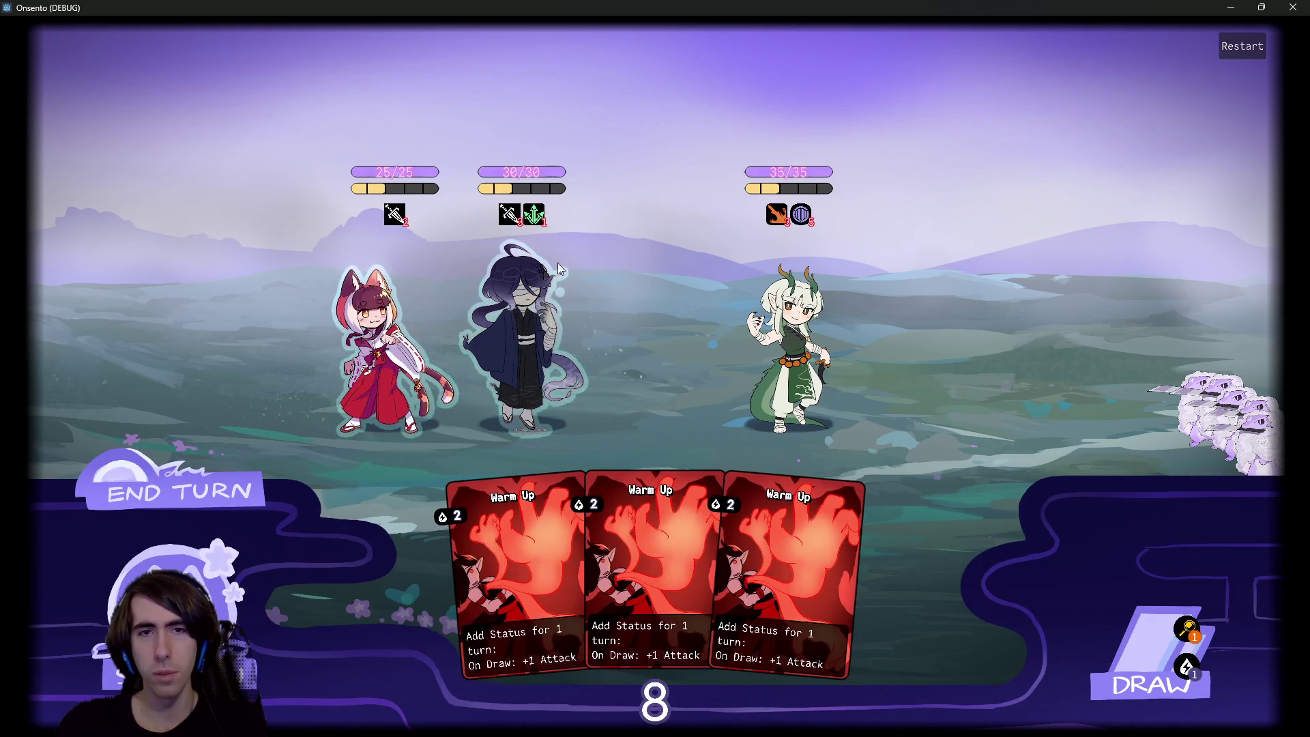
pyautogui.click(1129, 647)
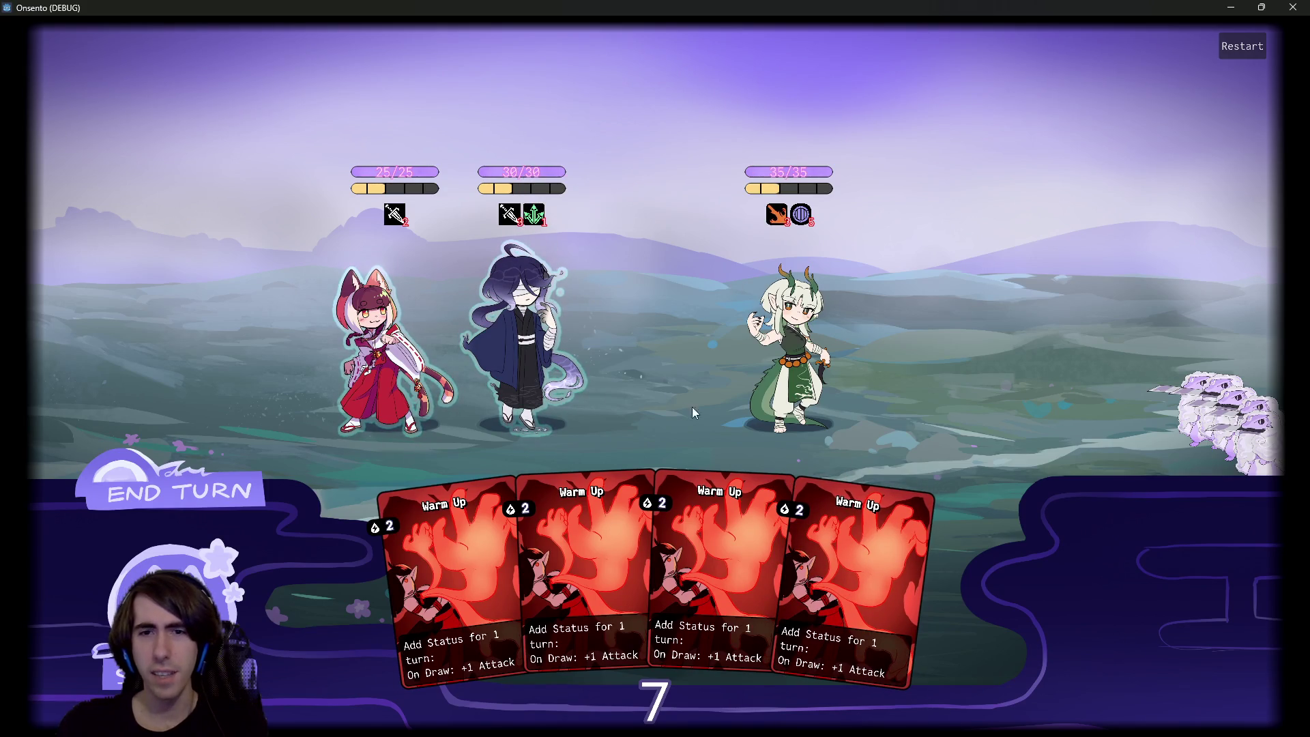
pyautogui.moveTo(716, 580); pyautogui.dragTo(529, 334)
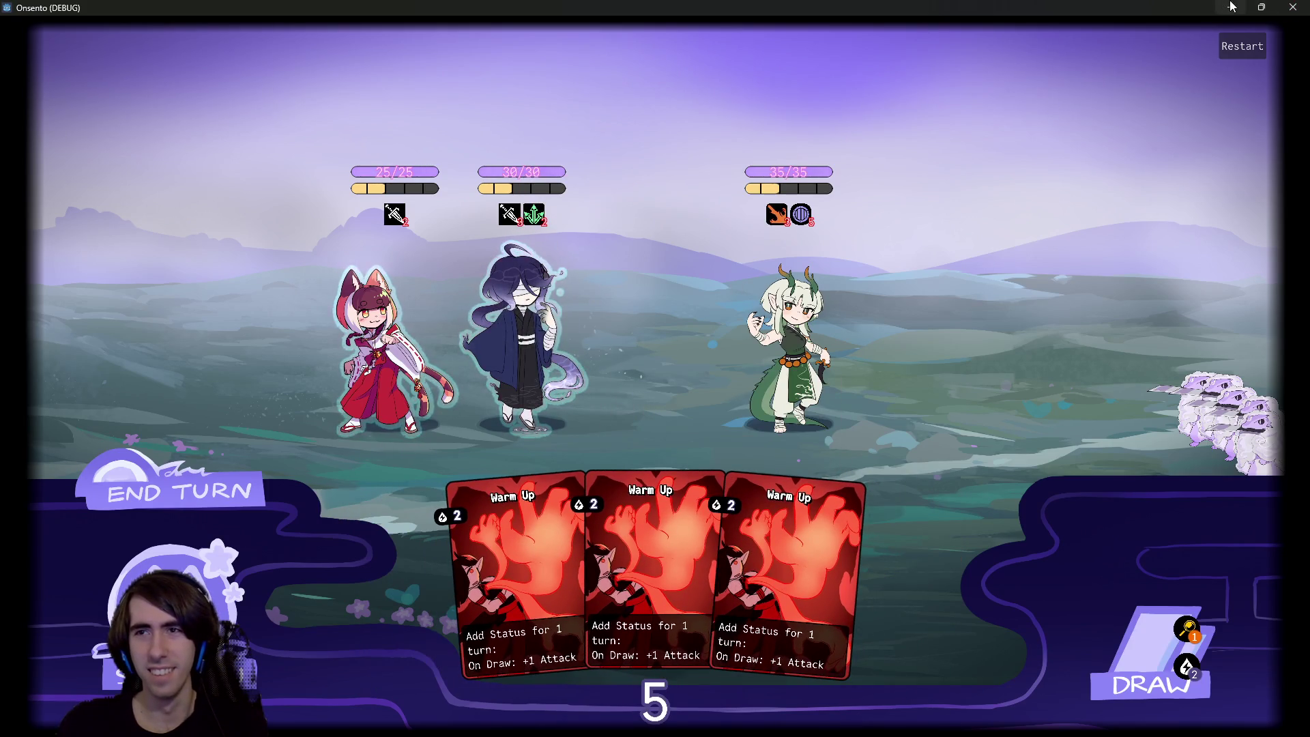
pyautogui.click(1230, 7)
pyautogui.hotkey('alt', 'Tab')
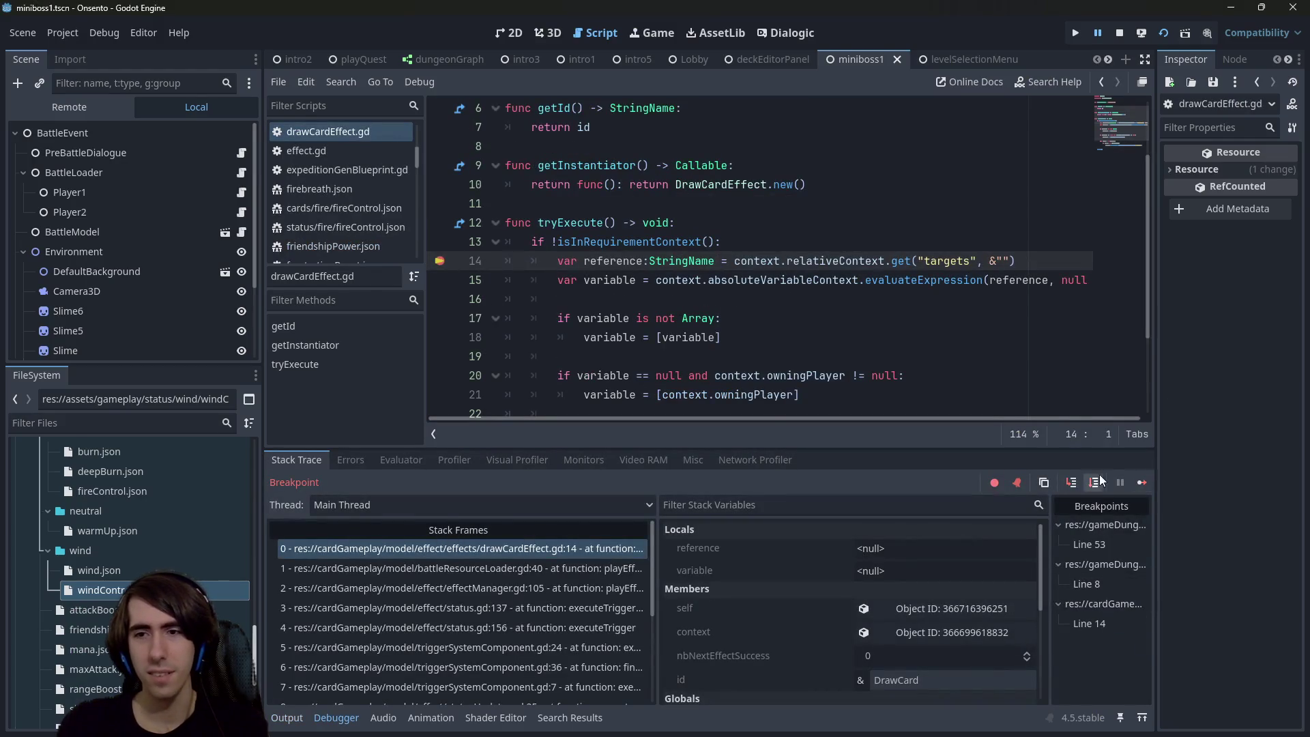
# Step: Step to line 17 and check the values of reference and variable
pyautogui.click(1094, 482)
pyautogui.click(1093, 482)
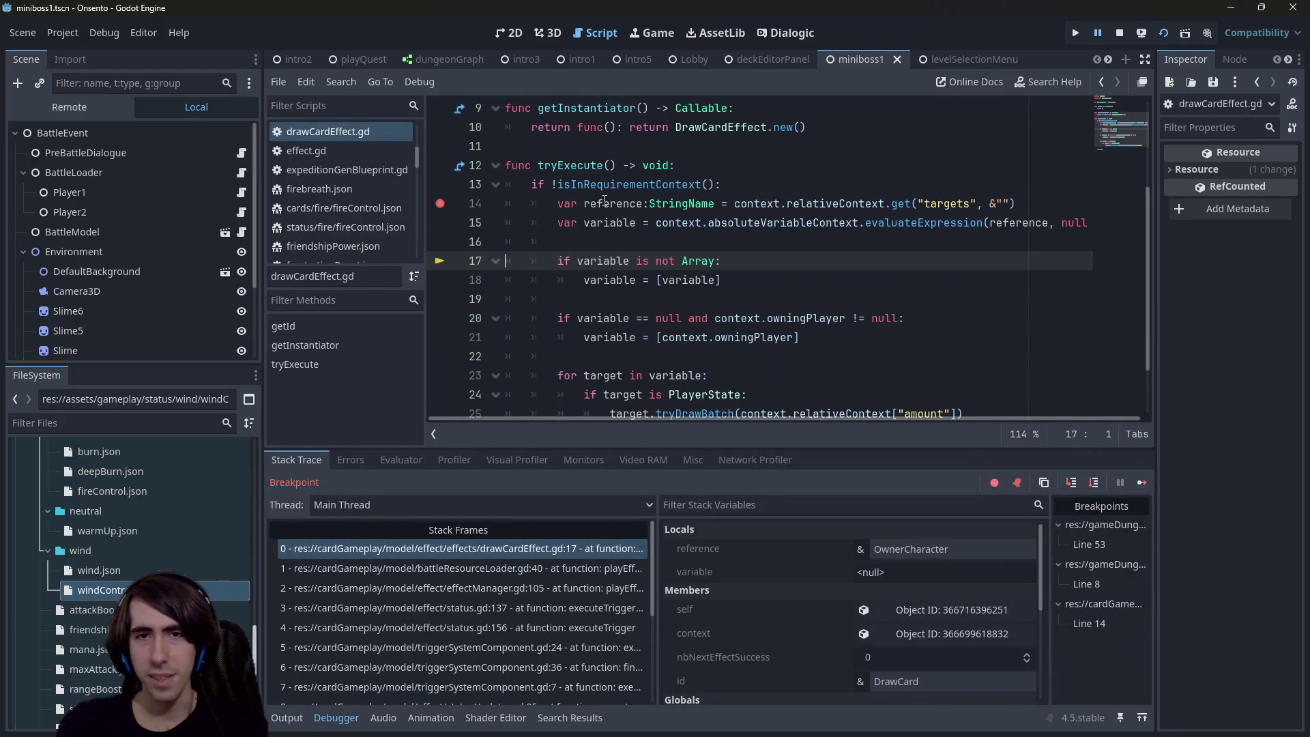
pyautogui.moveTo(604, 200)
pyautogui.click(712, 170)
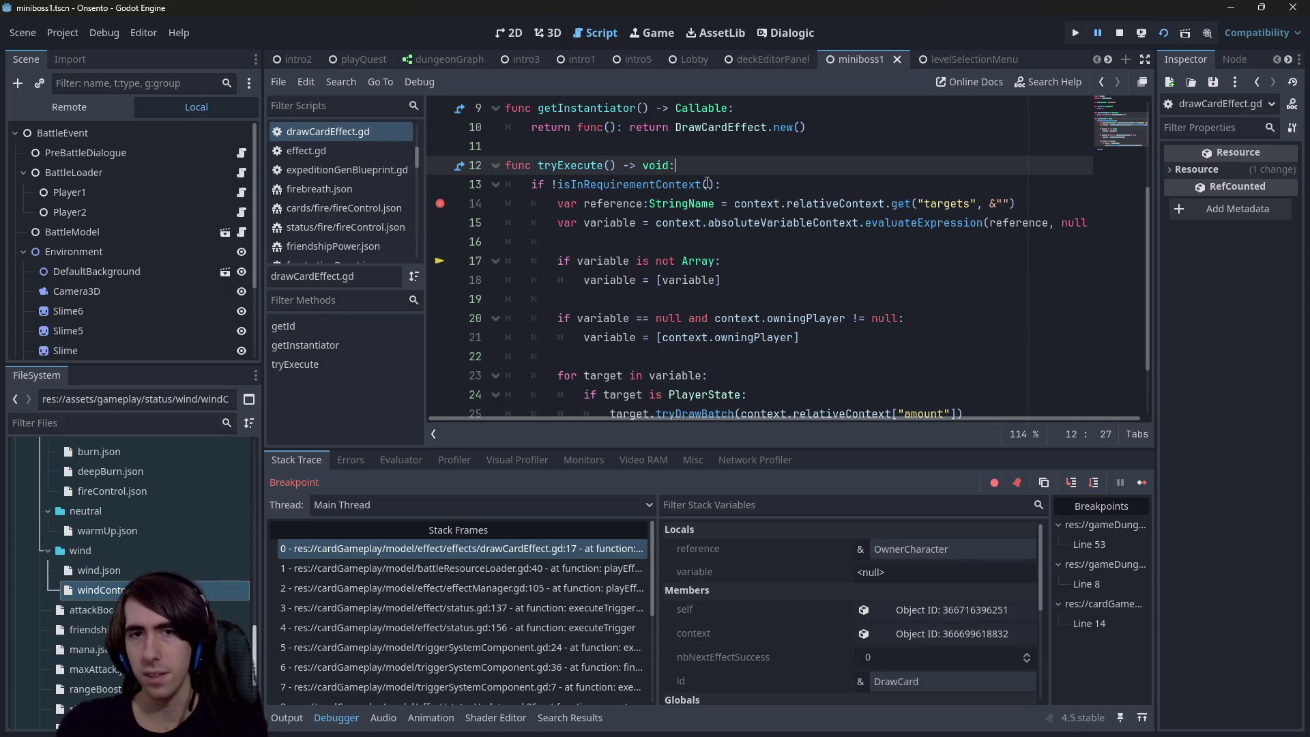
pyautogui.moveTo(605, 223)
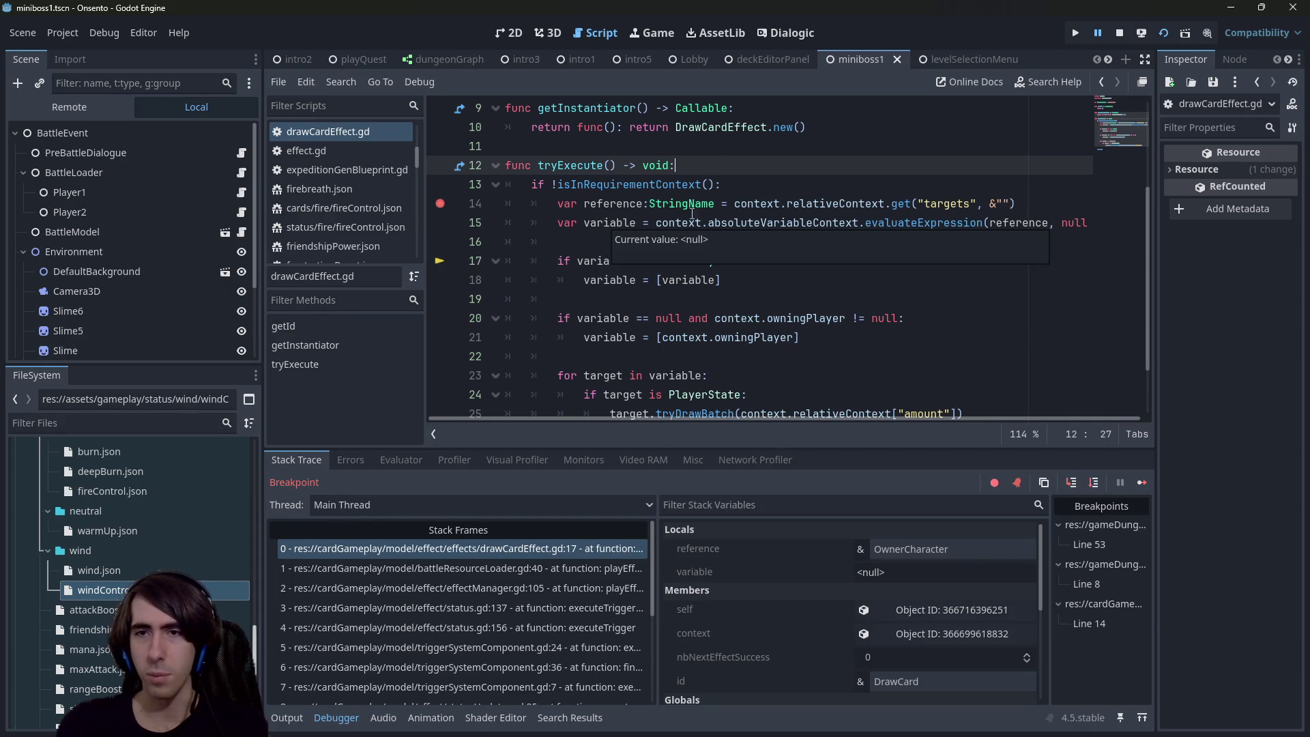
pyautogui.click(951, 223)
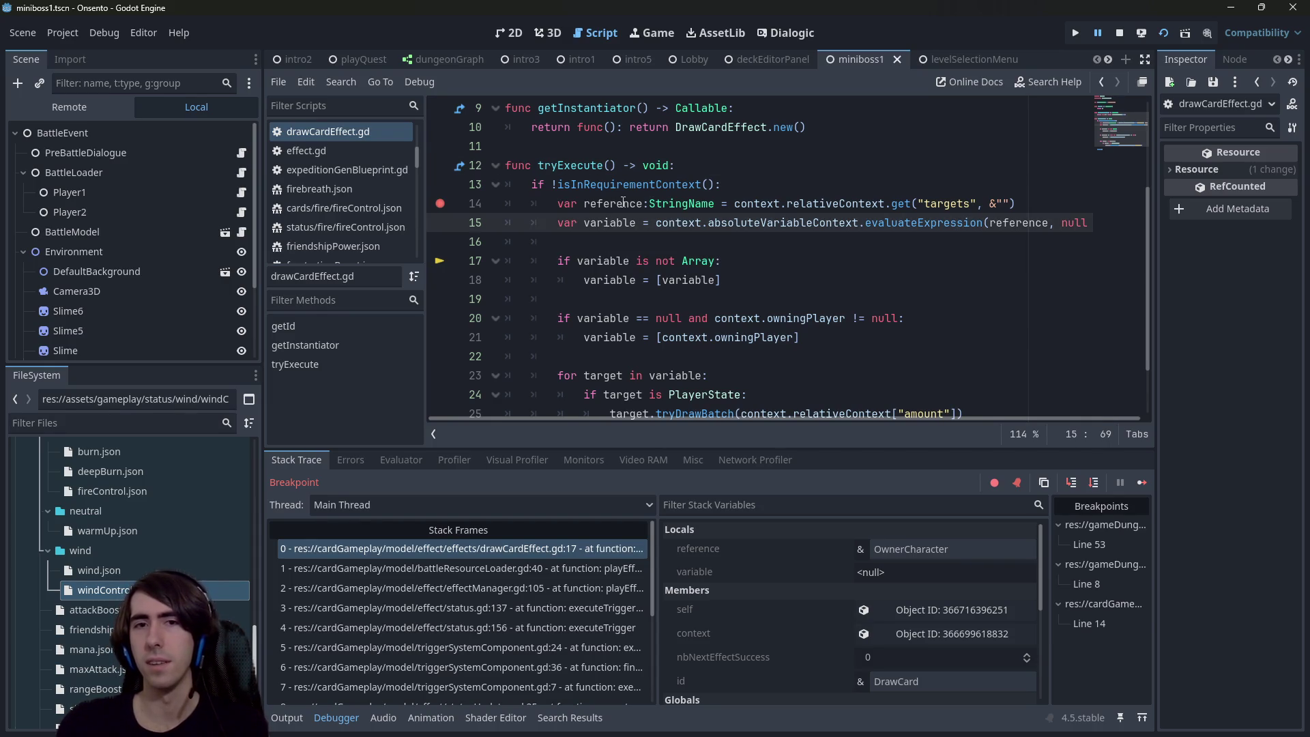
pyautogui.moveTo(623, 203)
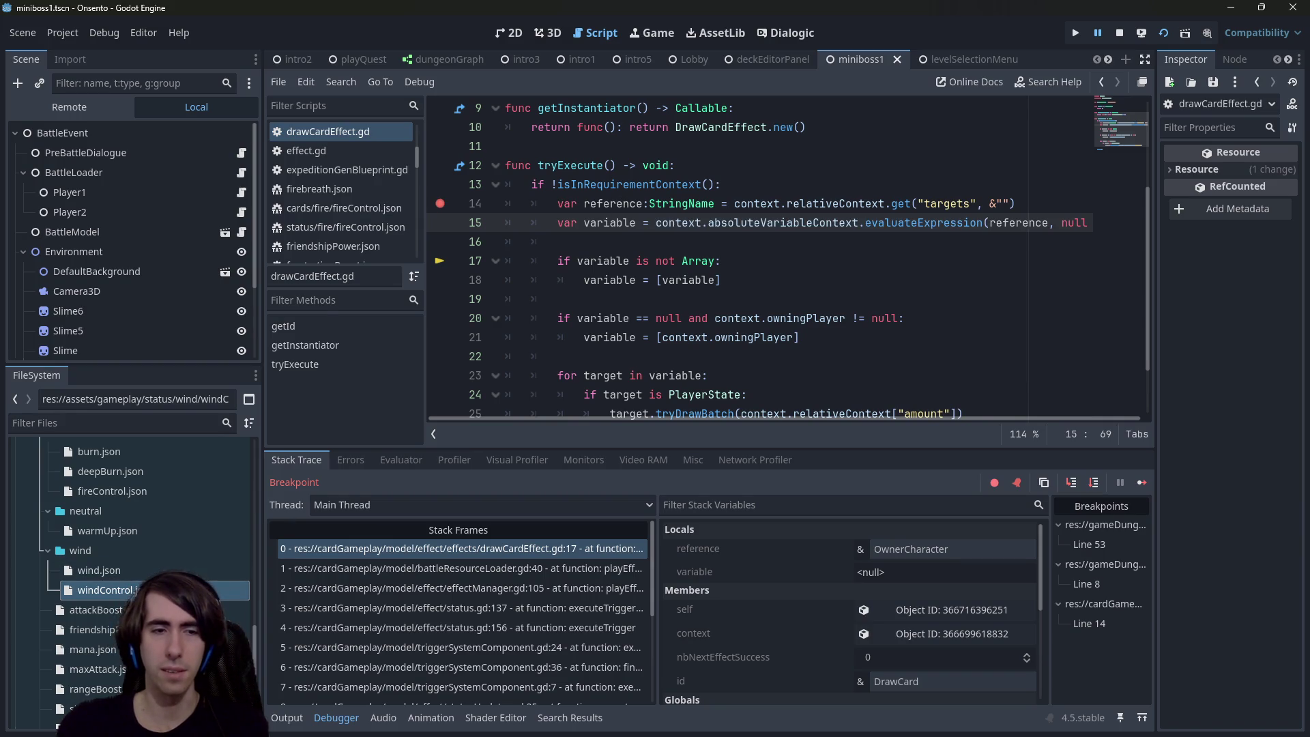
# Step: Expand context's Absolute Variable Context > Super Context > Context to find the d:owner key, then open warmUp.json
pyautogui.click(903, 640)
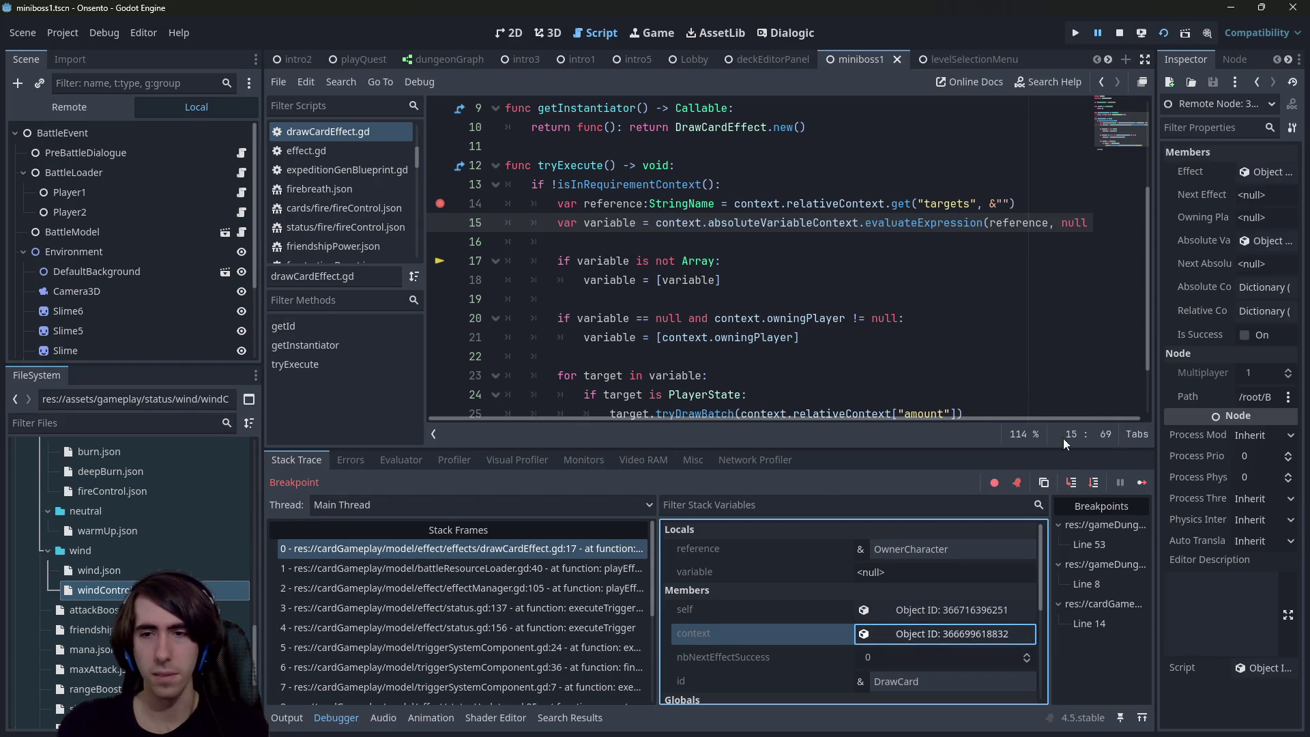
pyautogui.moveTo(1161, 292); pyautogui.dragTo(886, 307)
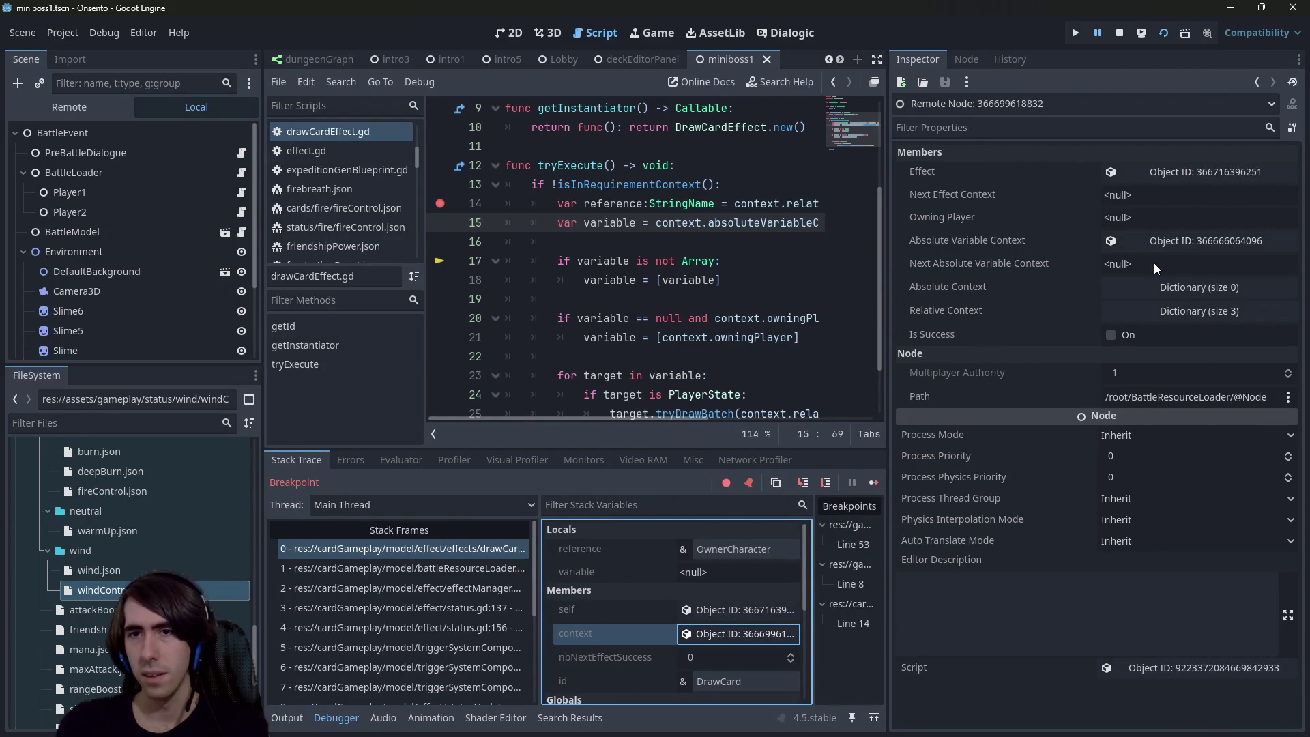
pyautogui.click(1160, 247)
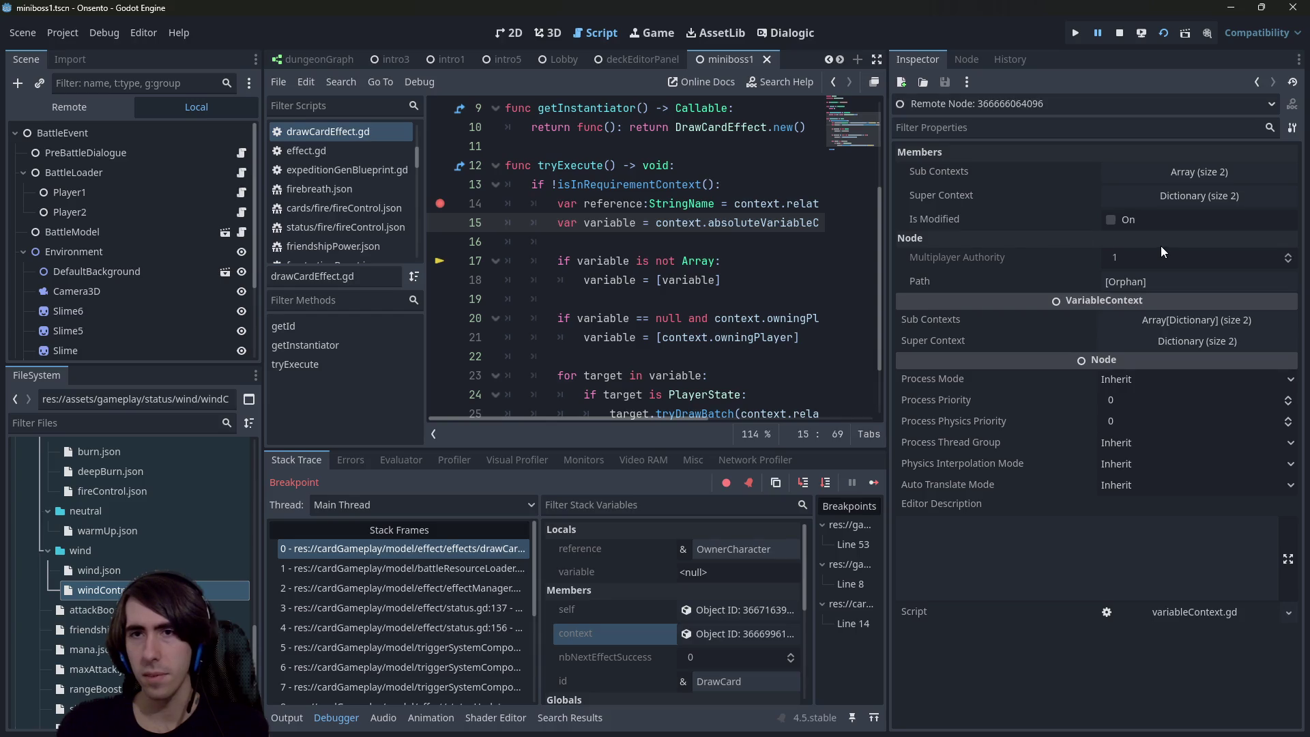
pyautogui.click(1159, 195)
pyautogui.click(1150, 220)
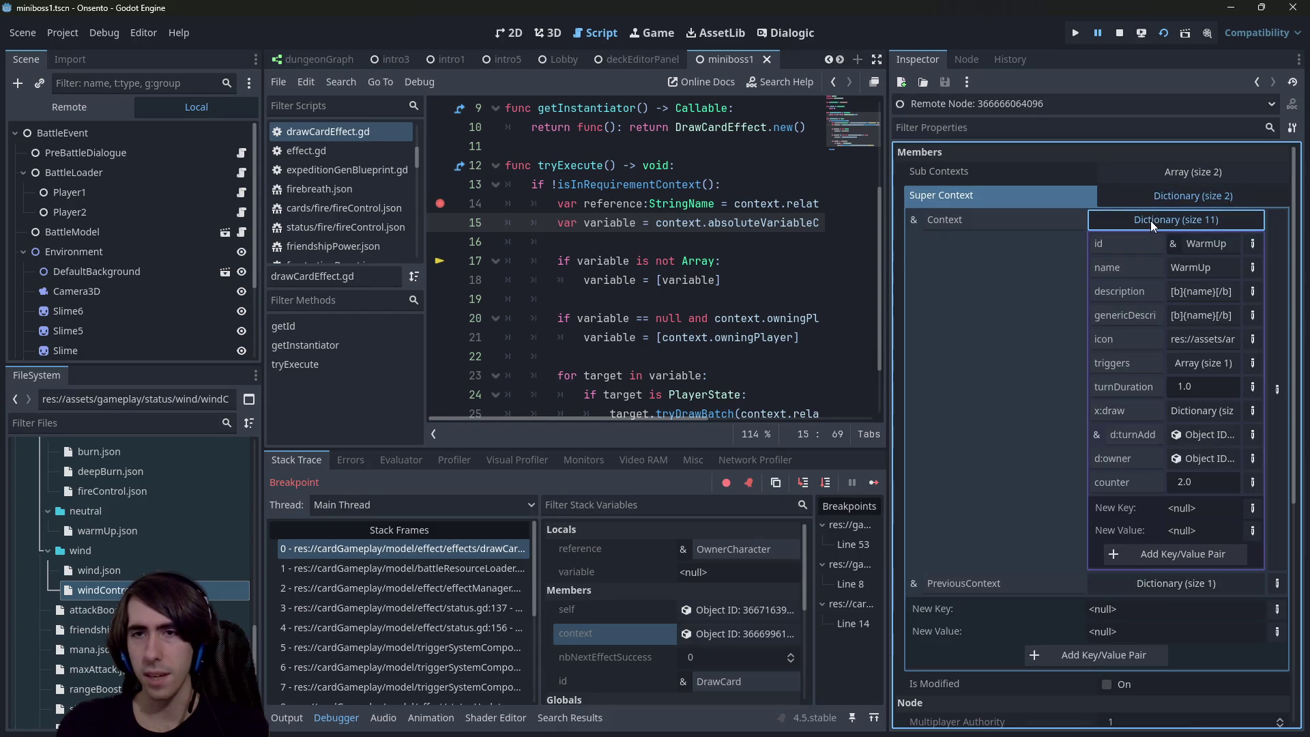
pyautogui.click(1122, 458)
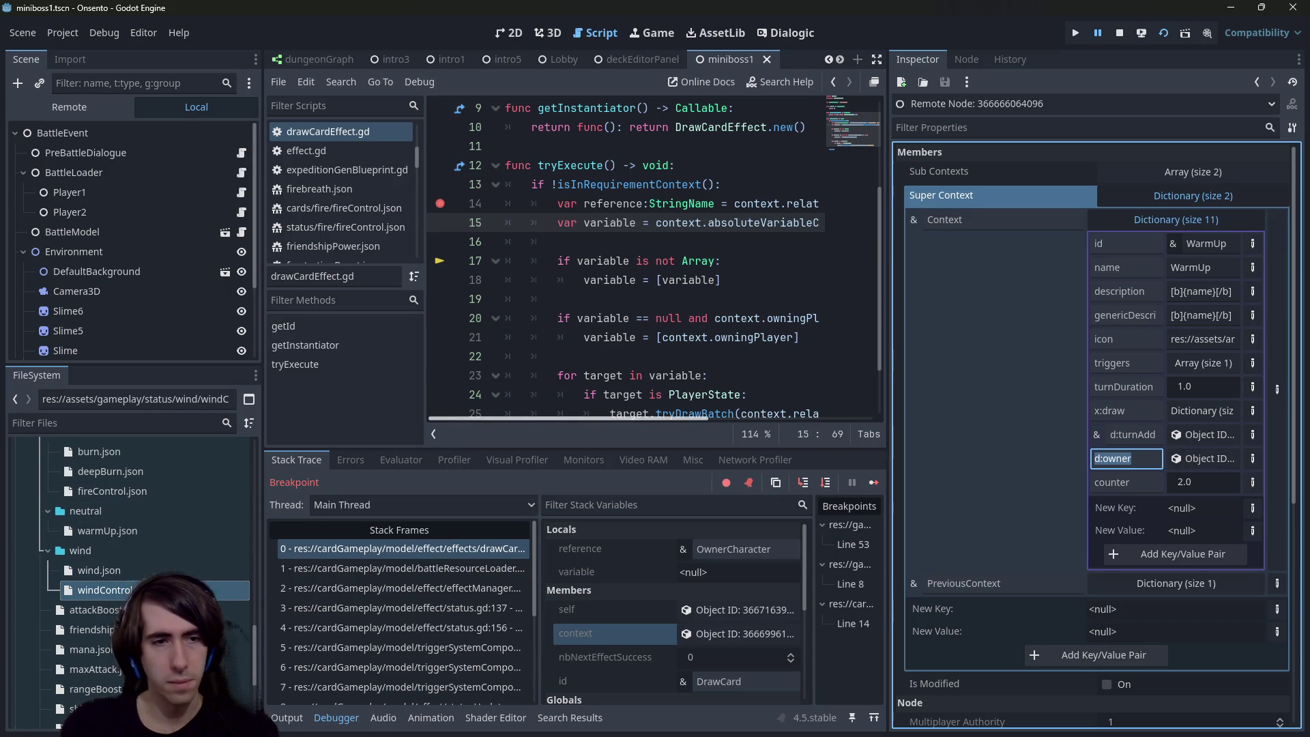
pyautogui.scroll(-3, 157, 511)
pyautogui.scroll(2, 129, 502)
pyautogui.doubleClick(129, 501)
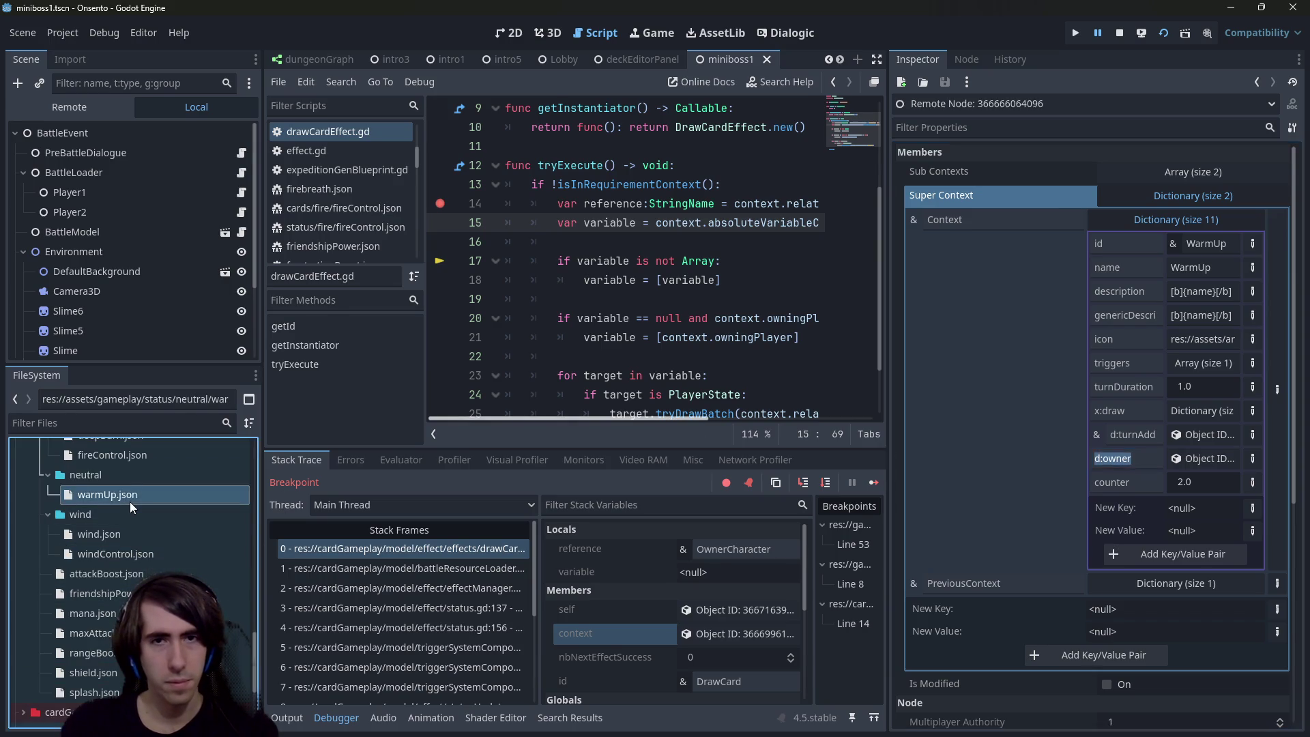
pyautogui.click(654, 338)
# Step: Replace OwnerCharacter with Context.d:owner in warmUp.json, stop the session, and run again with F5
pyautogui.doubleClick(654, 338)
pyautogui.press('BackSpace')
pyautogui.write('Context.d:owner')
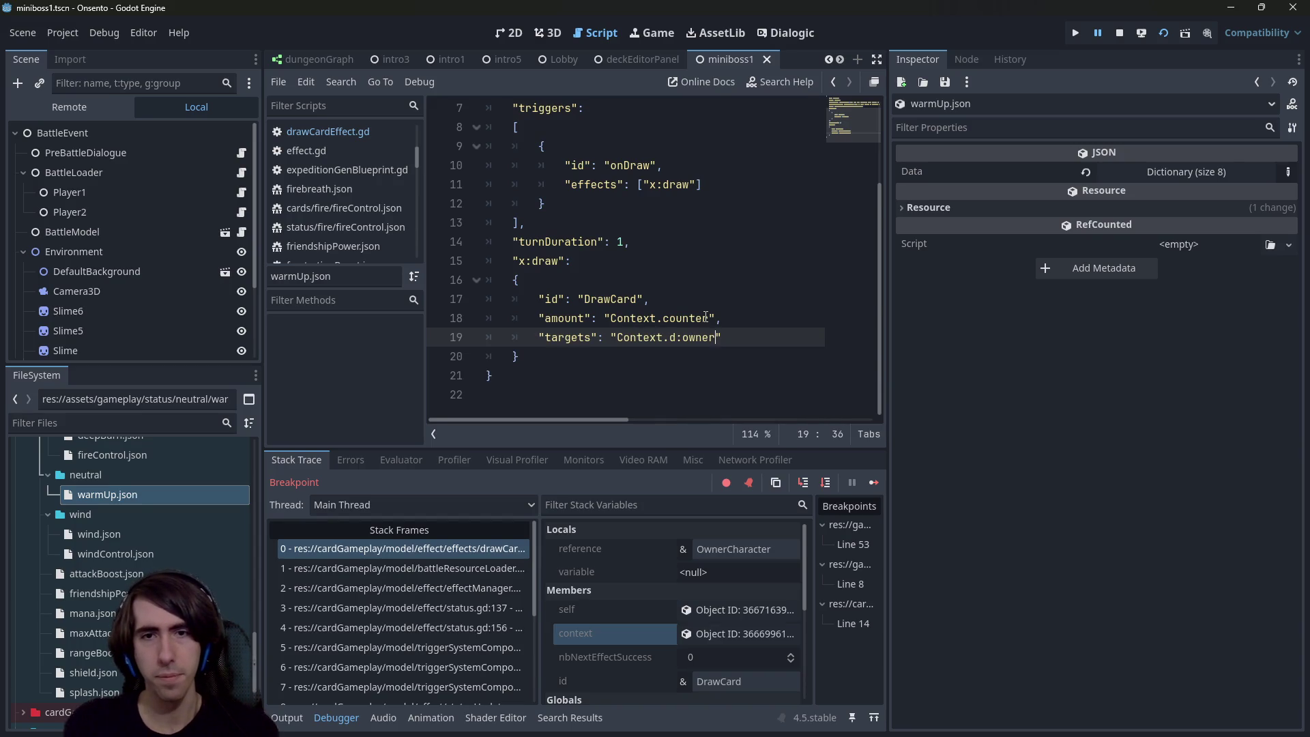
pyautogui.click(1118, 33)
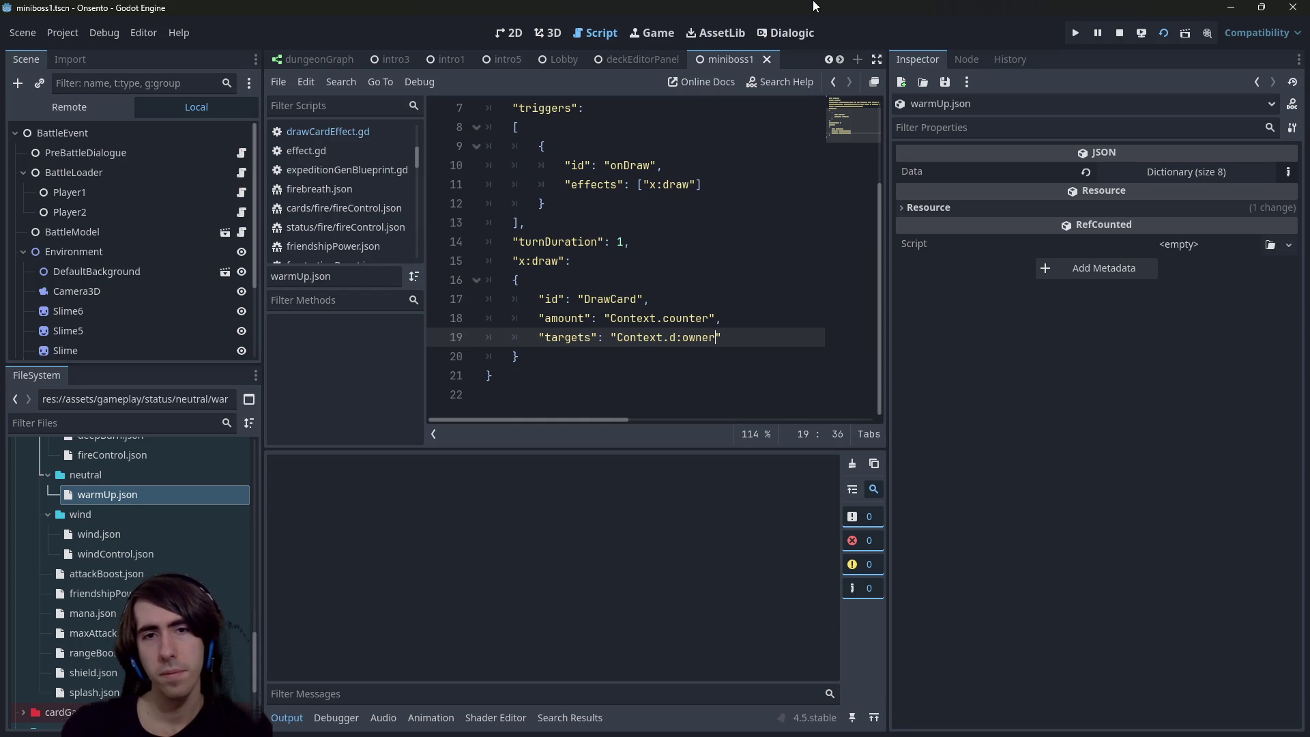
pyautogui.press('F5')
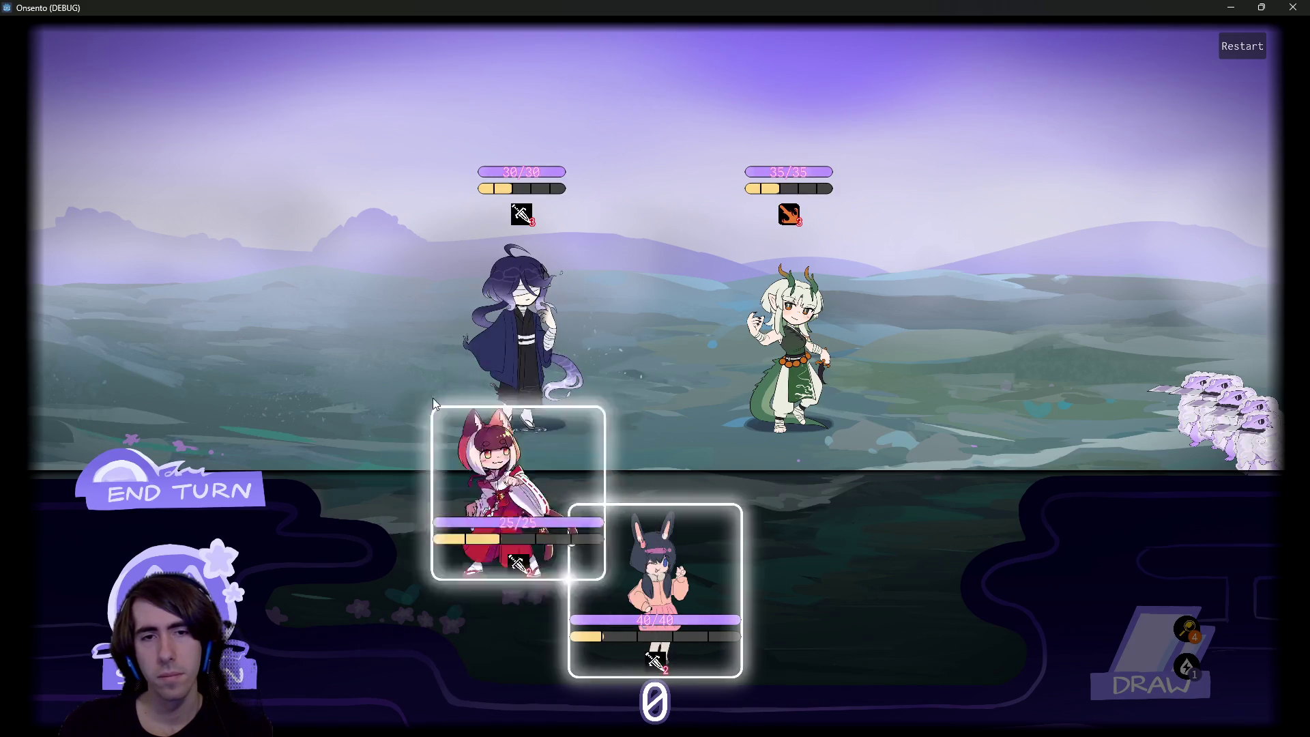
# Step: Deploy the fox-girl character, play a Warm Up card, draw, and resume past the breakpoint
pyautogui.click(459, 431)
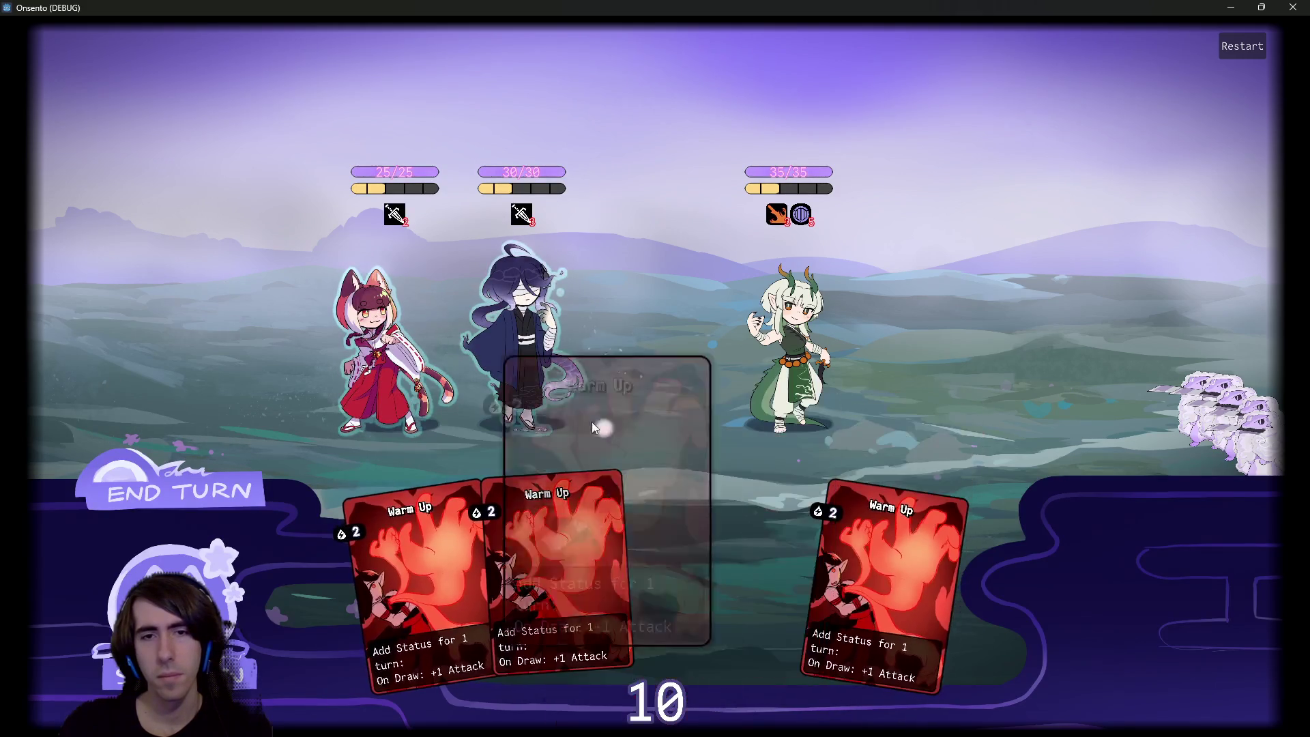
pyautogui.click(638, 494)
pyautogui.click(1091, 655)
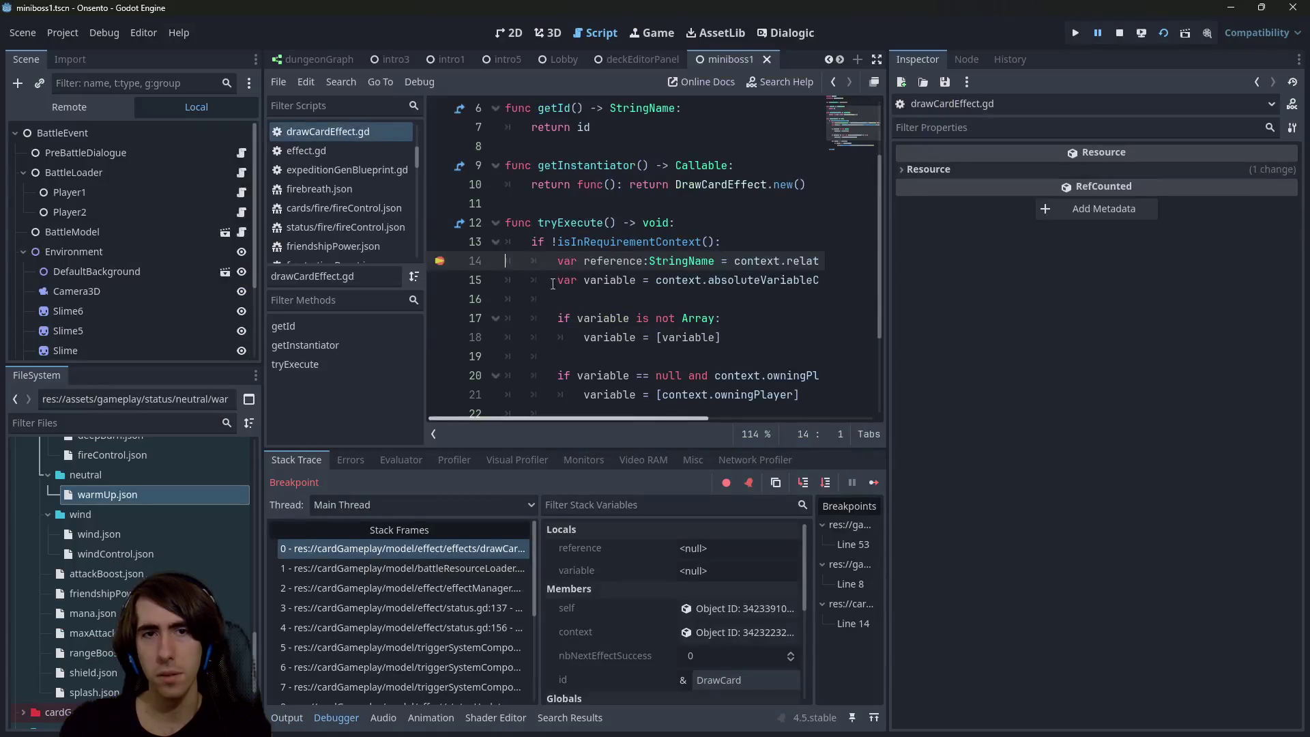
pyautogui.click(873, 482)
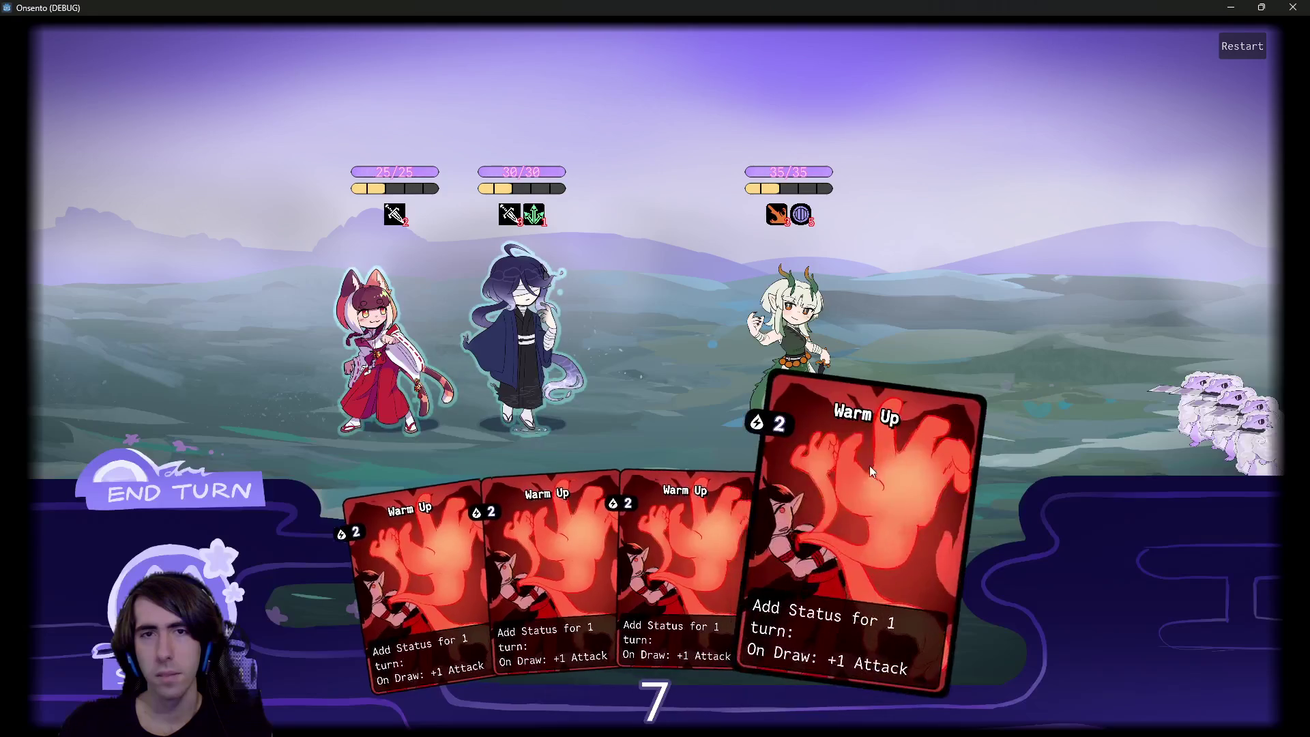
# Step: Play another Warm Up card, add a breakpoint on line 17, and draw a card to trigger the effect
pyautogui.click(818, 546)
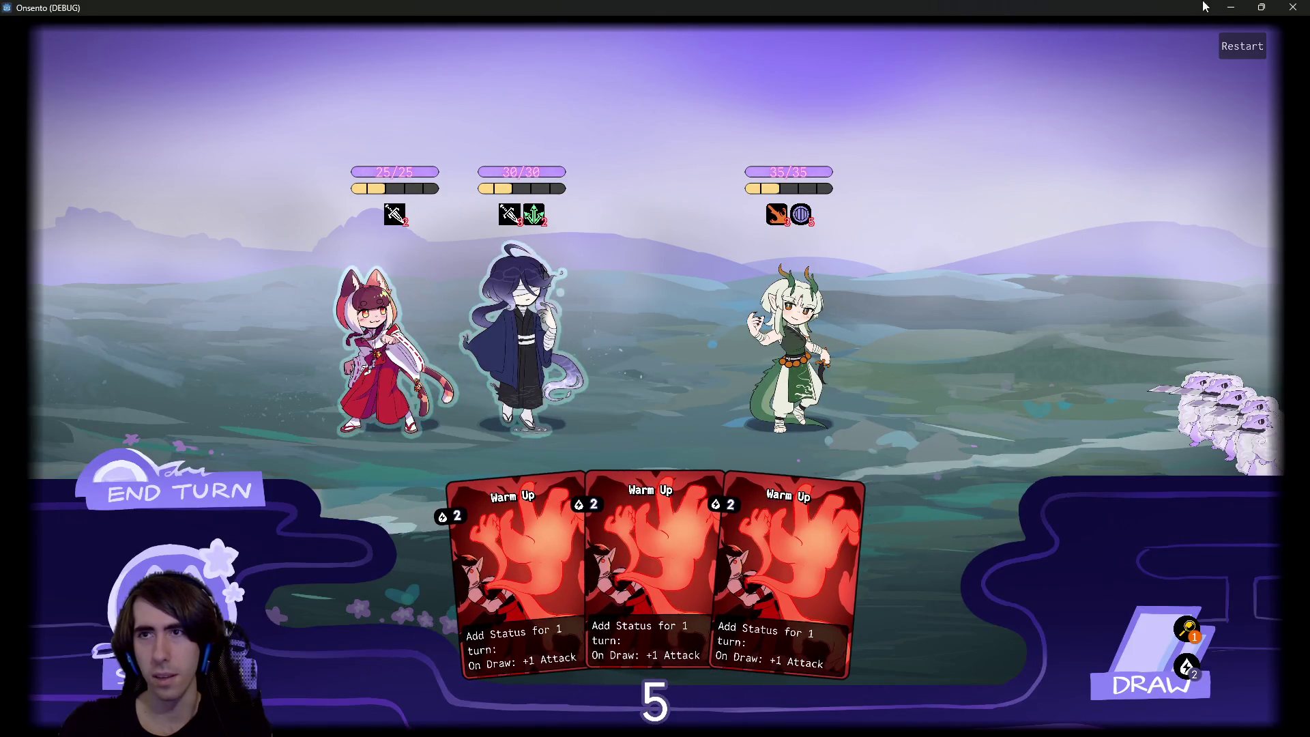
pyautogui.click(1230, 7)
pyautogui.click(440, 317)
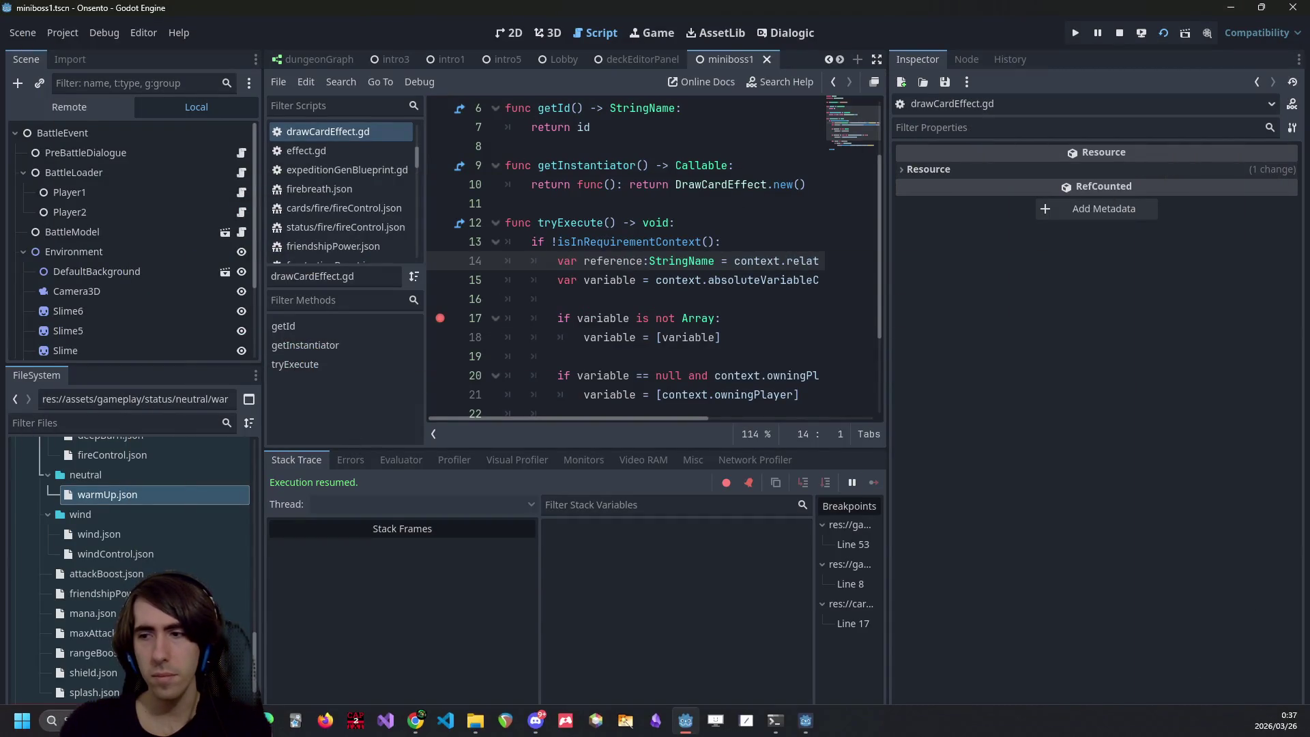
pyautogui.click(806, 725)
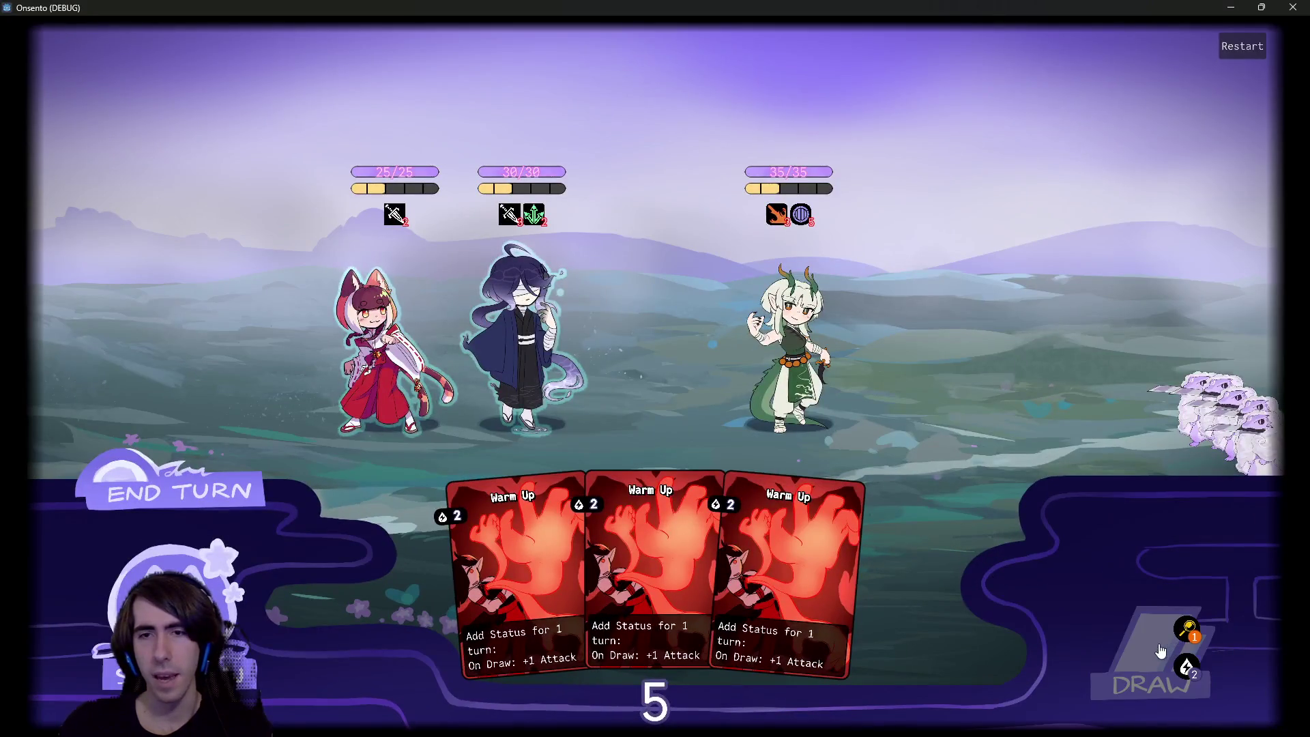
pyautogui.click(1160, 651)
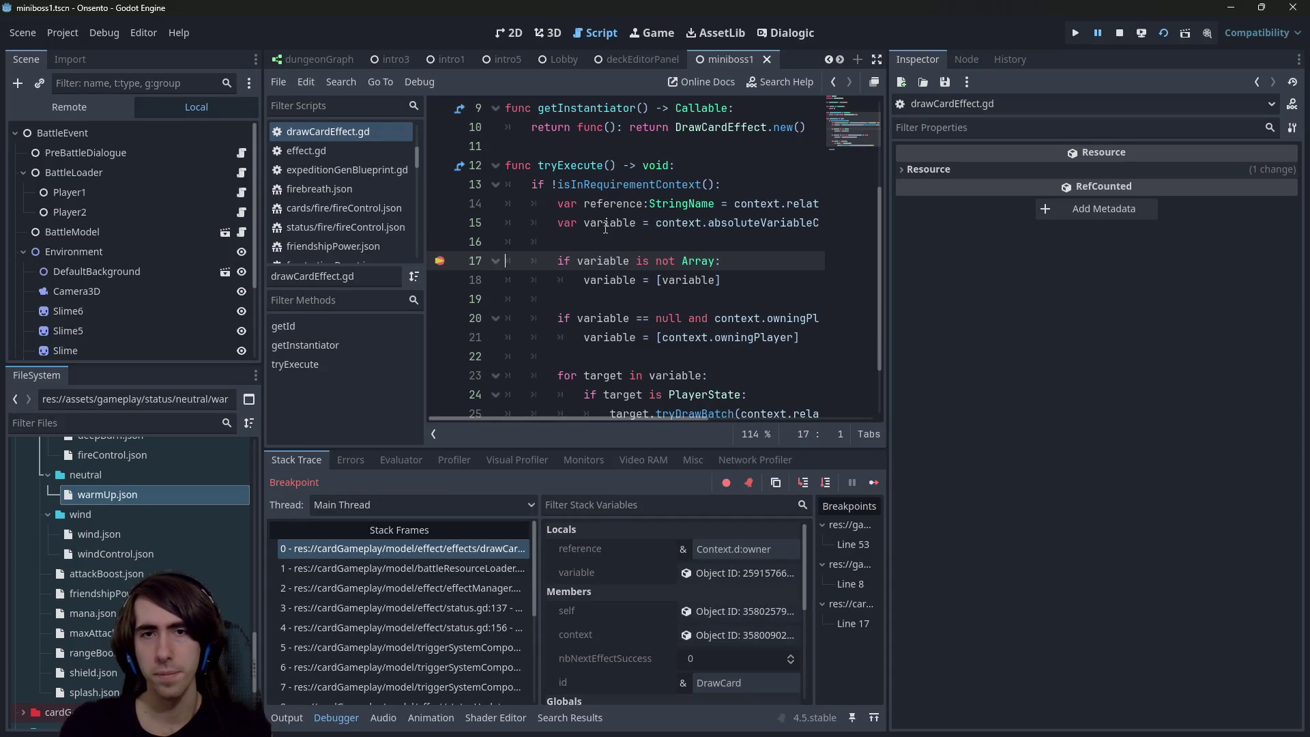
# Step: Widen the debugger panels, inspect 'variable' in Locals, and step over into the target loop body
pyautogui.moveTo(605, 228)
pyautogui.moveTo(891, 224); pyautogui.dragTo(1106, 247)
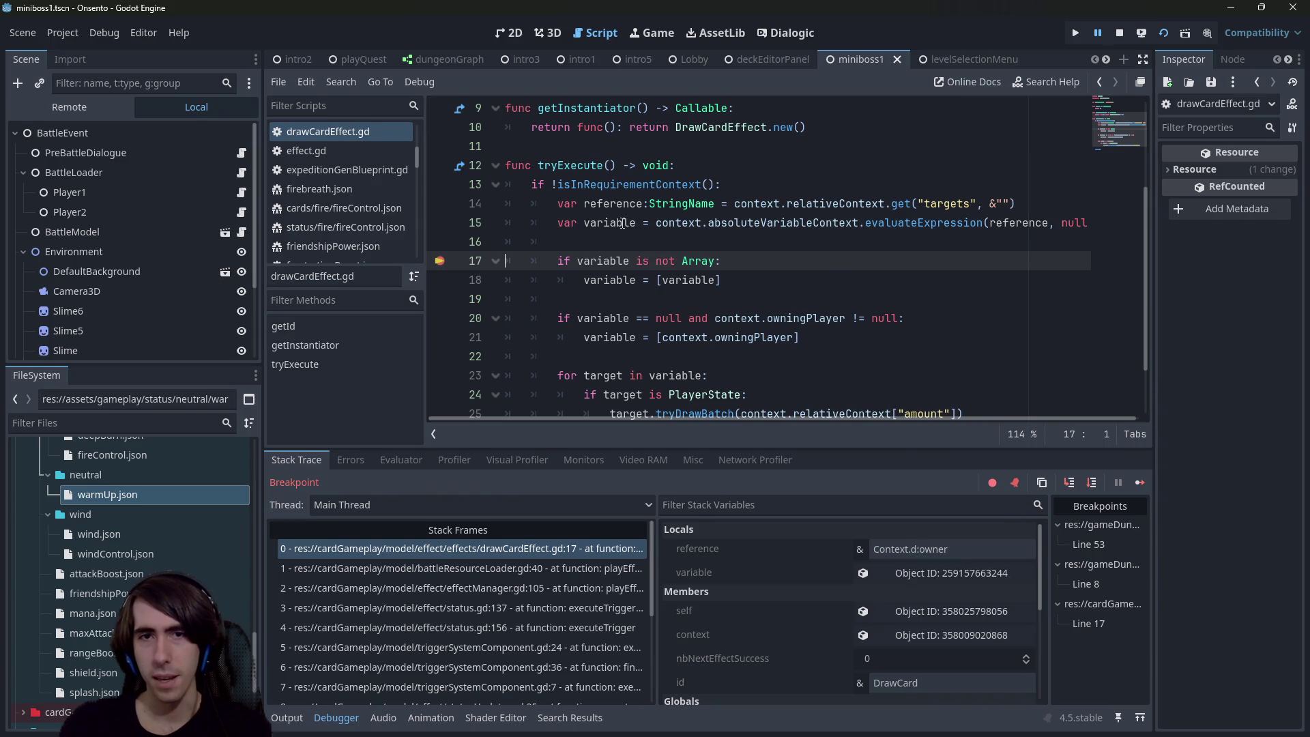
pyautogui.click(935, 573)
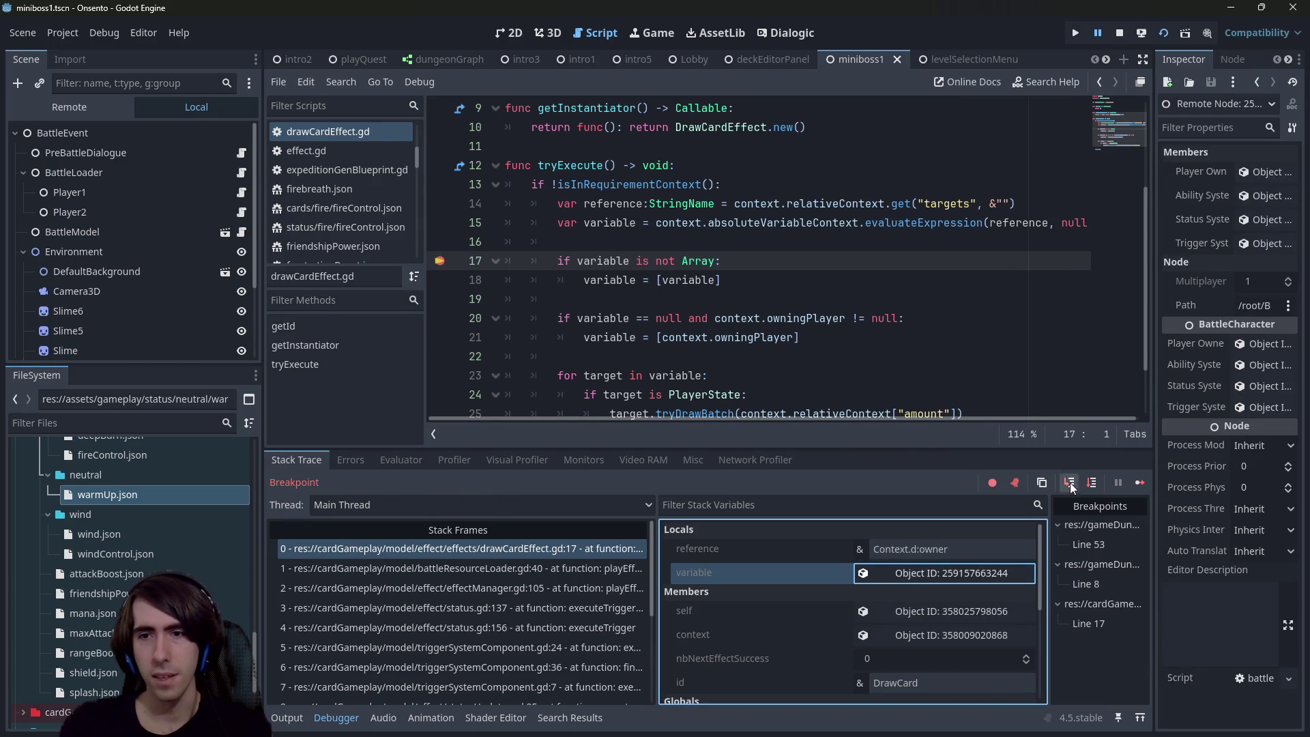
pyautogui.click(1096, 483)
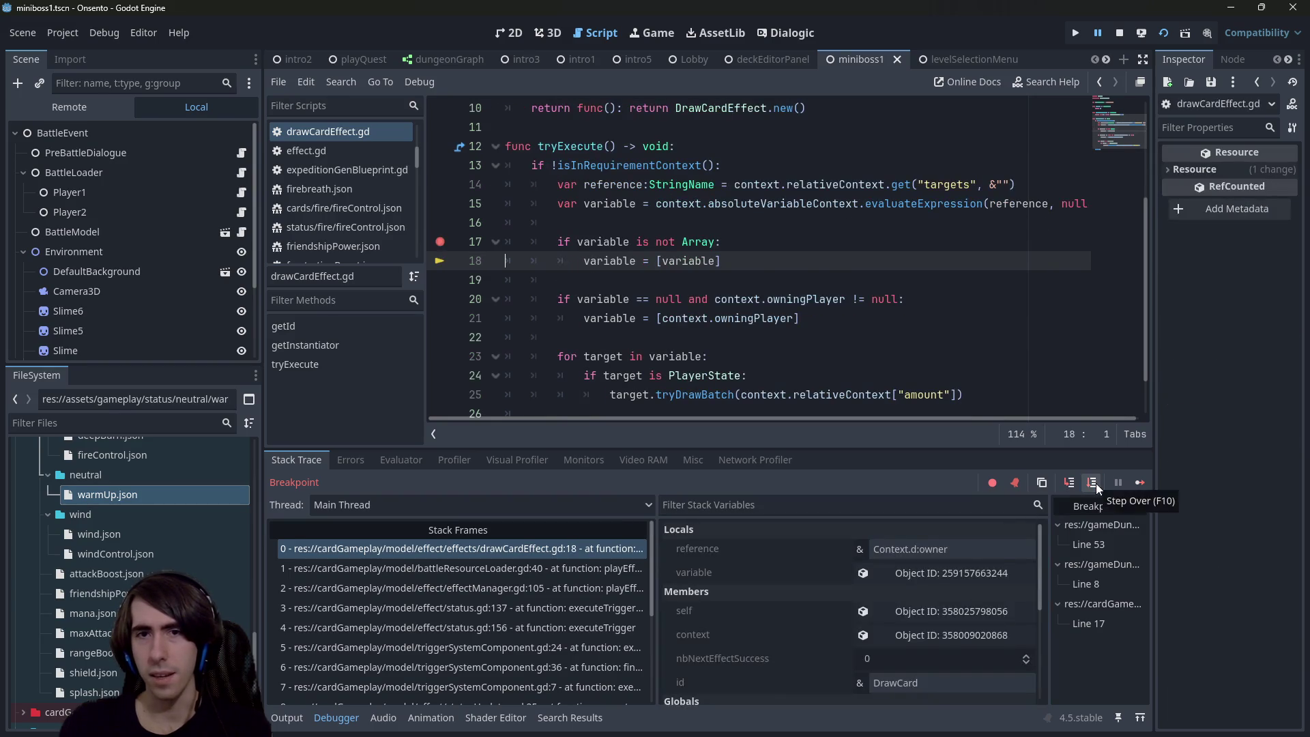
pyautogui.click(1095, 483)
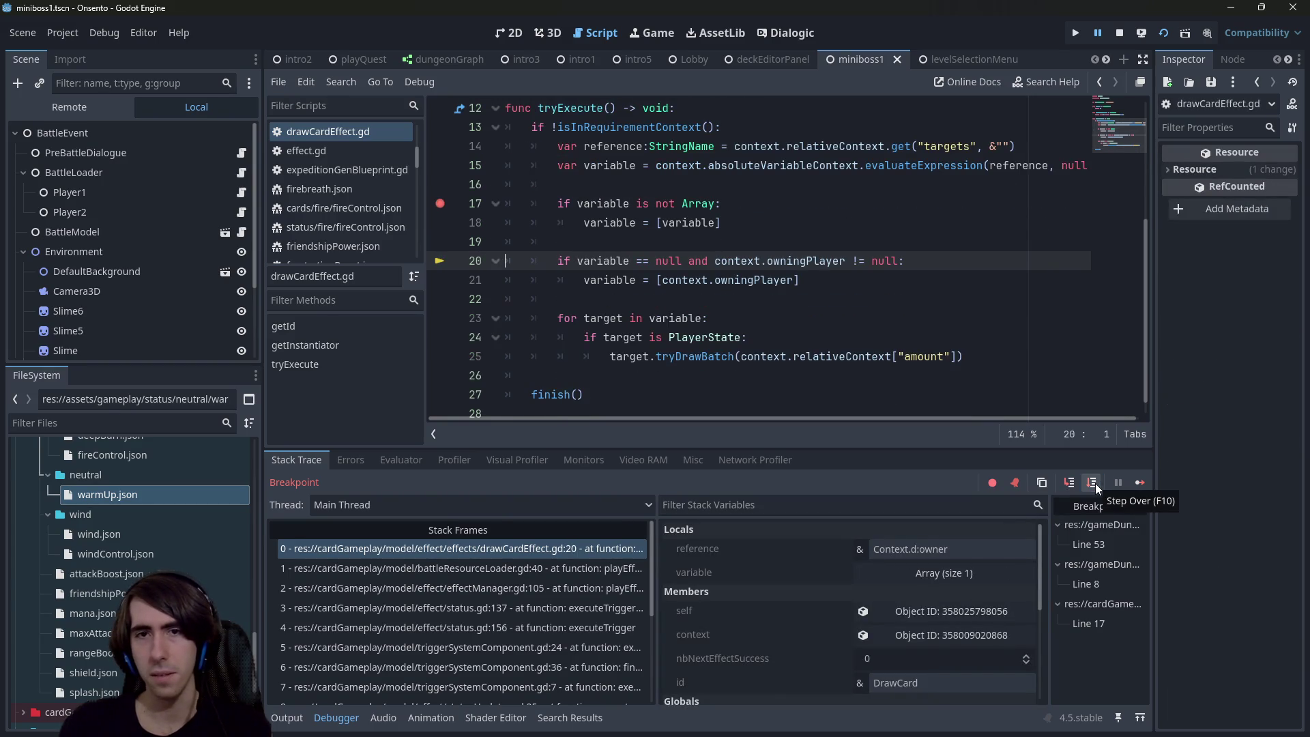
pyautogui.click(1094, 483)
pyautogui.click(1095, 483)
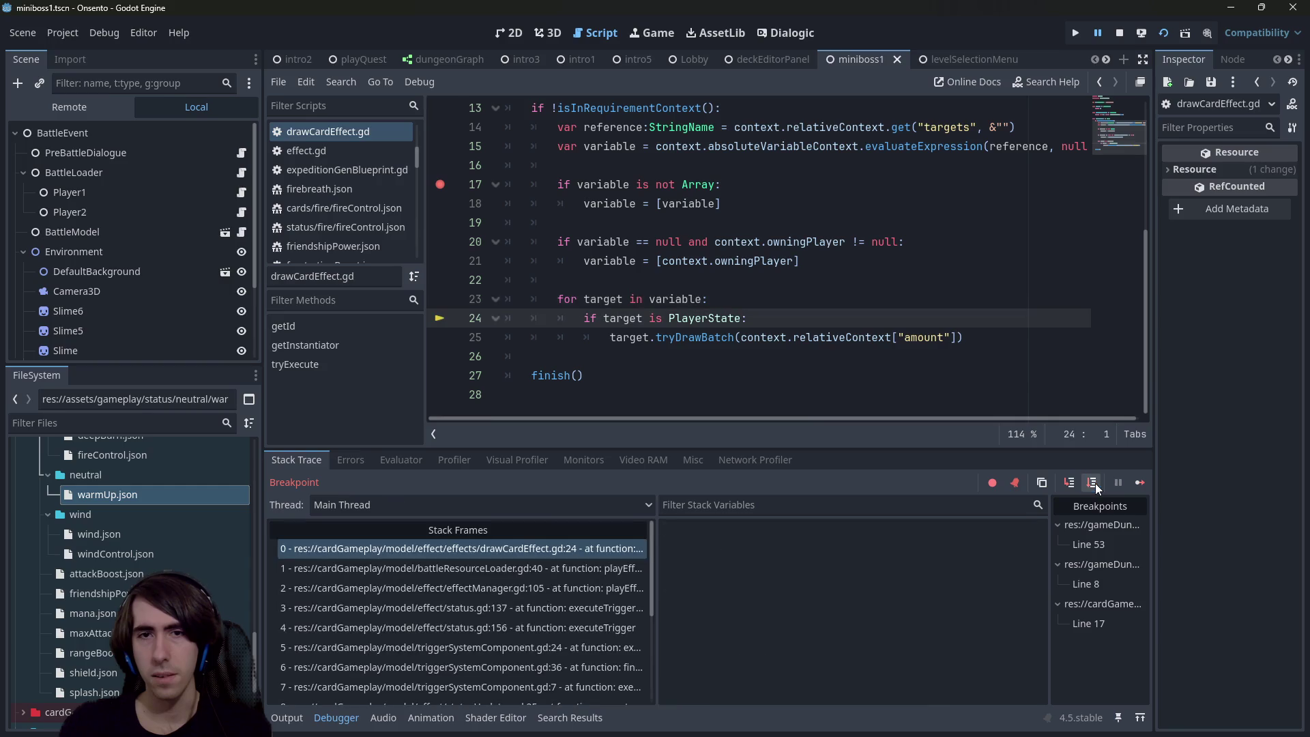
# Step: Inspect the loop's BattleCharacter target, step past the PlayerState check, and resume the game
pyautogui.click(947, 598)
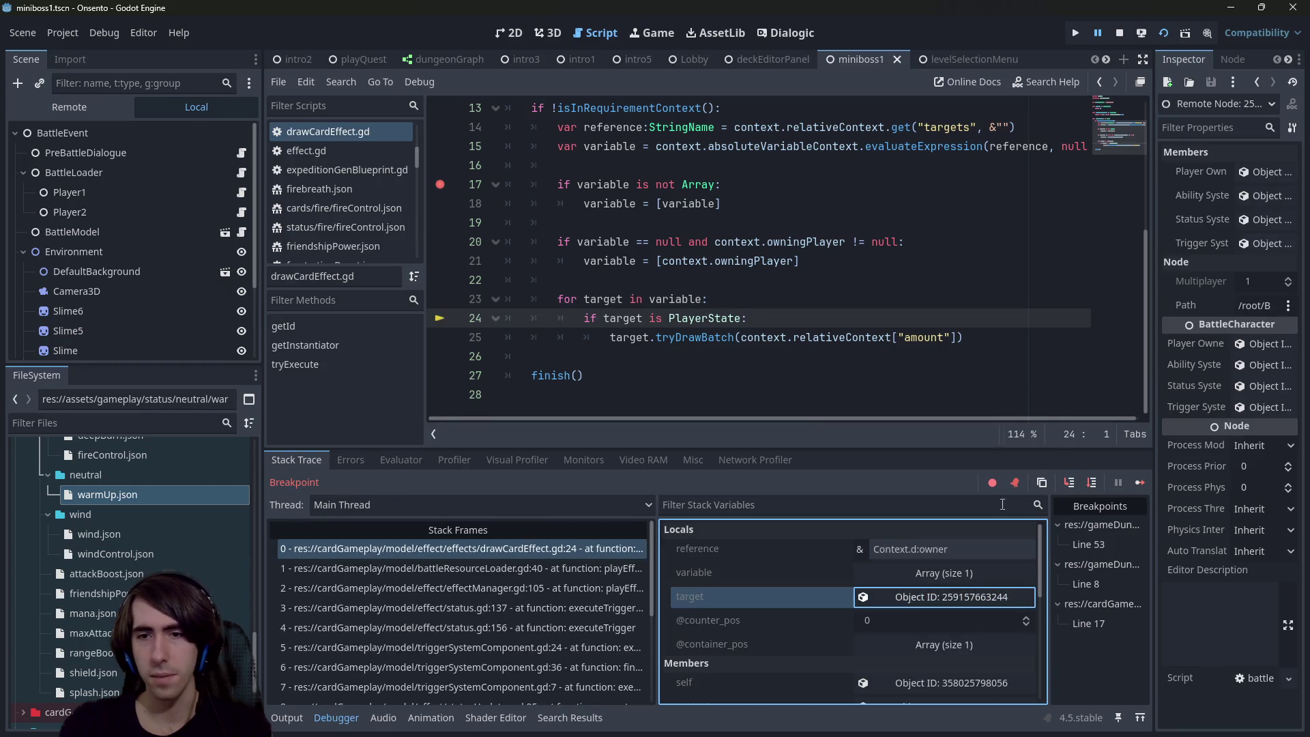
pyautogui.moveTo(1155, 353); pyautogui.dragTo(1146, 352)
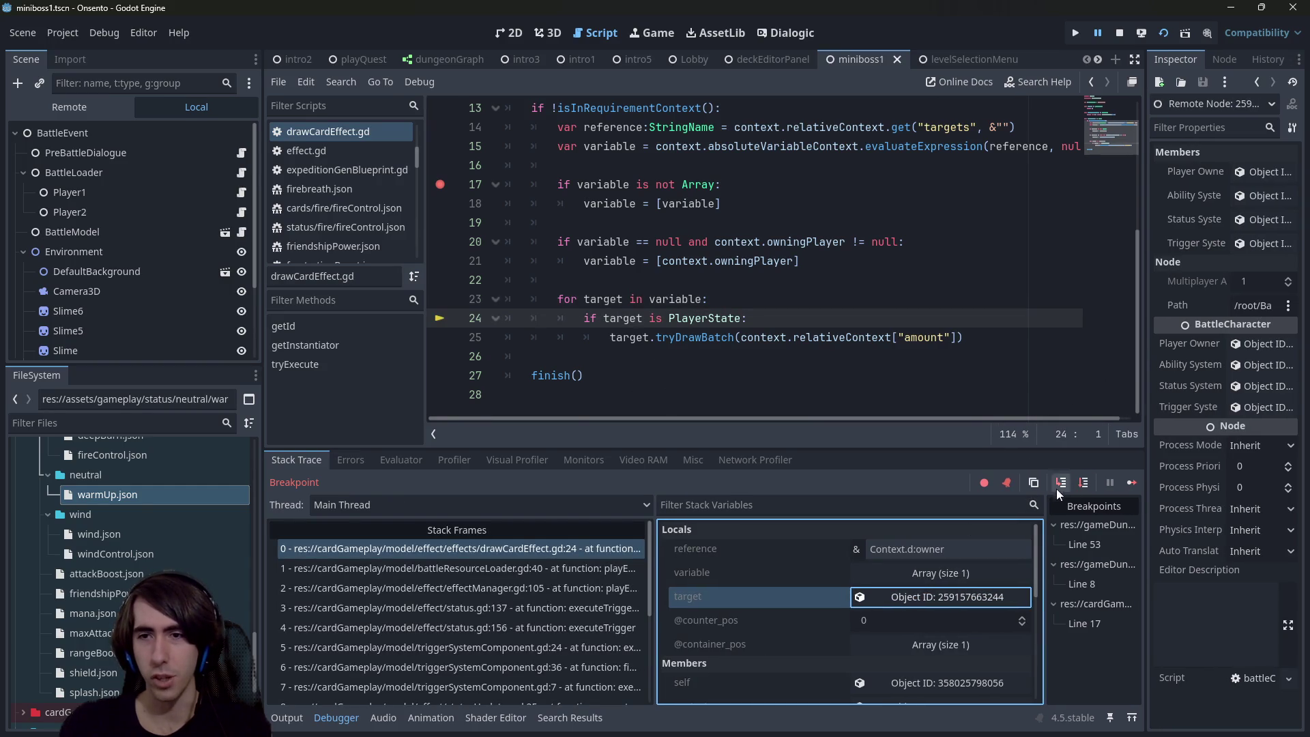
pyautogui.click(1087, 483)
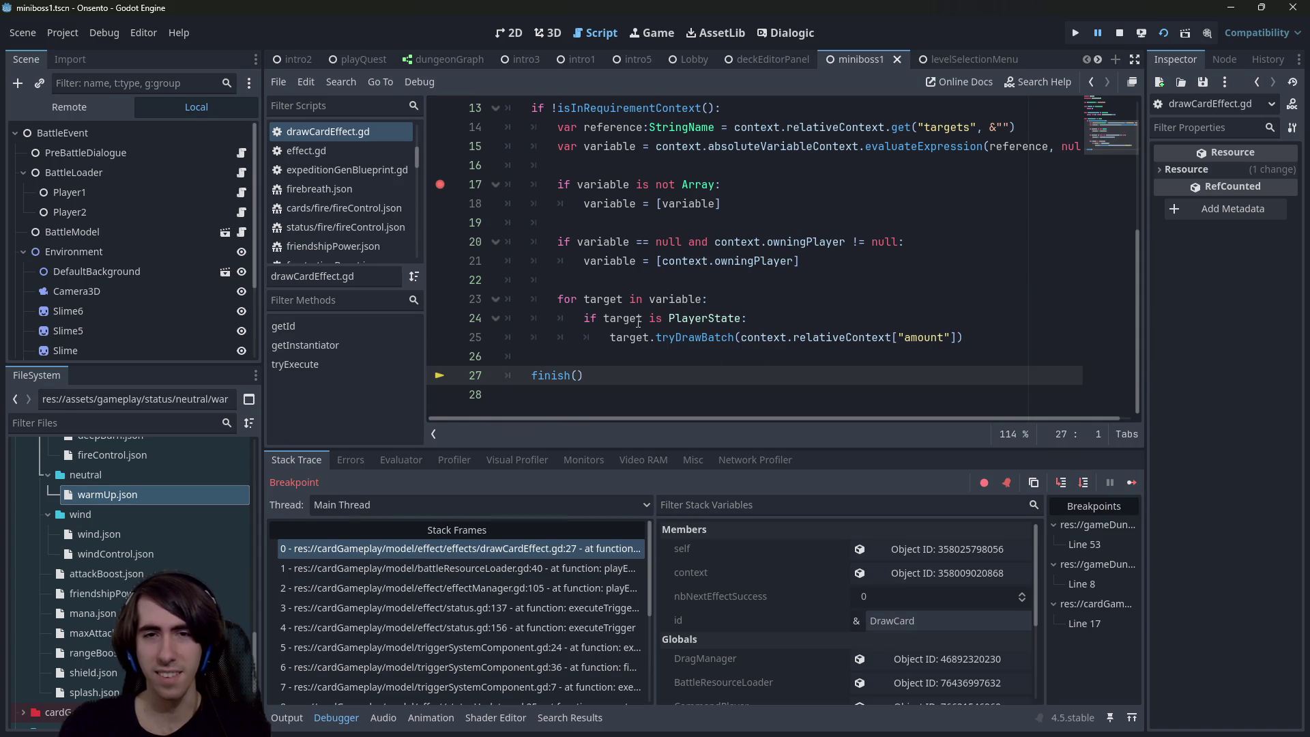
pyautogui.moveTo(639, 323)
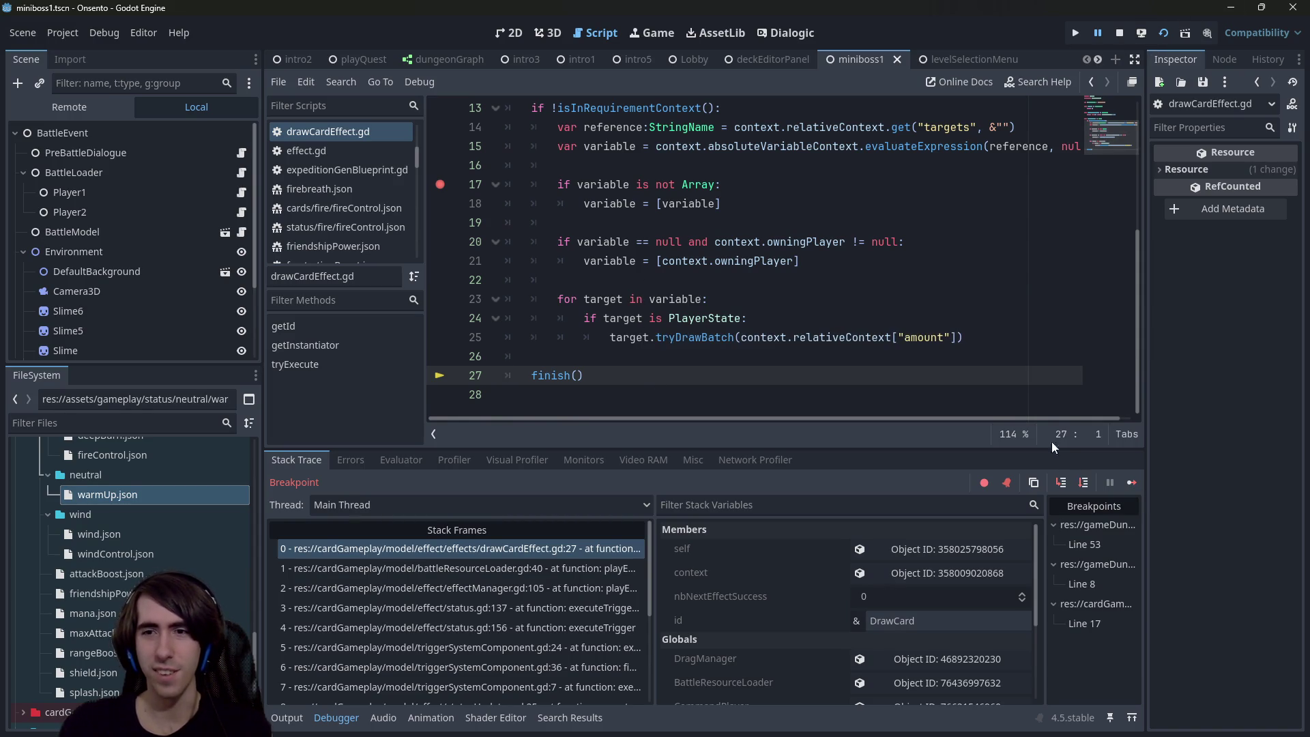
pyautogui.click(1127, 482)
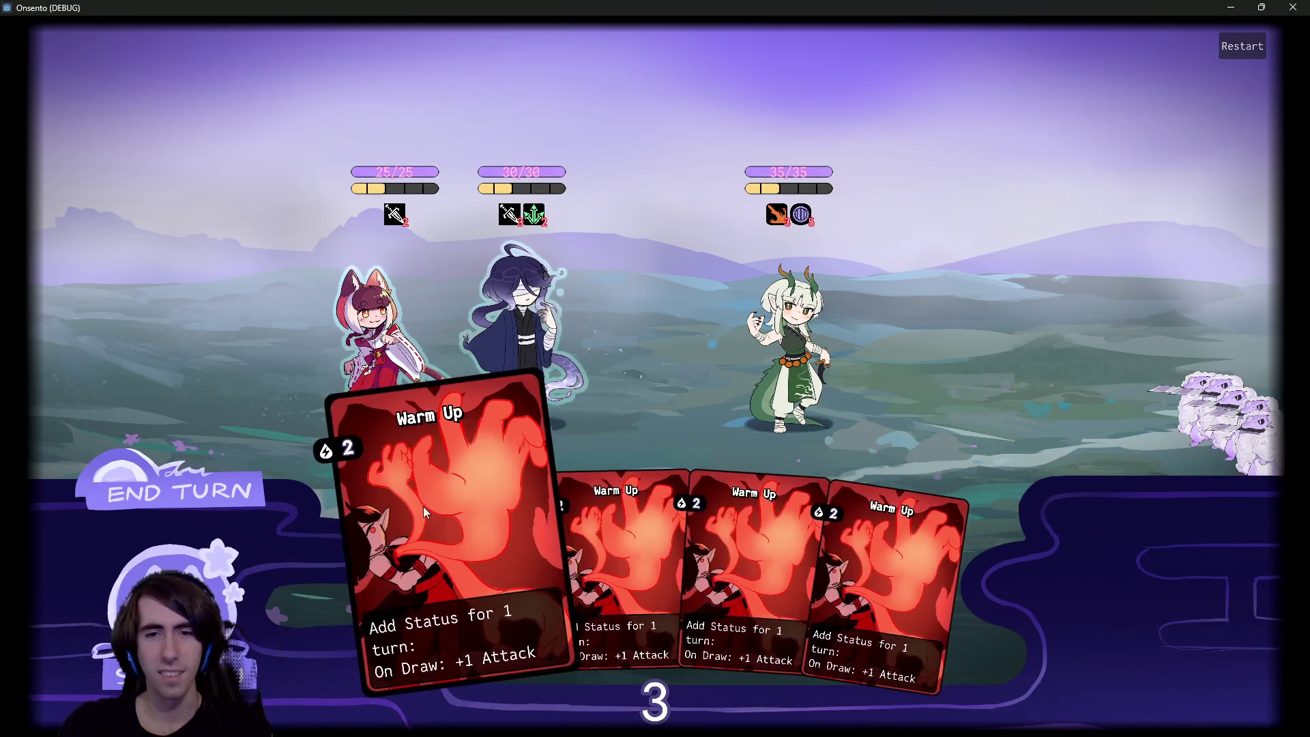
# Step: Play a Warm Up card on a character and end the turn to hit the breakpoint
pyautogui.click(424, 513)
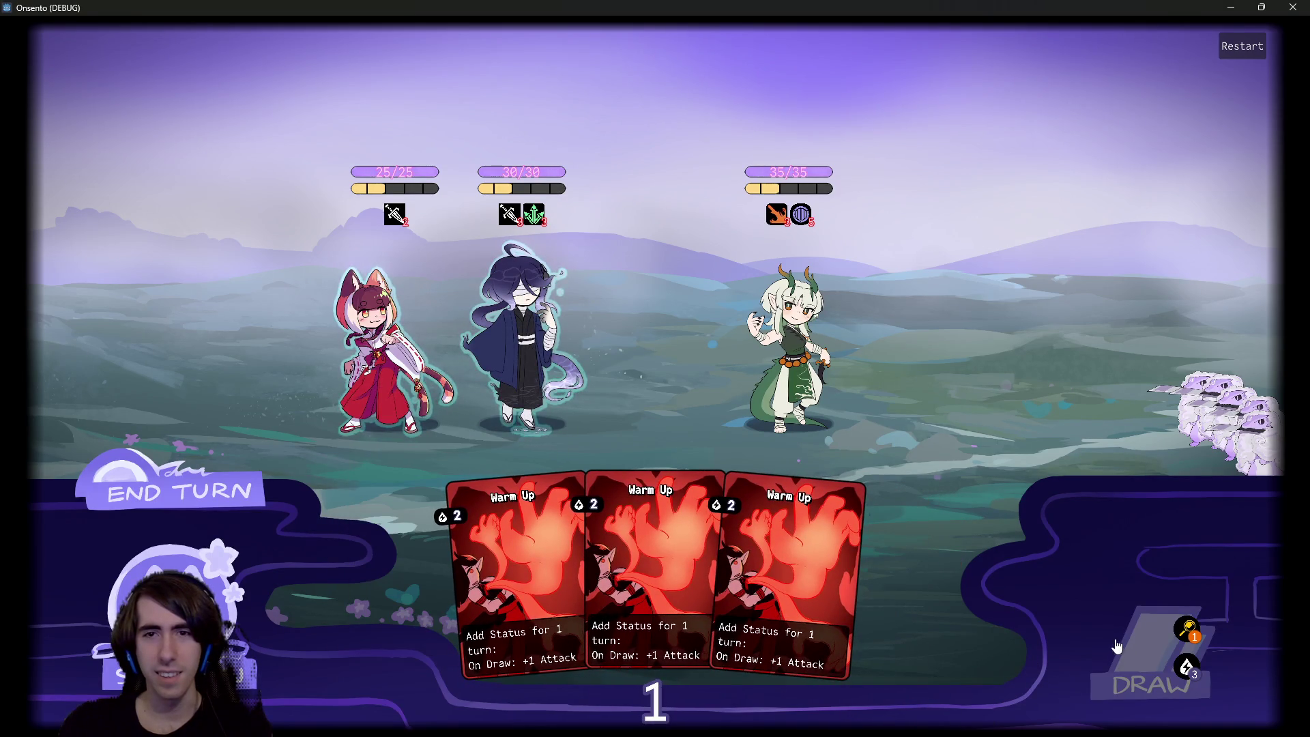
pyautogui.click(179, 492)
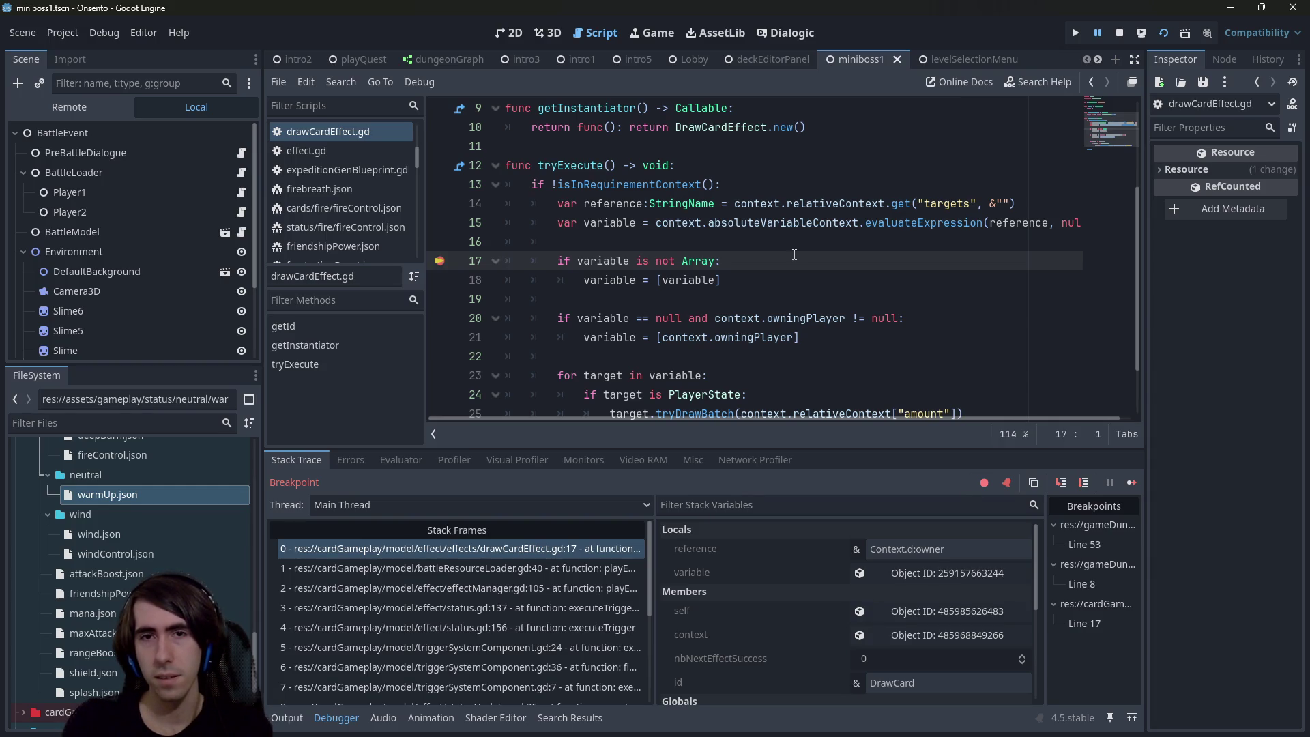
# Step: Break at the line 23 target loop and inspect the loop's target object in the Inspector
pyautogui.click(440, 375)
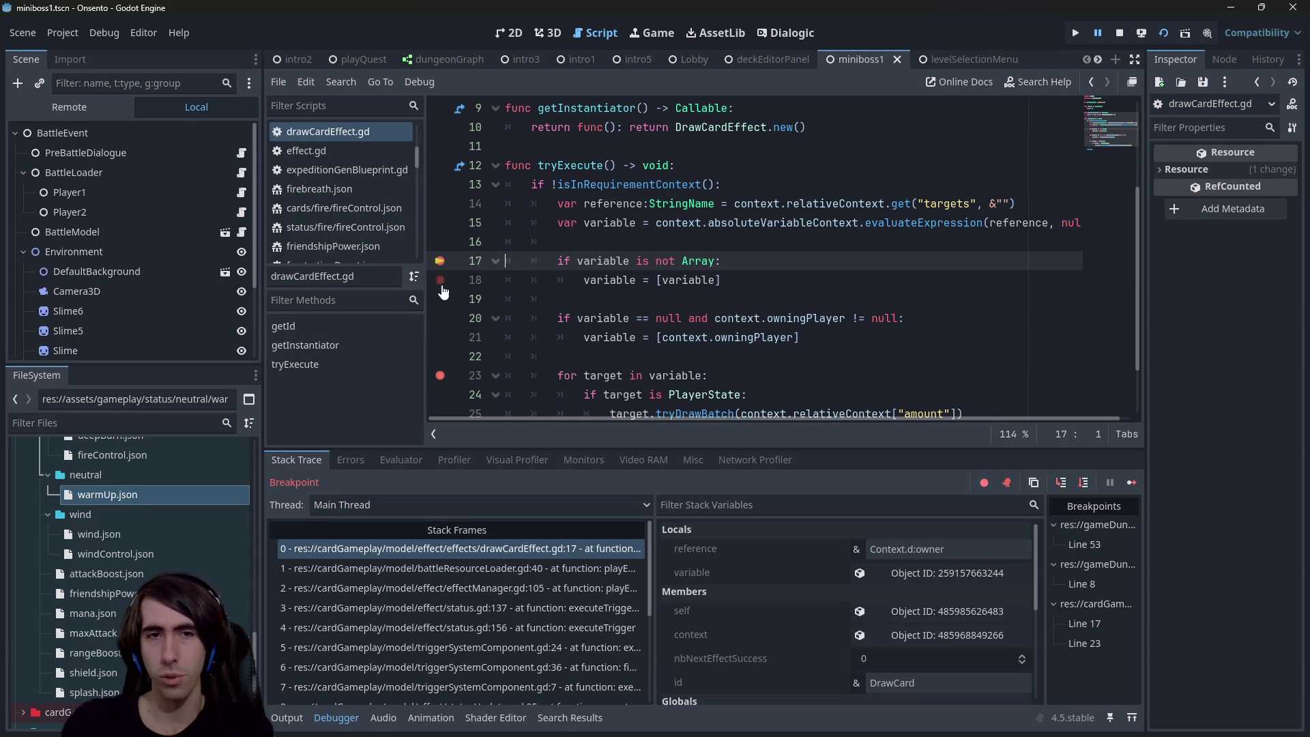
pyautogui.click(1127, 487)
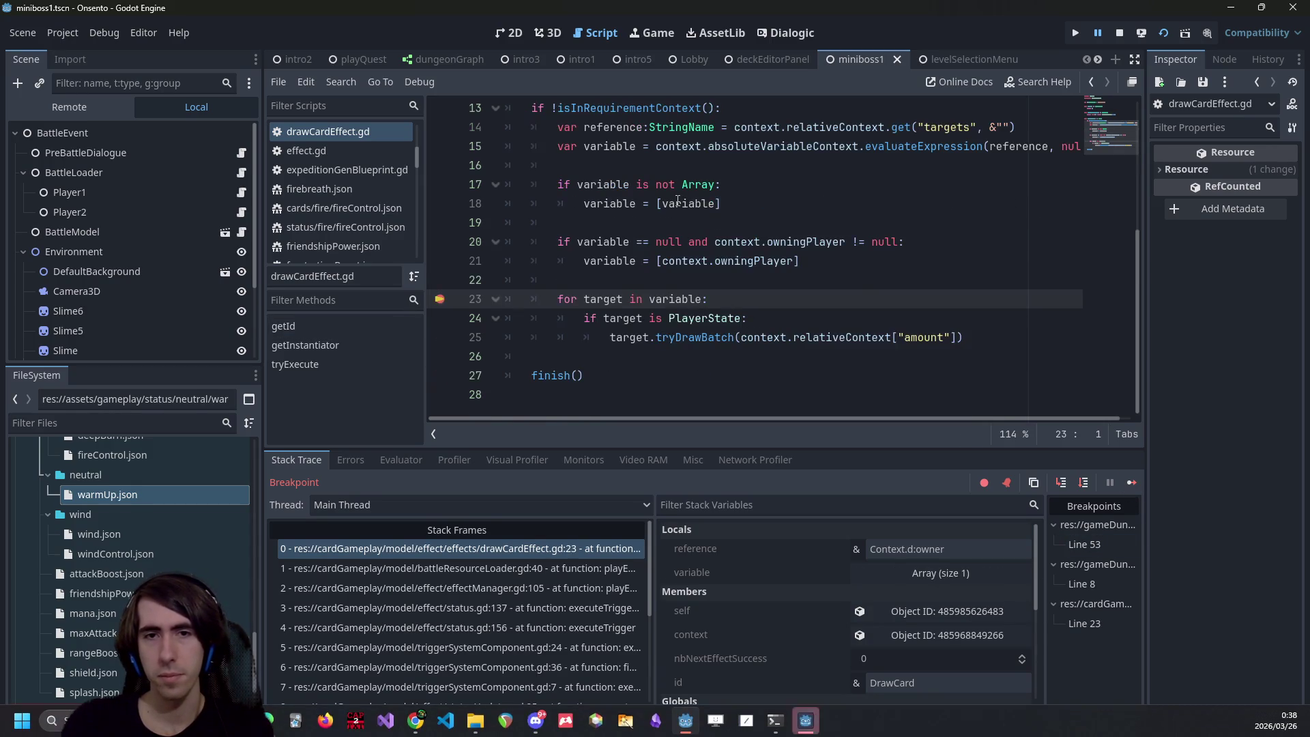
pyautogui.click(1083, 482)
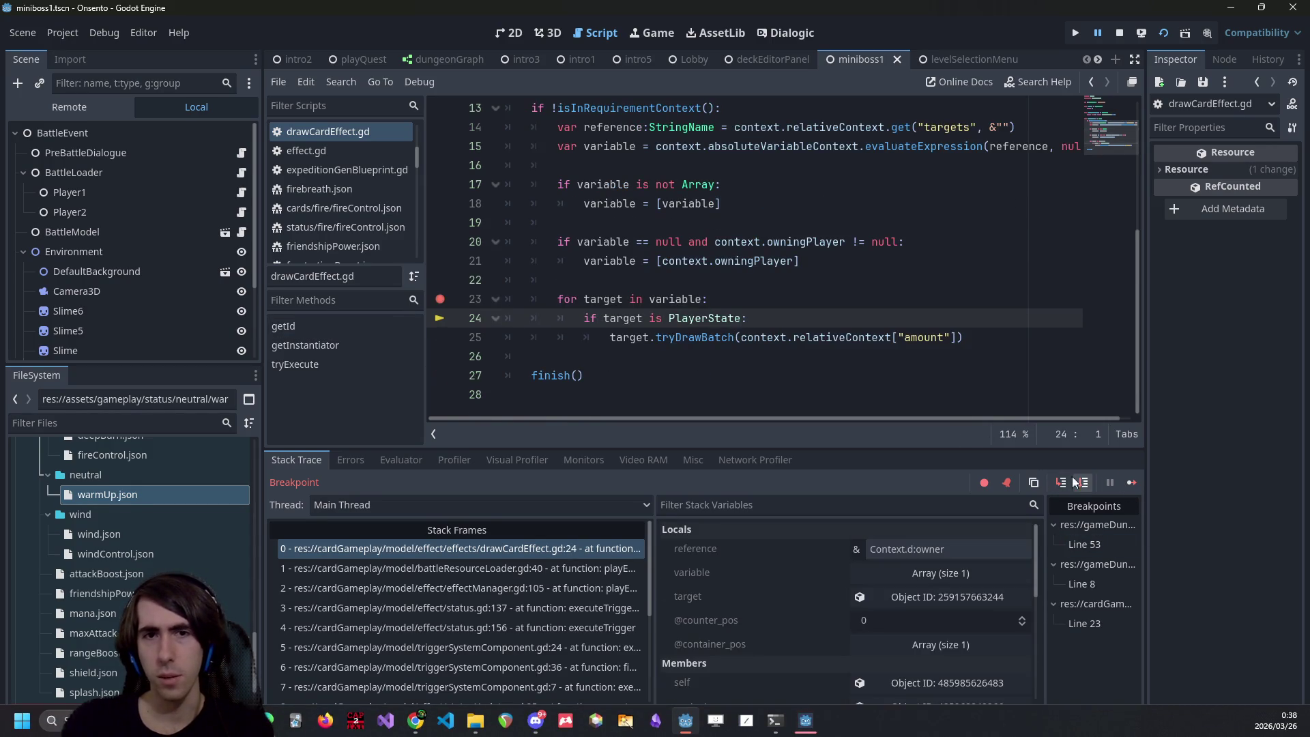
pyautogui.click(891, 597)
pyautogui.moveTo(1145, 354)
pyautogui.mouseDown()
pyautogui.moveTo(955, 345)
pyautogui.moveTo(1068, 337)
pyautogui.mouseUp()
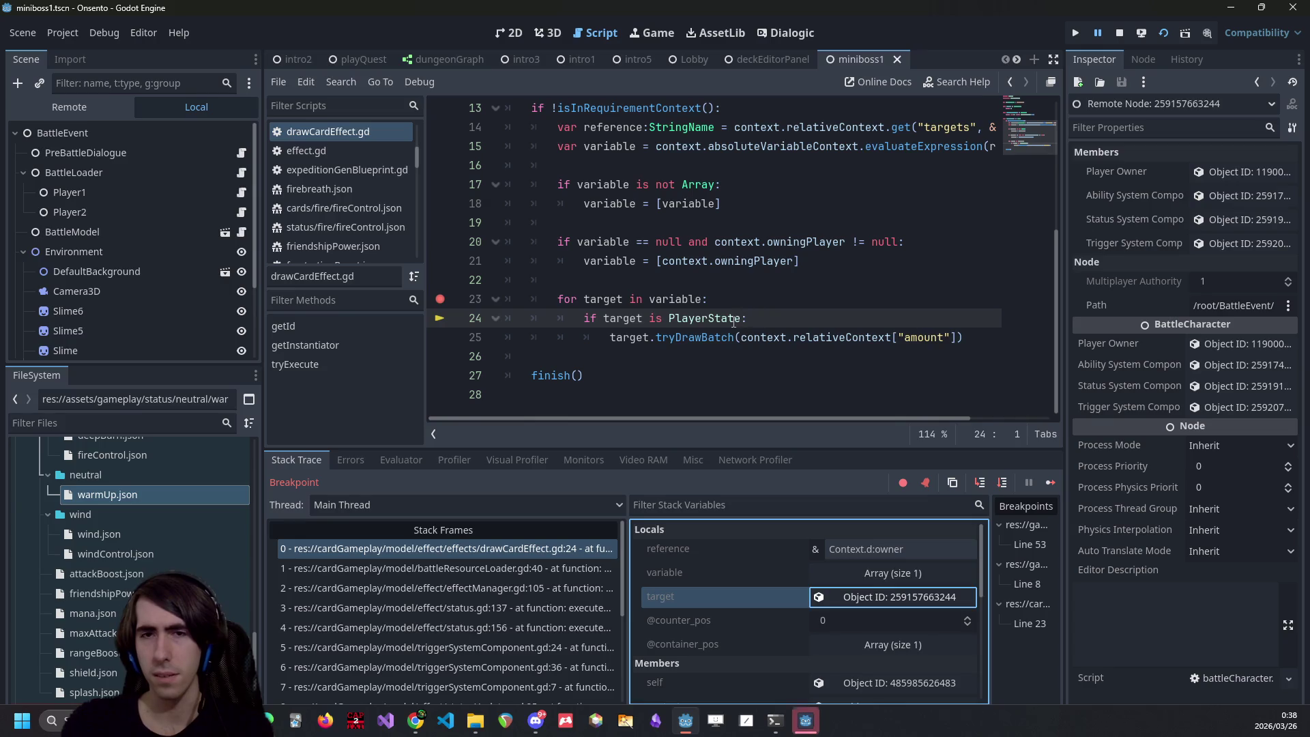
# Step: Compare it with the PlayerState type check, then open warmUp.json from FileSystem
pyautogui.doubleClick(704, 317)
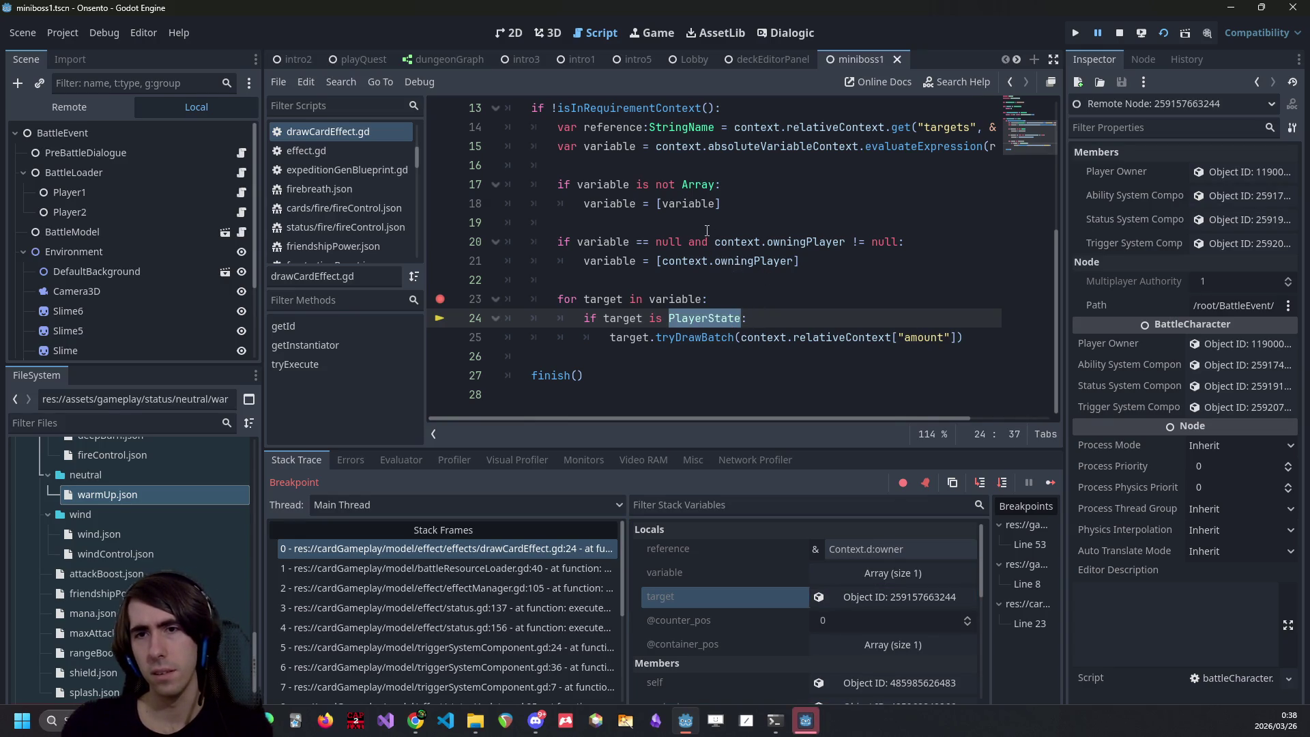
pyautogui.scroll(3, 661, 290)
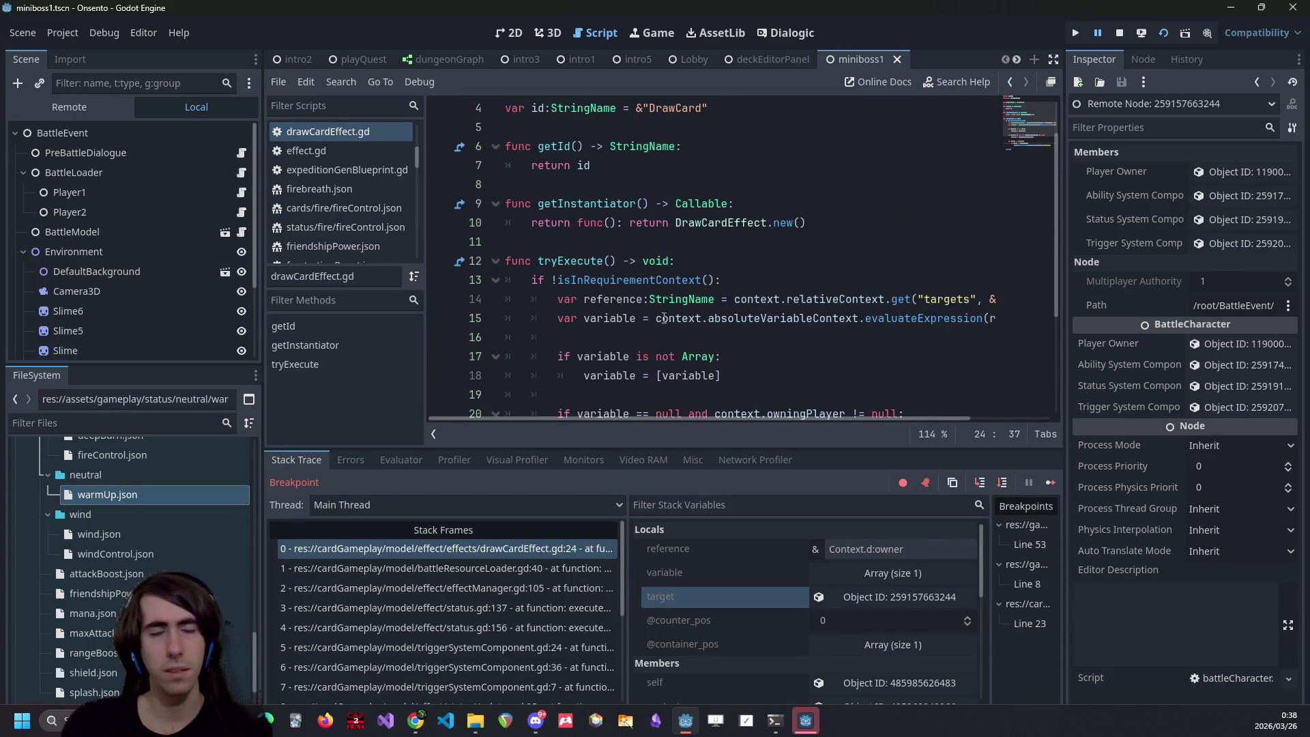
pyautogui.scroll(1, 663, 314)
pyautogui.scroll(-4, 660, 301)
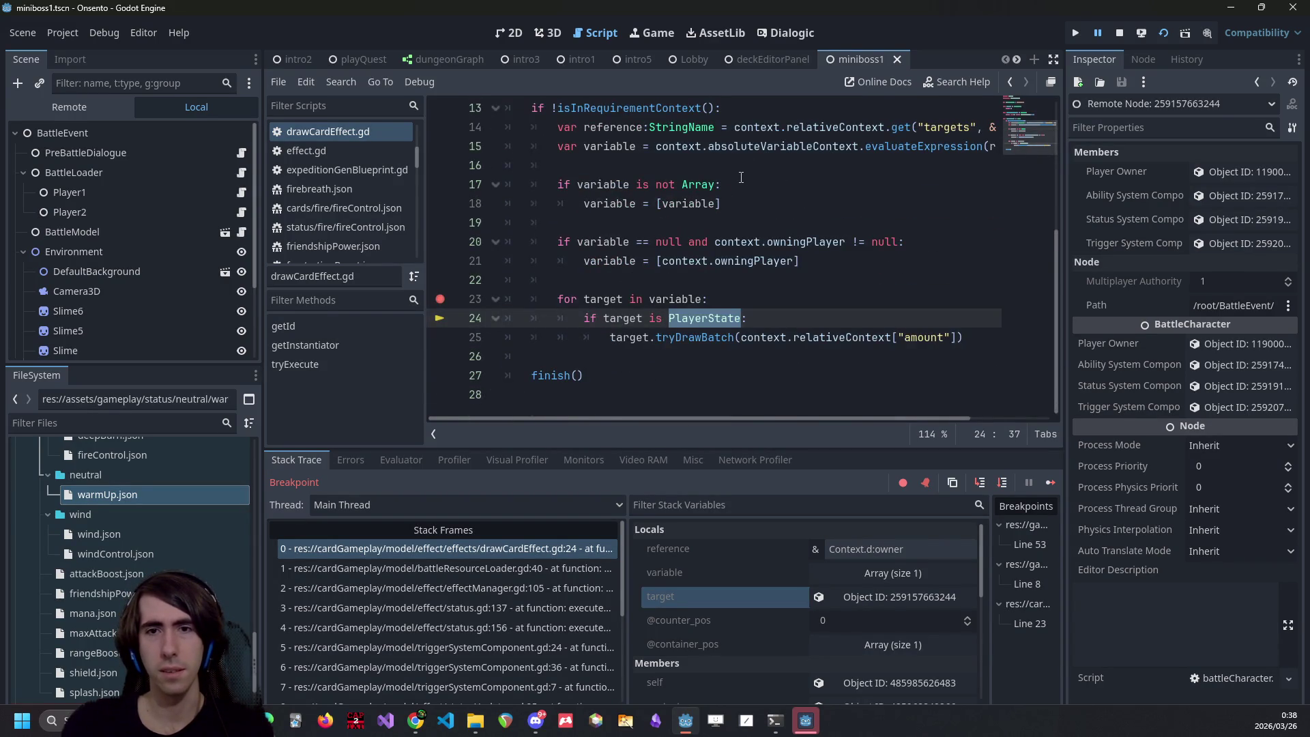
pyautogui.scroll(4, 733, 205)
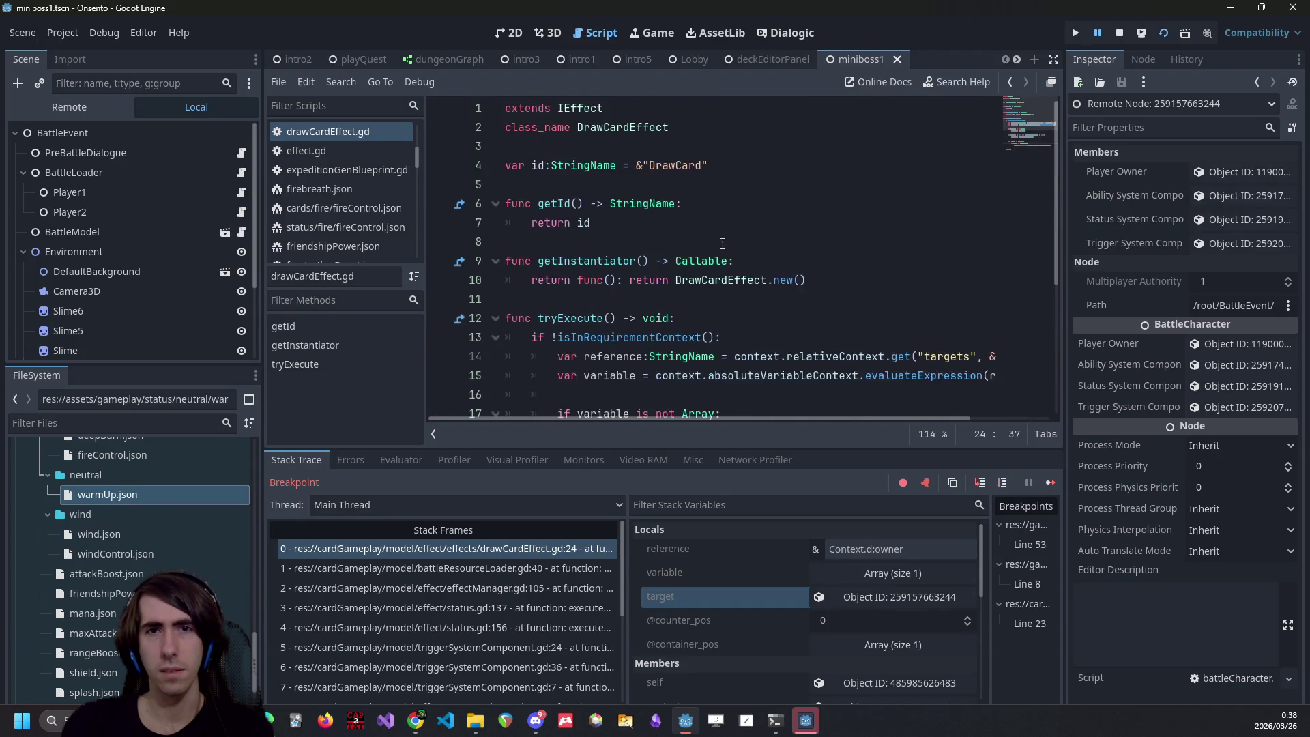
pyautogui.scroll(-4, 672, 175)
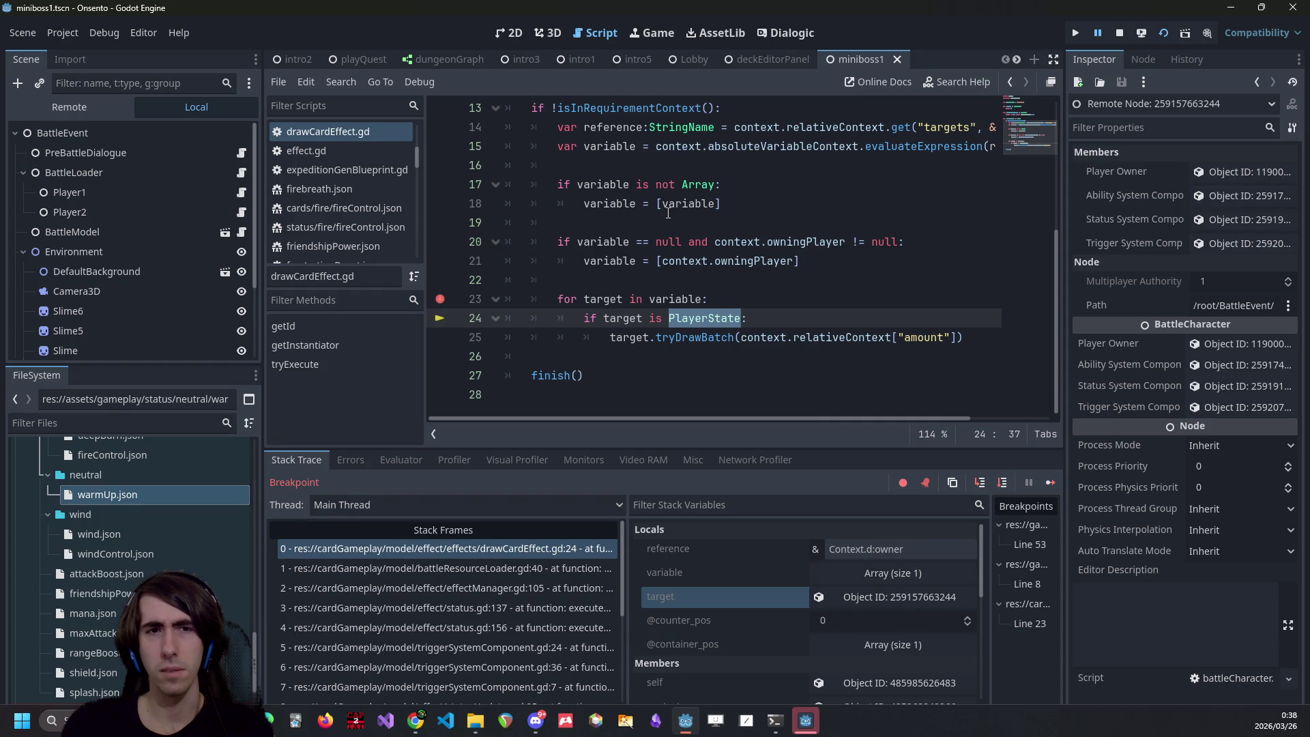
pyautogui.doubleClick(138, 489)
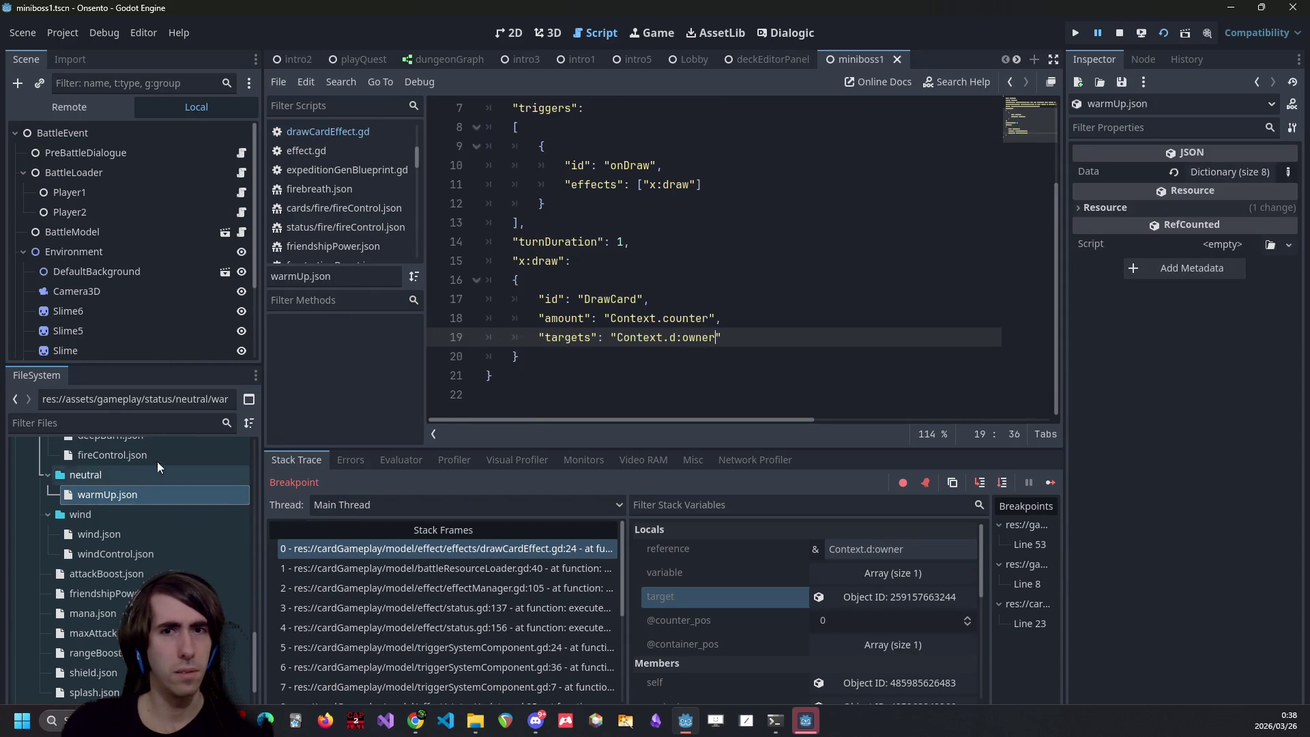
# Step: Review the x:draw effect's targets entry in warmUp.json
pyautogui.click(567, 353)
pyautogui.moveTo(567, 353); pyautogui.dragTo(513, 242)
pyautogui.click(645, 318)
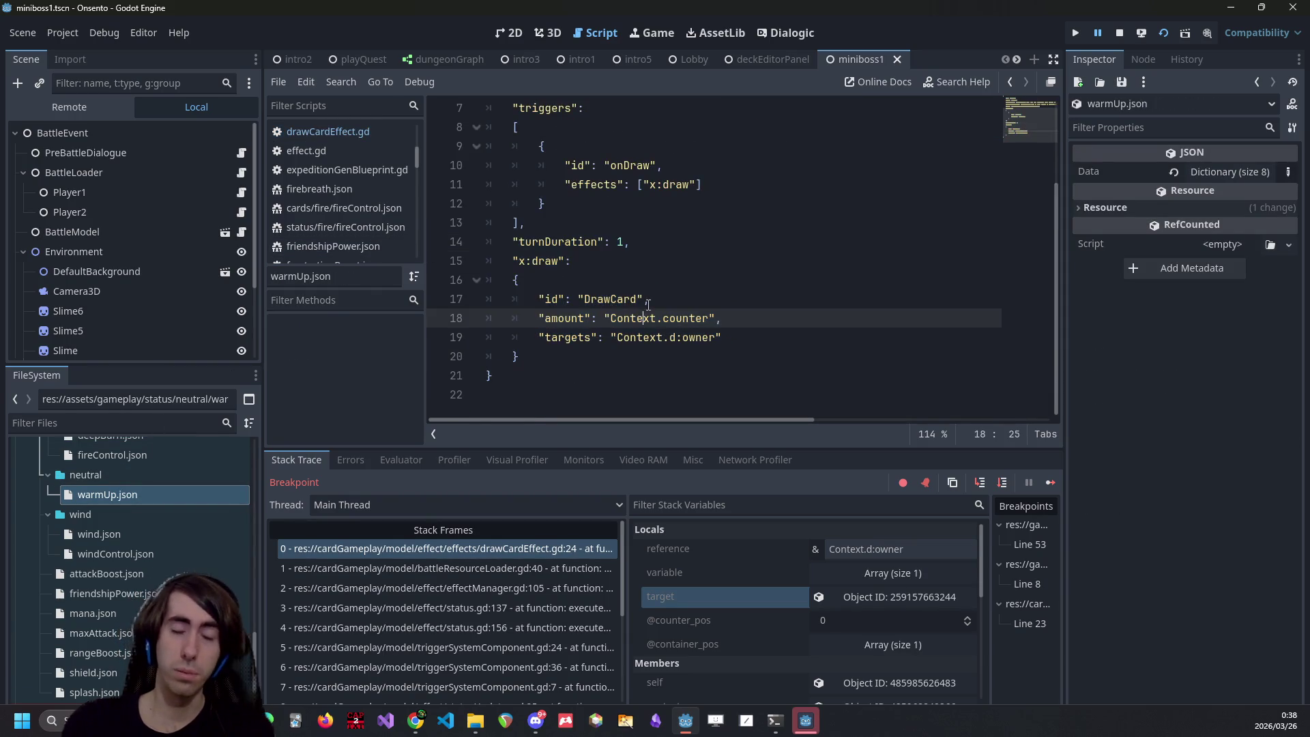
# Step: Back in drawCardEffect.gd, retype PlayerState, then stop debugging and relaunch the game
pyautogui.hotkey('alt', 'Left')
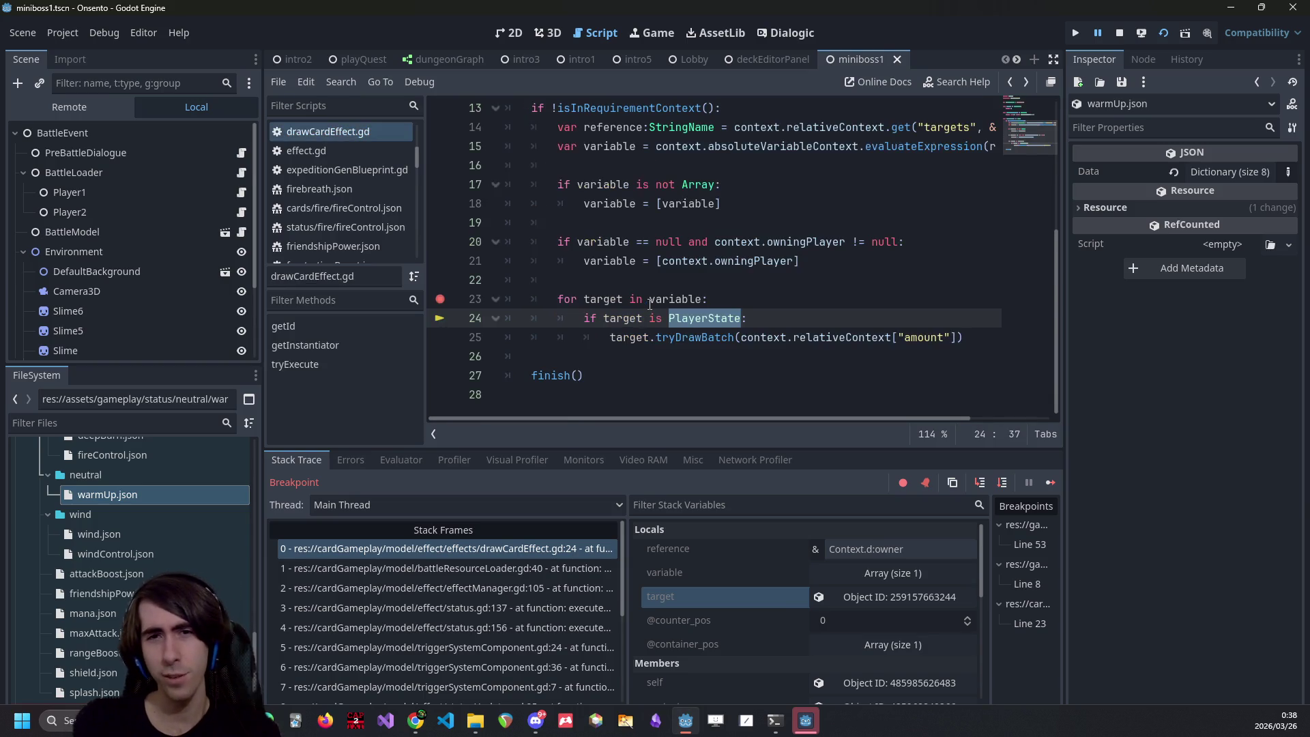
pyautogui.write('PlayerS')
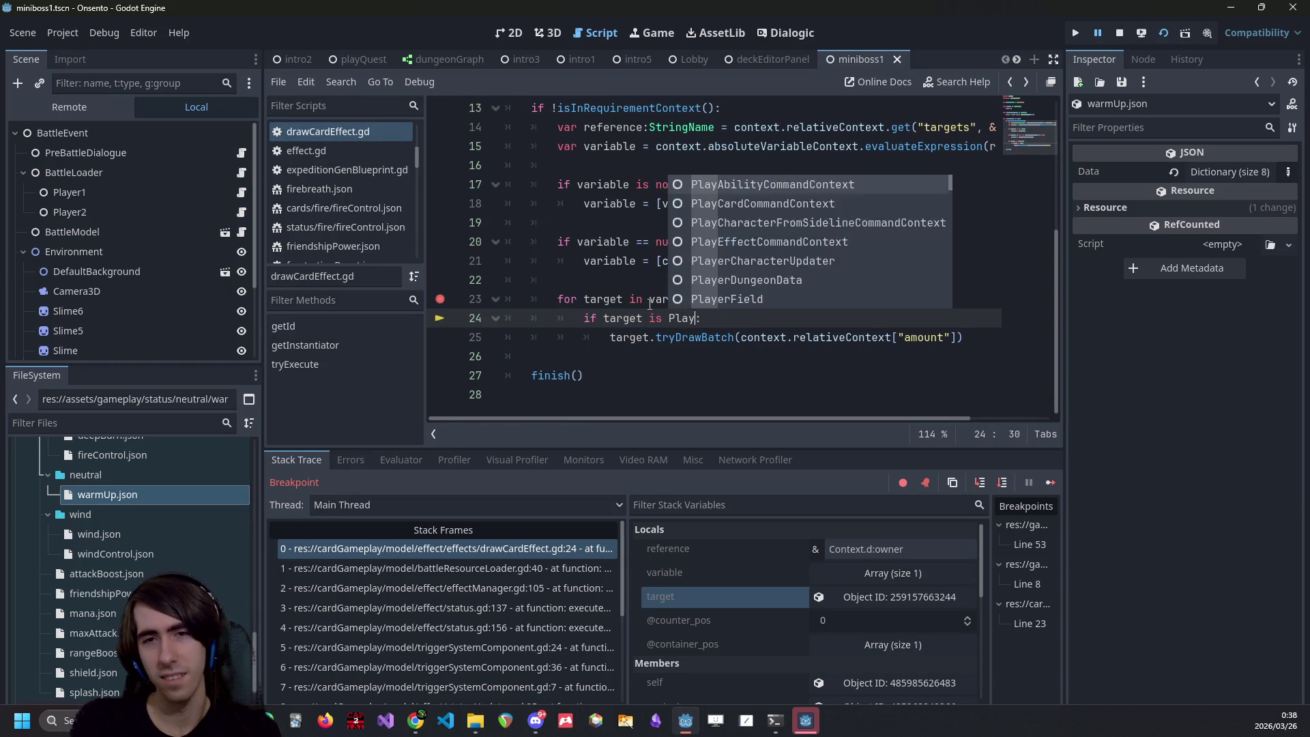
pyautogui.press('Return')
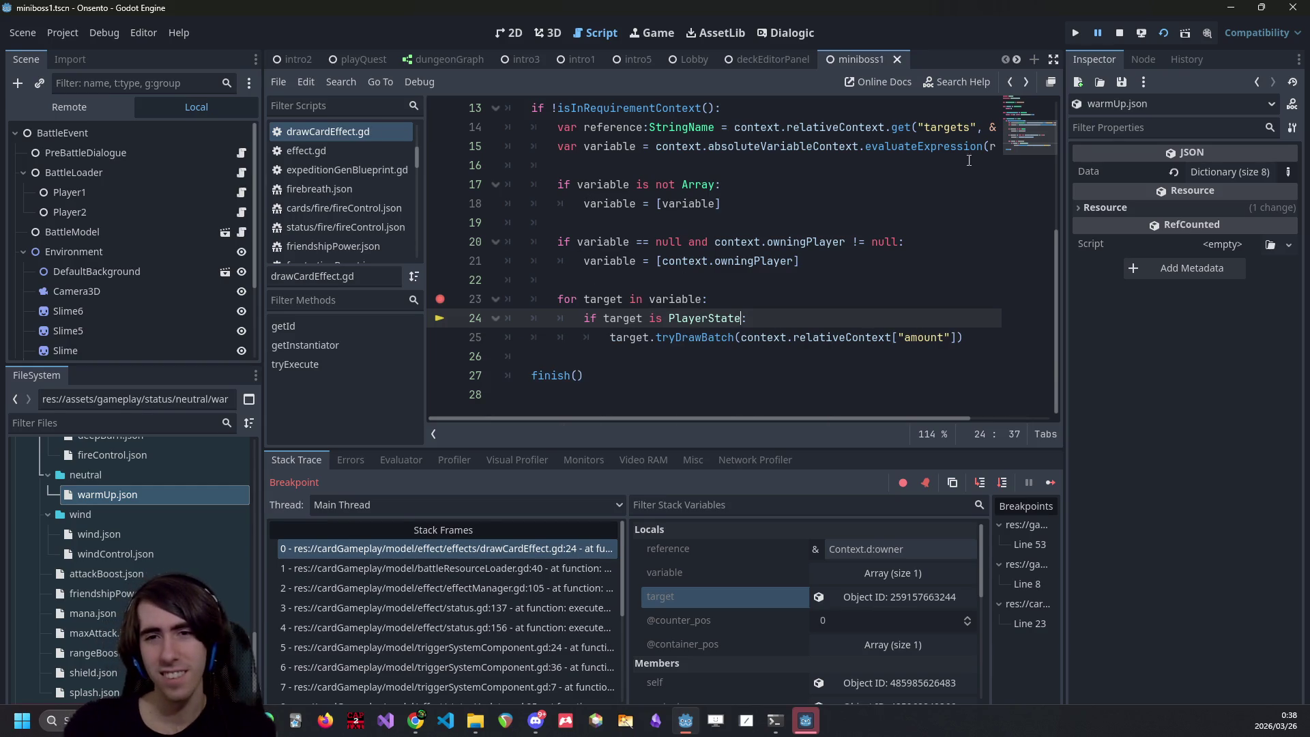
pyautogui.click(1119, 36)
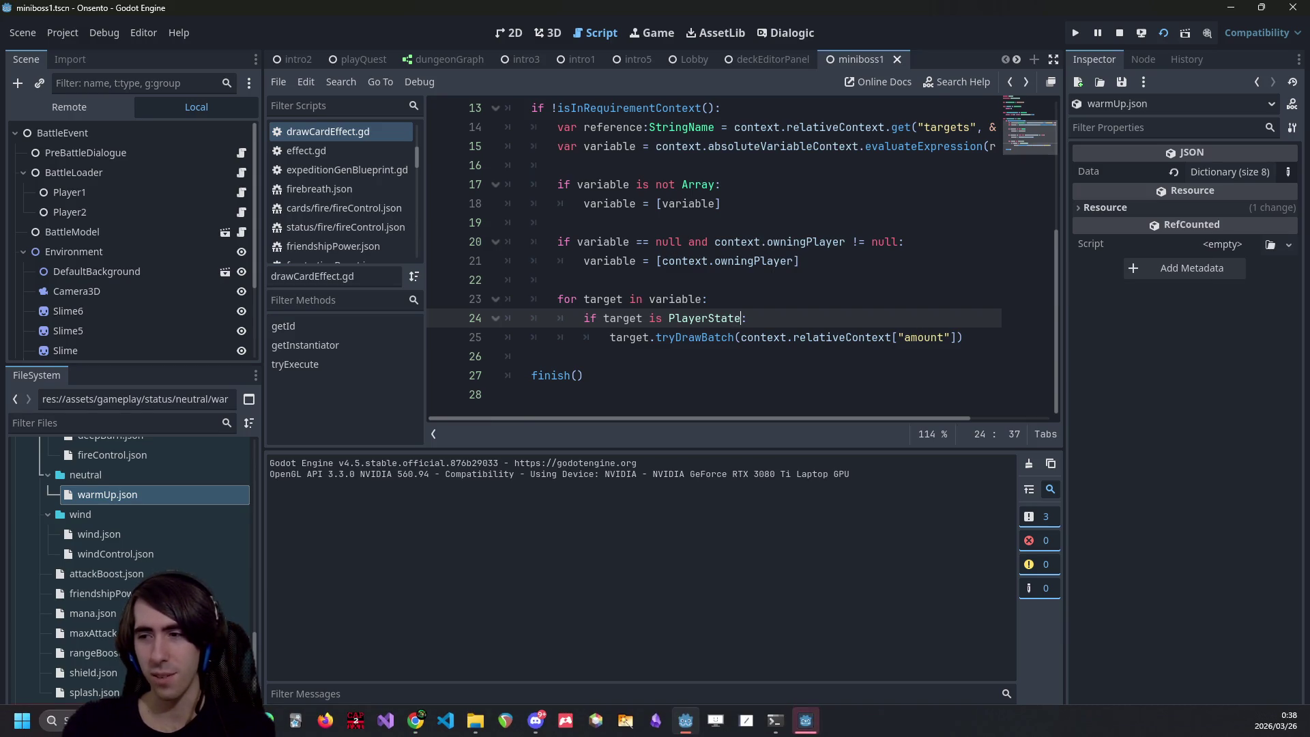
pyautogui.click(806, 719)
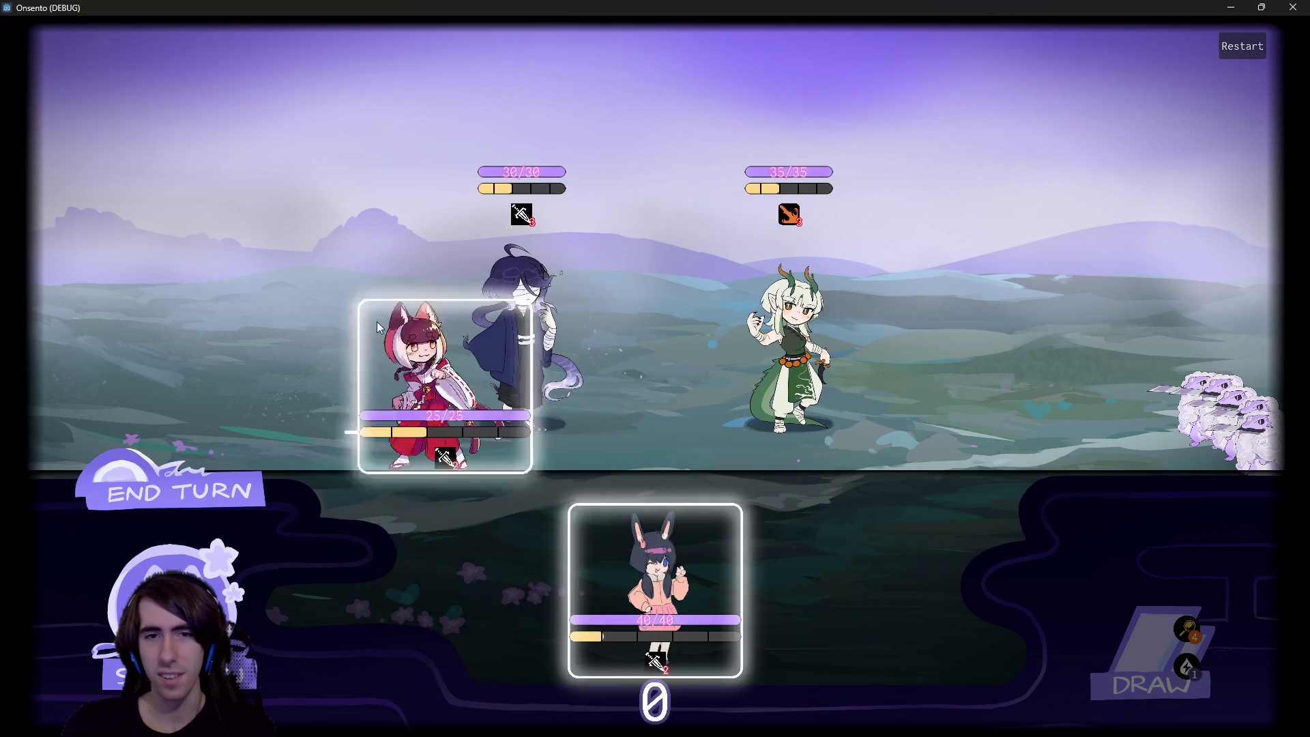
# Step: End the turn, then play four Warm Up cards on the dark-haired character, drawing one card
pyautogui.click(141, 497)
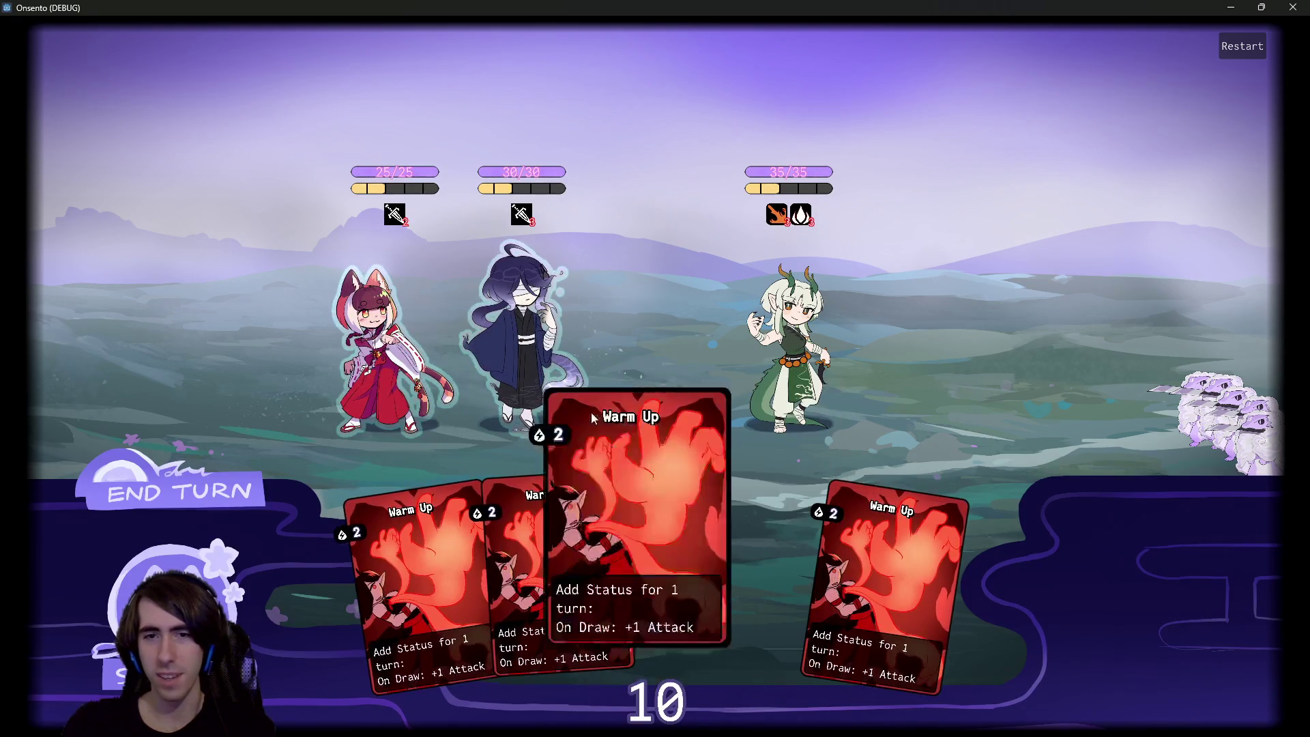
pyautogui.moveTo(613, 441); pyautogui.dragTo(503, 300)
pyautogui.click(1149, 633)
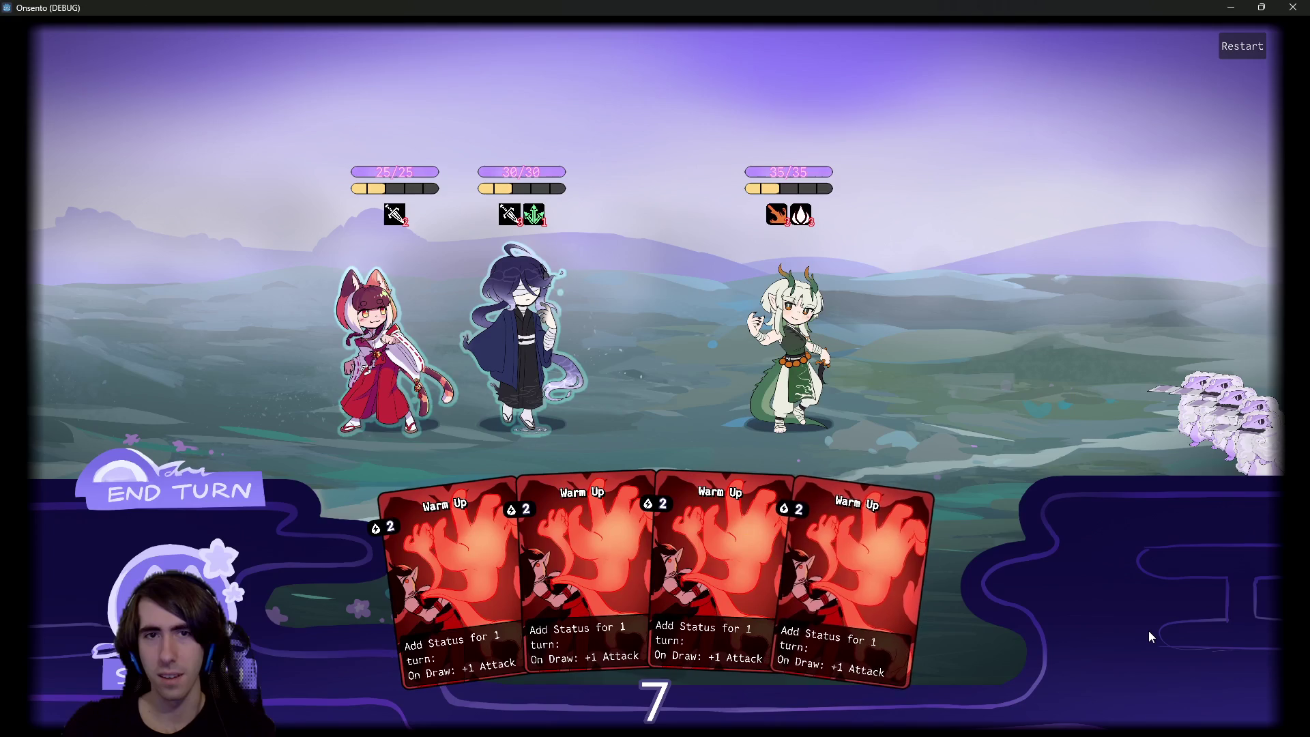
pyautogui.moveTo(742, 550); pyautogui.dragTo(493, 373)
pyautogui.moveTo(655, 559); pyautogui.dragTo(519, 327)
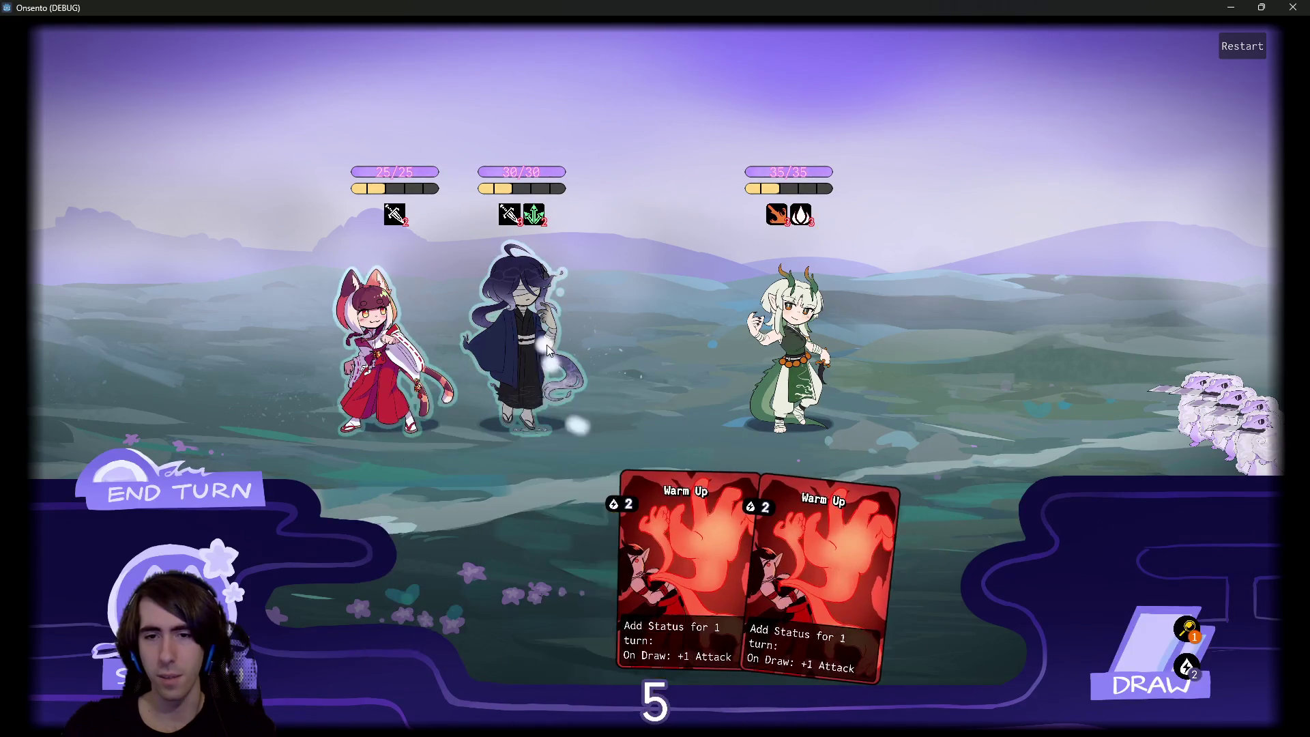
pyautogui.moveTo(643, 549); pyautogui.dragTo(525, 327)
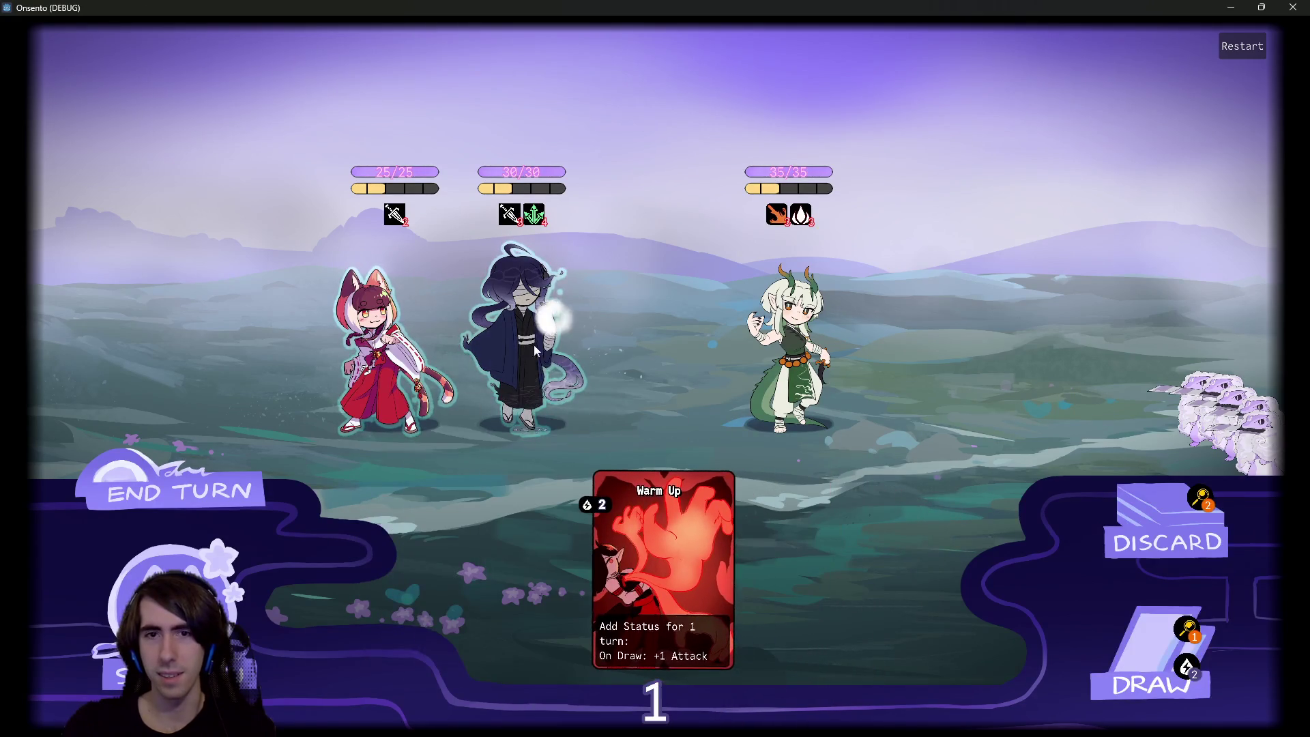
# Step: End the next turn, play another Warm Up on the dark-haired character, draw two cards, and stop the game
pyautogui.click(221, 496)
pyautogui.click(220, 497)
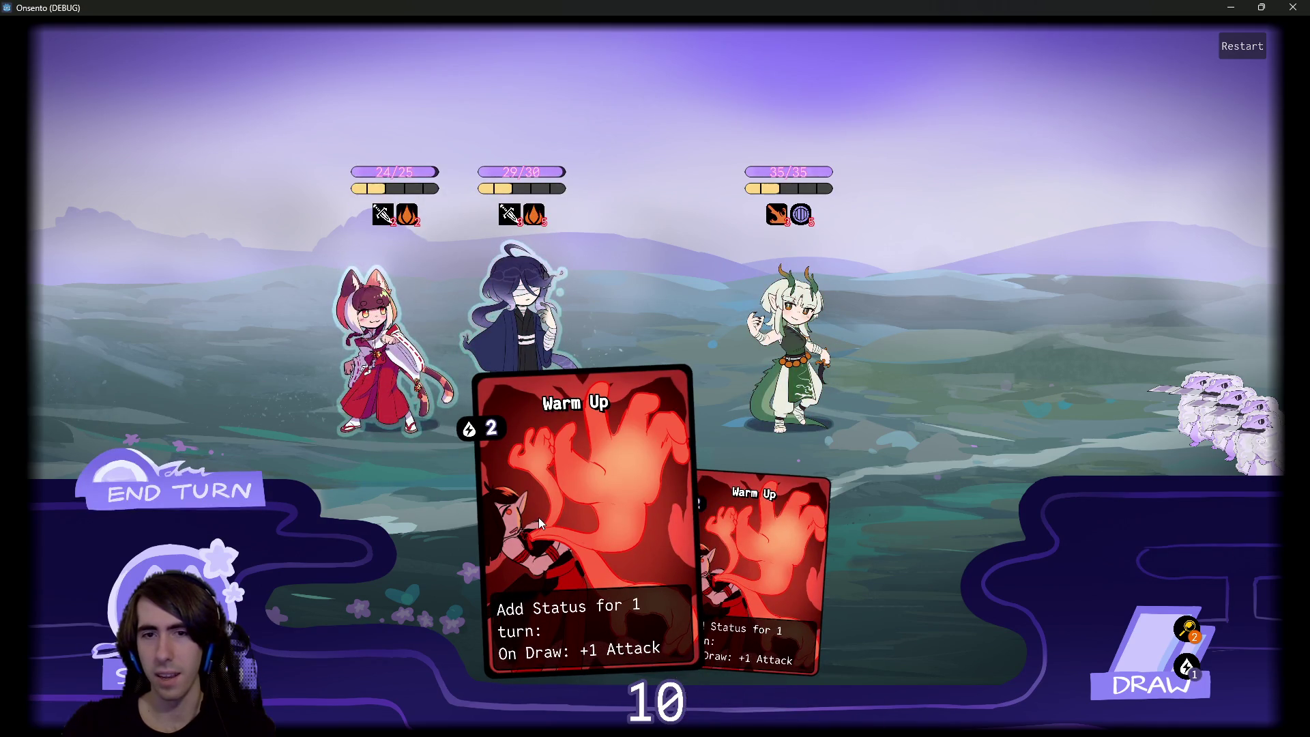
pyautogui.moveTo(553, 548); pyautogui.dragTo(525, 327)
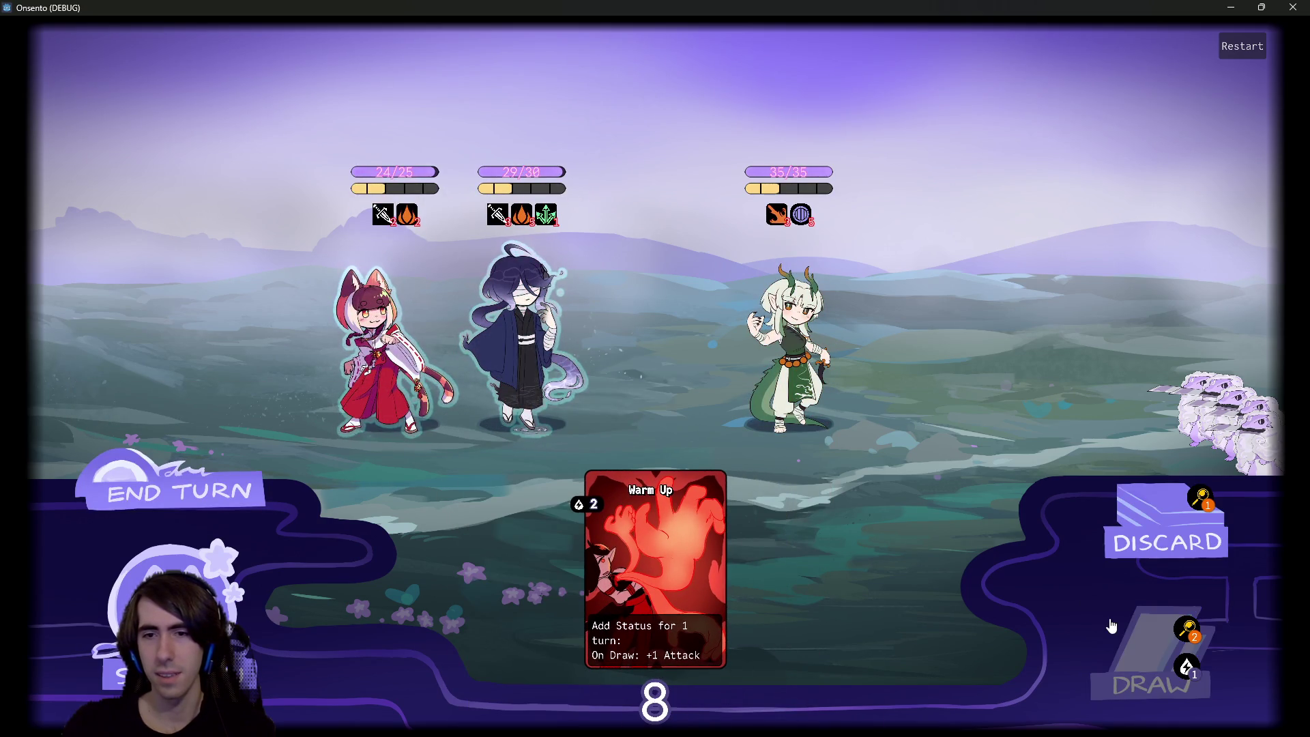
pyautogui.click(1116, 643)
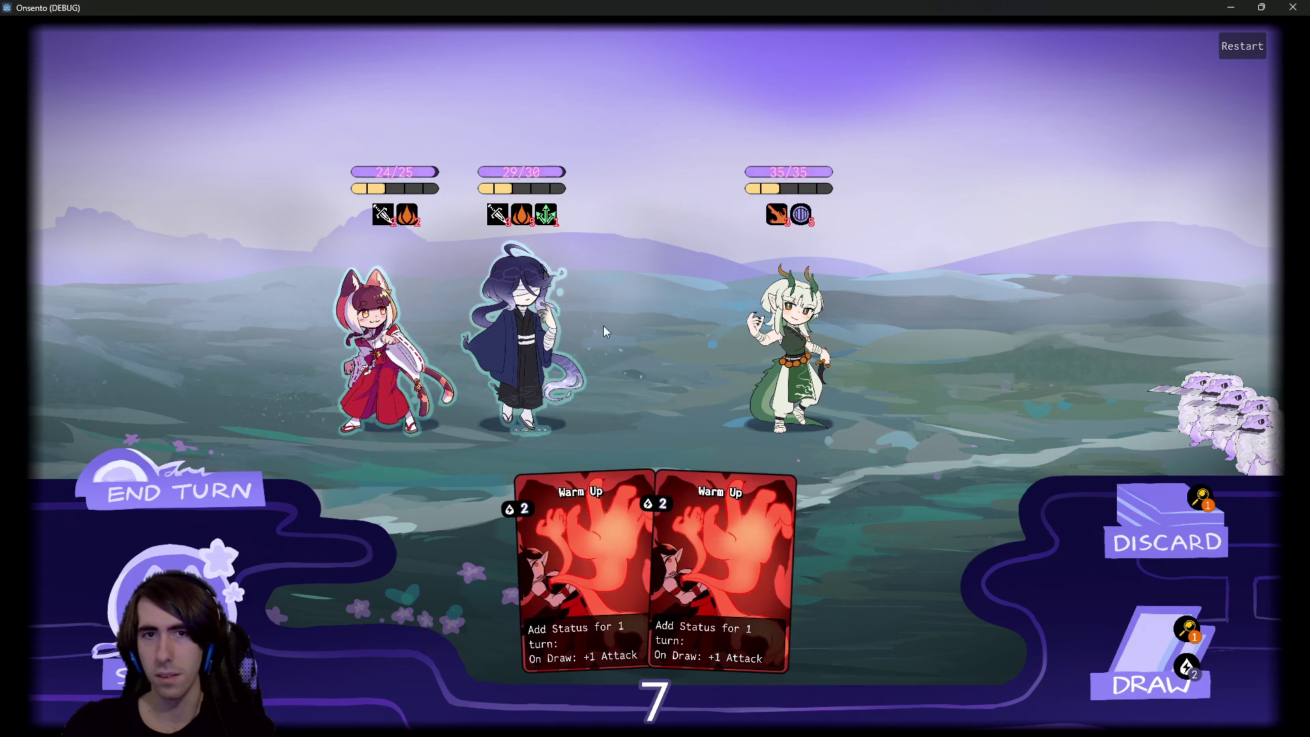
pyautogui.click(1119, 653)
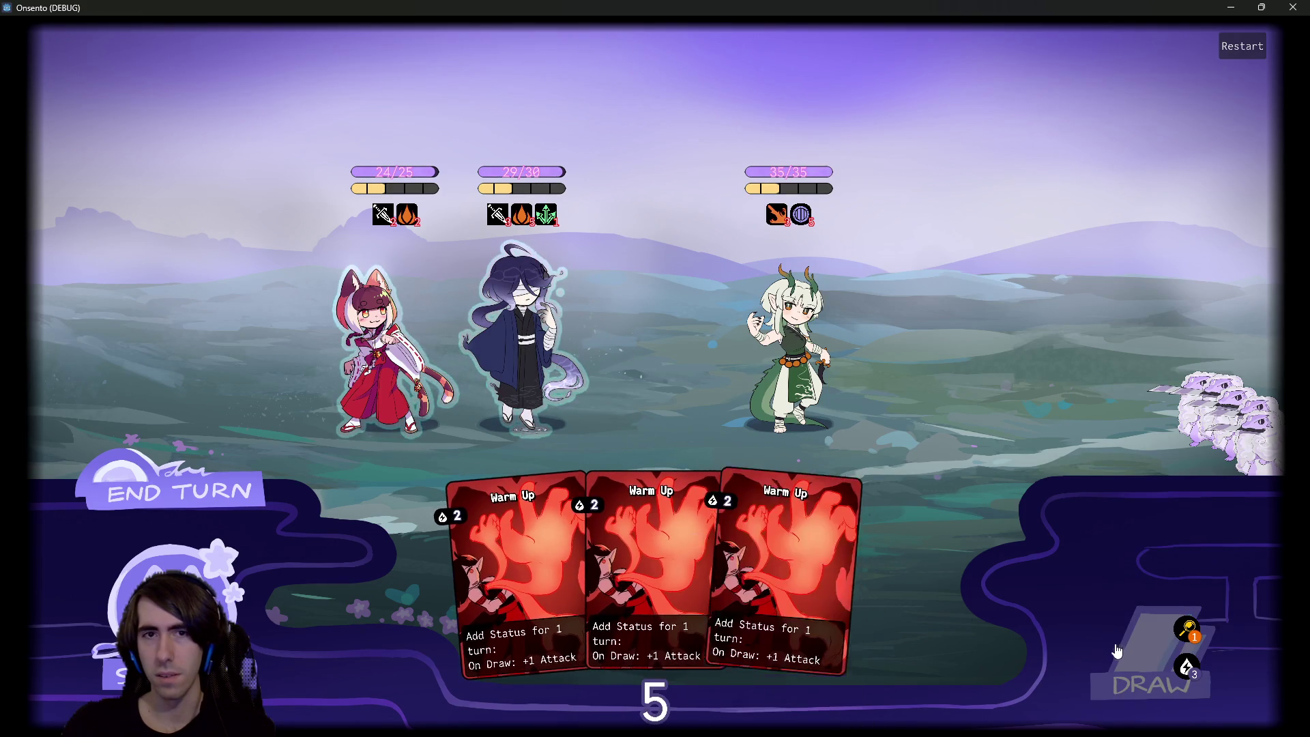
pyautogui.press('F8')
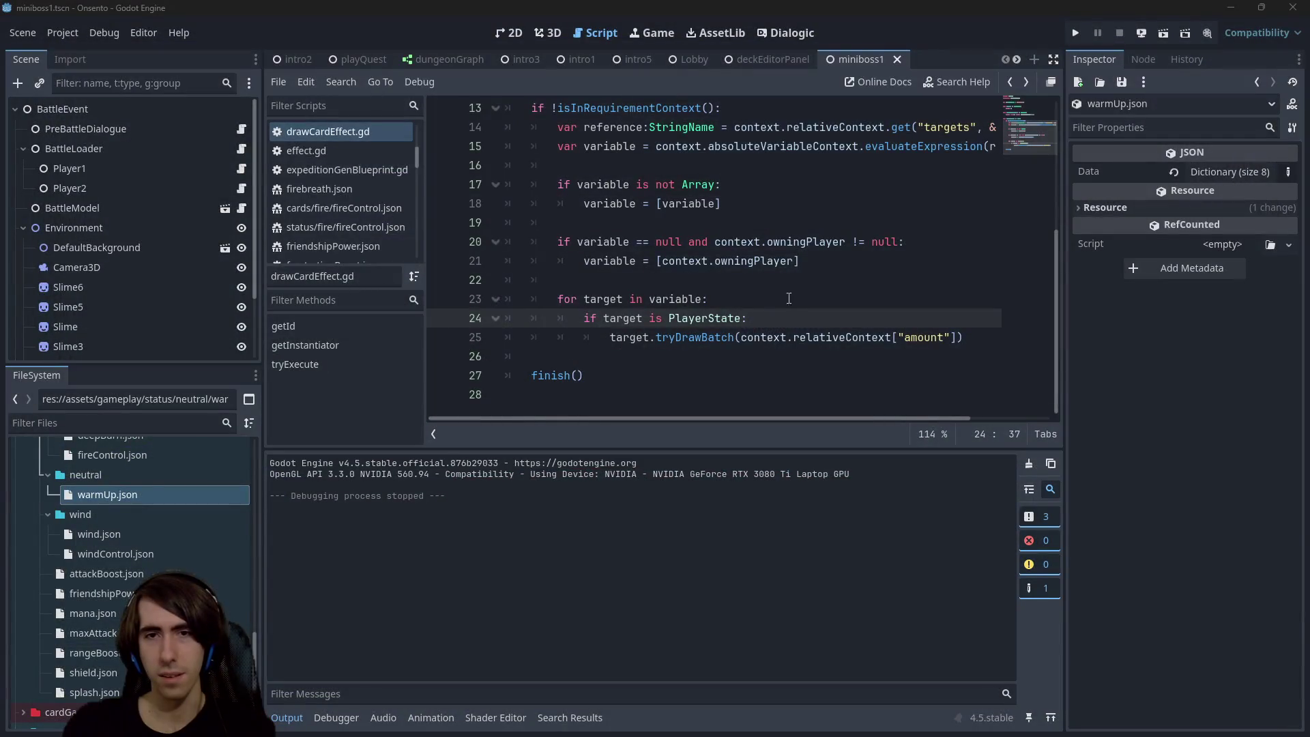
# Step: Breakpoint the line 23 loop, relaunch, play two Warm Up cards, and step to finish() on line 27
pyautogui.click(440, 298)
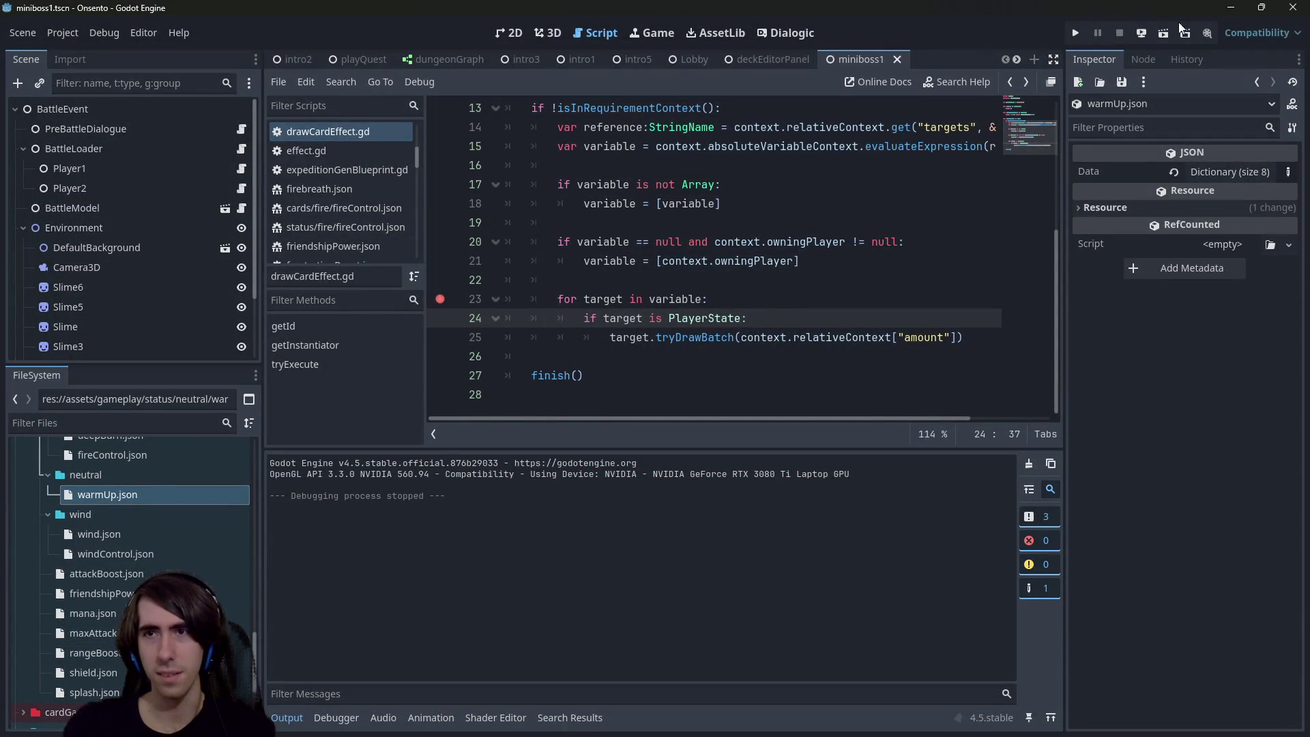
pyautogui.click(1166, 34)
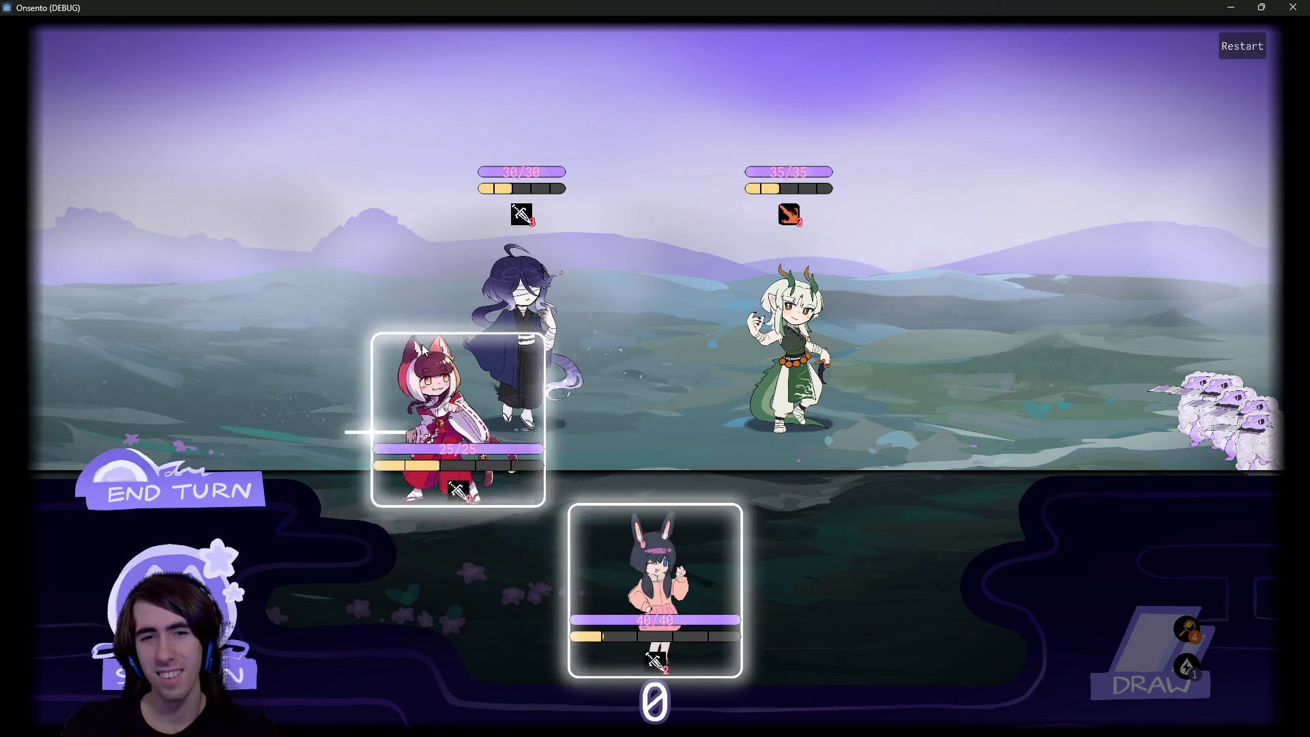
pyautogui.click(212, 480)
pyautogui.moveTo(742, 518); pyautogui.dragTo(508, 302)
pyautogui.moveTo(655, 573); pyautogui.dragTo(522, 307)
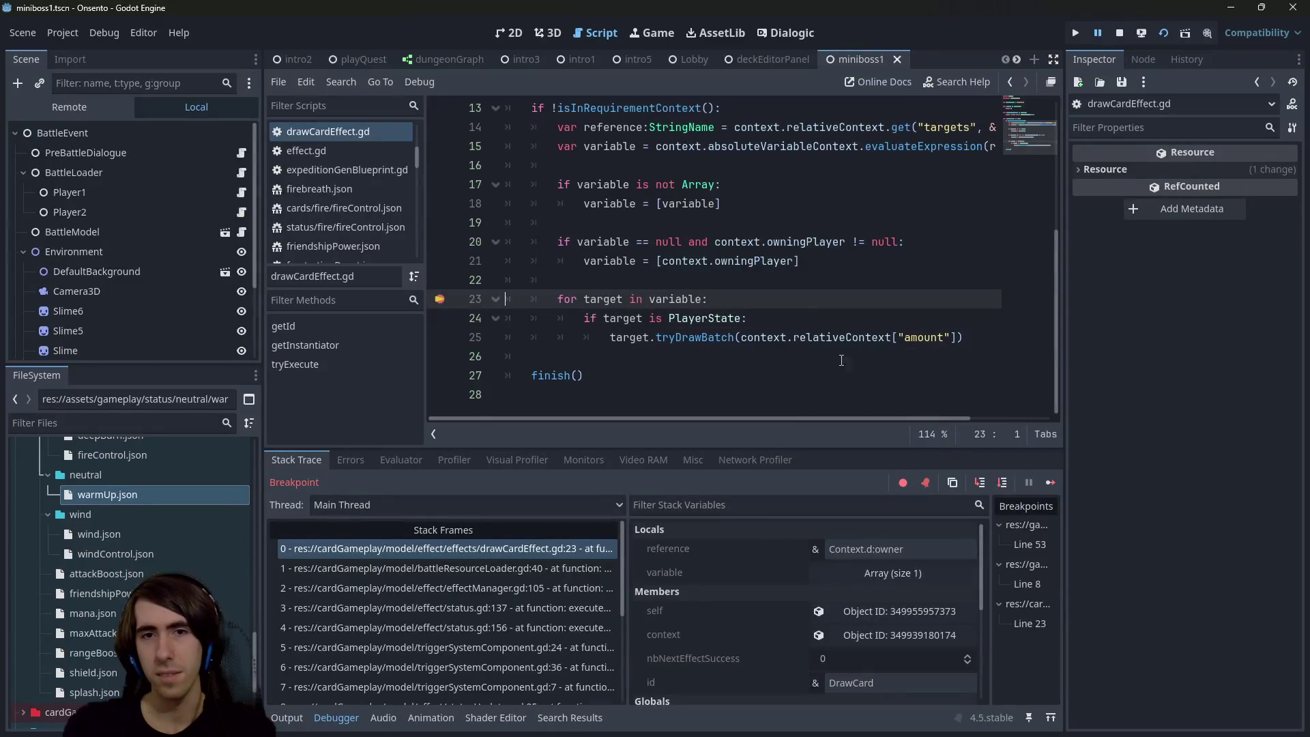
pyautogui.click(1002, 482)
pyautogui.click(1002, 482)
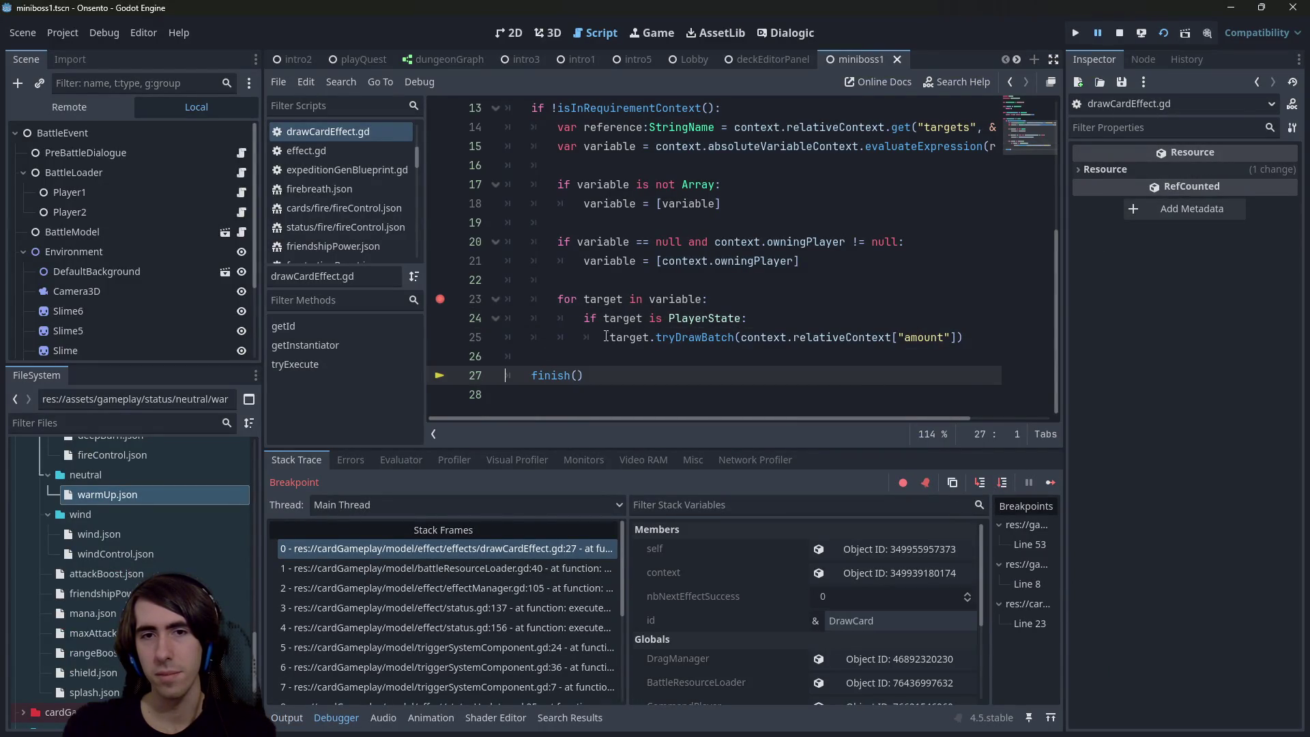
# Step: Check how PlayerState and owningPlayer appear in the script and widen the code editor
pyautogui.moveTo(637, 321)
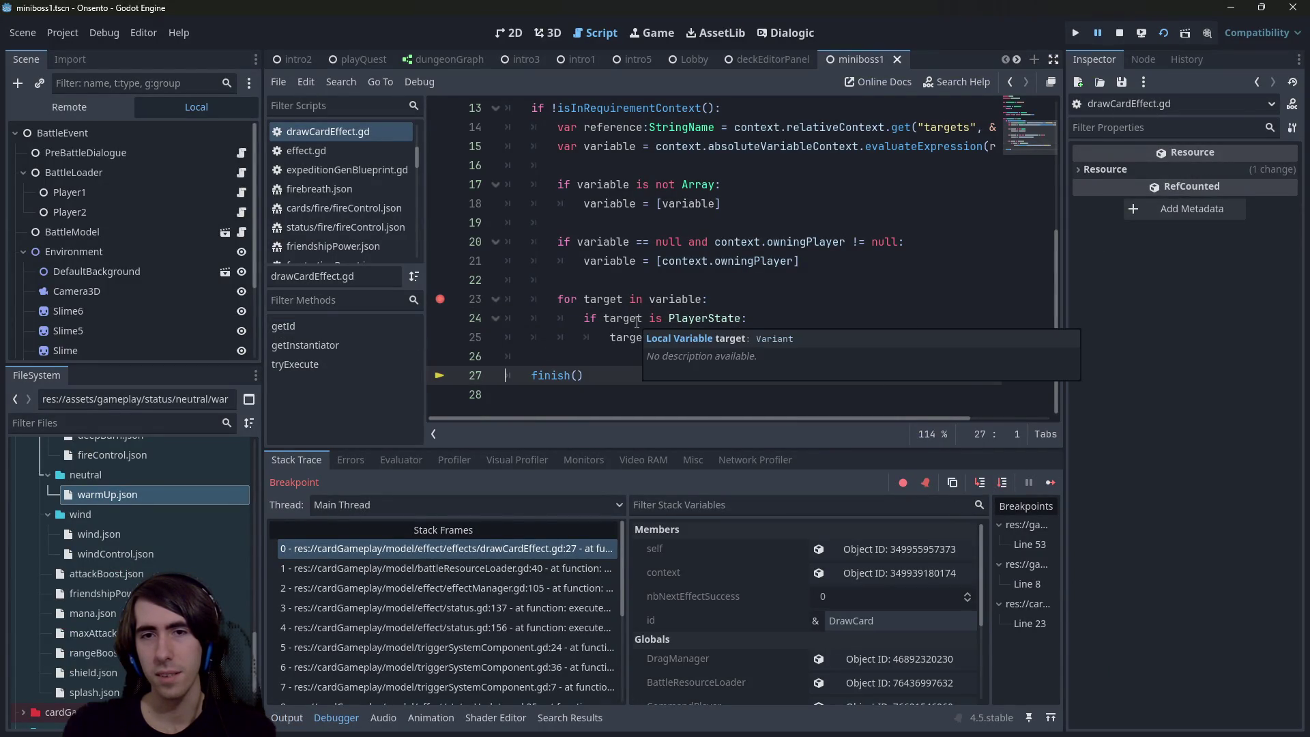
pyautogui.doubleClick(704, 318)
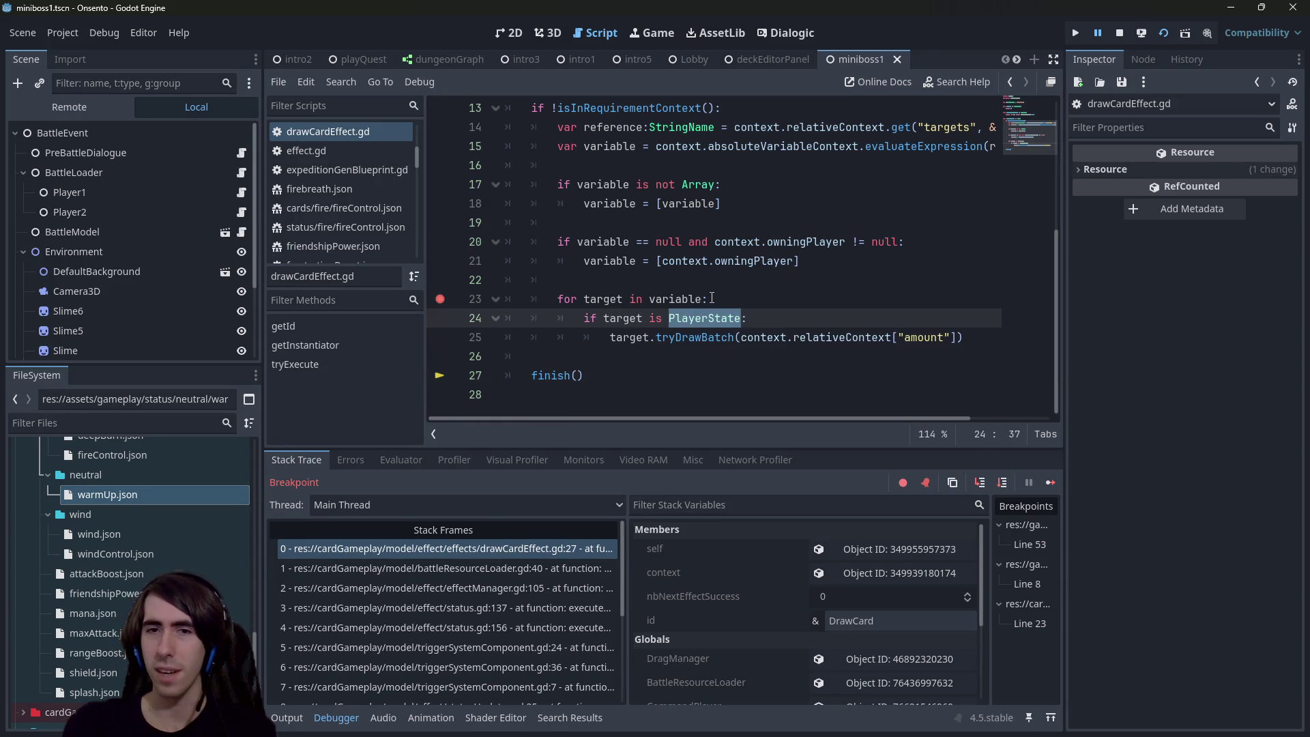
pyautogui.doubleClick(742, 261)
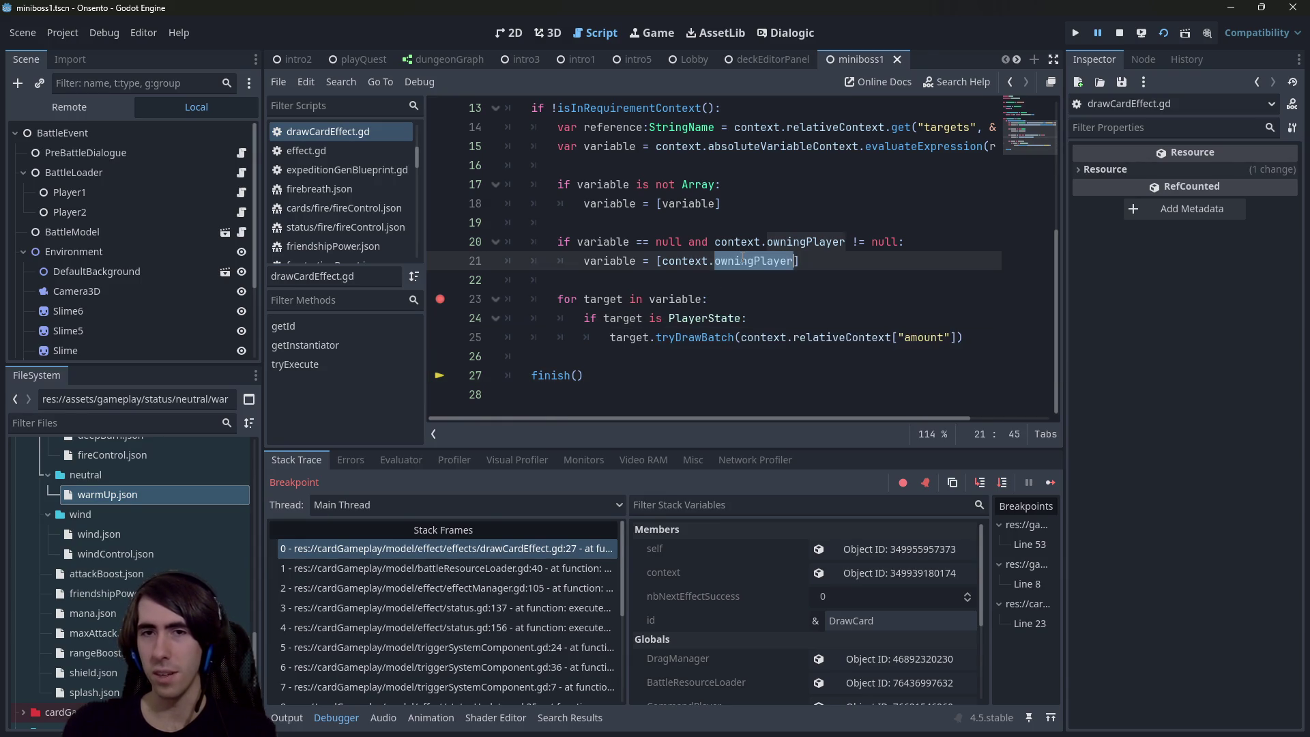
pyautogui.moveTo(717, 257)
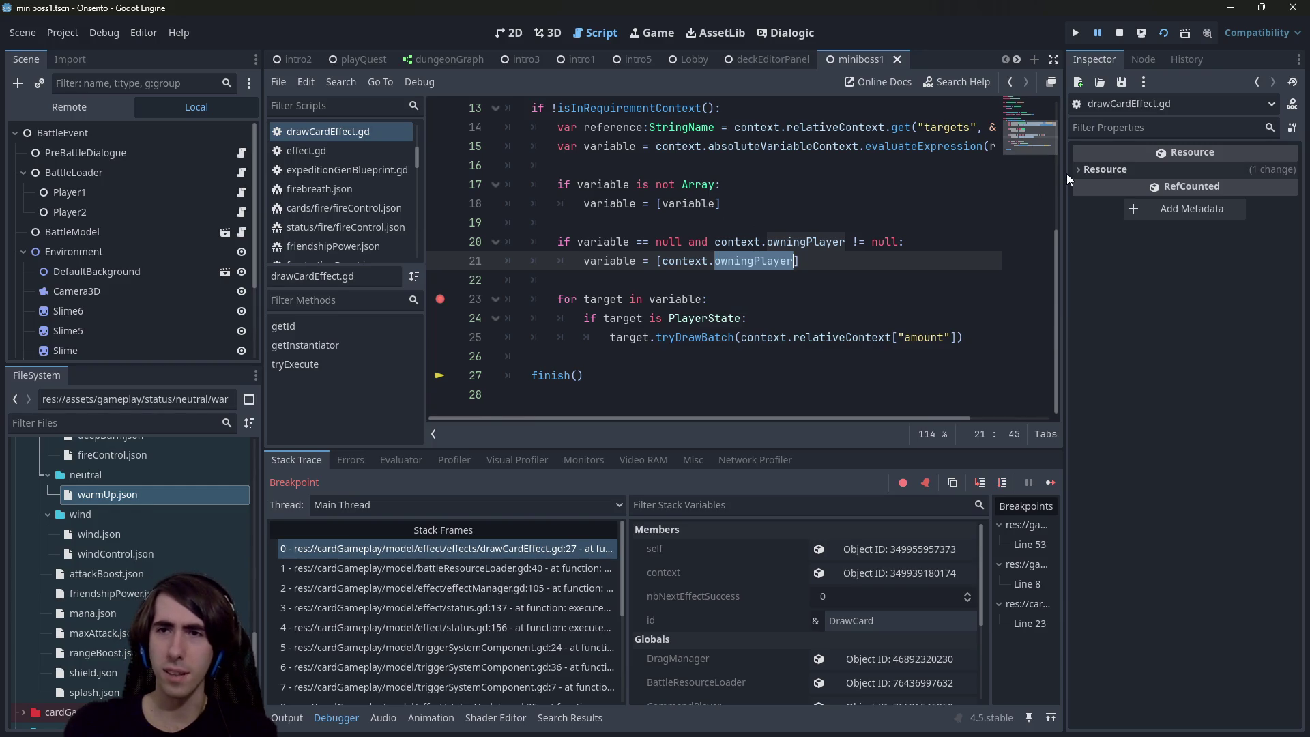
pyautogui.moveTo(1067, 173); pyautogui.dragTo(1158, 176)
pyautogui.scroll(1, 856, 305)
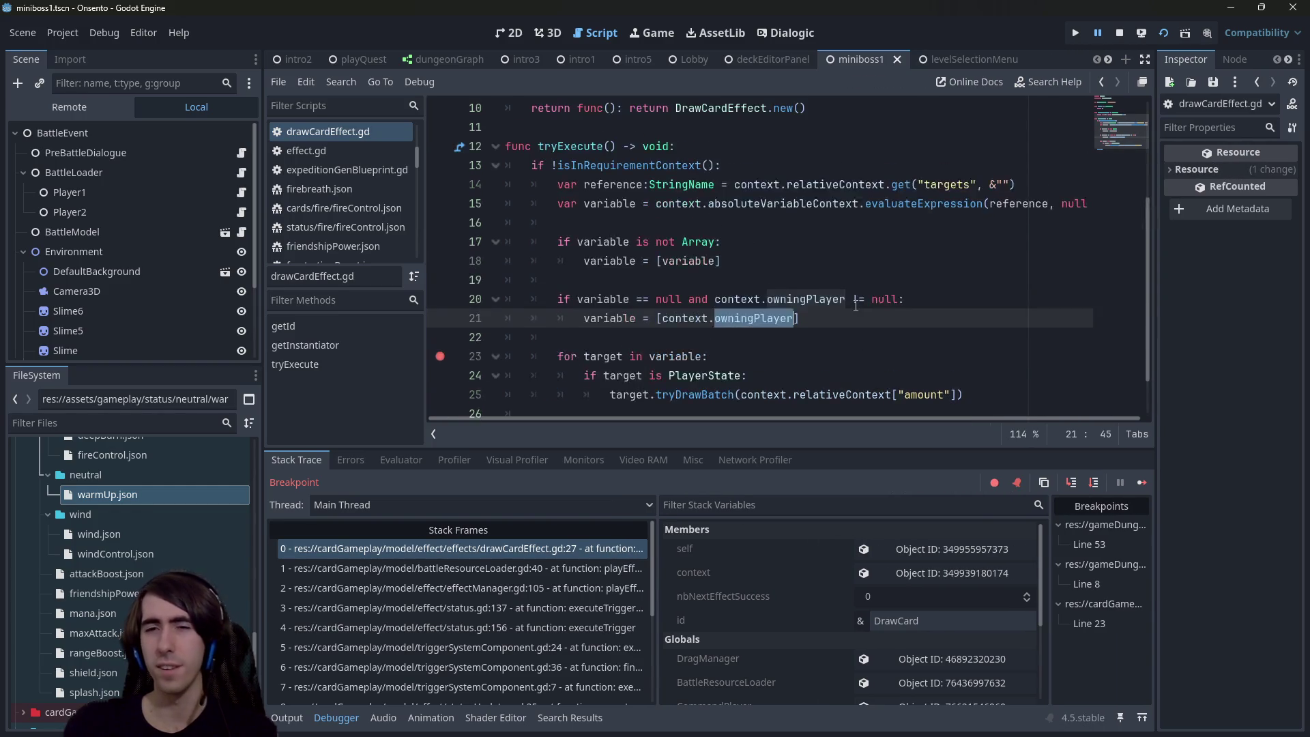
pyautogui.scroll(-1, 855, 305)
# Step: Begin a new line under the for-loop typing 'if target is Bat'
pyautogui.click(794, 305)
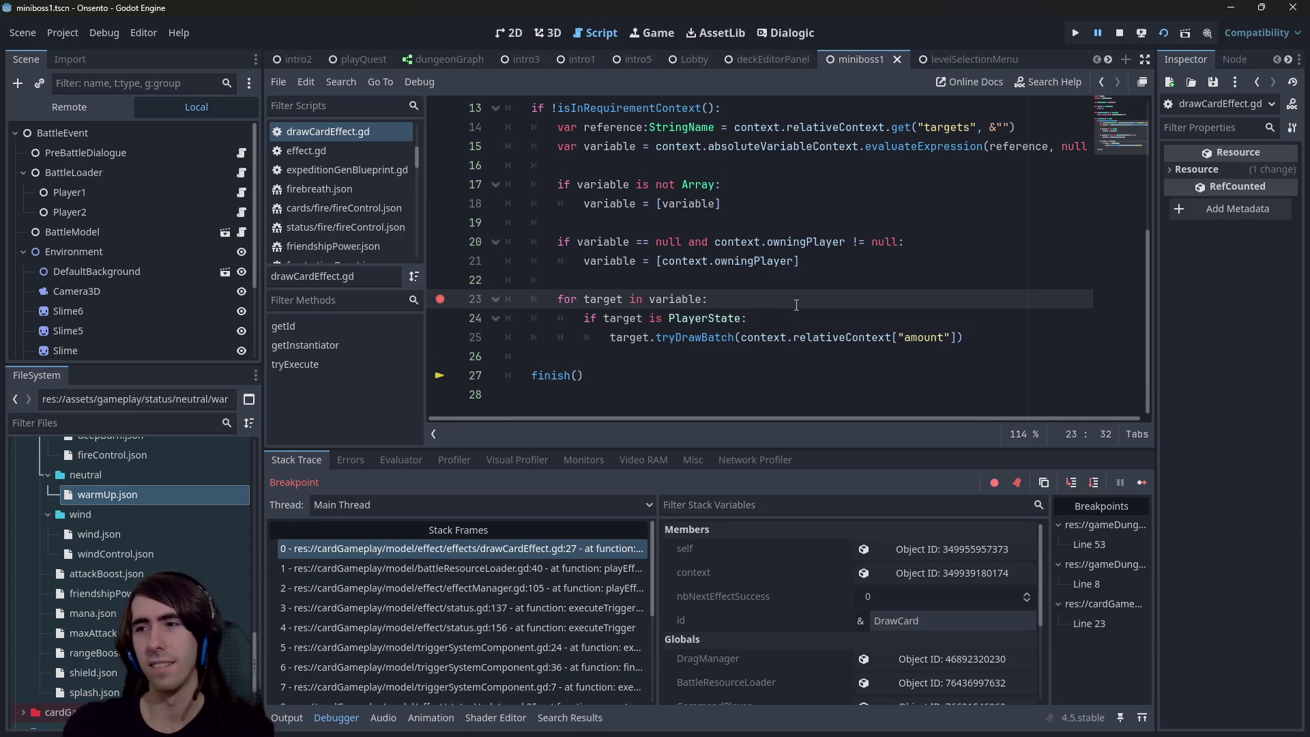
pyautogui.press('Return')
pyautogui.write('if target is Bat')
# Step: Complete 'if target is BattleCharacter:' with a target.playerOwner line beneath it, and save
pyautogui.press('Return')
pyautogui.write(':')
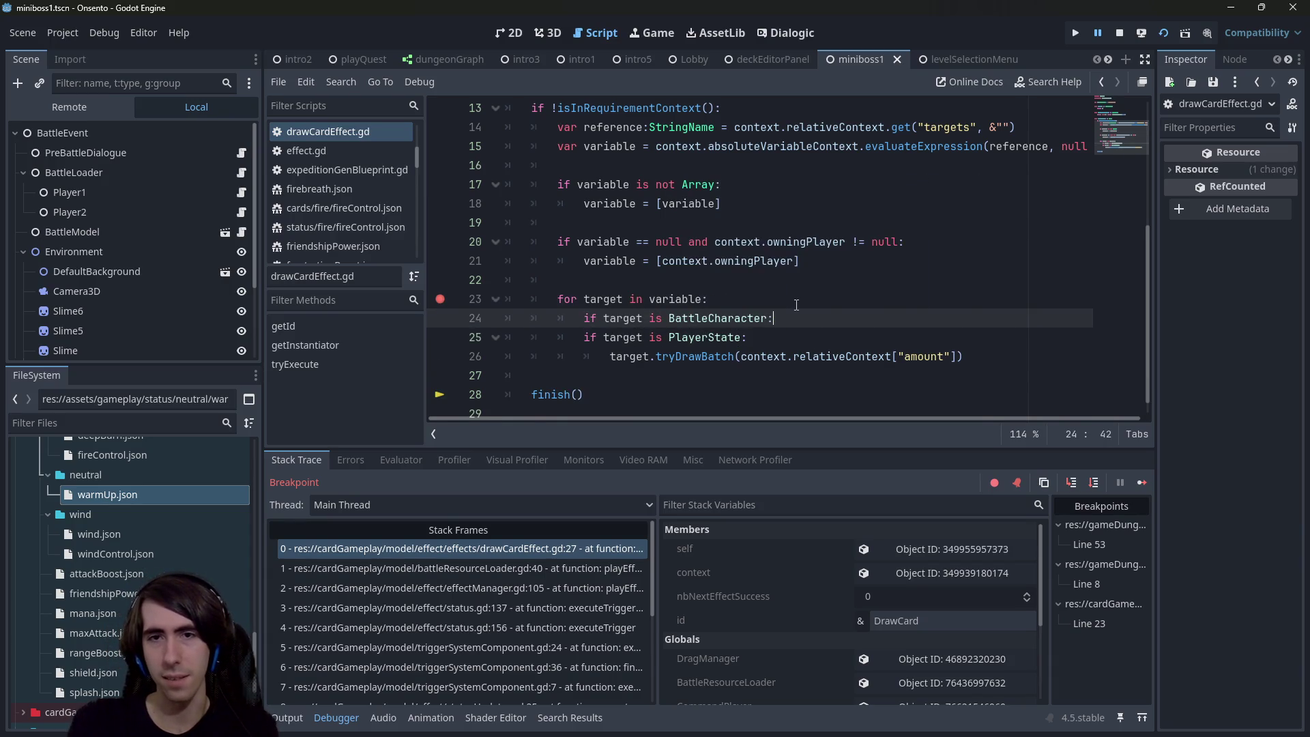
pyautogui.press('Return')
pyautogui.write('target.')
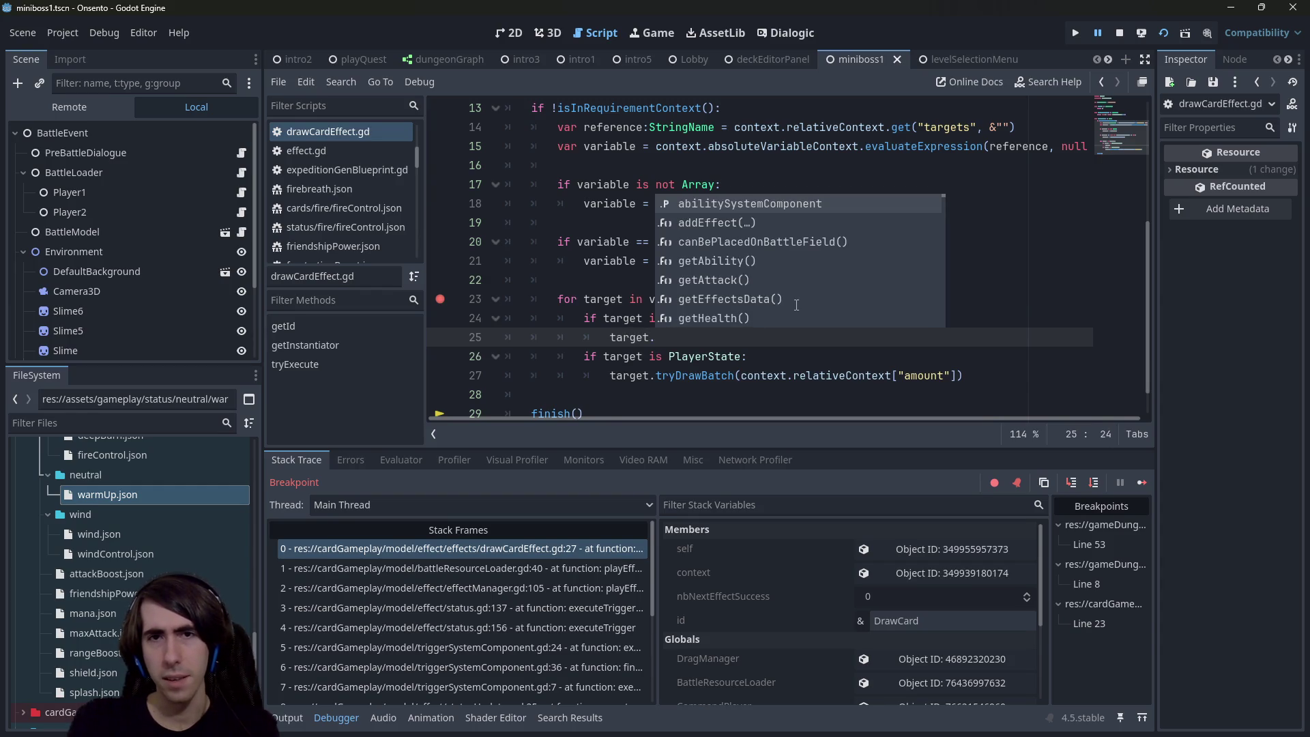
pyautogui.write('owni')
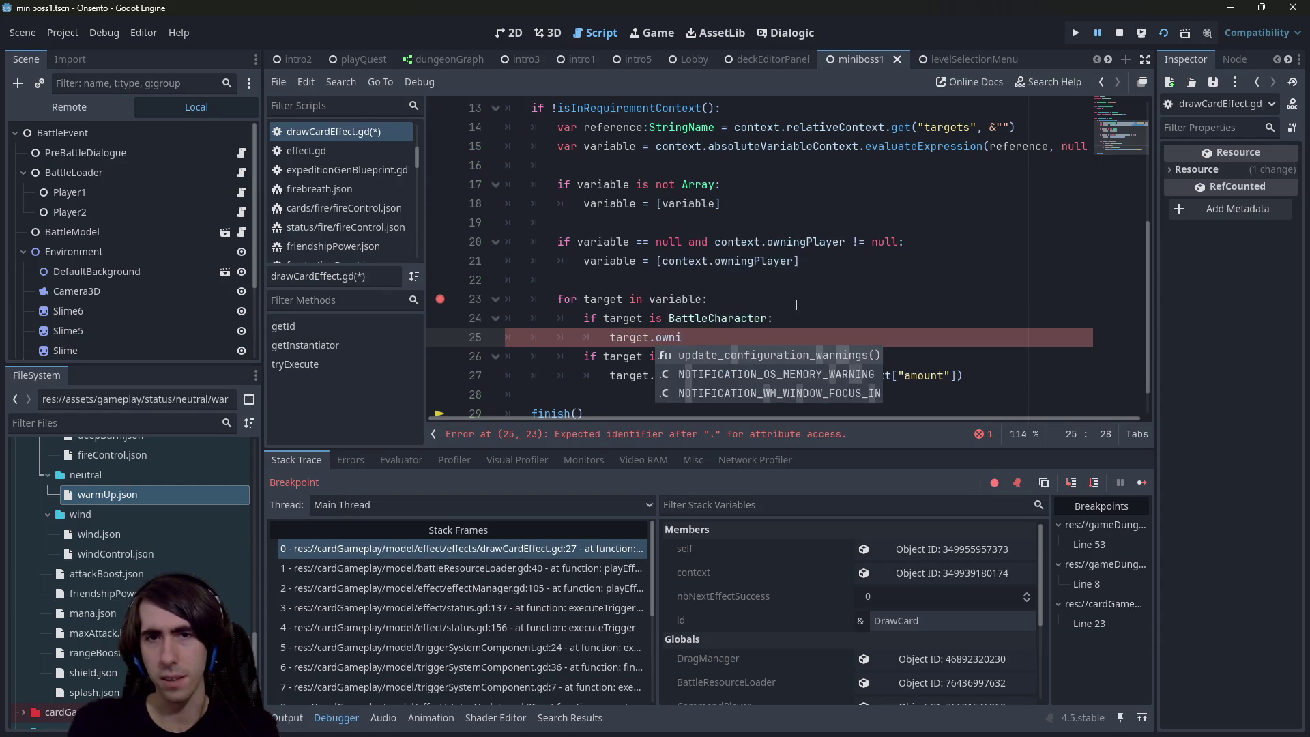
pyautogui.press('BackSpace')
pyautogui.write('er')
pyautogui.press('Down')
pyautogui.press('Down')
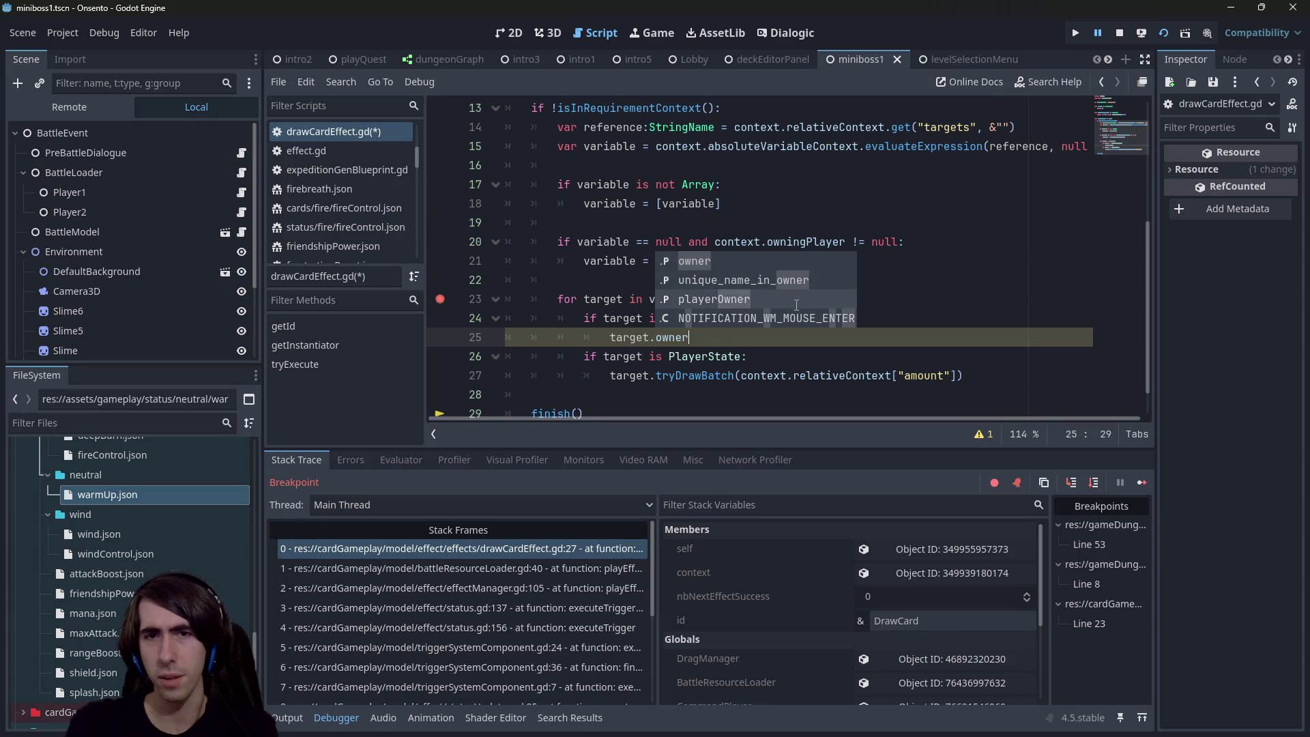
pyautogui.press('Return')
pyautogui.hotkey('ctrl', 's')
# Step: Insert a 'var player' declaration line at the top of the loop body
pyautogui.click(796, 305)
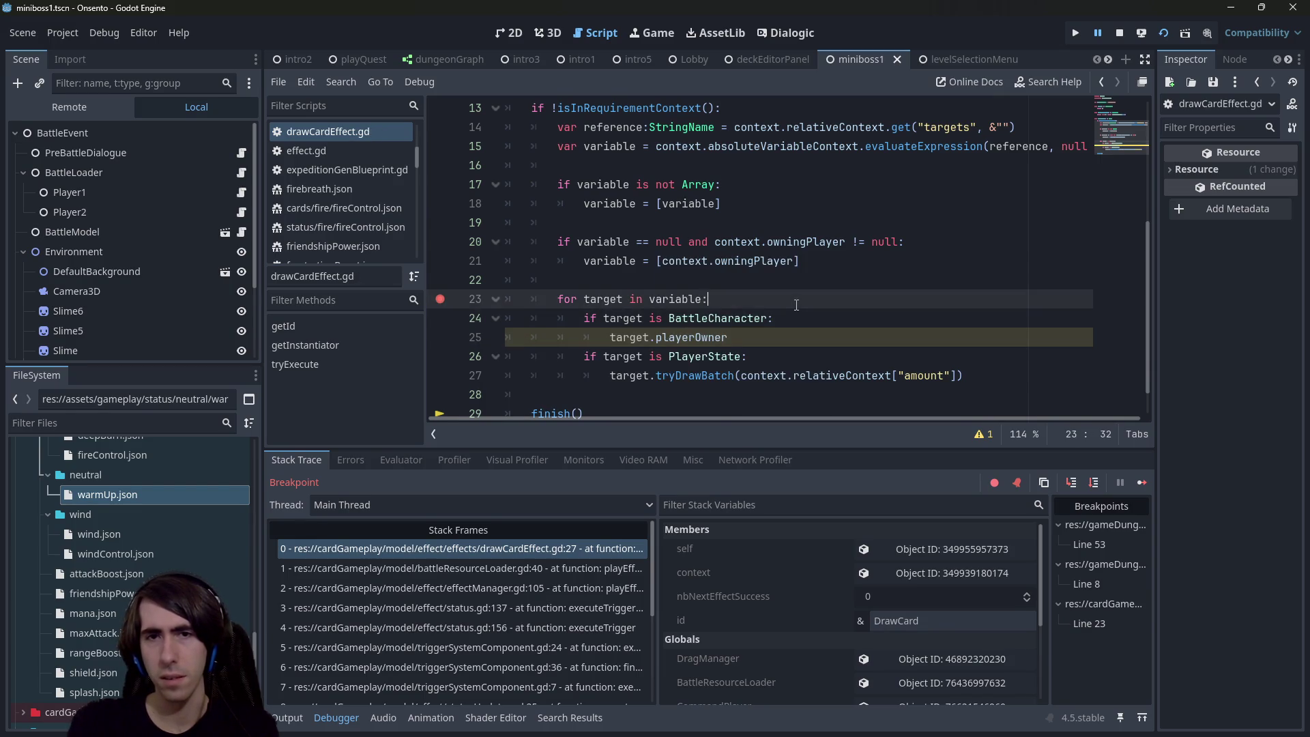
pyautogui.press('Return')
pyautogui.write('Play')
pyautogui.press('BackSpace')
pyautogui.press('BackSpace')
pyautogui.press('BackSpace')
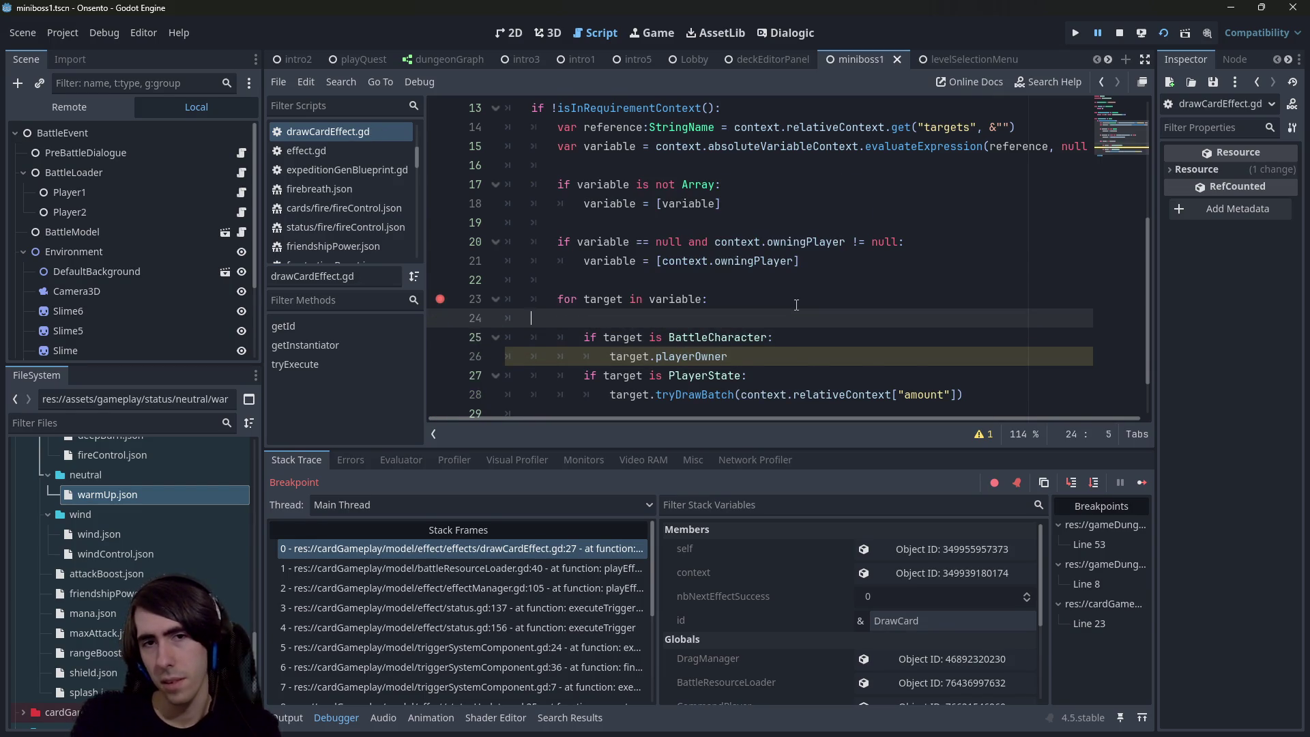
pyautogui.press('Return')
pyautogui.write('var player =')
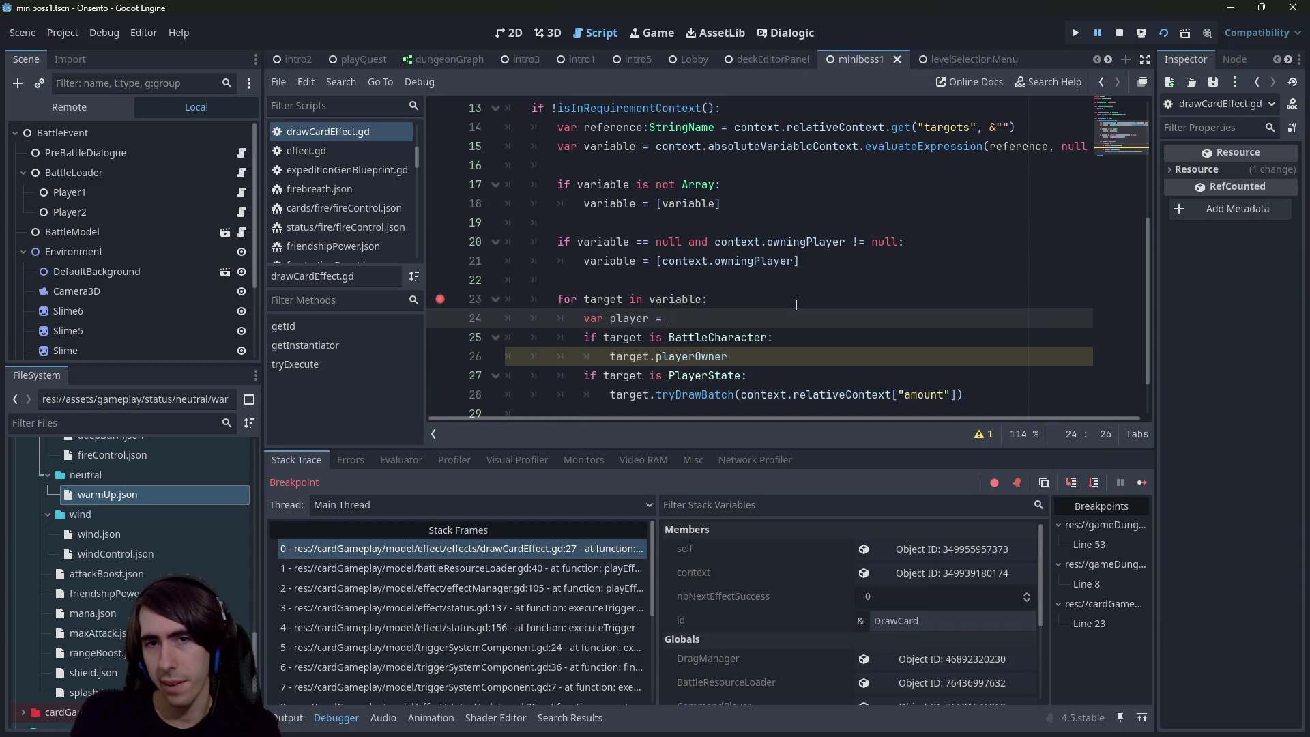
pyautogui.hotkey('ctrl', 'space')
pyautogui.press('Escape')
# Step: Type the player variable as PlayerState, initialize it to null, and save
pyautogui.press('Down')
pyautogui.press('Down')
pyautogui.press('Down')
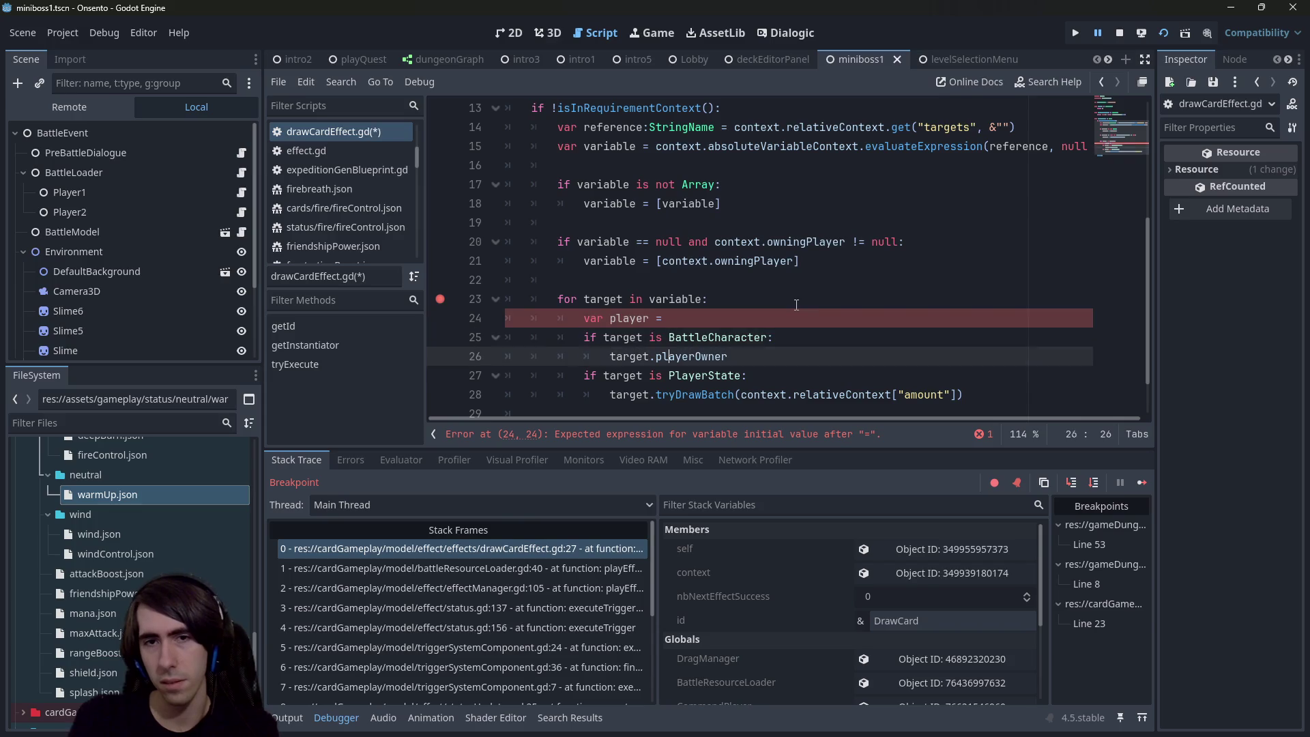
pyautogui.press('End')
pyautogui.press('Up')
pyautogui.press('Up')
pyautogui.press('Up')
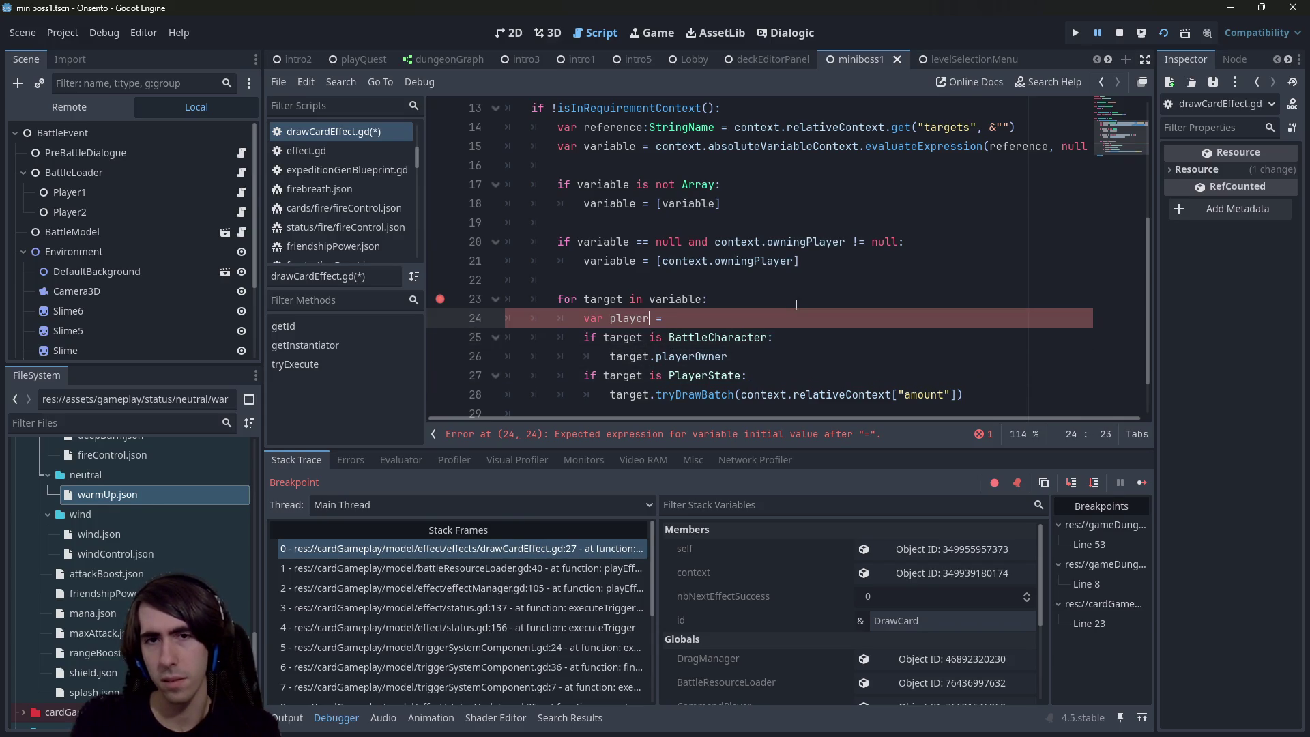
pyautogui.write(':PlayerState')
pyautogui.hotkey('ctrl', 's')
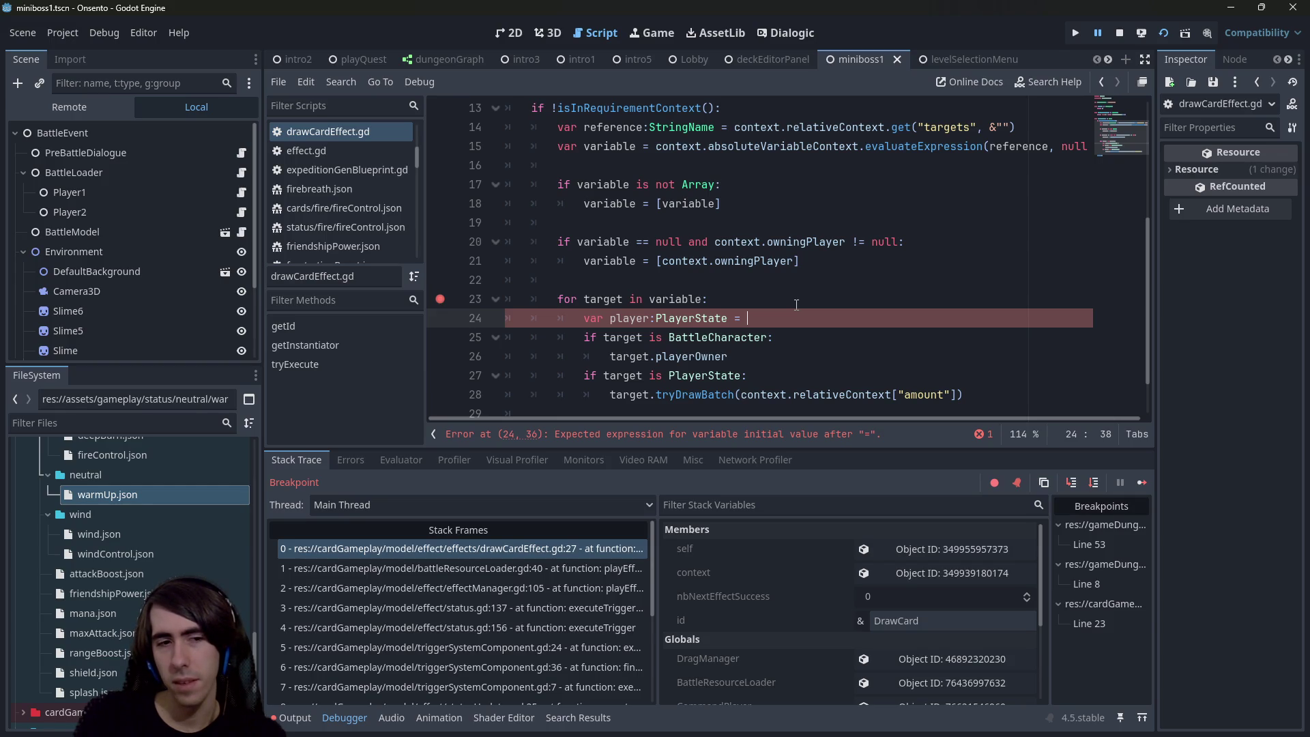
pyautogui.press('BackSpace')
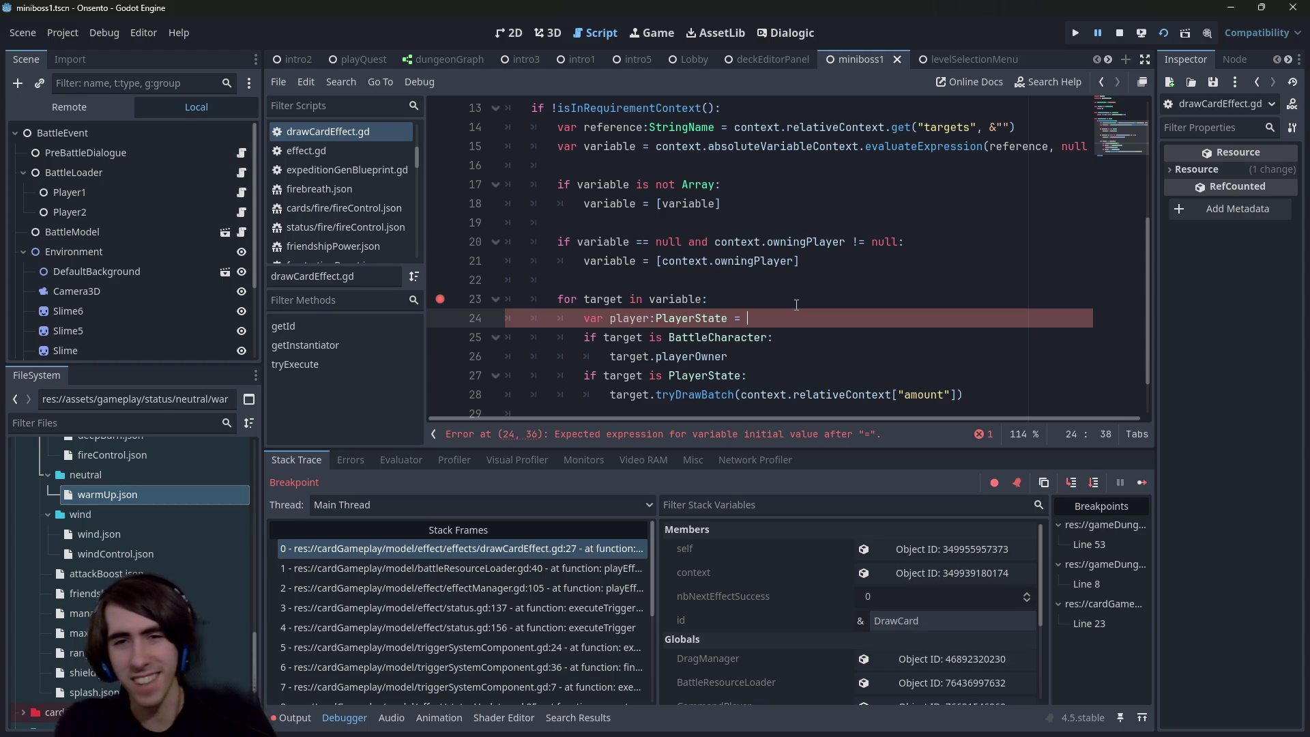
pyautogui.write('null')
pyautogui.hotkey('ctrl', 's')
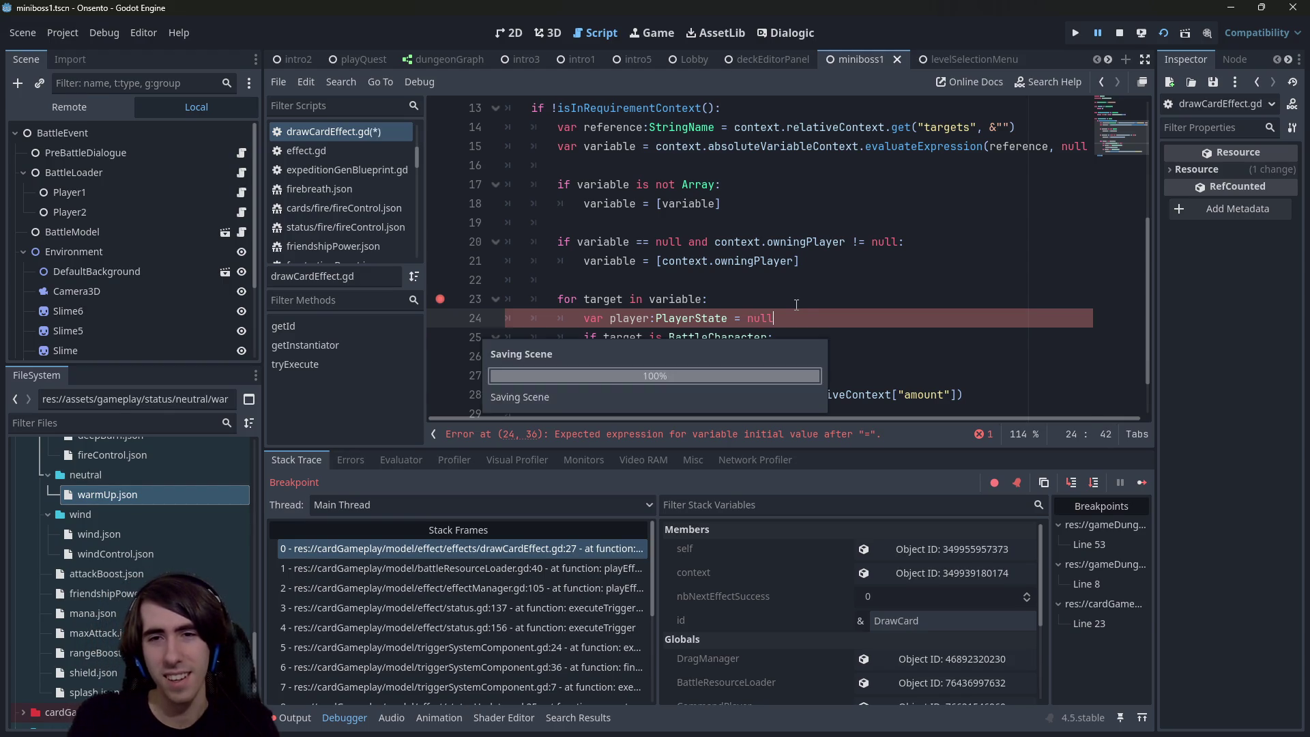
# Step: Prefix the BattleCharacter branch's playerOwner line with 'player ='
pyautogui.hotkey('ctrl', 'Right')
pyautogui.press('Down')
pyautogui.press('Down')
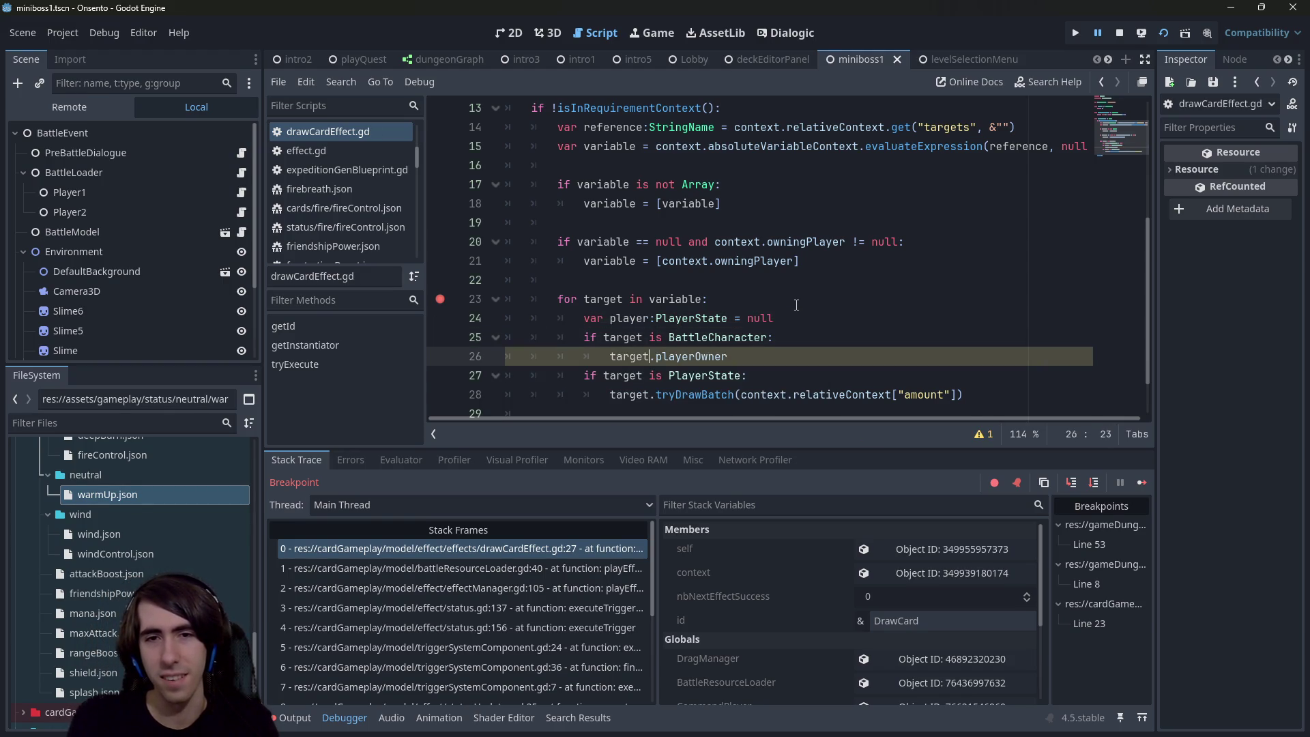
pyautogui.write('player =')
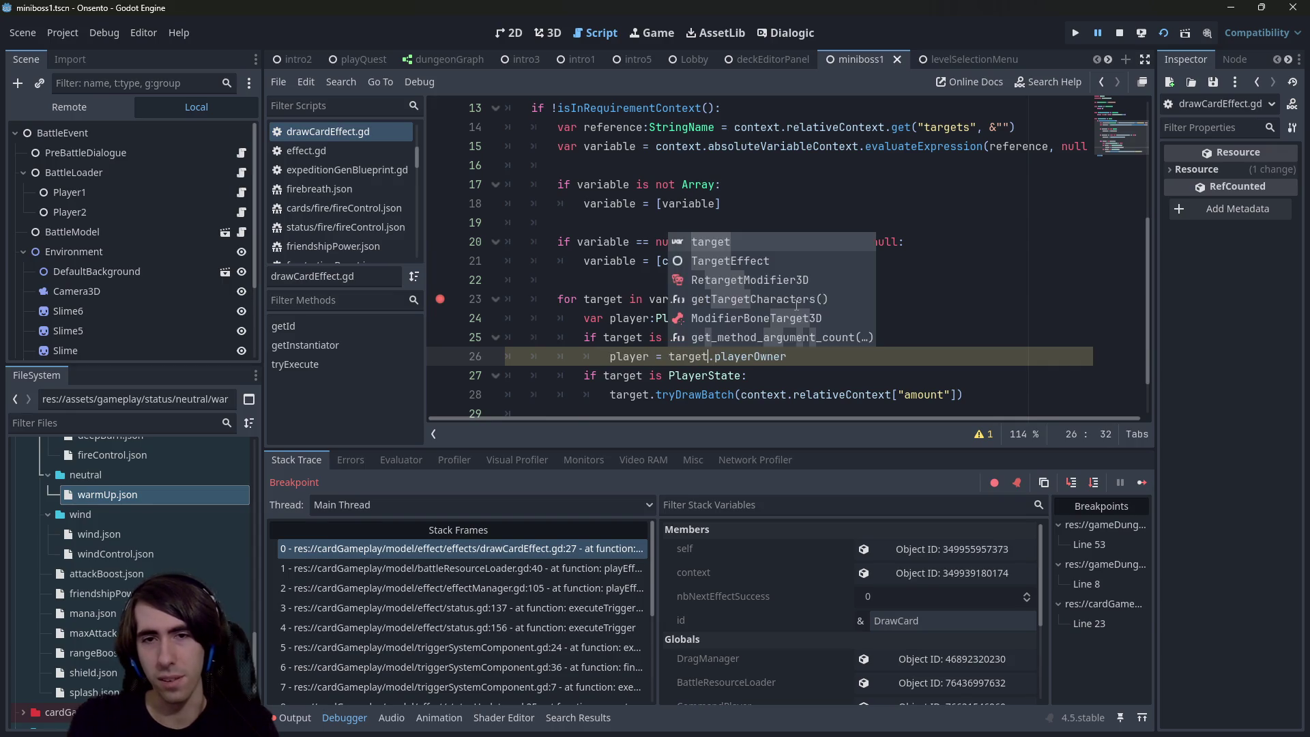
pyautogui.press('BackSpace')
pyautogui.press('Escape')
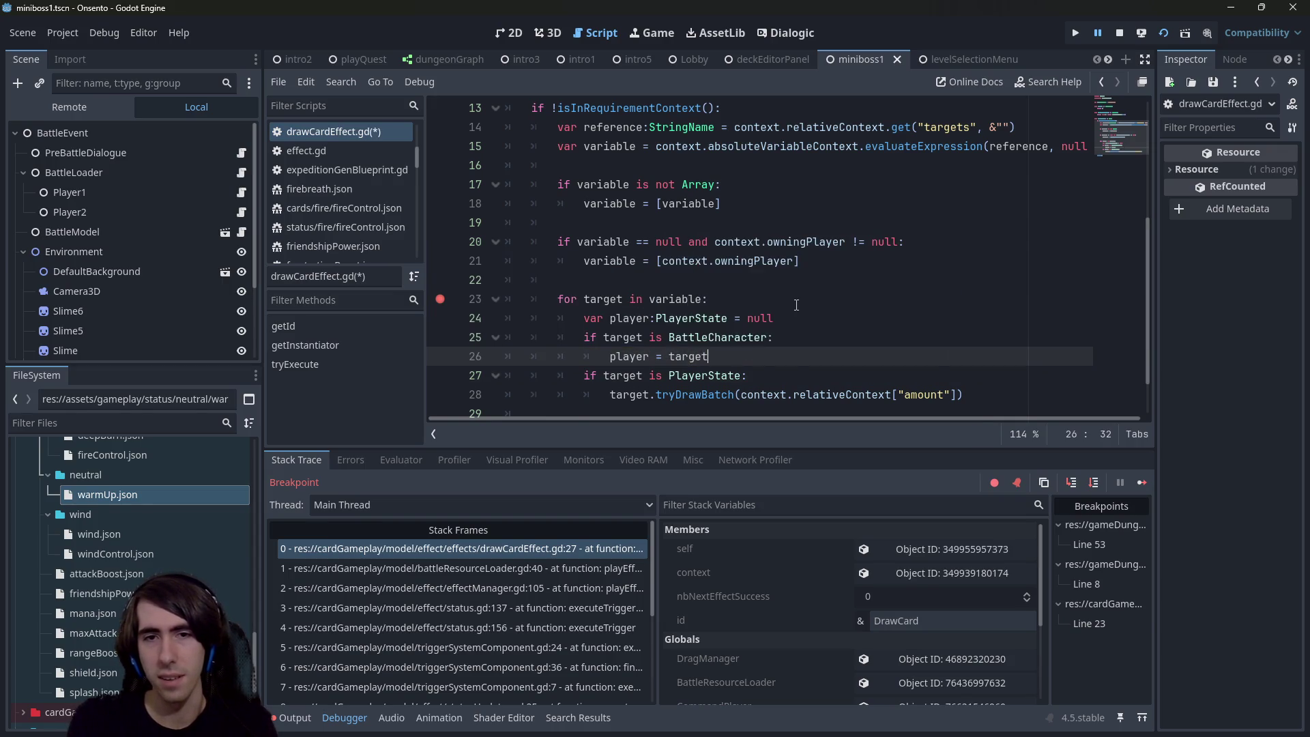
# Step: Add 'player = target' under the PlayerState check and finish 'player = target.playerOwner'
pyautogui.press('Down')
pyautogui.press('Return')
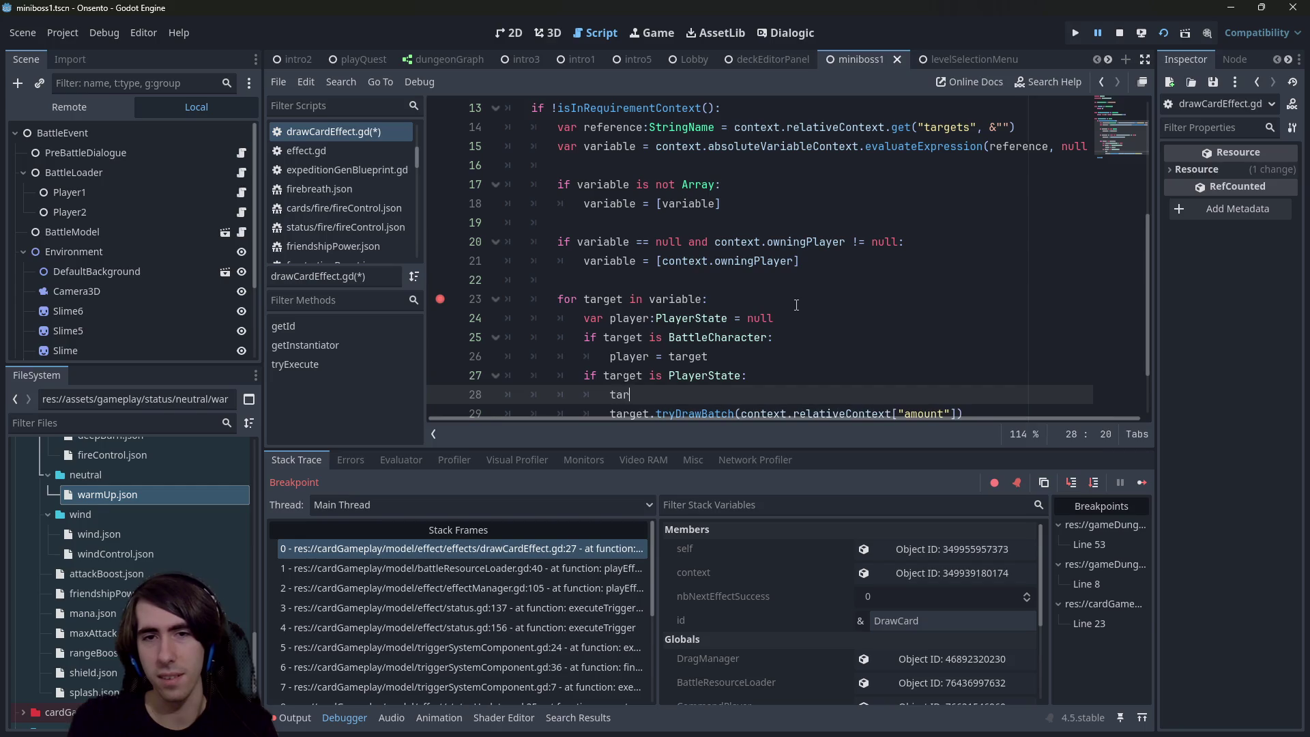
pyautogui.write('player = t')
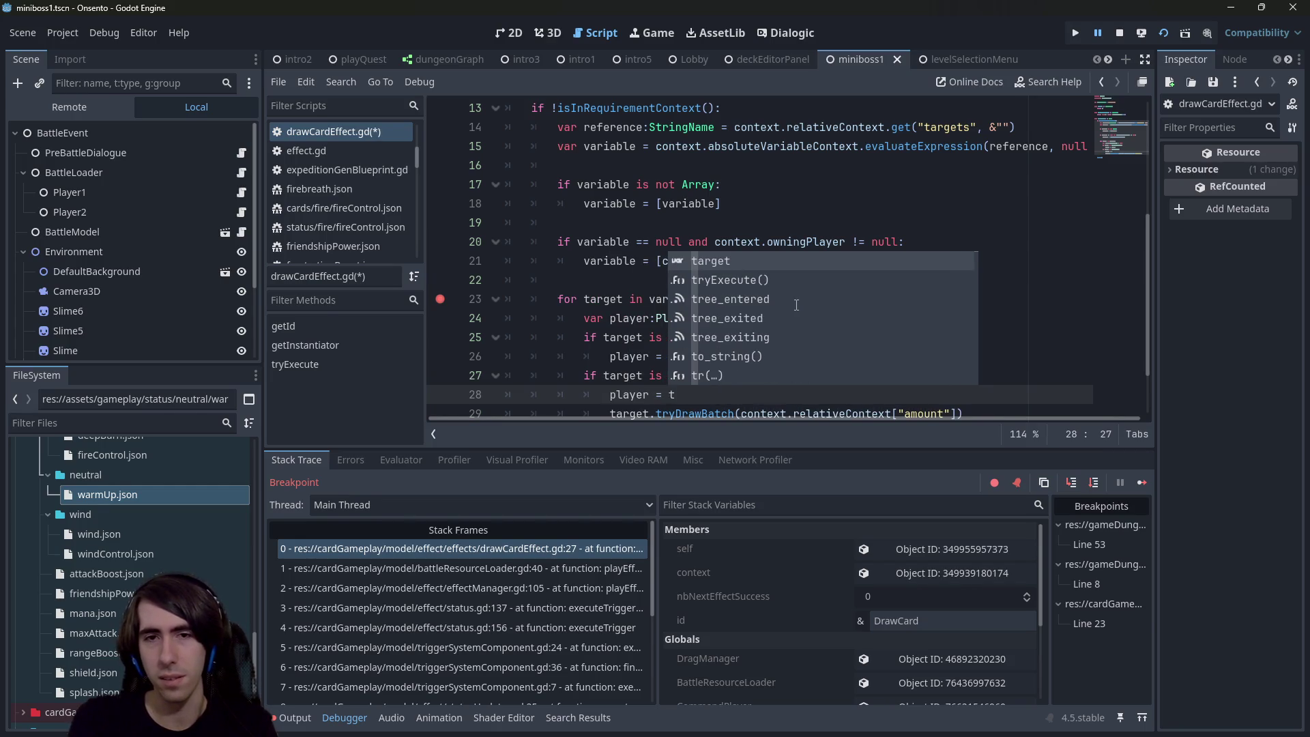
pyautogui.press('Escape')
pyautogui.press('Up')
pyautogui.press('Up')
pyautogui.press('End')
pyautogui.write('own')
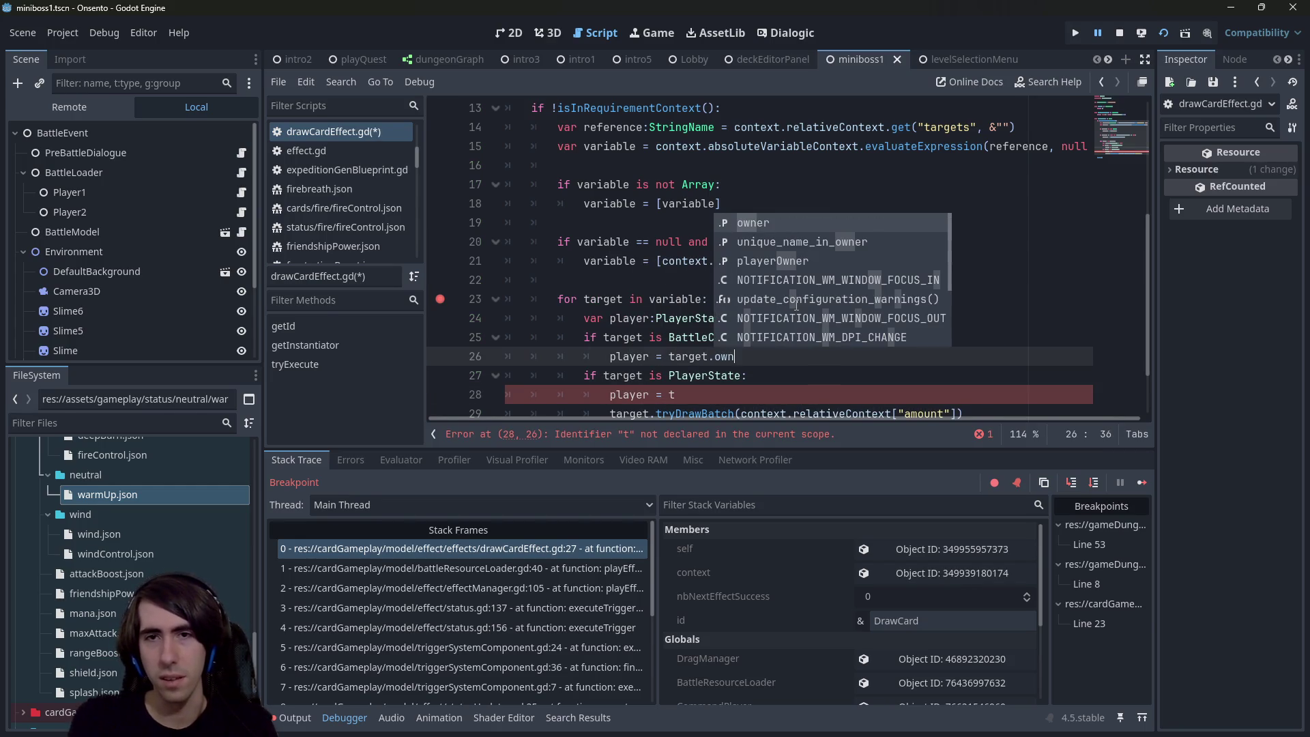
pyautogui.press('Down')
pyautogui.press('Down')
pyautogui.press('Return')
pyautogui.press('Down')
pyautogui.press('Down')
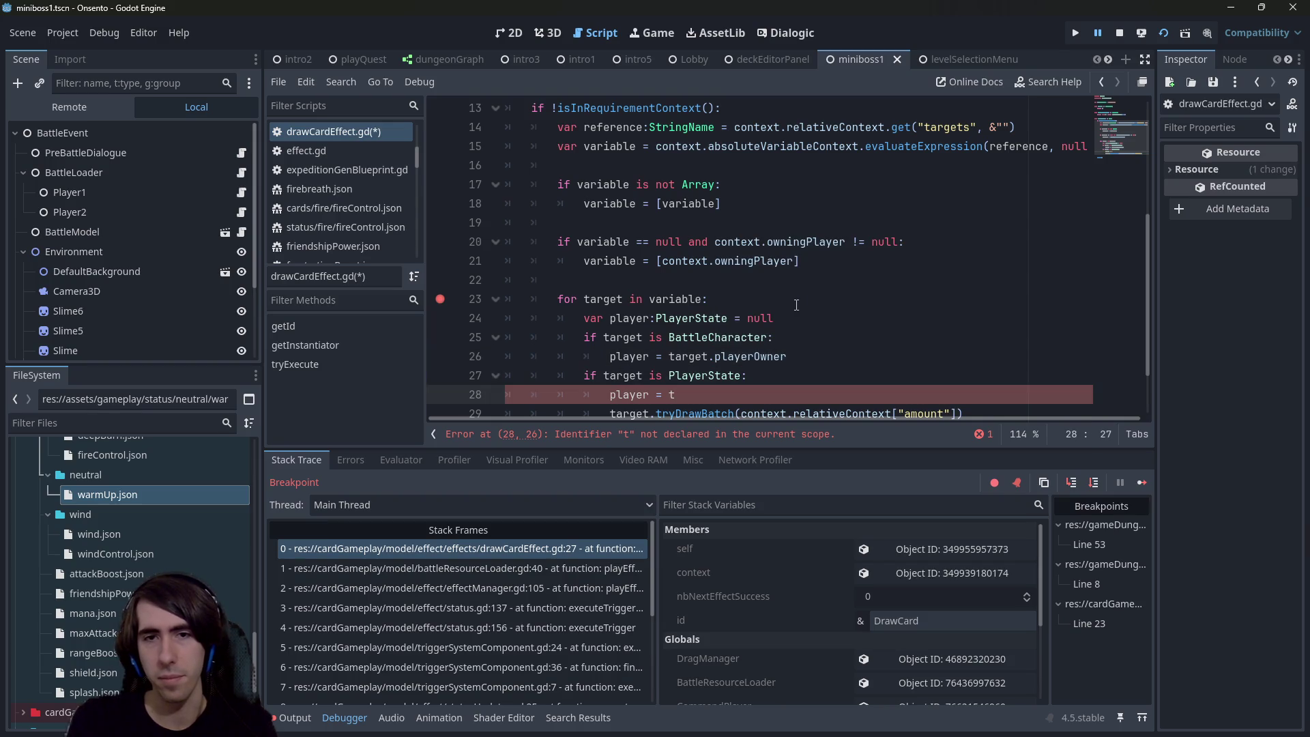
pyautogui.write('arget')
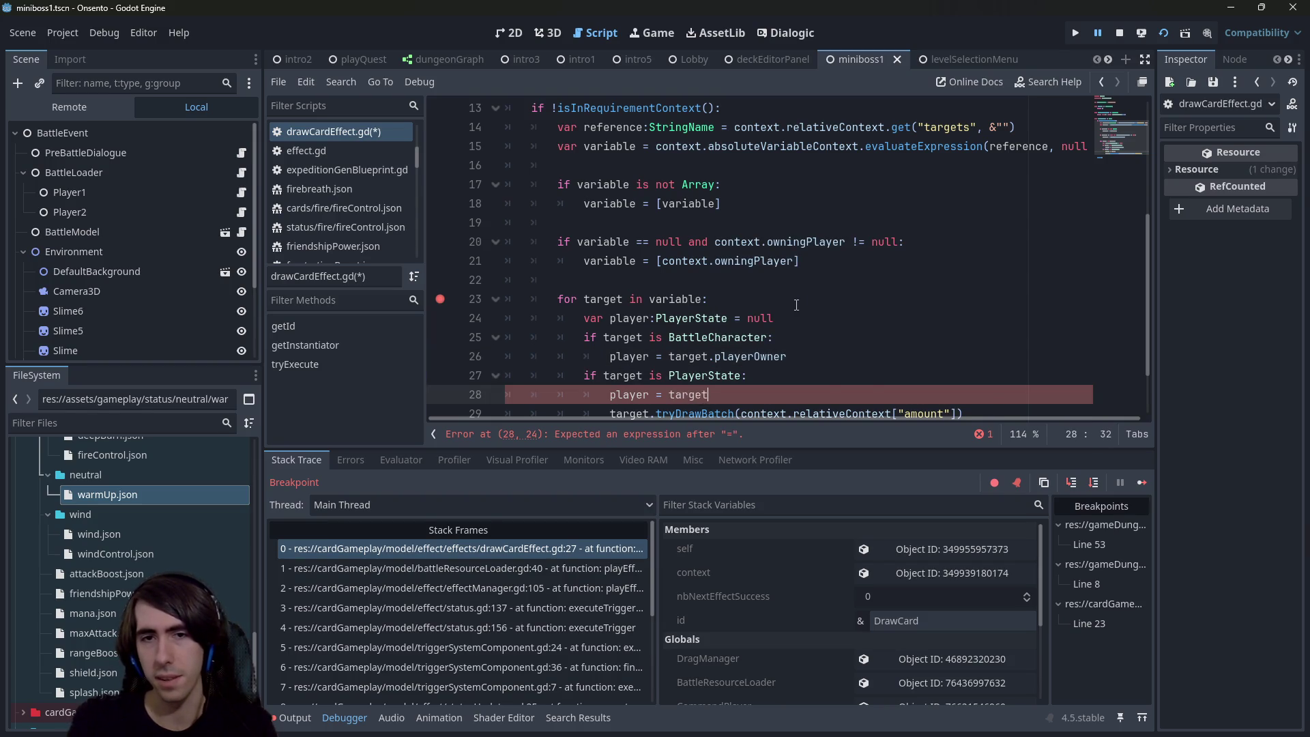
pyautogui.press('Return')
# Step: Fix the indentation and add 'if target != null:' above the tryDrawBatch call
pyautogui.press('Down')
pyautogui.press('Home')
pyautogui.press('Home')
pyautogui.press('Delete')
pyautogui.hotkey('ctrl', 'shift', 'Return')
pyautogui.write('if target ')
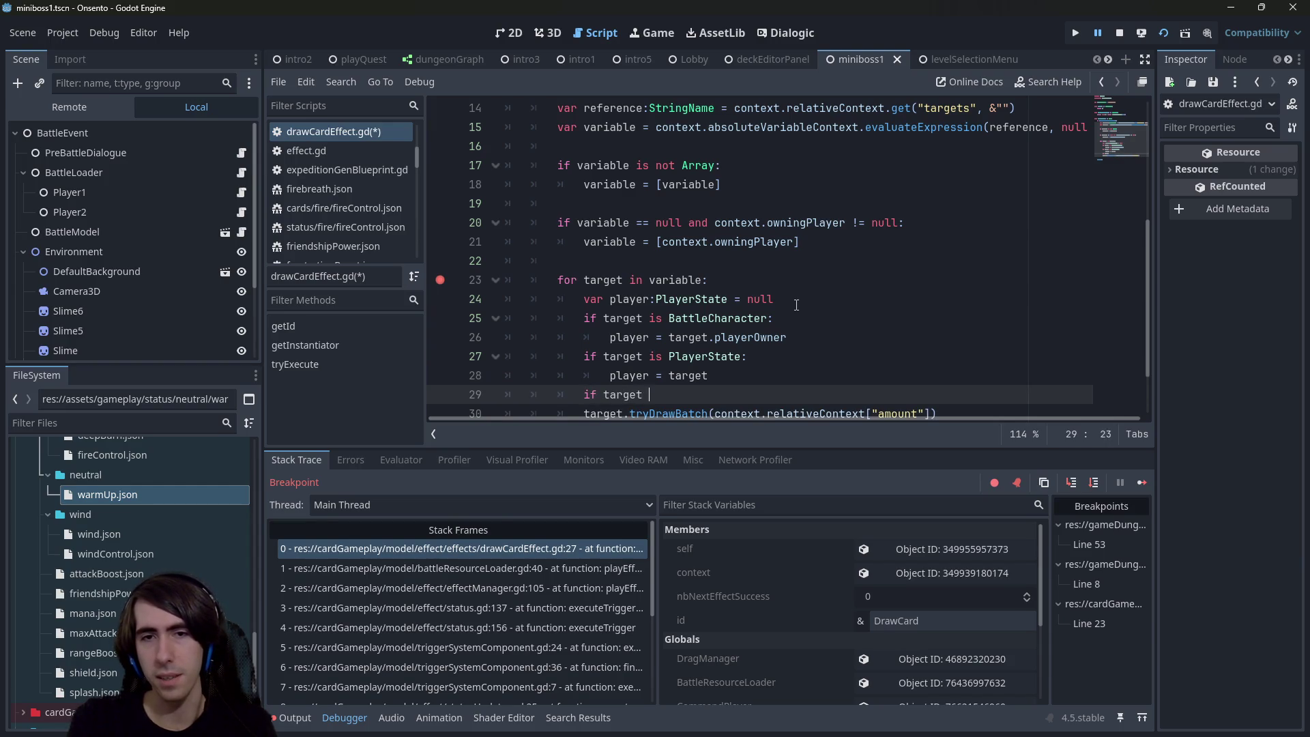
pyautogui.write('!= null:')
pyautogui.press('Up')
pyautogui.press('Up')
# Step: Change the PlayerState check to elif, indent tryDrawBatch under the null check, and save
pyautogui.hotkey('ctrl', 'Left')
pyautogui.hotkey('ctrl', 'Left')
pyautogui.hotkey('ctrl', 'Left')
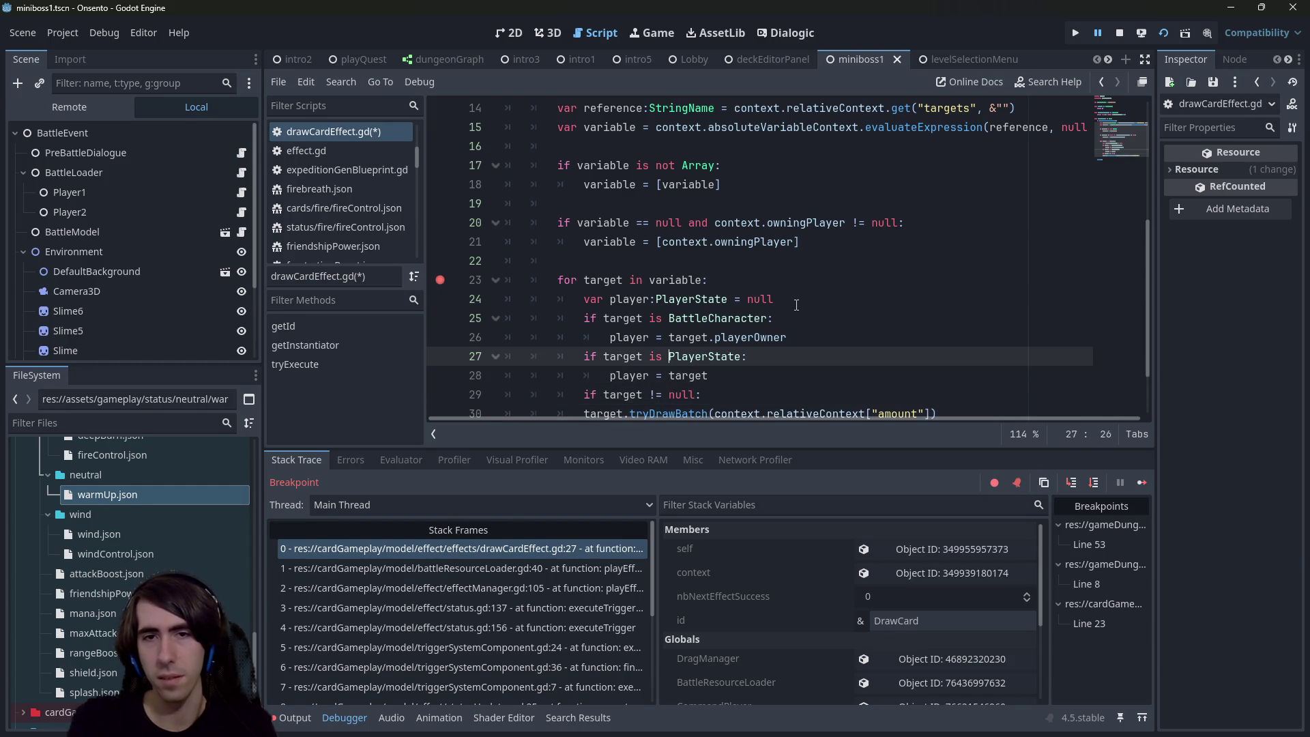
pyautogui.press('Home')
pyautogui.write('el')
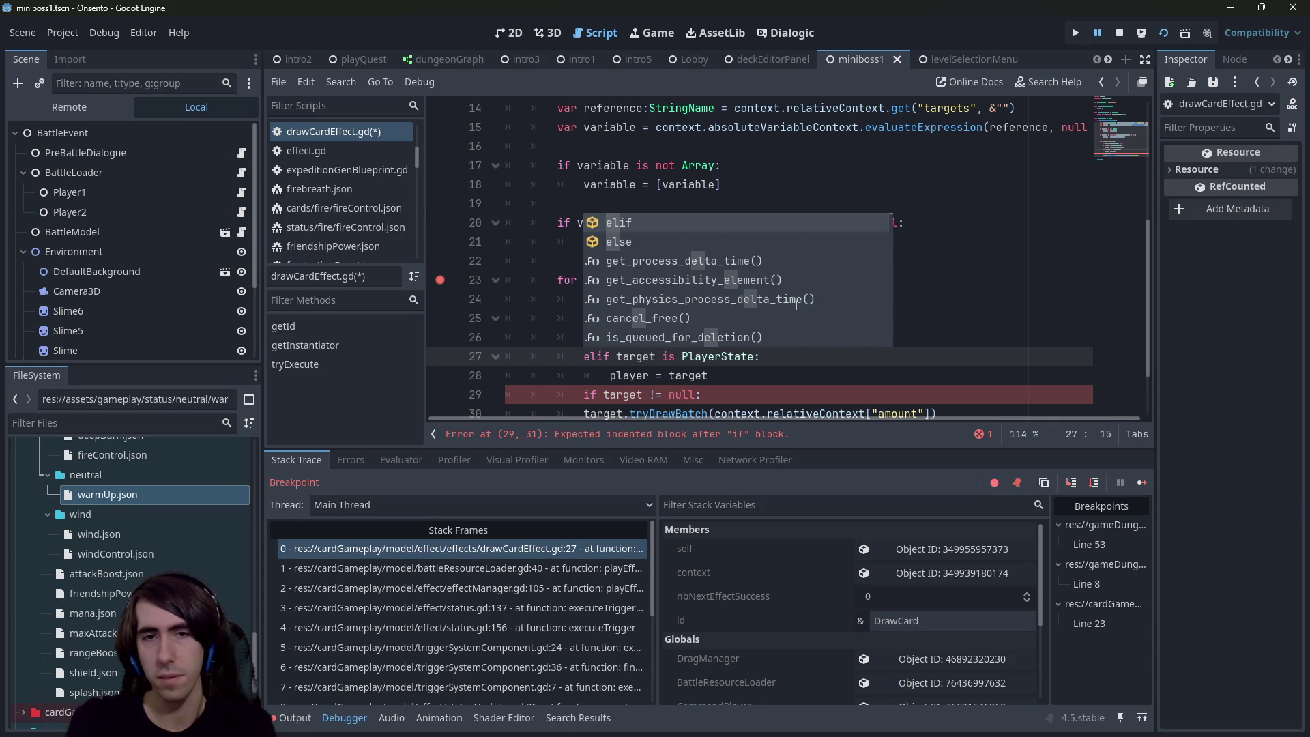
pyautogui.press('Escape')
pyautogui.press('Down')
pyautogui.press('Down')
pyautogui.press('Down')
pyautogui.press('Tab')
pyautogui.hotkey('ctrl', 's')
# Step: Try replacing '!= null' with 'is', undo it, and remove the line 23 breakpoint
pyautogui.press('Up')
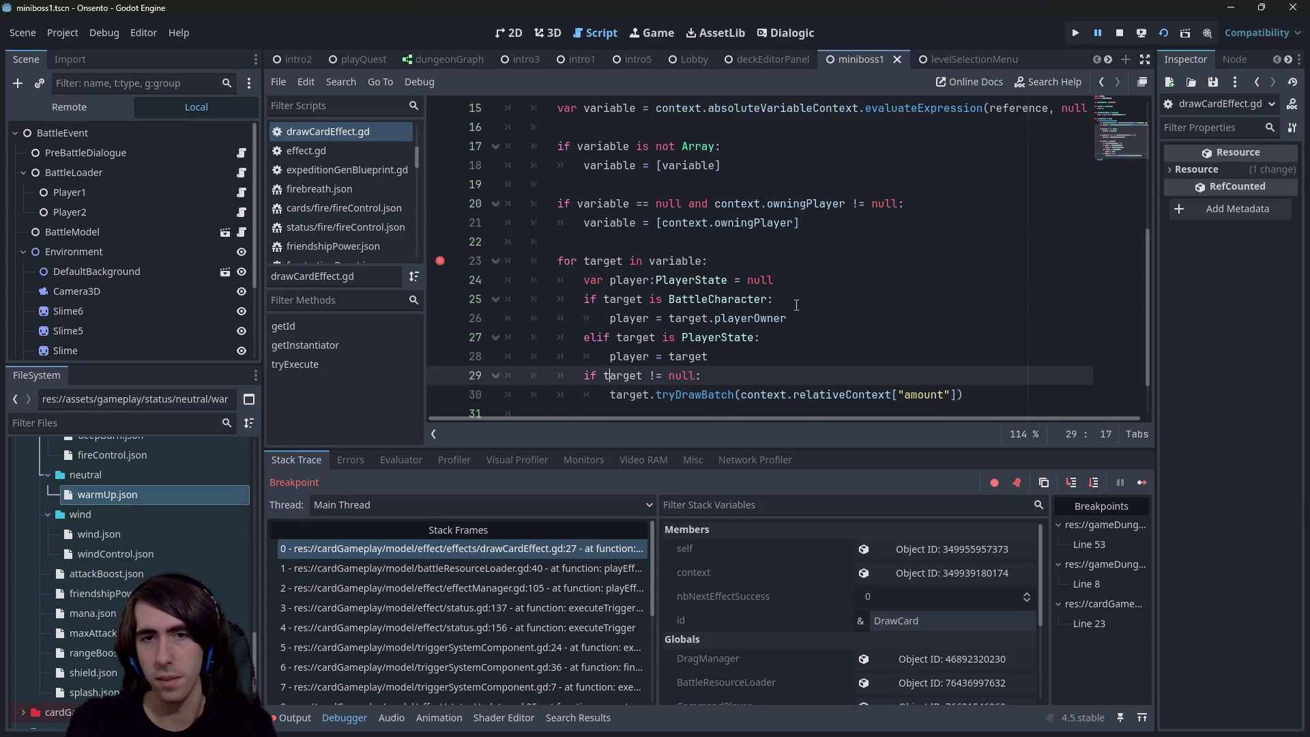
pyautogui.hotkey('ctrl', 'shift', 'Left')
pyautogui.hotkey('ctrl', 'shift', 'Left')
pyautogui.hotkey('ctrl', 'shift', 'Left')
pyautogui.hotkey('ctrl', 'shift', 'Right')
pyautogui.write('is')
pyautogui.hotkey('ctrl', 'z')
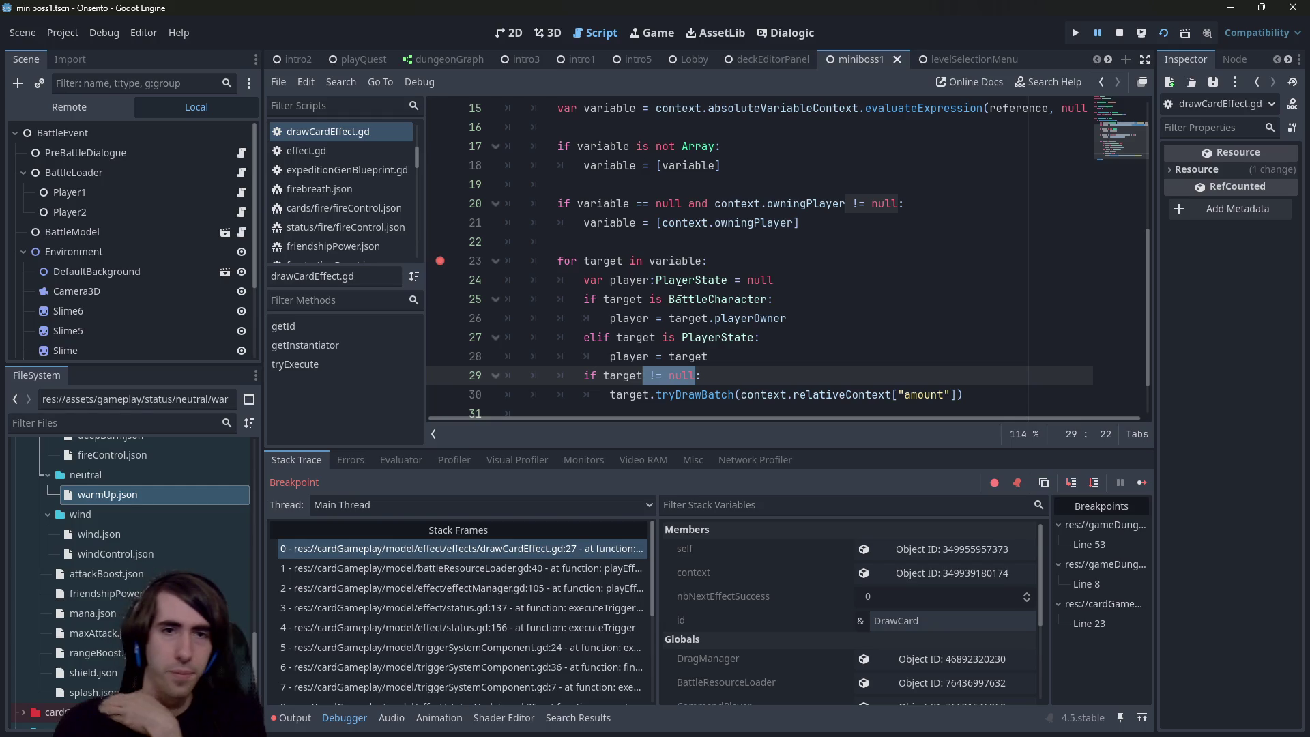
pyautogui.click(440, 261)
# Step: Resume the paused game and clear the selection in the script
pyautogui.click(1097, 34)
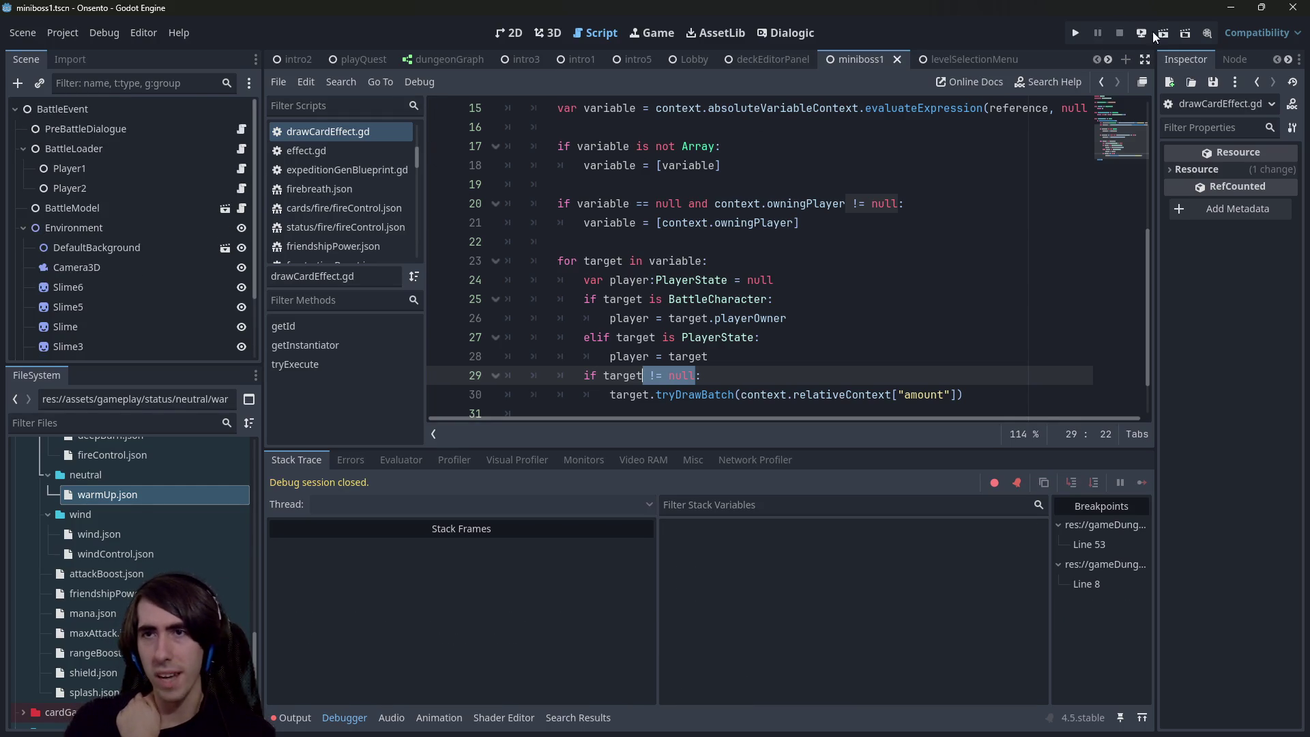
pyautogui.scroll(-1, 736, 403)
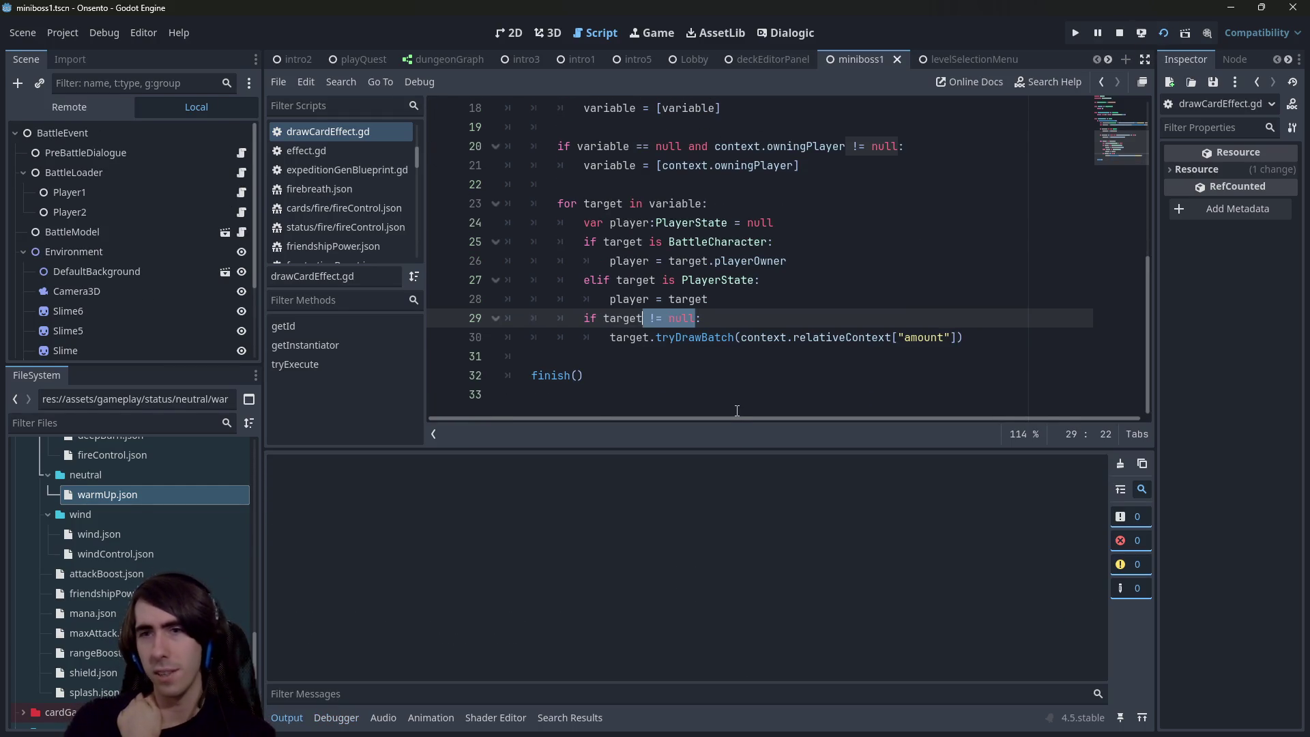
pyautogui.click(749, 357)
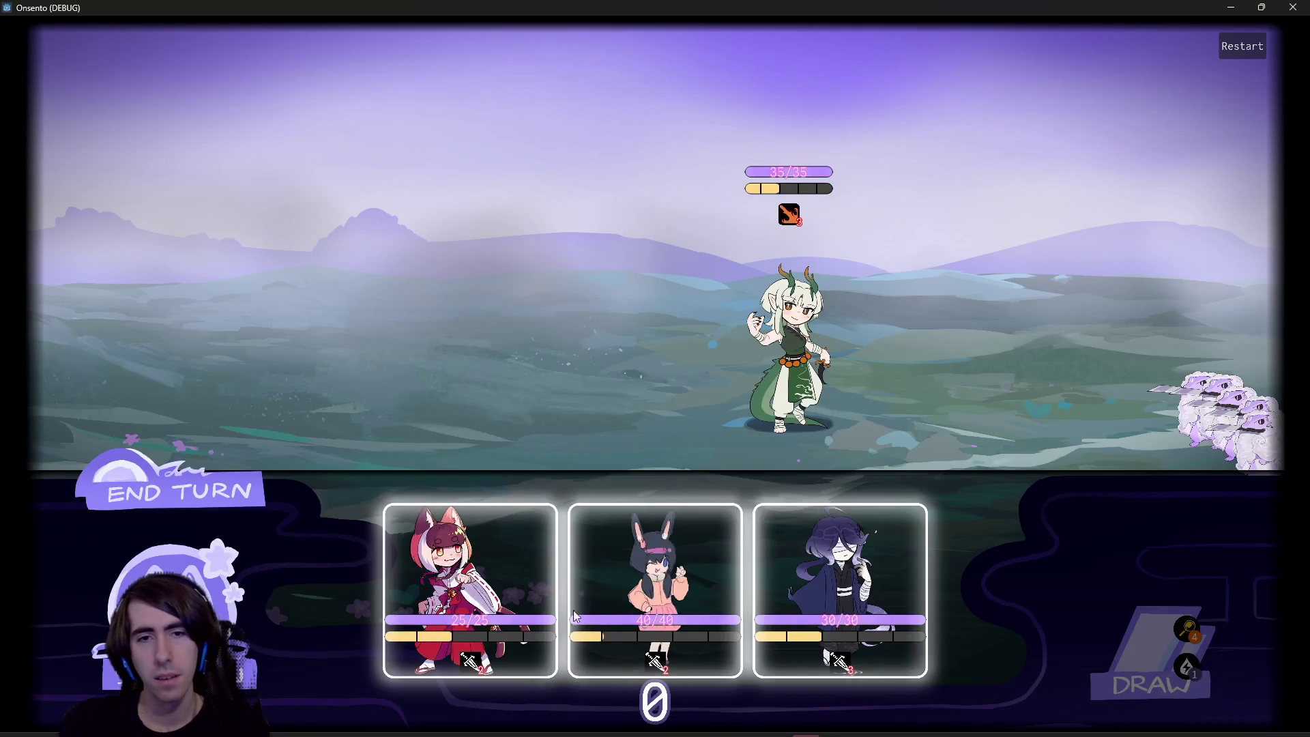
# Step: Deploy the fox and purple-haired characters, start the battle, and play Warm Up on the fox
pyautogui.moveTo(577, 616); pyautogui.dragTo(839, 587)
pyautogui.moveTo(471, 587); pyautogui.dragTo(540, 310)
pyautogui.moveTo(562, 585)
pyautogui.mouseDown()
pyautogui.moveTo(433, 375)
pyautogui.moveTo(403, 348)
pyautogui.mouseUp()
pyautogui.click(147, 487)
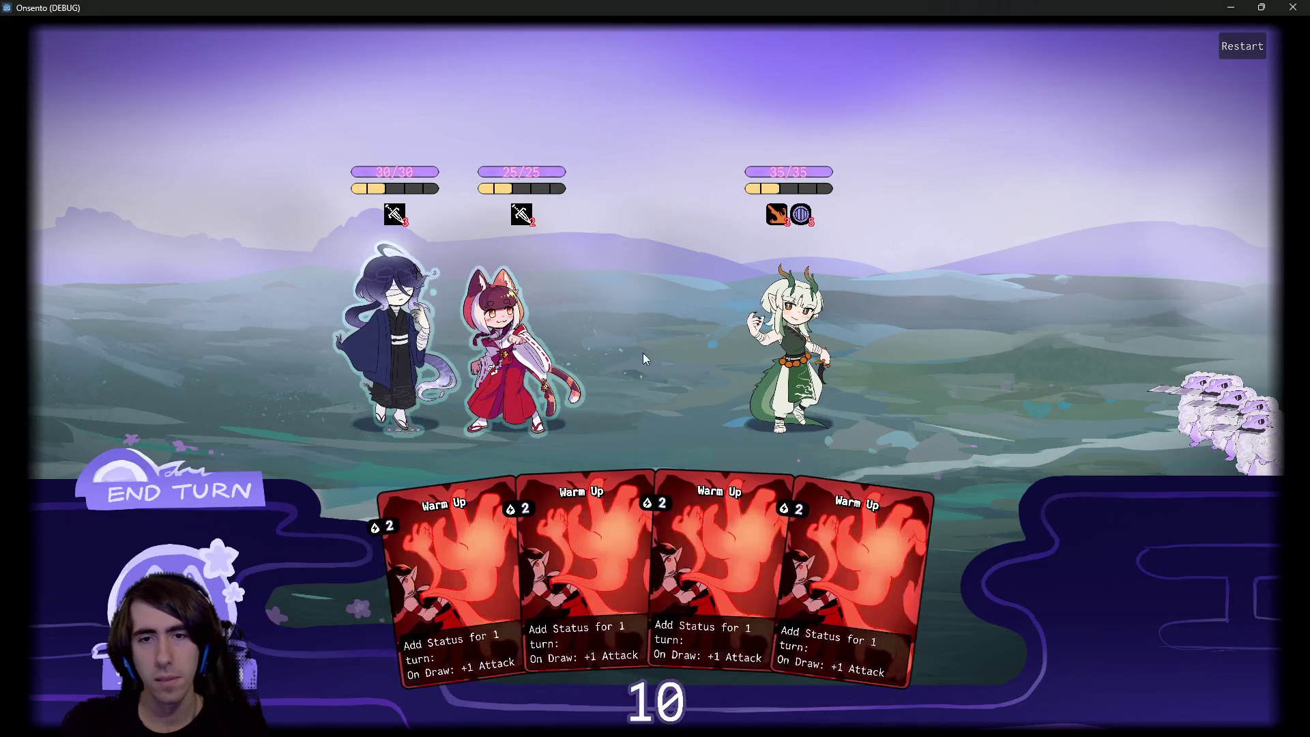
pyautogui.moveTo(480, 304); pyautogui.dragTo(492, 314)
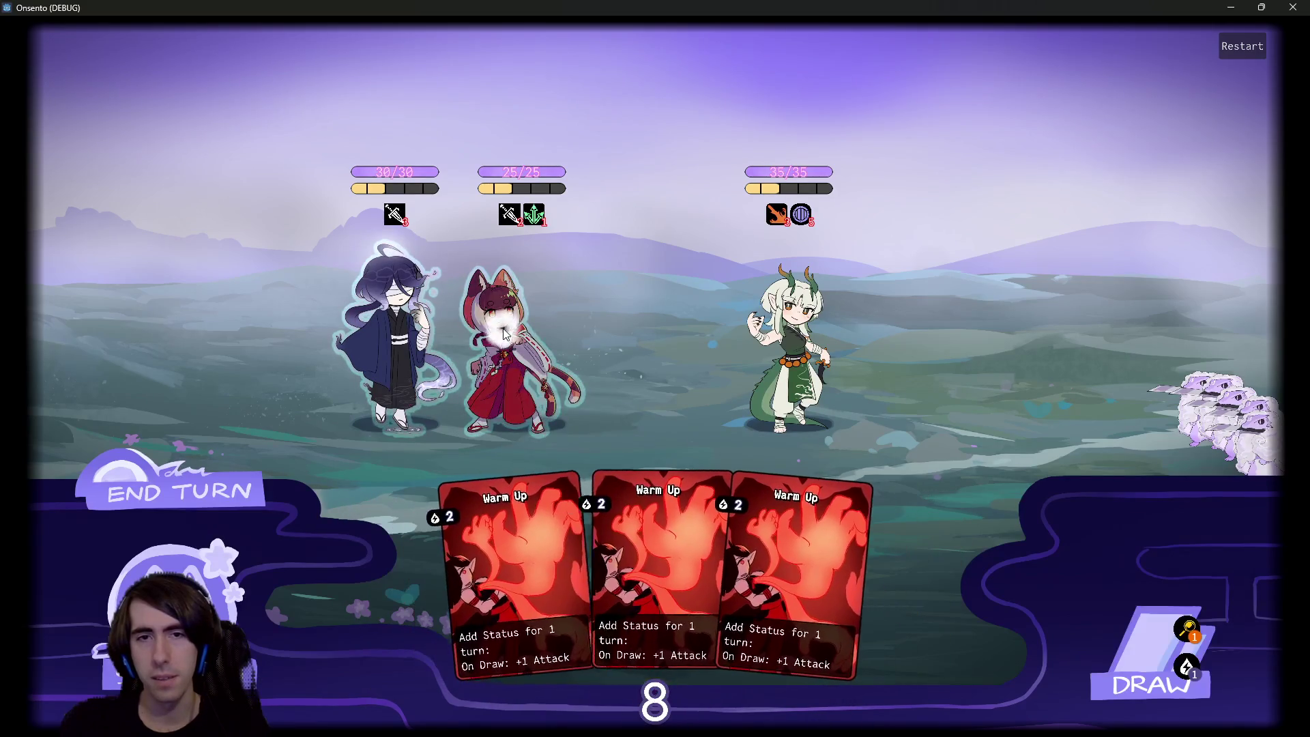
pyautogui.moveTo(629, 497); pyautogui.dragTo(531, 350)
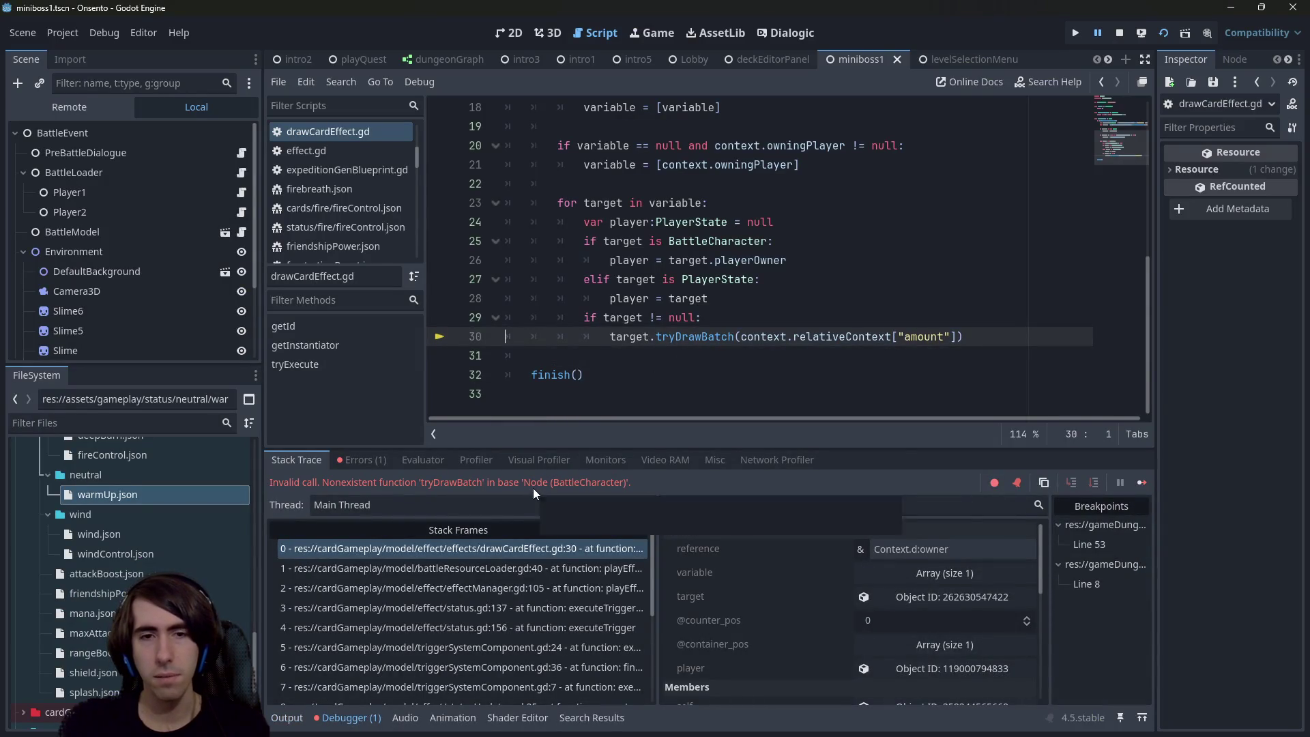
# Step: Paste 'player' over target in the null check and the tryDrawBatch call, then stop the game
pyautogui.doubleClick(670, 337)
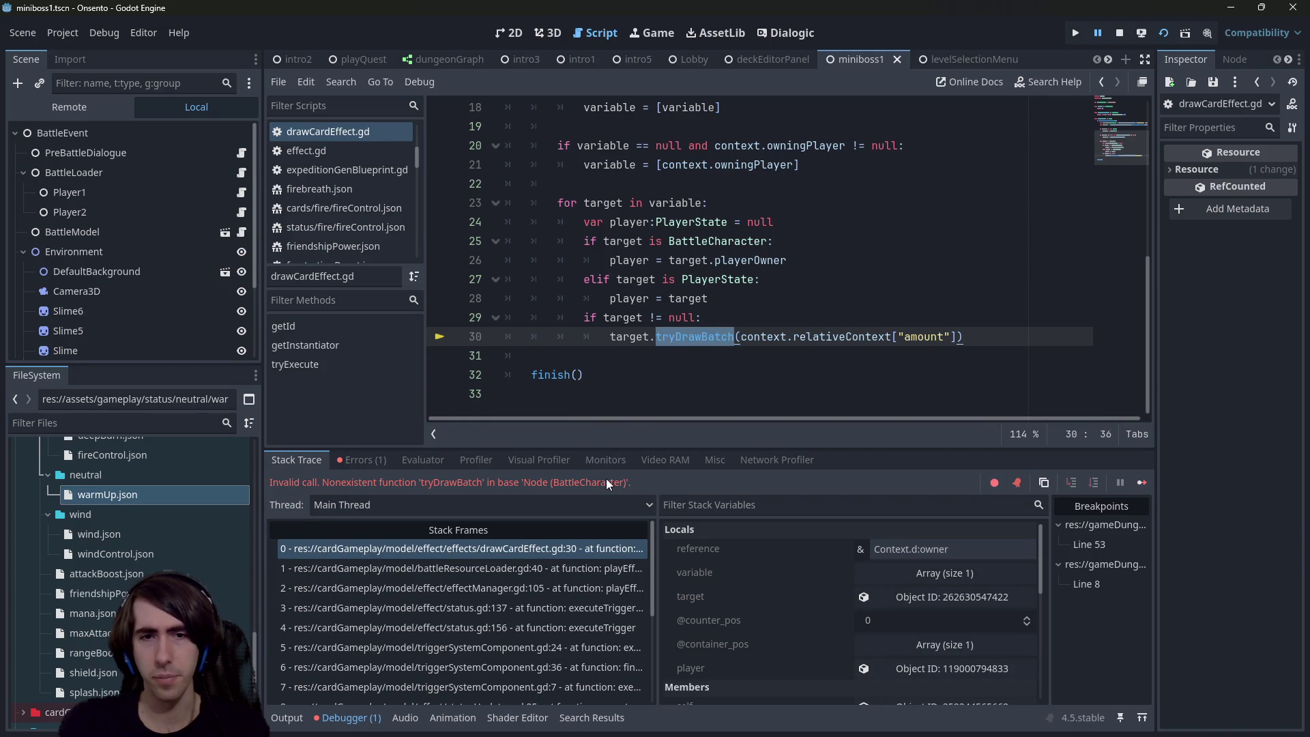
pyautogui.doubleClick(637, 279)
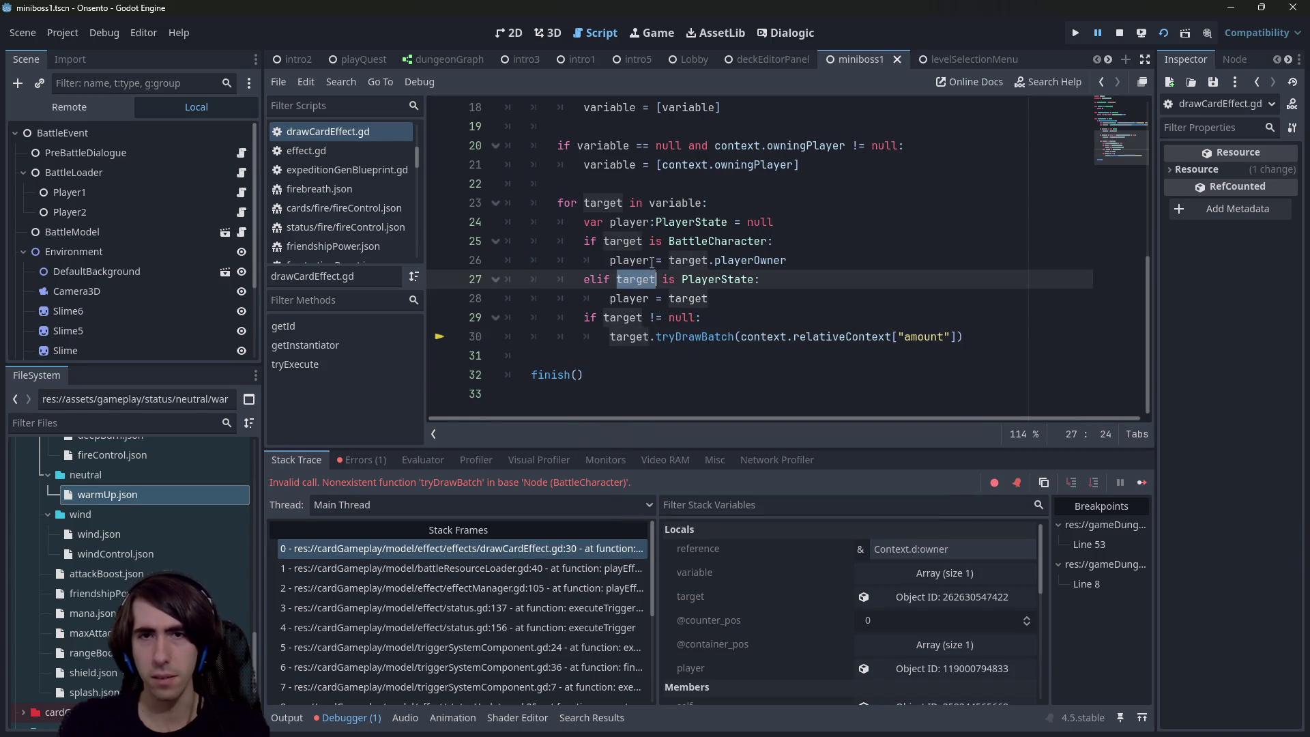
pyautogui.moveTo(755, 262)
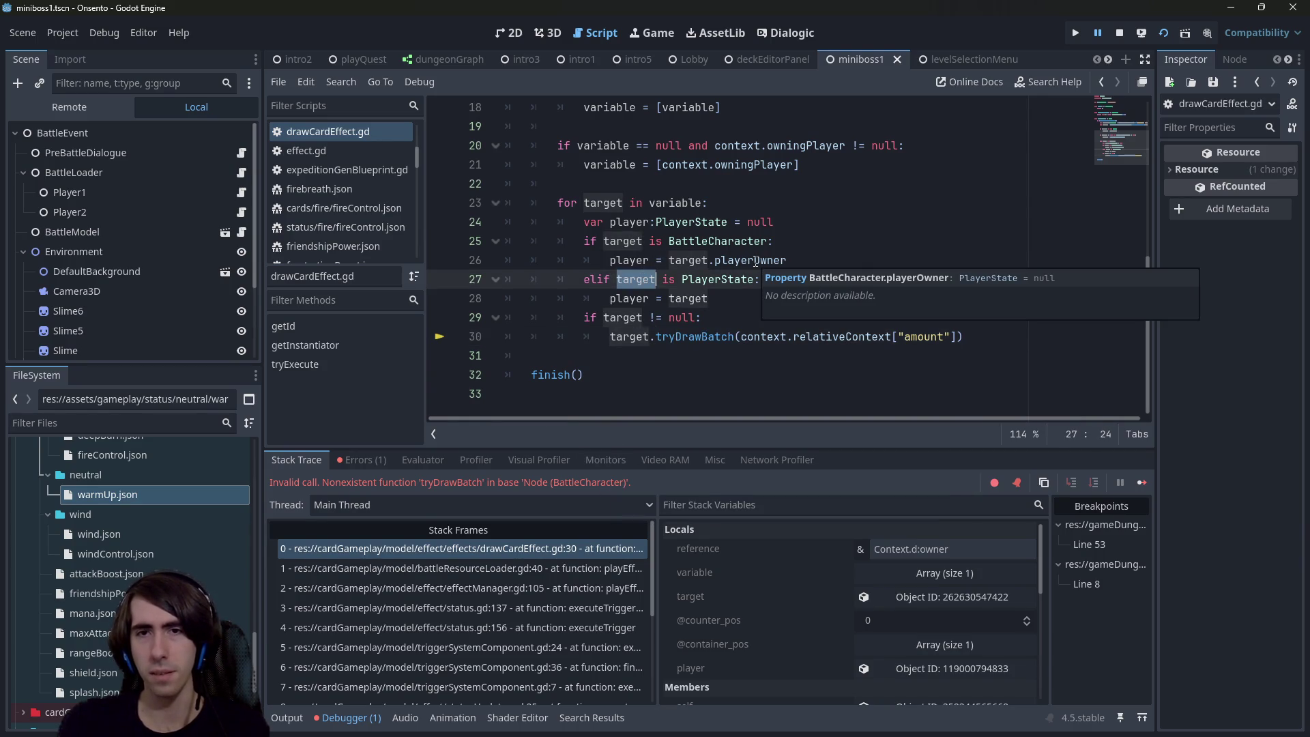
pyautogui.doubleClick(621, 260)
pyautogui.hotkey('ctrl', 'c')
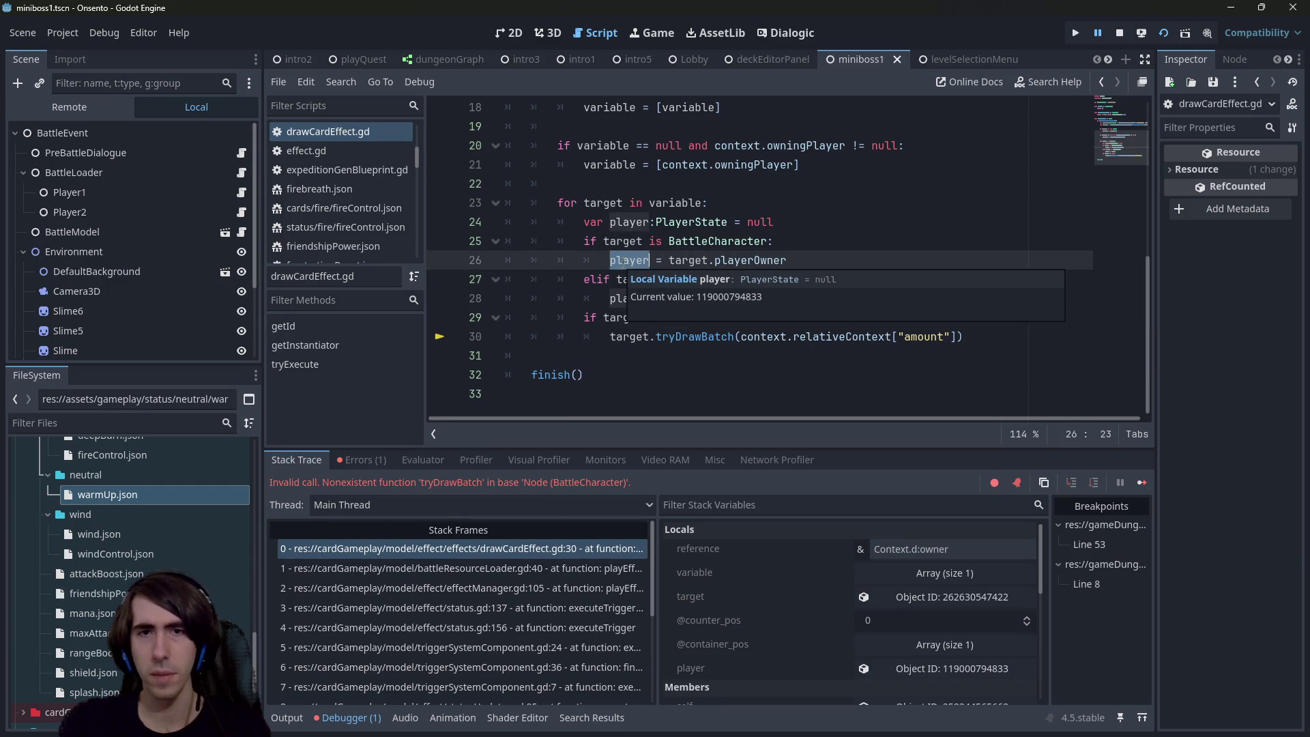
pyautogui.doubleClick(623, 318)
pyautogui.hotkey('ctrl', 'v')
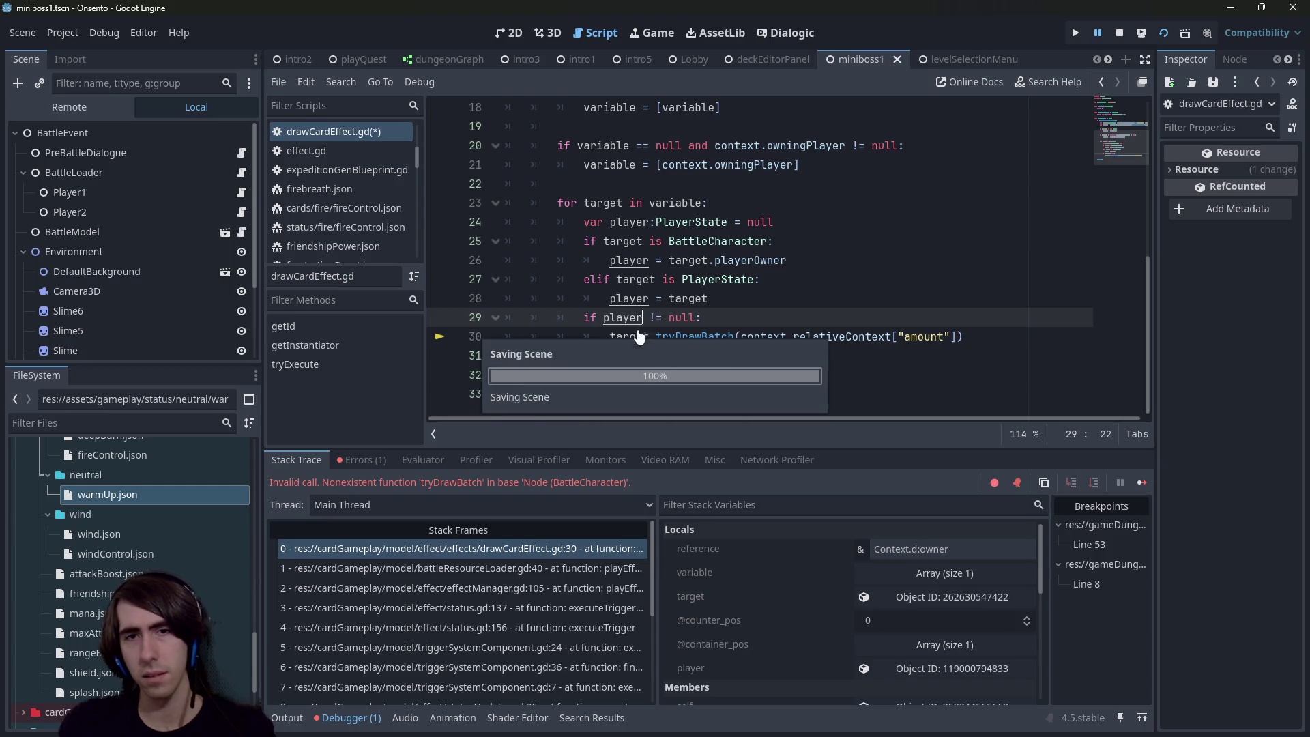
pyautogui.doubleClick(626, 336)
pyautogui.hotkey('ctrl', 'v')
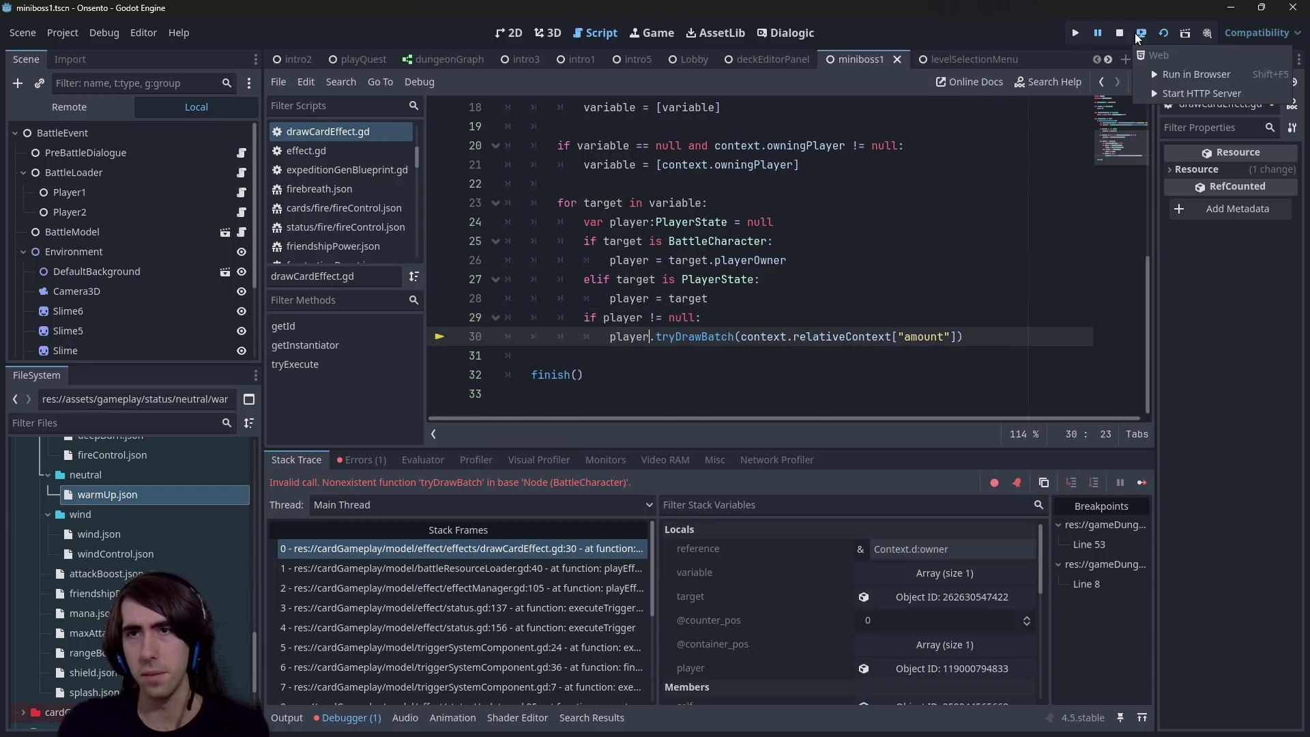
pyautogui.click(1120, 32)
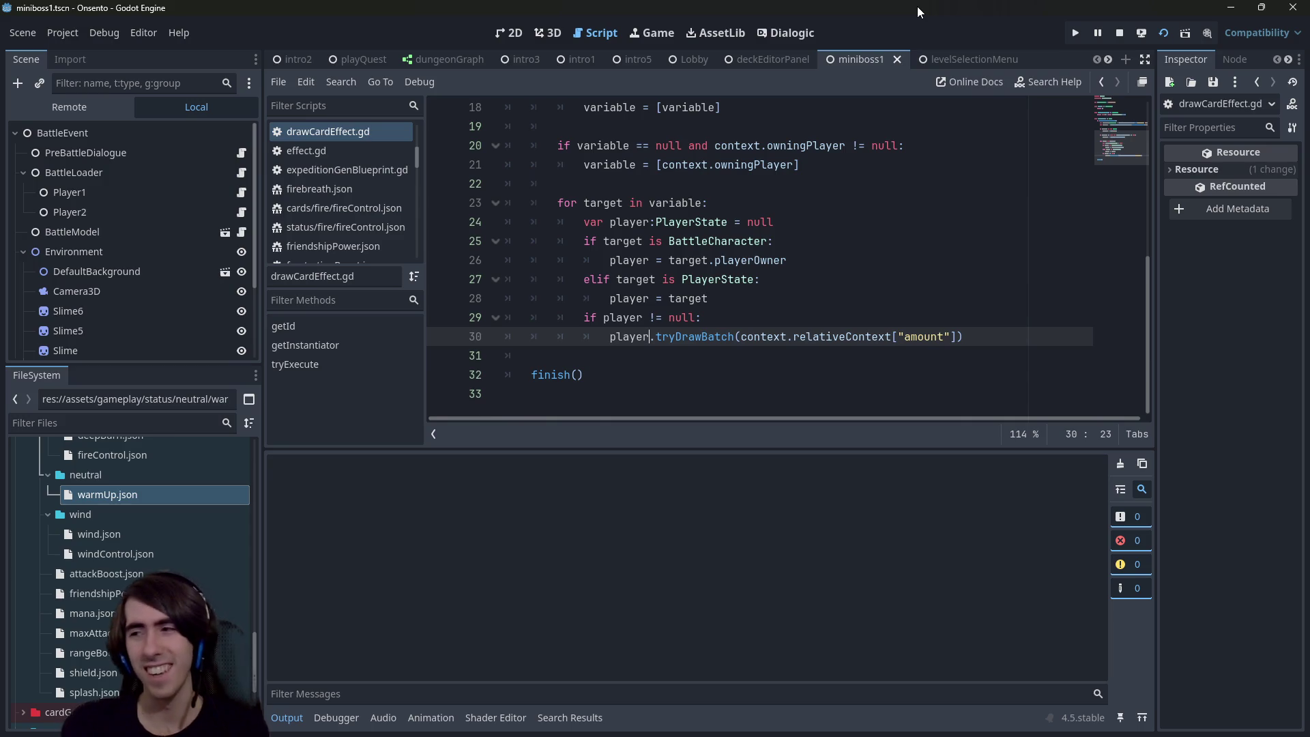
# Step: Relaunch the game with F5 and play two Warm Up cards in the battle
pyautogui.press('F5')
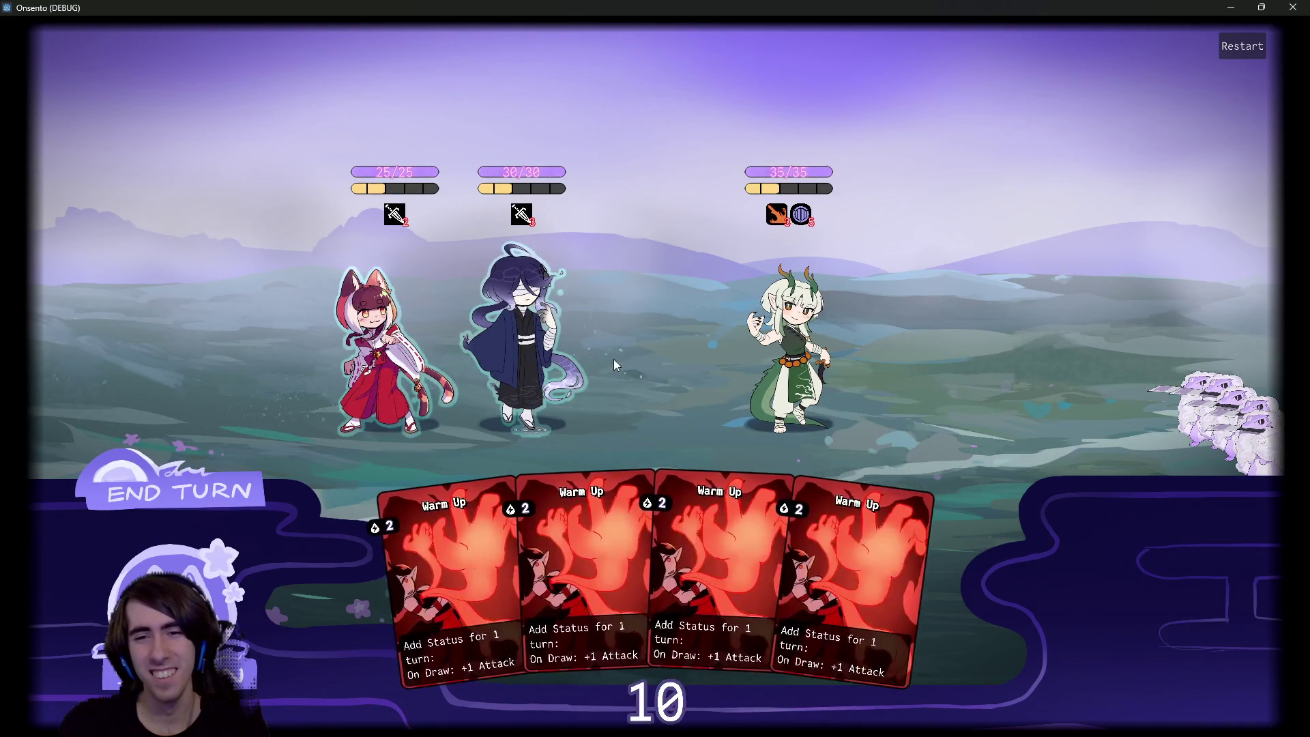
pyautogui.click(508, 272)
pyautogui.click(562, 484)
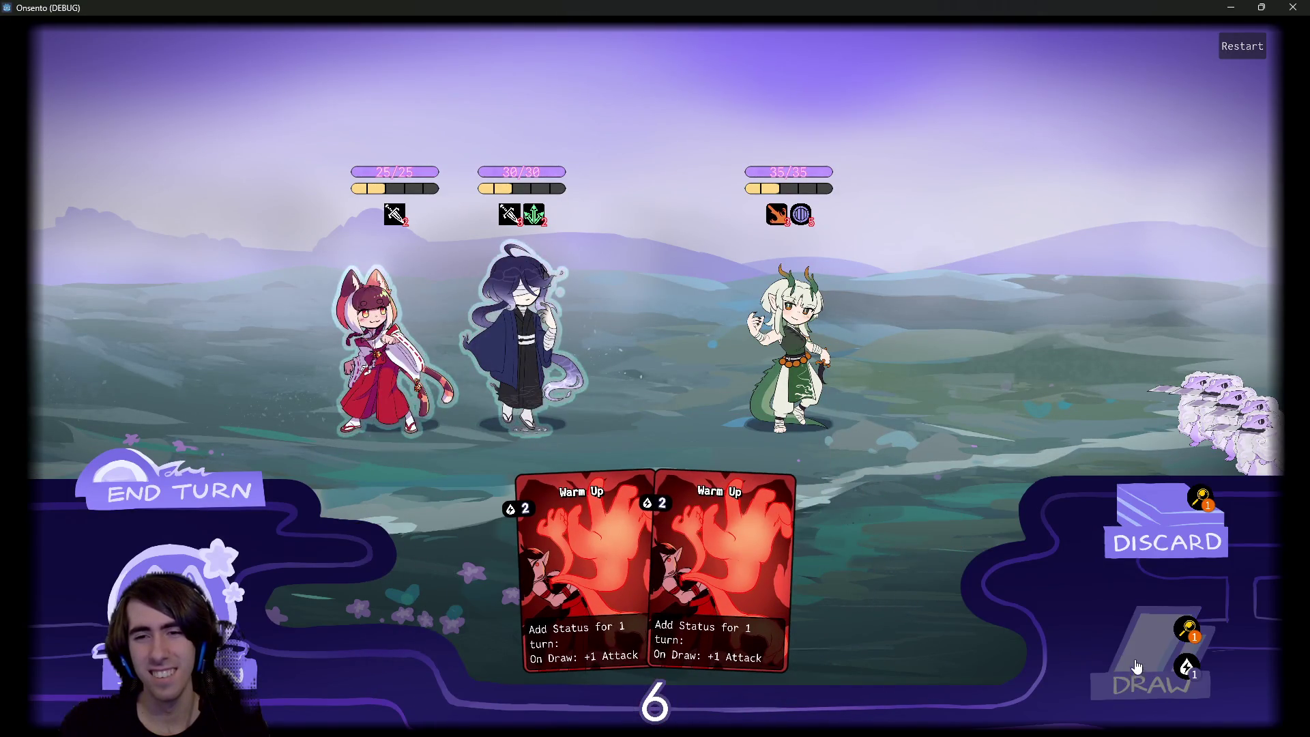
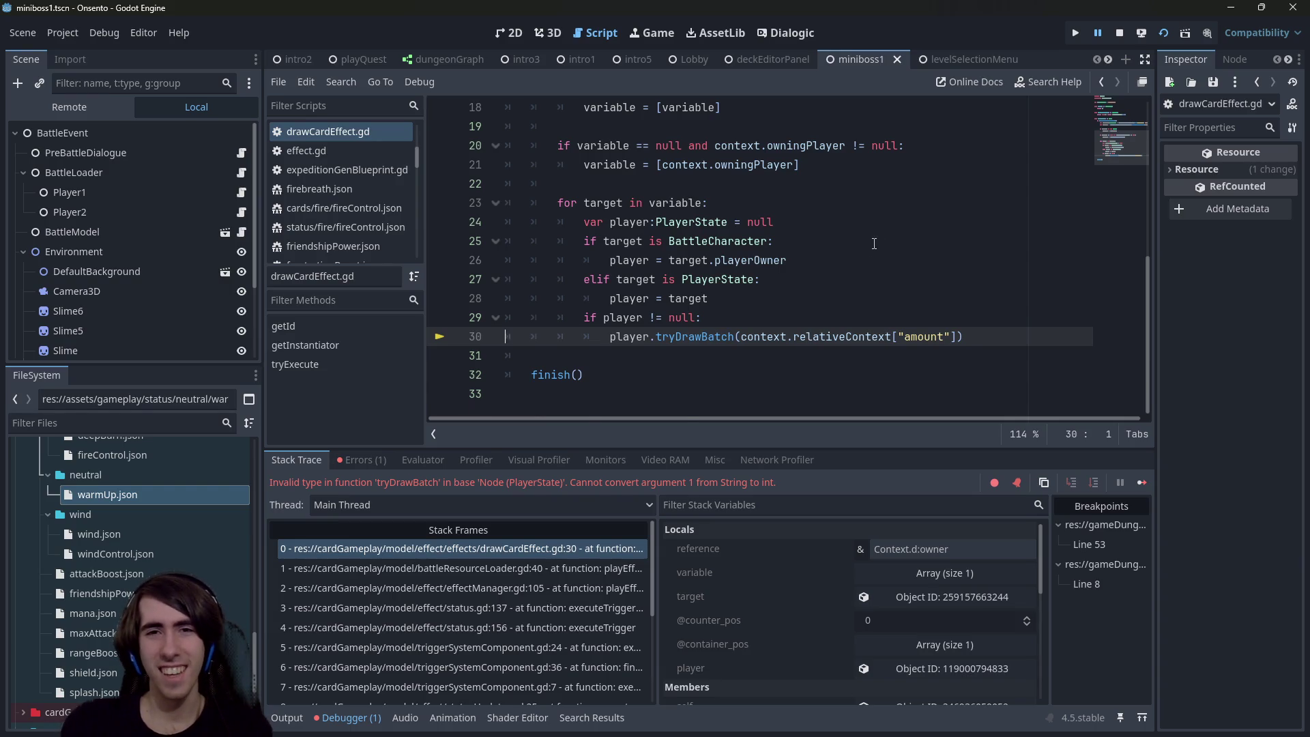
# Step: Review the targets and variable lookup lines in drawCardEffect.gd
pyautogui.scroll(3, 952, 298)
pyautogui.click(902, 239)
pyautogui.moveTo(902, 240); pyautogui.dragTo(485, 202)
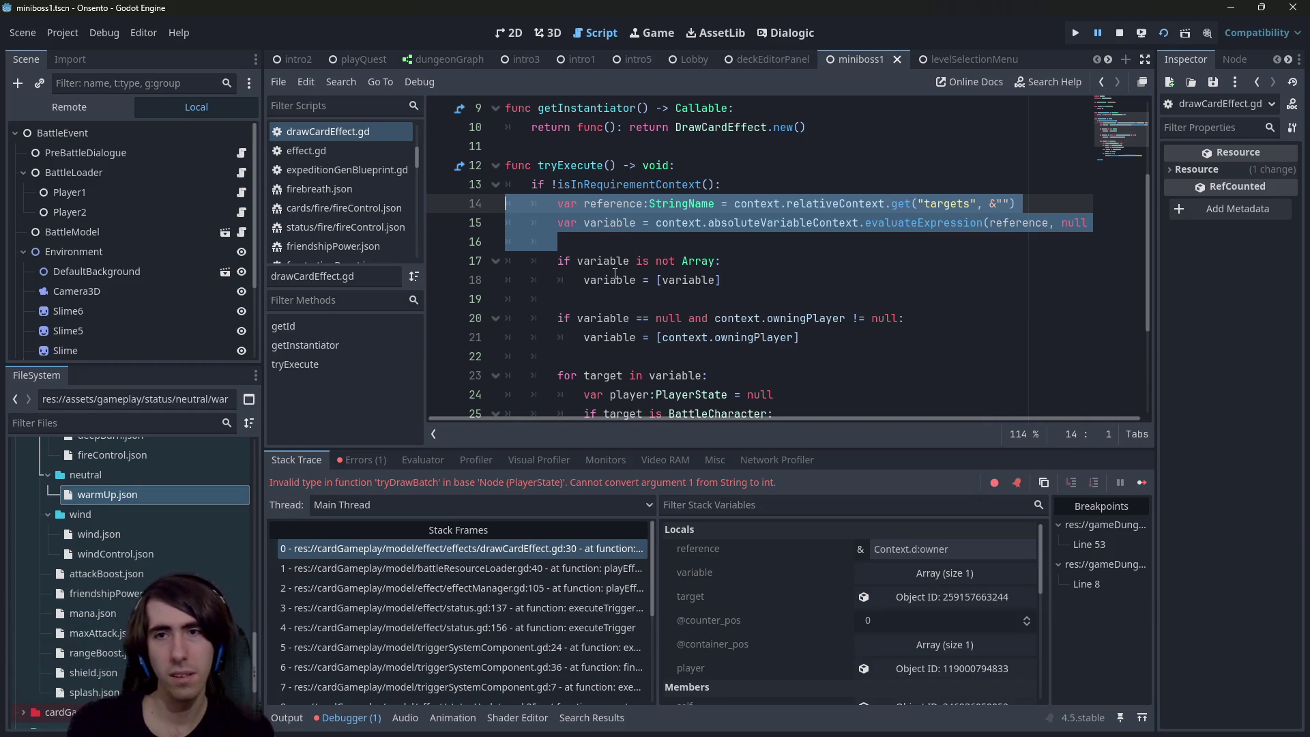
pyautogui.scroll(-3, 662, 330)
pyautogui.moveTo(865, 341)
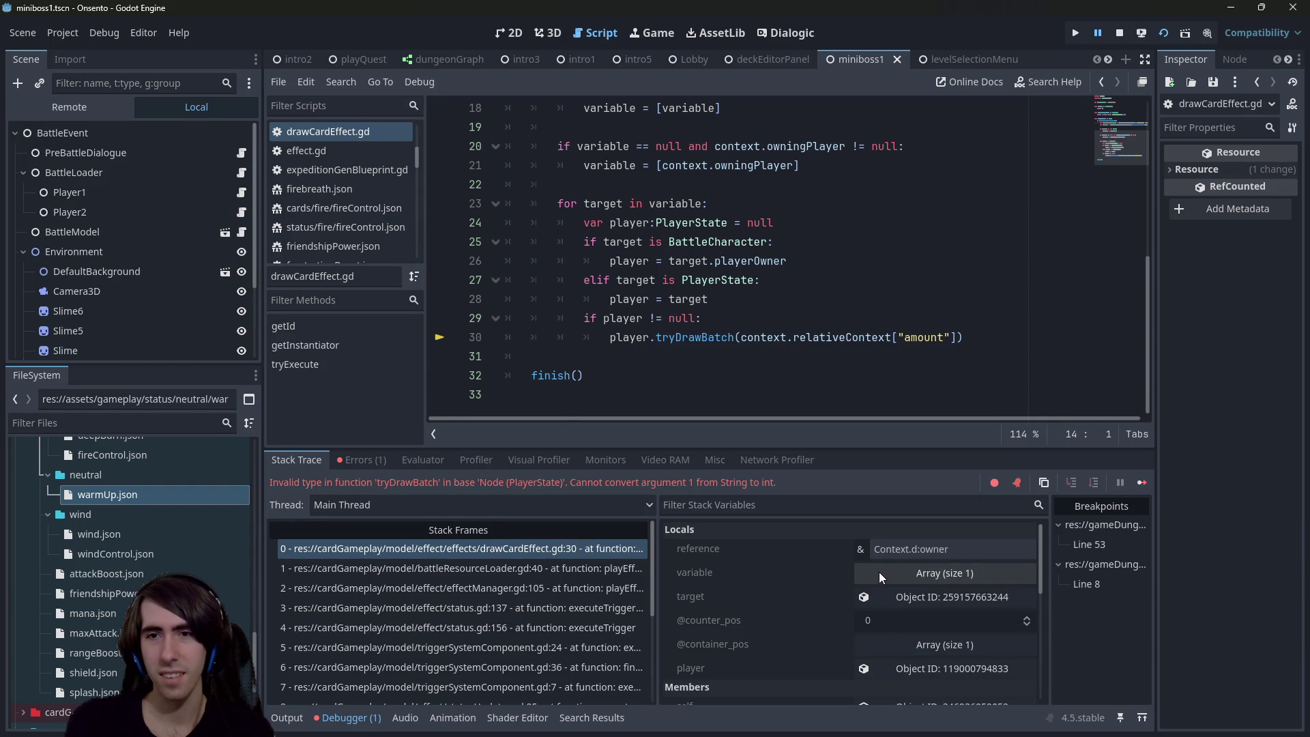
pyautogui.scroll(2, 769, 353)
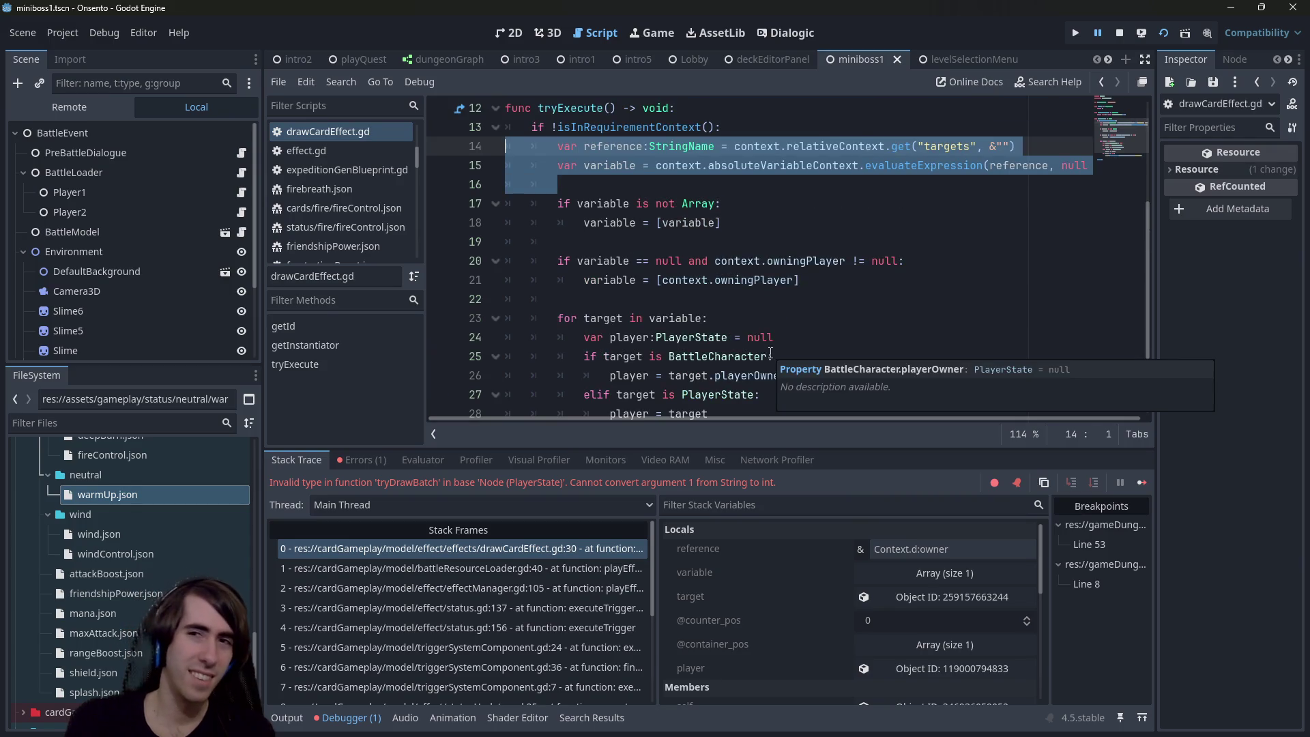
pyautogui.scroll(-2, 751, 356)
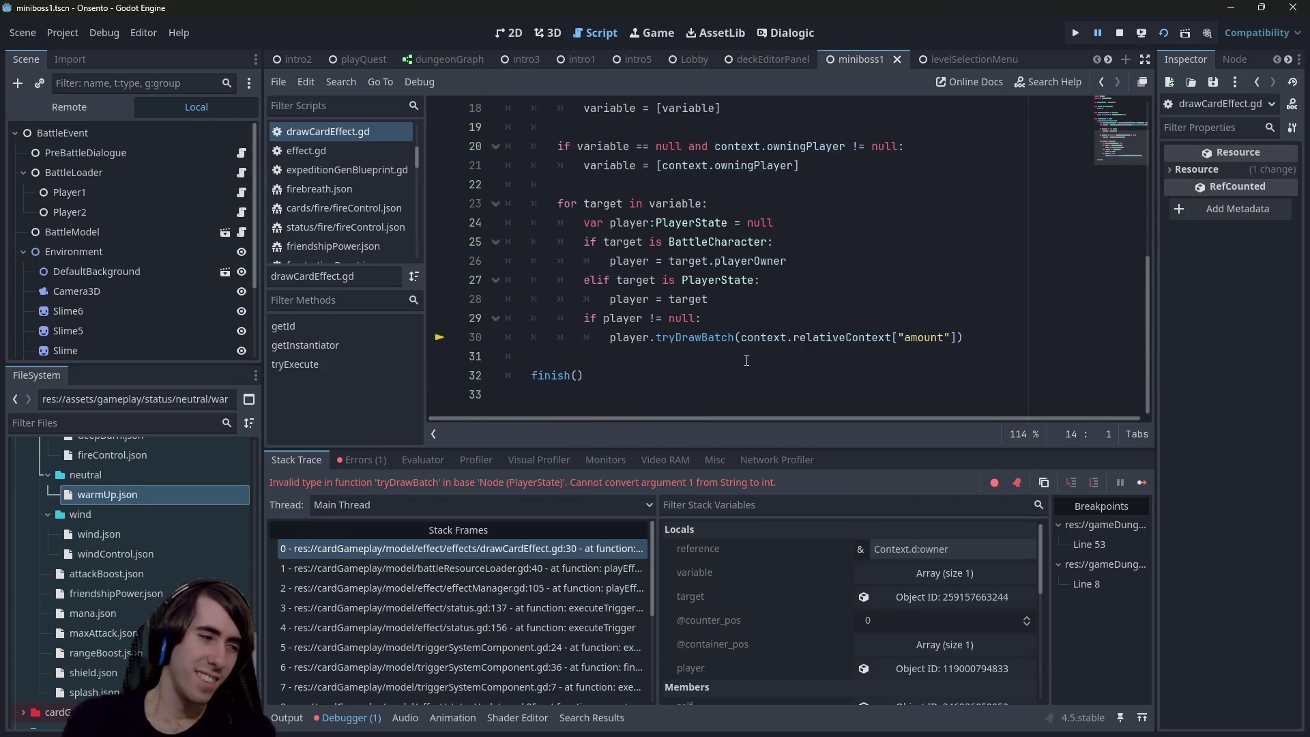
# Step: Insert a '# Obsolete' line above the owningPlayer fallback check and save
pyautogui.click(762, 318)
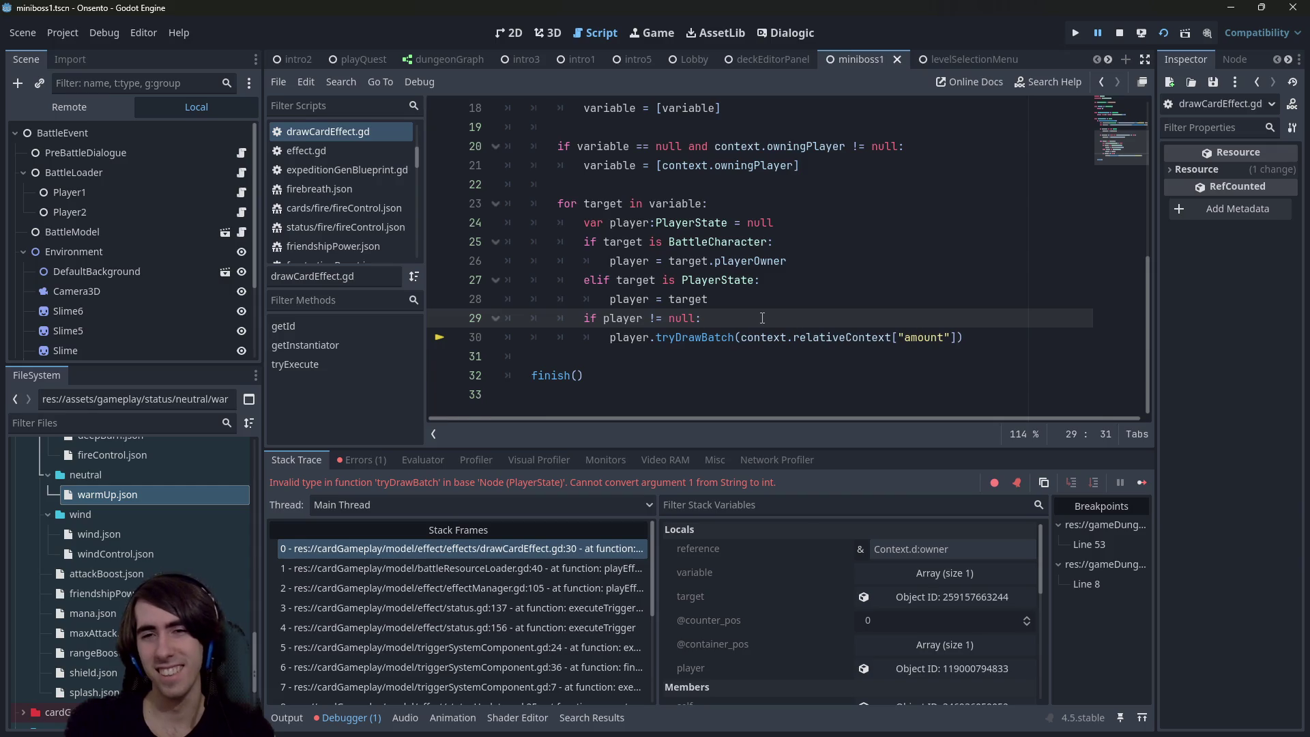
pyautogui.scroll(1, 762, 318)
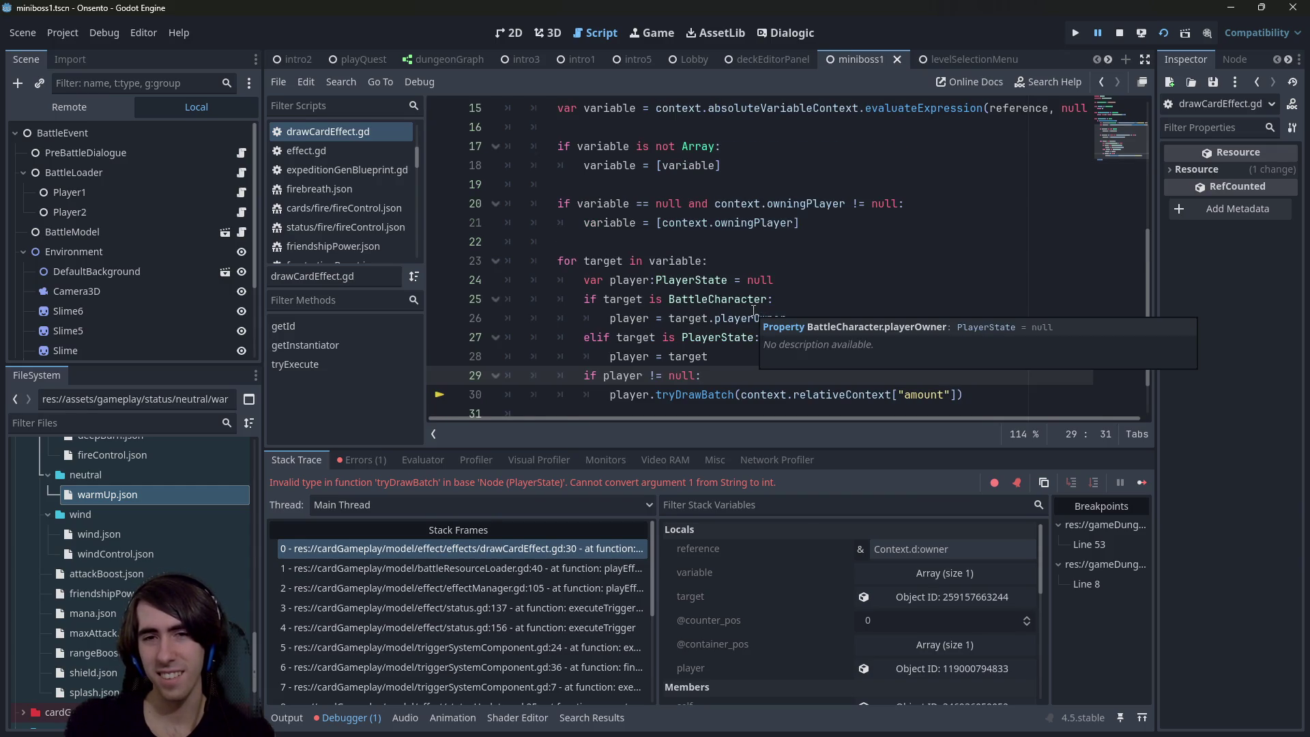
pyautogui.scroll(-1, 753, 311)
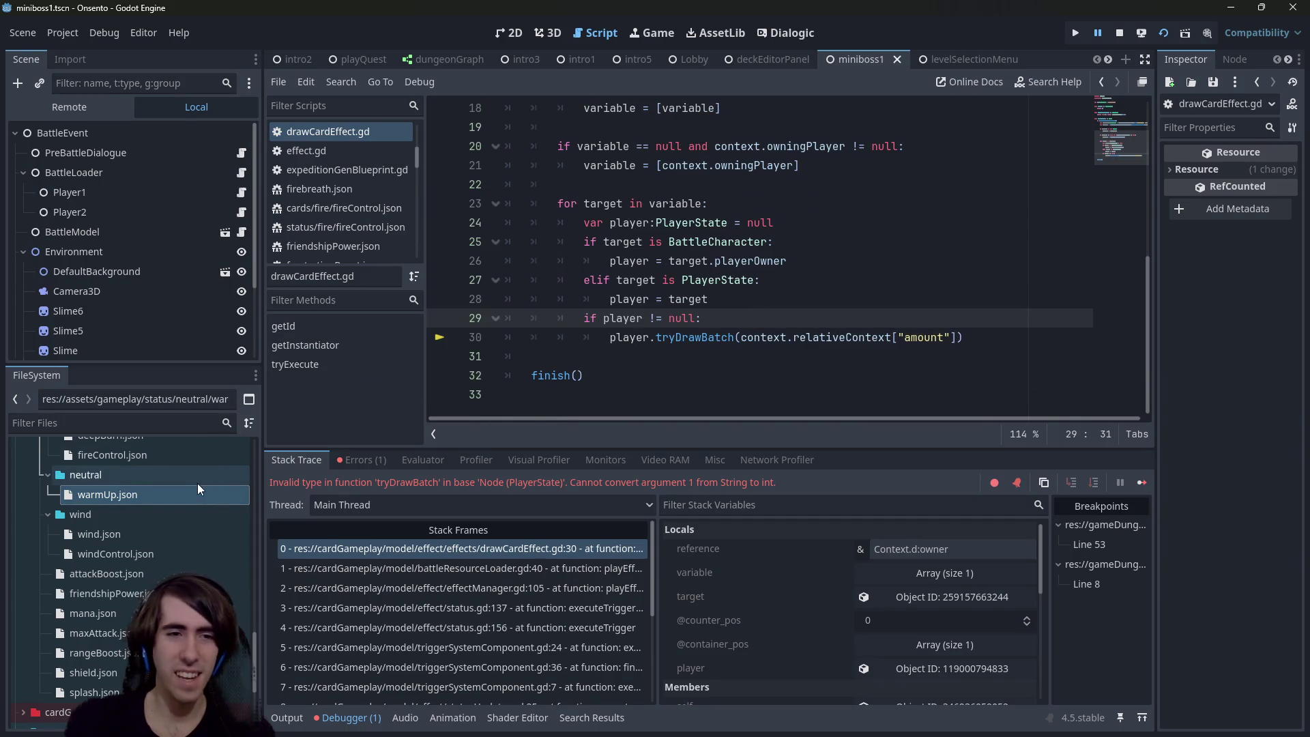
pyautogui.scroll(3, 688, 336)
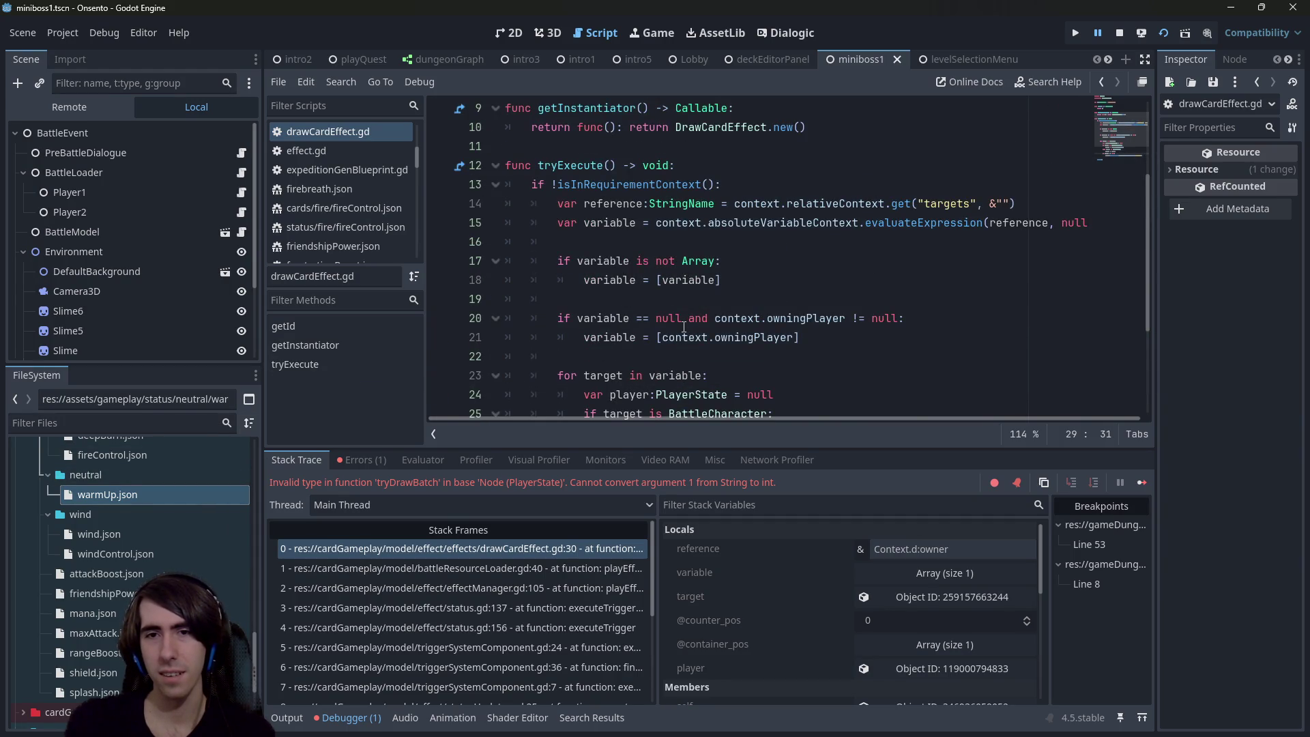
pyautogui.scroll(-3, 693, 340)
pyautogui.click(690, 133)
pyautogui.scroll(2, 690, 134)
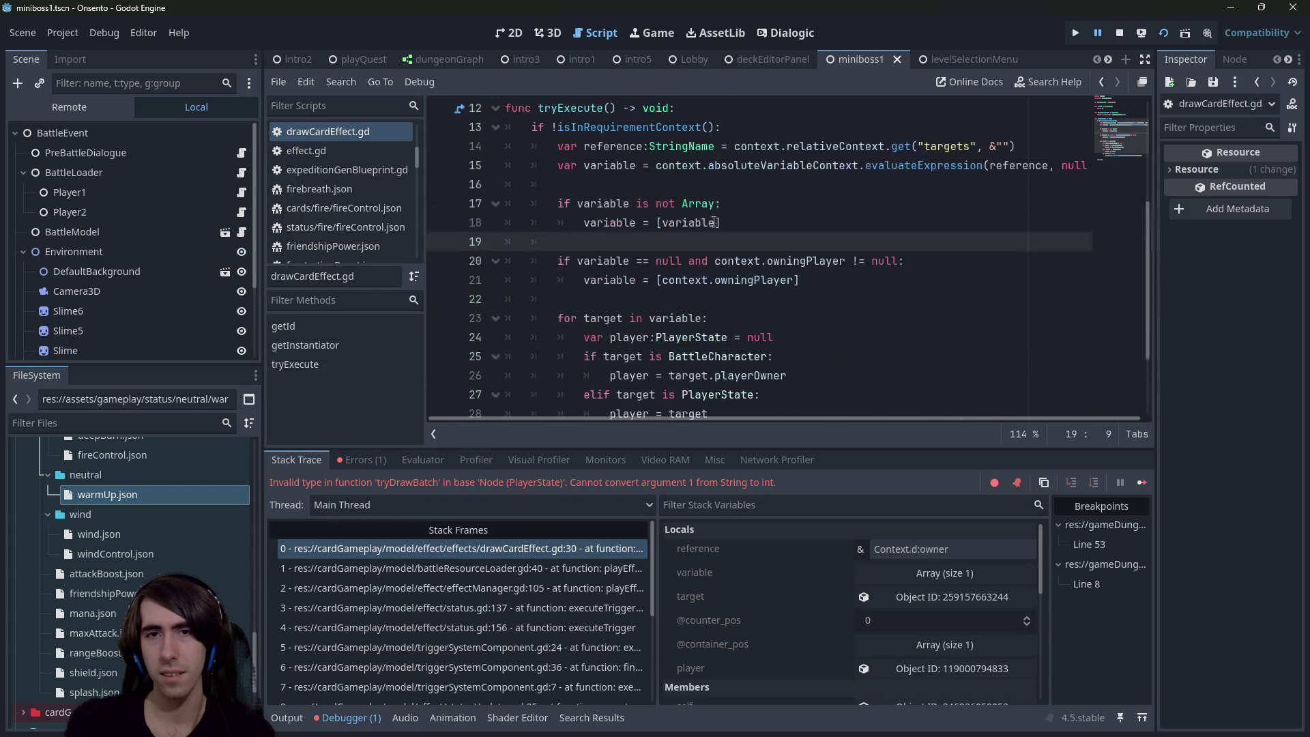
pyautogui.press('Return')
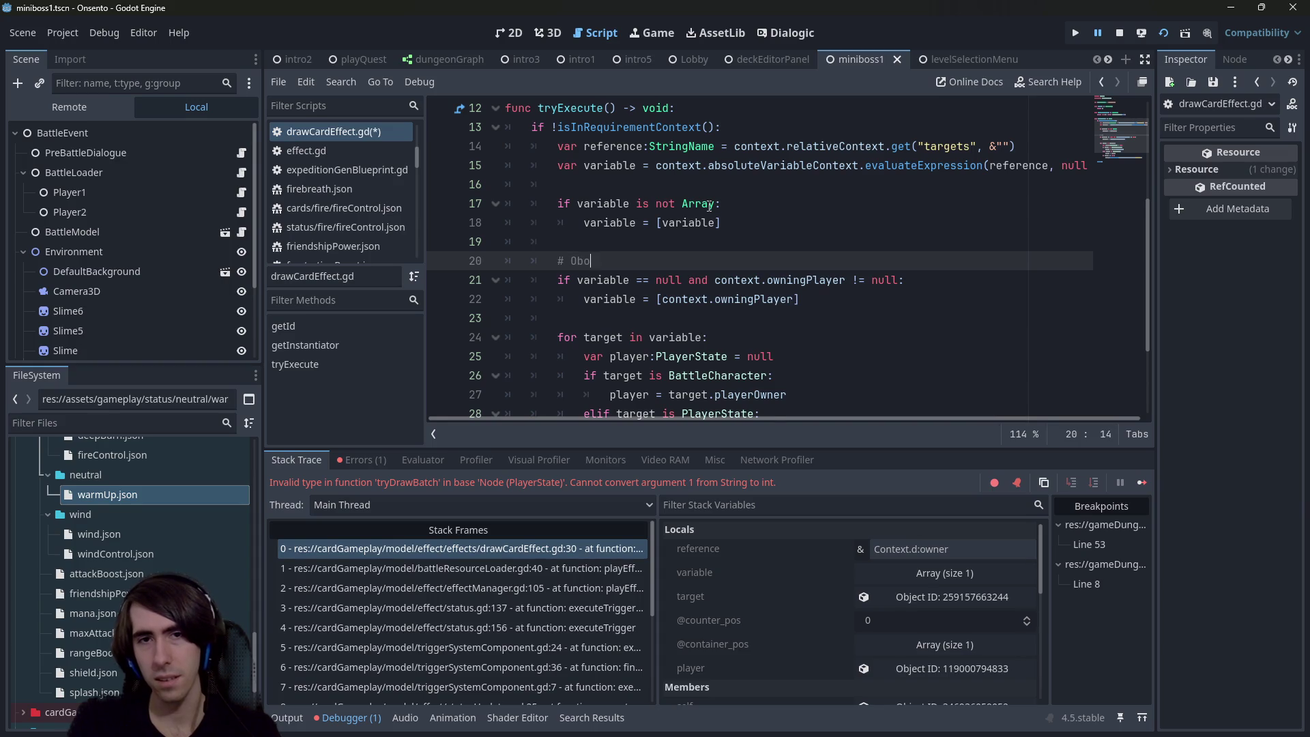
pyautogui.hotkey('ctrl', 's')
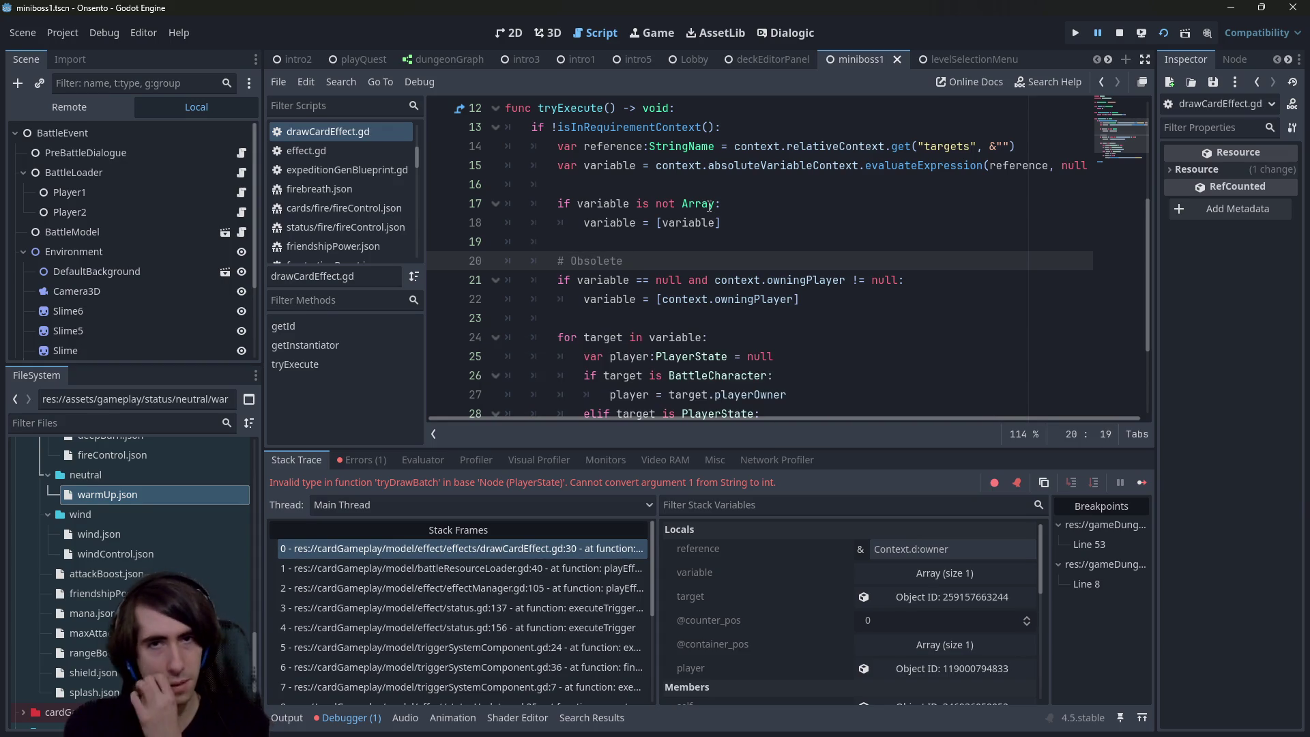
# Step: Add a '# TODO : find variable instead' comment above the tryDrawBatch call
pyautogui.scroll(-3, 710, 206)
pyautogui.scroll(1, 686, 264)
pyautogui.scroll(-1, 687, 264)
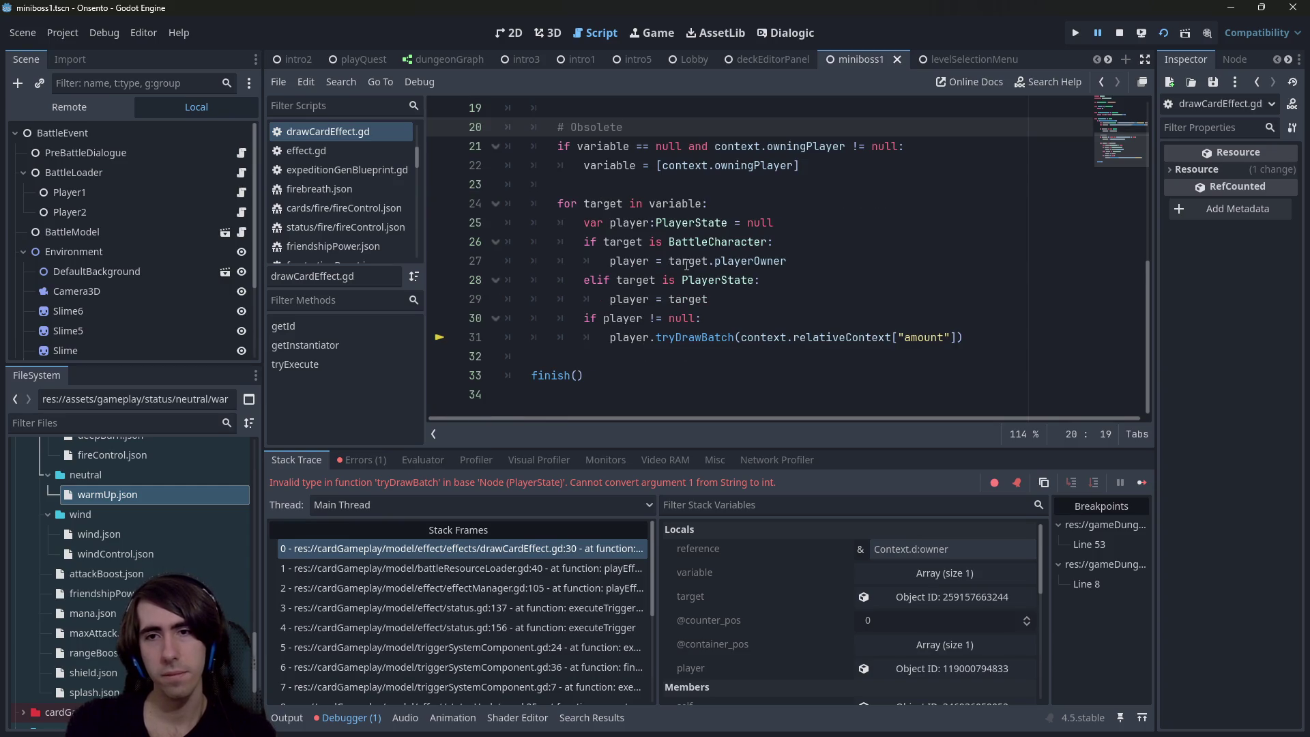
pyautogui.click(777, 319)
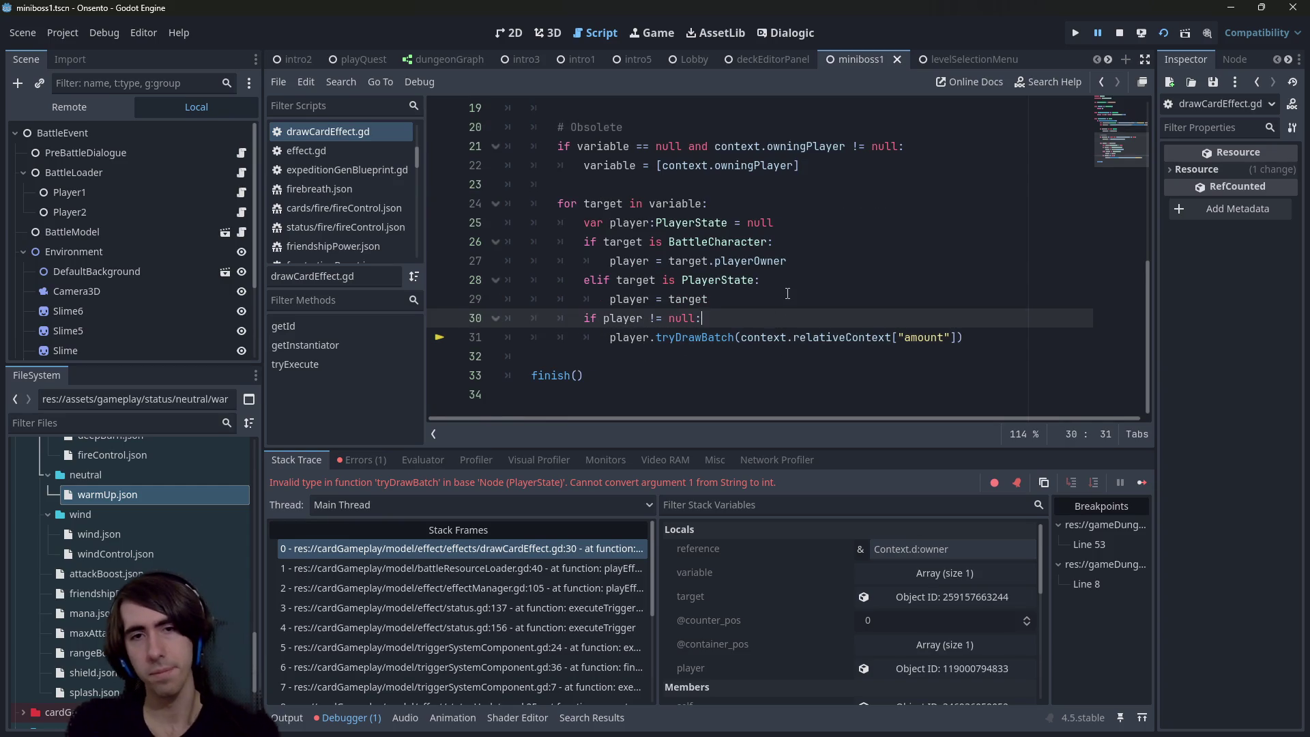
pyautogui.press('Return')
pyautogui.write('# TODO : find variable')
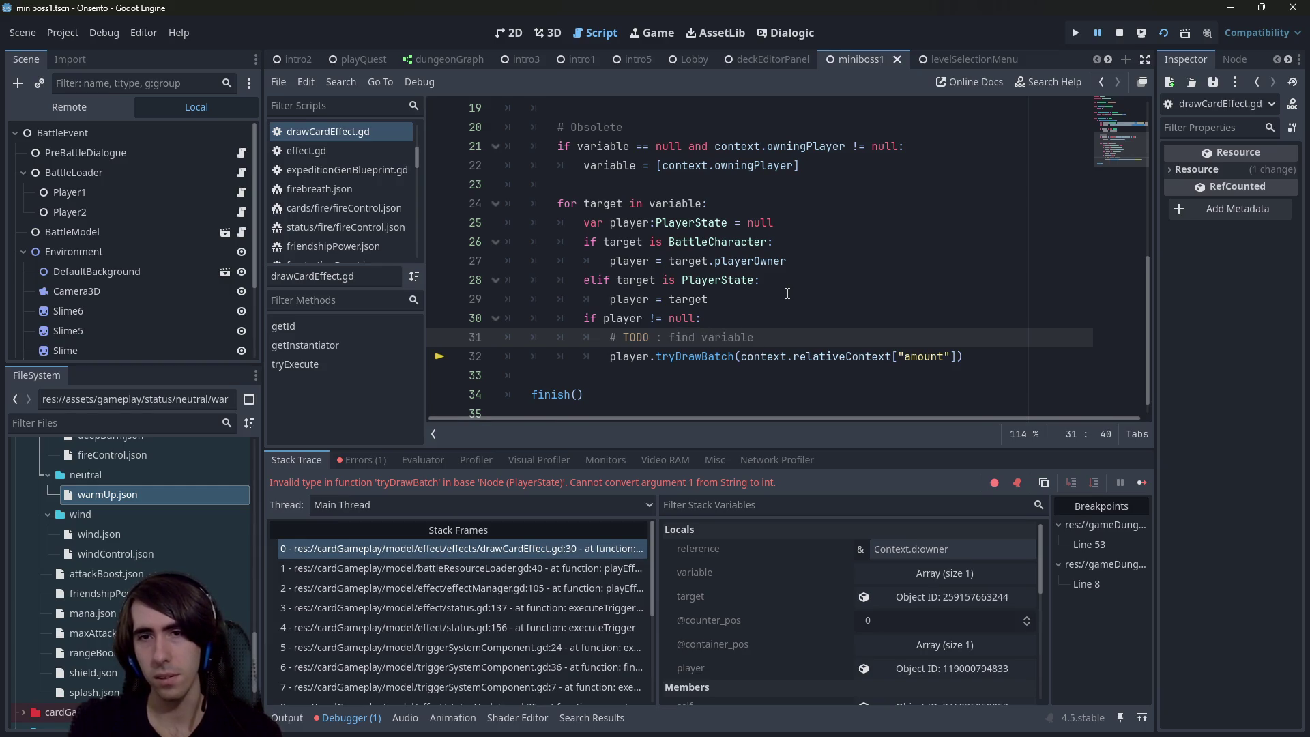
pyautogui.press('End')
pyautogui.write('i')
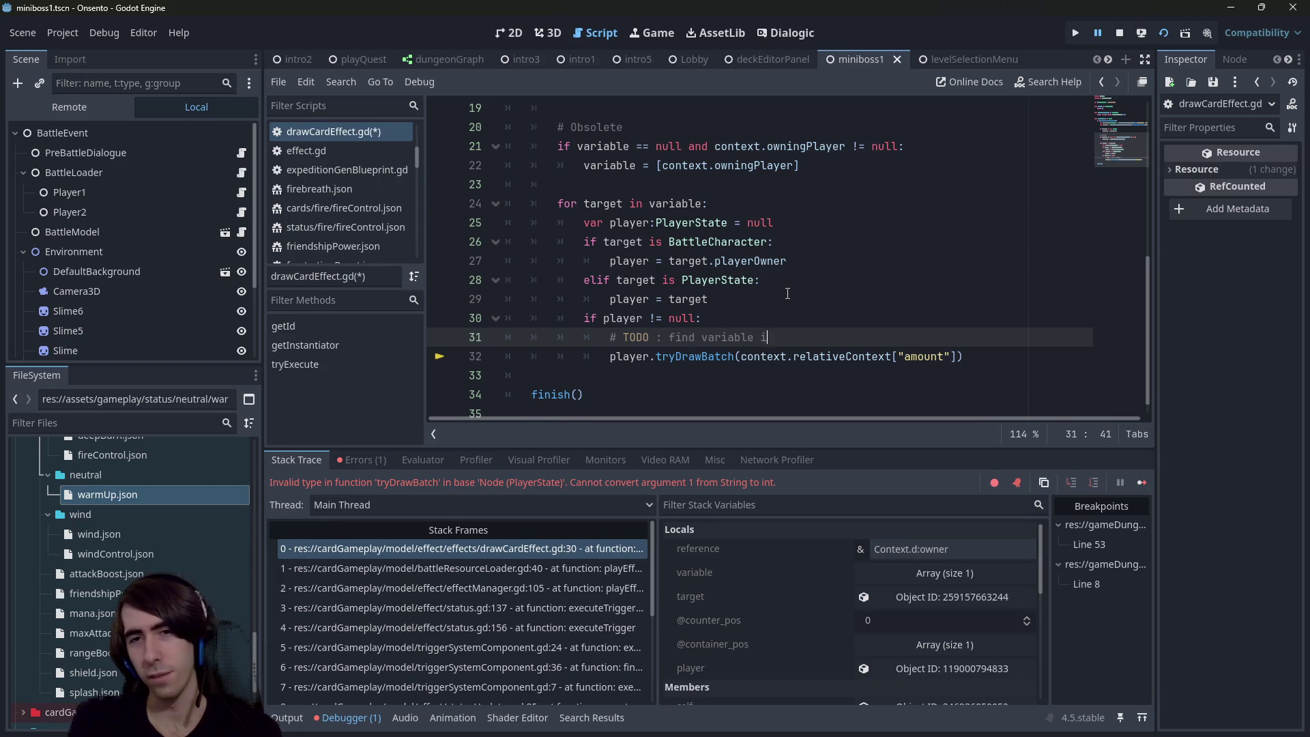
pyautogui.write('nstead')
# Step: Reword the comment to '# TODO : handle variables instead' and save the script
pyautogui.hotkey('ctrl', 'Left')
pyautogui.hotkey('ctrl', 'Left')
pyautogui.hotkey('ctrl', 'Left')
pyautogui.hotkey('ctrl', 'shift', 'Right')
pyautogui.write('handle')
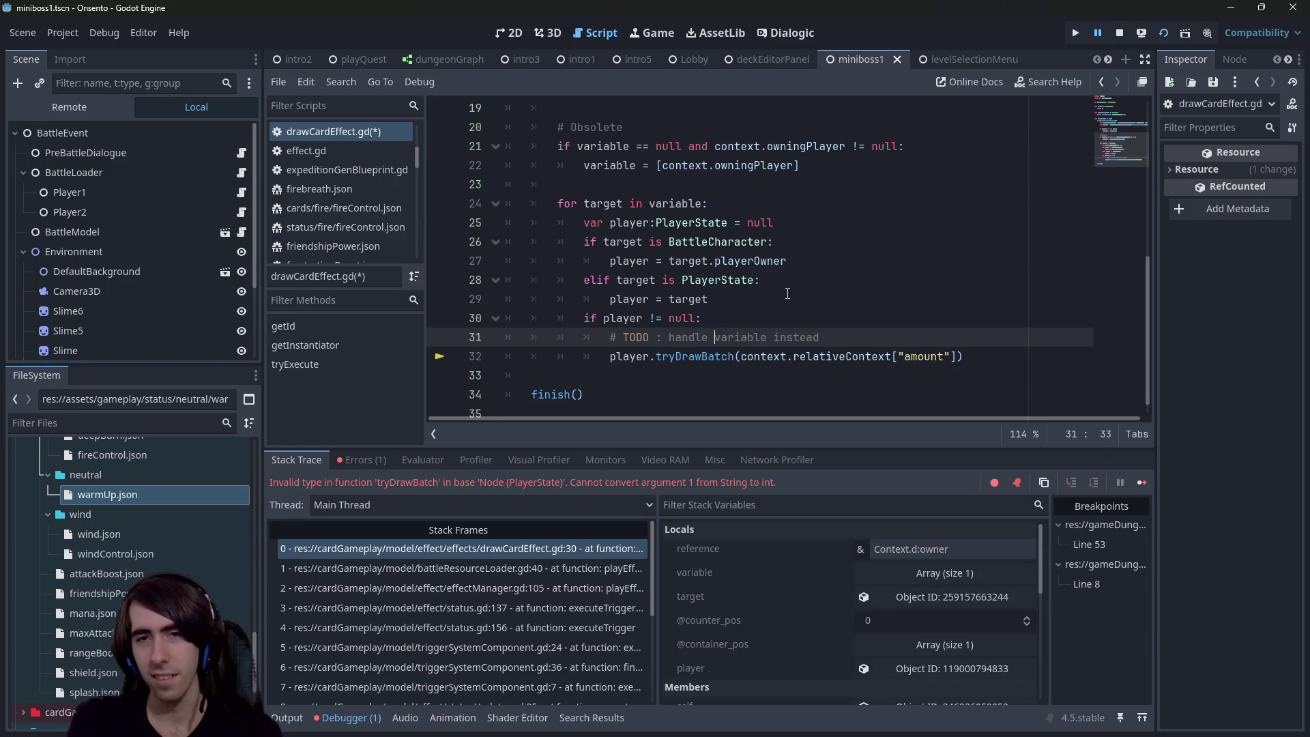
pyautogui.hotkey('shift', 'End')
pyautogui.write('es')
pyautogui.hotkey('ctrl', 's')
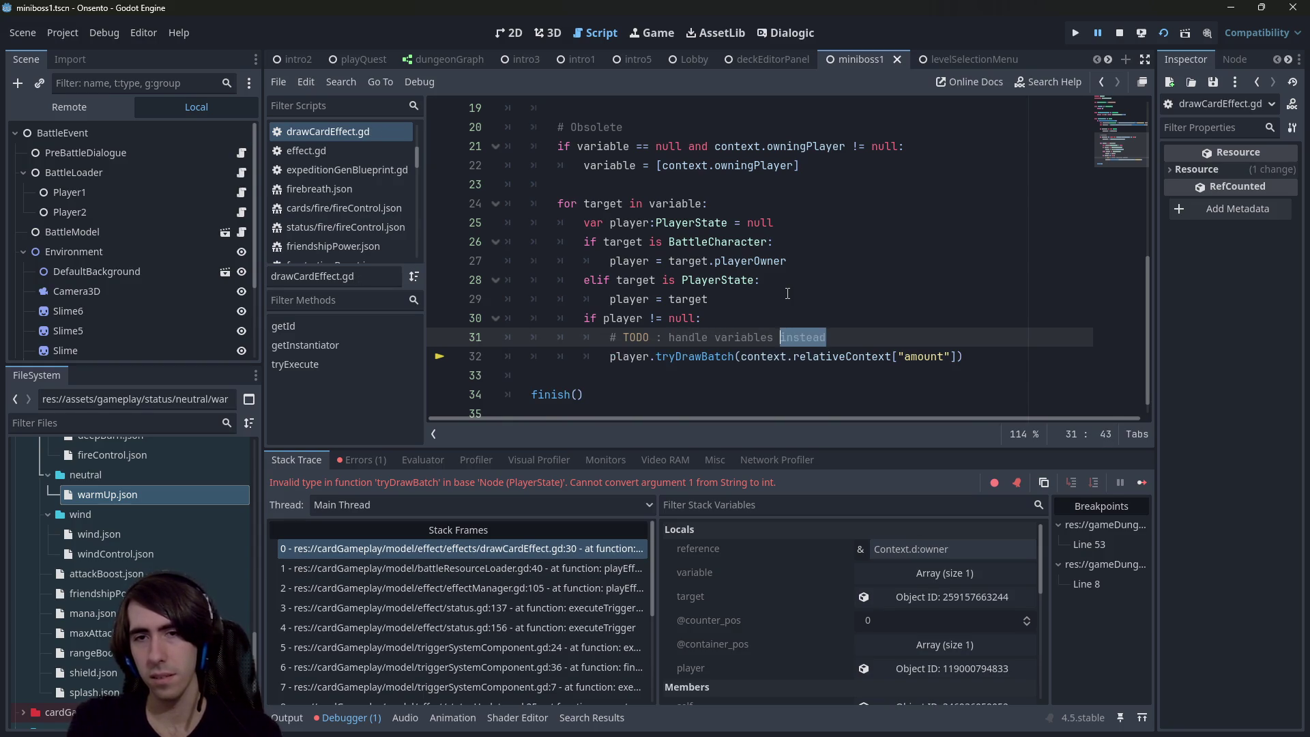
# Step: Open fireControl.json and copy its x:tryAddBurn and x:modifyStatus effect blocks
pyautogui.click(185, 489)
pyautogui.doubleClick(185, 490)
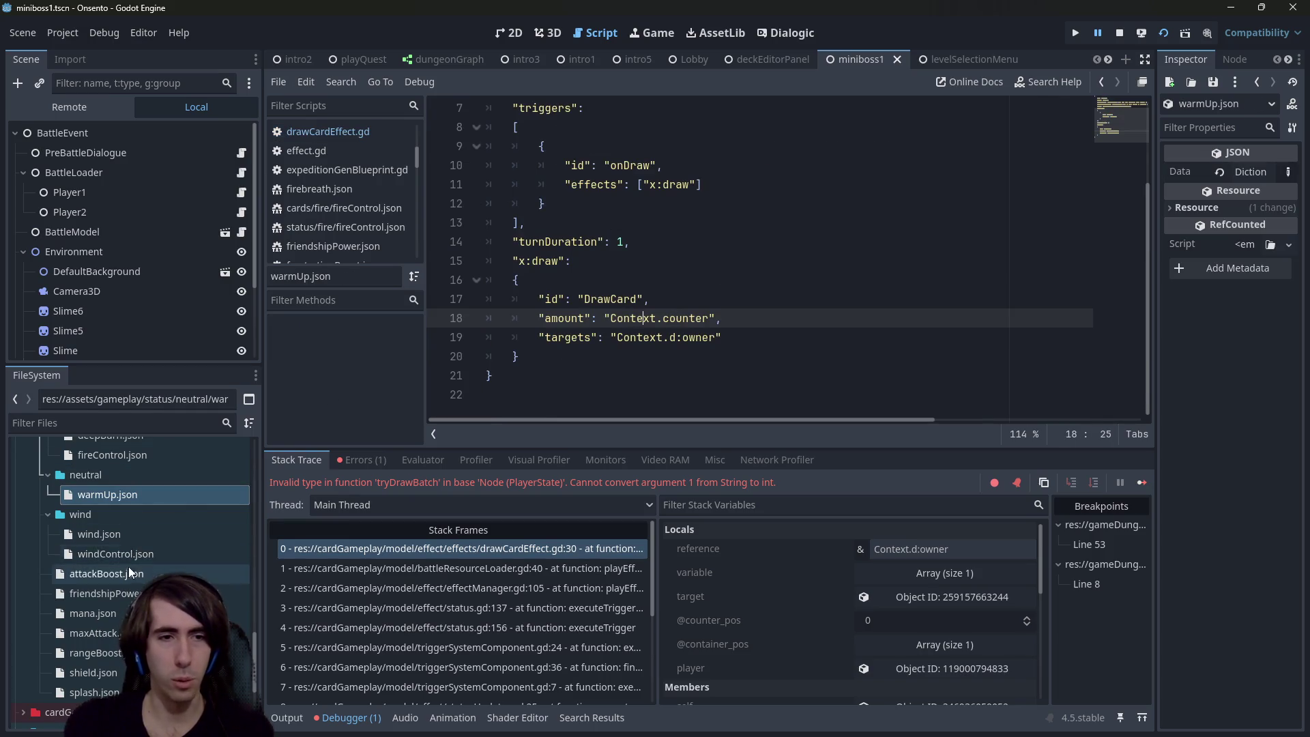
pyautogui.scroll(1, 133, 545)
pyautogui.doubleClick(134, 497)
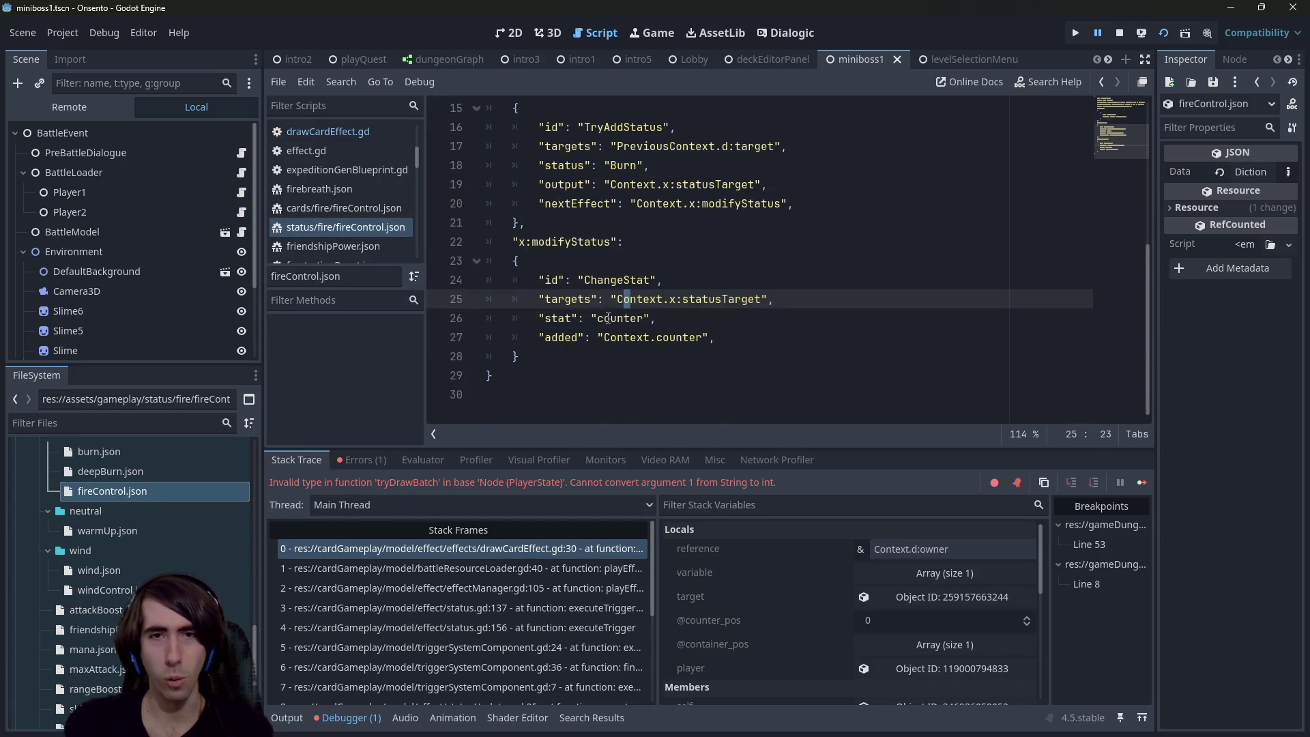
pyautogui.scroll(-4, 605, 324)
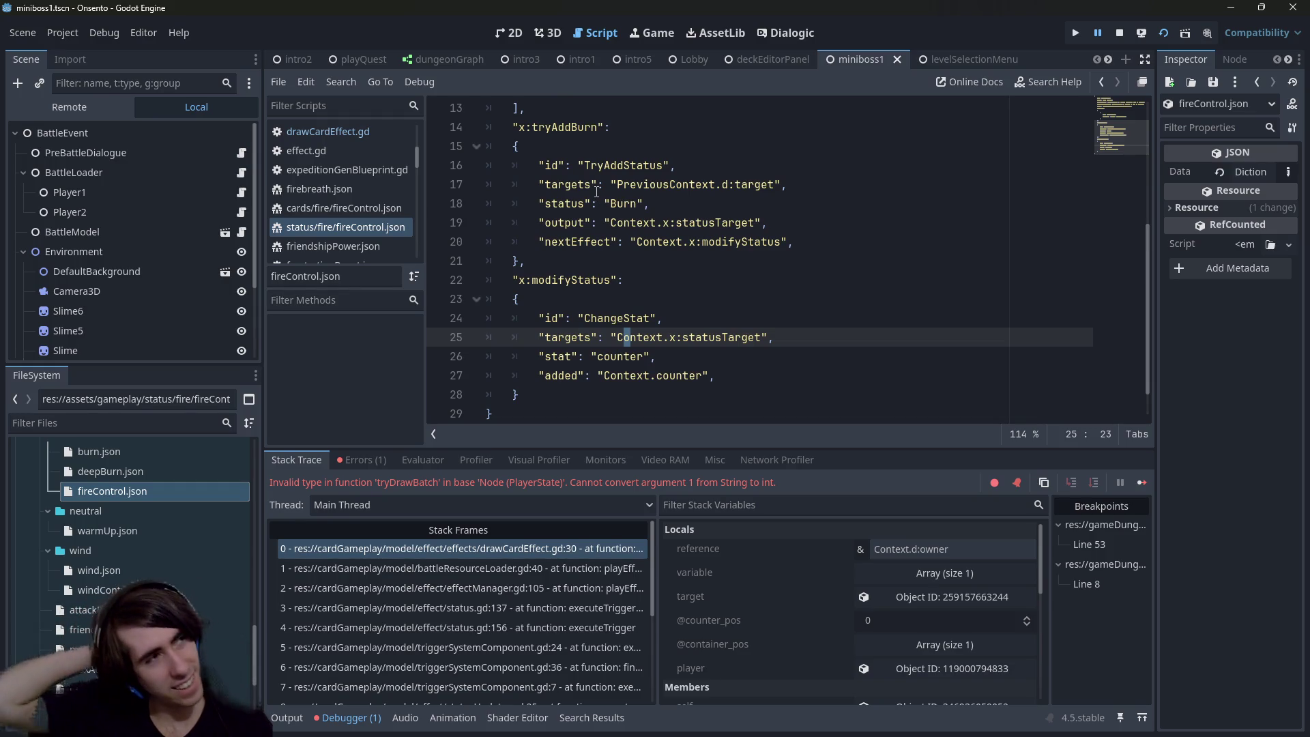
pyautogui.moveTo(537, 375)
pyautogui.mouseDown()
pyautogui.moveTo(519, 300)
pyautogui.moveTo(481, 242)
pyautogui.mouseUp()
pyautogui.hotkey('ctrl', 'c')
pyautogui.scroll(2, 645, 253)
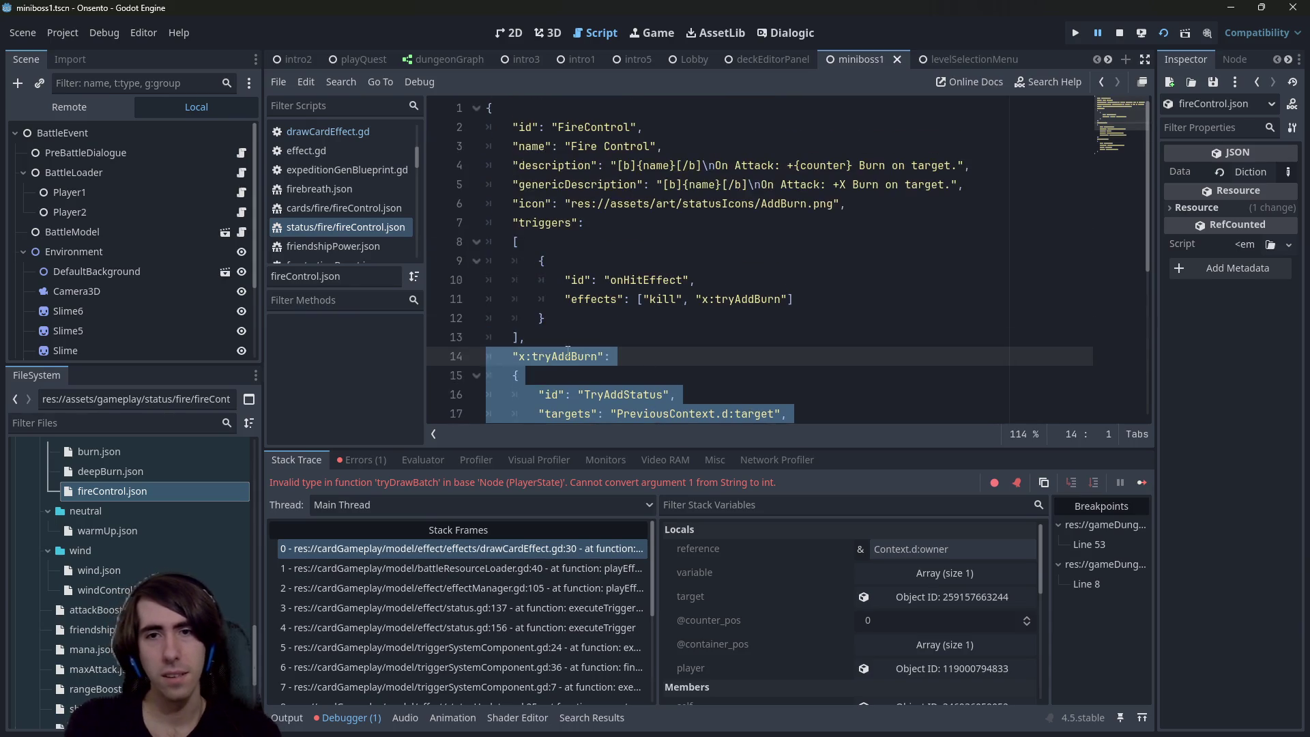
pyautogui.scroll(-1, 617, 341)
pyautogui.doubleClick(749, 358)
# Step: Reopen warmUp.json and select its x:draw effect block
pyautogui.click(160, 531)
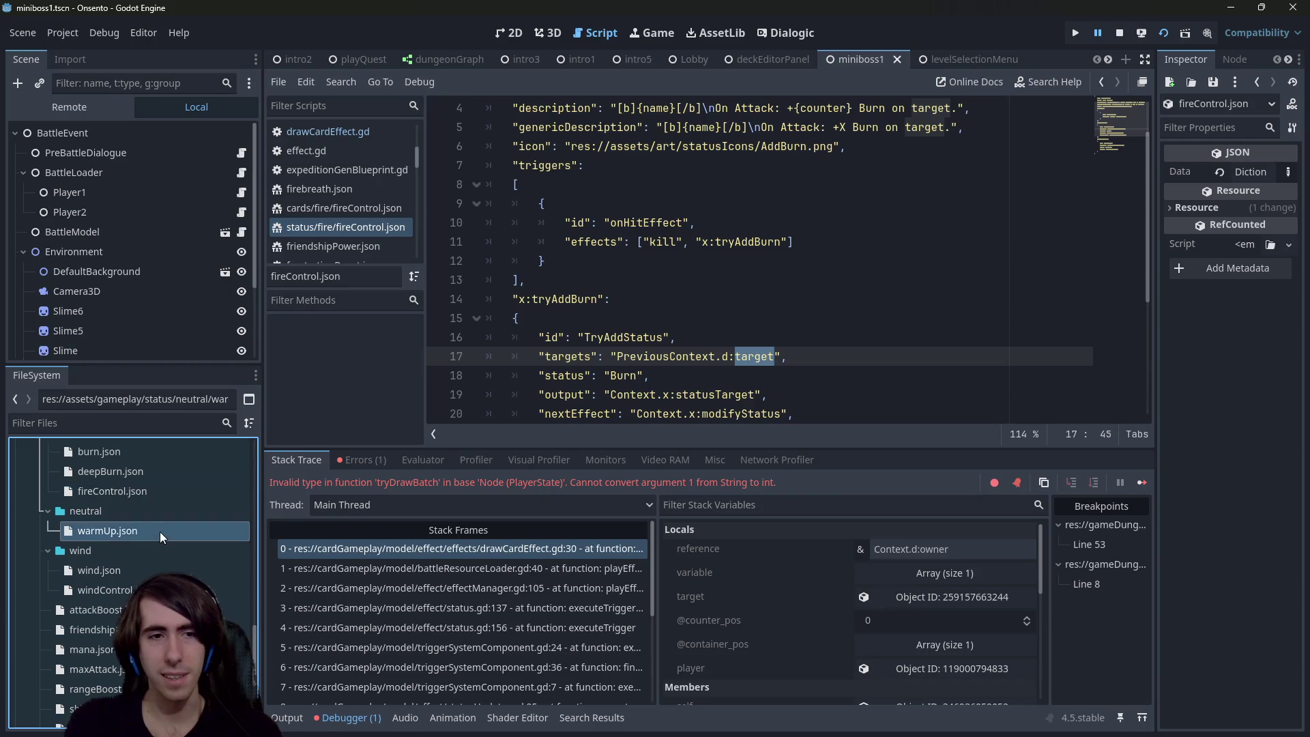
pyautogui.doubleClick(155, 535)
pyautogui.click(593, 356)
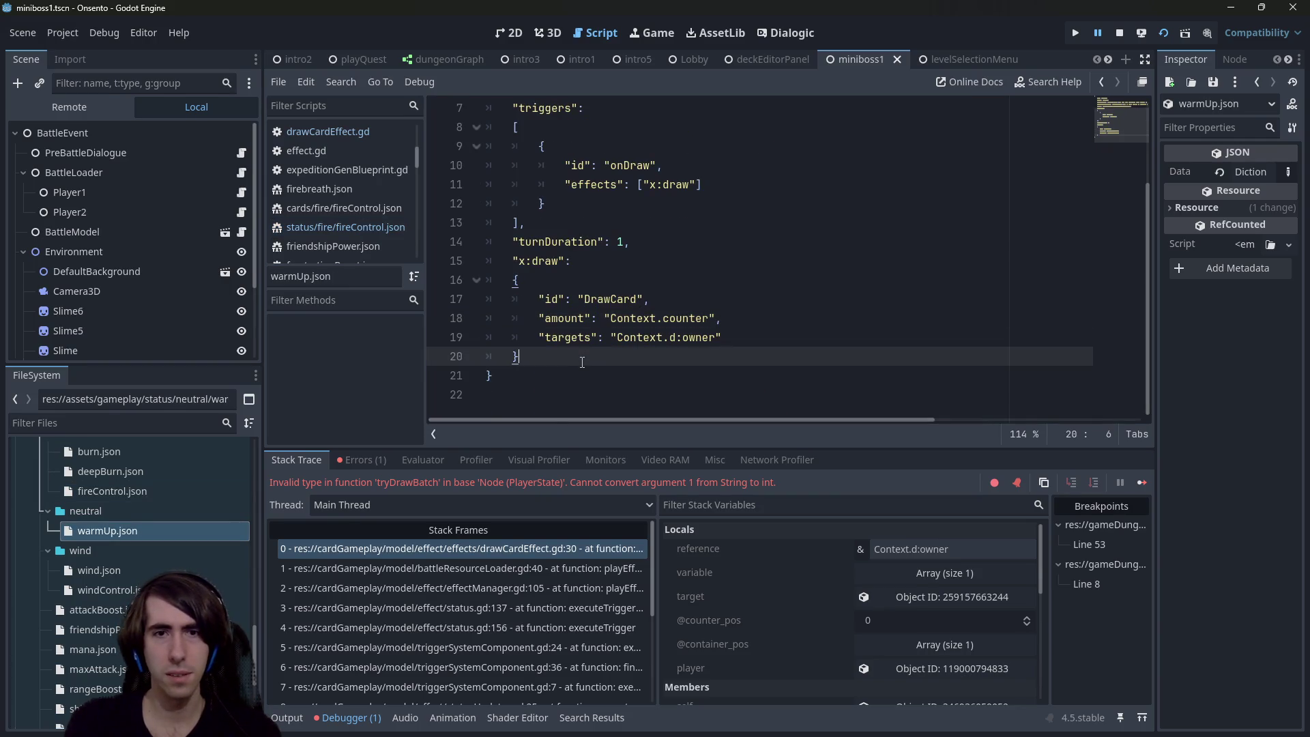
pyautogui.moveTo(593, 356); pyautogui.dragTo(455, 275)
# Step: Paste the copied burn effects over x:draw in warmUp.json, save, and rename the effect x:tryAddAttack
pyautogui.hotkey('ctrl', 'v')
pyautogui.hotkey('ctrl', 's')
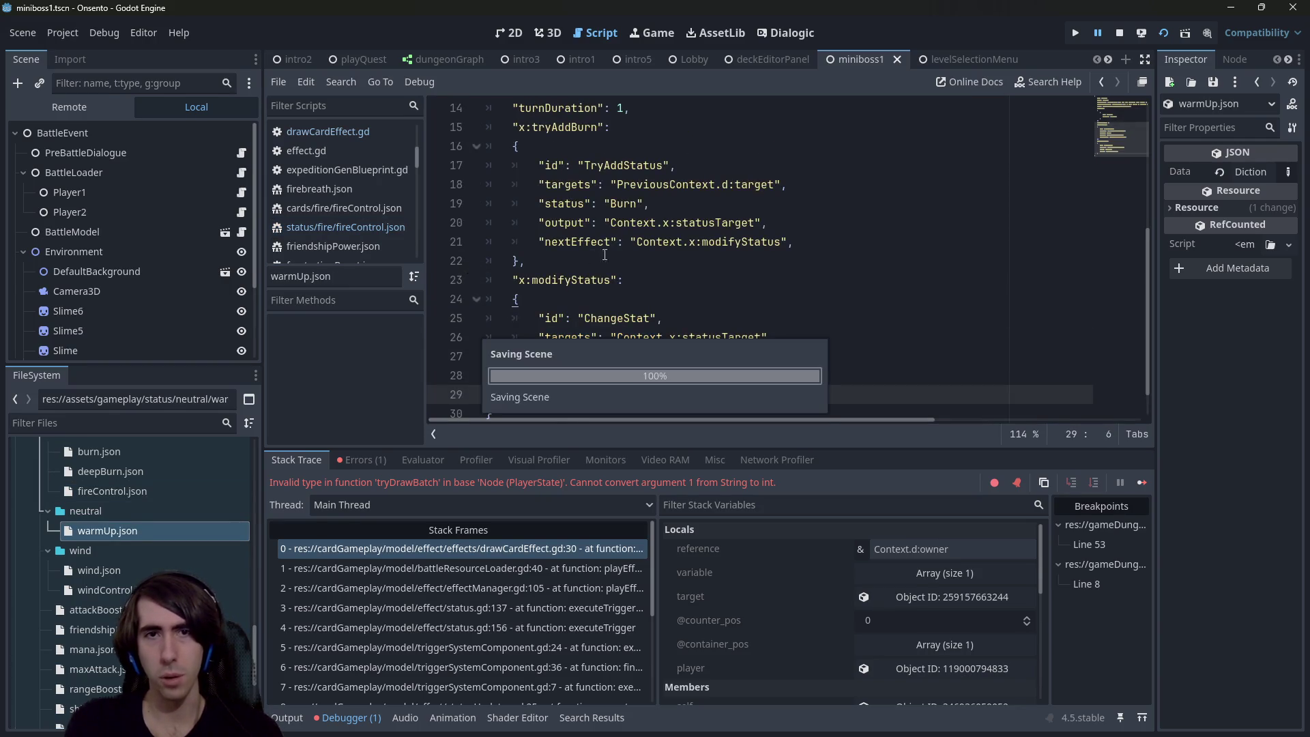
pyautogui.scroll(2, 519, 259)
pyautogui.doubleClick(572, 241)
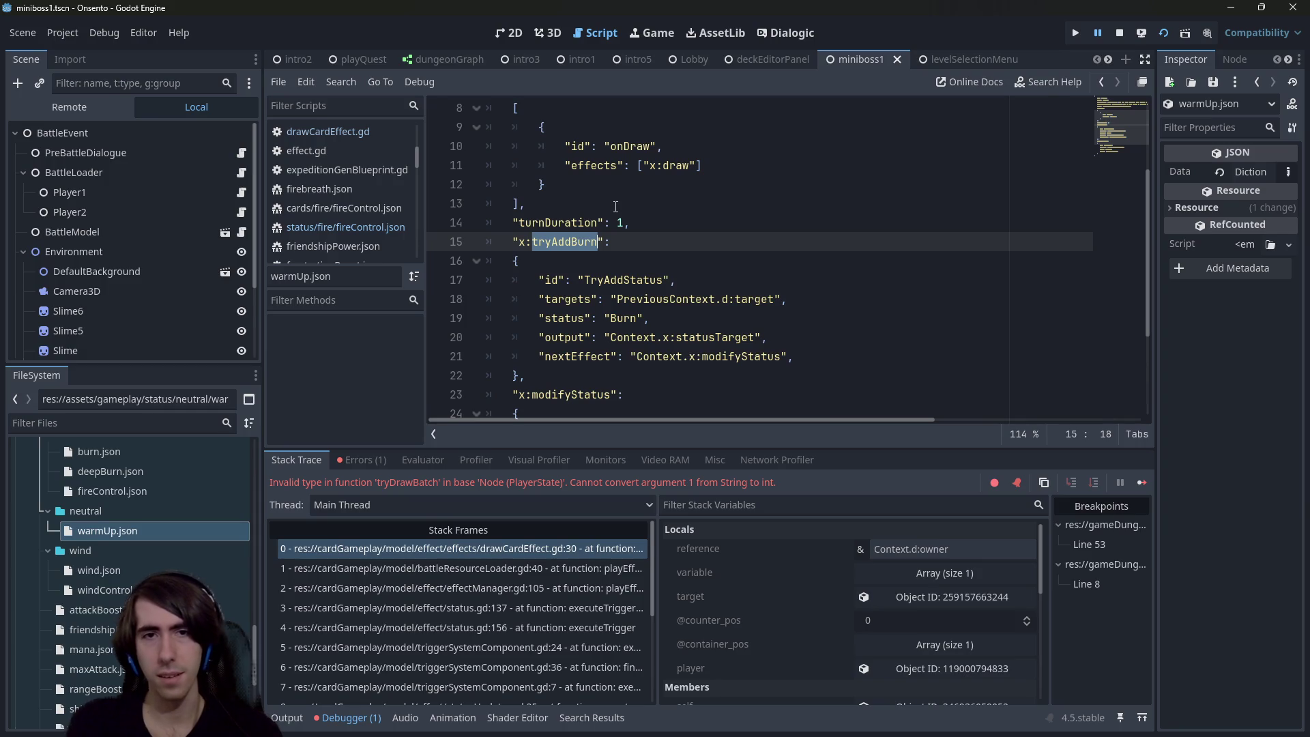
pyautogui.press('Right')
pyautogui.press('BackSpace')
pyautogui.write('Atta')
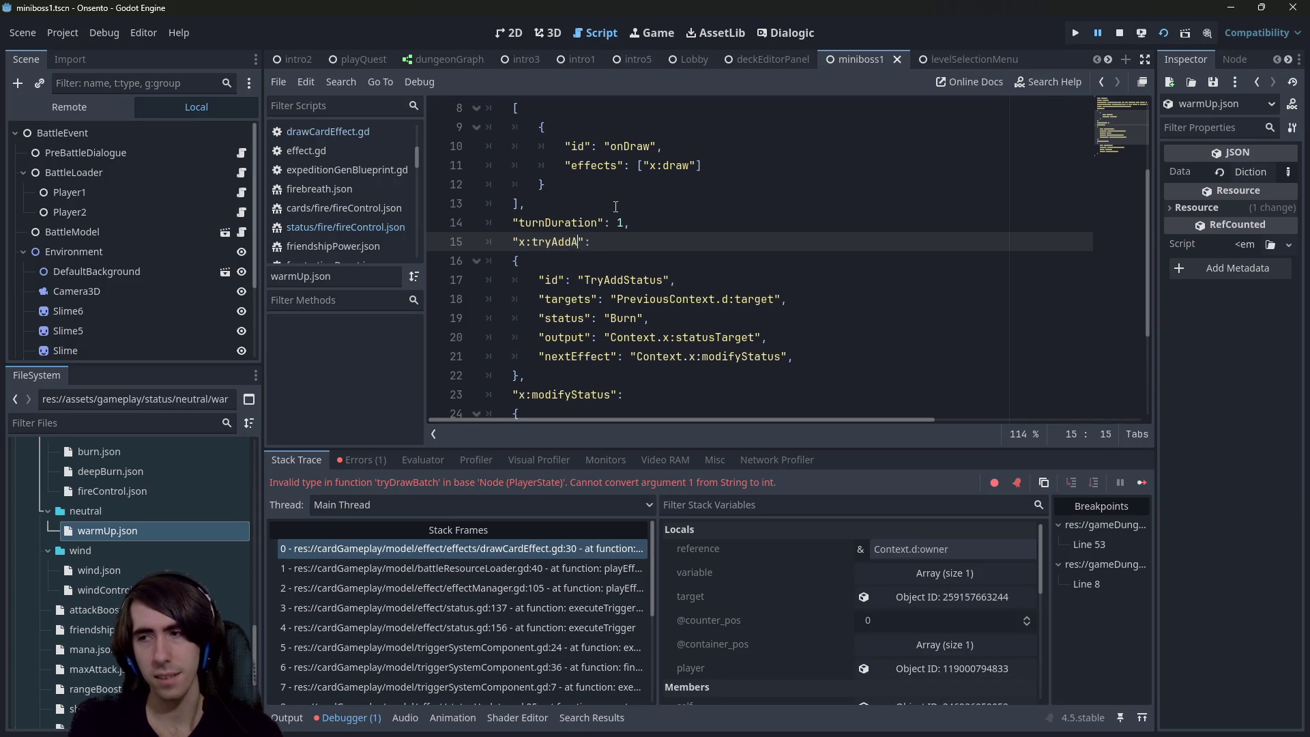
pyautogui.write('ck')
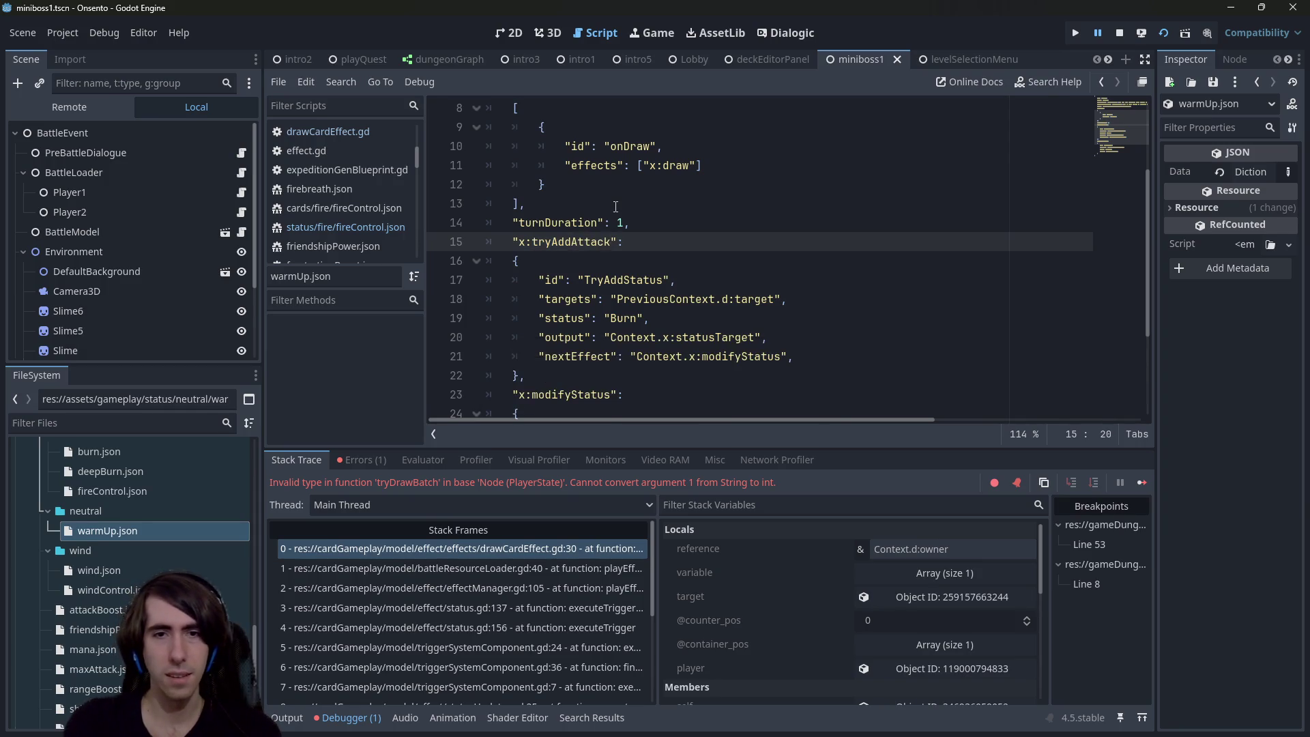
# Step: Make the onDraw effects list trigger tryAddAttack instead of draw
pyautogui.scroll(3, 636, 223)
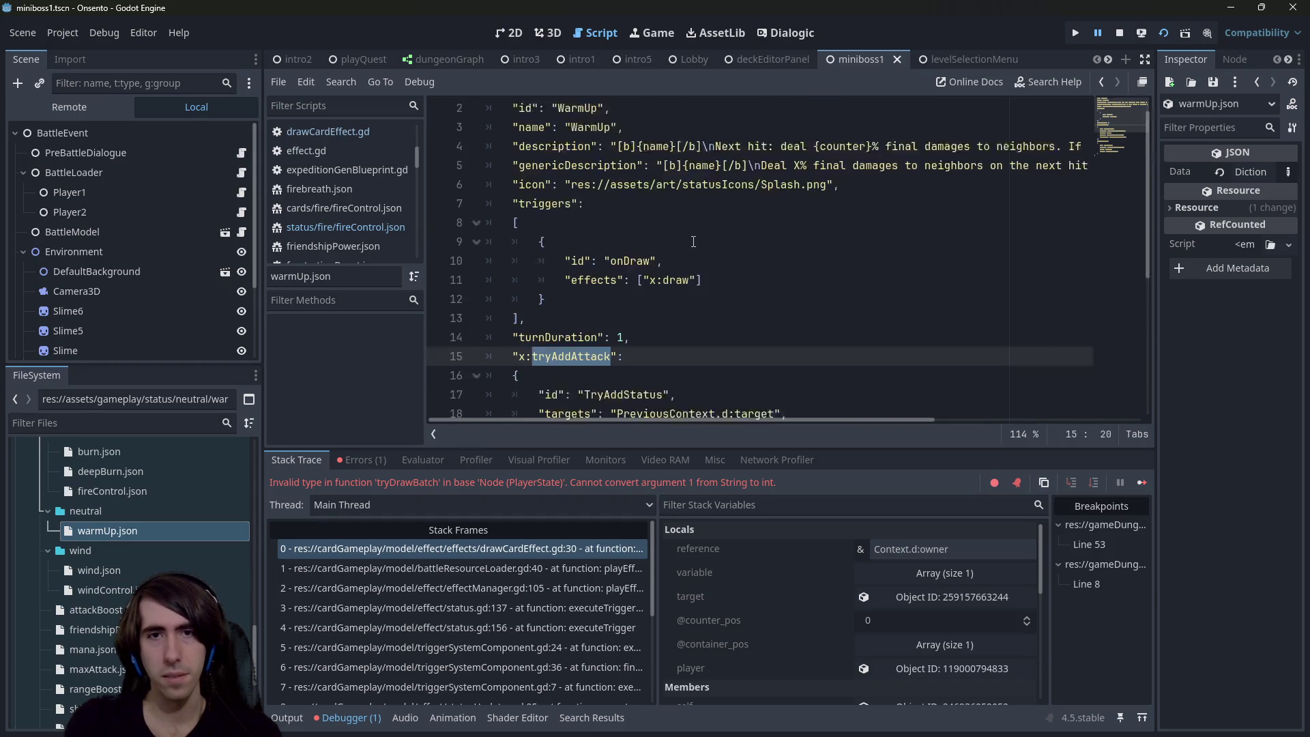
pyautogui.doubleClick(678, 299)
pyautogui.write('tryAddAttack')
pyautogui.scroll(-3, 675, 286)
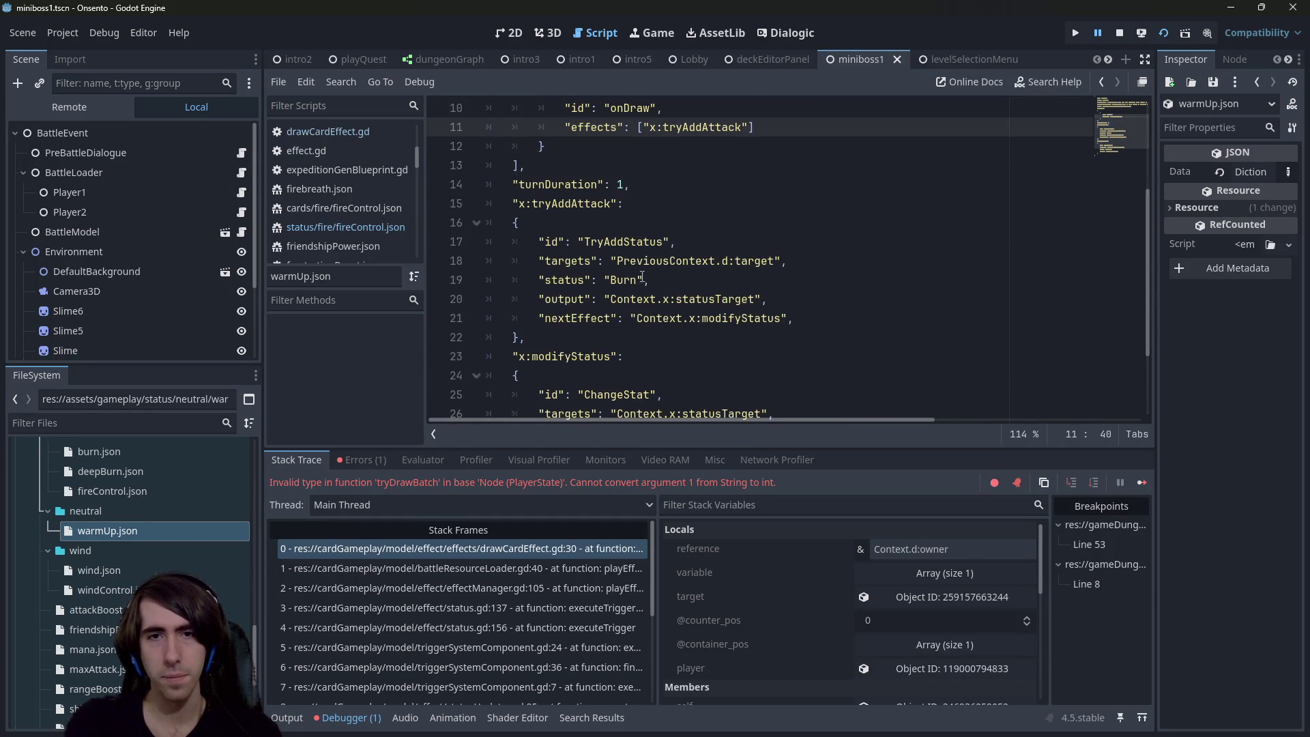
pyautogui.click(755, 262)
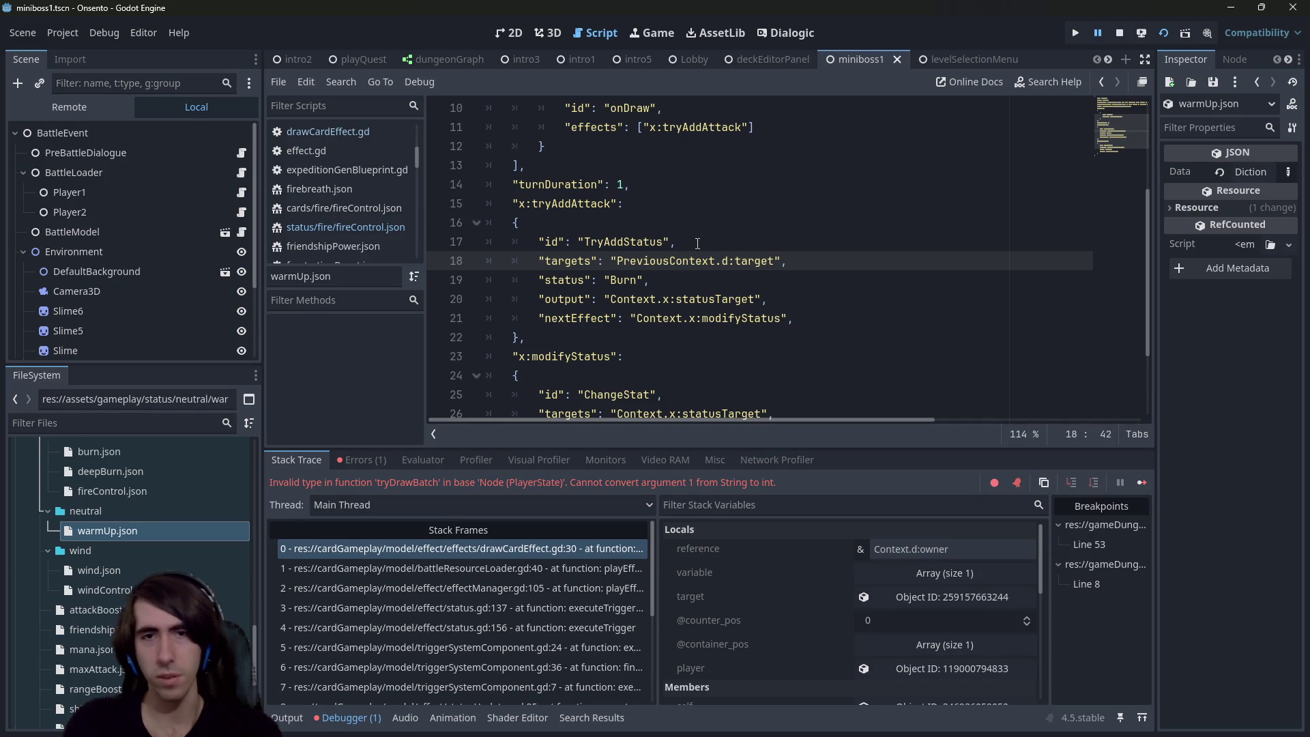
# Step: Dismiss a quick file search for 'pre' and open Find in Files instead
pyautogui.hotkey('shift', 'alt', 'o')
pyautogui.write('pre')
pyautogui.press('Escape')
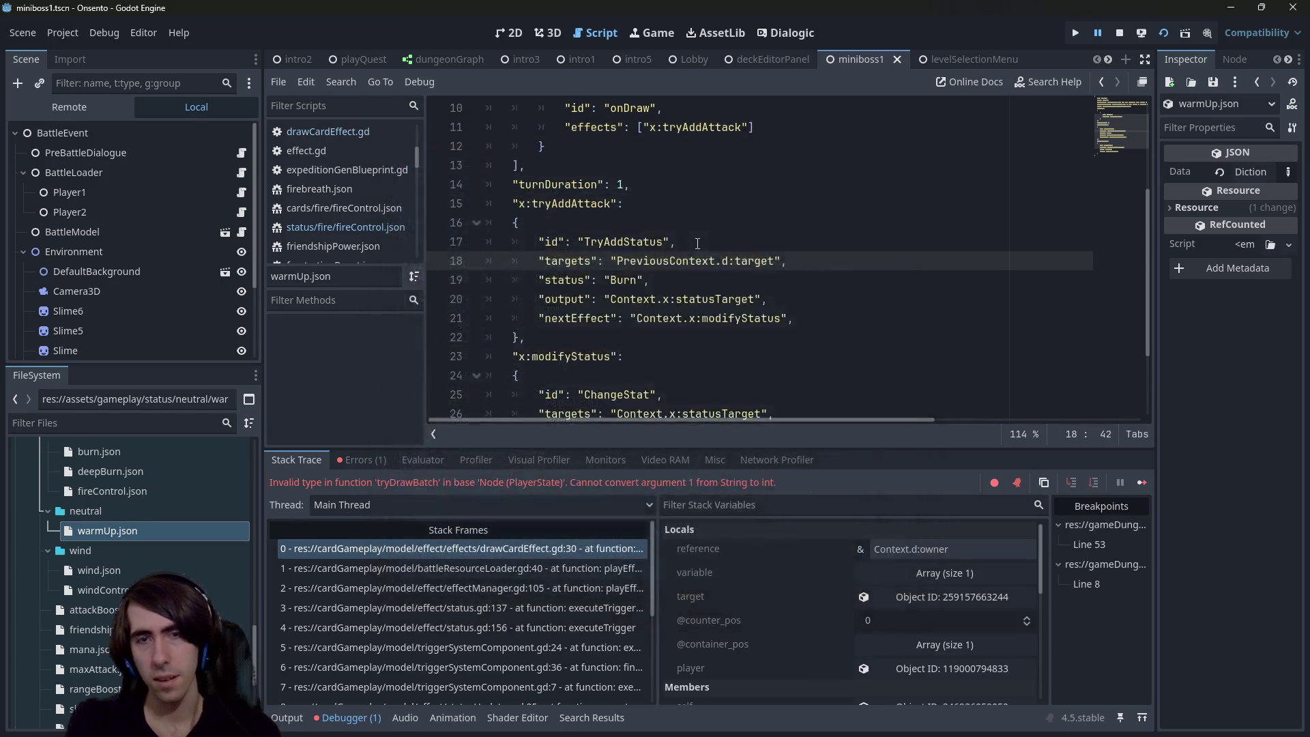
pyautogui.hotkey('ctrl', 'shift', 'f')
# Step: Search the project for PreviousContext and review the matches in status.gd and triggerSystemComponent.gd
pyautogui.write('PreviousContext')
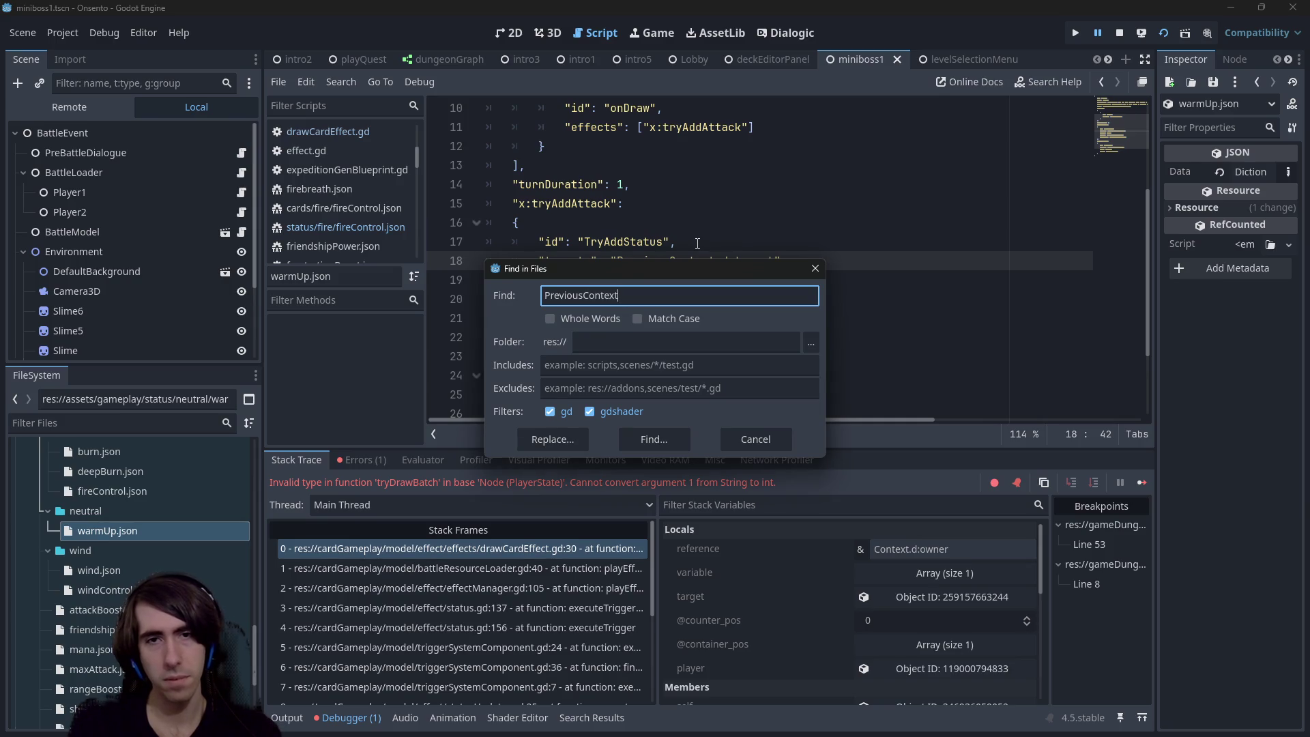
pyautogui.press('Return')
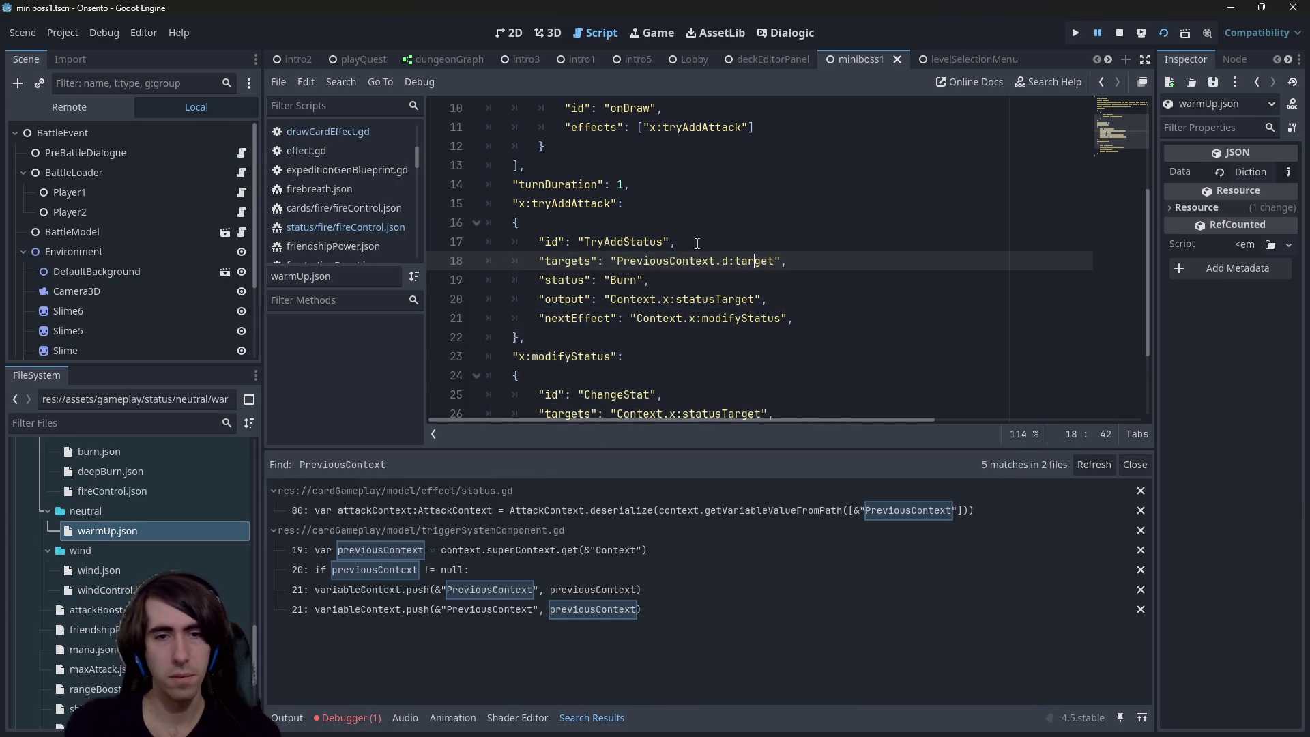
pyautogui.click(573, 511)
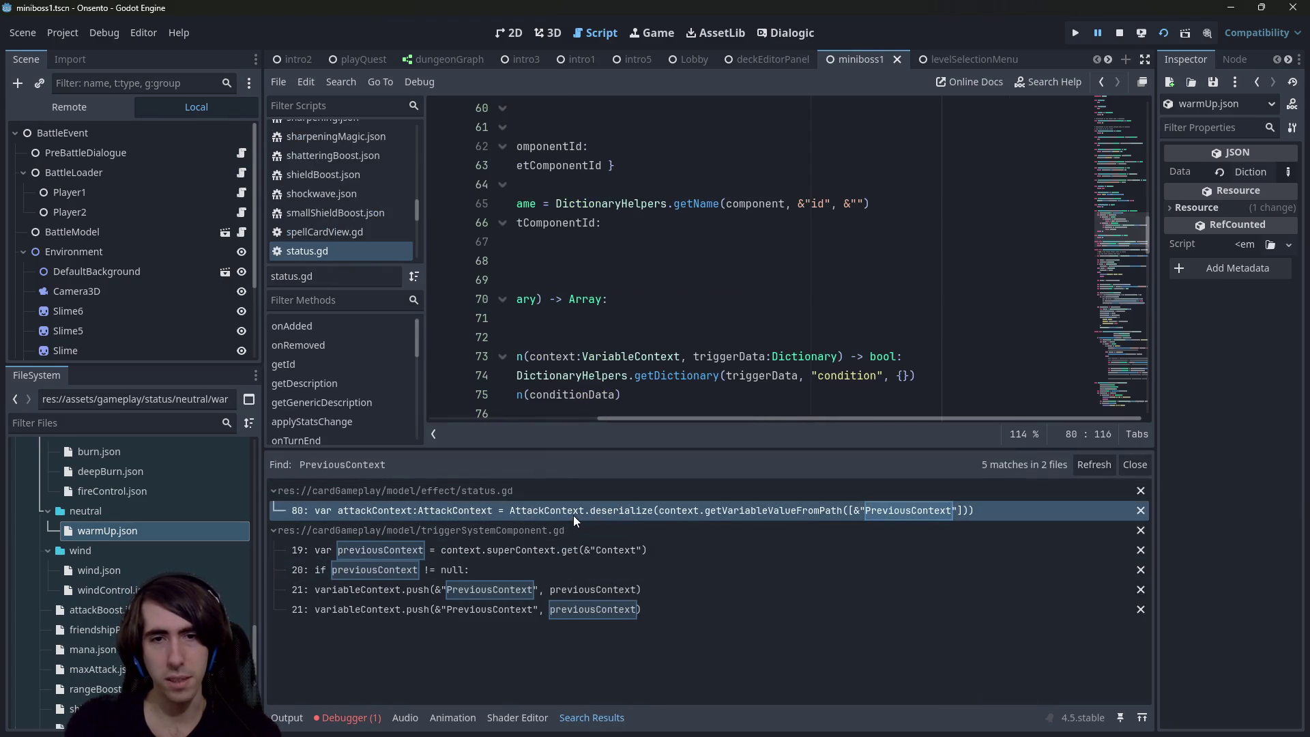
pyautogui.click(480, 550)
pyautogui.click(482, 590)
pyautogui.doubleClick(867, 356)
pyautogui.scroll(-1, 846, 327)
pyautogui.click(820, 320)
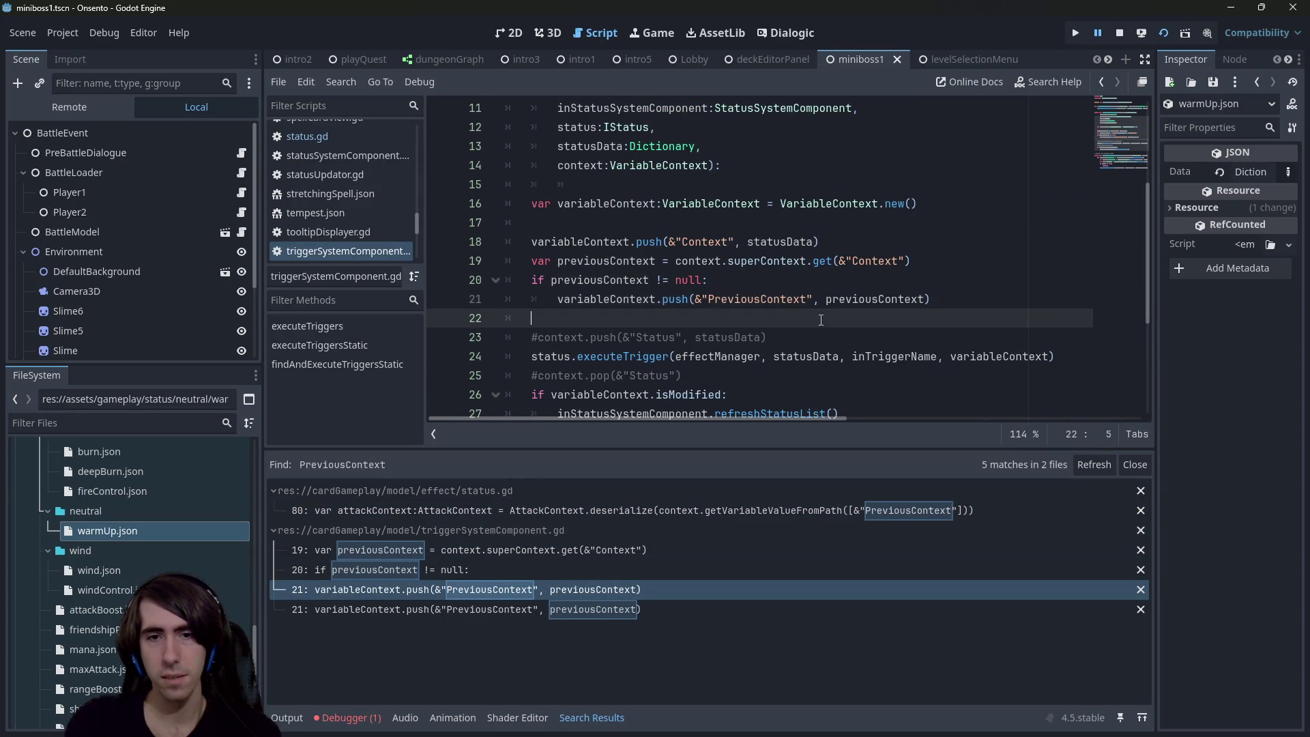
# Step: In warmUp.json, change the targets reference from PreviousContext.d:target to PreviousContext.d:source
pyautogui.hotkey('alt', 'Left')
pyautogui.hotkey('alt', 'Left')
pyautogui.hotkey('alt', 'Left')
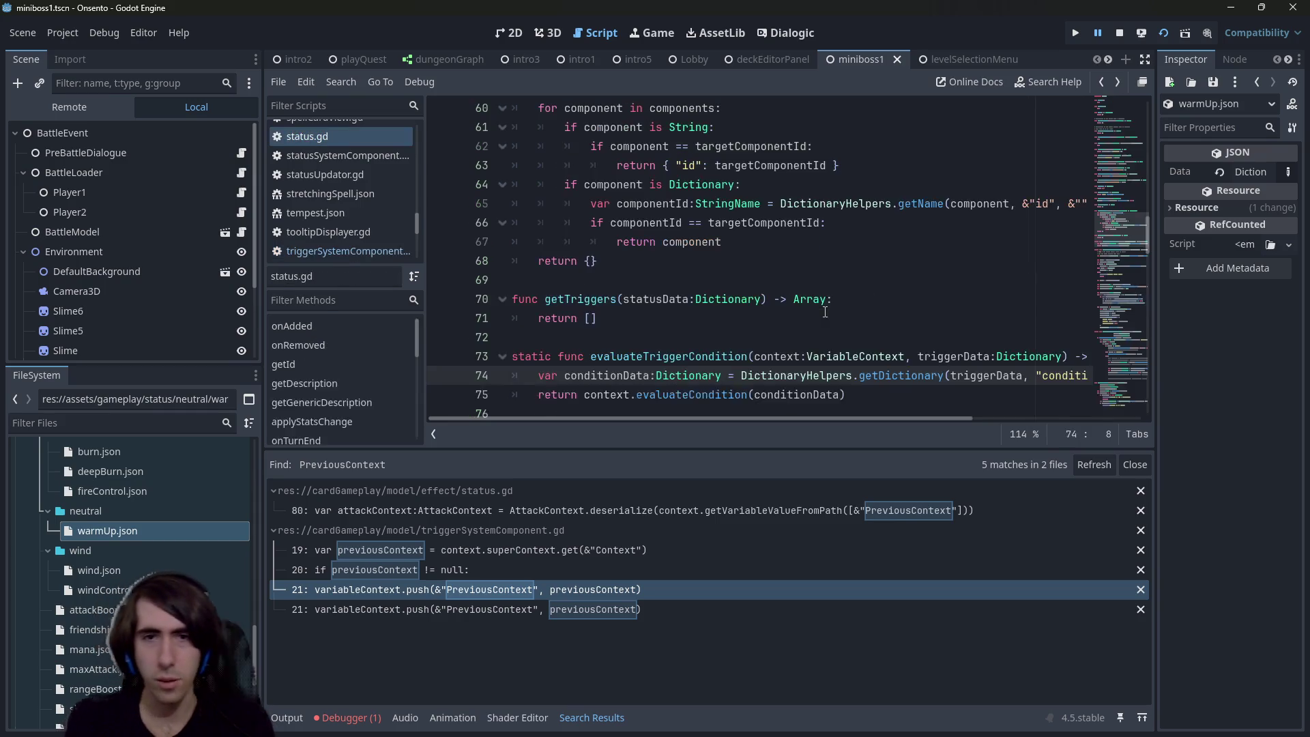
pyautogui.hotkey('ctrl', 'shift', 'Left')
pyautogui.write('s')
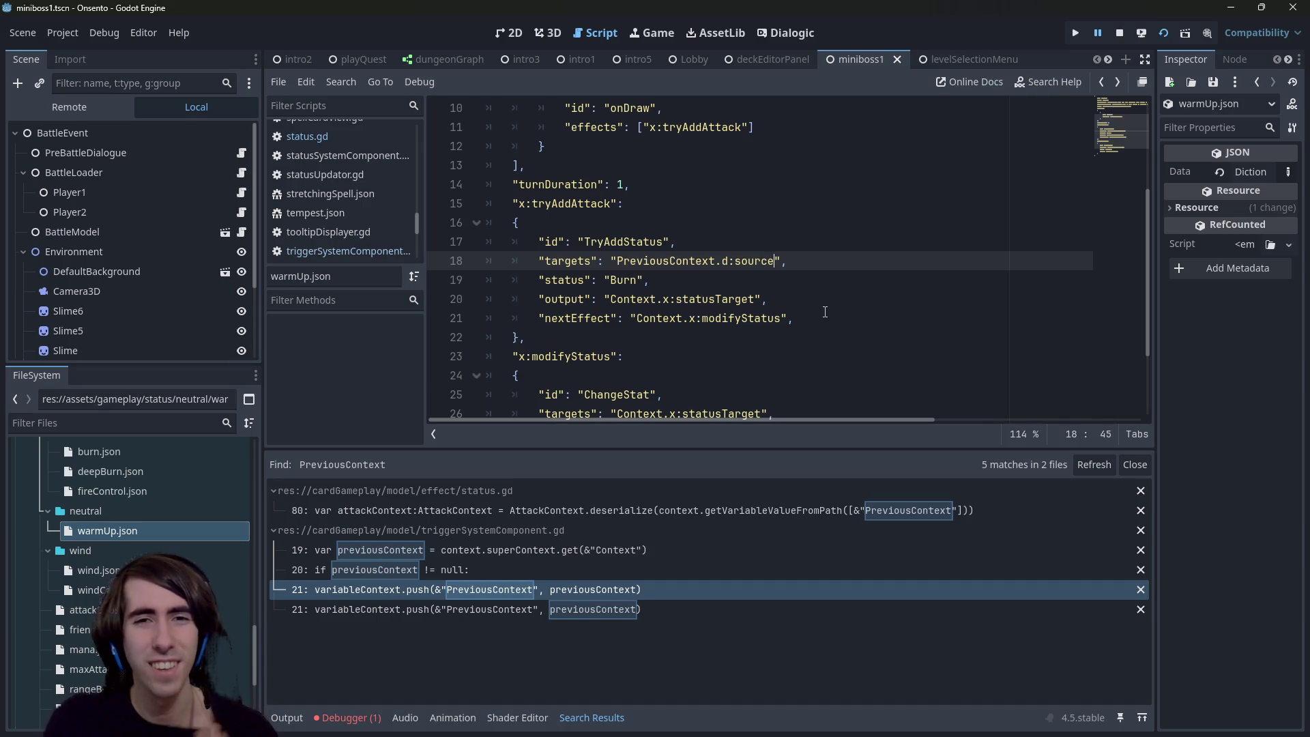
# Step: Replace the Burn status with AttackBoost, copied from sharpeningMagic.json, and save
pyautogui.doubleClick(612, 278)
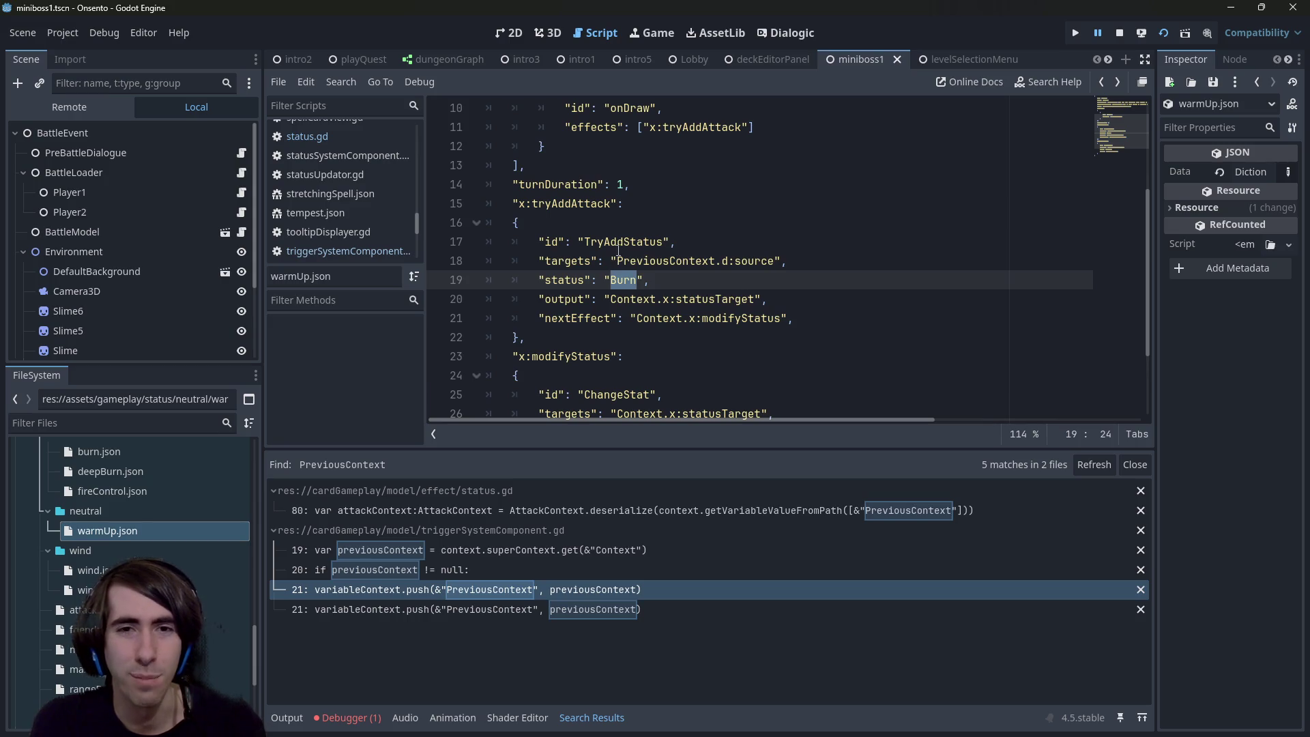
pyautogui.scroll(-10, 136, 546)
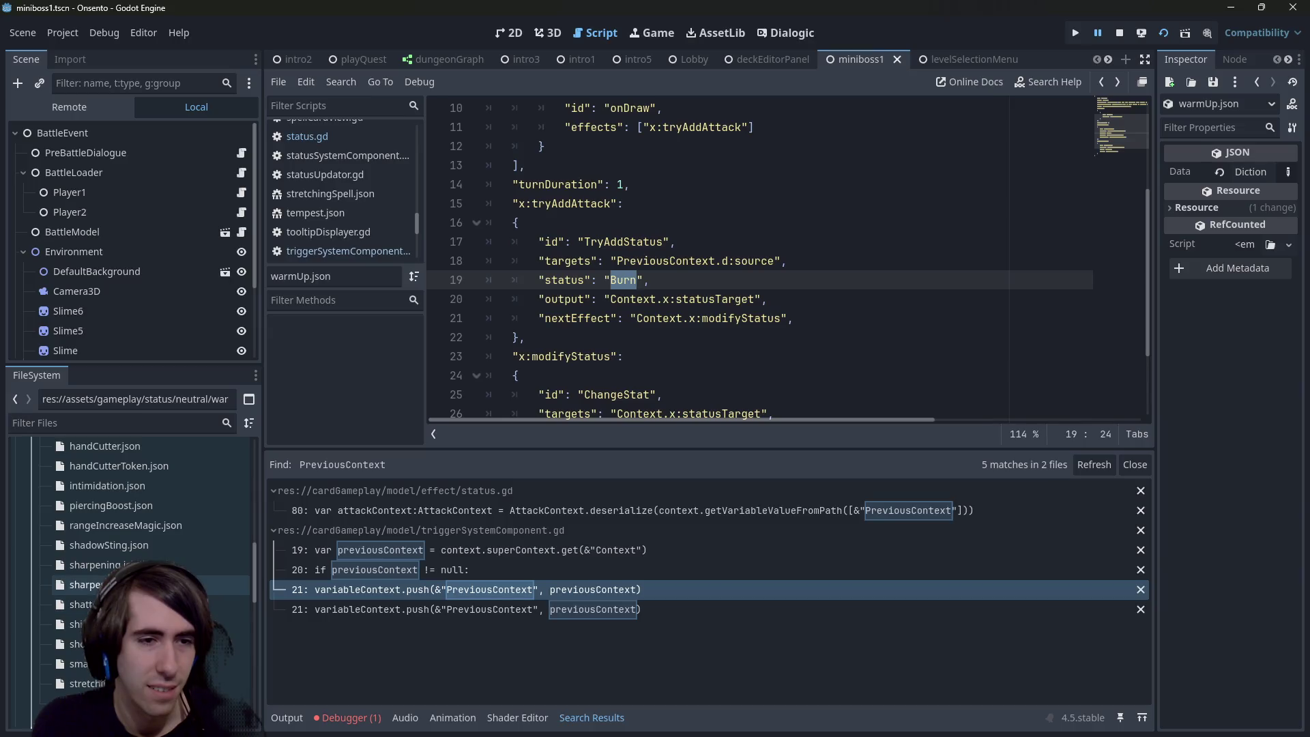
pyautogui.doubleClick(197, 518)
pyautogui.scroll(-2, 632, 334)
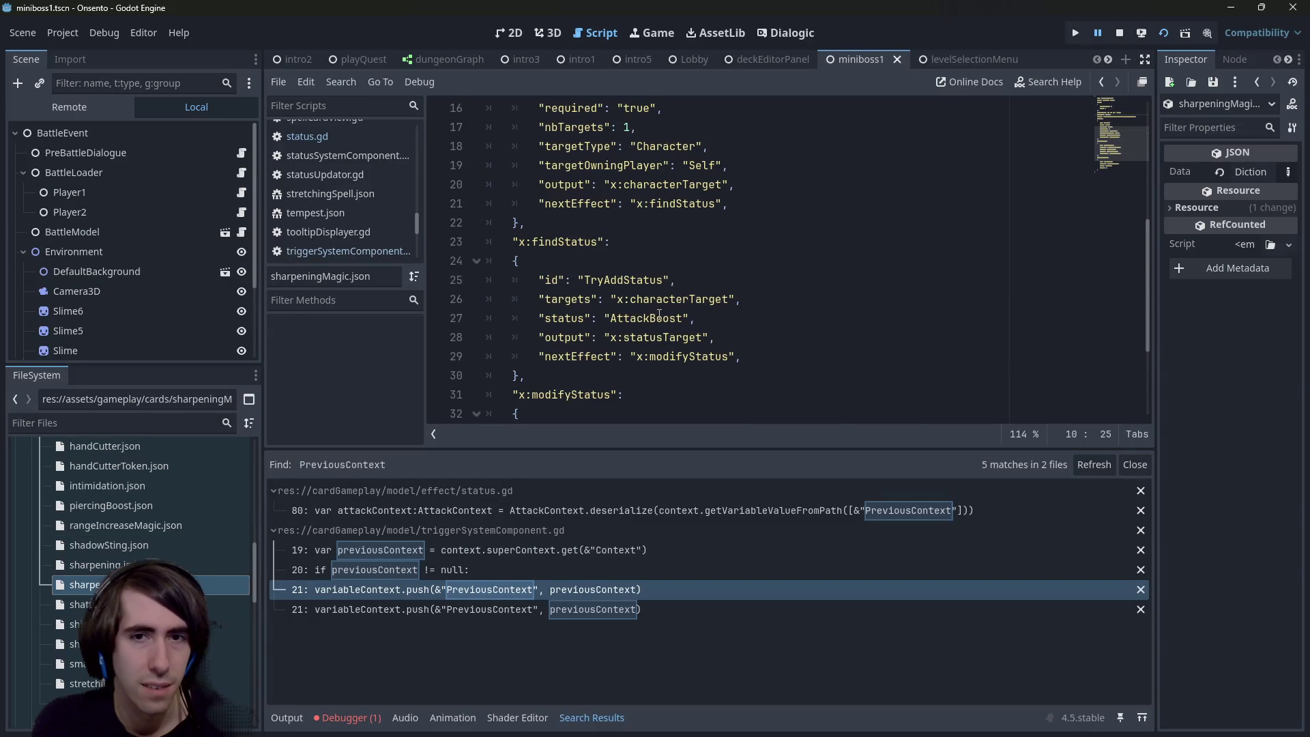
pyautogui.doubleClick(661, 316)
pyautogui.hotkey('ctrl', 'c')
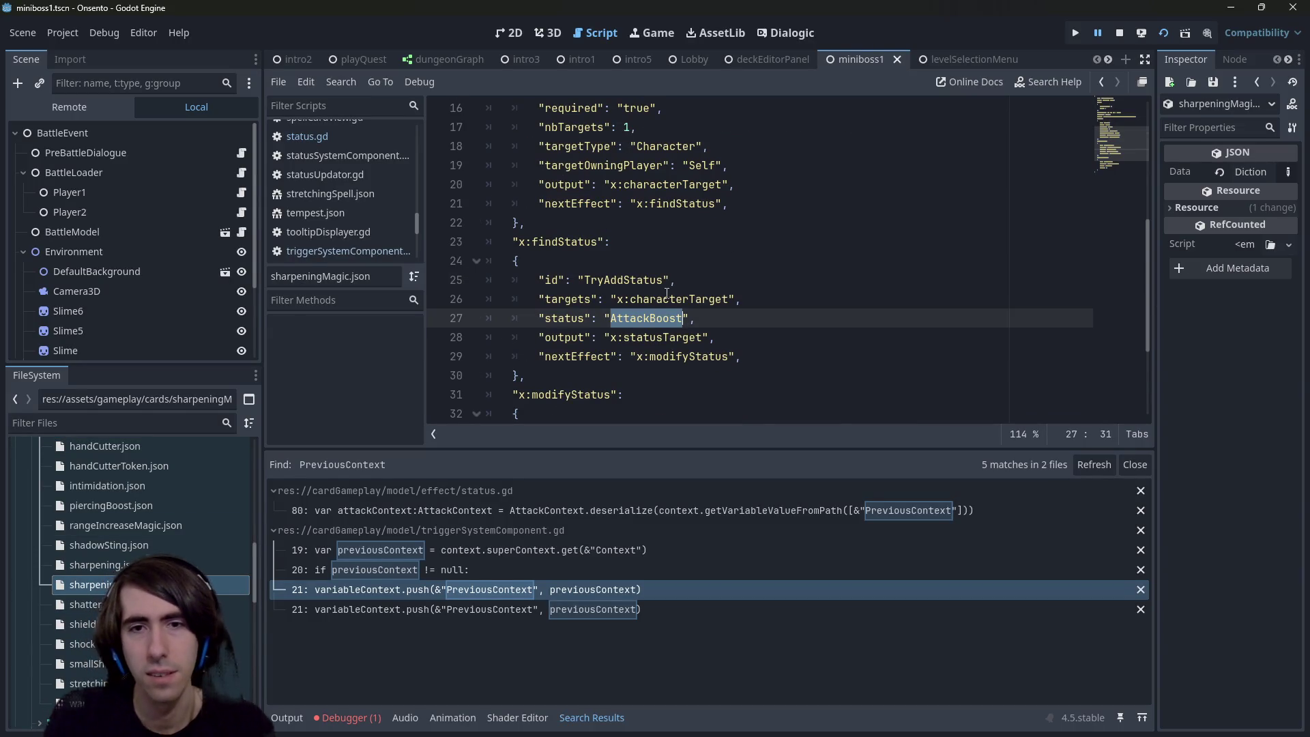
pyautogui.hotkey('alt', 'Left')
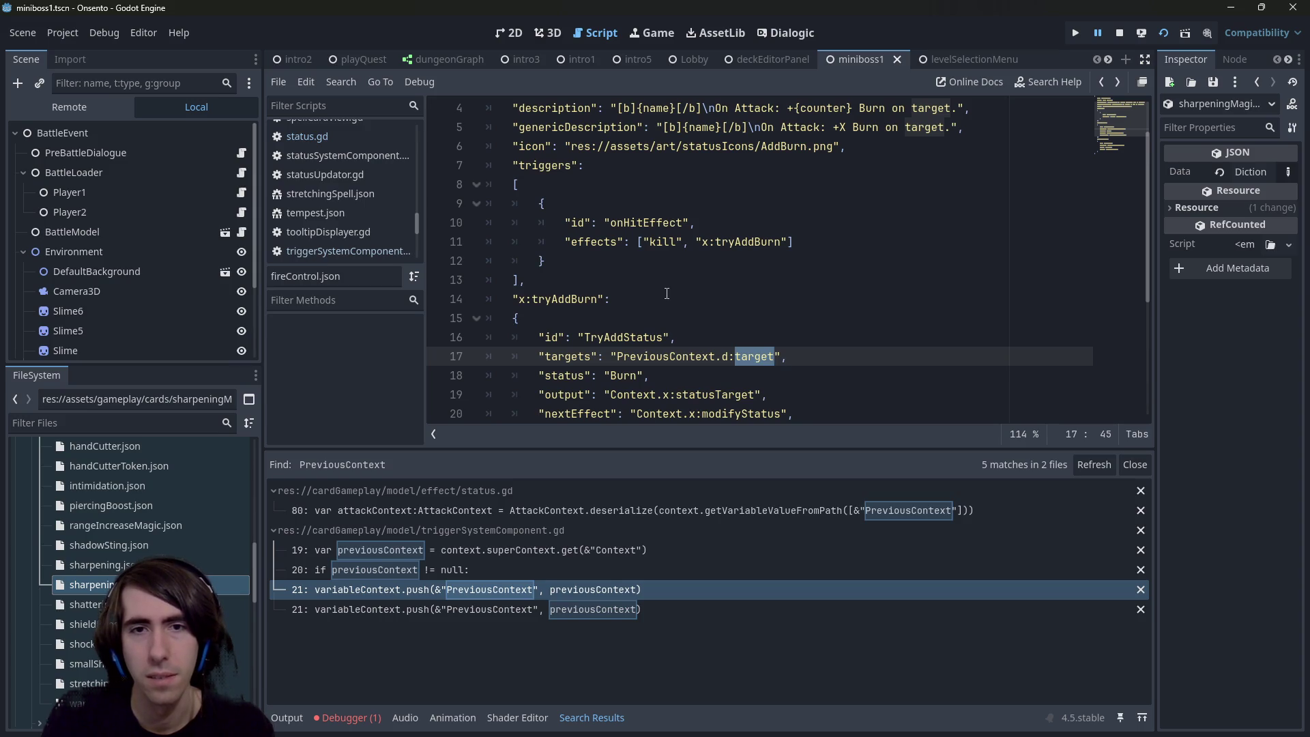
pyautogui.scroll(-1, 666, 293)
pyautogui.click(626, 318)
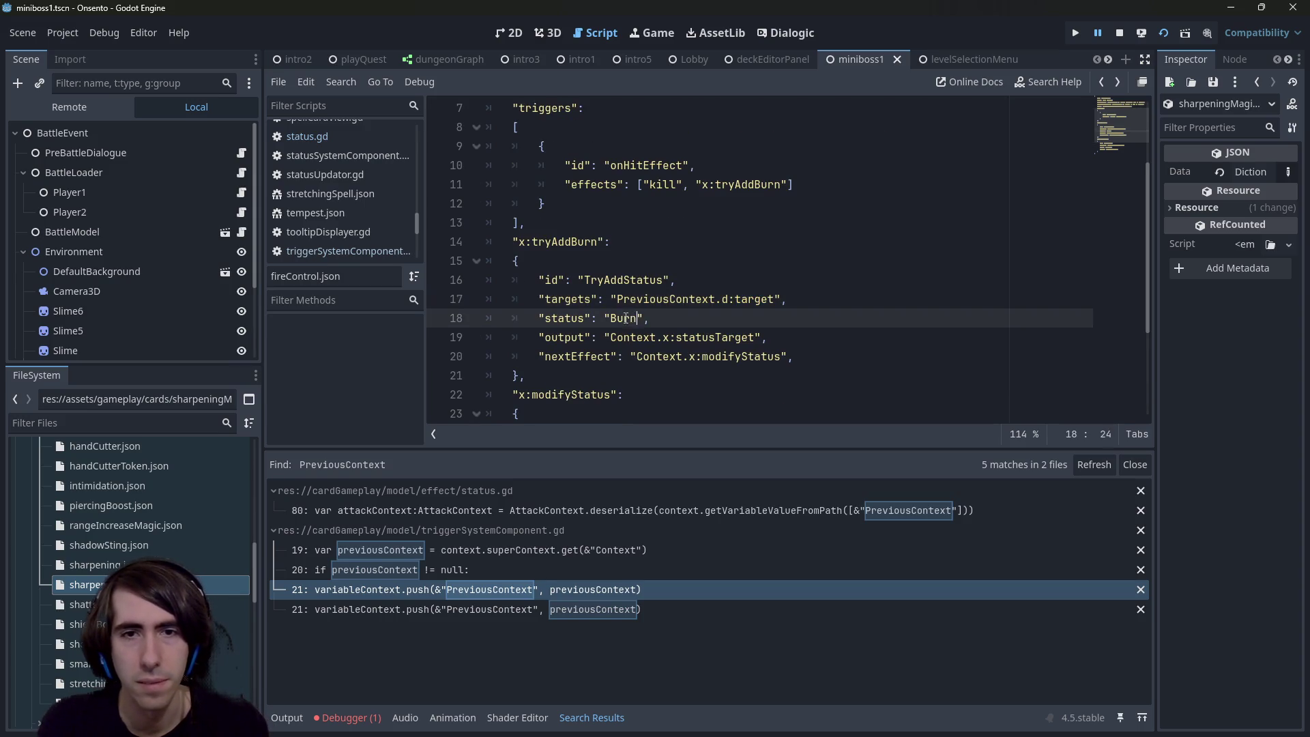
pyautogui.hotkey('ctrl', 'v')
pyautogui.hotkey('ctrl', 's')
# Step: Try a counter value of 1 instead of Context.counter, undo it, and run the project
pyautogui.scroll(-3, 650, 333)
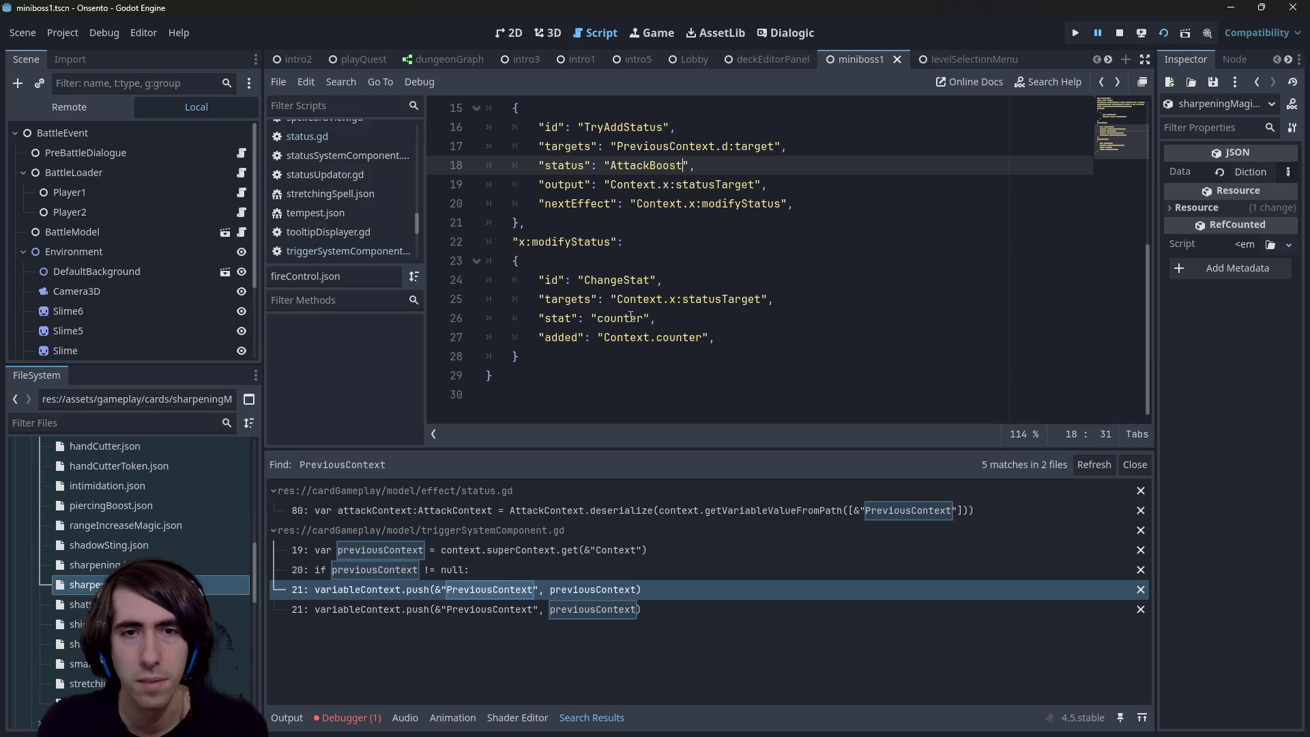
pyautogui.scroll(1, 630, 317)
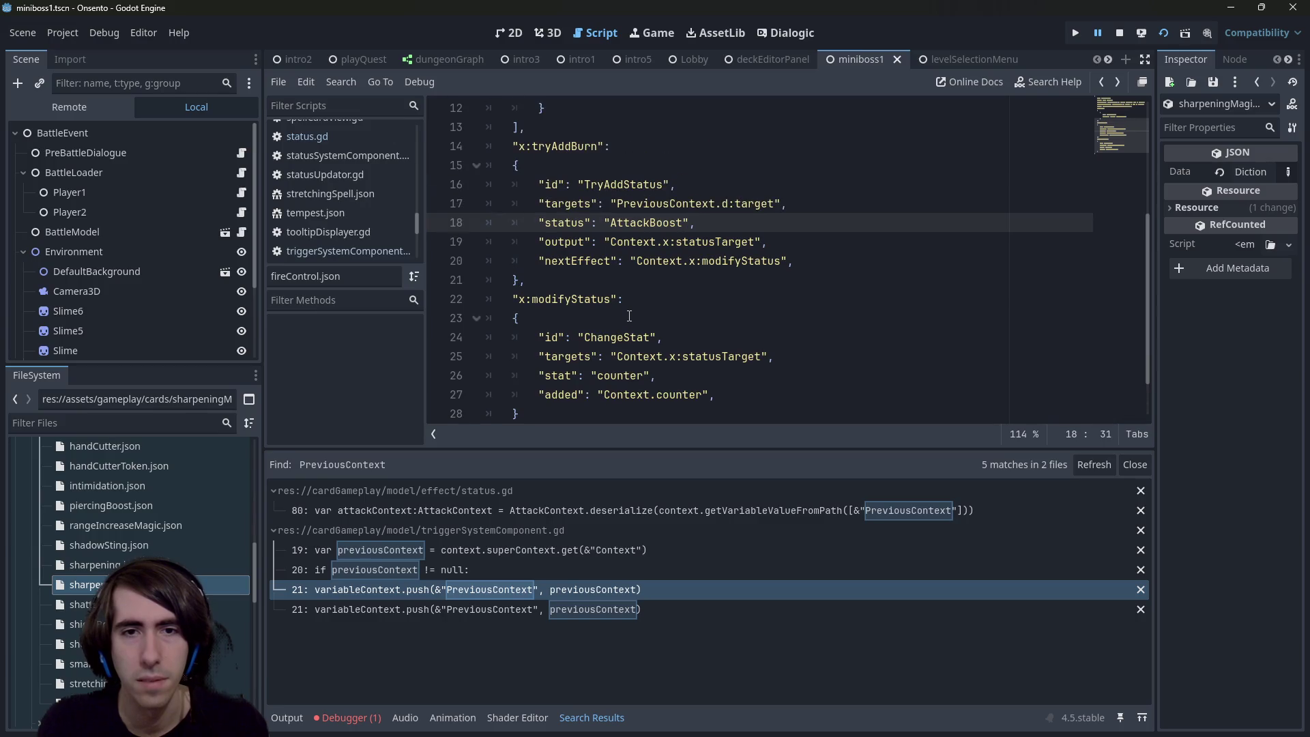
pyautogui.doubleClick(702, 356)
pyautogui.doubleClick(725, 260)
pyautogui.click(689, 225)
pyautogui.click(727, 203)
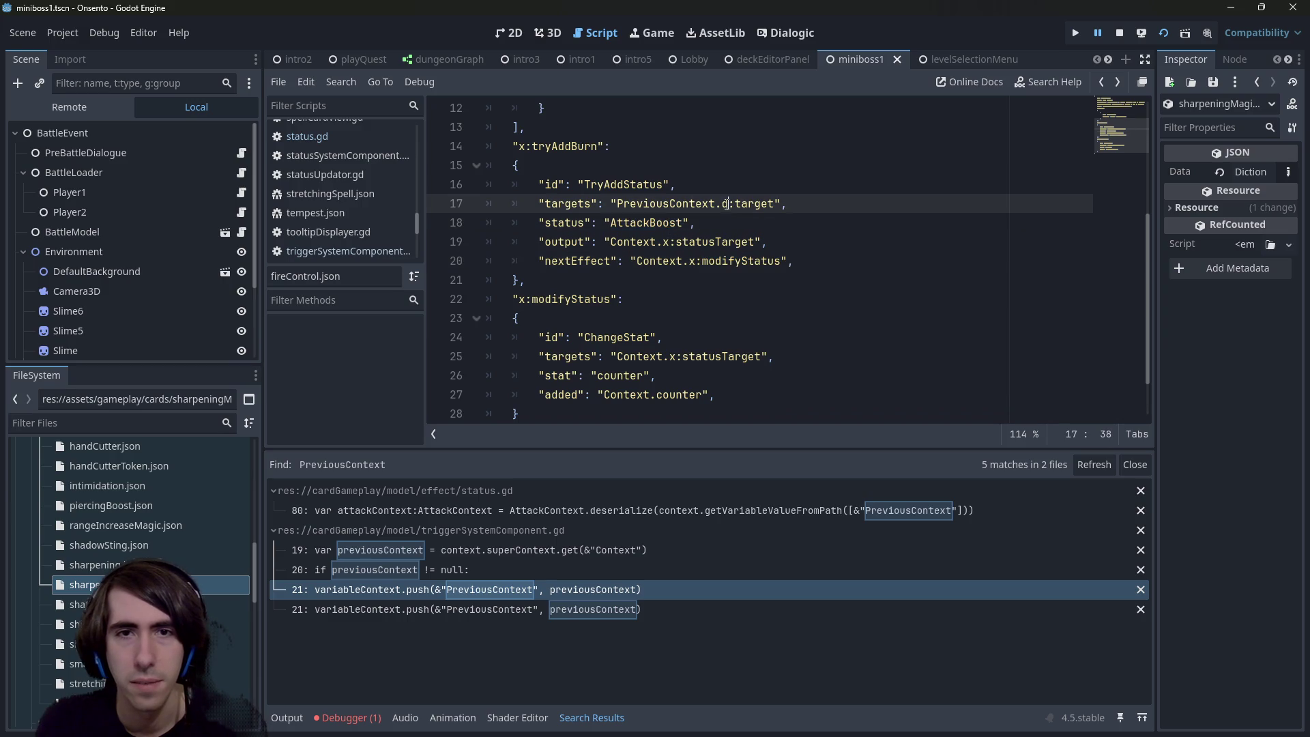
pyautogui.doubleClick(621, 373)
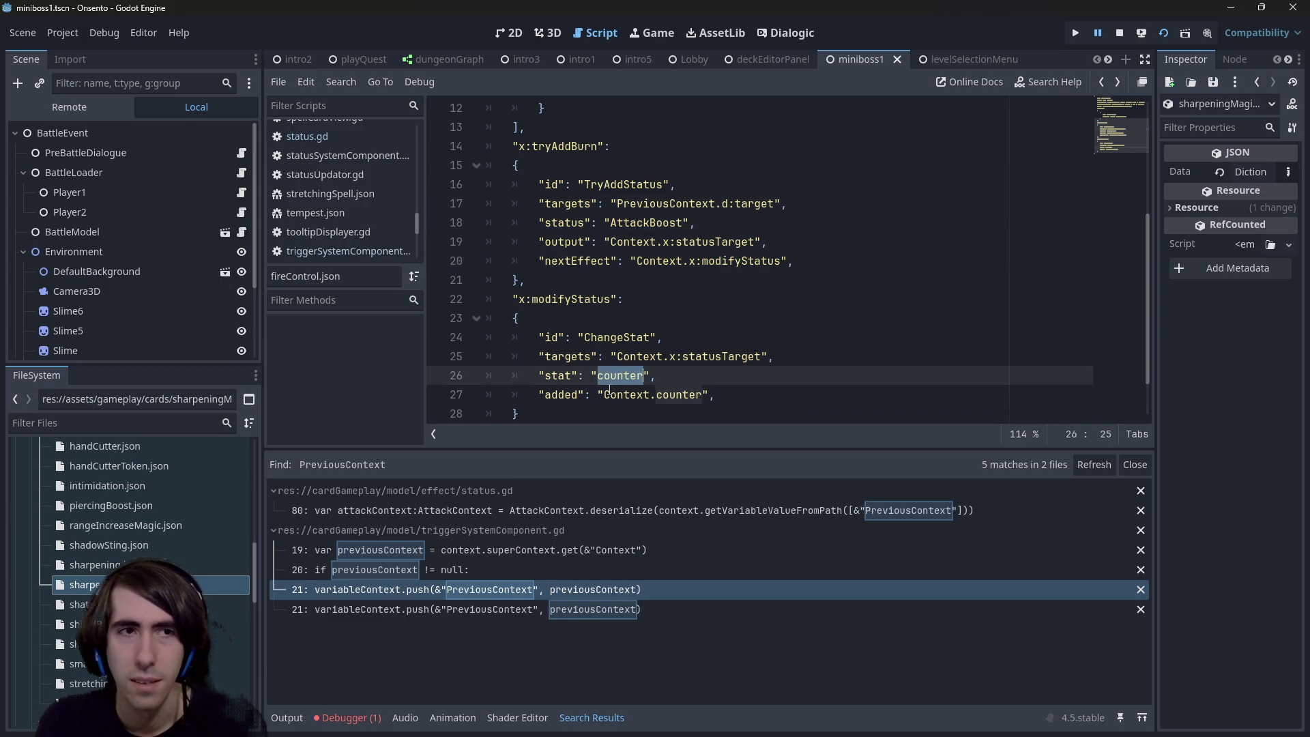
pyautogui.moveTo(604, 394); pyautogui.dragTo(703, 394)
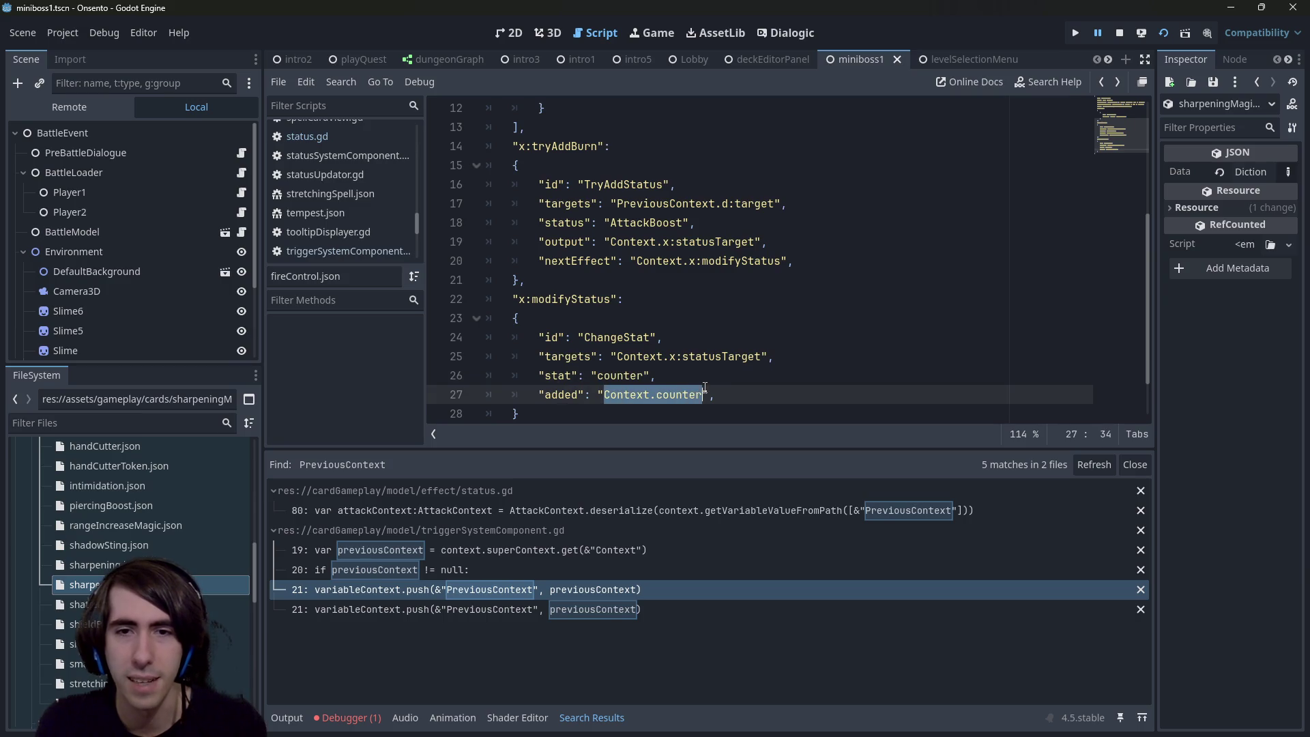
pyautogui.write('1')
pyautogui.click(703, 376)
pyautogui.hotkey('ctrl', 's')
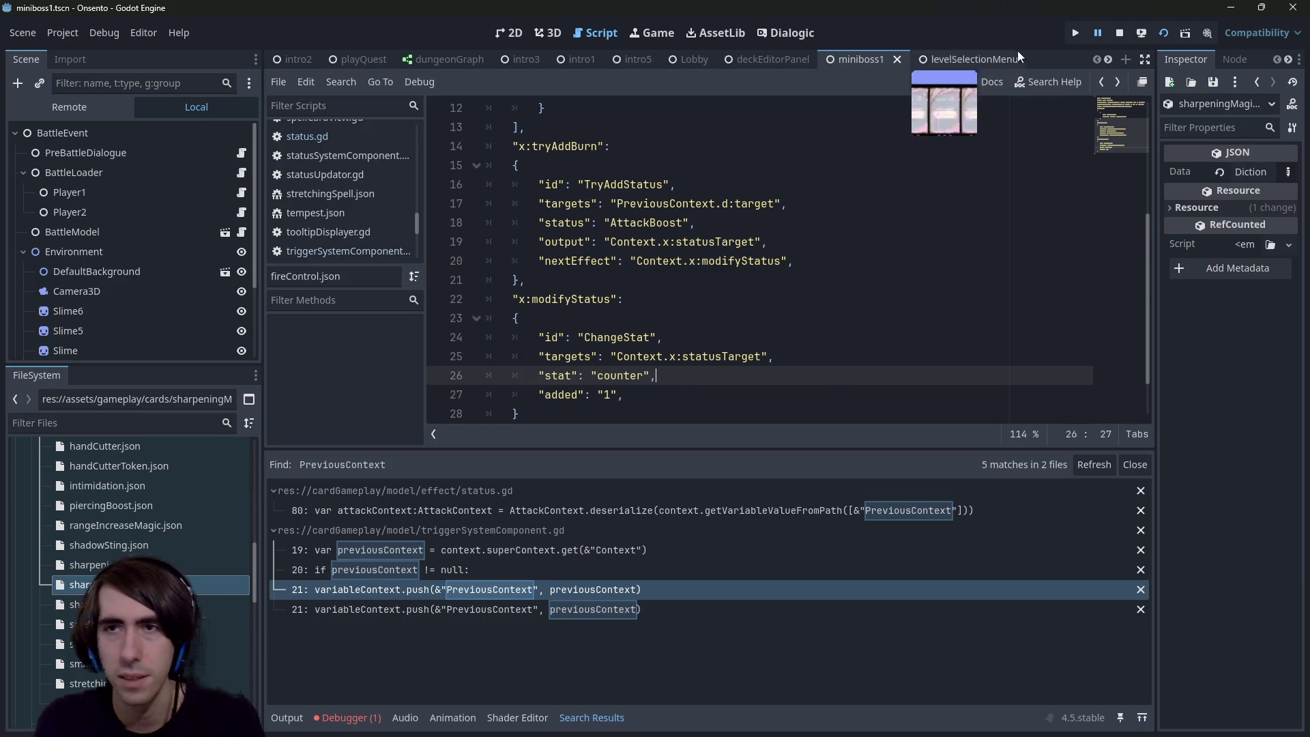
pyautogui.hotkey('ctrl', 'z')
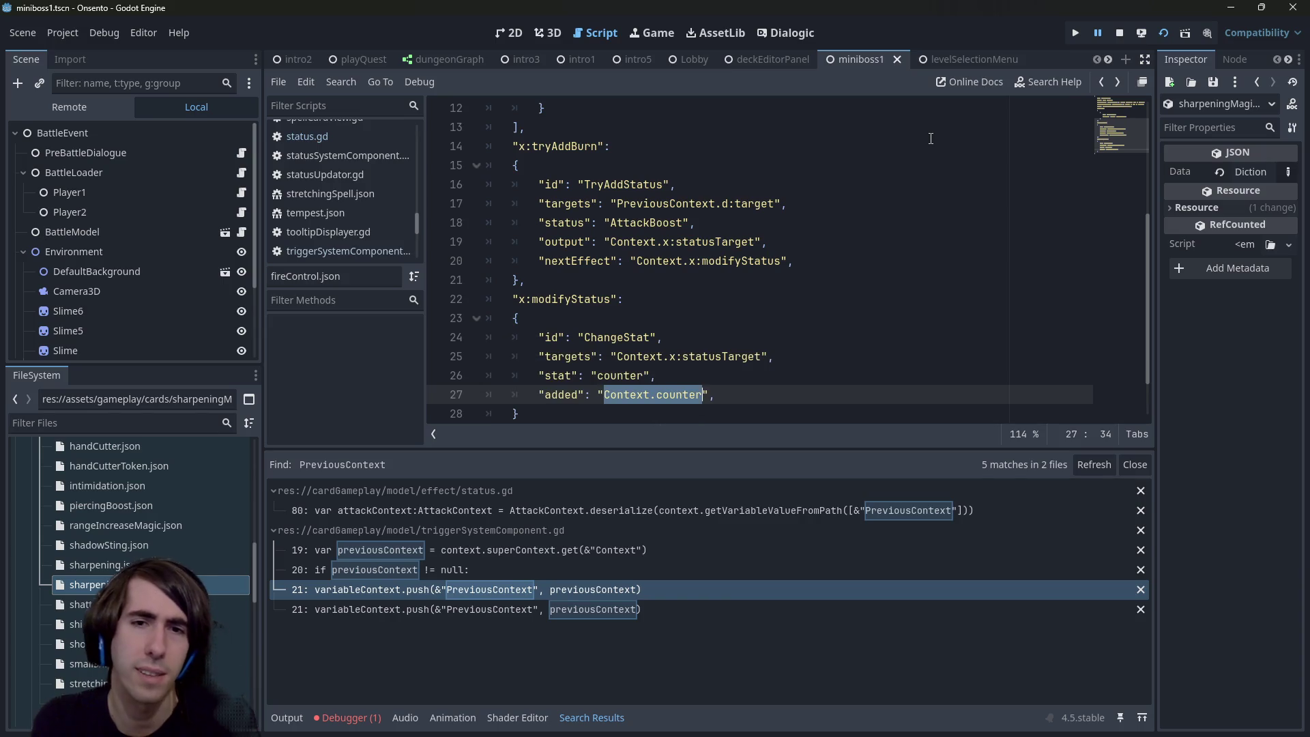
pyautogui.click(1122, 34)
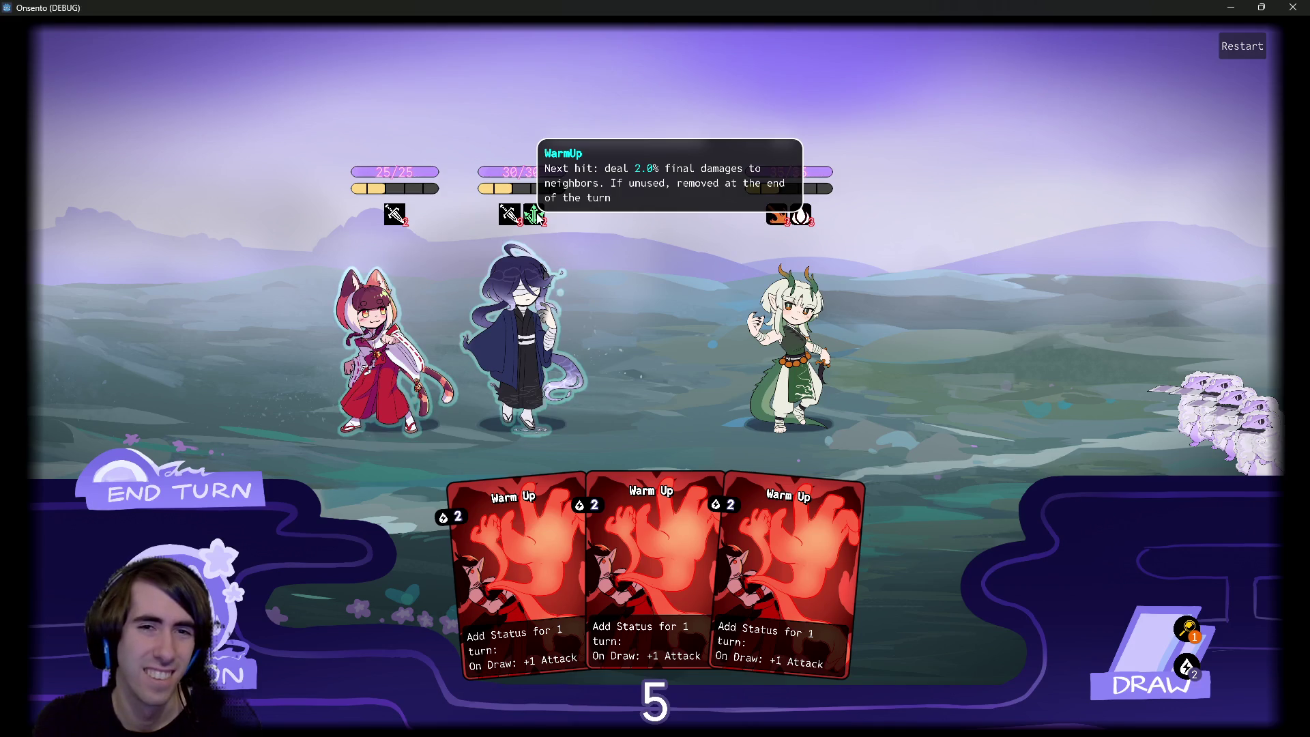
# Step: With the game minimized, check statusTarget in warmUp.json, then bring the game back and start a file search
pyautogui.click(1235, 7)
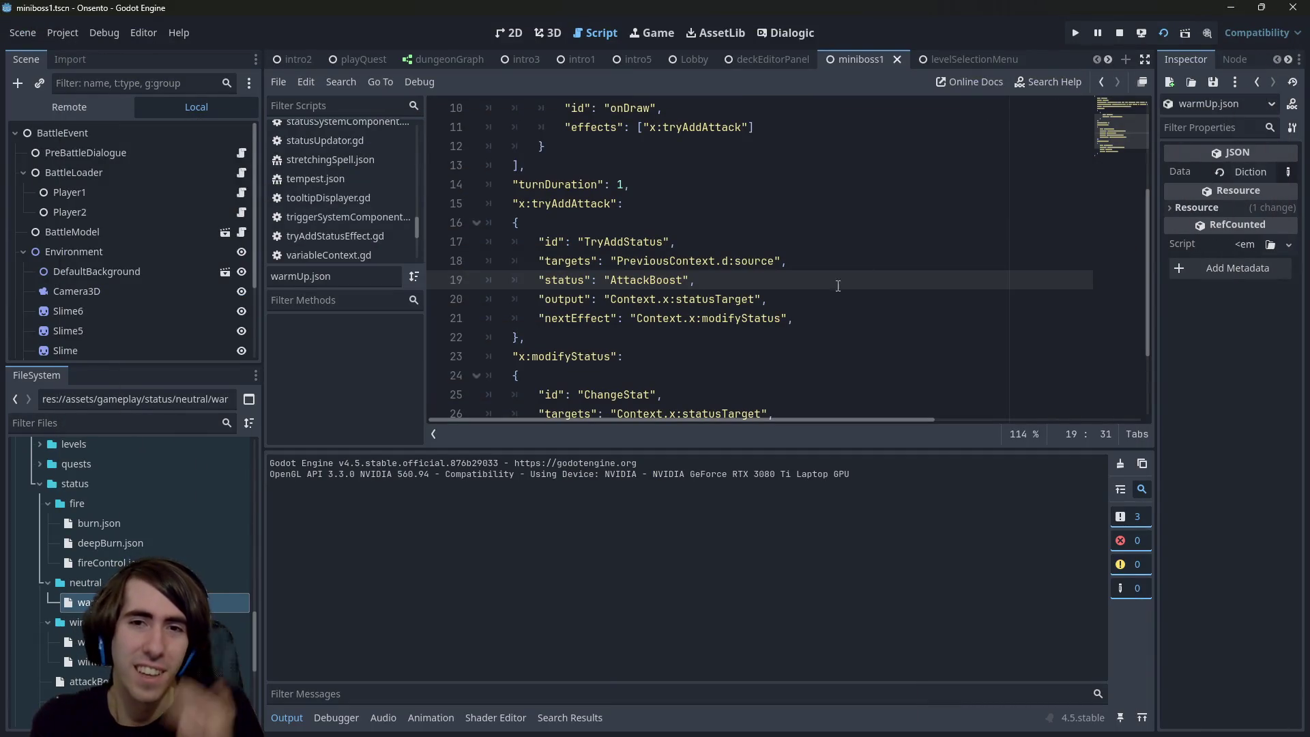
pyautogui.doubleClick(710, 300)
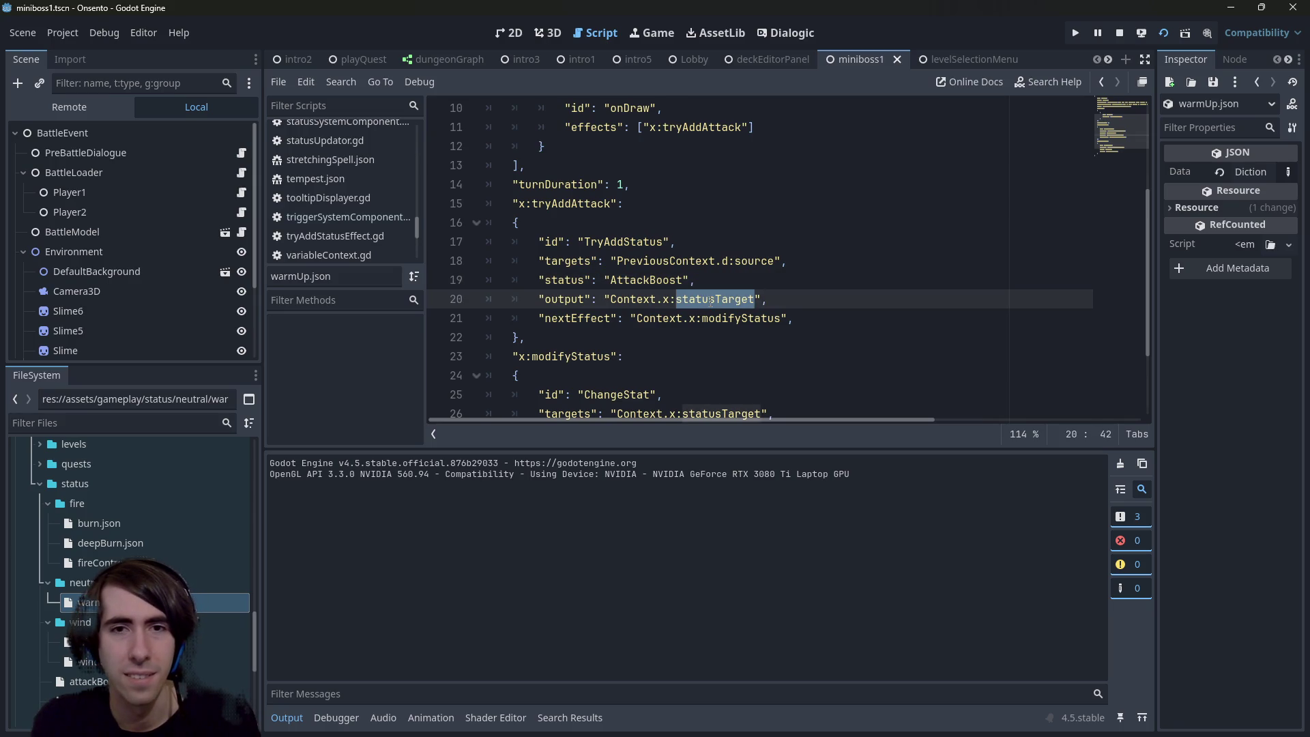
pyautogui.click(711, 281)
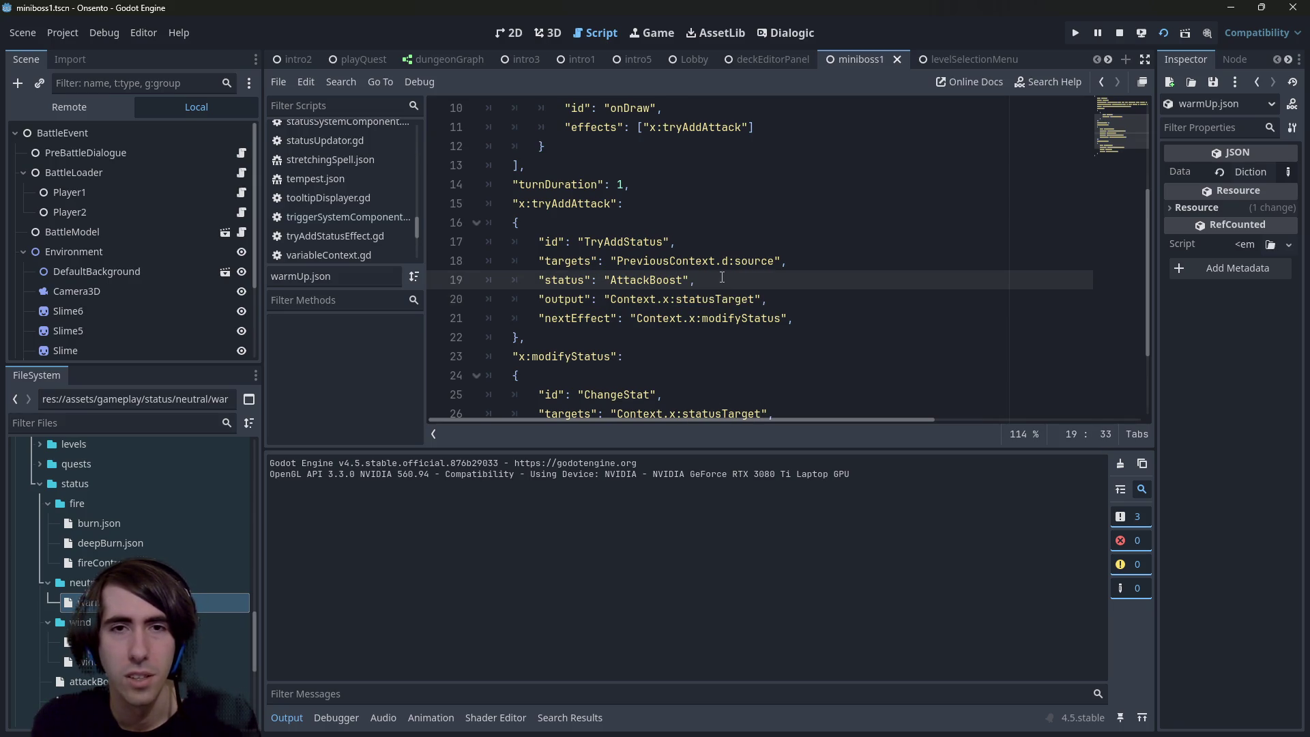
pyautogui.hotkey('alt', 'Tab')
pyautogui.hotkey('alt', 'Tab')
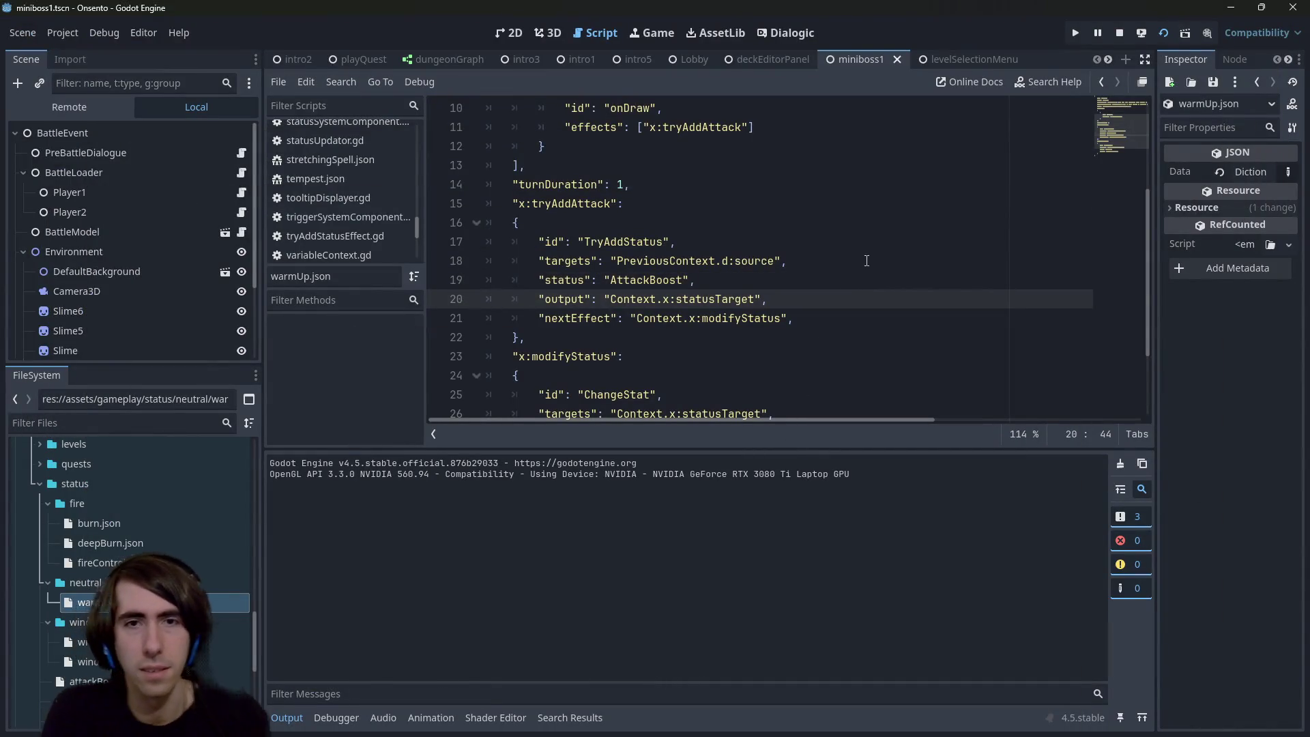
pyautogui.hotkey('ctrl', 'alt', 'o')
# Step: Set a breakpoint on line 56 of tryAddStatusEffect.gd and draw a card in-game to hit it
pyautogui.write('tryaddstatu')
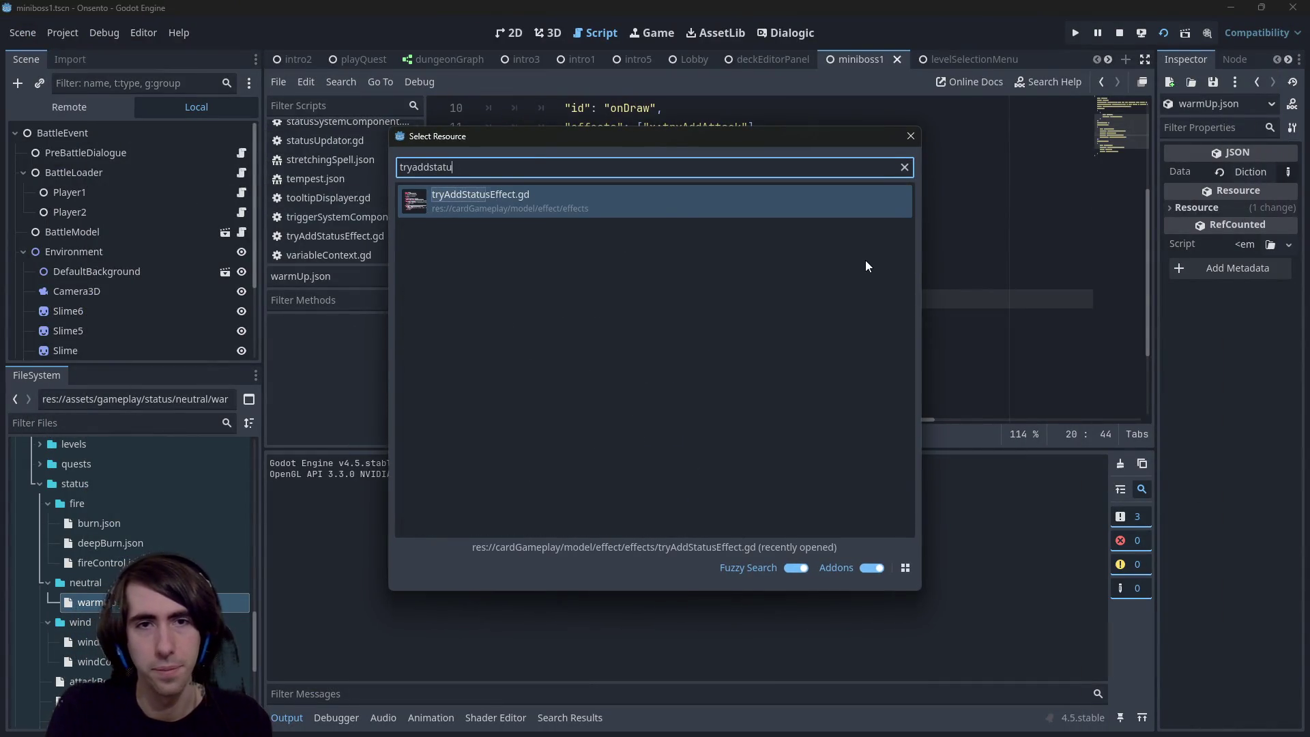
pyautogui.press('Return')
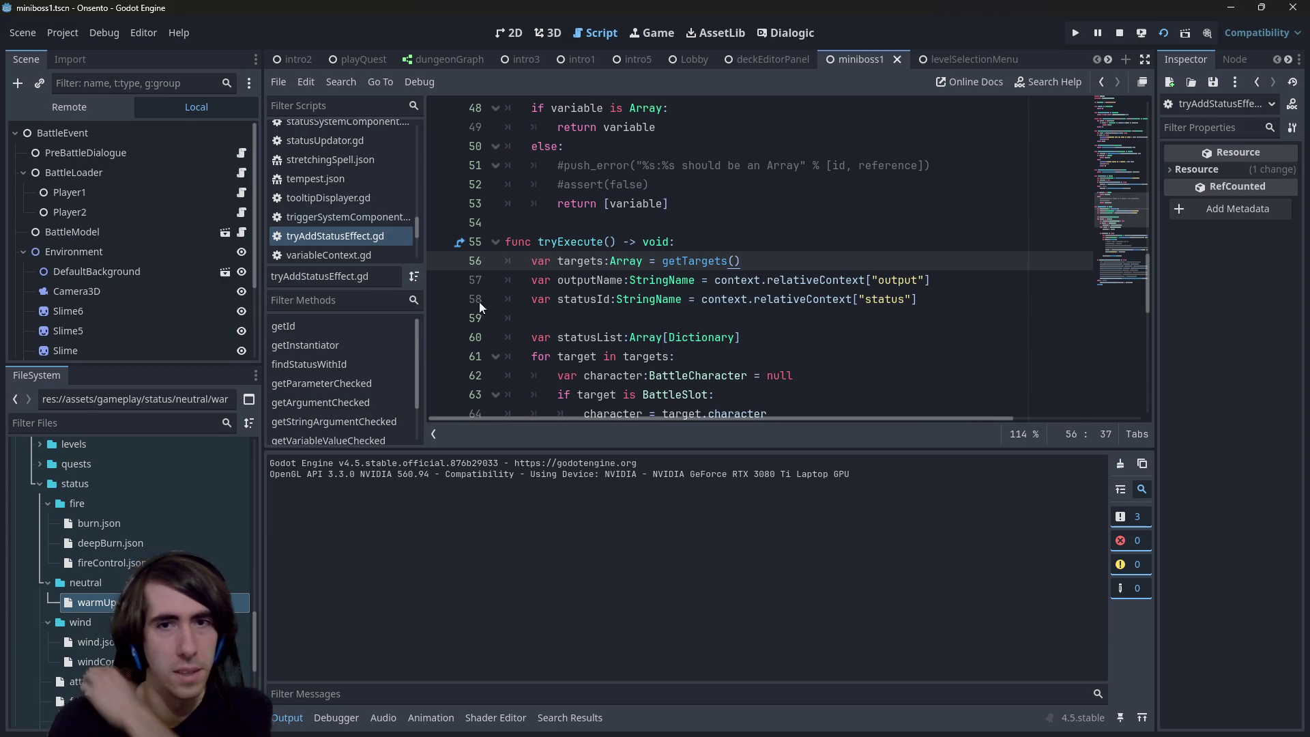
pyautogui.click(440, 260)
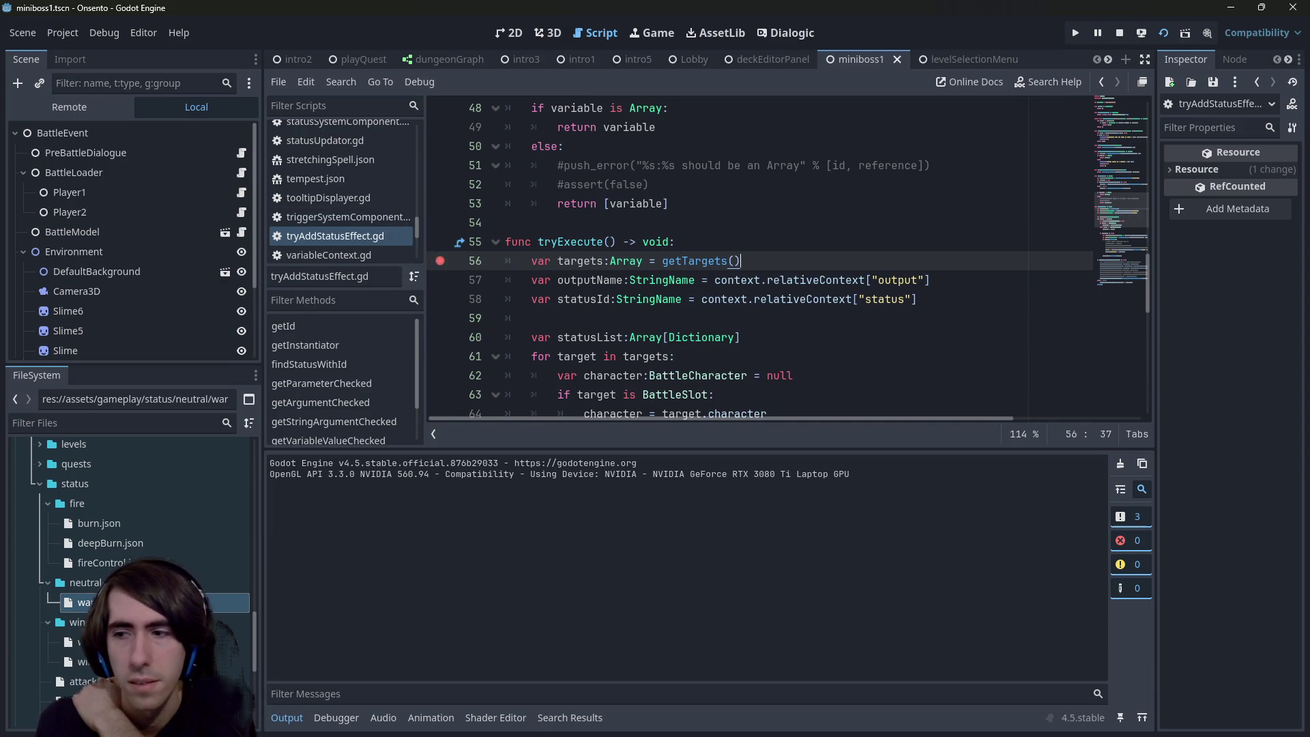
pyautogui.press('F6')
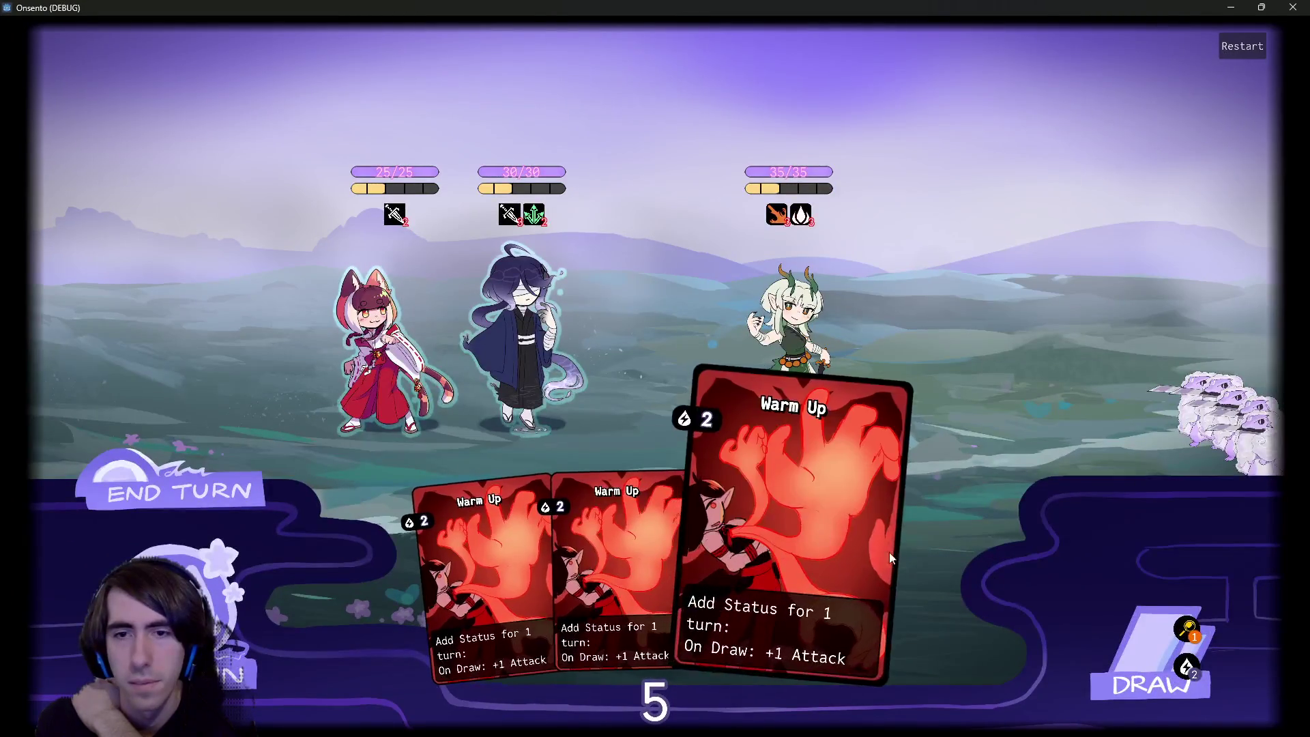
pyautogui.click(1112, 645)
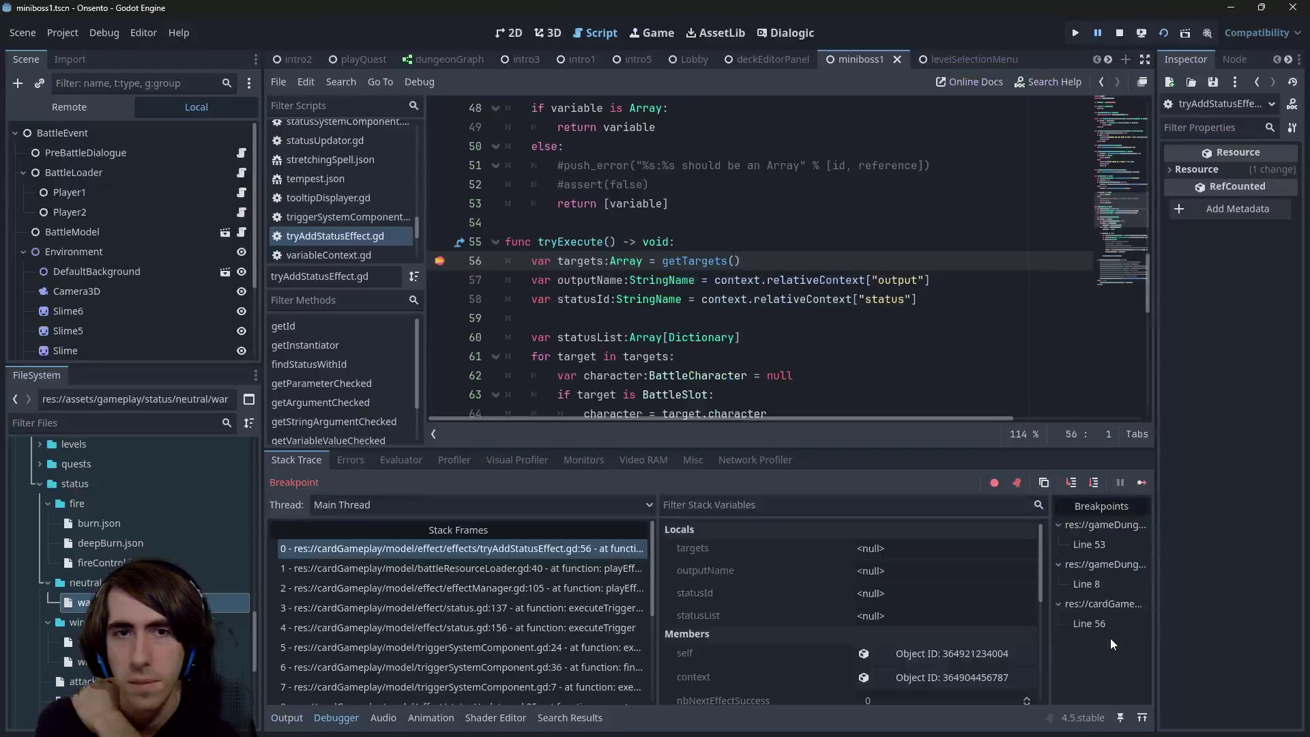
# Step: Inspect the AttackBoost status in warmUp.json, then return to tryAddStatusEffect.gd
pyautogui.doubleClick(216, 598)
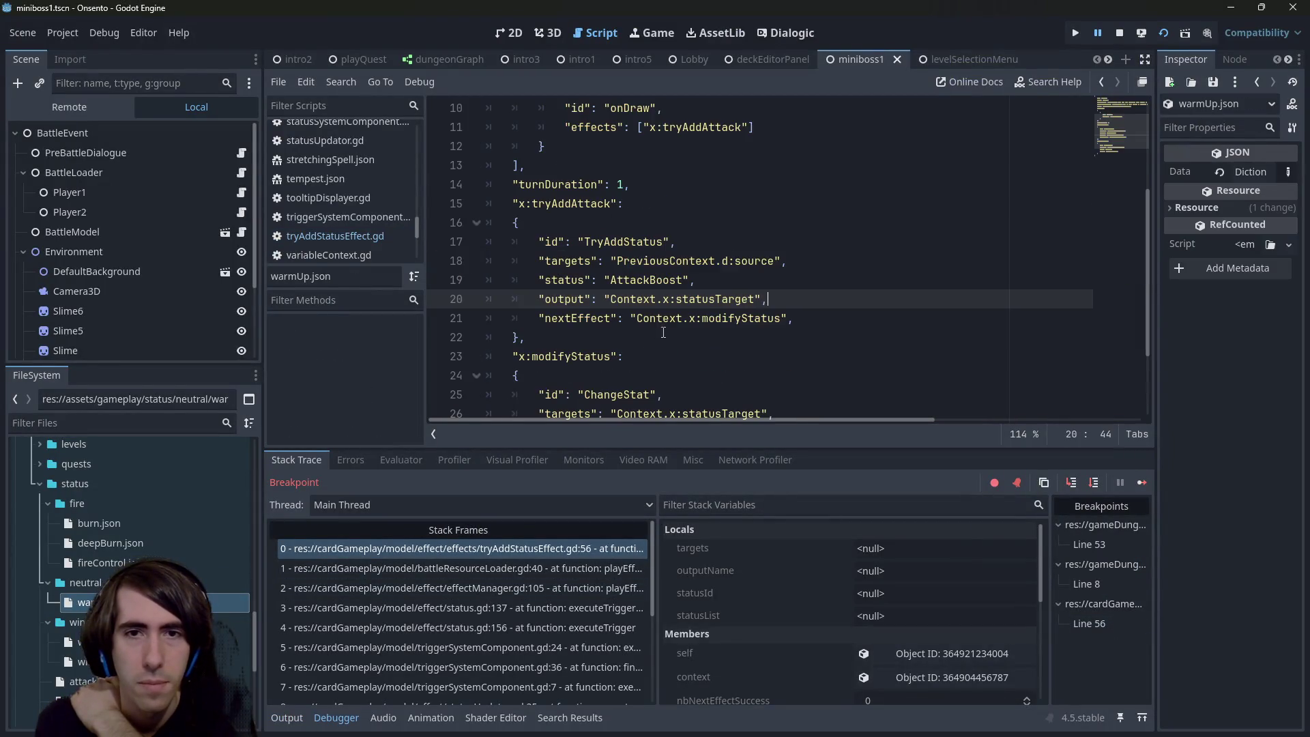
pyautogui.doubleClick(643, 280)
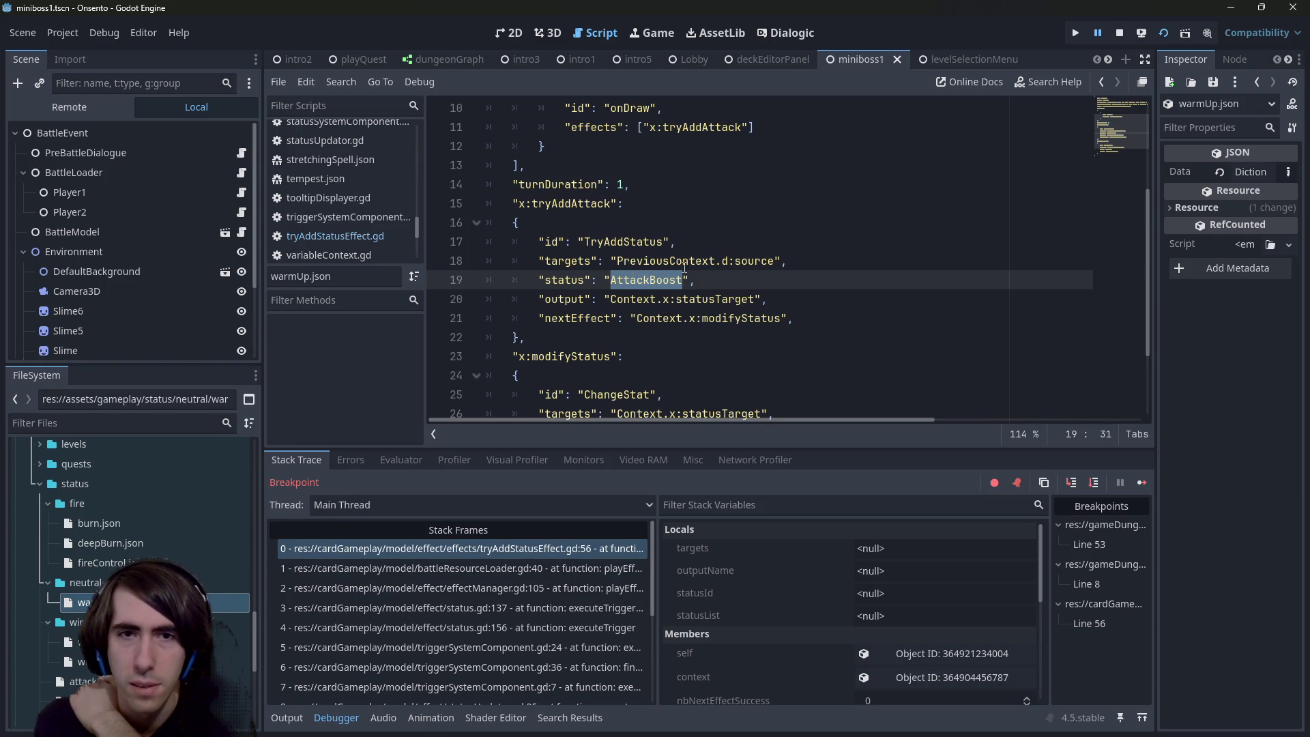
pyautogui.press('Up')
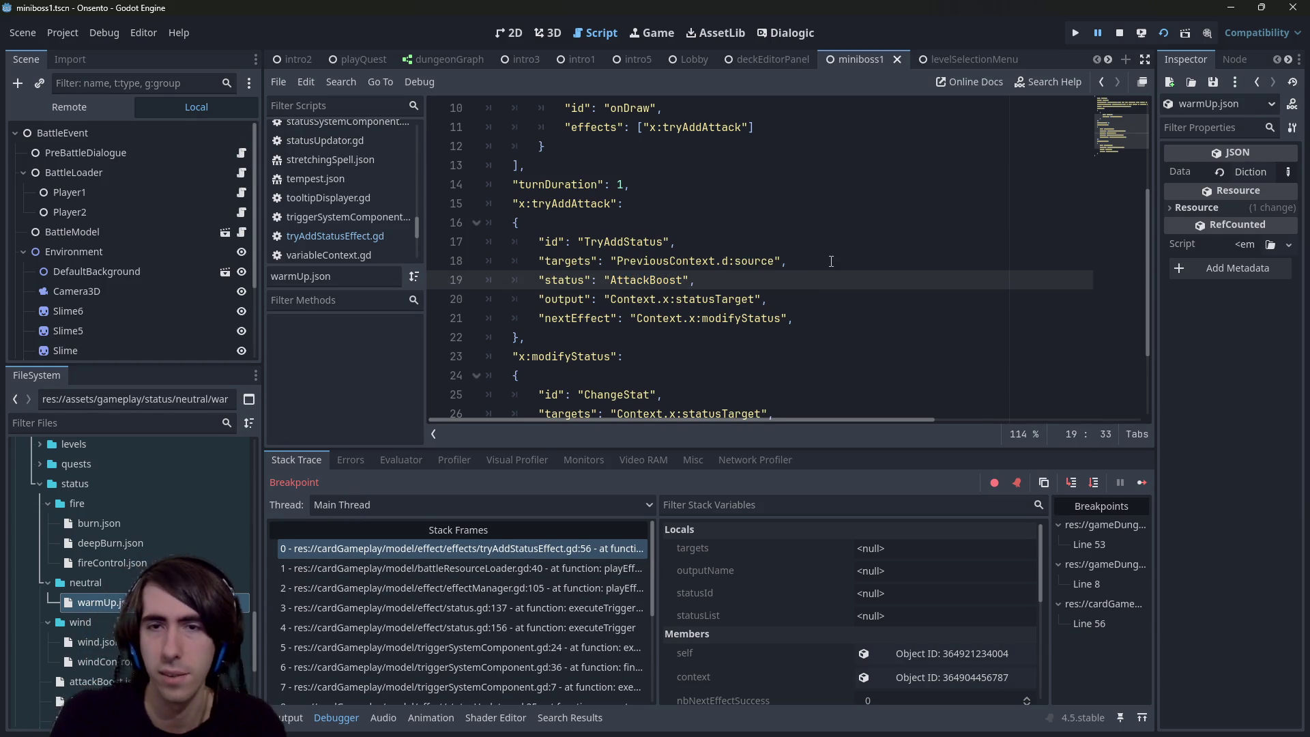
pyautogui.hotkey('alt', 'Left')
pyautogui.hotkey('alt', 'Left')
pyautogui.hotkey('alt', 'Left')
pyautogui.hotkey('alt', 'Left')
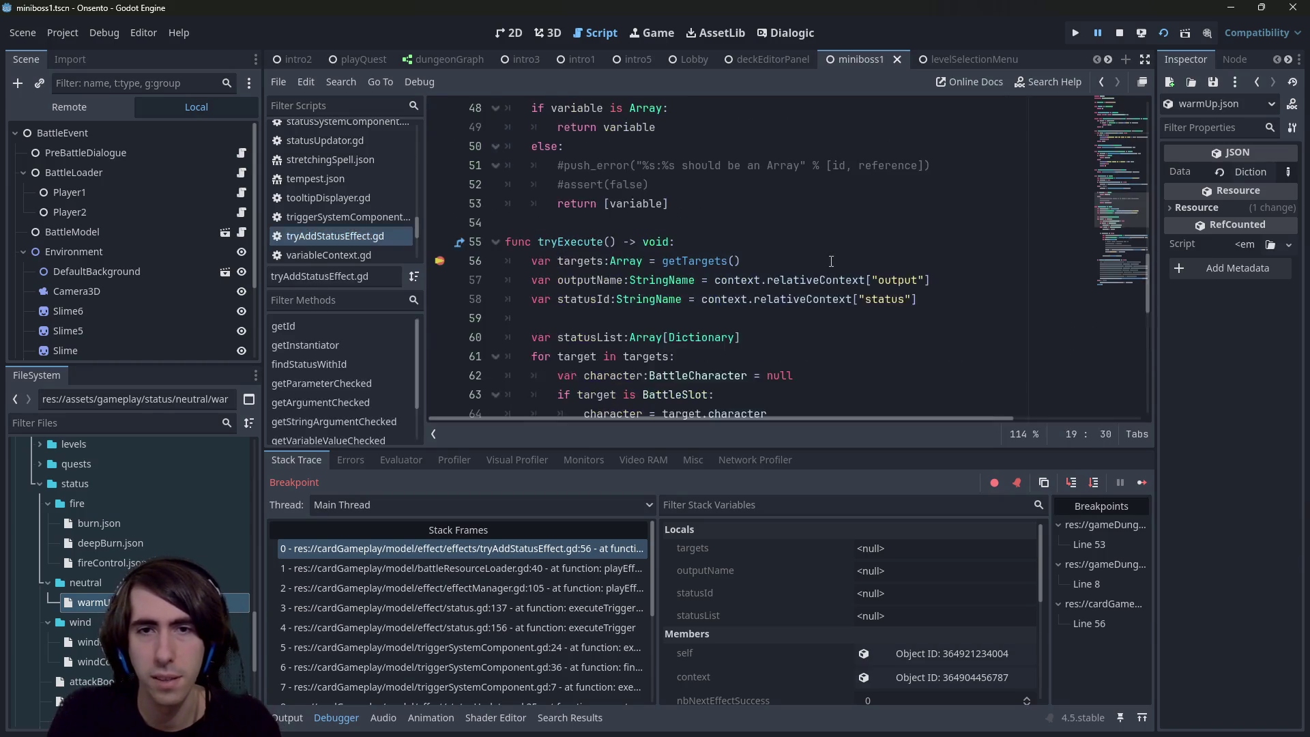
# Step: Step into getTargets and getStringArgumentChecked, advancing to the absoluteVariableContext check on line 43
pyautogui.click(1071, 483)
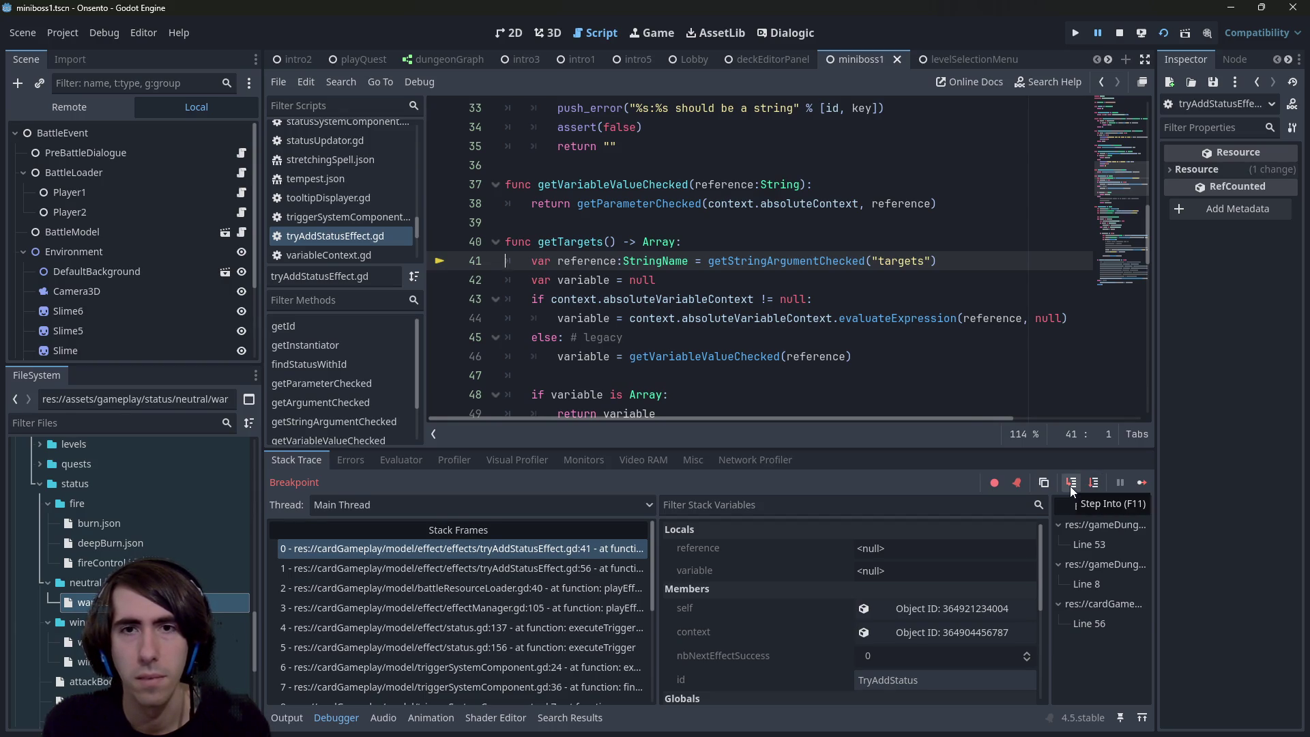
pyautogui.click(1070, 484)
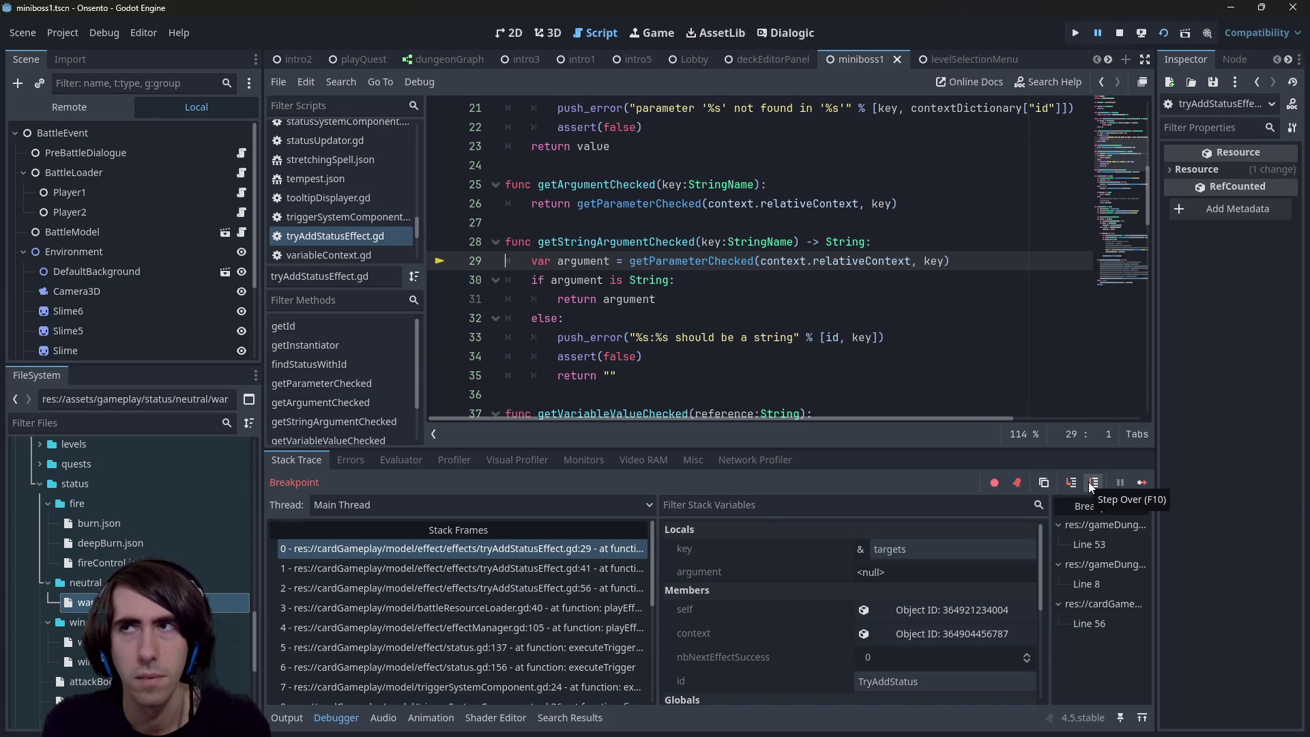
pyautogui.click(1088, 481)
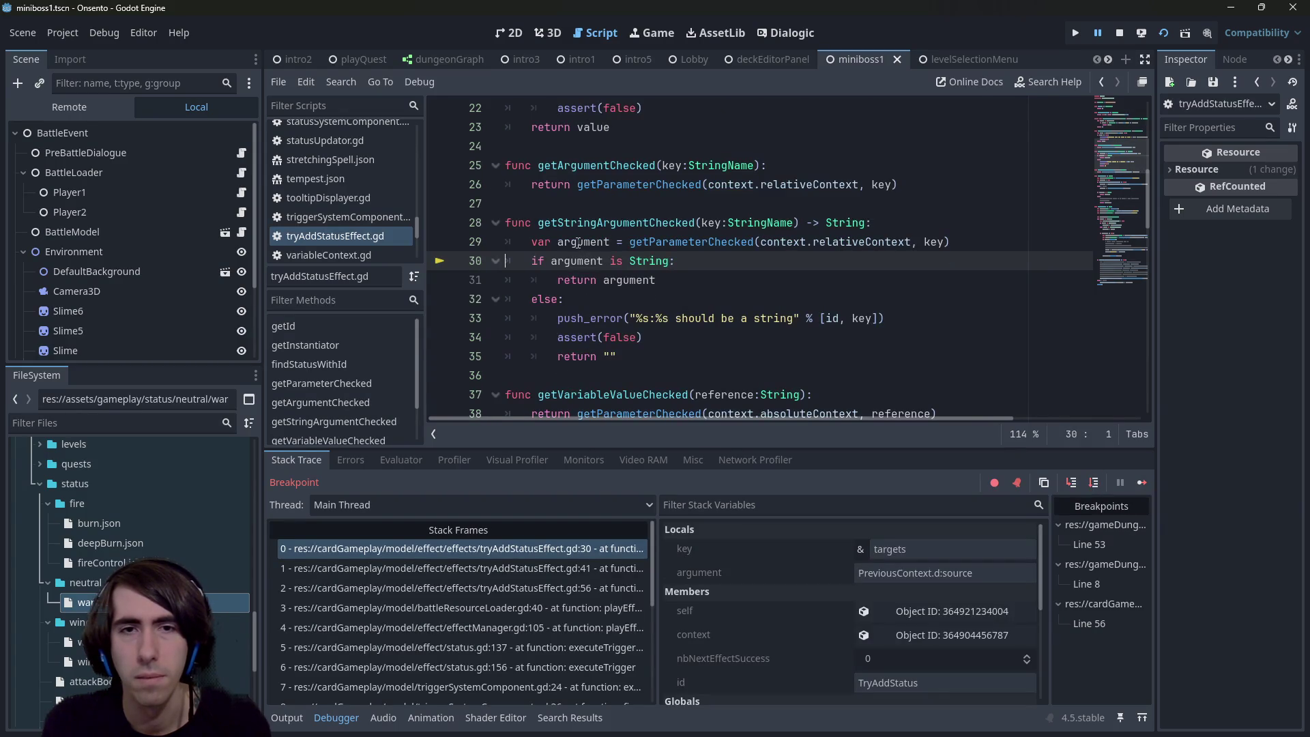
pyautogui.moveTo(577, 242)
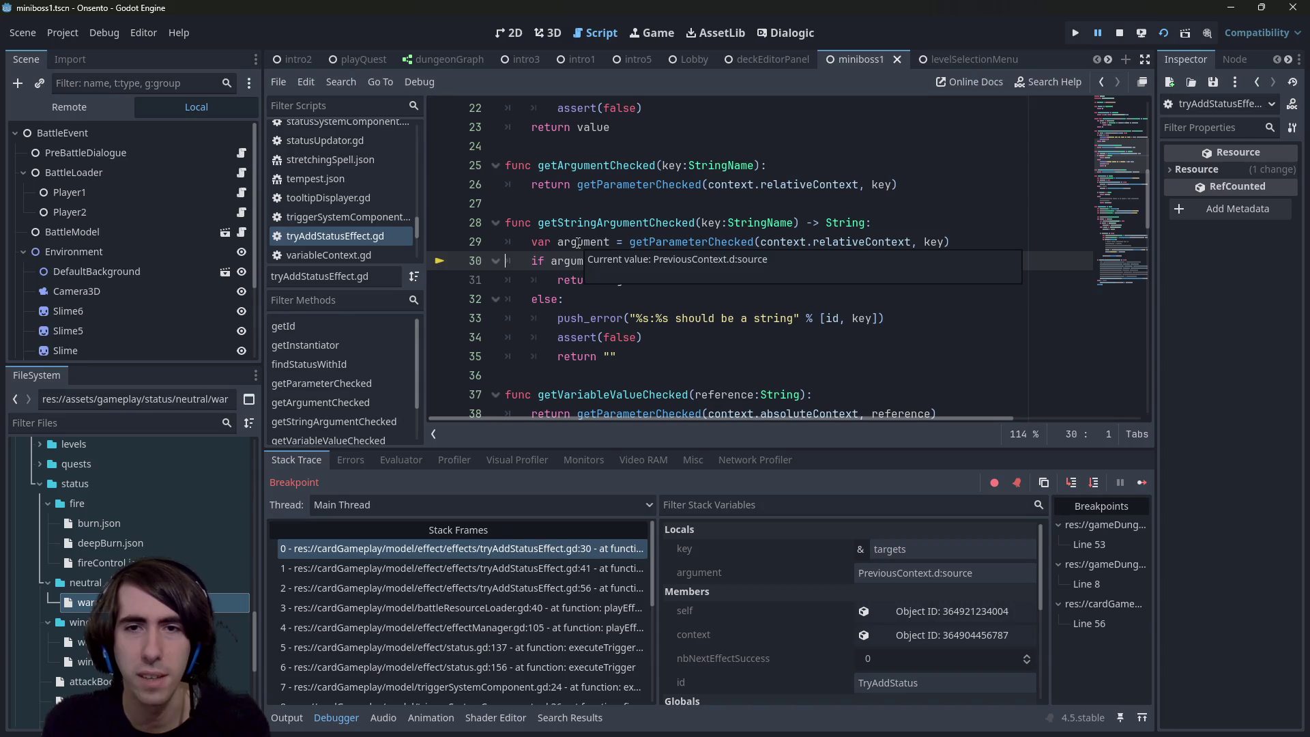
pyautogui.click(1093, 482)
pyautogui.click(1093, 482)
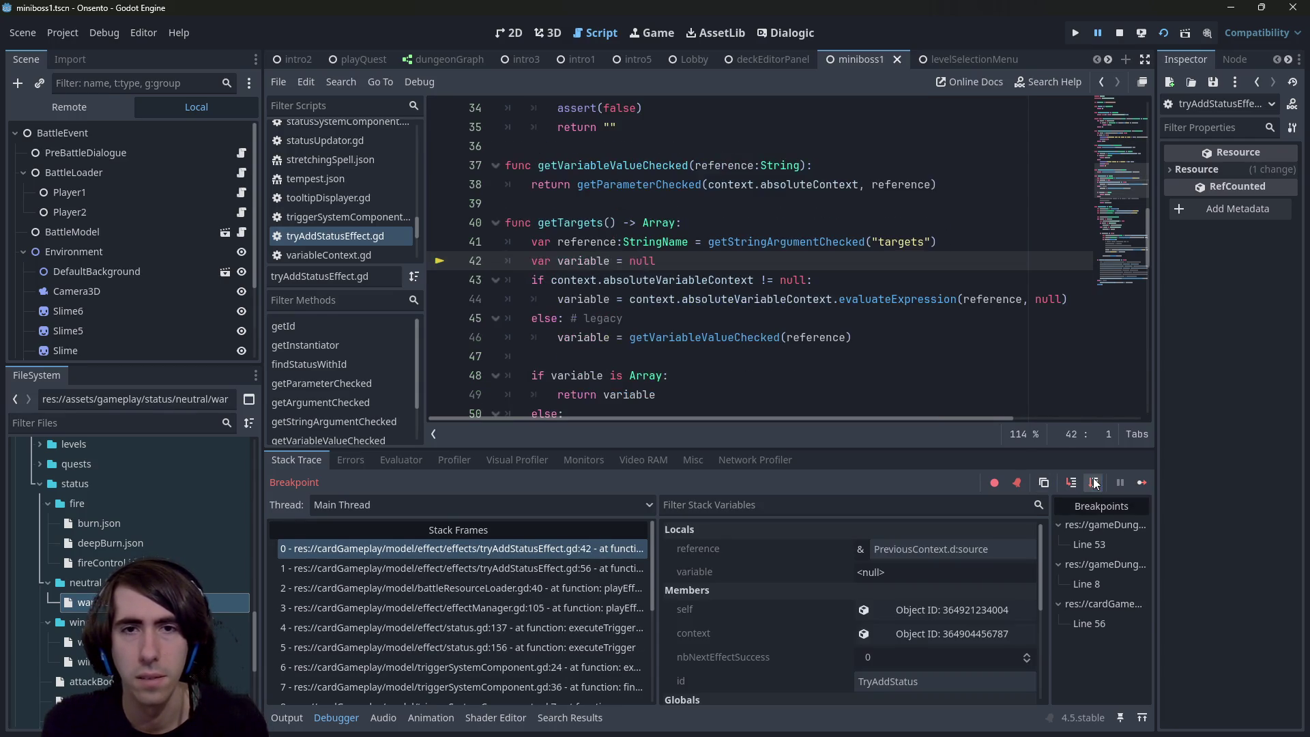
pyautogui.click(1093, 483)
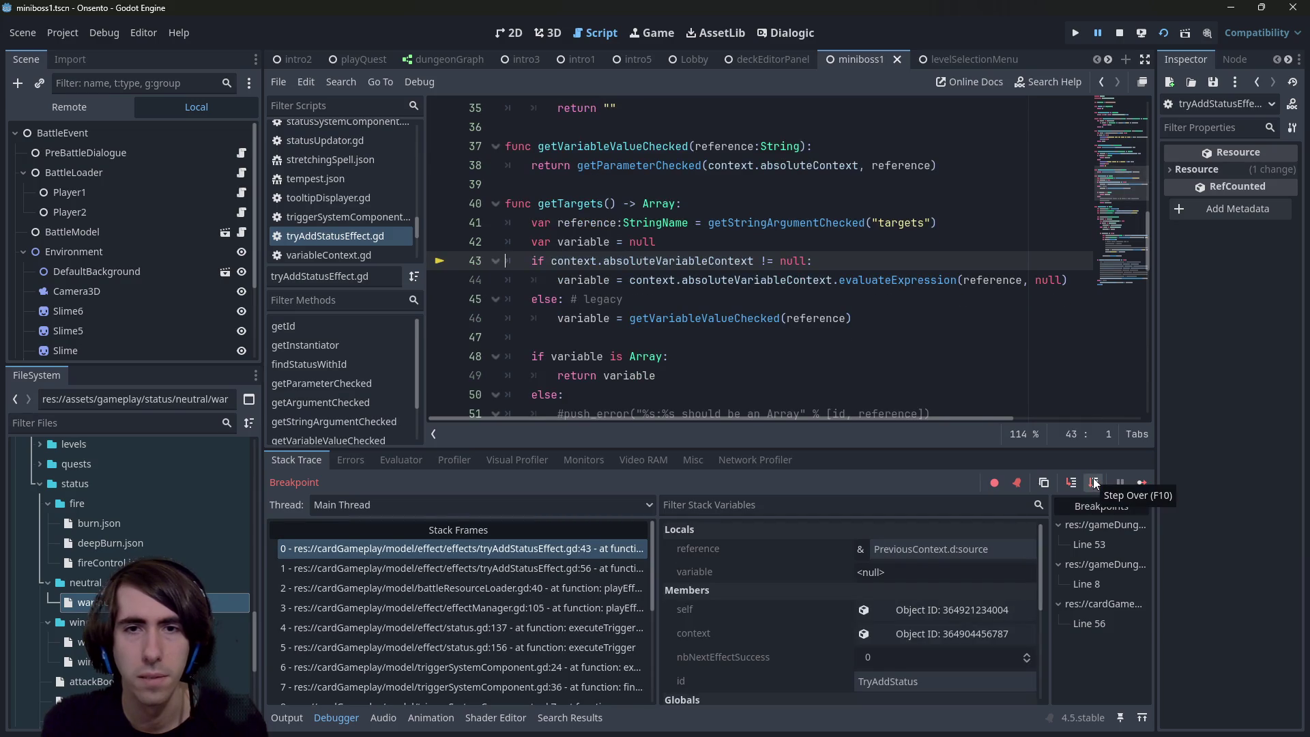
# Step: Inspect the effect's context, widen the Inspector and code area, and step to line 44
pyautogui.moveTo(691, 257)
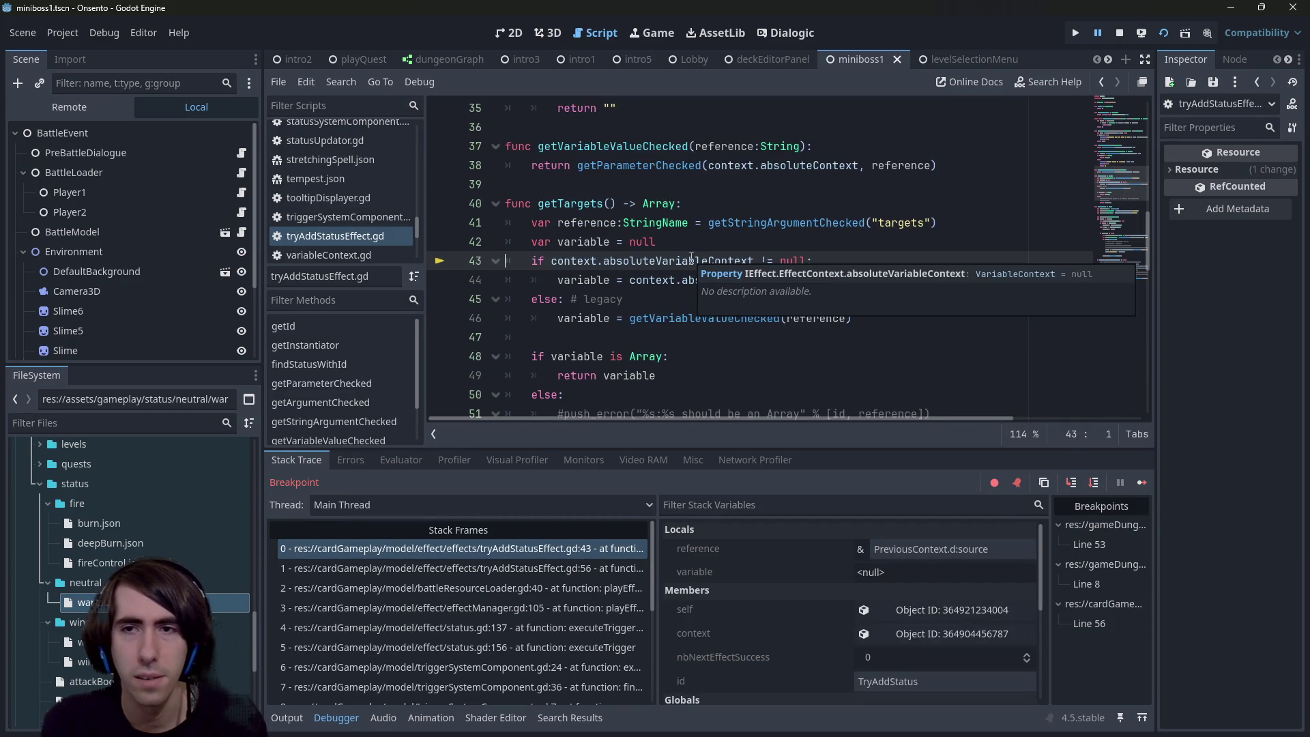
pyautogui.click(913, 632)
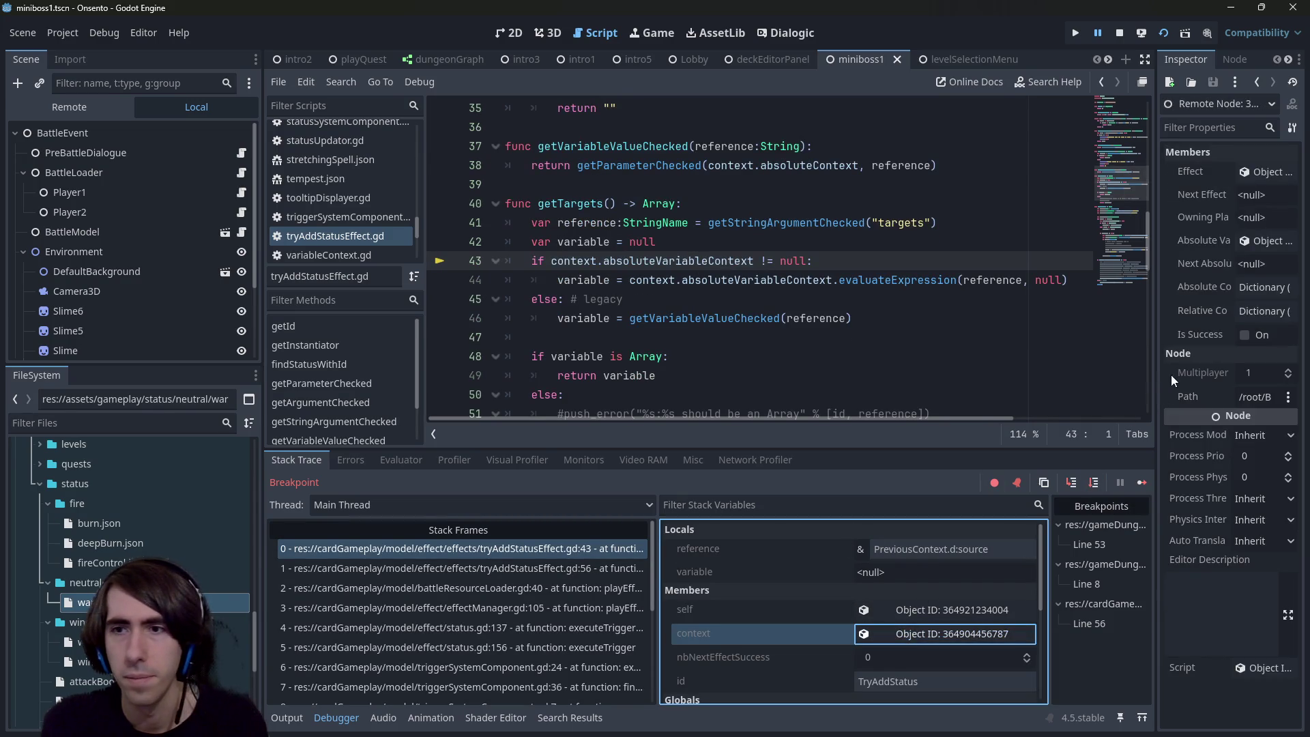
pyautogui.moveTo(1156, 372)
pyautogui.mouseDown()
pyautogui.moveTo(1006, 369)
pyautogui.moveTo(1124, 367)
pyautogui.mouseUp()
pyautogui.click(1065, 483)
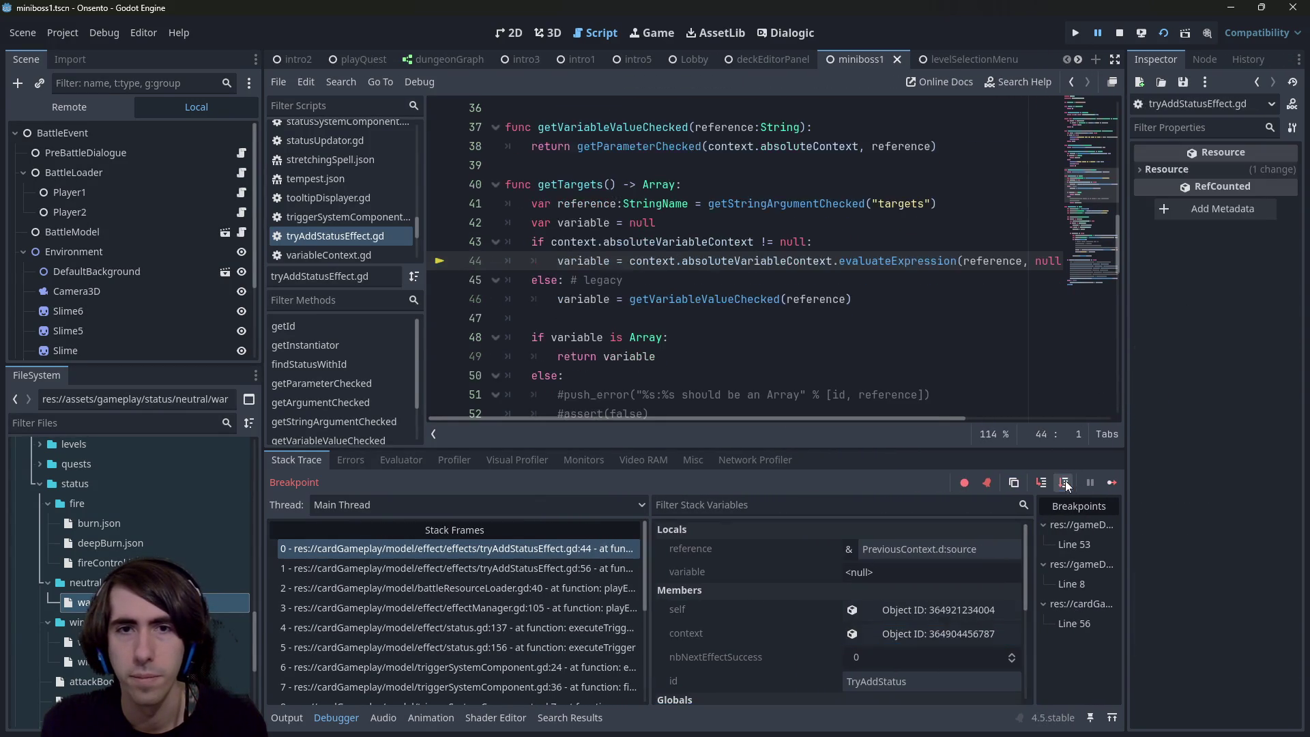
pyautogui.moveTo(996, 259)
pyautogui.moveTo(260, 254); pyautogui.dragTo(178, 253)
# Step: Highlight every use of reference and read its PreviousContext value in Locals
pyautogui.moveTo(171, 254); pyautogui.dragTo(167, 254)
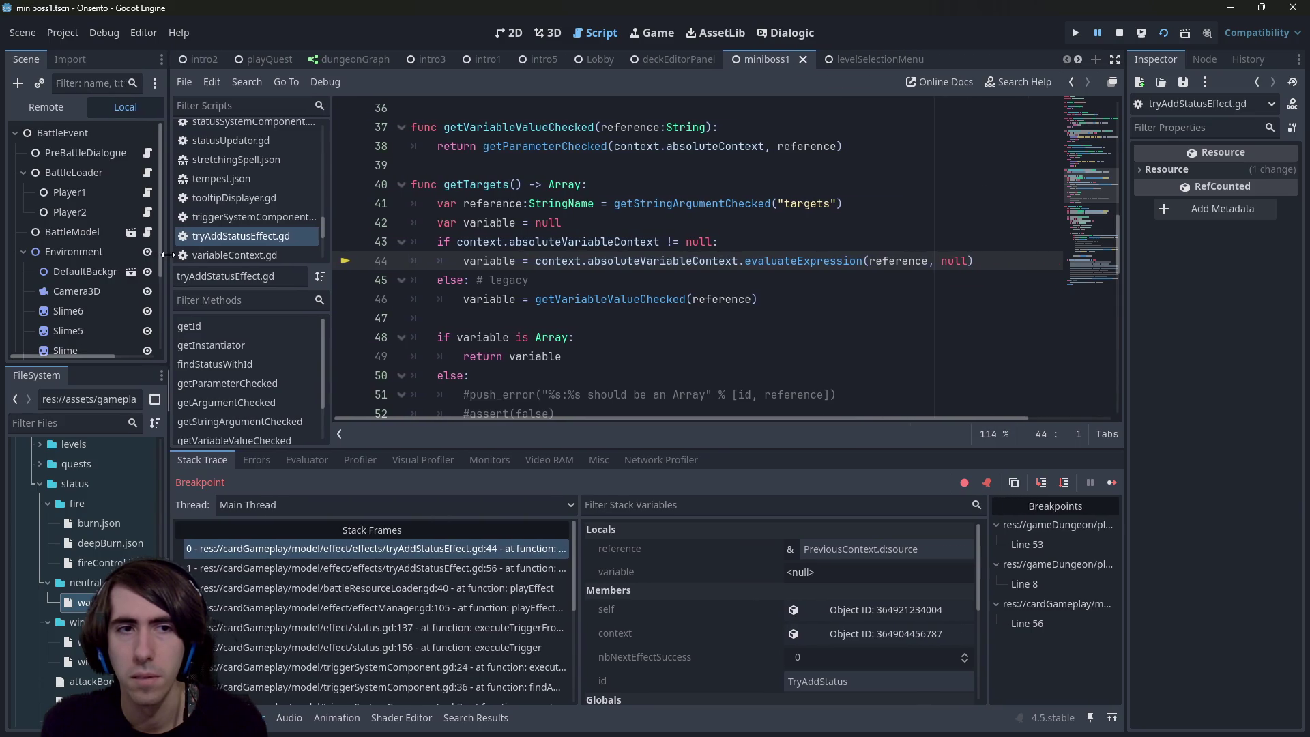
pyautogui.moveTo(898, 263)
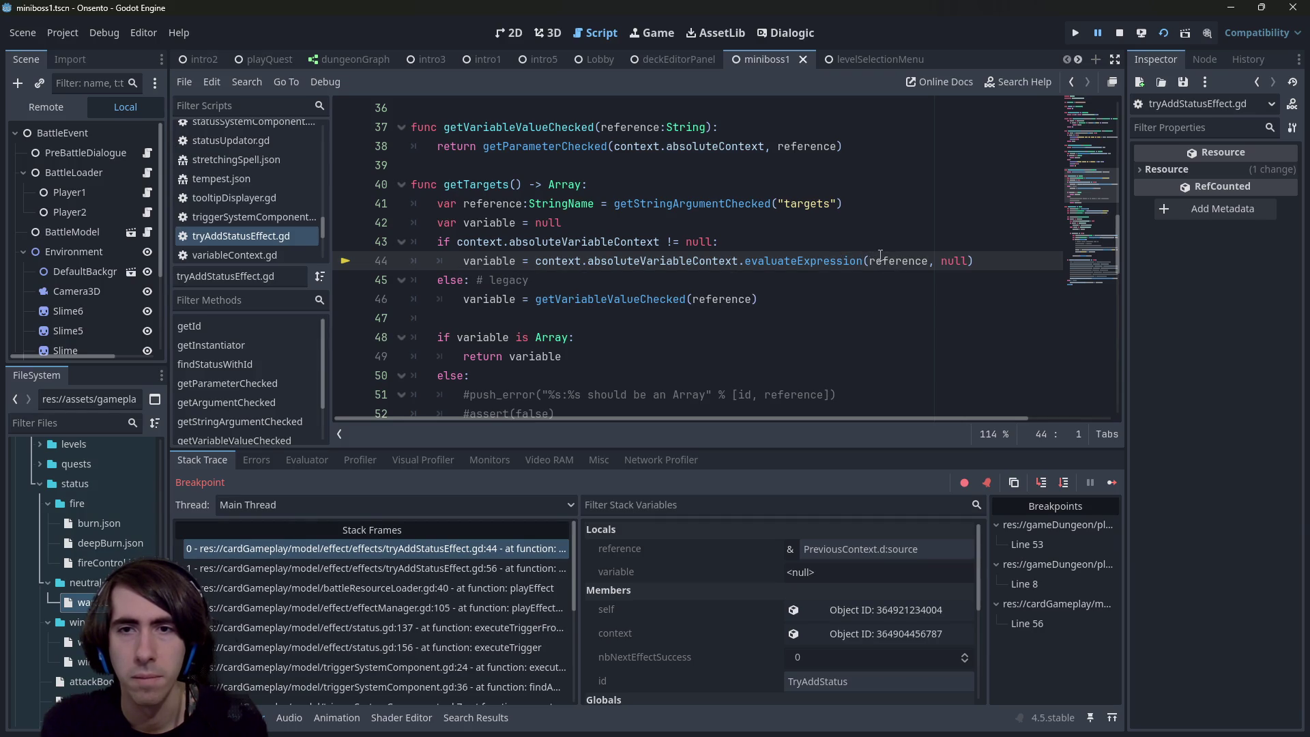
pyautogui.doubleClick(871, 258)
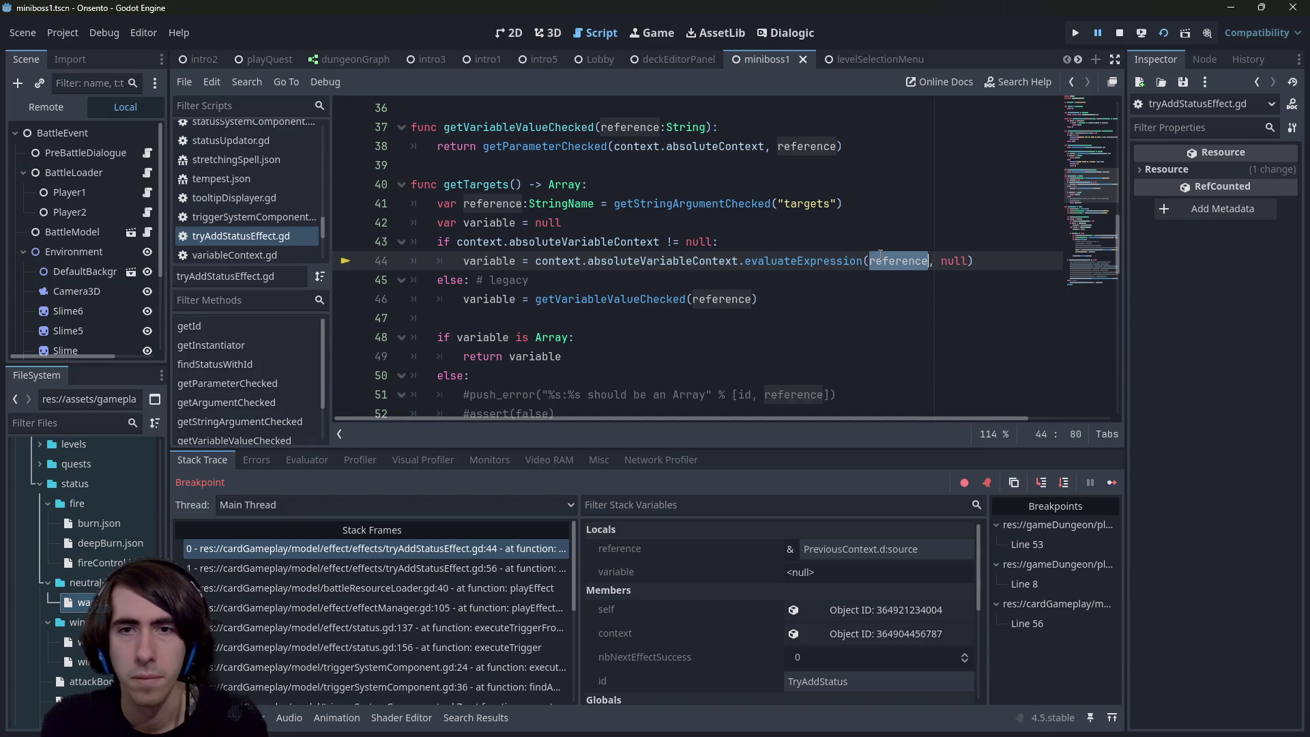
pyautogui.scroll(3, 861, 266)
pyautogui.scroll(-3, 866, 292)
pyautogui.moveTo(902, 270)
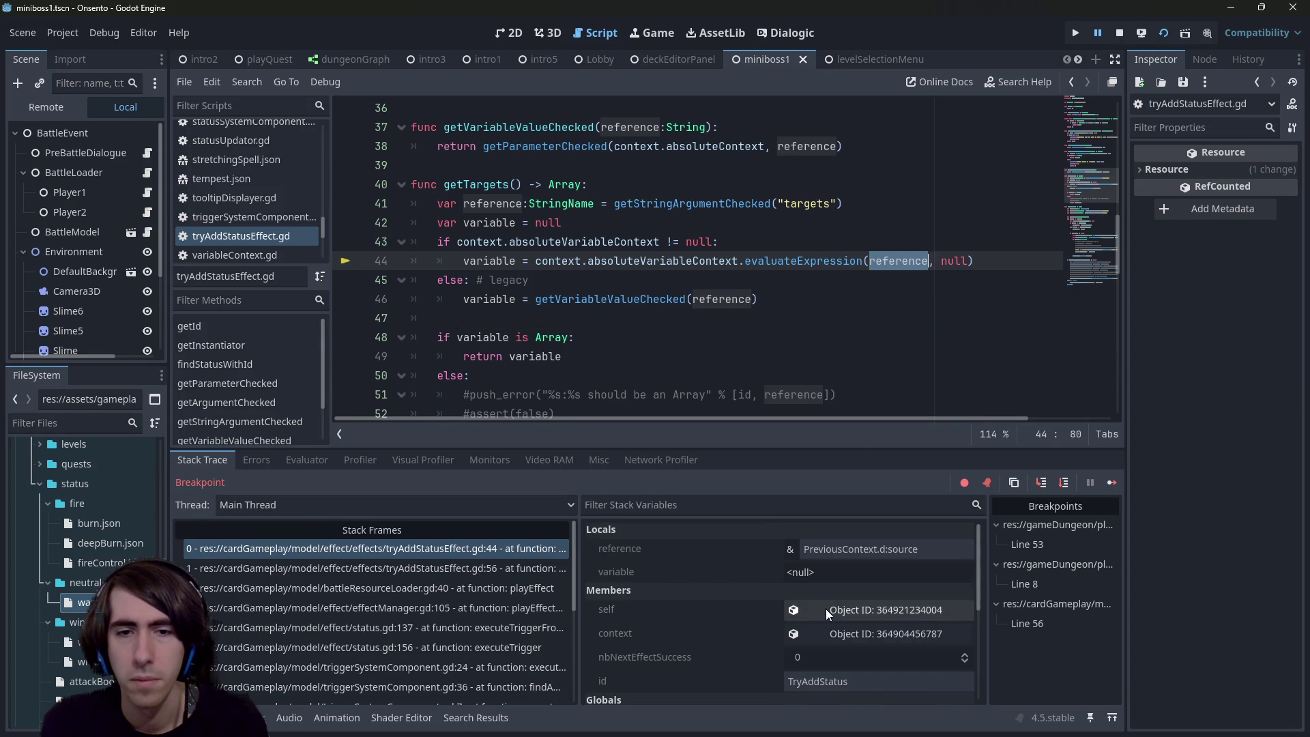
pyautogui.click(855, 550)
pyautogui.doubleClick(855, 549)
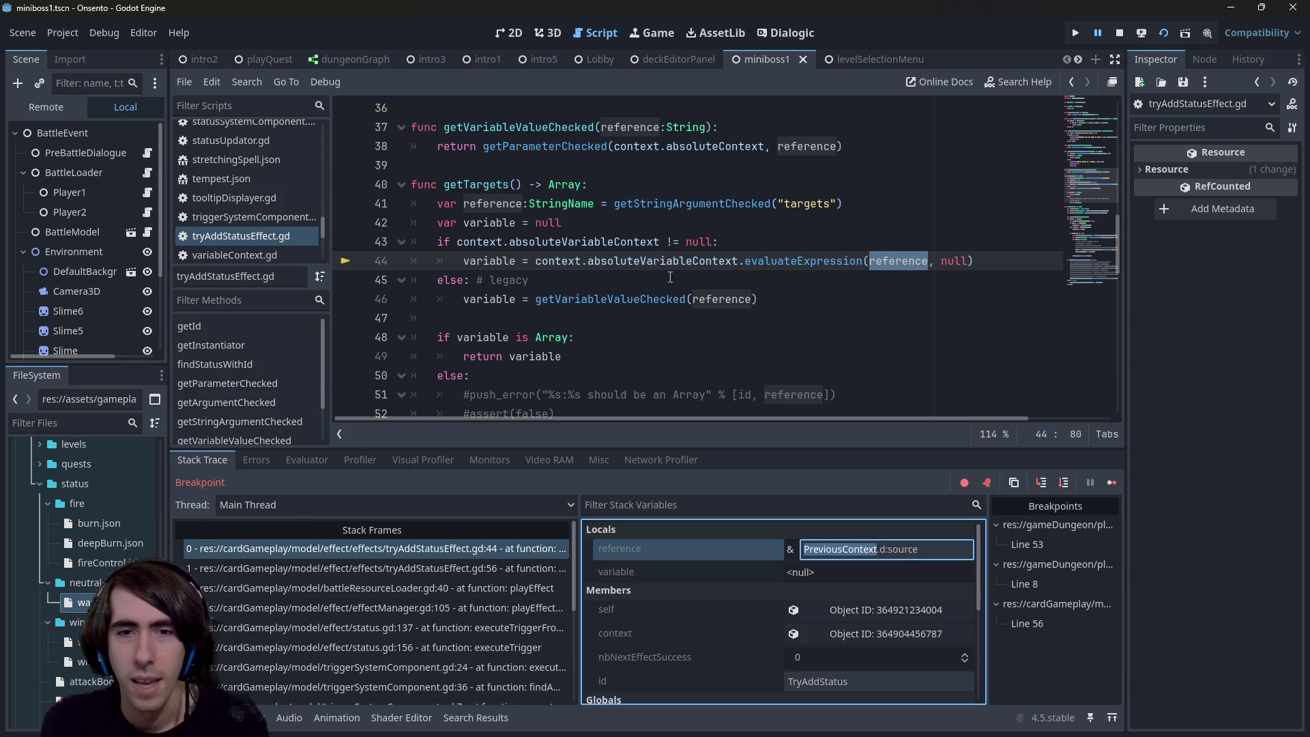
# Step: Expand Absolute Variable Context > Super Context > PreviousContext to reveal nbAllies = 2, then open resource search
pyautogui.click(852, 635)
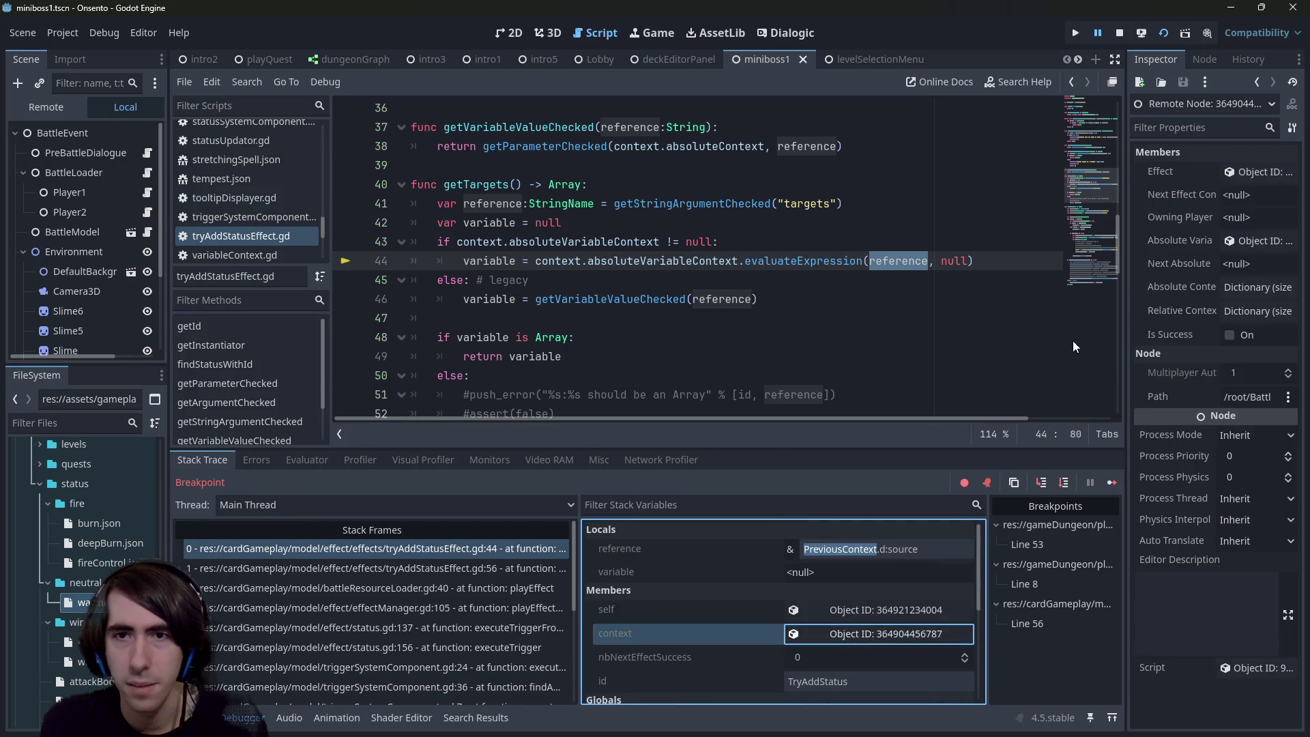
pyautogui.moveTo(1126, 320); pyautogui.dragTo(926, 323)
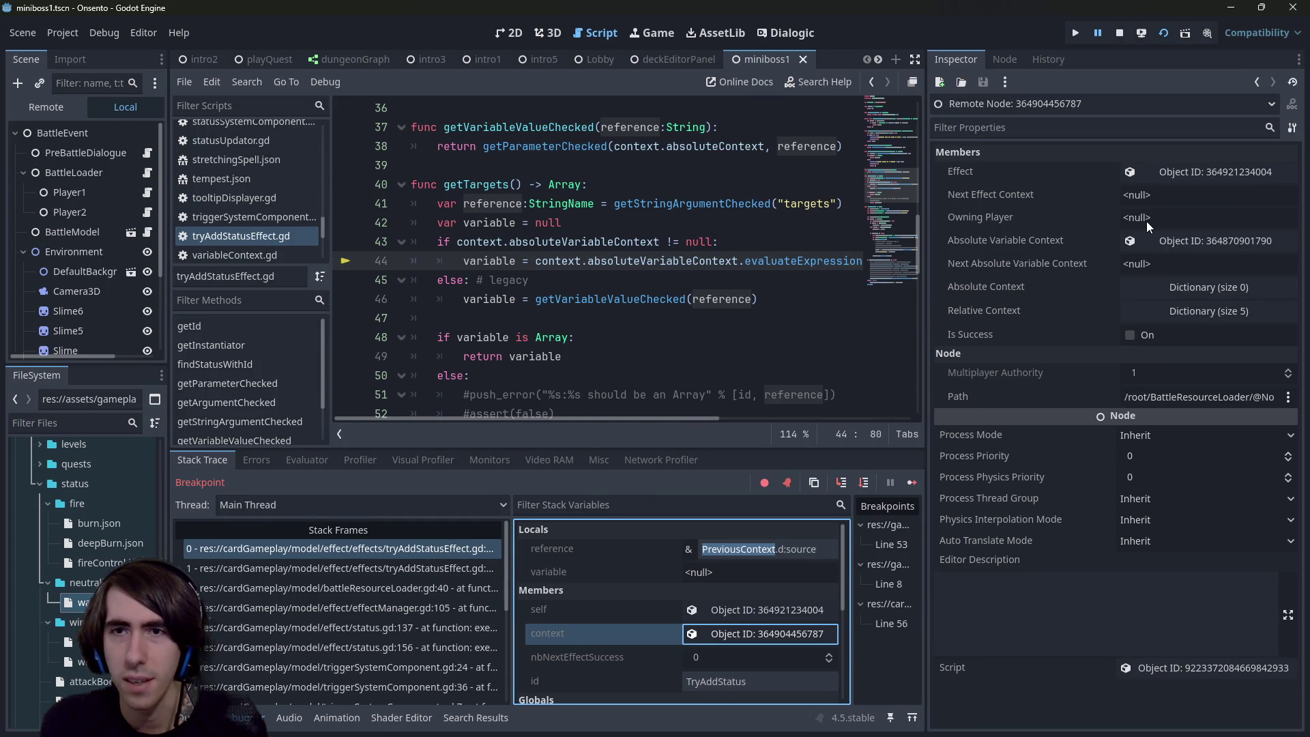
pyautogui.click(1162, 244)
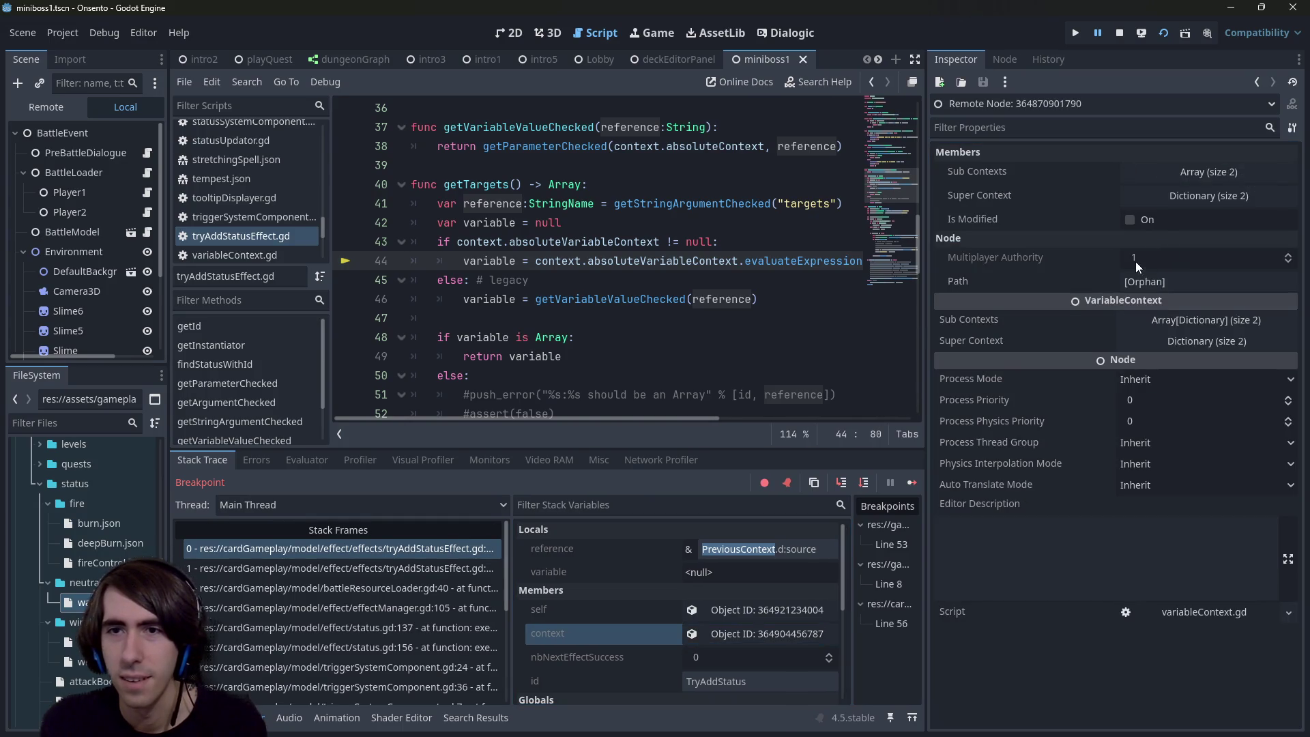
pyautogui.click(1153, 200)
pyautogui.click(1140, 243)
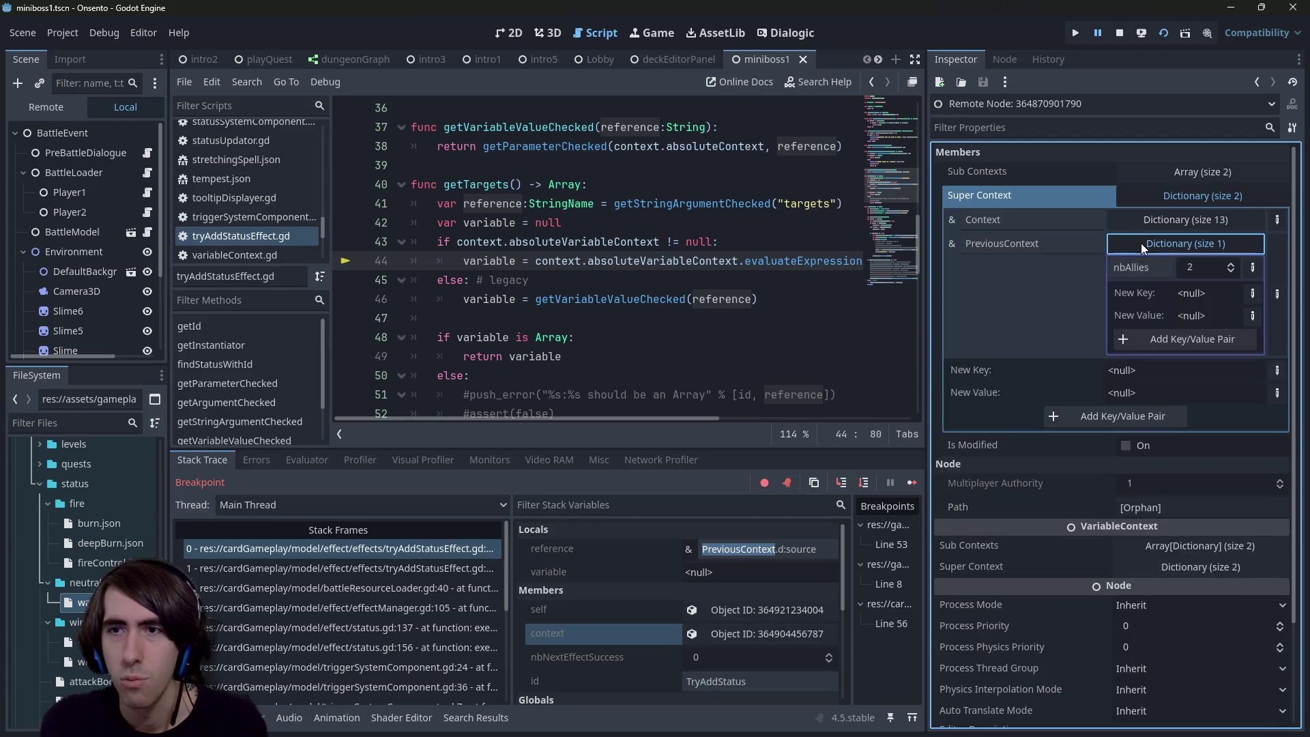
pyautogui.click(1132, 273)
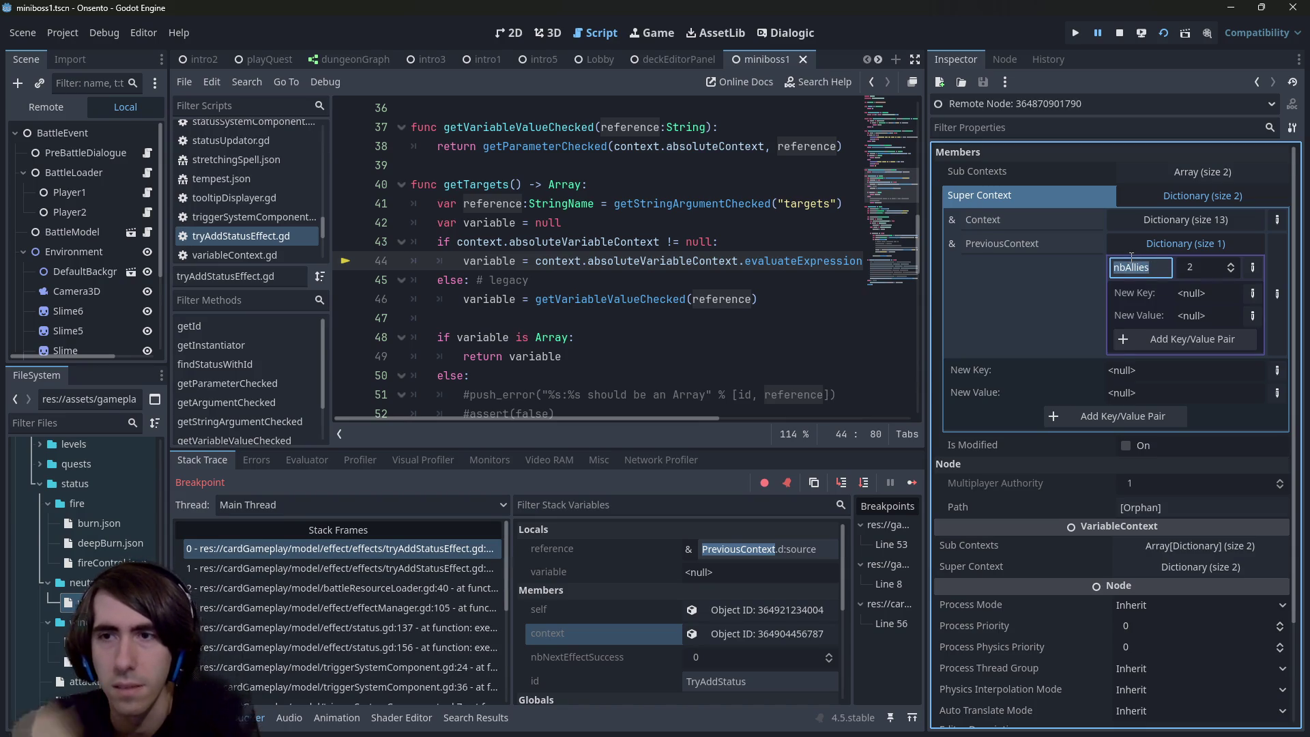
pyautogui.click(779, 287)
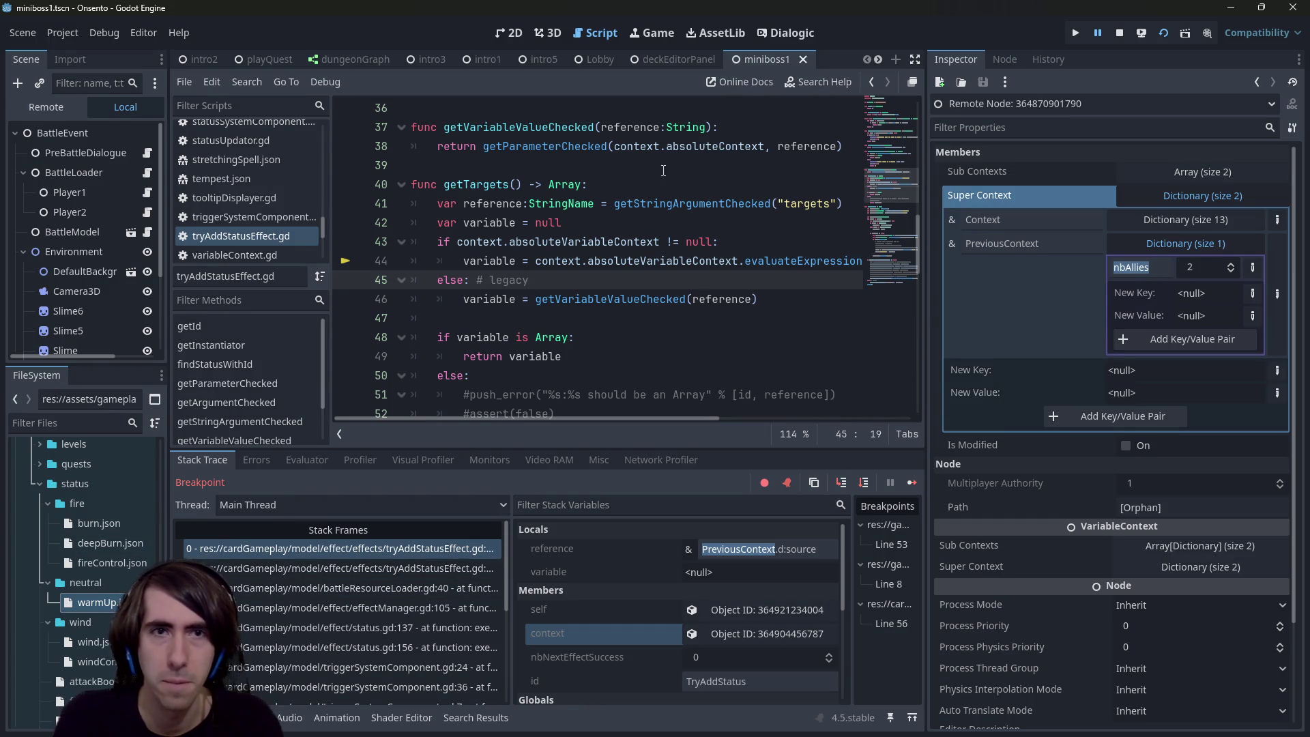
pyautogui.hotkey('shift', 'alt', 'o')
# Step: Open statusUpdator.gd and scroll down past createContext to the onDraw handler
pyautogui.write('statusupdat')
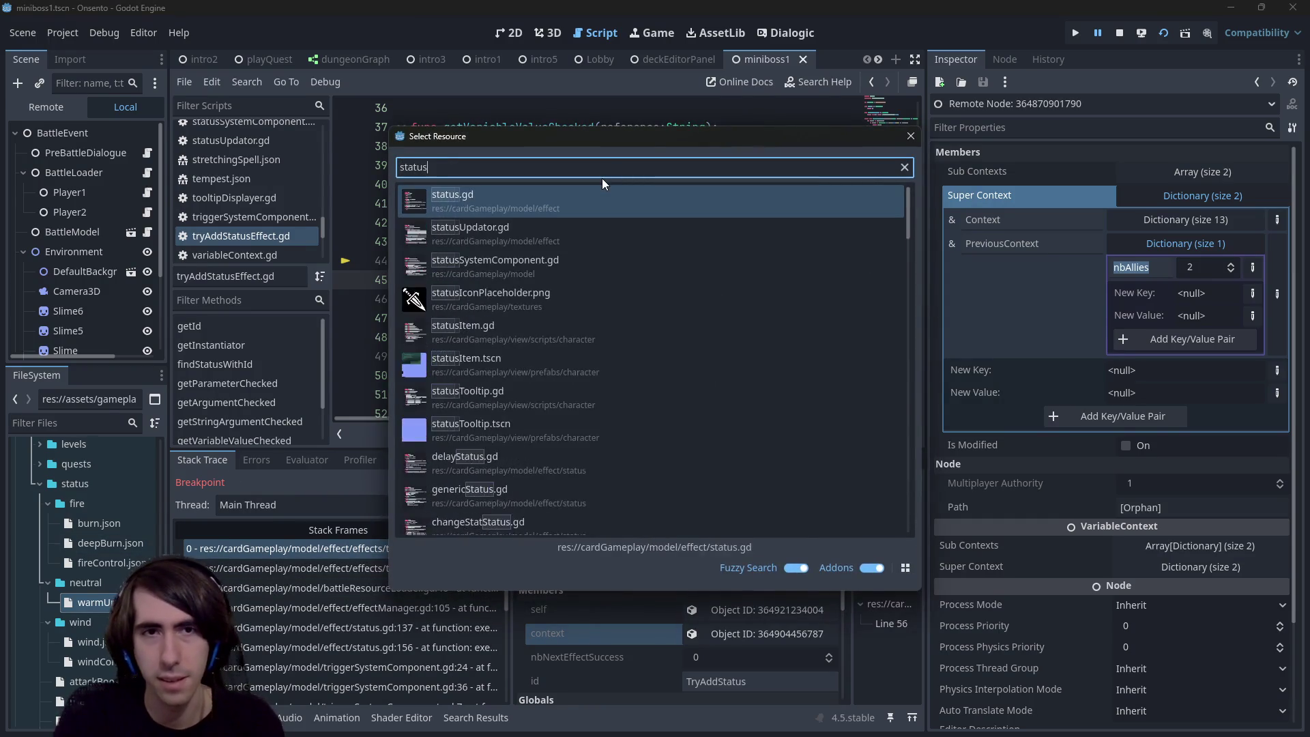
pyautogui.press('Return')
pyautogui.hotkey('ctrl', 'f')
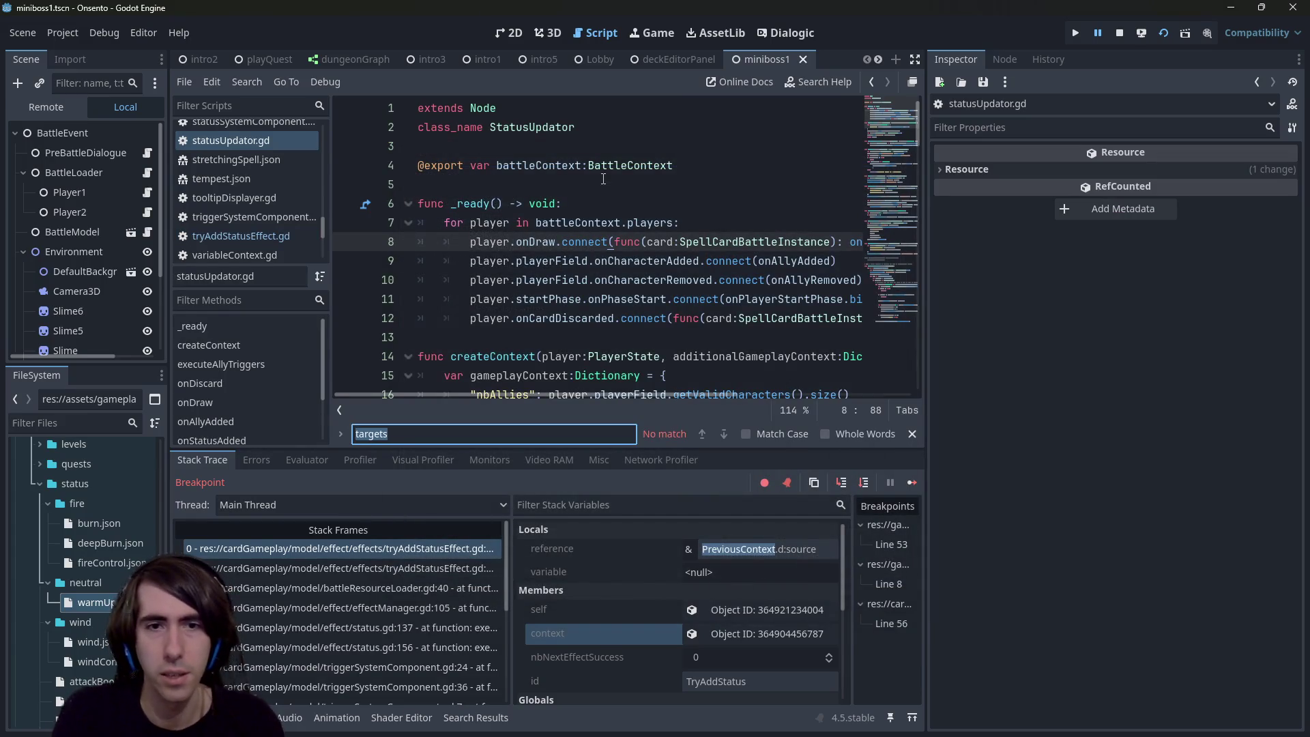
pyautogui.scroll(-2, 480, 330)
pyautogui.click(501, 277)
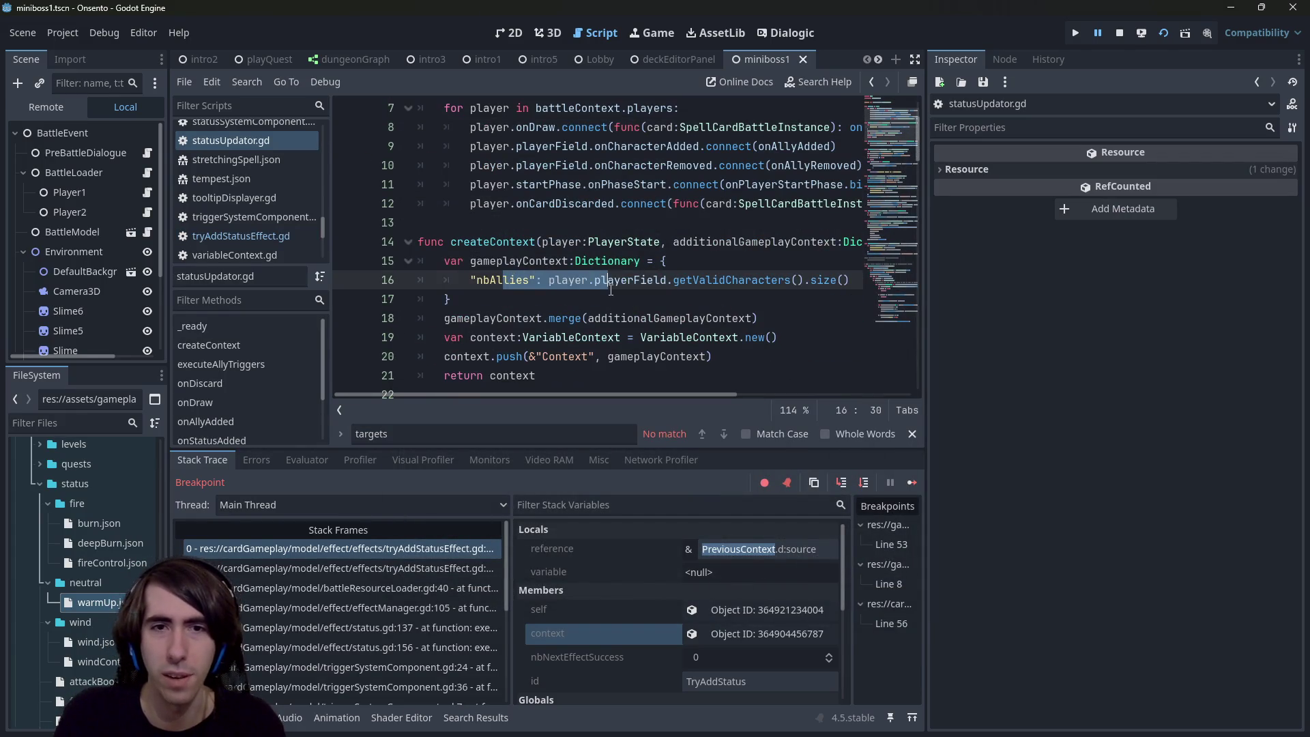
pyautogui.click(565, 294)
pyautogui.scroll(-1, 565, 292)
pyautogui.scroll(-5, 565, 293)
pyautogui.click(564, 293)
pyautogui.scroll(-5, 565, 293)
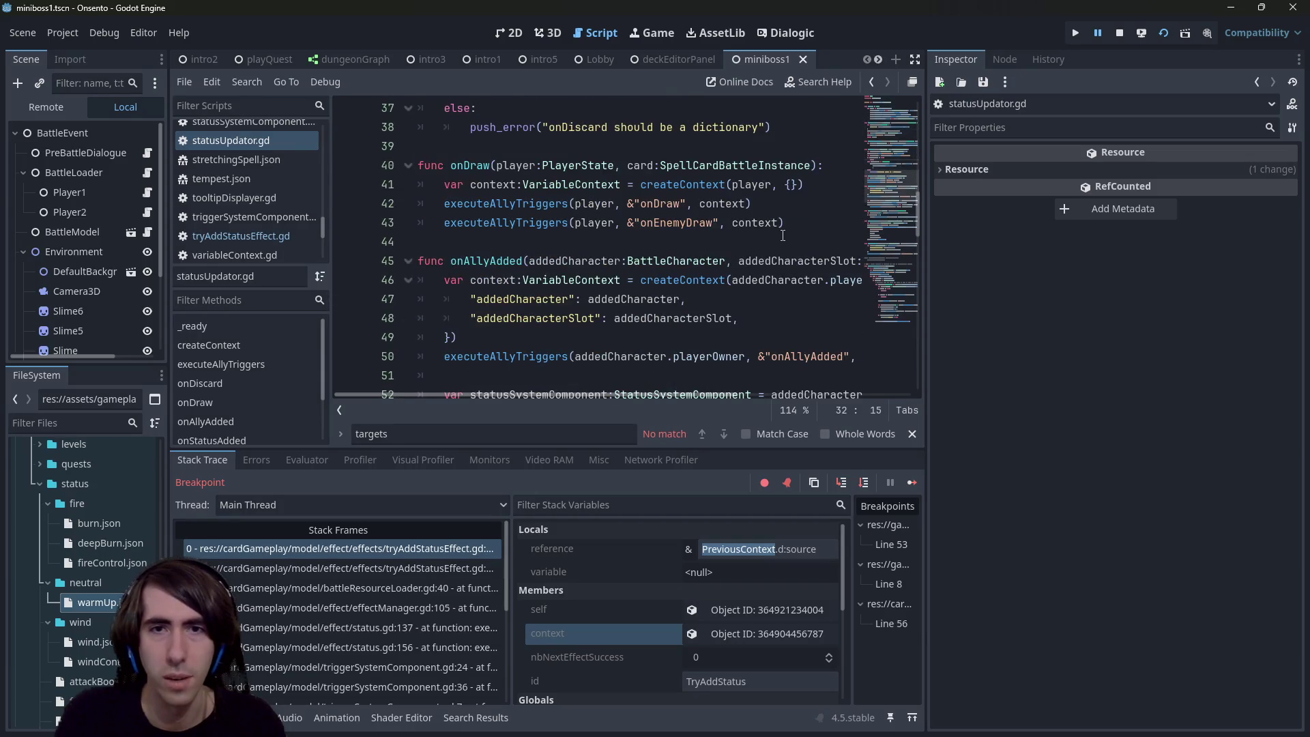
# Step: Copy the addedCharacter entry into onDraw's dictionary as "source": player
pyautogui.click(791, 185)
pyautogui.moveTo(686, 300); pyautogui.dragTo(342, 294)
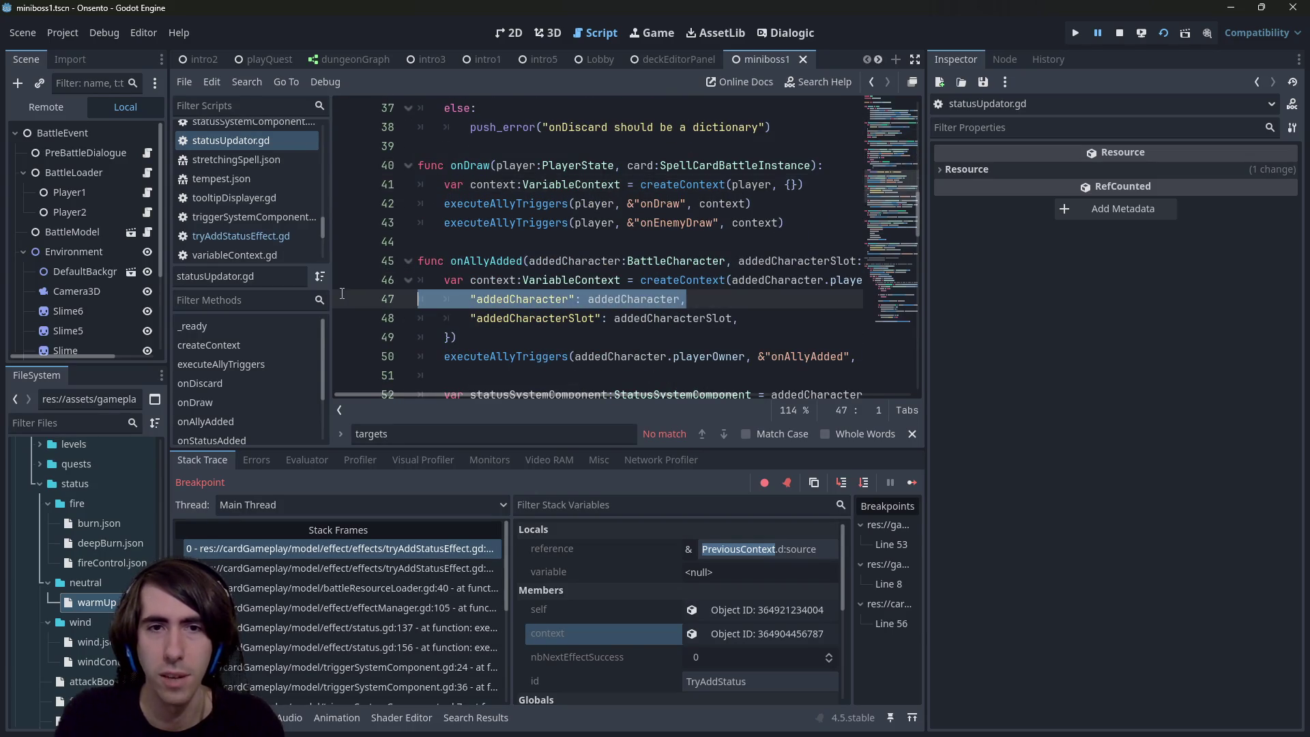
pyautogui.hotkey('ctrl', 'c')
pyautogui.click(792, 185)
pyautogui.press('Return')
pyautogui.hotkey('ctrl', 'v')
pyautogui.doubleClick(536, 204)
pyautogui.write('s')
pyautogui.hotkey('ctrl', 'shift', 'Left')
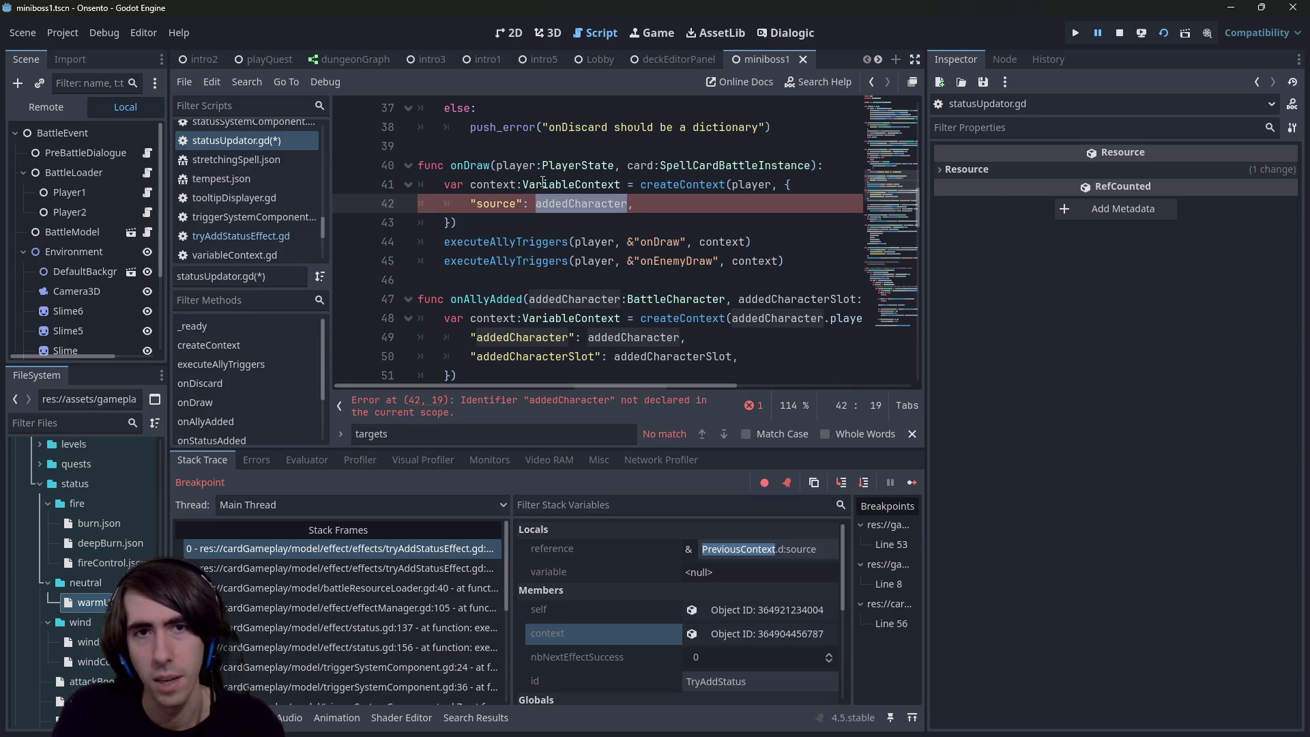
pyautogui.write('player')
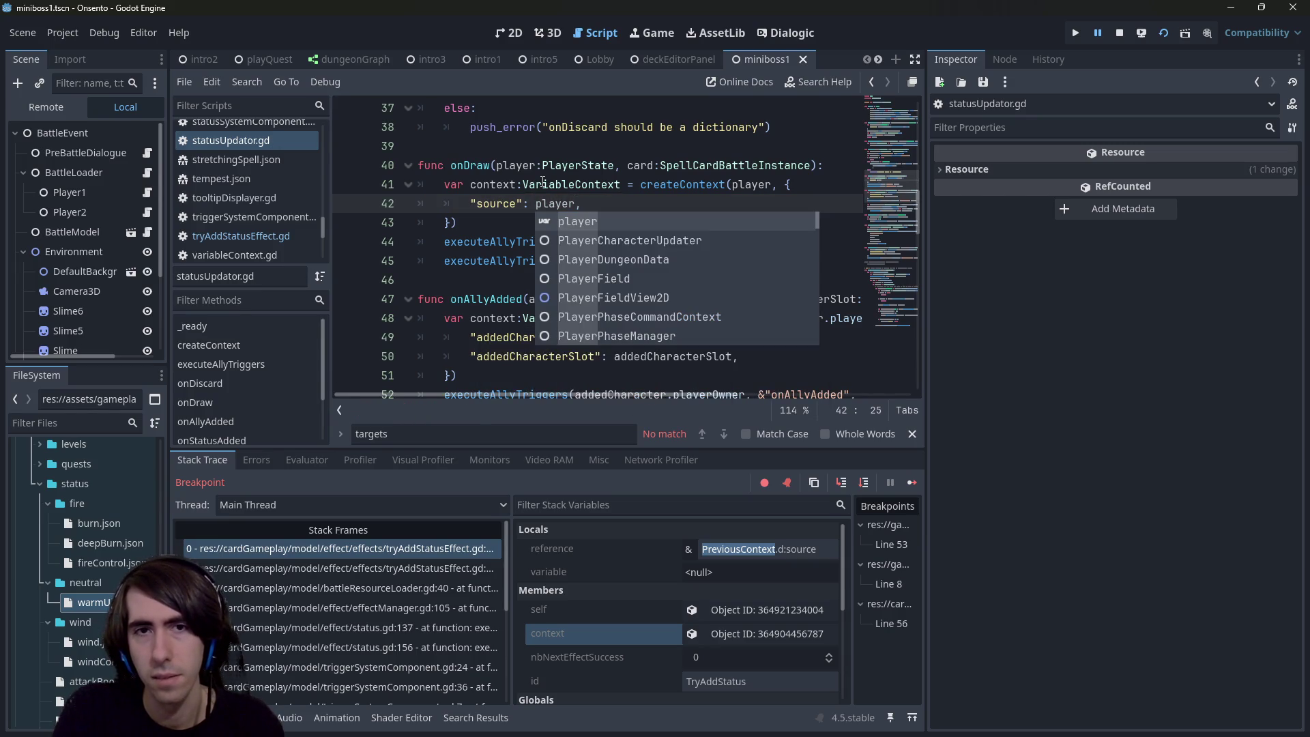
pyautogui.press('End')
# Step: Duplicate the source entry onto line 43 and rename its key to "card"
pyautogui.press('Escape')
pyautogui.press('Escape')
pyautogui.press('Return')
pyautogui.press('Up')
pyautogui.hotkey('shift', 'End')
pyautogui.hotkey('ctrl', 'c')
pyautogui.press('Down')
pyautogui.hotkey('ctrl', 'v')
pyautogui.press('Home')
pyautogui.press('Right')
pyautogui.hotkey('ctrl', 'Delete')
pyautogui.write('card')
# Step: Set the card entry's value to card, save the script, and stop the running game
pyautogui.hotkey('ctrl', 's')
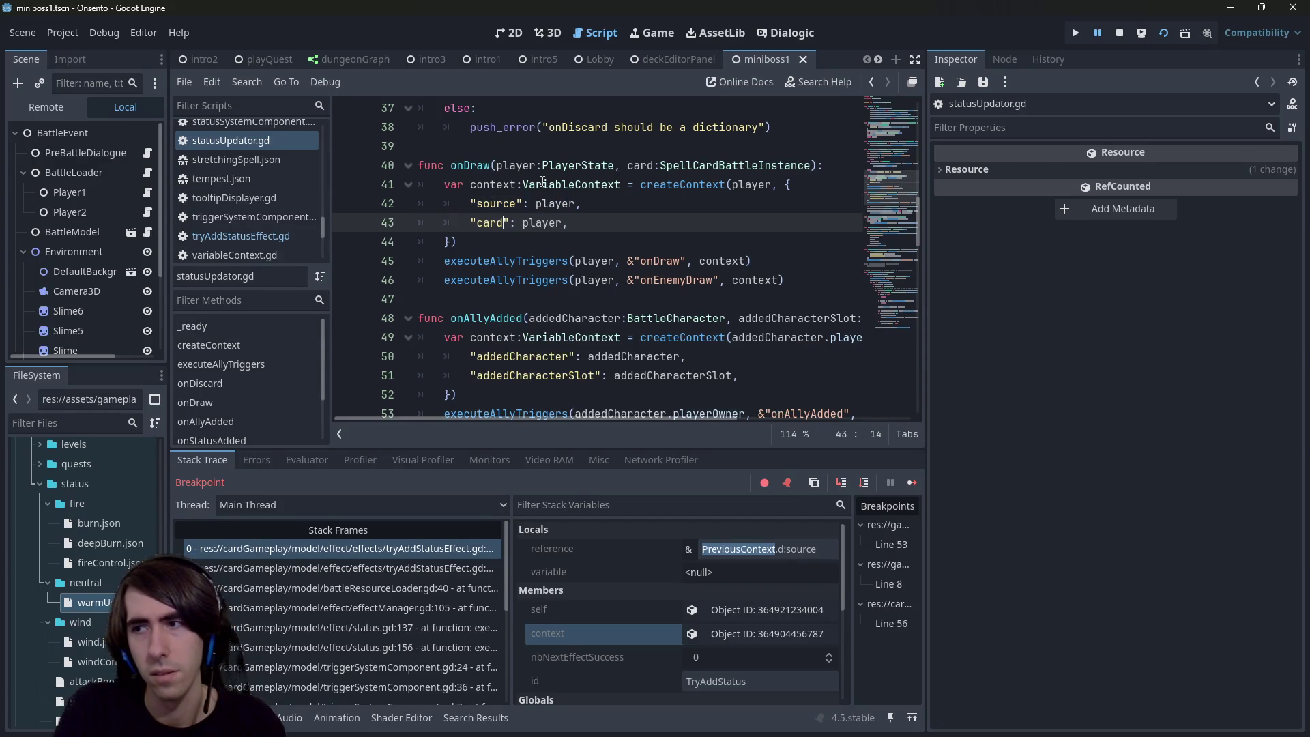
pyautogui.press('End')
pyautogui.press('Left')
pyautogui.hotkey('ctrl', 'shift', 'Left')
pyautogui.write('car')
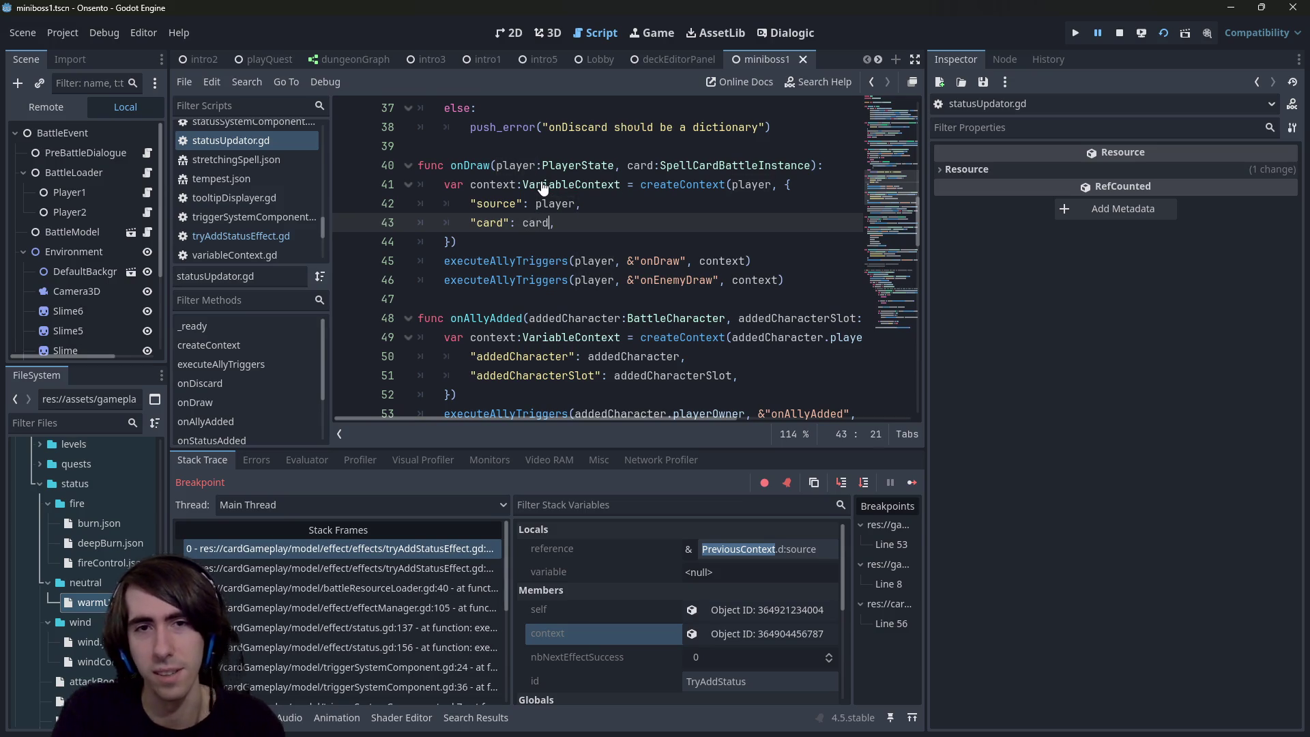
pyautogui.write('d')
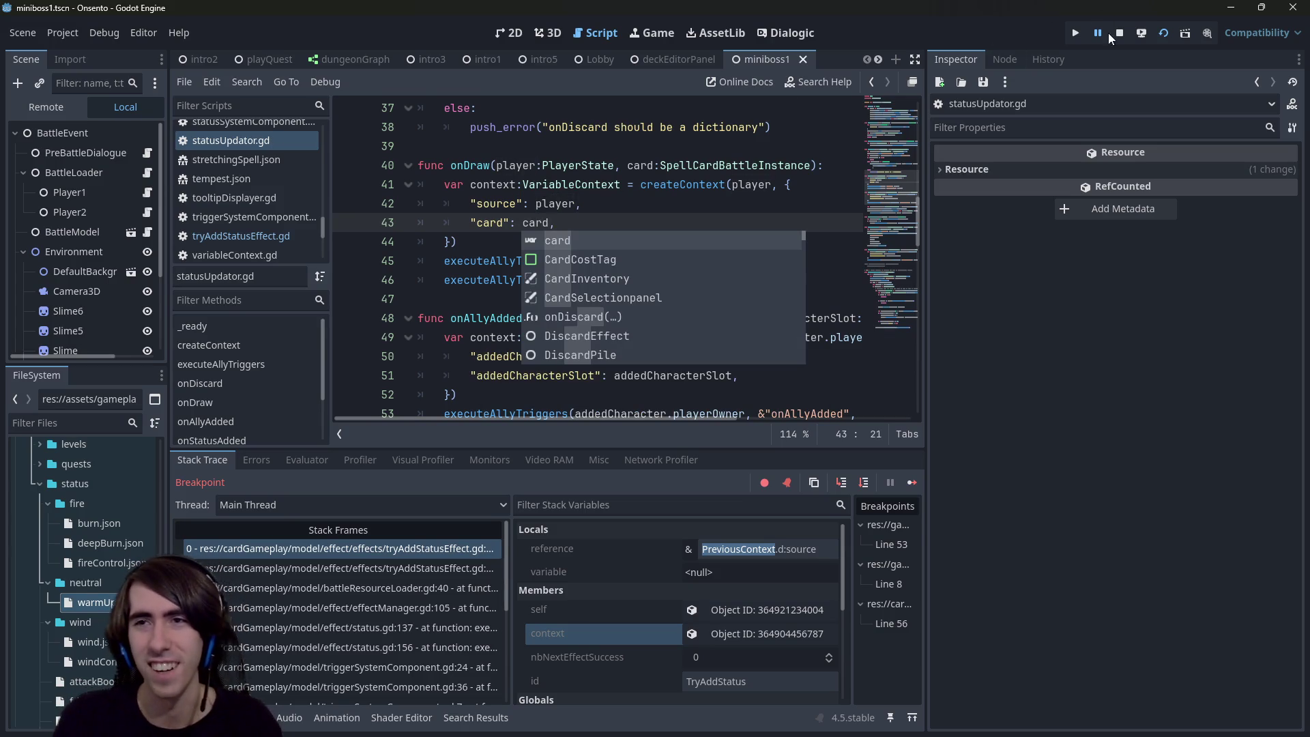
pyautogui.click(1118, 33)
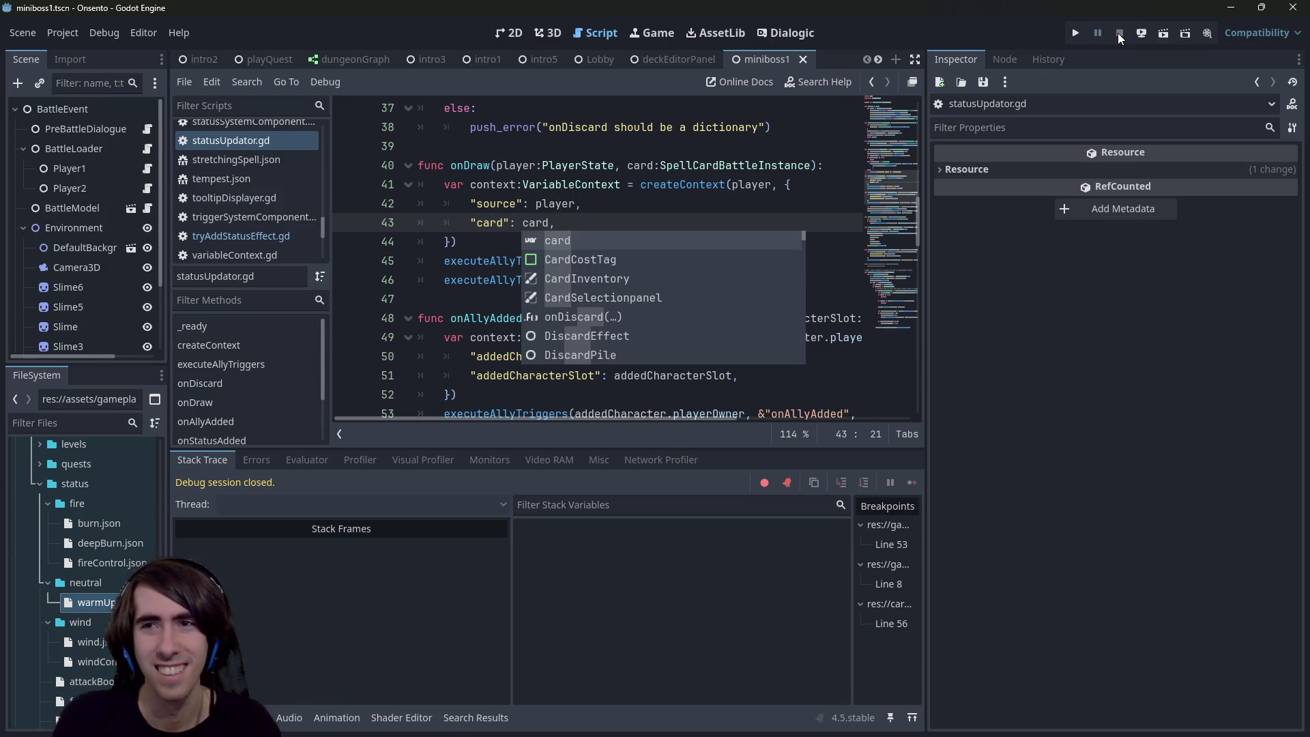
# Step: Relaunch the game and open warmUp.json, briefly returning to statusUpdator.gd
pyautogui.click(1168, 33)
pyautogui.doubleClick(105, 602)
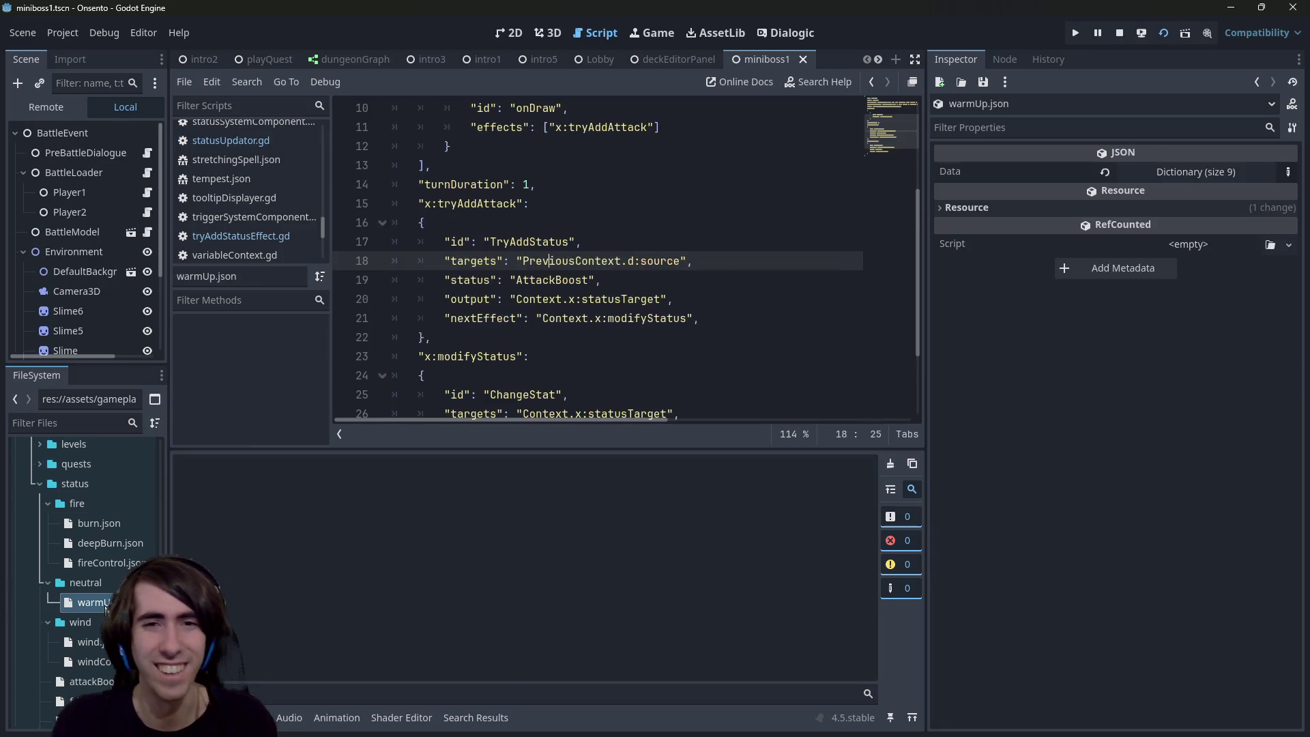
pyautogui.click(665, 280)
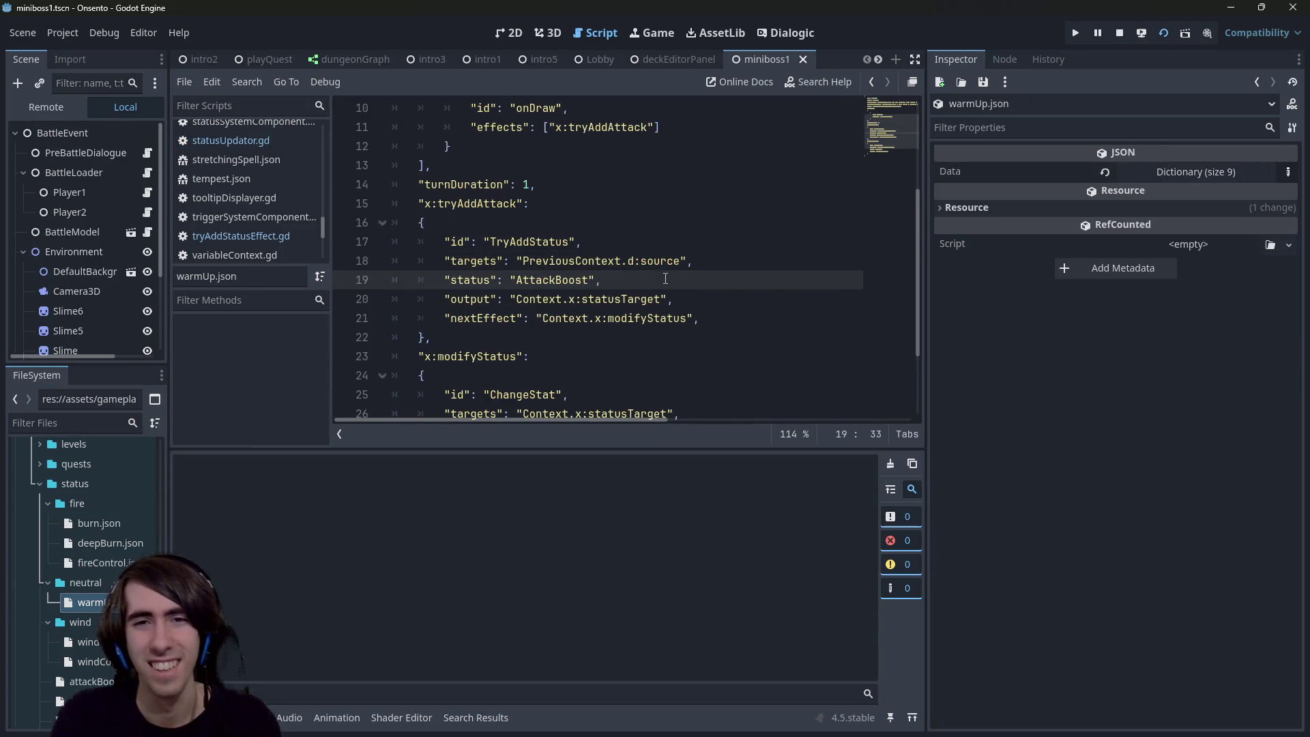
pyautogui.click(871, 81)
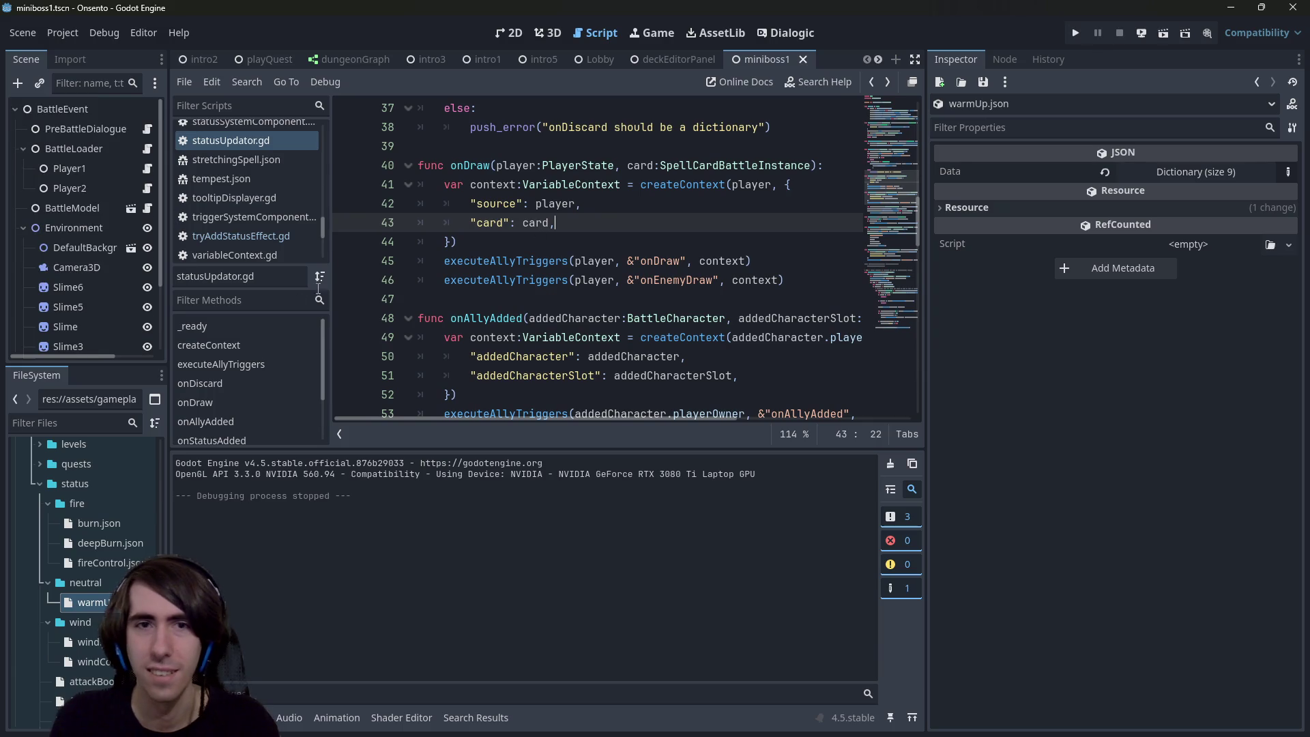
pyautogui.scroll(-4, 613, 259)
pyautogui.scroll(4, 614, 259)
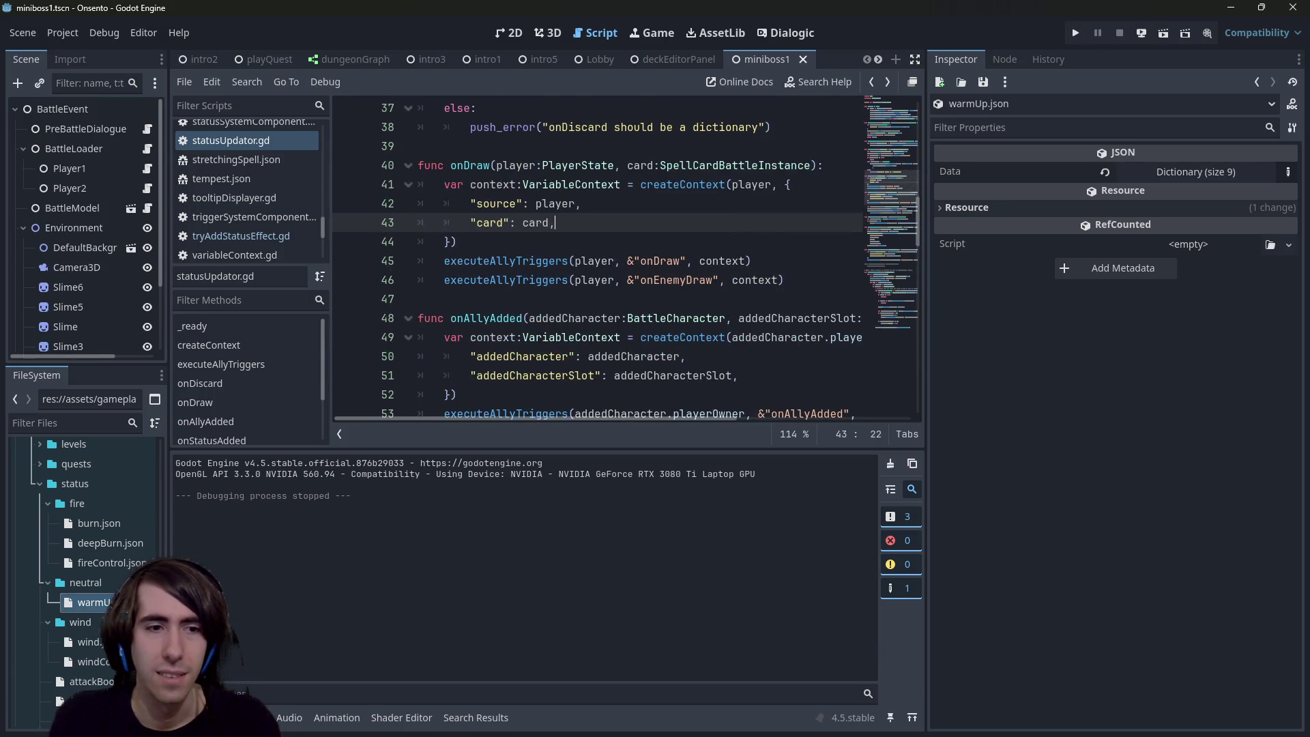
# Step: Change the warmUp.json targets to "PreviousContext.source" by removing "d:", then run the current scene
pyautogui.doubleClick(92, 601)
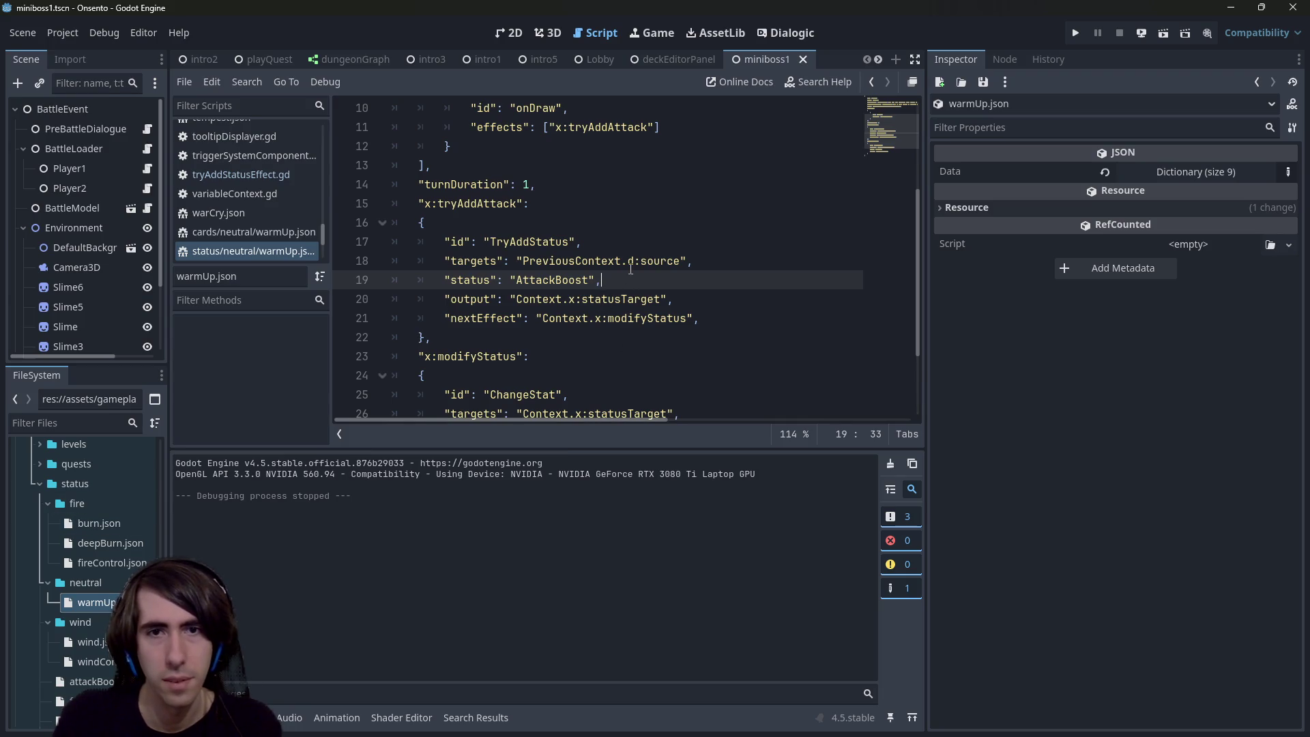
pyautogui.click(630, 262)
pyautogui.press('Delete')
pyautogui.press('Delete')
pyautogui.press('Up')
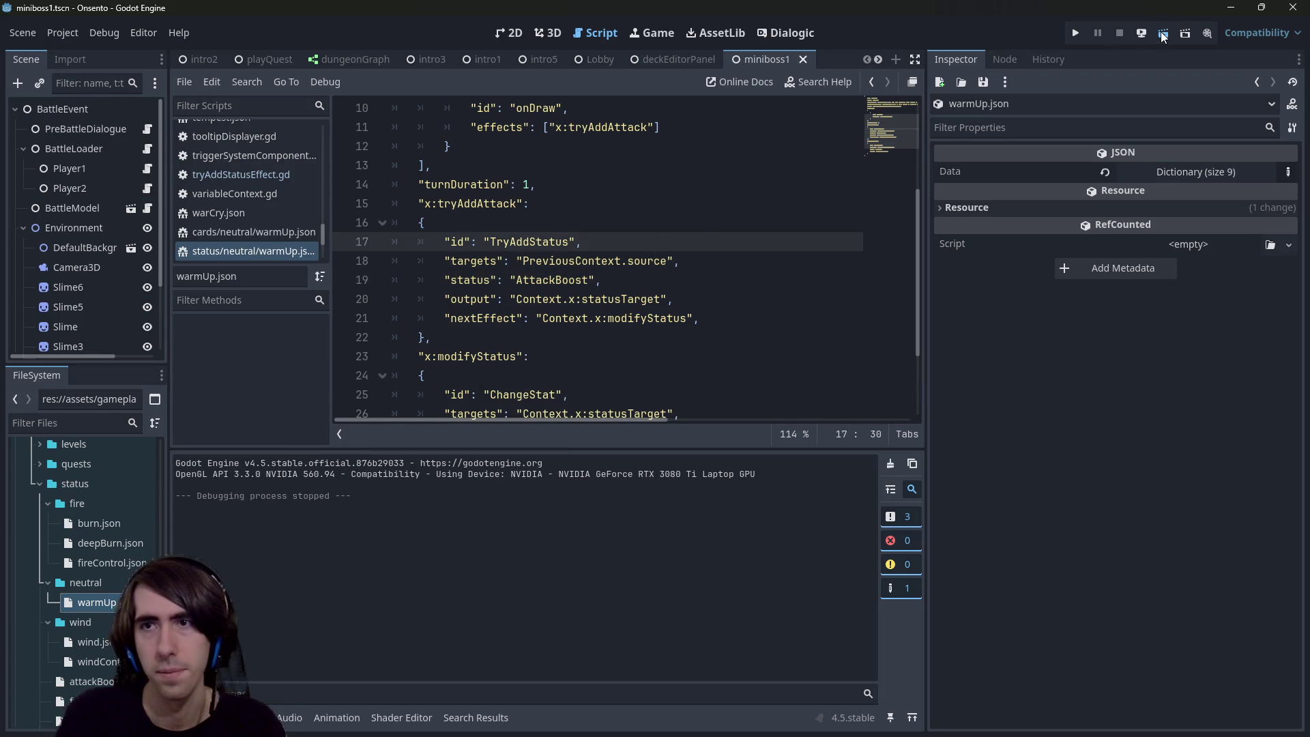
pyautogui.click(1163, 34)
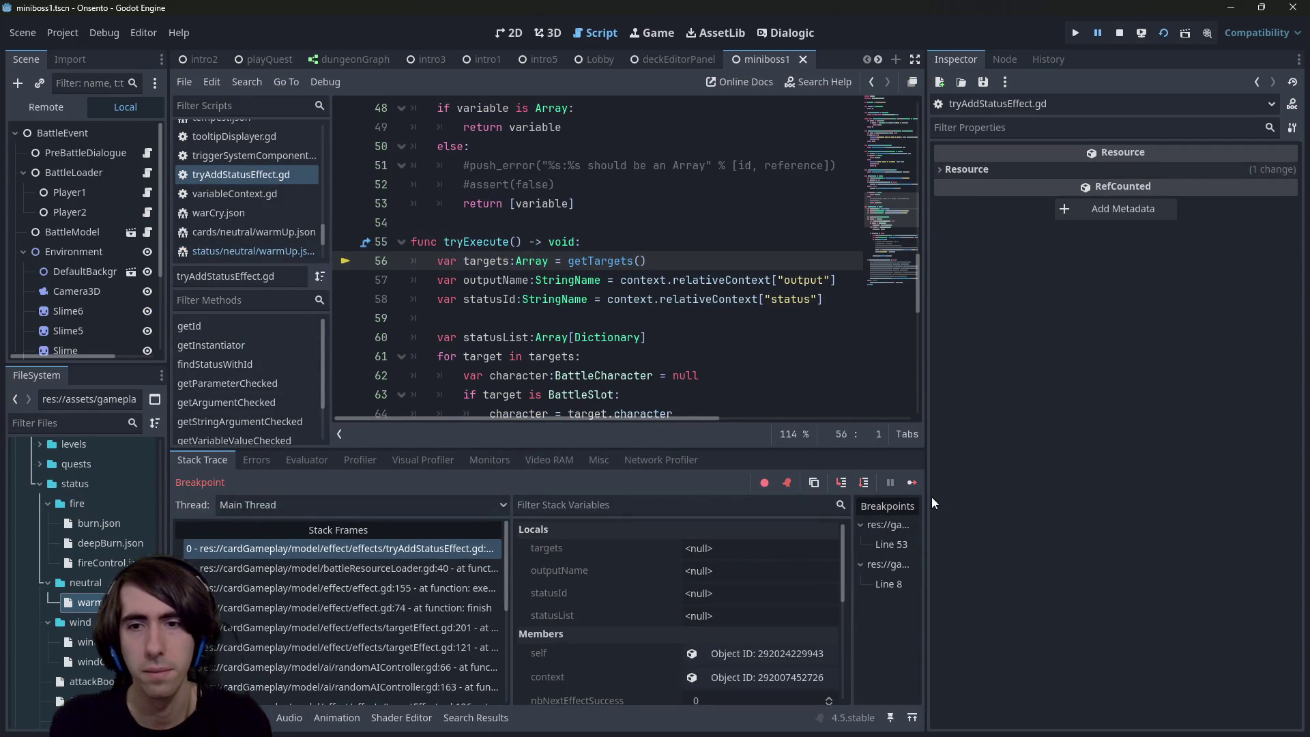
# Step: Resume past the breakpoint, play two Warm Up cards on the blindfolded character, then minimize the game
pyautogui.click(912, 482)
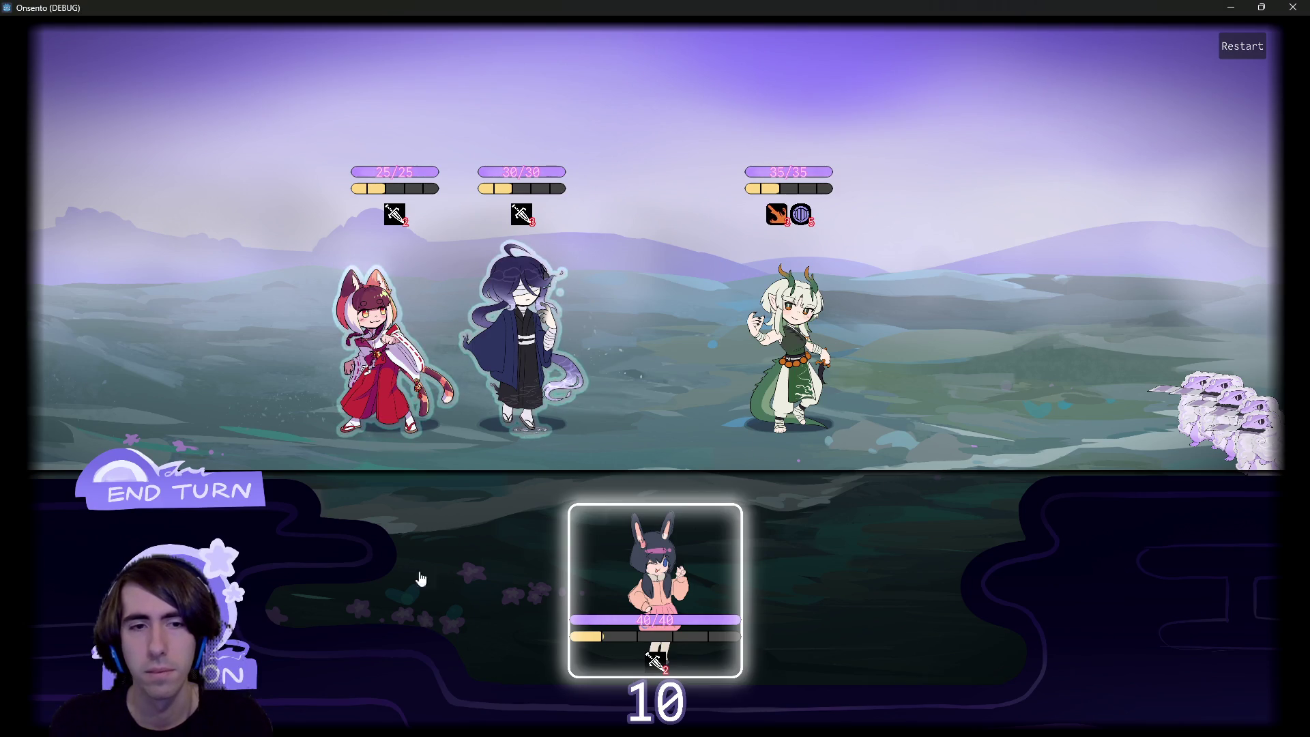
pyautogui.moveTo(595, 547); pyautogui.dragTo(551, 344)
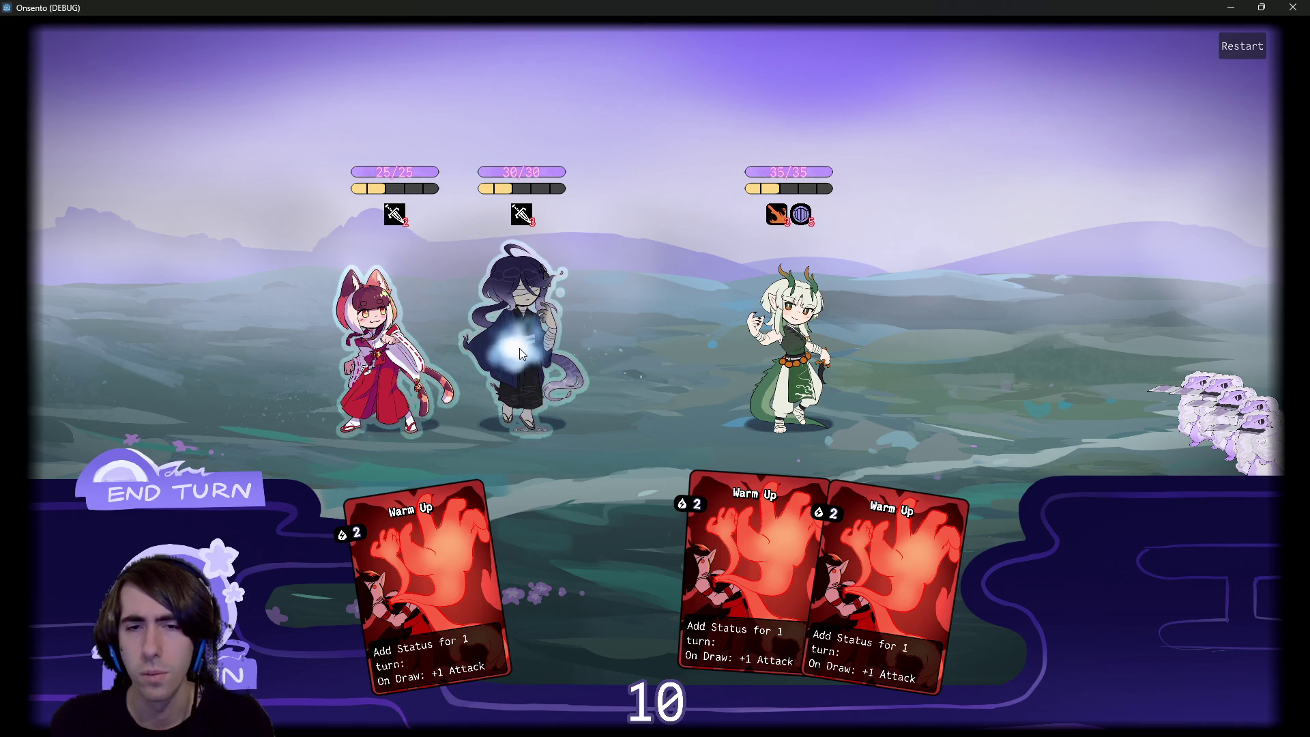
pyautogui.moveTo(659, 546); pyautogui.dragTo(518, 348)
pyautogui.click(1136, 656)
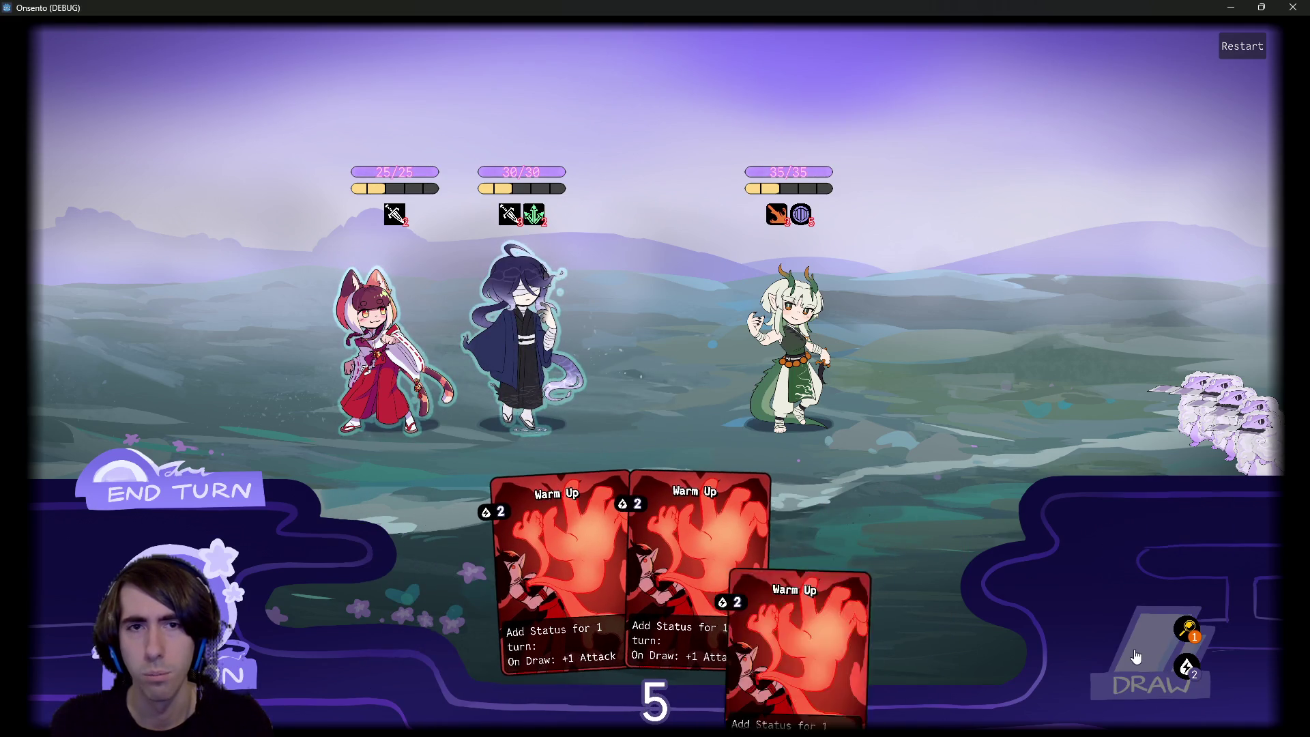
pyautogui.click(1229, 6)
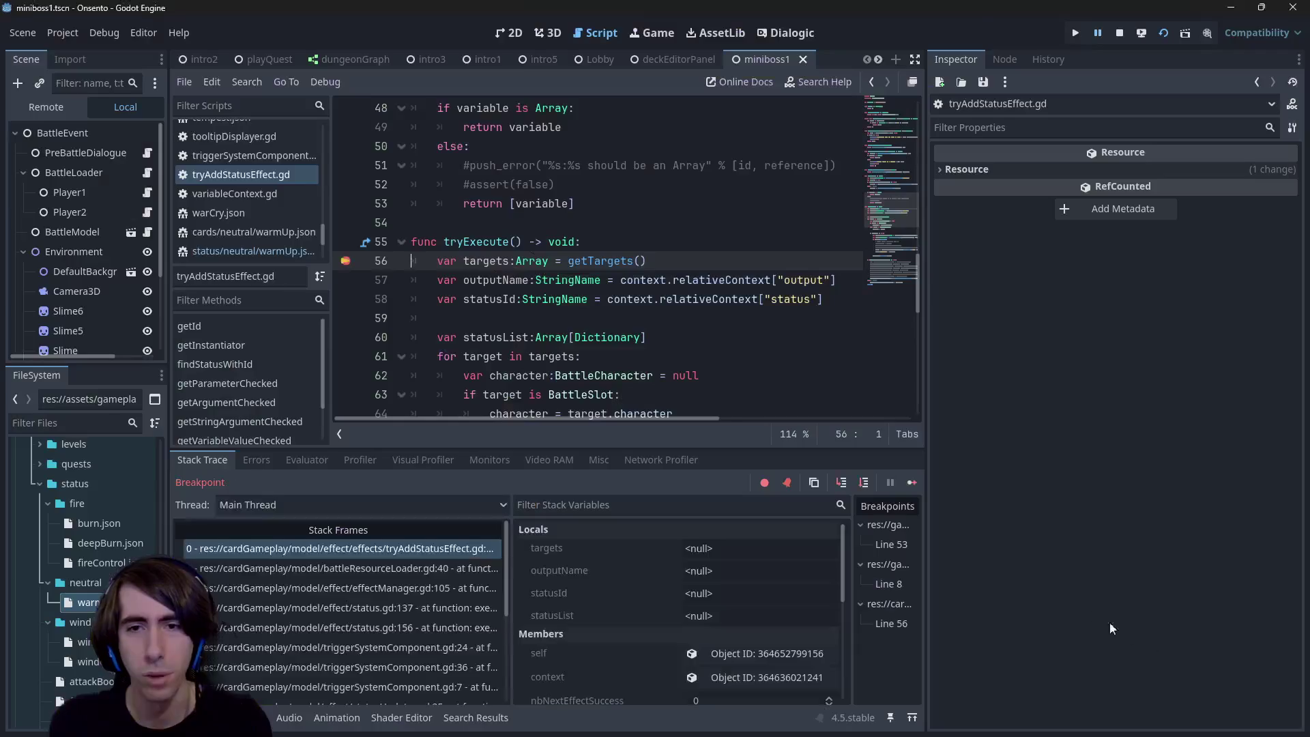
# Step: Step through getTargets in the debugger until execution reaches line 44
pyautogui.click(841, 483)
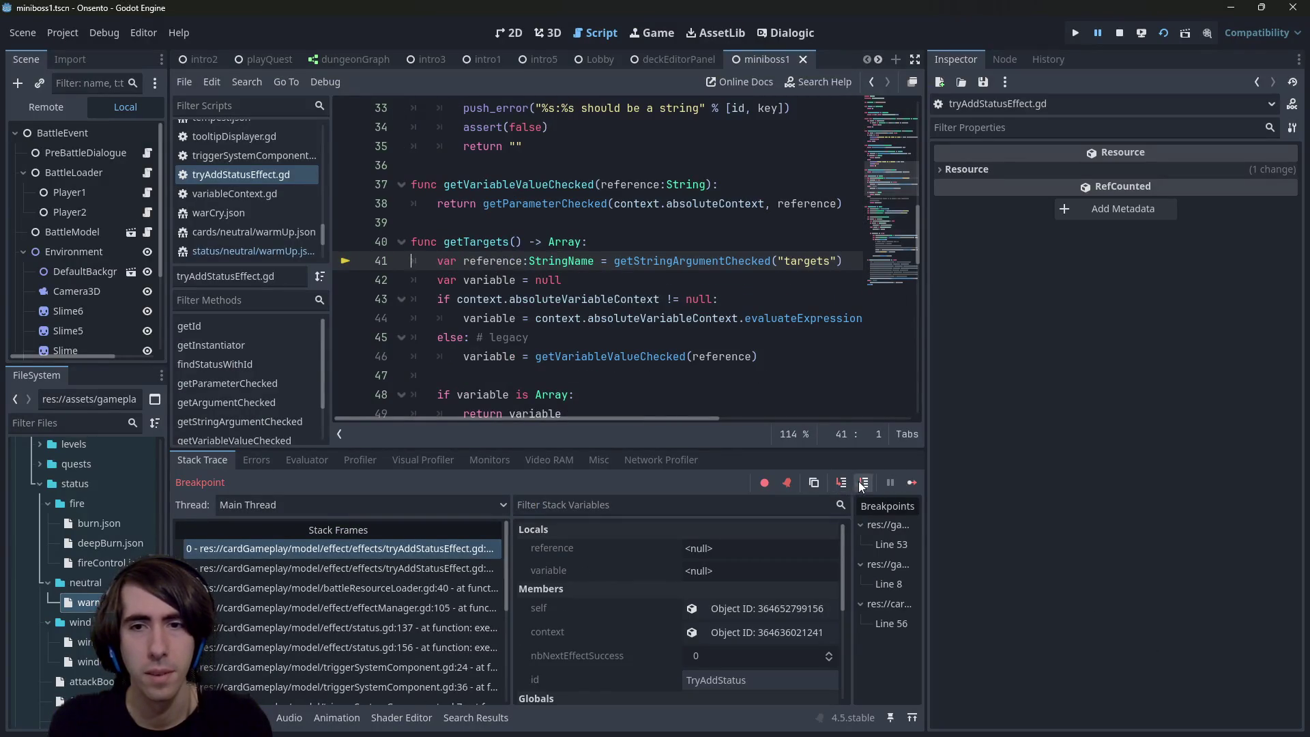
pyautogui.click(863, 483)
pyautogui.moveTo(500, 246)
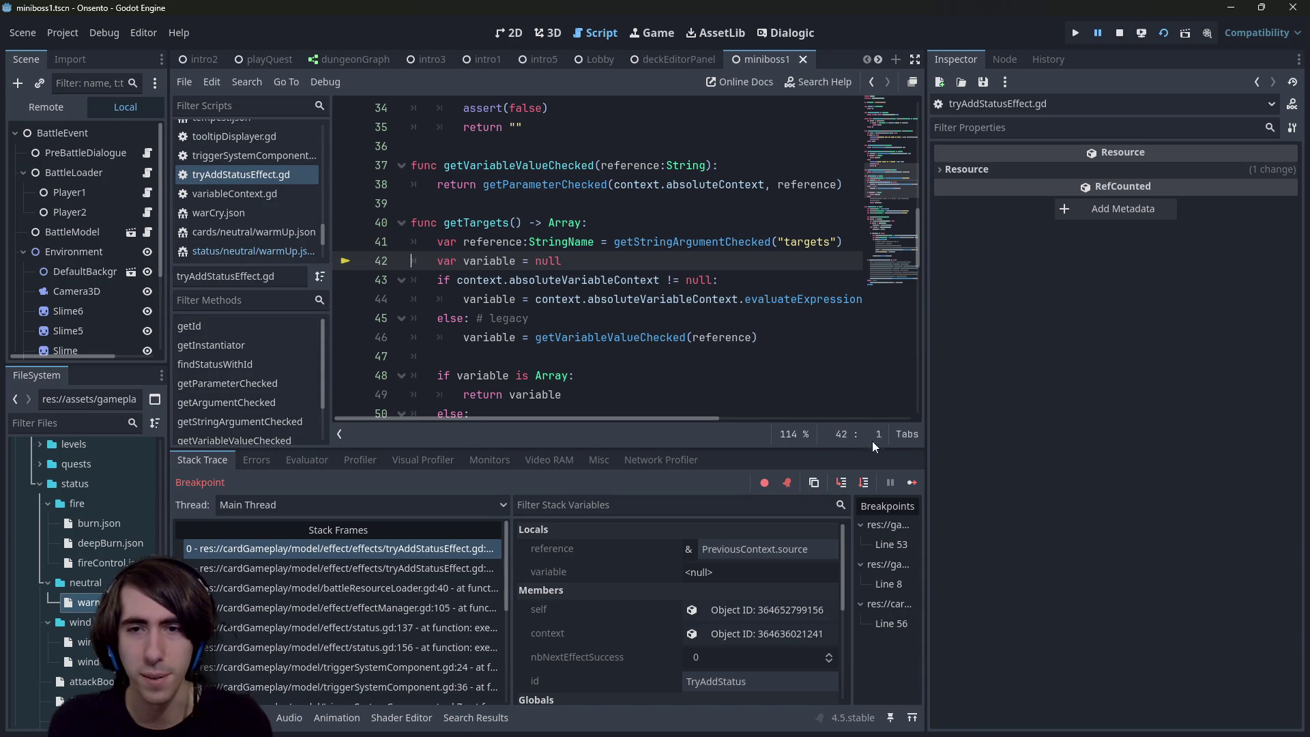
pyautogui.click(863, 483)
pyautogui.click(864, 483)
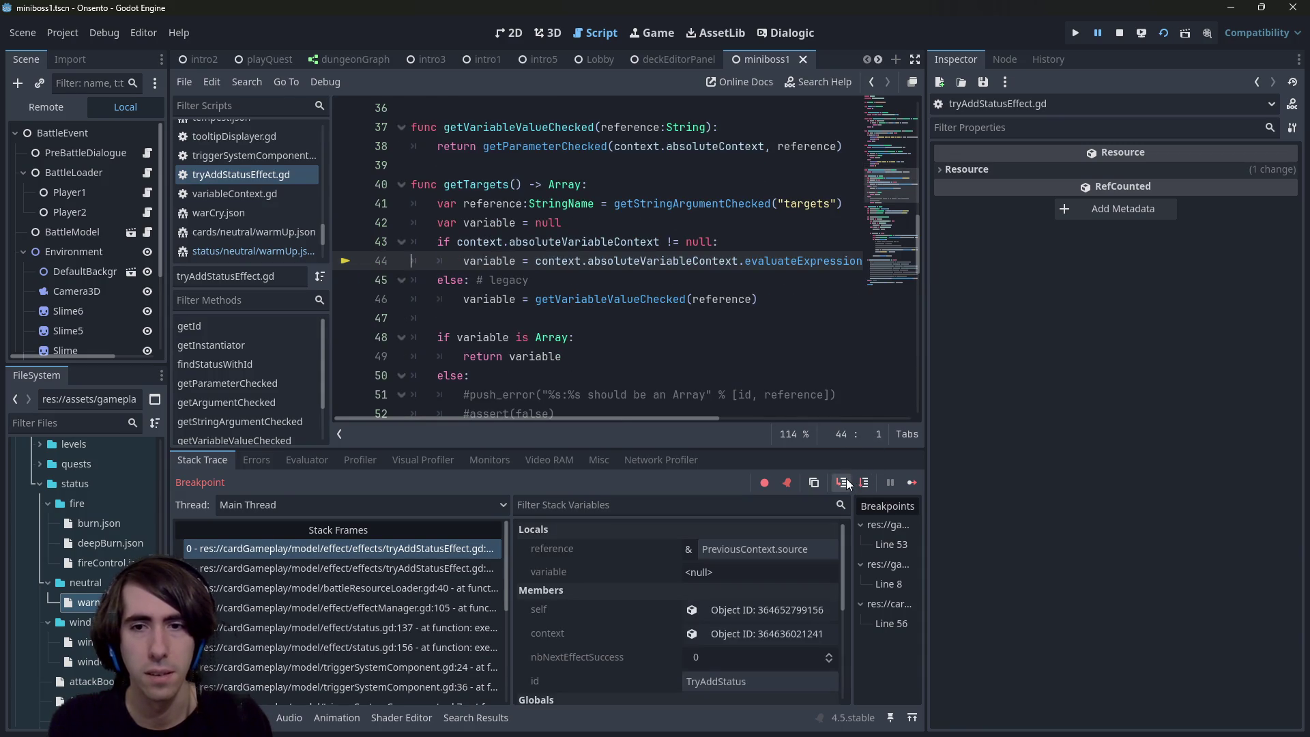
# Step: Inspect the context's Super Context and PreviousContext entries, then step to line 48 and inspect variable
pyautogui.click(750, 632)
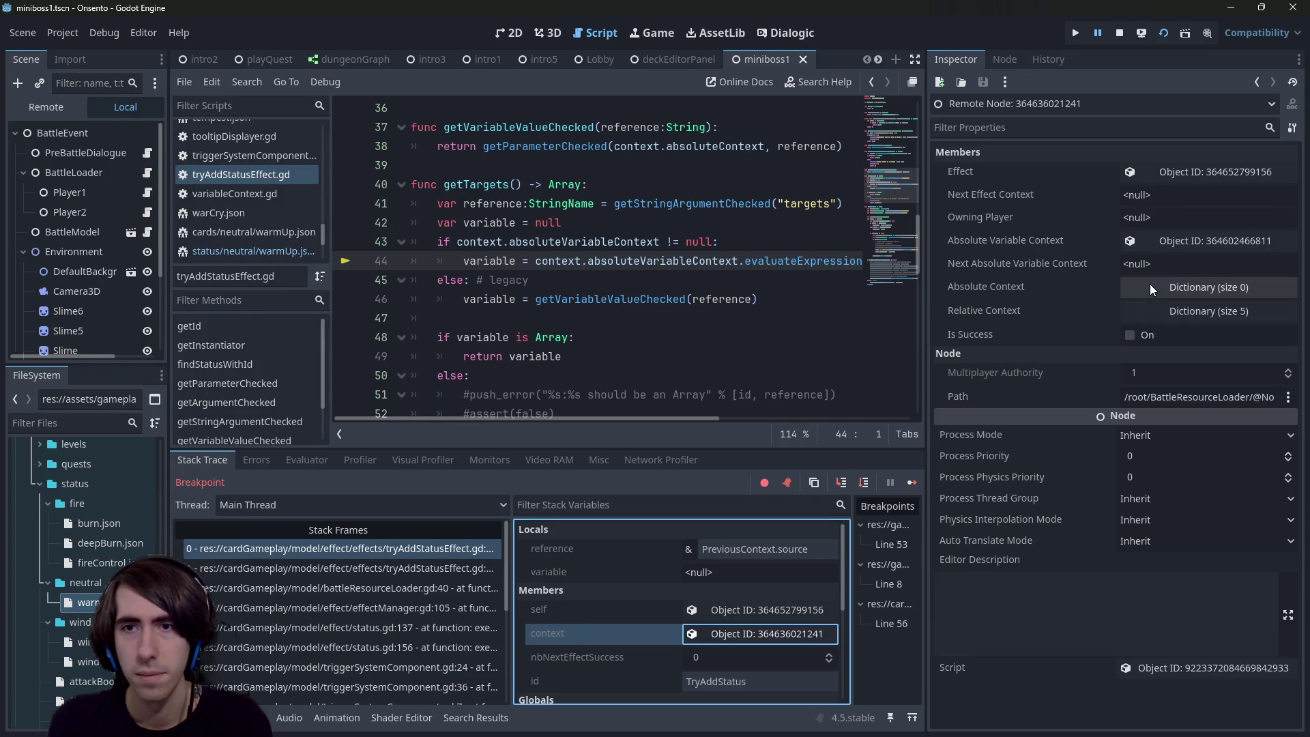
pyautogui.click(1156, 243)
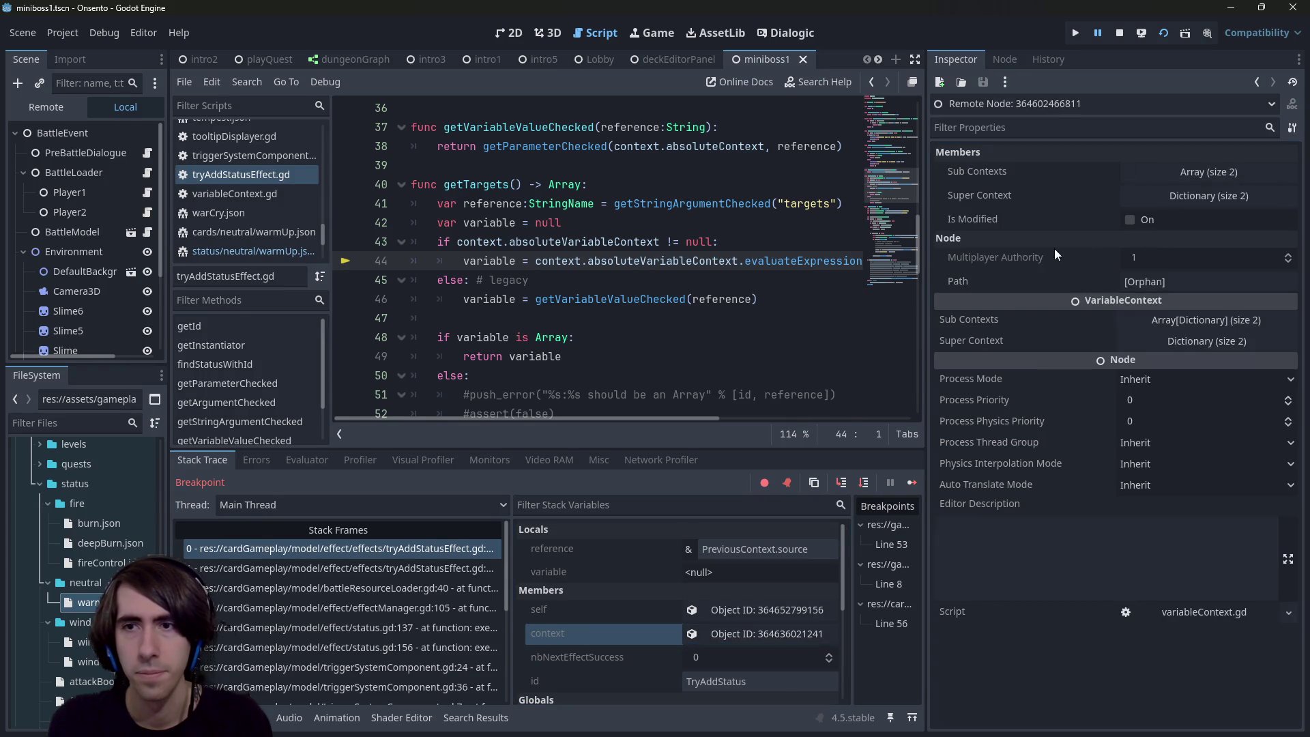
pyautogui.click(1153, 195)
pyautogui.click(1145, 243)
pyautogui.click(1135, 290)
pyautogui.doubleClick(1136, 291)
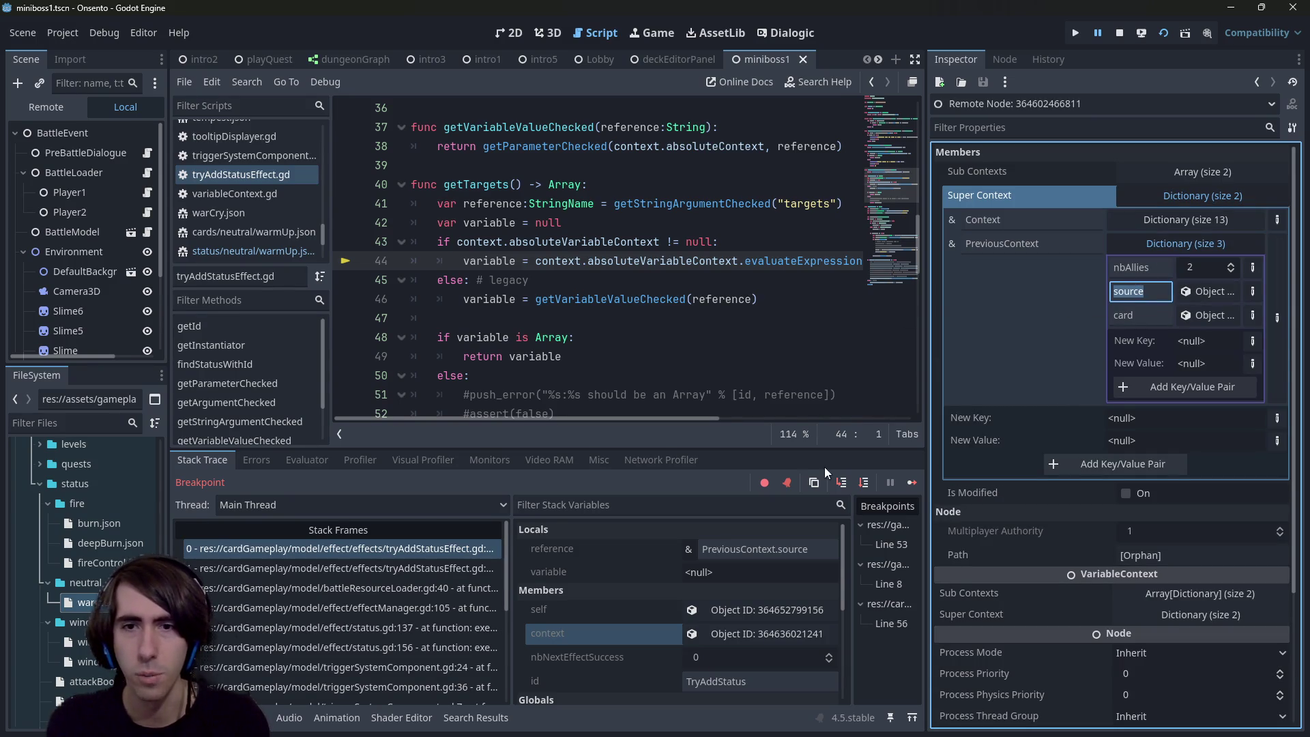
pyautogui.click(862, 483)
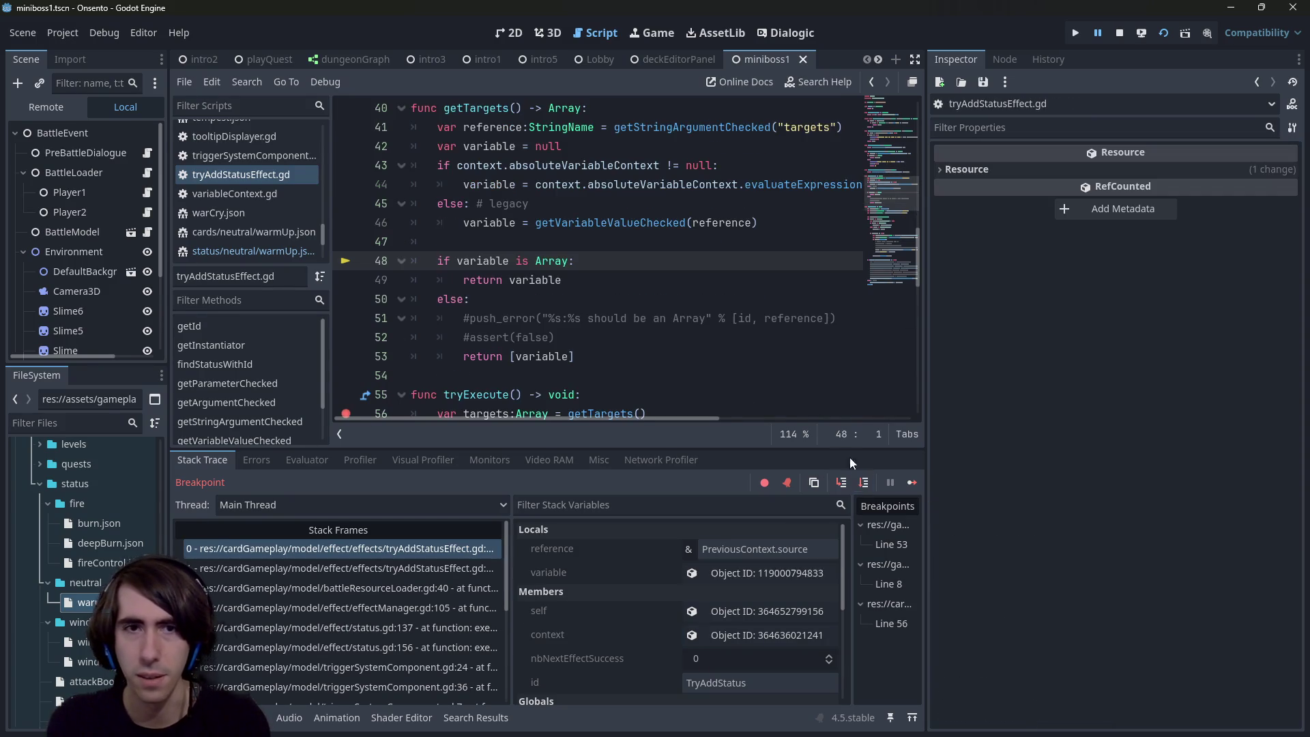
pyautogui.doubleClick(489, 185)
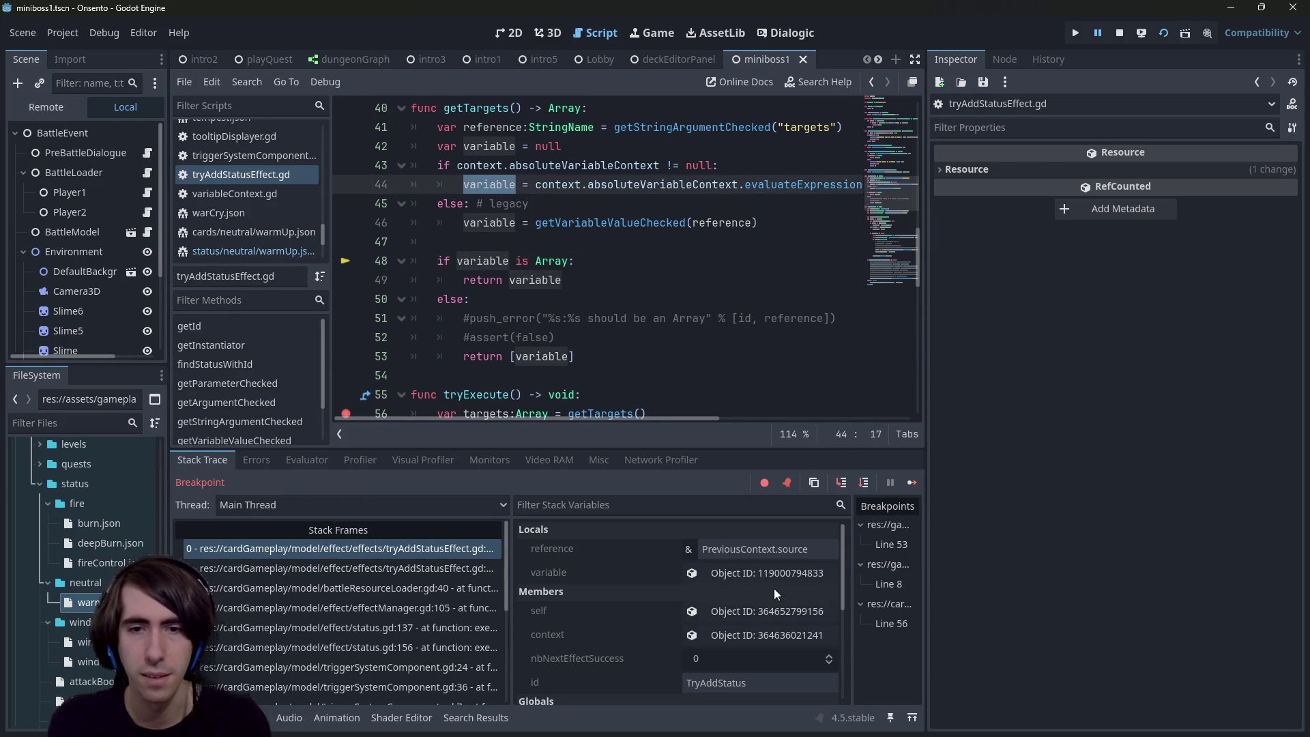
pyautogui.click(764, 573)
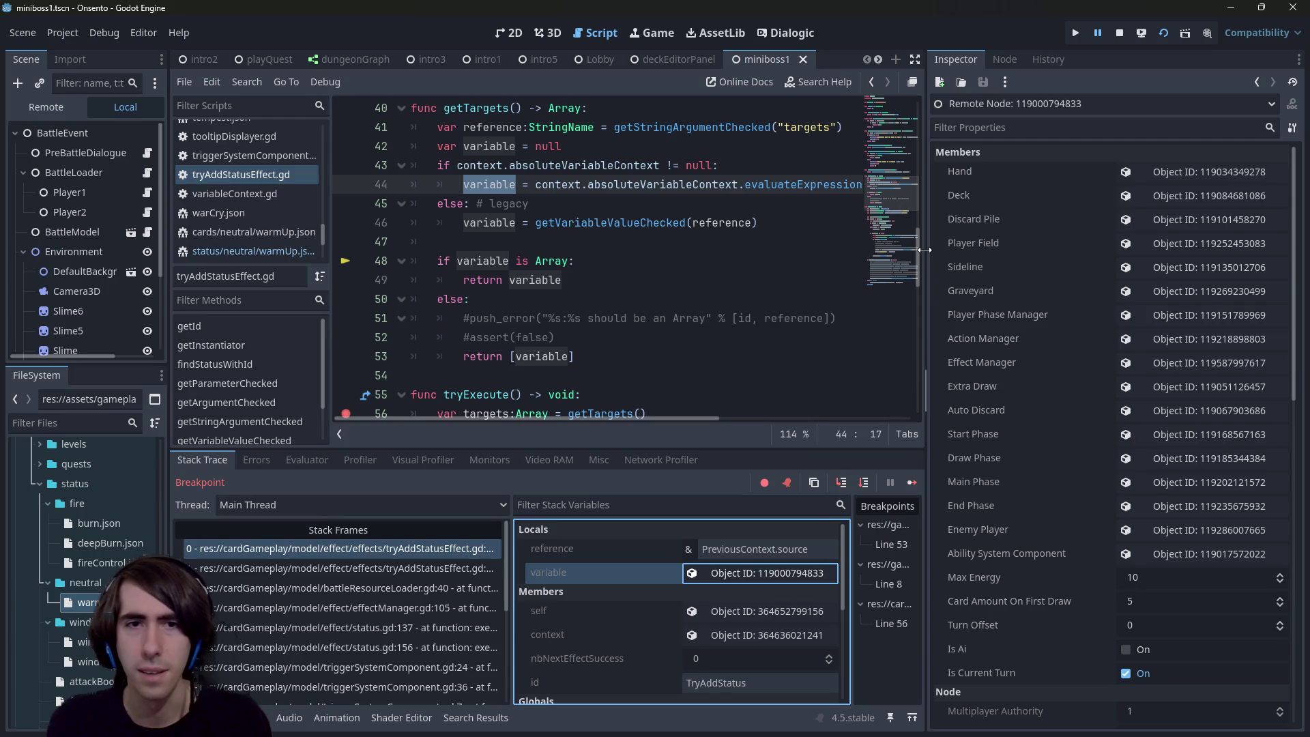
pyautogui.moveTo(924, 250); pyautogui.dragTo(925, 250)
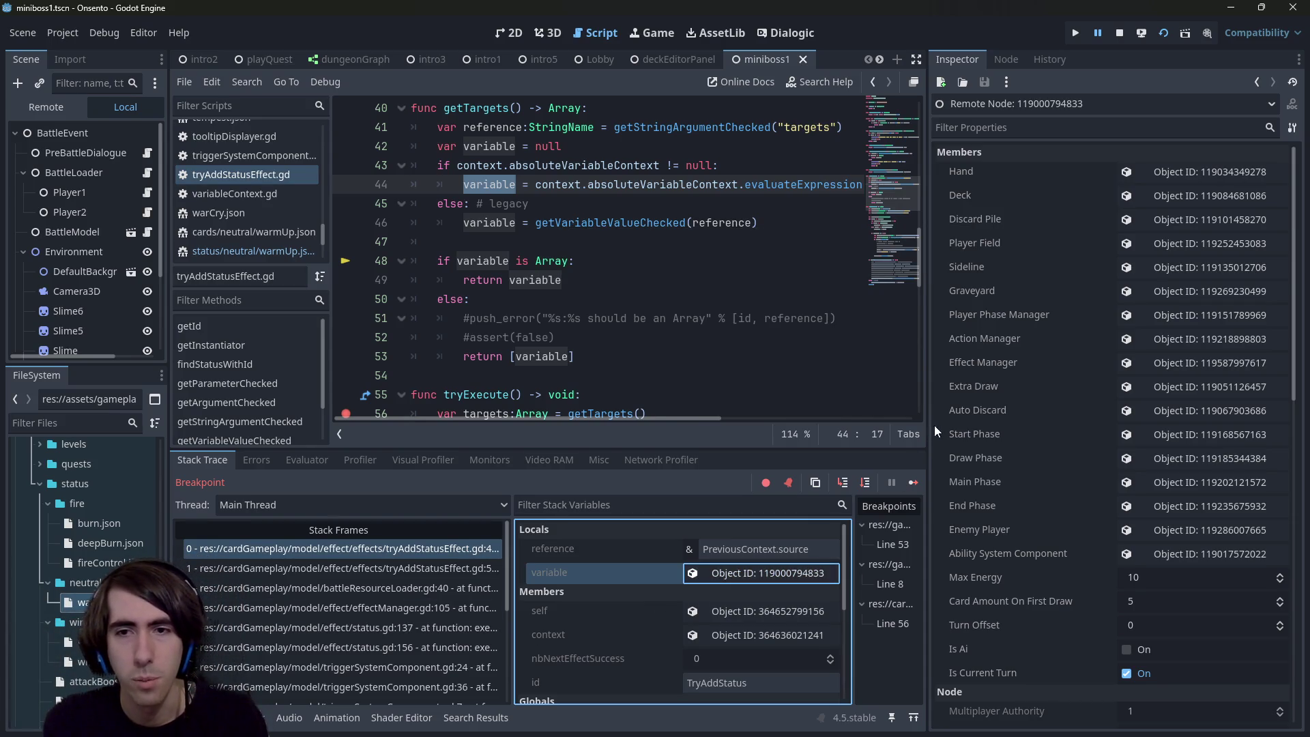
# Step: Widen the Inspector to list the Context dictionary's 13 entries, then open warmUp.json at line 18
pyautogui.moveTo(927, 423); pyautogui.dragTo(907, 424)
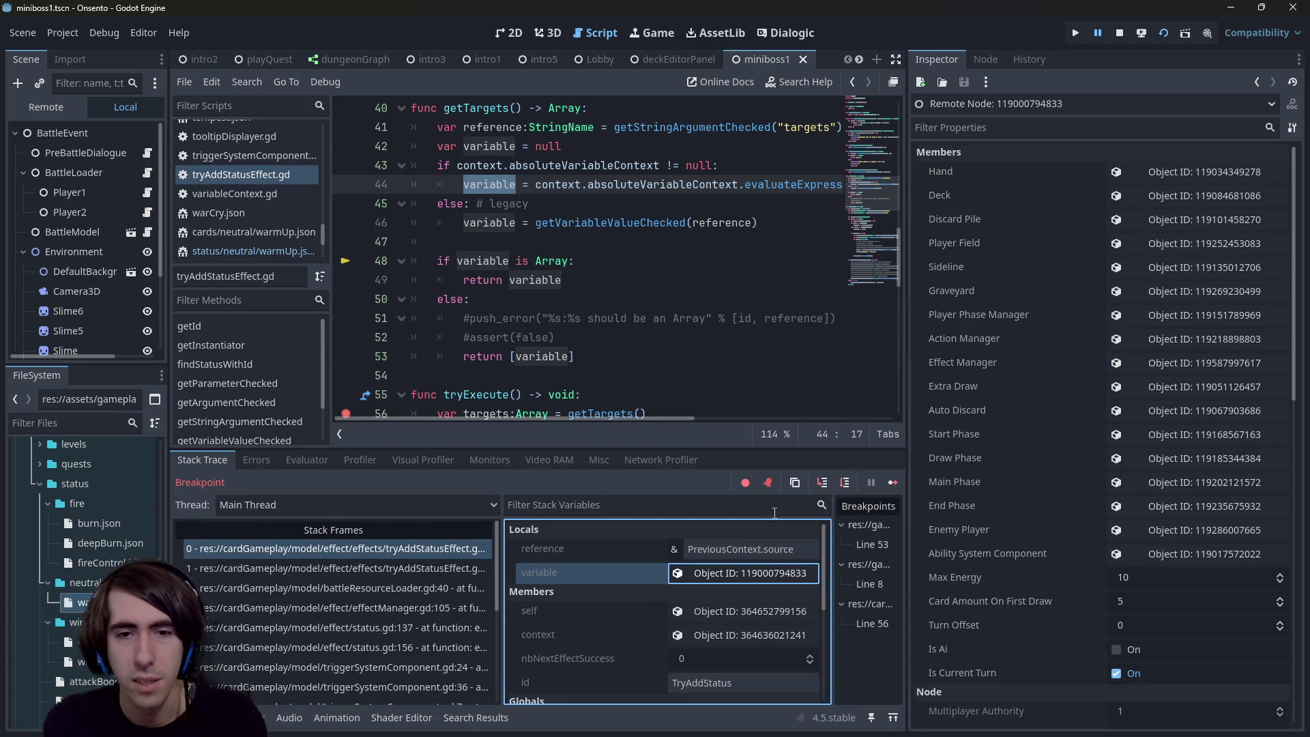
pyautogui.click(675, 634)
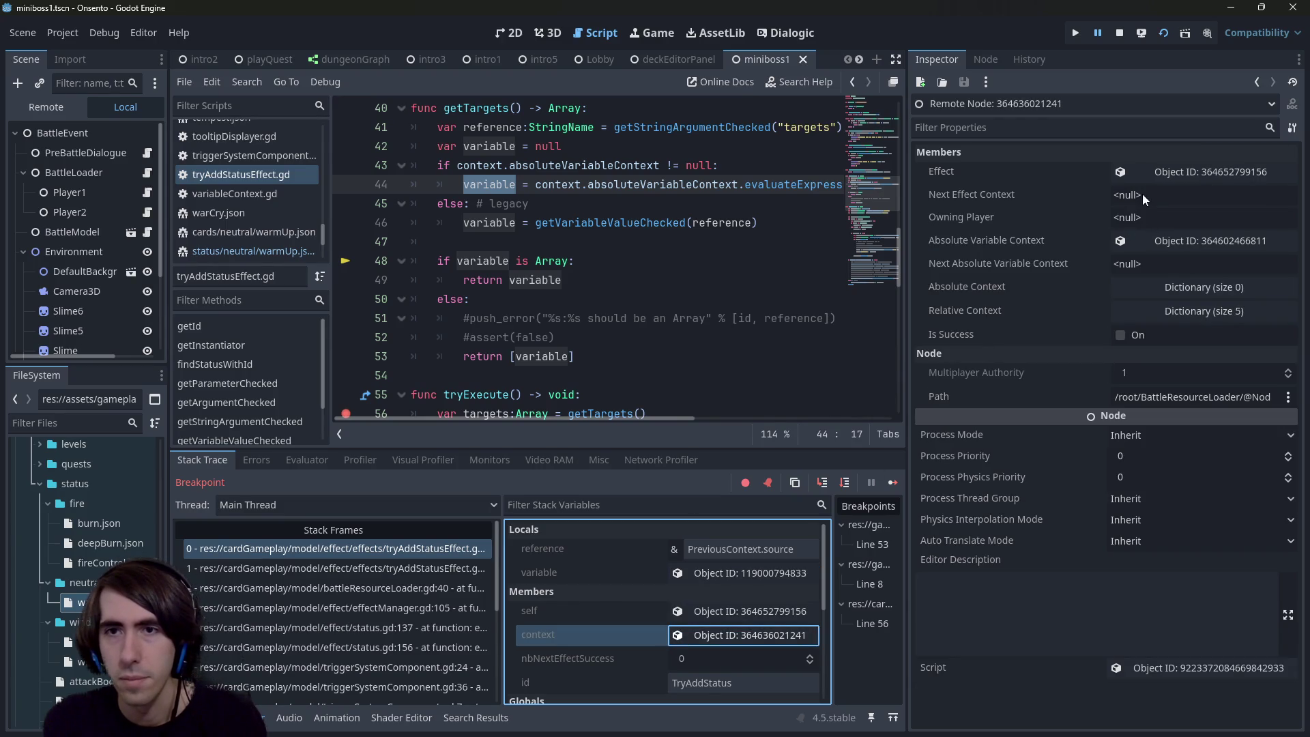
pyautogui.click(1146, 243)
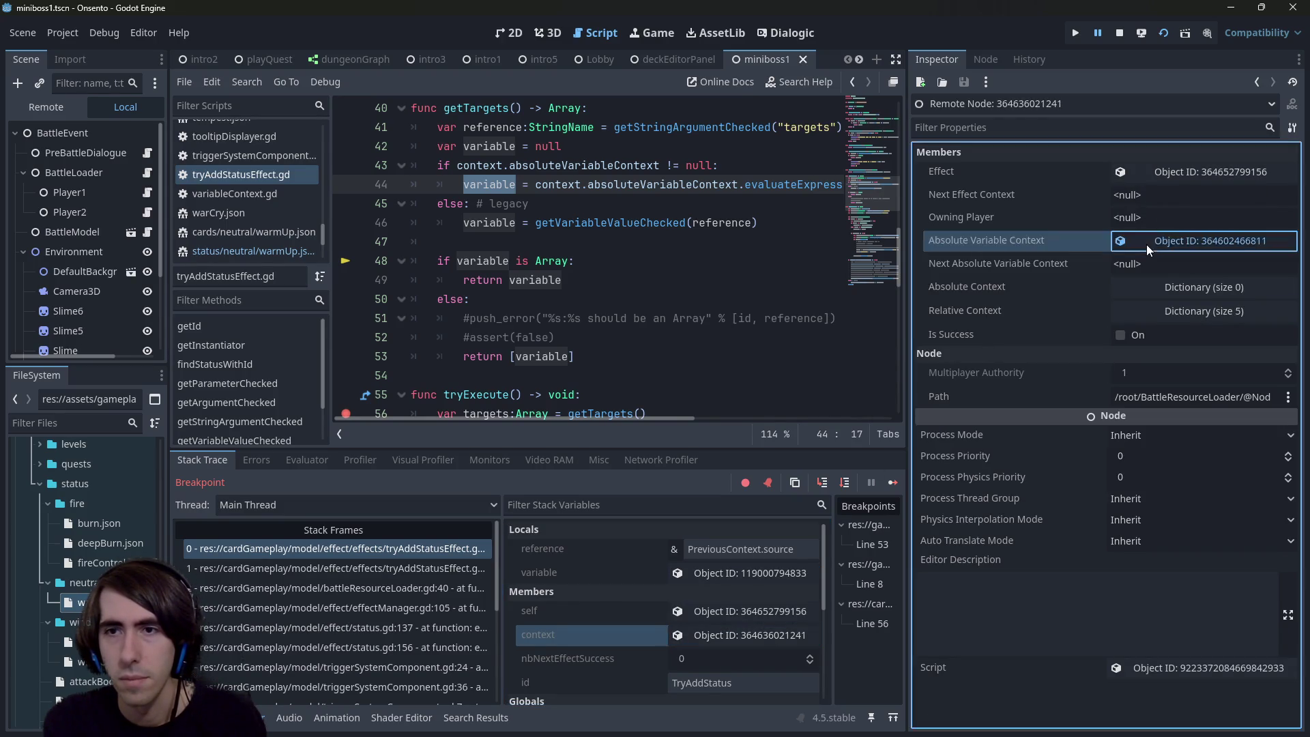
pyautogui.moveTo(904, 267); pyautogui.dragTo(821, 271)
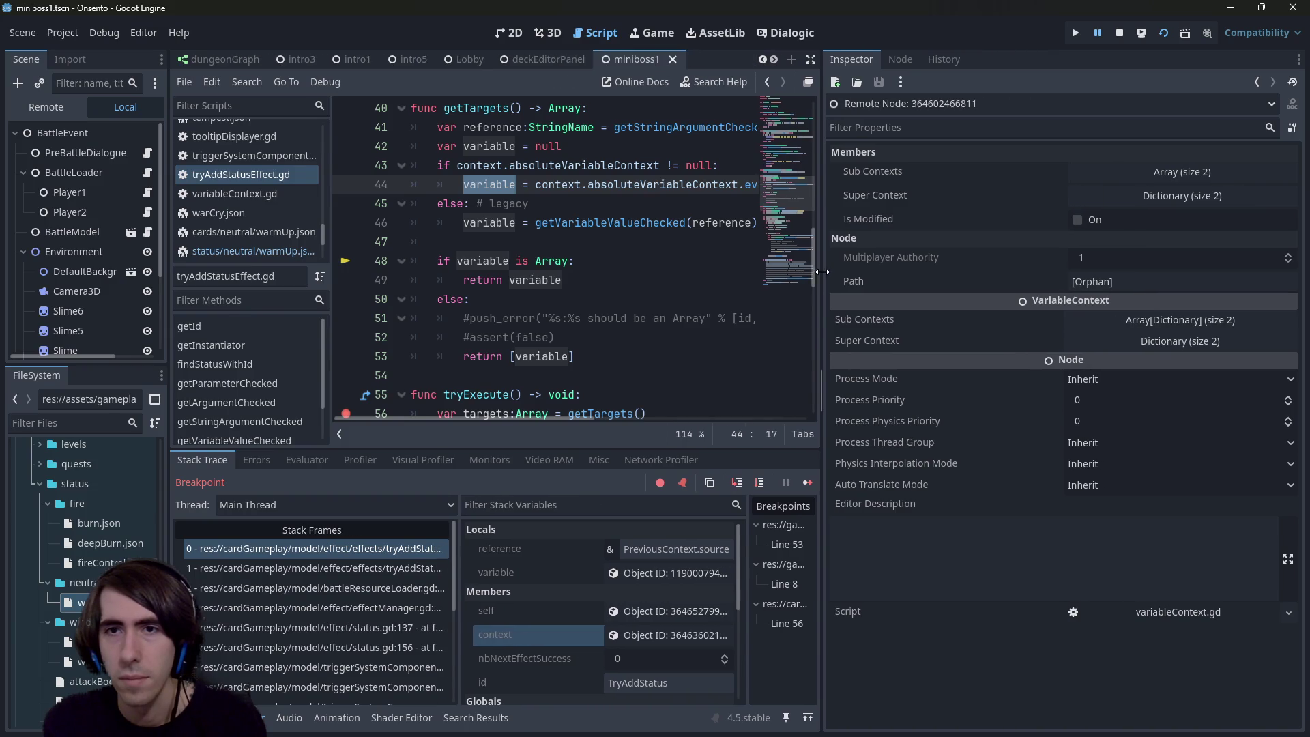
pyautogui.click(1104, 195)
pyautogui.click(1085, 213)
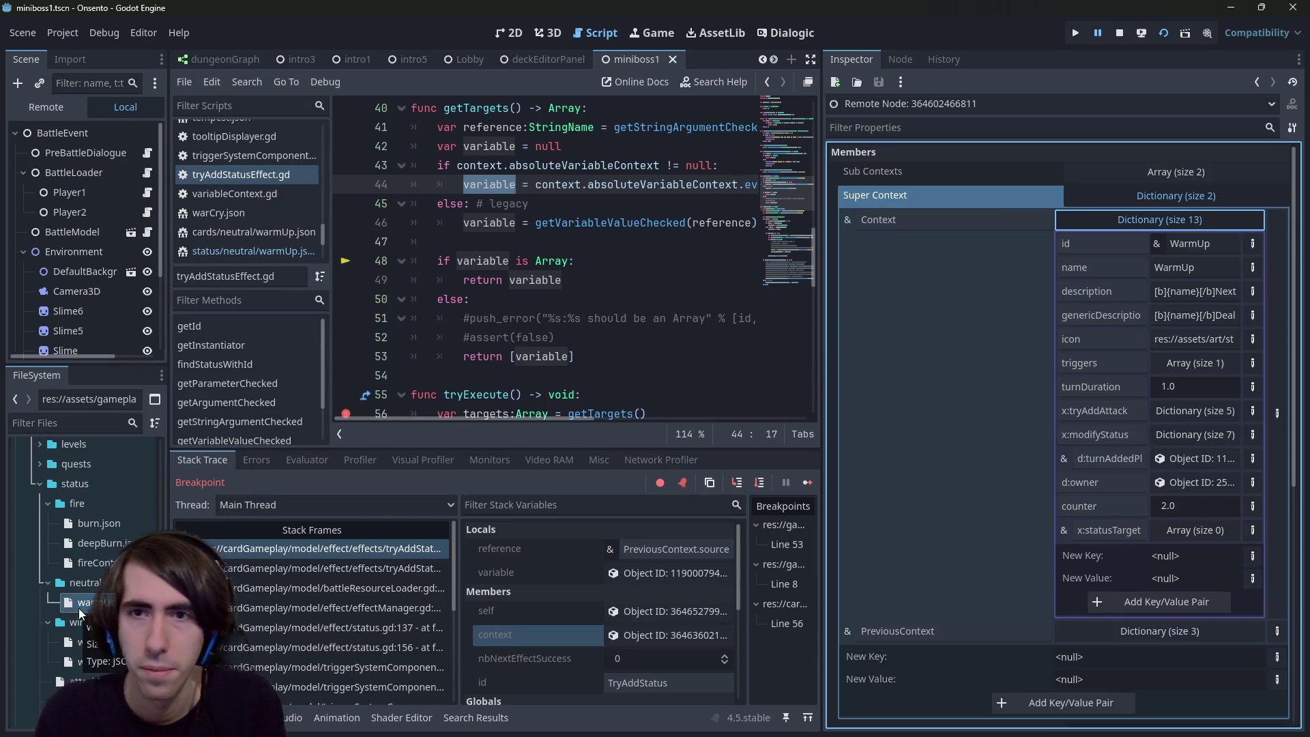
pyautogui.doubleClick(79, 602)
pyautogui.click(629, 261)
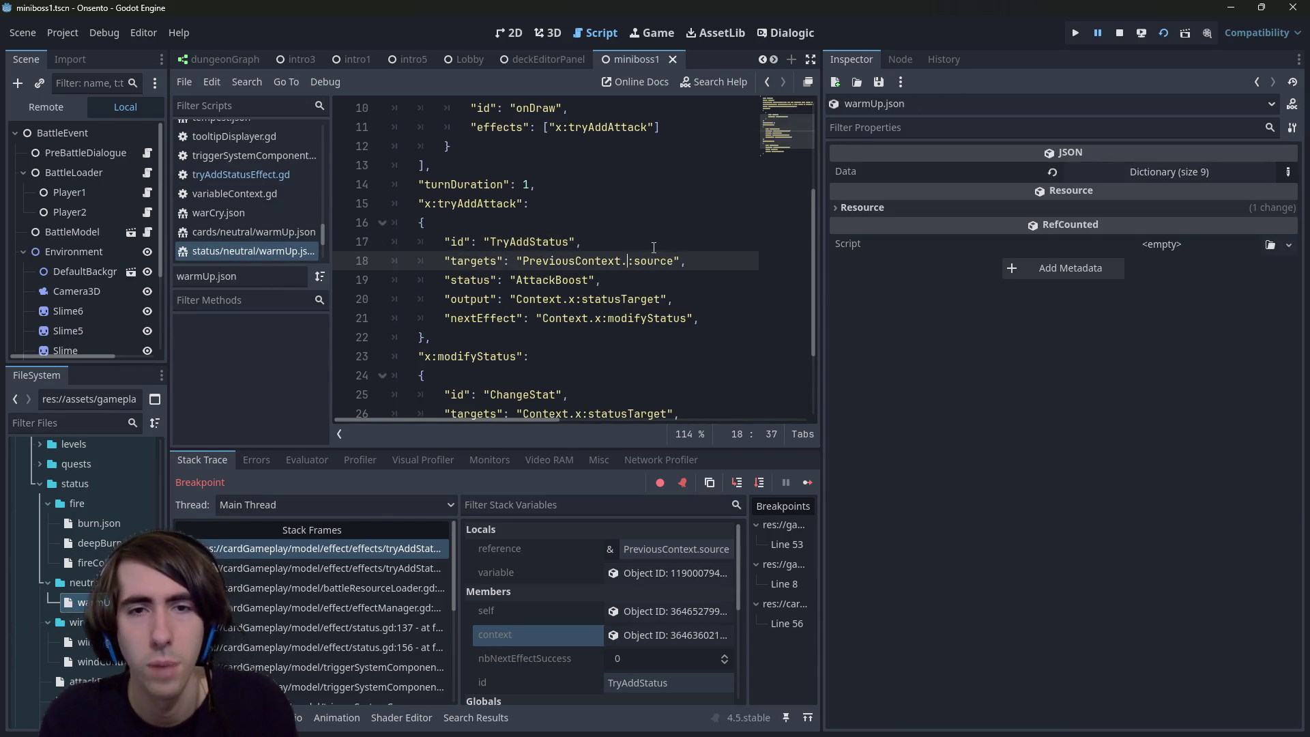
# Step: Change the line 18 targets from "PreviousContext.source" to "Context.d:owner"
pyautogui.hotkey('ctrl', 'shift', 'Left')
pyautogui.write('Context')
pyautogui.press('Right')
pyautogui.hotkey('ctrl', 'Delete')
pyautogui.write(':owner')
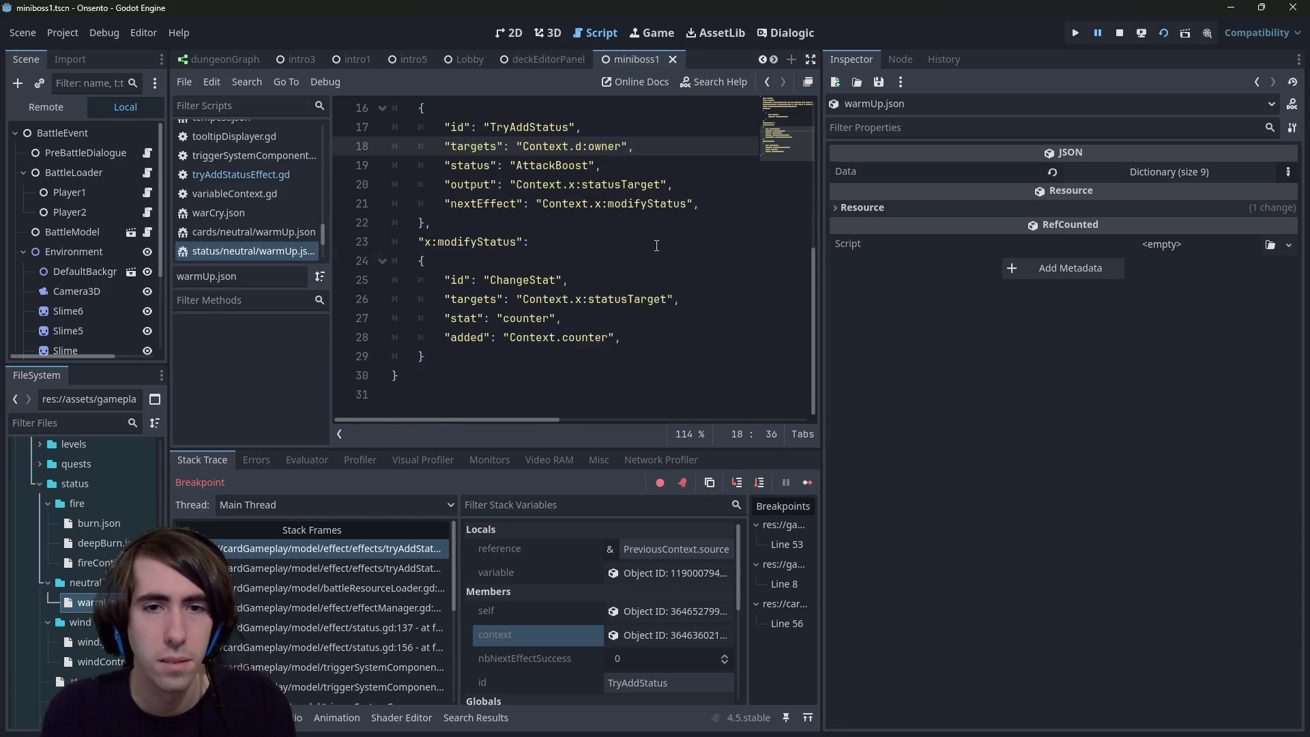
# Step: Stop the debug session and launch the game again to test the change
pyautogui.click(1120, 32)
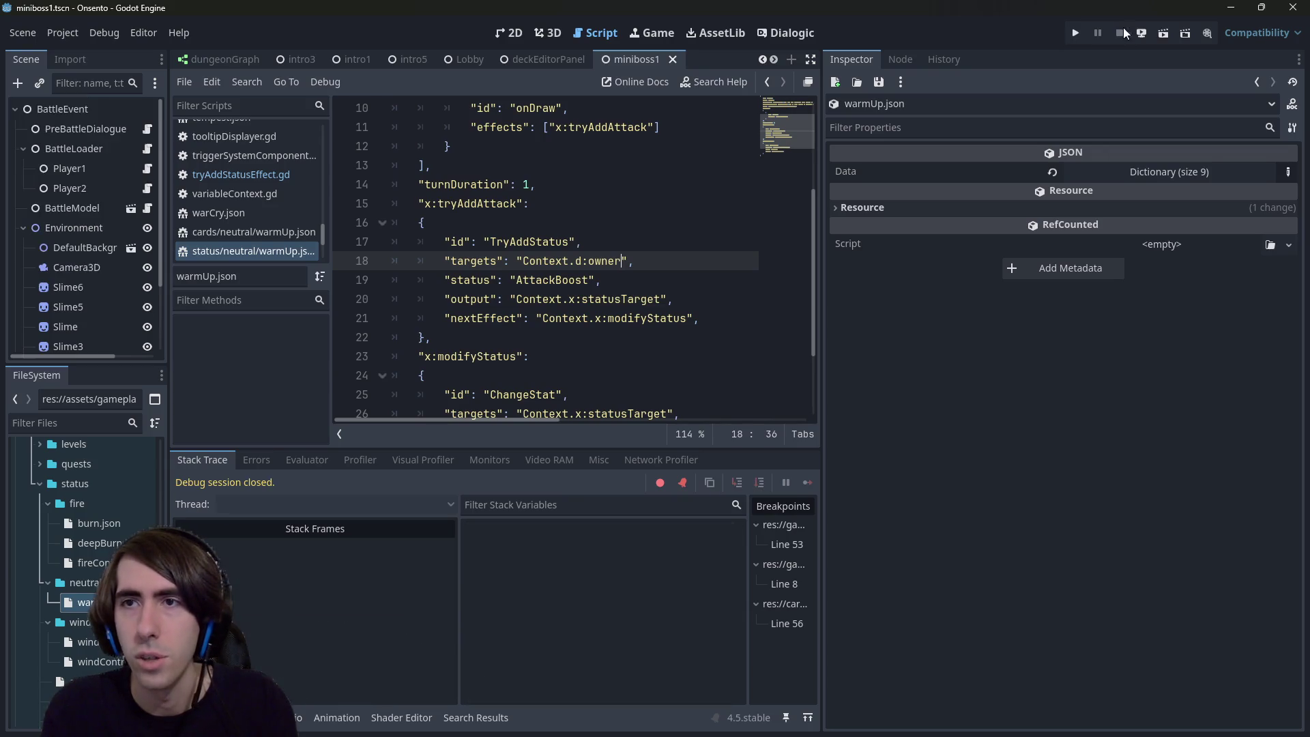
pyautogui.click(1164, 37)
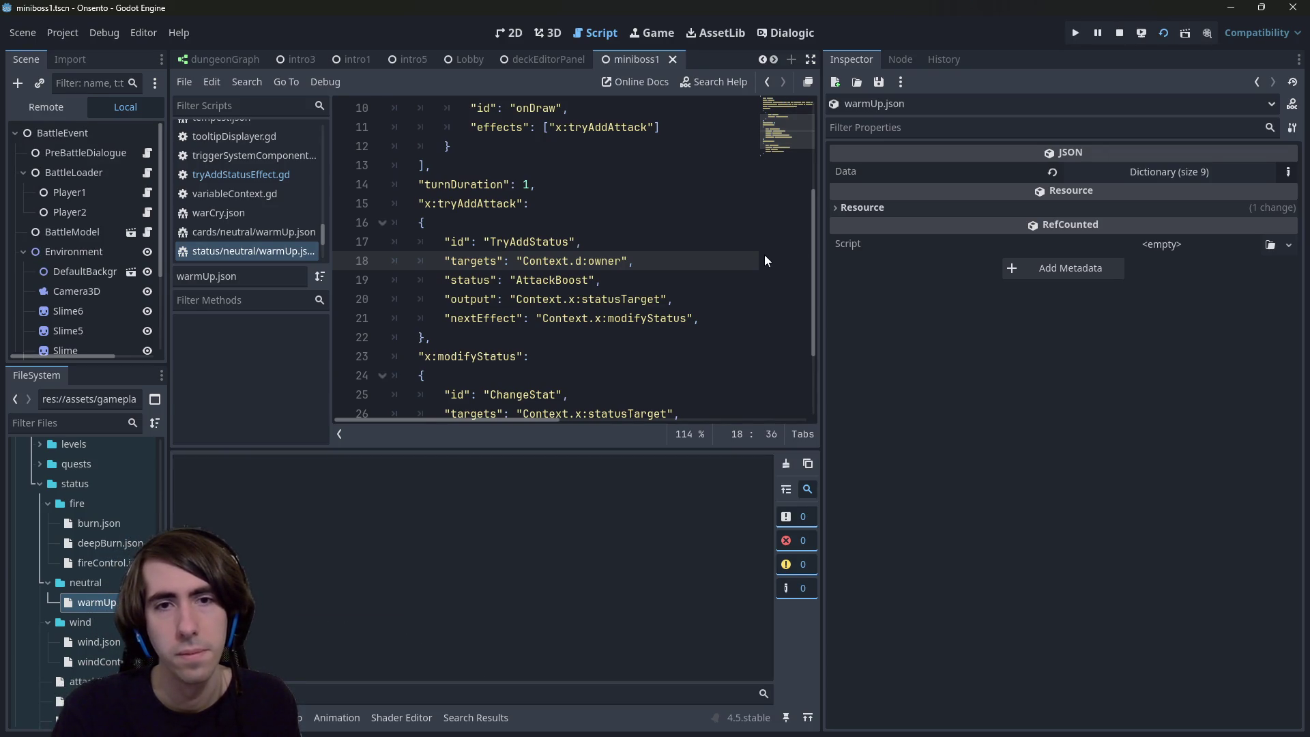
pyautogui.press('F5')
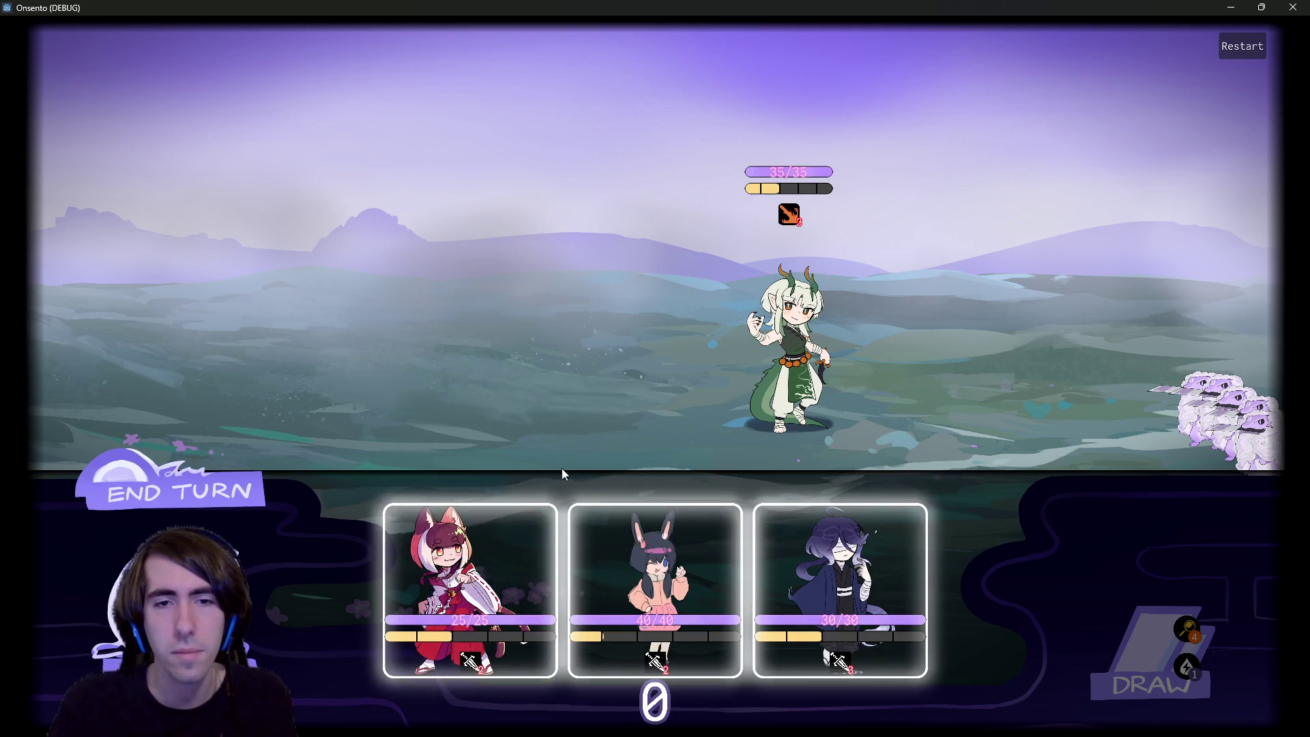
# Step: Place the fox and purple-haired characters, remove the line 56 breakpoint, and resume the game
pyautogui.moveTo(478, 566); pyautogui.dragTo(513, 321)
pyautogui.moveTo(747, 590)
pyautogui.mouseDown()
pyautogui.moveTo(632, 448)
pyautogui.moveTo(614, 321)
pyautogui.mouseUp()
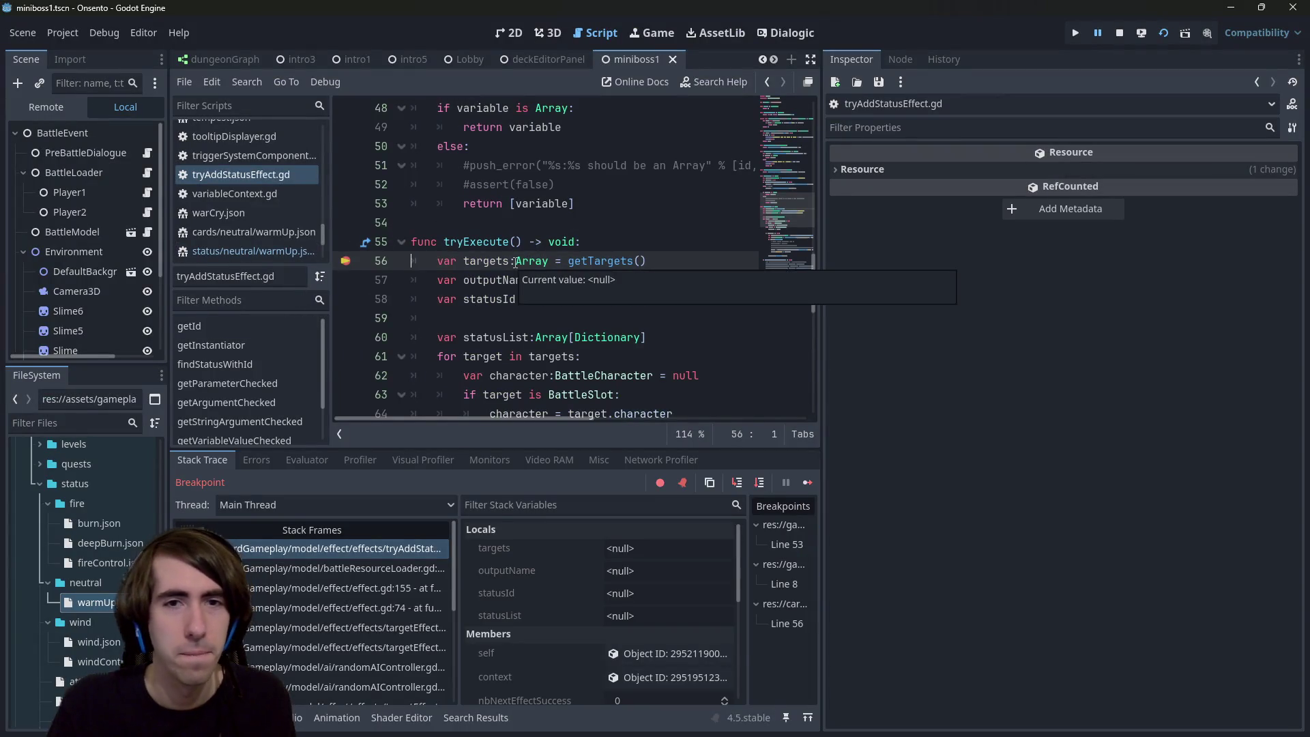
pyautogui.click(815, 482)
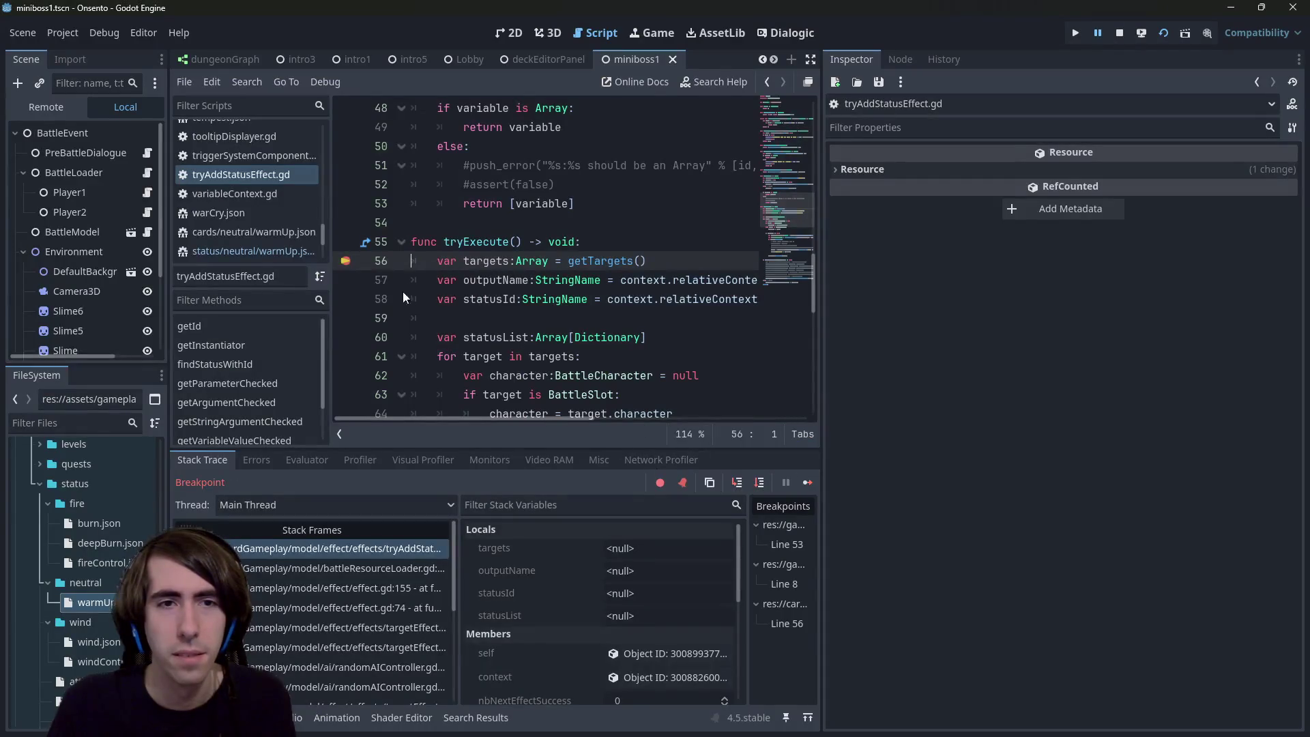
pyautogui.click(346, 261)
pyautogui.click(801, 485)
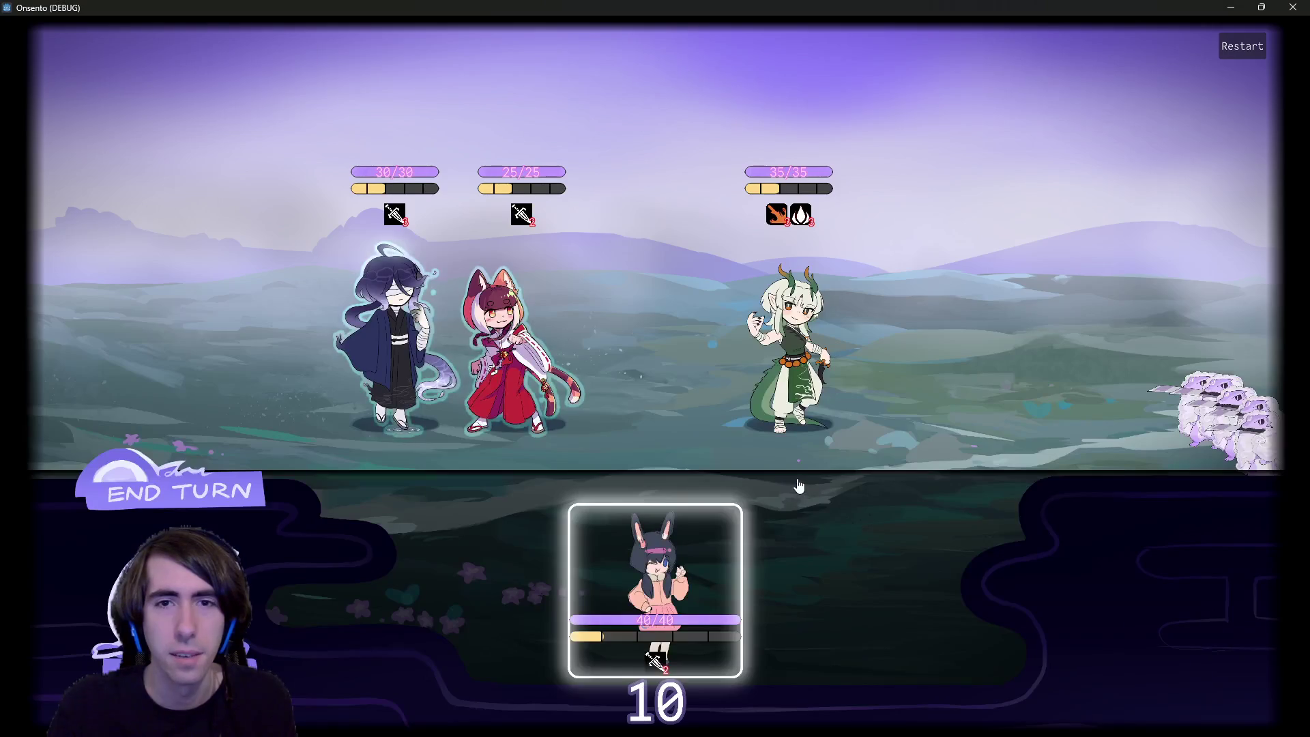
# Step: Play three Warm Up cards on the cat, drawing new cards in between
pyautogui.click(584, 431)
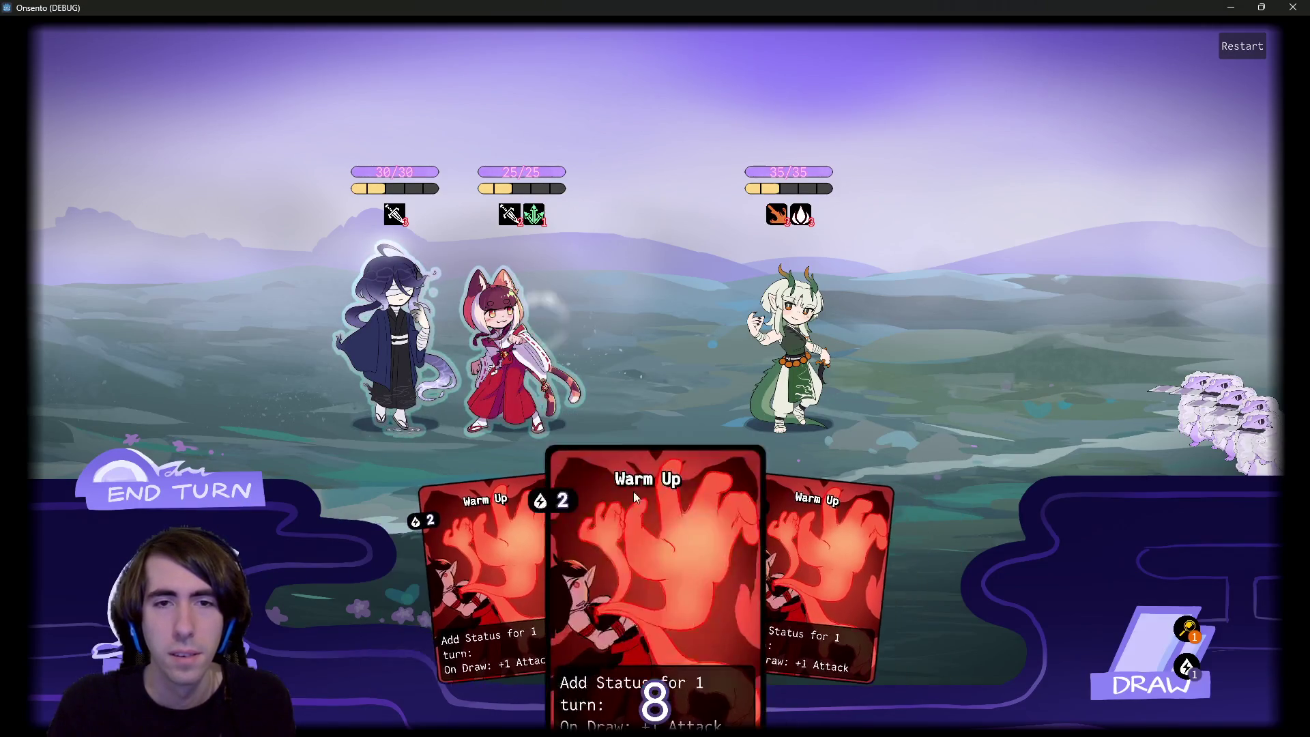
pyautogui.click(658, 527)
pyautogui.click(1116, 646)
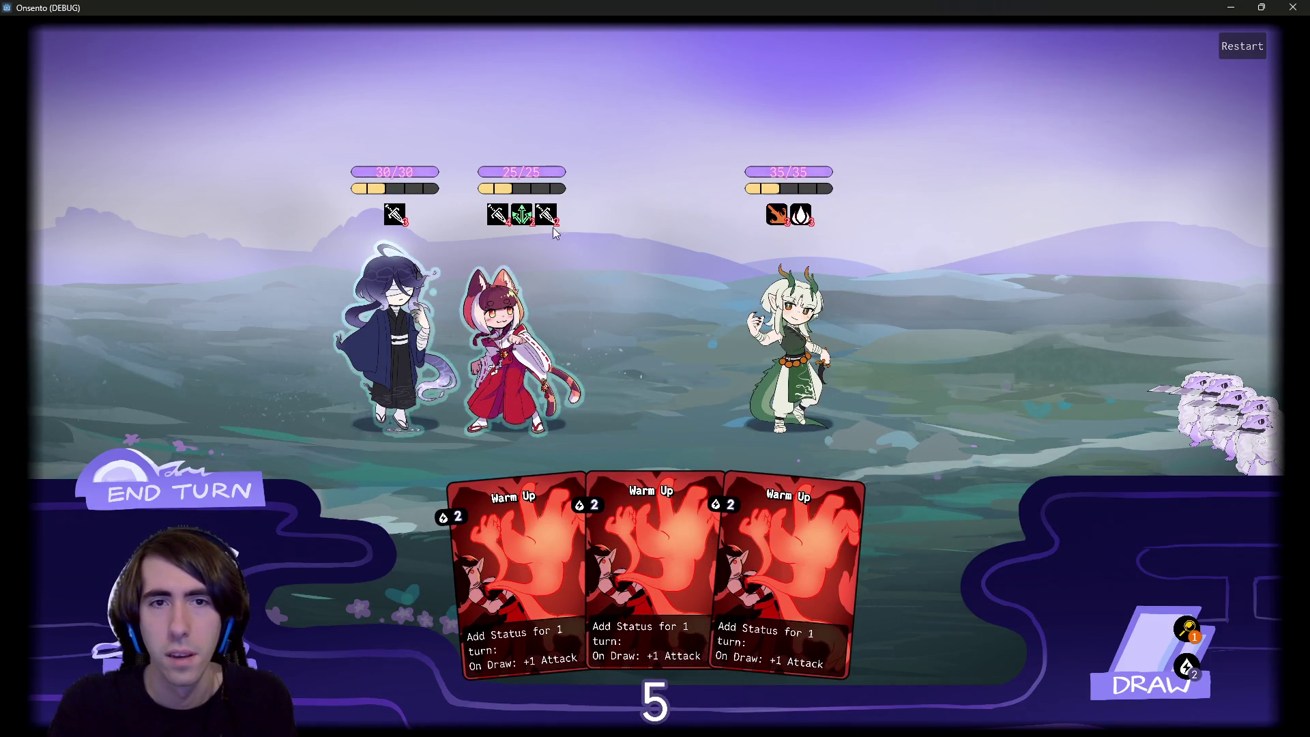
pyautogui.moveTo(539, 217)
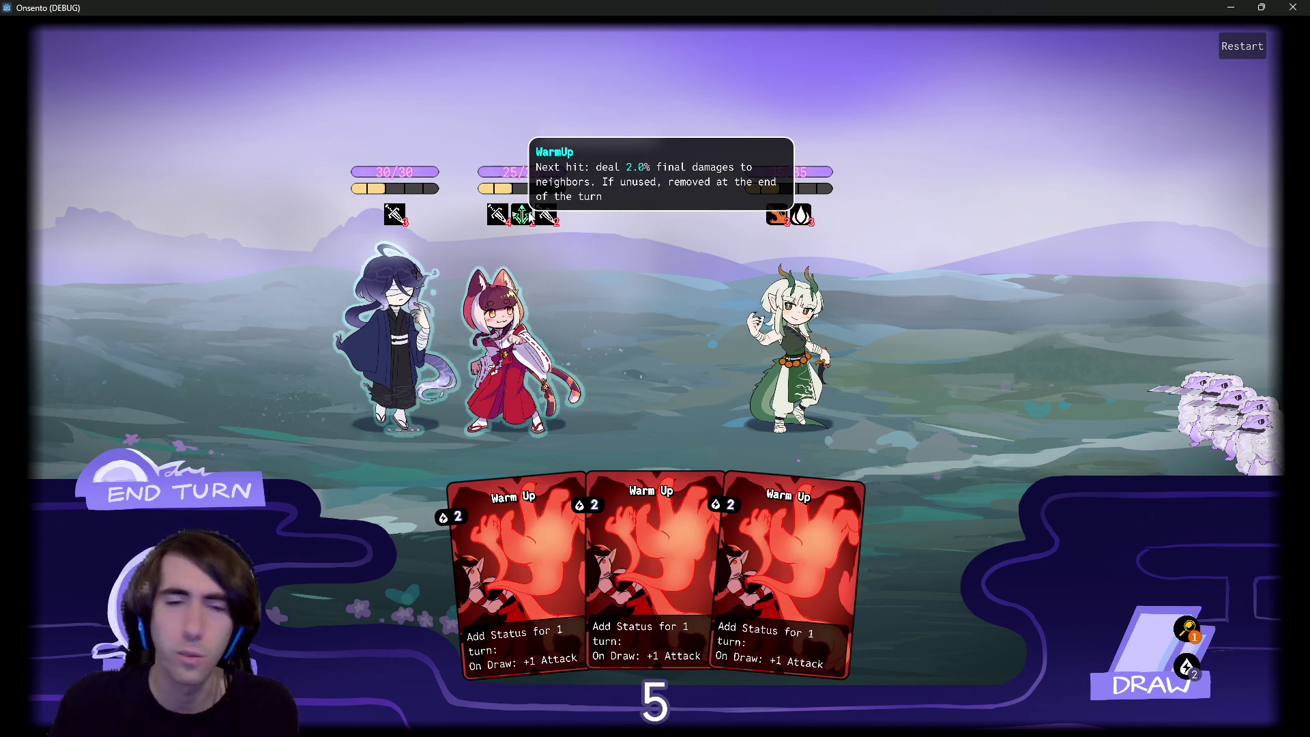
pyautogui.moveTo(667, 516); pyautogui.dragTo(564, 333)
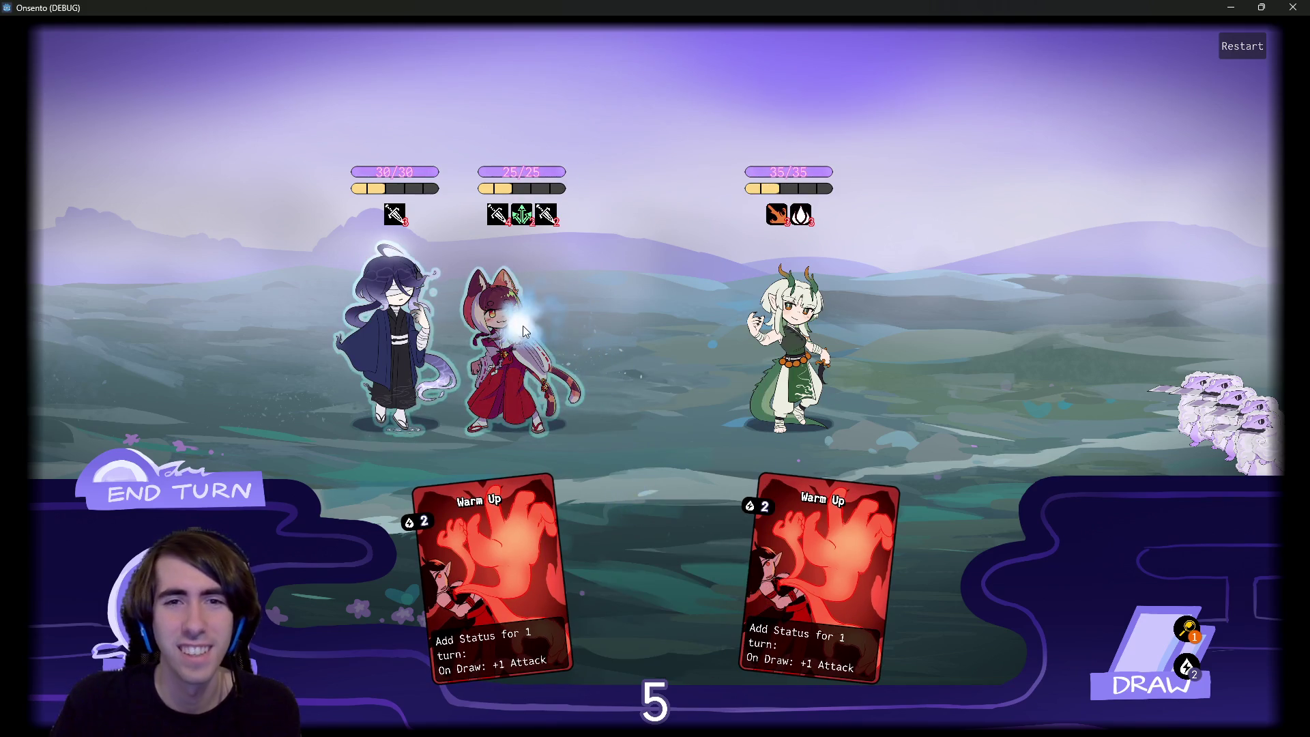
pyautogui.click(1131, 644)
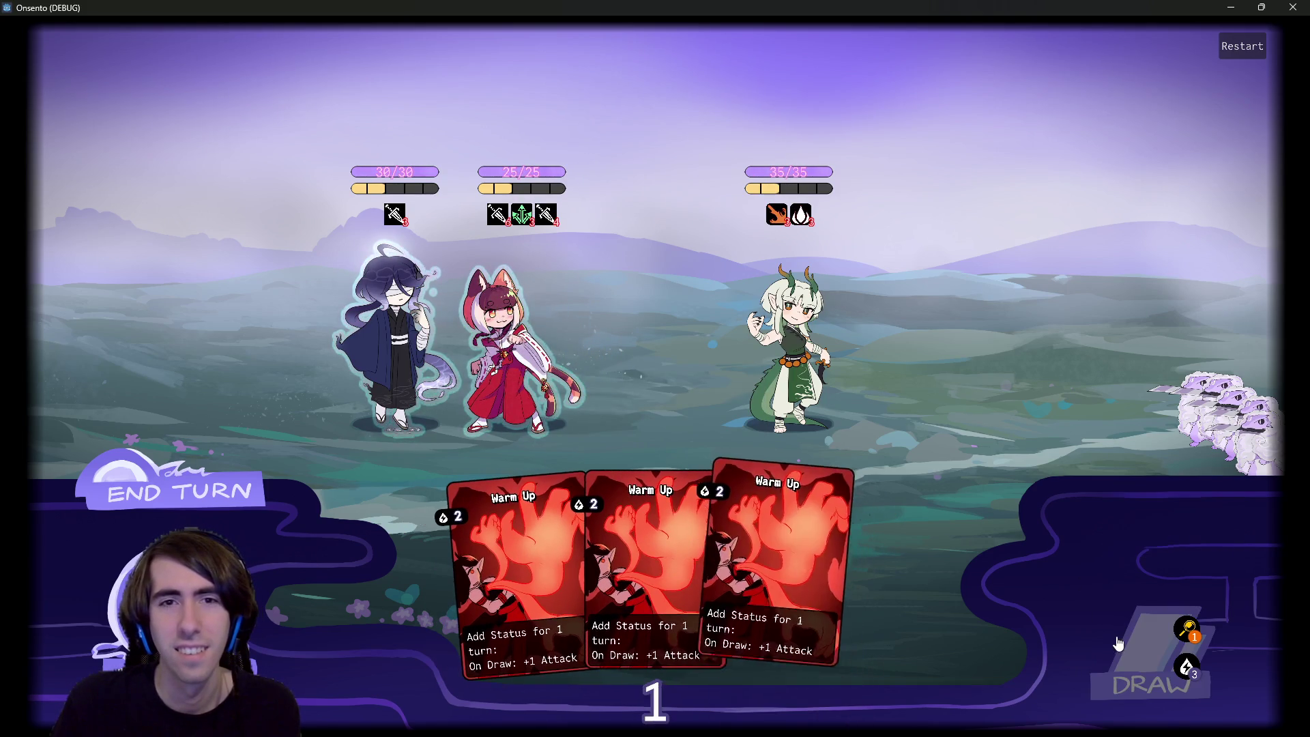
pyautogui.moveTo(546, 214)
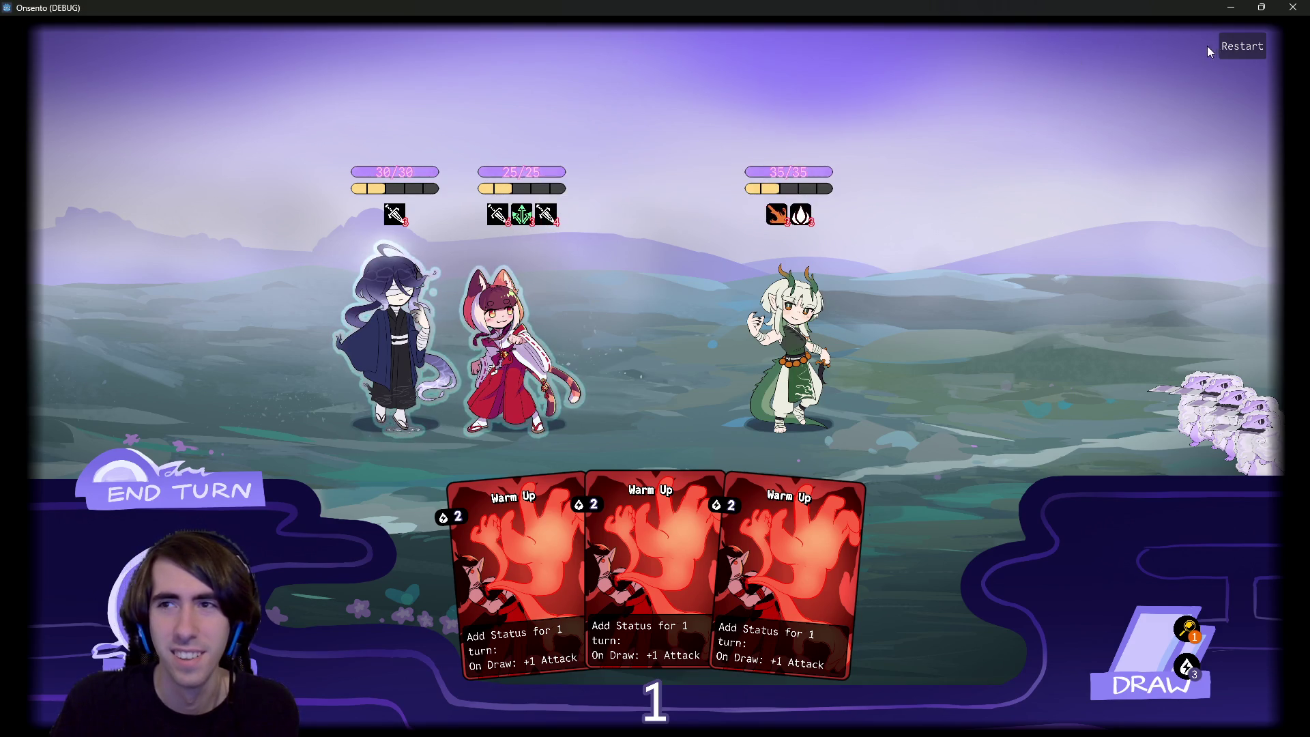
# Step: Restart the battle, place the blindfolded character, and play three Warm Up cards on her
pyautogui.click(1242, 46)
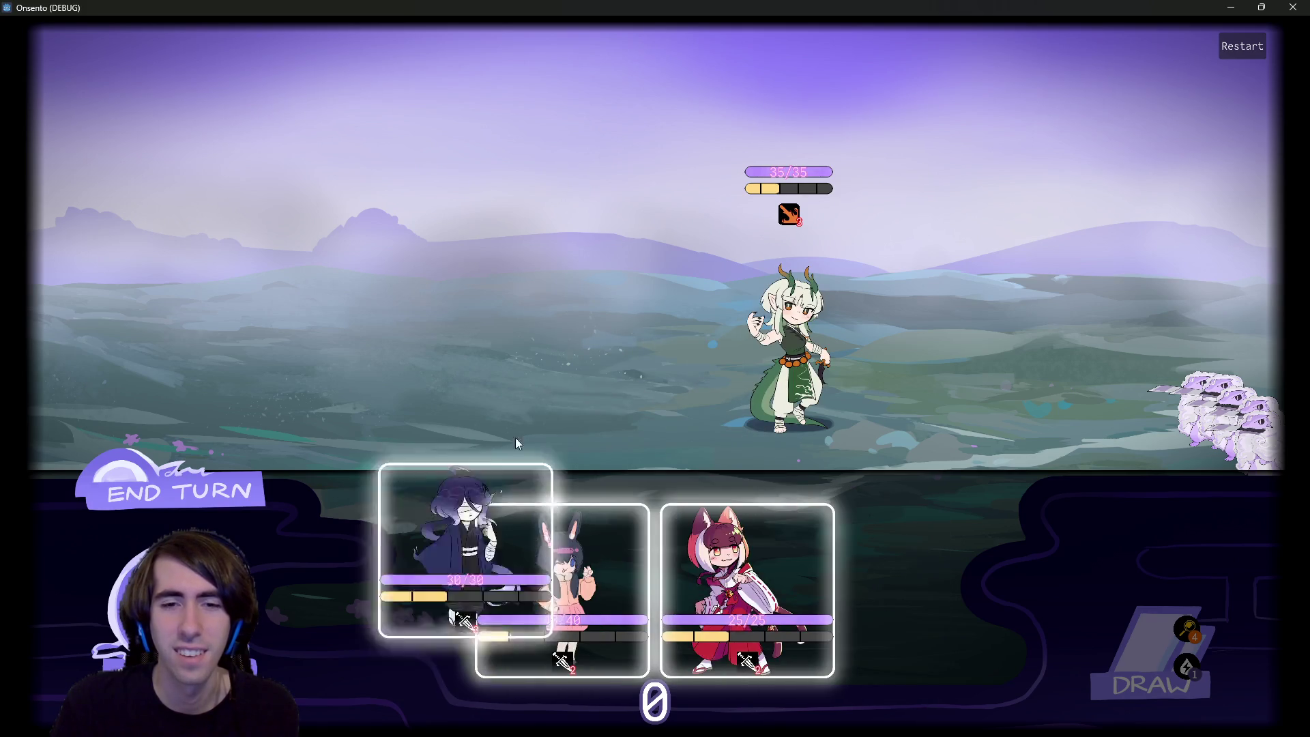
pyautogui.click(528, 496)
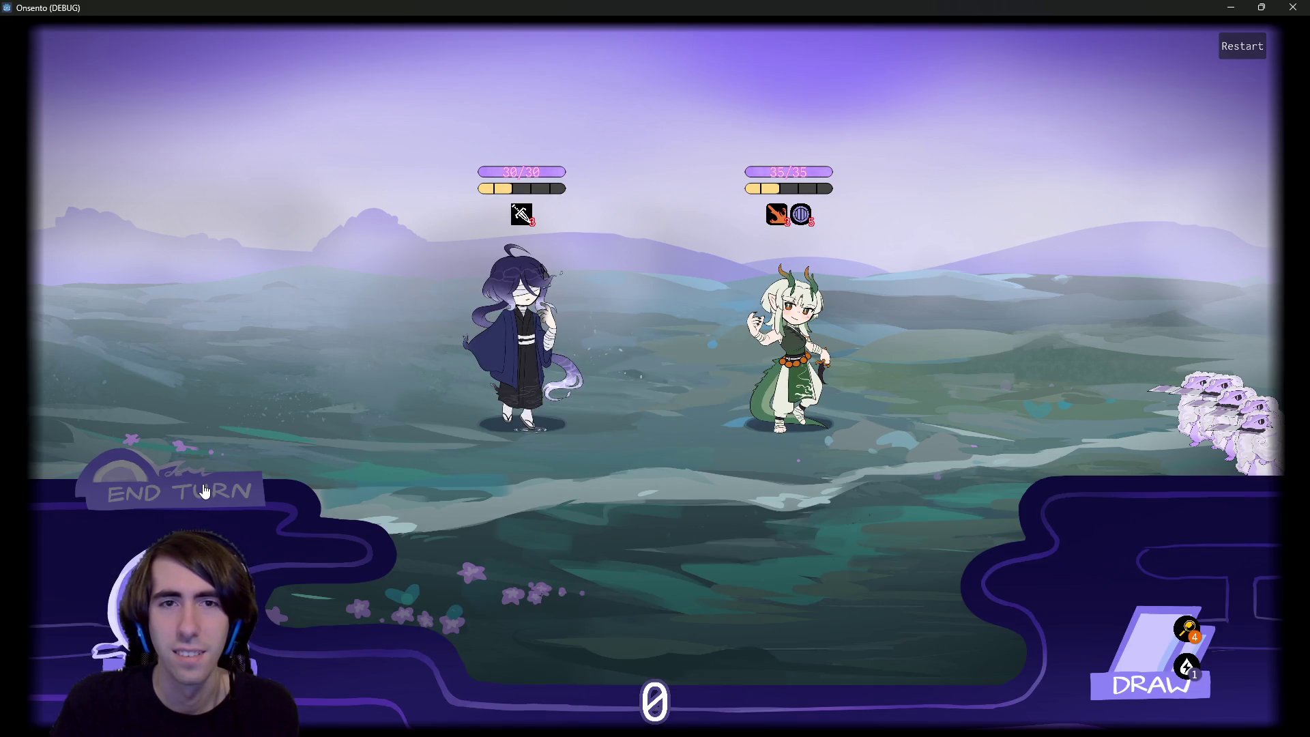
pyautogui.click(629, 532)
pyautogui.click(513, 558)
pyautogui.click(497, 587)
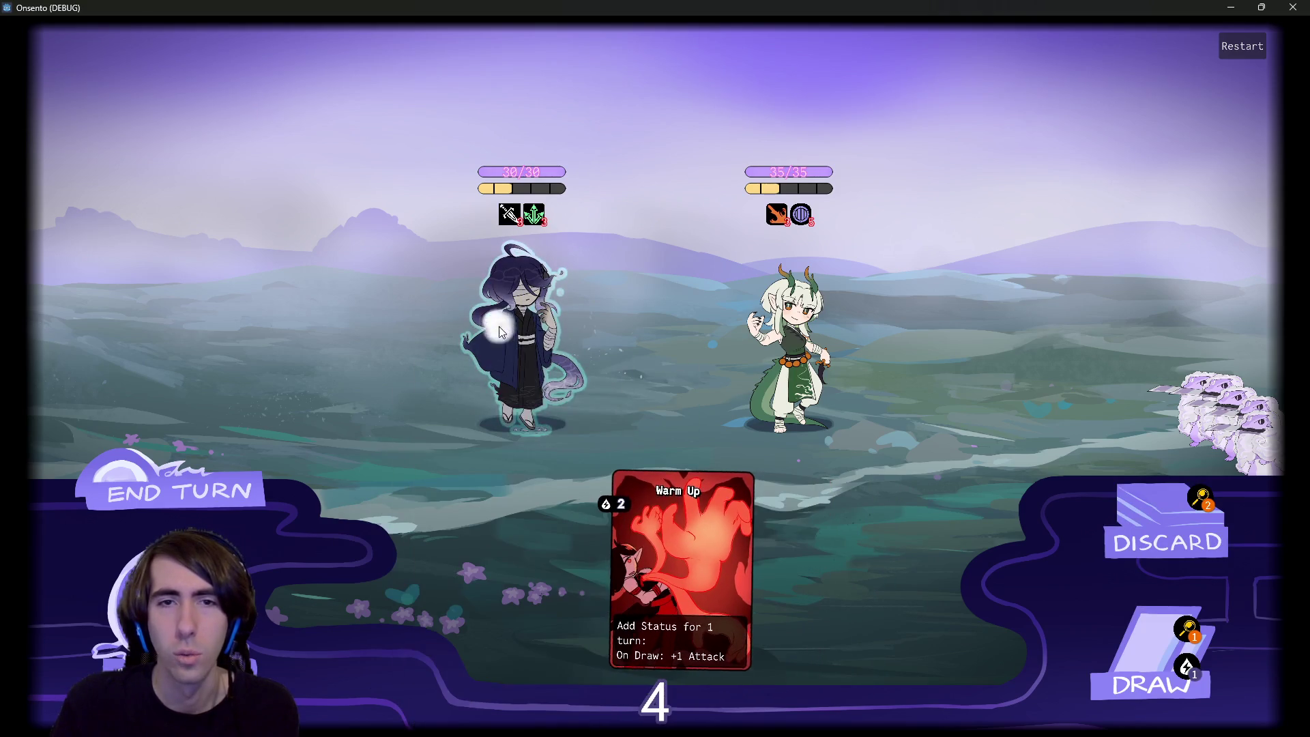
pyautogui.click(1144, 646)
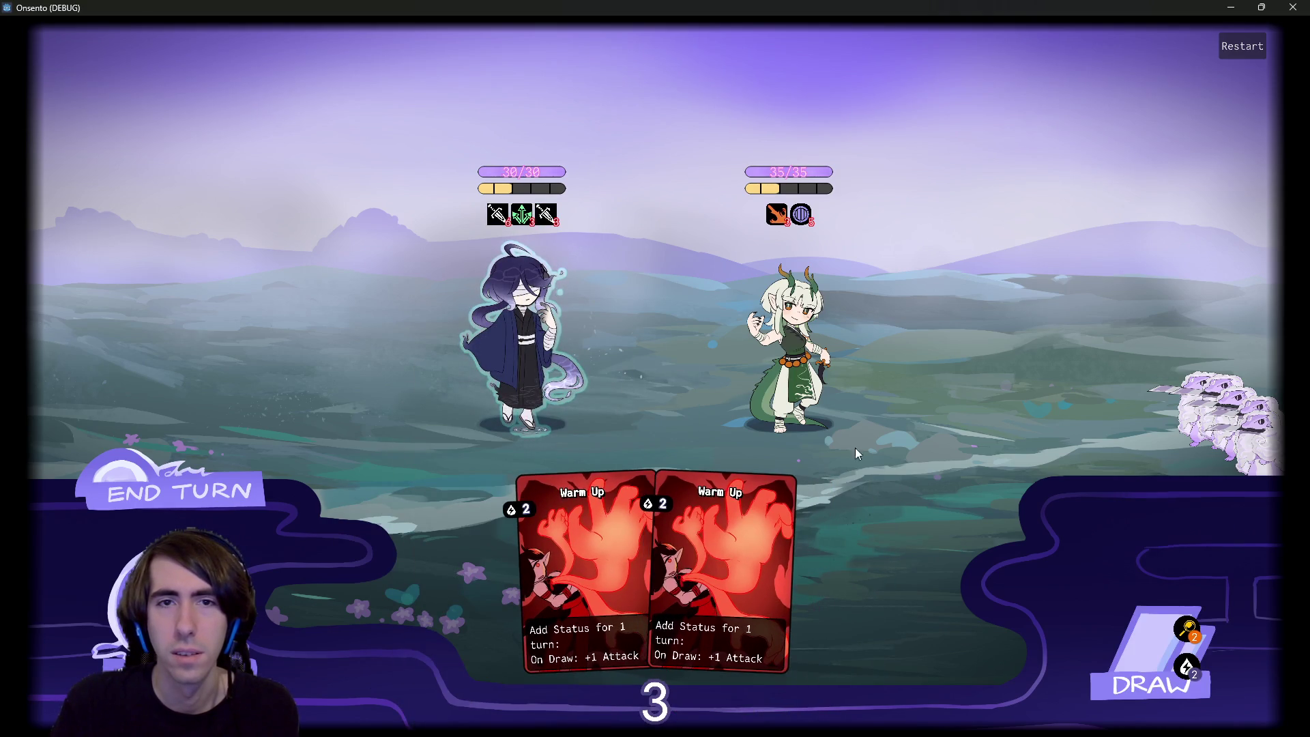
# Step: Restart again, play three Warm Up cards on the robed girl, then close the game and reopen warmUp.json
pyautogui.click(1242, 46)
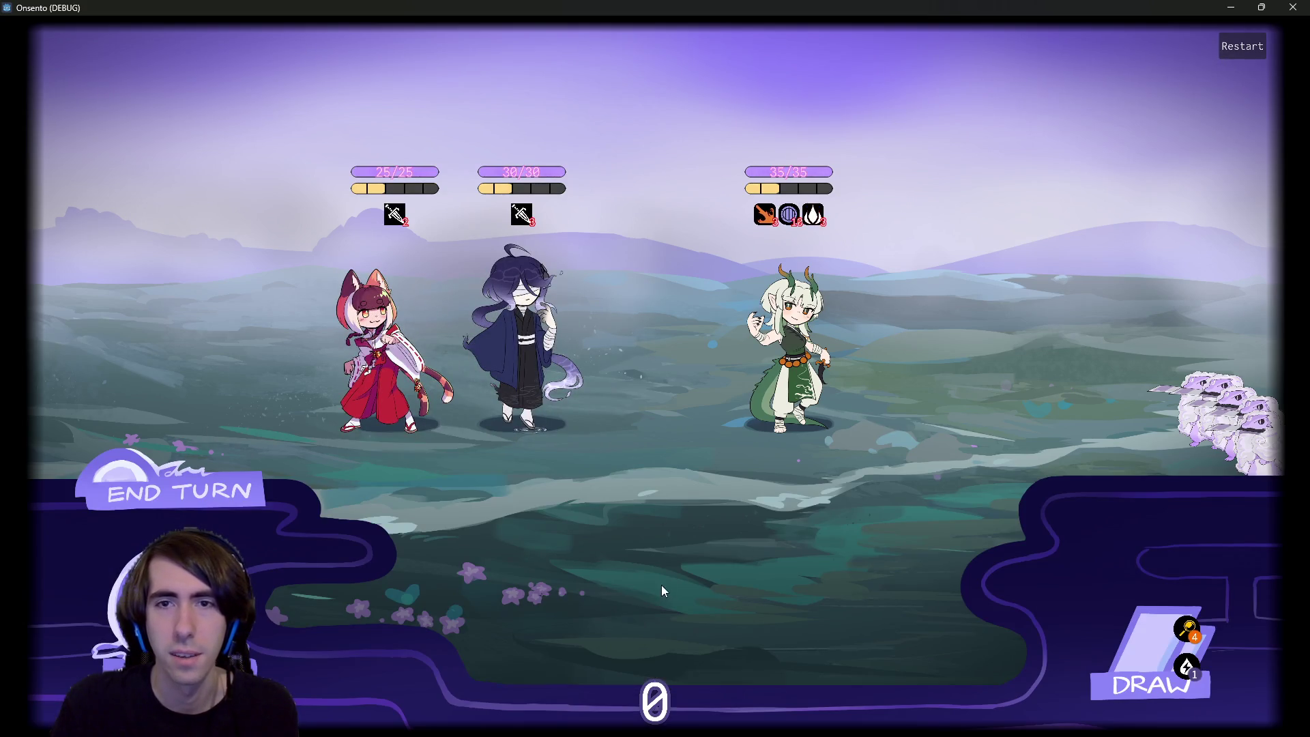
pyautogui.click(588, 566)
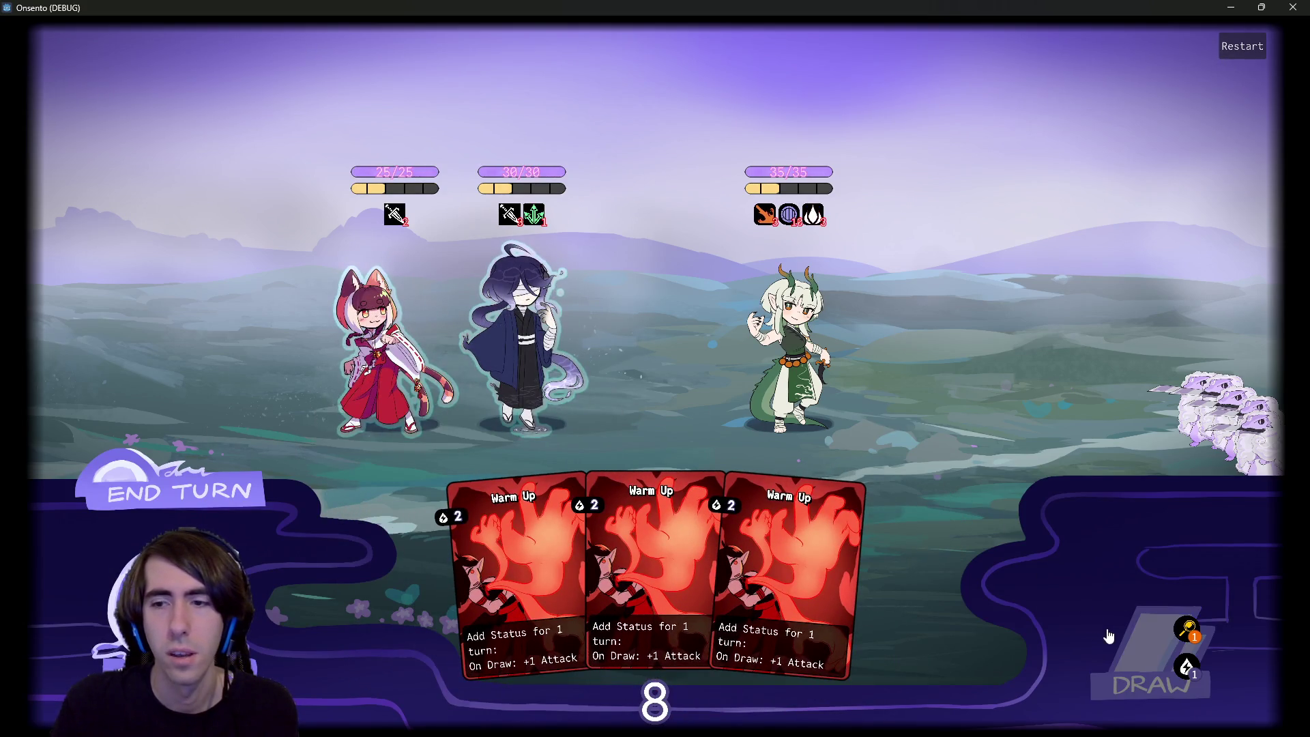
pyautogui.click(1111, 631)
pyautogui.click(587, 465)
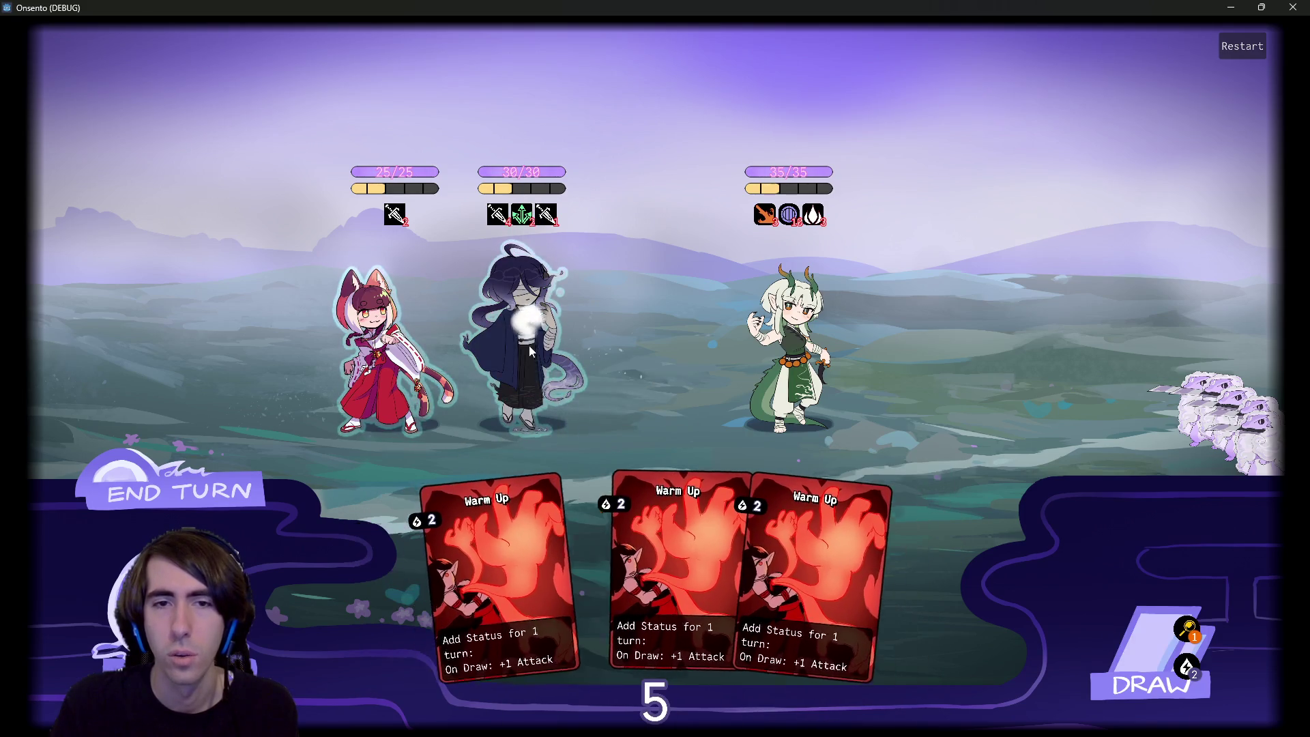
pyautogui.click(526, 528)
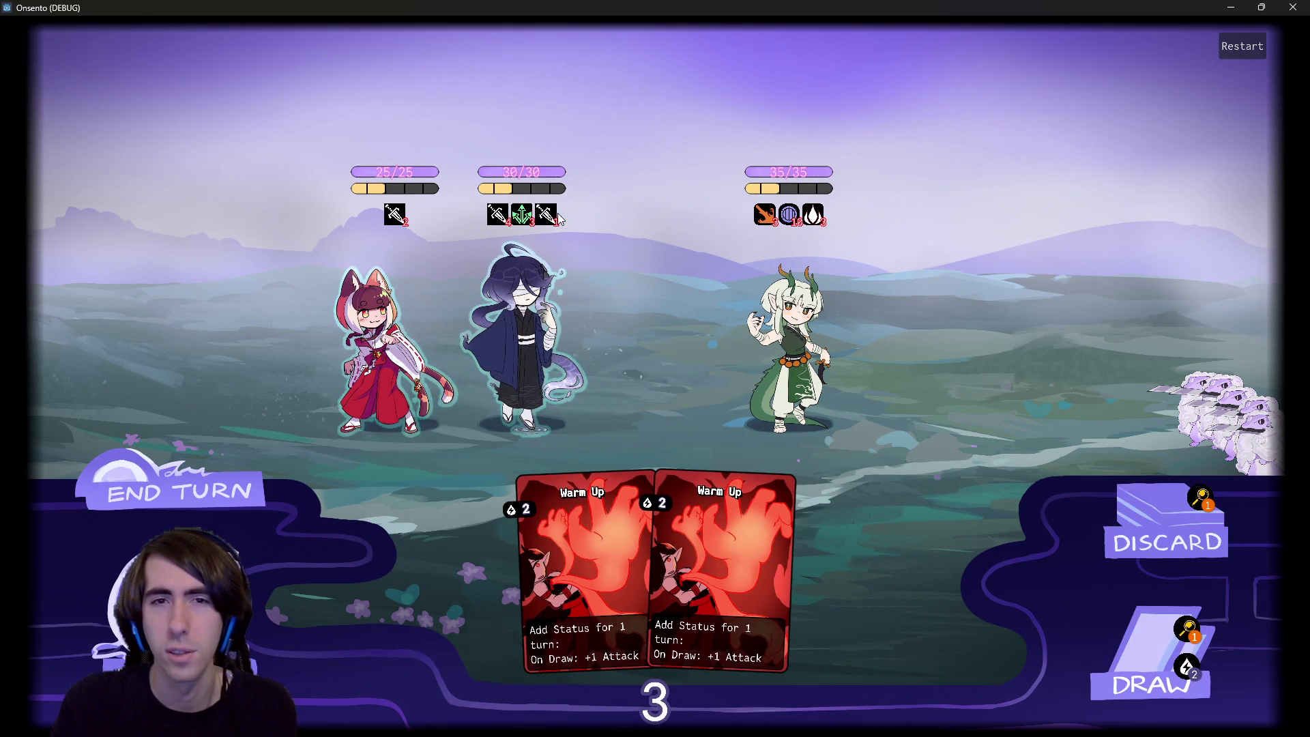
pyautogui.click(1127, 655)
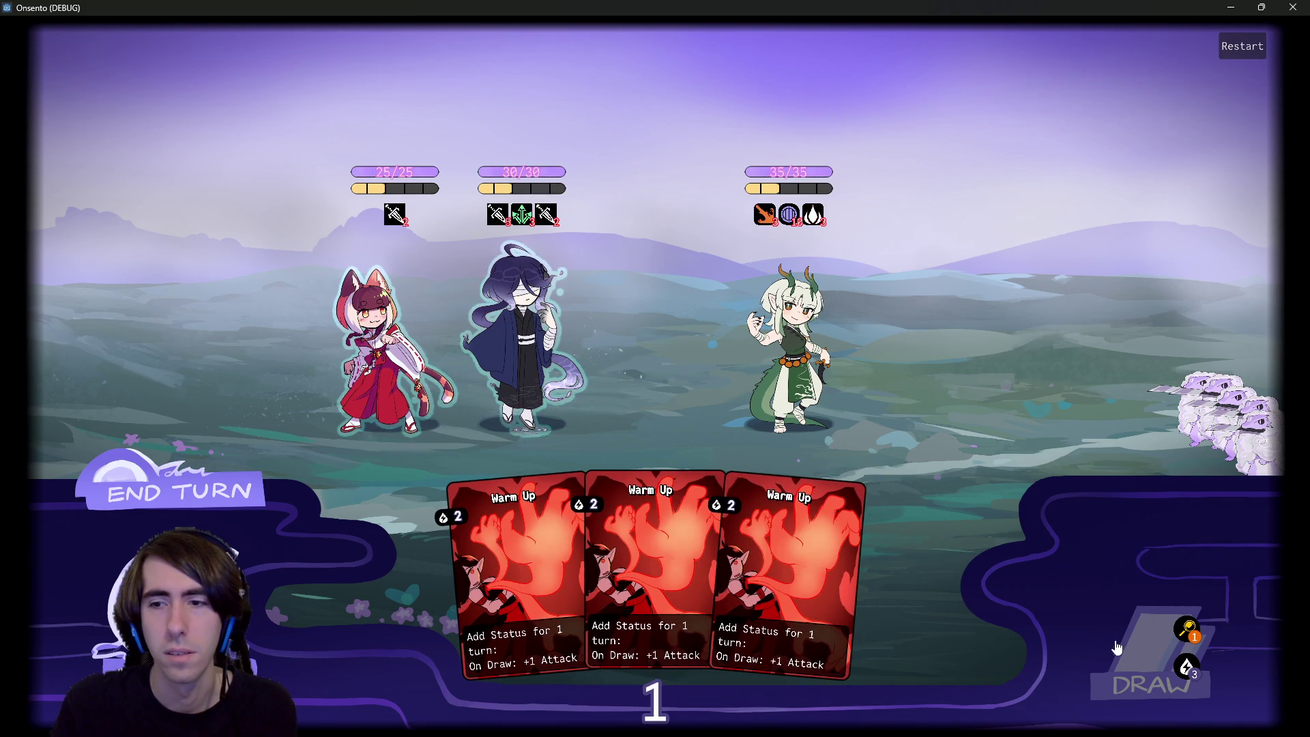
pyautogui.moveTo(544, 217)
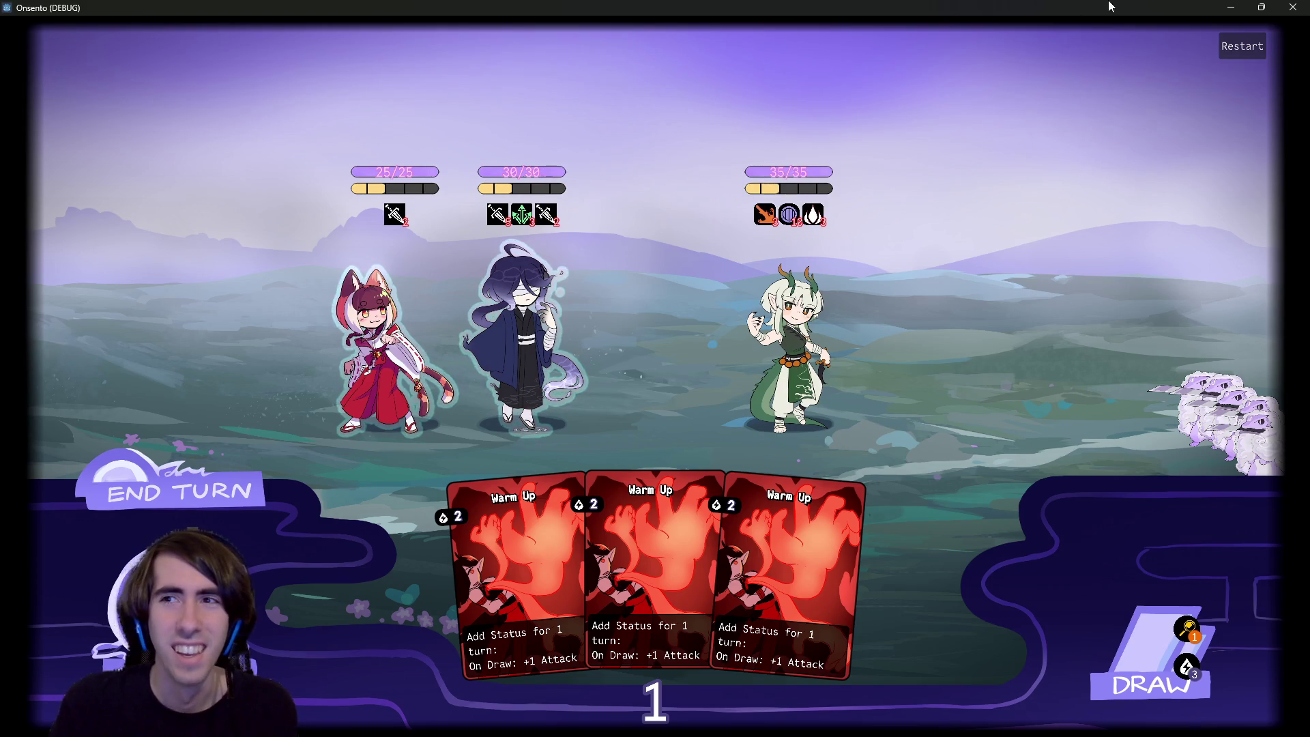
pyautogui.click(1293, 7)
pyautogui.doubleClick(93, 602)
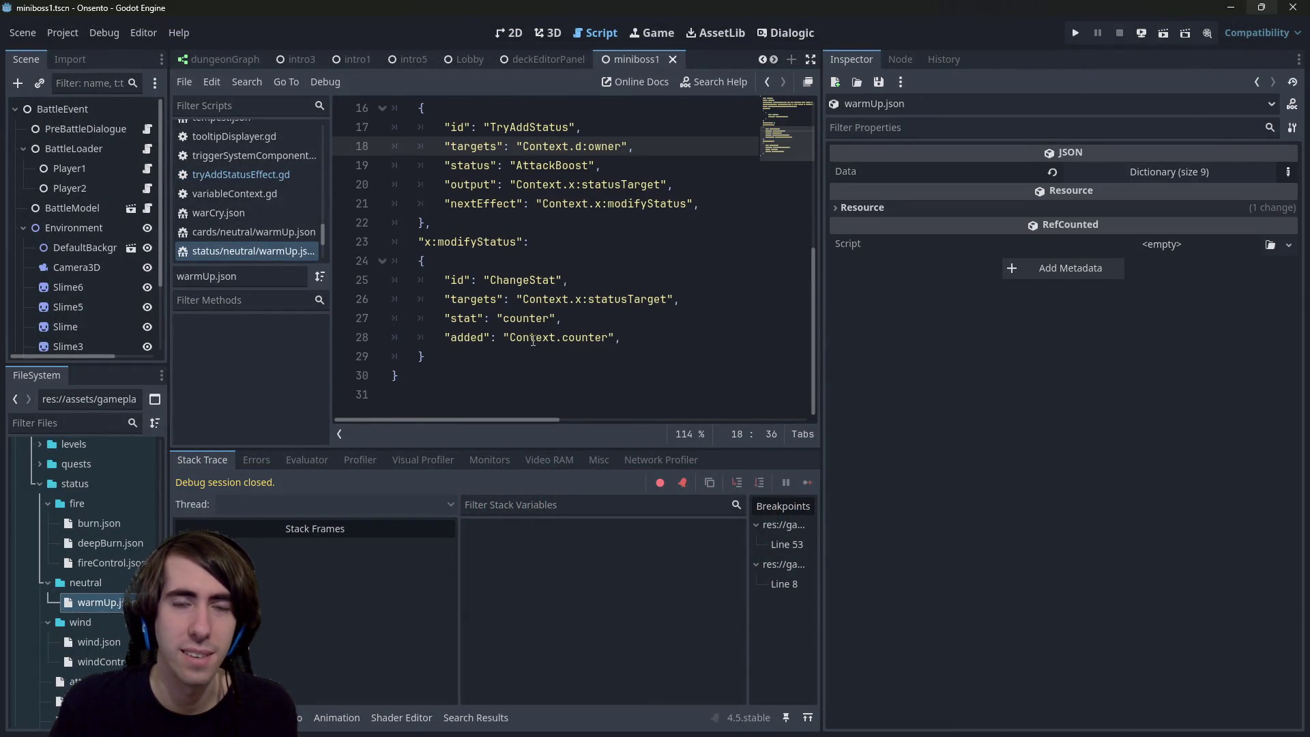
pyautogui.doubleClick(520, 339)
pyautogui.scroll(1, 548, 366)
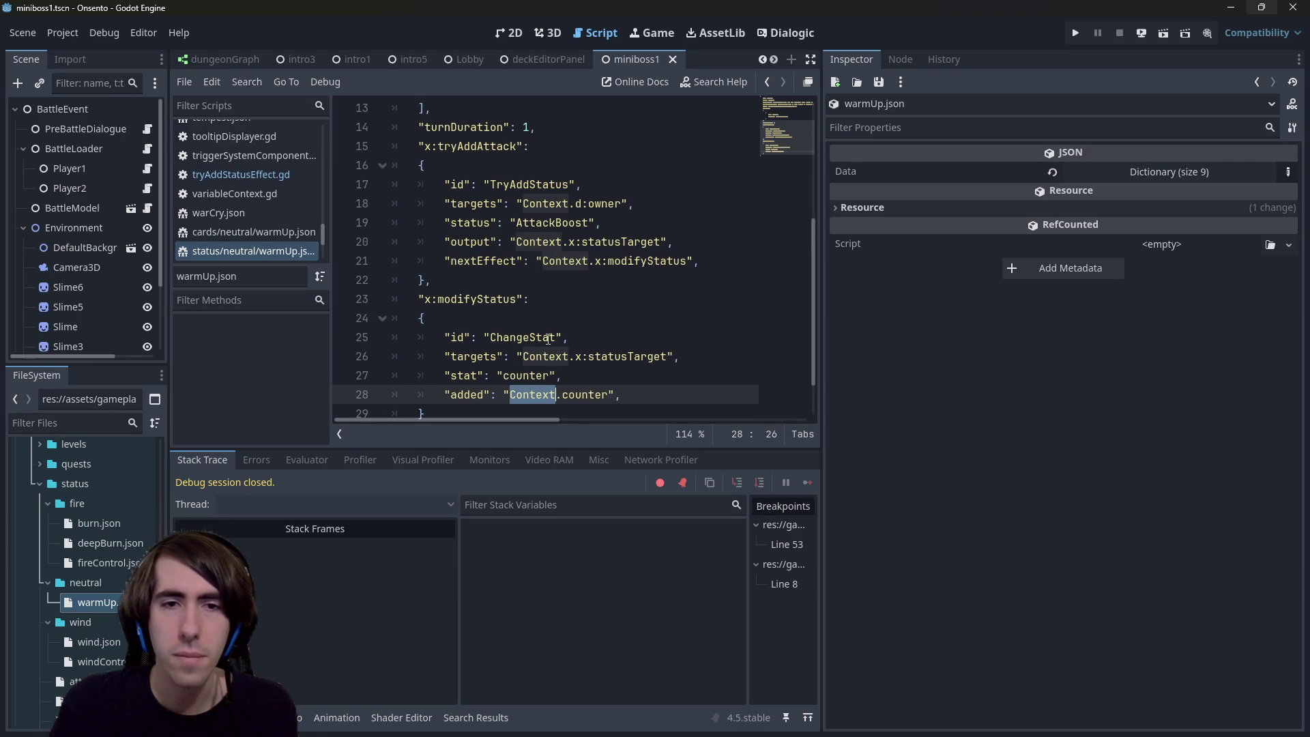
pyautogui.doubleClick(530, 377)
pyautogui.doubleClick(533, 392)
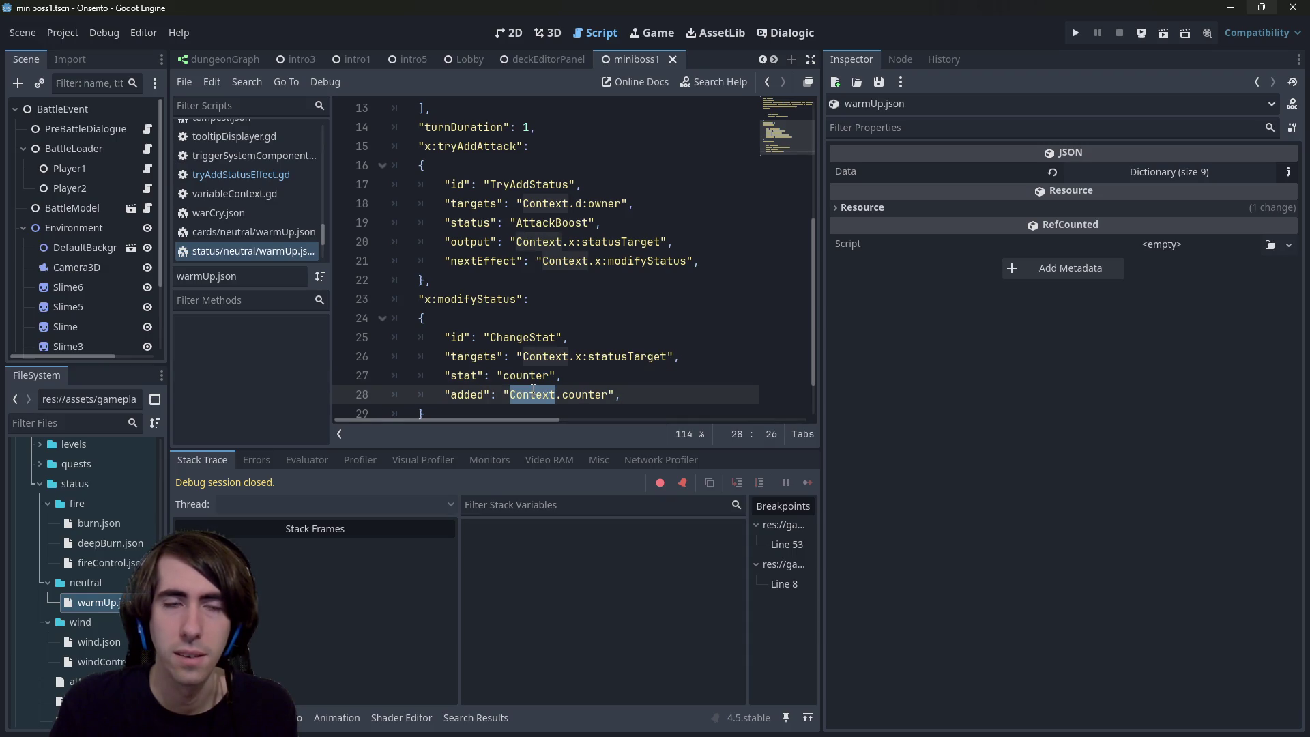
pyautogui.scroll(-1, 524, 382)
pyautogui.scroll(1, 524, 382)
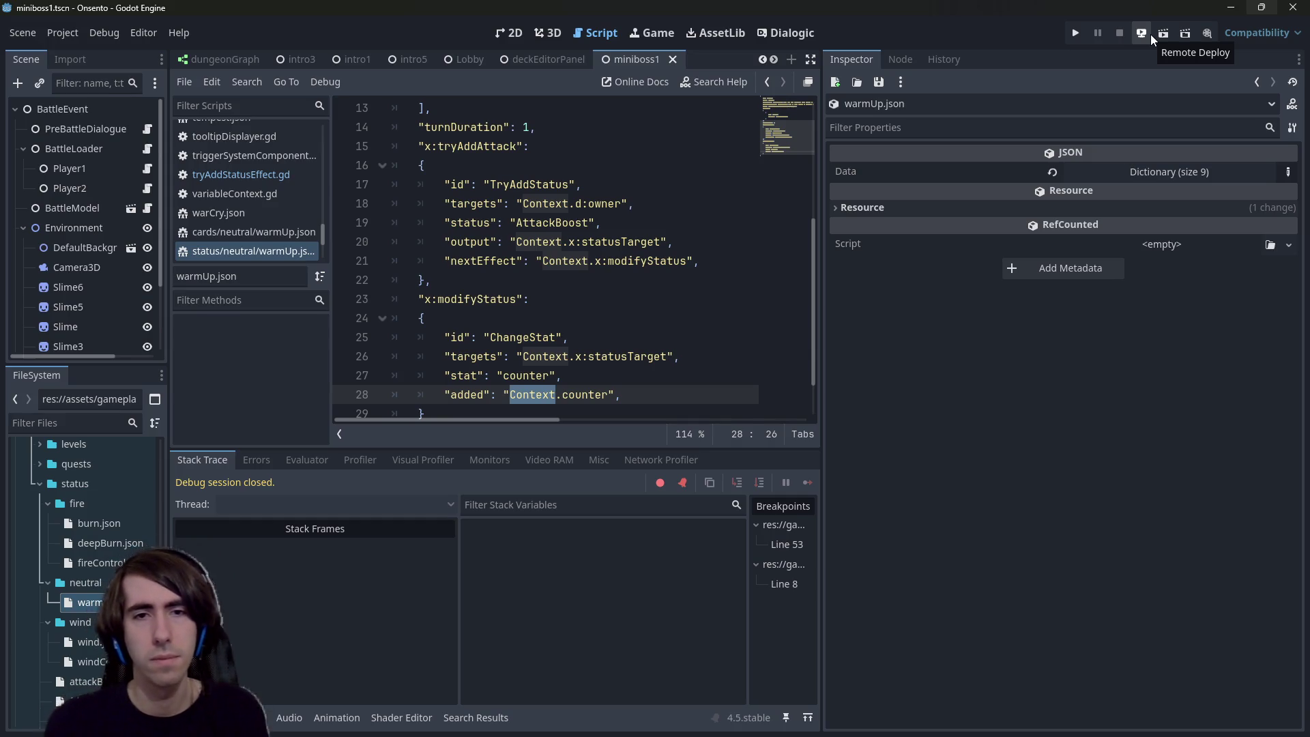
pyautogui.doubleClick(611, 362)
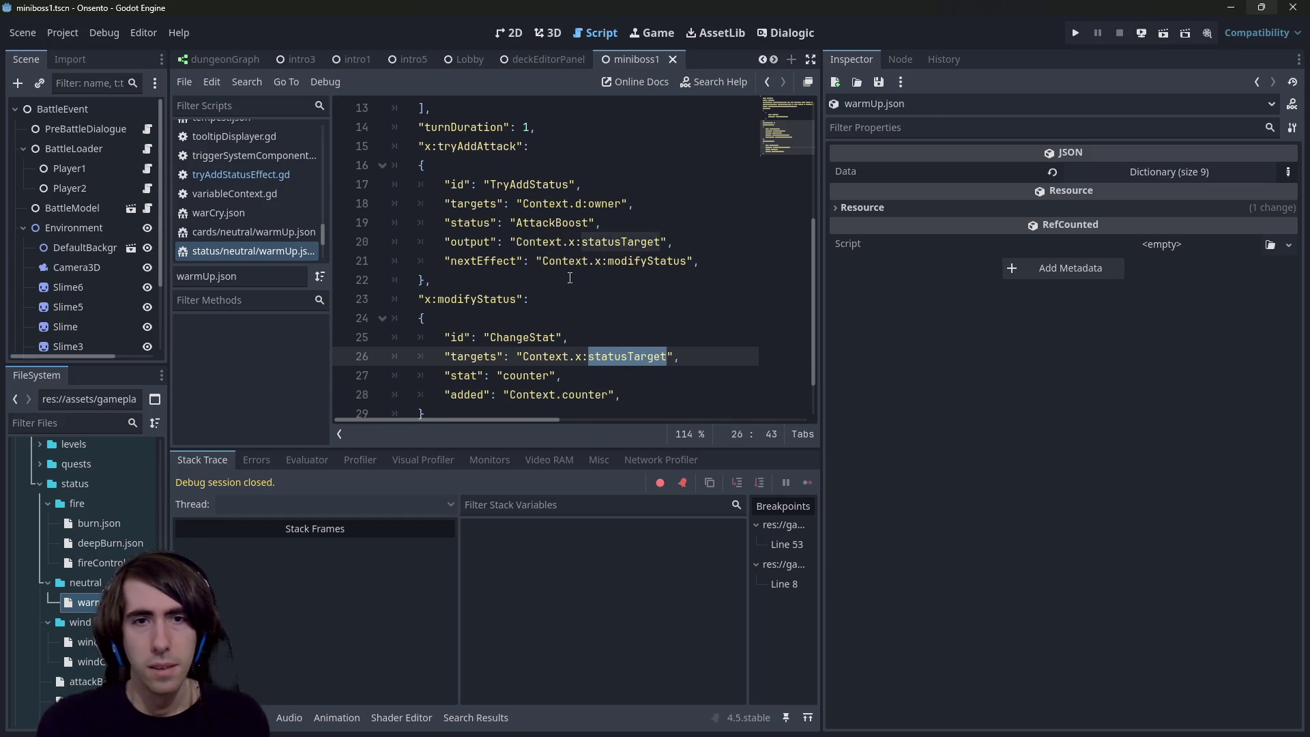
pyautogui.doubleClick(560, 239)
pyautogui.doubleClick(560, 222)
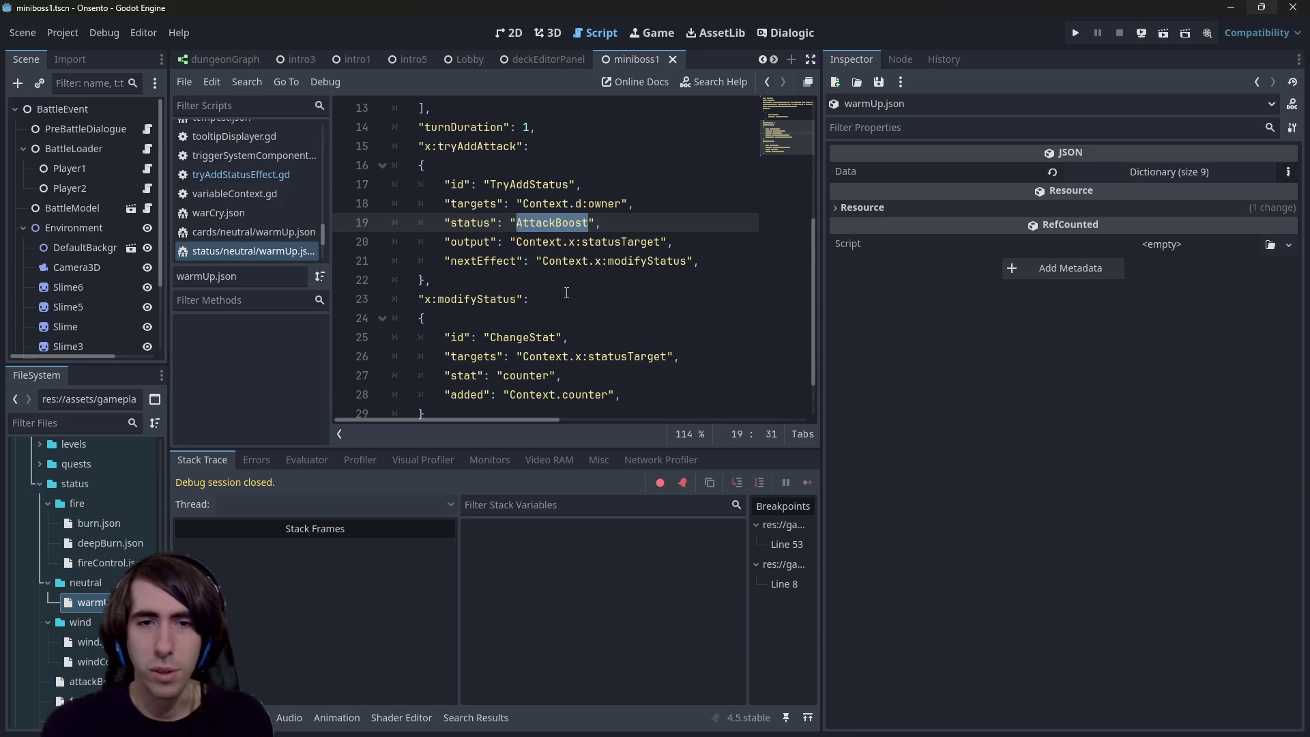
pyautogui.doubleClick(586, 395)
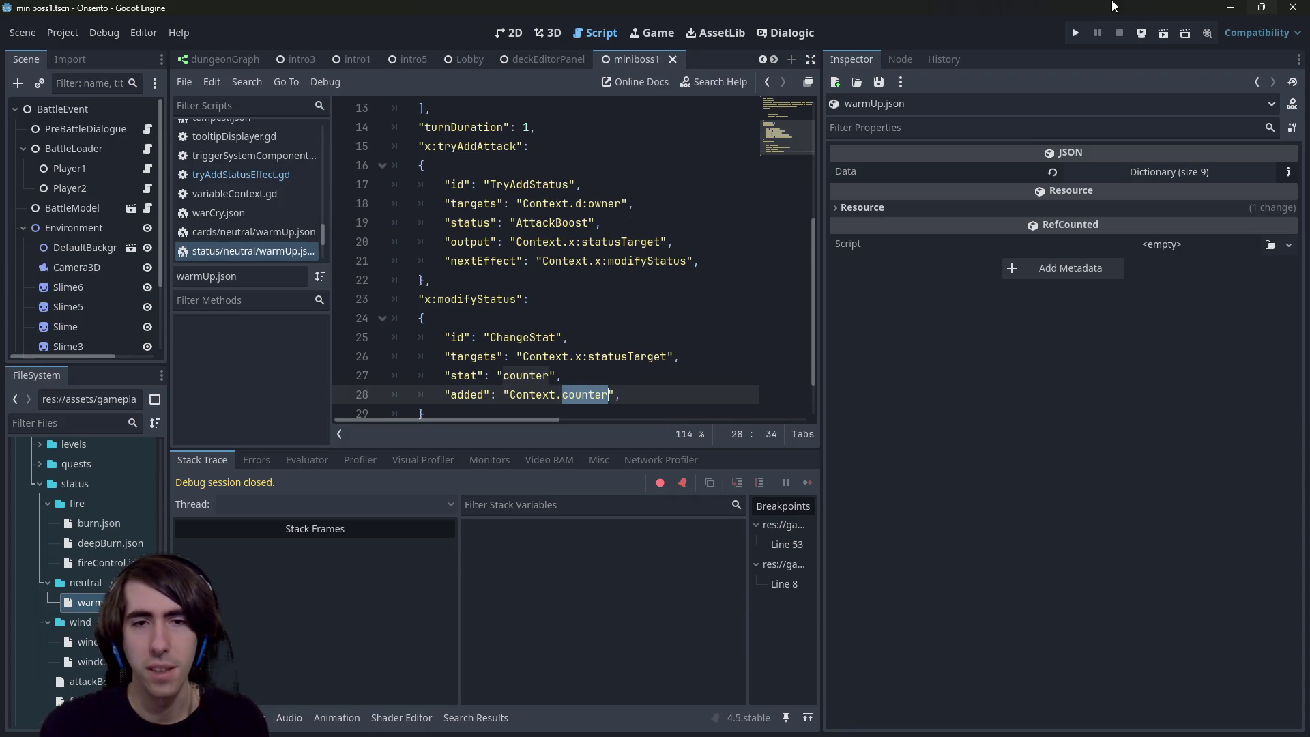
pyautogui.click(1143, 34)
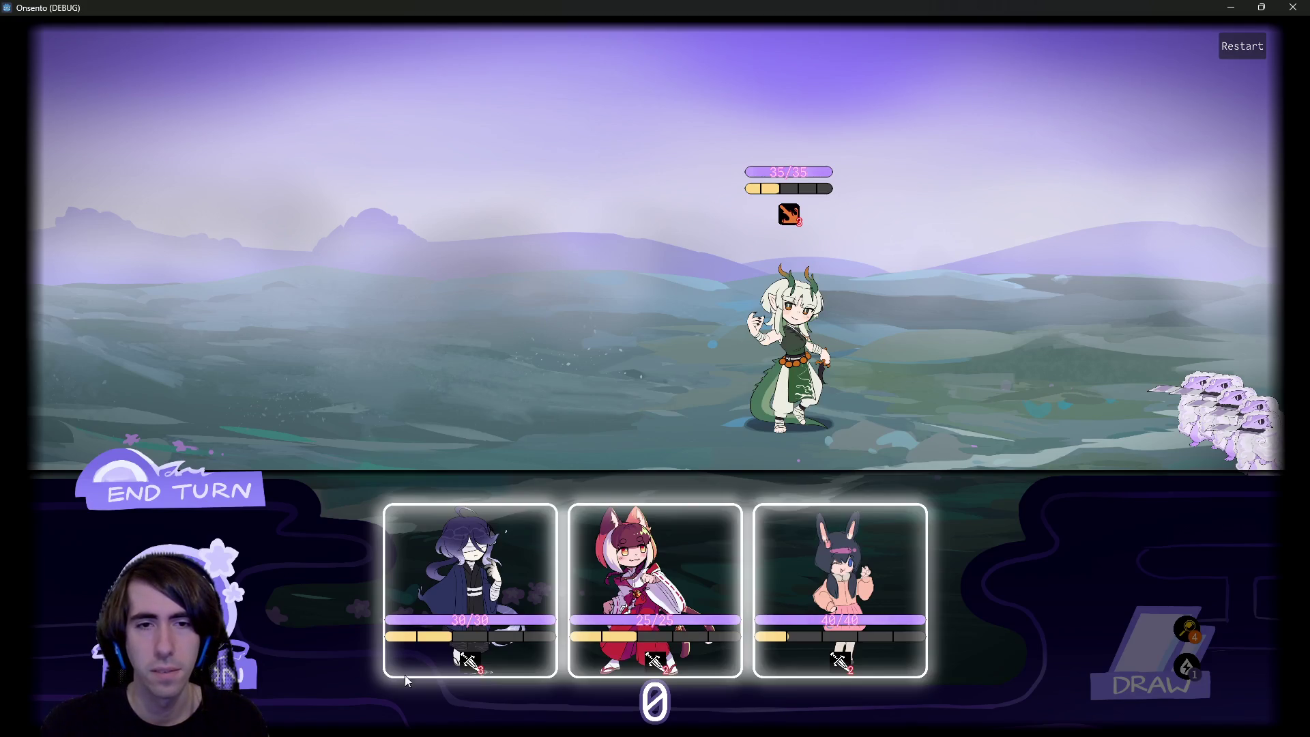
# Step: Place the first character and play three Warm Up cards on the blue character, then return to the editor
pyautogui.moveTo(471, 518); pyautogui.dragTo(505, 341)
pyautogui.moveTo(503, 572)
pyautogui.mouseDown()
pyautogui.moveTo(530, 352)
pyautogui.moveTo(573, 518)
pyautogui.moveTo(526, 337)
pyautogui.mouseUp()
pyautogui.click(1100, 628)
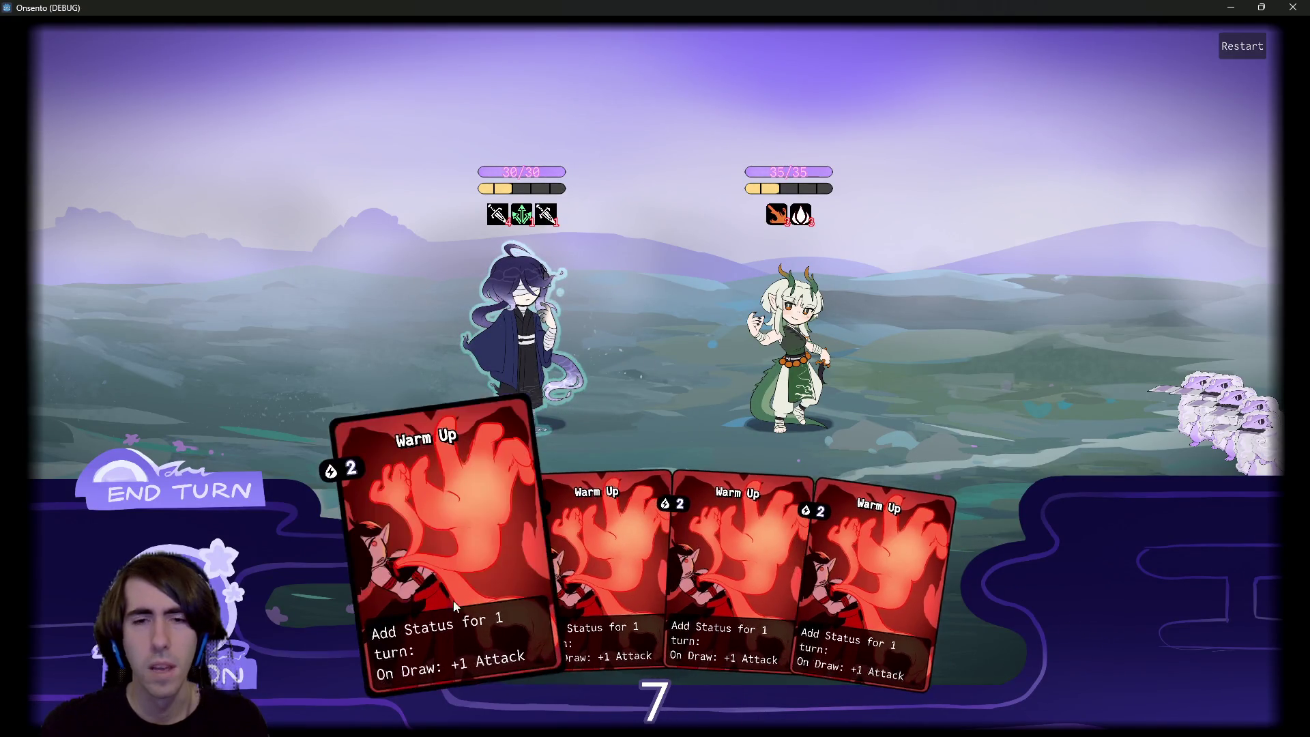
pyautogui.moveTo(545, 468); pyautogui.dragTo(529, 361)
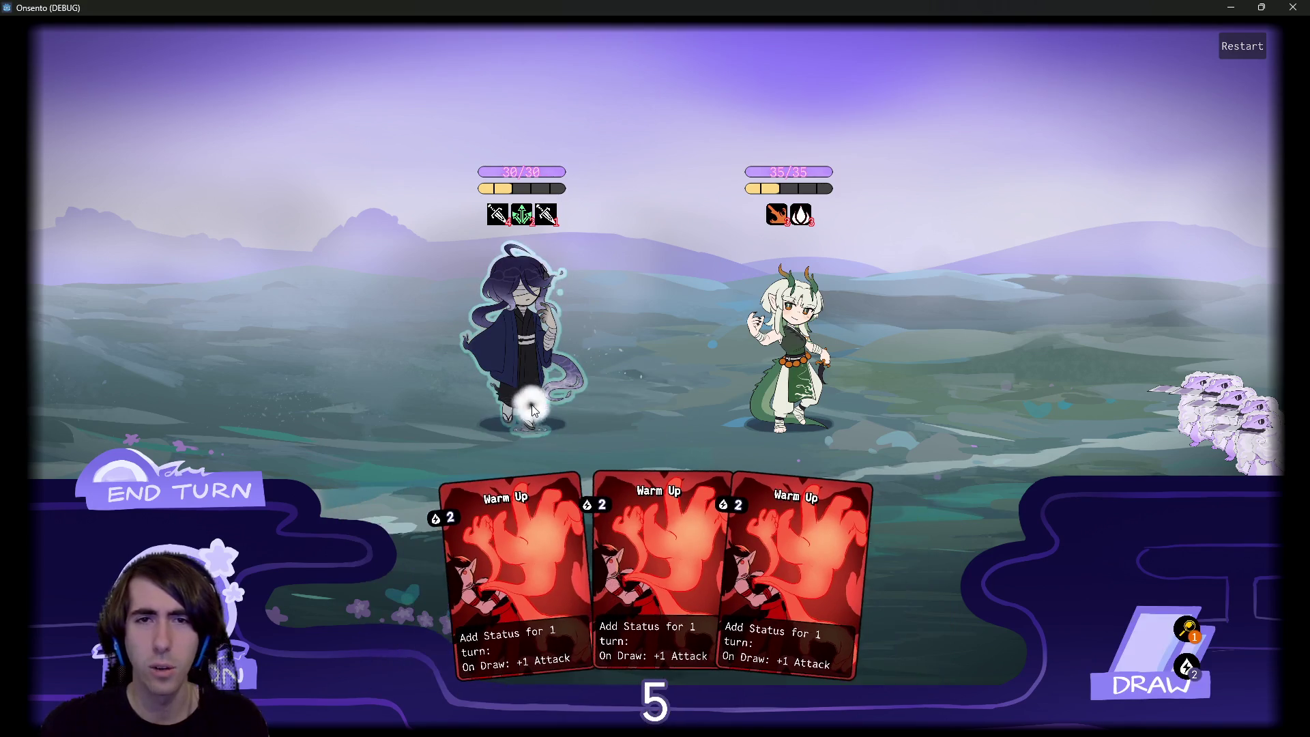
pyautogui.moveTo(534, 558); pyautogui.dragTo(530, 360)
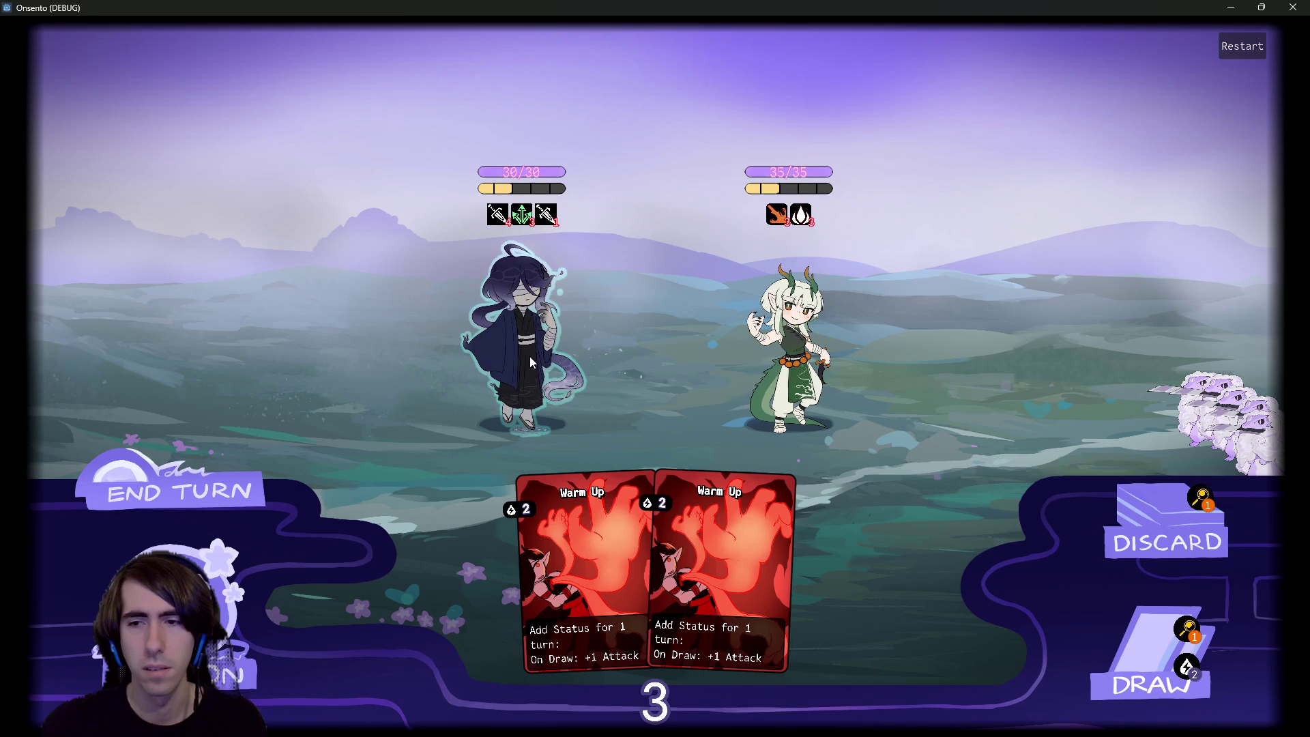
pyautogui.doubleClick(1215, 6)
pyautogui.click(1215, 6)
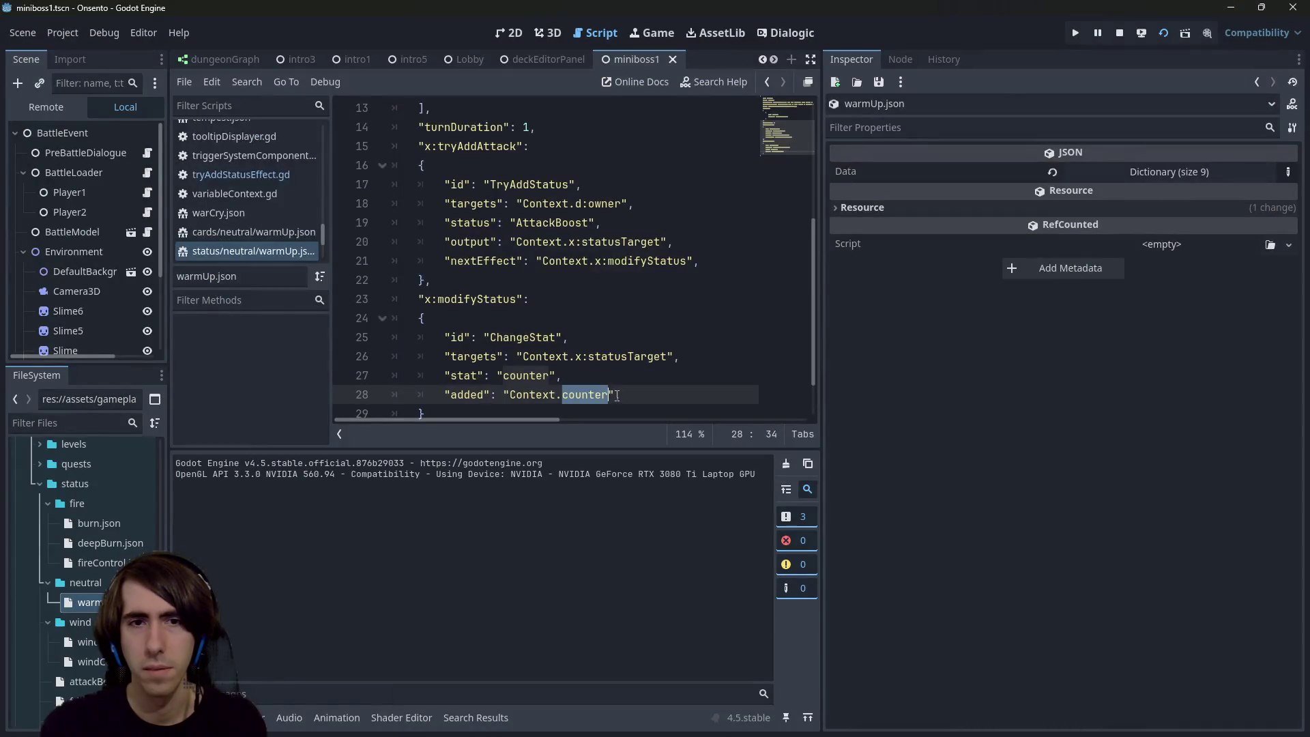
# Step: Open changeStatEffect.gd through the quick file search for 'changestat'
pyautogui.hotkey('shift', 'alt', 'o')
pyautogui.write('changestat')
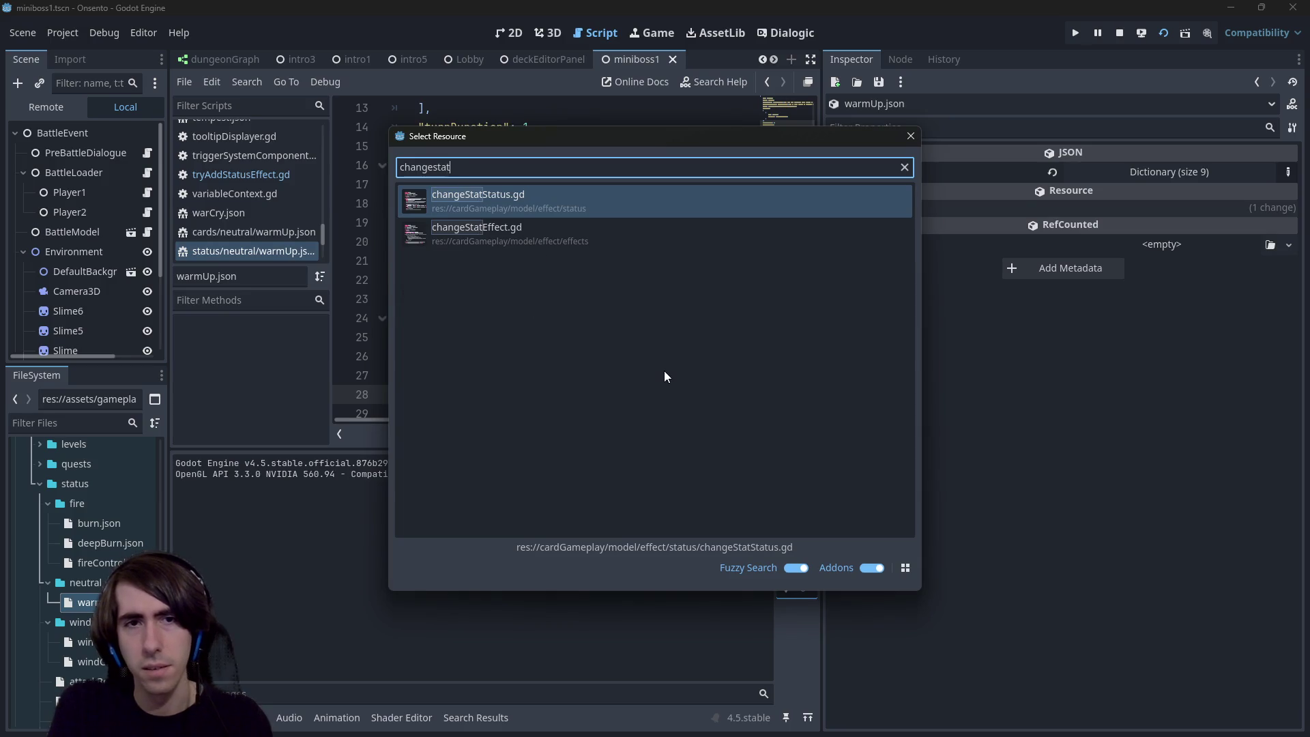
pyautogui.press('Down')
pyautogui.press('Return')
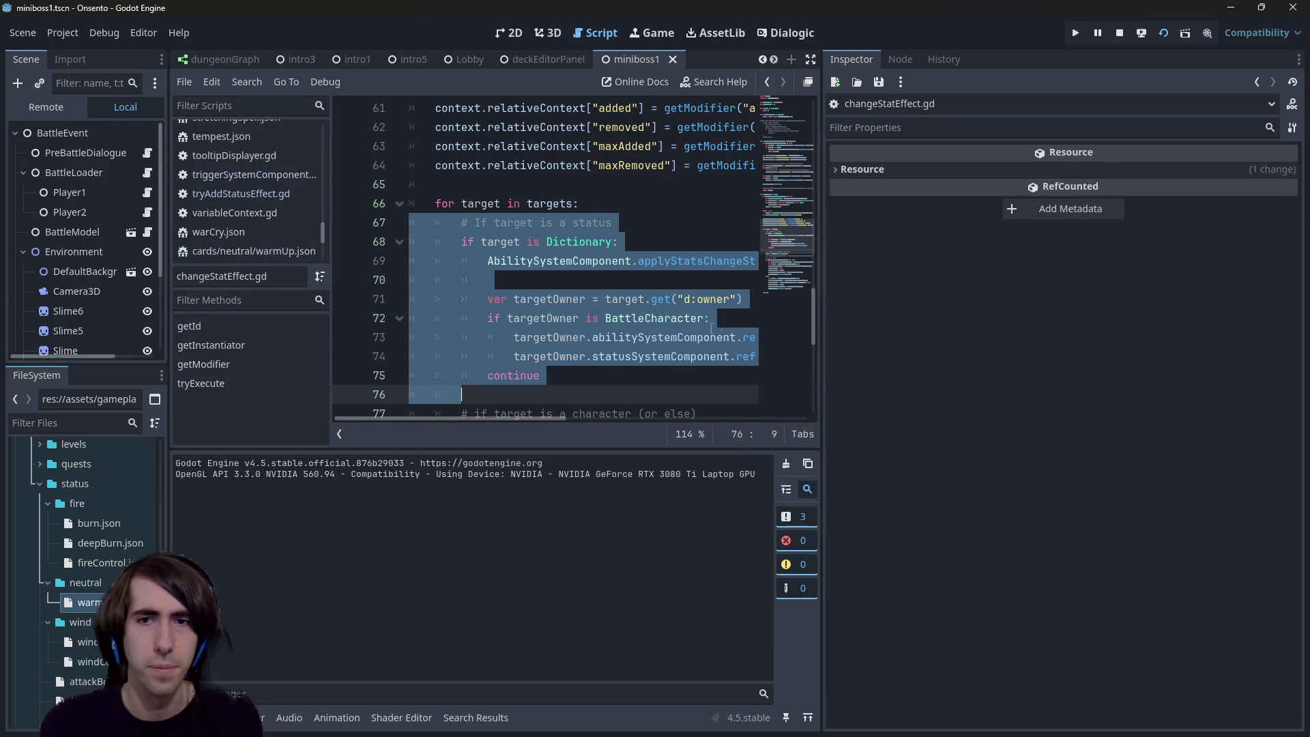
pyautogui.moveTo(819, 306); pyautogui.dragTo(1047, 305)
pyautogui.scroll(4, 777, 328)
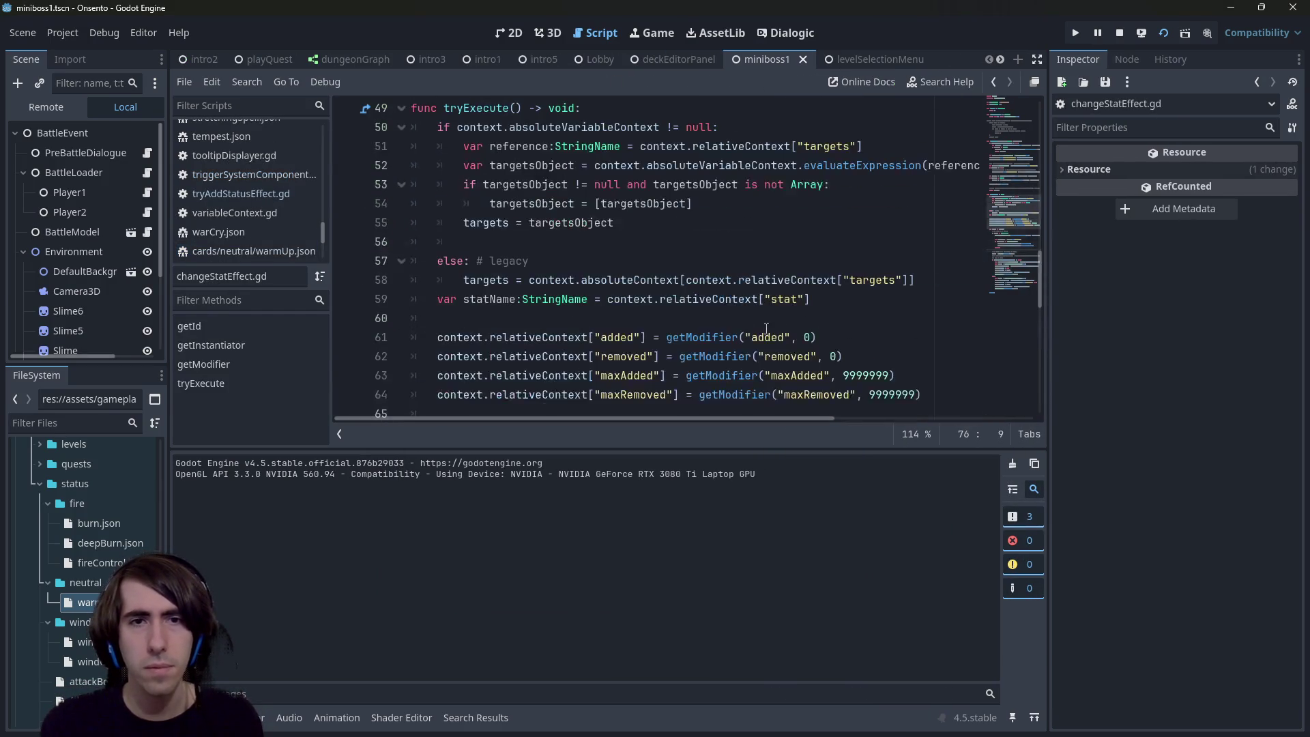
pyautogui.scroll(1, 539, 264)
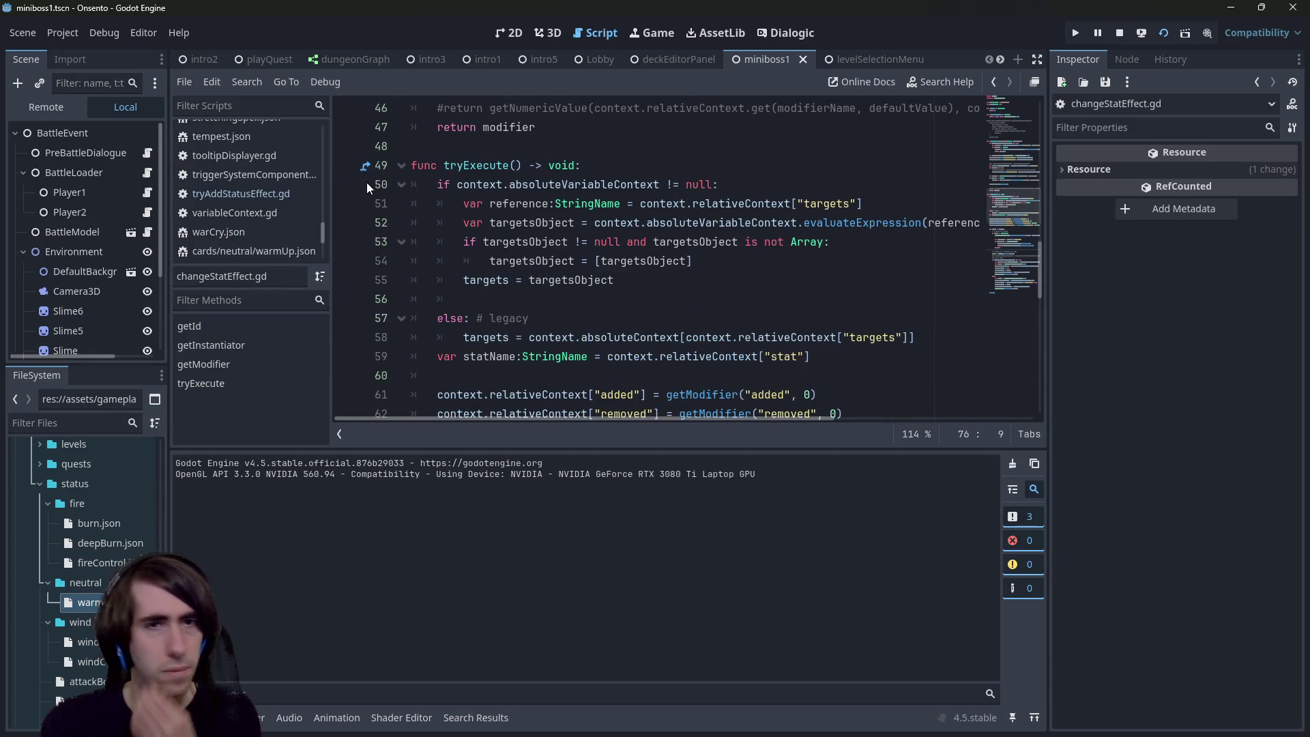
# Step: Set a breakpoint on line 50 of tryExecute and rerun the scene with F6
pyautogui.click(356, 183)
pyautogui.scroll(2, 544, 239)
pyautogui.scroll(-1, 543, 239)
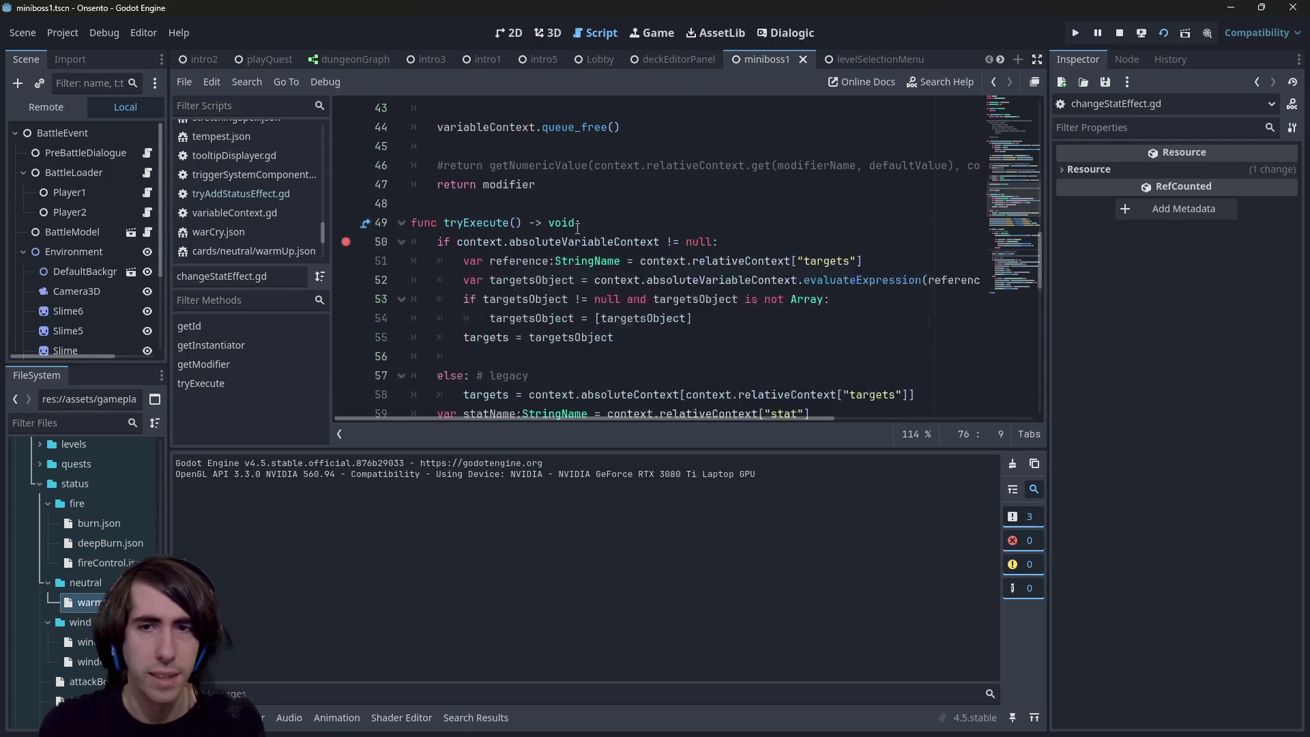
pyautogui.press('F6')
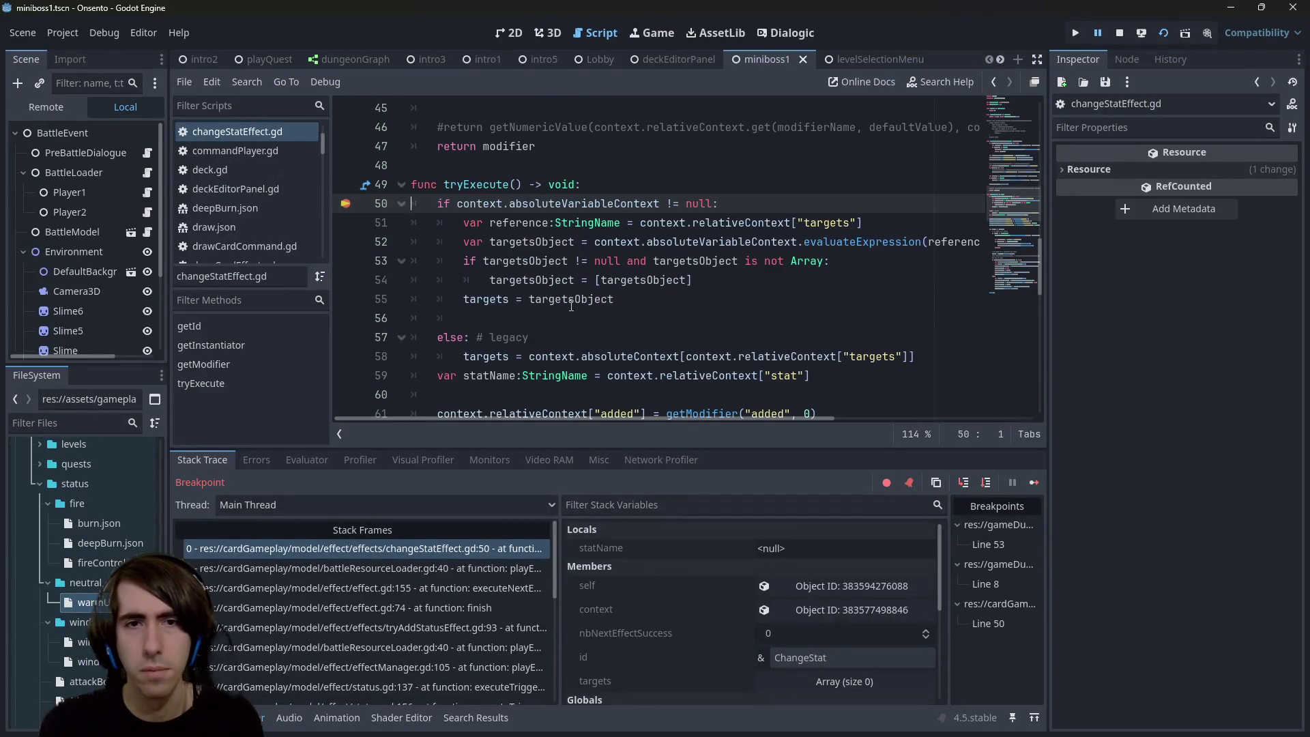
# Step: Step over from line 50, past the targets and stat name lines, to line 61
pyautogui.click(985, 482)
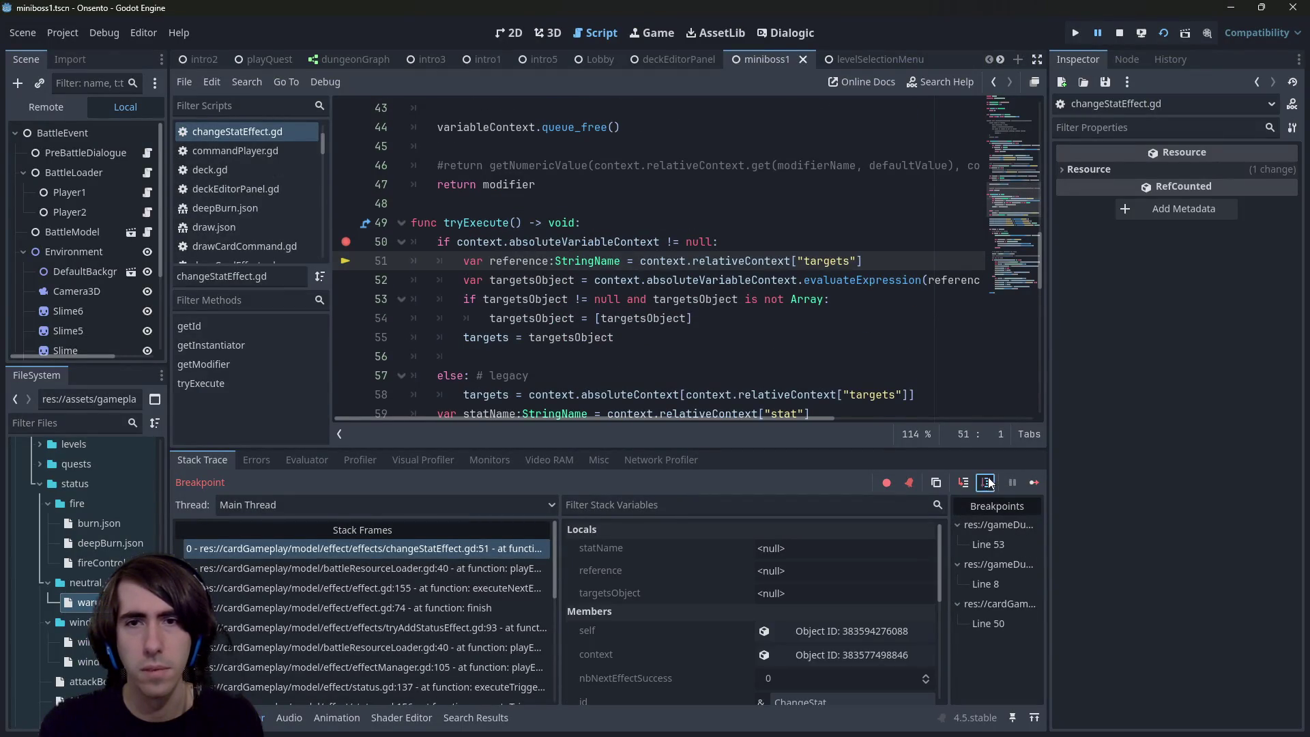
pyautogui.click(987, 482)
pyautogui.click(987, 482)
pyautogui.click(987, 482)
pyautogui.click(987, 483)
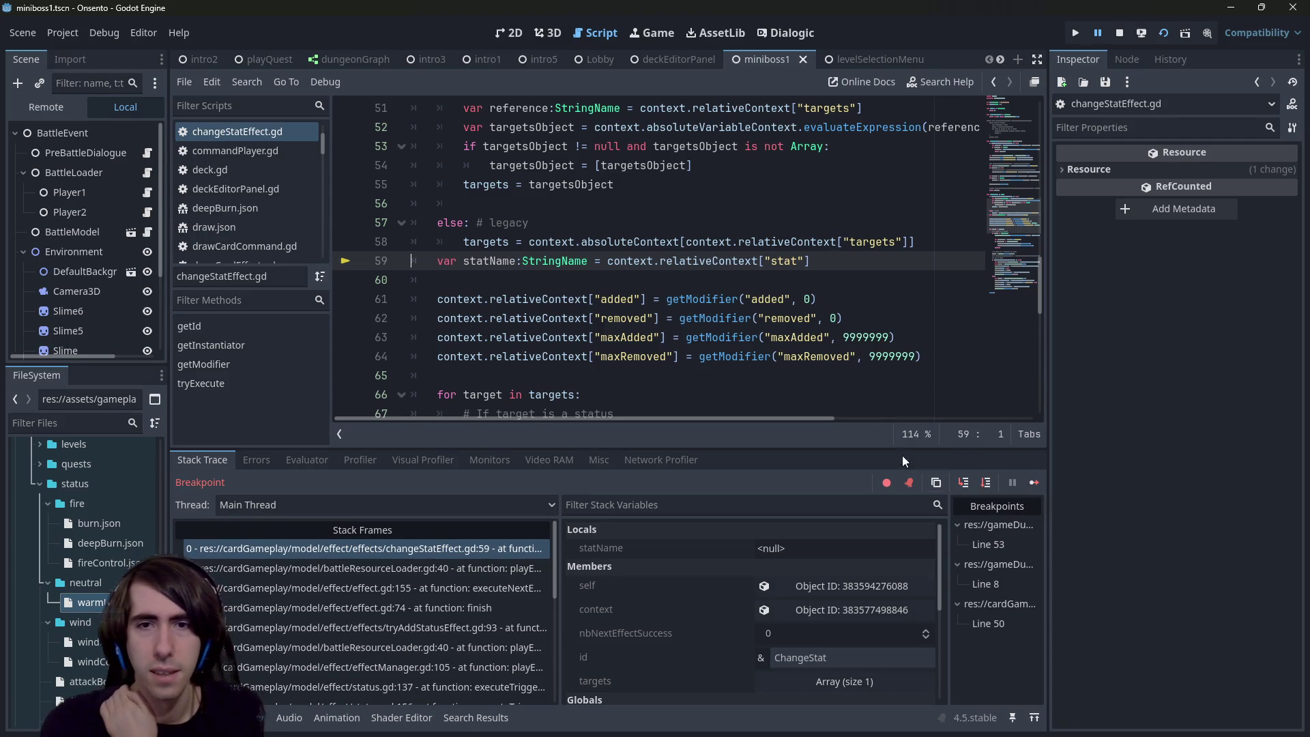
pyautogui.click(985, 482)
pyautogui.scroll(1, 655, 307)
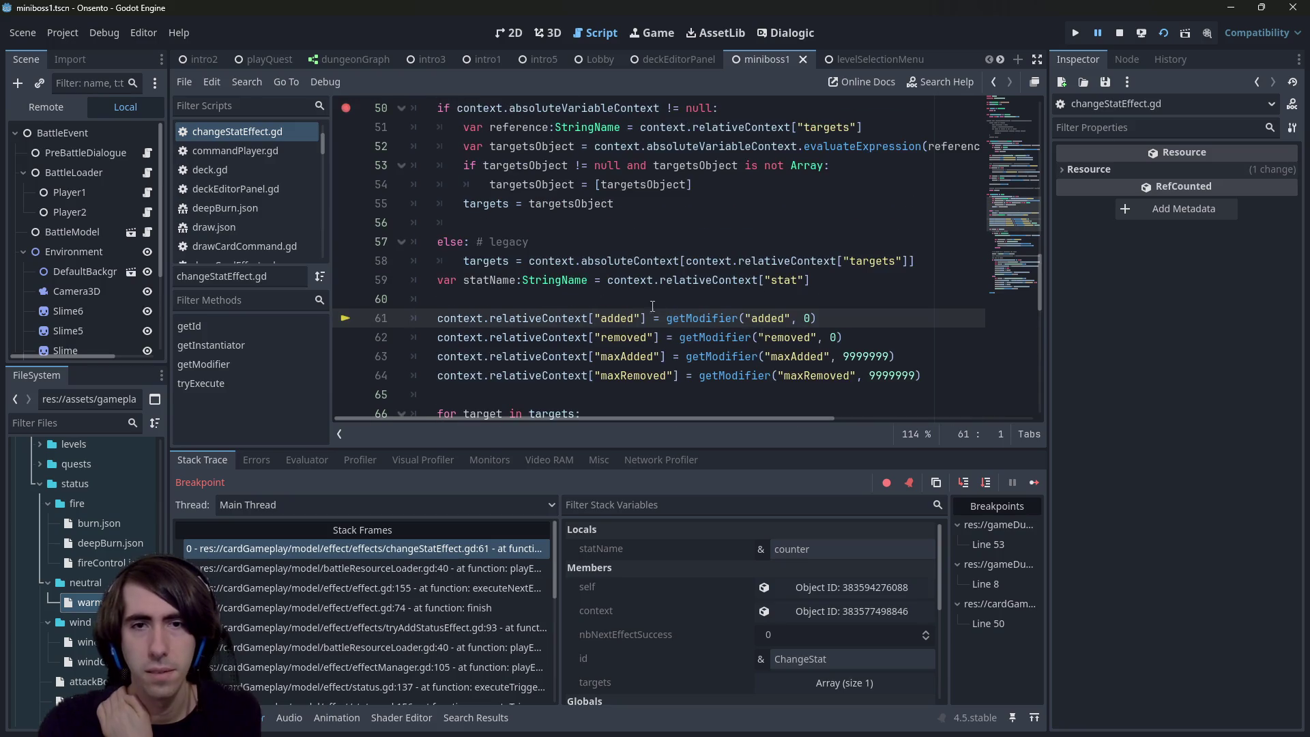
pyautogui.moveTo(565, 317)
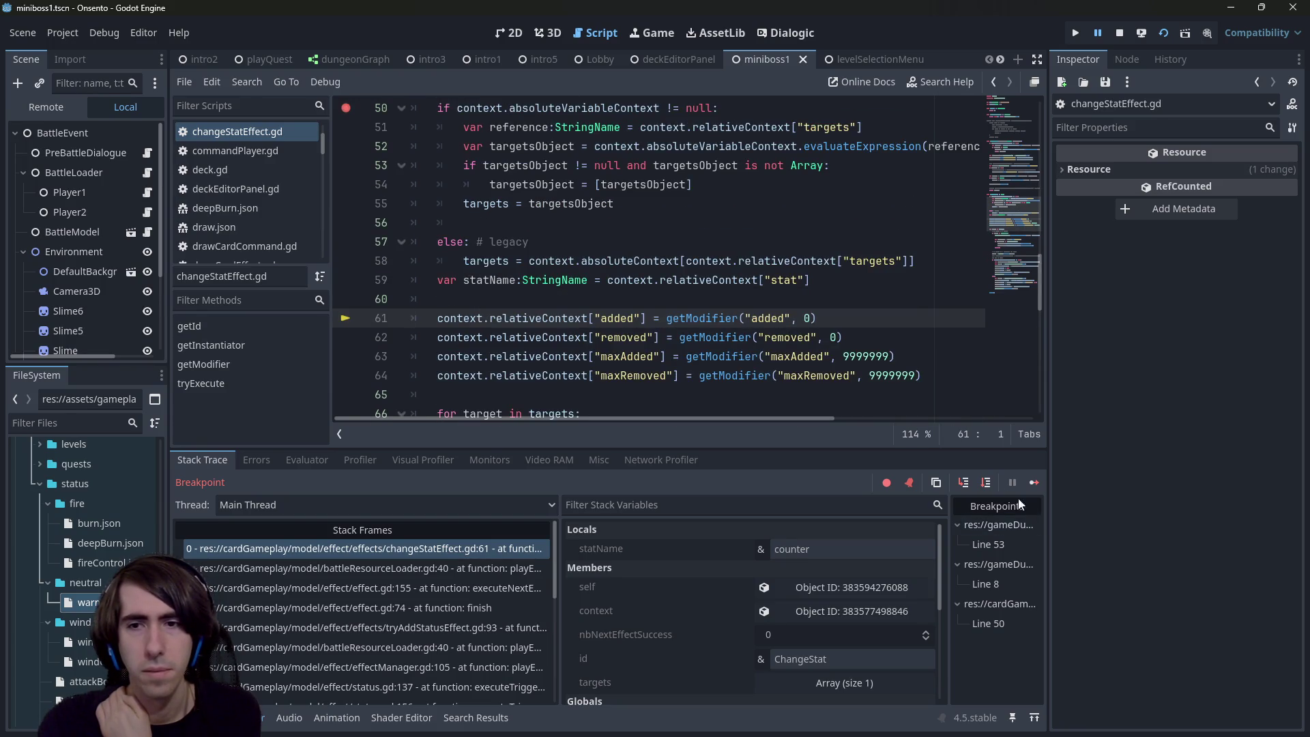
# Step: Step into getModifier and advance to line 26, where modifier2 holds 1.0
pyautogui.click(957, 483)
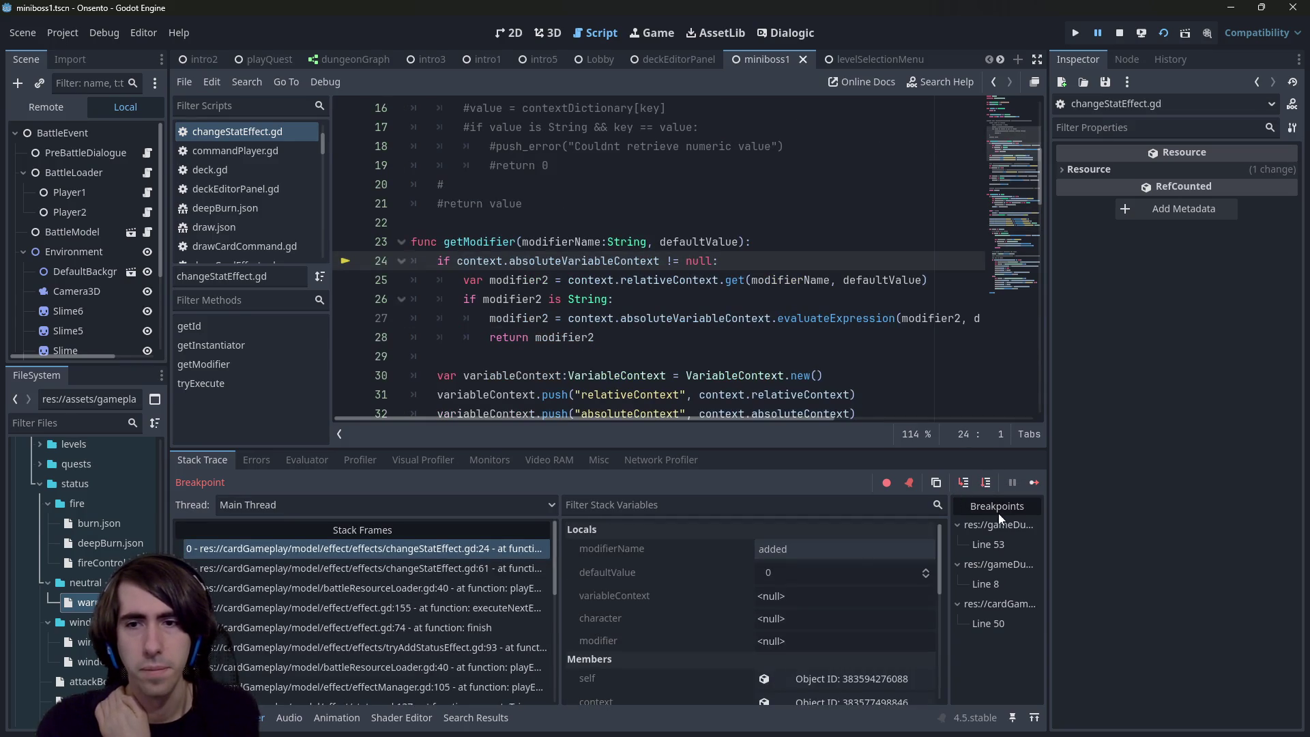
pyautogui.click(985, 483)
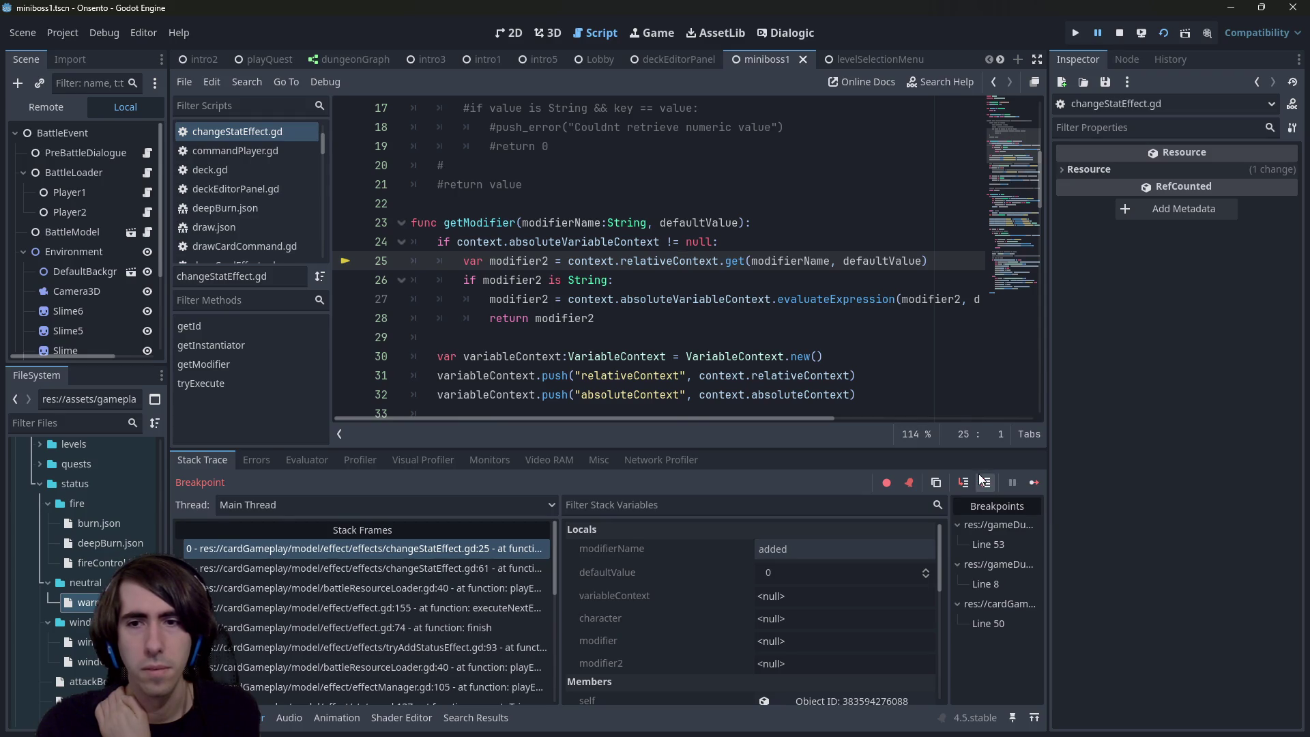
pyautogui.click(982, 480)
pyautogui.moveTo(510, 243)
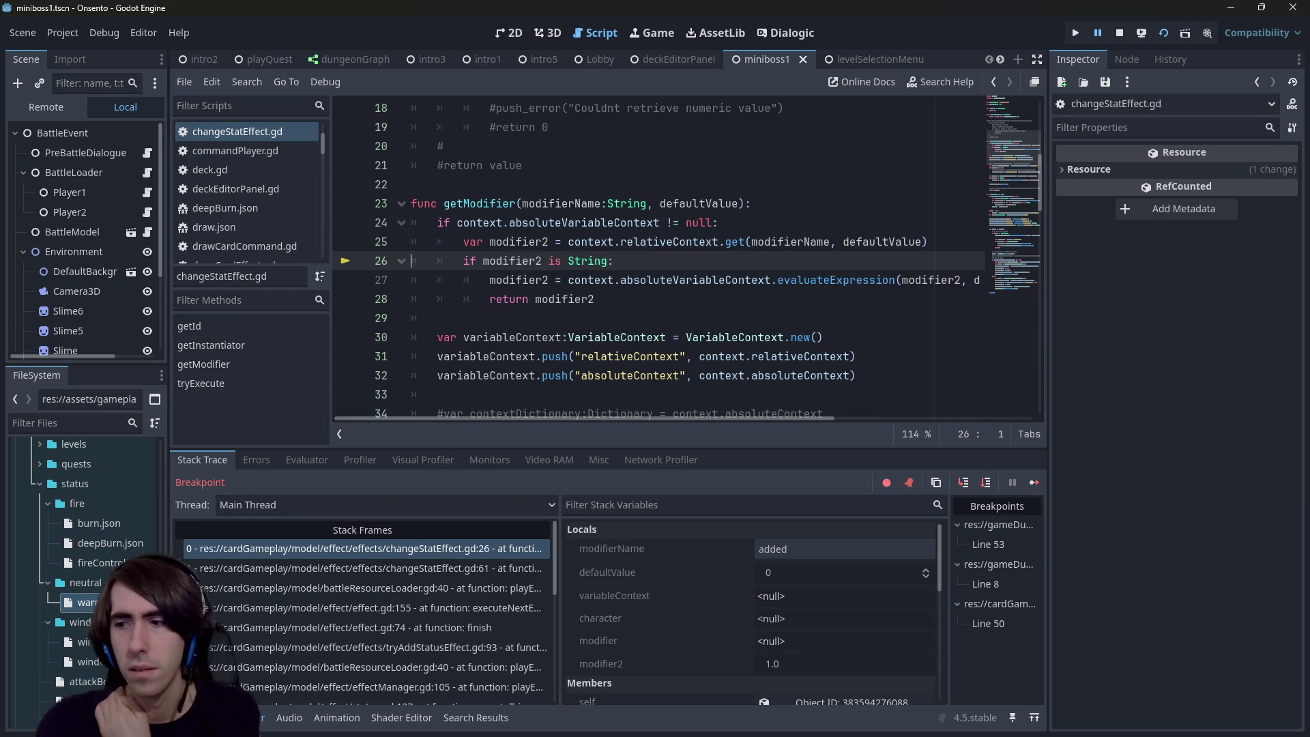
# Step: Check the running game window, then return to the getModifier code at line 24
pyautogui.press('F12')
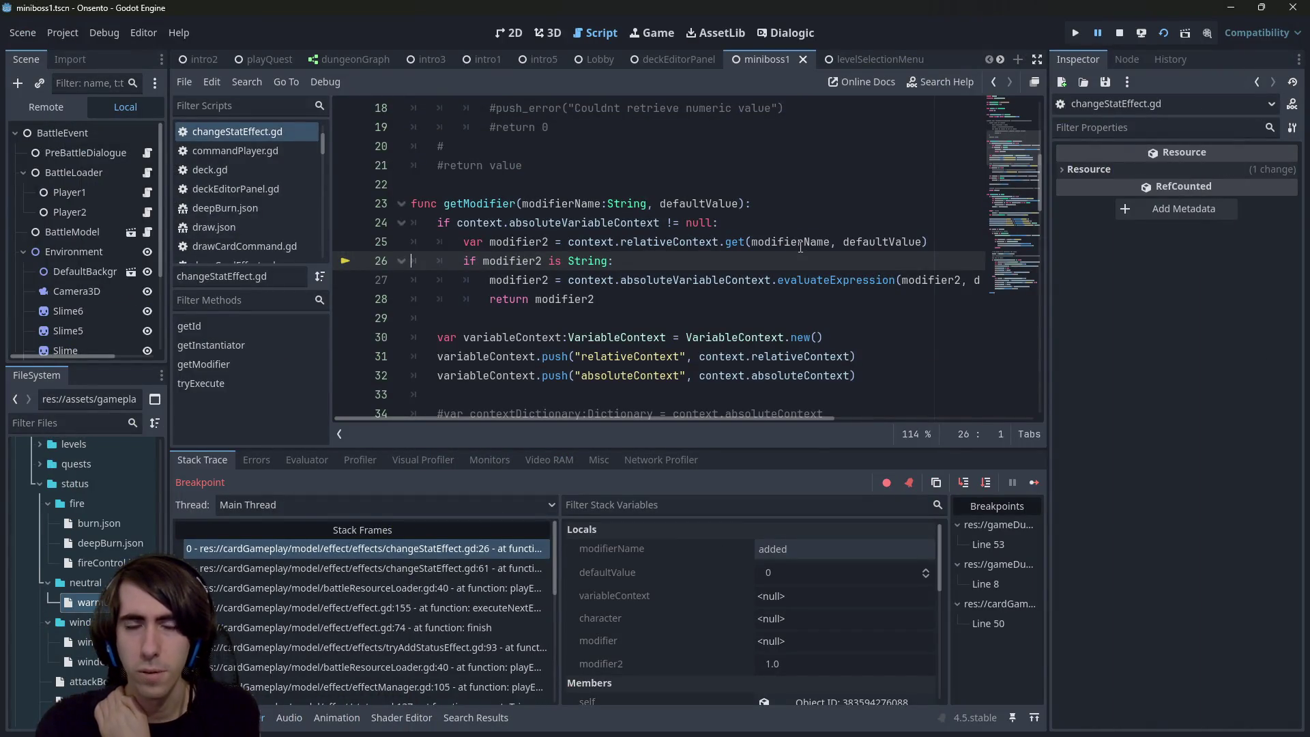
pyautogui.click(867, 221)
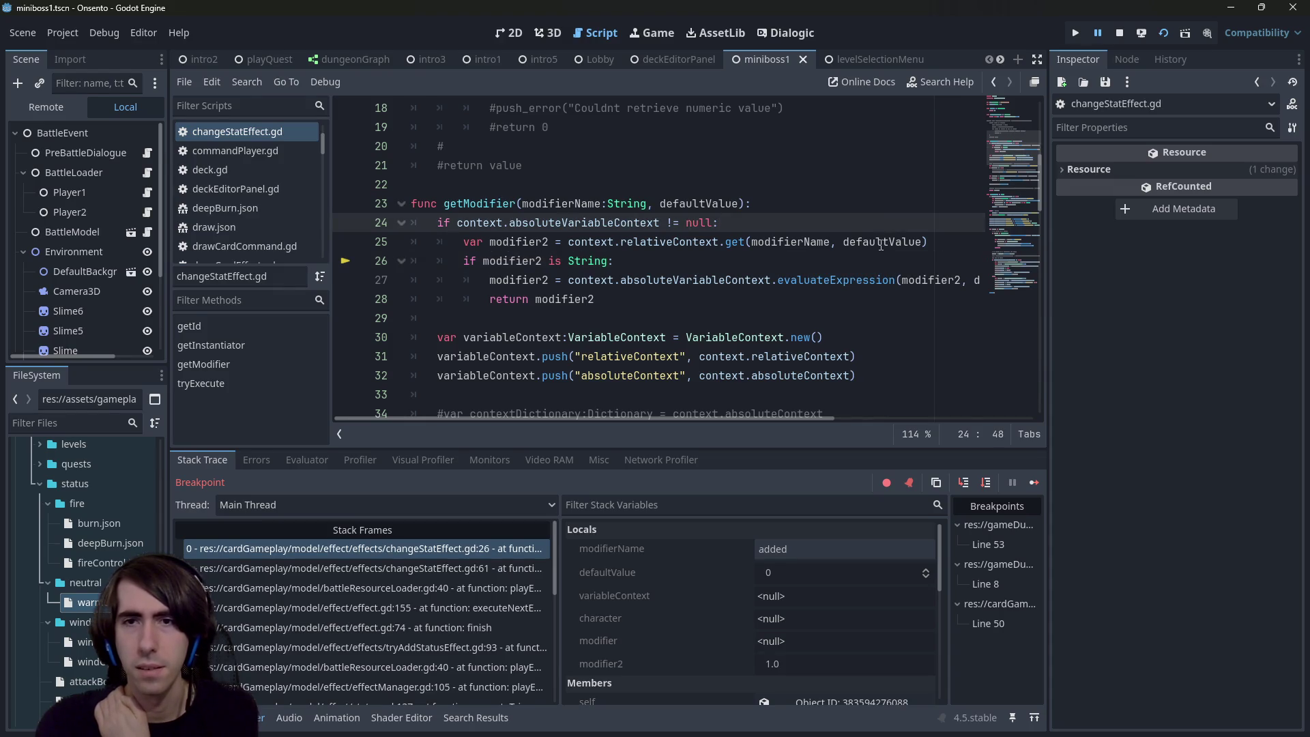
pyautogui.moveTo(880, 246)
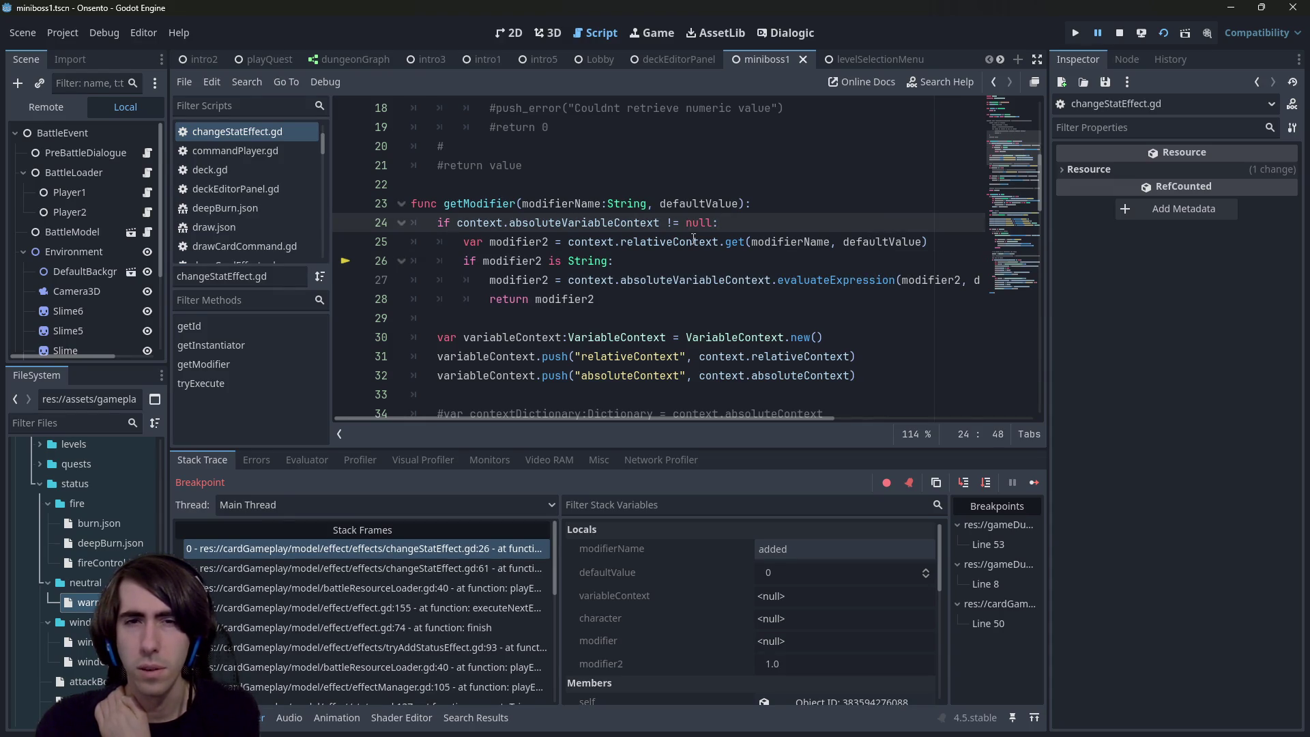
pyautogui.moveTo(691, 240)
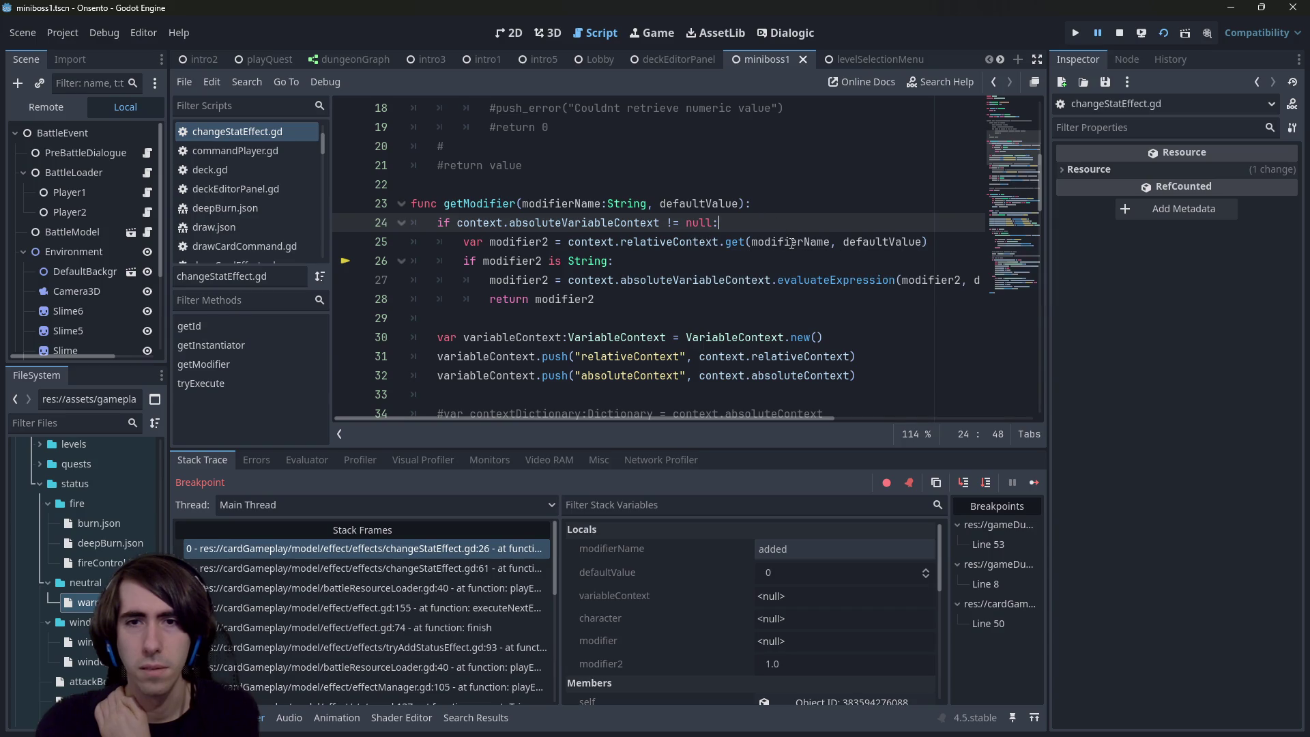
pyautogui.moveTo(790, 243)
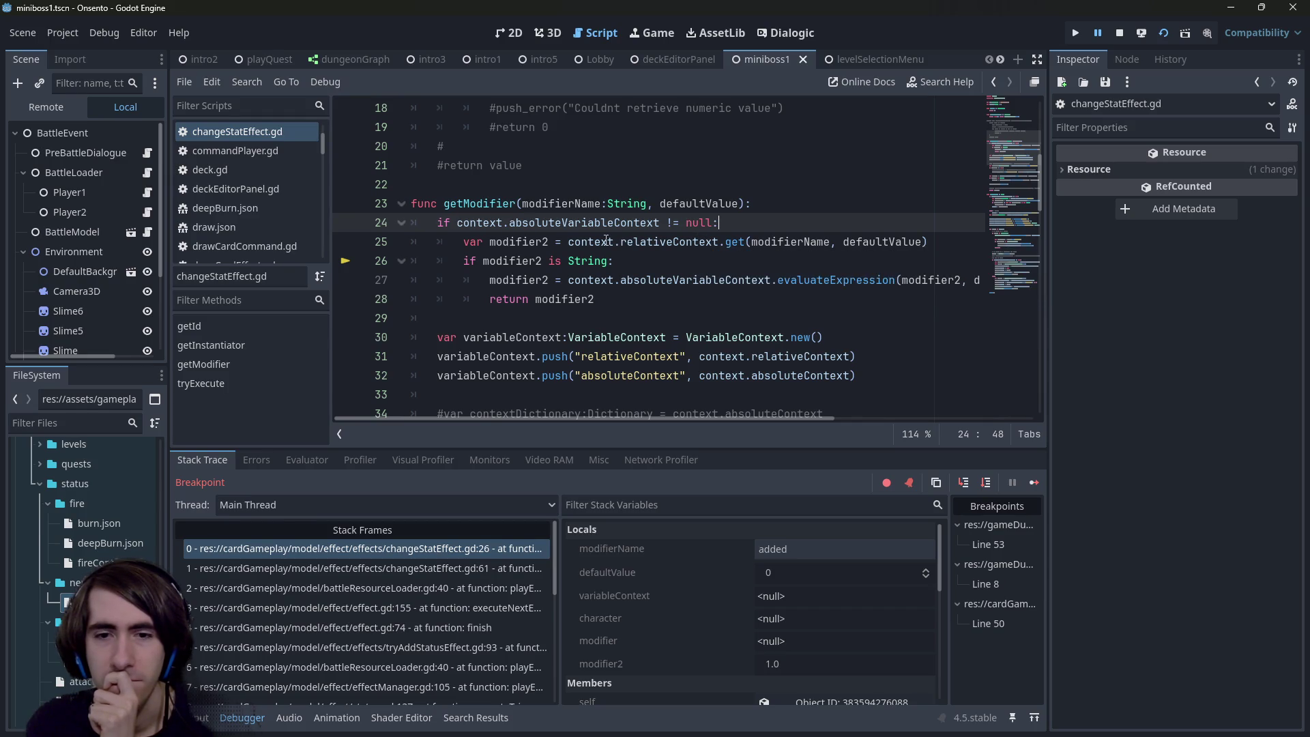
pyautogui.scroll(-3, 833, 596)
pyautogui.click(828, 589)
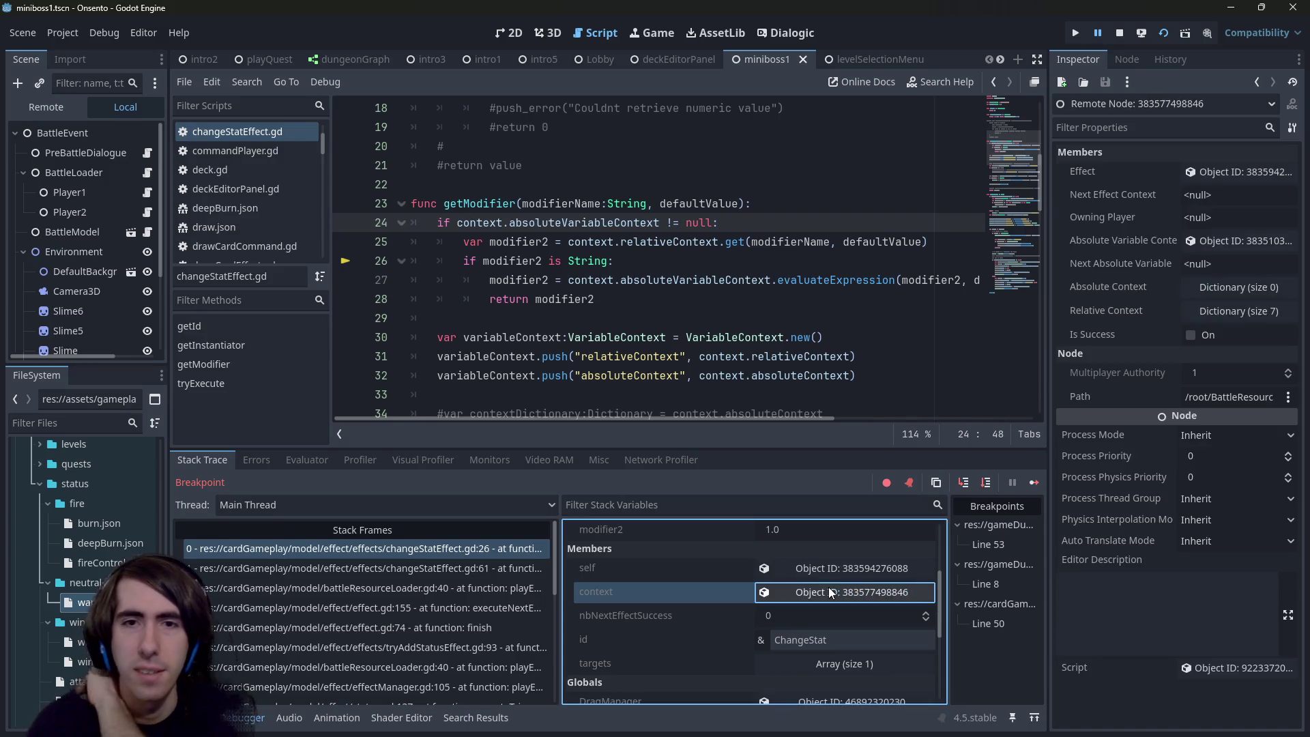
pyautogui.click(1189, 312)
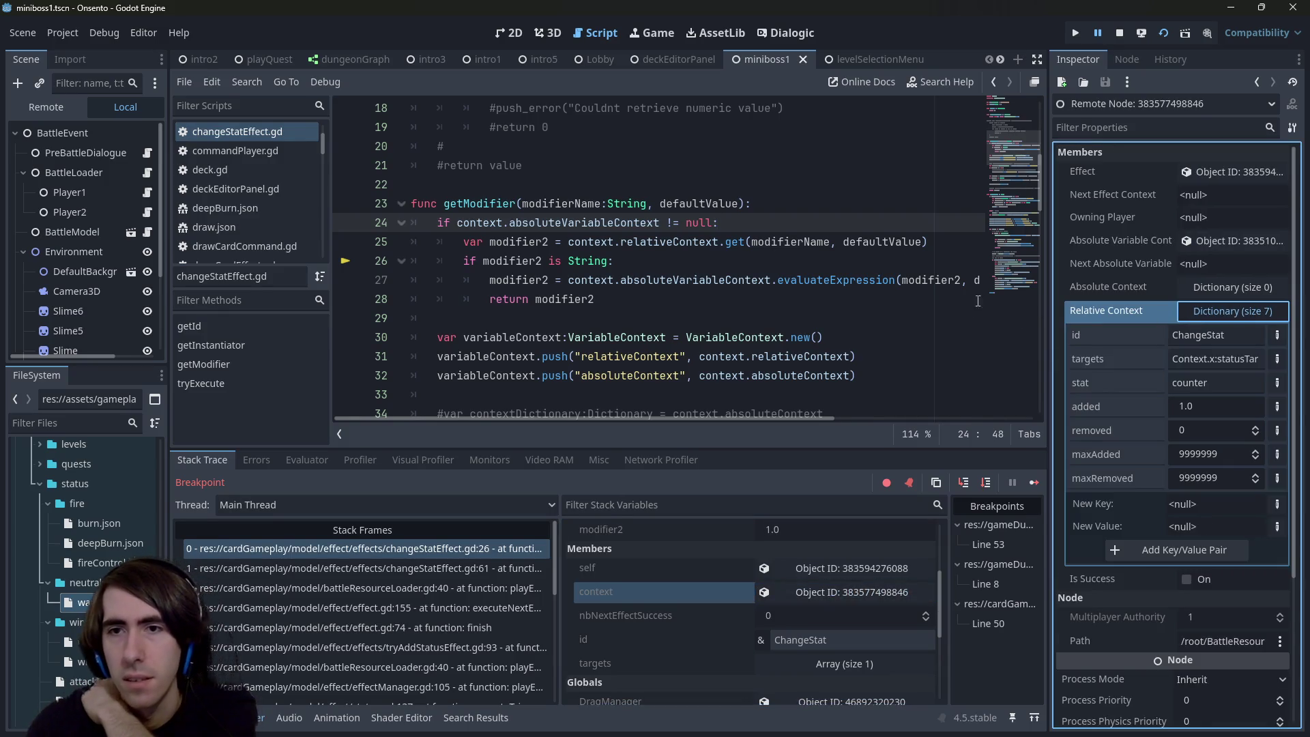
pyautogui.moveTo(864, 240)
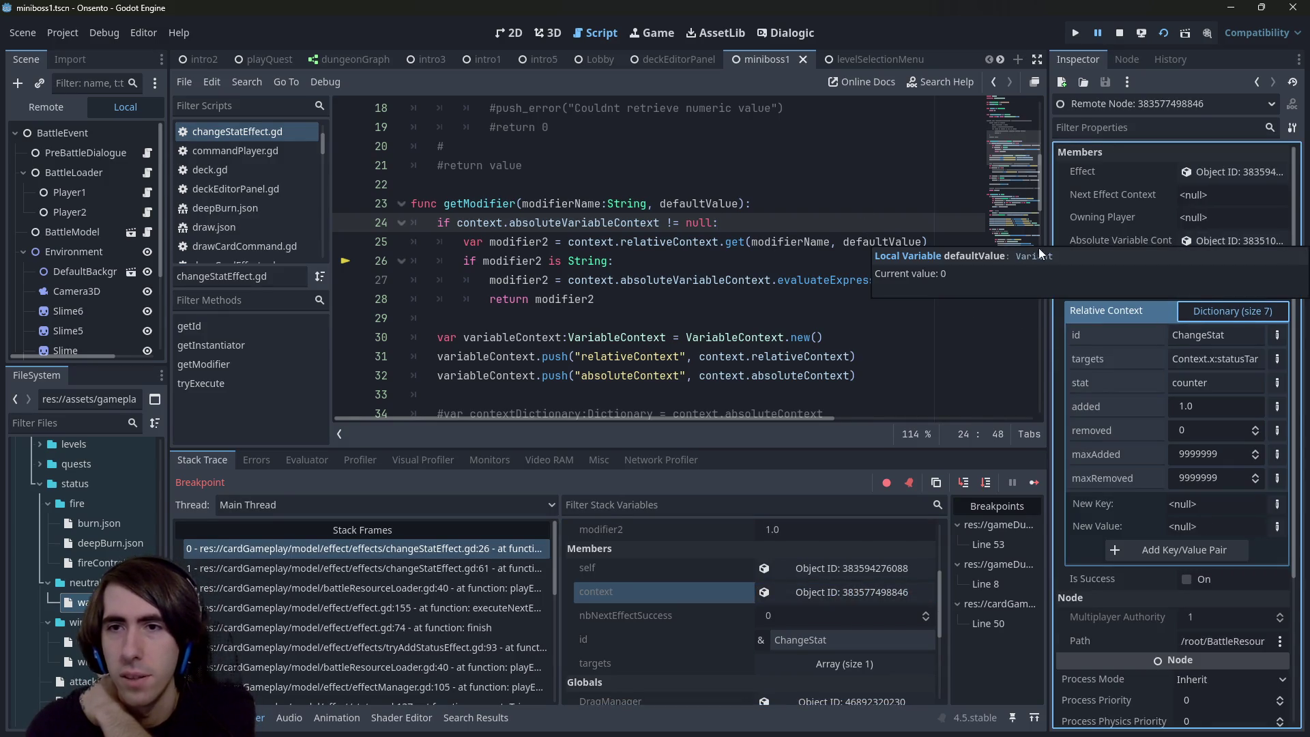
pyautogui.moveTo(1049, 234); pyautogui.dragTo(961, 228)
pyautogui.click(1155, 408)
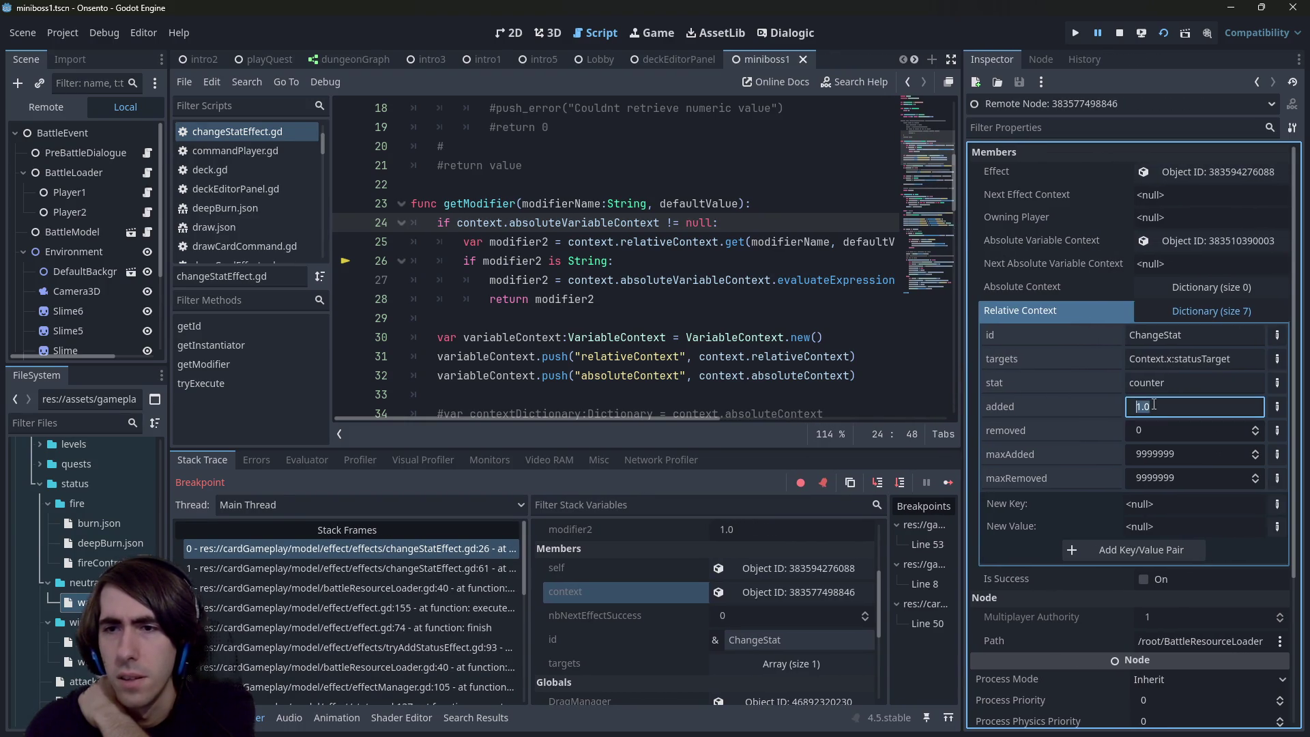
pyautogui.click(1058, 407)
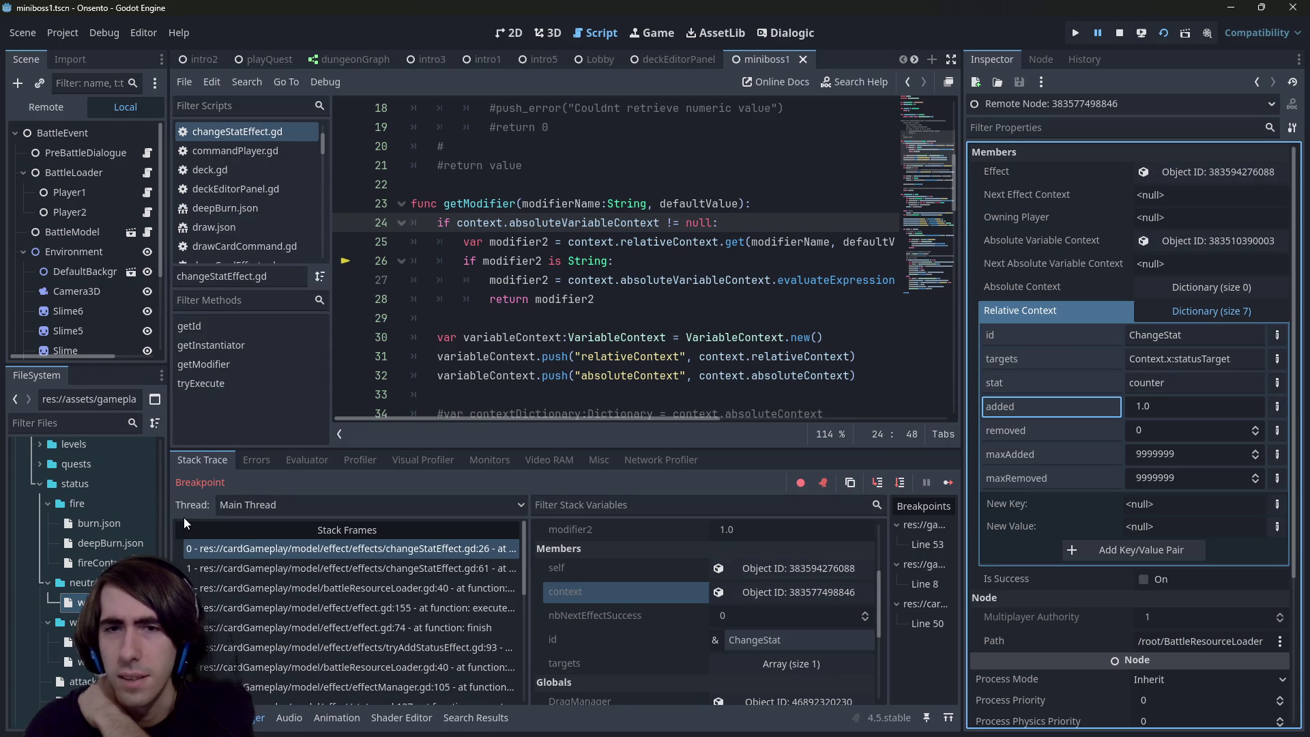
pyautogui.scroll(-5, 496, 394)
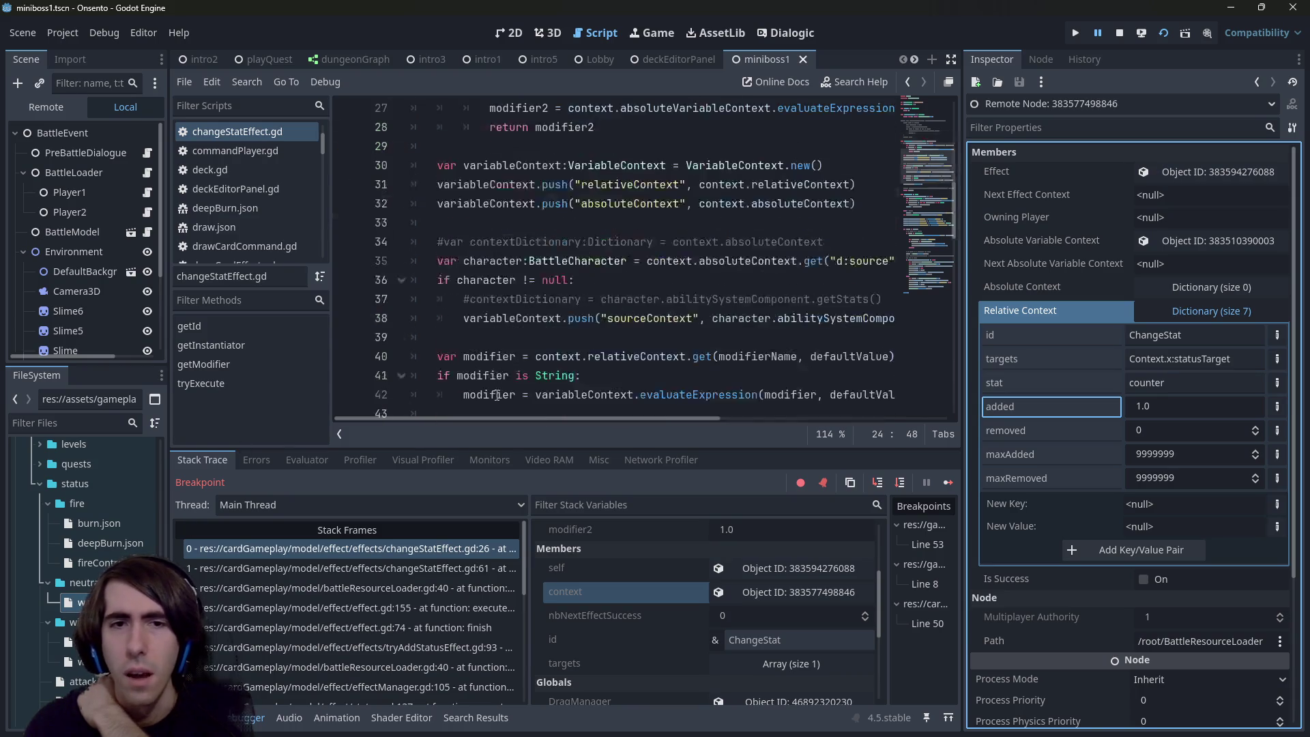
pyautogui.scroll(-6, 497, 394)
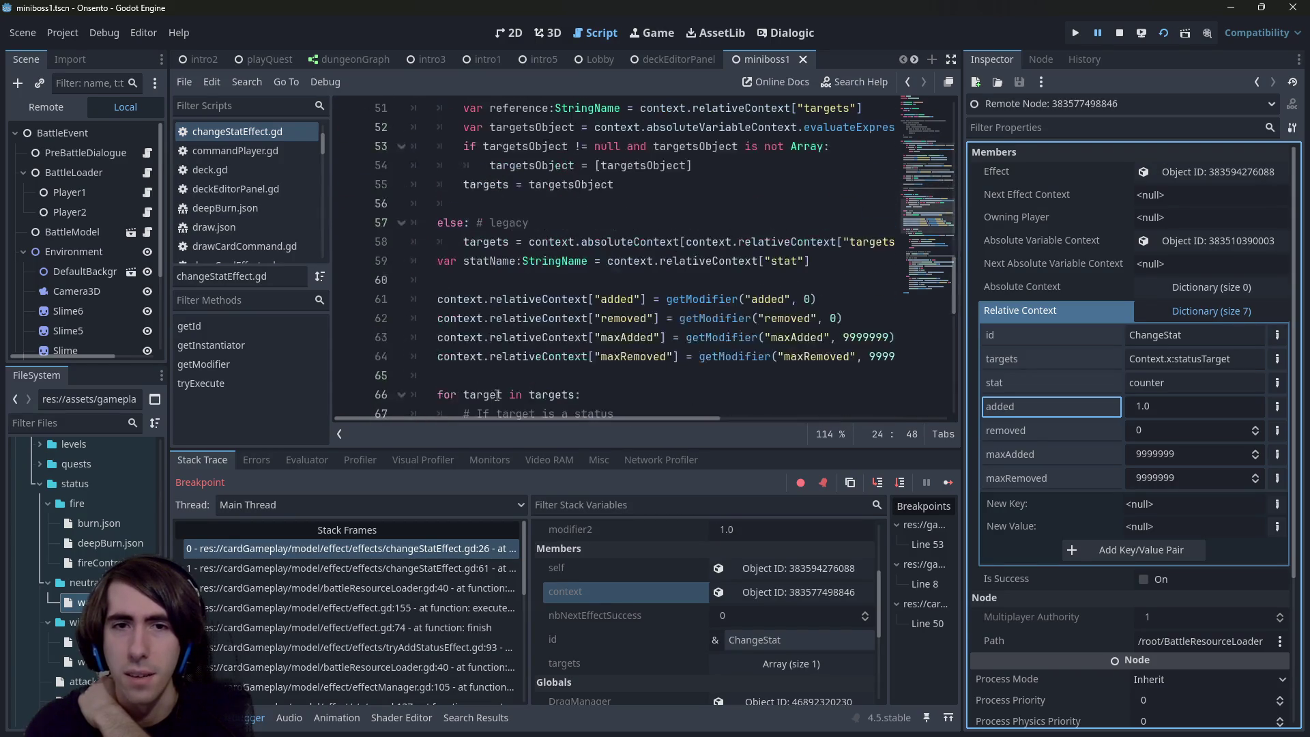
pyautogui.doubleClick(494, 299)
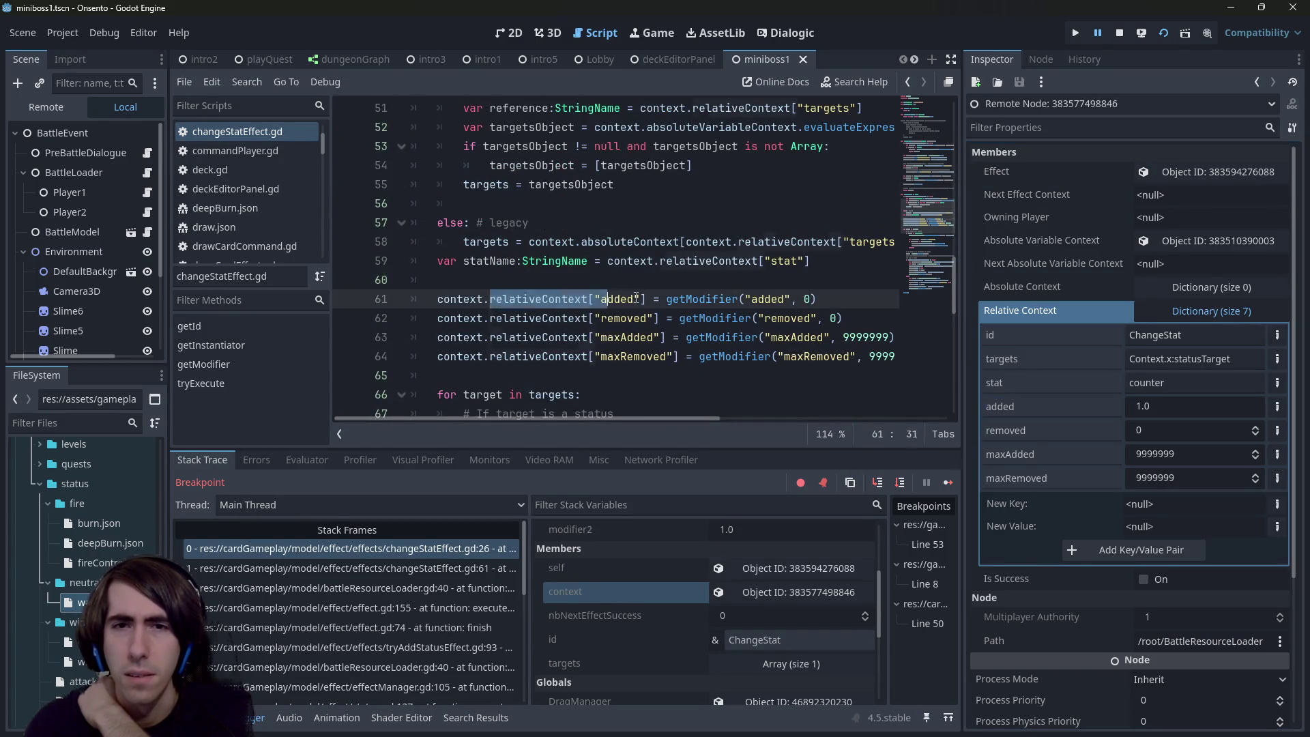
pyautogui.moveTo(490, 299); pyautogui.dragTo(821, 294)
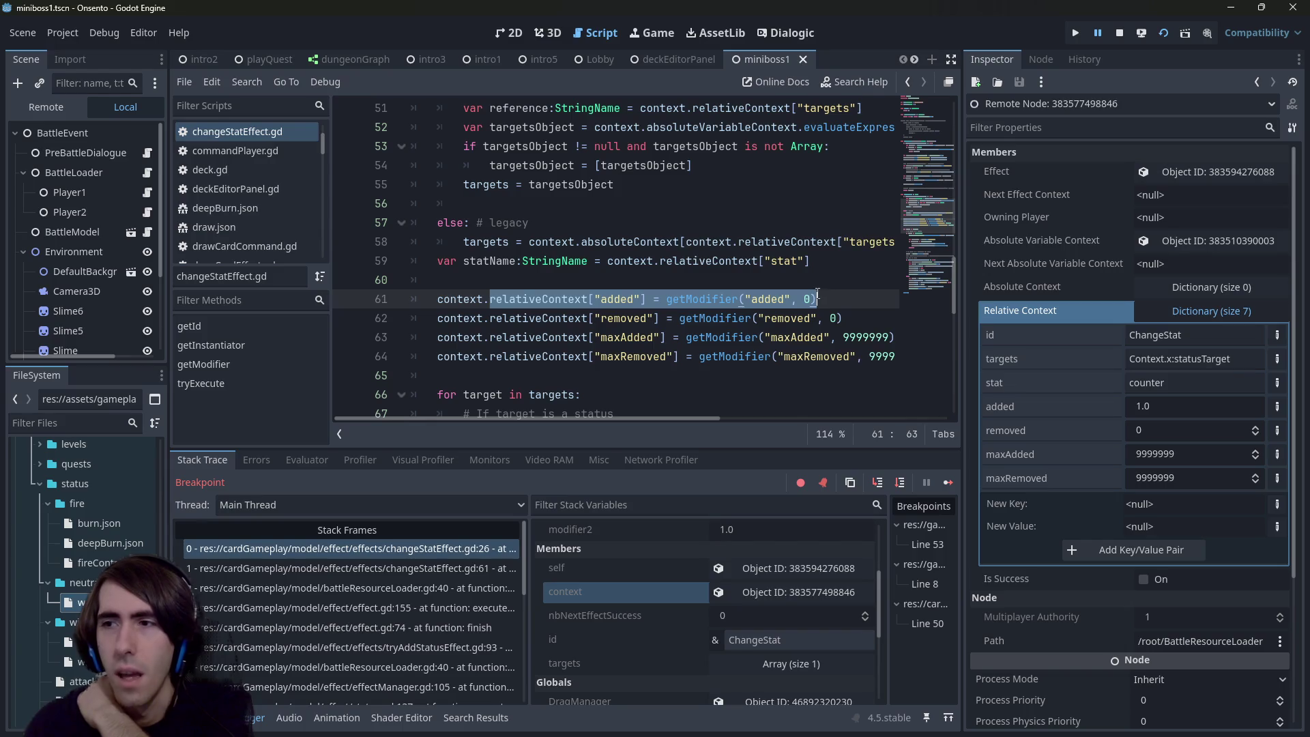
pyautogui.scroll(1, 821, 293)
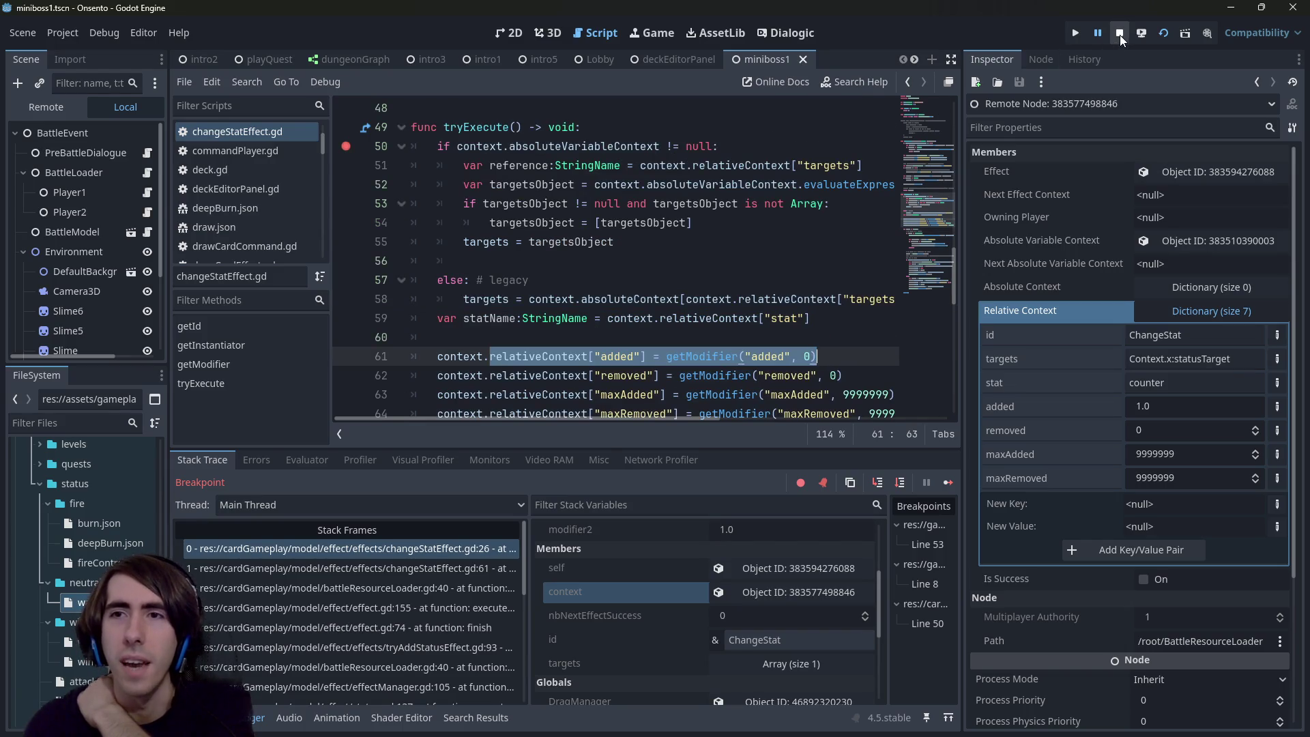
# Step: Stop the debug session and widen the script editor by moving the panel splits
pyautogui.click(1119, 34)
pyautogui.hscroll(3, 492, 409)
pyautogui.scroll(-1, 491, 412)
pyautogui.moveTo(332, 409)
pyautogui.mouseDown()
pyautogui.moveTo(247, 409)
pyautogui.moveTo(266, 410)
pyautogui.mouseUp()
pyautogui.moveTo(452, 423); pyautogui.dragTo(330, 423)
pyautogui.scroll(-2, 422, 286)
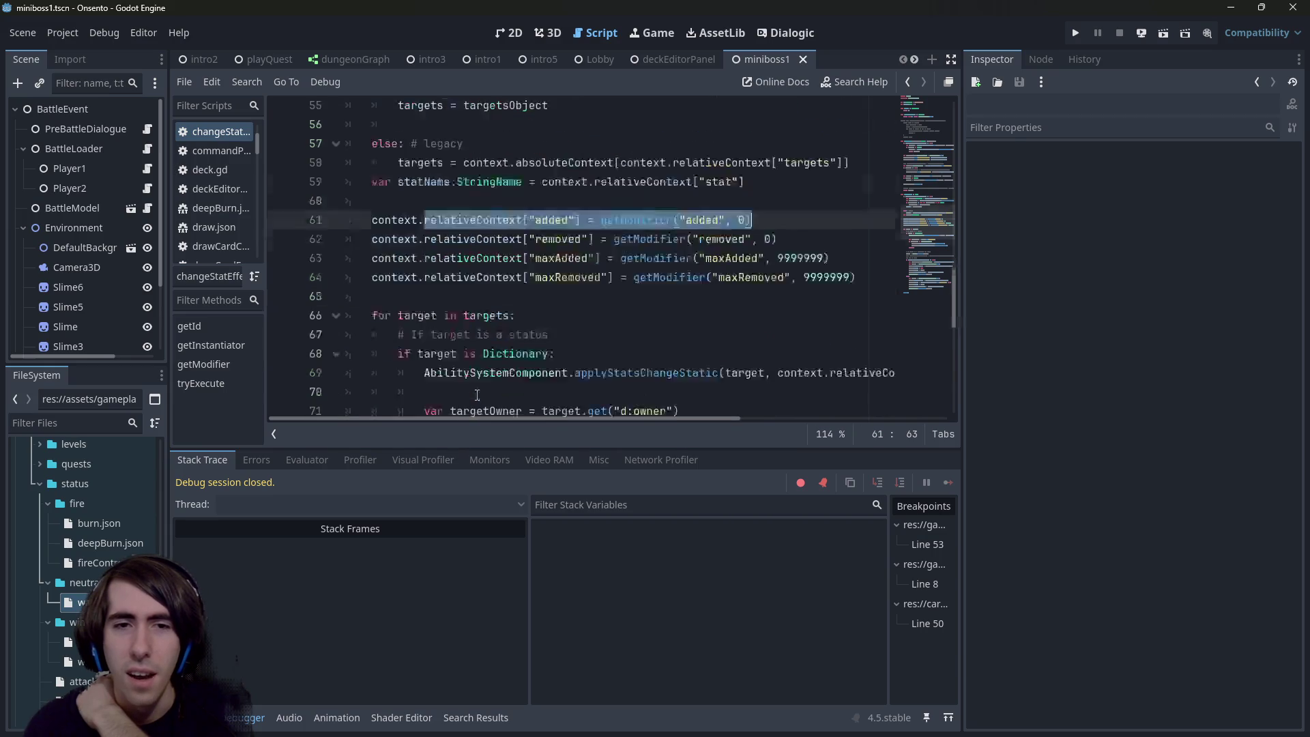
# Step: Review context and relativeContext on line 61 of changeStatEffect.gd
pyautogui.doubleClick(394, 184)
pyautogui.scroll(1, 437, 282)
pyautogui.scroll(-1, 437, 282)
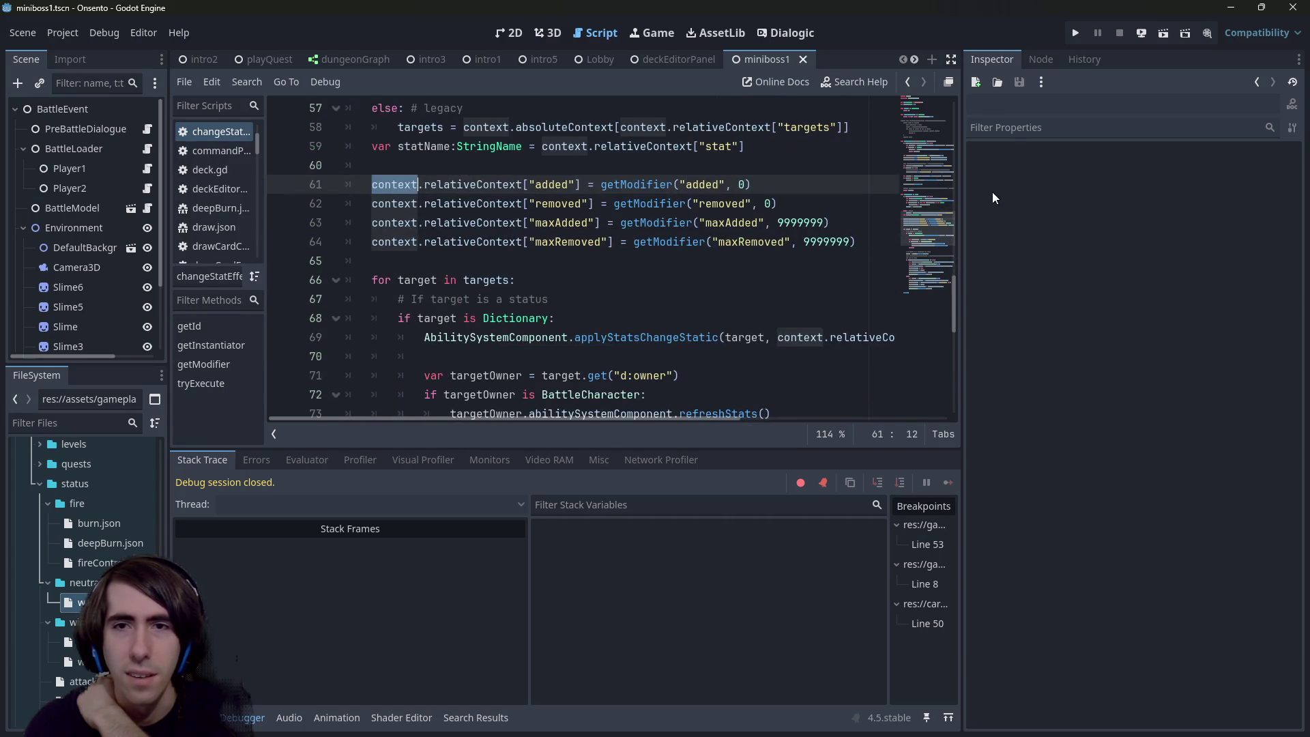
pyautogui.moveTo(961, 197); pyautogui.dragTo(1130, 198)
pyautogui.scroll(1, 508, 336)
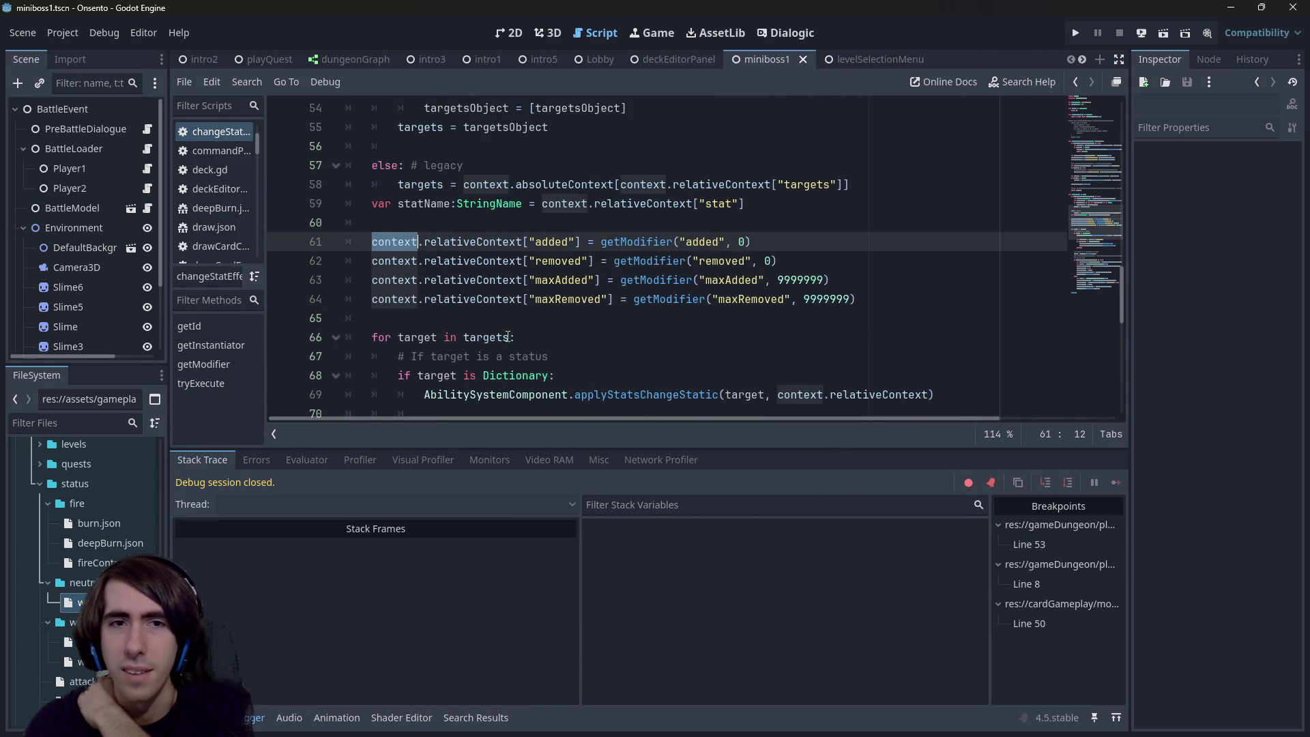
pyautogui.doubleClick(484, 243)
pyautogui.scroll(-2, 487, 326)
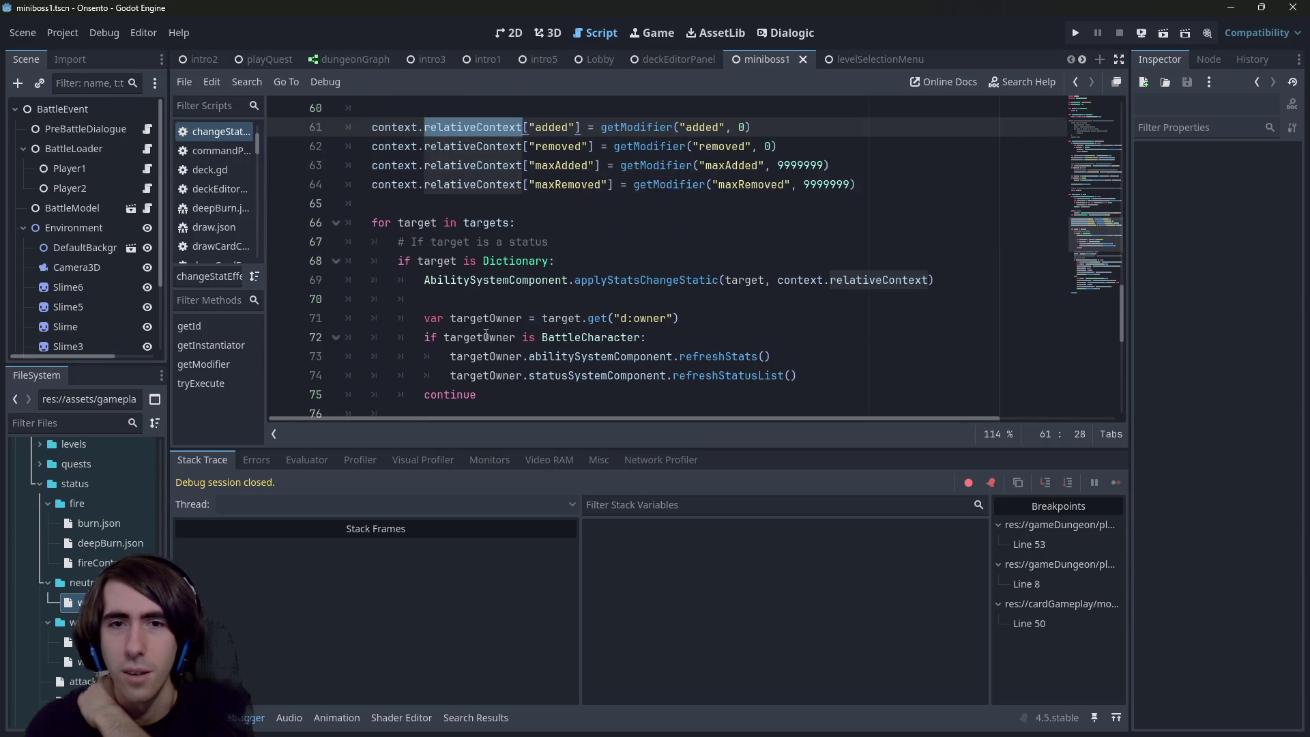
pyautogui.scroll(-7, 485, 334)
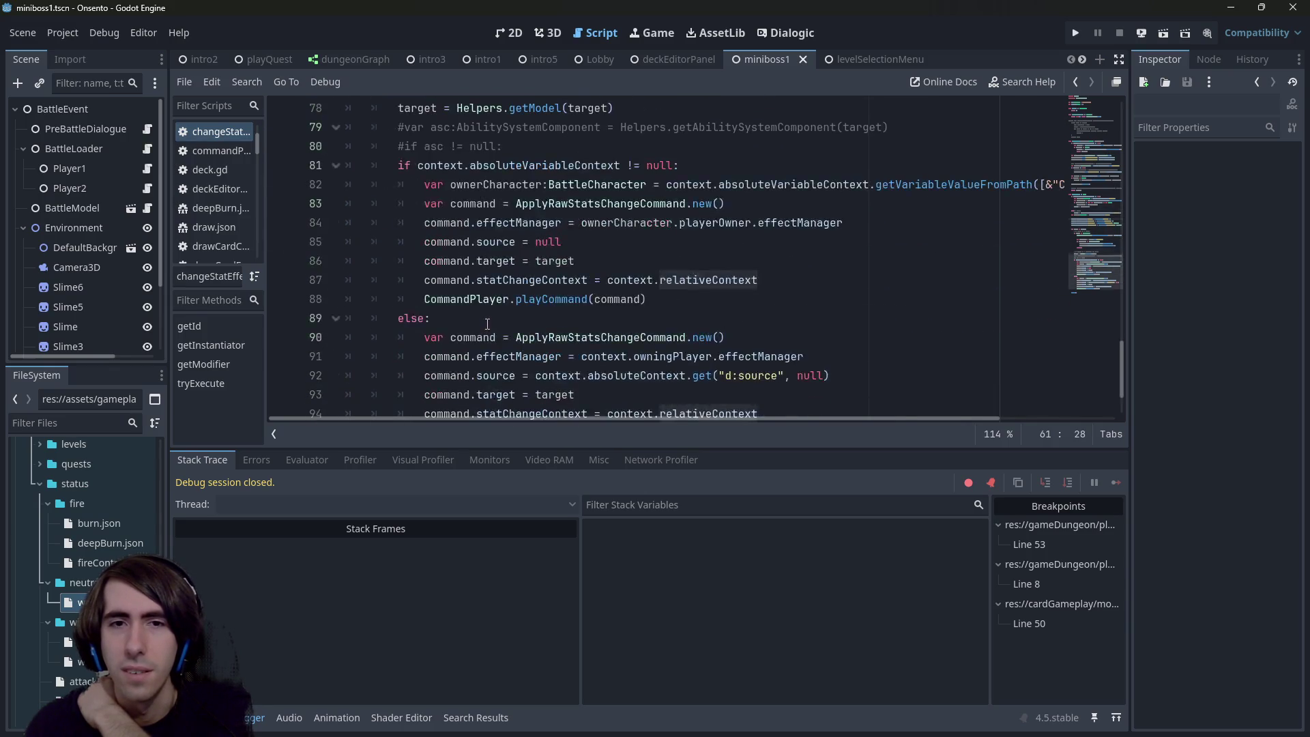
pyautogui.scroll(-1, 487, 325)
pyautogui.scroll(9, 487, 326)
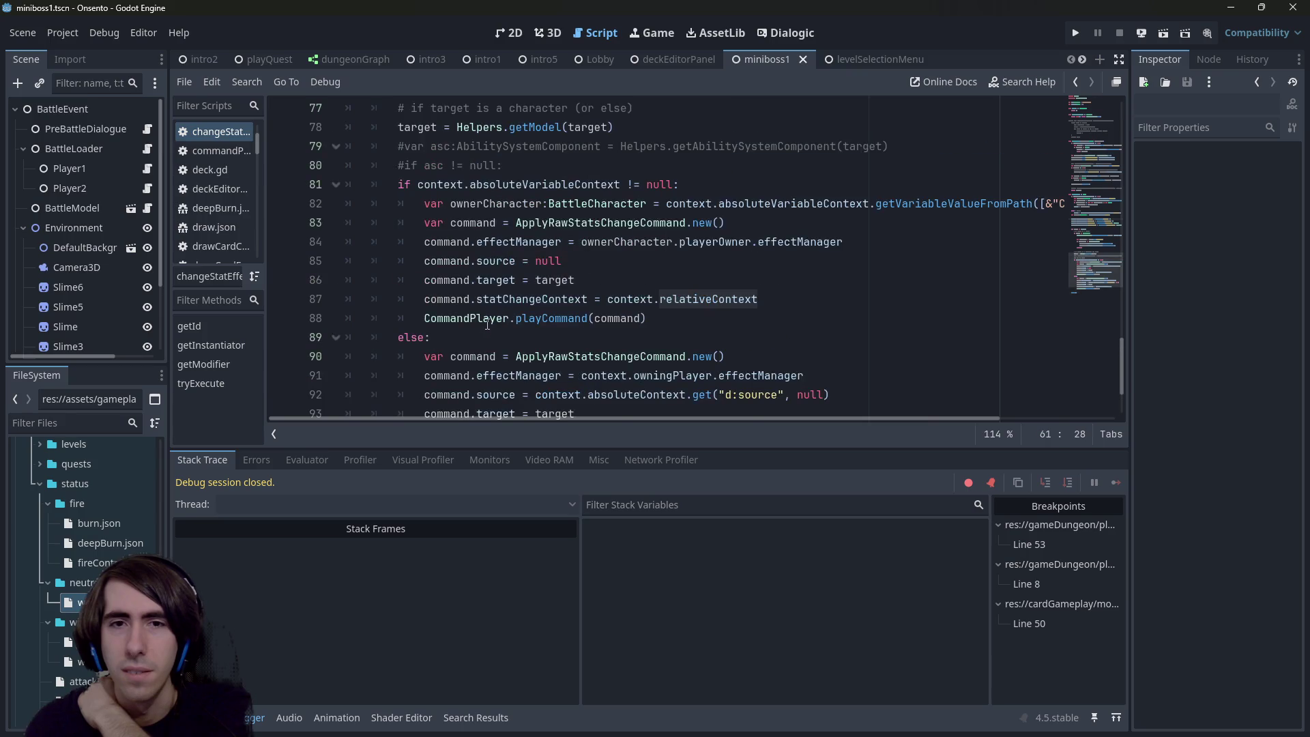
pyautogui.scroll(3, 489, 321)
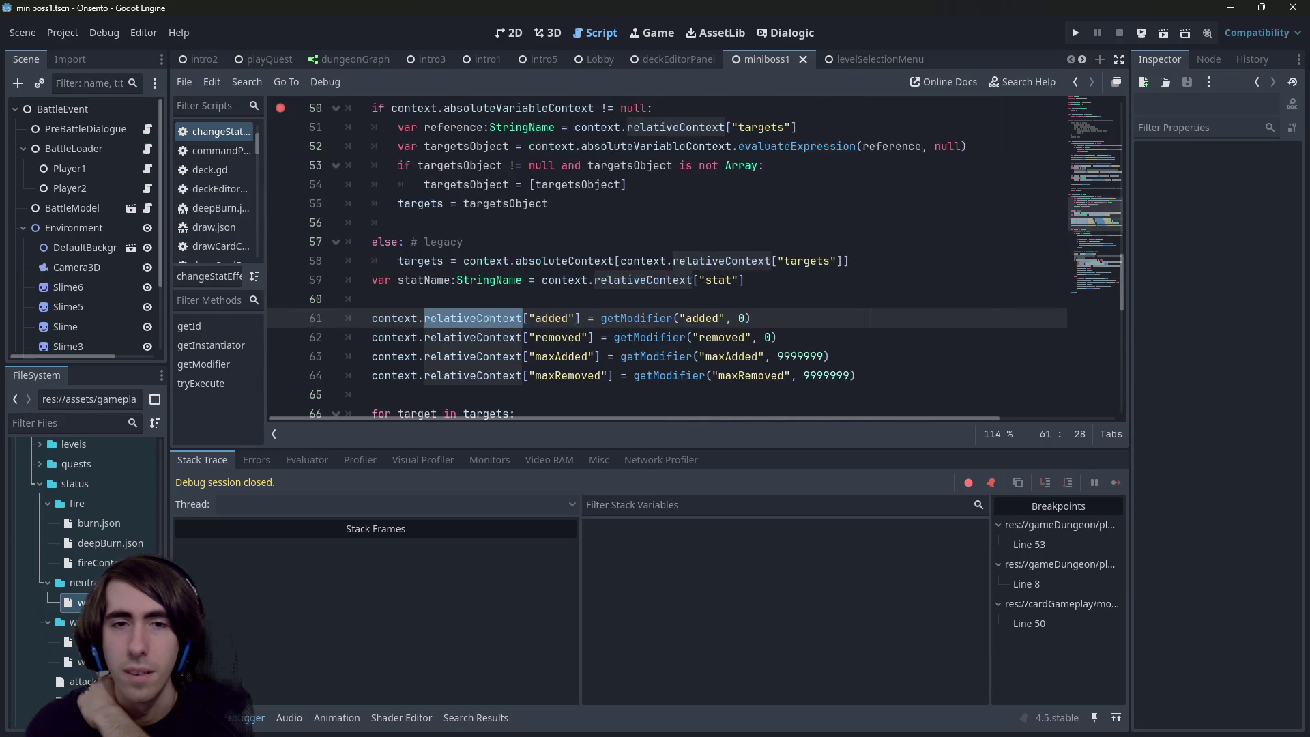
pyautogui.scroll(-2, 545, 295)
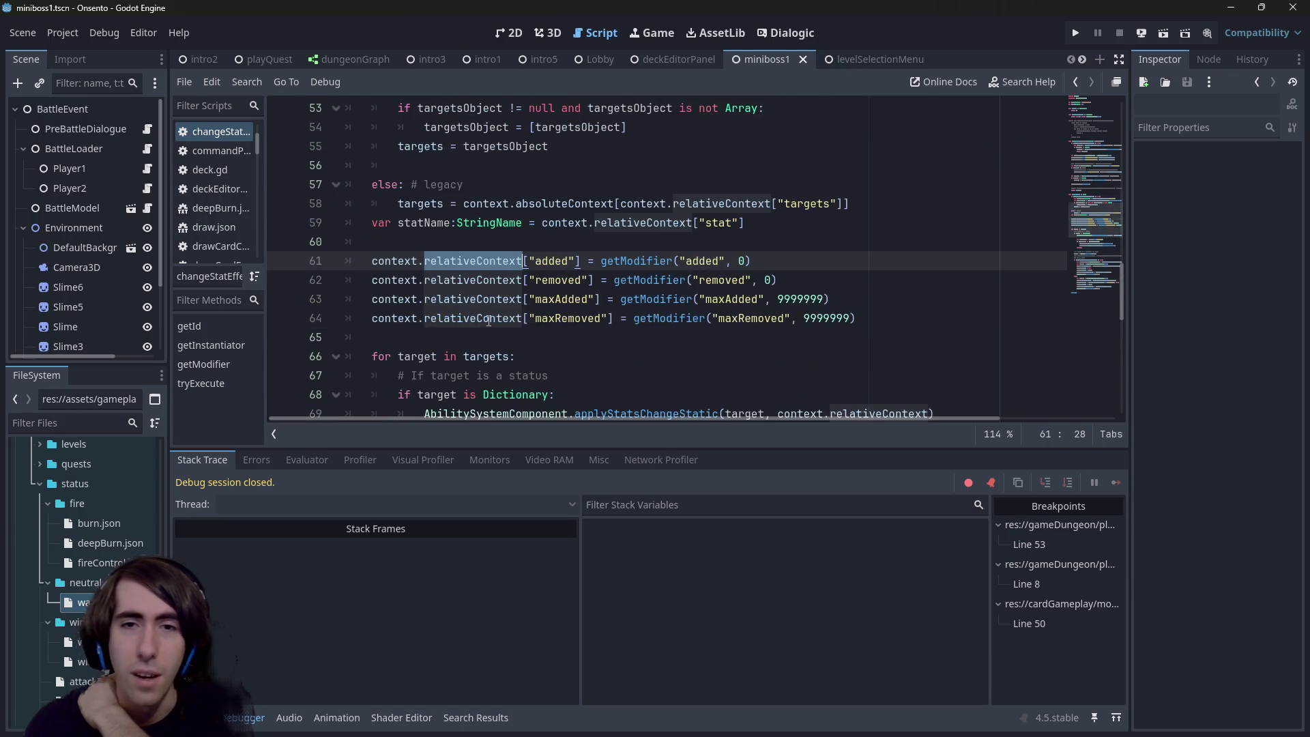
# Step: Inspect the getModifier call, applyStatsChangeStatic on line 69, and relativeContext's definition
pyautogui.doubleClick(603, 263)
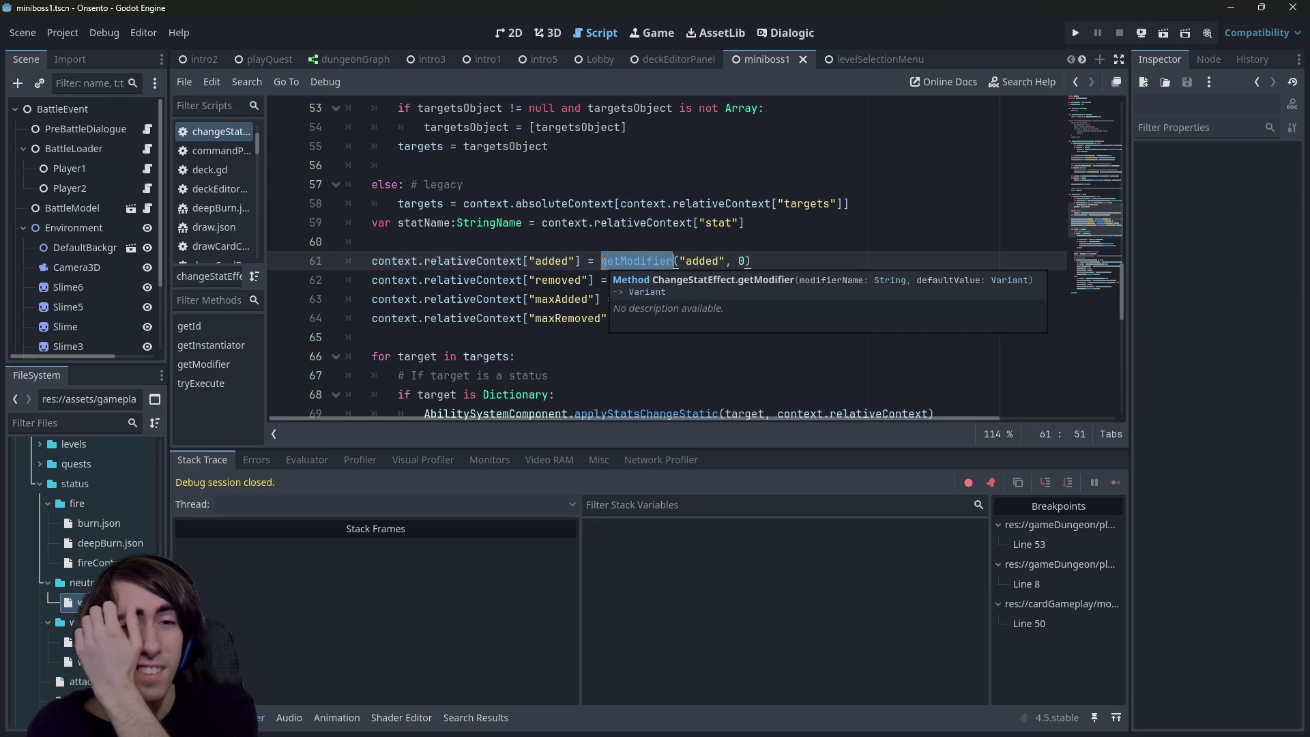
pyautogui.scroll(-3, 603, 263)
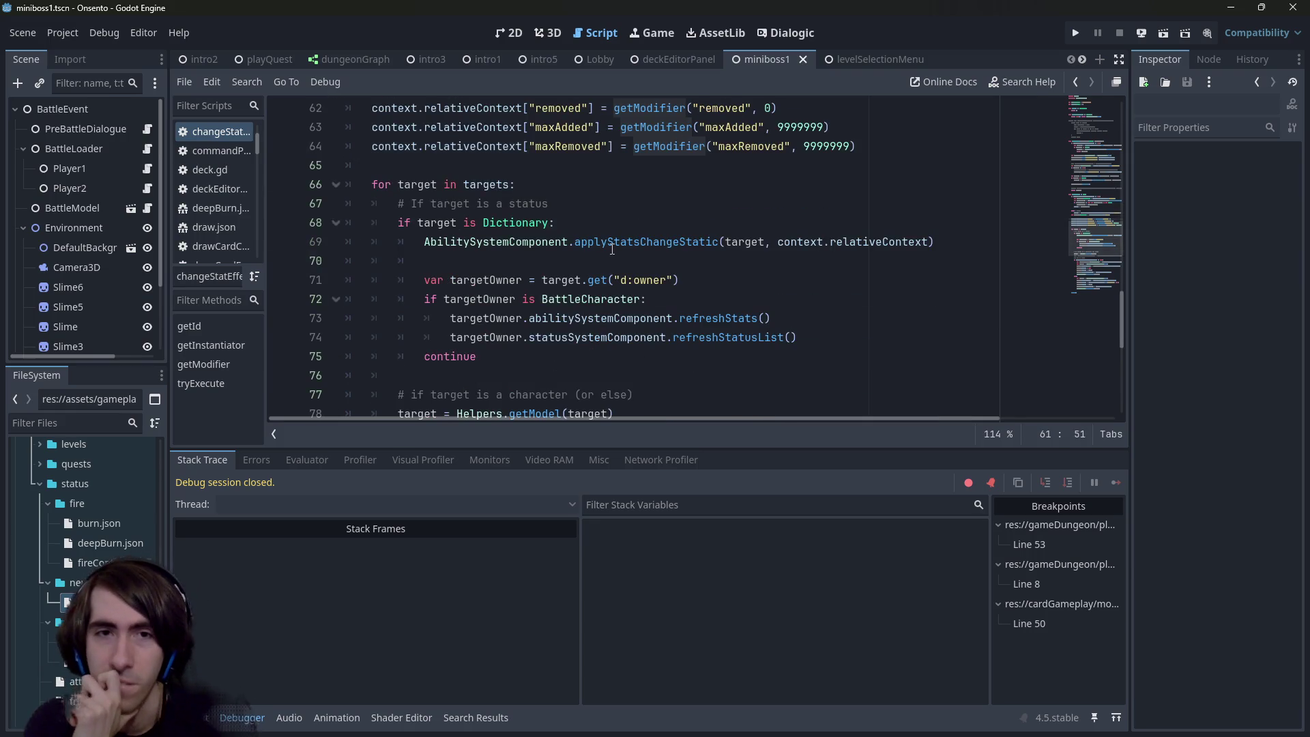
pyautogui.doubleClick(611, 249)
pyautogui.scroll(3, 611, 250)
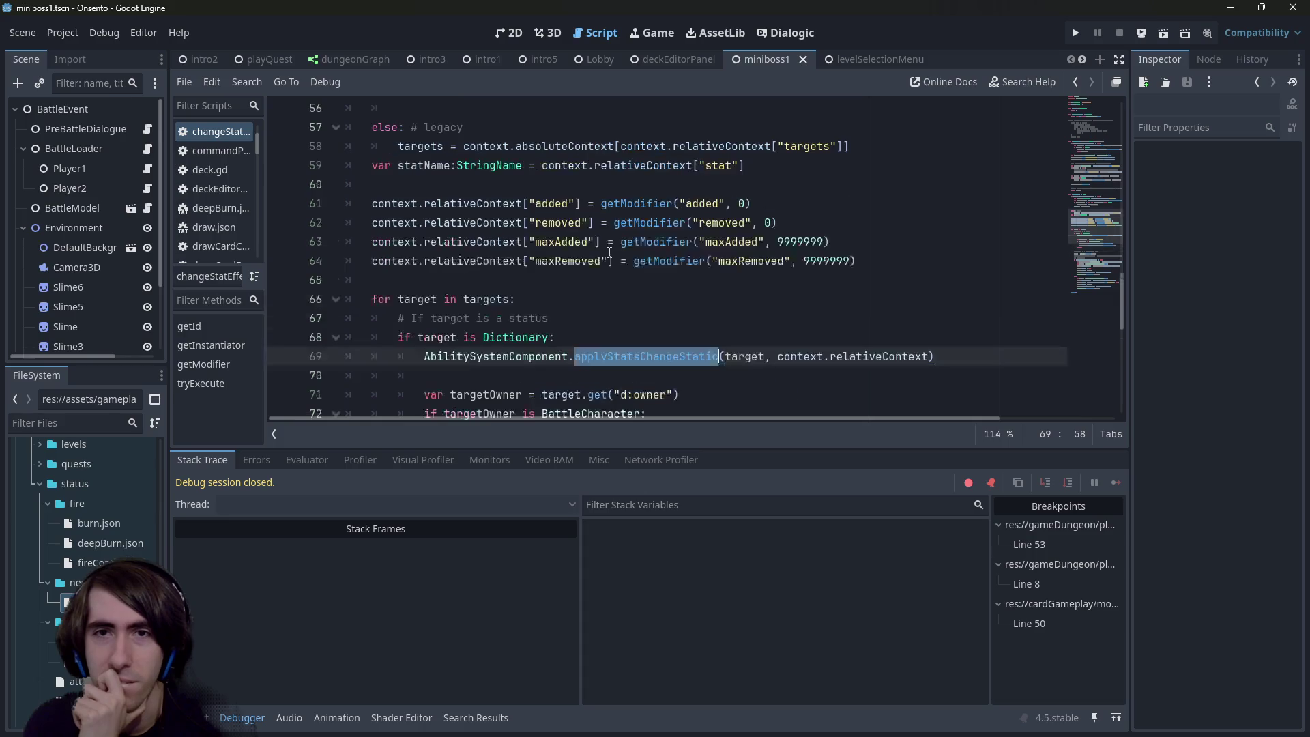
pyautogui.doubleClick(442, 262)
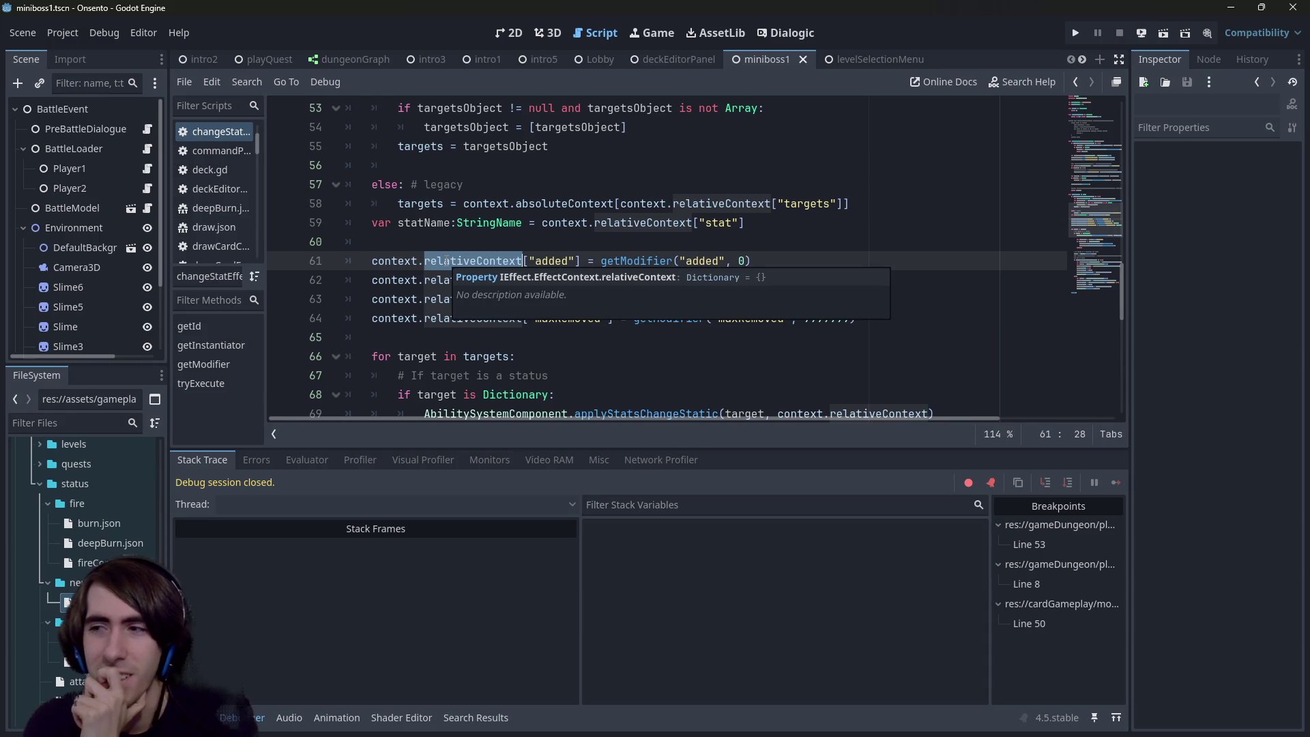
pyautogui.scroll(2, 447, 260)
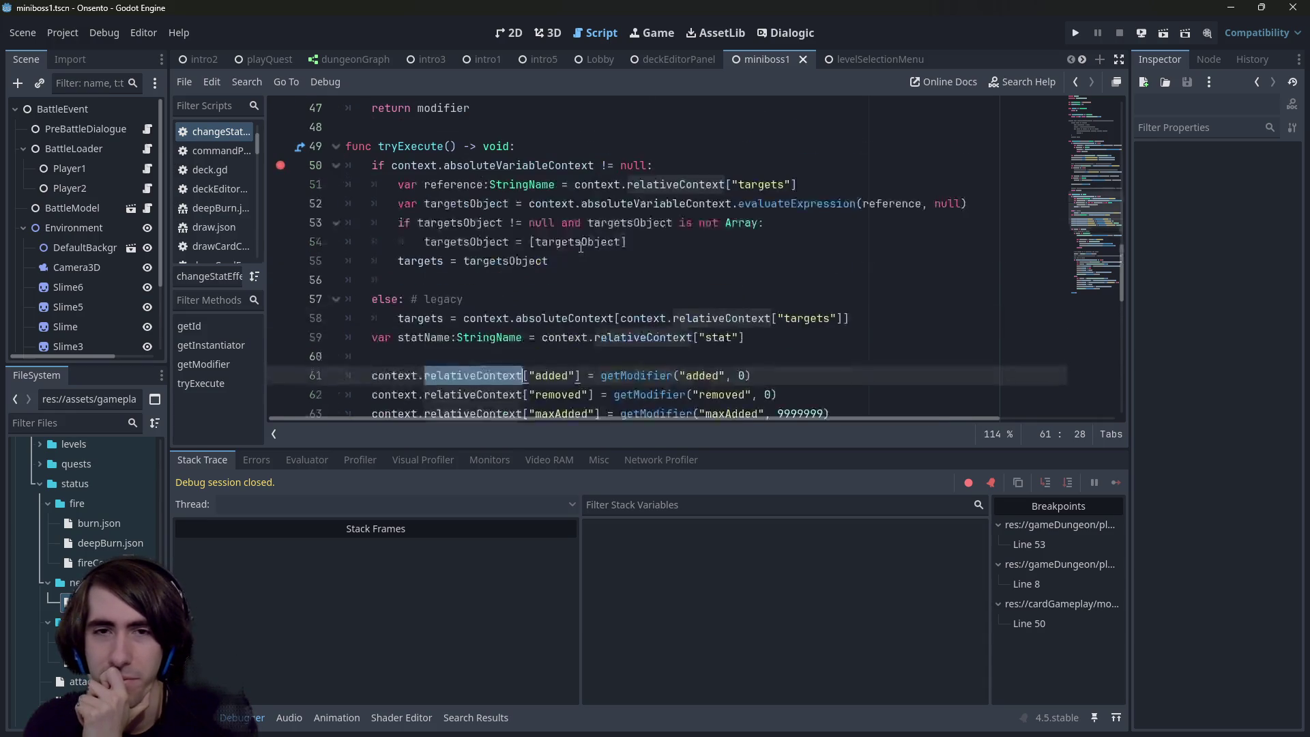
pyautogui.scroll(-1, 578, 247)
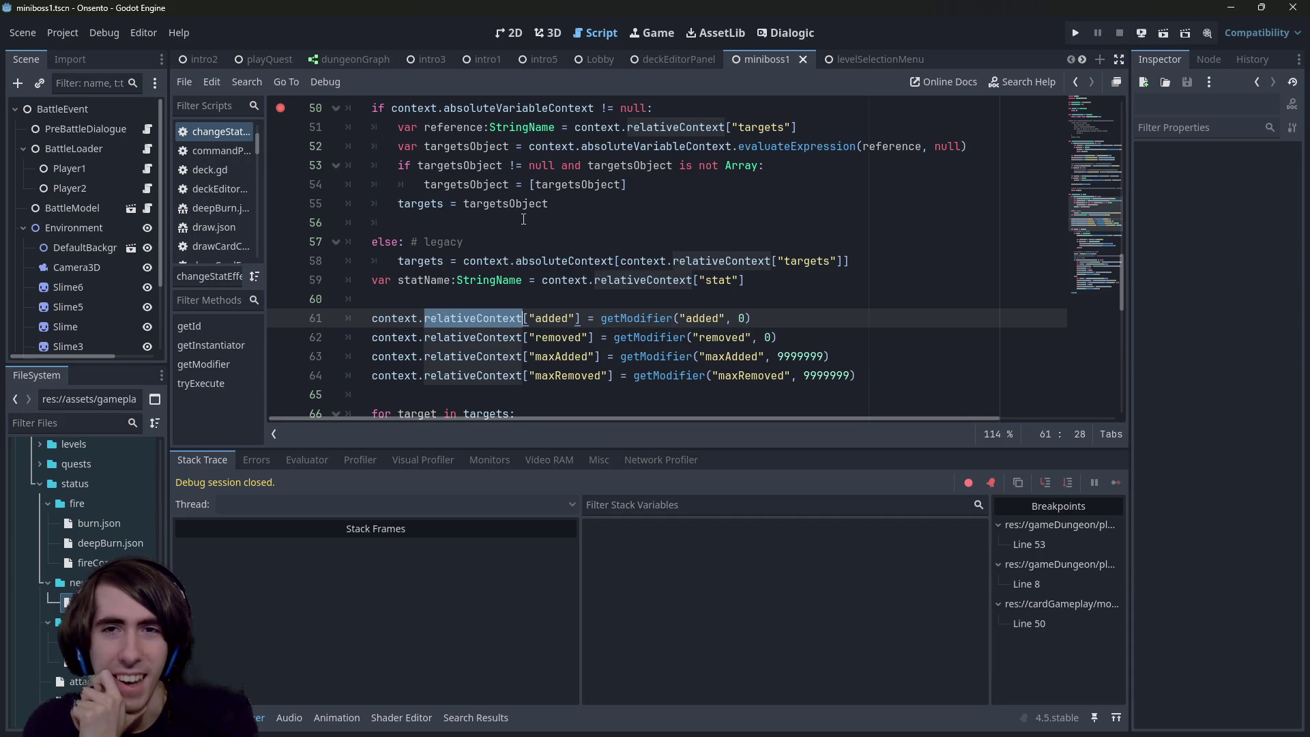
pyautogui.scroll(-2, 504, 292)
pyautogui.scroll(-2, 504, 292)
pyautogui.scroll(2, 504, 292)
# Step: Highlight relativeContext's uses and context.relativeContext on line 63, leaving the caret on line 60
pyautogui.click(500, 182)
pyautogui.doubleClick(503, 203)
pyautogui.scroll(-1, 513, 284)
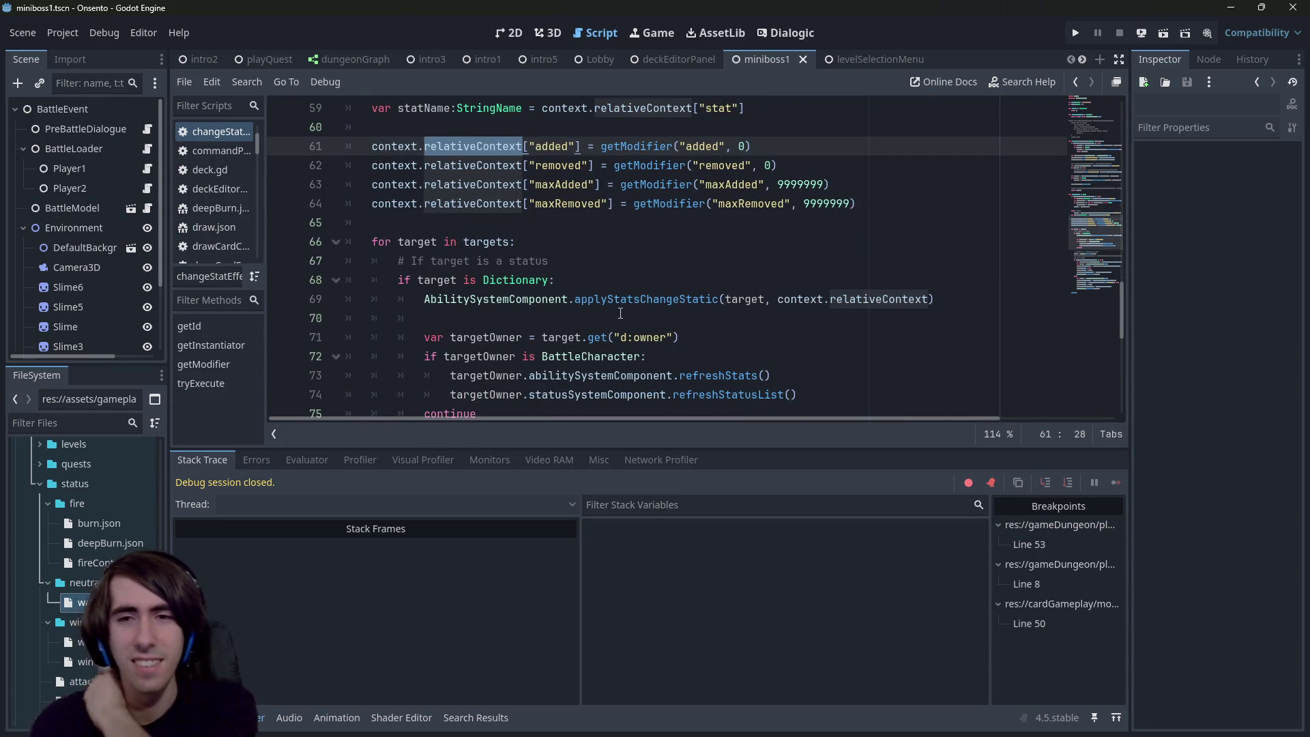
pyautogui.scroll(-1, 618, 314)
pyautogui.scroll(1, 694, 321)
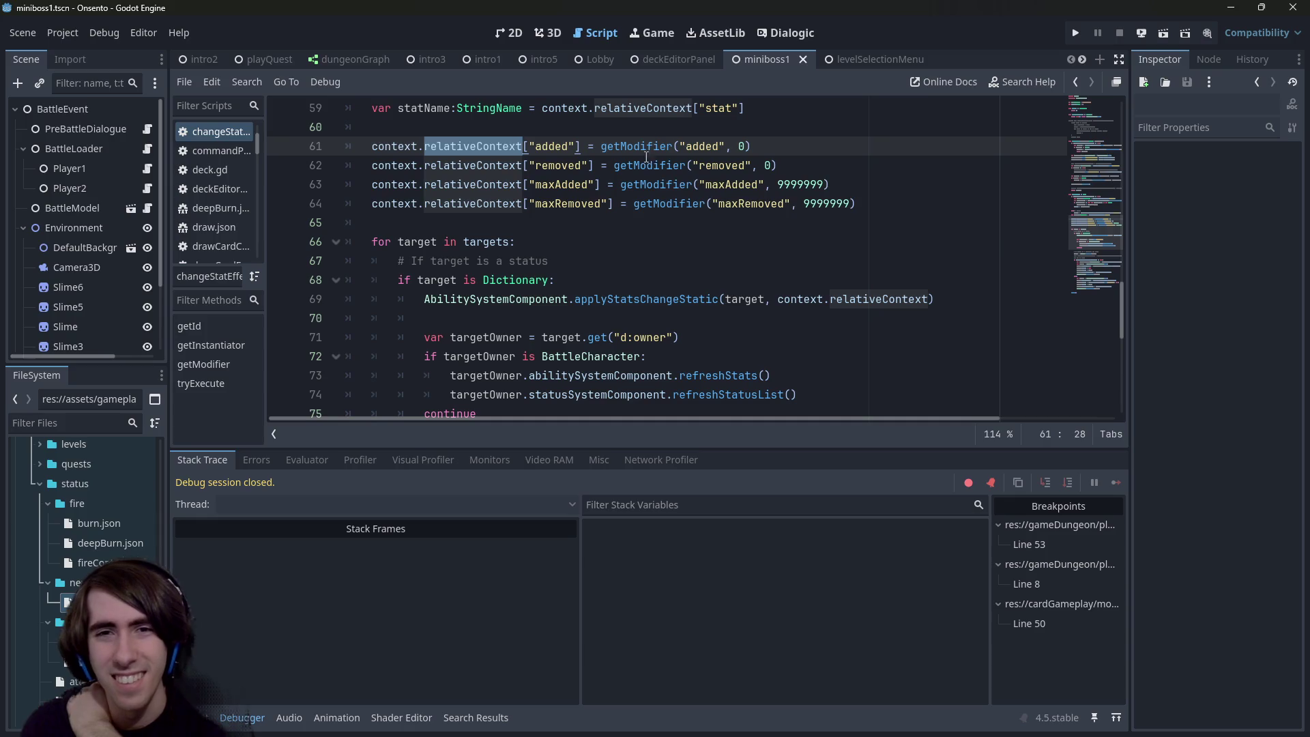
pyautogui.scroll(-1, 641, 238)
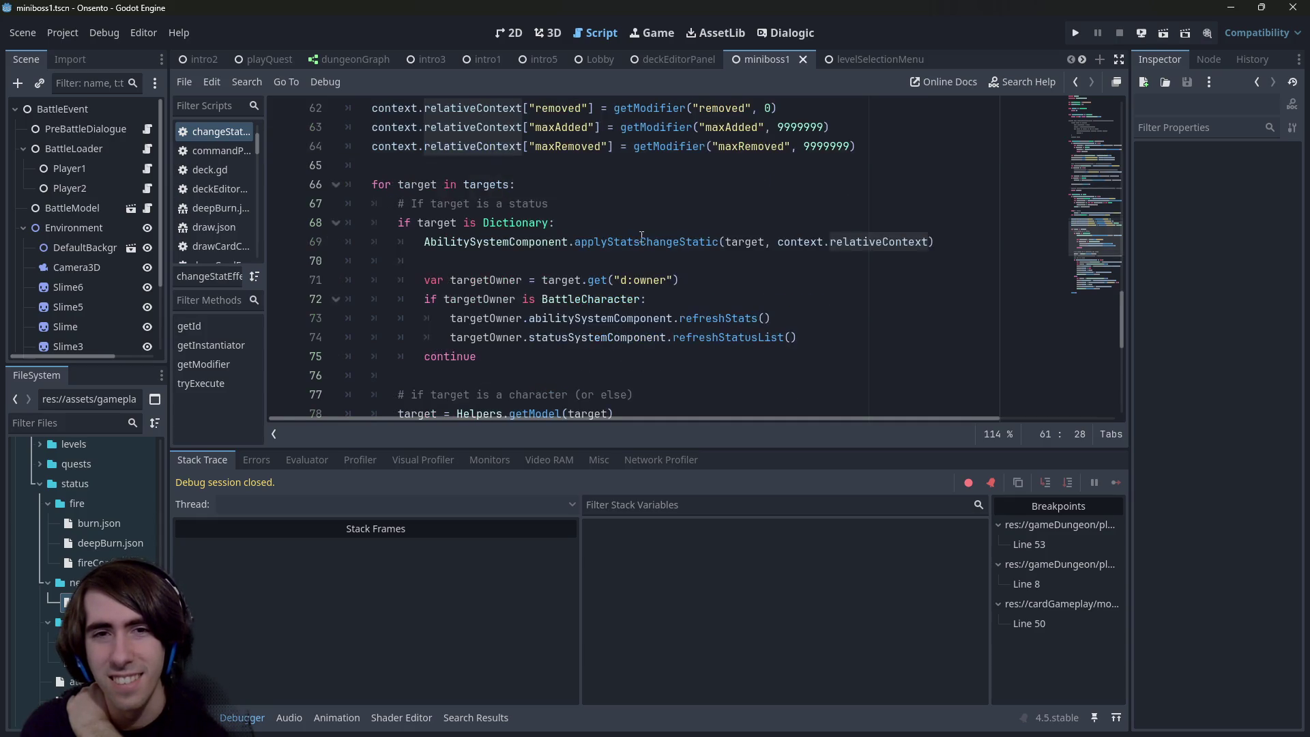
pyautogui.doubleClick(641, 242)
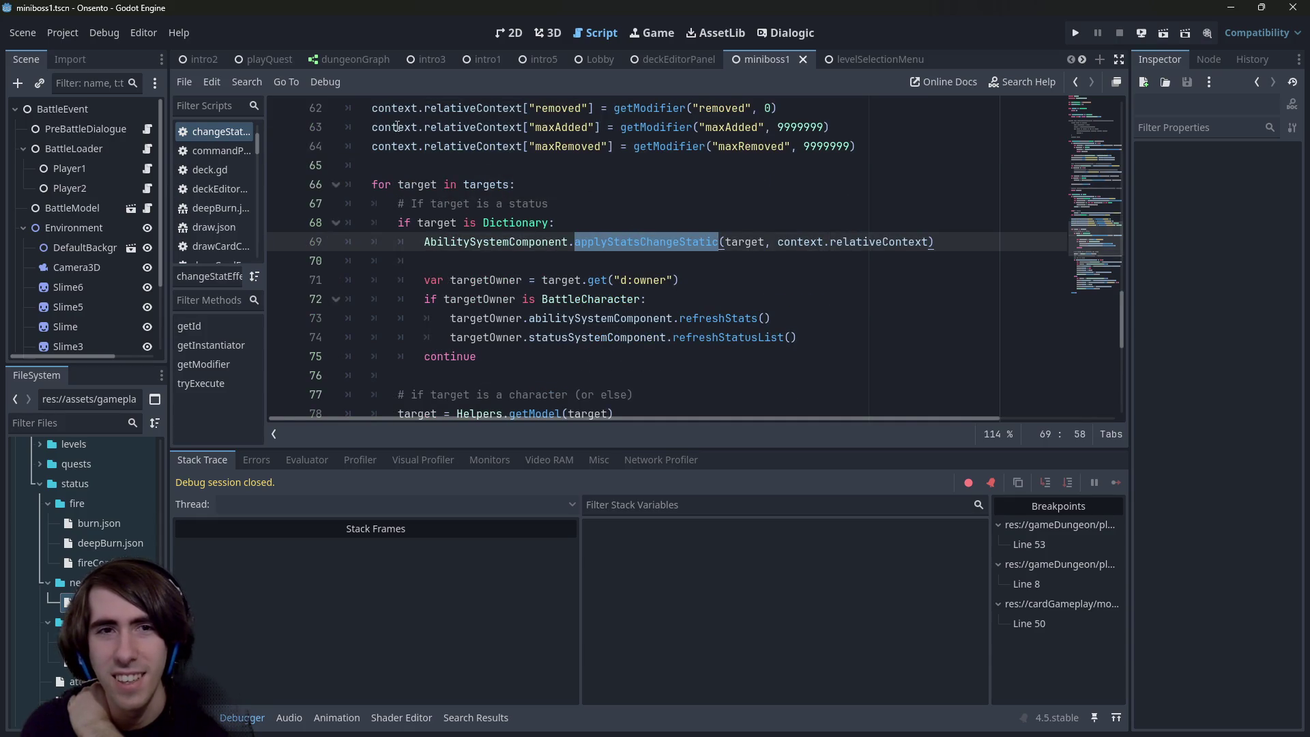
pyautogui.moveTo(375, 125); pyautogui.dragTo(525, 128)
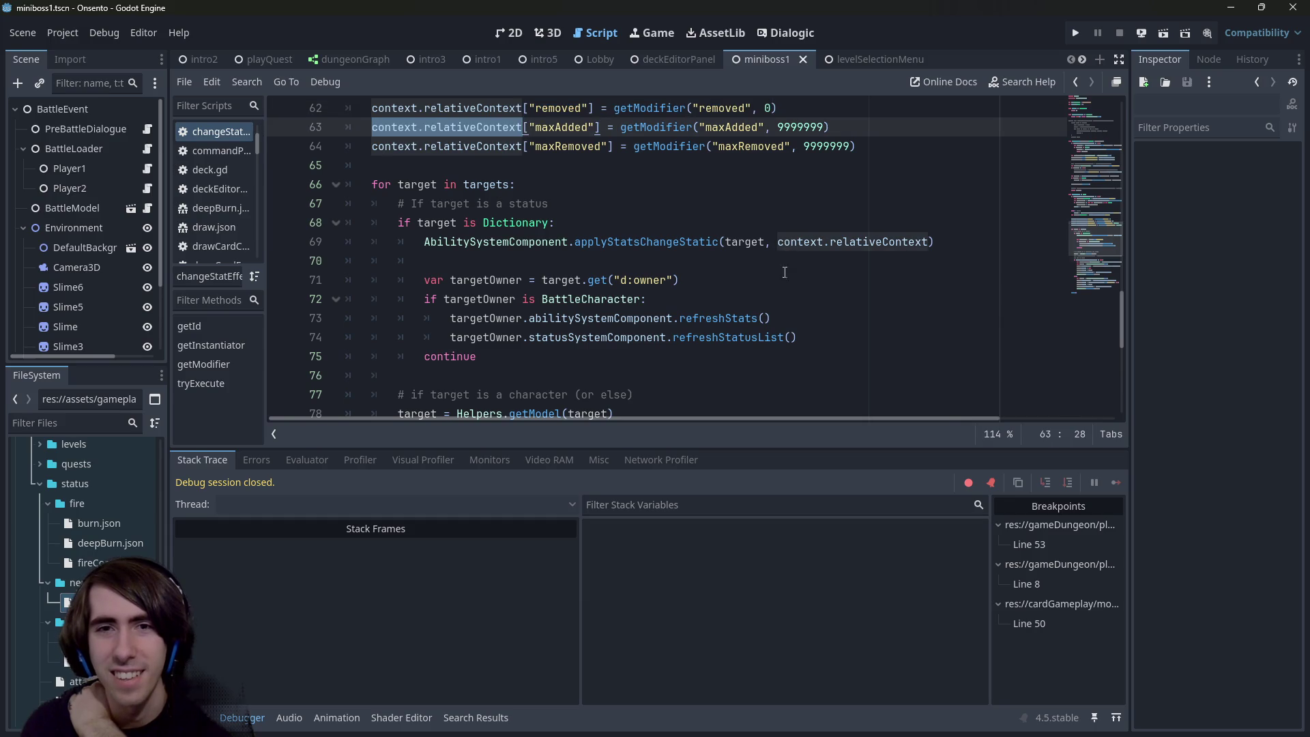
pyautogui.scroll(-6, 786, 268)
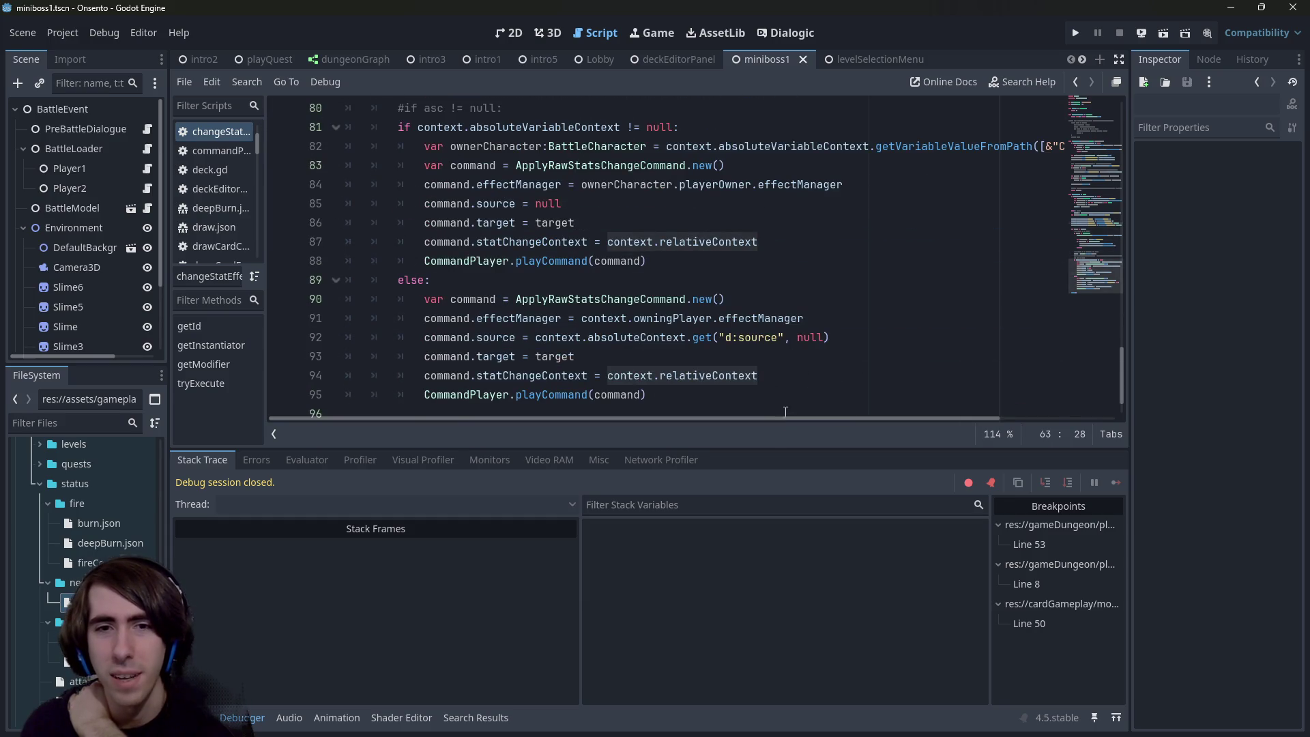
pyautogui.moveTo(782, 416)
pyautogui.mouseDown()
pyautogui.moveTo(926, 418)
pyautogui.moveTo(648, 409)
pyautogui.mouseUp()
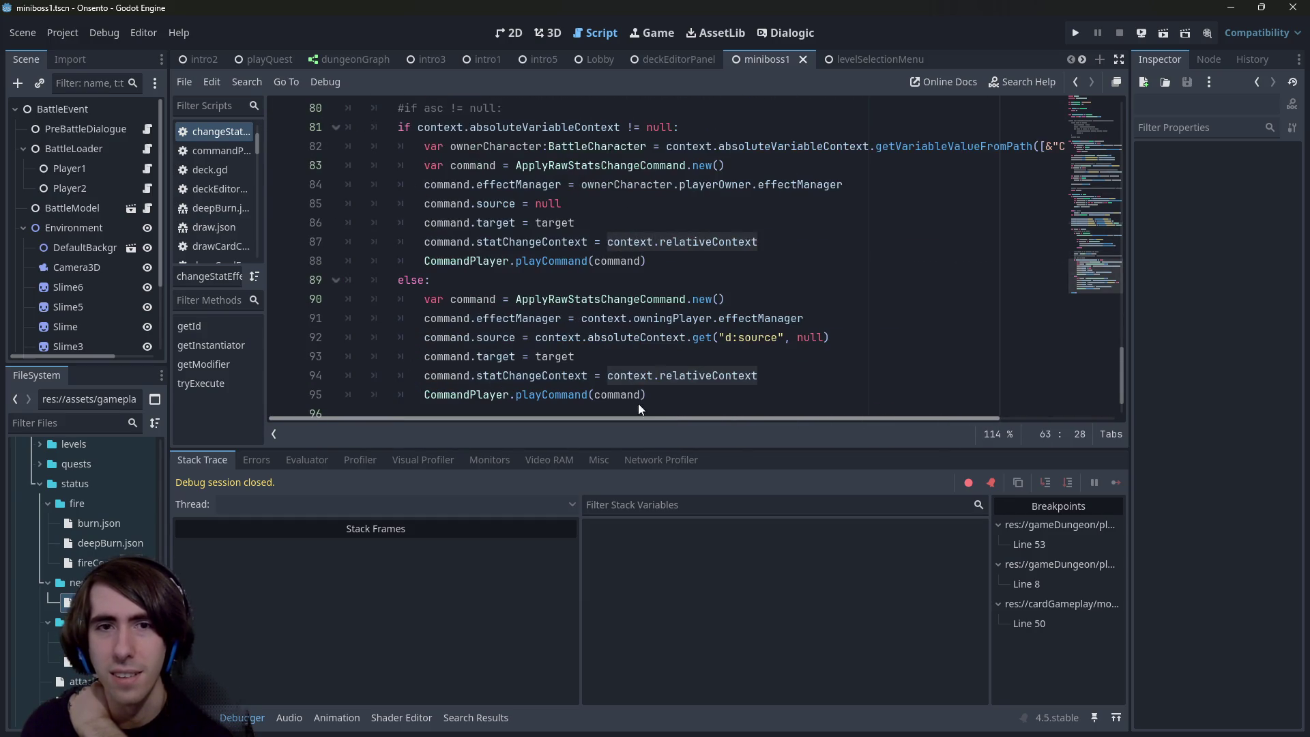
pyautogui.scroll(-1, 580, 341)
pyautogui.scroll(4, 564, 340)
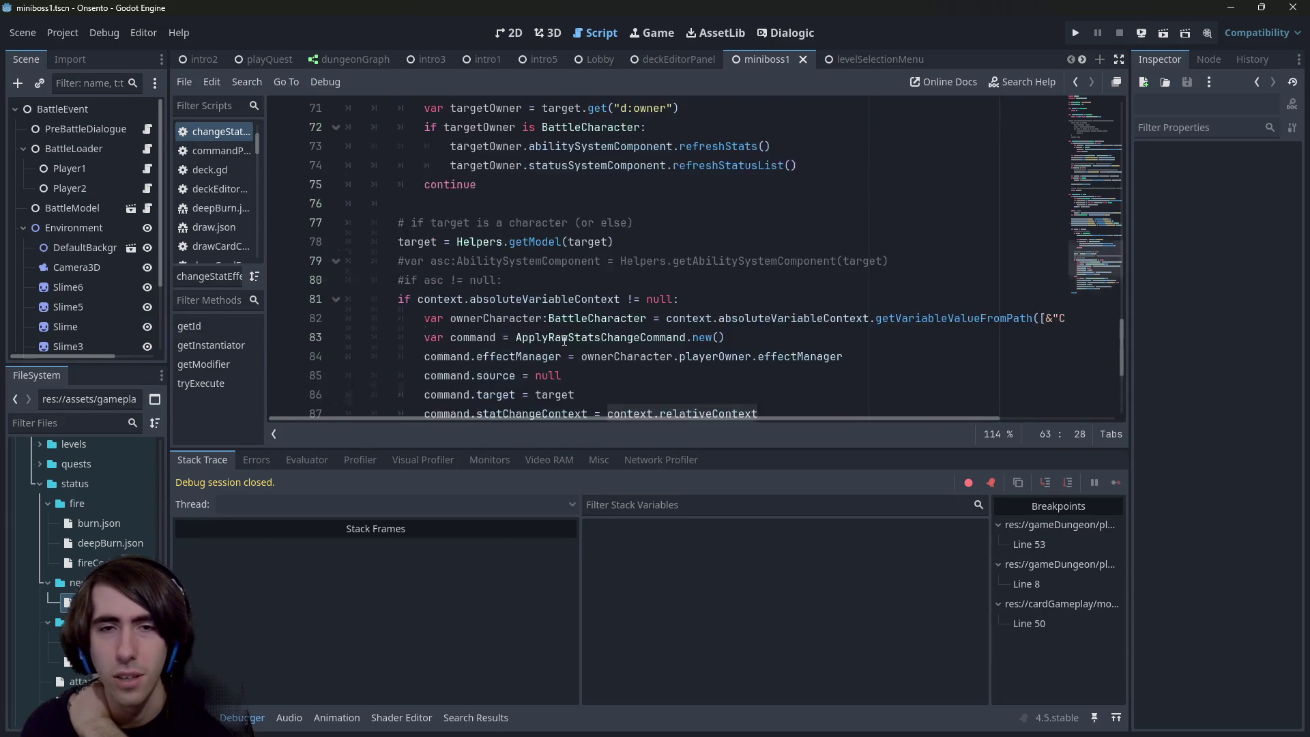
pyautogui.scroll(5, 564, 340)
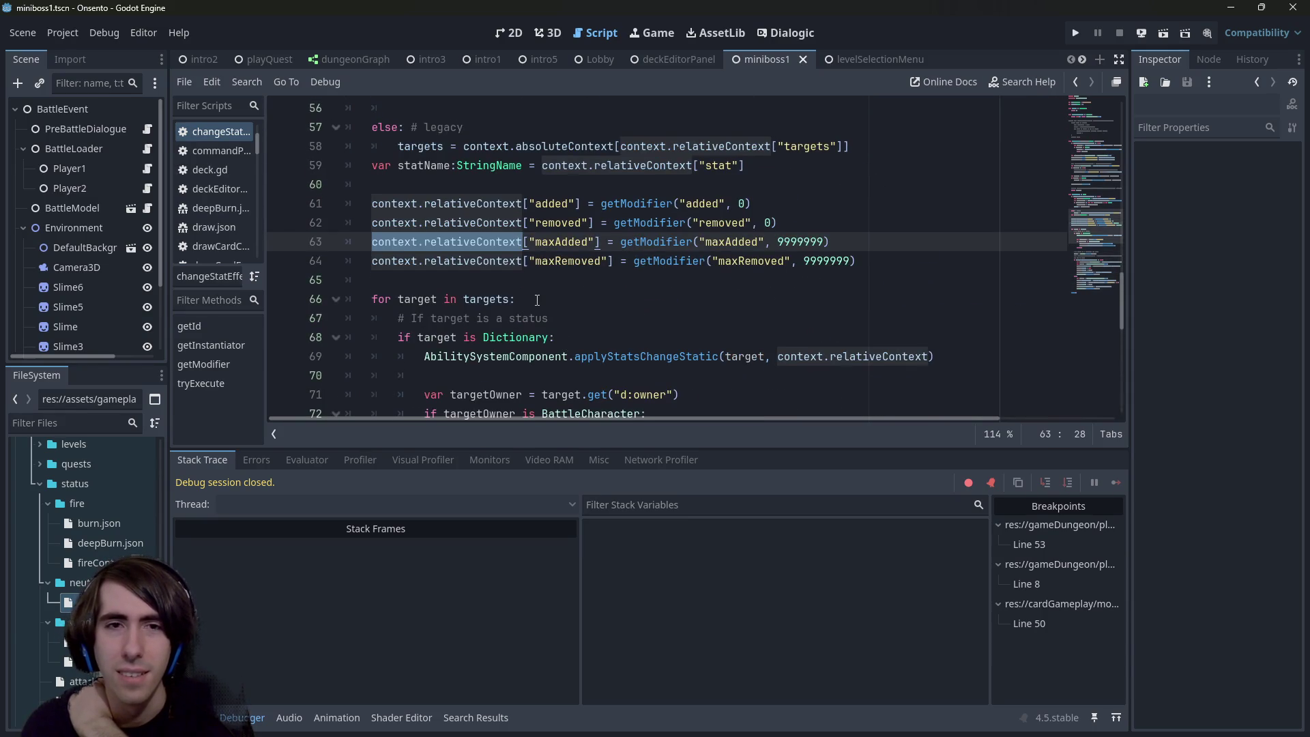
pyautogui.click(525, 187)
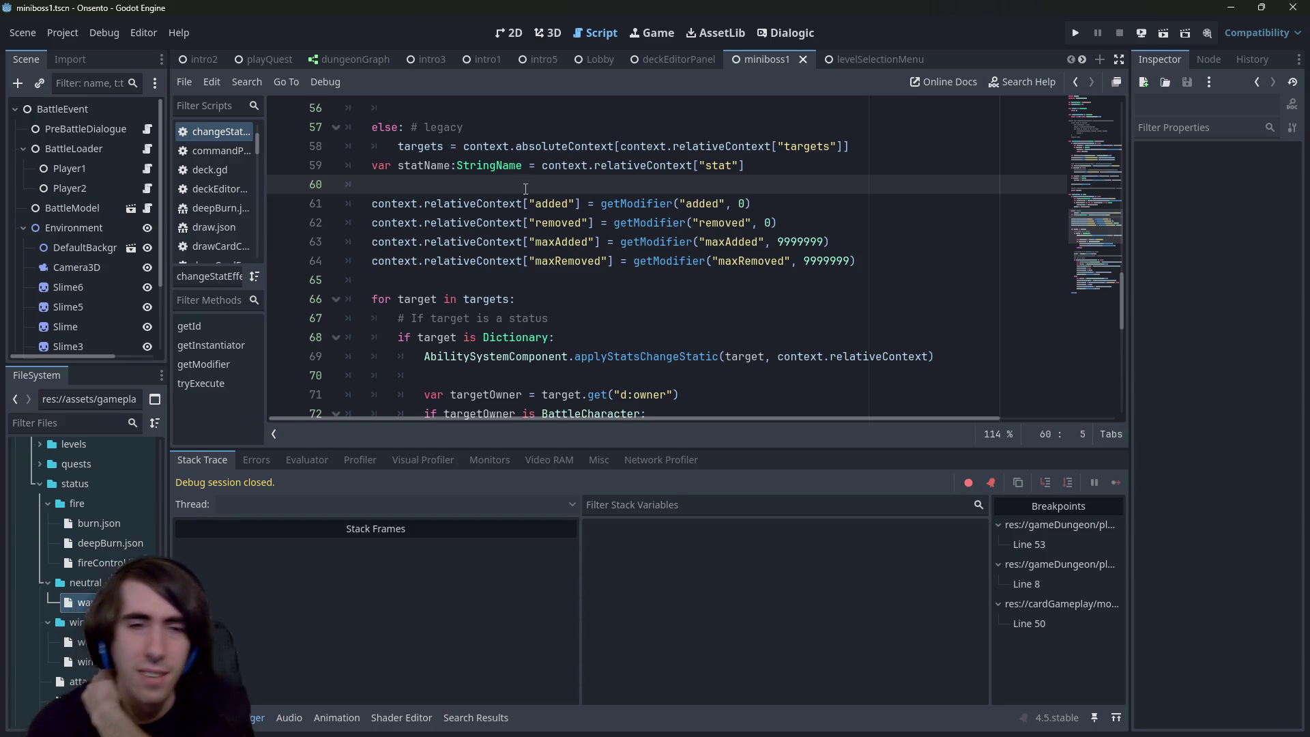
# Step: Start line 61 as var statChangeContext: Dictionary = context.relativeContext.dupli
pyautogui.press('Return')
pyautogui.write('var stat')
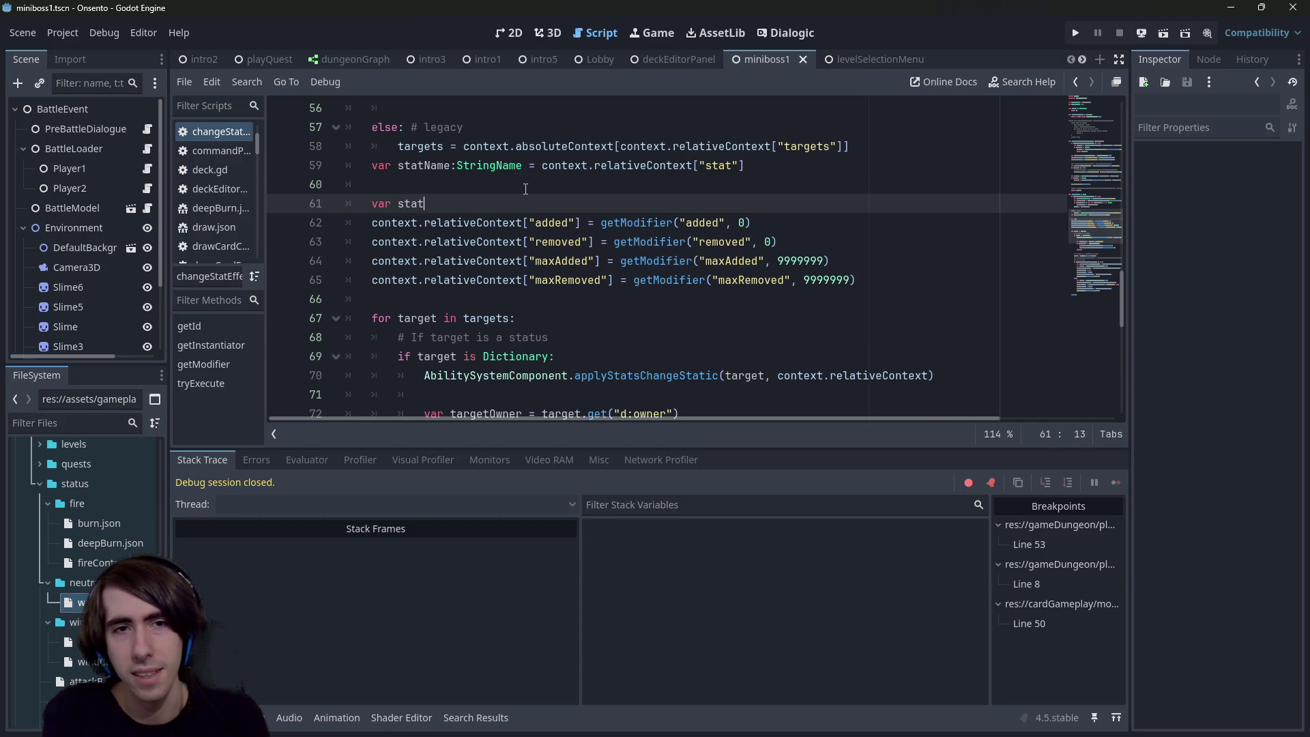
pyautogui.write('ChangeContext:Dictio =')
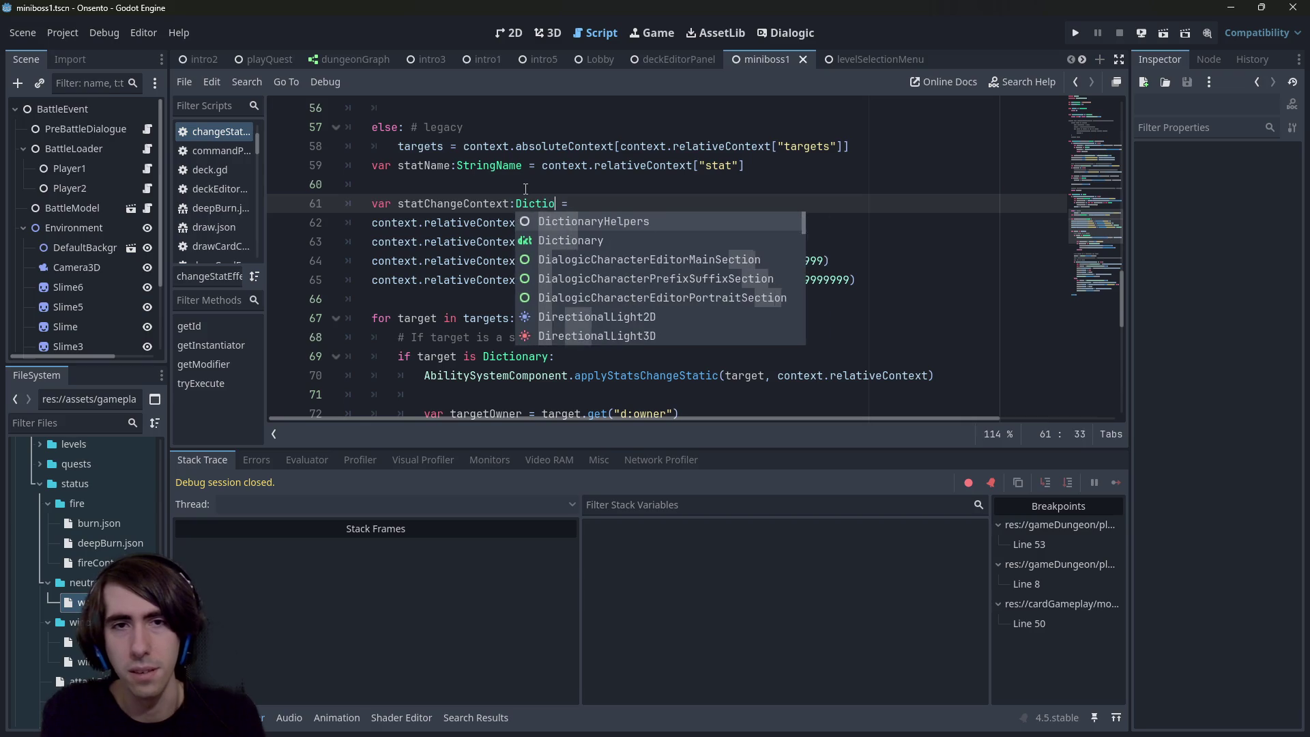
pyautogui.press('Down')
pyautogui.press('Return')
pyautogui.press('Down')
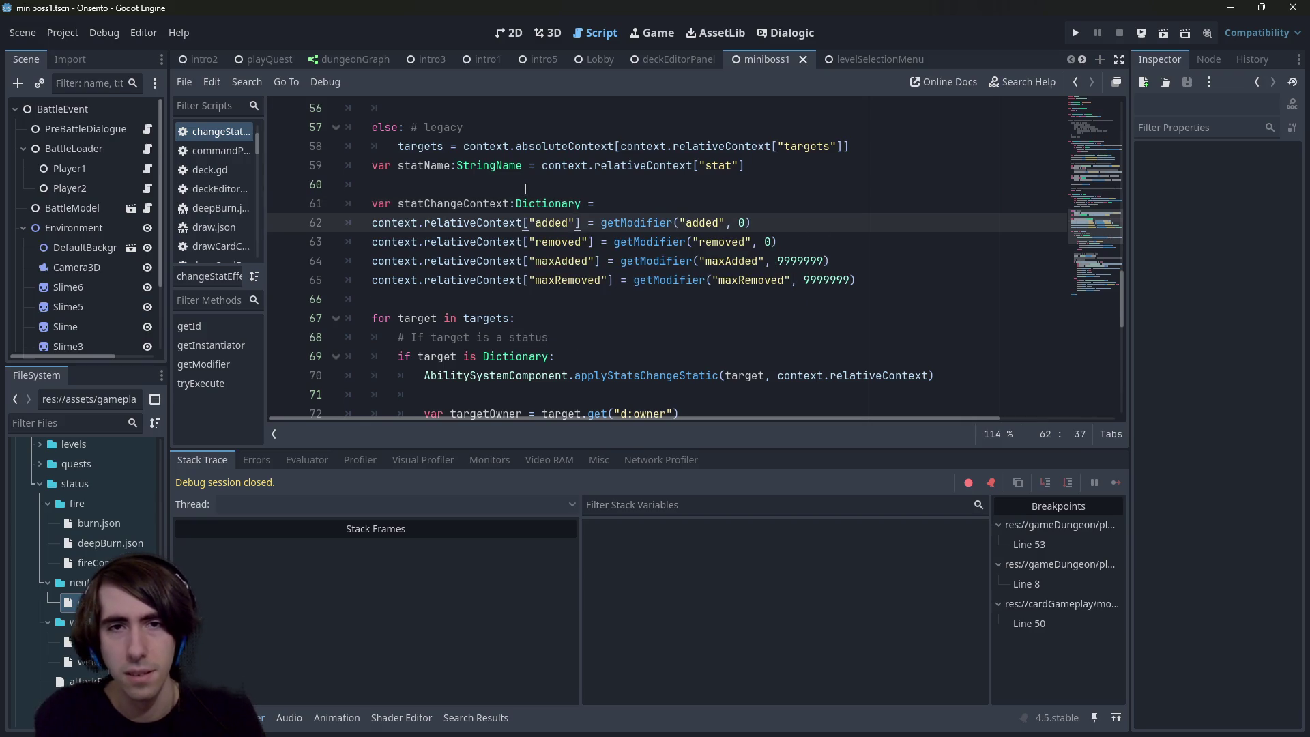
pyautogui.press('Up')
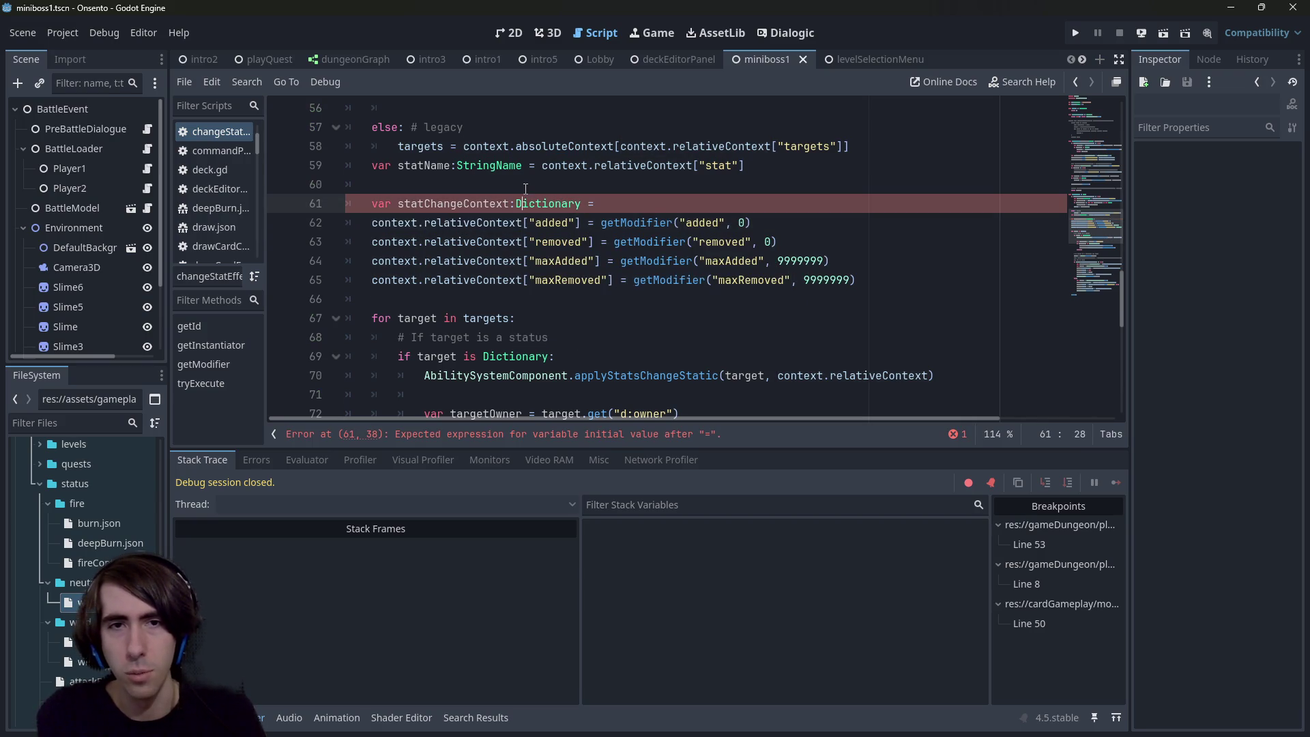
pyautogui.write('context.relativeContext.dupli')
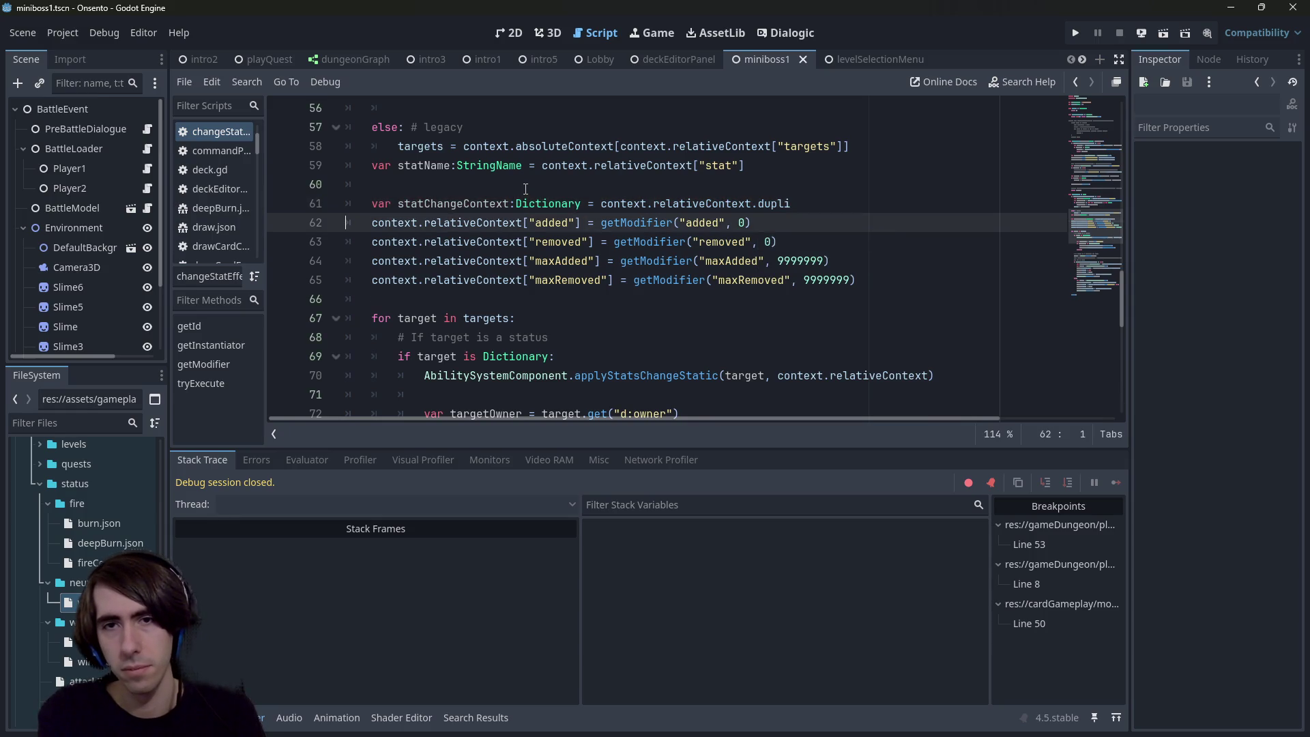
# Step: Erase the unfinished statChangeContext line and jump to the getModifier definition
pyautogui.press('BackSpace')
pyautogui.press('BackSpace')
pyautogui.press('BackSpace')
pyautogui.write('upli')
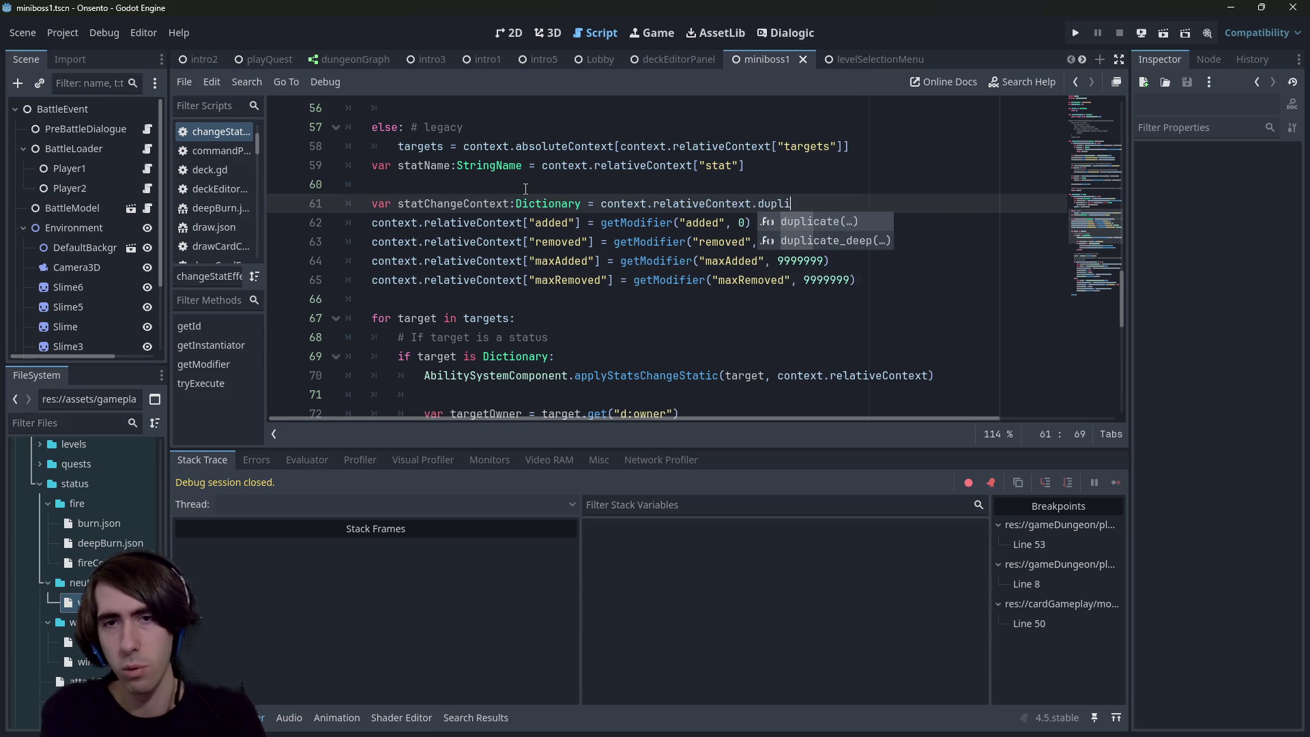
pyautogui.press('BackSpace')
pyautogui.press('BackSpace')
pyautogui.press('BackSpace')
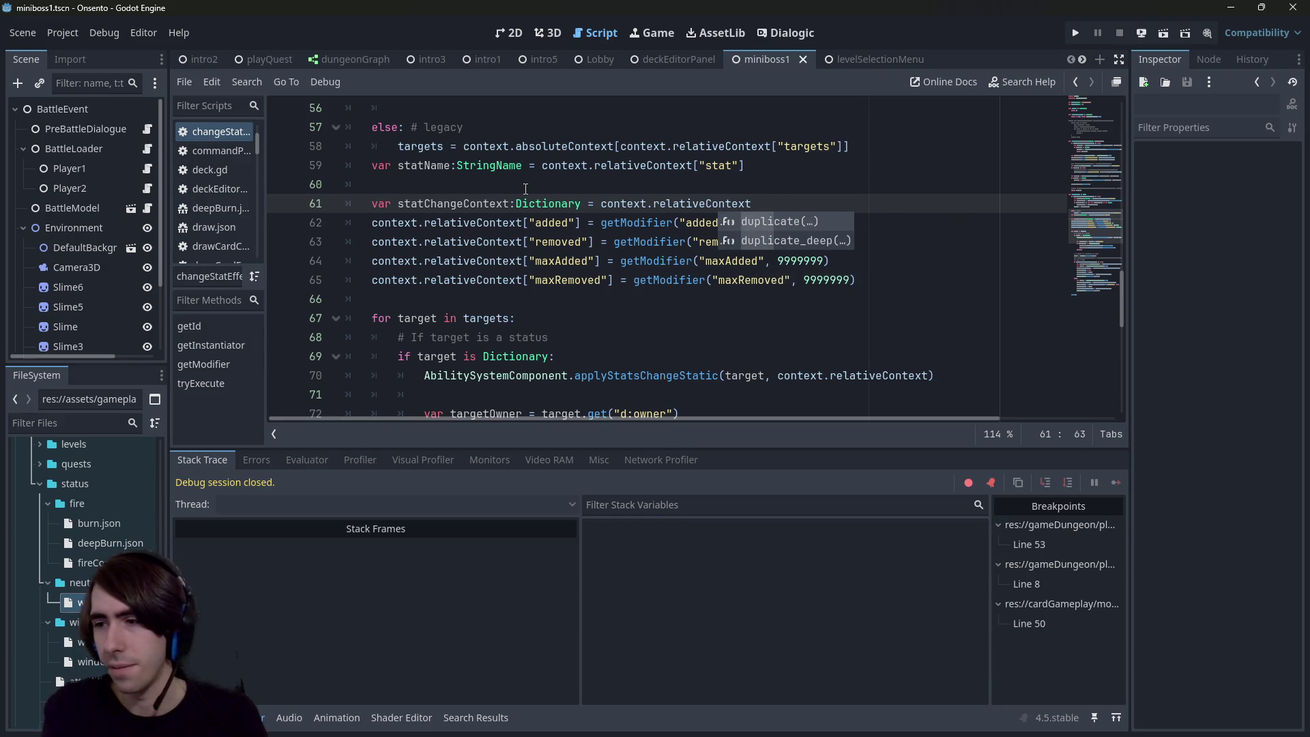
pyautogui.press('BackSpace')
pyautogui.press('BackSpace')
pyautogui.press('BackSpace')
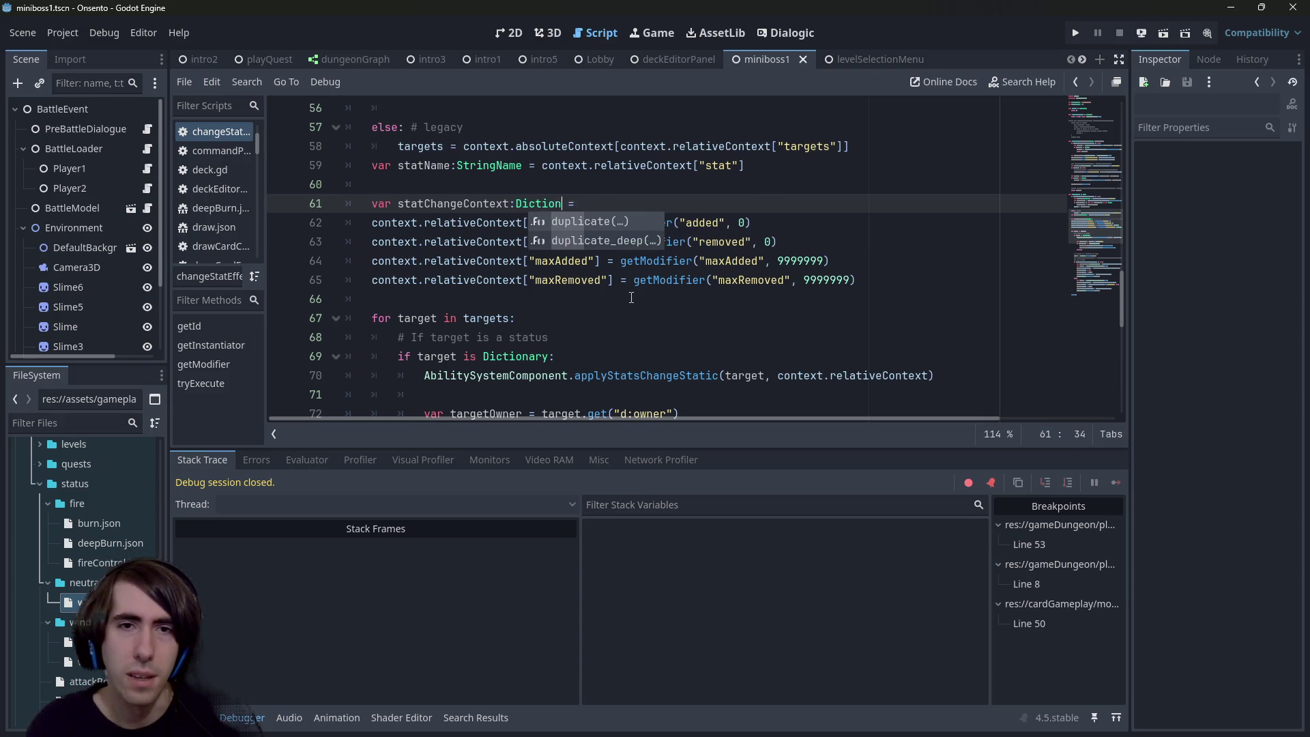
pyautogui.keyDown('ctrl'); pyautogui.click(637, 266); pyautogui.keyUp('ctrl')
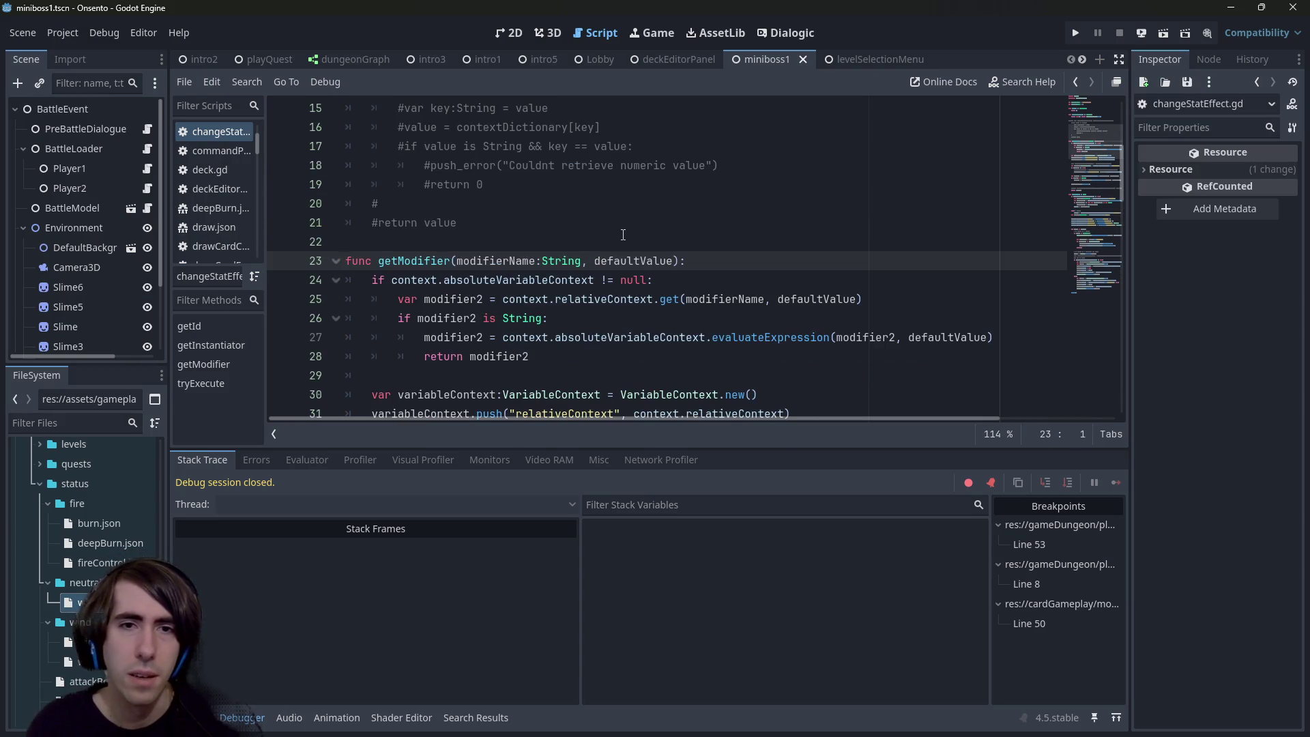
# Step: Highlight every use of modifier2 inside getModifier
pyautogui.scroll(-2, 596, 282)
pyautogui.doubleClick(525, 243)
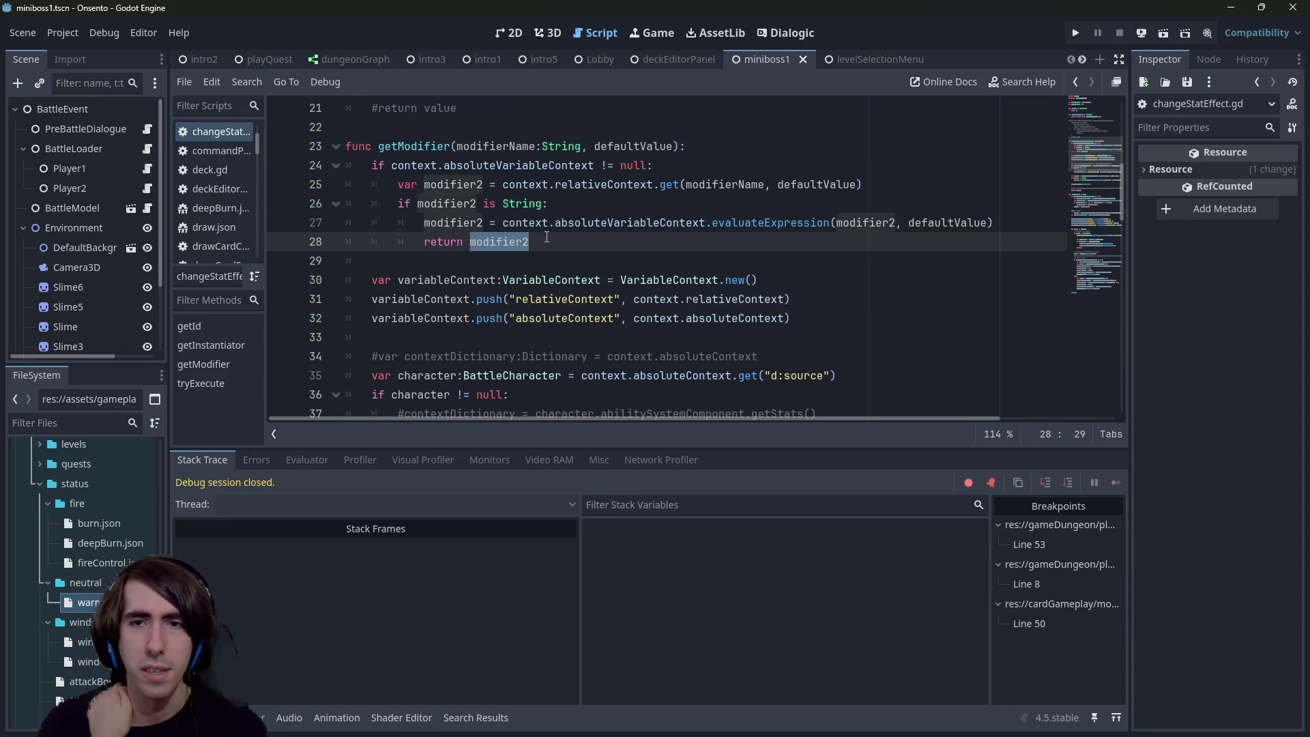
pyautogui.scroll(1, 555, 240)
pyautogui.scroll(-4, 558, 244)
pyautogui.scroll(2, 564, 248)
pyautogui.scroll(1, 566, 249)
pyautogui.scroll(-6, 558, 237)
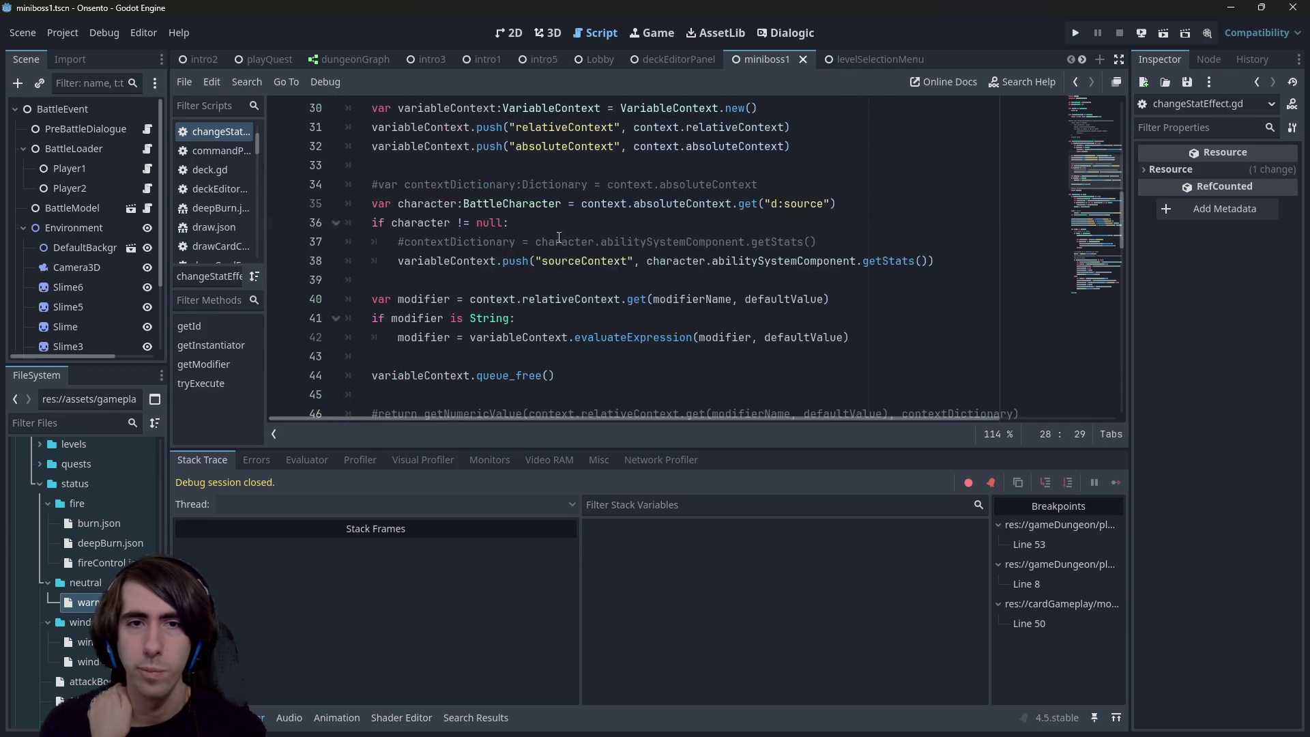
pyautogui.scroll(2, 559, 237)
pyautogui.moveTo(530, 359); pyautogui.dragTo(518, 171)
pyautogui.click(496, 241)
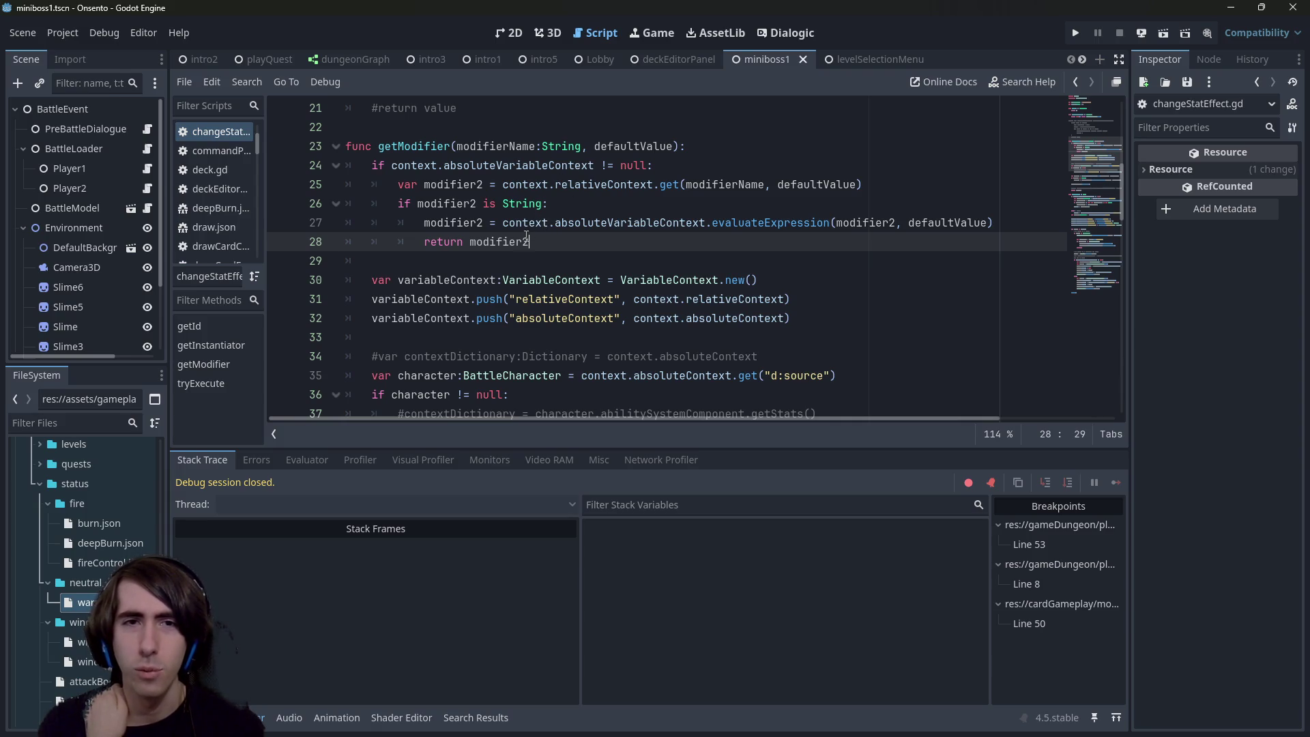
pyautogui.doubleClick(524, 235)
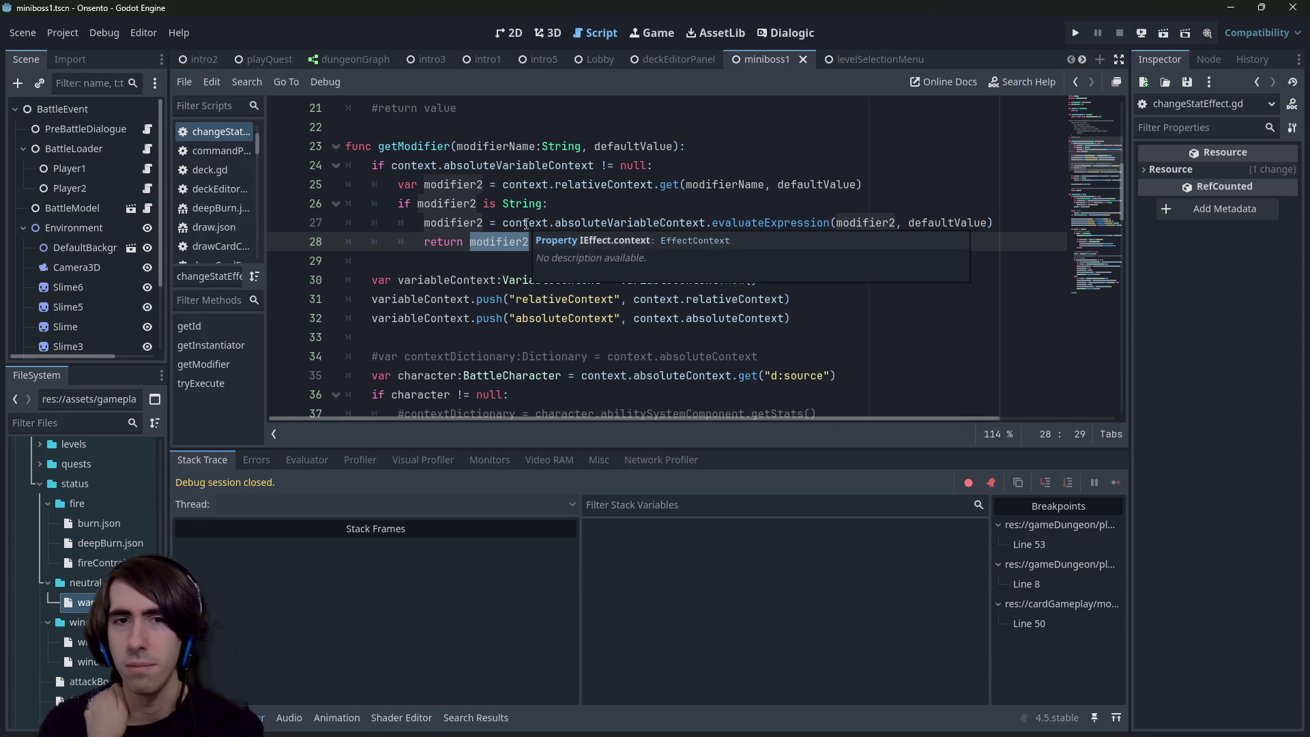
pyautogui.scroll(-8, 525, 216)
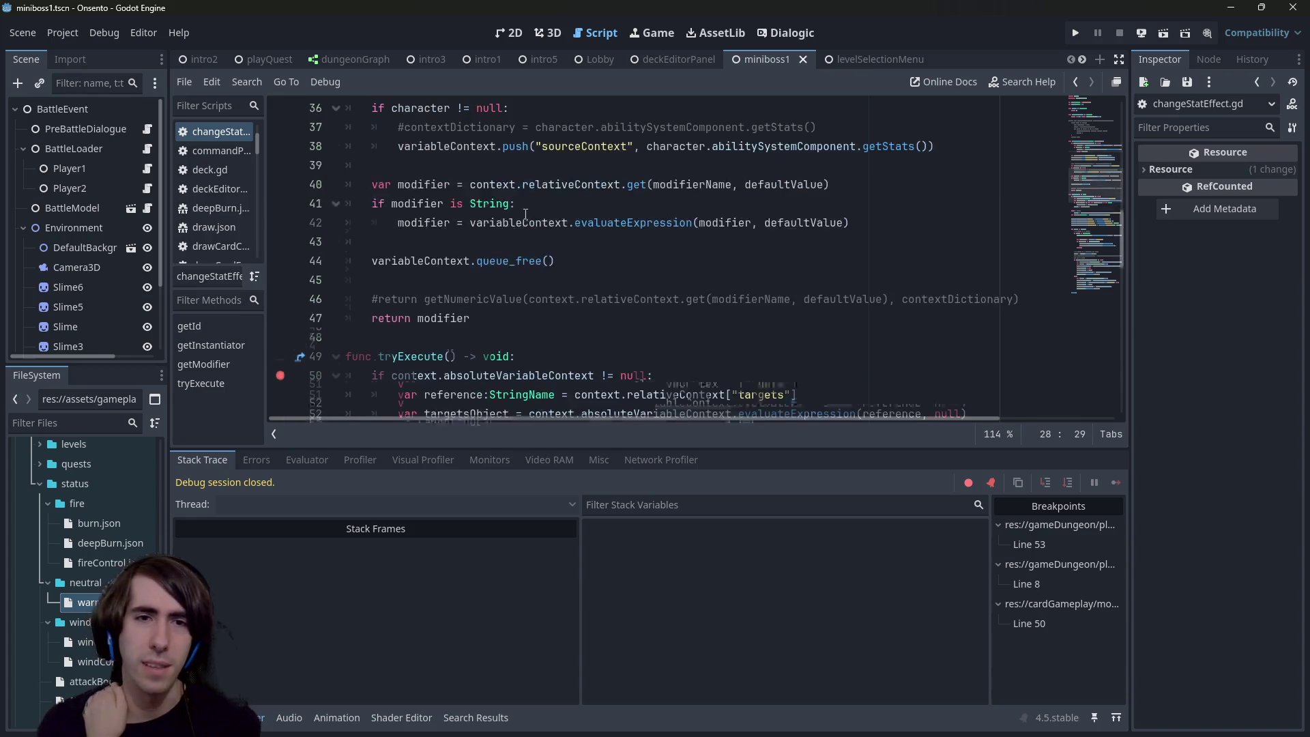
pyautogui.scroll(-1, 525, 215)
pyautogui.scroll(-2, 519, 214)
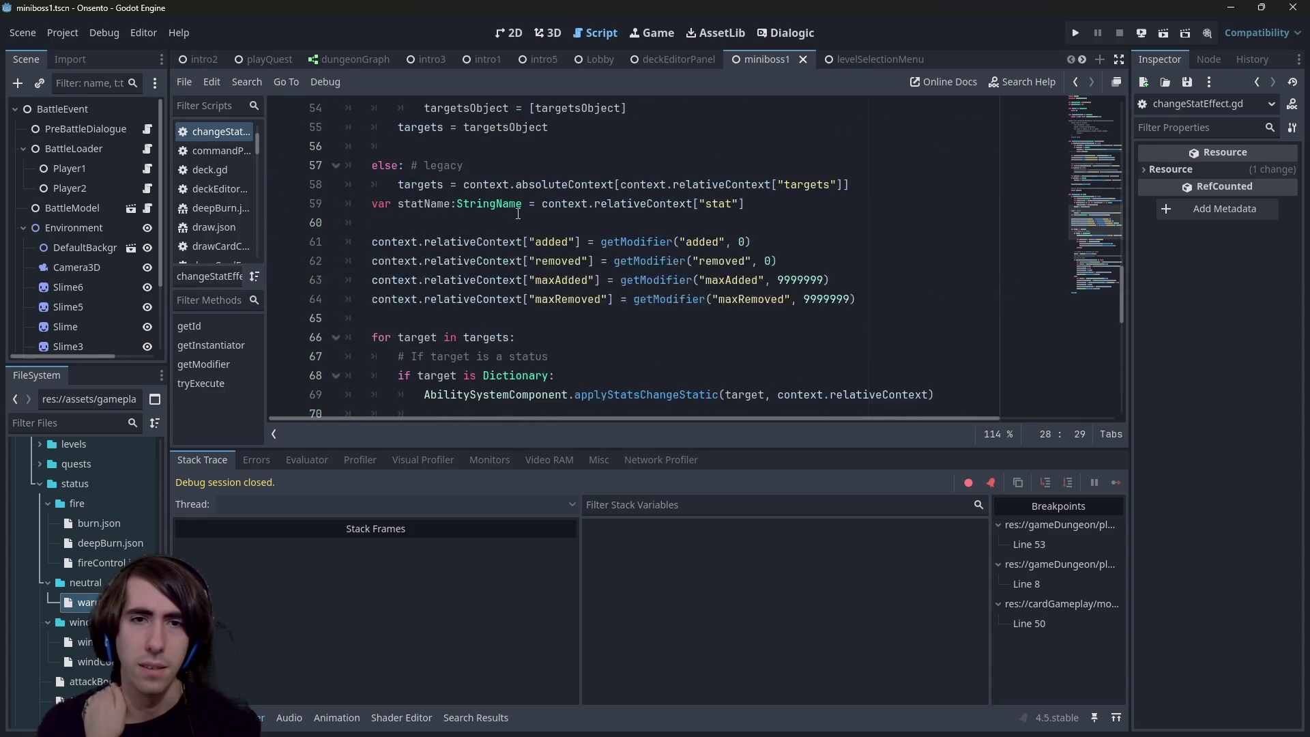
pyautogui.scroll(1, 519, 213)
# Step: Review the four modifier assignment lines 61–64 and highlight relativeContext's uses
pyautogui.moveTo(906, 369)
pyautogui.mouseDown()
pyautogui.moveTo(444, 317)
pyautogui.moveTo(401, 295)
pyautogui.mouseUp()
pyautogui.click(401, 295)
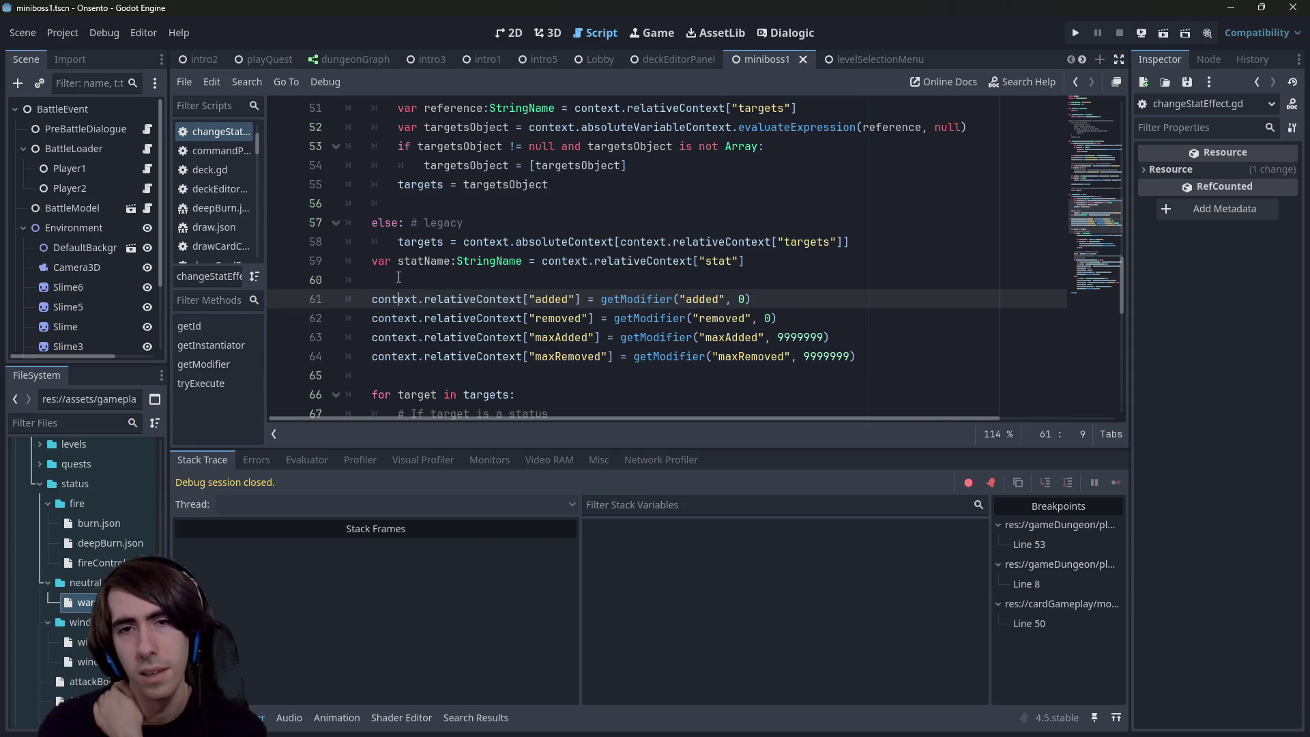
pyautogui.click(398, 276)
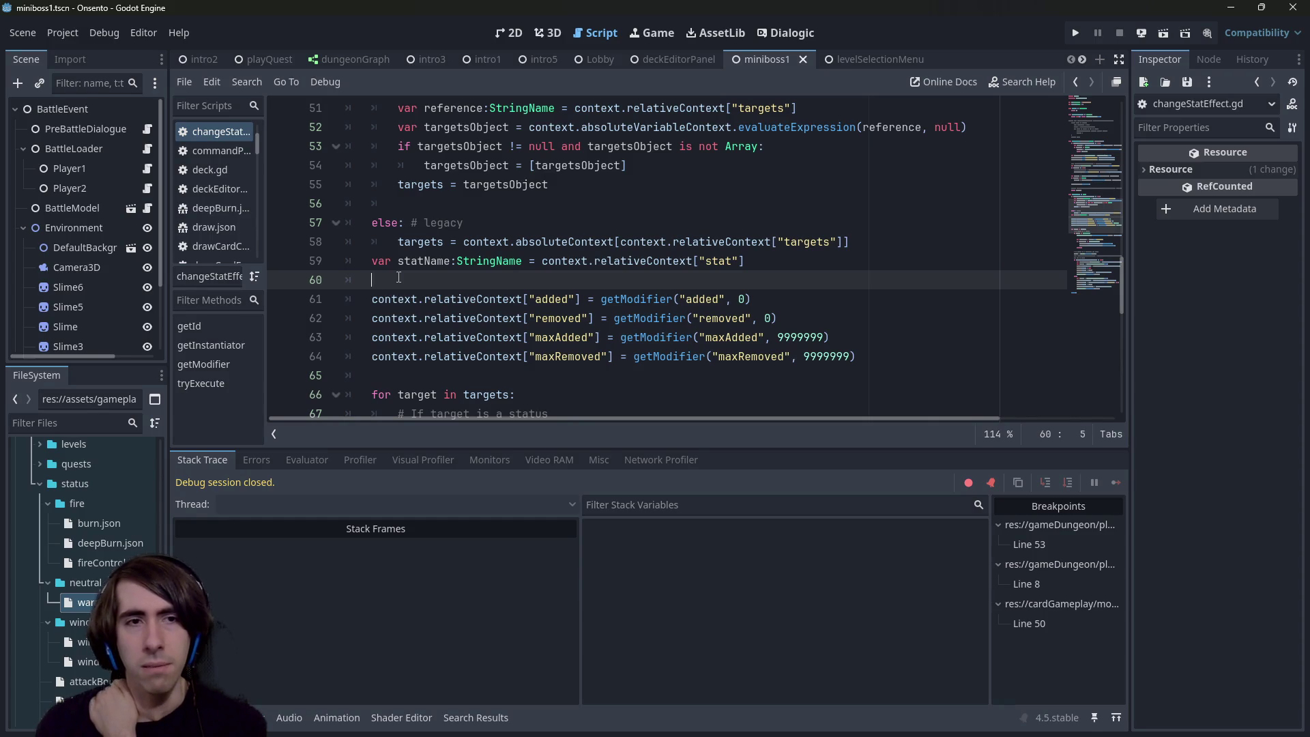
pyautogui.doubleClick(494, 298)
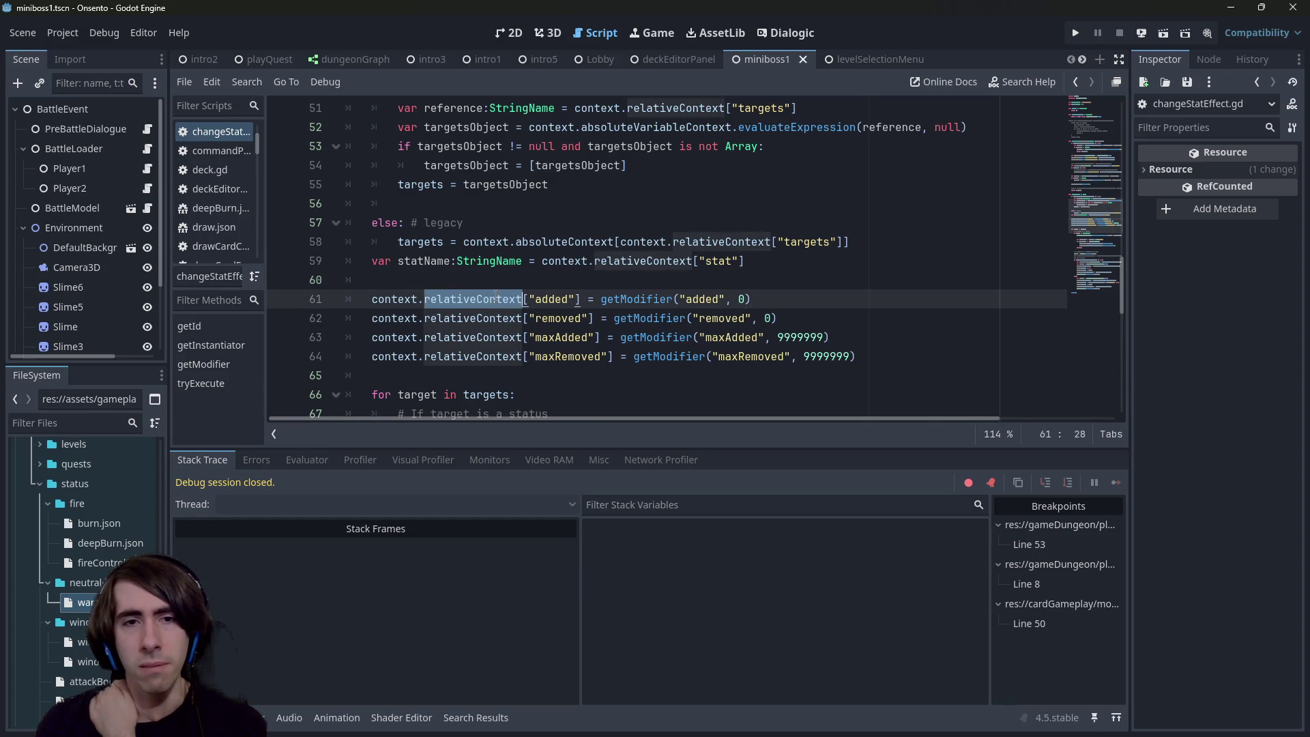
pyautogui.scroll(7, 498, 298)
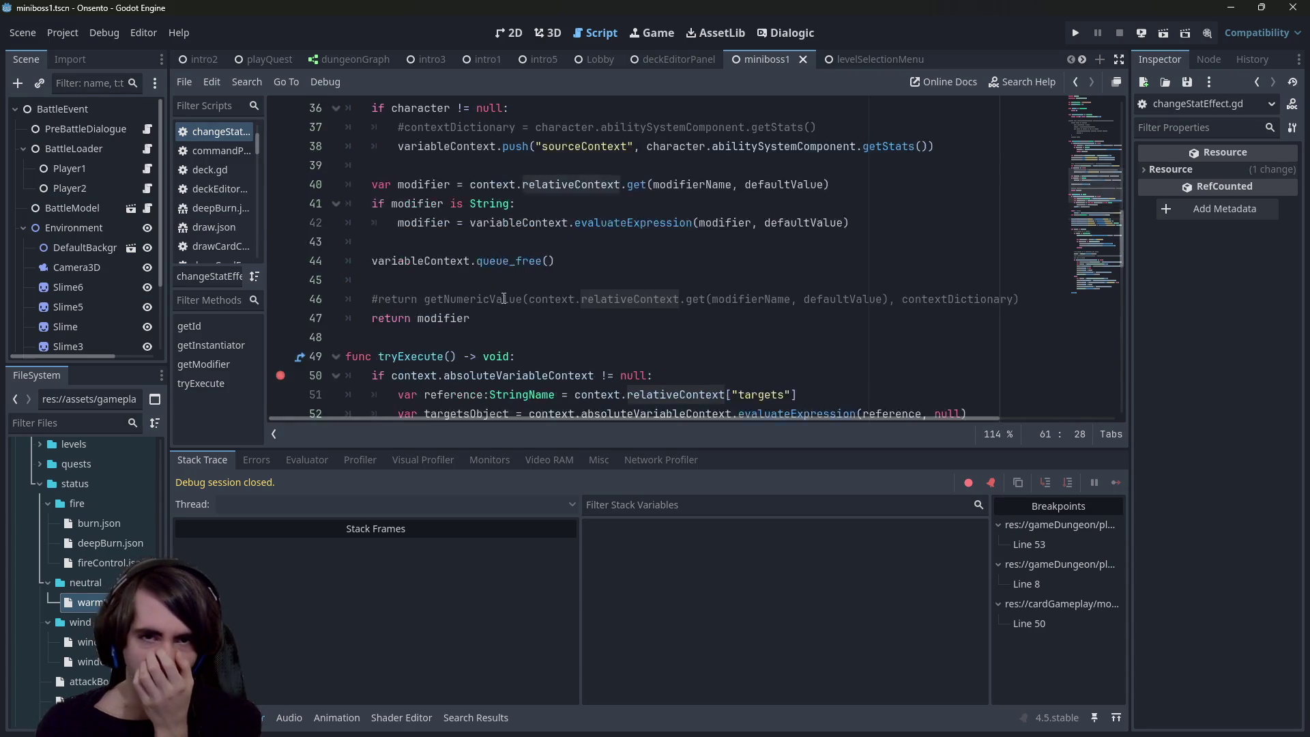
pyautogui.scroll(1, 504, 298)
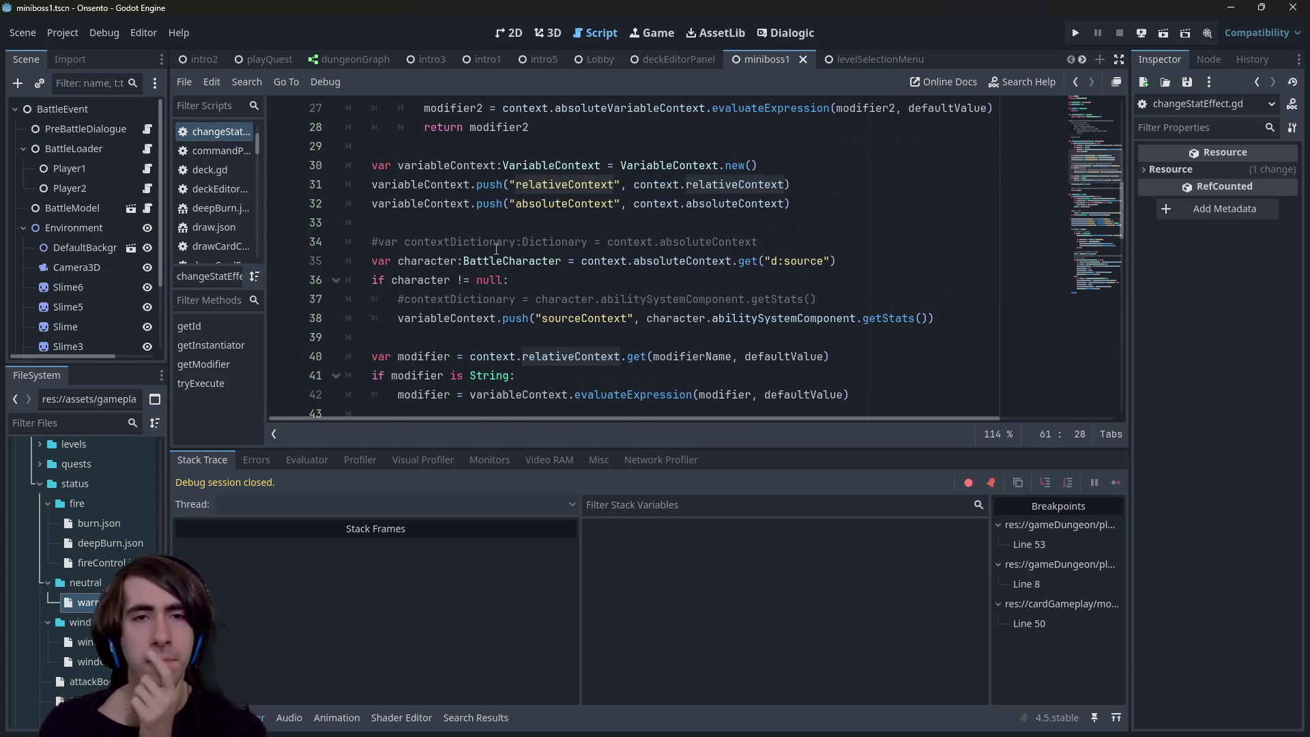
pyautogui.scroll(3, 504, 315)
# Step: Examine the absoluteVariableContext branch and its null check on line 24
pyautogui.moveTo(504, 292)
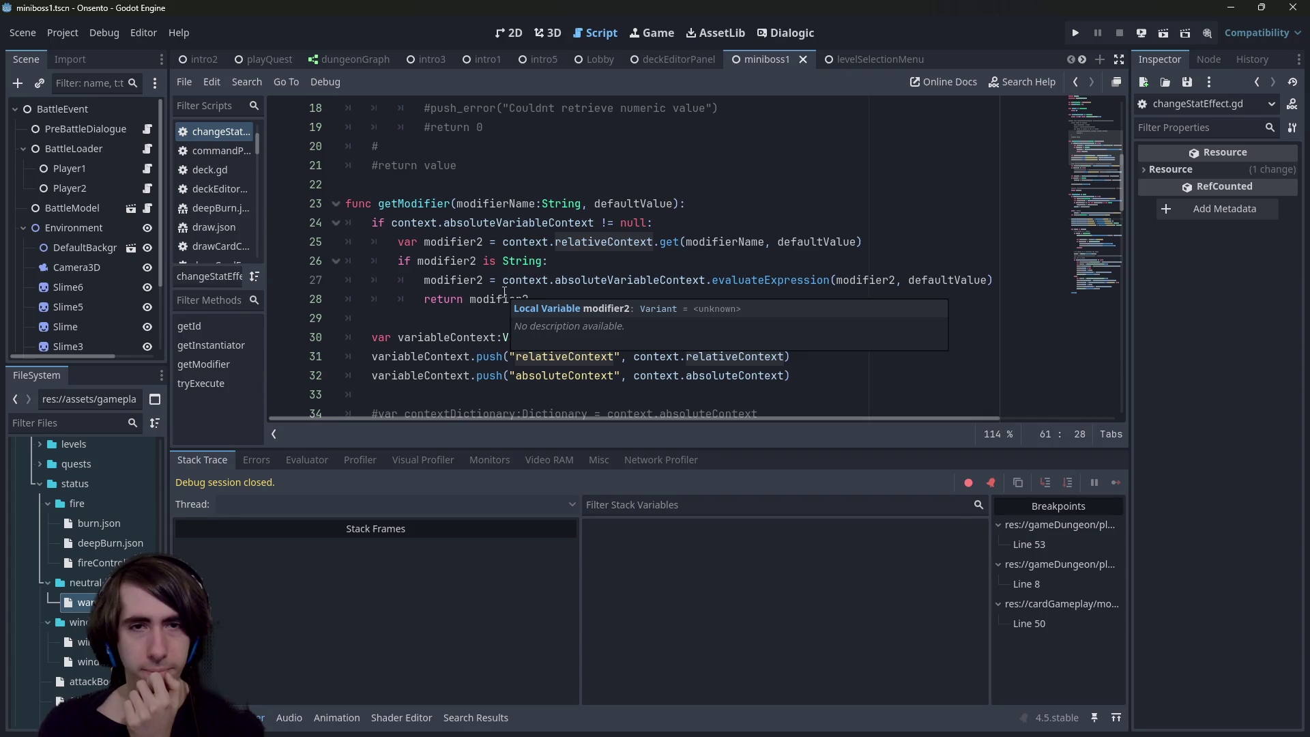
pyautogui.moveTo(502, 280)
pyautogui.mouseDown()
pyautogui.moveTo(533, 300)
pyautogui.moveTo(504, 241)
pyautogui.mouseUp()
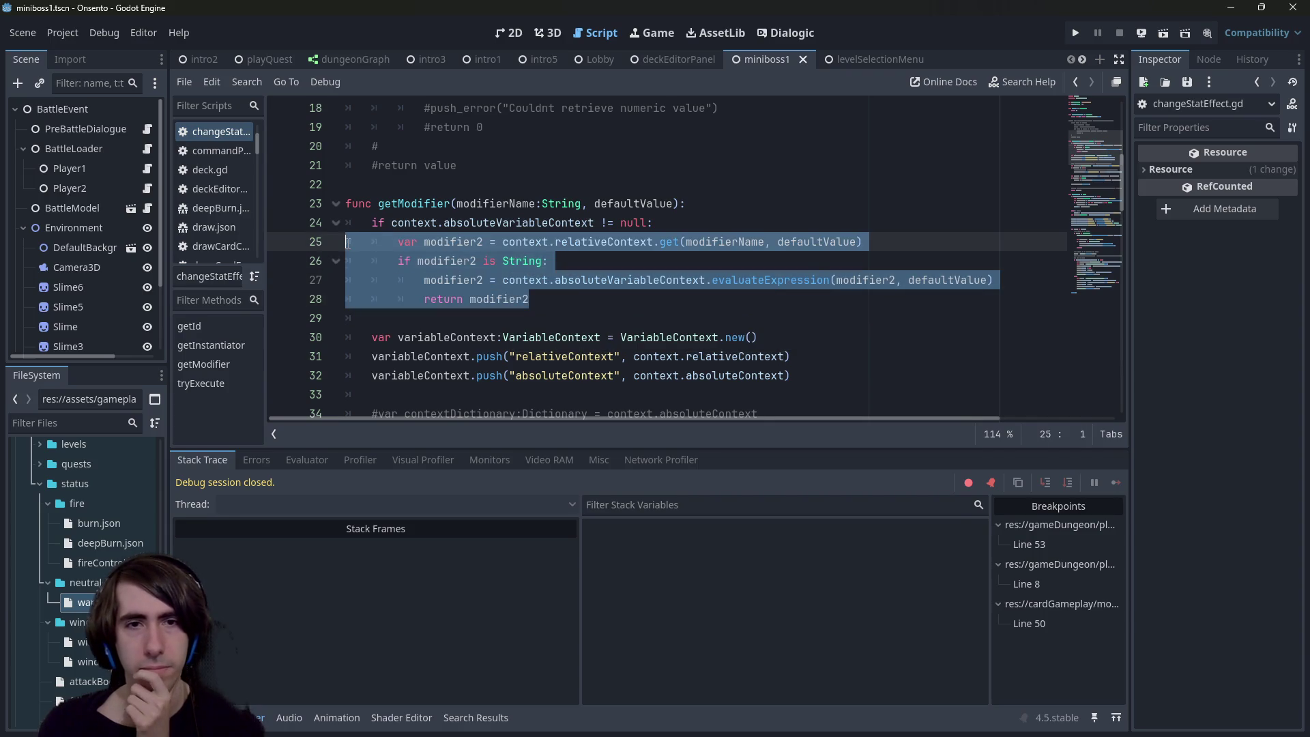
pyautogui.click(517, 223)
pyautogui.moveTo(400, 222); pyautogui.dragTo(597, 223)
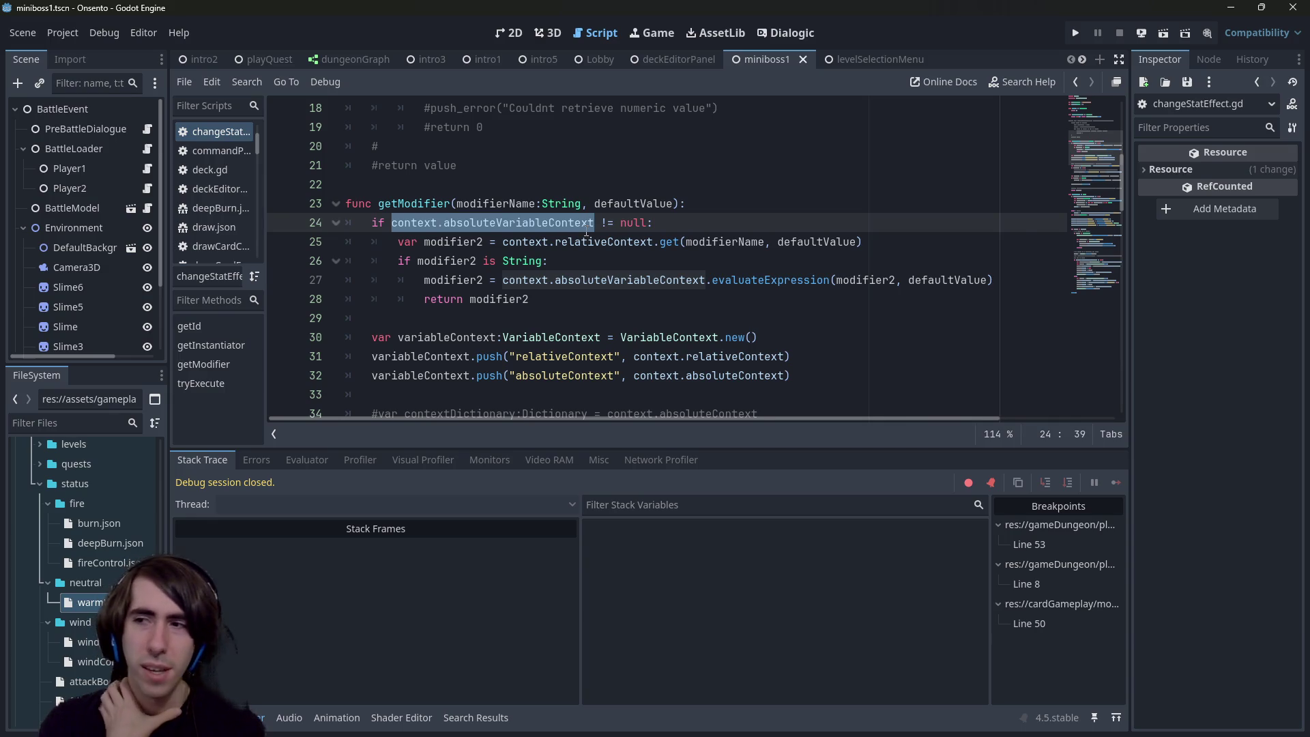
pyautogui.moveTo(586, 233)
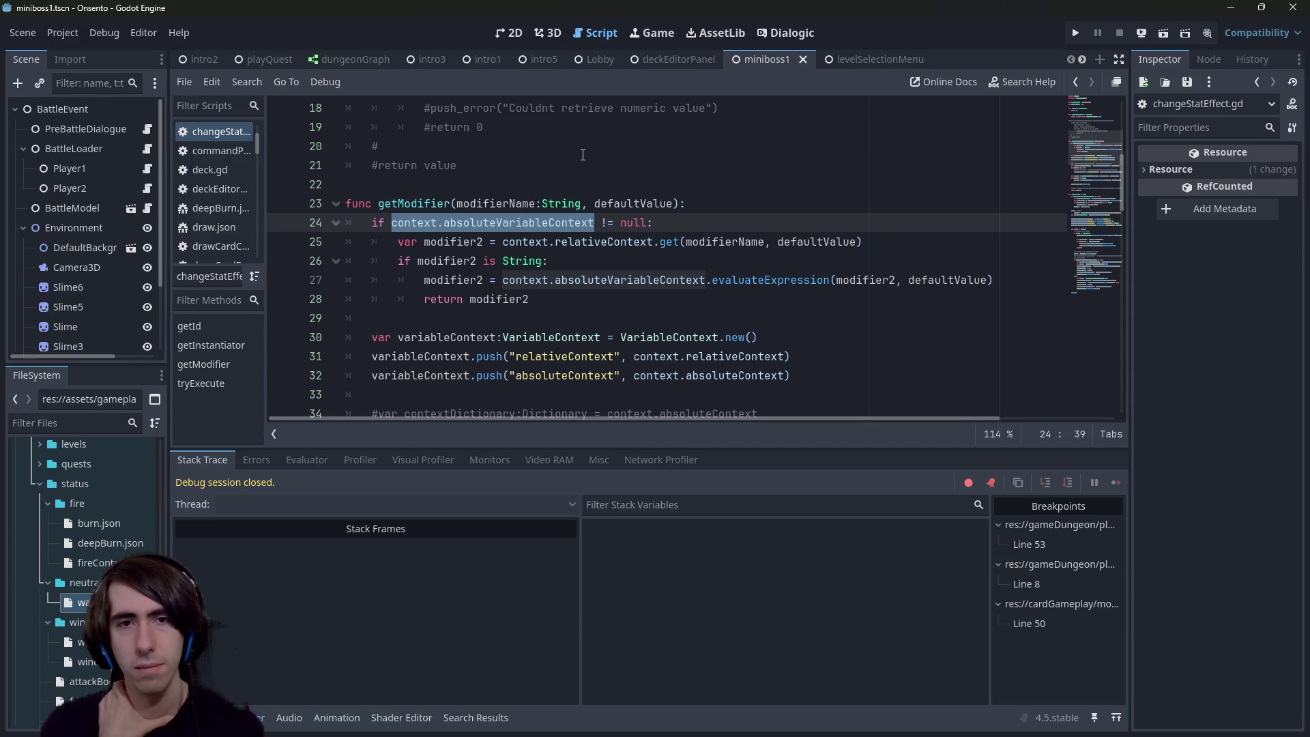
pyautogui.moveTo(653, 222); pyautogui.dragTo(372, 227)
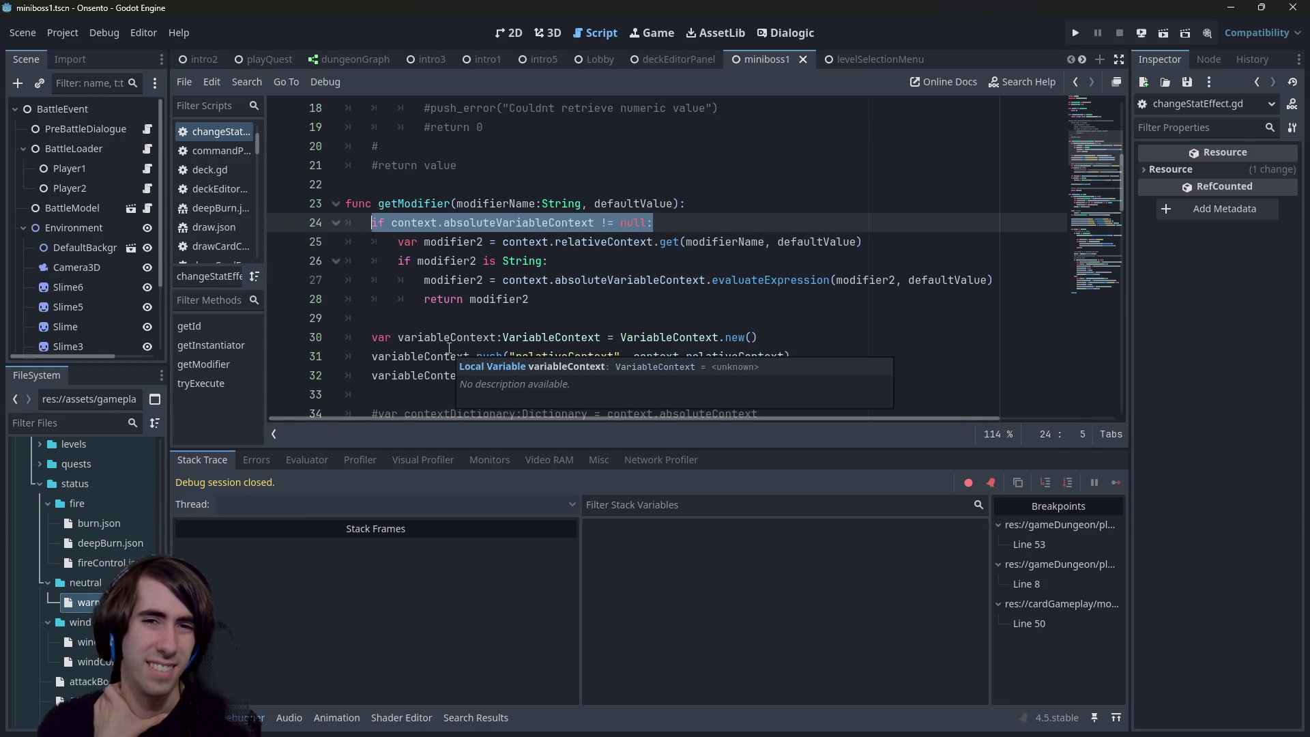
# Step: Highlight relativeContext's uses again and return the caret to blank line 60
pyautogui.scroll(-1, 448, 345)
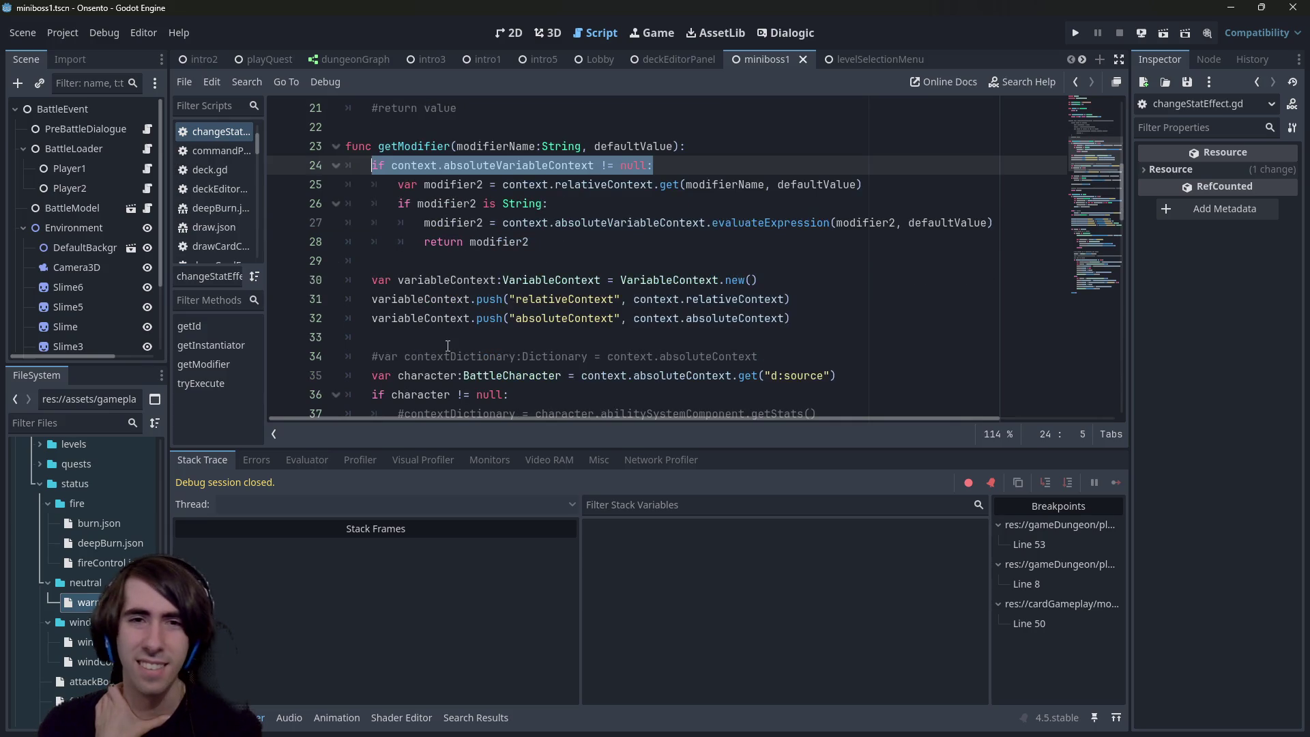
pyautogui.scroll(1, 447, 346)
pyautogui.scroll(-11, 463, 311)
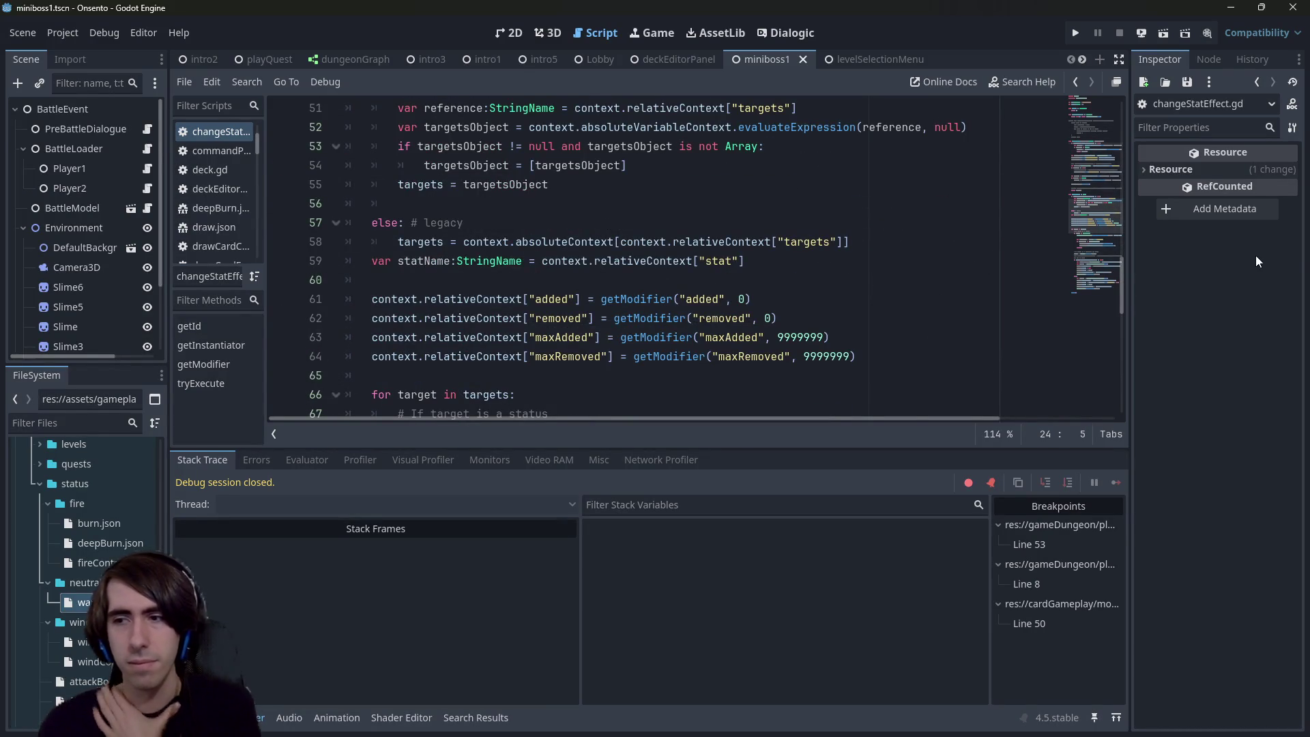
pyautogui.scroll(-1, 637, 378)
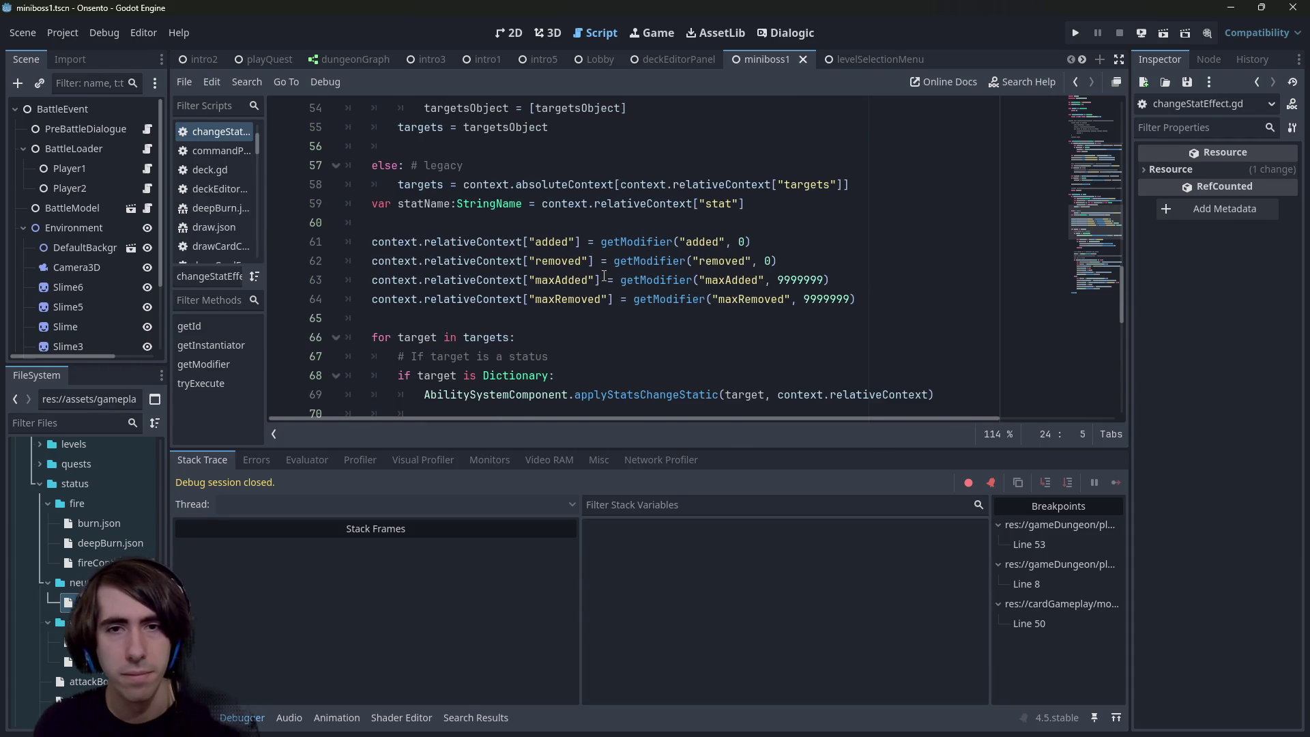
pyautogui.scroll(-1, 604, 275)
pyautogui.scroll(2, 598, 260)
pyautogui.doubleClick(478, 300)
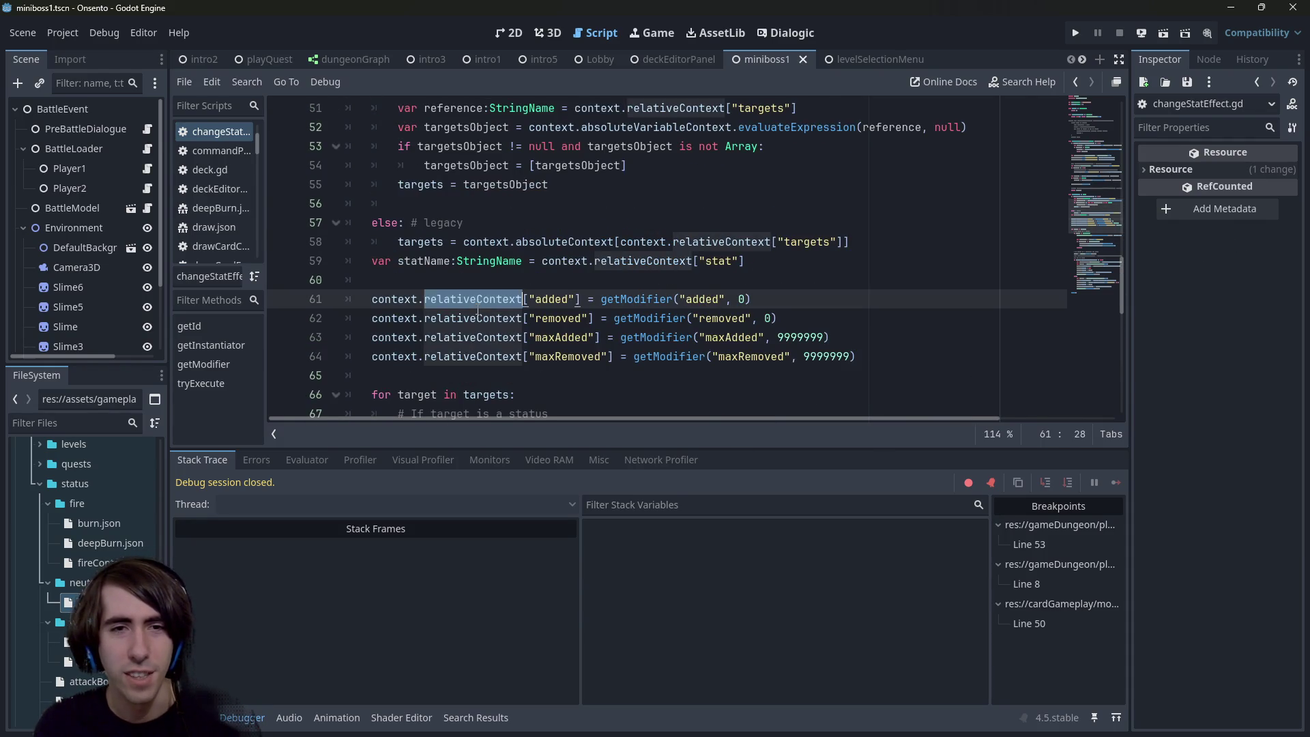
pyautogui.scroll(-4, 502, 320)
pyautogui.scroll(-7, 502, 320)
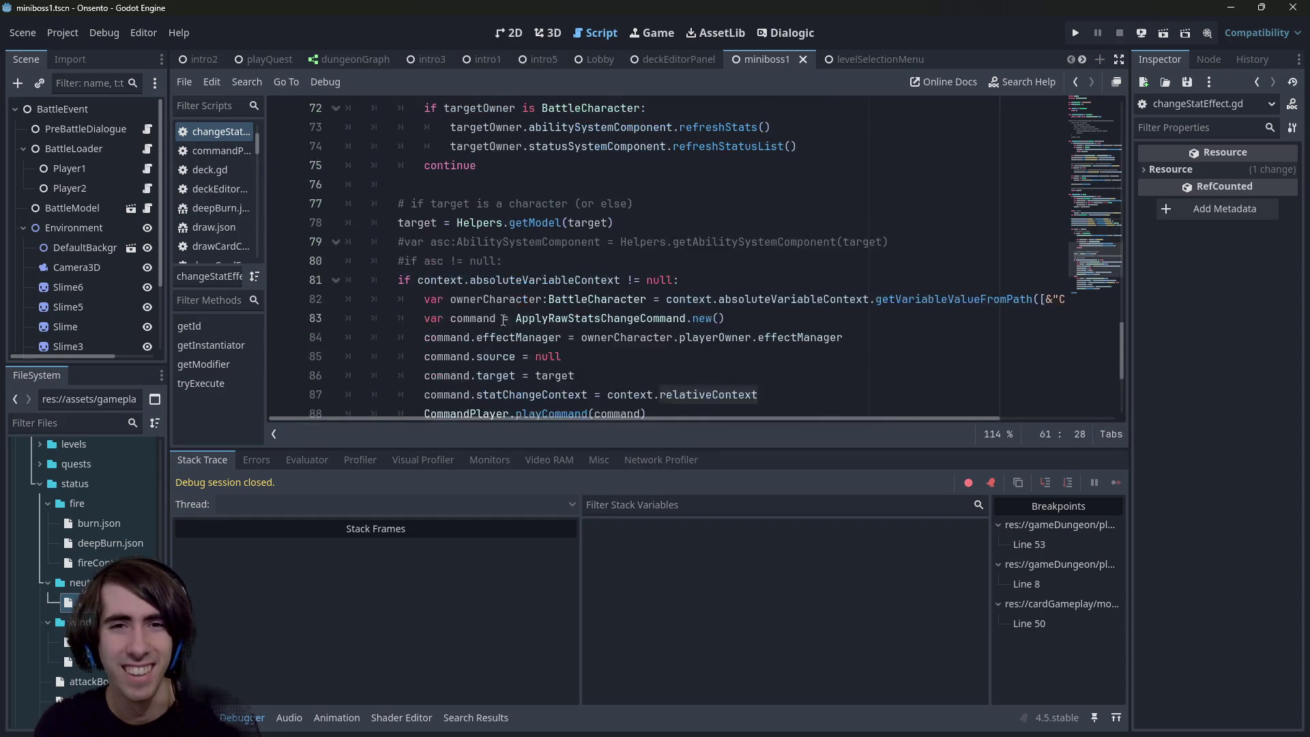
pyautogui.scroll(8, 509, 318)
pyautogui.scroll(2, 510, 318)
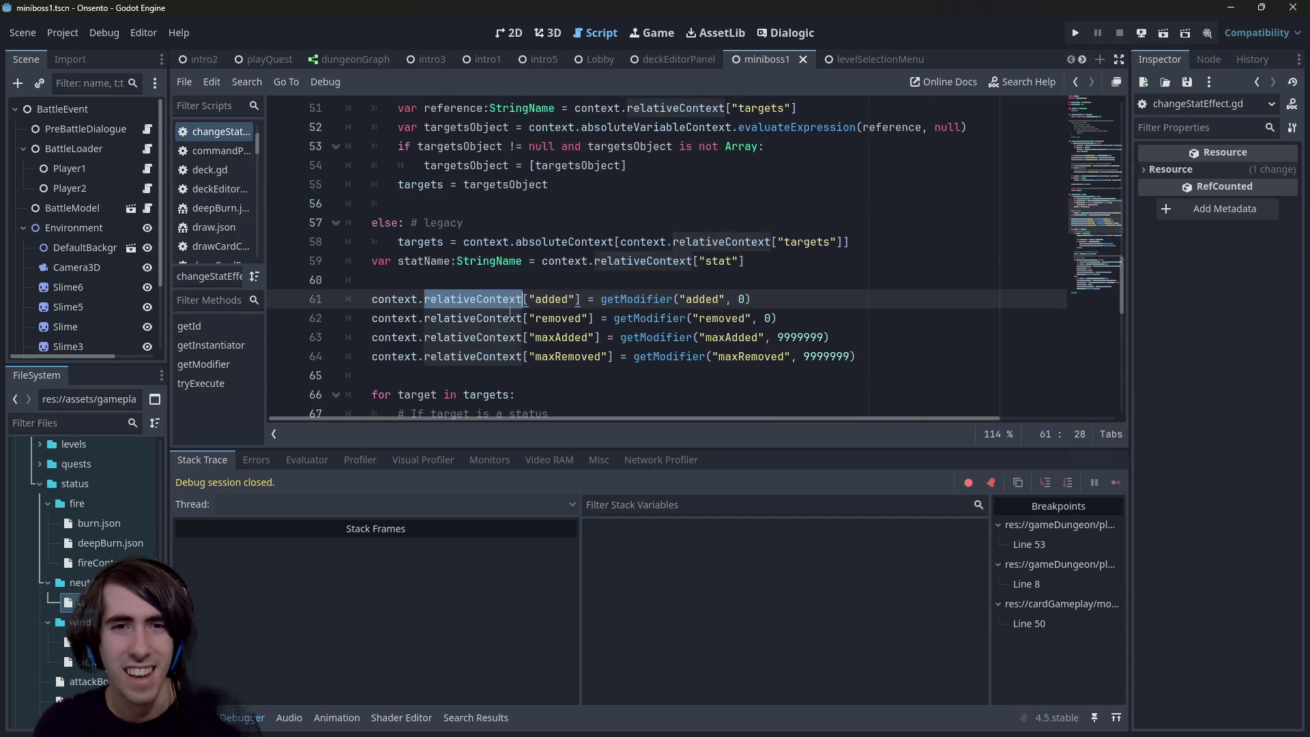
pyautogui.click(551, 264)
# Step: Add 'var statChangeContext:Dictionary = context.relativeContext.duplicate_deep()' on a new line 61 and save
pyautogui.press('Down')
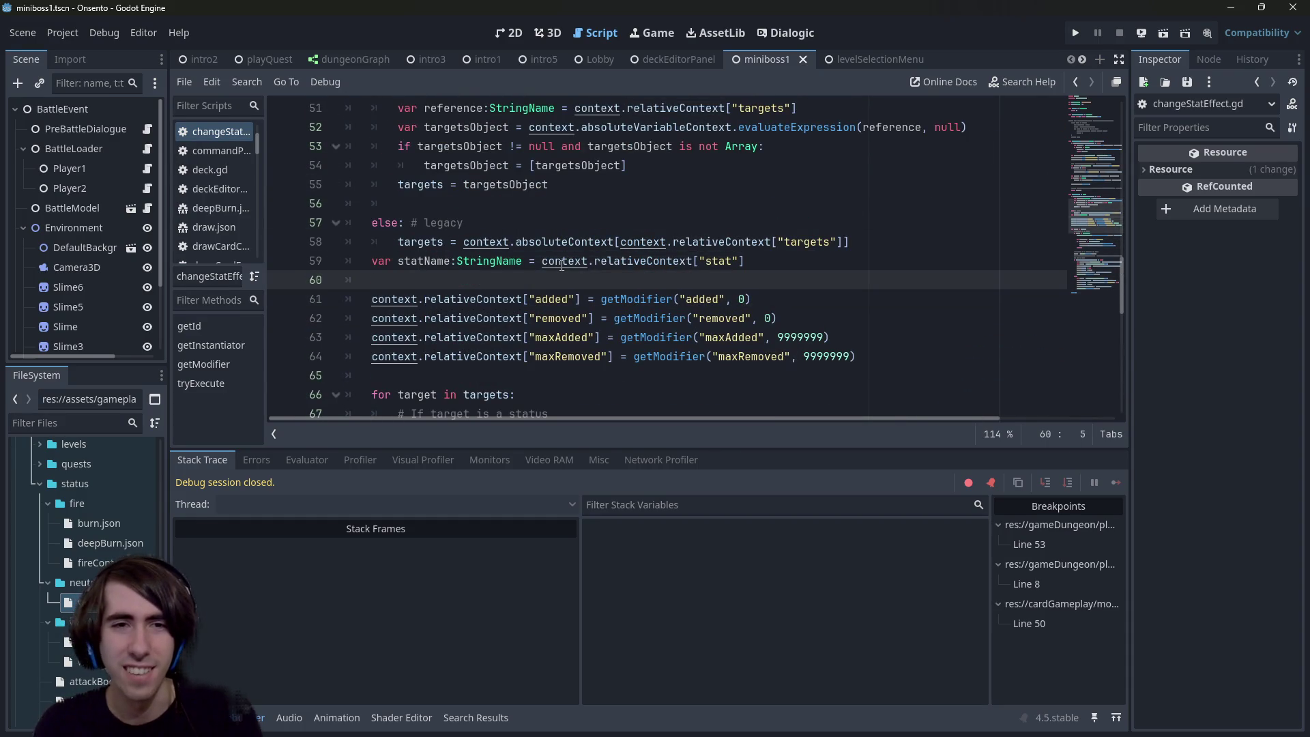
pyautogui.press('Return')
pyautogui.write('var statChangeContext:Dictionary = context.relativeContext.dupli')
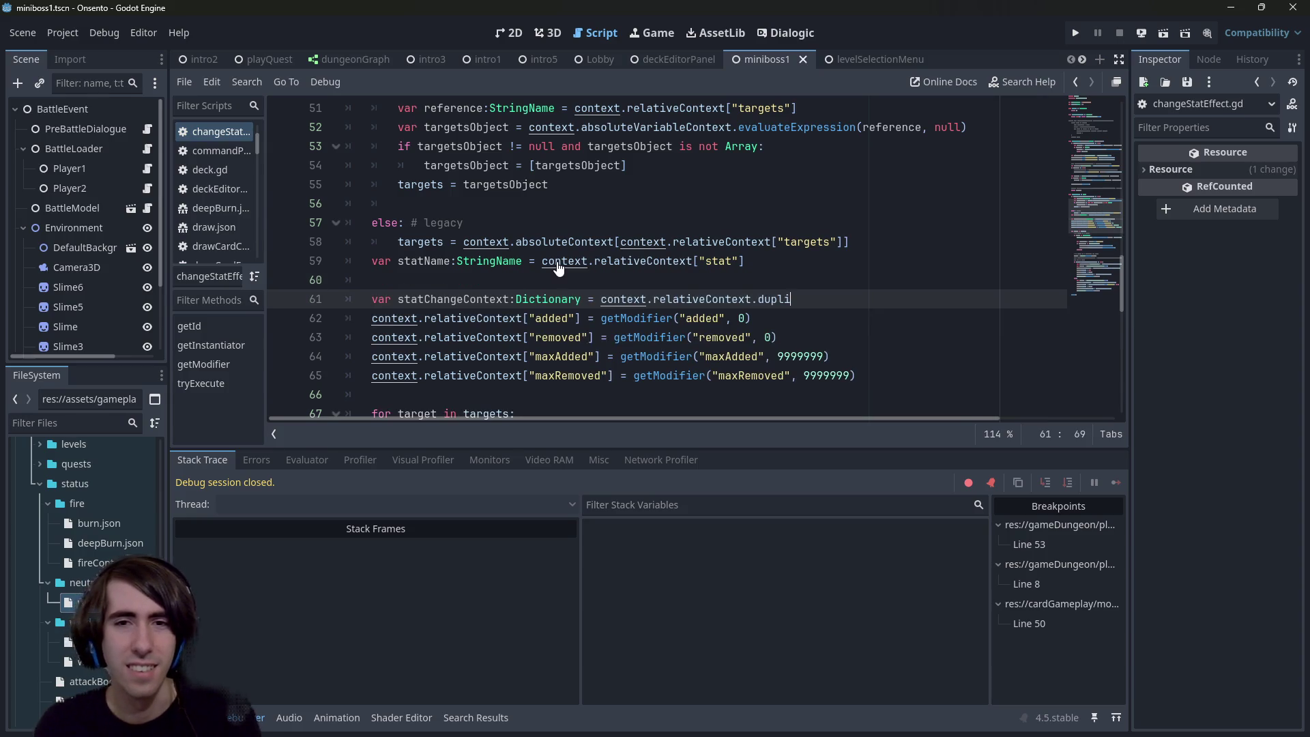
pyautogui.press('BackSpace')
pyautogui.press('BackSpace')
pyautogui.press('BackSpace')
pyautogui.write('duplic')
pyautogui.press('Down')
pyautogui.press('Return')
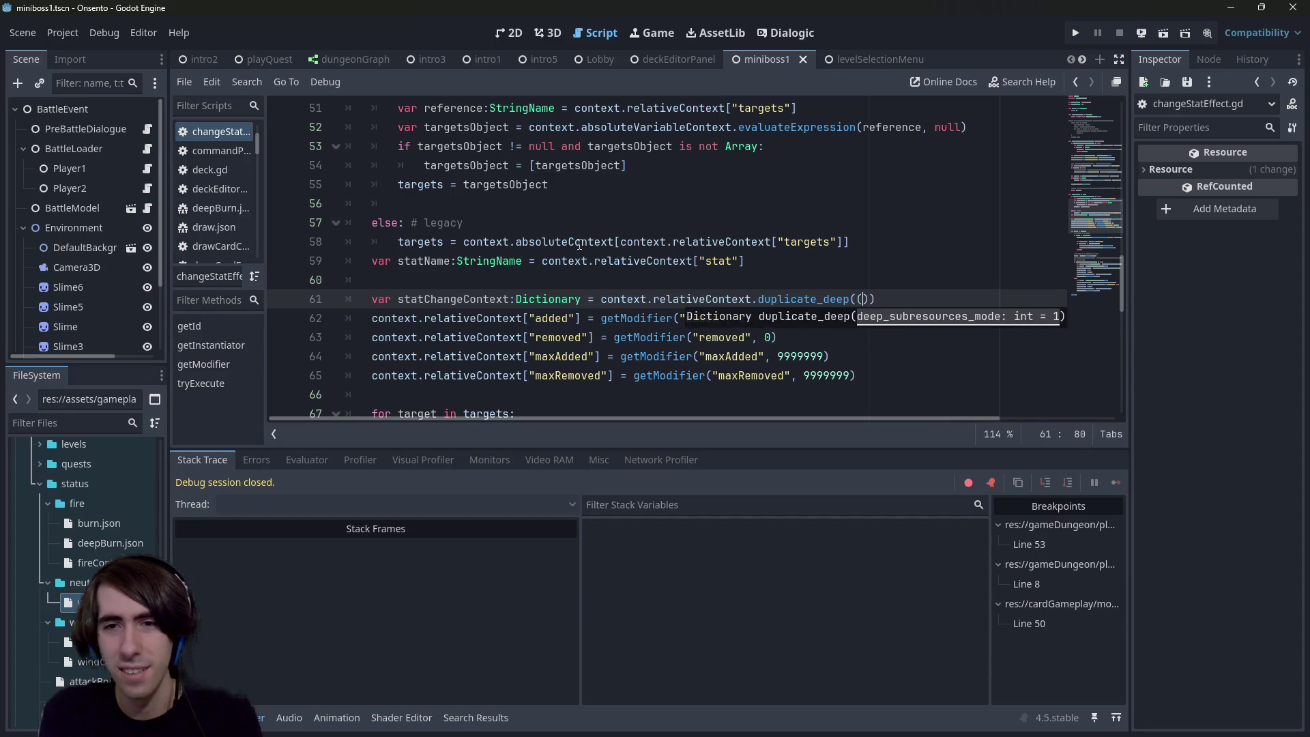
pyautogui.hotkey('ctrl', 's')
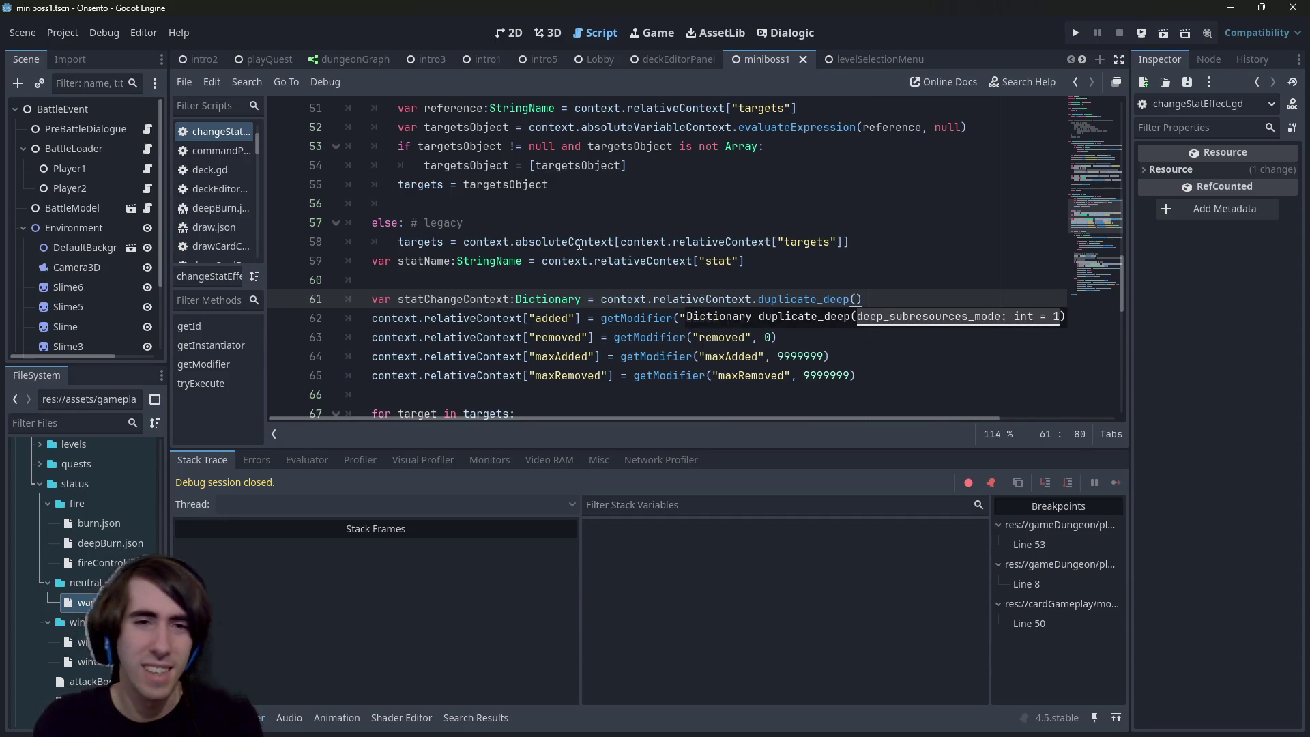
# Step: Replace context.relativeContext on lines 62–65 and 70 with statChangeContext, then save
pyautogui.click(488, 299)
pyautogui.moveTo(372, 318); pyautogui.dragTo(524, 318)
pyautogui.hotkey('ctrl', 'd')
pyautogui.hotkey('ctrl', 'd')
pyautogui.hotkey('ctrl', 'd')
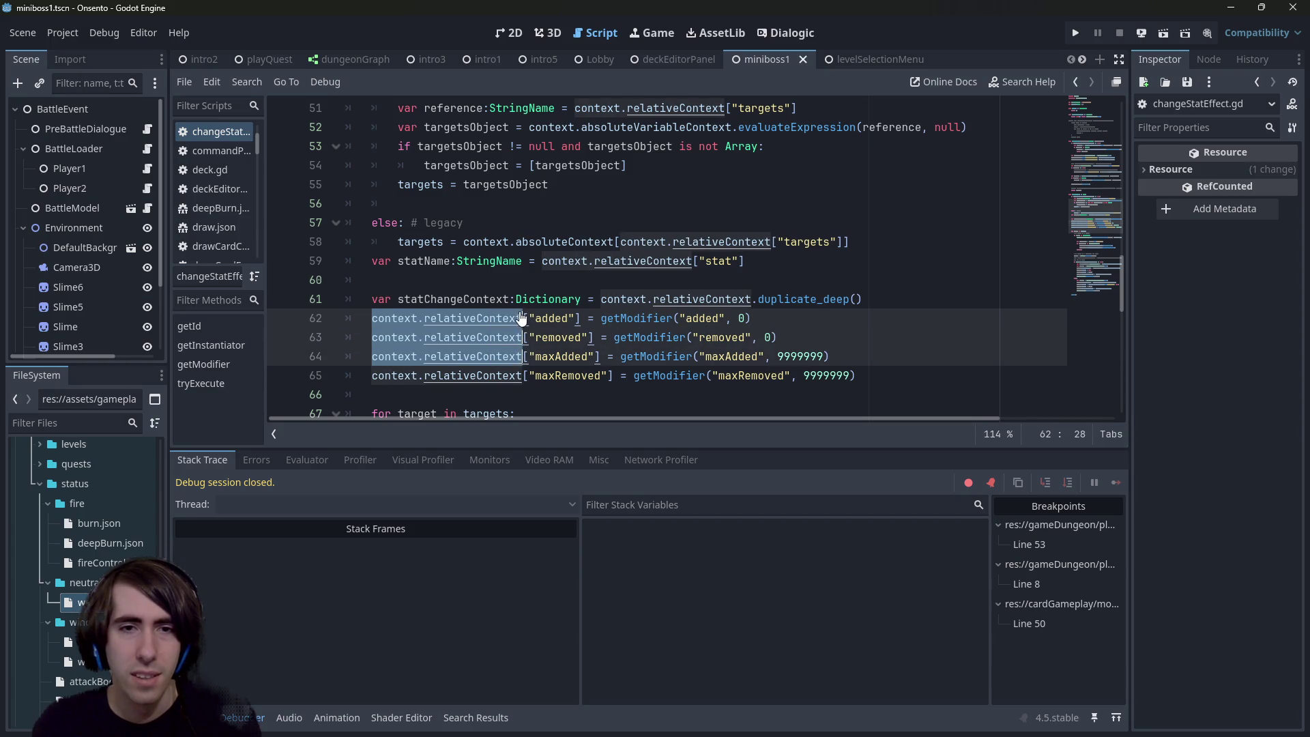
pyautogui.write('statChangeContext')
pyautogui.scroll(-3, 546, 304)
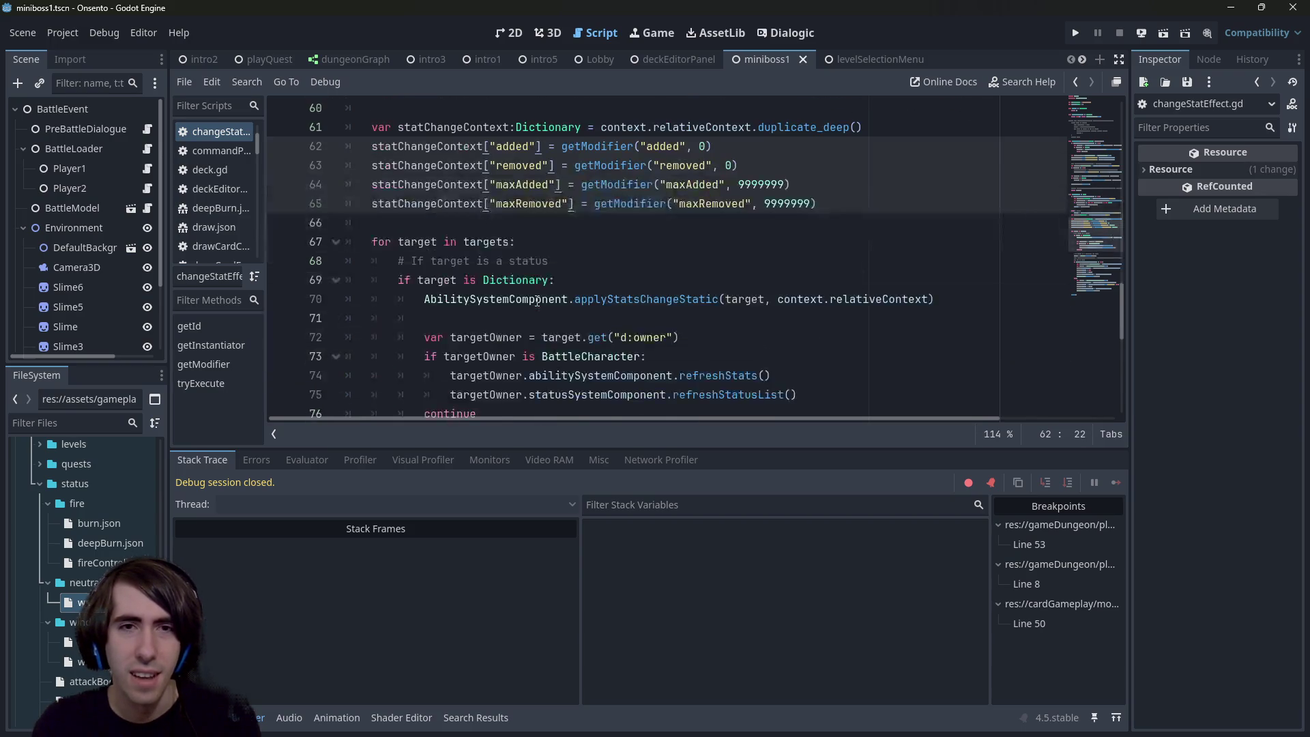
pyautogui.moveTo(778, 299)
pyautogui.mouseDown()
pyautogui.moveTo(929, 299)
pyautogui.moveTo(409, 280)
pyautogui.moveTo(380, 149)
pyautogui.mouseUp()
pyautogui.write('statChangeContext')
pyautogui.hotkey('ctrl', 's')
# Step: Review the duplicate_deep line and the modifier assignments on lines 62–64
pyautogui.doubleClick(811, 127)
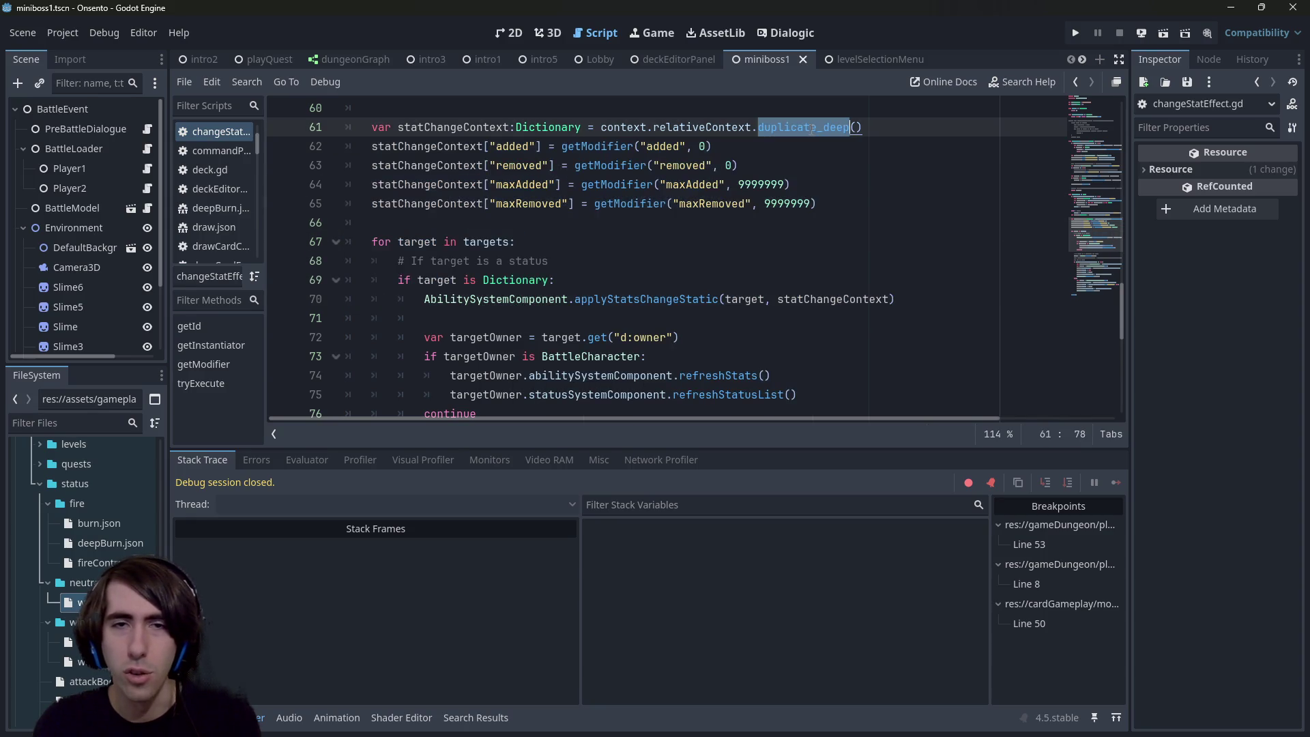
pyautogui.click(891, 299)
pyautogui.moveTo(470, 145); pyautogui.dragTo(795, 185)
pyautogui.scroll(-6, 804, 194)
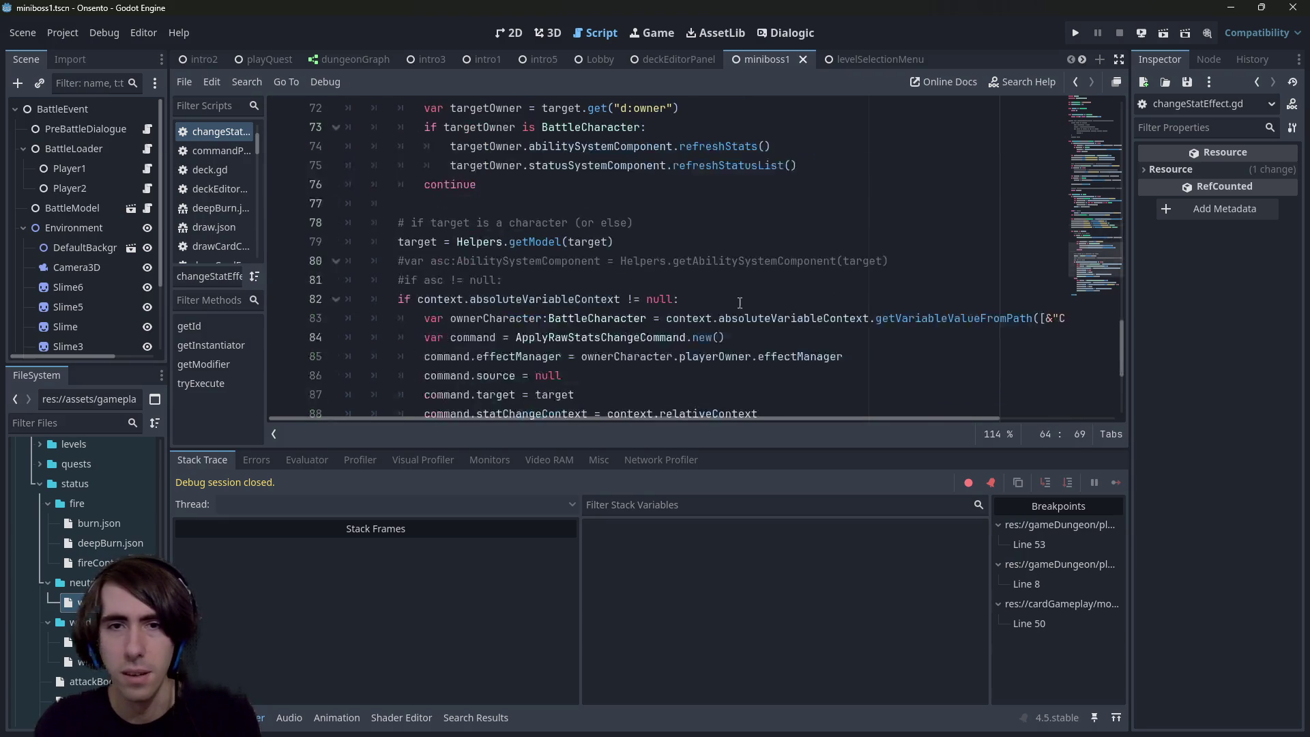
pyautogui.hscroll(3, 842, 417)
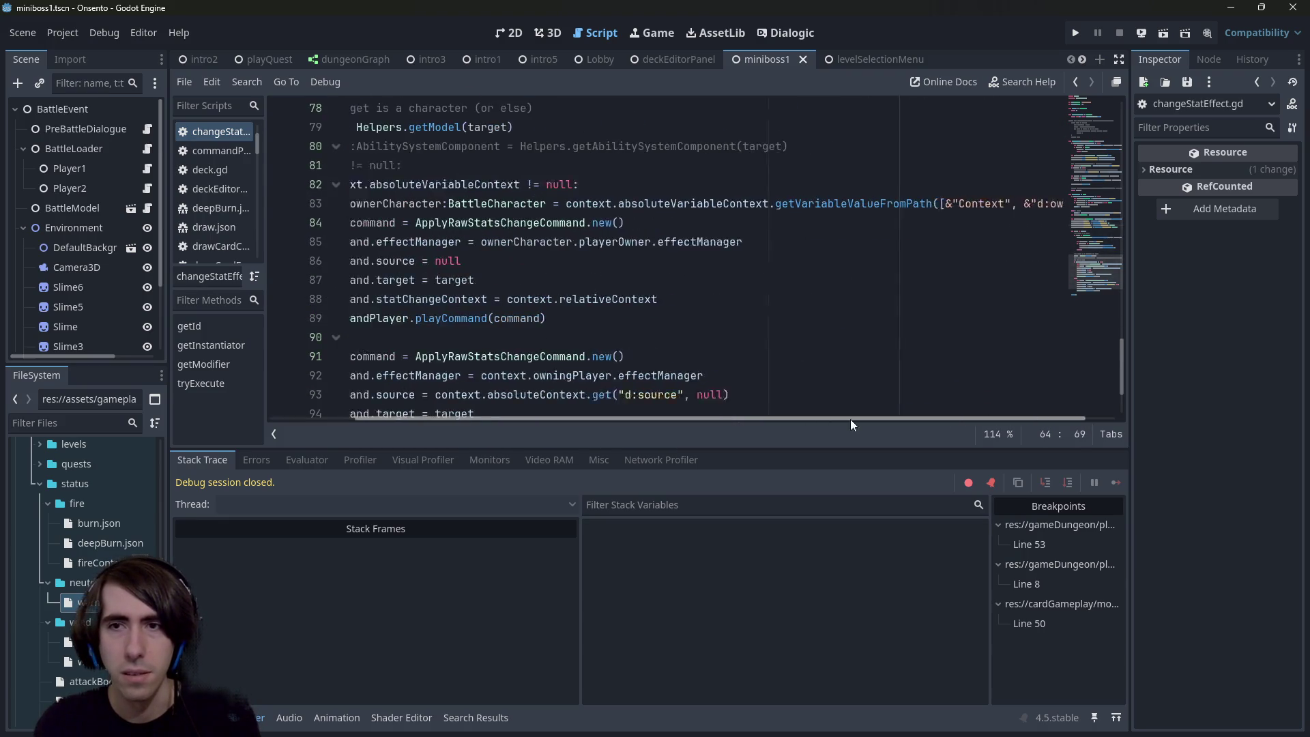
pyautogui.hscroll(-3, 884, 415)
pyautogui.scroll(-2, 652, 357)
pyautogui.scroll(1, 649, 354)
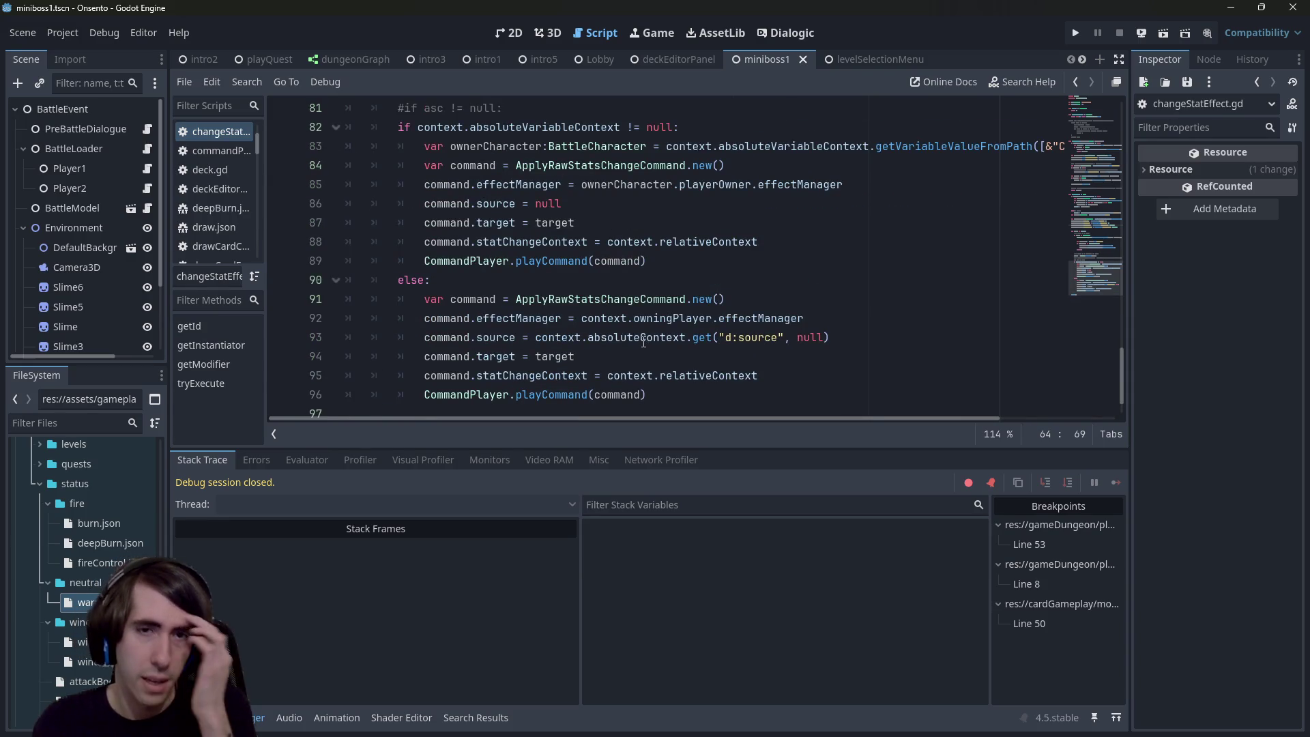
# Step: Inspect context on line 95 and ApplyRawStatsChangeCommand on line 91, then run the scene
pyautogui.doubleClick(631, 375)
pyautogui.click(602, 298)
pyautogui.doubleClick(602, 299)
pyautogui.moveTo(606, 305)
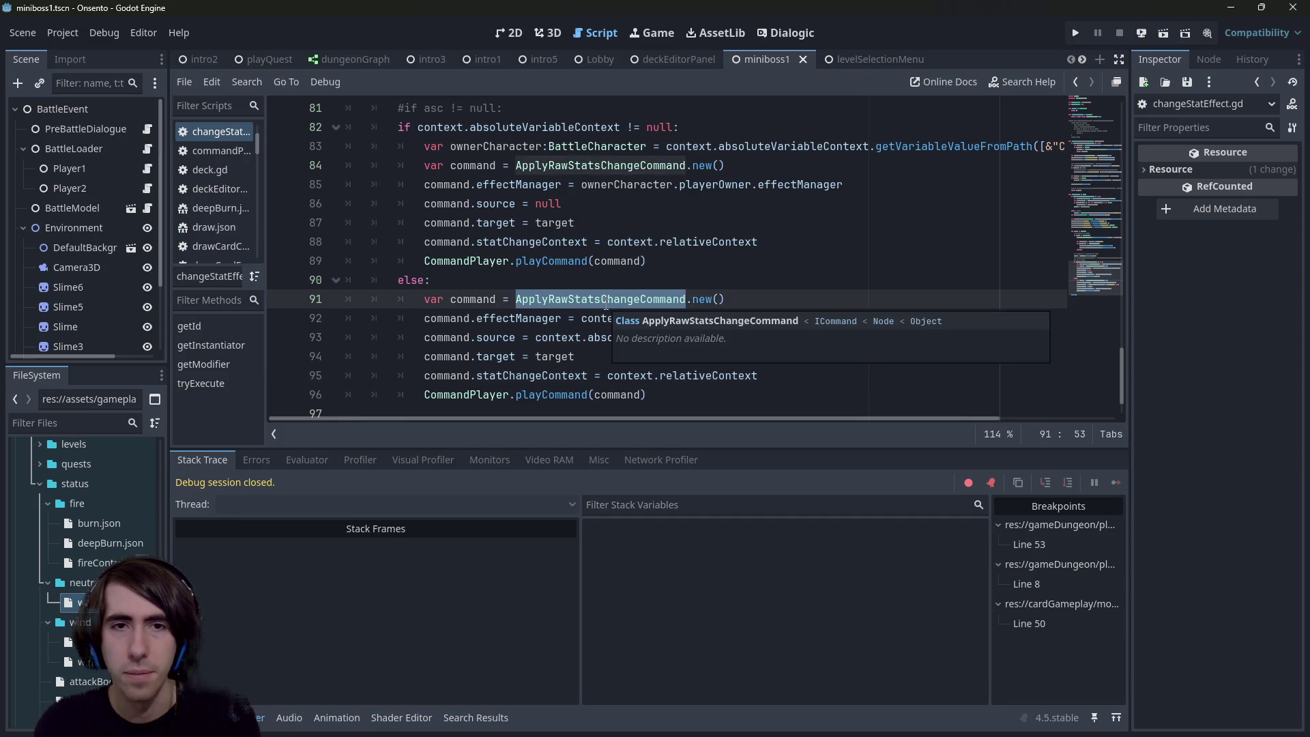
pyautogui.scroll(10, 606, 305)
pyautogui.scroll(-3, 580, 228)
pyautogui.click(1163, 33)
# Step: Place the first character on the battlefield and resume the game past the breakpoint
pyautogui.scroll(1, 832, 215)
pyautogui.click(541, 234)
pyautogui.scroll(-8, 591, 281)
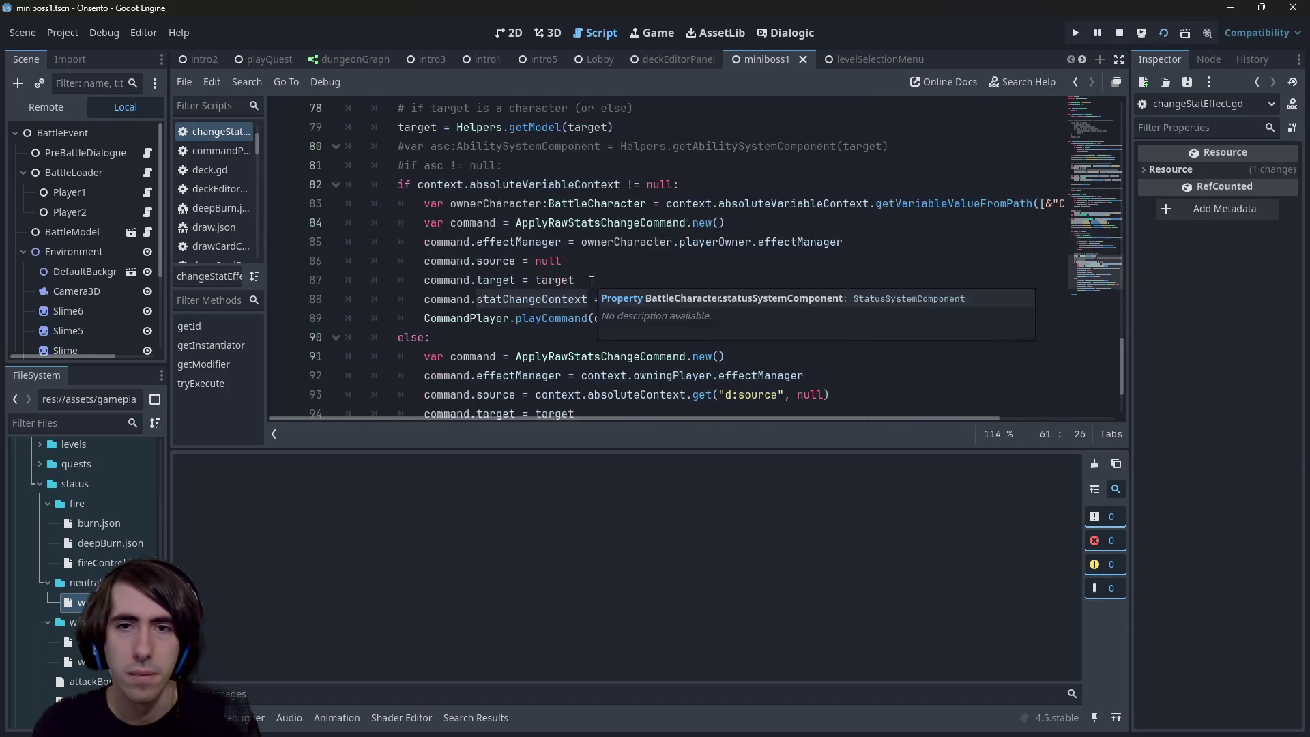
pyautogui.scroll(-2, 592, 282)
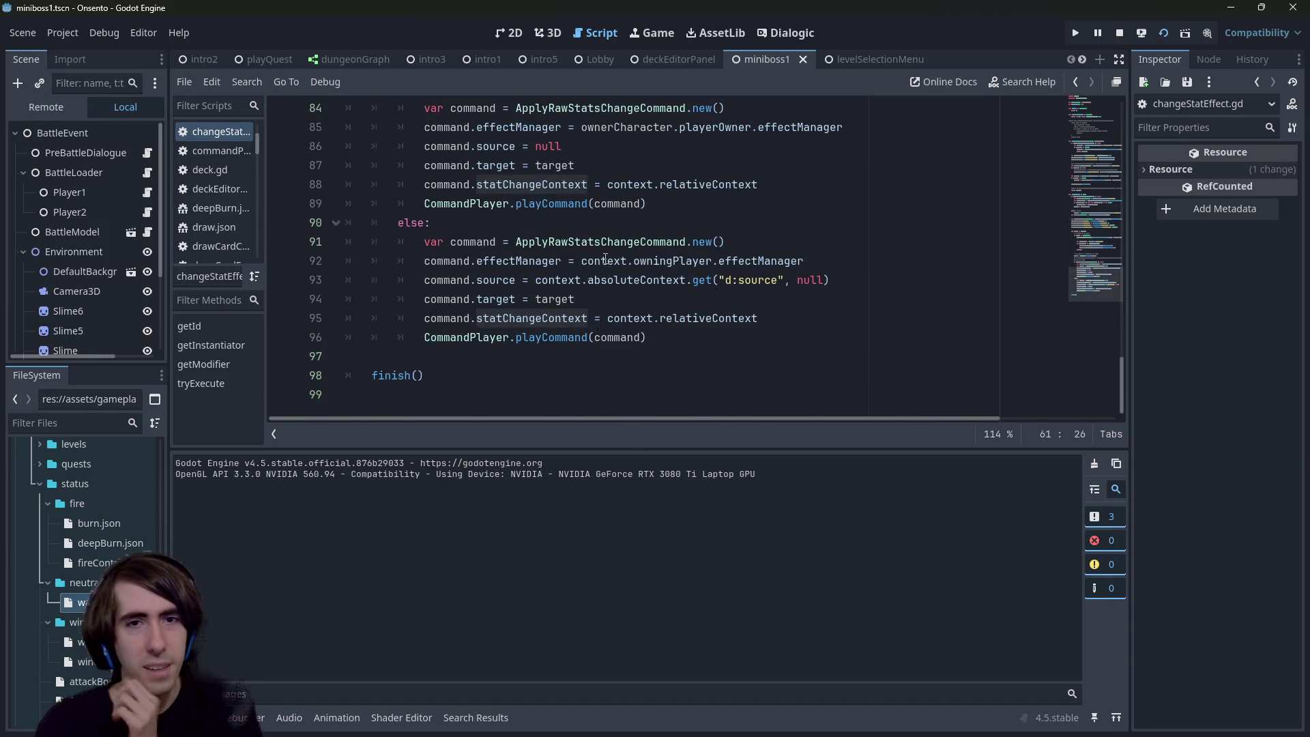
pyautogui.scroll(2, 604, 257)
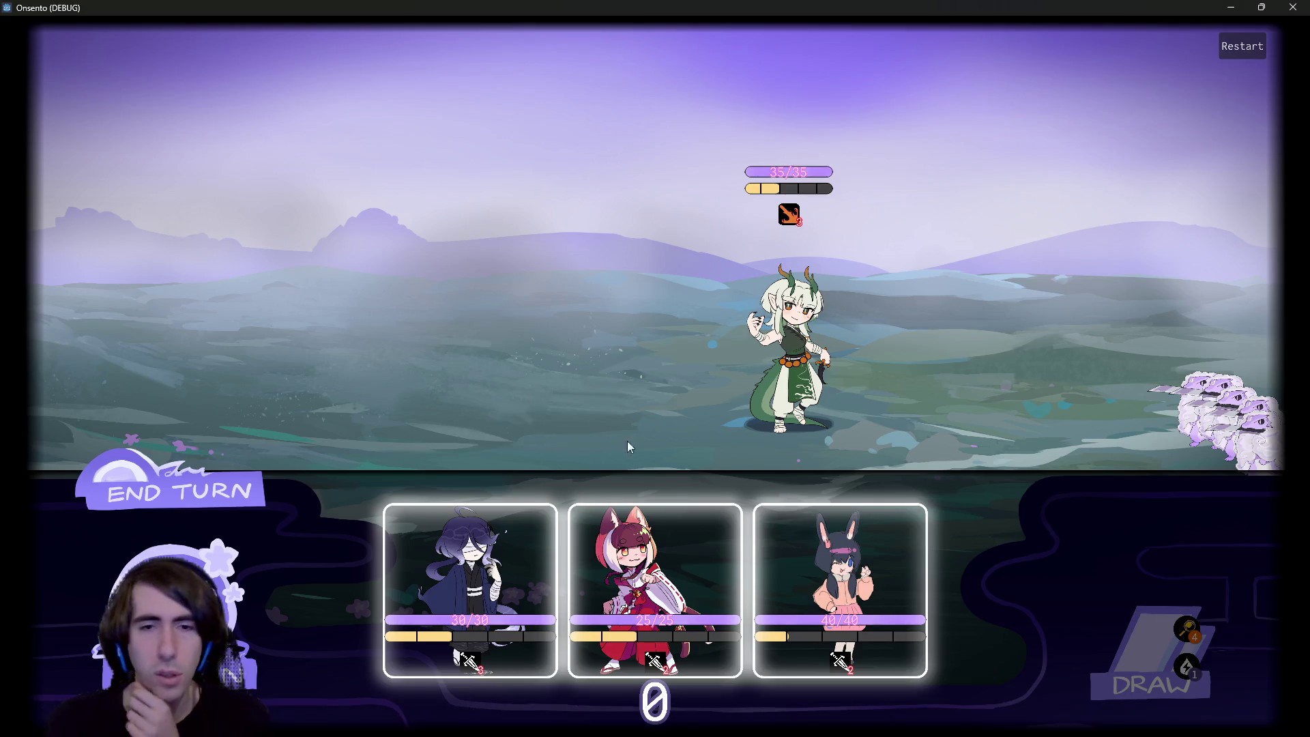
pyautogui.moveTo(484, 559); pyautogui.dragTo(527, 330)
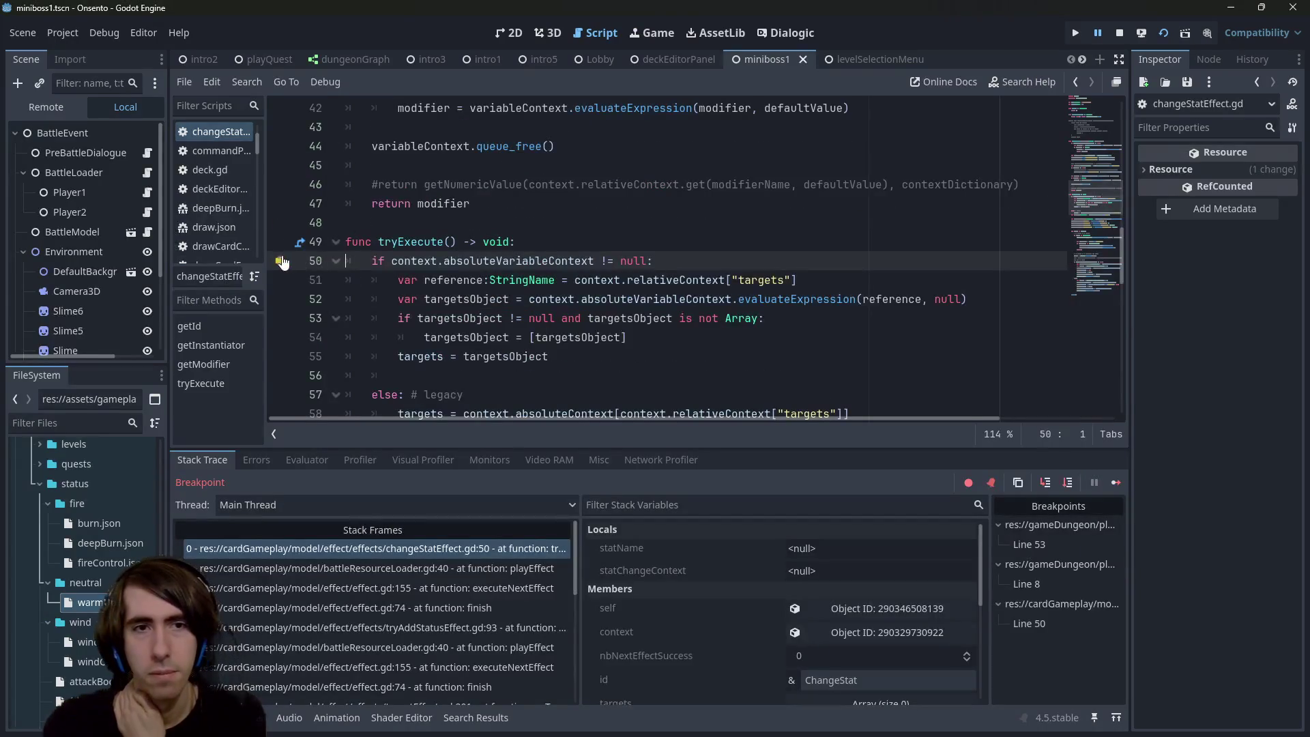
pyautogui.click(1116, 482)
# Step: Play Warm Up cards on the left character, drawing more cards, then close the game
pyautogui.moveTo(569, 518); pyautogui.dragTo(532, 321)
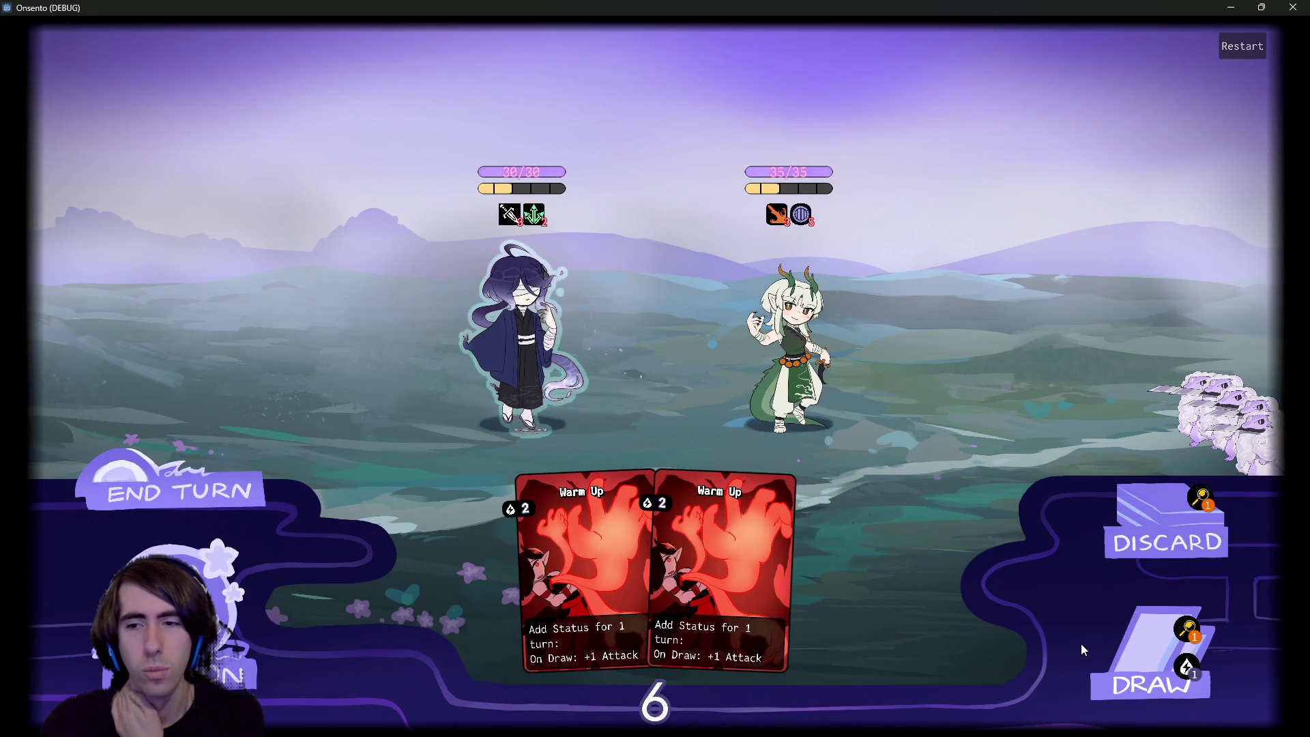
pyautogui.click(1146, 665)
pyautogui.moveTo(546, 215)
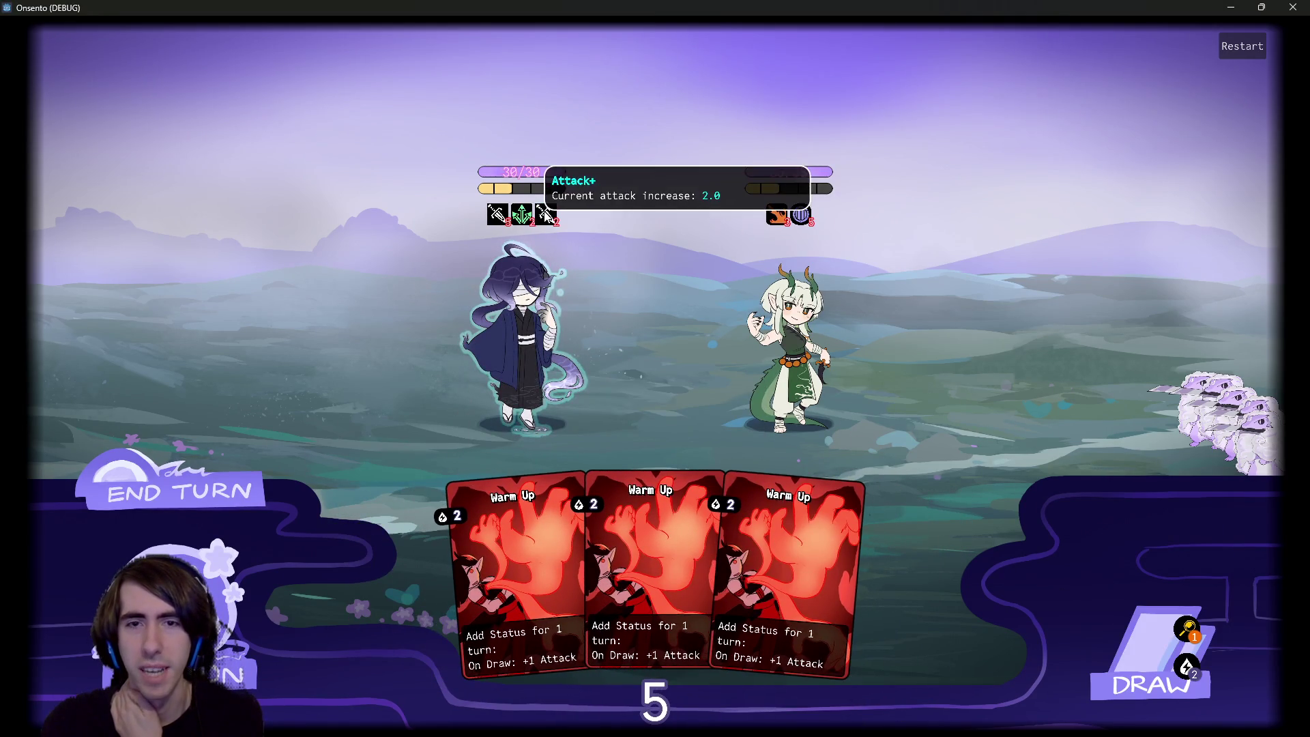
pyautogui.moveTo(654, 545); pyautogui.dragTo(529, 328)
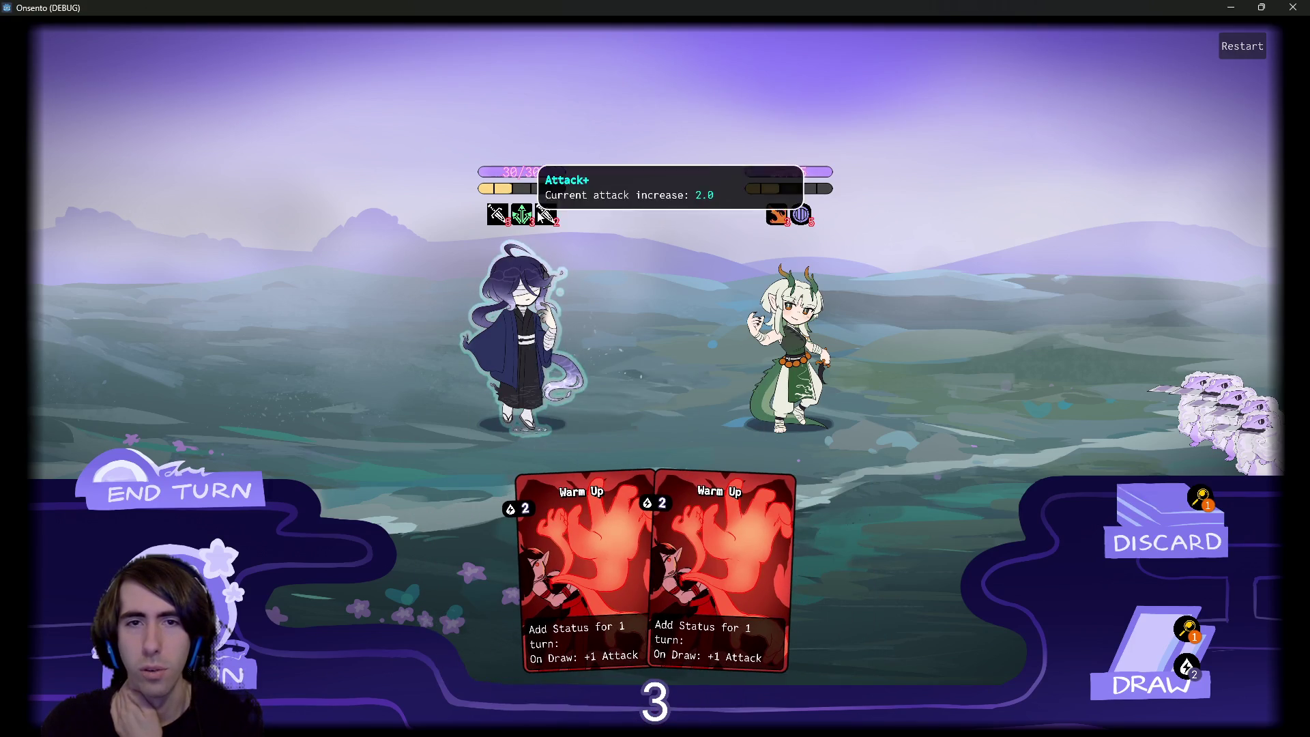
pyautogui.click(1138, 639)
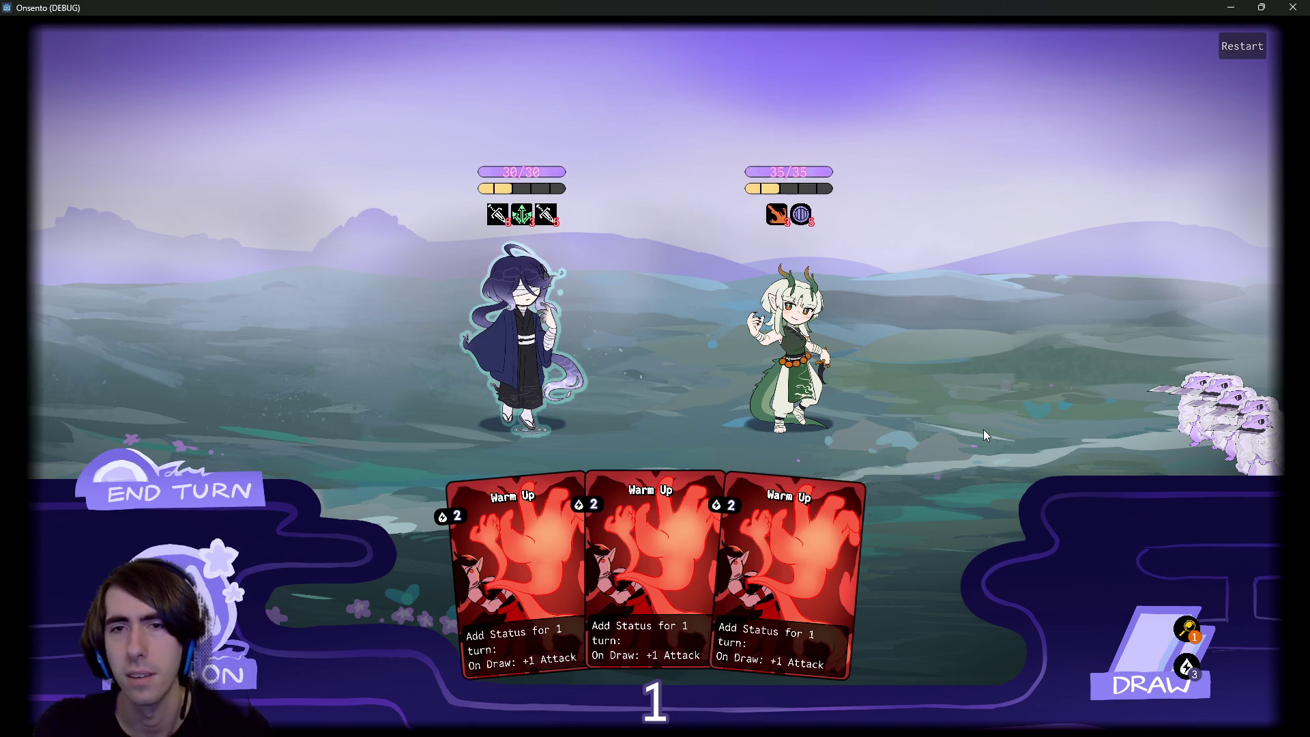
pyautogui.click(1292, 7)
# Step: Open warmUp.json under status/neutral, then the card's warmUp.json, and go to its cost line
pyautogui.doubleClick(88, 601)
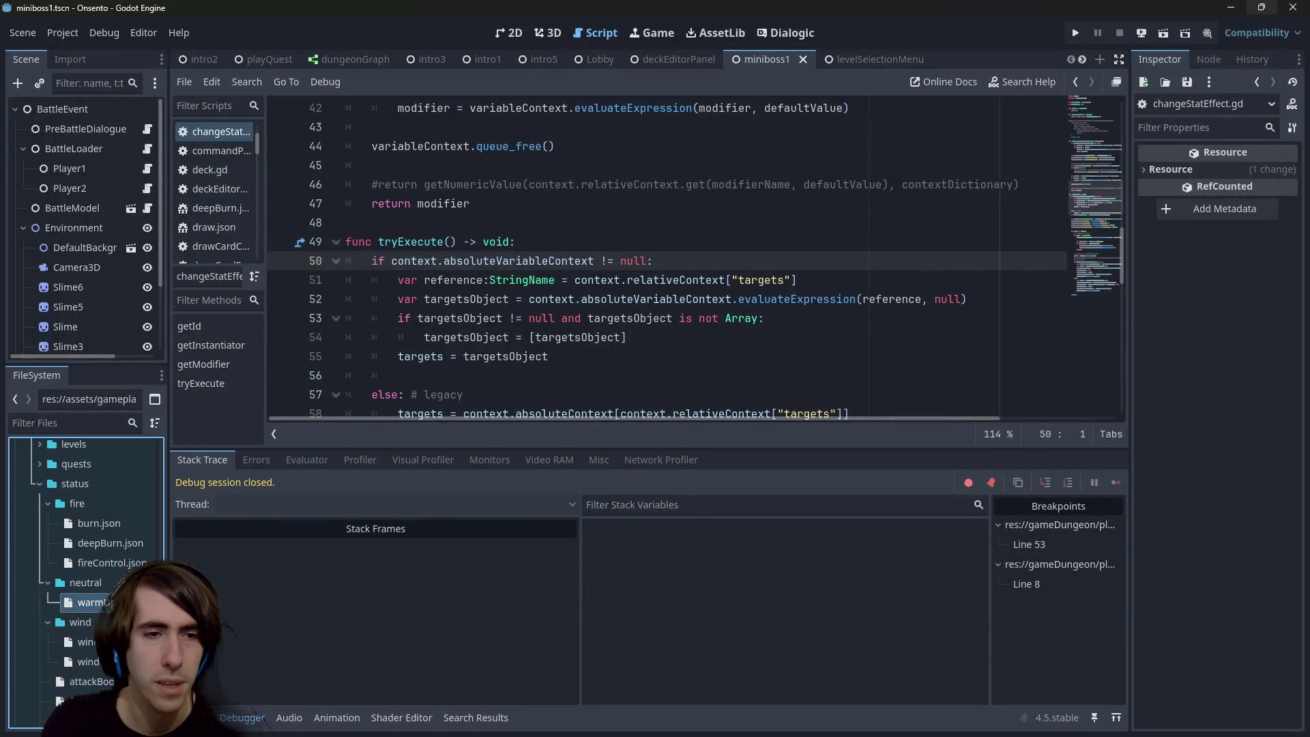
pyautogui.scroll(5, 451, 308)
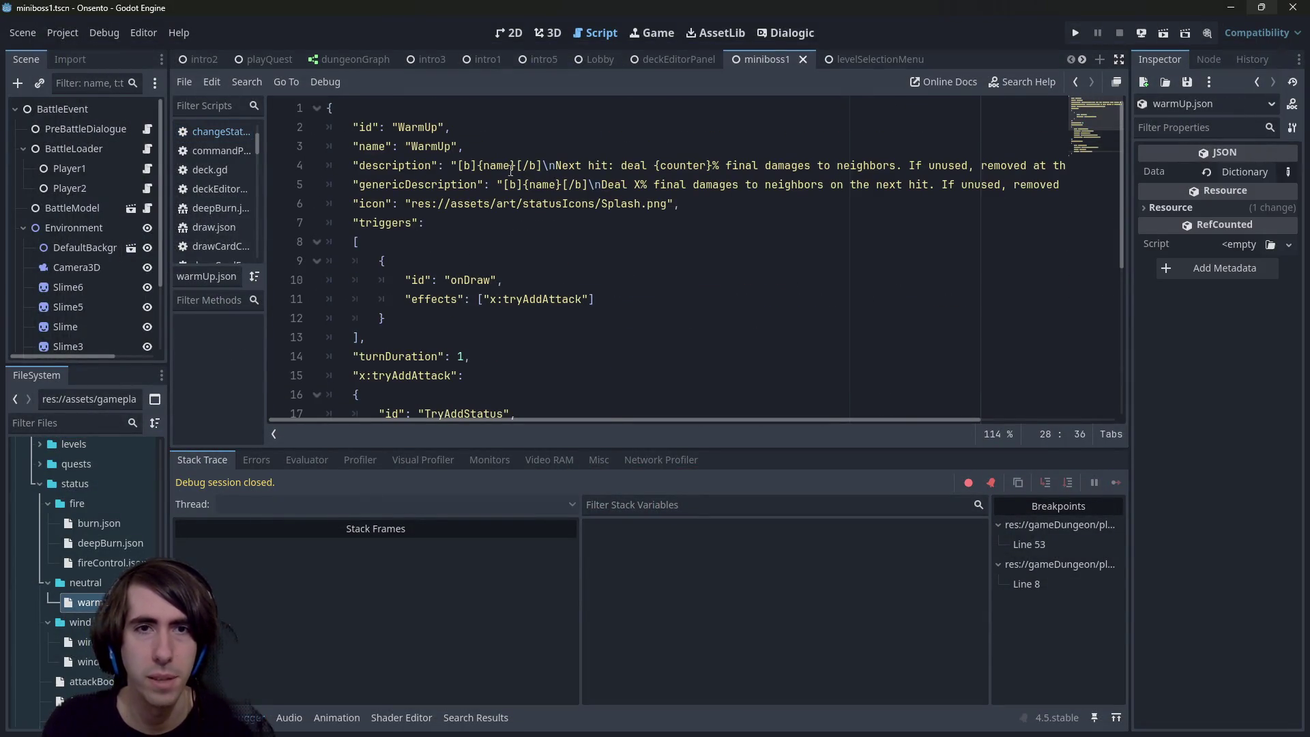
pyautogui.scroll(-4, 510, 175)
pyautogui.scroll(4, 489, 289)
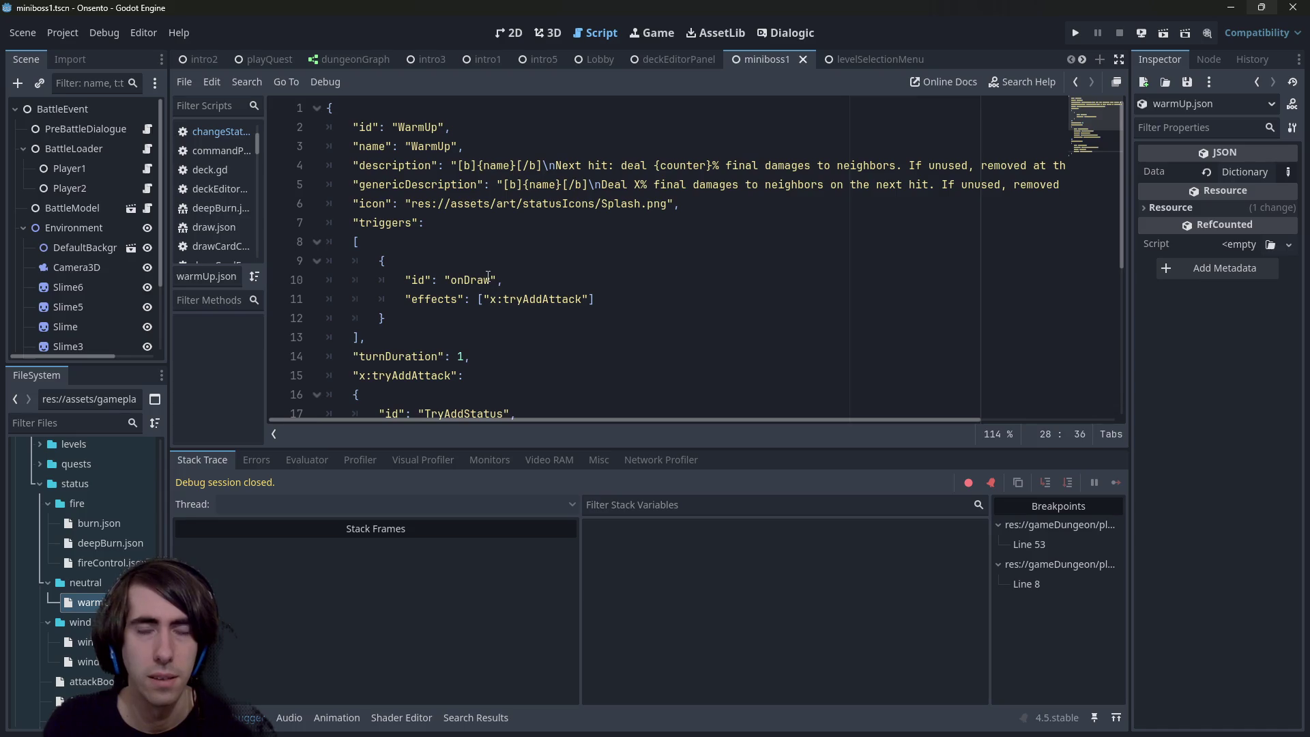
pyautogui.scroll(6, 88, 511)
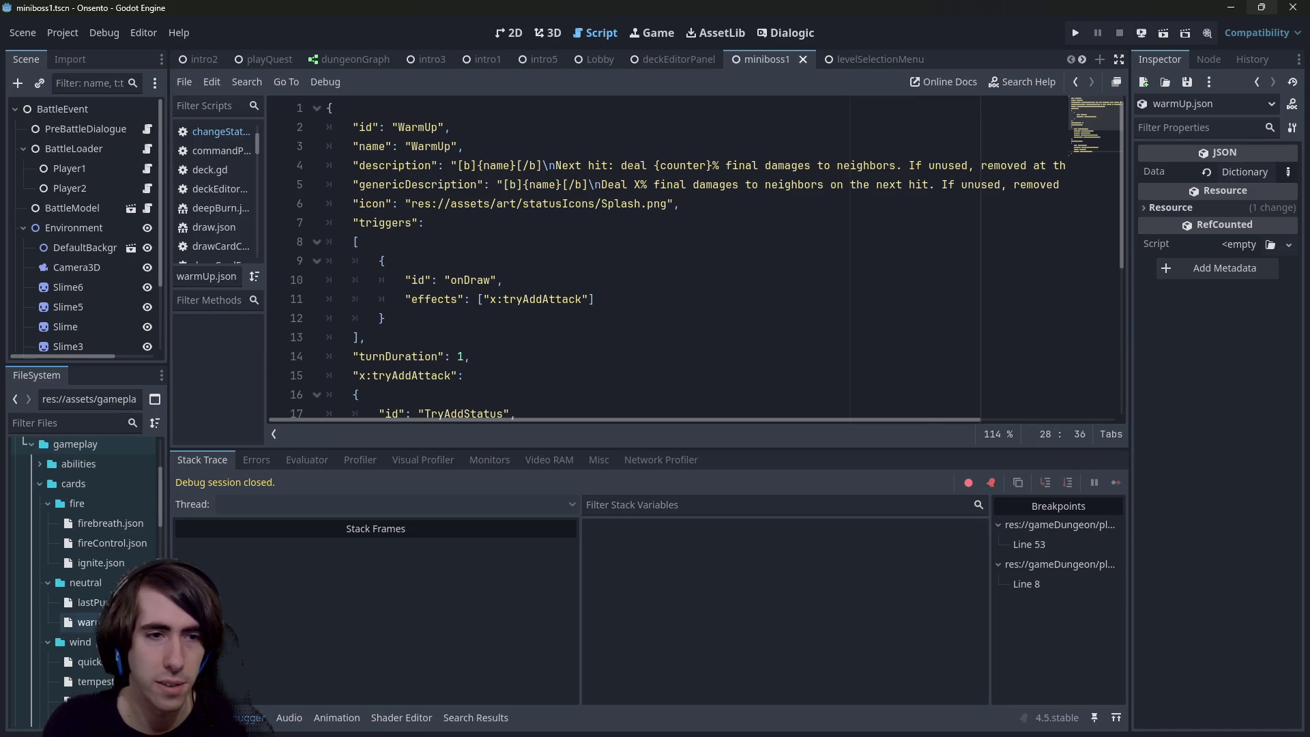
pyautogui.doubleClick(83, 622)
pyautogui.scroll(5, 449, 242)
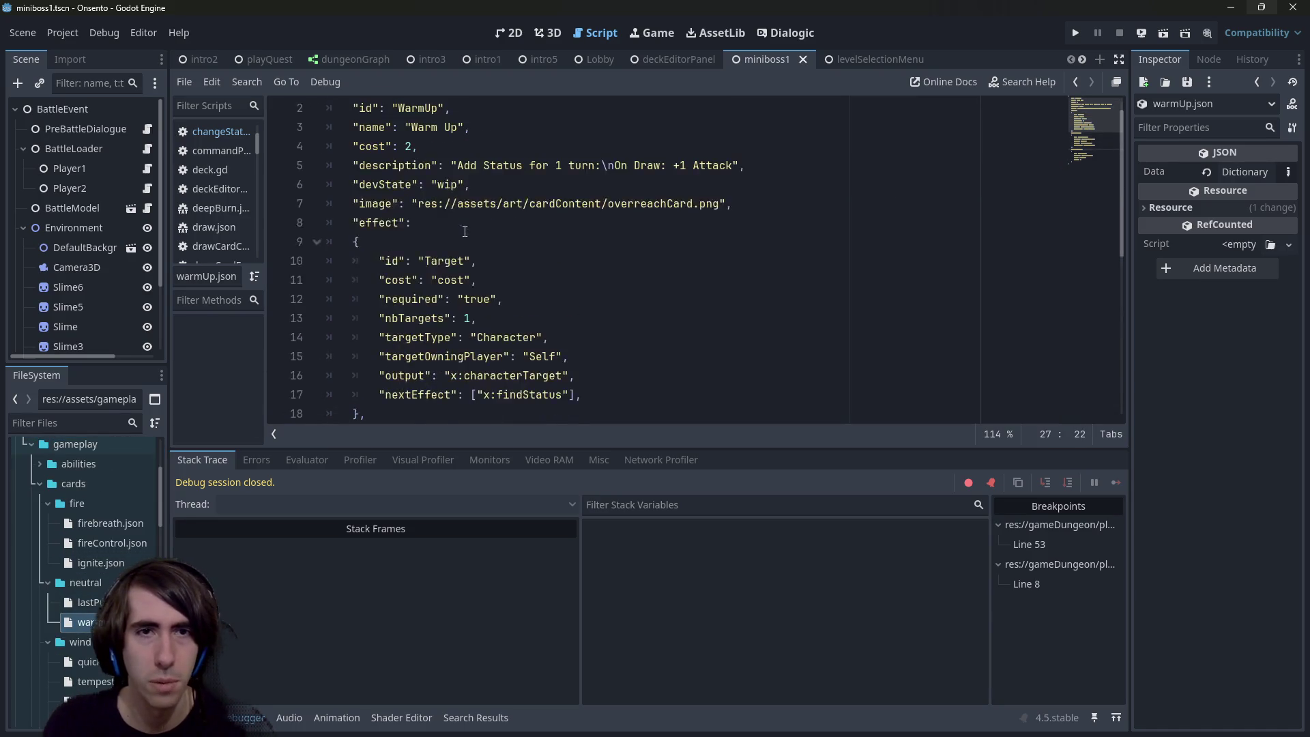
pyautogui.click(413, 165)
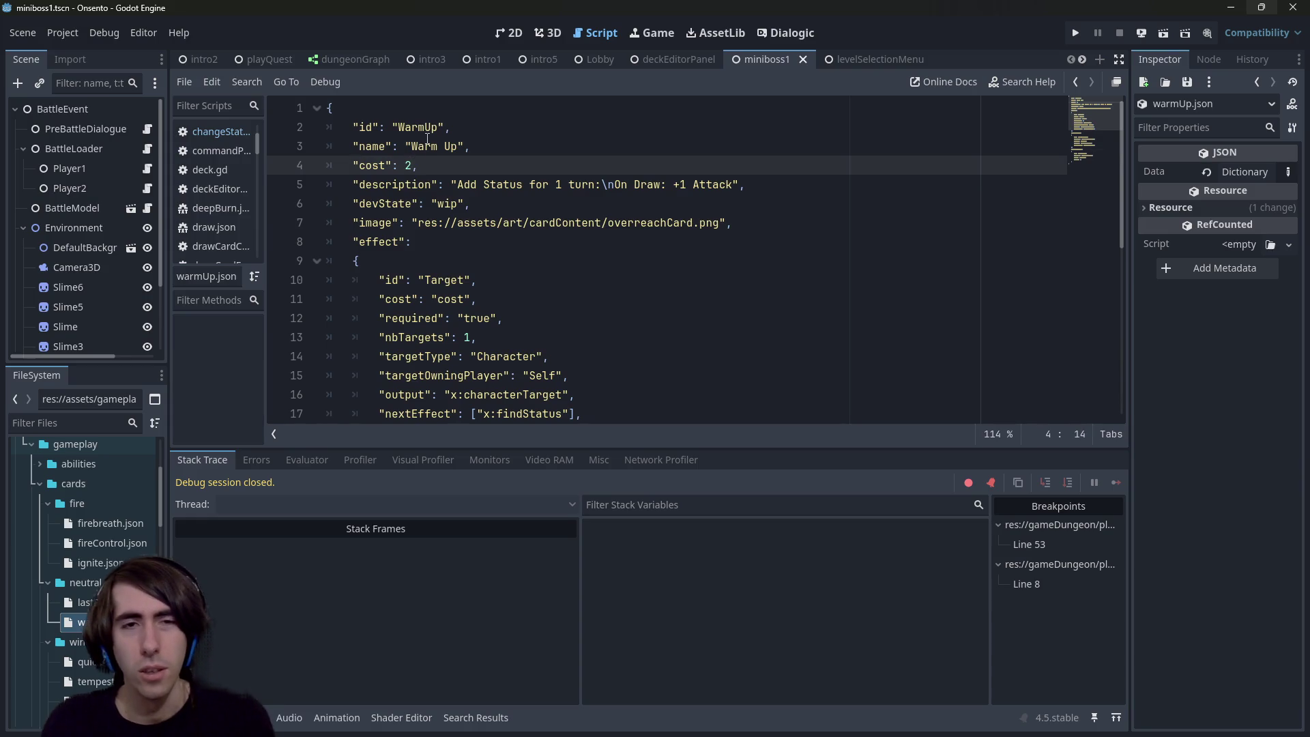
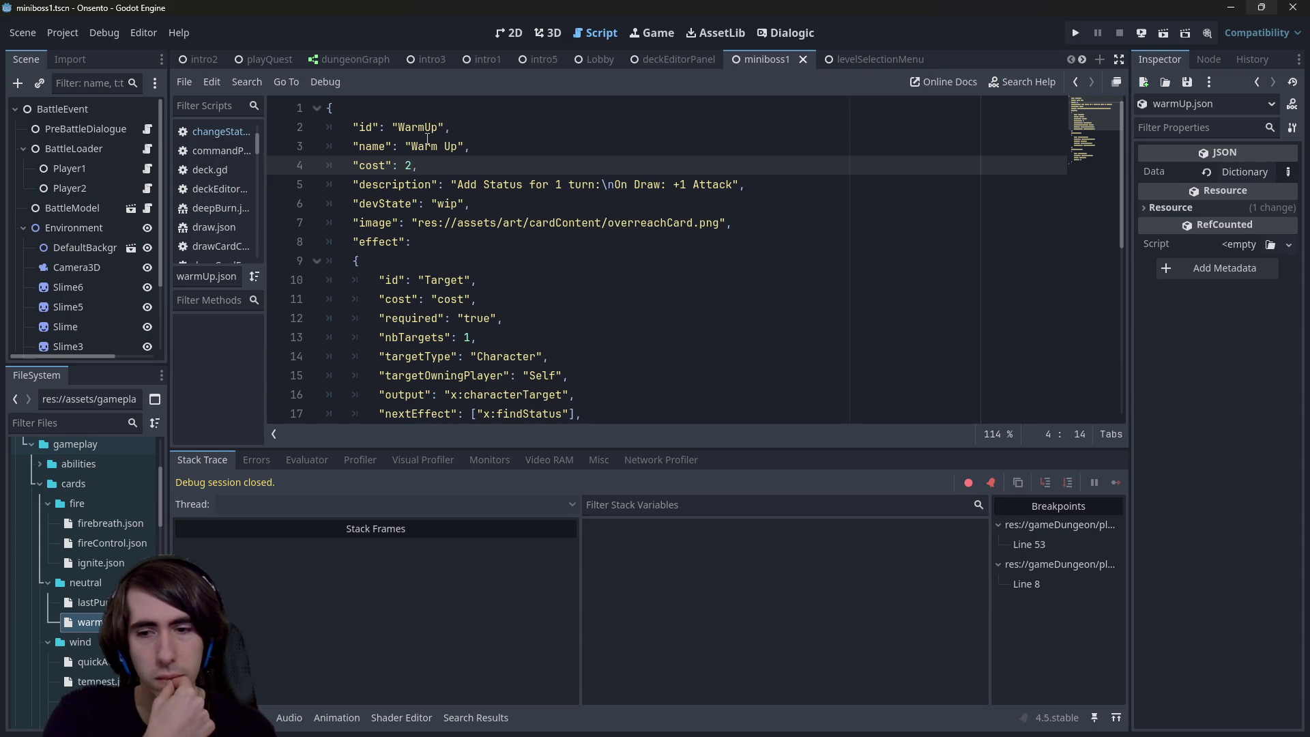
# Step: Try a cost of 3 on the Warm Up card, restore it to 2, and save warmUp.json
pyautogui.press('BackSpace')
pyautogui.write('3')
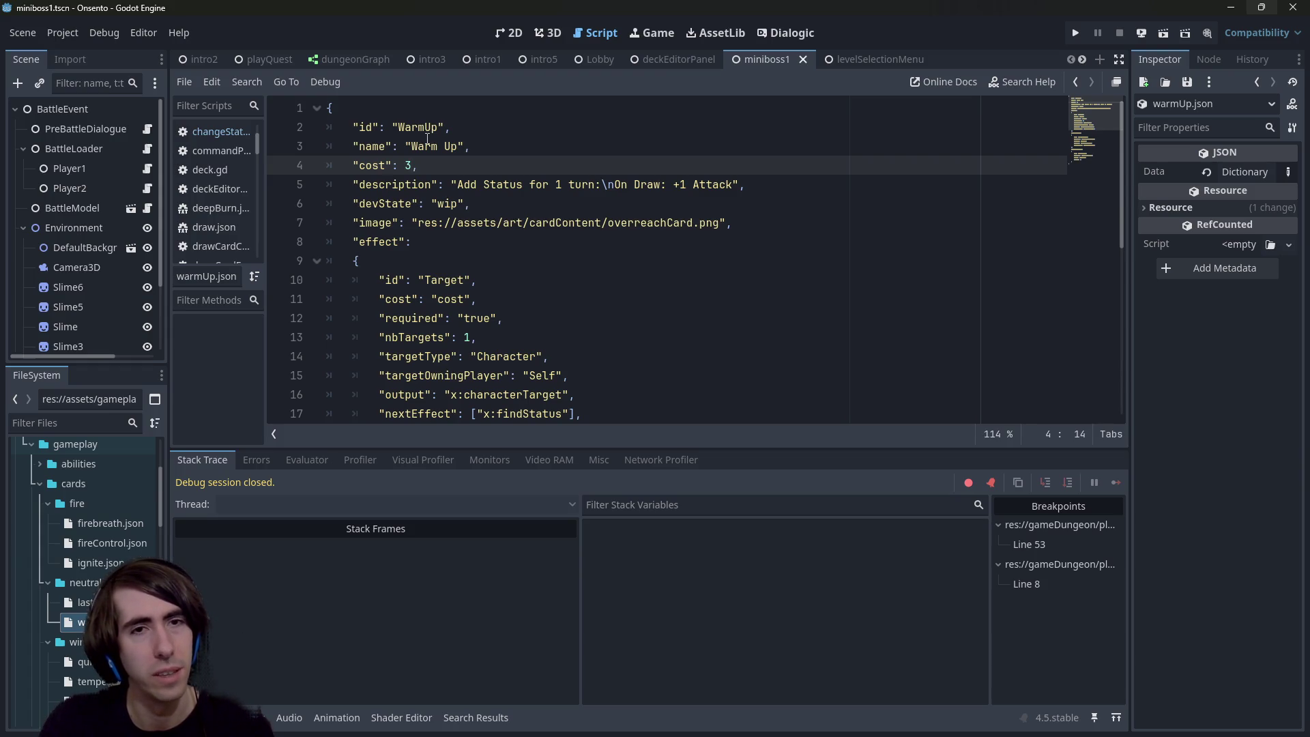
pyautogui.press('BackSpace')
pyautogui.write('2')
pyautogui.hotkey('ctrl', 's')
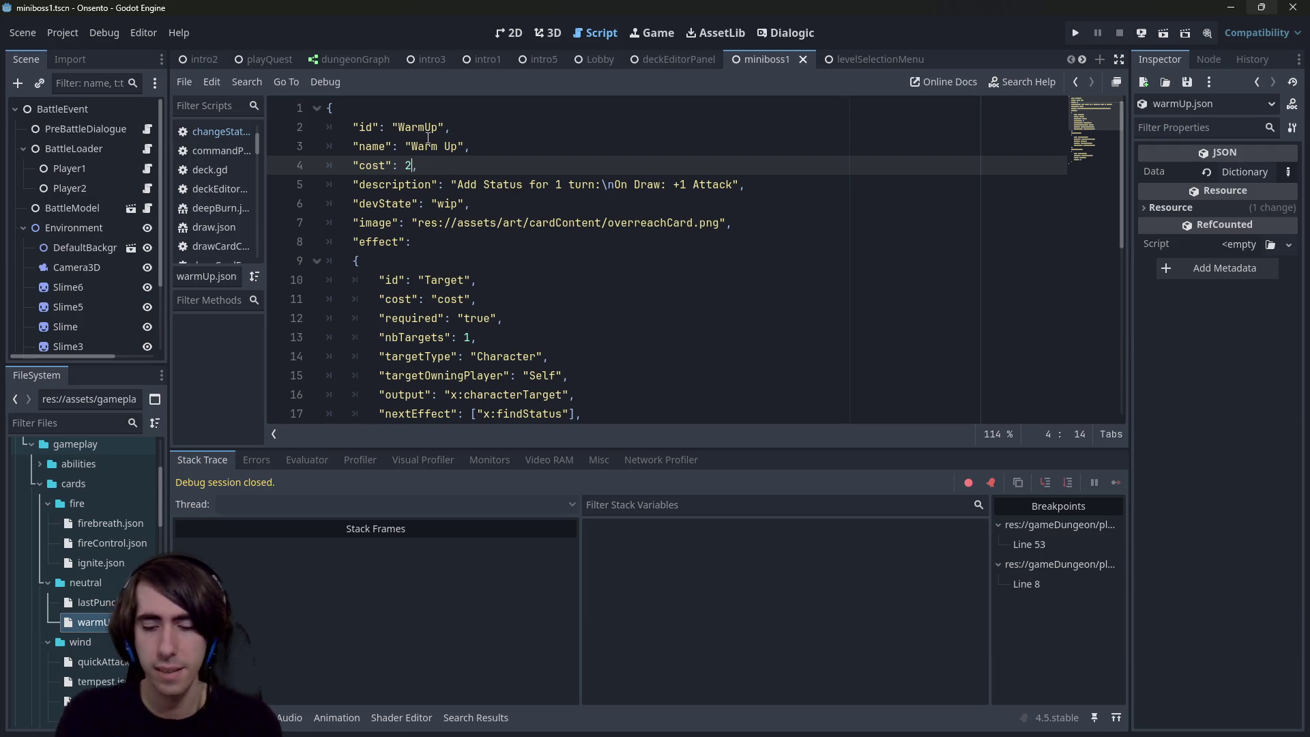
# Step: Add a 1+2+4 test expression below the cost, then delete it and save the file
pyautogui.press('Return')
pyautogui.write('1+2')
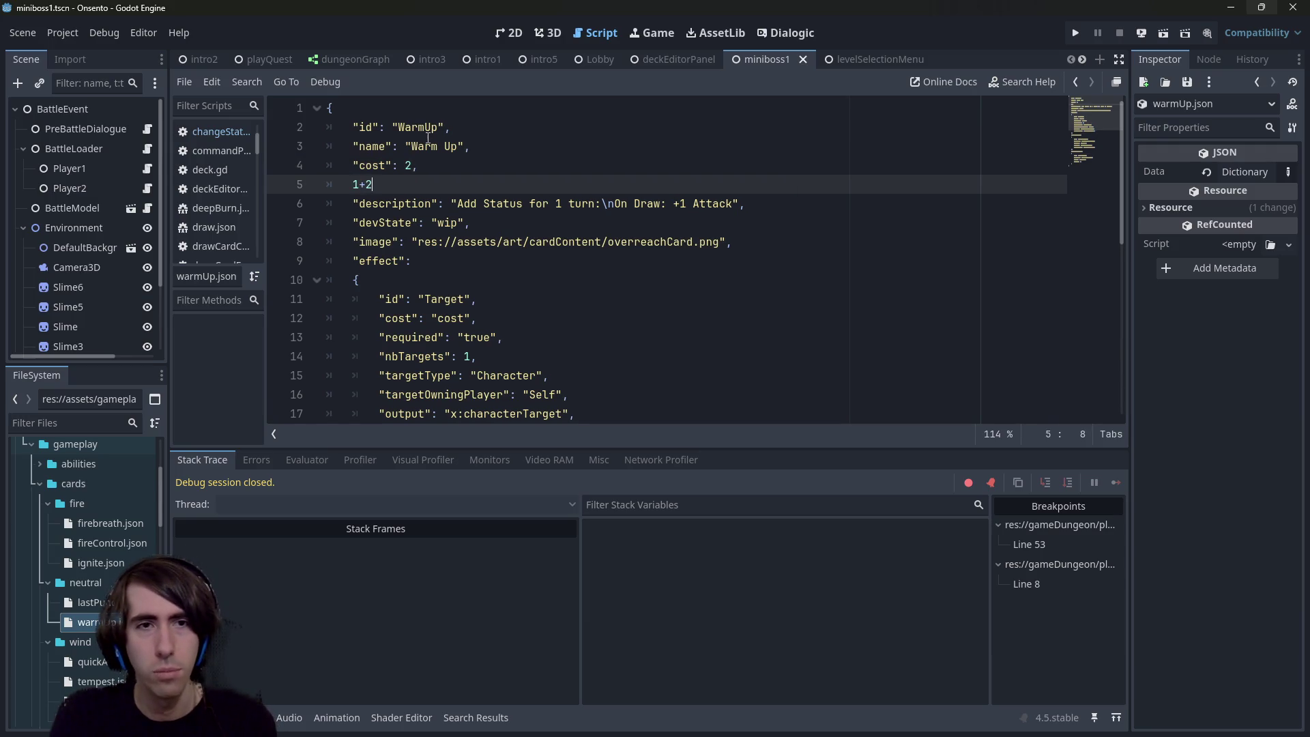
pyautogui.write('+4')
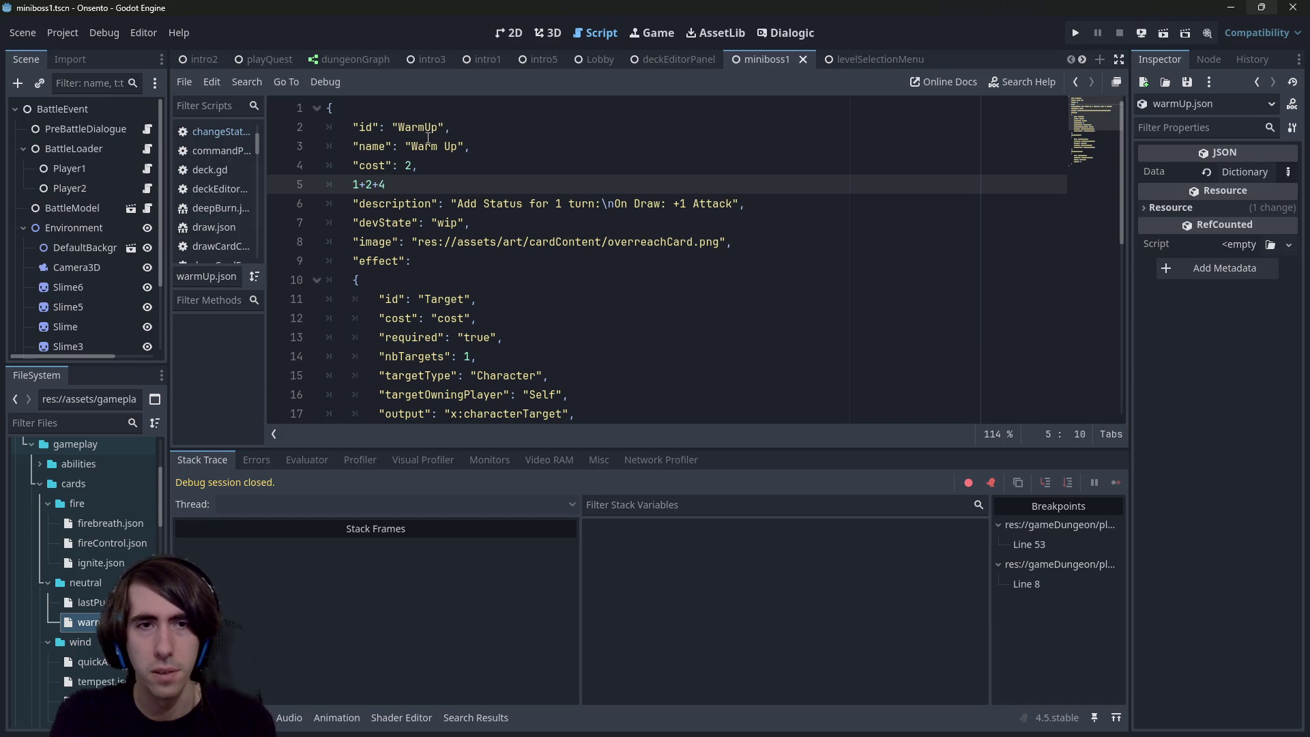
pyautogui.hotkey('shift', 'Left')
pyautogui.hotkey('shift', 'Left')
pyautogui.hotkey('shift', 'Left')
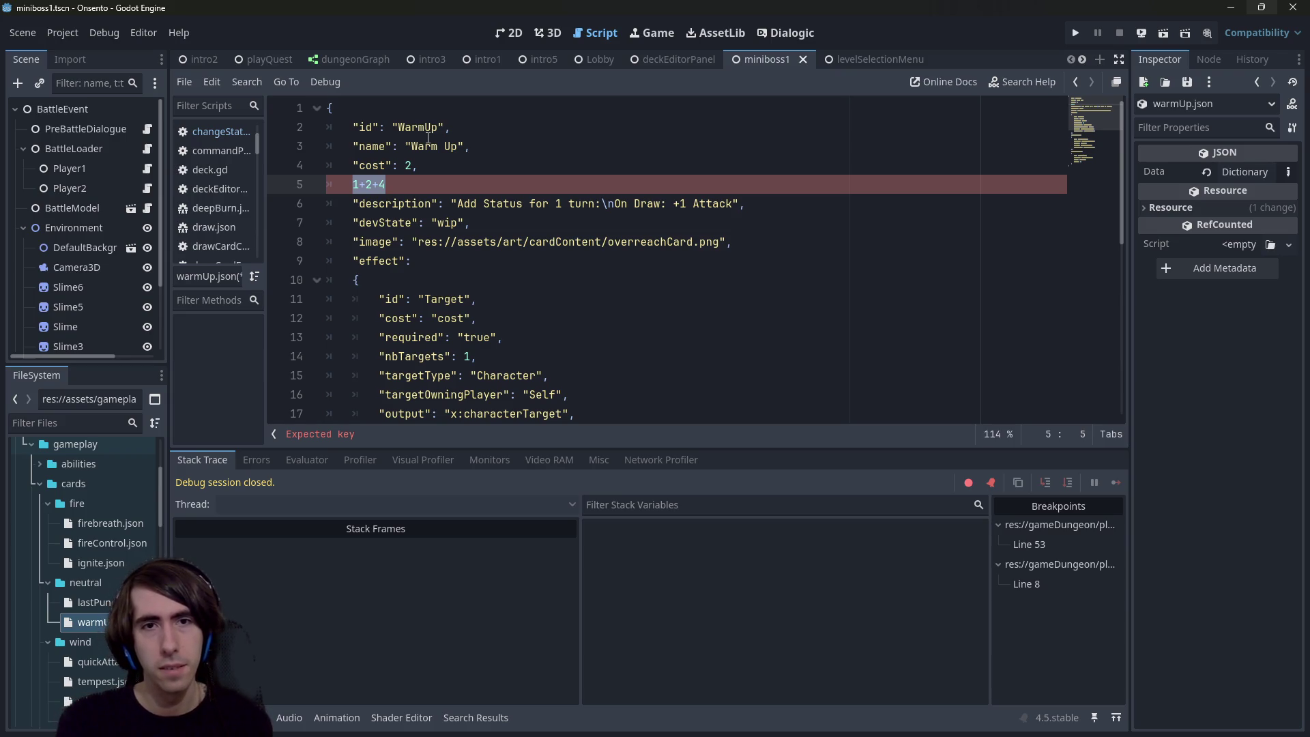
pyautogui.press('BackSpace')
pyautogui.press('BackSpace')
pyautogui.press('BackSpace')
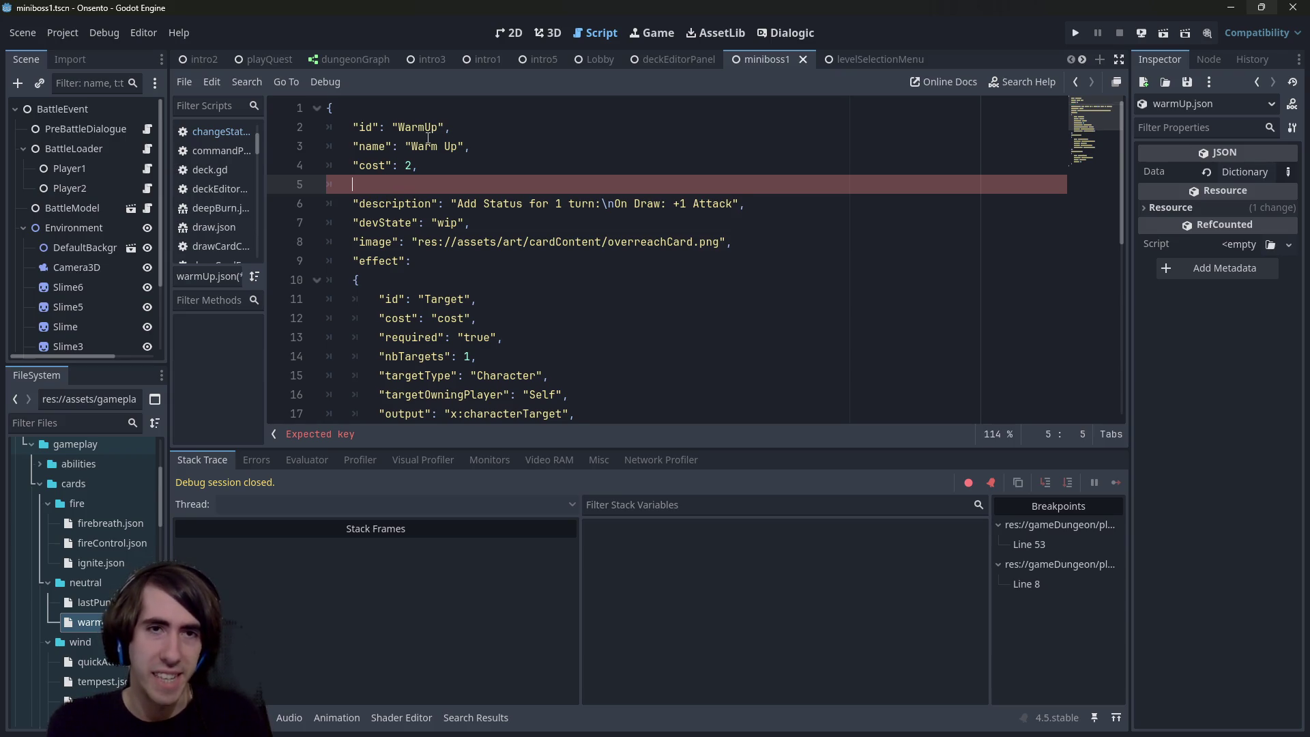
pyautogui.hotkey('ctrl', 's')
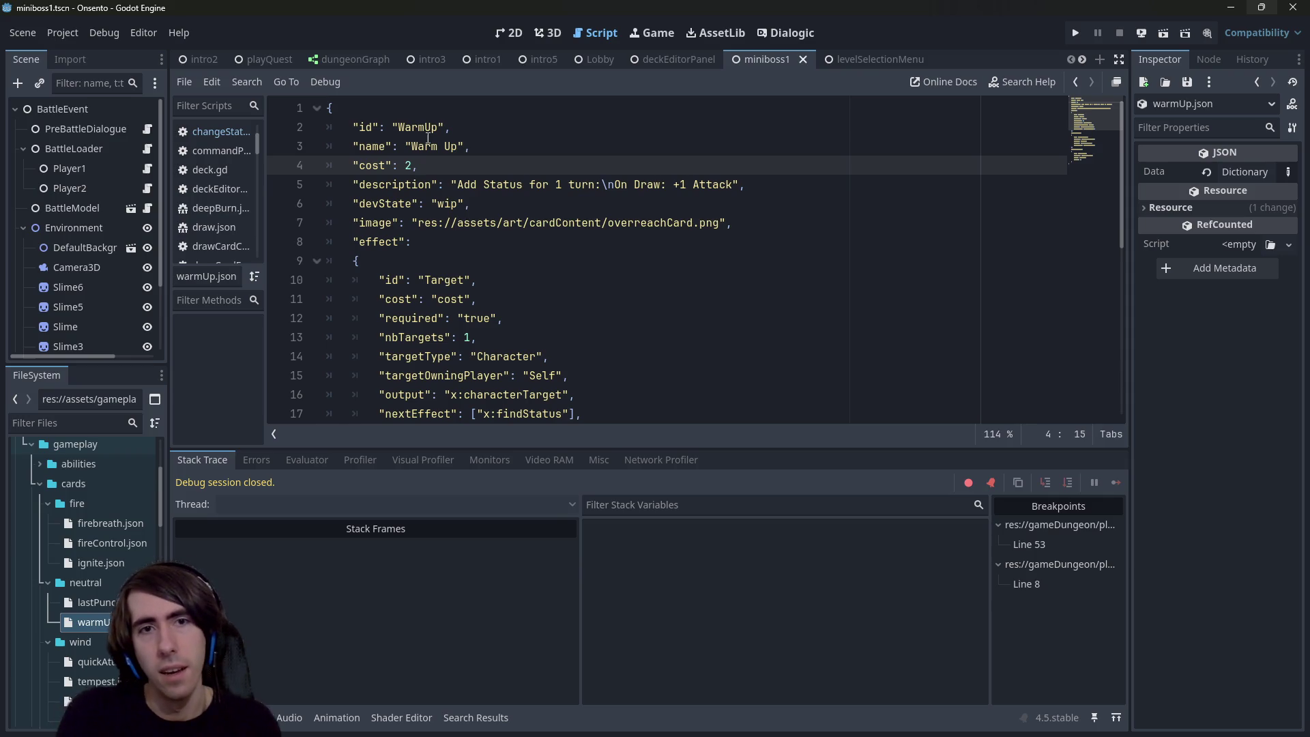
pyautogui.write('1')
pyautogui.hotkey('ctrl', 's')
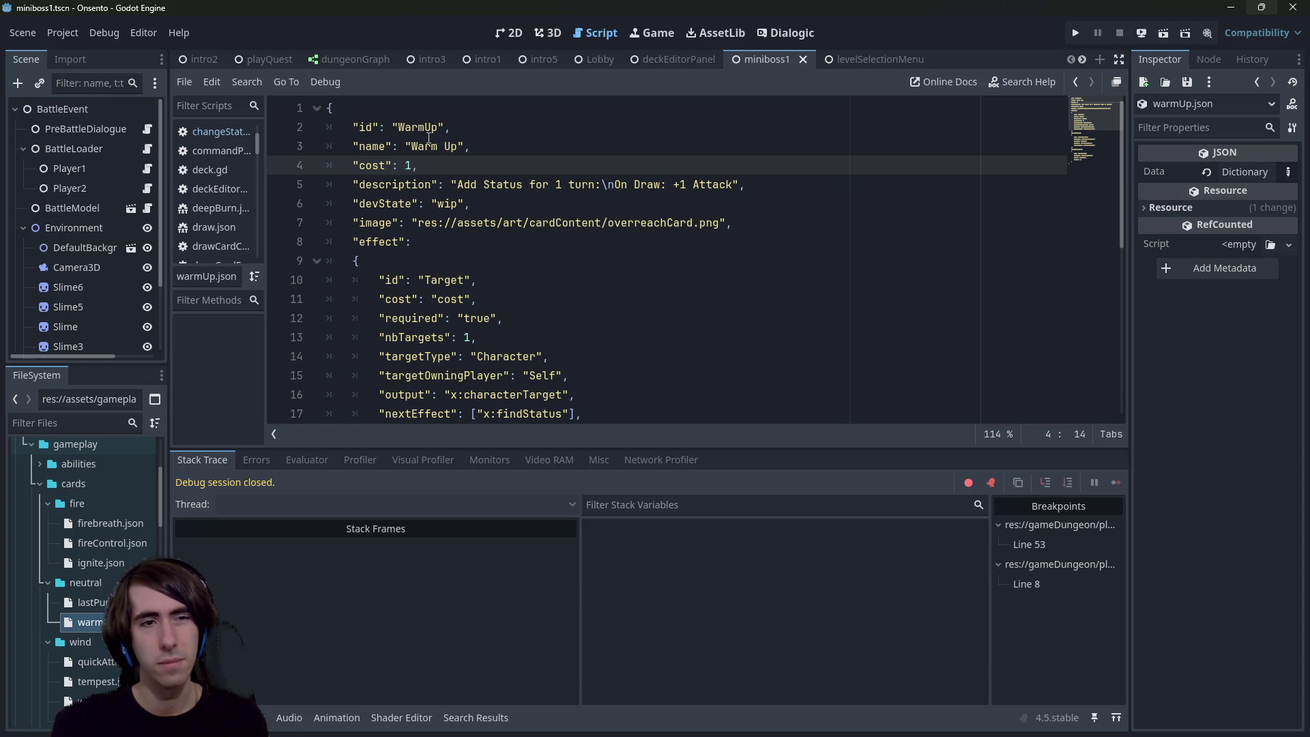
# Step: Set the cost from 1 to 2, change devState from wip to ready, and run the game
pyautogui.press('BackSpace')
pyautogui.write('2')
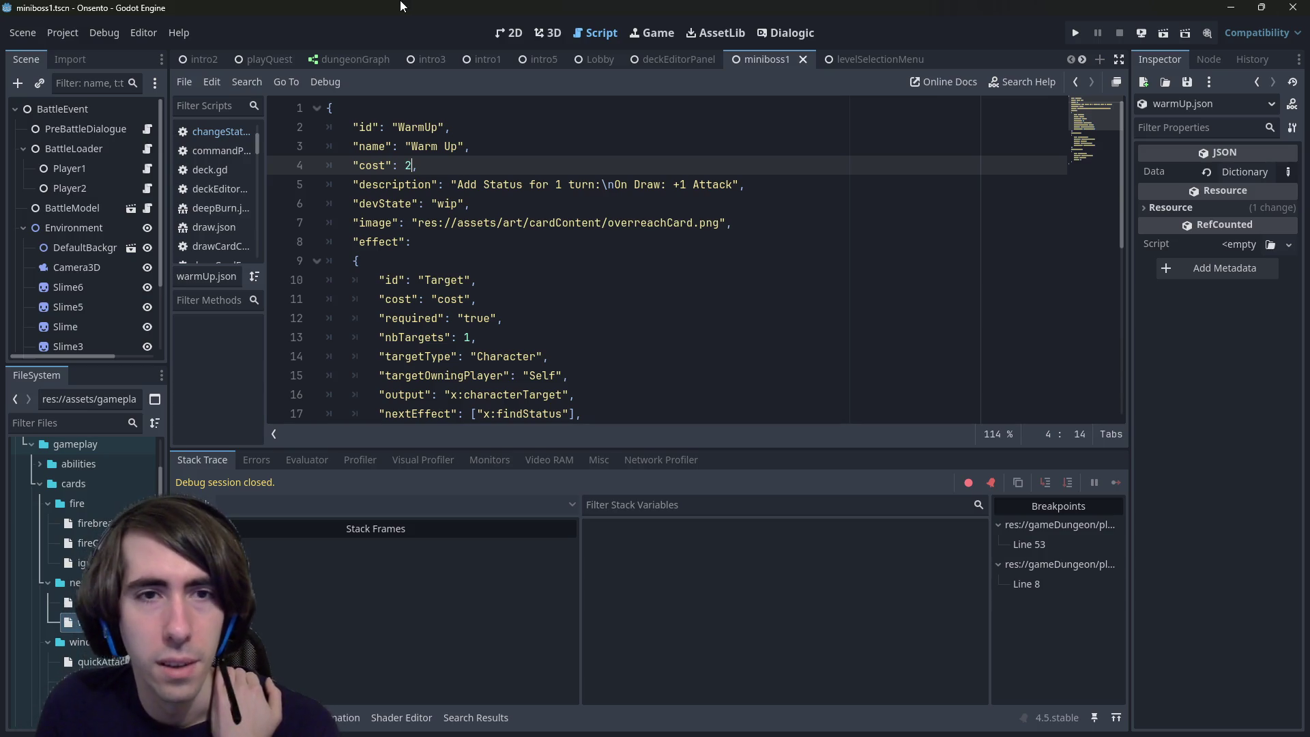
pyautogui.doubleClick(447, 203)
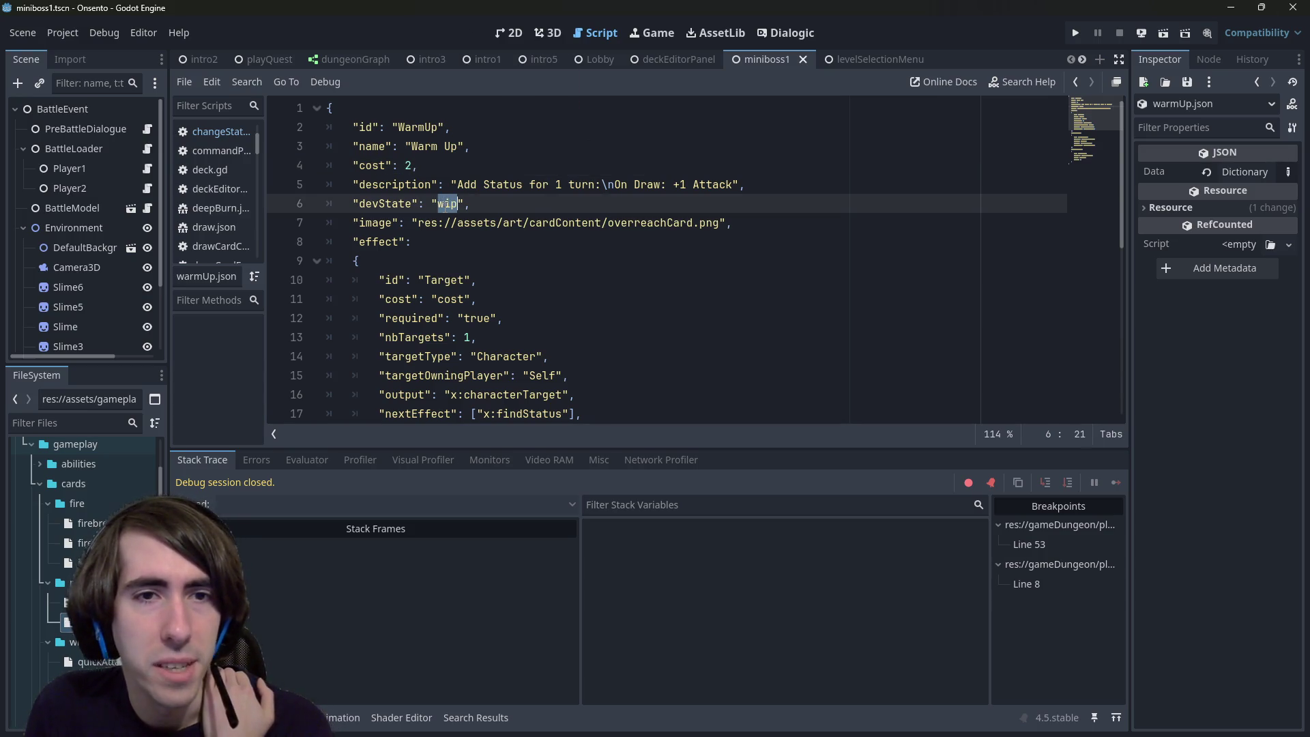
pyautogui.write('ready')
pyautogui.press('F5')
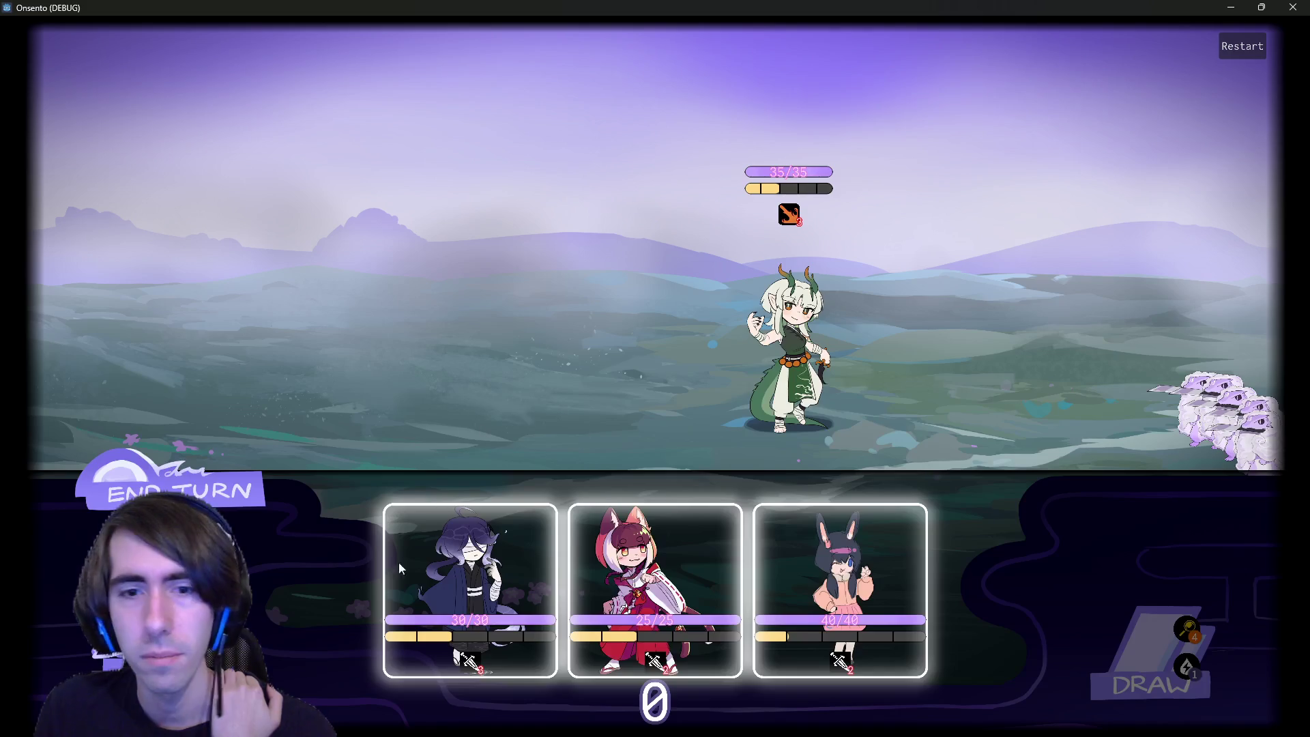
# Step: Play Warm Up cards on the purple-haired character and draw two cards from the draw pile
pyautogui.moveTo(398, 563)
pyautogui.mouseDown()
pyautogui.moveTo(541, 336)
pyautogui.moveTo(522, 334)
pyautogui.mouseUp()
pyautogui.moveTo(567, 586); pyautogui.dragTo(404, 359)
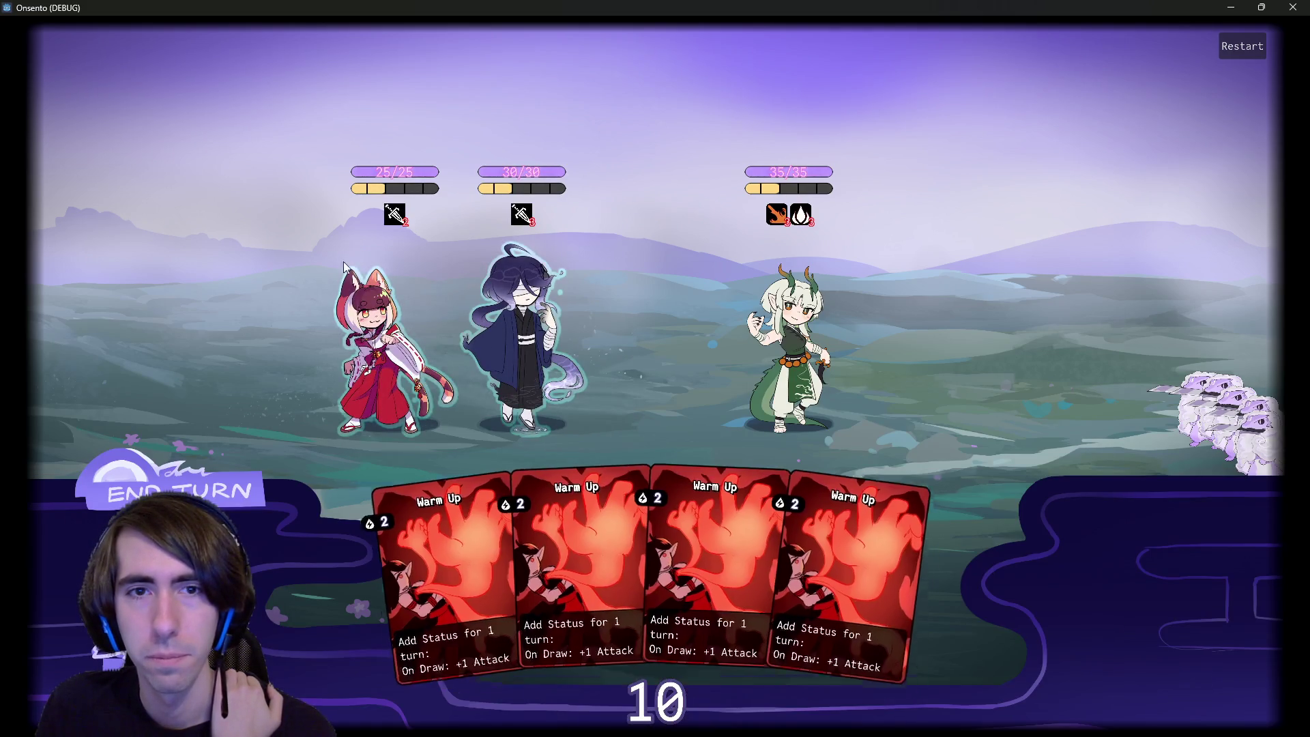
pyautogui.click(600, 512)
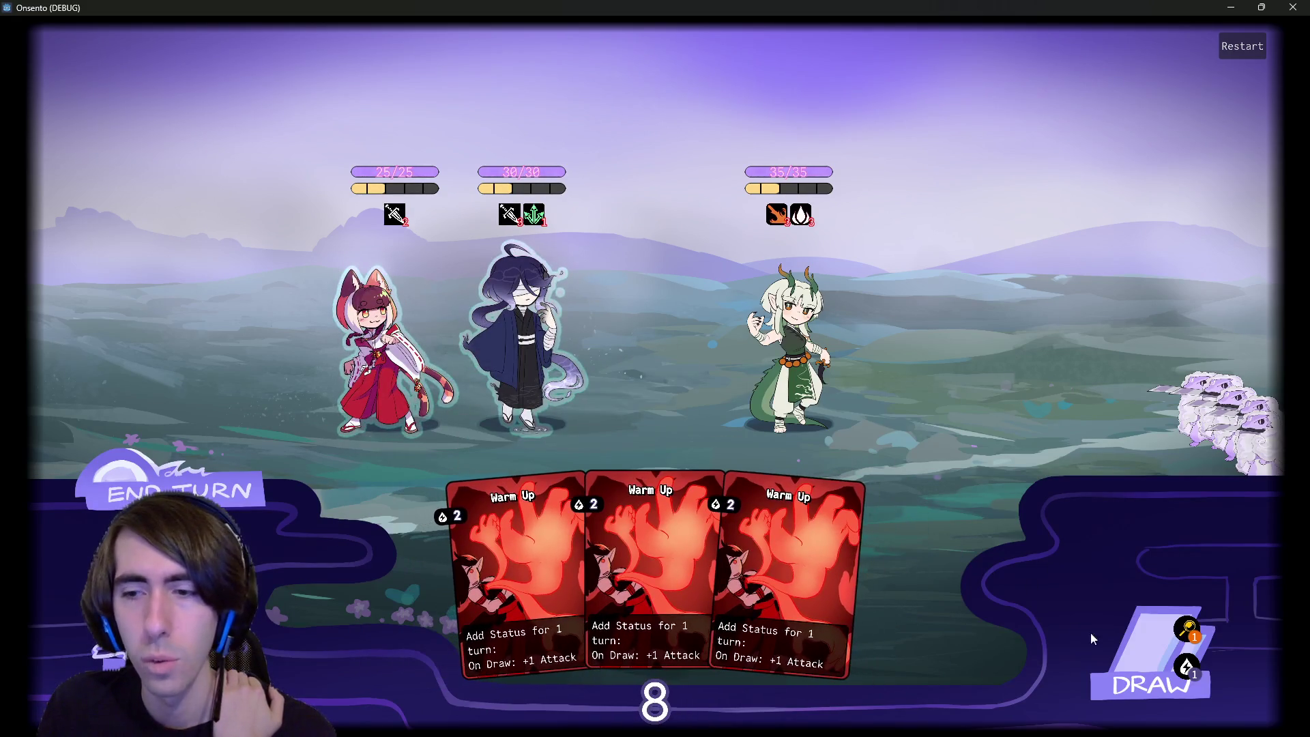
pyautogui.click(1112, 645)
pyautogui.click(563, 513)
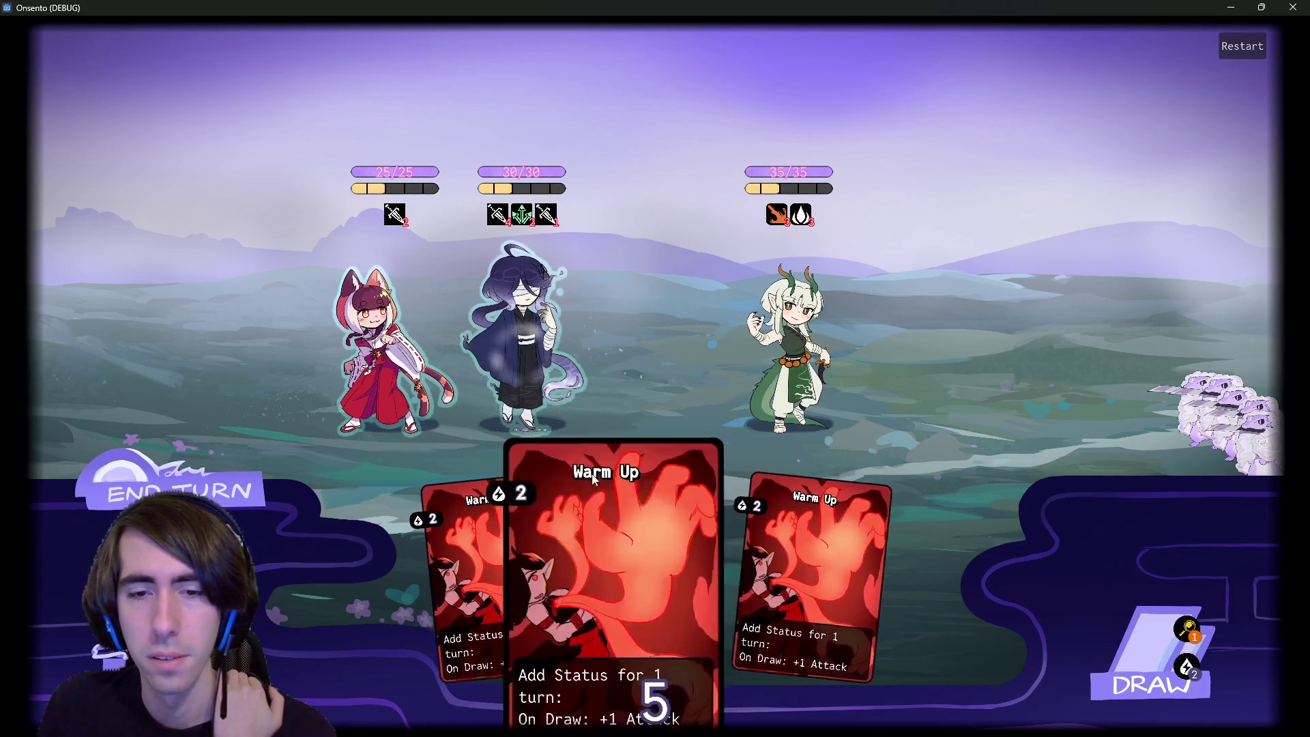
pyautogui.click(641, 525)
pyautogui.click(1115, 645)
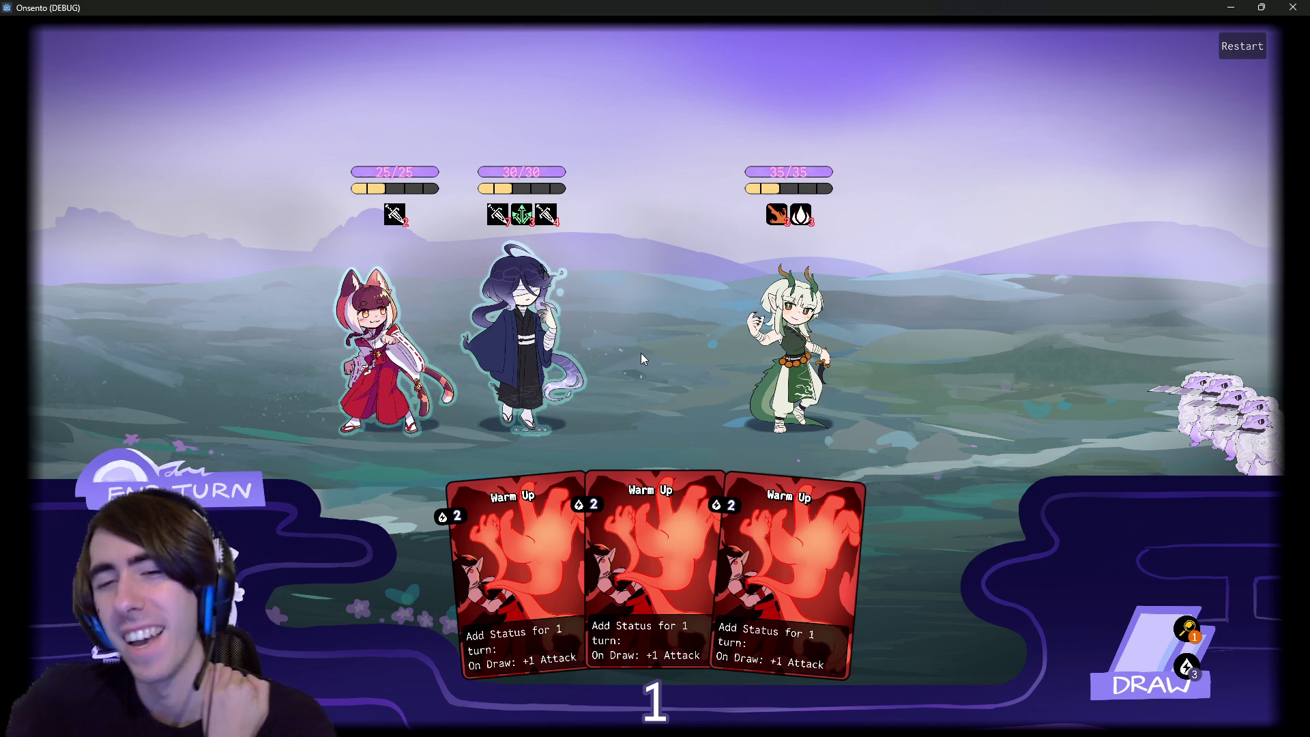
# Step: End the turn, then play four Warm Up cards on the dark-haired character
pyautogui.click(179, 492)
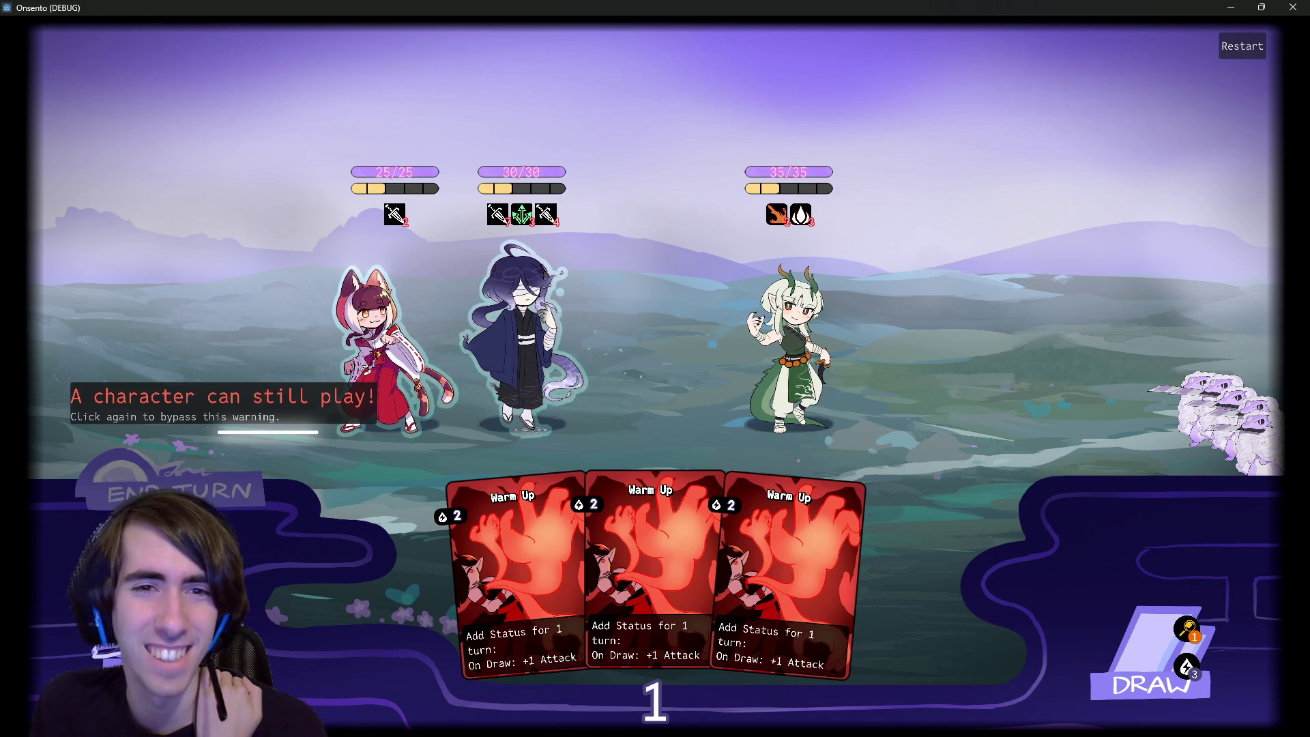
pyautogui.click(179, 491)
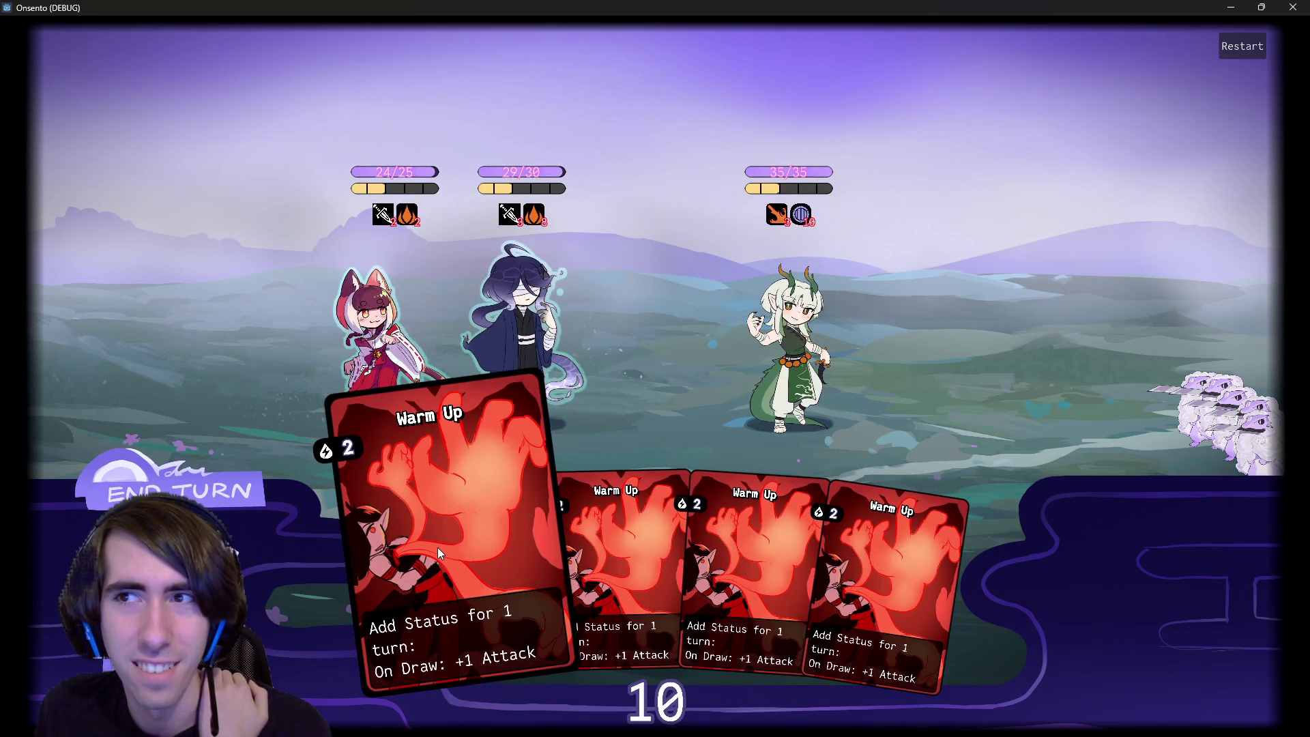
pyautogui.moveTo(436, 547); pyautogui.dragTo(518, 385)
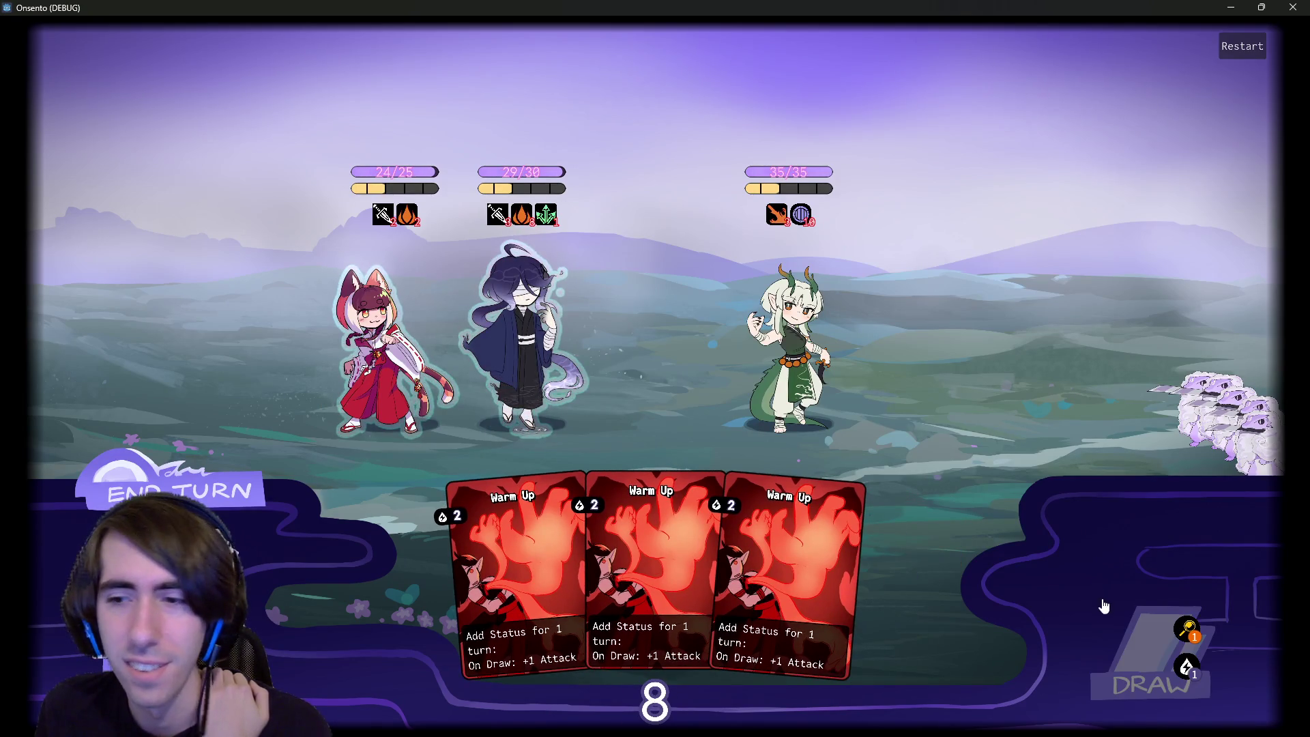
pyautogui.moveTo(662, 567); pyautogui.dragTo(522, 362)
pyautogui.moveTo(601, 580)
pyautogui.mouseDown()
pyautogui.moveTo(532, 437)
pyautogui.moveTo(521, 368)
pyautogui.mouseUp()
pyautogui.moveTo(614, 549); pyautogui.dragTo(518, 314)
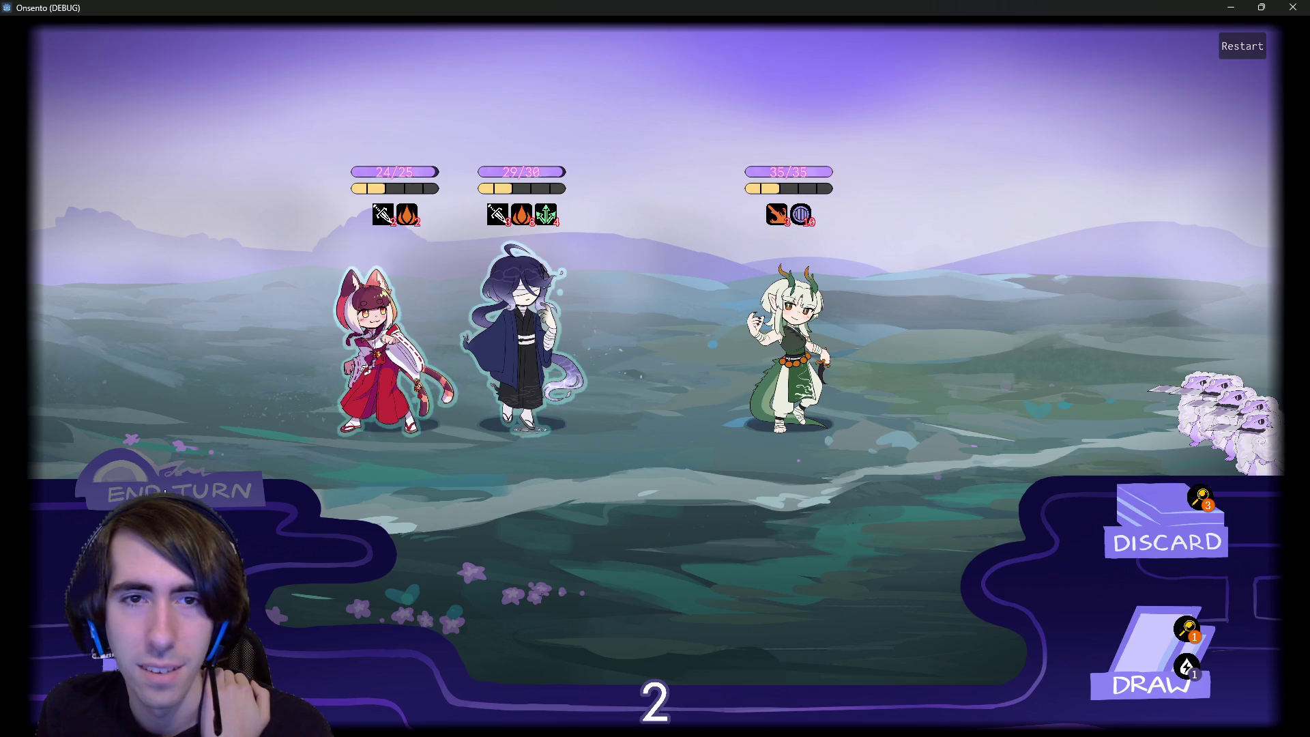
# Step: End the turn again, draw three Warm Up cards, and close the running game
pyautogui.click(171, 487)
pyautogui.click(171, 488)
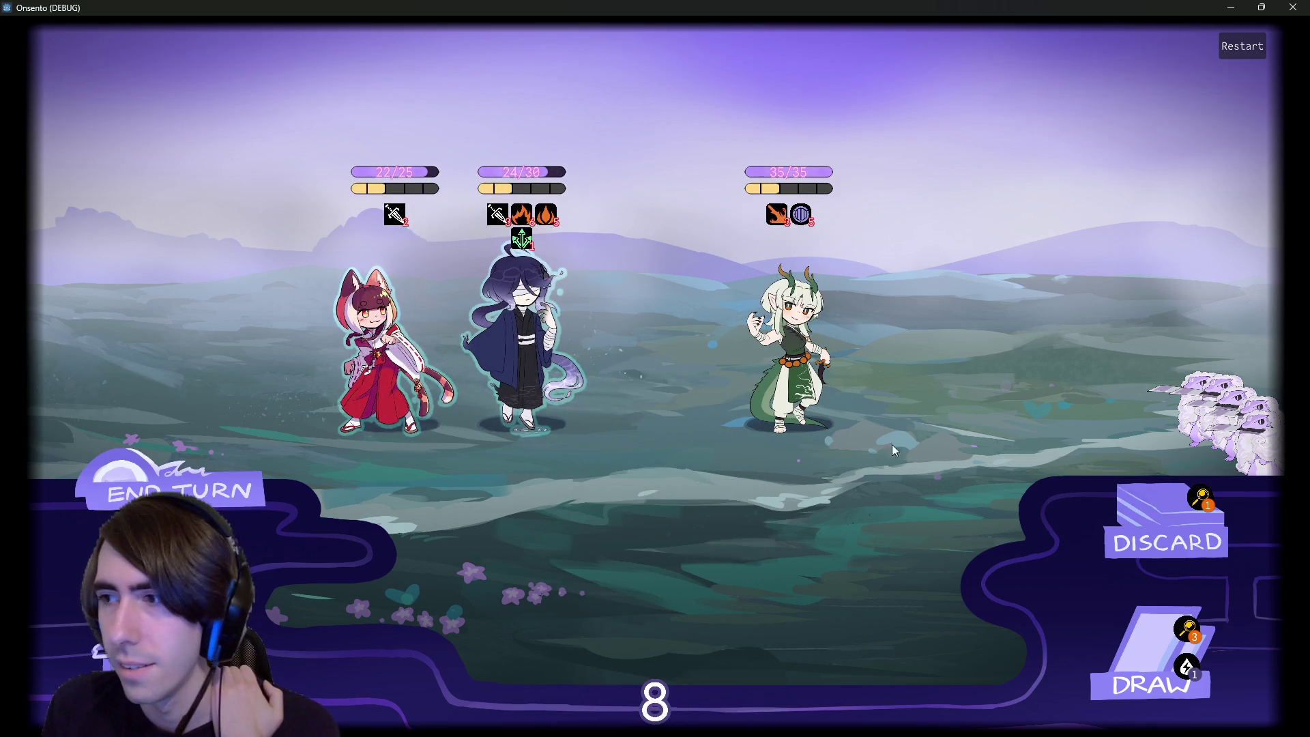
pyautogui.click(1100, 638)
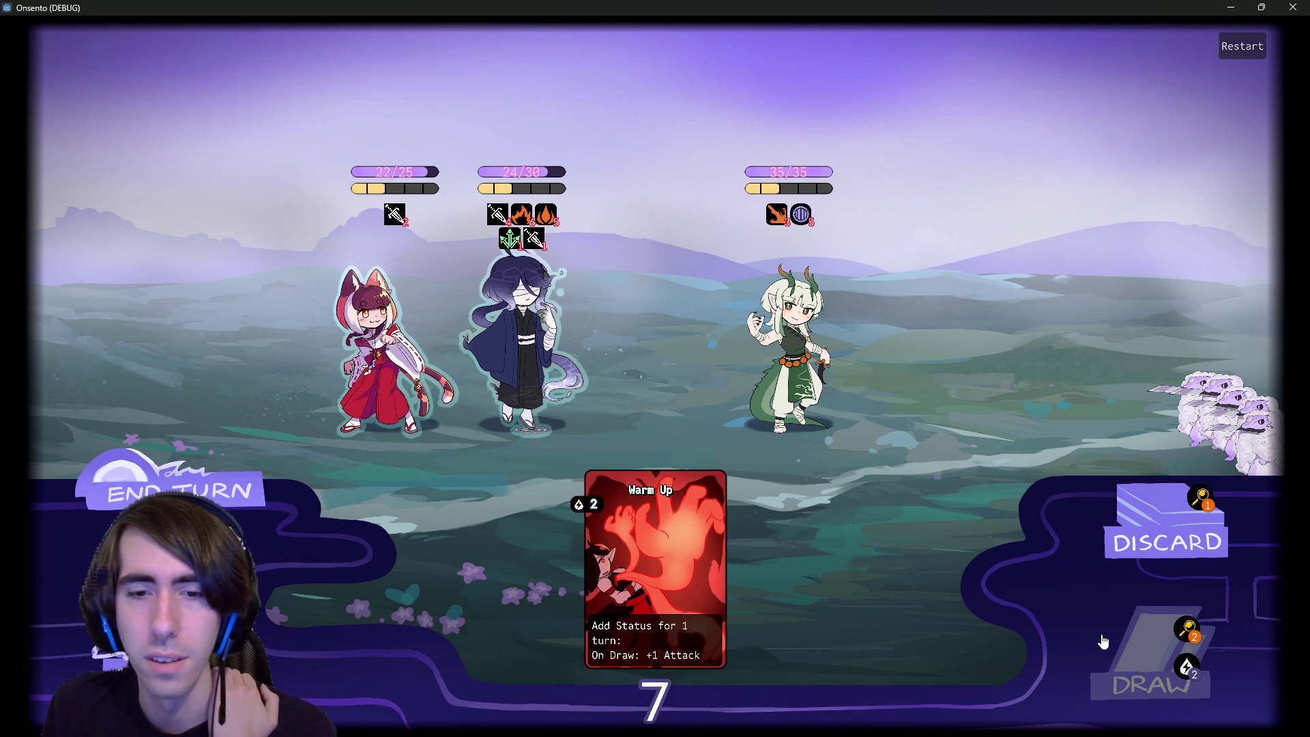
pyautogui.click(1103, 642)
pyautogui.click(1103, 641)
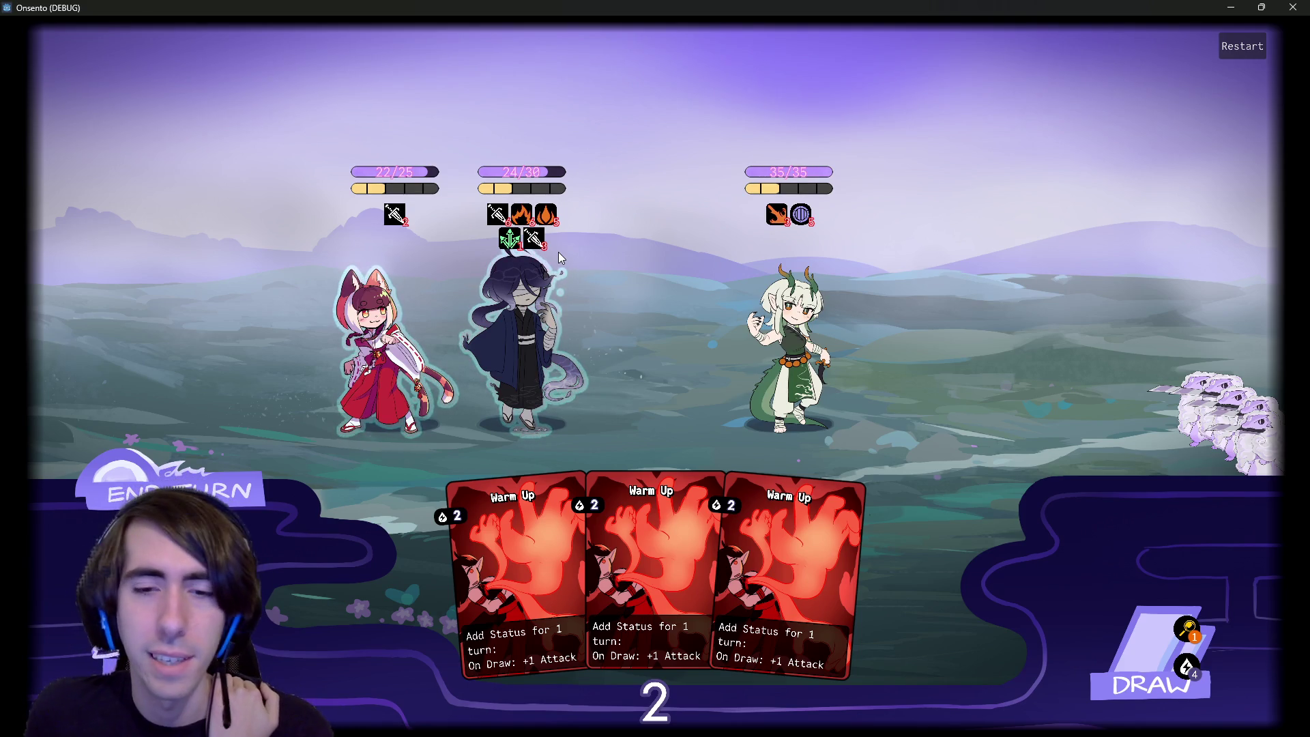
pyautogui.click(1285, 7)
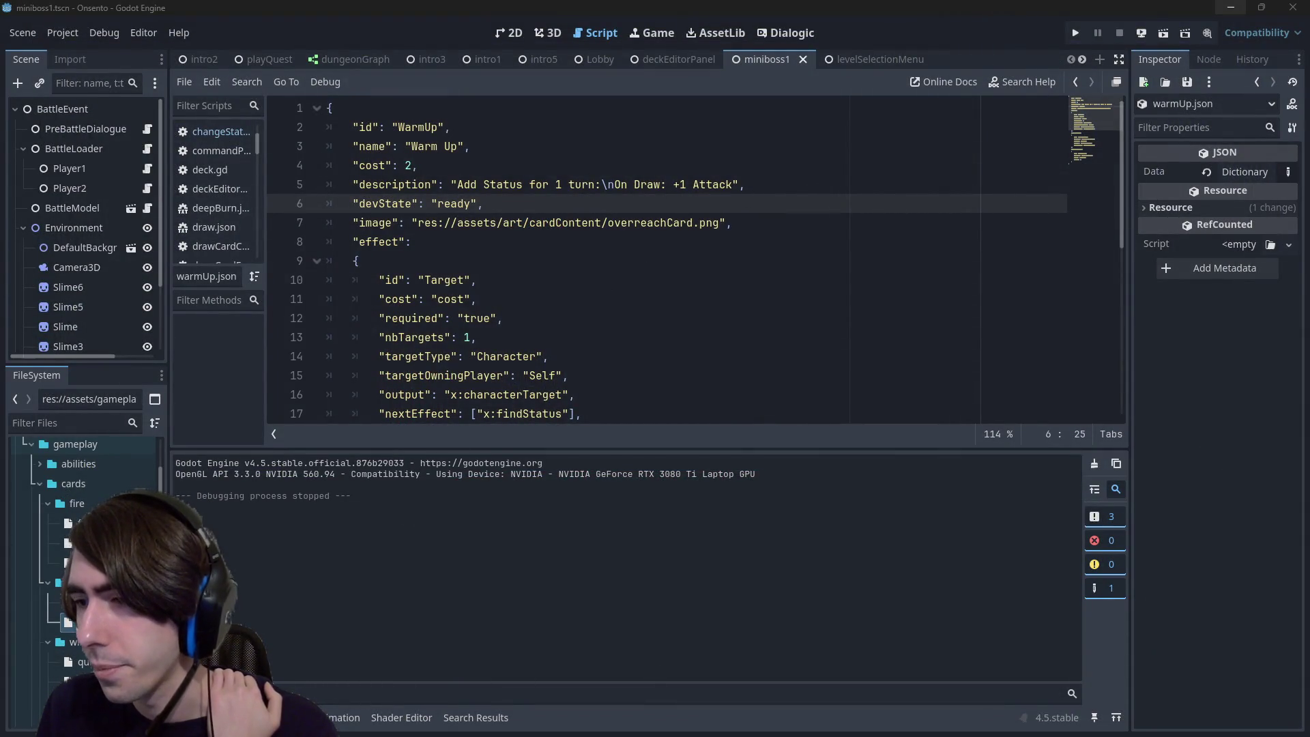
# Step: Switch to the Chrome window showing the Cards design document
pyautogui.hotkey('alt', 'Tab')
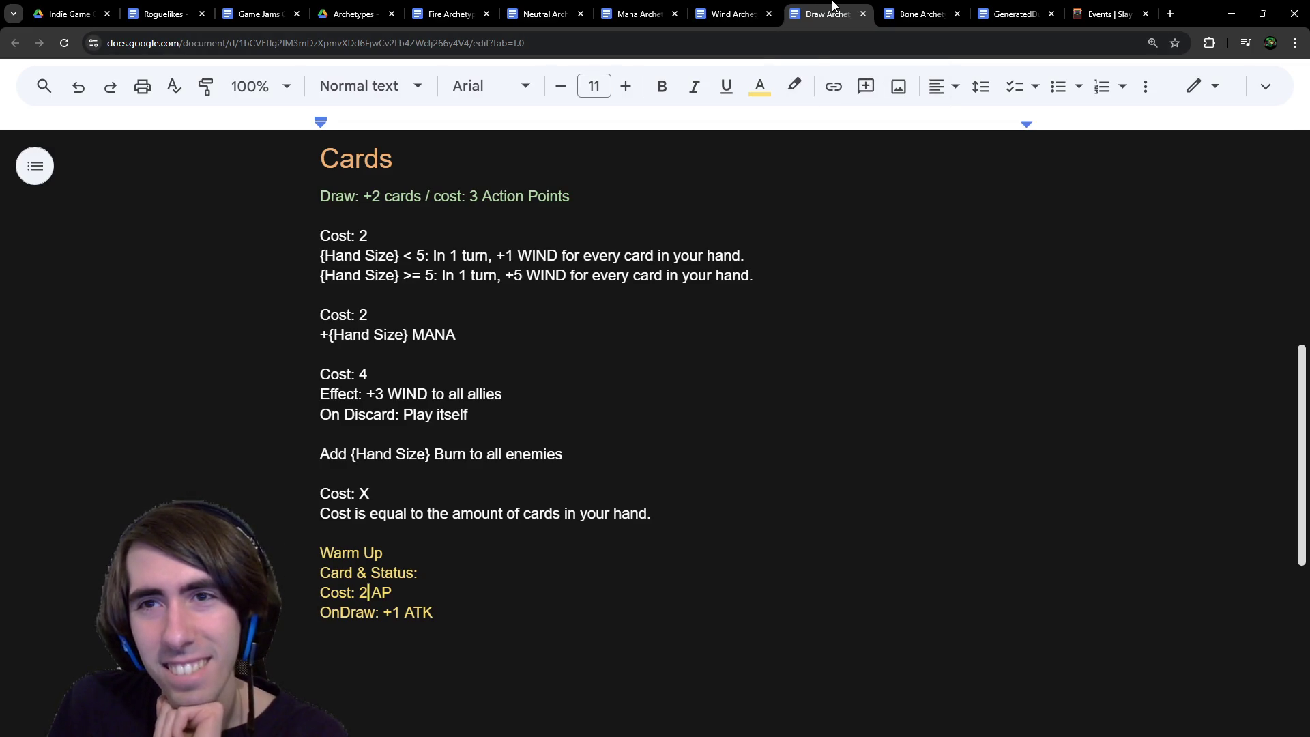
# Step: Recolour the Warm Up card block in the Draw Archetype notes light green
pyautogui.click(336, 212)
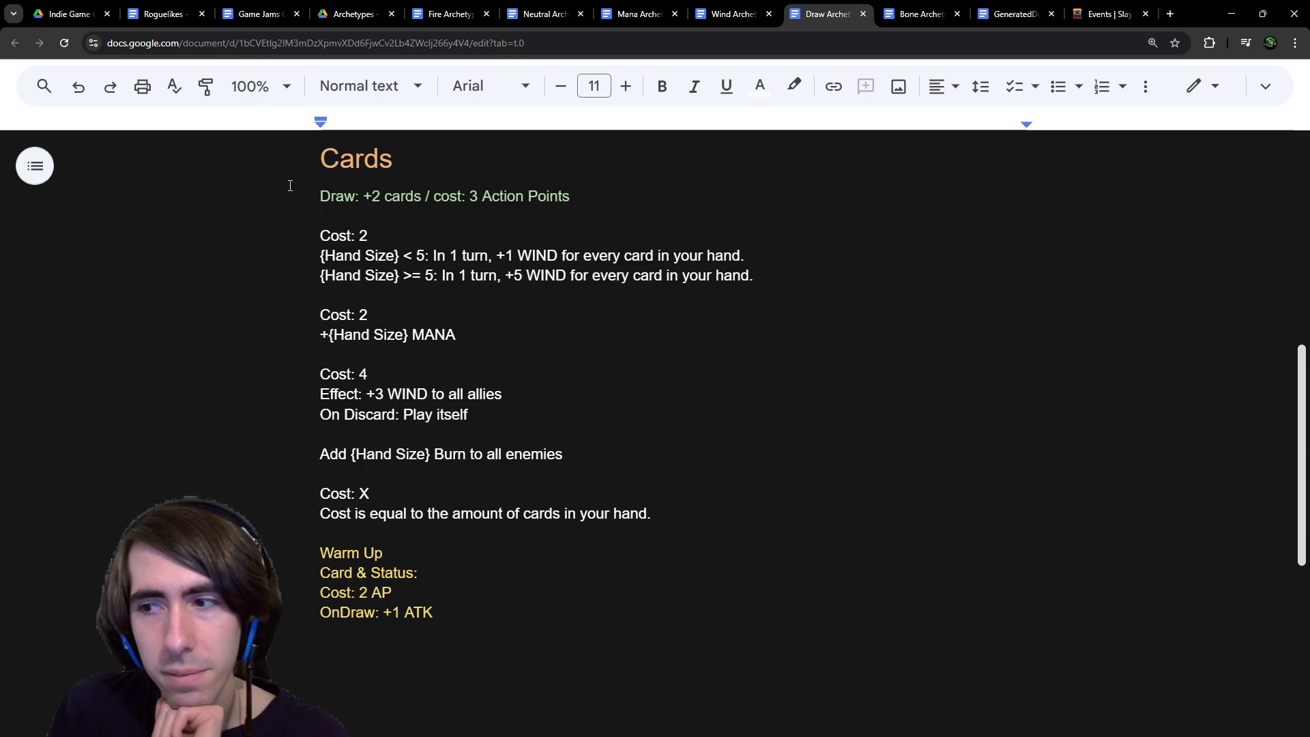
pyautogui.scroll(1, 457, 360)
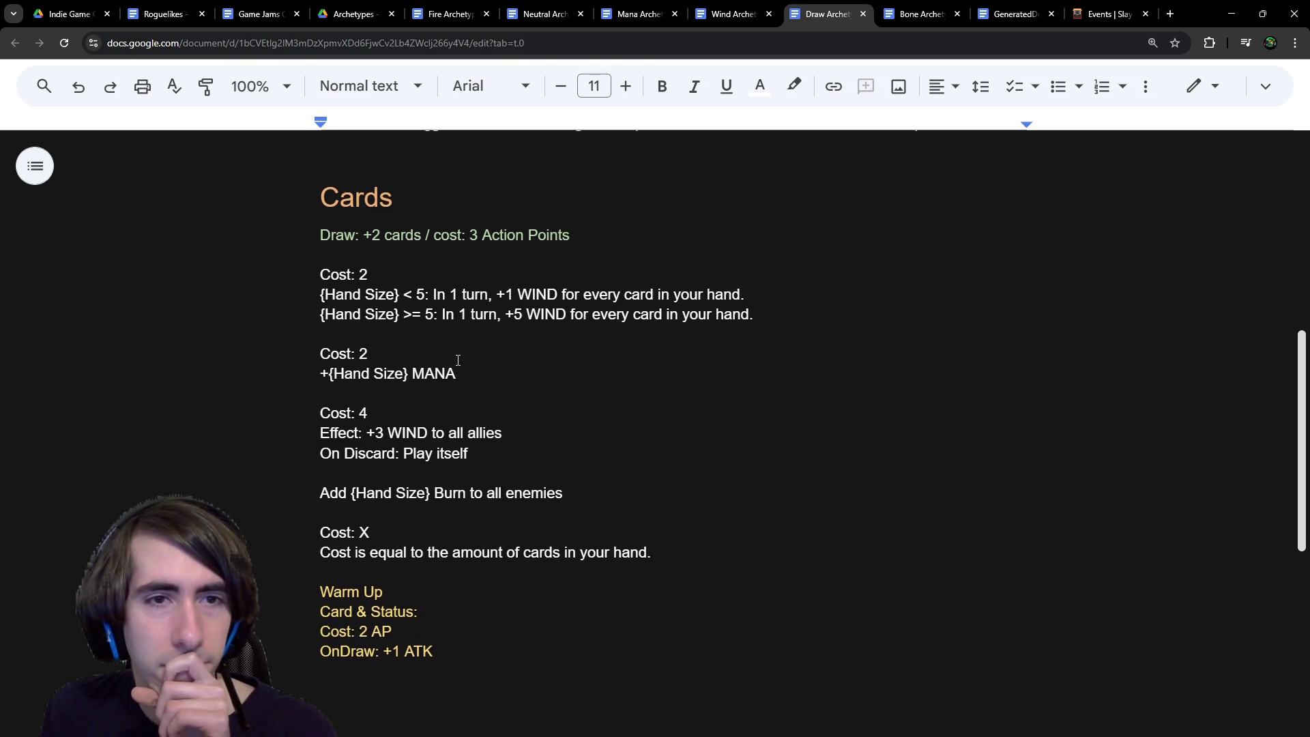
pyautogui.scroll(1, 458, 360)
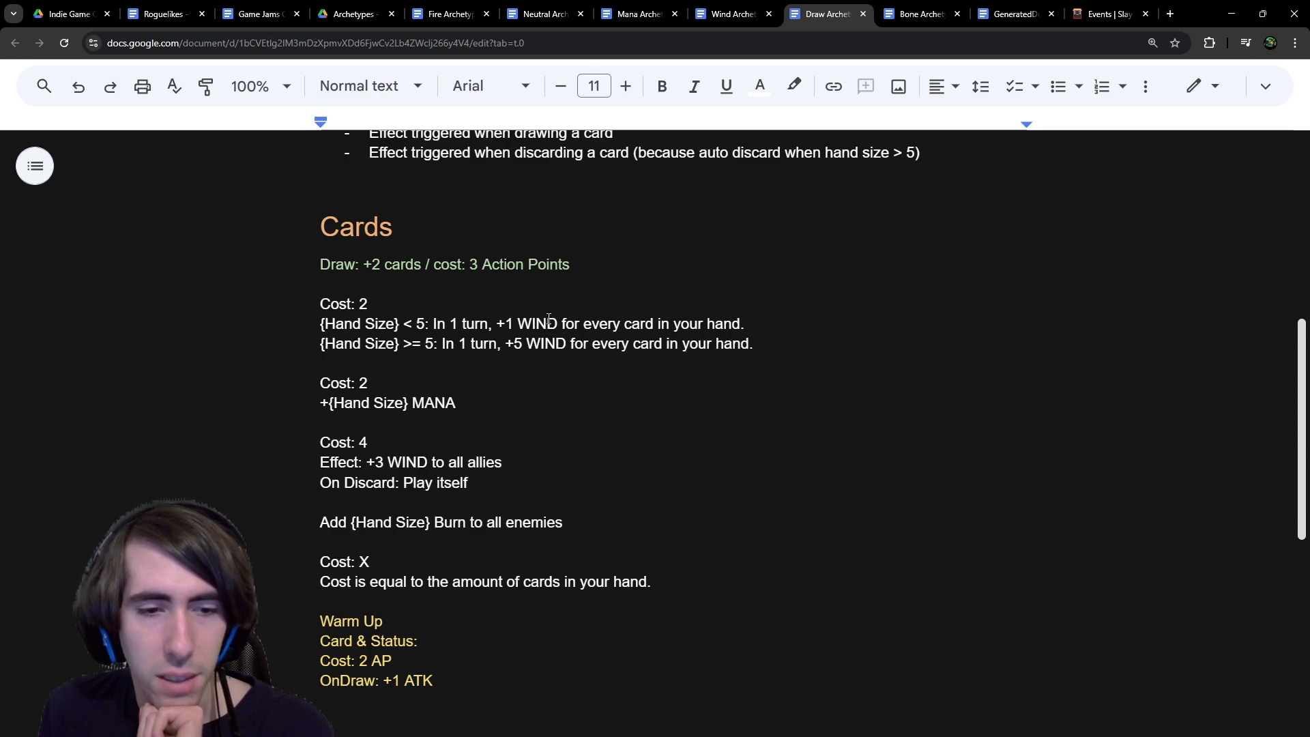
pyautogui.scroll(-2, 550, 311)
pyautogui.moveTo(437, 612); pyautogui.dragTo(320, 546)
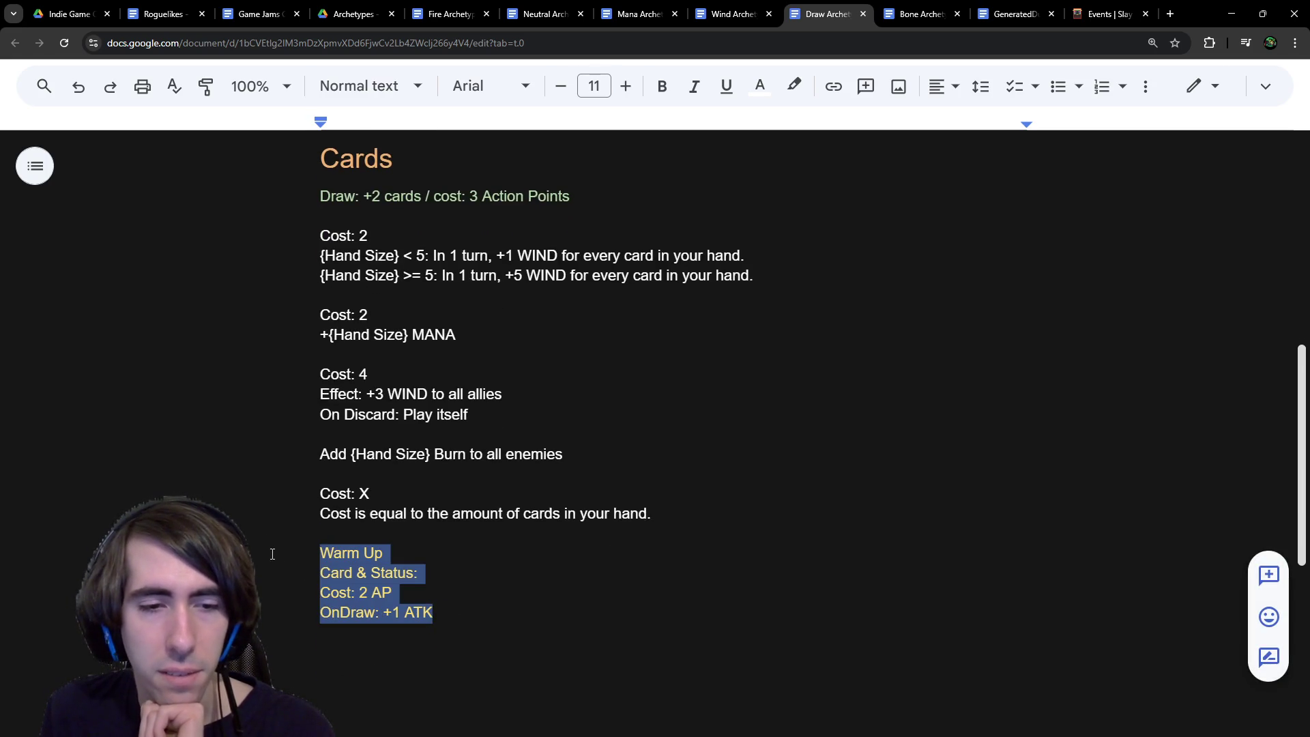
pyautogui.click(761, 88)
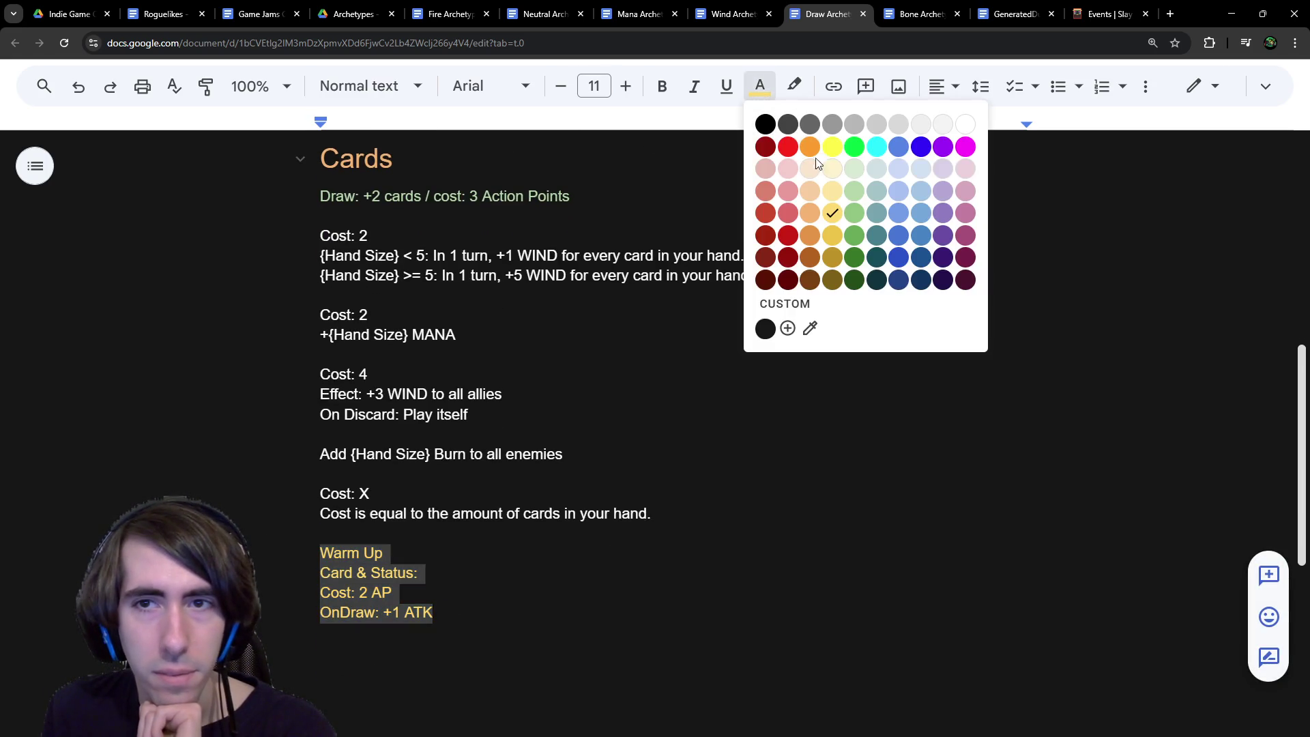
pyautogui.click(855, 191)
pyautogui.click(702, 491)
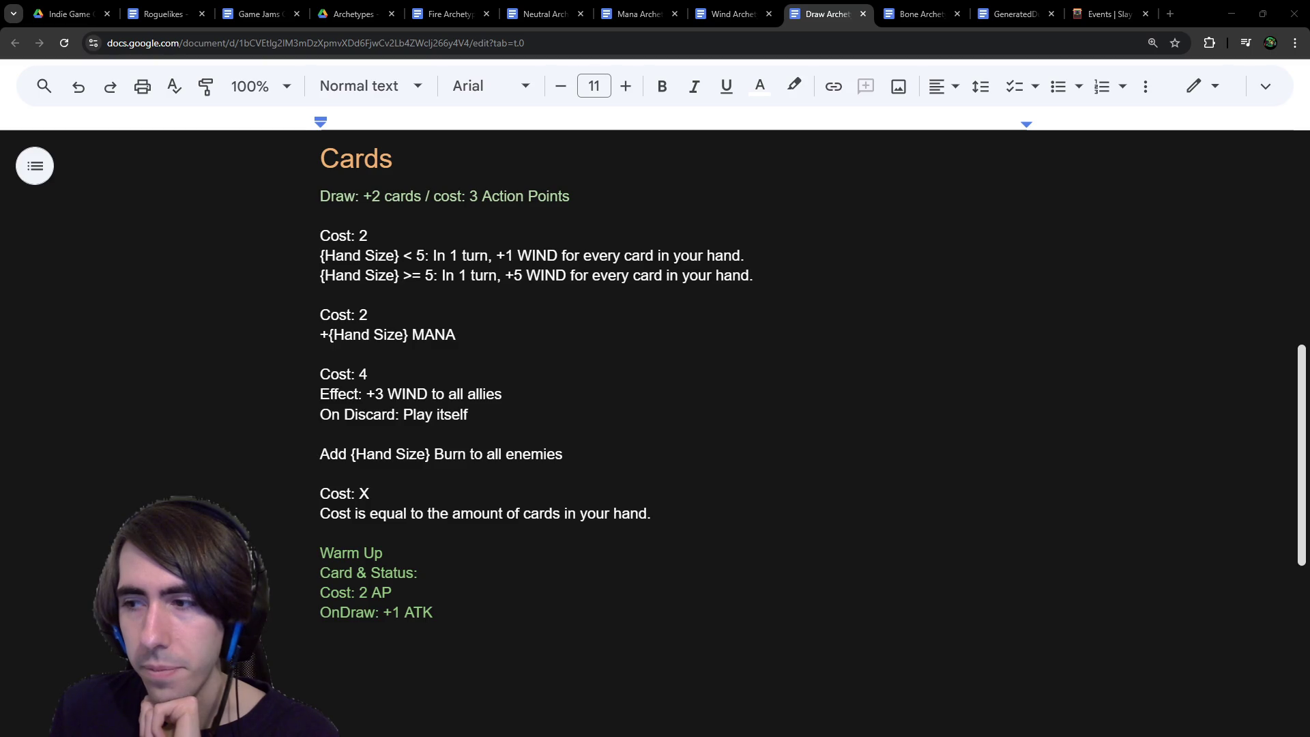
# Step: Review the Cost: 2 +{Hand Size} MANA and WIND card entries, then open the Wind Archetype doc
pyautogui.hotkey('alt', 'Tab')
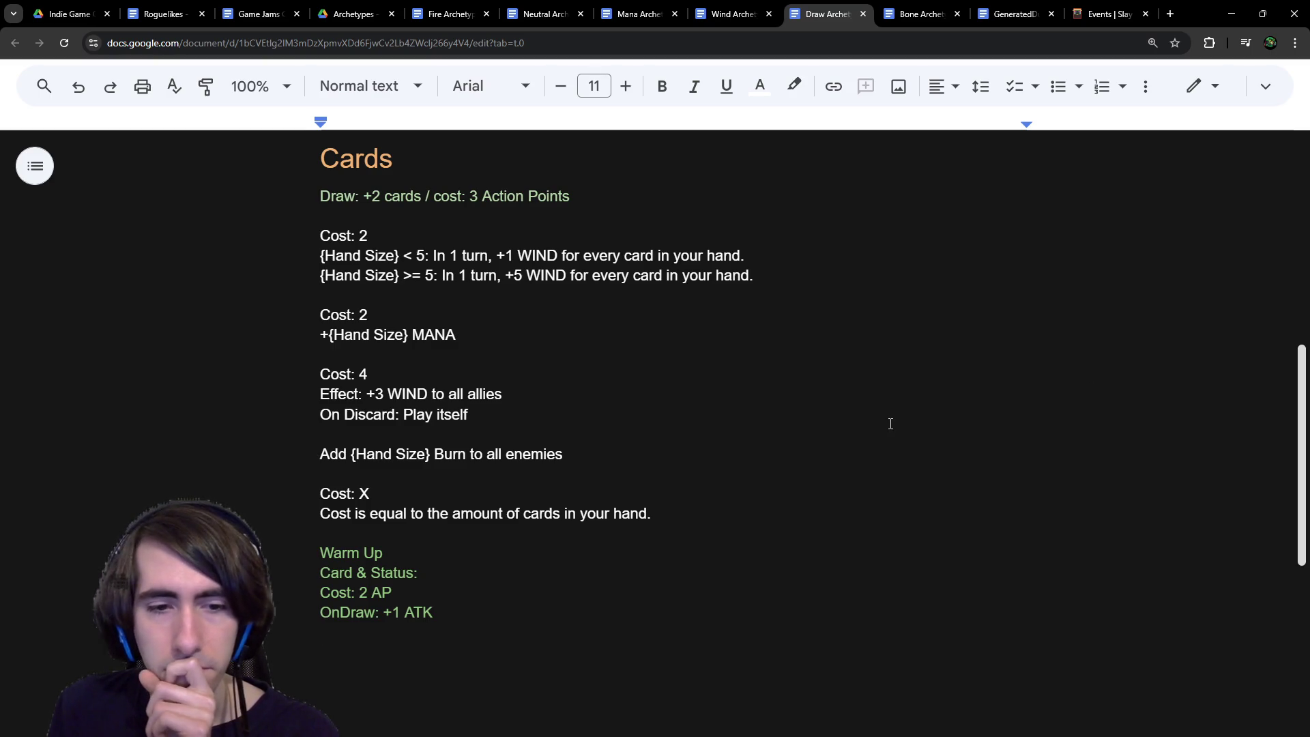
pyautogui.hotkey('alt', 'Tab')
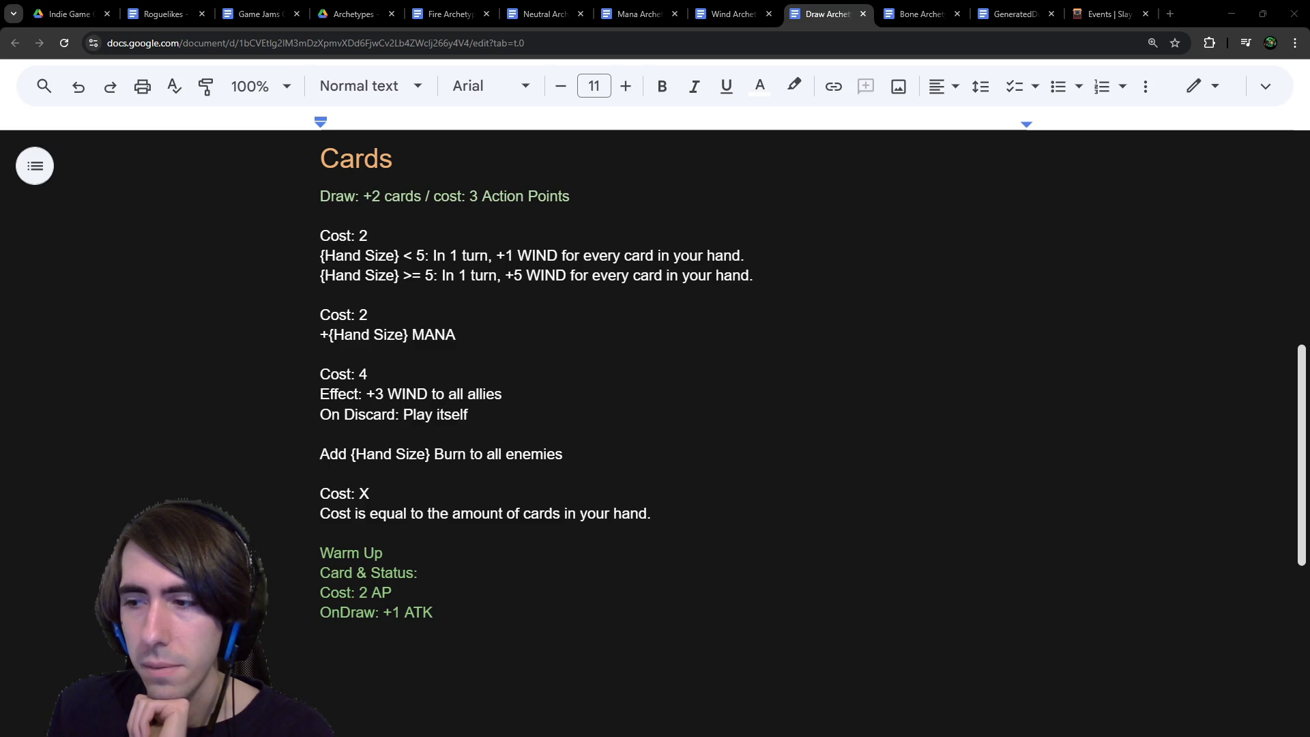
pyautogui.doubleClick(734, 623)
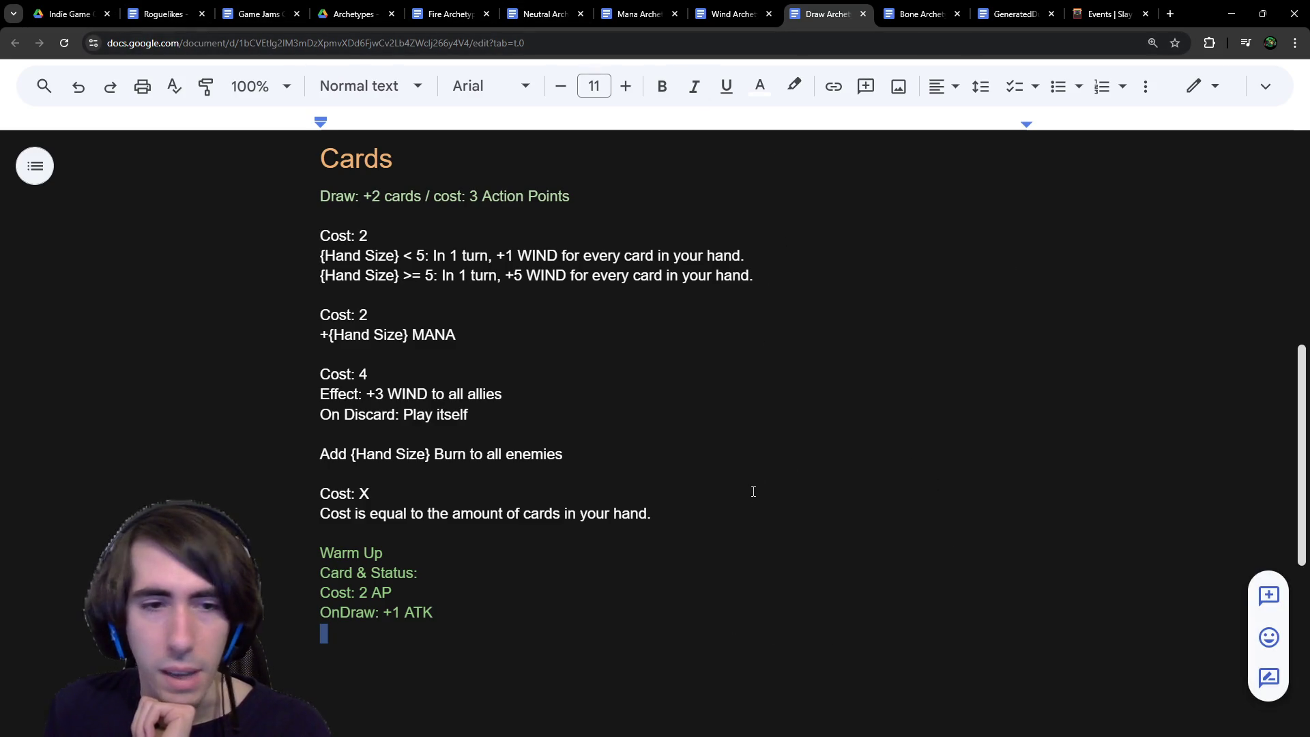
pyautogui.scroll(1, 758, 488)
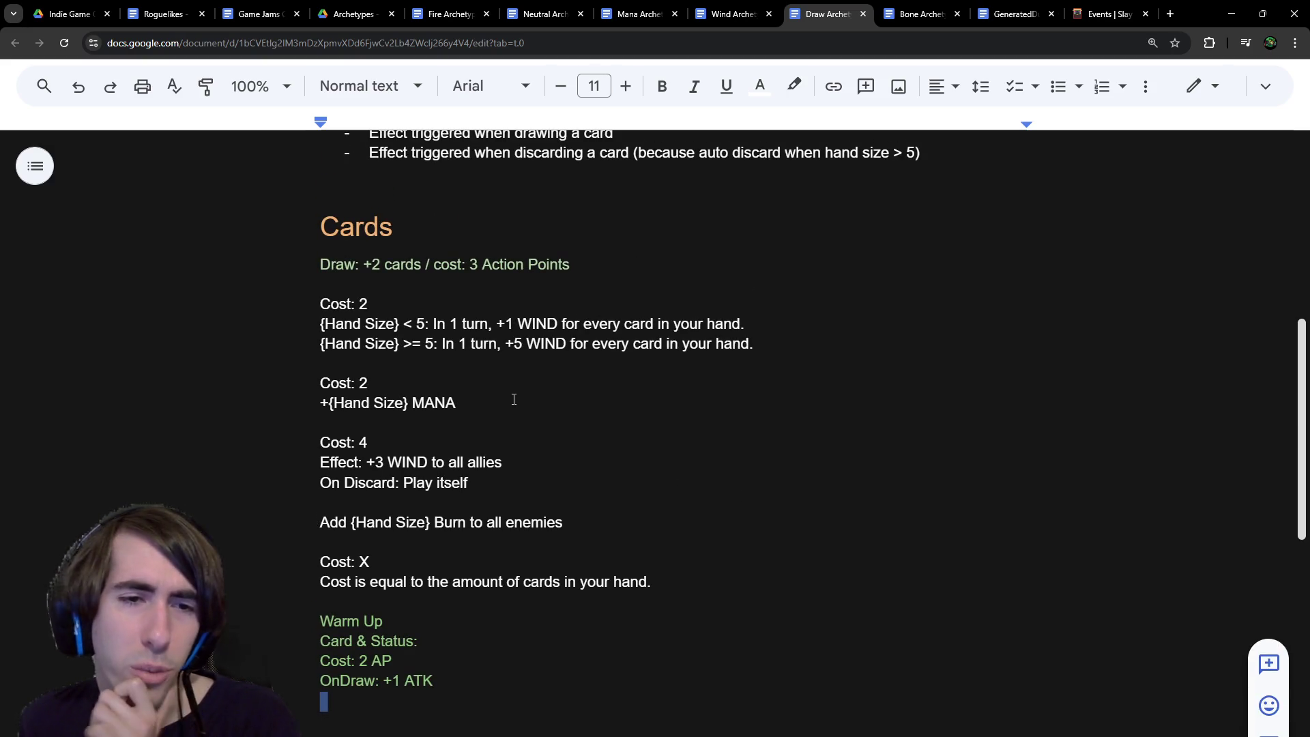
pyautogui.moveTo(521, 401); pyautogui.dragTo(210, 386)
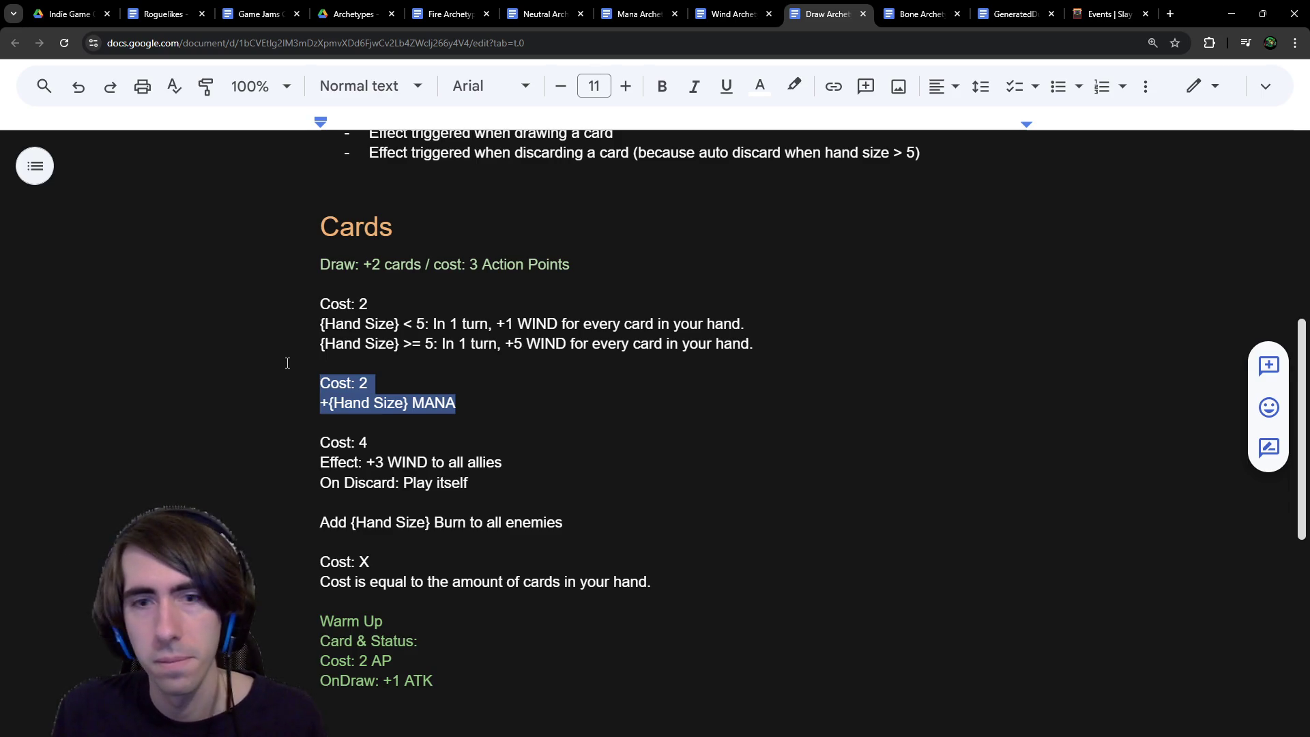
pyautogui.moveTo(292, 380); pyautogui.dragTo(505, 416)
pyautogui.click(505, 416)
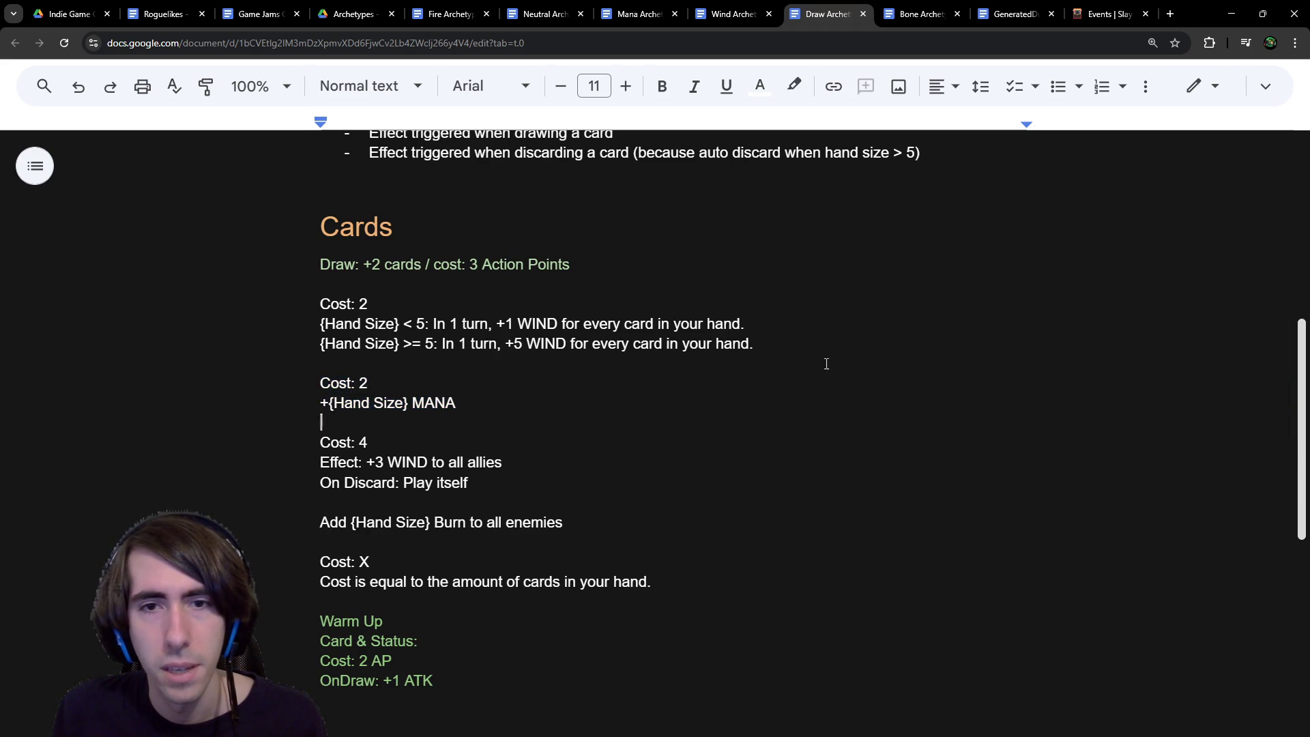
pyautogui.moveTo(791, 363); pyautogui.dragTo(221, 310)
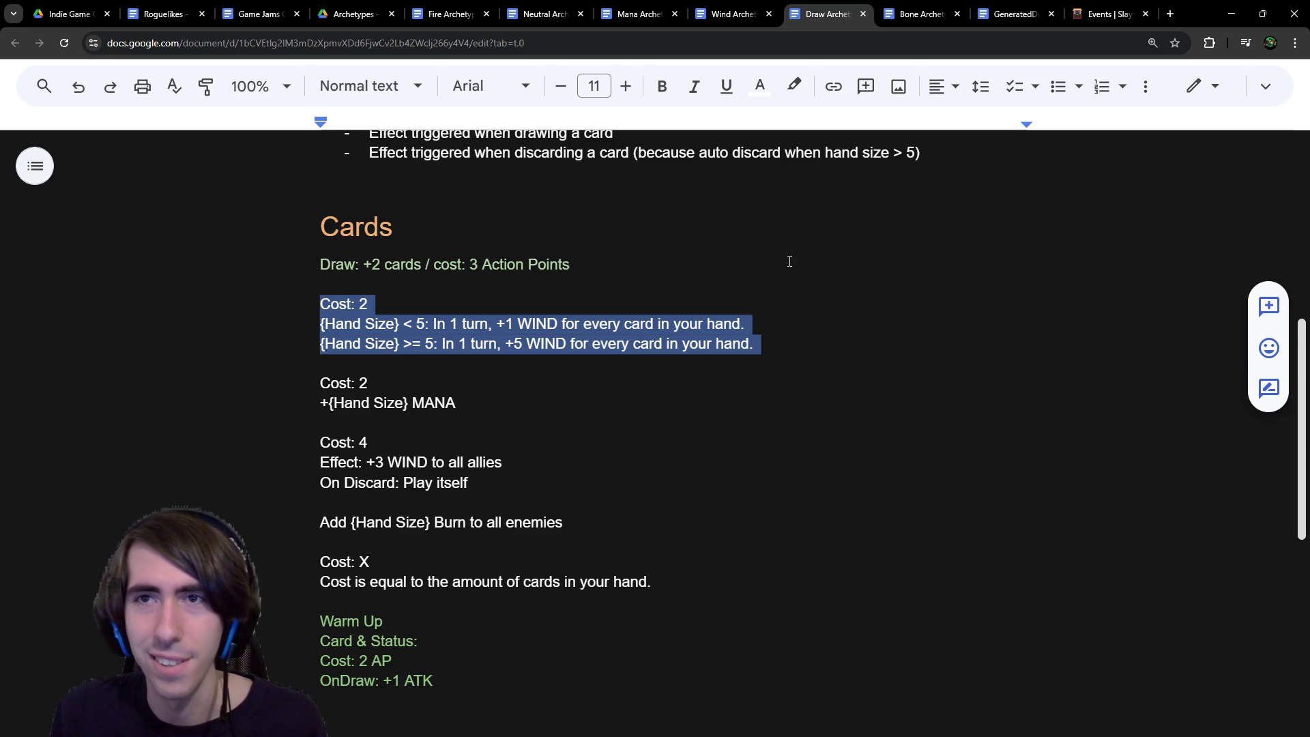
pyautogui.click(733, 14)
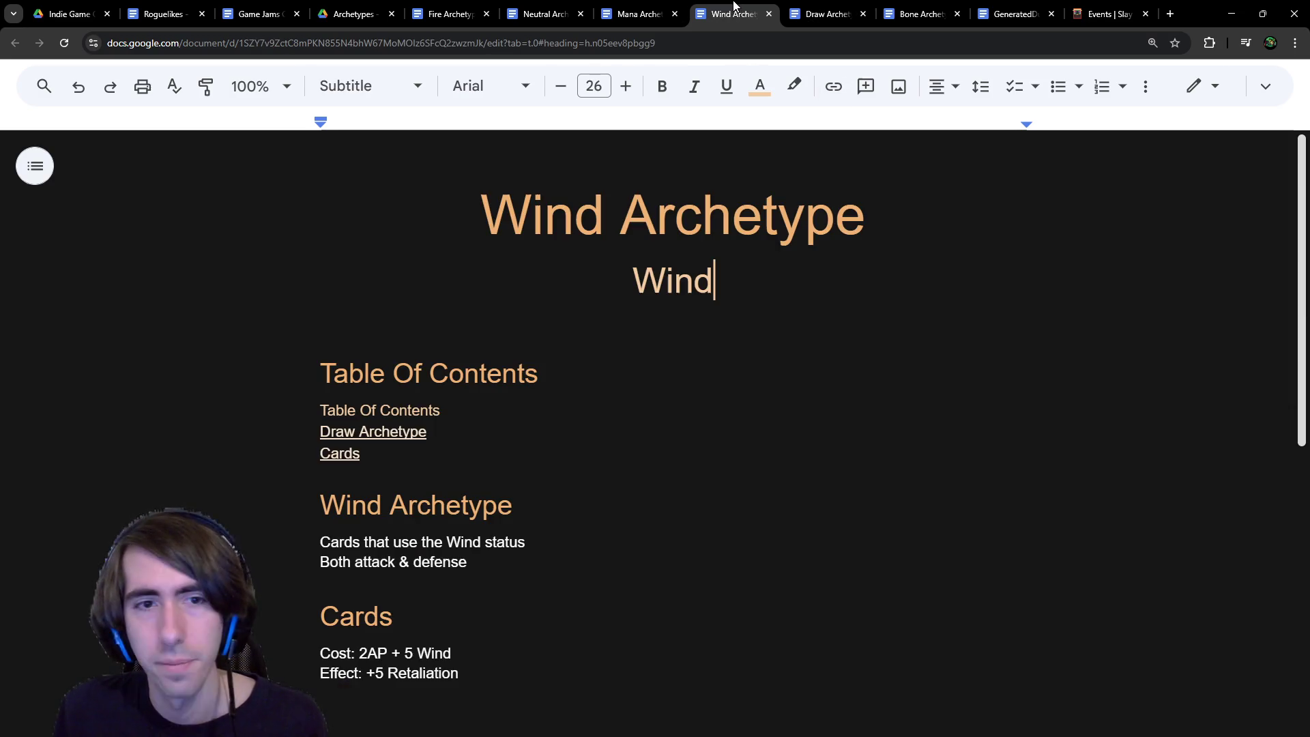
# Step: Go to the Mana Archetype document and look over its Cards section down to Effect: +1 Mana
pyautogui.scroll(-3, 619, 444)
pyautogui.scroll(2, 616, 453)
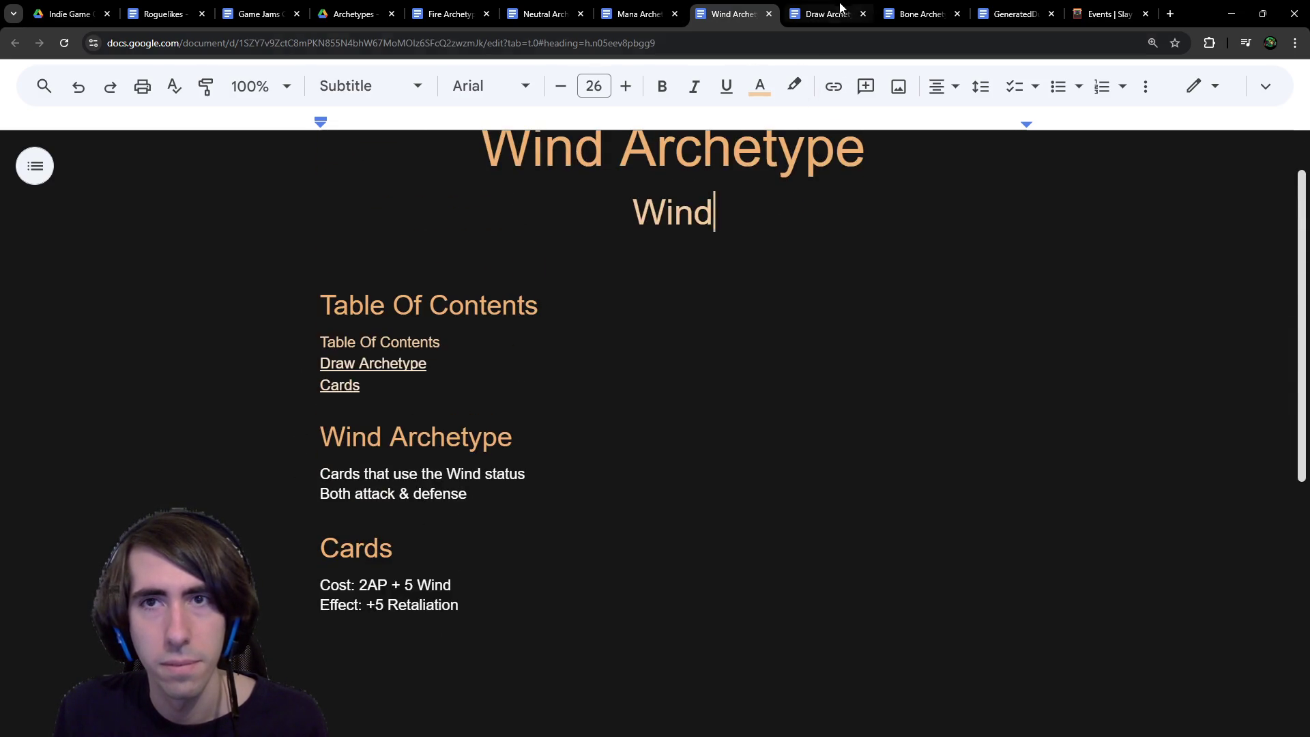
pyautogui.hotkey('ctrl', 'Tab')
pyautogui.hotkey('ctrl', 'shift', 'Tab')
pyautogui.hotkey('ctrl', 'shift', 'Tab')
pyautogui.scroll(-1, 565, 475)
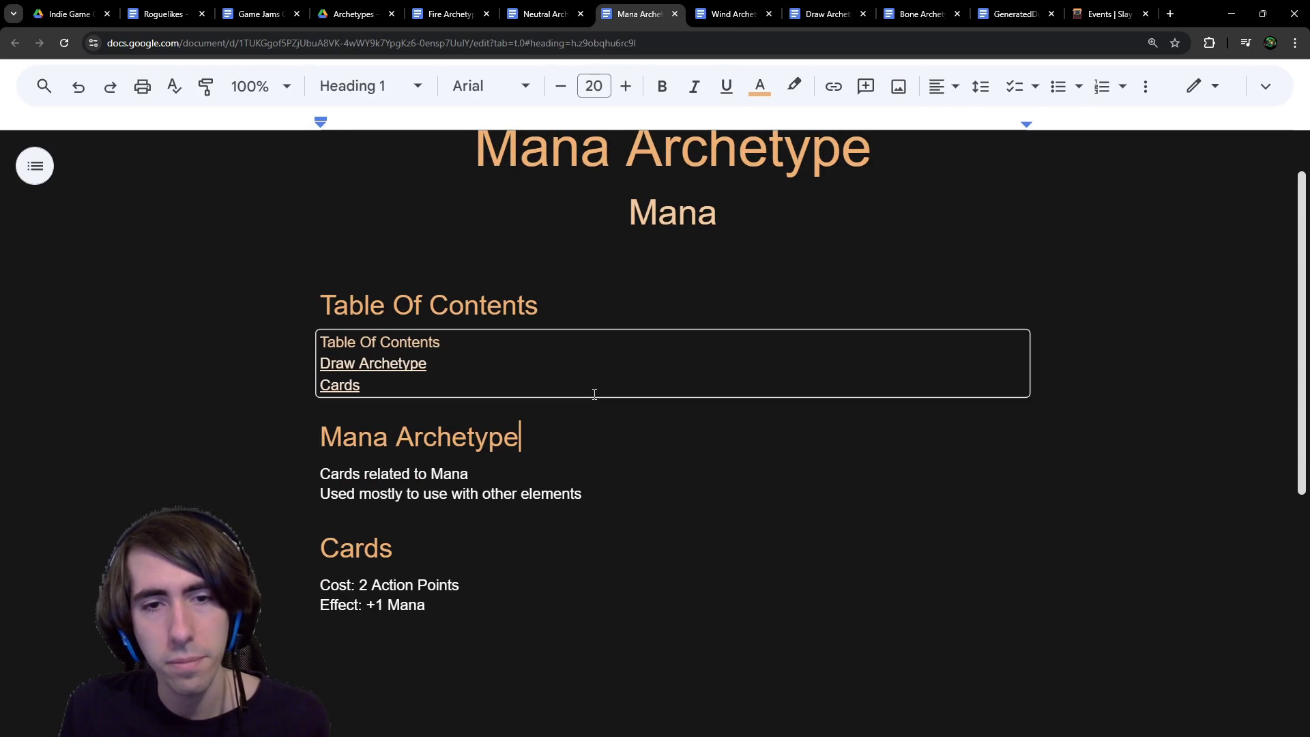
pyautogui.click(618, 501)
pyautogui.click(618, 515)
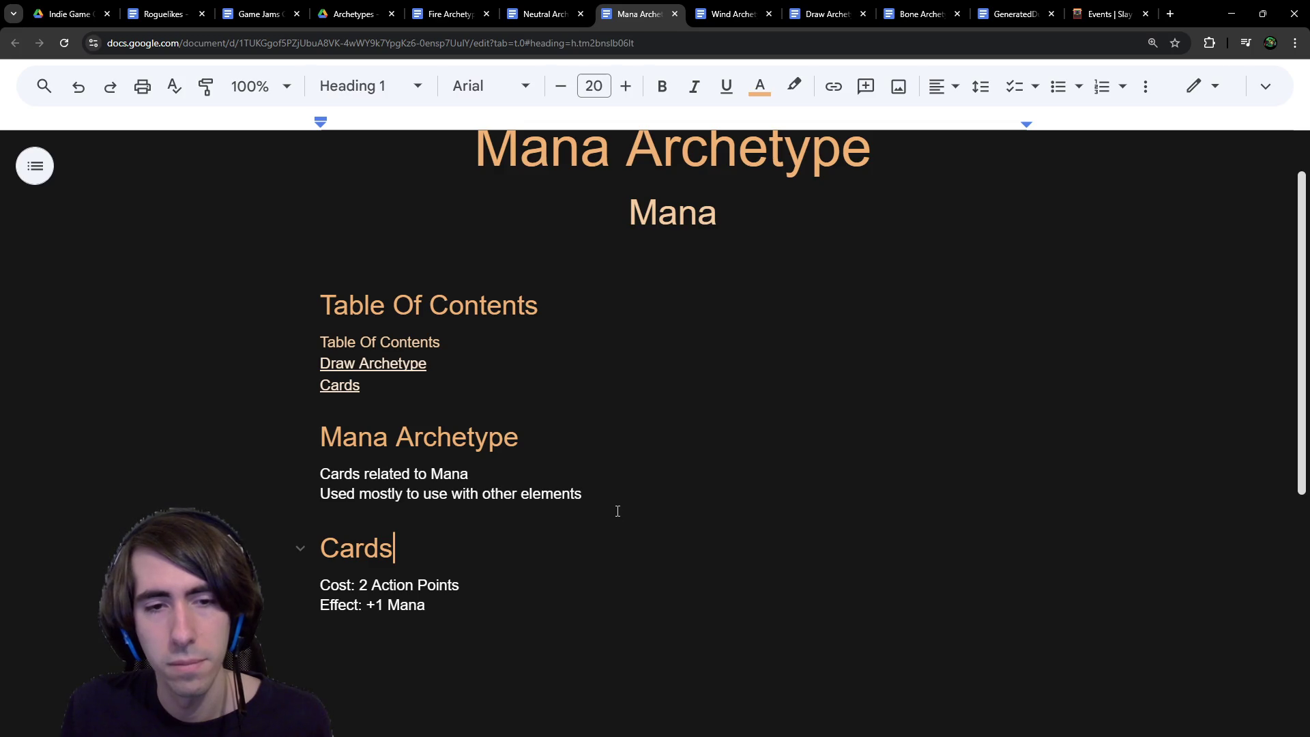
pyautogui.click(614, 658)
pyautogui.click(611, 614)
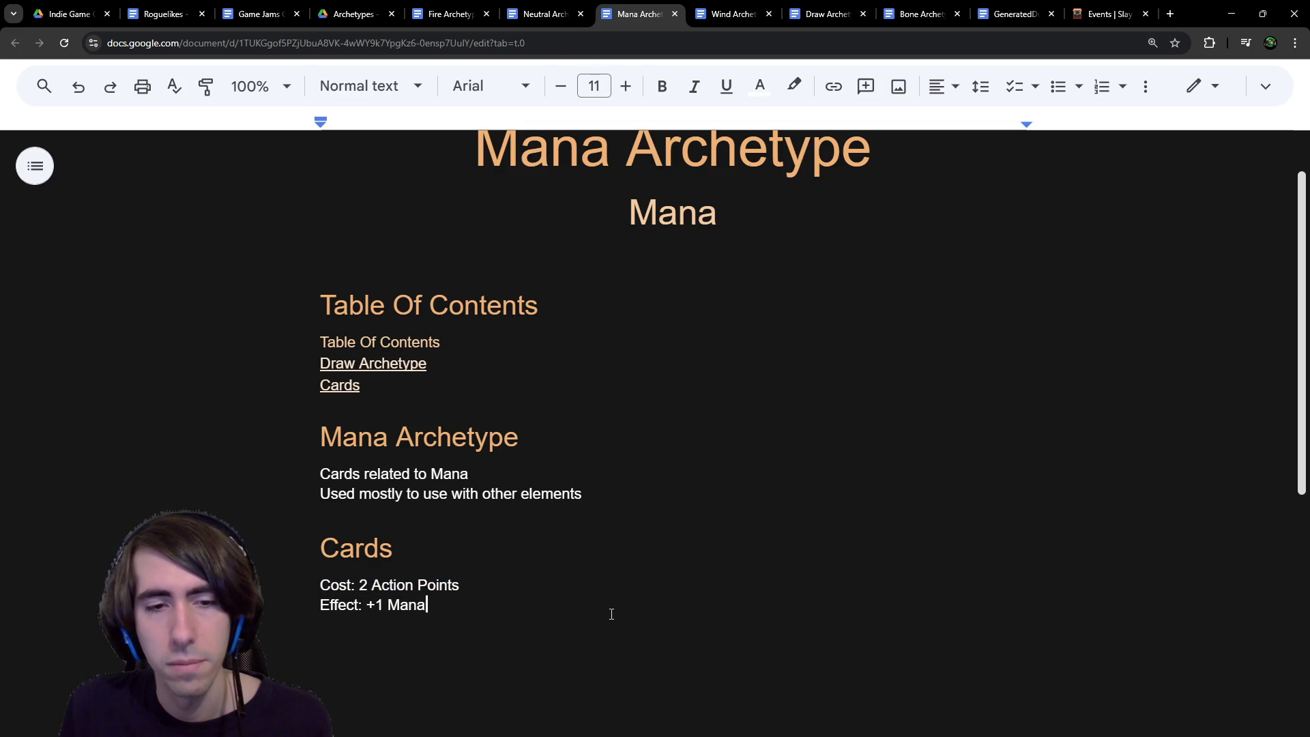
pyautogui.click(617, 621)
# Step: Flip through the Neutral and Fire Archetype documents to reach the Fire card notes
pyautogui.click(562, 6)
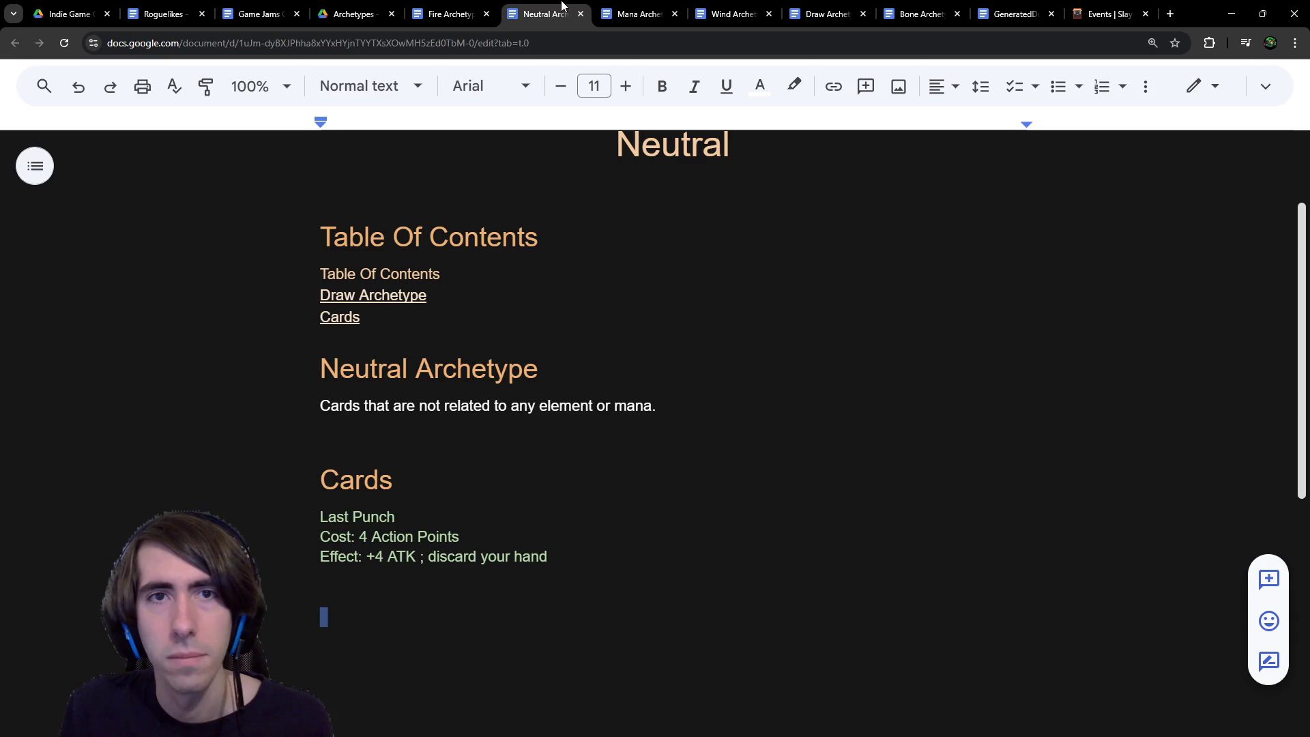
pyautogui.click(443, 12)
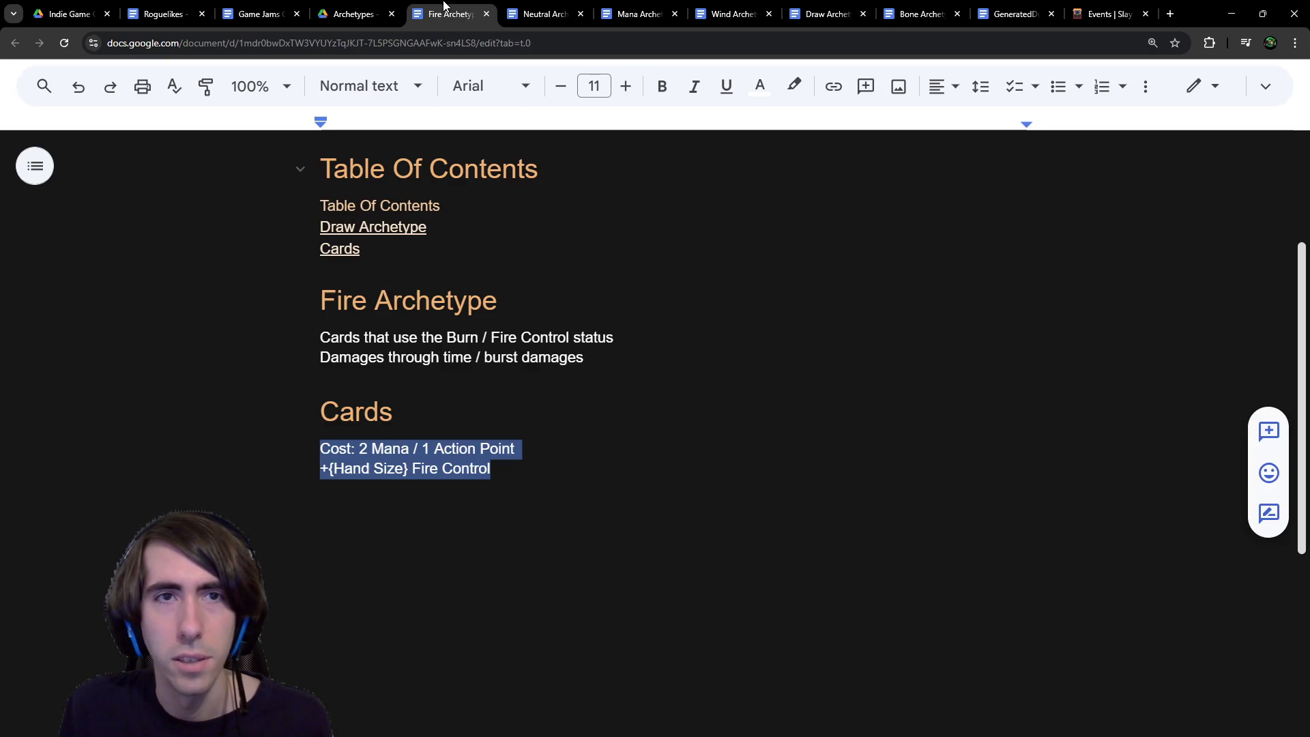
pyautogui.click(468, 564)
pyautogui.click(477, 497)
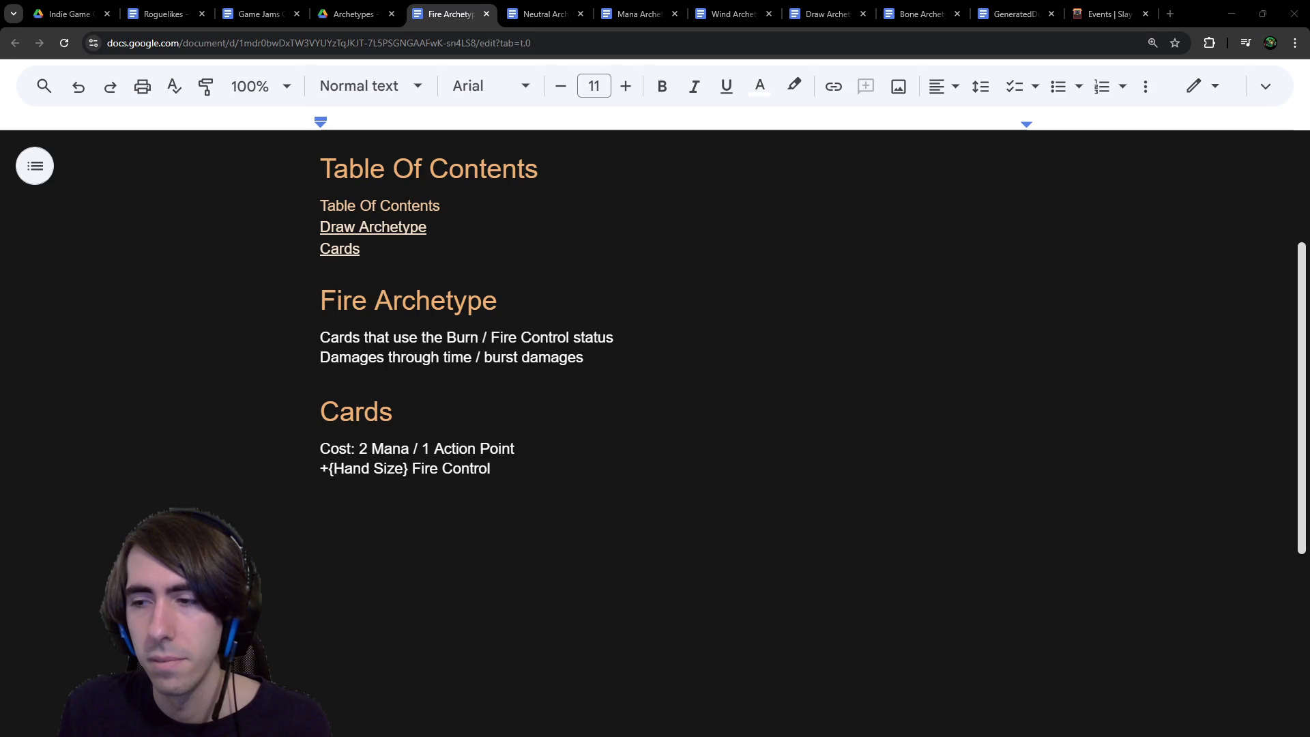
pyautogui.hotkey('alt', 'Tab')
pyautogui.hotkey('alt', 'Tab')
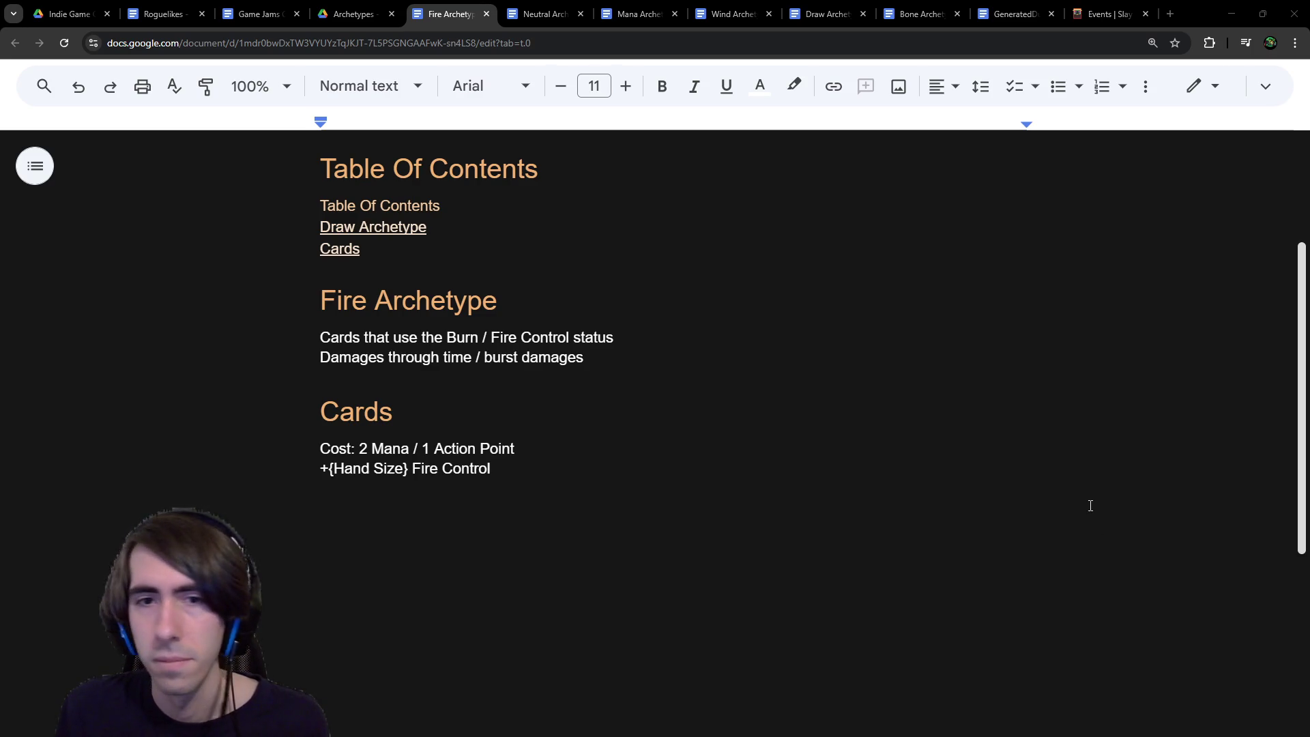
# Step: Select and review the Fire Archetype section through the +{Hand Size} Fire Control card
pyautogui.click(617, 502)
pyautogui.click(611, 471)
pyautogui.click(617, 491)
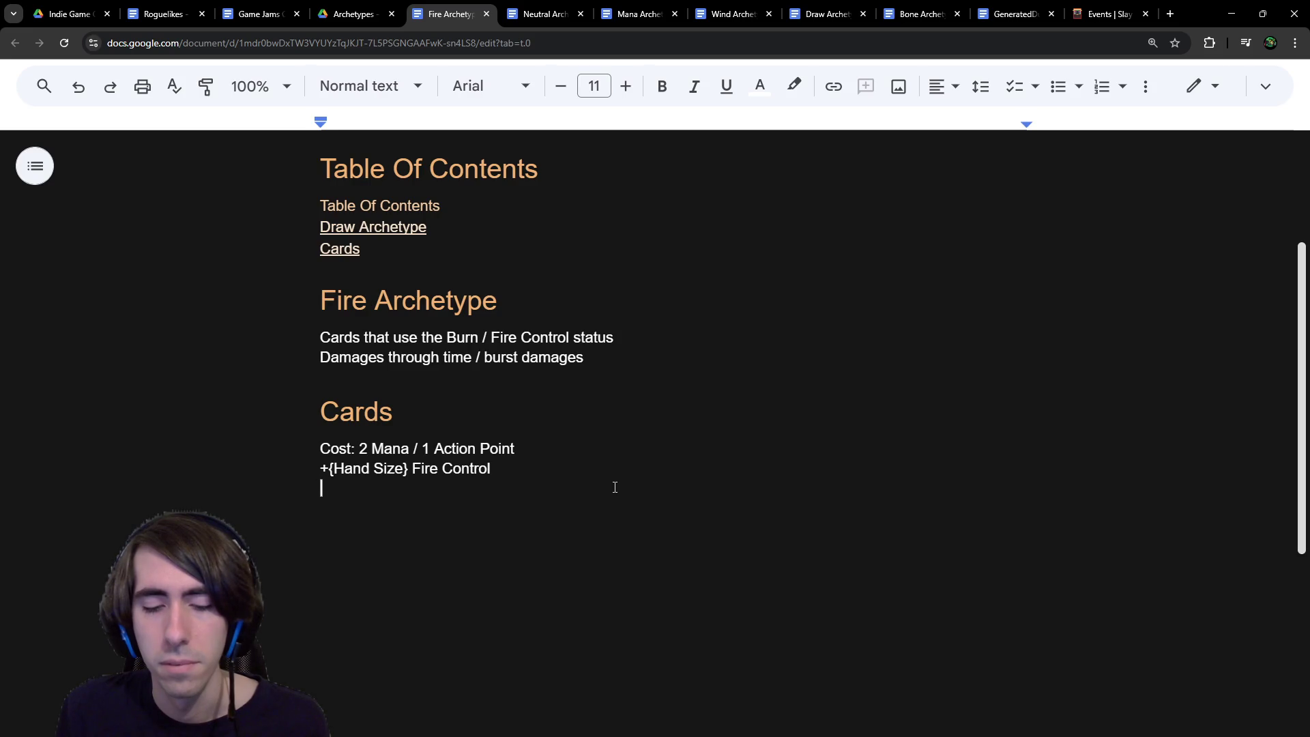
pyautogui.moveTo(620, 623); pyautogui.dragTo(596, 341)
pyautogui.click(603, 390)
pyautogui.moveTo(596, 269); pyautogui.dragTo(602, 498)
pyautogui.click(602, 497)
pyautogui.moveTo(285, 271)
pyautogui.mouseDown()
pyautogui.moveTo(355, 300)
pyautogui.moveTo(368, 337)
pyautogui.moveTo(341, 337)
pyautogui.moveTo(465, 502)
pyautogui.mouseUp()
pyautogui.click(342, 300)
pyautogui.click(465, 502)
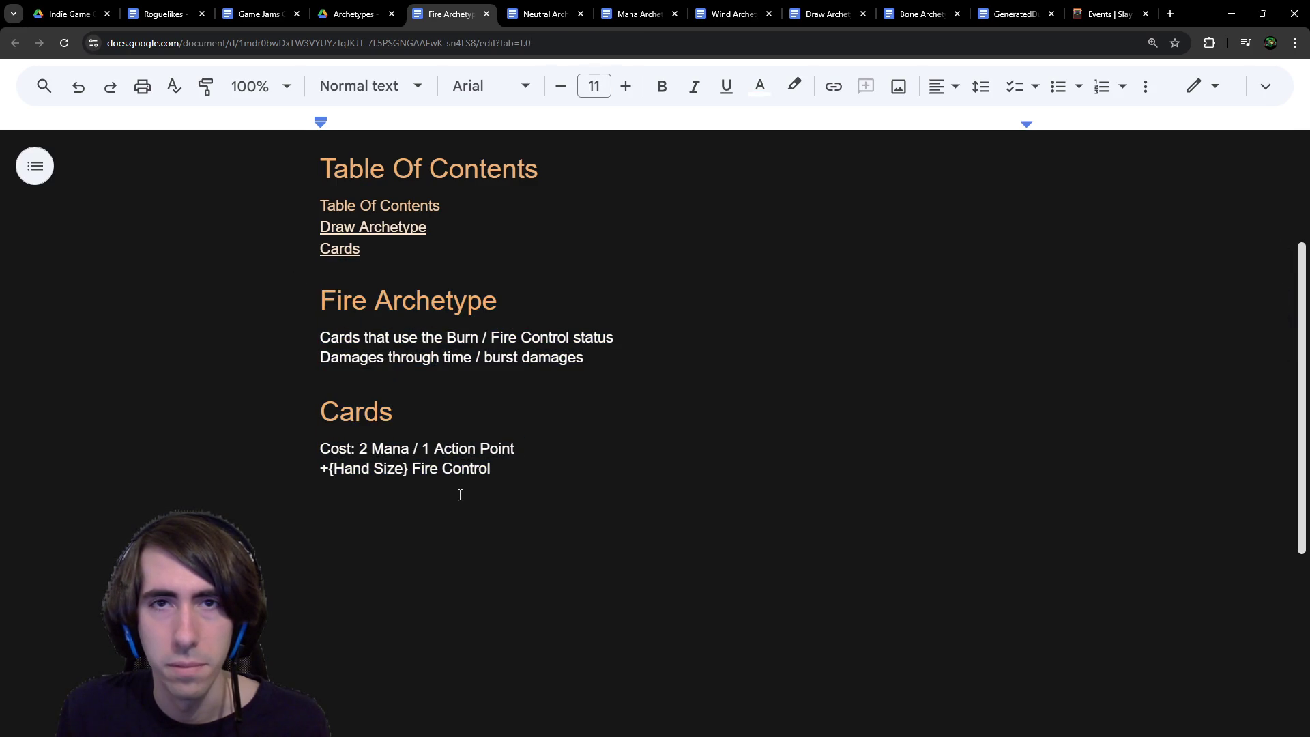
# Step: Scroll up to the Table Of Contents heading, then return to the Godot editor
pyautogui.scroll(1, 460, 492)
pyautogui.scroll(1, 460, 492)
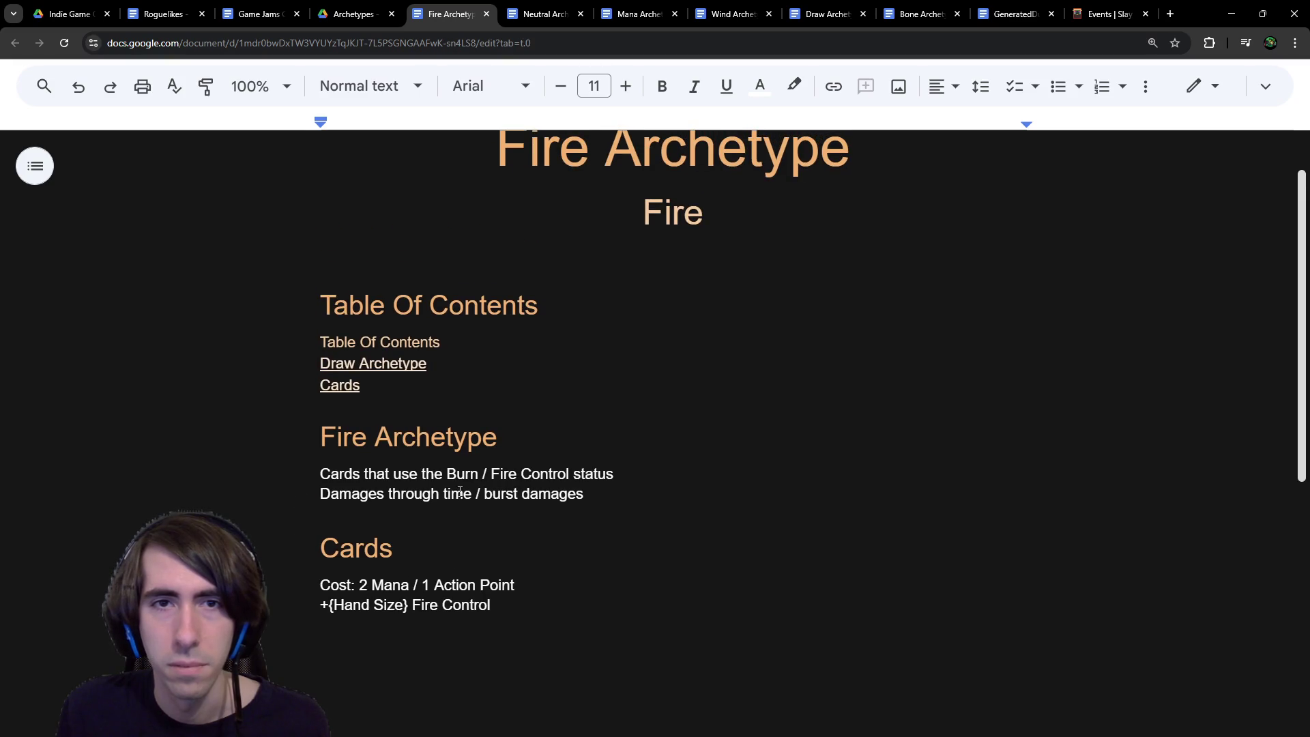
pyautogui.scroll(1, 464, 471)
pyautogui.scroll(1, 466, 454)
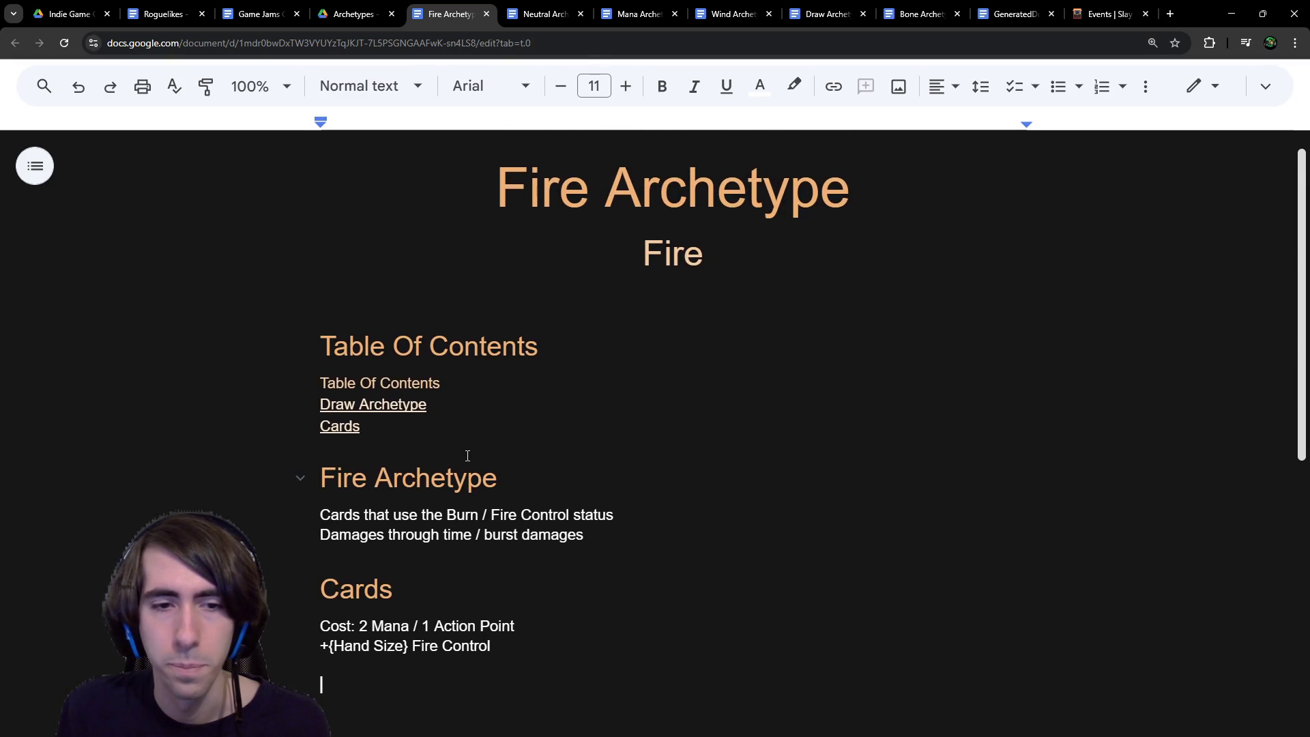
pyautogui.click(521, 332)
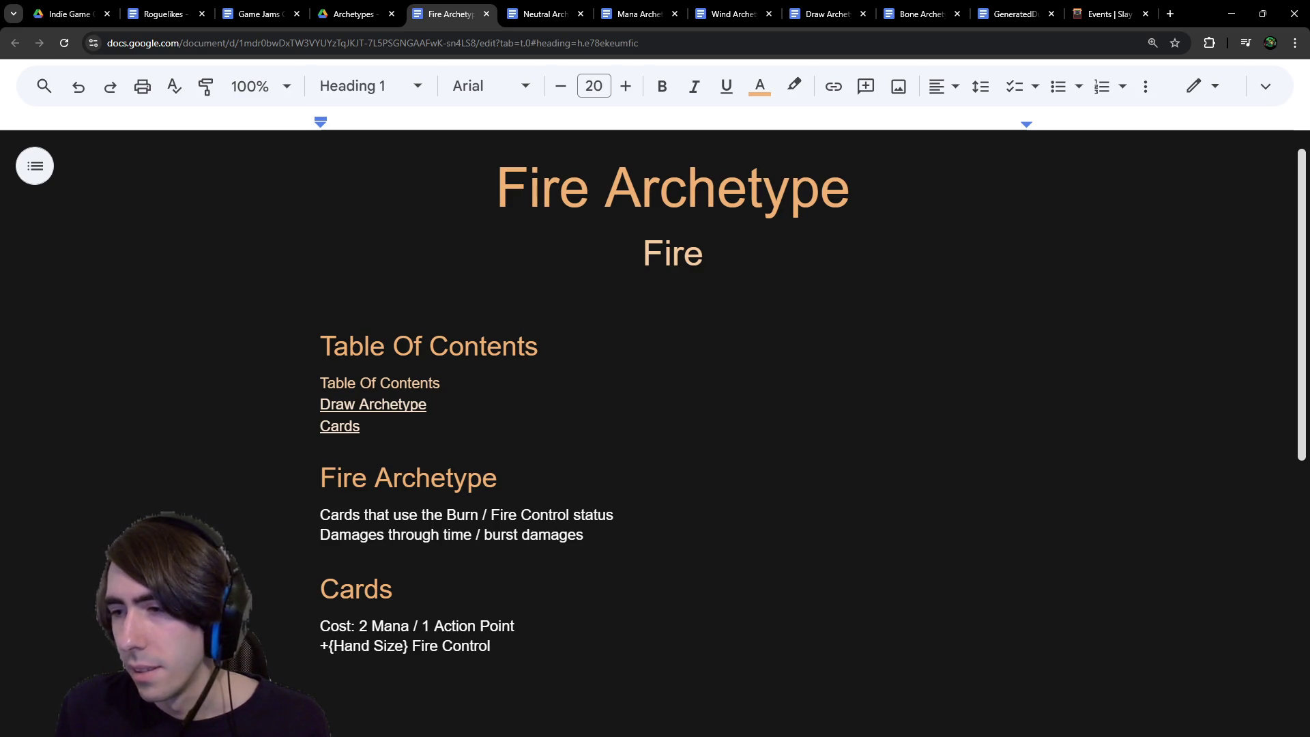
pyautogui.hotkey('alt', 'Tab')
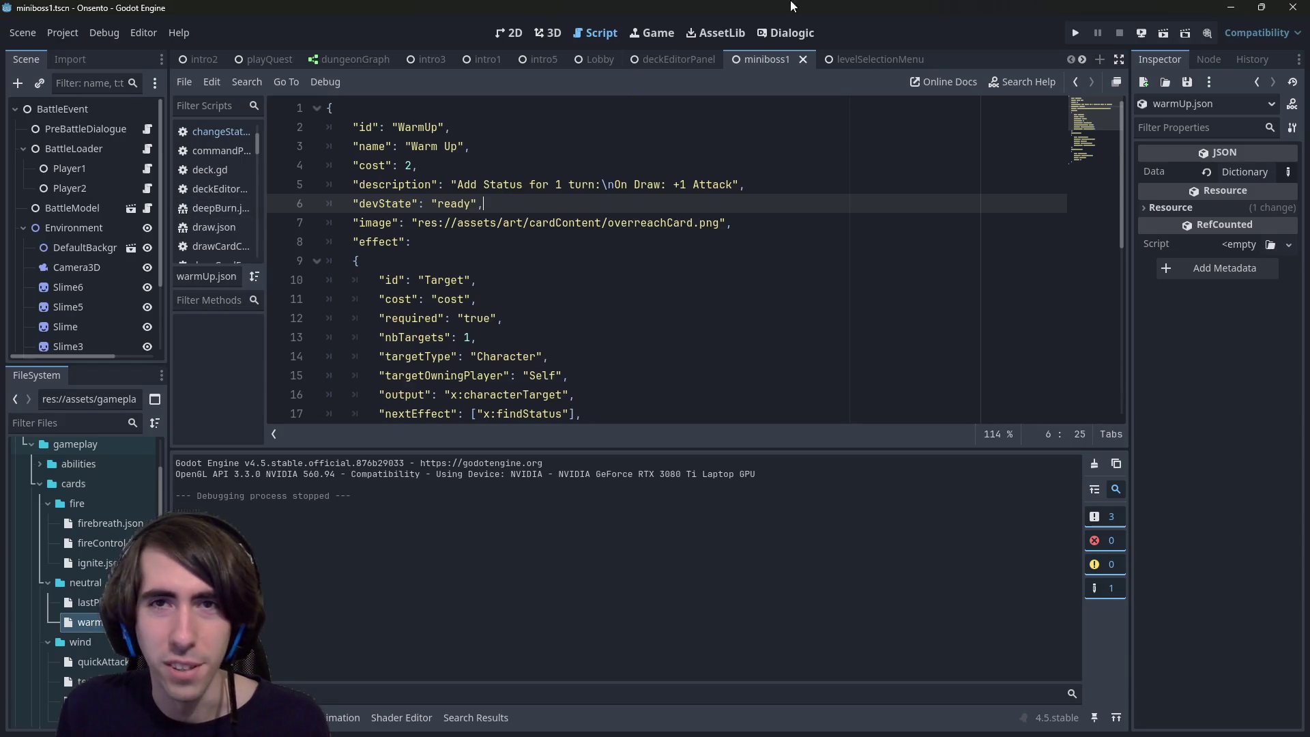
# Step: Pan the 2D battle scene view, then select the Fire card's cost and effect lines in the notes
pyautogui.click(510, 32)
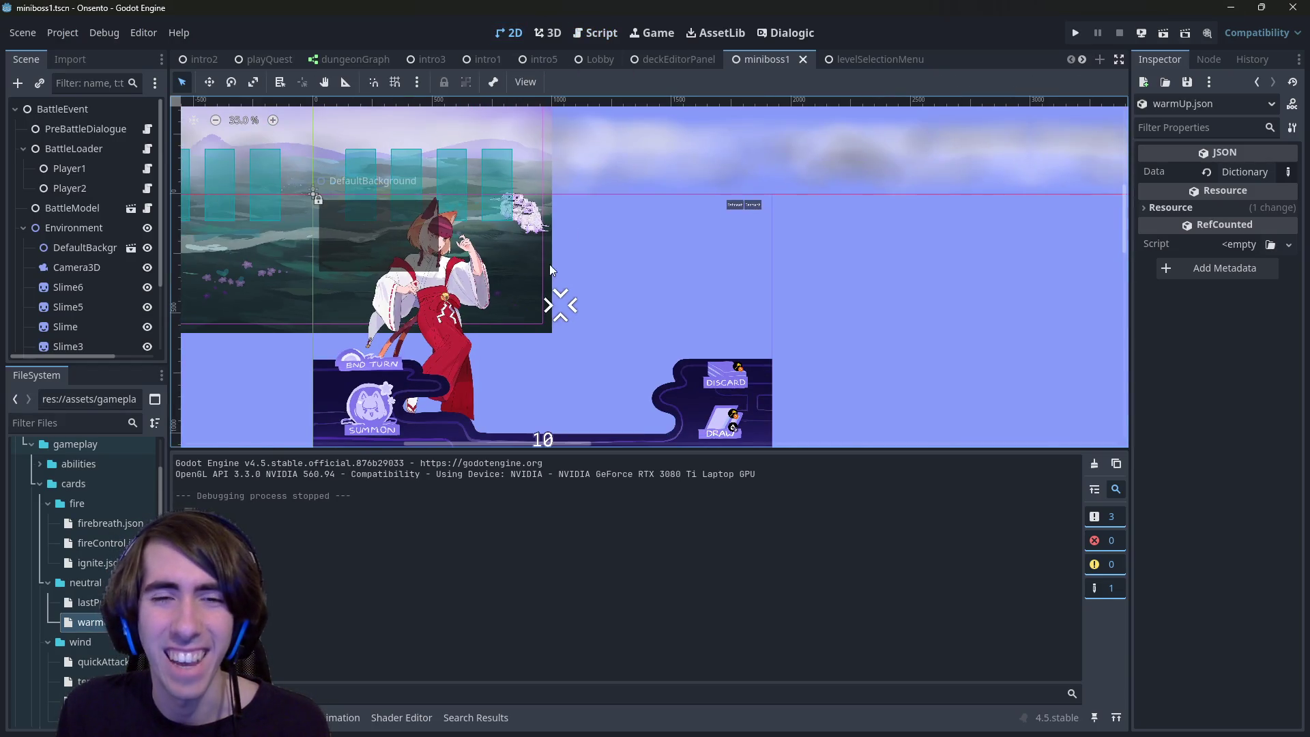
pyautogui.moveTo(550, 266); pyautogui.dragTo(565, 222)
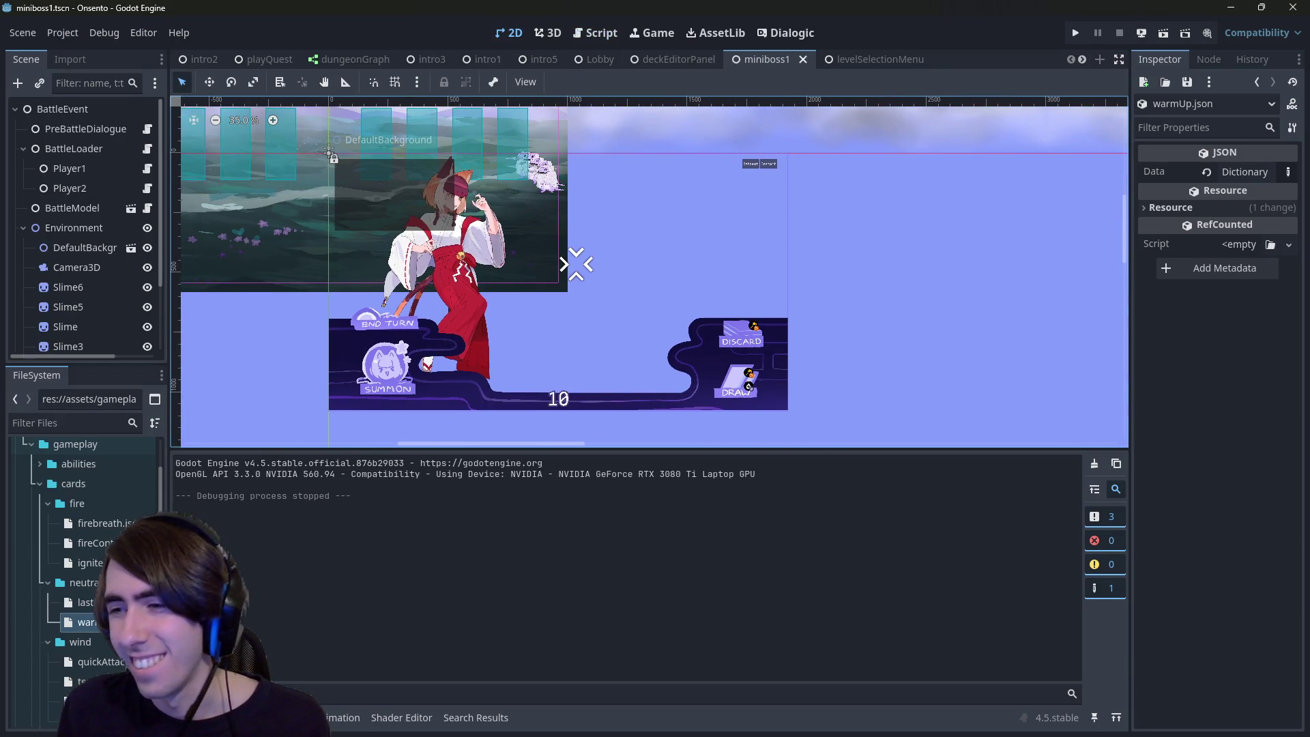
pyautogui.hotkey('alt', 'Tab')
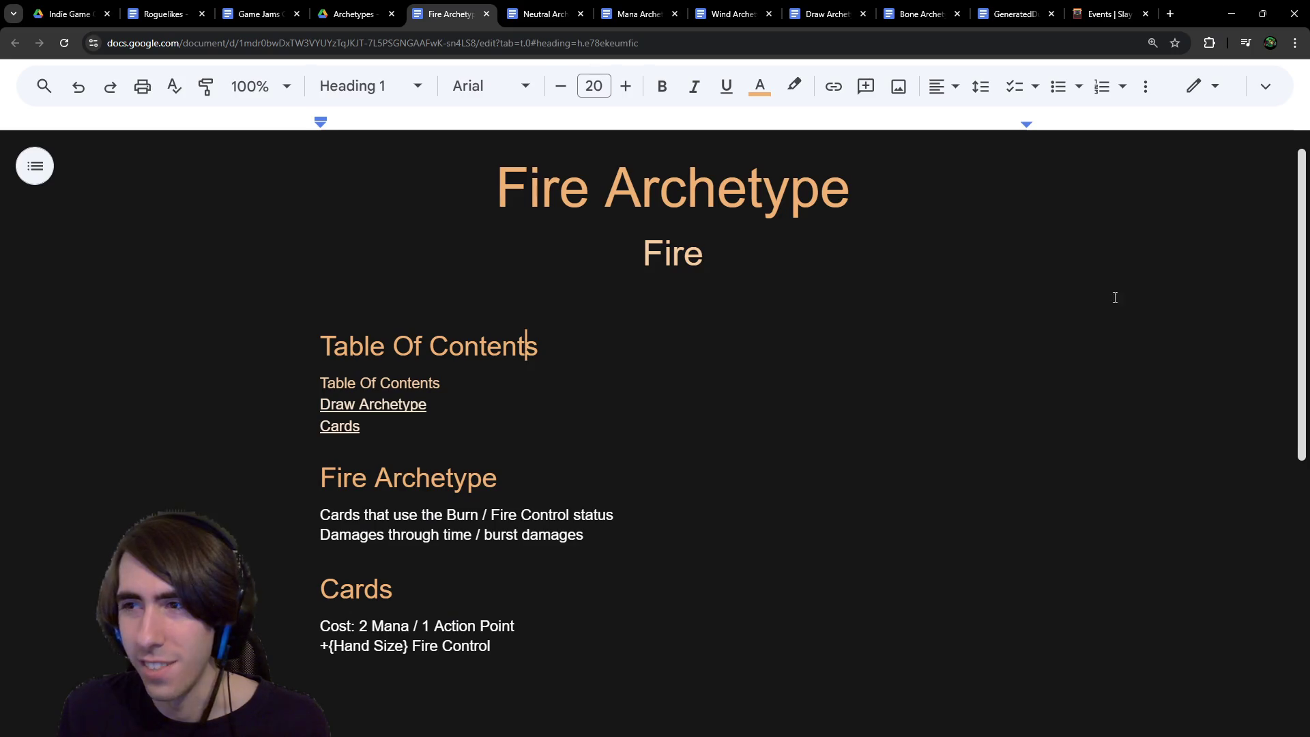
pyautogui.scroll(-1, 423, 532)
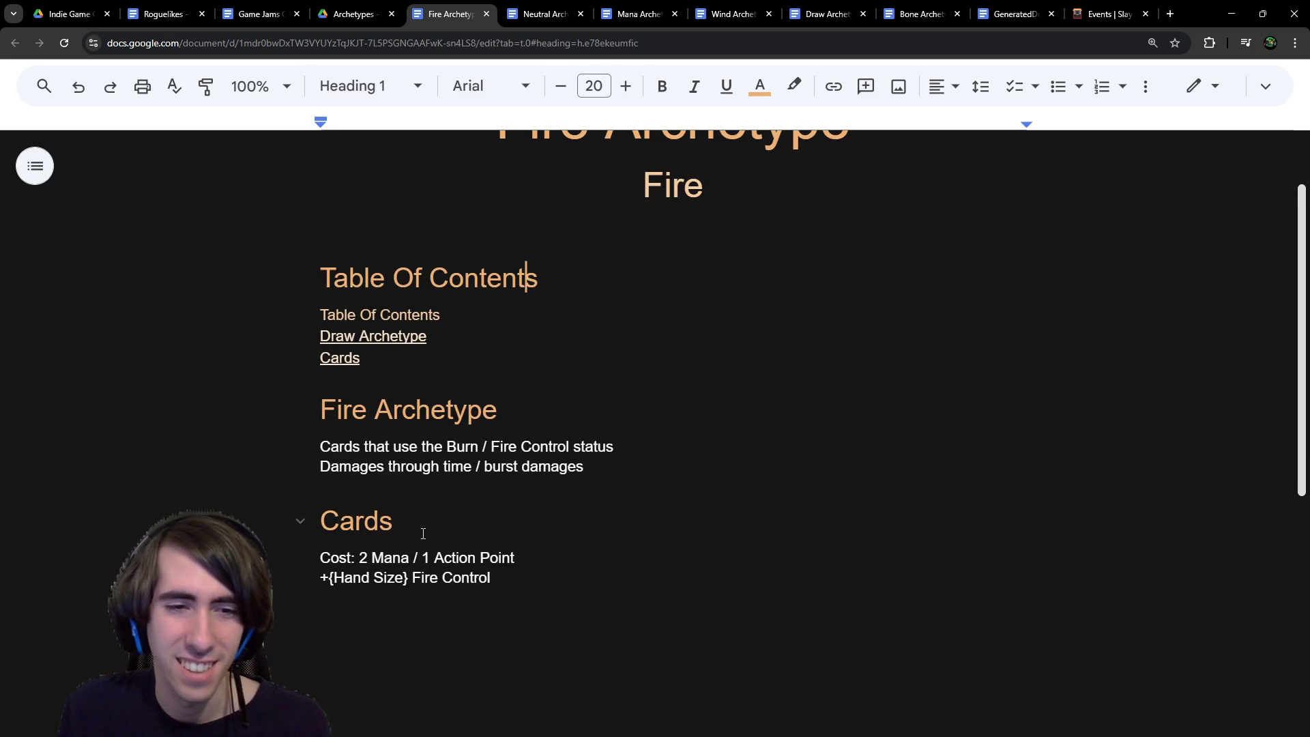
pyautogui.tripleClick(564, 561)
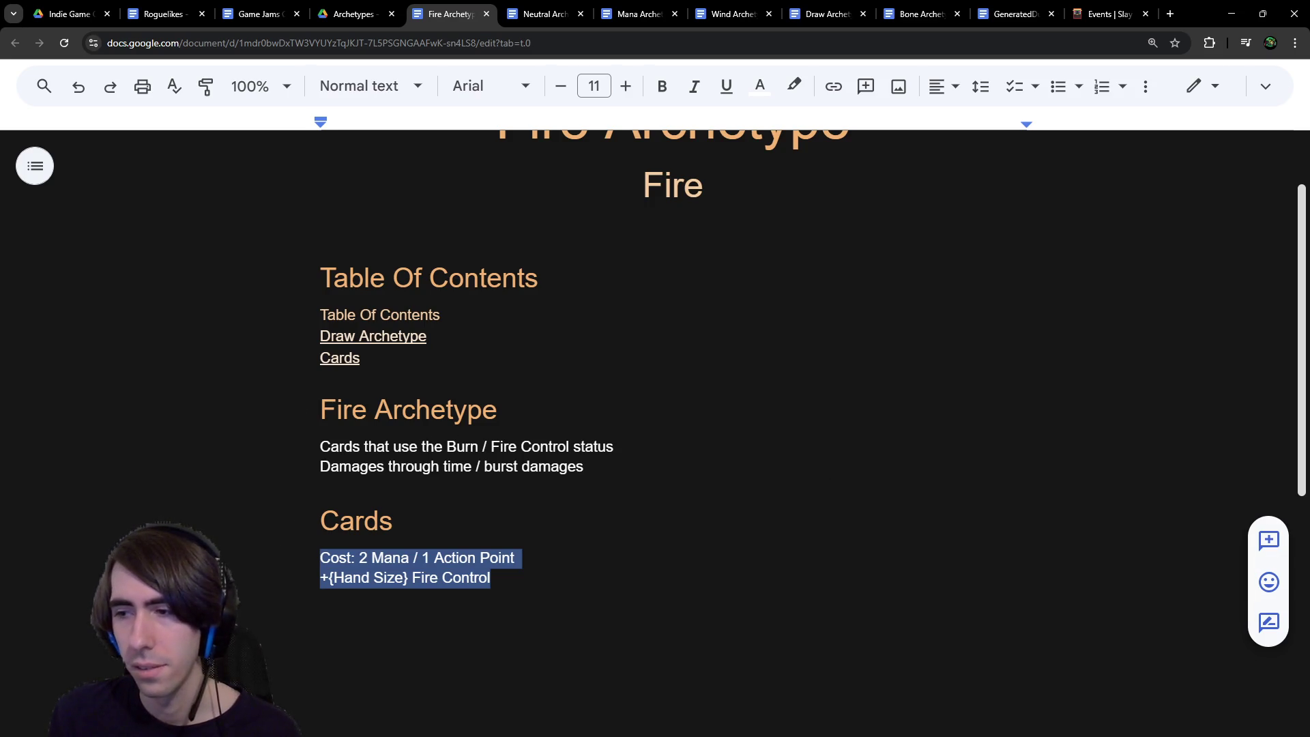
# Step: Back in Godot, open firebreath.json and then fireControl.json from the FileSystem dock
pyautogui.hotkey('alt', 'Tab')
pyautogui.doubleClick(107, 529)
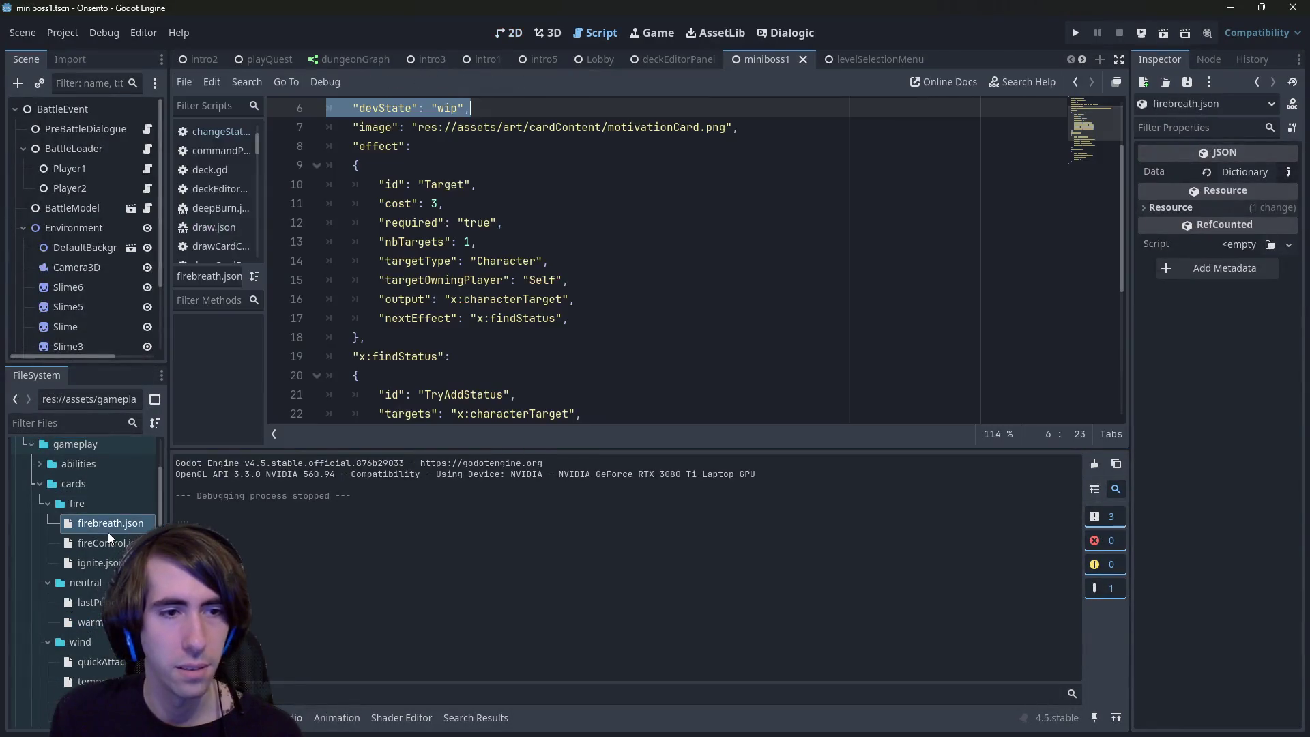
pyautogui.doubleClick(108, 538)
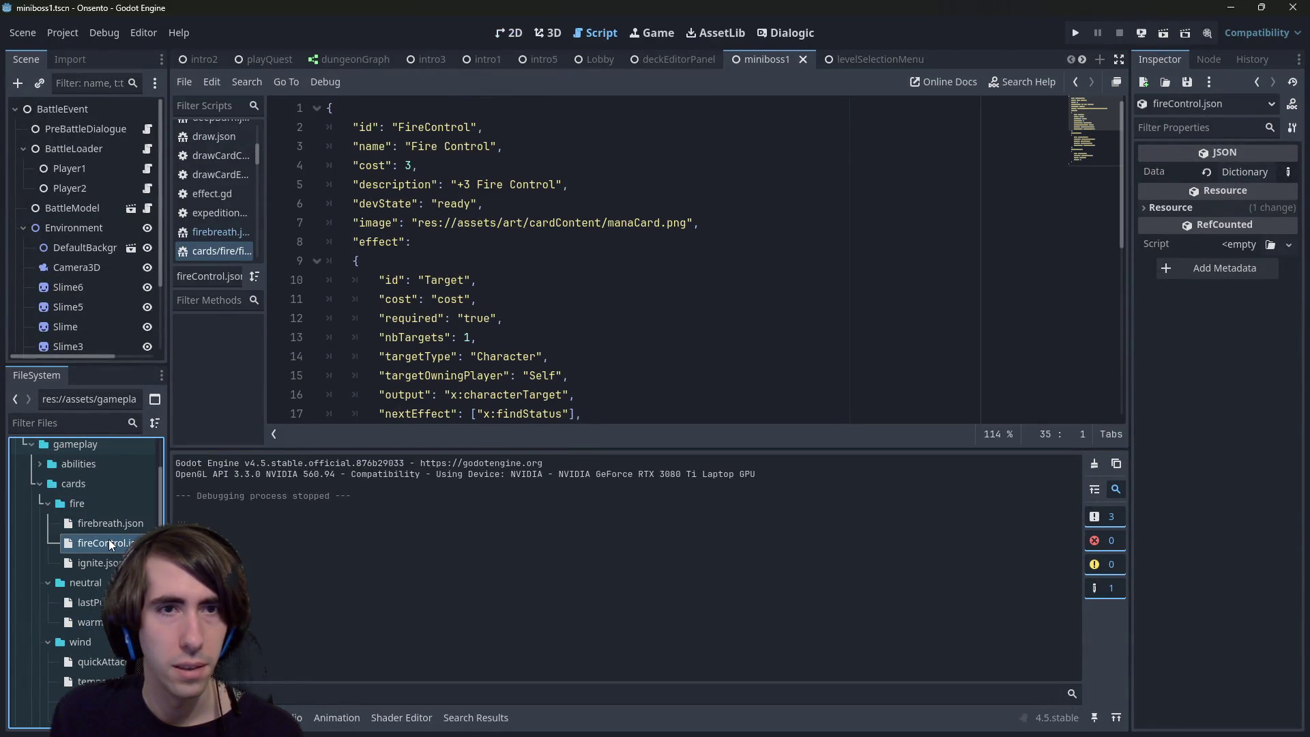
# Step: Begin duplicating fireControl.json, then check the doc and the FireControl status name on line 23
pyautogui.rightClick(109, 540)
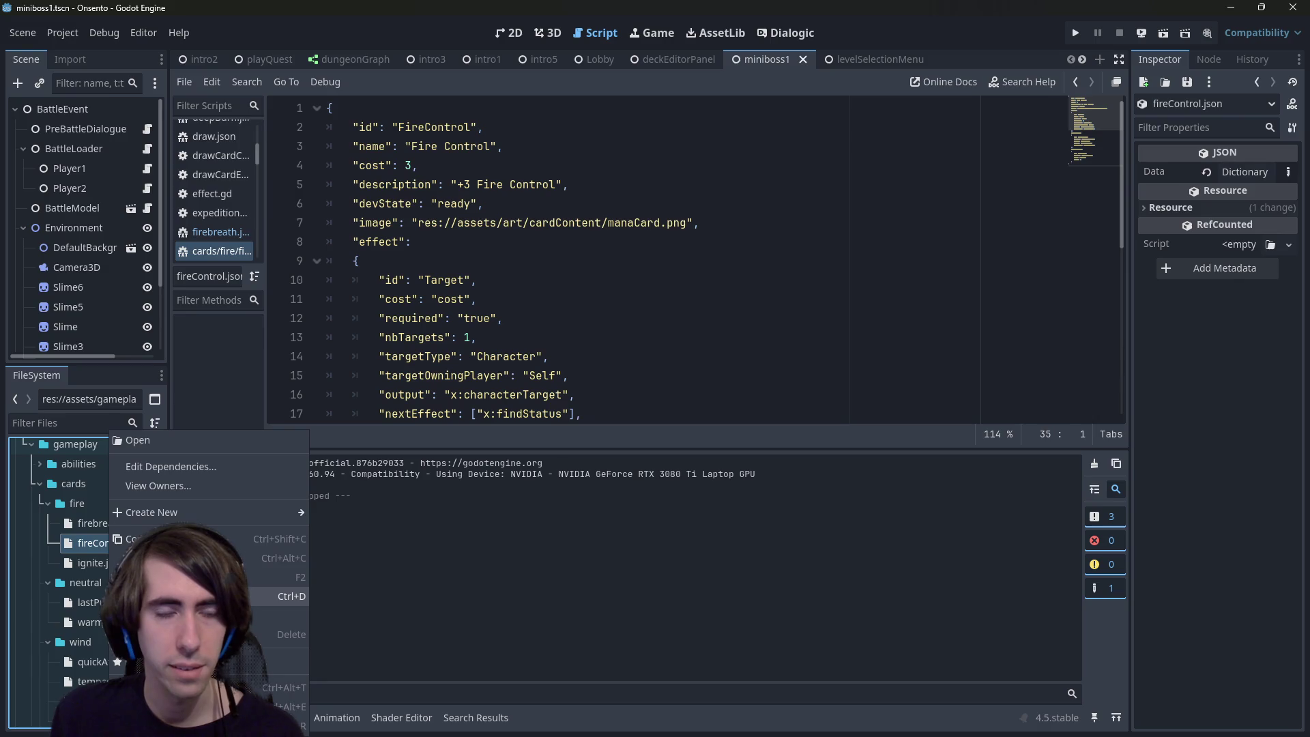
pyautogui.click(156, 596)
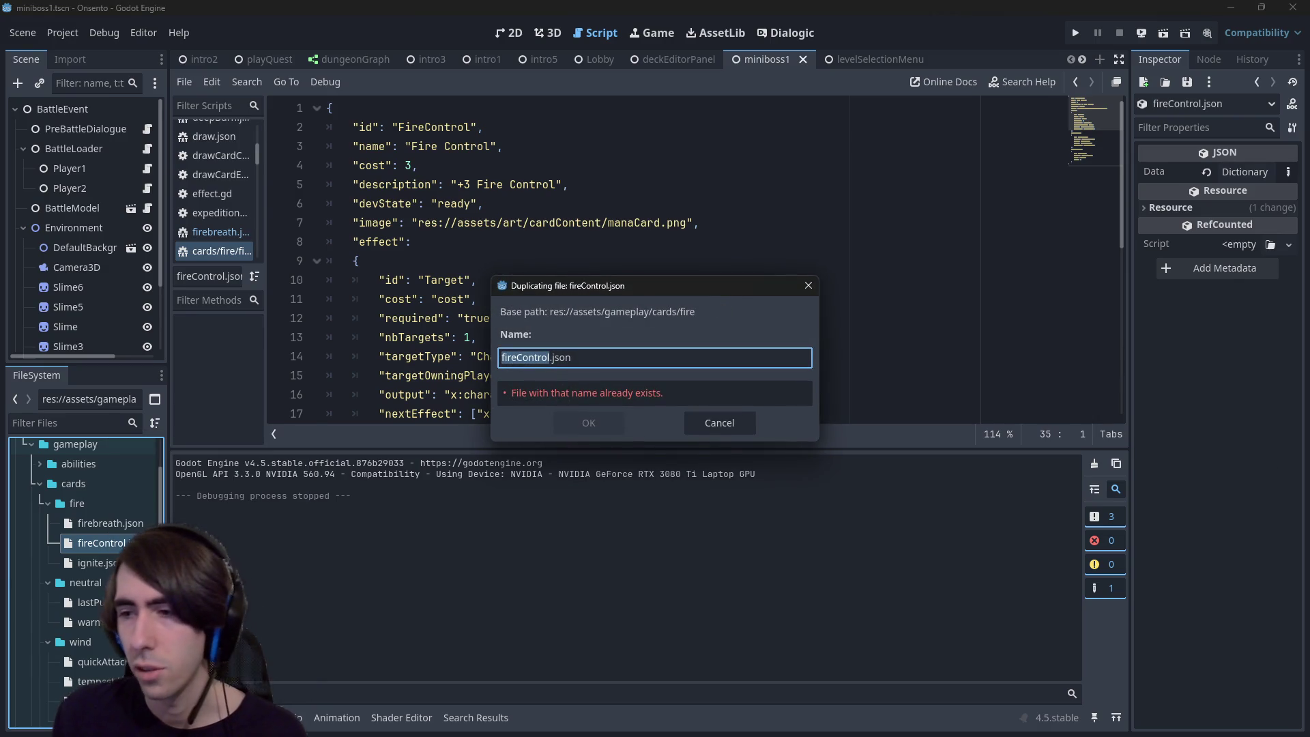
pyautogui.hotkey('alt', 'Tab')
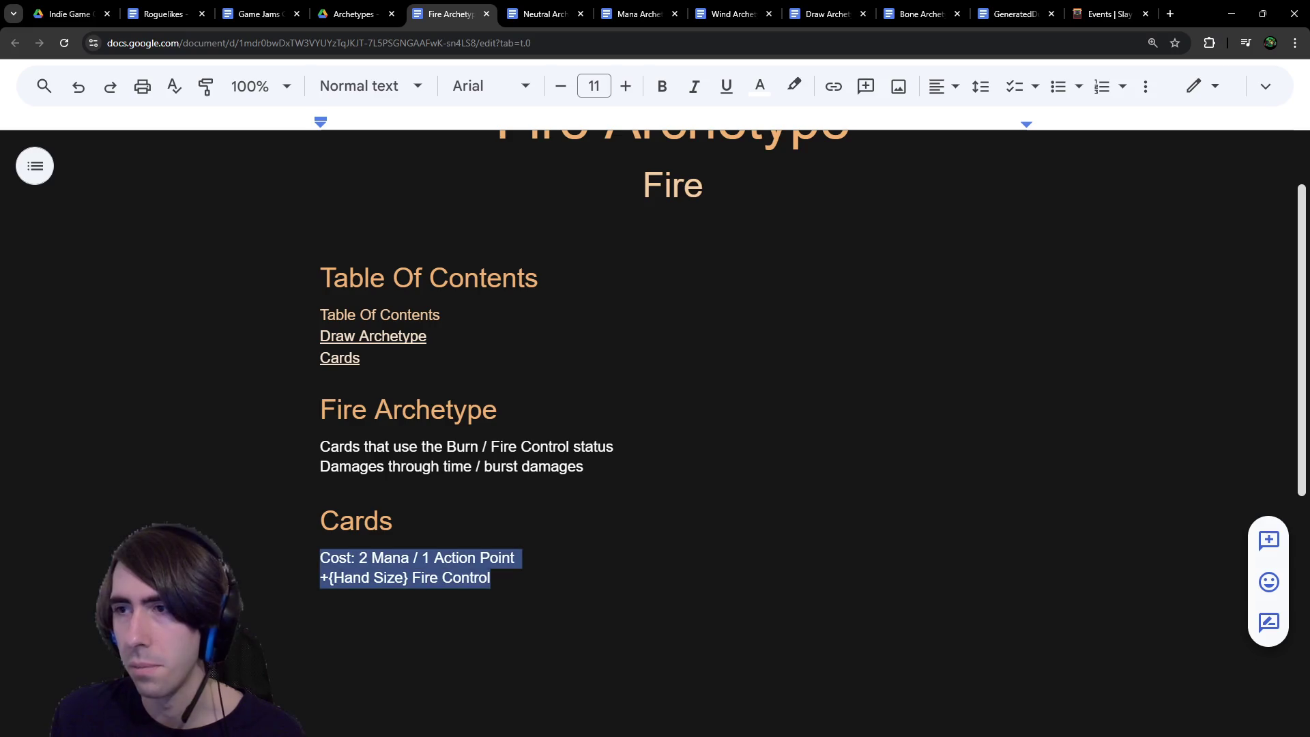
pyautogui.click(1228, 12)
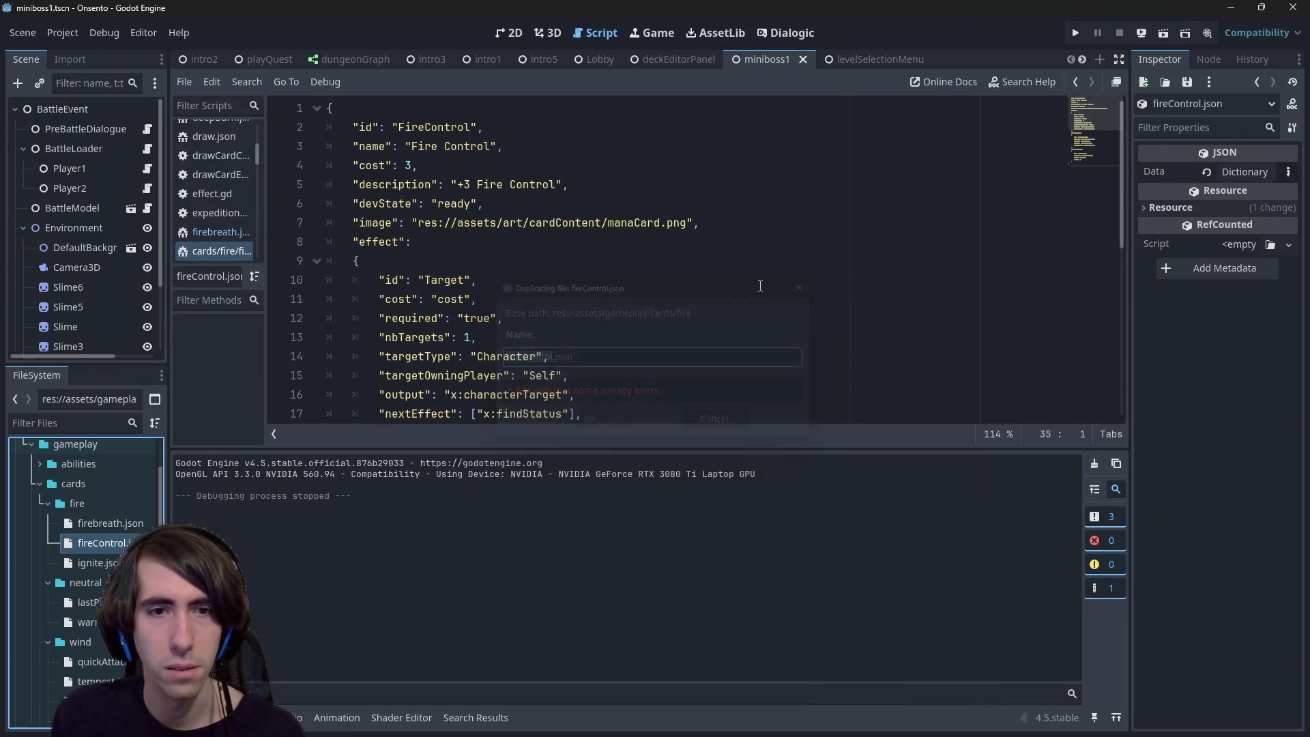
pyautogui.scroll(-5, 582, 354)
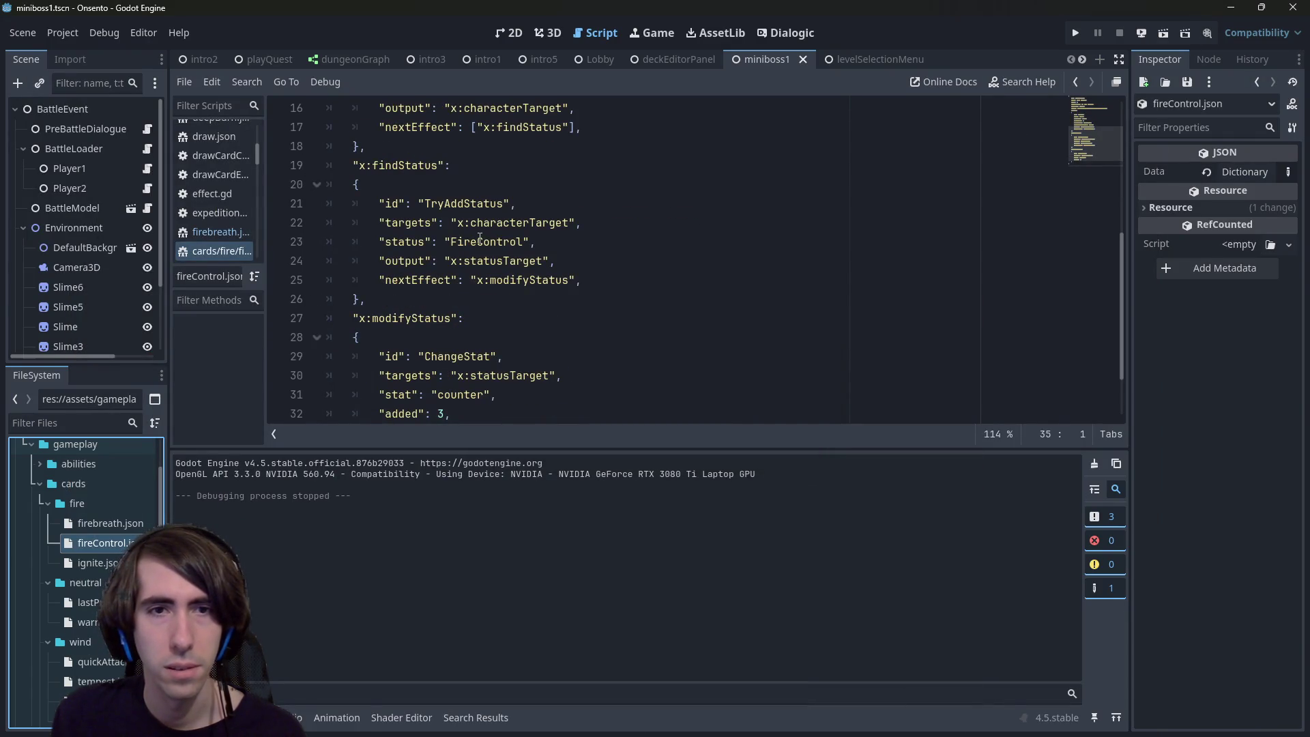
pyautogui.doubleClick(483, 242)
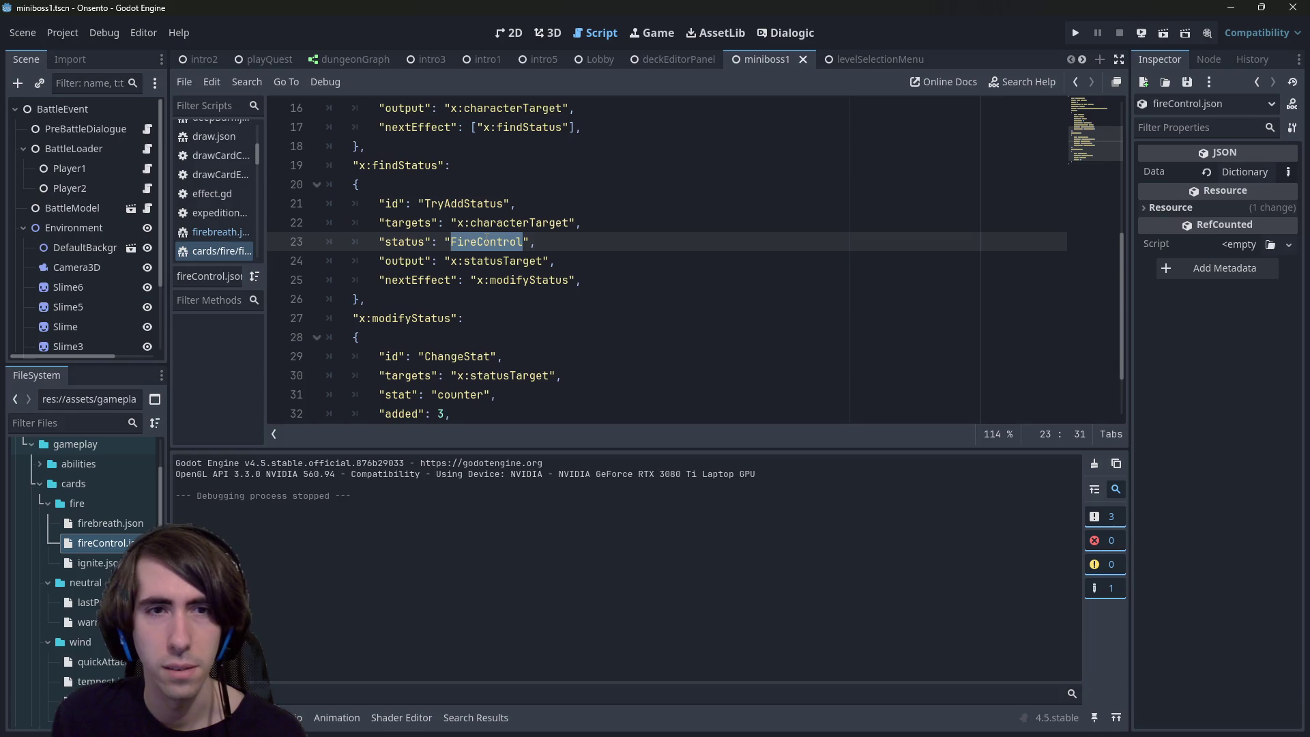
pyautogui.scroll(2, 486, 241)
# Step: Duplicate fireControl.json as burningSoul.json
pyautogui.click(109, 541)
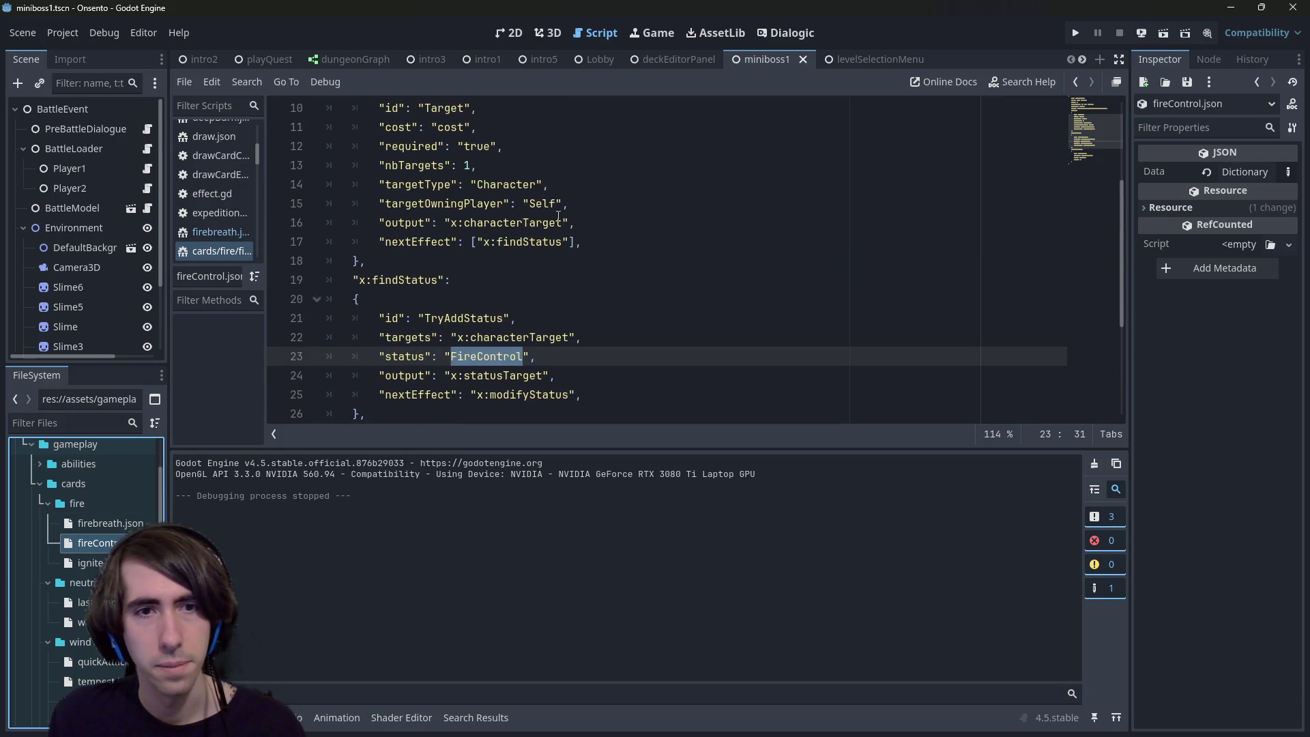
pyautogui.hotkey('ctrl', 'd')
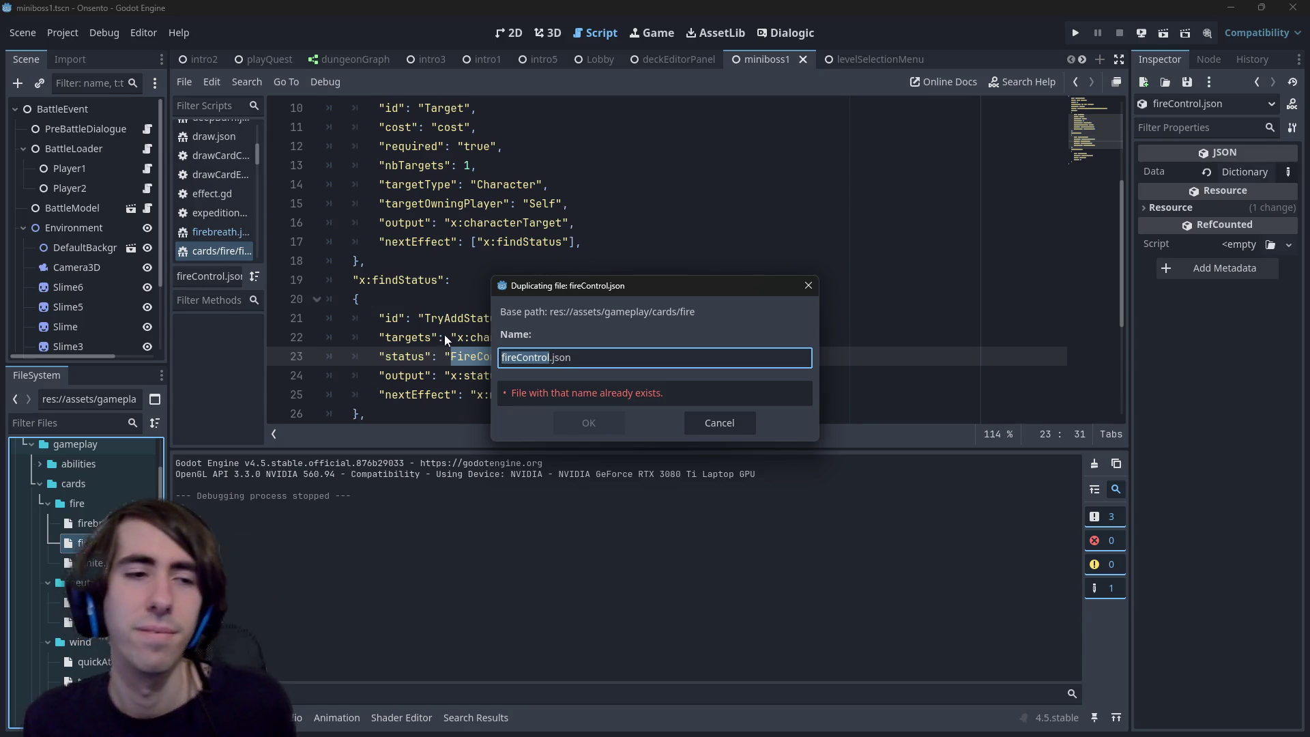
pyautogui.press('Right')
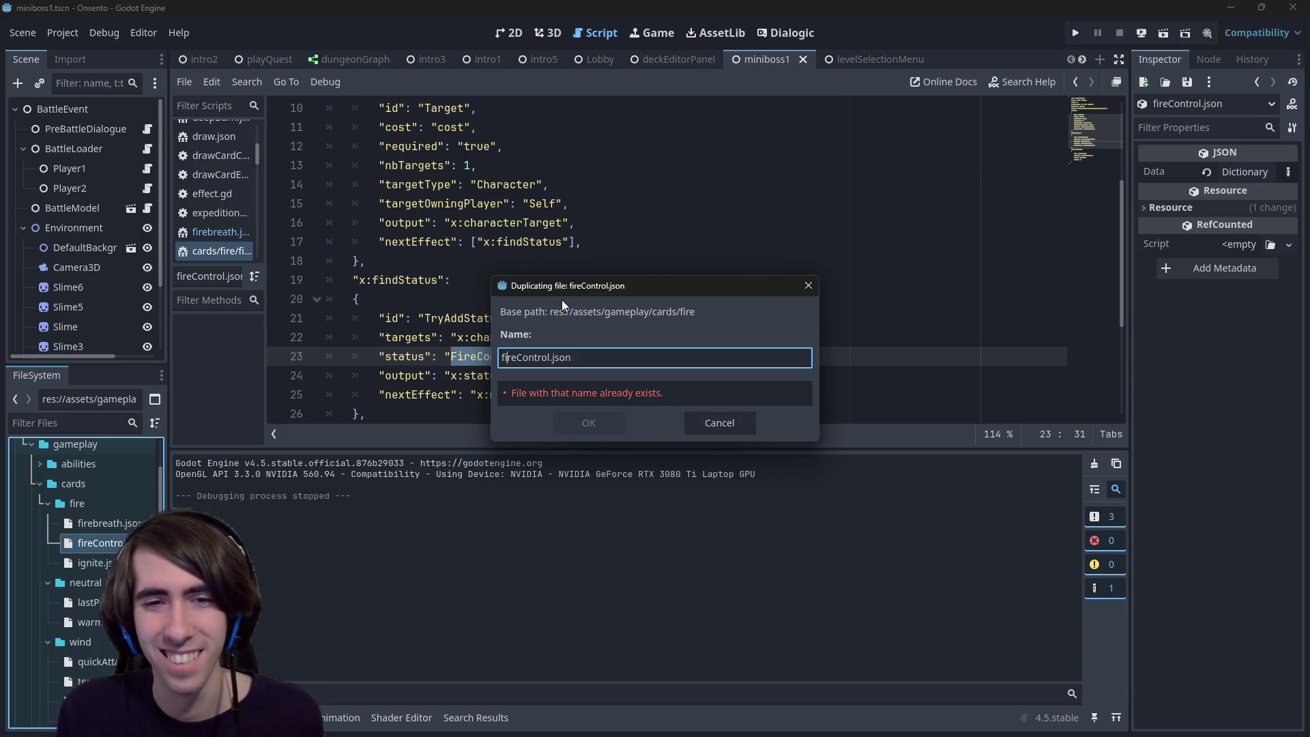
pyautogui.write('bu')
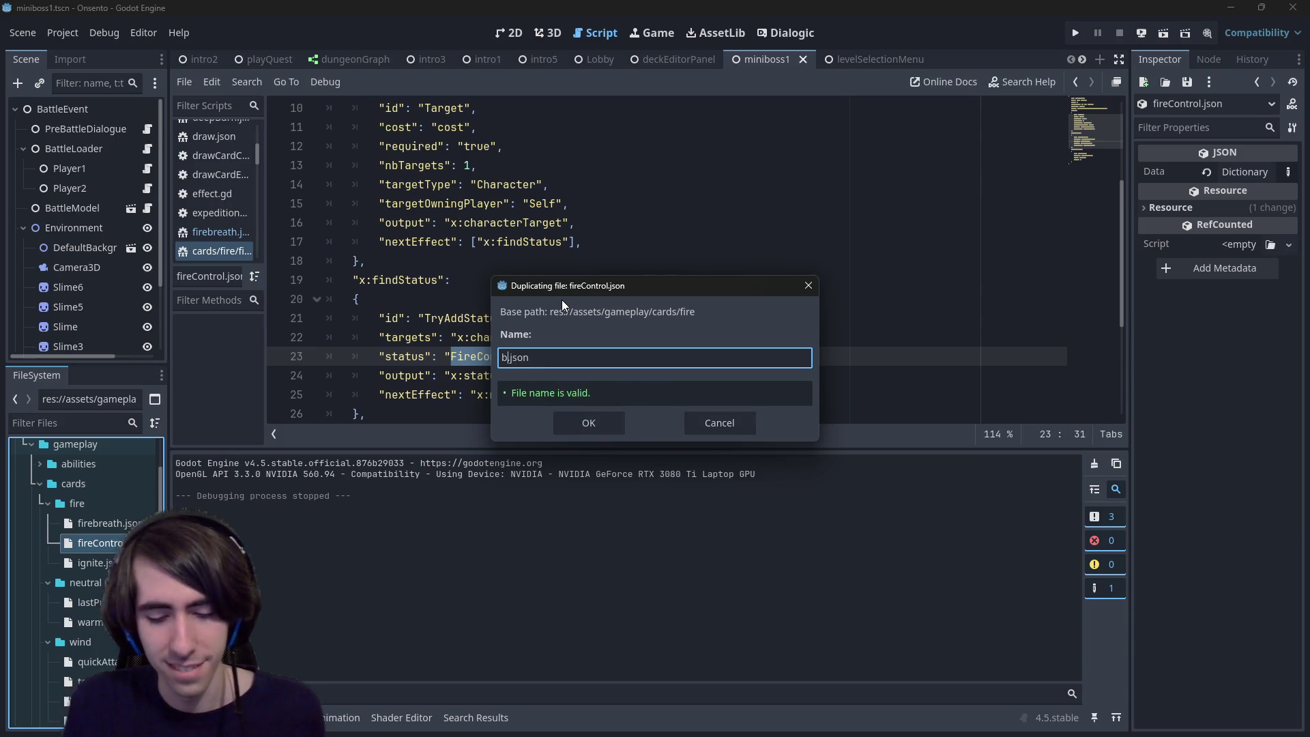
pyautogui.write('rningSou')
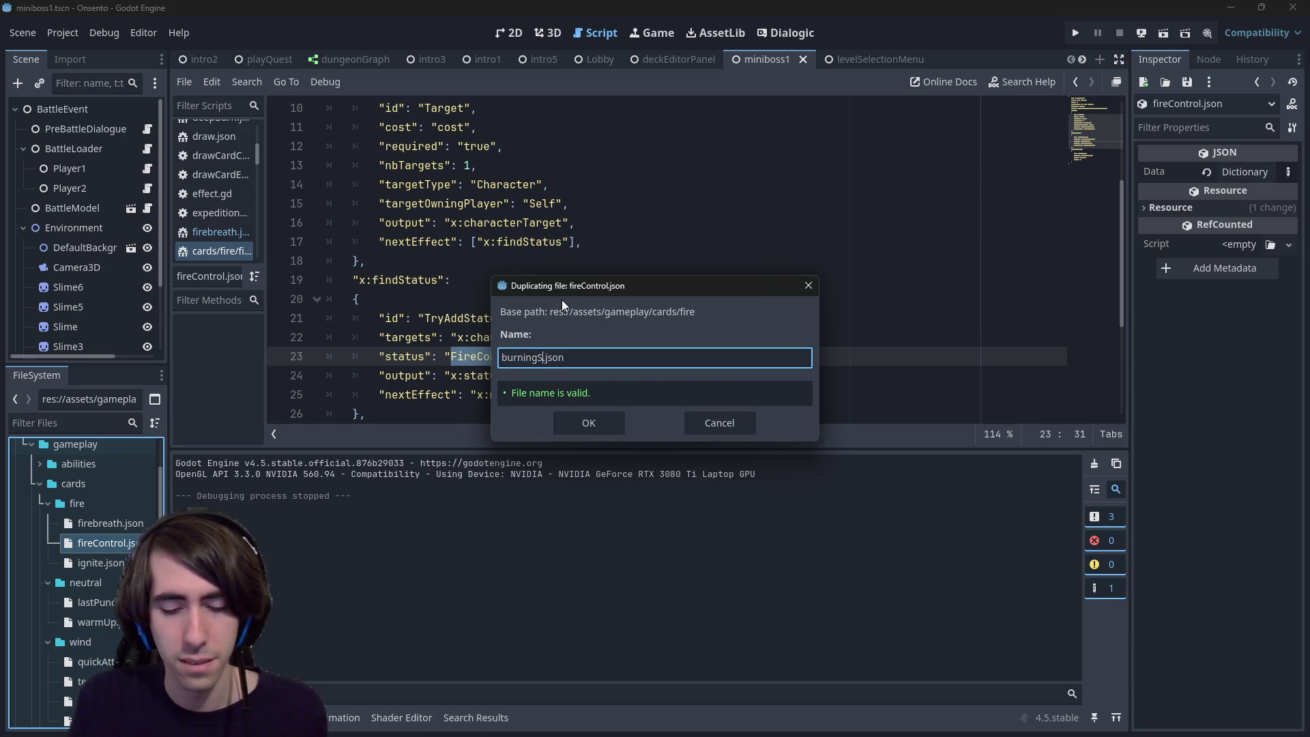
pyautogui.write('l')
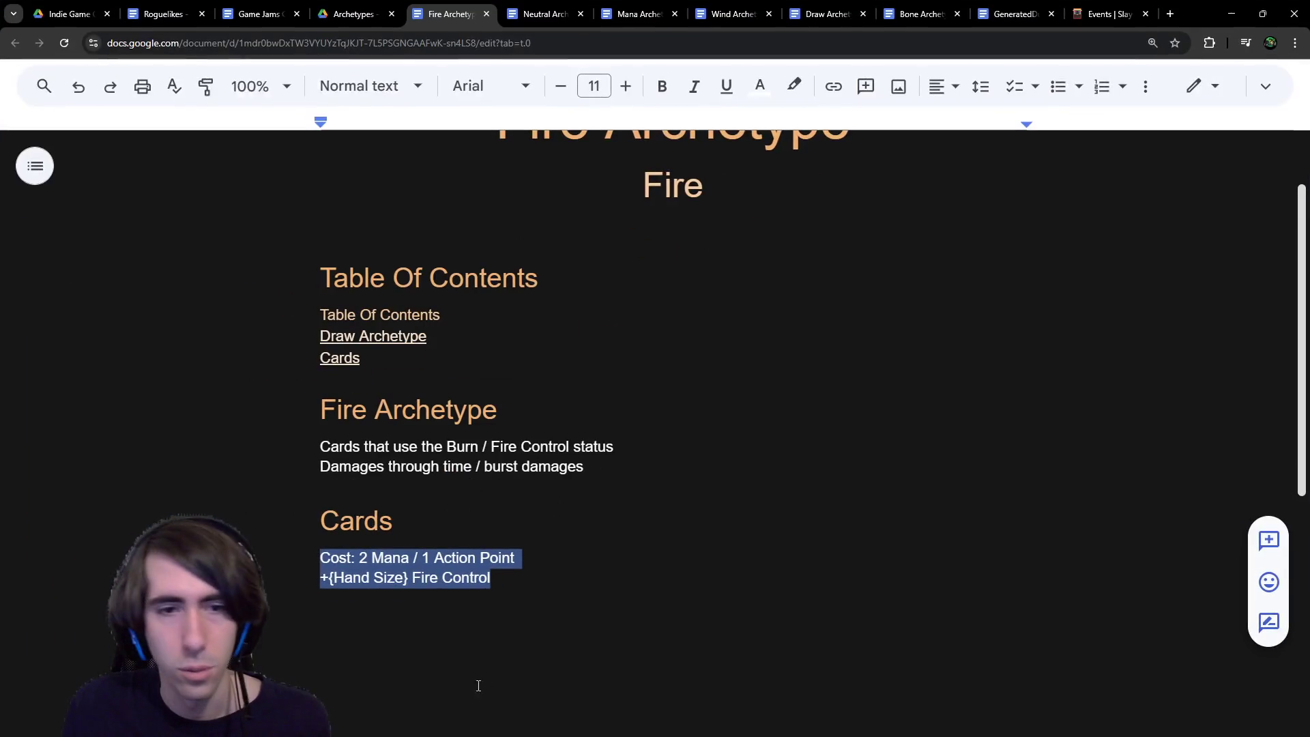
pyautogui.hotkey('alt', 'Tab')
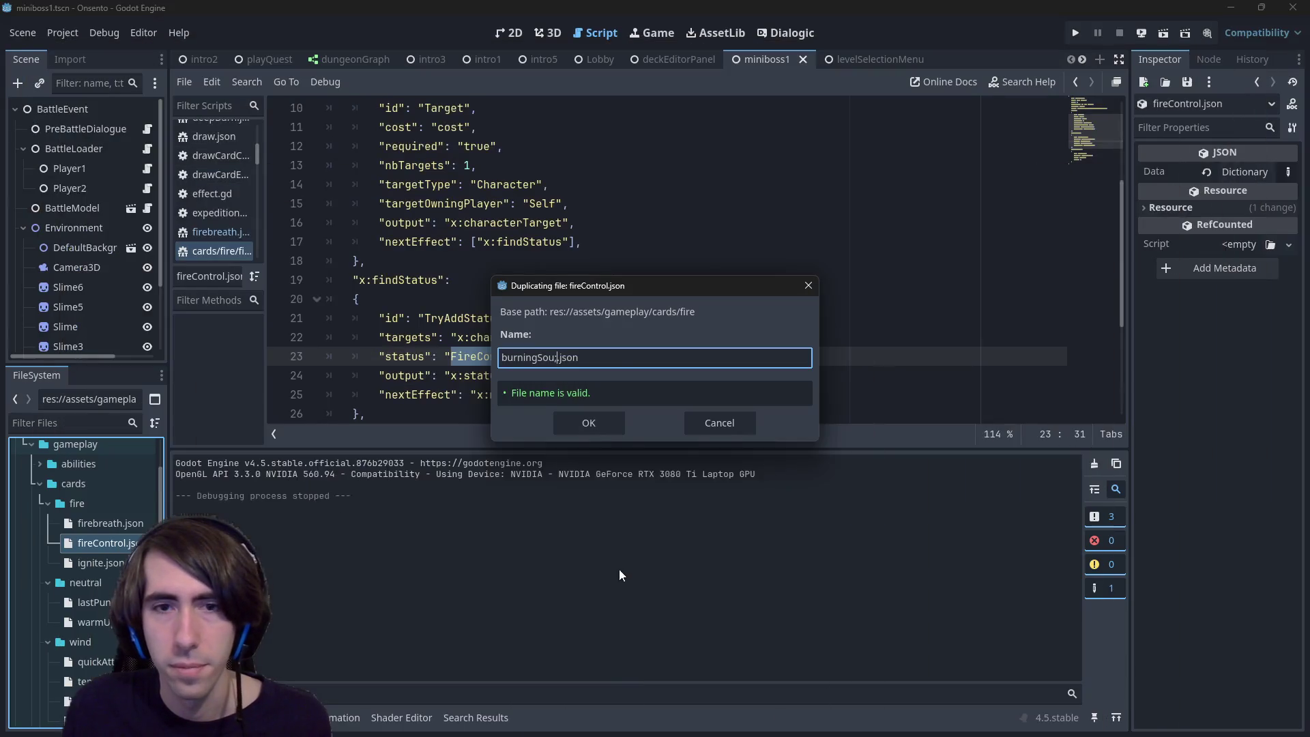
pyautogui.press('BackSpace')
pyautogui.write('l')
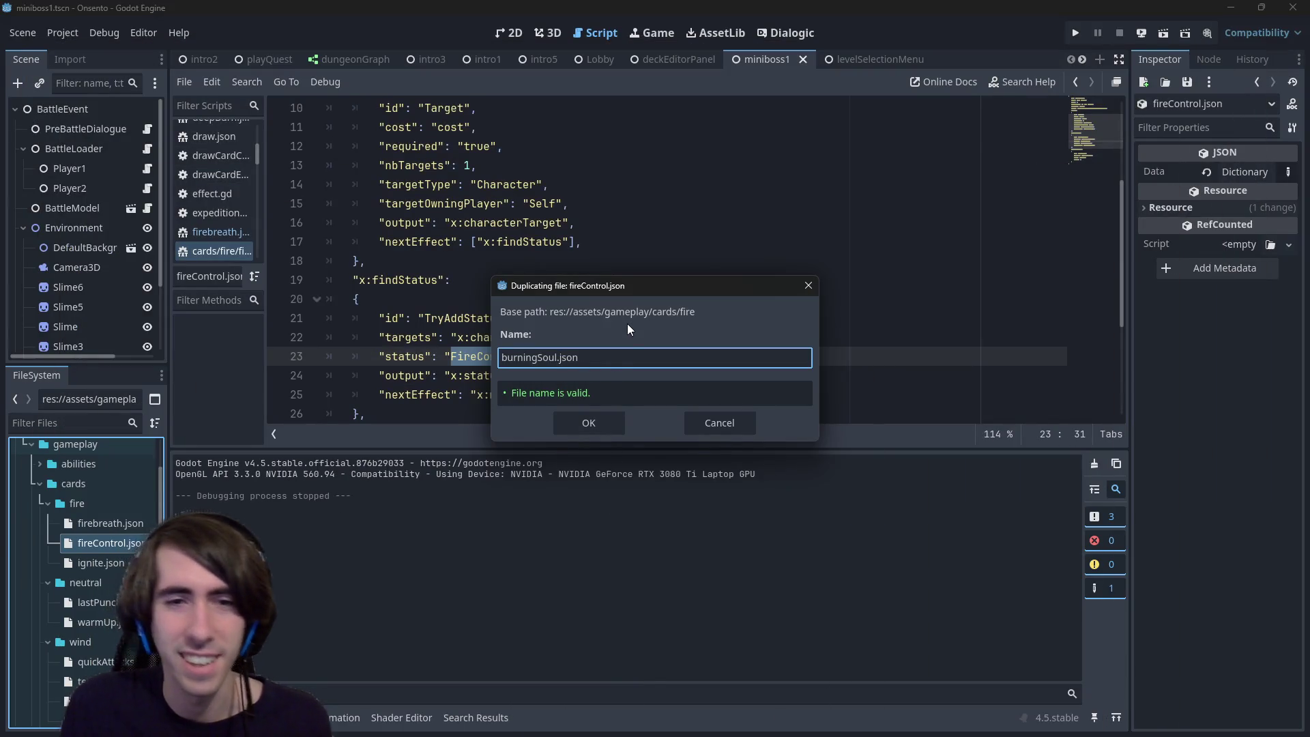
pyautogui.click(585, 423)
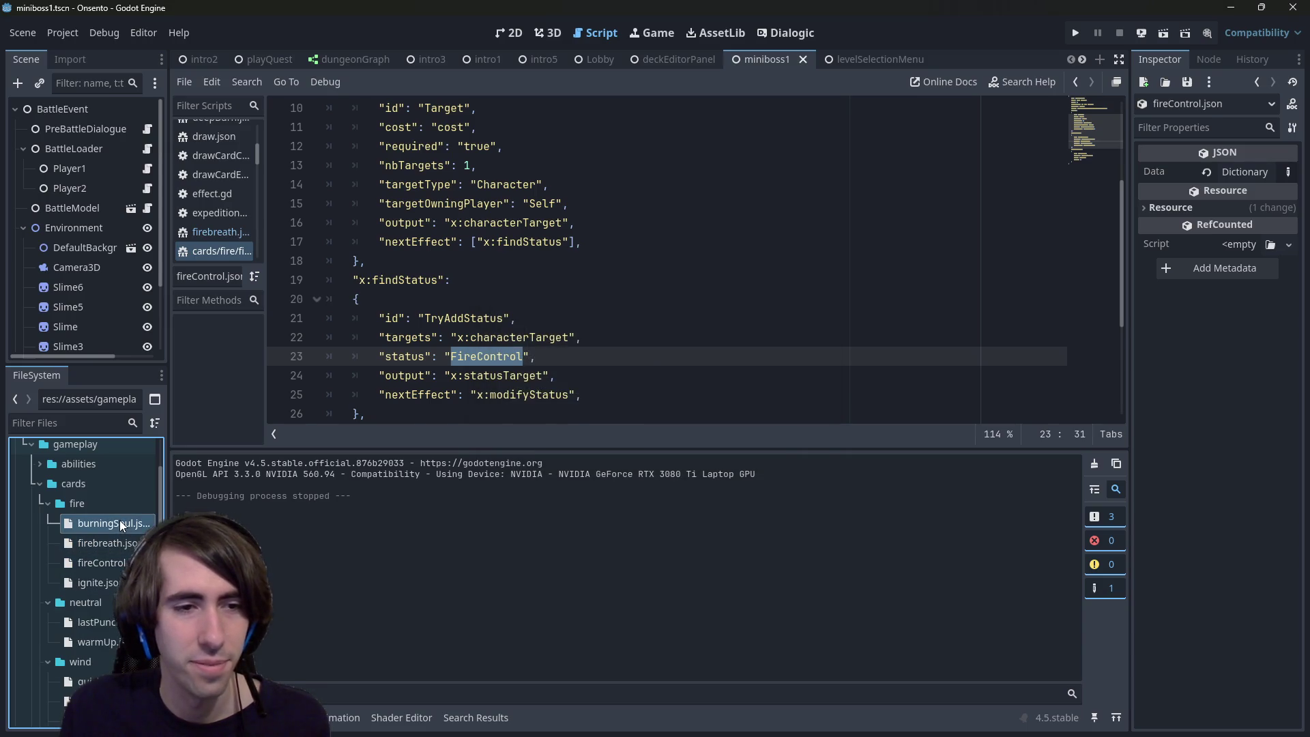
# Step: In burningSoul.json, set the id to BurningSoul and the name to Burning Soul
pyautogui.doubleClick(120, 522)
pyautogui.doubleClick(429, 127)
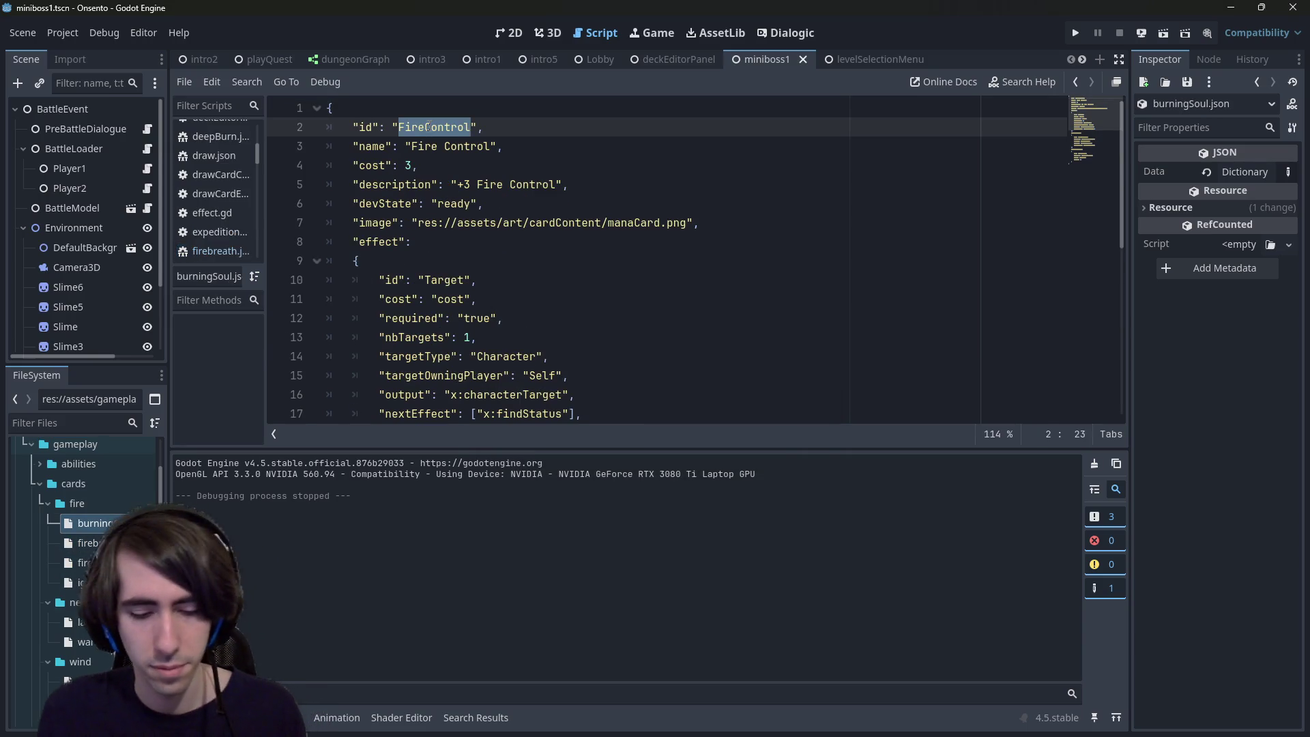
pyautogui.write('BurningSoul')
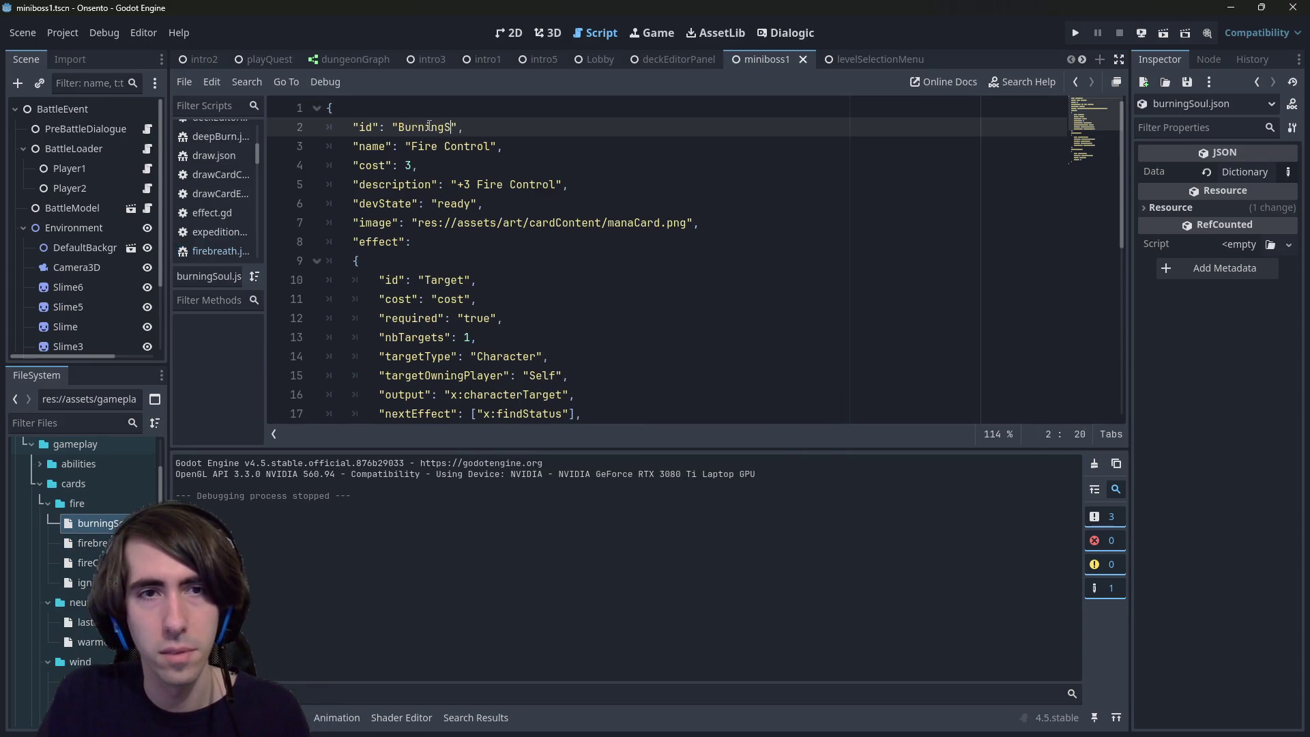
pyautogui.press('Down')
pyautogui.hotkey('ctrl', 'shift', 'Left')
pyautogui.hotkey('ctrl', 'shift', 'Left')
pyautogui.write('Burning')
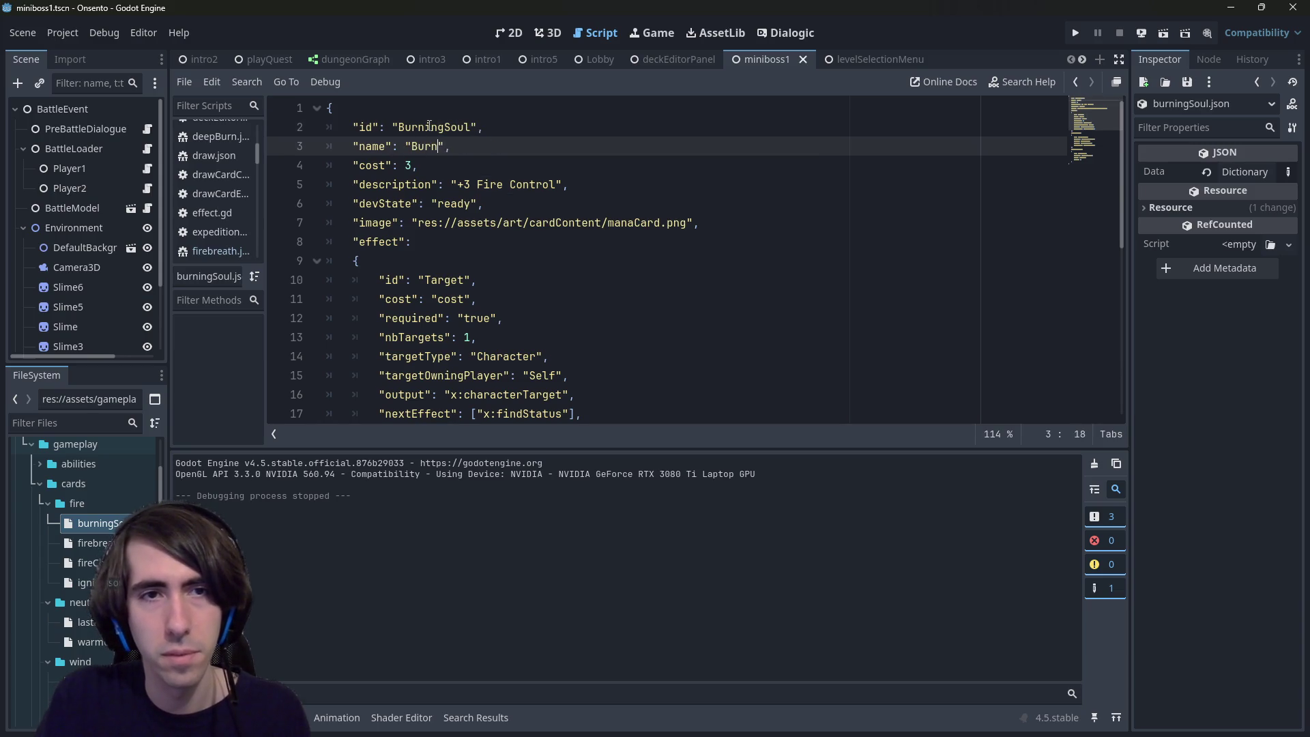
pyautogui.write(' Soul')
pyautogui.press('Down')
pyautogui.press('Down')
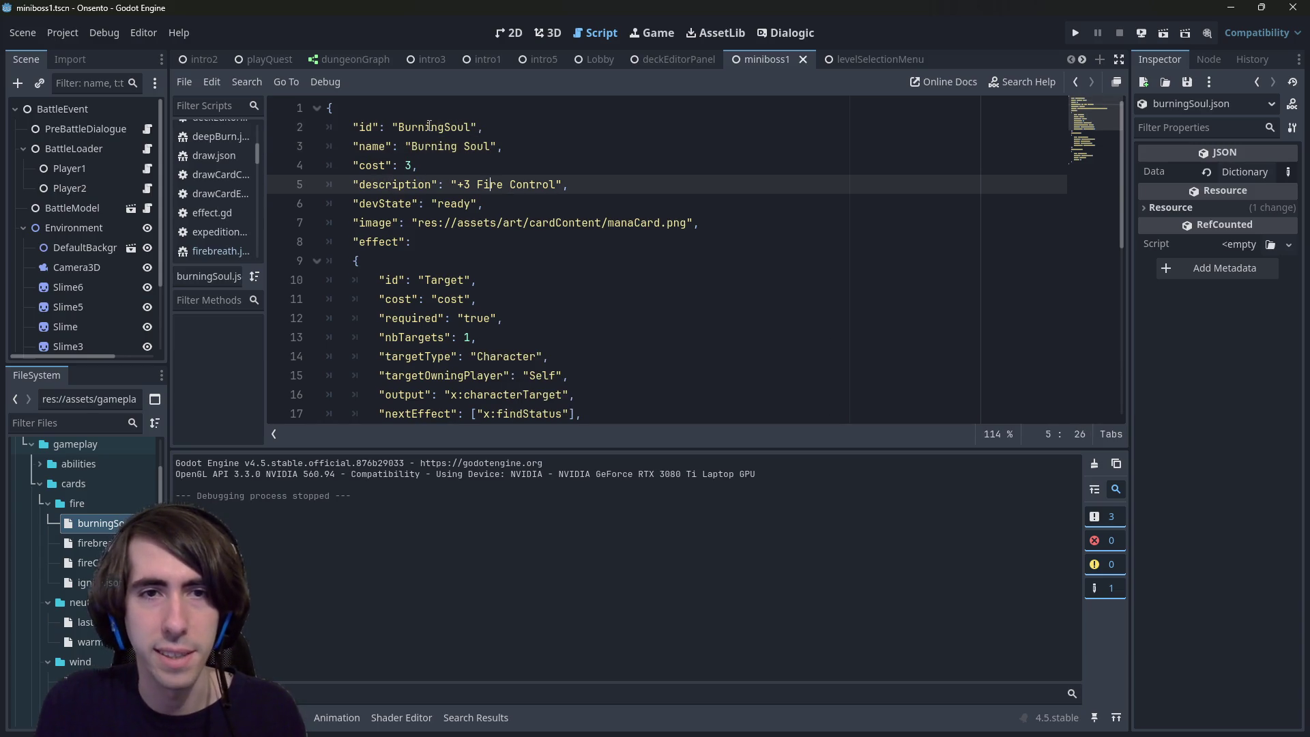
pyautogui.scroll(-1, 85, 573)
pyautogui.doubleClick(85, 606)
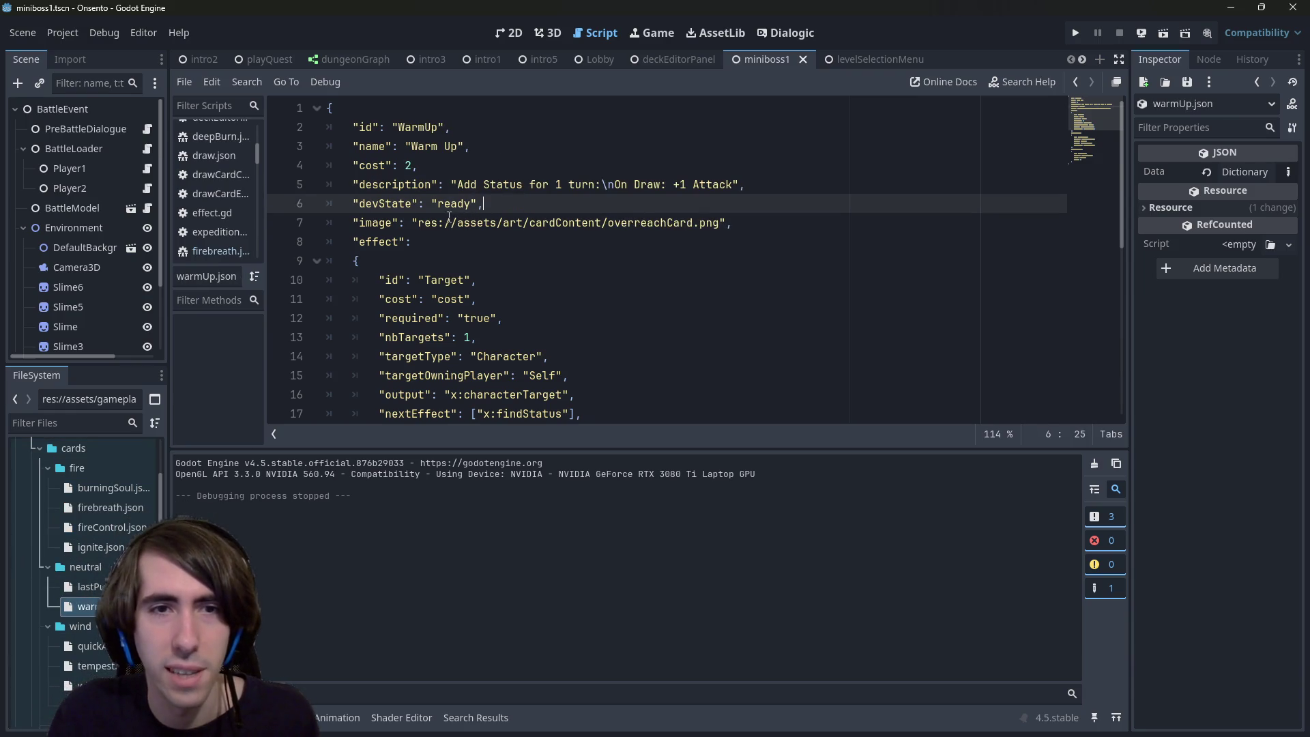
# Step: Select the 'On Draw: +1 Attack' text in the Warm Up card's description
pyautogui.moveTo(458, 185); pyautogui.dragTo(721, 184)
pyautogui.click(721, 184)
pyautogui.scroll(-5, 78, 565)
pyautogui.scroll(10, 78, 565)
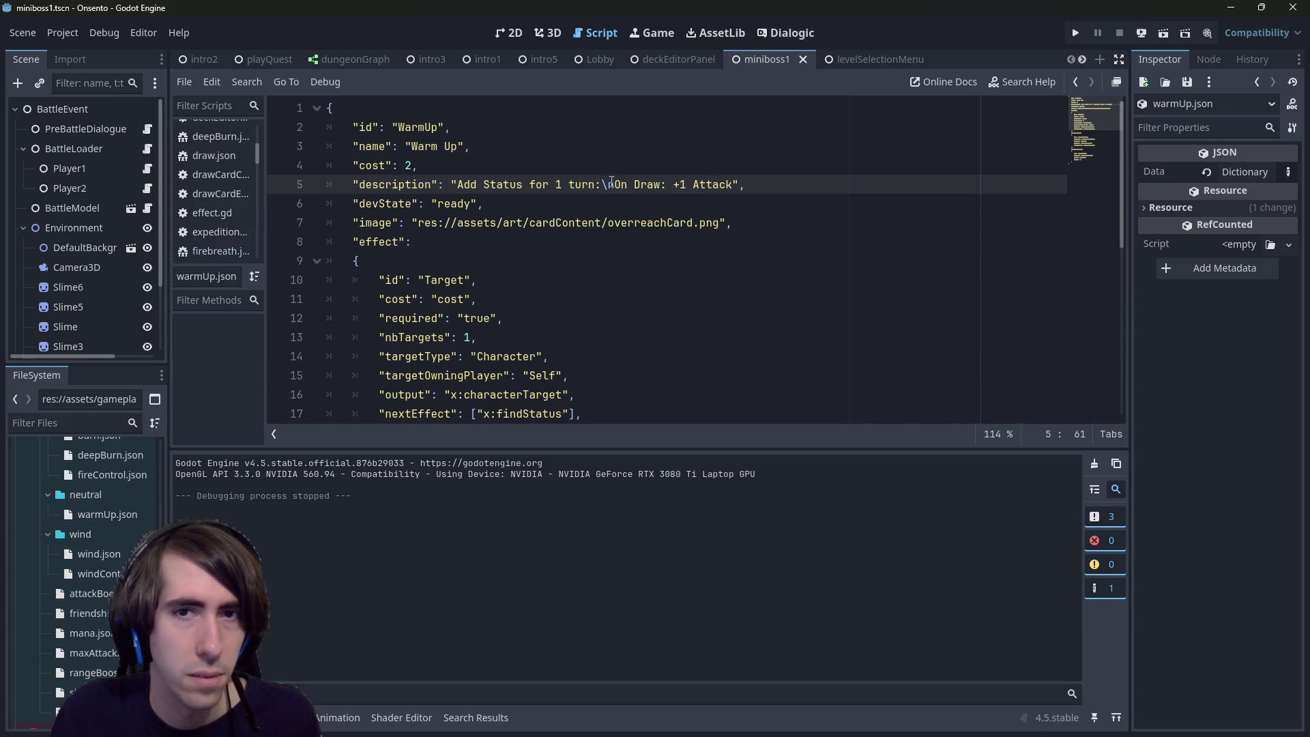
pyautogui.moveTo(615, 185); pyautogui.dragTo(731, 184)
pyautogui.hotkey('ctrl', 'c')
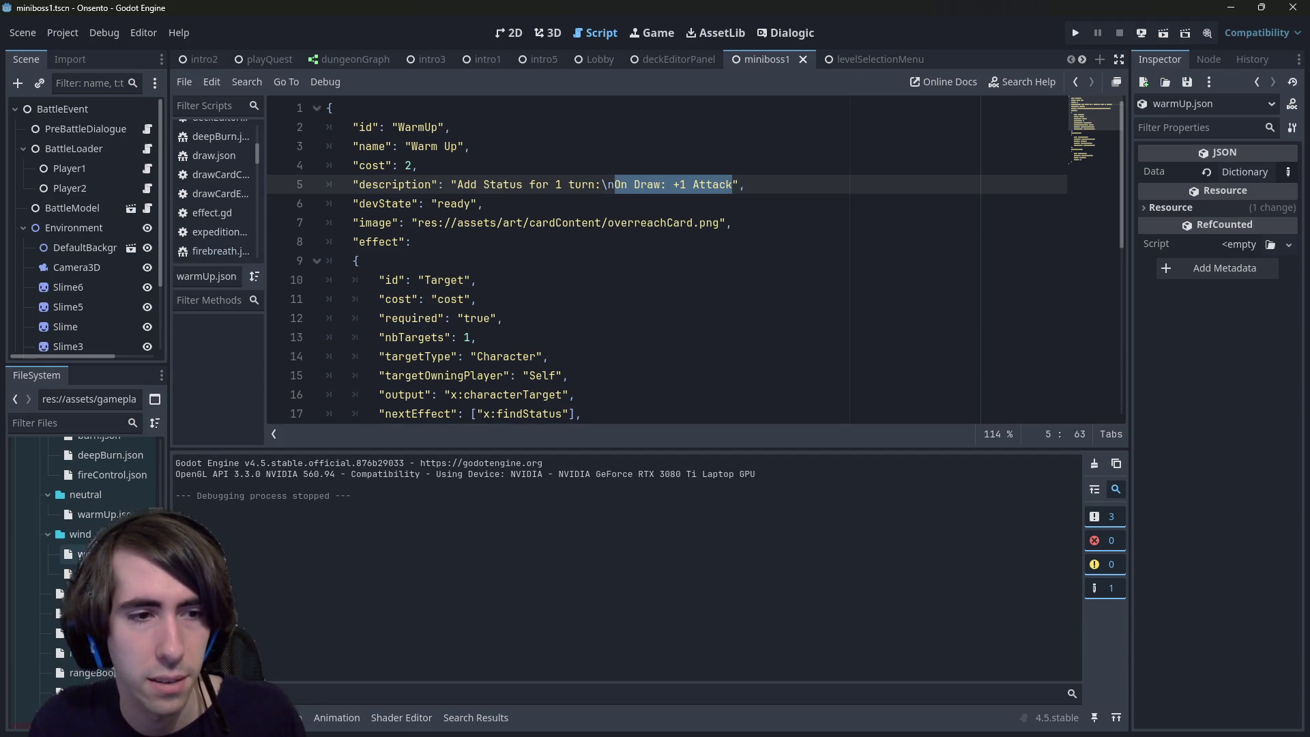
# Step: In the WarmUp status file, paste 'On Draw: +1 Attack' over the generic description and save
pyautogui.doubleClick(106, 515)
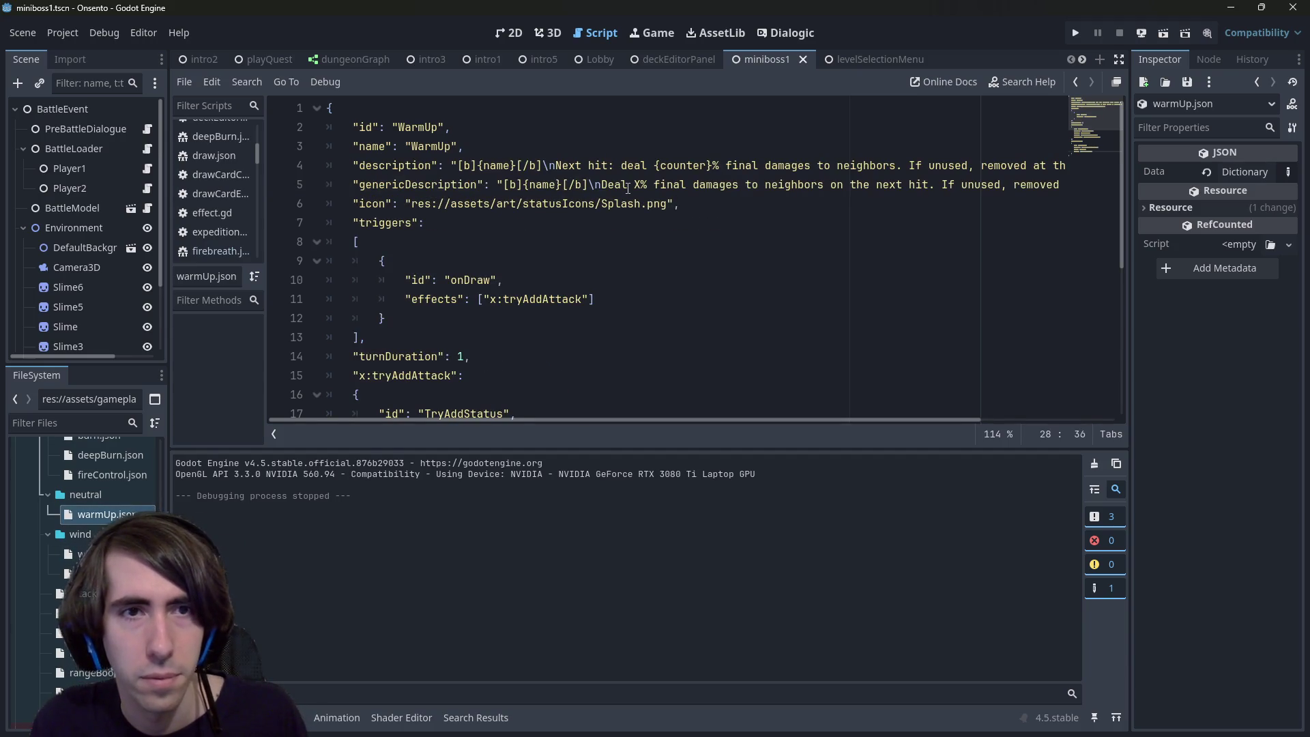
pyautogui.moveTo(775, 420)
pyautogui.mouseDown()
pyautogui.moveTo(964, 412)
pyautogui.moveTo(678, 405)
pyautogui.mouseUp()
pyautogui.moveTo(264, 206)
pyautogui.mouseDown()
pyautogui.moveTo(225, 206)
pyautogui.moveTo(242, 206)
pyautogui.mouseUp()
pyautogui.click(509, 165)
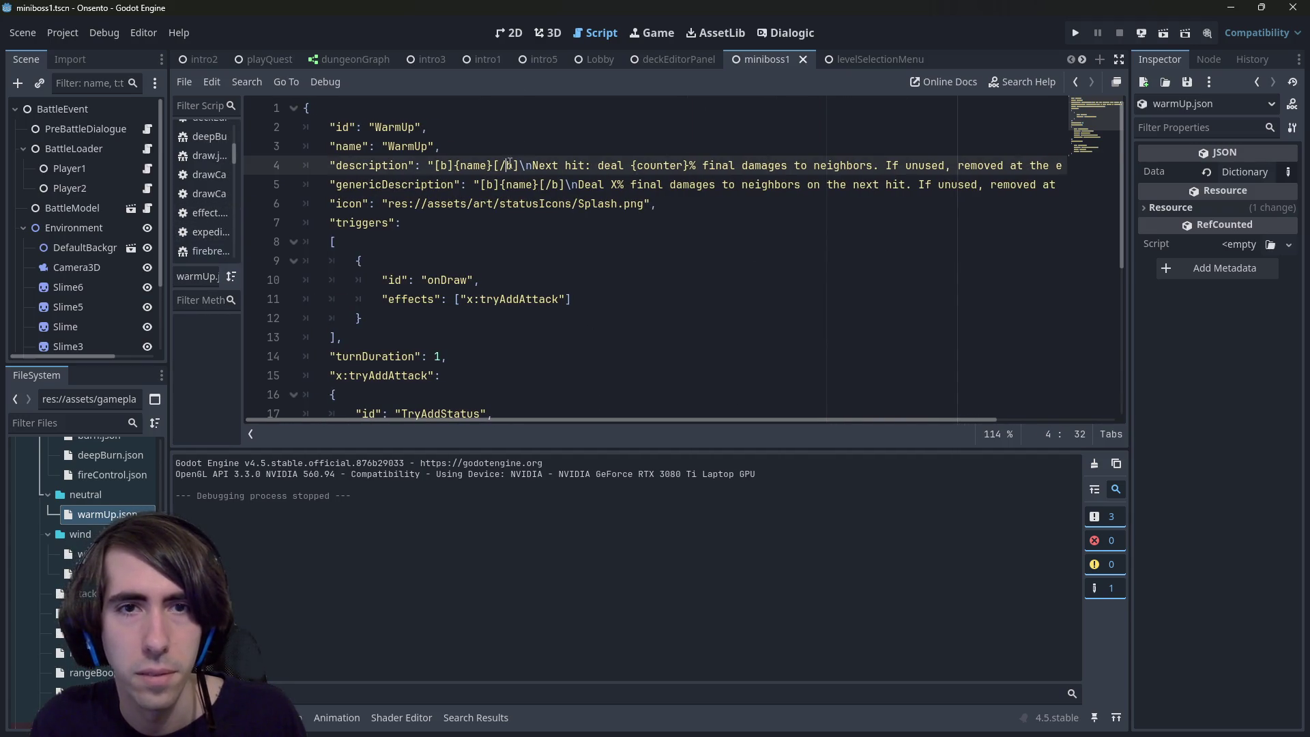
pyautogui.click(536, 165)
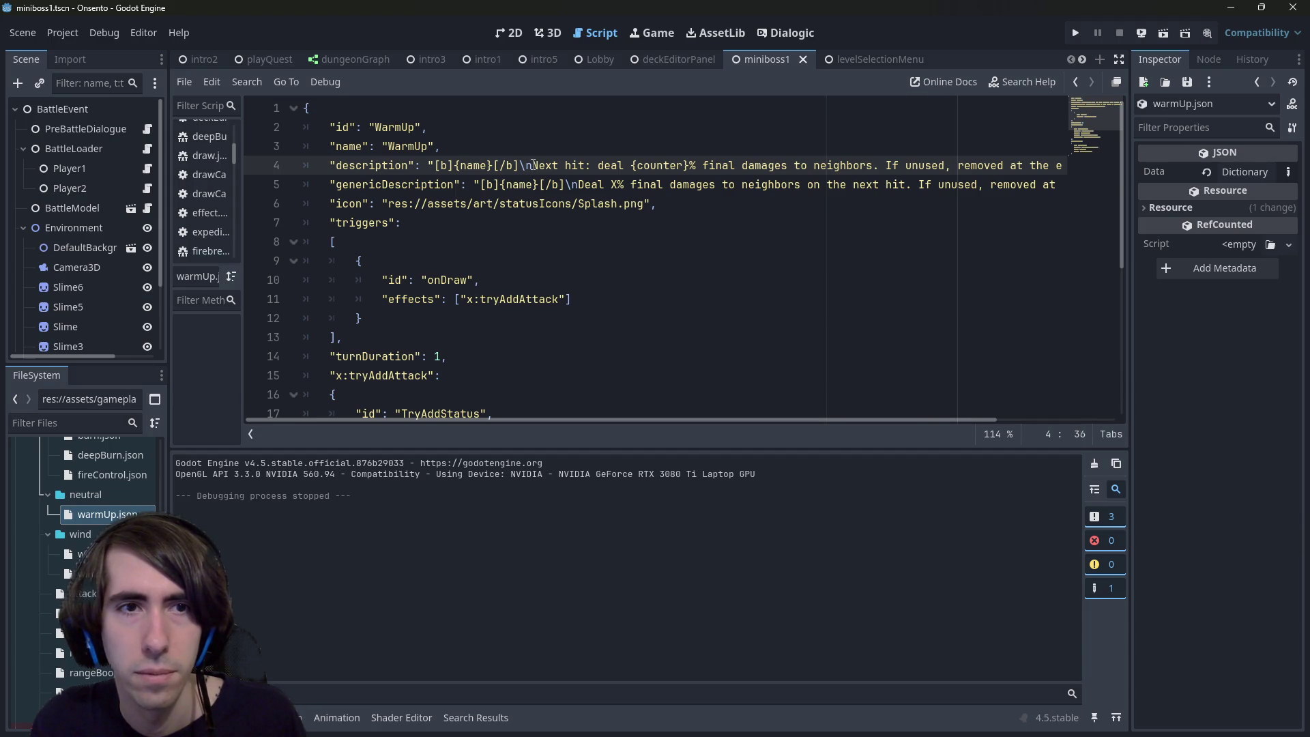
pyautogui.moveTo(576, 183); pyautogui.dragTo(1069, 183)
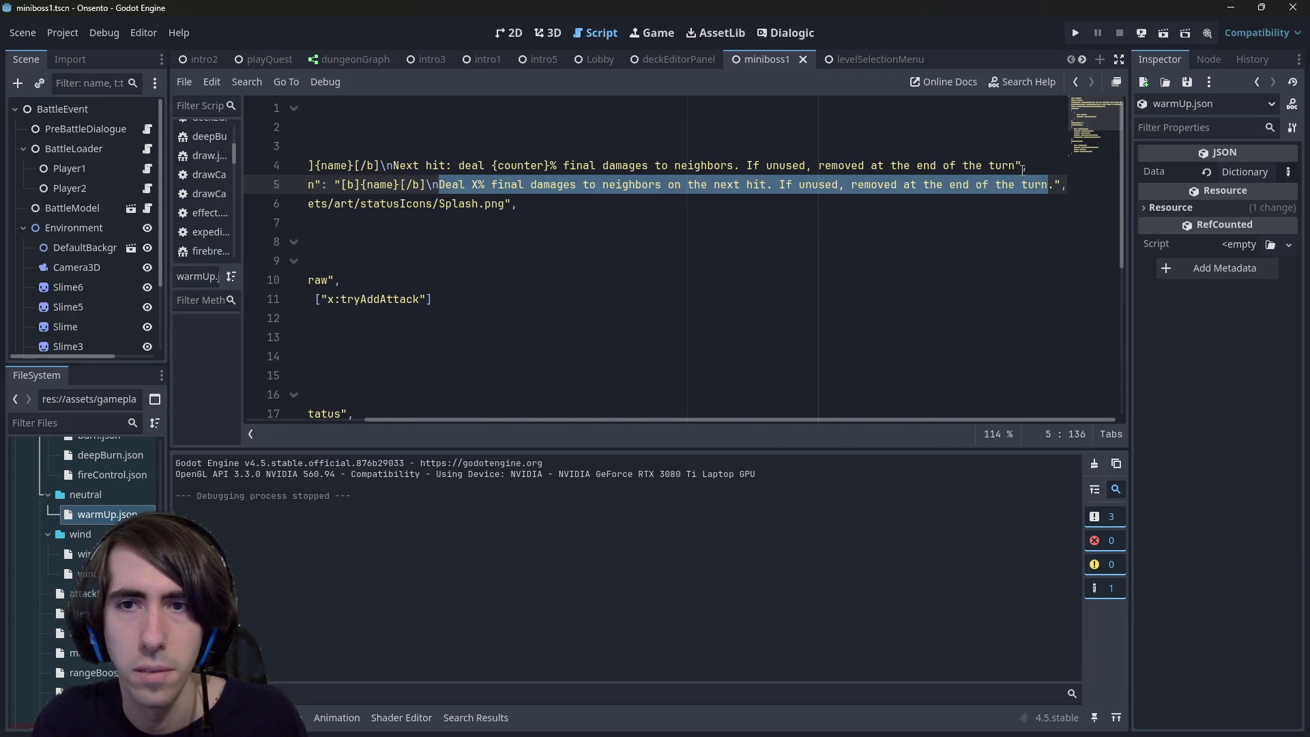
pyautogui.hotkey('ctrl', 'v')
pyautogui.hotkey('ctrl', 's')
# Step: Replace line 4's 'Next hit: deal' text with 'On Draw: +1 Attack', save, and run the game
pyautogui.moveTo(431, 167)
pyautogui.mouseDown()
pyautogui.moveTo(584, 167)
pyautogui.moveTo(341, 152)
pyautogui.moveTo(740, 167)
pyautogui.mouseUp()
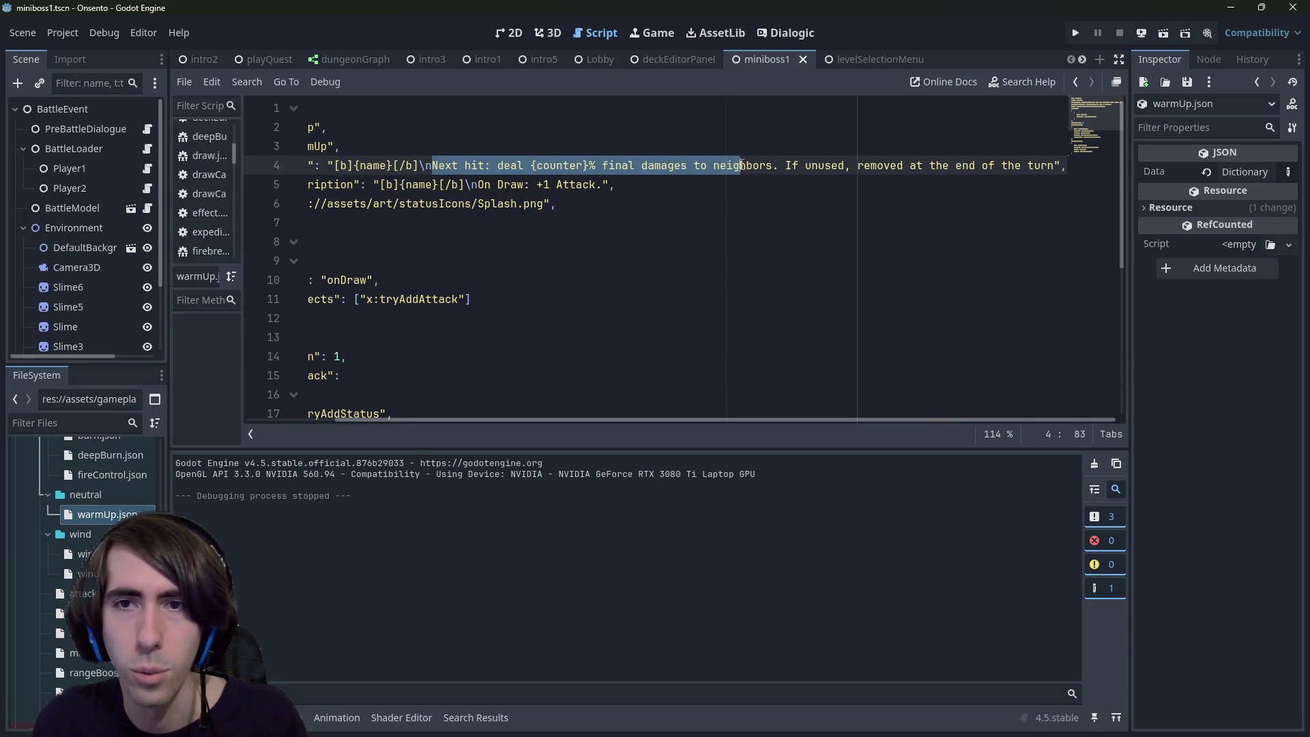
pyautogui.moveTo(821, 165)
pyautogui.mouseDown()
pyautogui.moveTo(617, 184)
pyautogui.moveTo(526, 167)
pyautogui.mouseUp()
pyautogui.hotkey('ctrl', 'v')
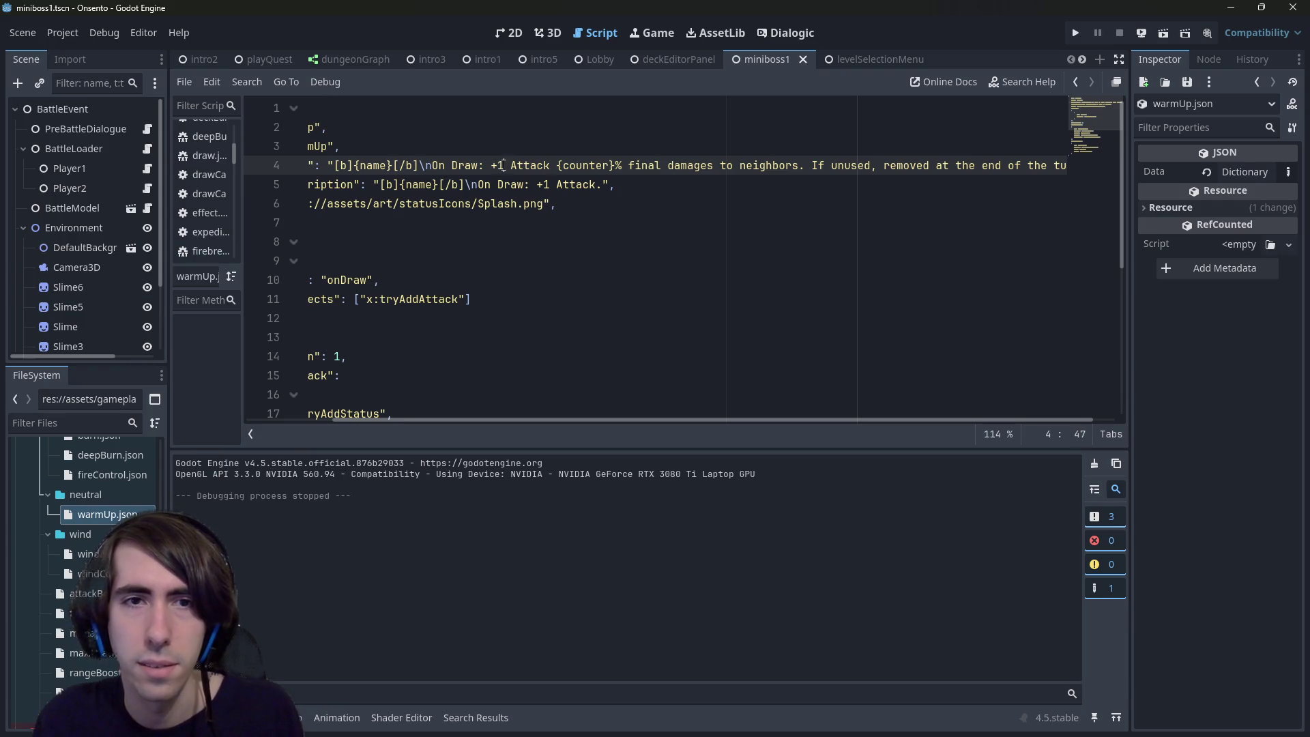
pyautogui.click(502, 165)
pyautogui.press('BackSpace')
pyautogui.doubleClick(508, 166)
pyautogui.press('BackSpace')
pyautogui.press('BackSpace')
pyautogui.press('Delete')
pyautogui.write('Attack')
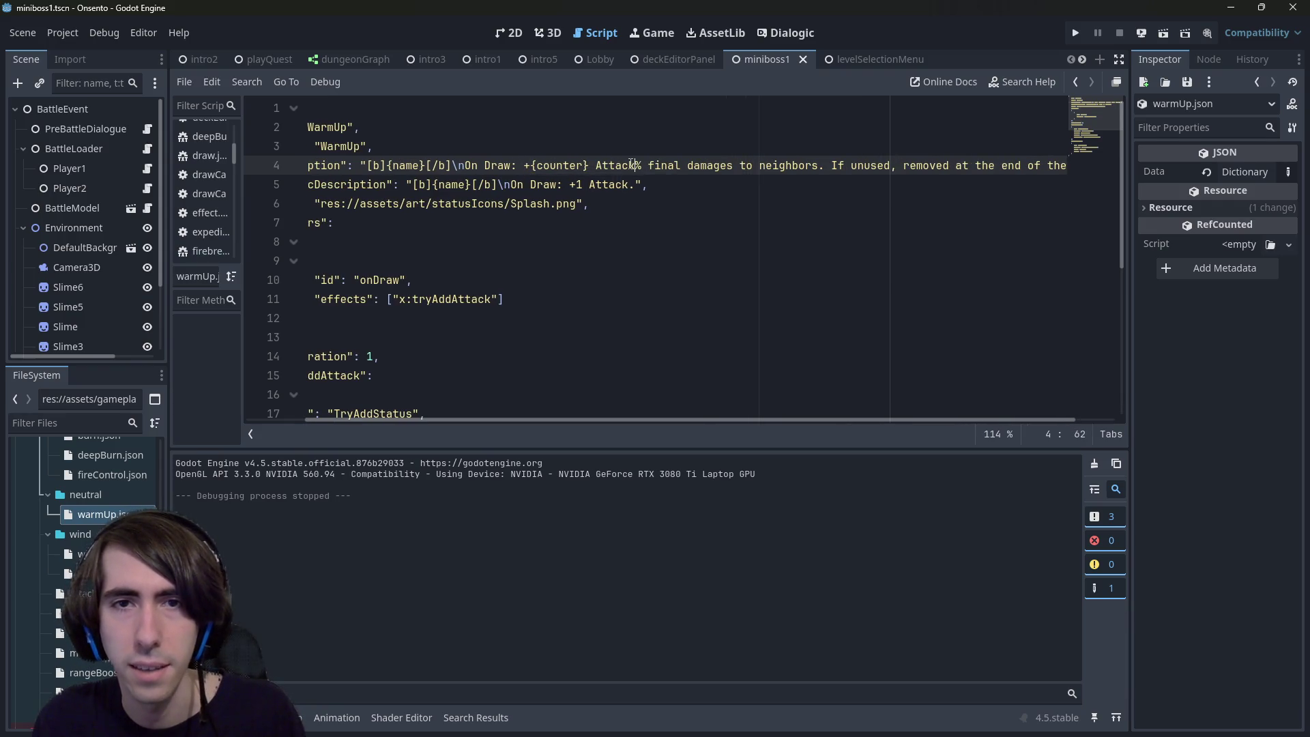
pyautogui.moveTo(680, 165); pyautogui.dragTo(1054, 167)
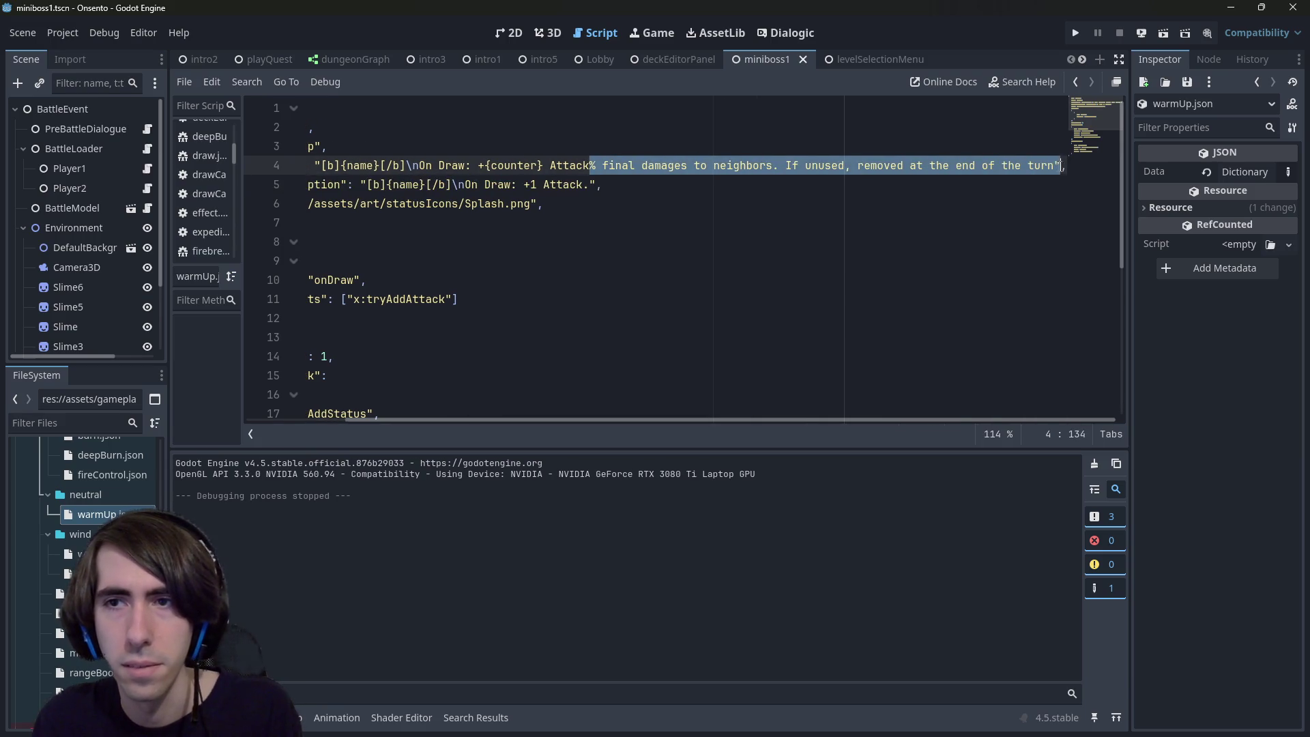
pyautogui.press('BackSpace')
pyautogui.hotkey('ctrl', 's')
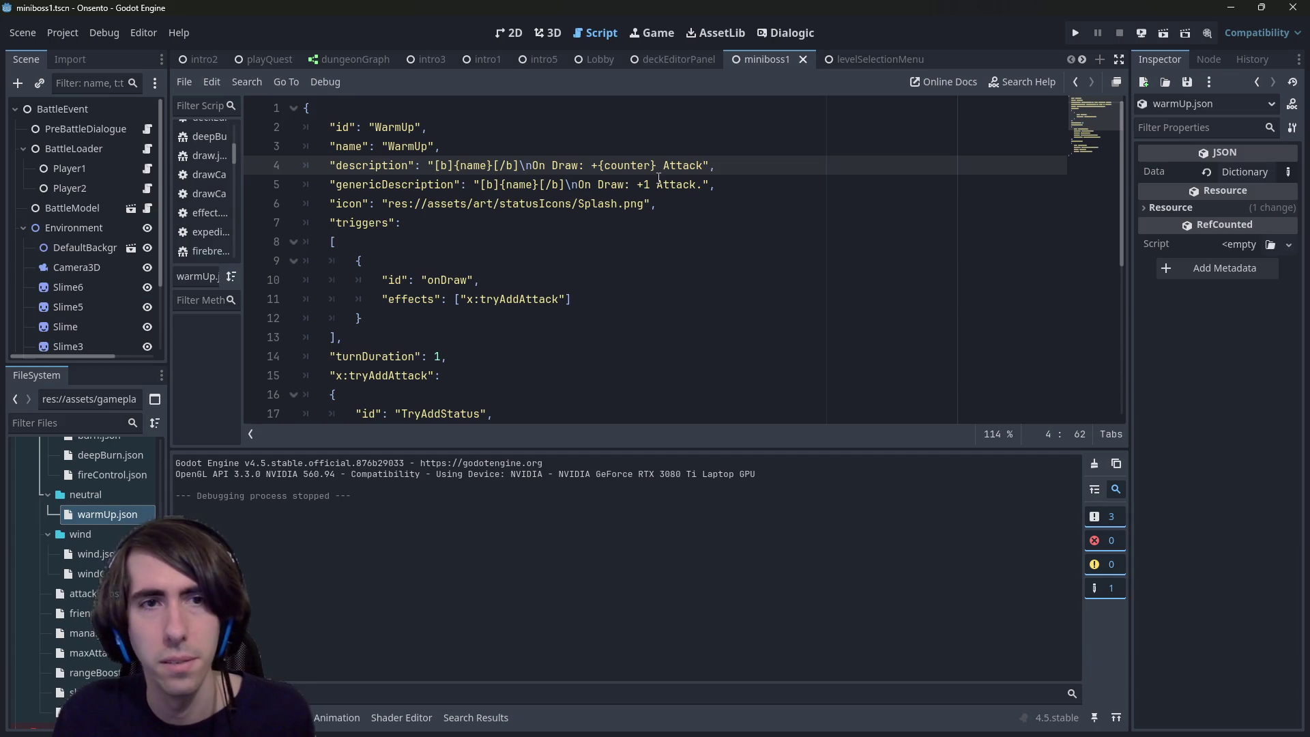
pyautogui.click(1163, 30)
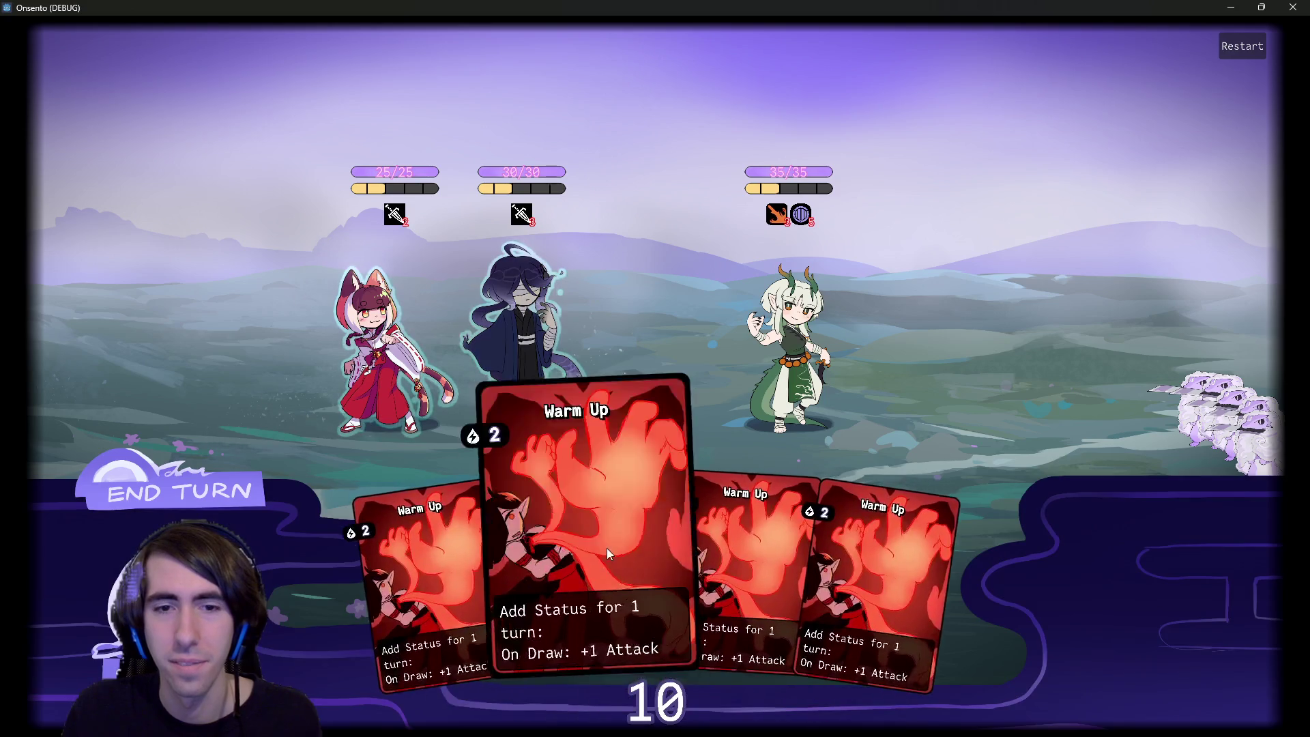
# Step: Play two Warm Up cards on the blue-haired character, check her +2.0 Attack status, then close the game
pyautogui.moveTo(584, 545); pyautogui.dragTo(534, 294)
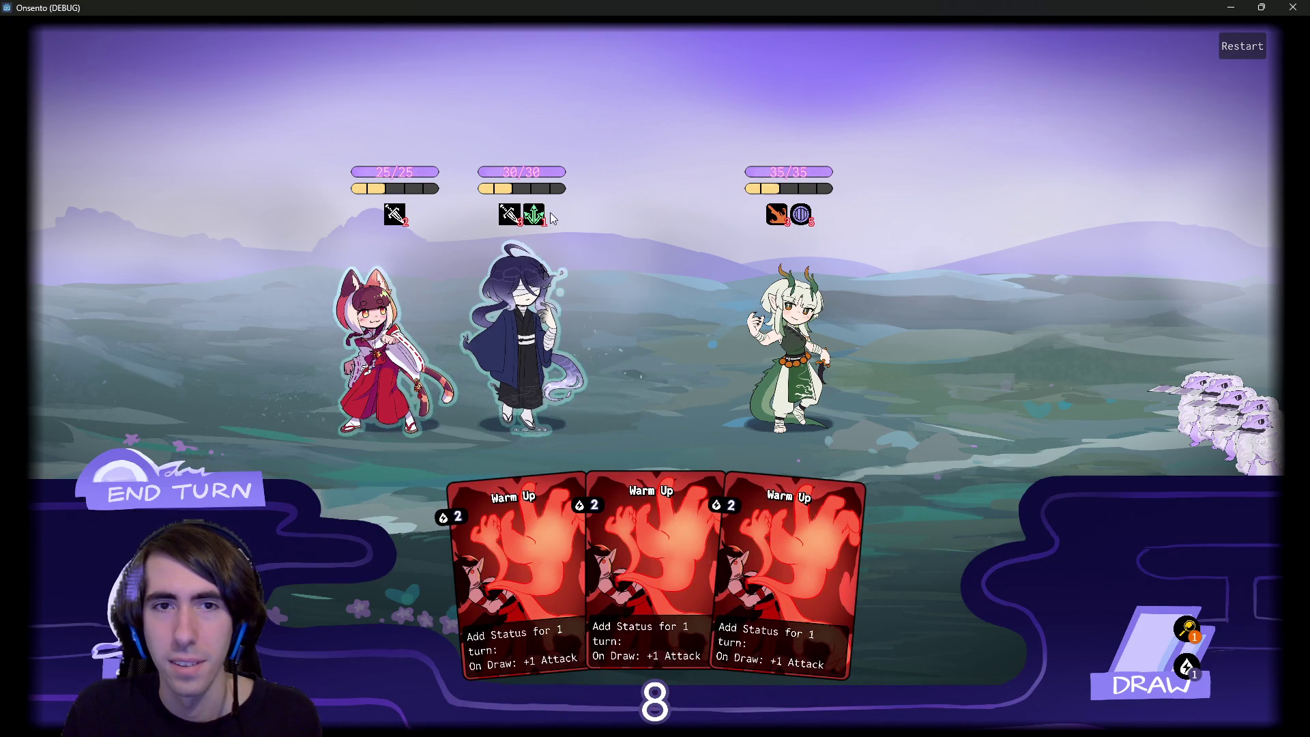
pyautogui.moveTo(544, 216)
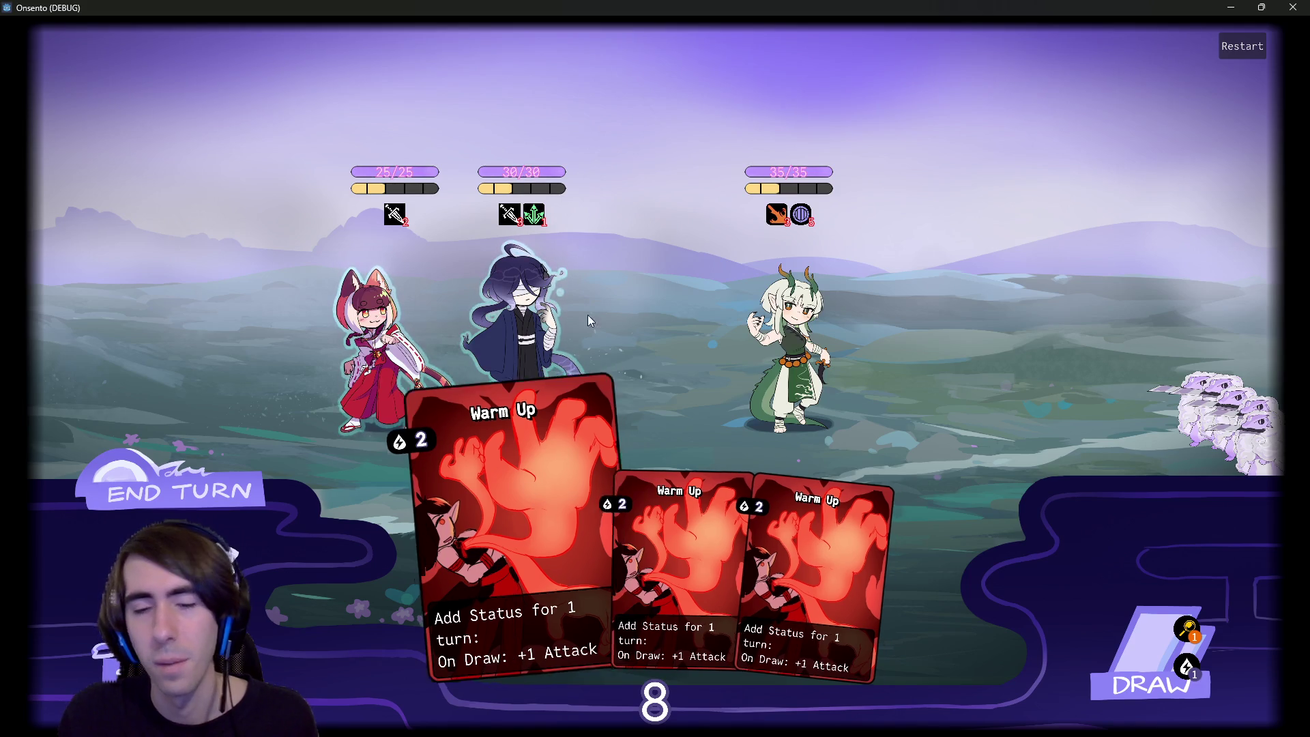
pyautogui.moveTo(518, 566); pyautogui.dragTo(518, 360)
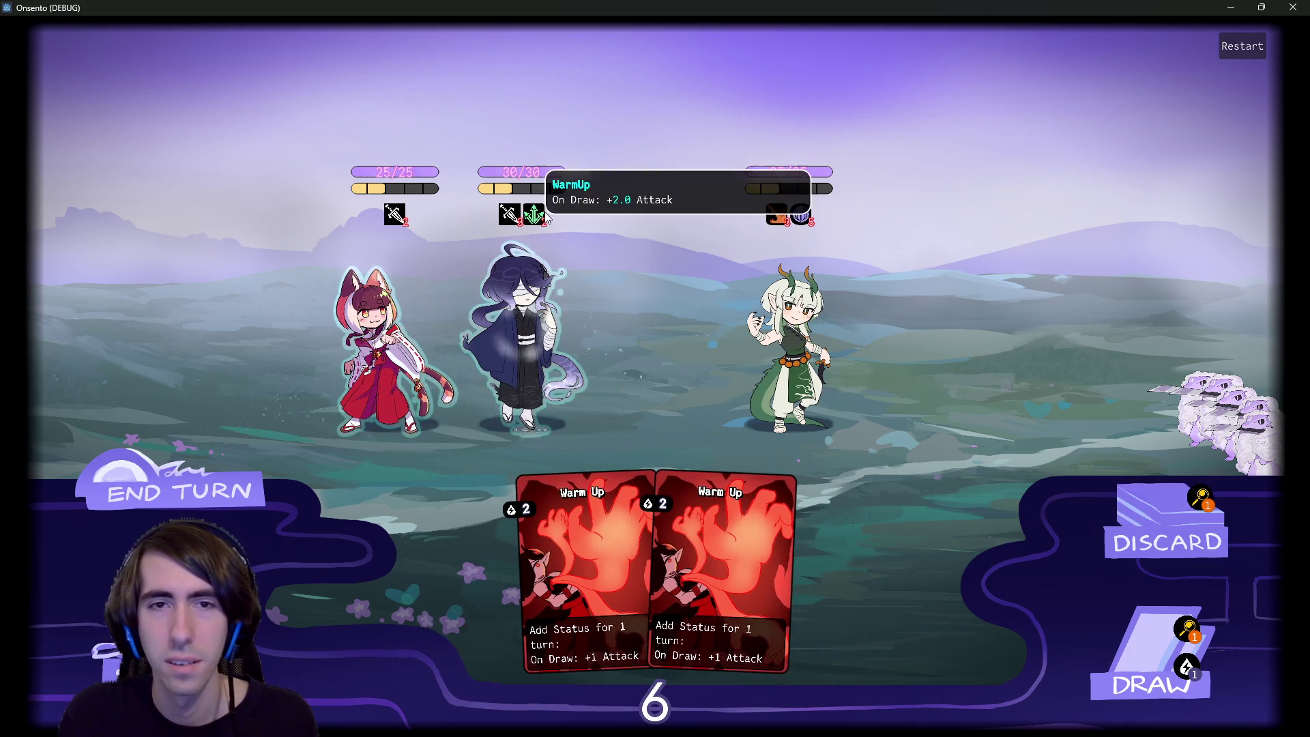
pyautogui.click(1292, 7)
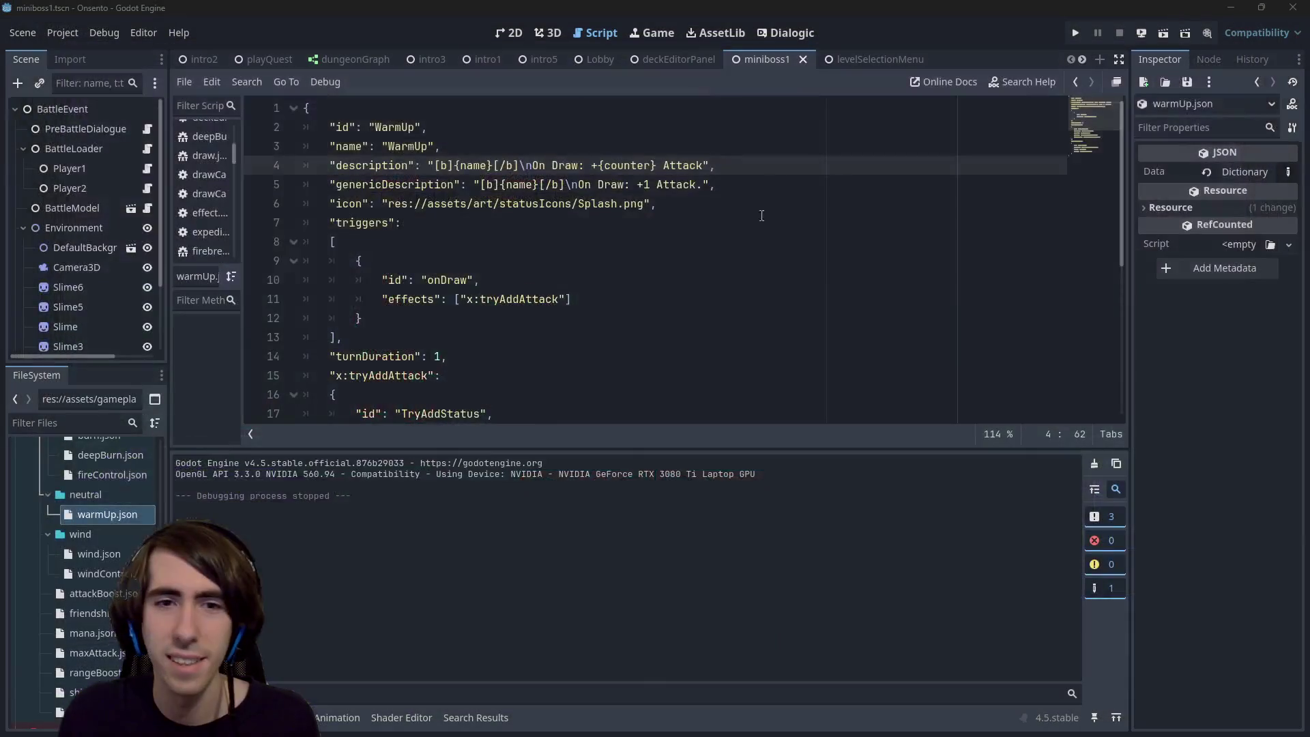
# Step: Check the WarmUp id value in the status file
pyautogui.click(521, 261)
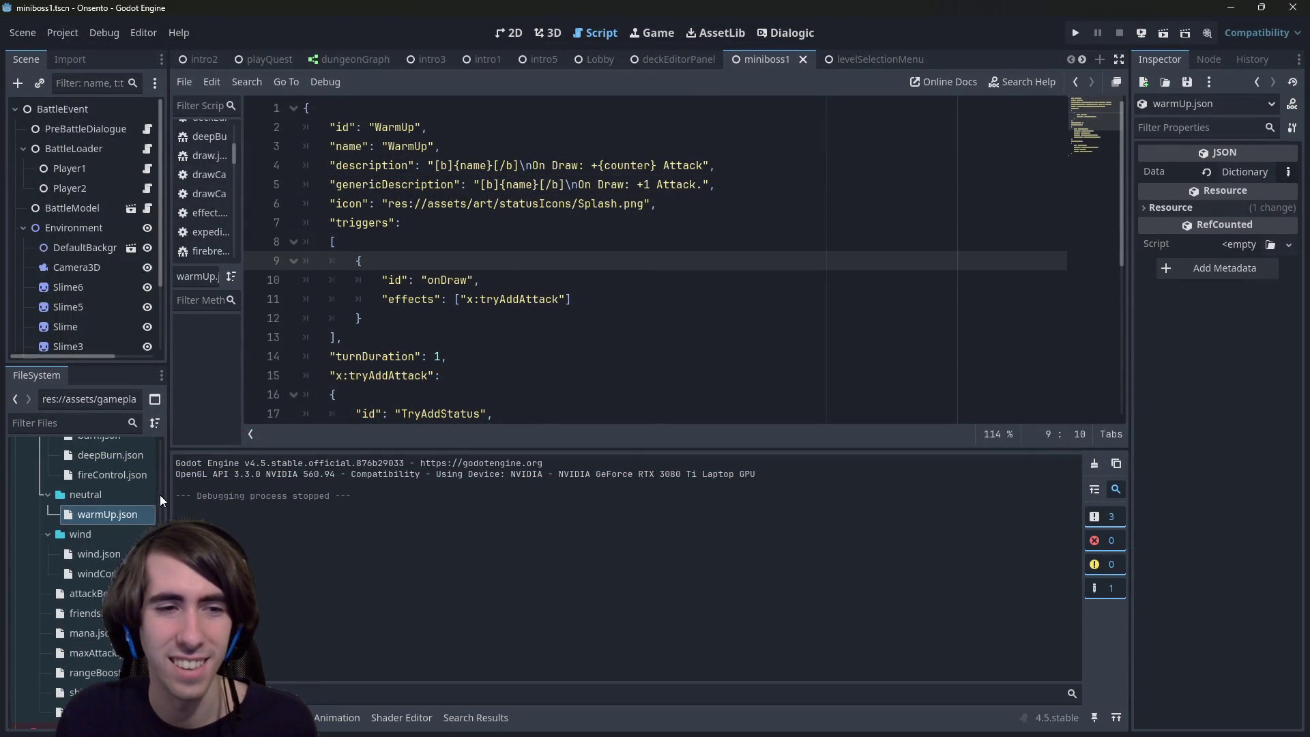
pyautogui.moveTo(169, 493); pyautogui.dragTo(207, 492)
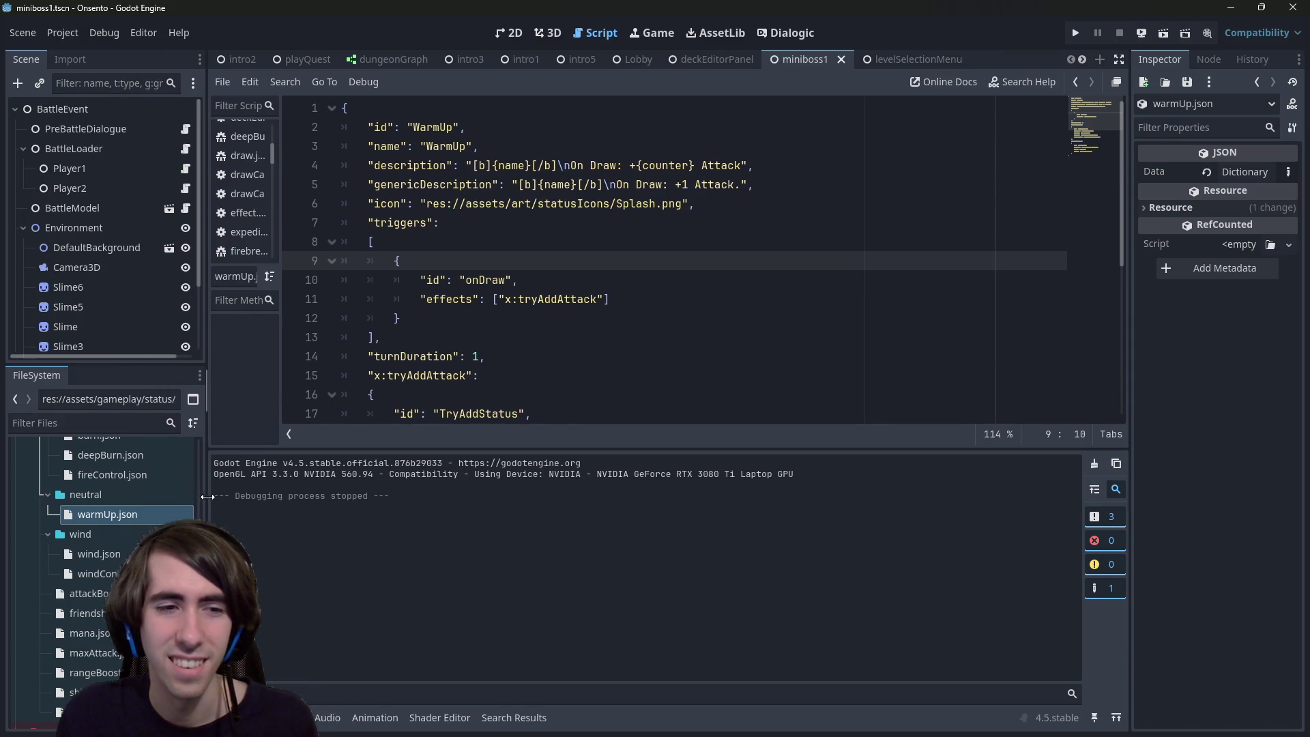
pyautogui.scroll(4, 133, 526)
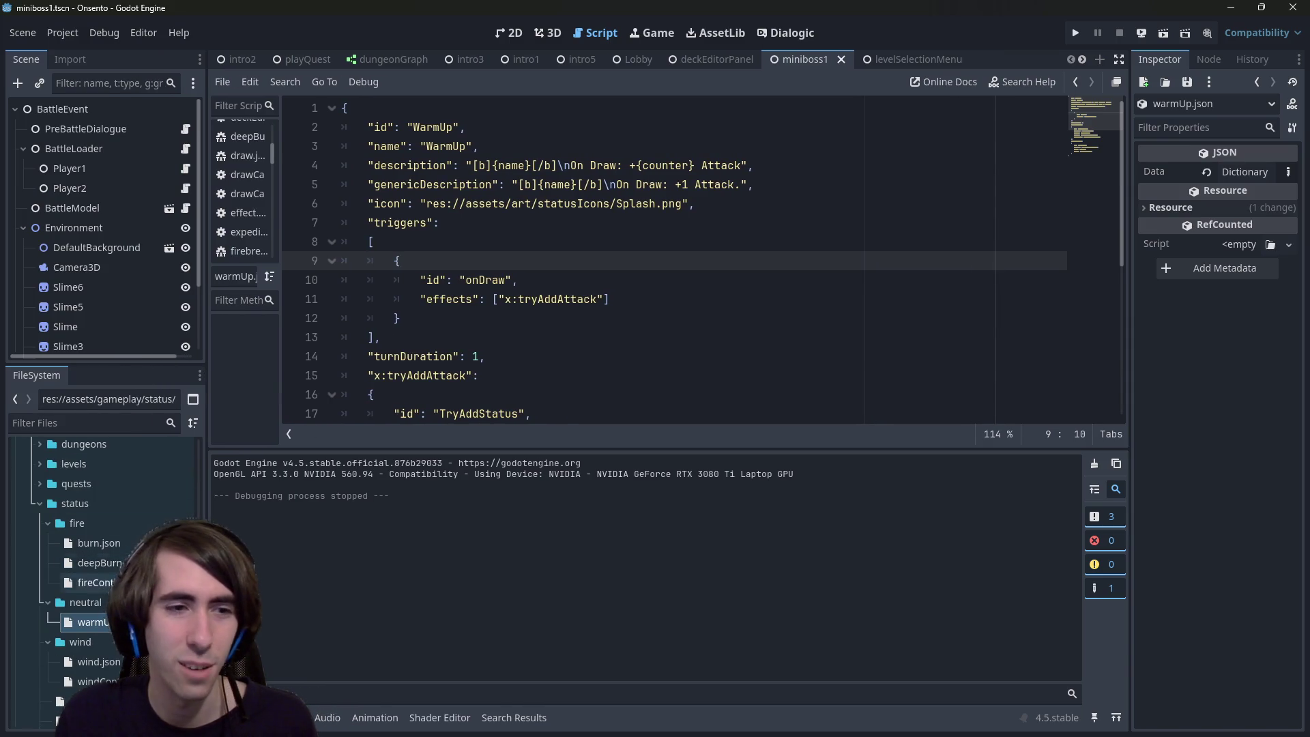
pyautogui.doubleClick(433, 126)
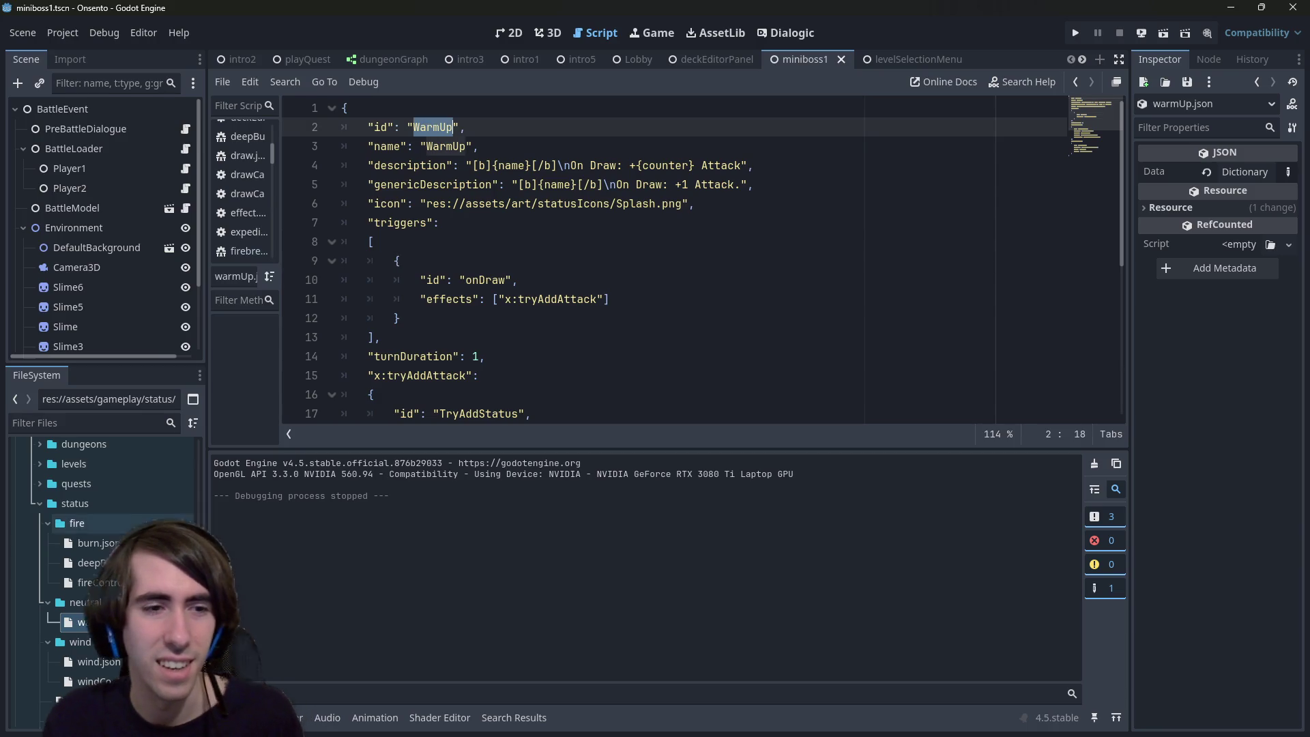
pyautogui.scroll(-10, 109, 546)
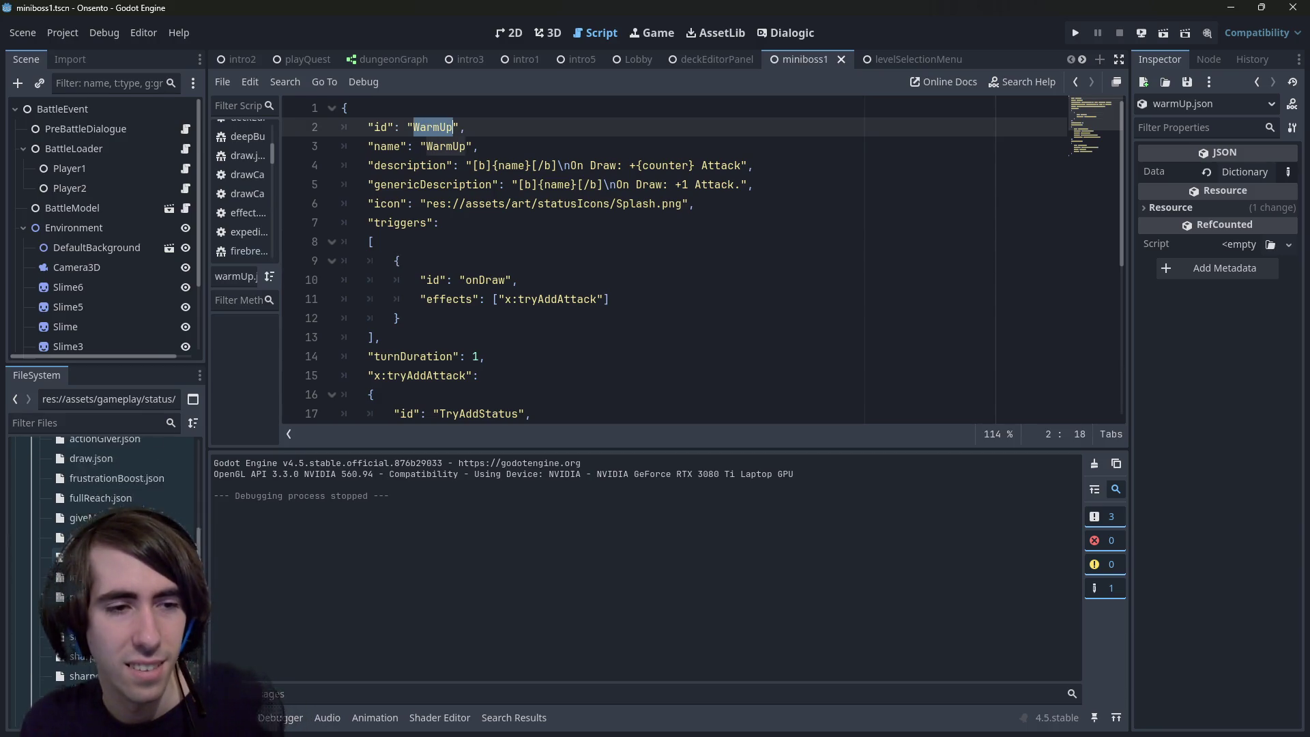
pyautogui.scroll(4, 129, 537)
pyautogui.scroll(-3, 102, 546)
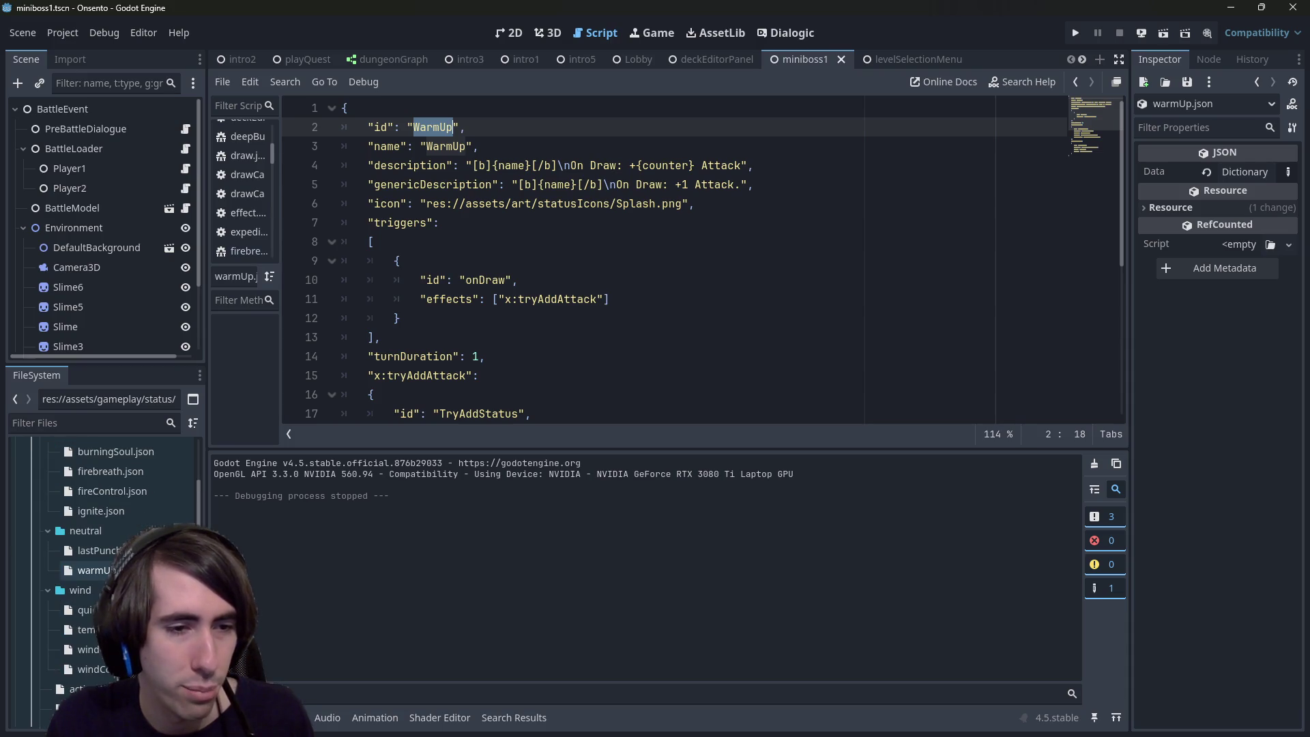
# Step: Change cards/warmUp.json's description to 'Add {WarmUp} for 1 turn.', save, and run the game
pyautogui.doubleClick(92, 569)
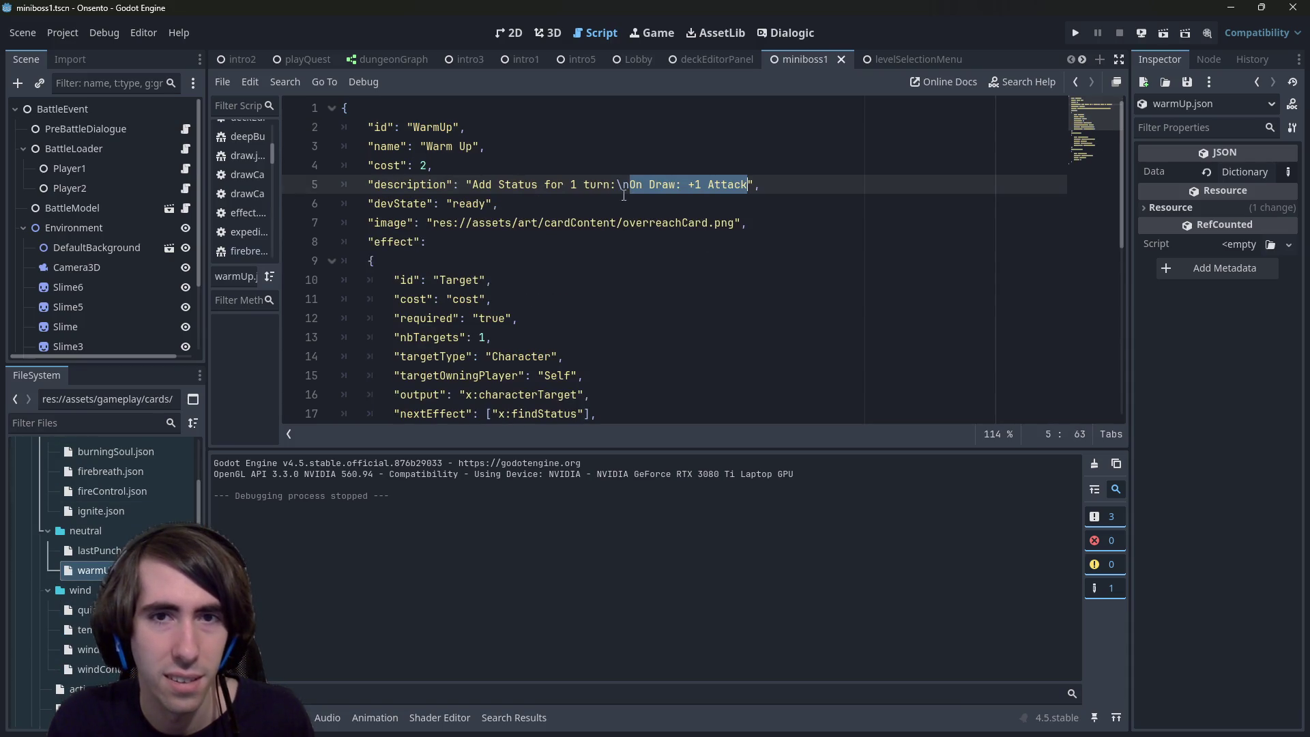
pyautogui.click(499, 185)
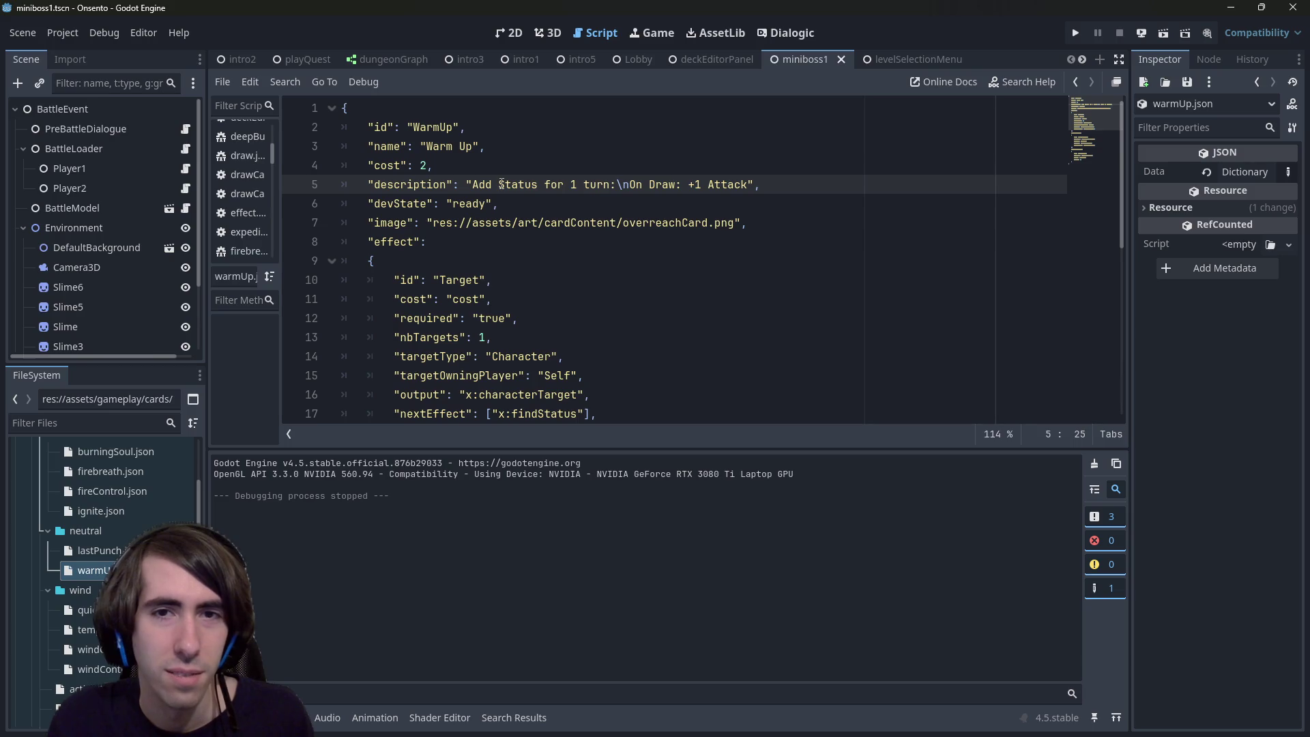
pyautogui.write('{WarmUp}')
pyautogui.hotkey('shift', 'Right')
pyautogui.hotkey('shift', 'Right')
pyautogui.hotkey('shift', 'Right')
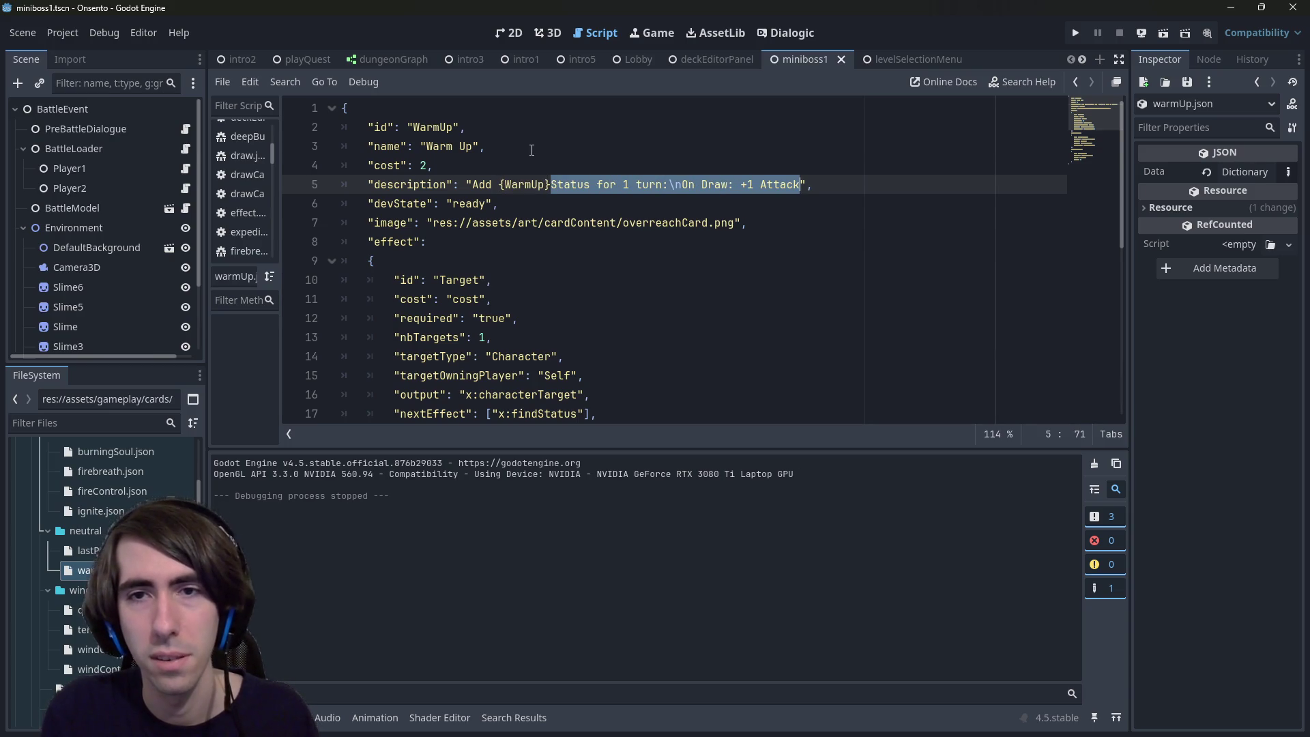
pyautogui.press('Left')
pyautogui.hotkey('ctrl', 'shift', 'Right')
pyautogui.press('BackSpace')
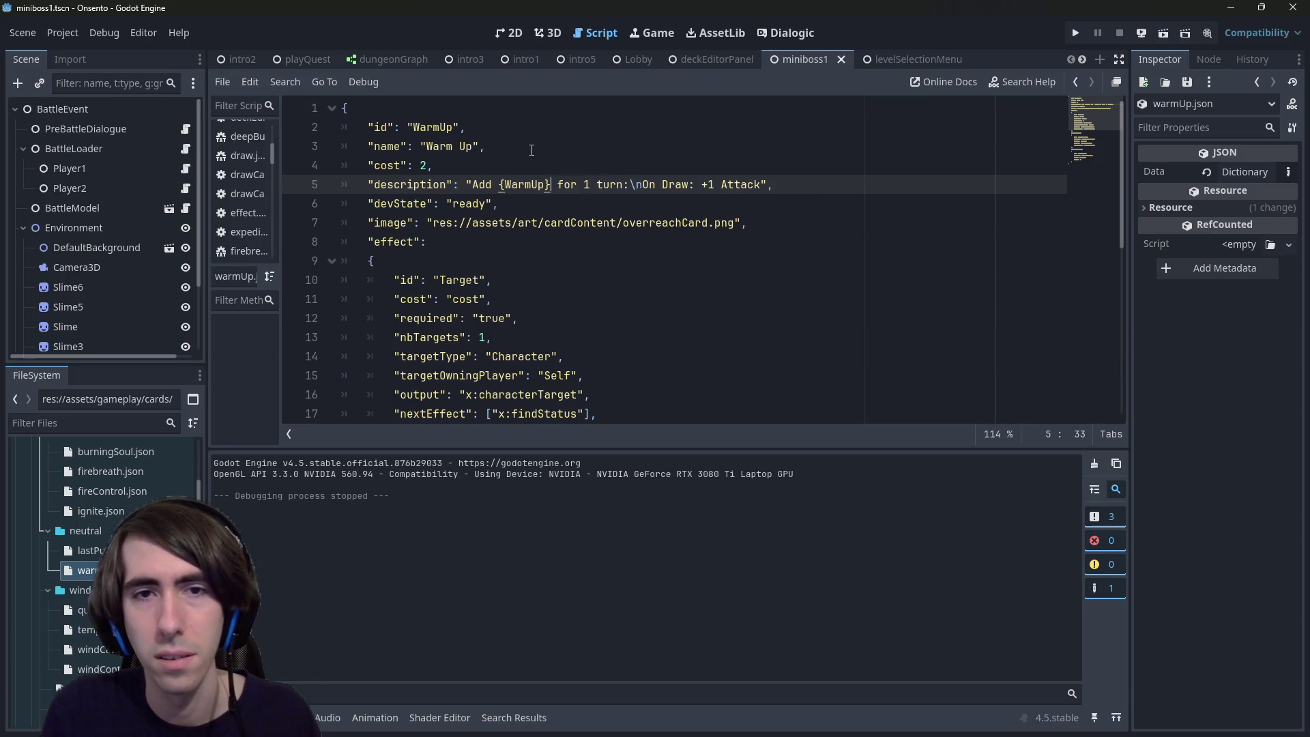
pyautogui.hotkey('ctrl', 'shift', 'Right')
pyautogui.hotkey('ctrl', 'shift', 'Right')
pyautogui.hotkey('ctrl', 'shift', 'Right')
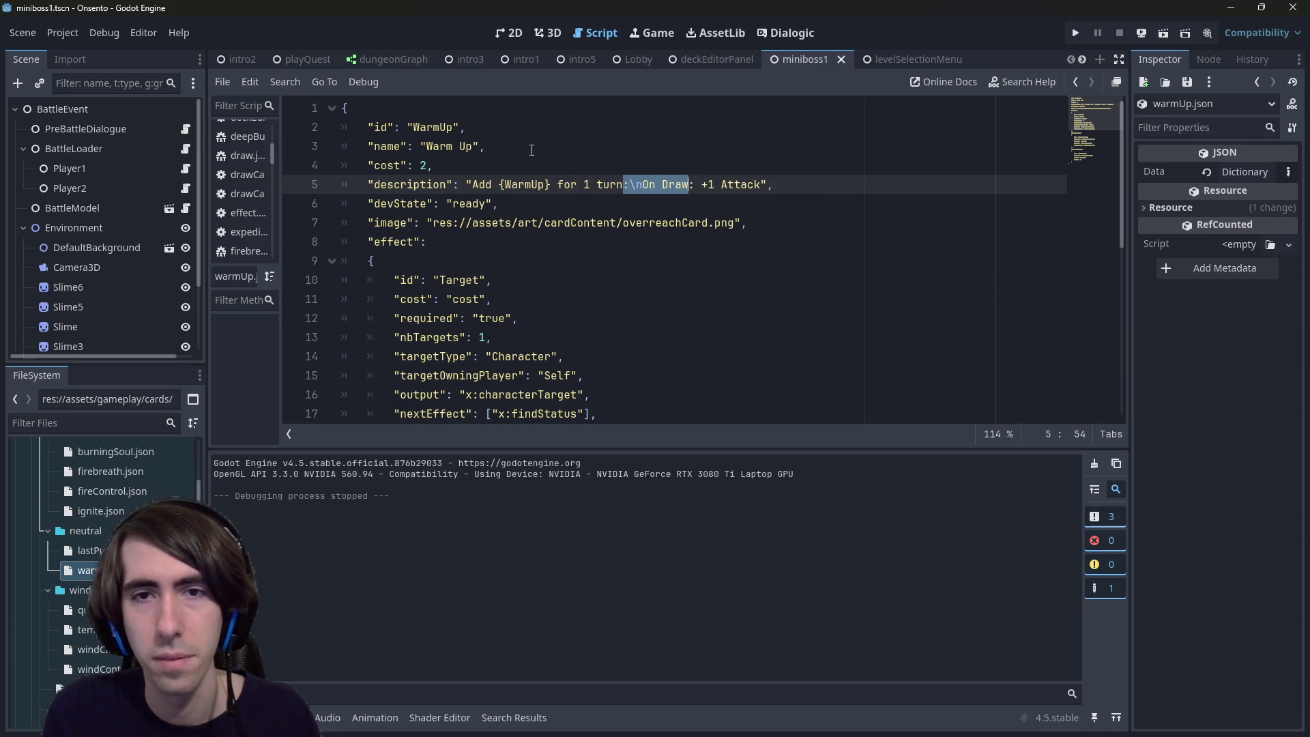
pyautogui.press('BackSpace')
pyautogui.write('.')
pyautogui.hotkey('ctrl', 's')
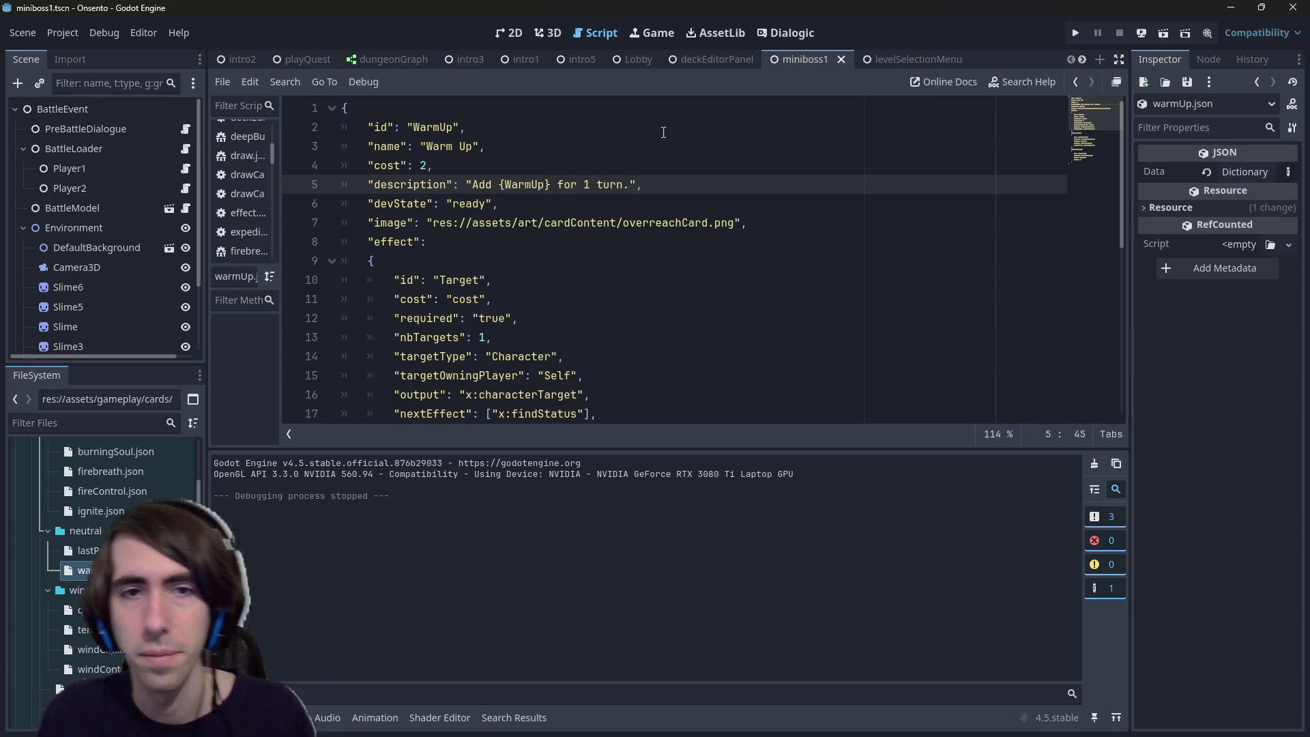
pyautogui.click(1160, 30)
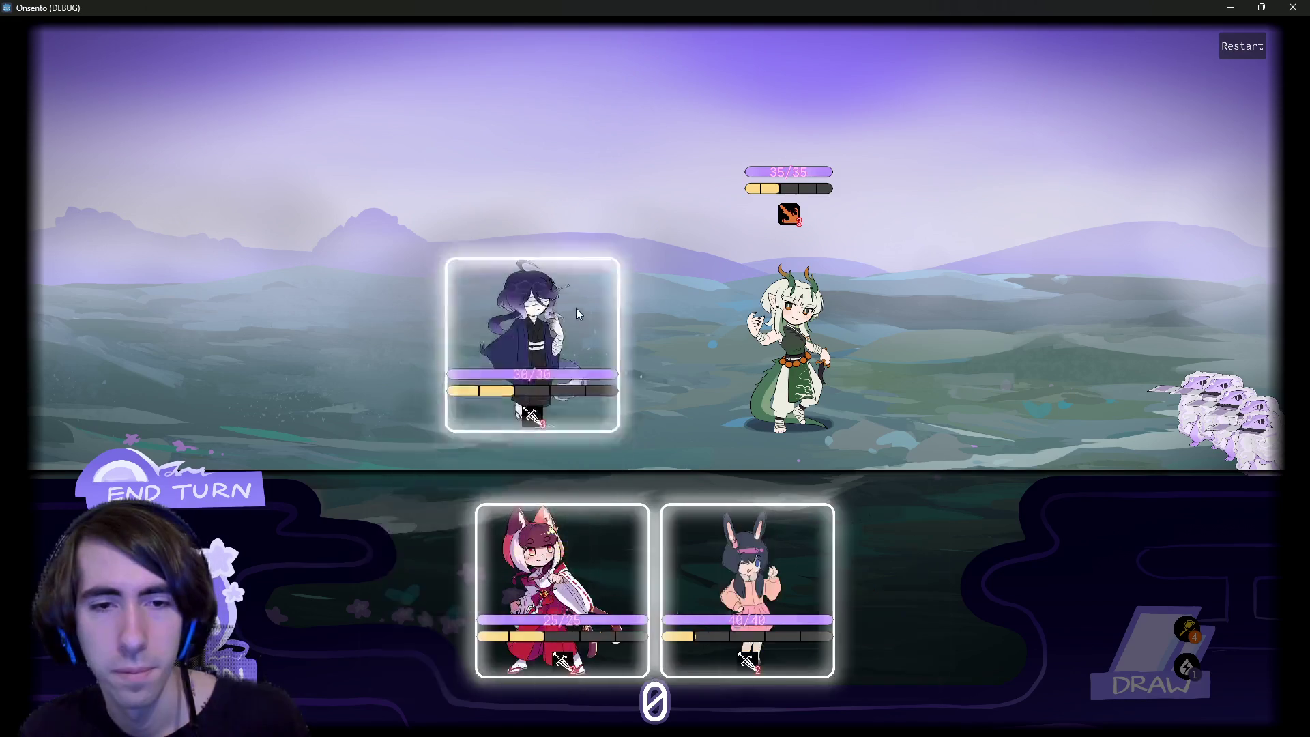
# Step: Place the party characters, start the battle to view the Warm Up cards, then close the game
pyautogui.click(576, 309)
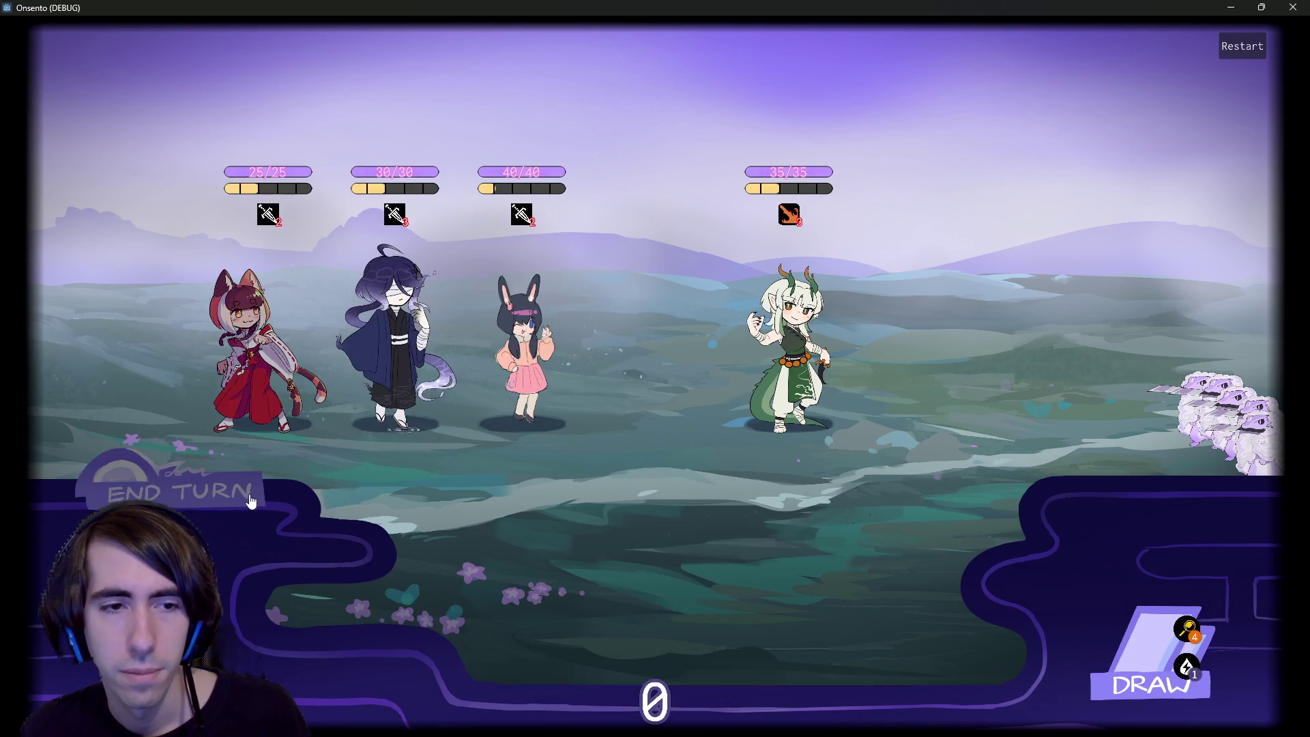
pyautogui.click(251, 502)
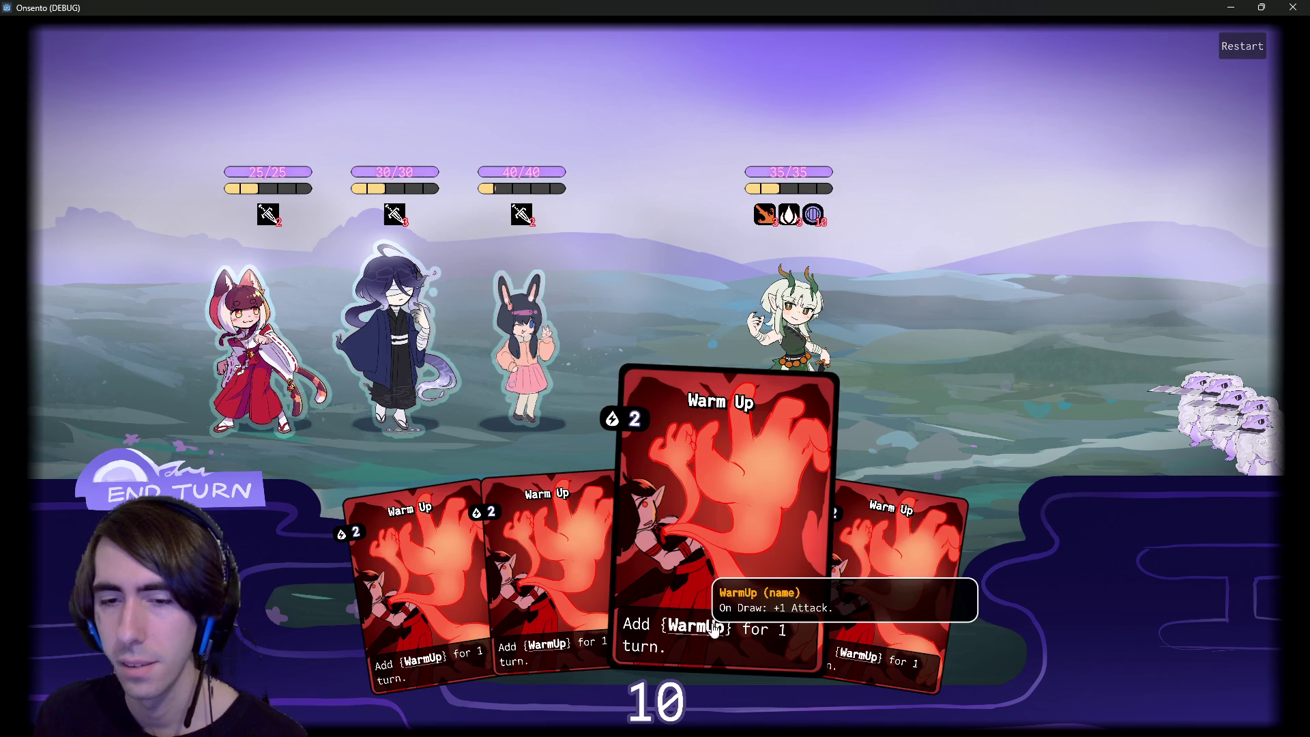
pyautogui.click(1292, 6)
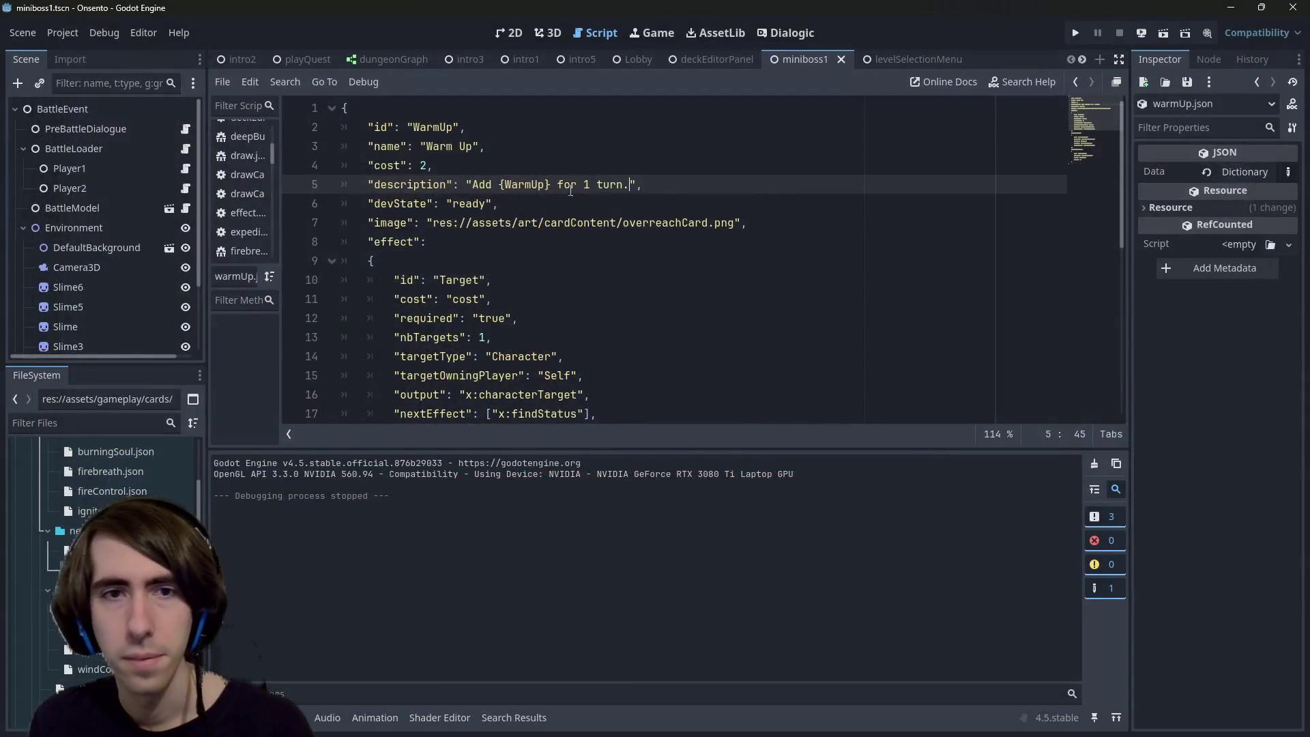
# Step: Relaunch the game, place the fox and purple-haired characters, check the WarmUp tooltip, then close it
pyautogui.click(548, 217)
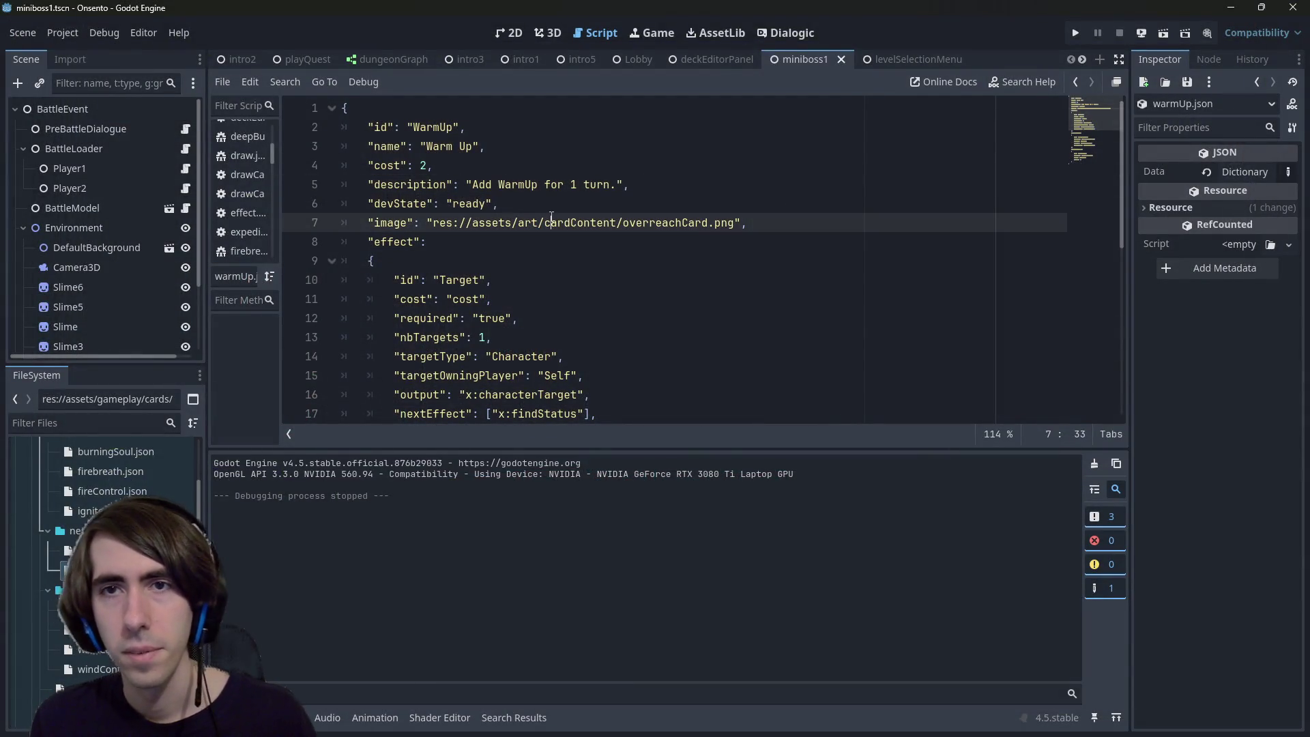
pyautogui.click(1163, 34)
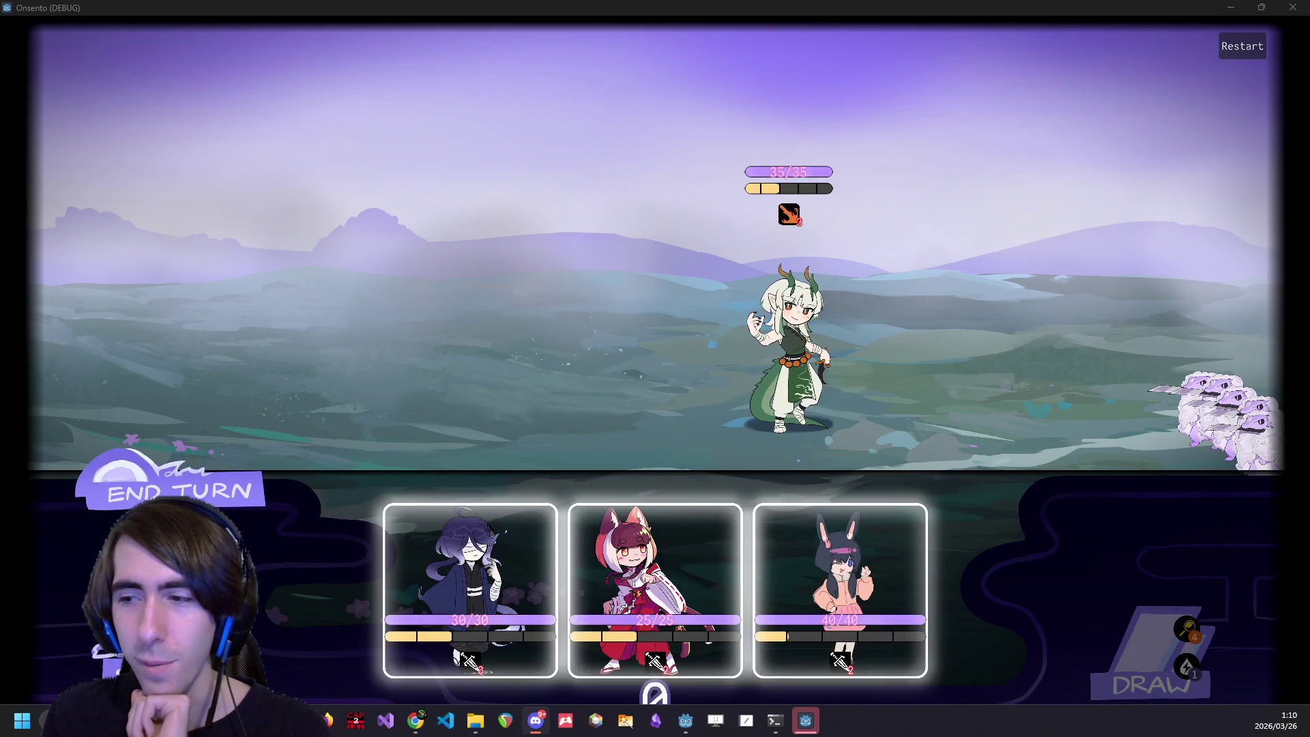
pyautogui.moveTo(527, 577)
pyautogui.mouseDown()
pyautogui.moveTo(568, 277)
pyautogui.moveTo(747, 587)
pyautogui.mouseUp()
pyautogui.moveTo(568, 534); pyautogui.dragTo(503, 368)
pyautogui.moveTo(747, 601)
pyautogui.mouseDown()
pyautogui.moveTo(375, 272)
pyautogui.moveTo(355, 294)
pyautogui.mouseUp()
pyautogui.moveTo(557, 635)
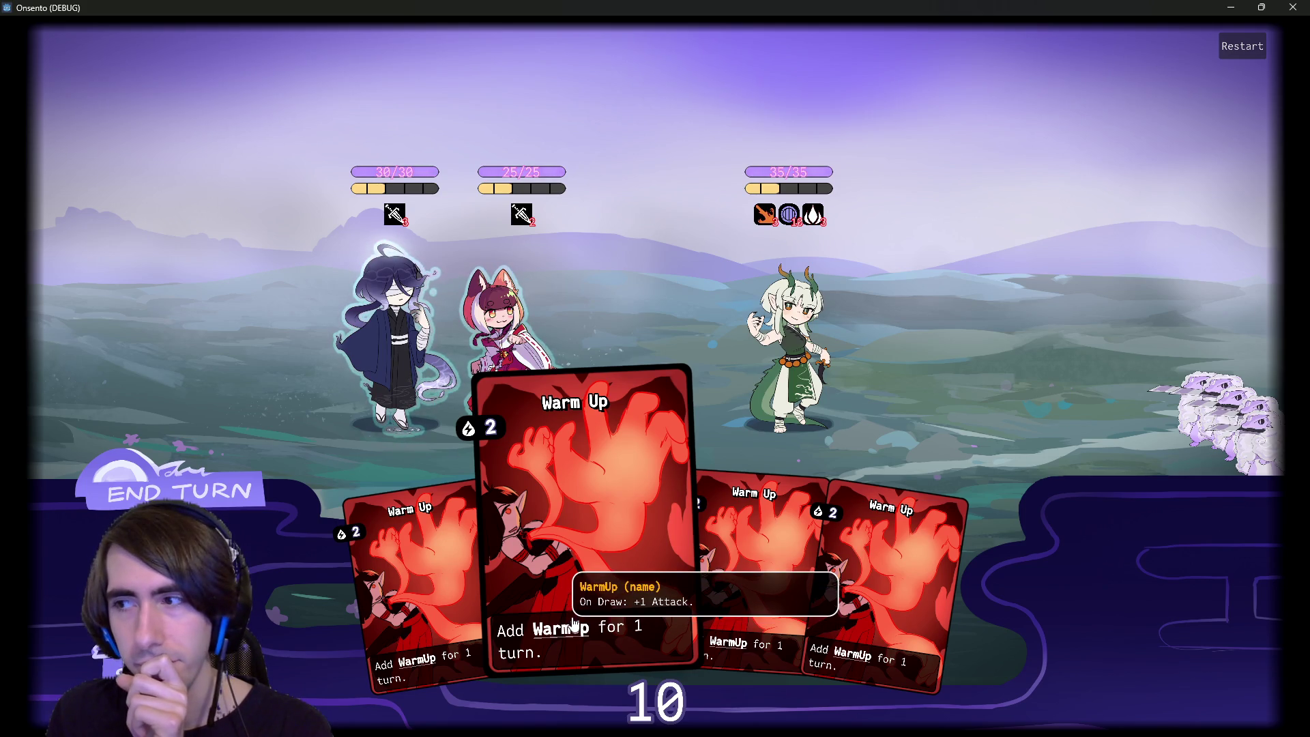
pyautogui.click(1292, 7)
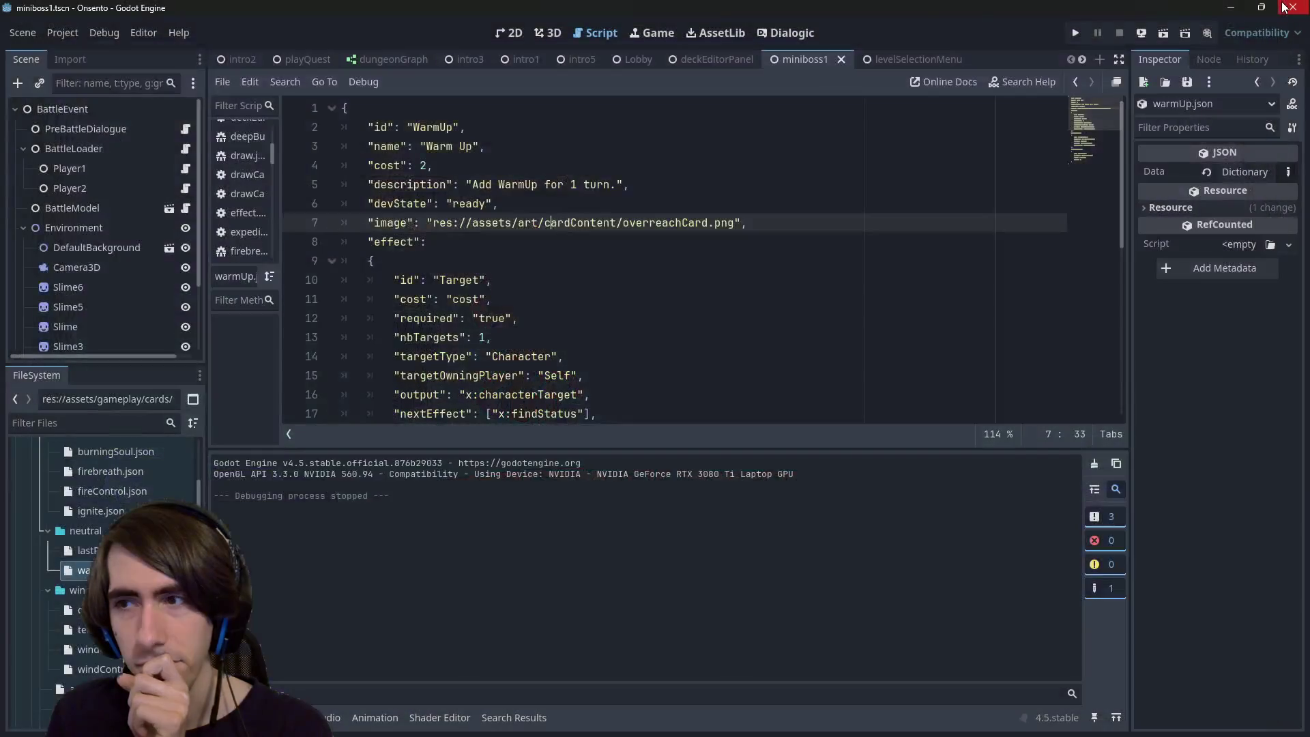
# Step: Scroll through warmUp.json to review the Warm Up card's definition
pyautogui.click(766, 223)
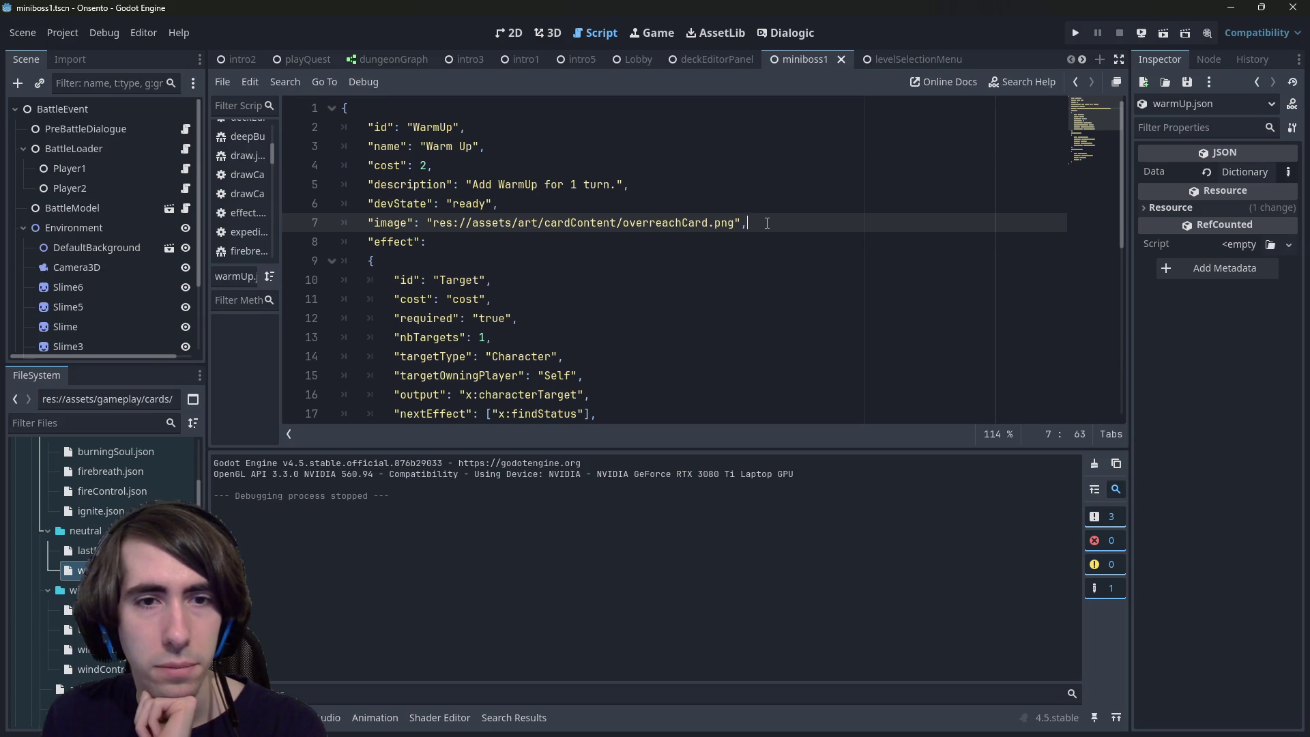
pyautogui.scroll(-2, 766, 223)
pyautogui.scroll(1, 766, 223)
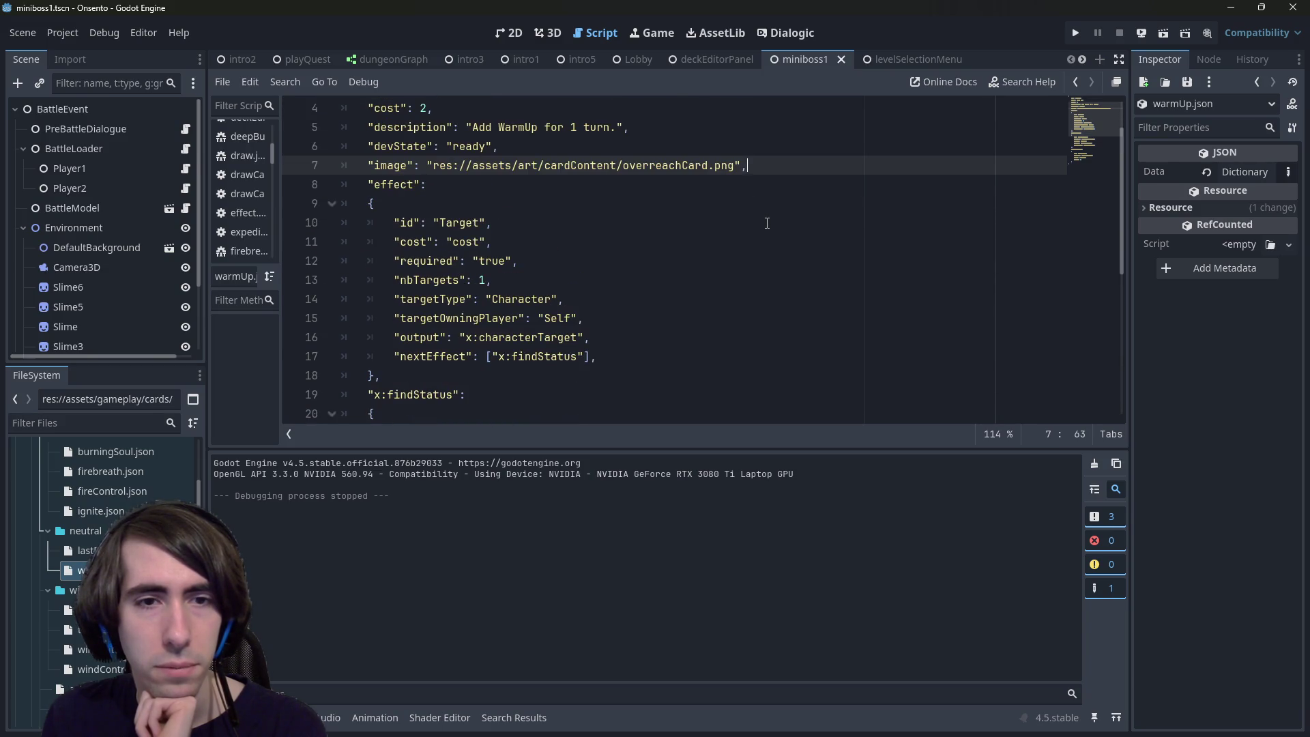
pyautogui.scroll(-4, 766, 223)
pyautogui.scroll(-1, 769, 285)
pyautogui.scroll(1, 767, 282)
pyautogui.scroll(-1, 767, 281)
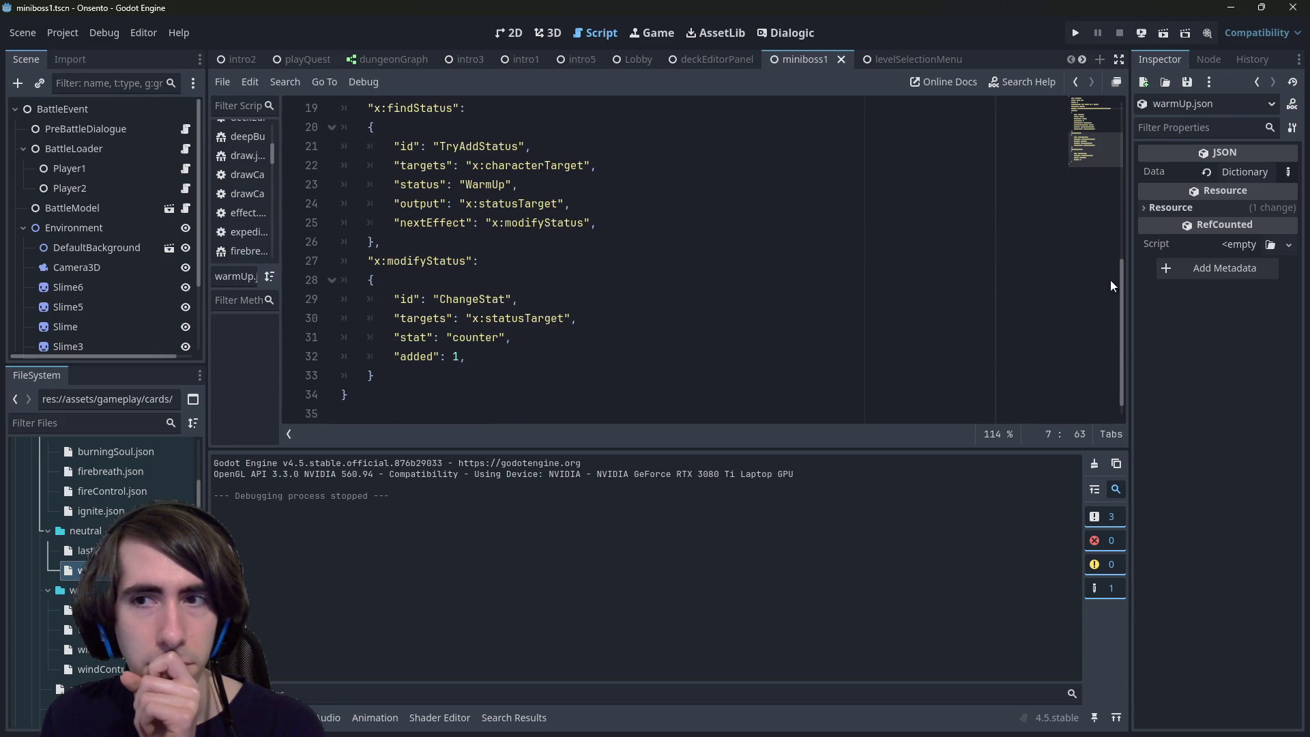
pyautogui.scroll(1, 1095, 159)
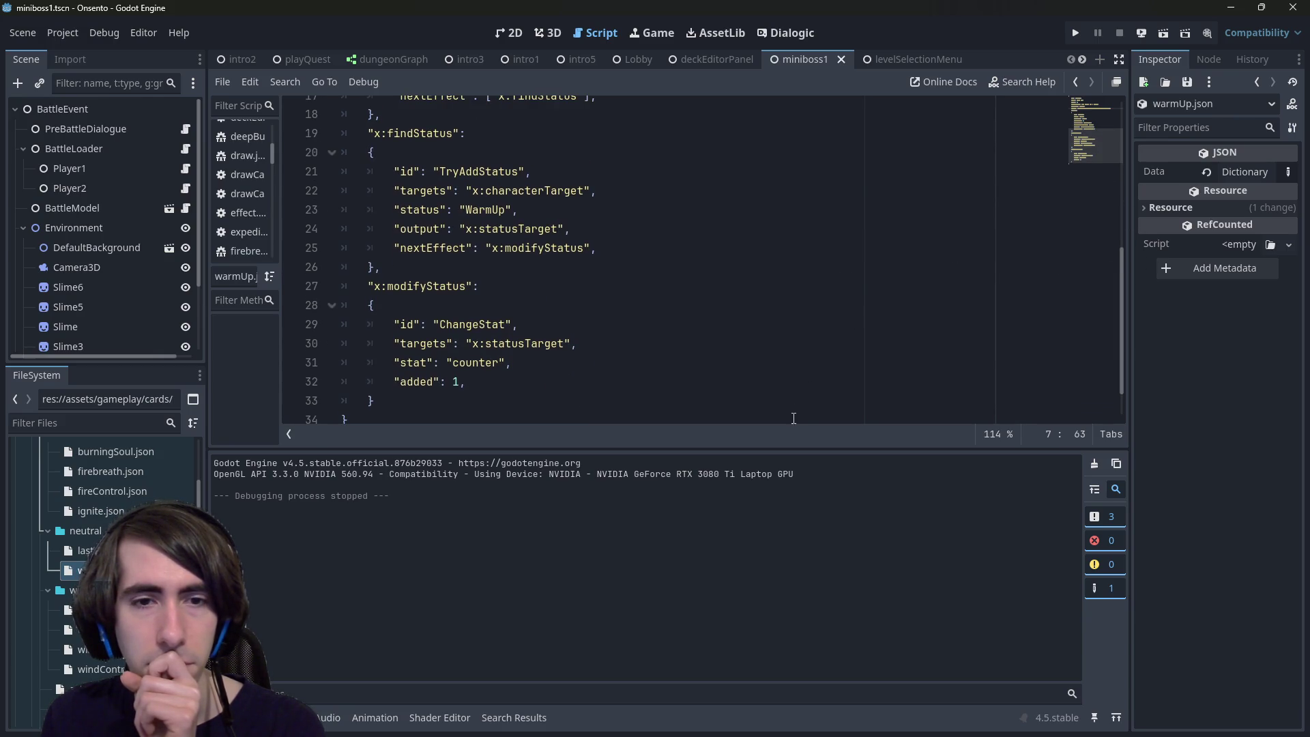
pyautogui.scroll(5, 731, 301)
pyautogui.scroll(1, 758, 280)
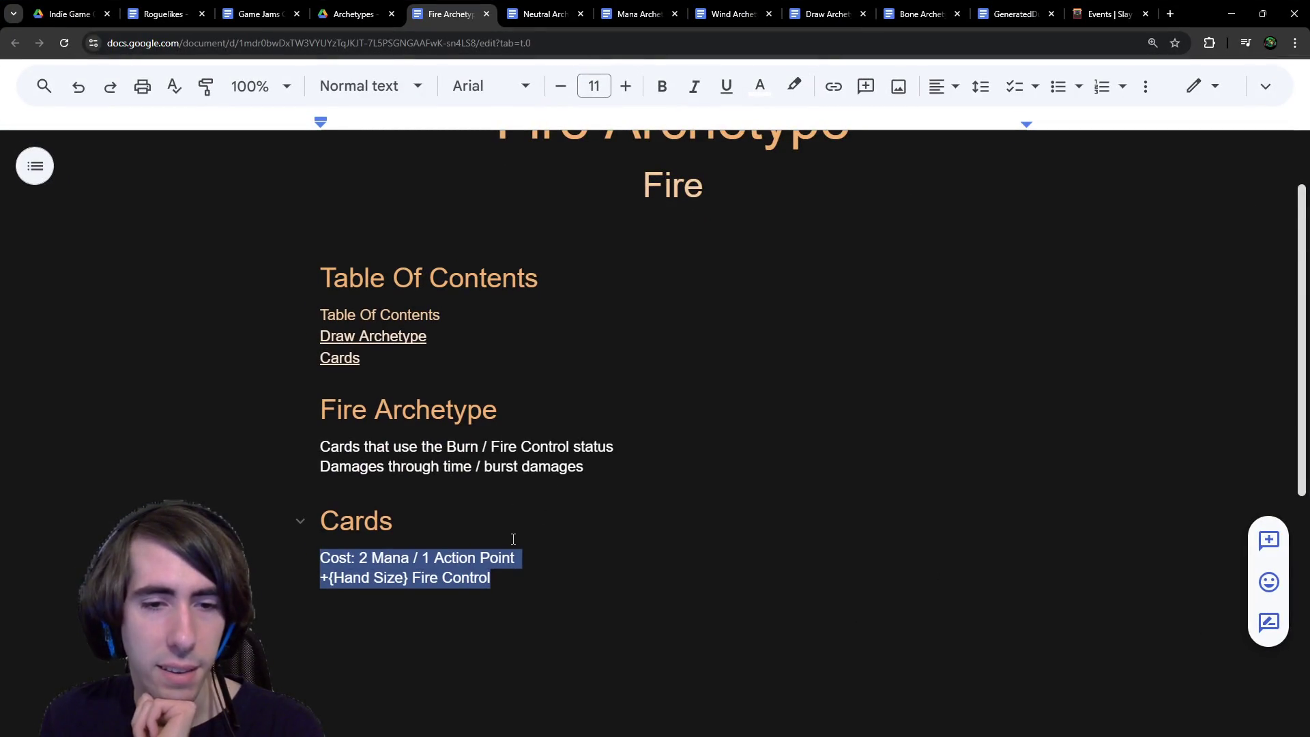
pyautogui.scroll(-1, 513, 539)
# Step: Add 'Burning Soul' on a new line above the card's Cost line in the design doc
pyautogui.click(426, 469)
pyautogui.press('Down')
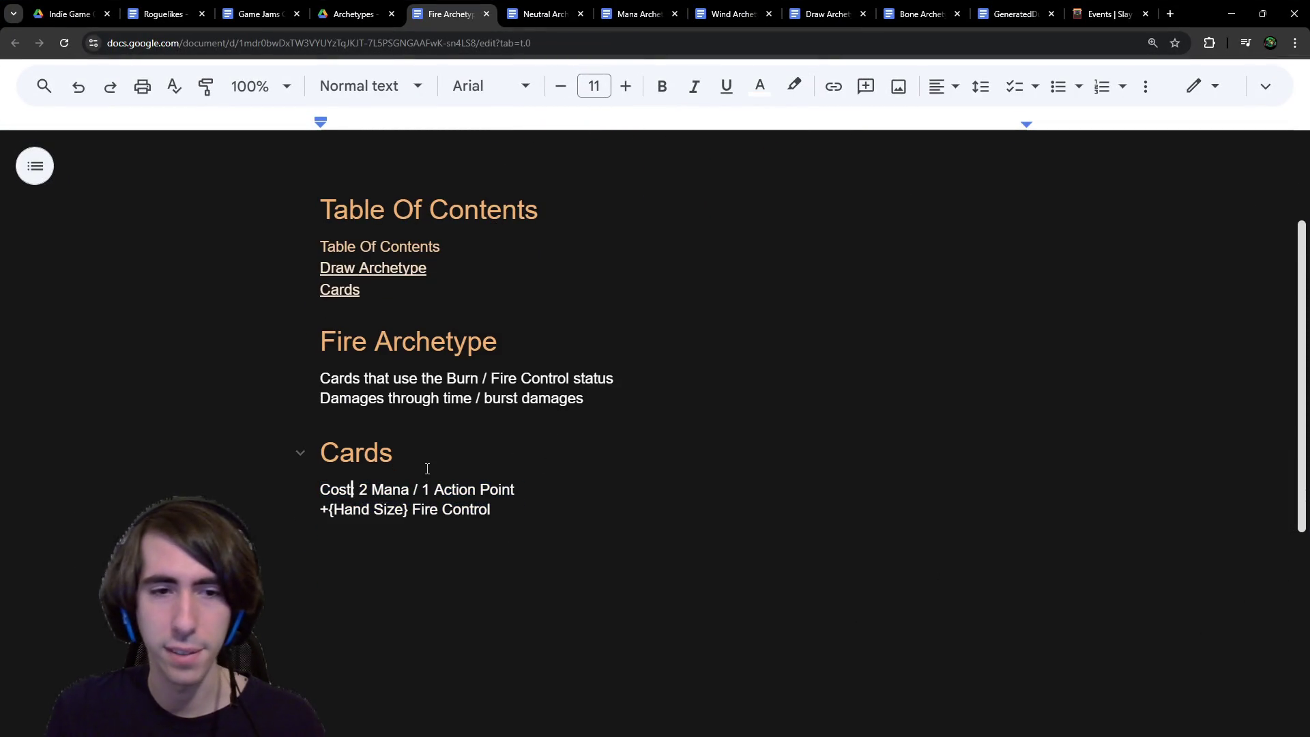
pyautogui.press('Home')
pyautogui.press('Return')
pyautogui.write('Burning Soul')
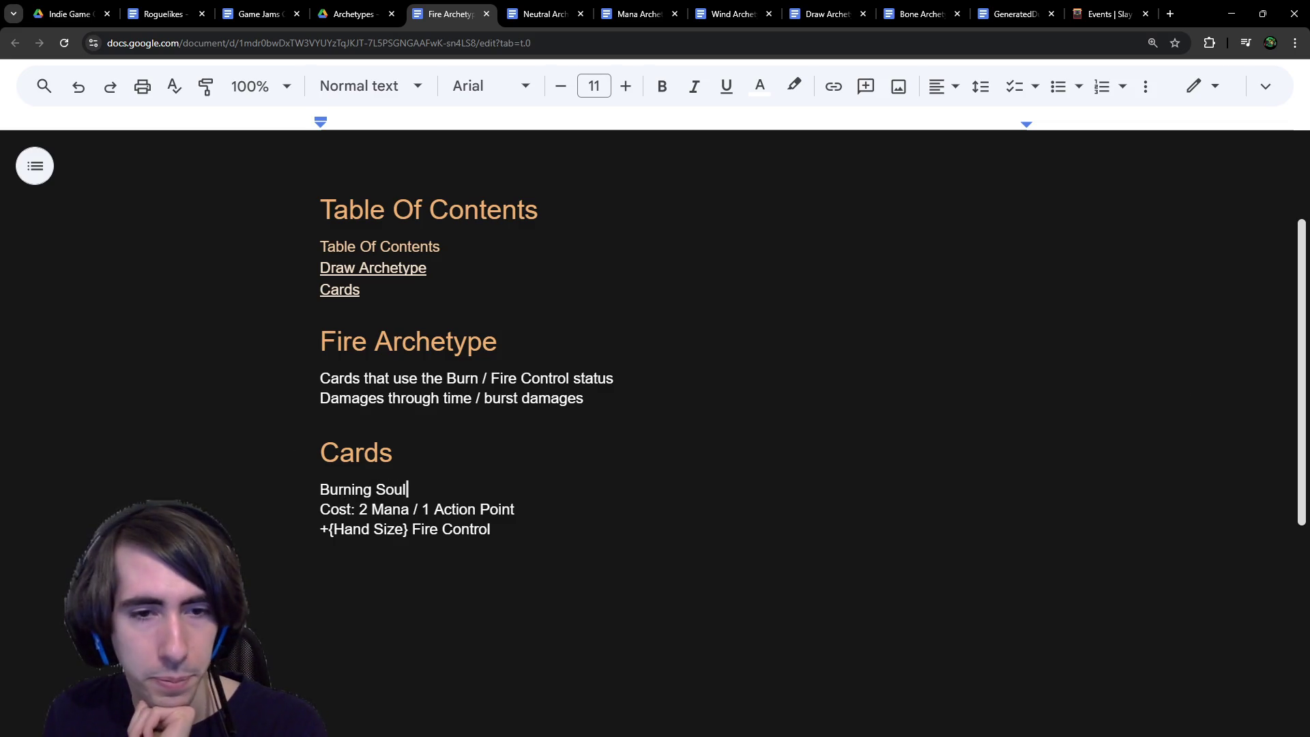
pyautogui.hotkey('alt', 'Tab')
pyautogui.hotkey('alt', 'Tab')
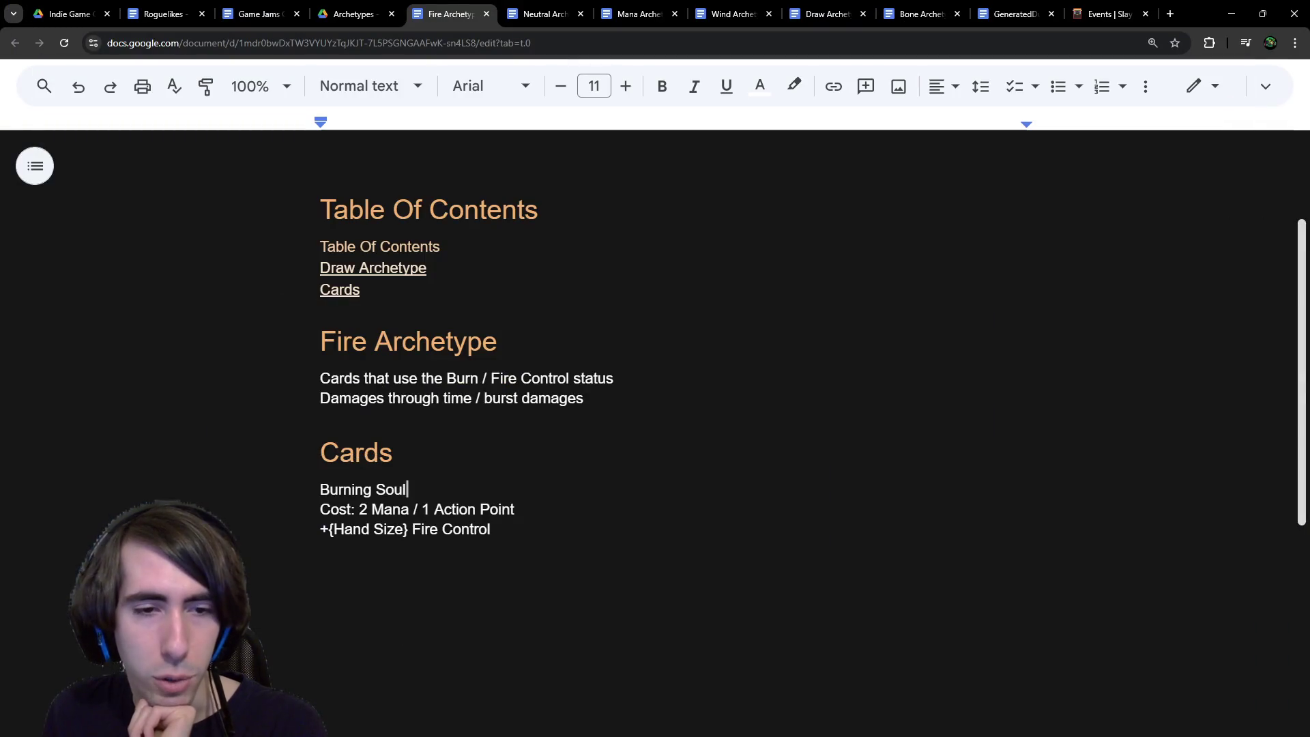
pyautogui.hotkey('alt', 'Tab')
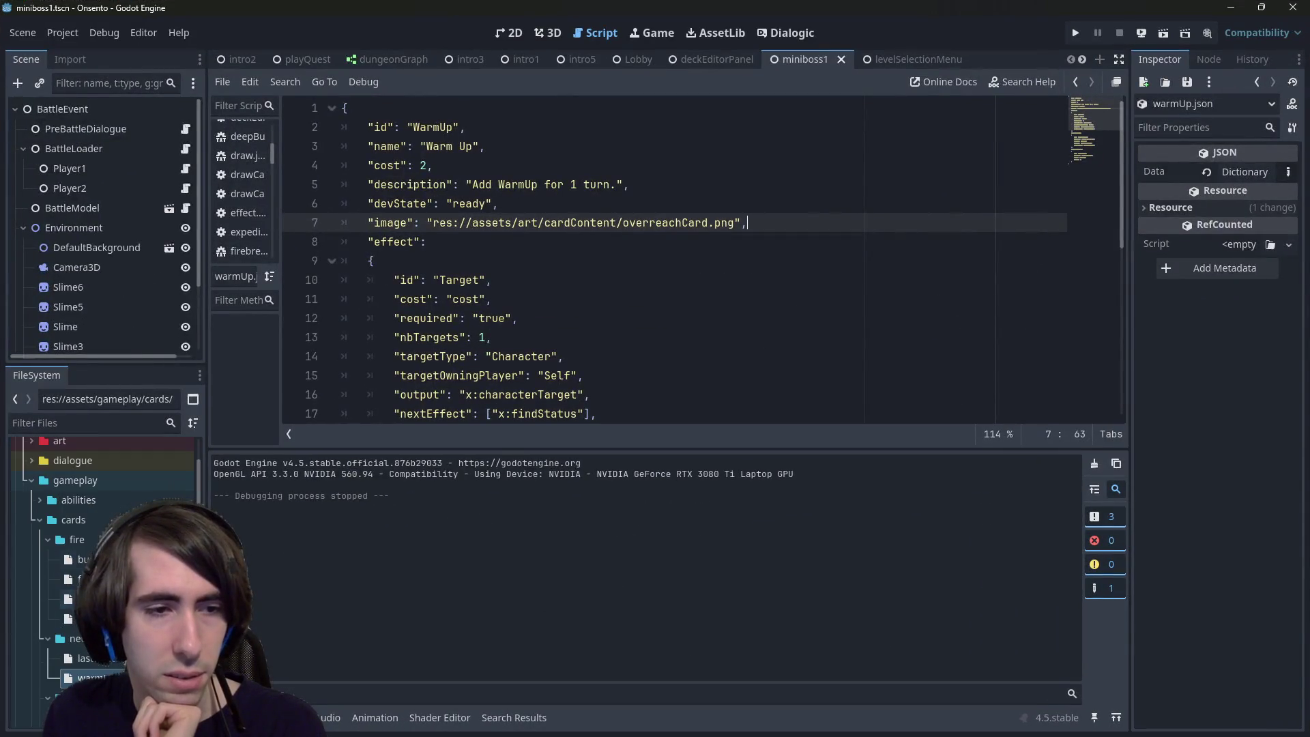
# Step: Open tempest.json from the wind card folder and copy its multi-line cost block
pyautogui.click(82, 560)
pyautogui.click(82, 578)
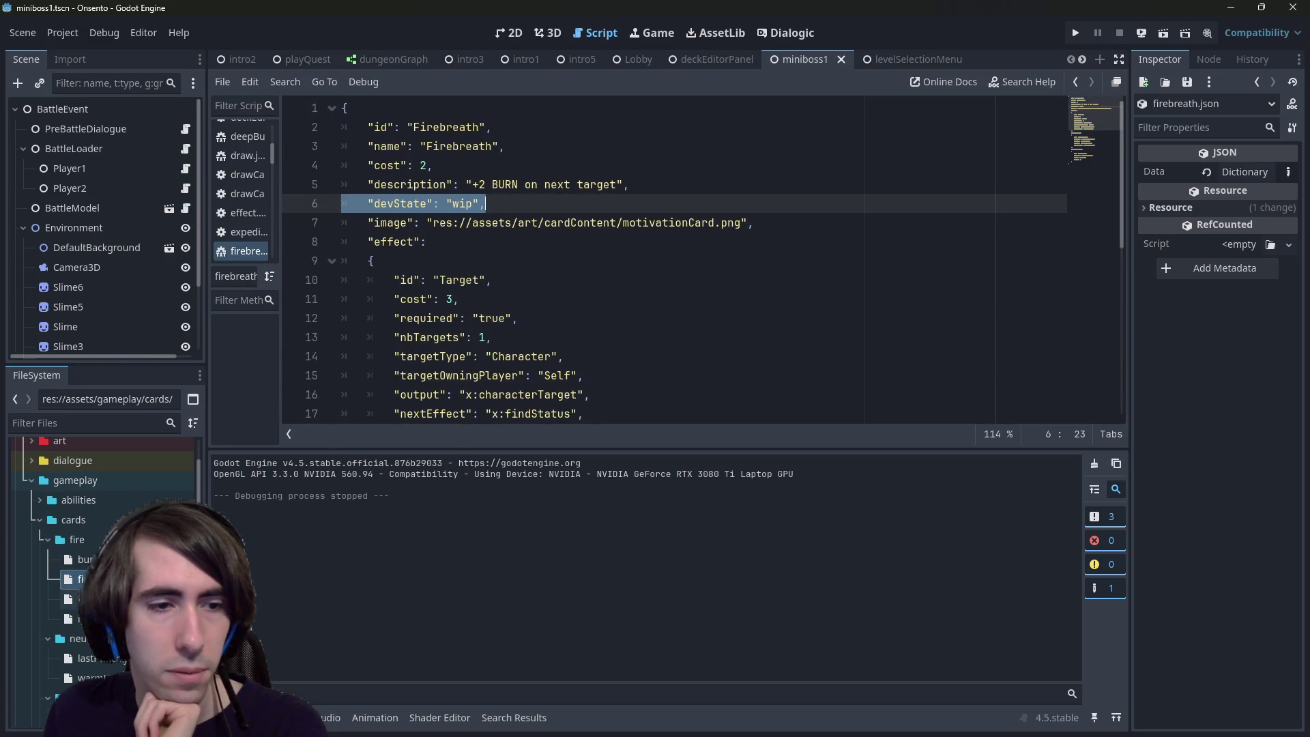
pyautogui.click(75, 598)
pyautogui.scroll(3, 496, 305)
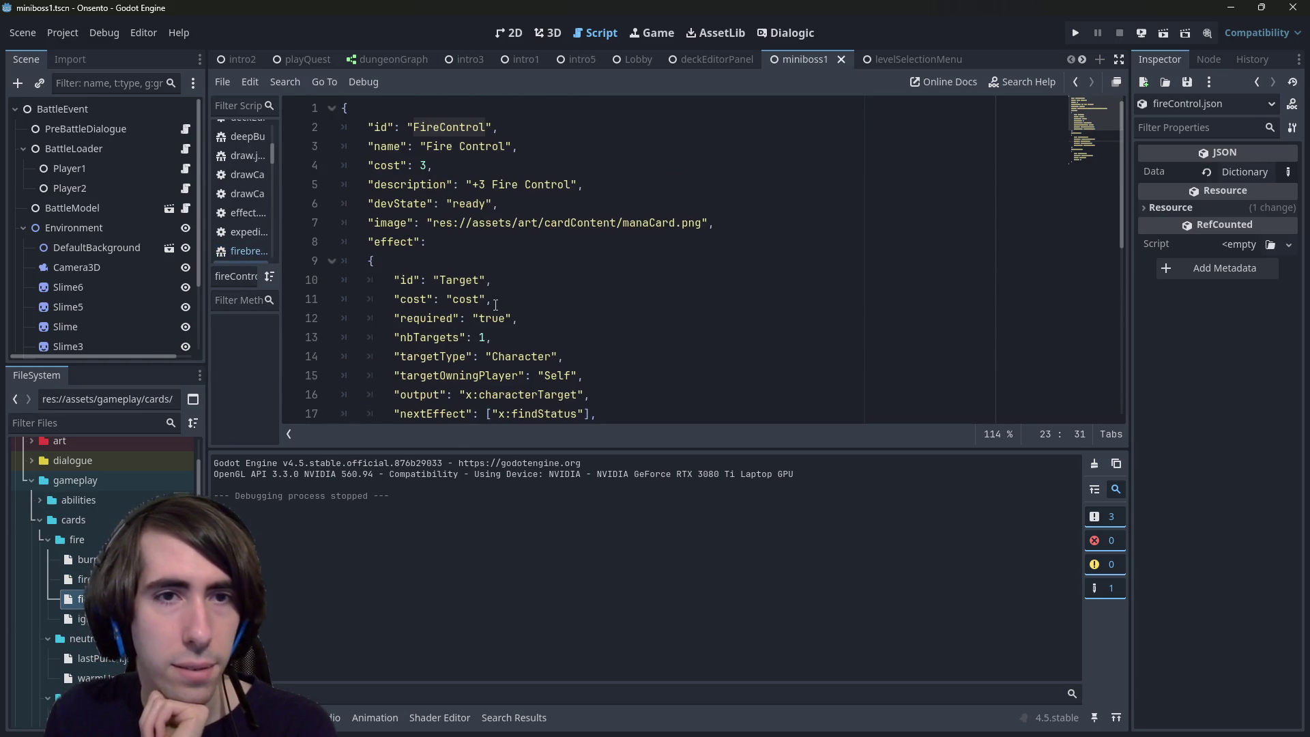
pyautogui.scroll(-2, 495, 305)
pyautogui.scroll(-5, 102, 546)
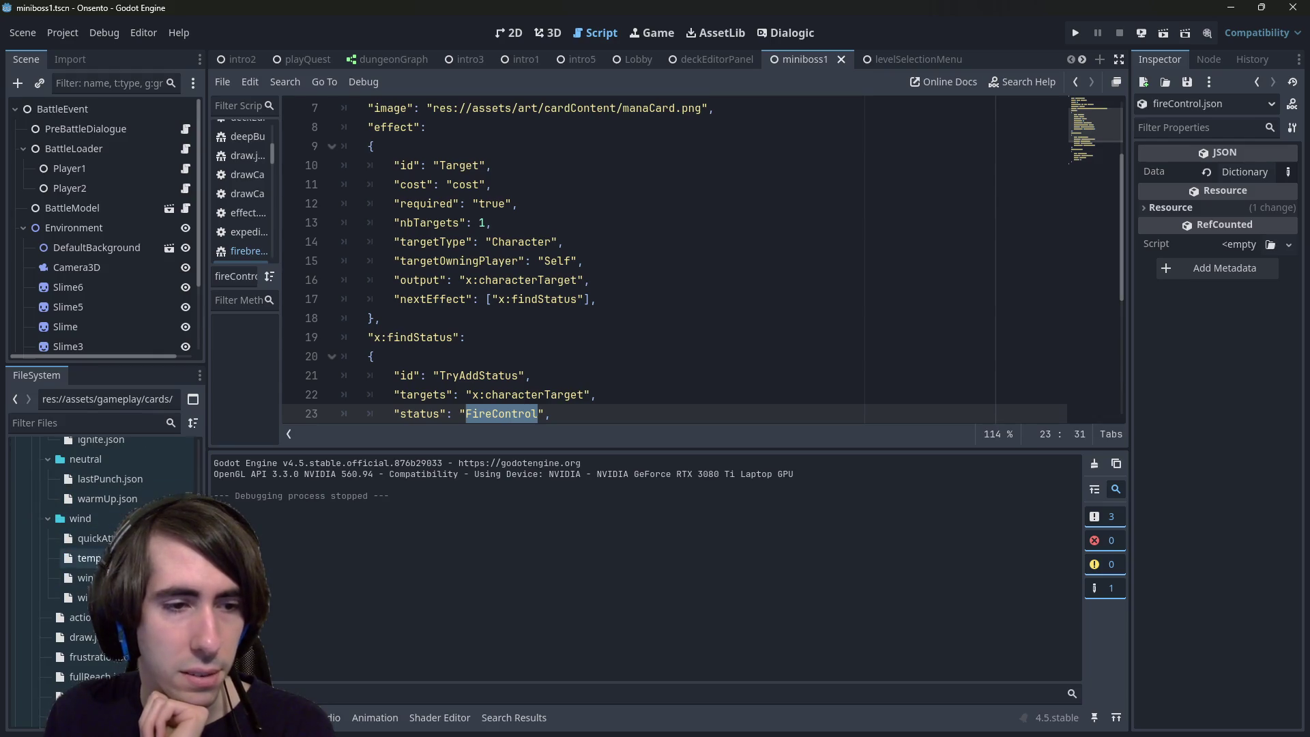
pyautogui.click(82, 577)
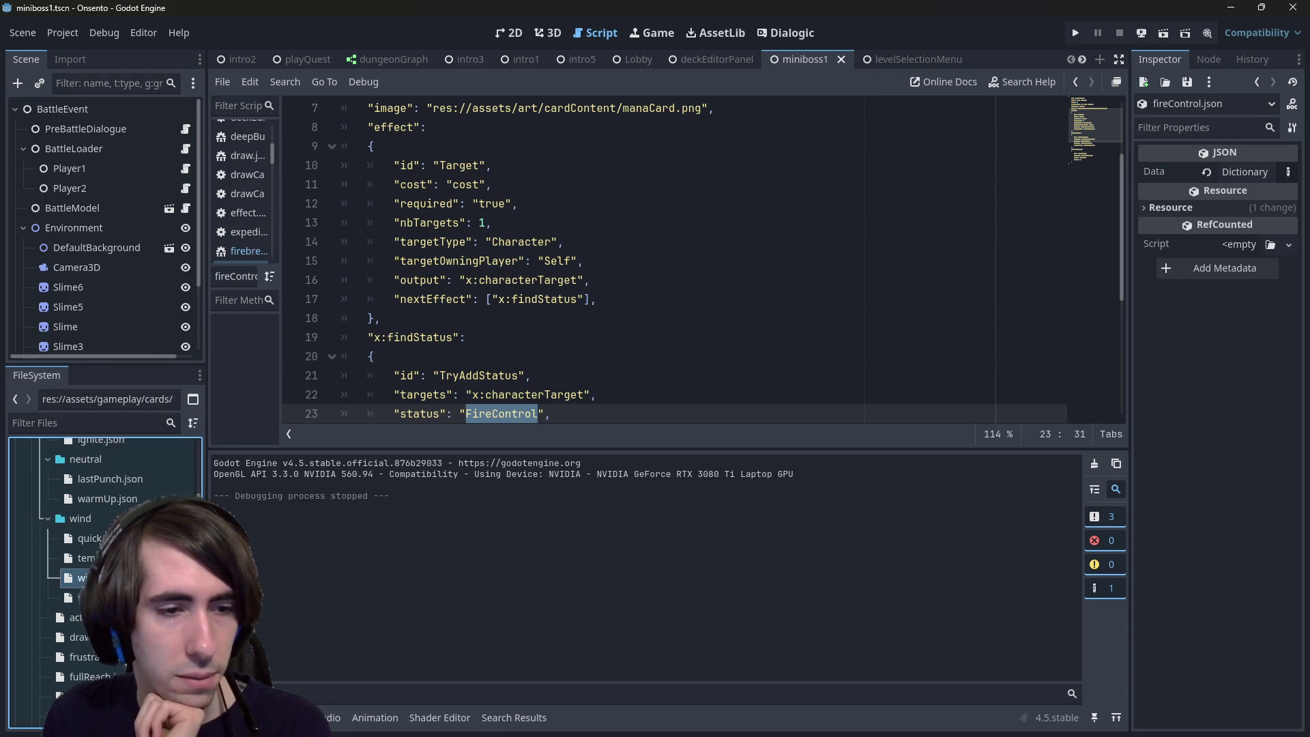
pyautogui.doubleClick(85, 557)
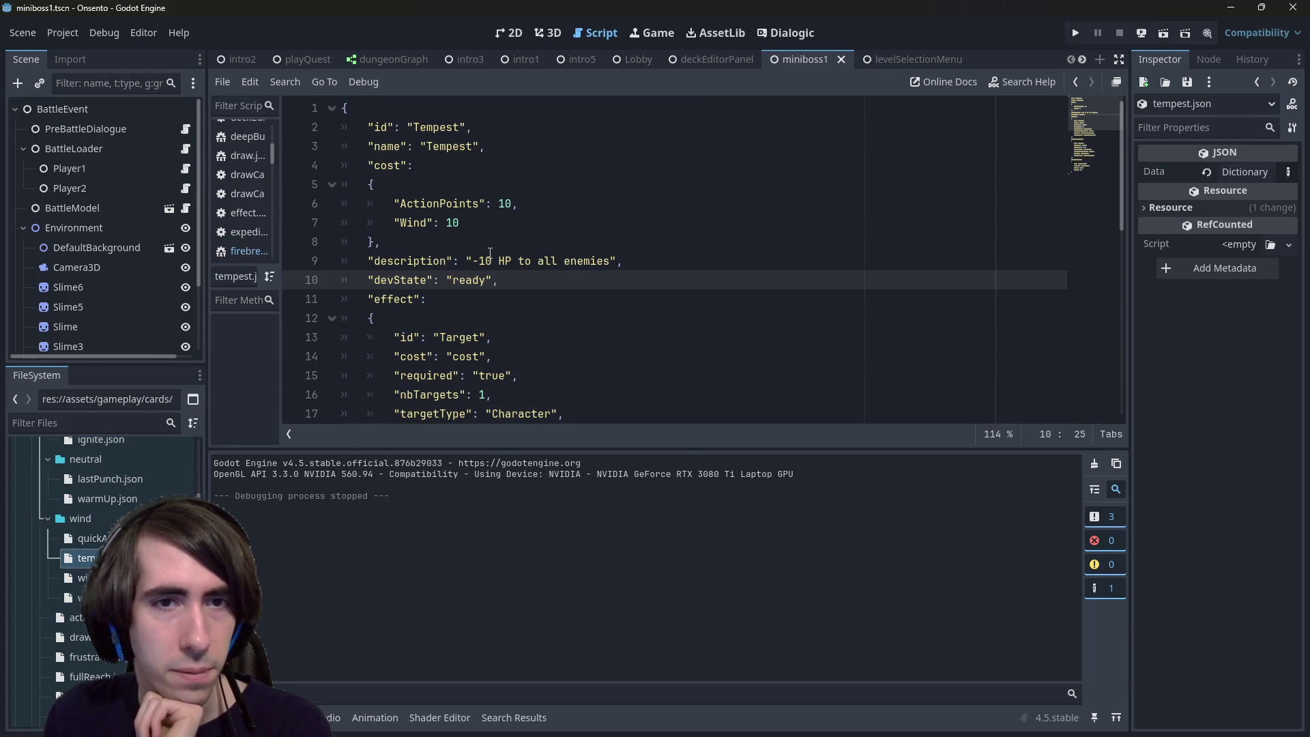
pyautogui.moveTo(455, 249)
pyautogui.mouseDown()
pyautogui.moveTo(304, 148)
pyautogui.moveTo(302, 168)
pyautogui.mouseUp()
pyautogui.hotkey('ctrl', 'c')
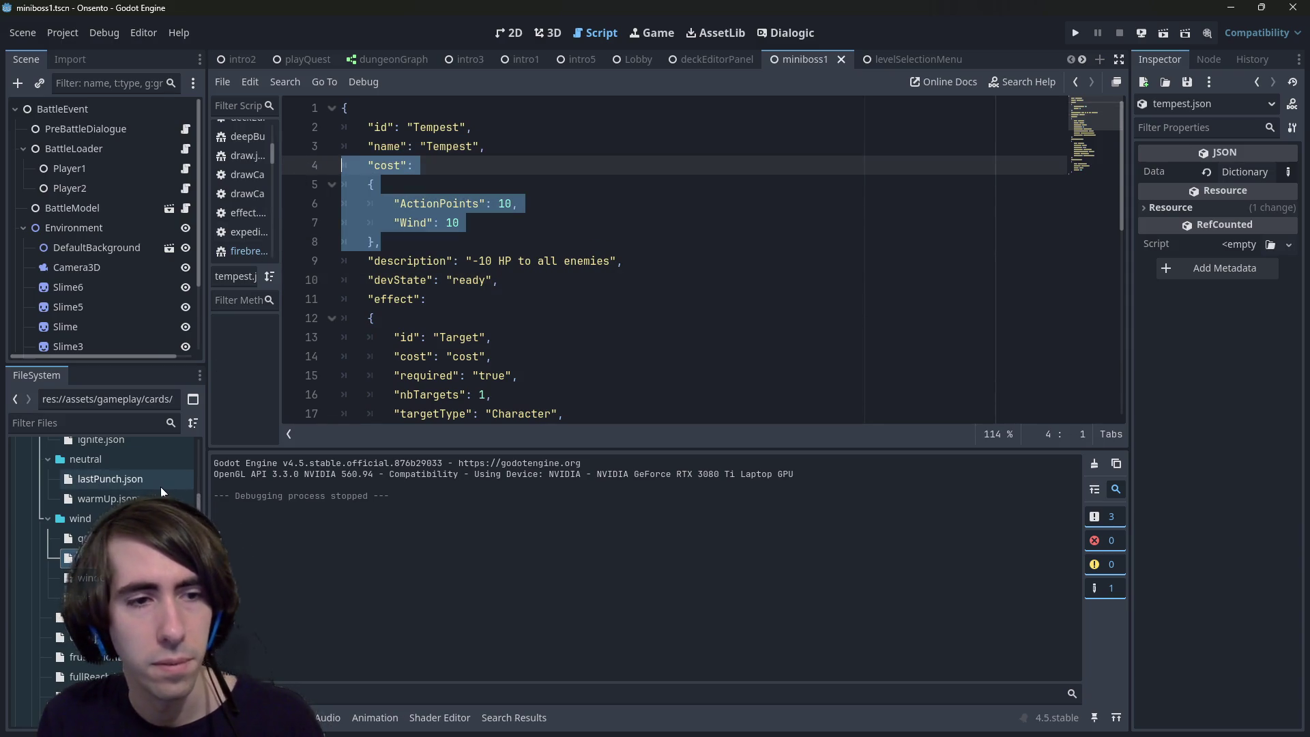
# Step: Paste the Tempest cost block over burningSoul.json's cost and rename Wind to Mana
pyautogui.scroll(4, 160, 486)
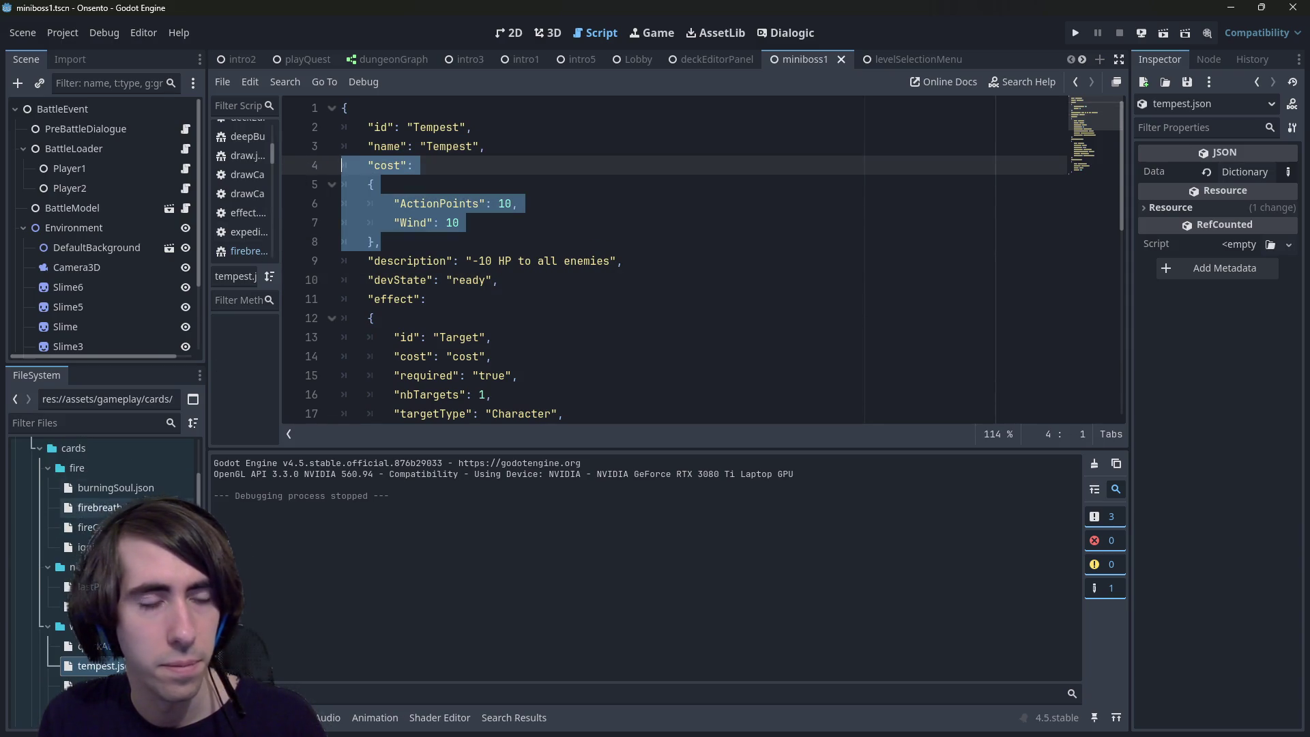
pyautogui.doubleClick(85, 559)
pyautogui.moveTo(437, 167)
pyautogui.mouseDown()
pyautogui.moveTo(300, 150)
pyautogui.moveTo(285, 166)
pyautogui.mouseUp()
pyautogui.hotkey('ctrl', 'v')
pyautogui.hotkey('ctrl', 's')
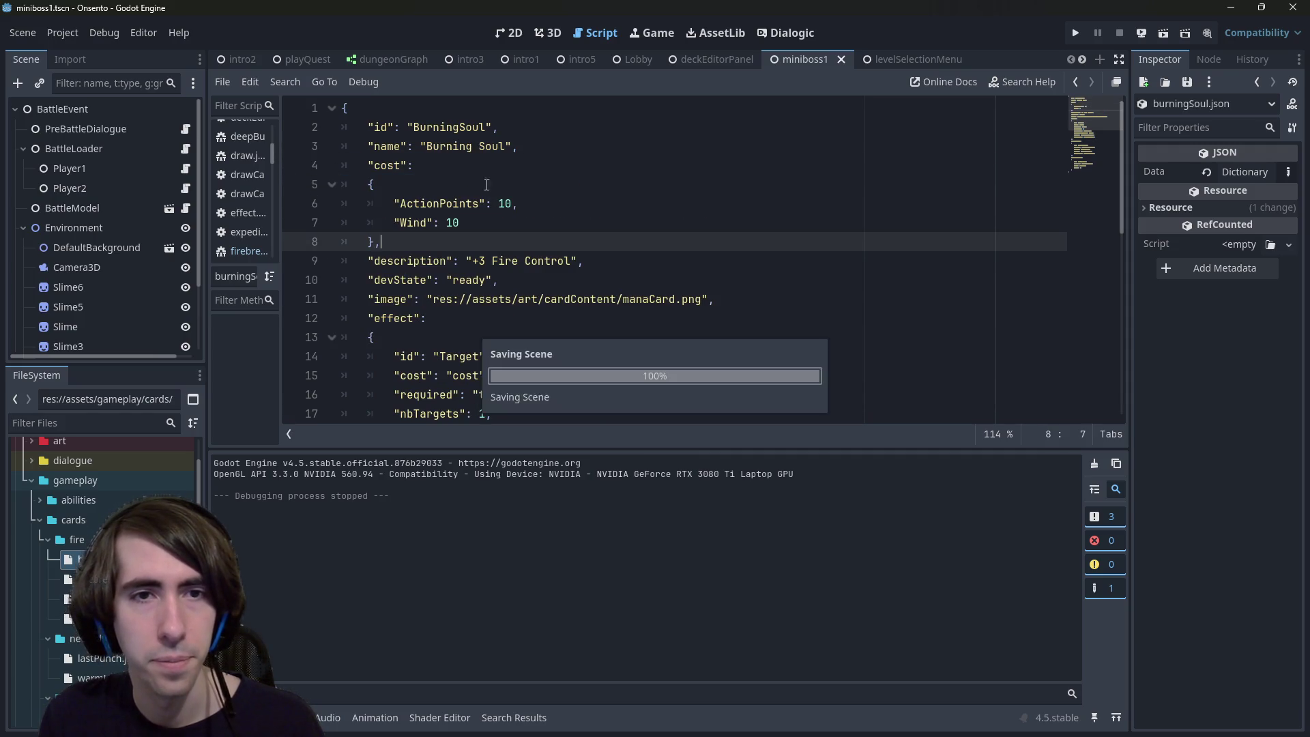
pyautogui.doubleClick(502, 204)
pyautogui.write('2')
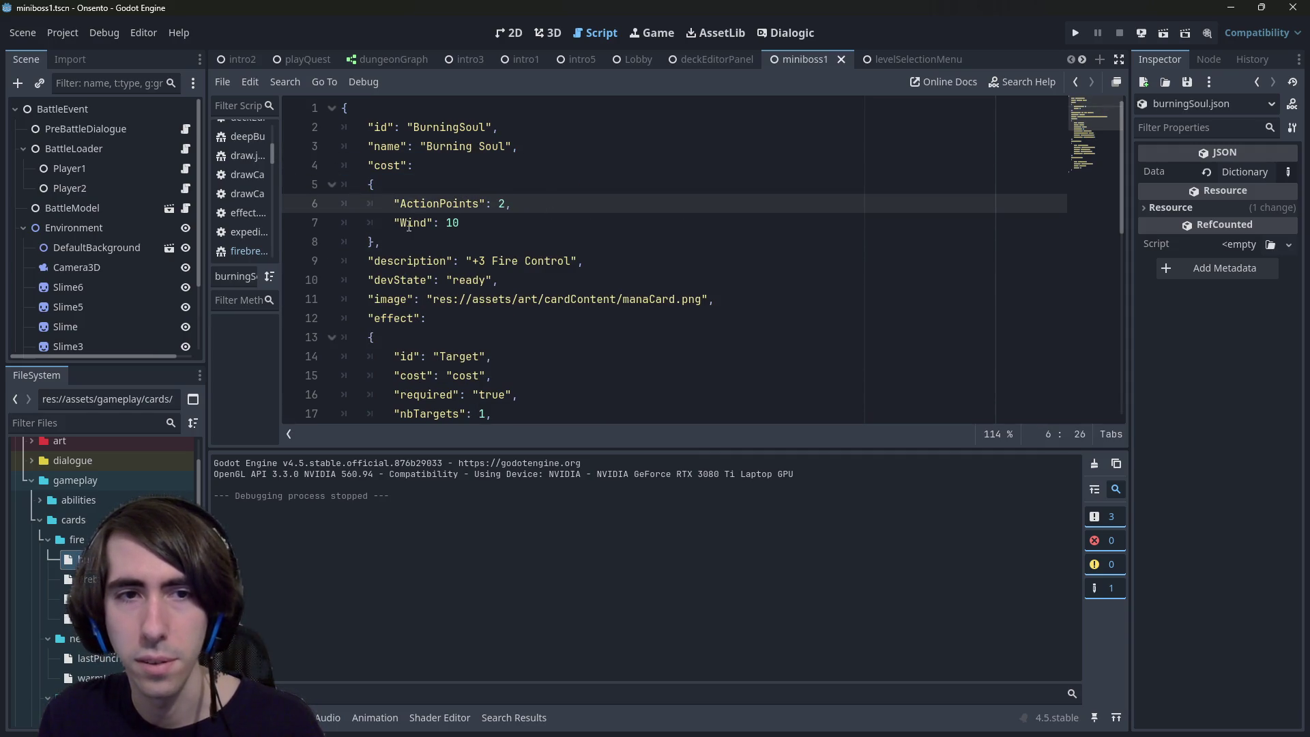
pyautogui.doubleClick(409, 222)
pyautogui.write('Mana')
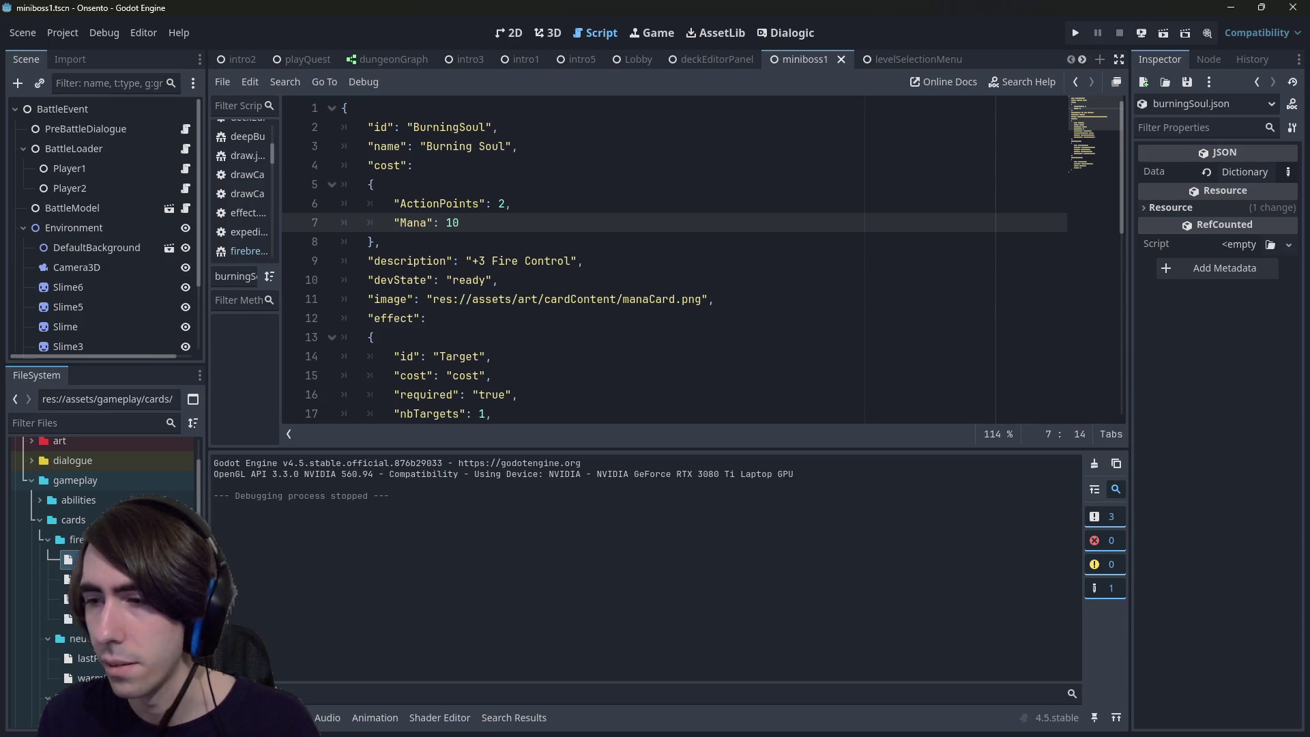
# Step: Set the cost amounts to 1 ActionPoints and 2 Mana, matching the design doc
pyautogui.hotkey('alt', 'Tab')
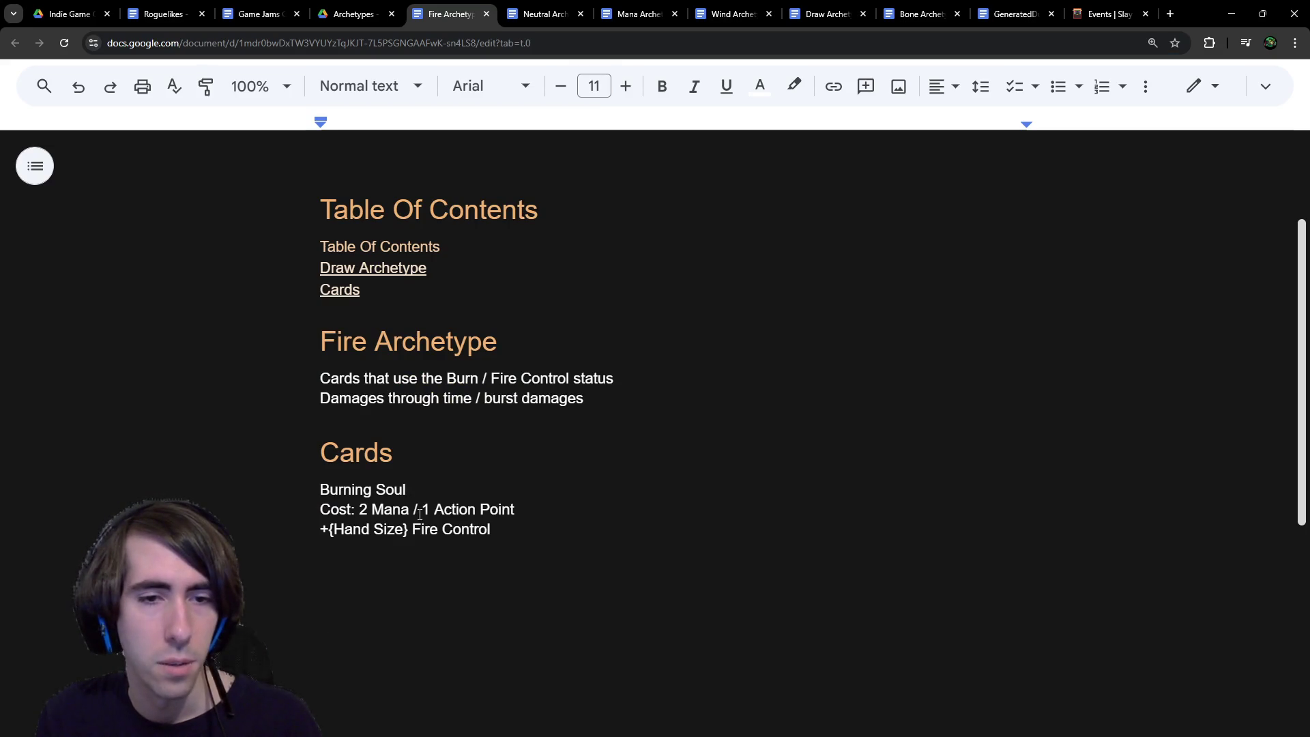
pyautogui.click(1231, 14)
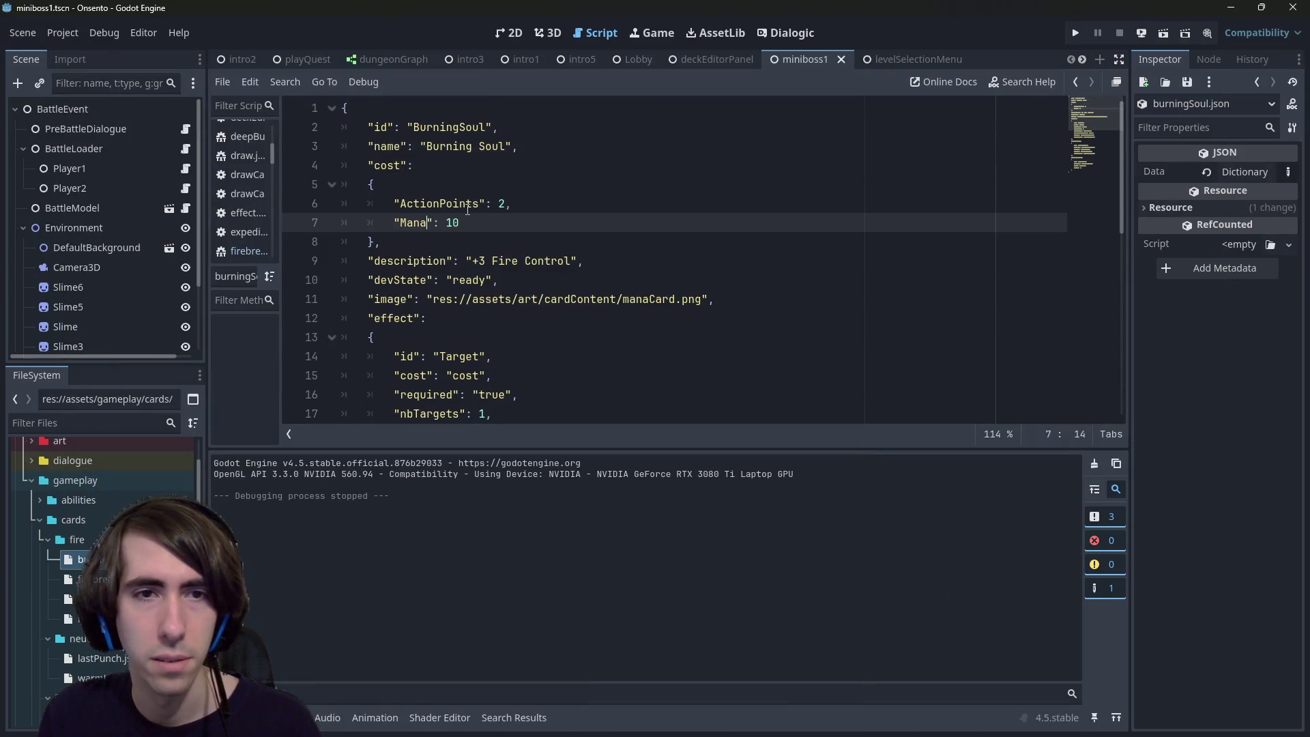
pyautogui.press('BackSpace')
pyautogui.press('BackSpace')
pyautogui.write('2')
pyautogui.press('Up')
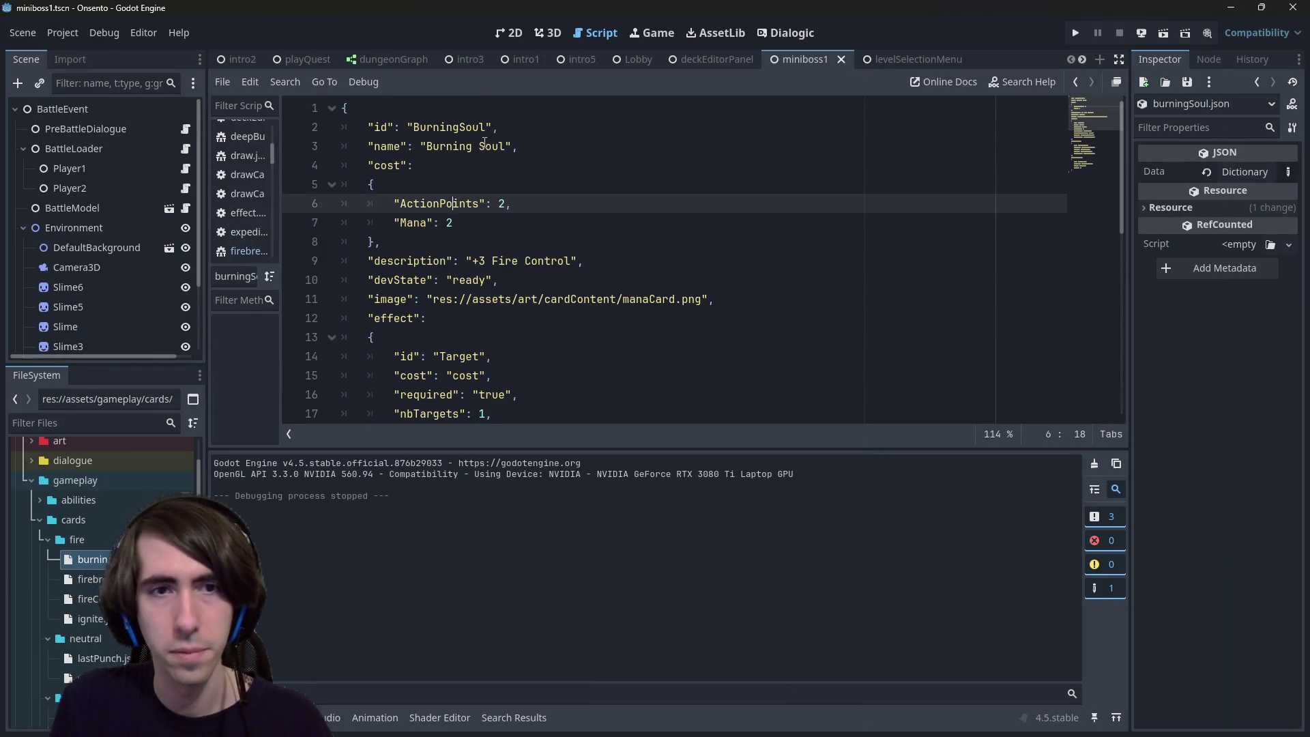
pyautogui.press('BackSpace')
pyautogui.write('1')
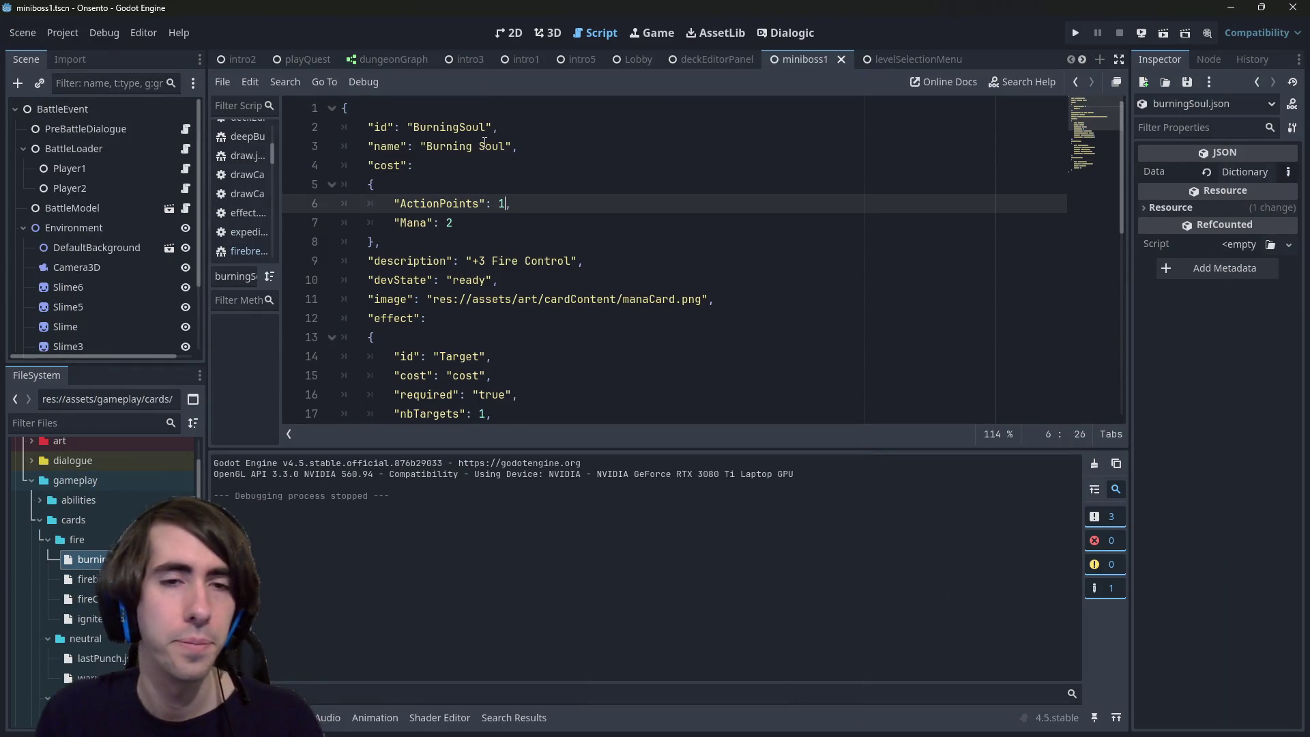
pyautogui.hotkey('alt', 'Tab')
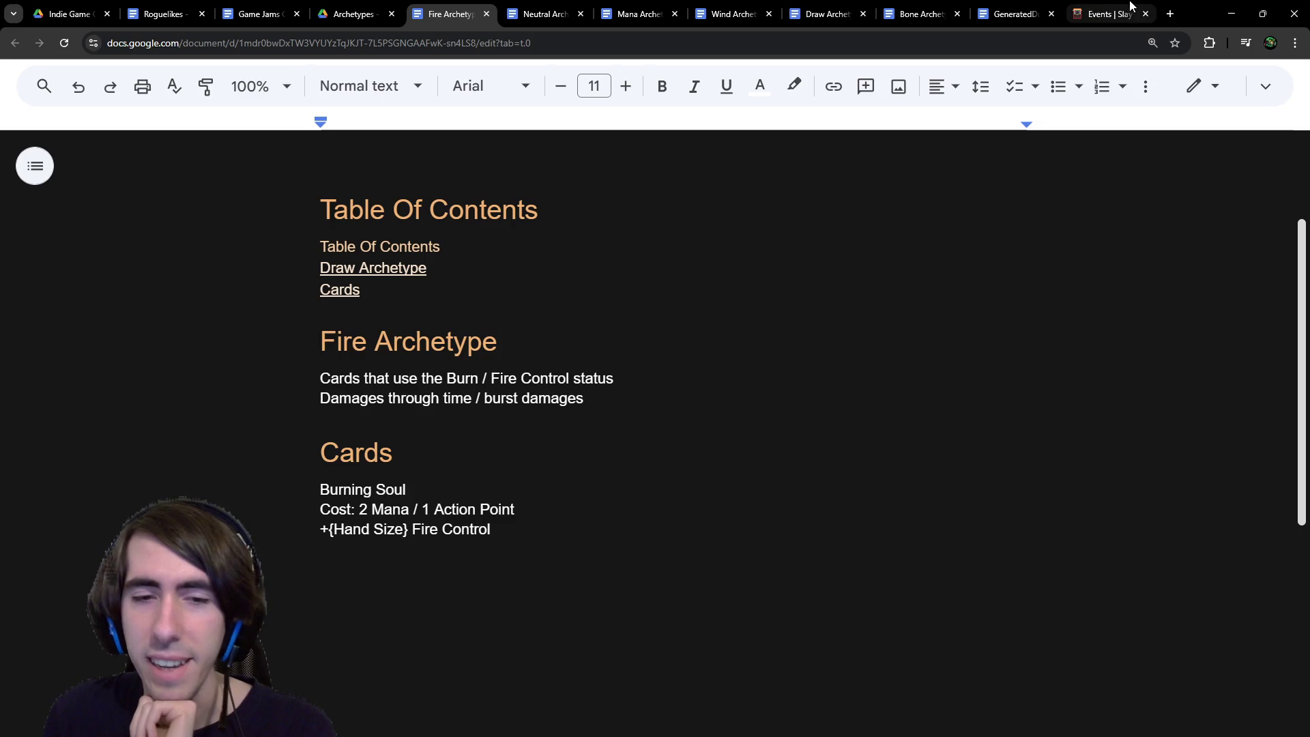
pyautogui.click(1232, 6)
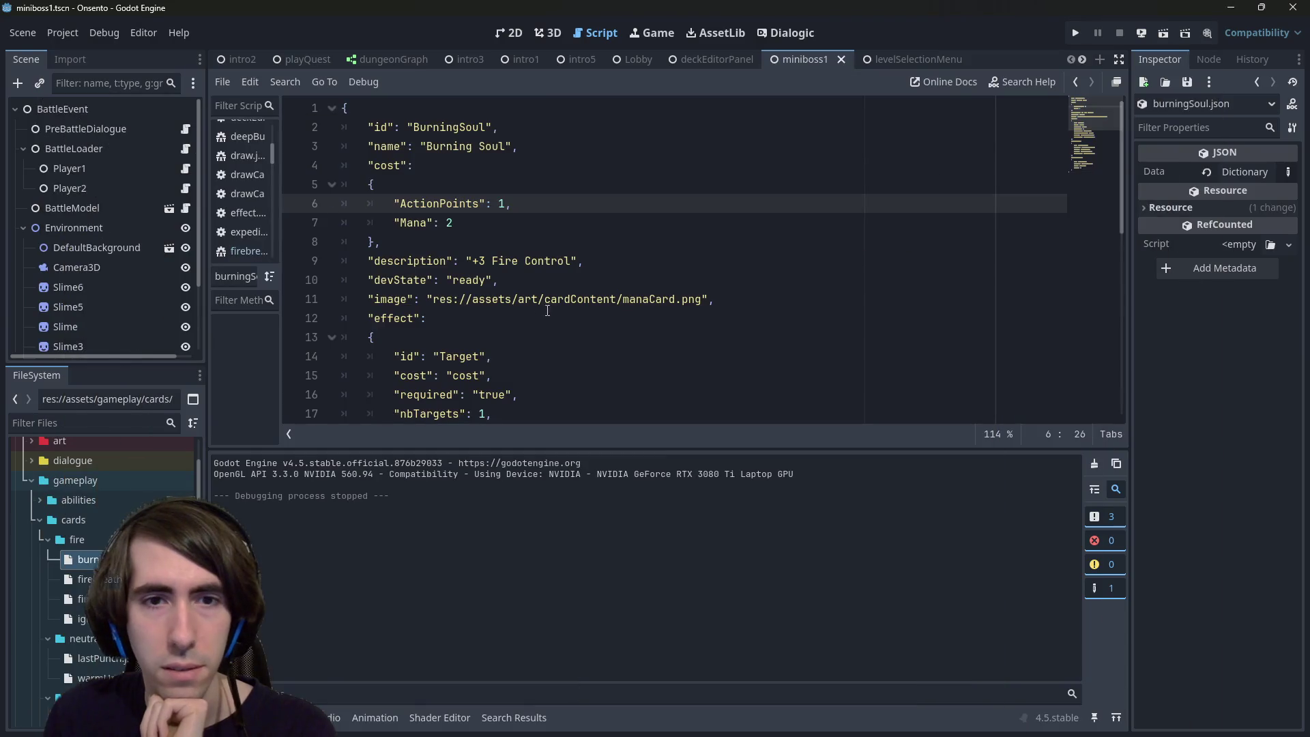
pyautogui.click(481, 261)
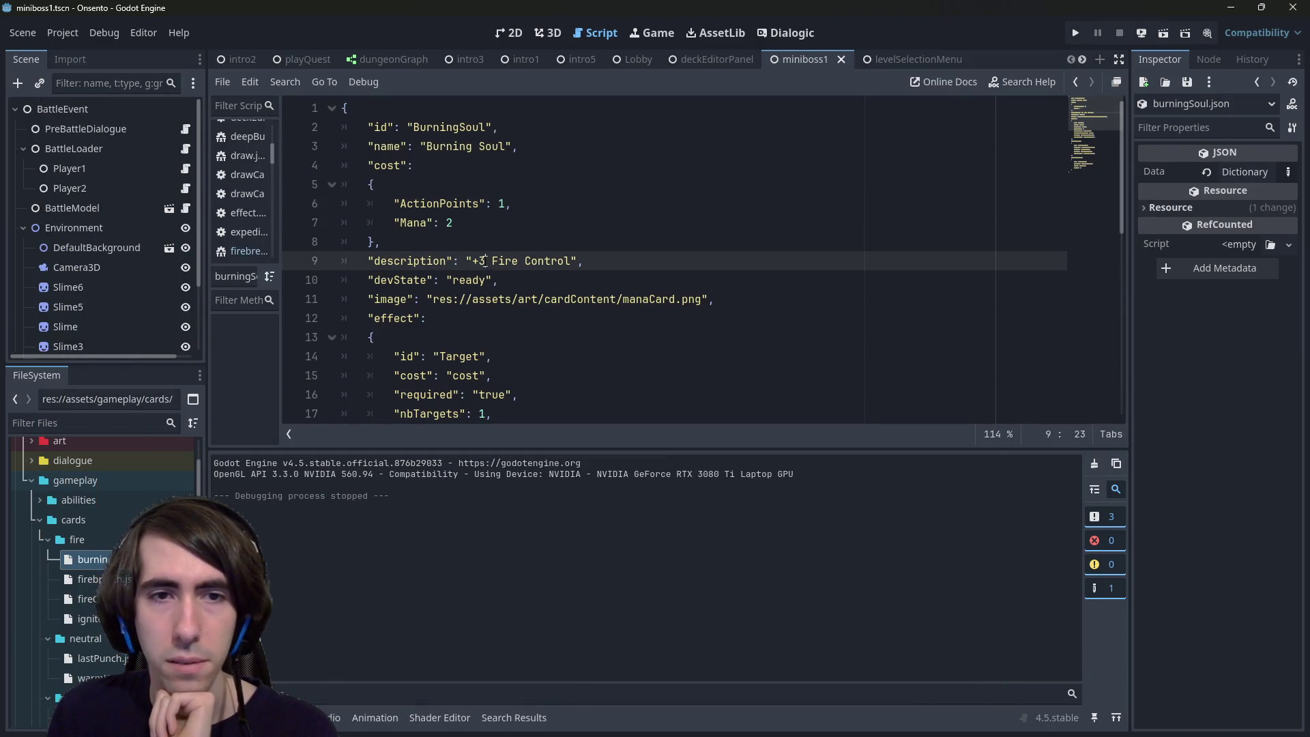
# Step: Replace the 3 in burningSoul.json's description with a {HandSize} placeholder
pyautogui.press('BackSpace')
pyautogui.write('{HandSize')
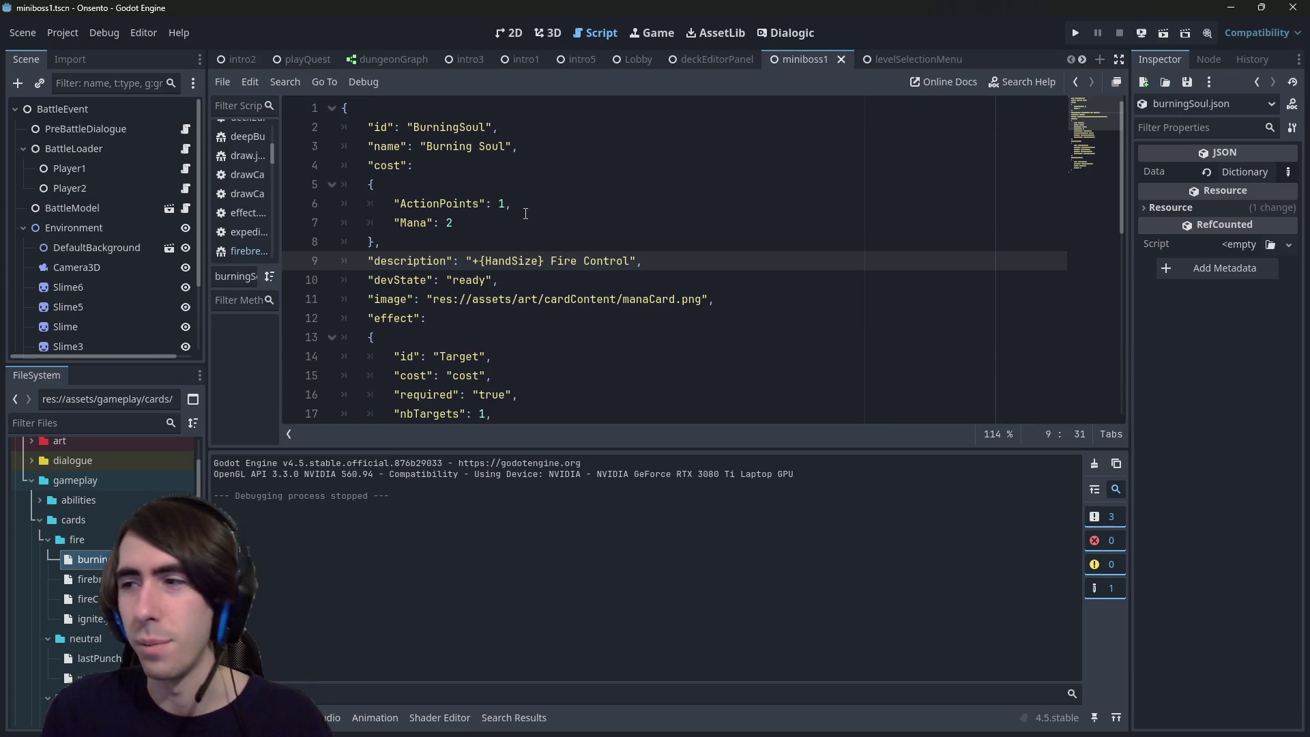
pyautogui.doubleClick(502, 261)
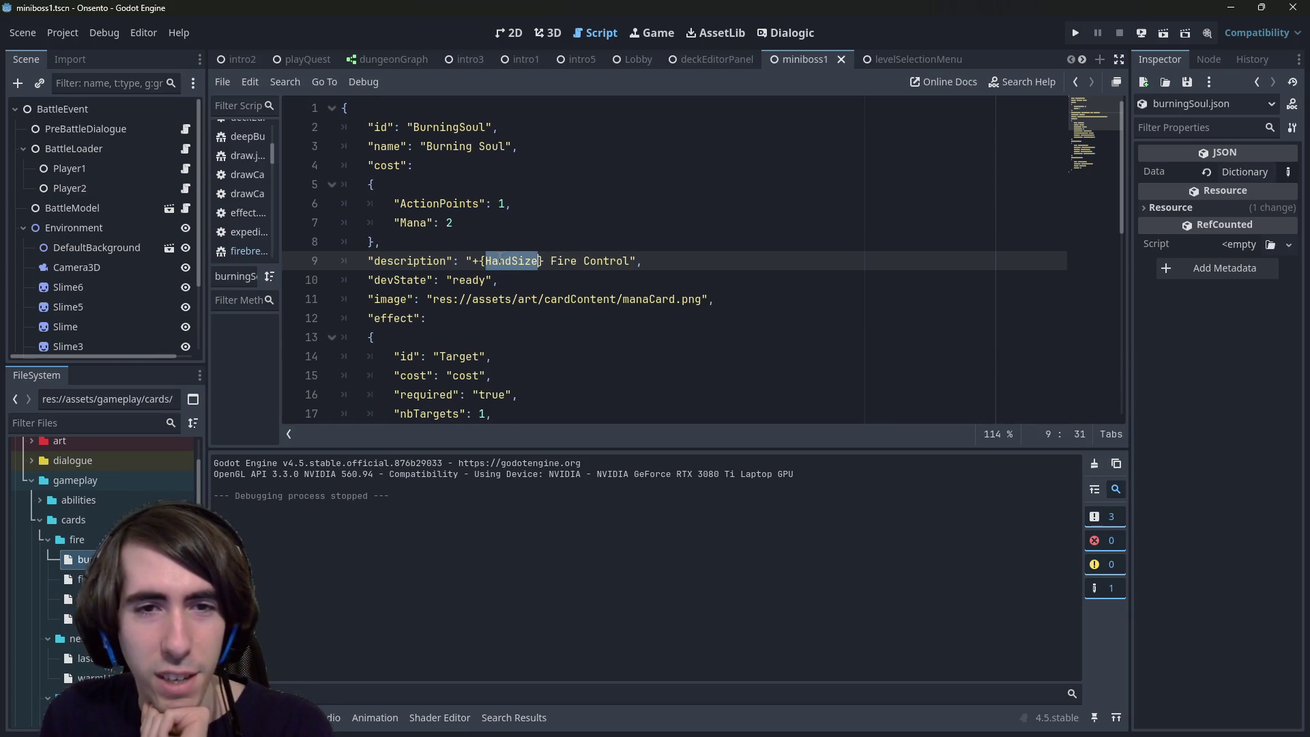
pyautogui.scroll(-1, 514, 269)
pyautogui.scroll(1, 501, 269)
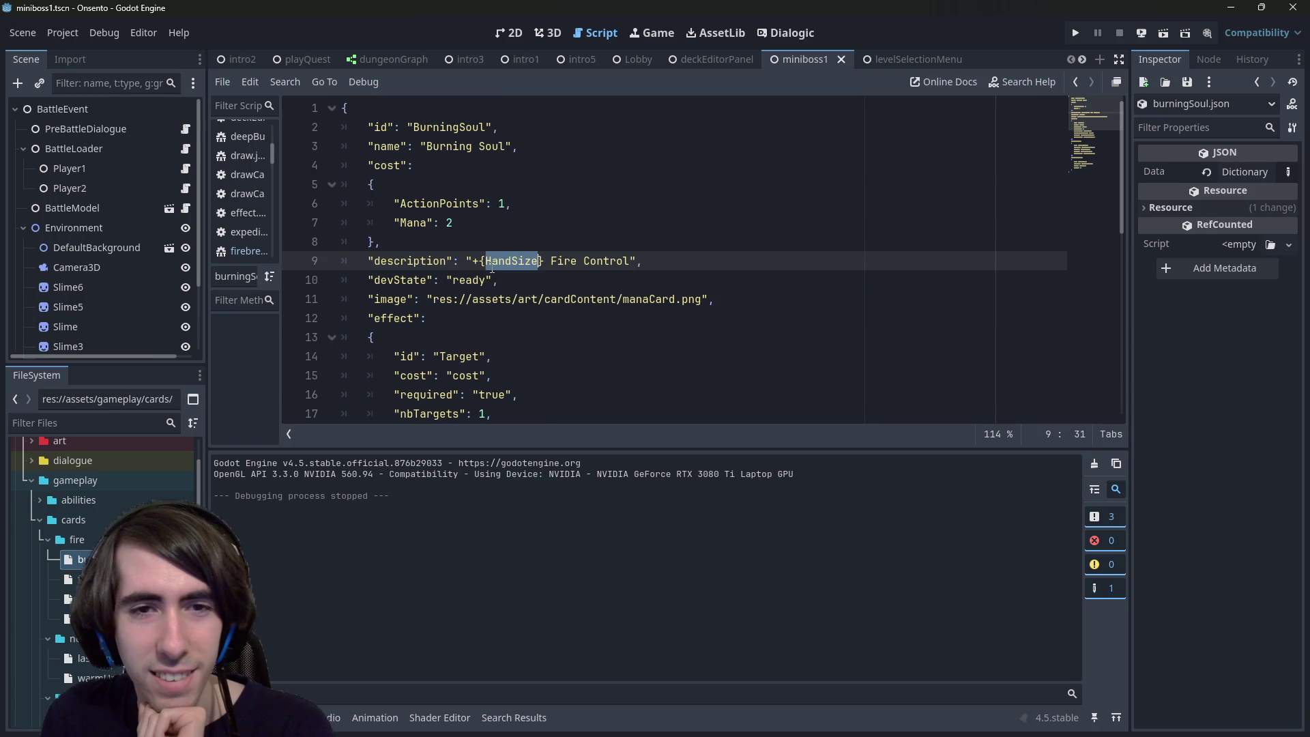
pyautogui.scroll(-2, 491, 269)
pyautogui.scroll(2, 492, 269)
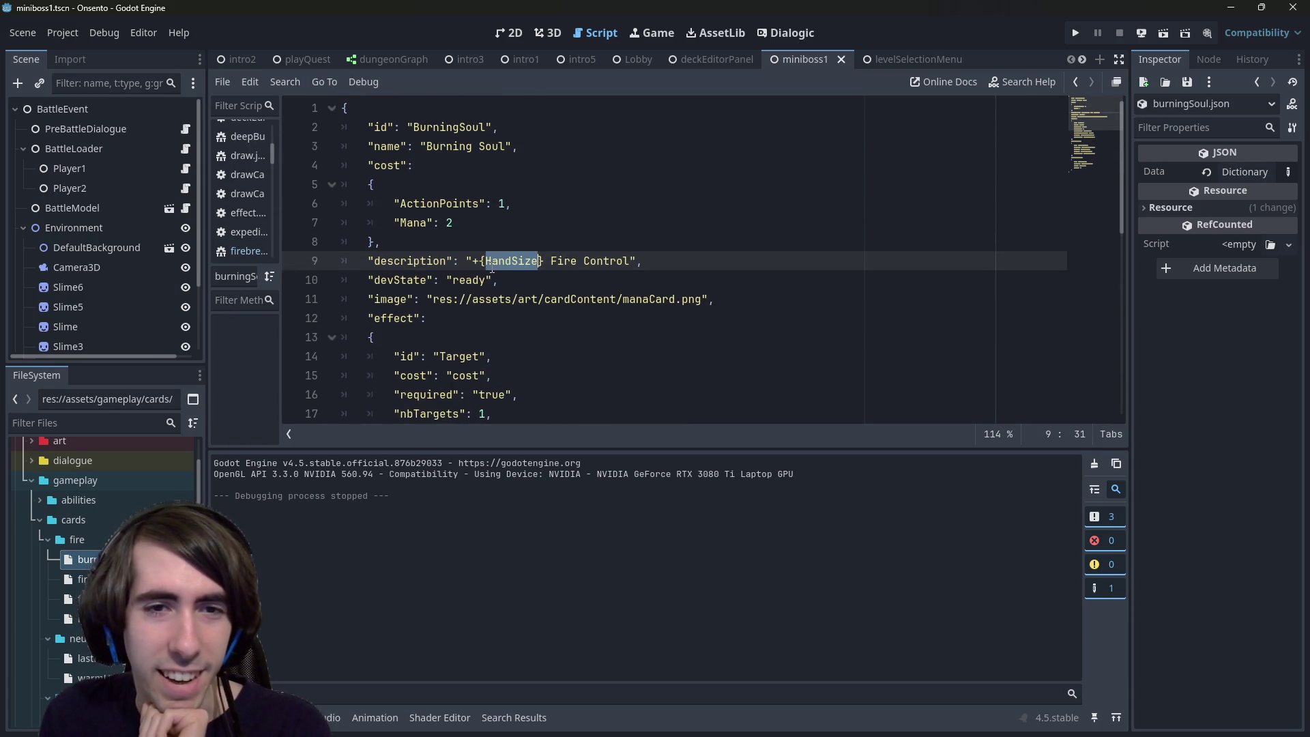
pyautogui.scroll(-1, 492, 269)
pyautogui.scroll(-1, 491, 267)
# Step: Change the card's devState value from ready to wip
pyautogui.moveTo(452, 165); pyautogui.dragTo(472, 184)
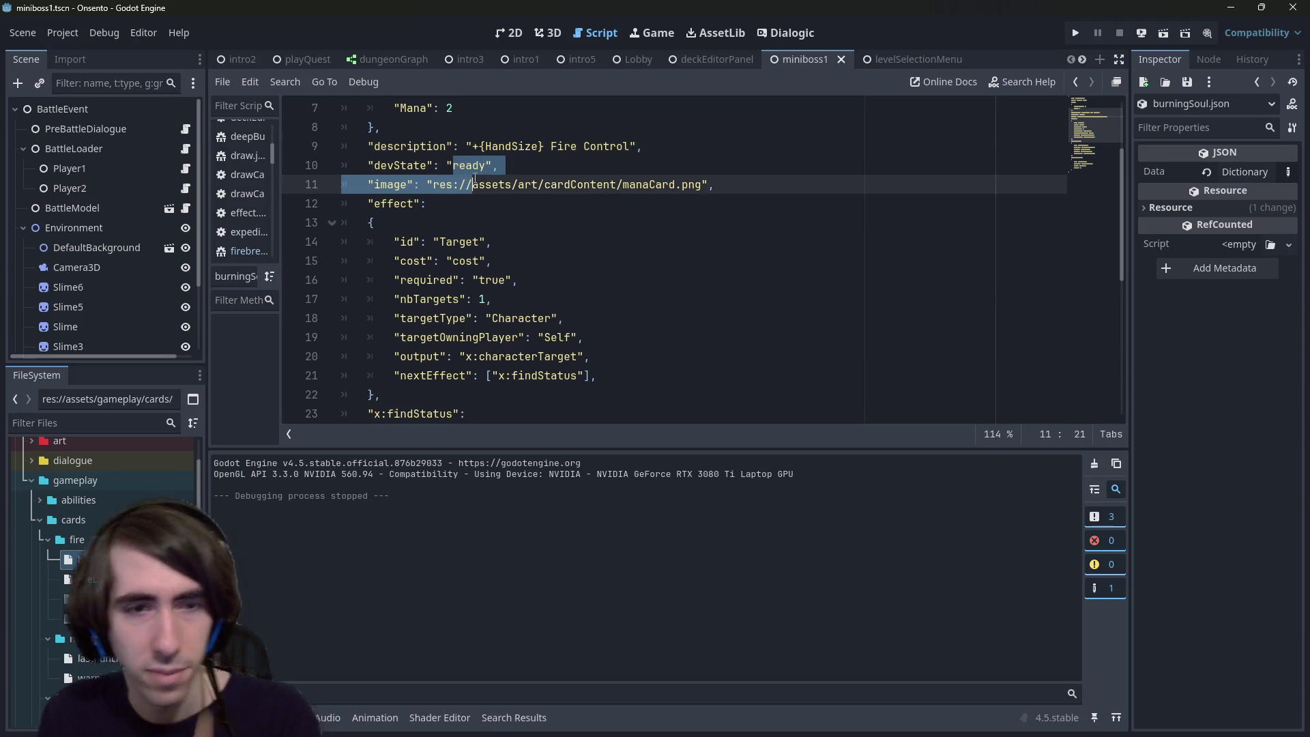
pyautogui.press('BackSpace')
pyautogui.write('wip')
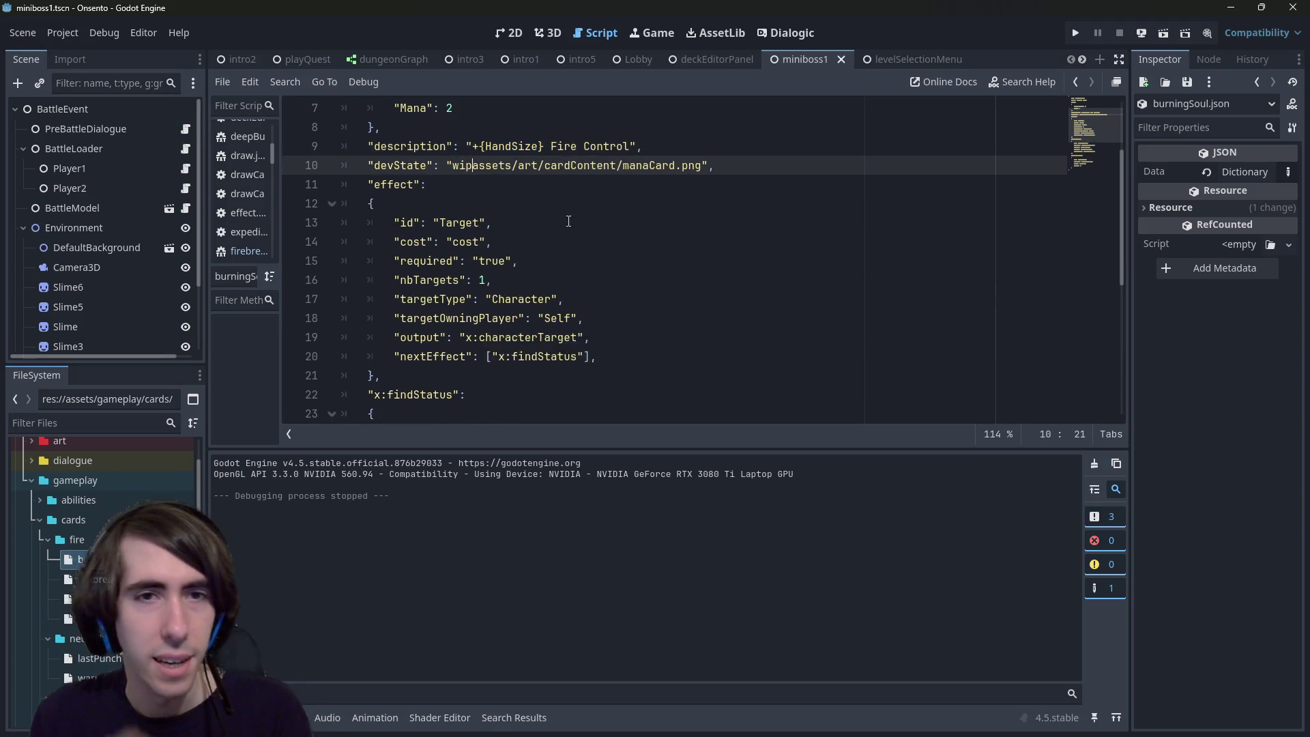
pyautogui.scroll(1, 463, 168)
pyautogui.hotkey('ctrl', 'z')
pyautogui.doubleClick(468, 223)
pyautogui.write('w')
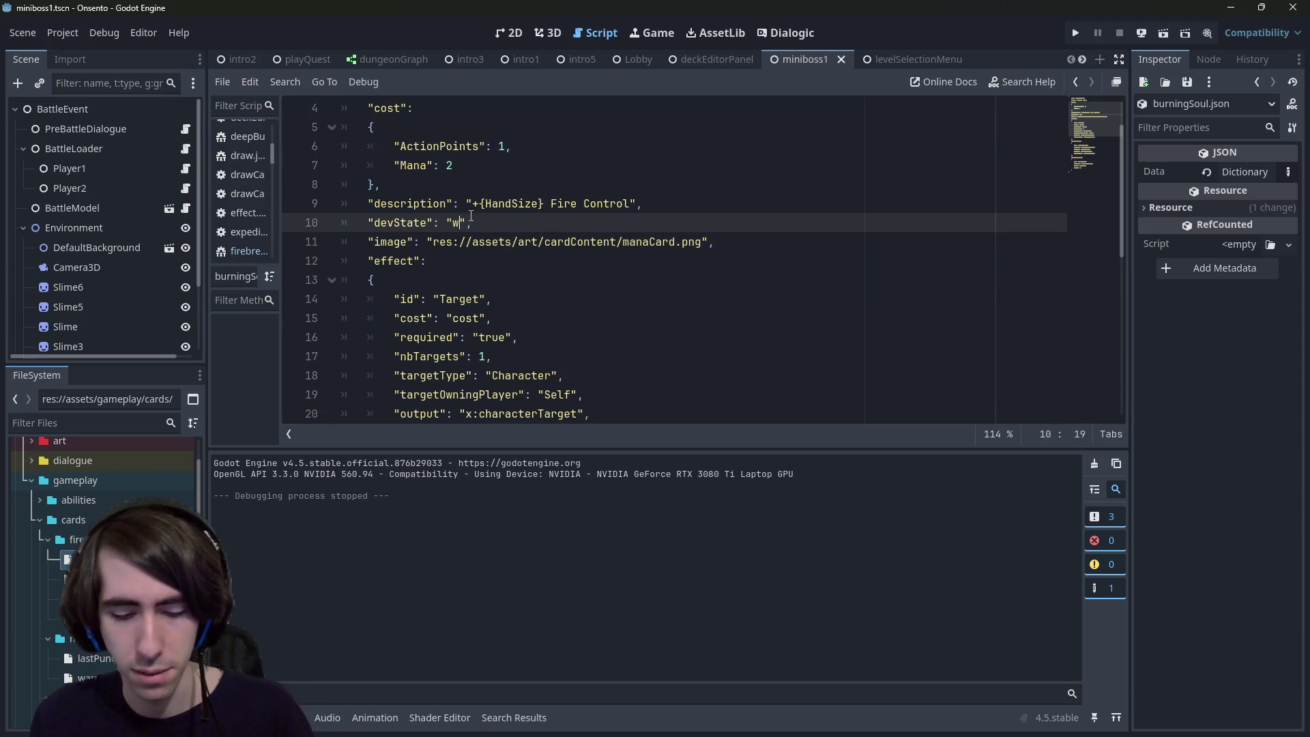
pyautogui.write('ip')
# Step: Recheck HandSize in the description, then select the three Burning Soul lines in the design doc
pyautogui.doubleClick(513, 204)
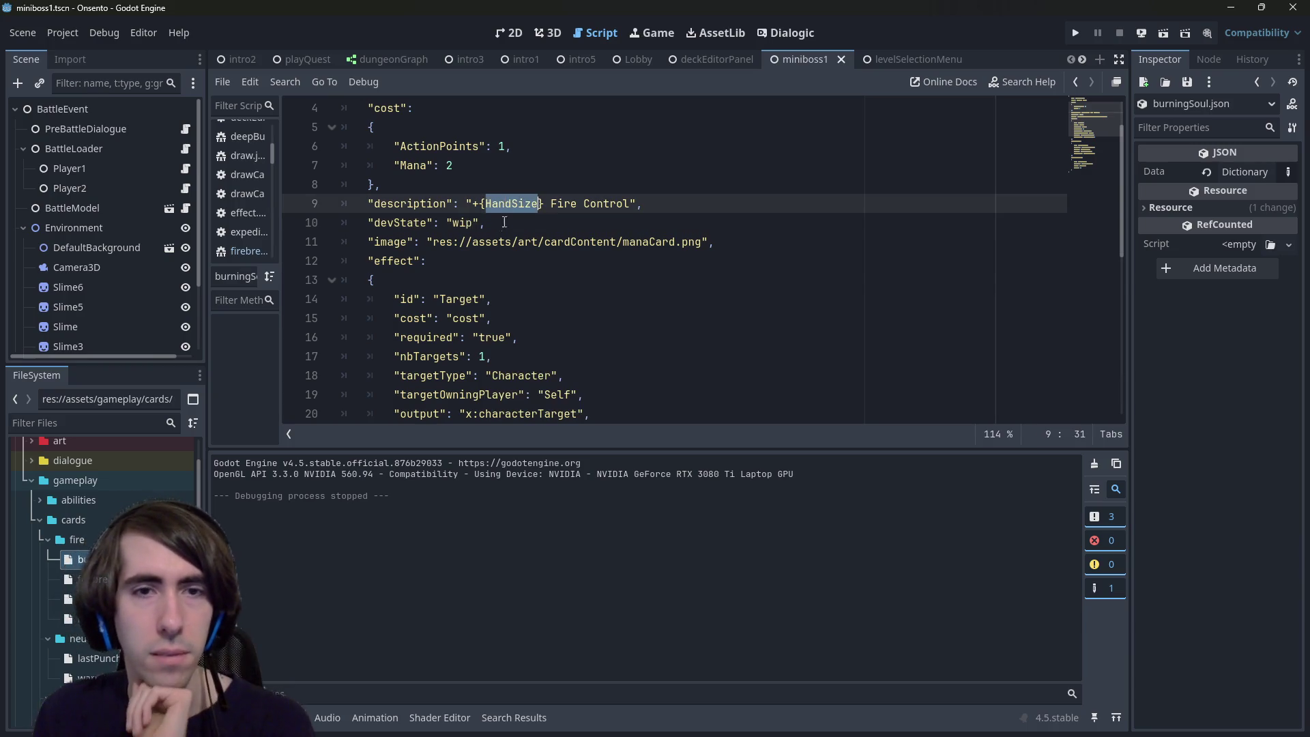
pyautogui.scroll(-2, 505, 215)
pyautogui.scroll(3, 493, 223)
pyautogui.scroll(-2, 487, 213)
pyautogui.scroll(2, 487, 213)
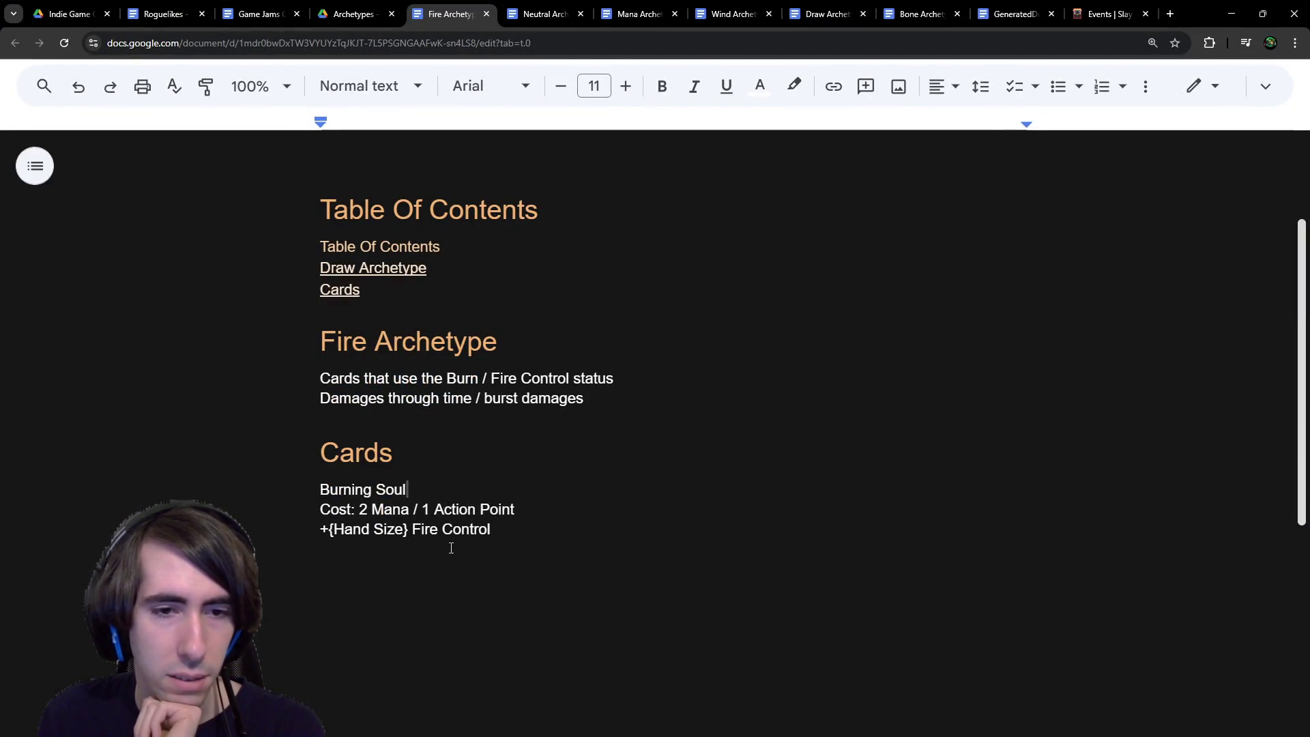
pyautogui.moveTo(493, 530); pyautogui.dragTo(320, 486)
# Step: Insert a blank line after the '+{Hand Size} Fire Control' line
pyautogui.click(507, 529)
pyautogui.press('Return')
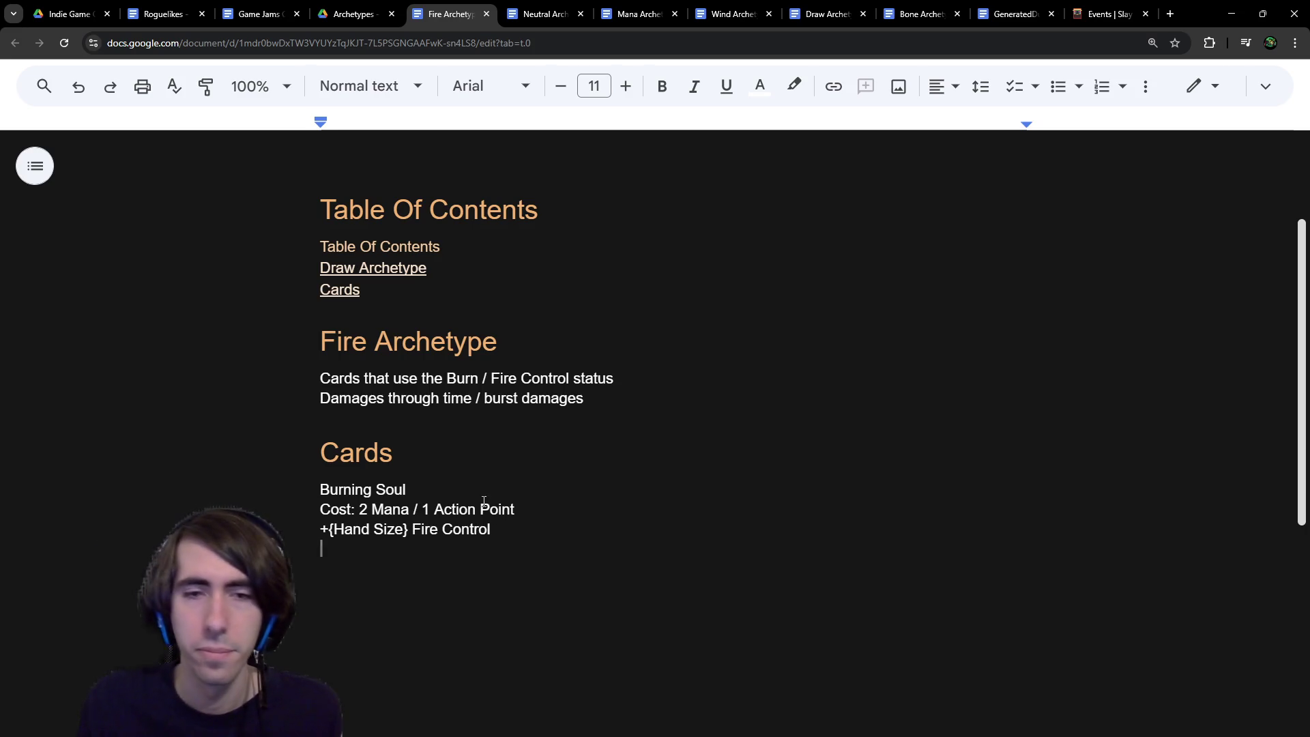
# Step: Return to the Godot editor and scroll the FileSystem dock to the card files
pyautogui.click(1231, 13)
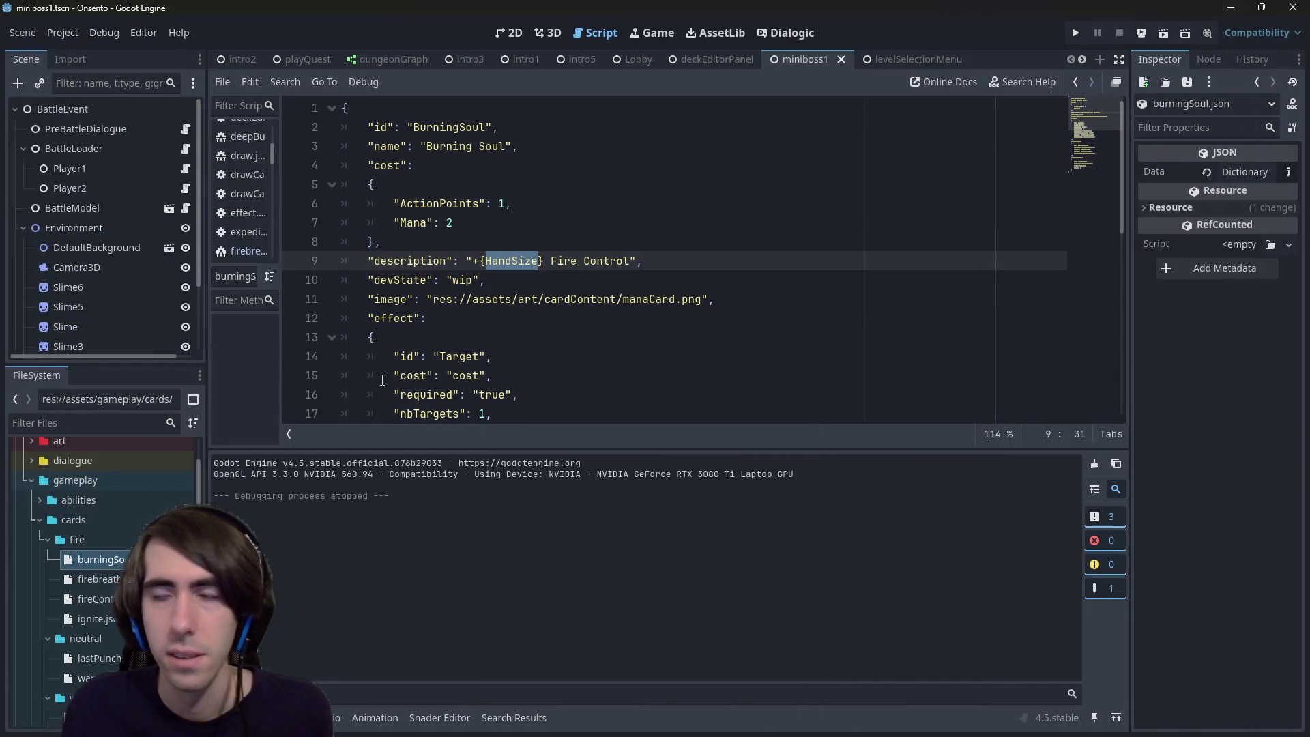
pyautogui.scroll(-4, 490, 310)
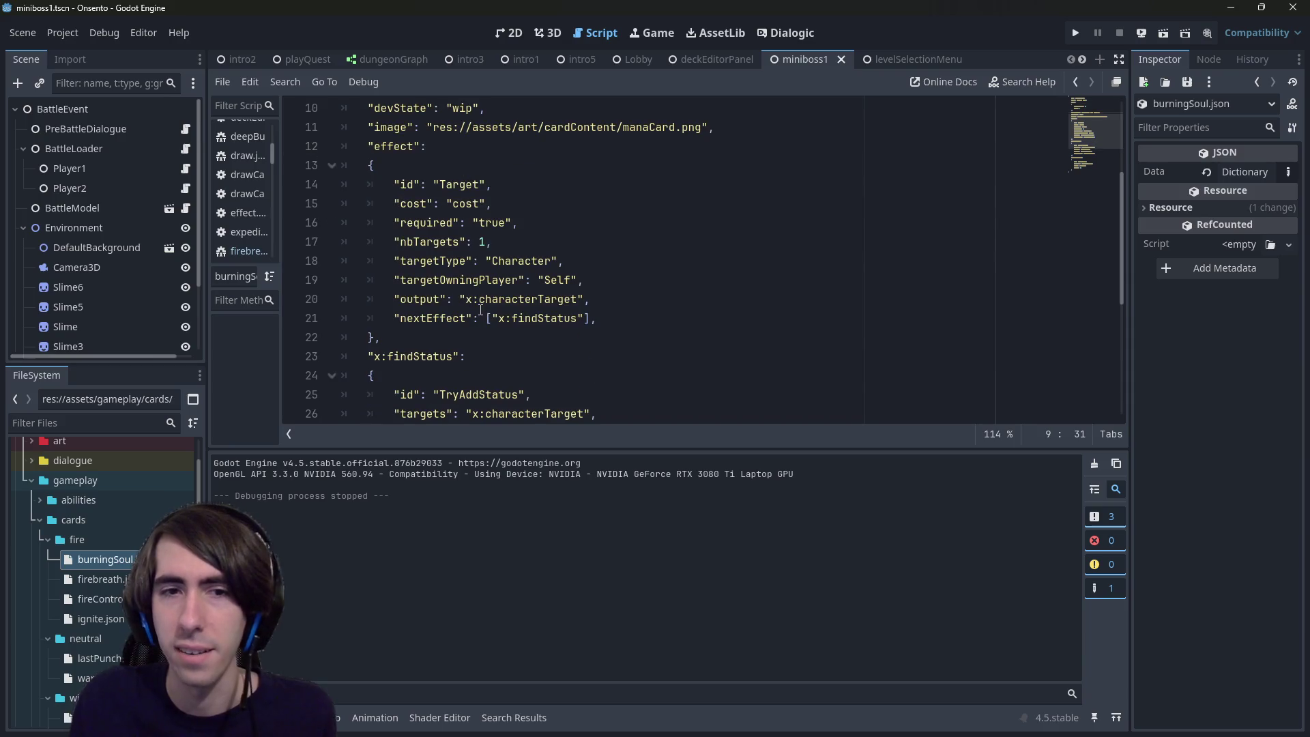
pyautogui.scroll(-3, 480, 249)
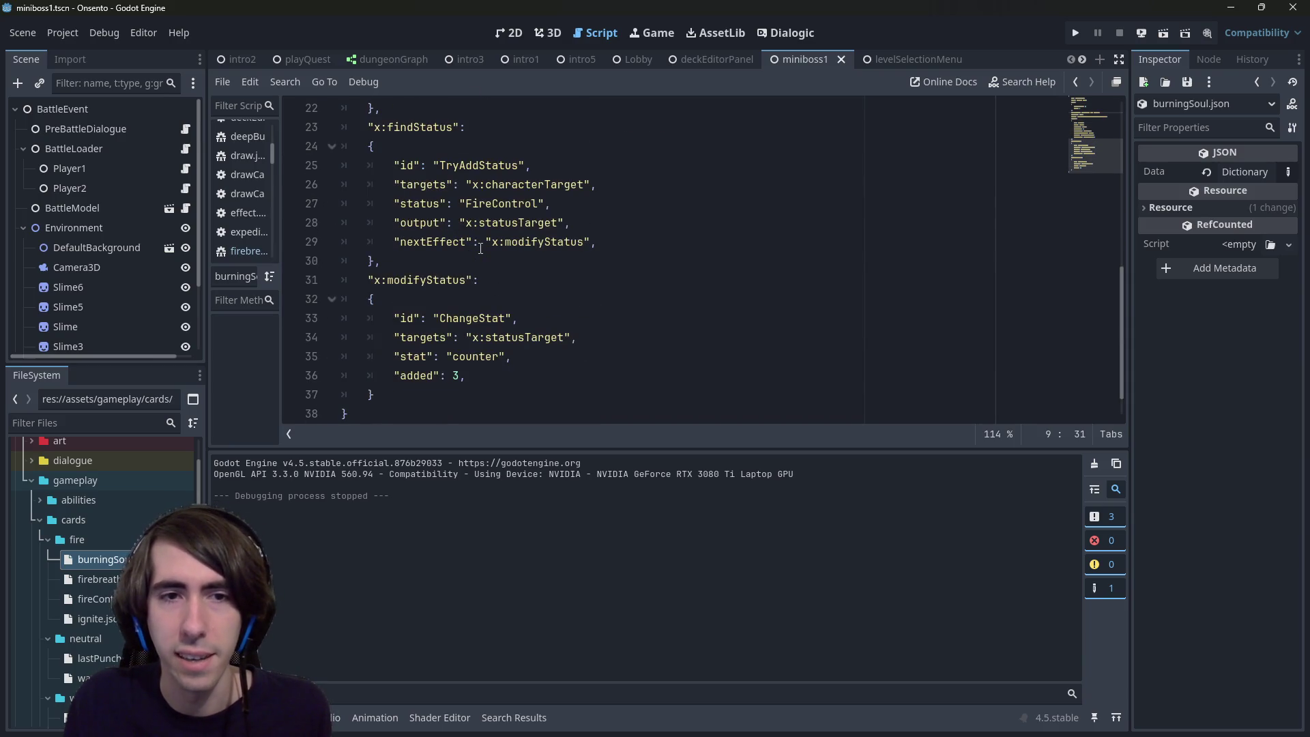
pyautogui.scroll(5, 484, 253)
pyautogui.scroll(2, 485, 253)
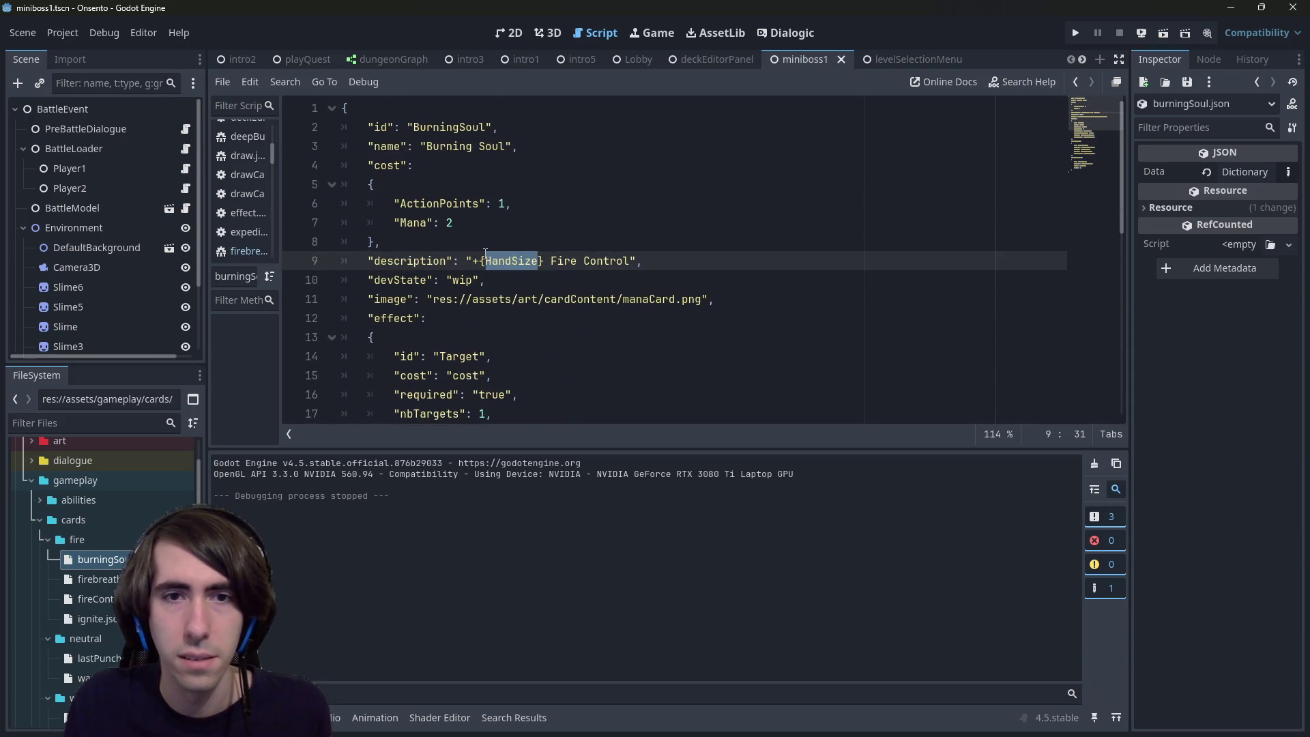
pyautogui.scroll(-4, 484, 254)
pyautogui.scroll(4, 485, 253)
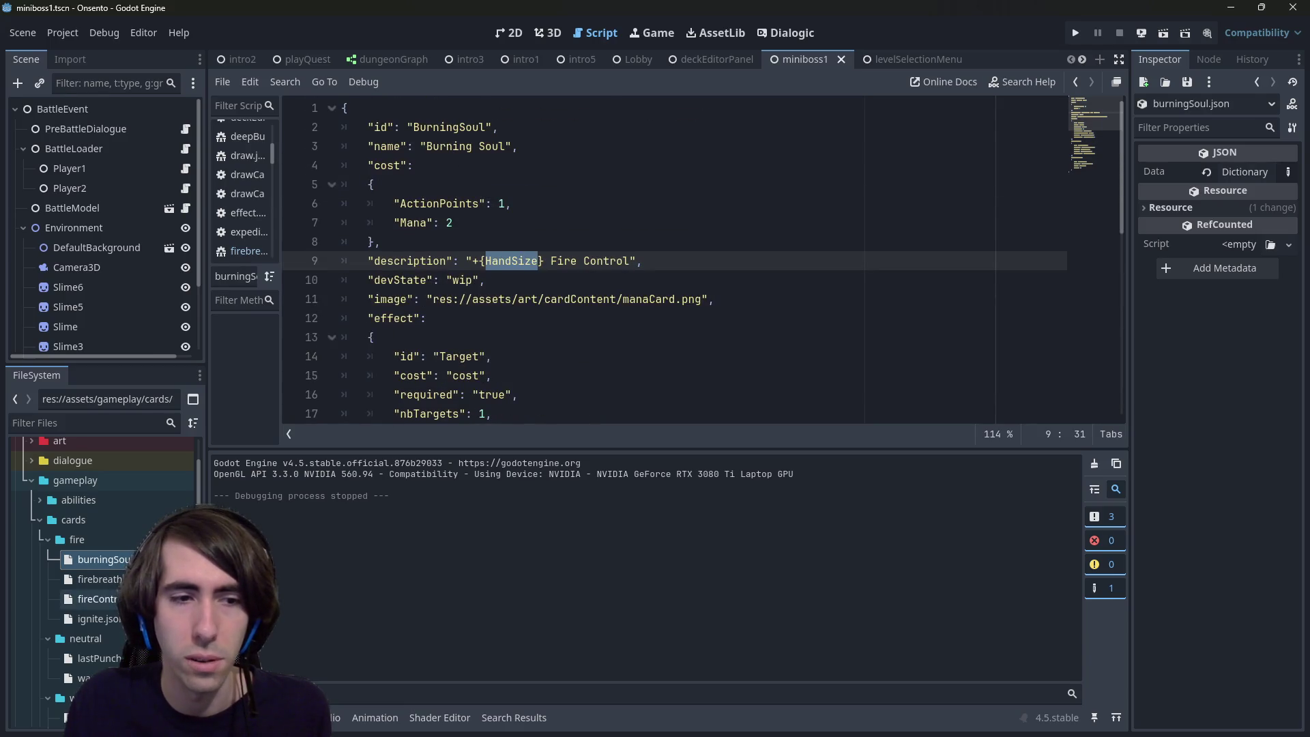
# Step: Switch between fireControl.json and burningSoul.json to compare their FireControl effects
pyautogui.doubleClick(95, 598)
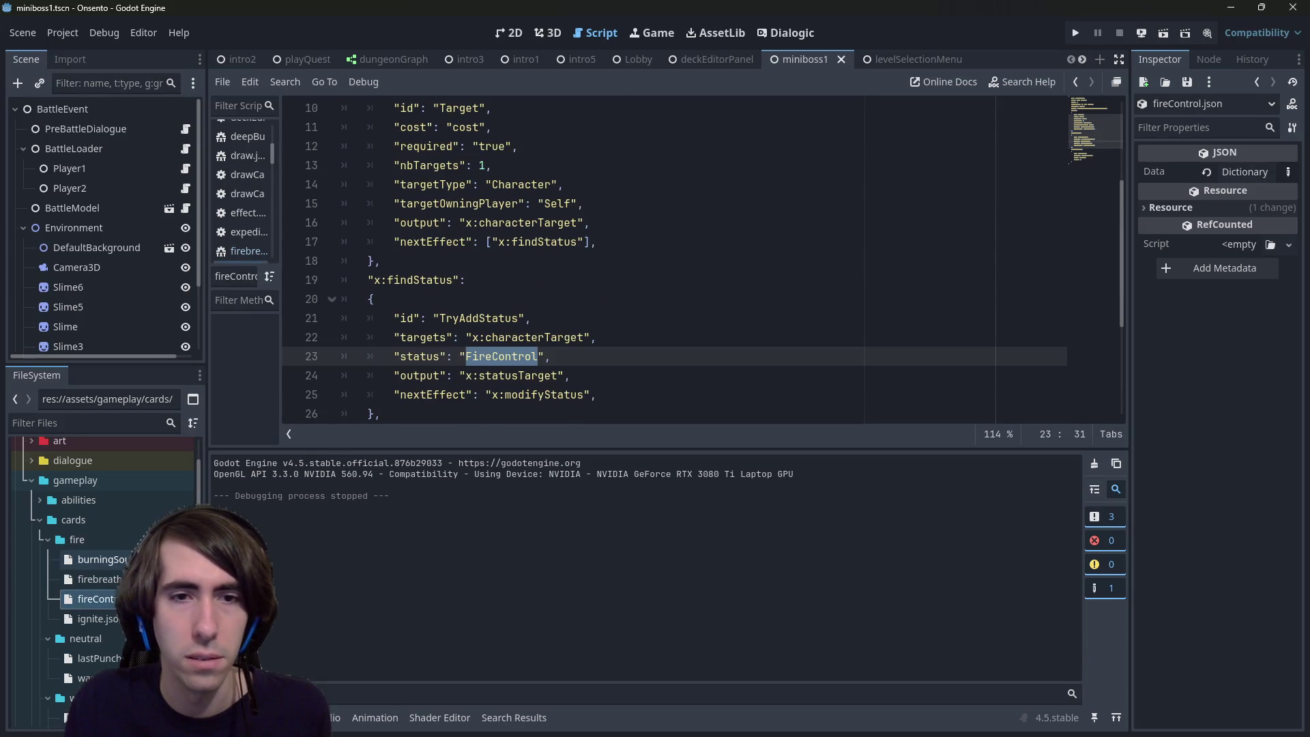
pyautogui.doubleClick(103, 559)
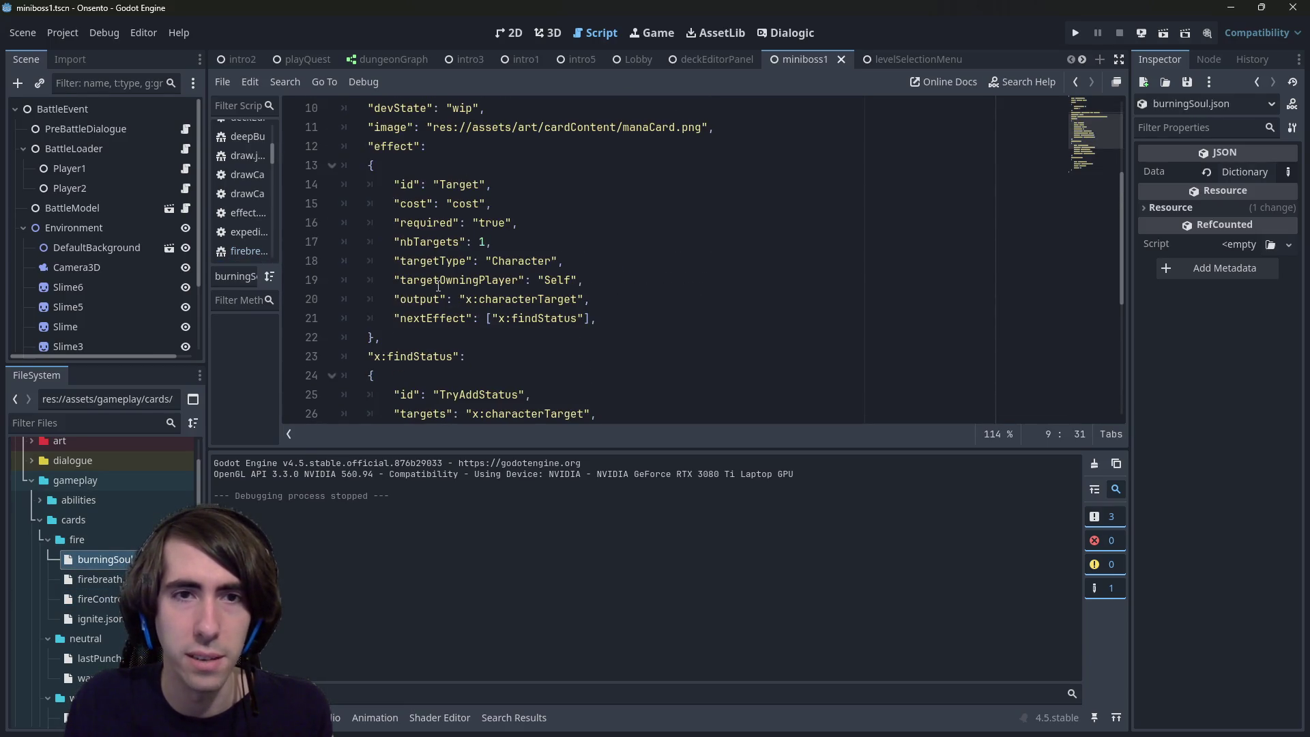
pyautogui.scroll(-4, 437, 286)
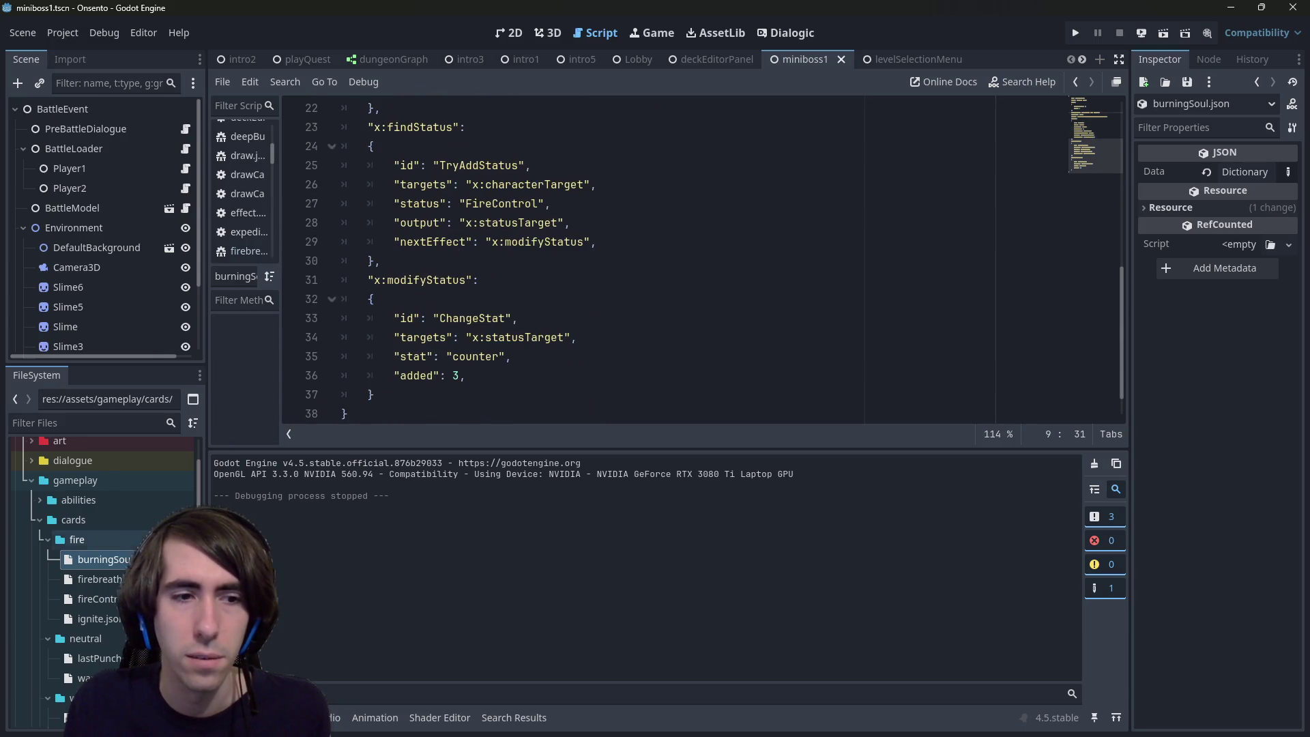
pyautogui.doubleClick(96, 598)
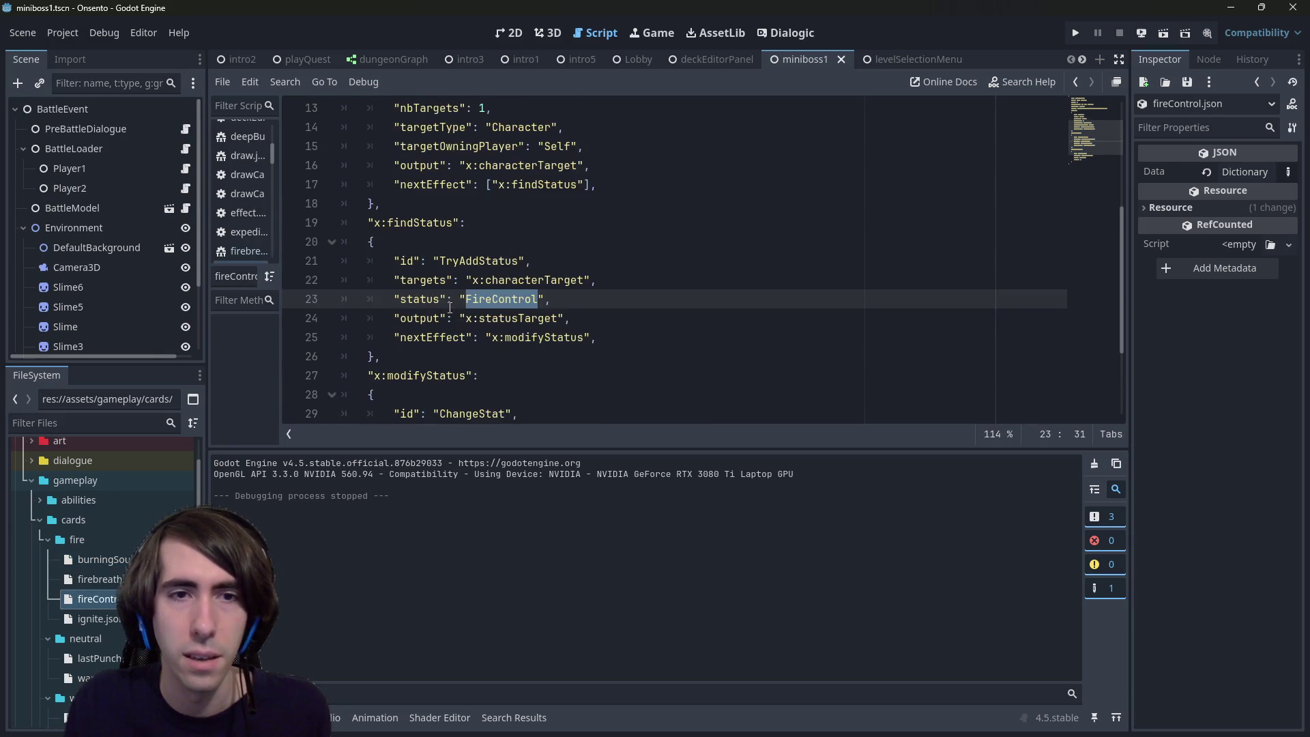
pyautogui.scroll(-2, 449, 308)
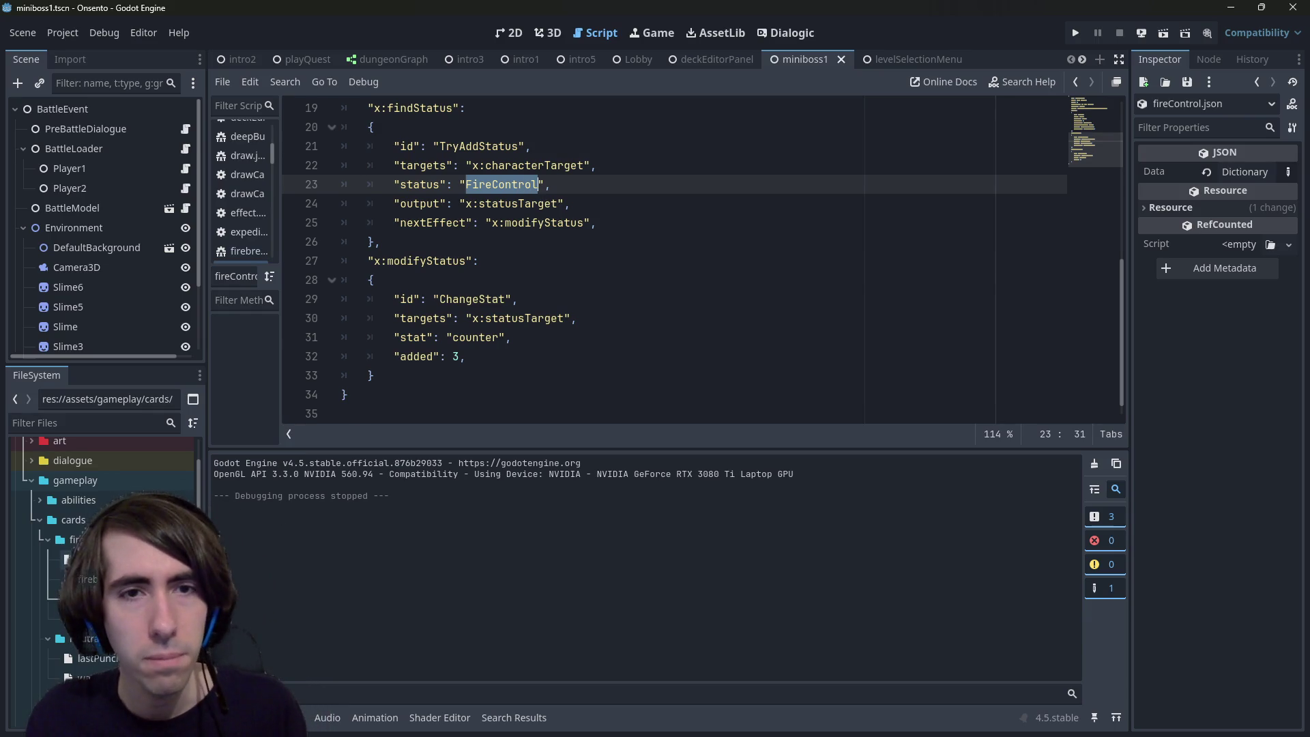
pyautogui.doubleClick(95, 558)
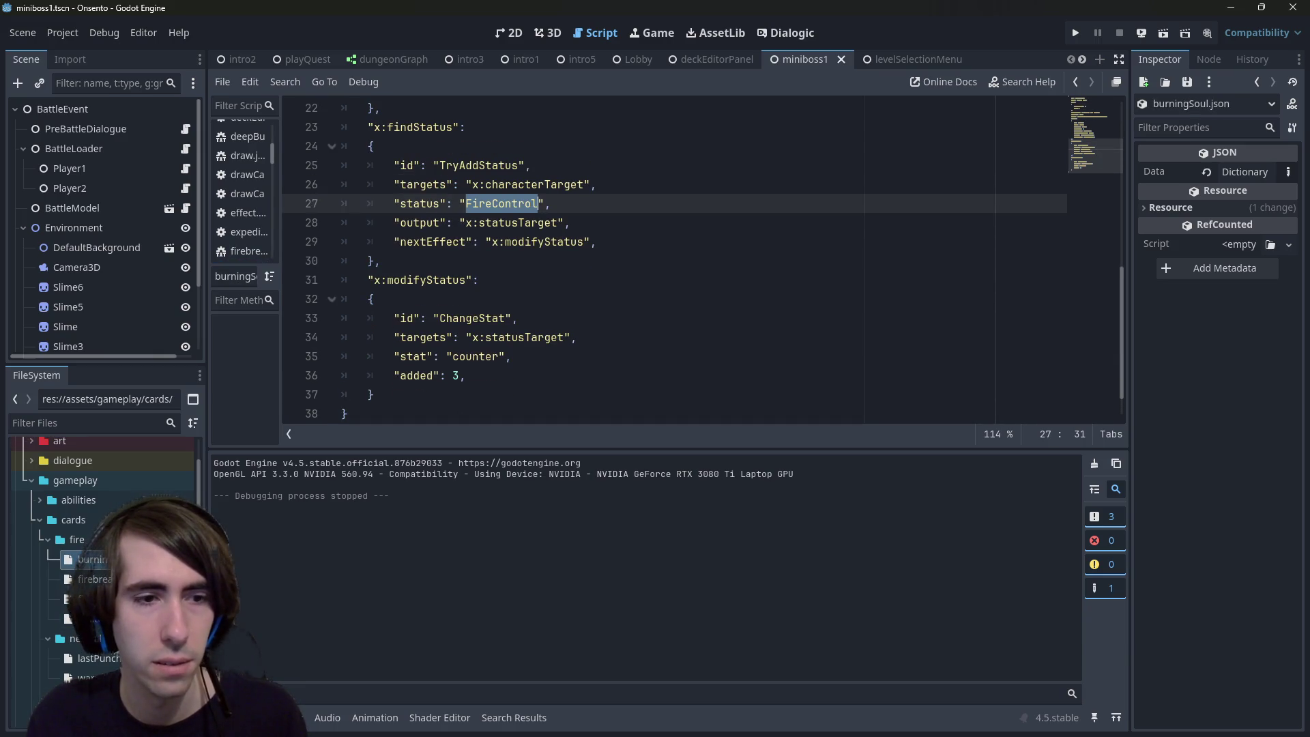
# Step: Replace the added value 3 on line 36 with PrevContext.HandSize, save, and launch a test run
pyautogui.click(463, 375)
pyautogui.press('BackSpace')
pyautogui.scroll(-1, 583, 291)
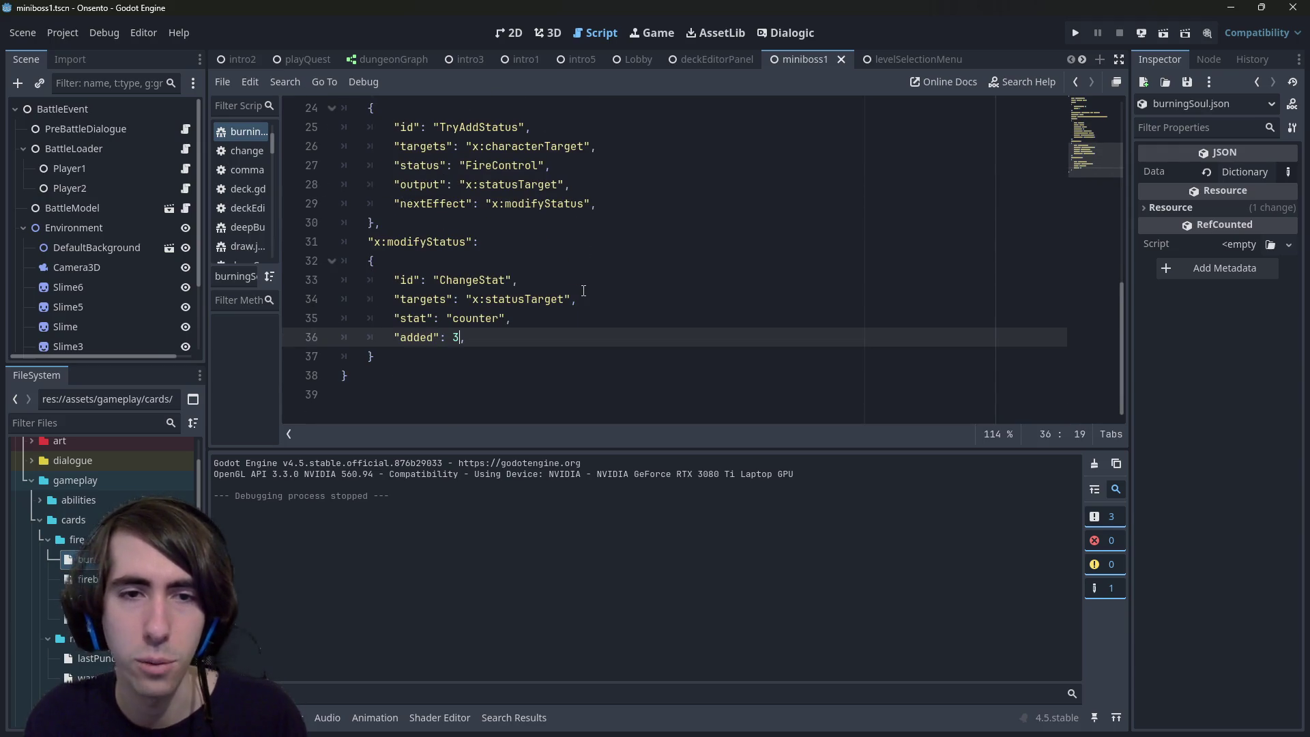
pyautogui.write('"Context.')
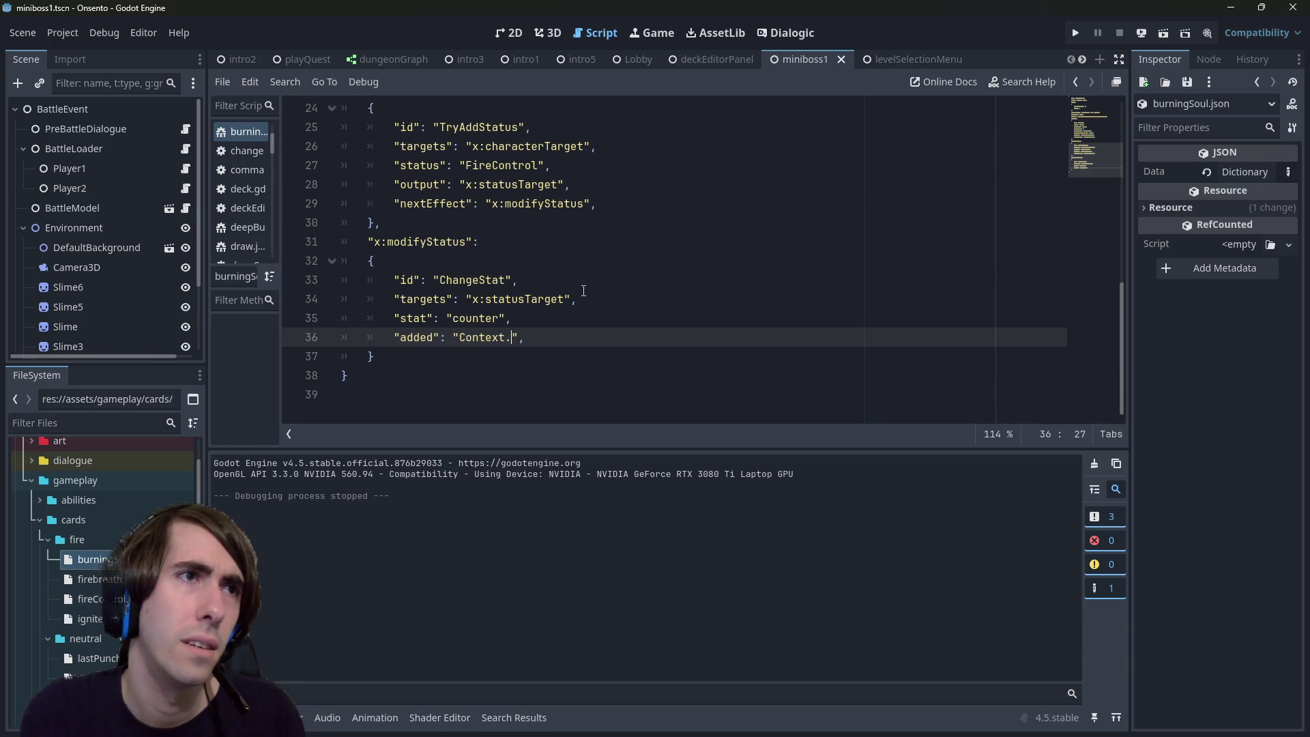
pyautogui.press('BackSpace')
pyautogui.press('BackSpace')
pyautogui.press('BackSpace')
pyautogui.write('Pr')
pyautogui.write('opn')
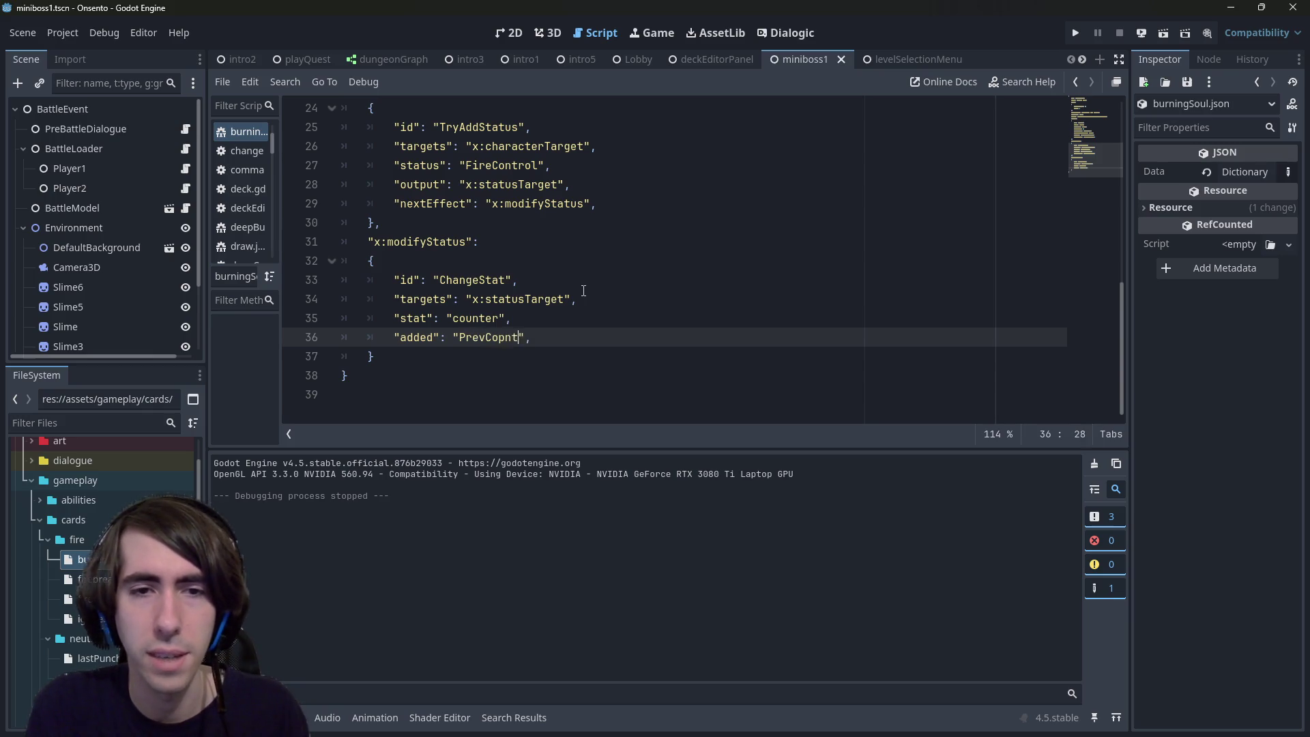
pyautogui.write('ntext.HandSize')
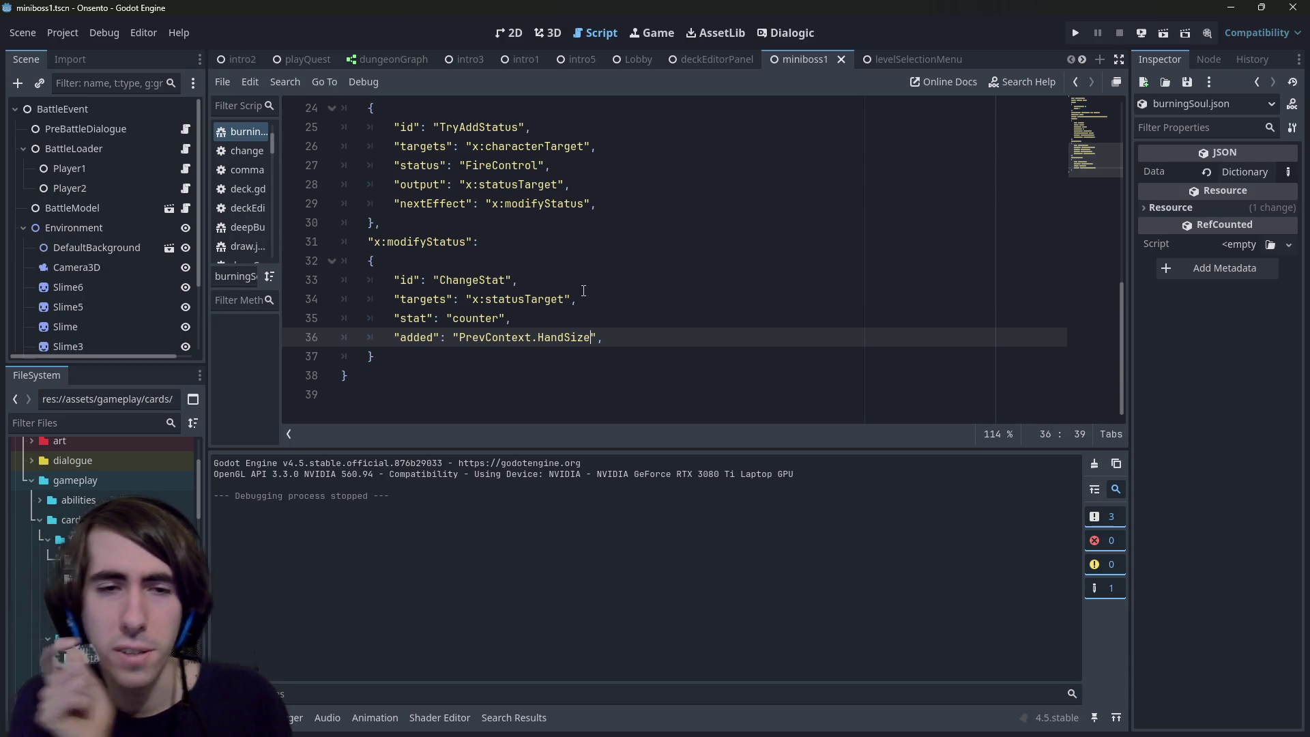
pyautogui.hotkey('ctrl', 's')
pyautogui.click(1162, 36)
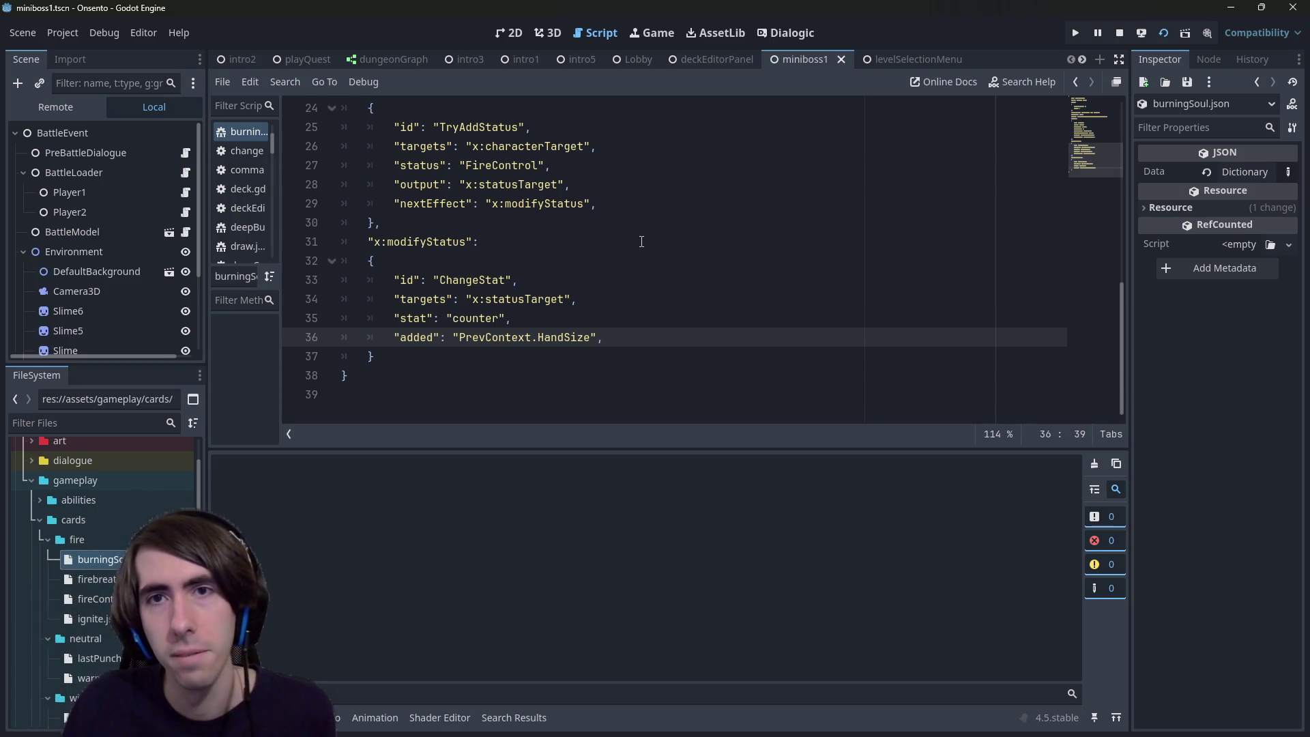
# Step: Stop the game and run the deckEditorPanel scene instead
pyautogui.click(1118, 32)
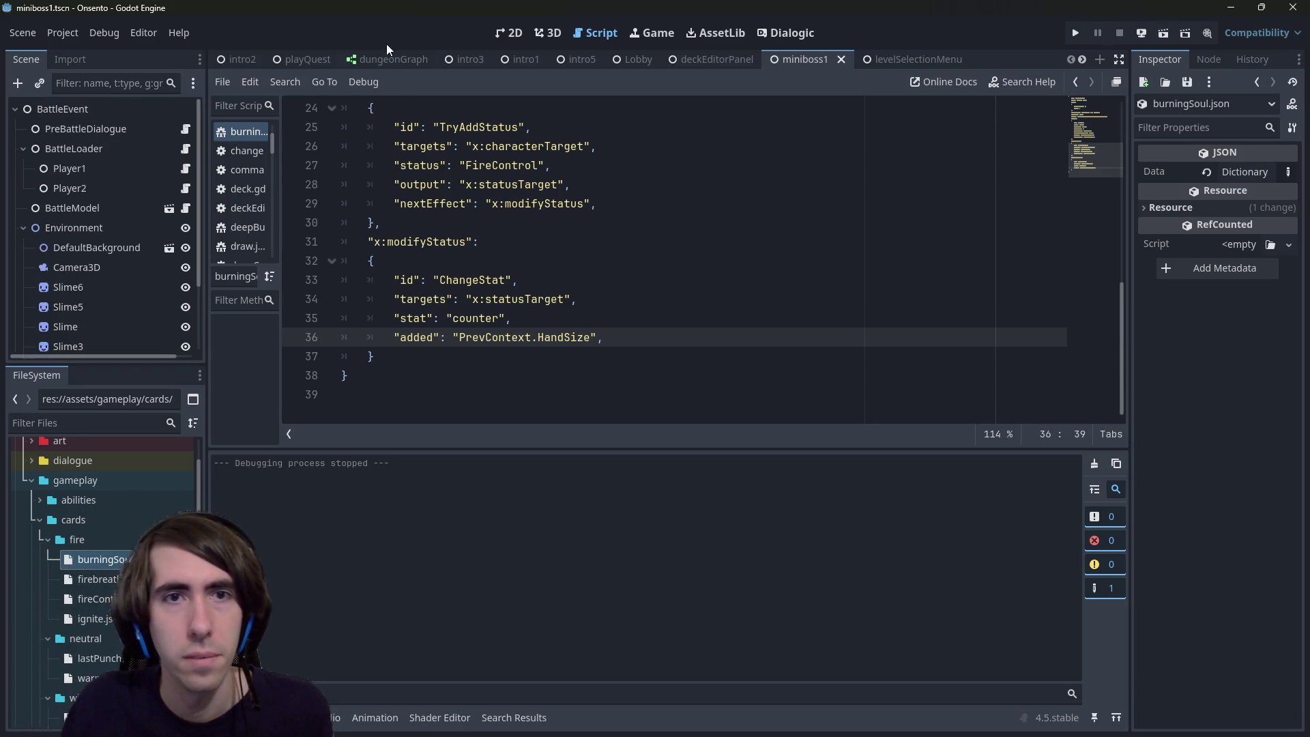
pyautogui.click(713, 60)
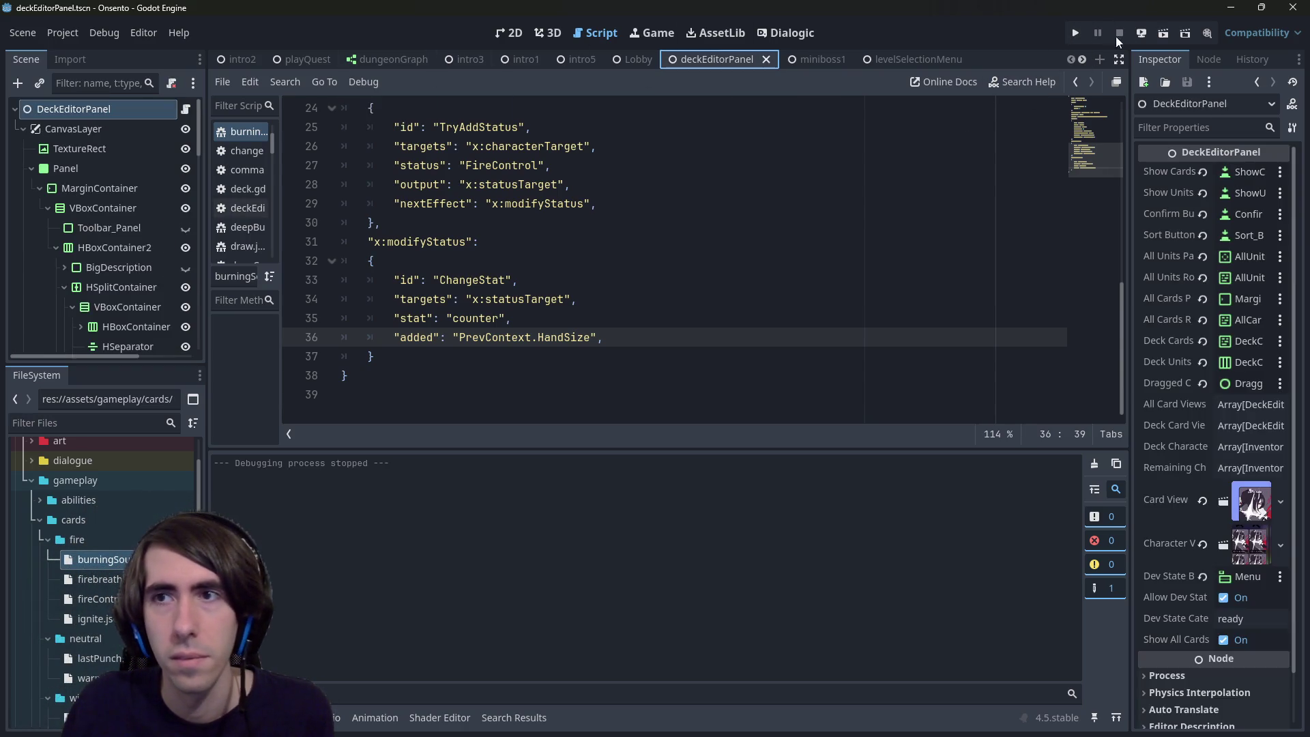
pyautogui.click(1162, 33)
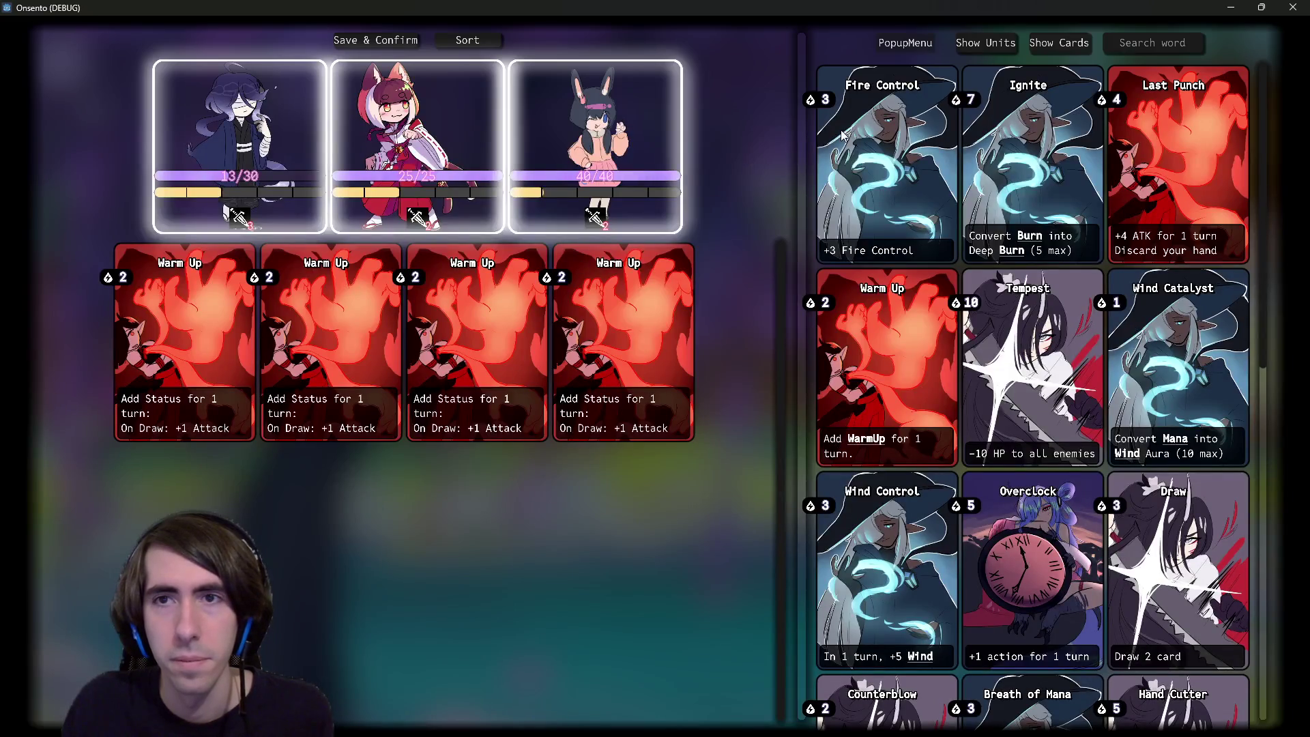
# Step: Filter the card collection and add four Burning Soul cards to the deck
pyautogui.click(910, 45)
pyautogui.click(914, 76)
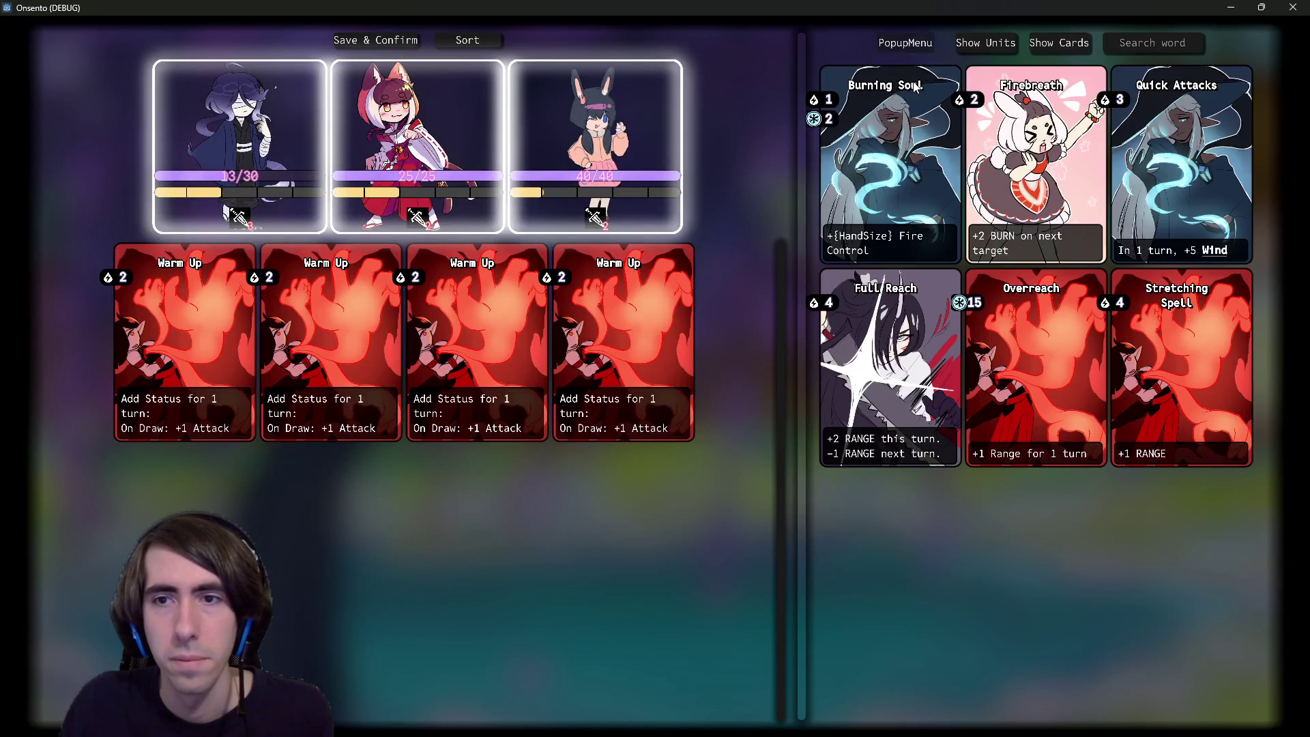
pyautogui.click(898, 239)
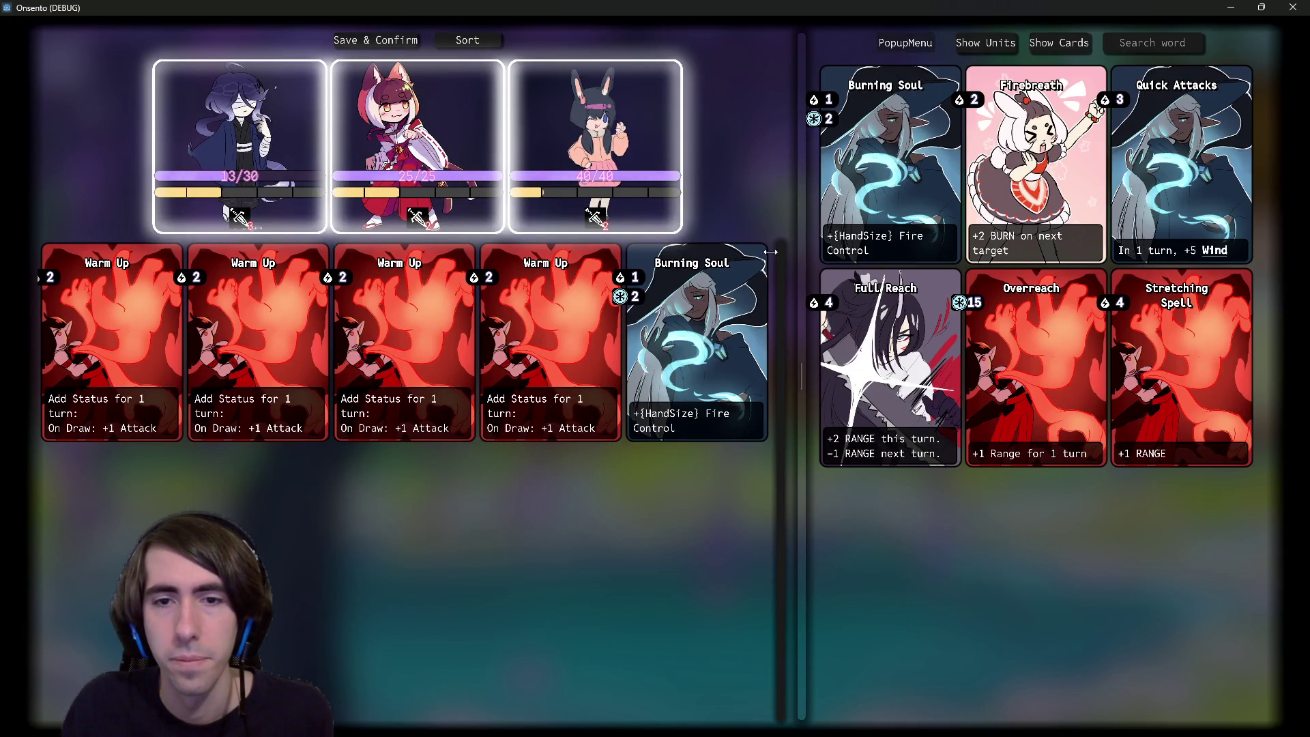
pyautogui.click(846, 196)
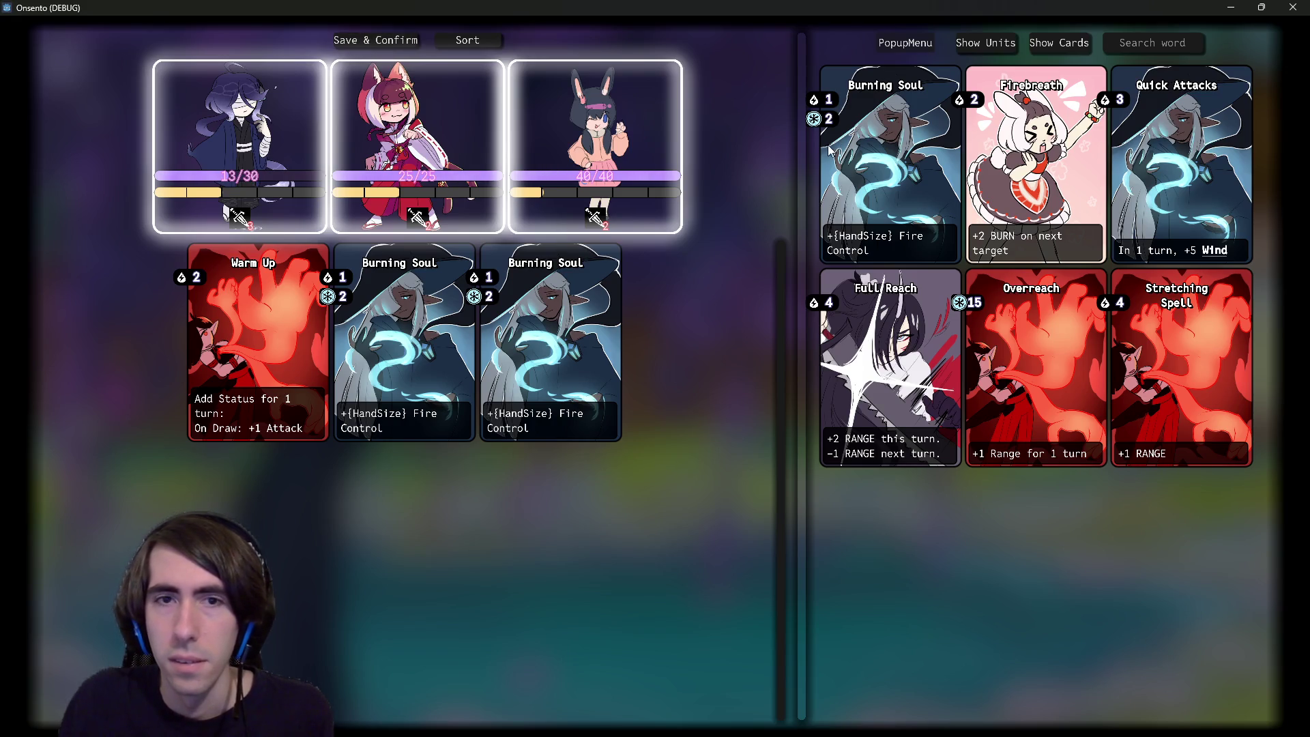
pyautogui.doubleClick(896, 172)
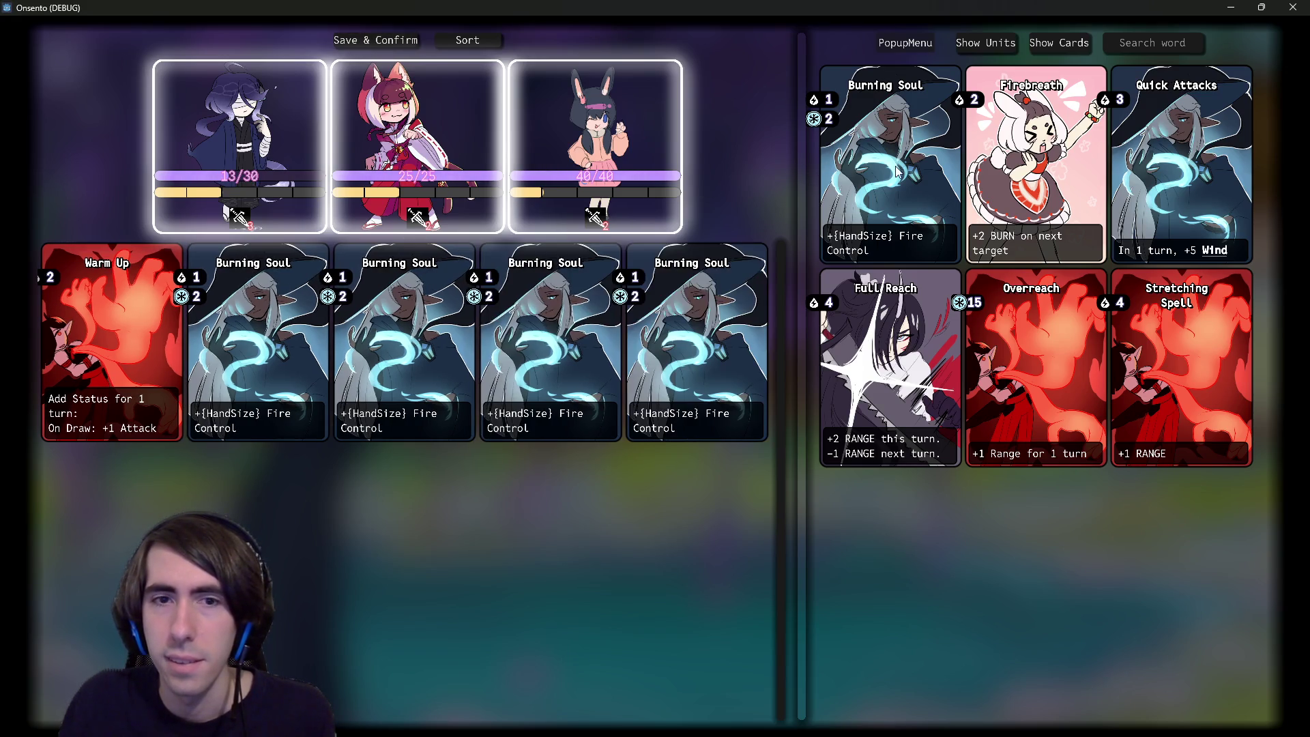
# Step: Find and open changeStatEffect.gd through the quick file search using 'changestat'
pyautogui.hotkey('alt', 'Tab')
pyautogui.hotkey('alt', 'shift', 'o')
pyautogui.write('modify')
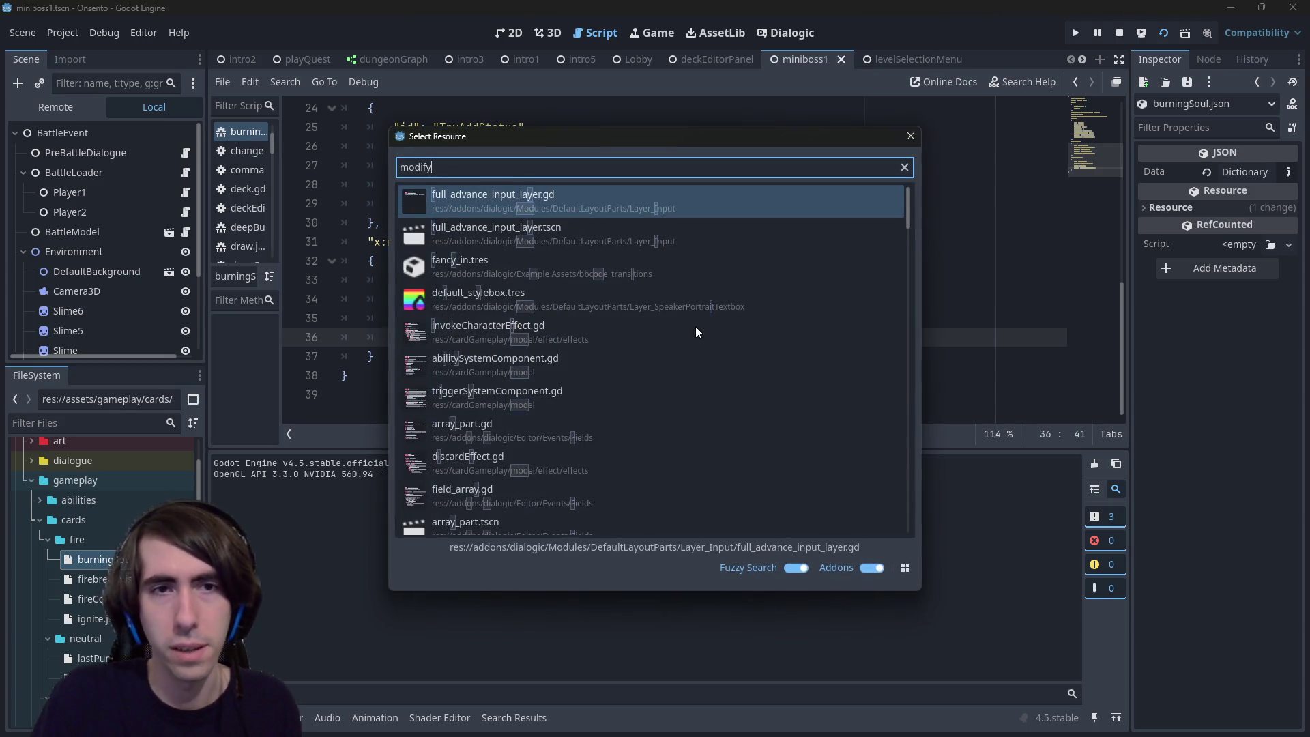
pyautogui.write('status')
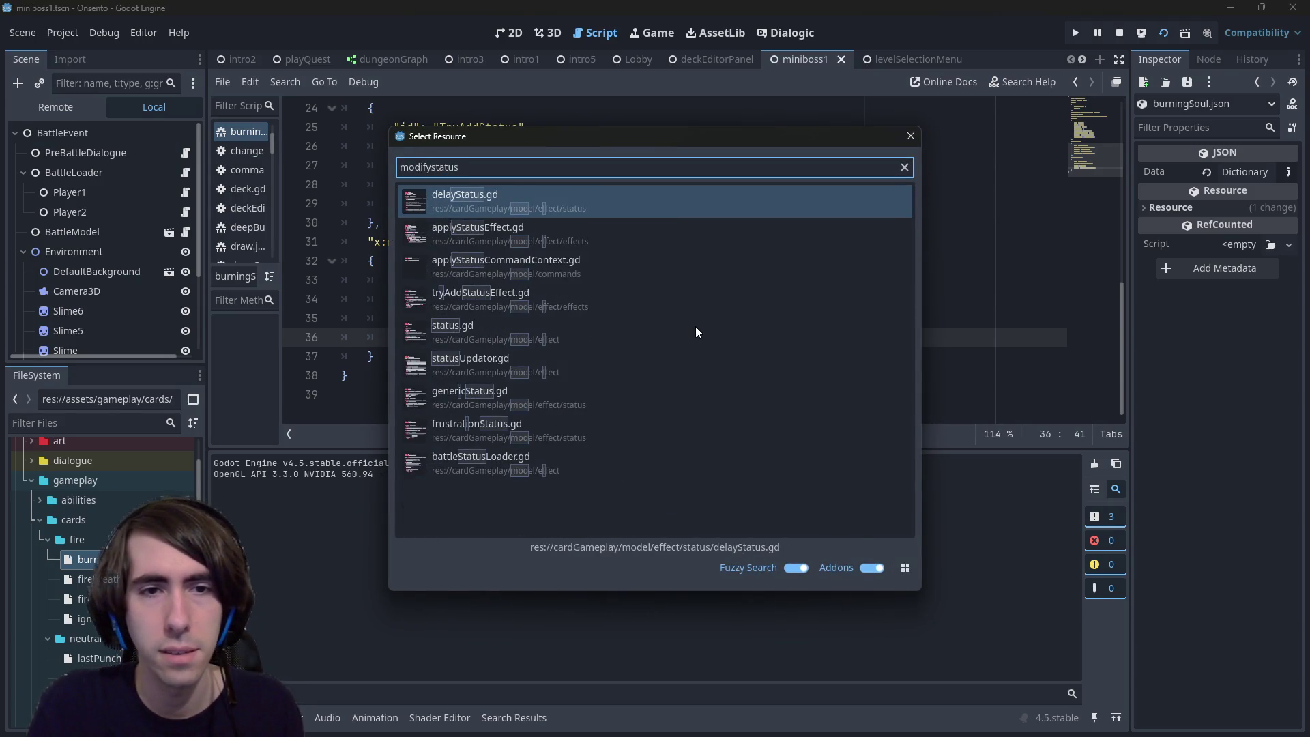
pyautogui.press('Escape')
pyautogui.hotkey('alt', 'shift', 'o')
pyautogui.write('chan')
pyautogui.press('Escape')
pyautogui.hotkey('alt', 'shift', 'o')
pyautogui.write('changestat')
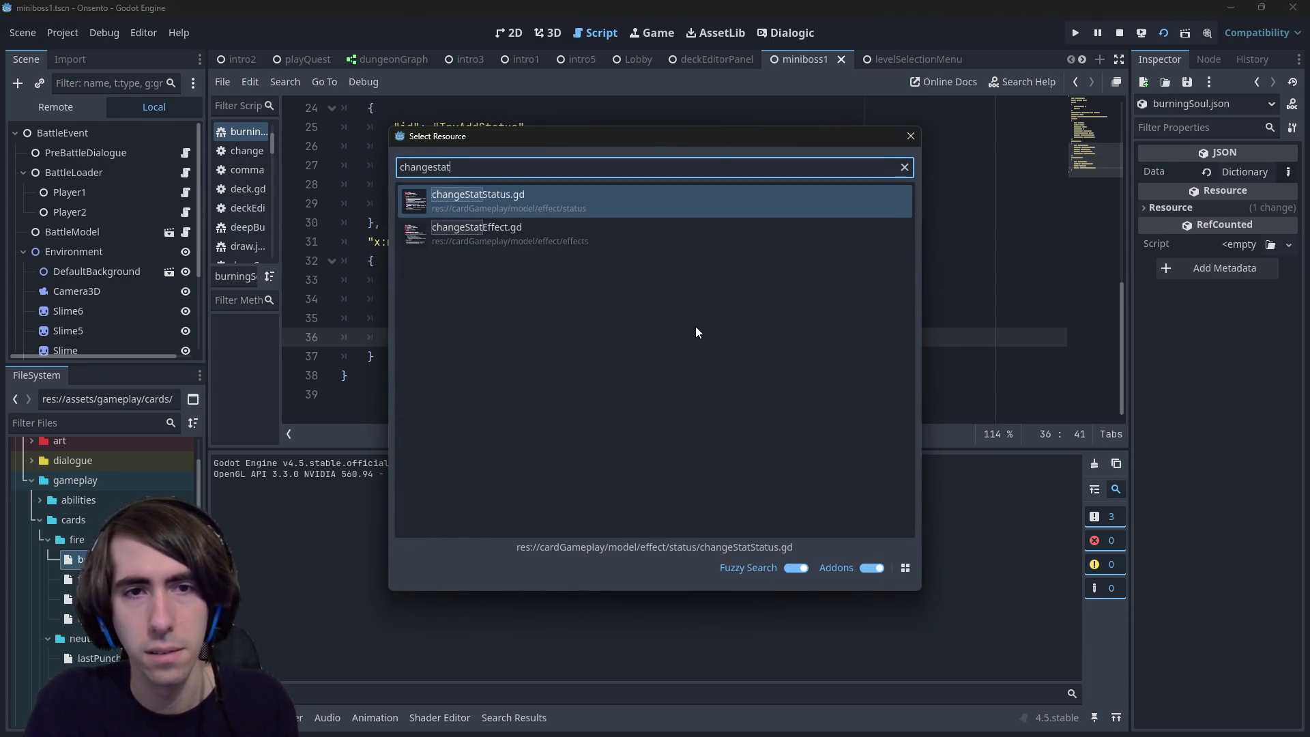
pyautogui.press('Down')
pyautogui.press('Return')
# Step: In the running game, draw a card into the battle hand, then return to the editor
pyautogui.press('F6')
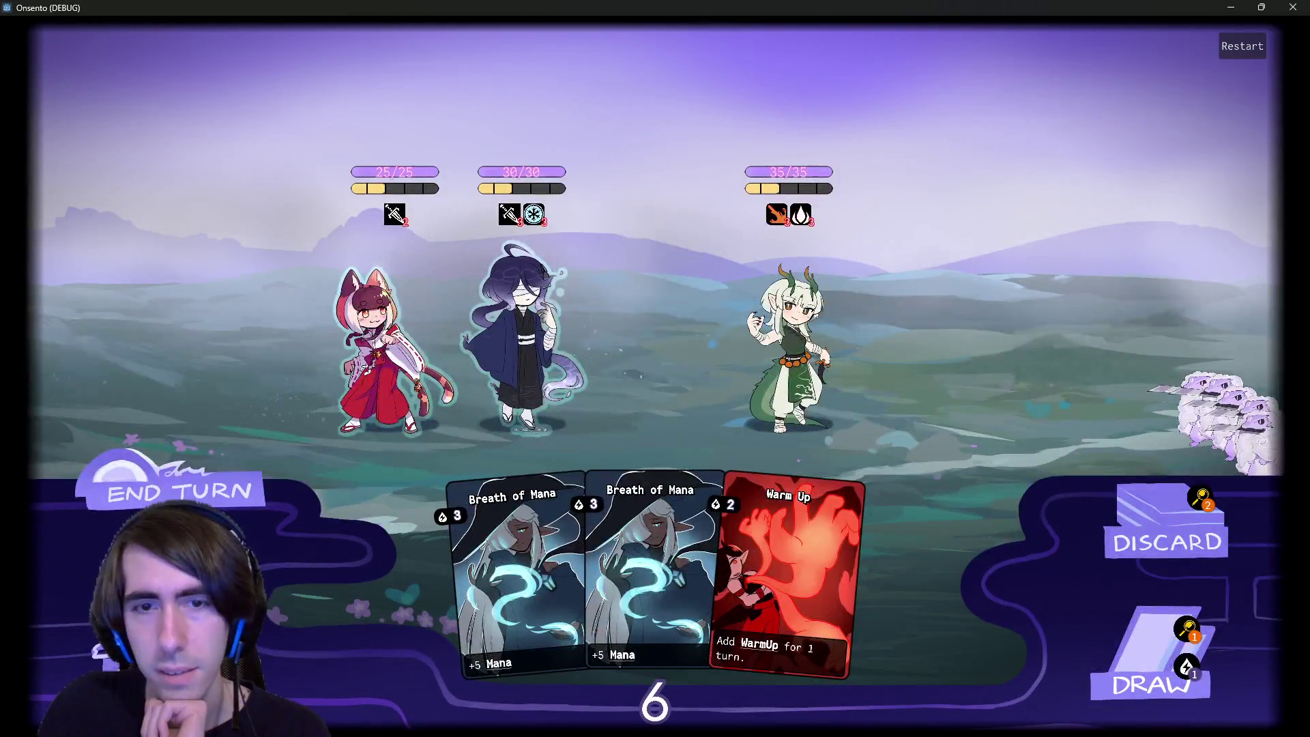
pyautogui.click(1211, 631)
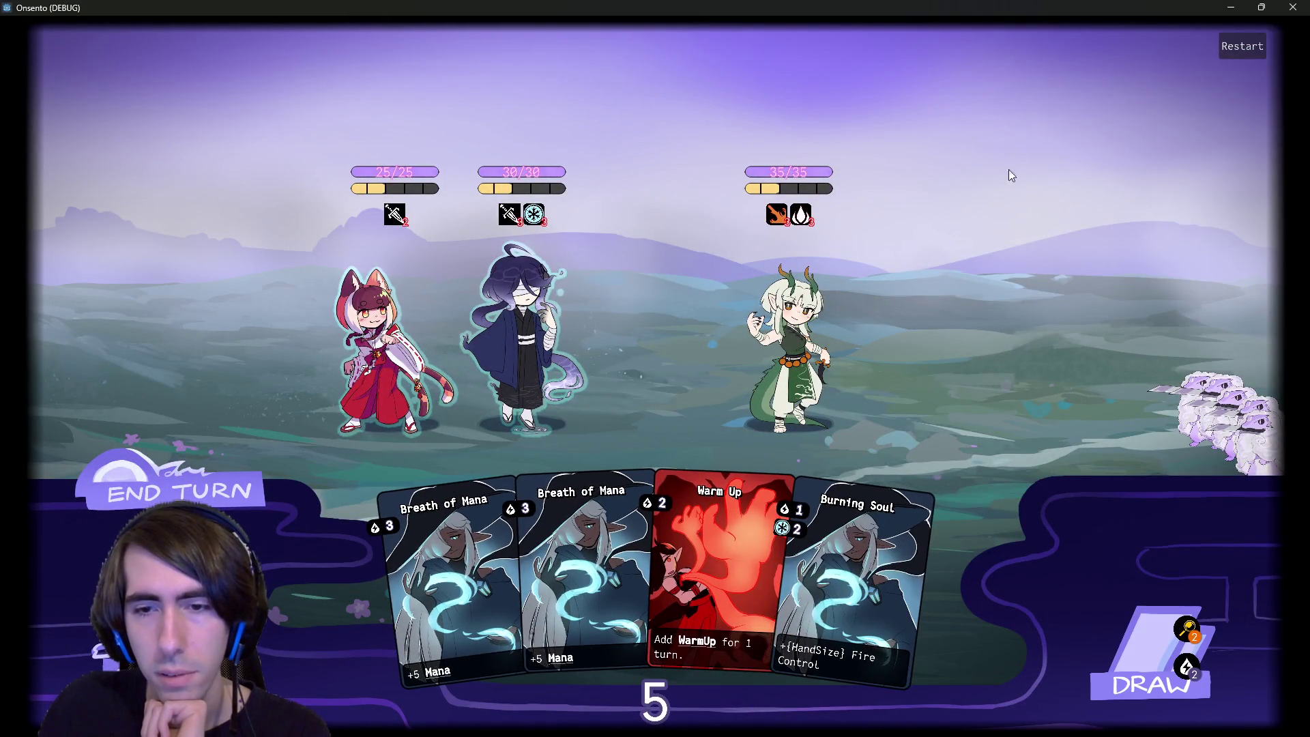
pyautogui.click(1230, 8)
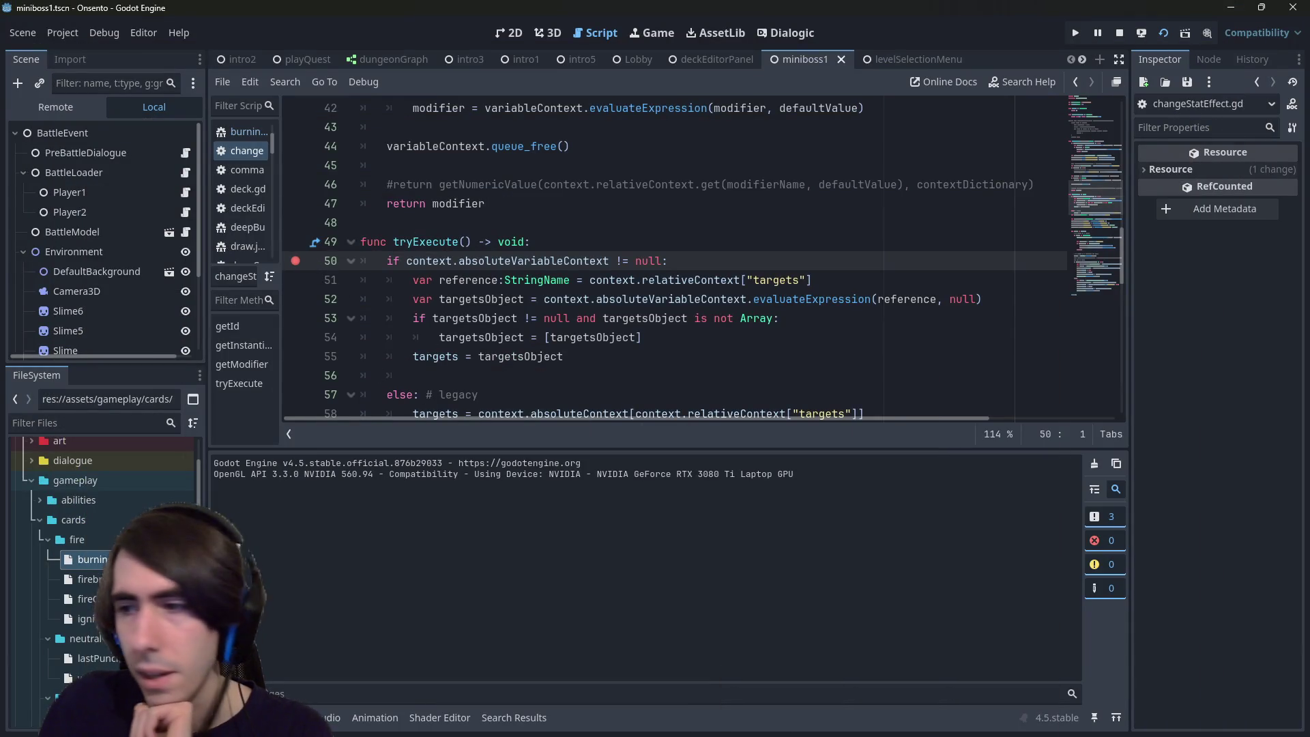
# Step: Play Burning Soul onto the middle character and inspect the statChangeContext locals
pyautogui.hotkey('alt', 'Tab')
pyautogui.moveTo(887, 559); pyautogui.dragTo(535, 290)
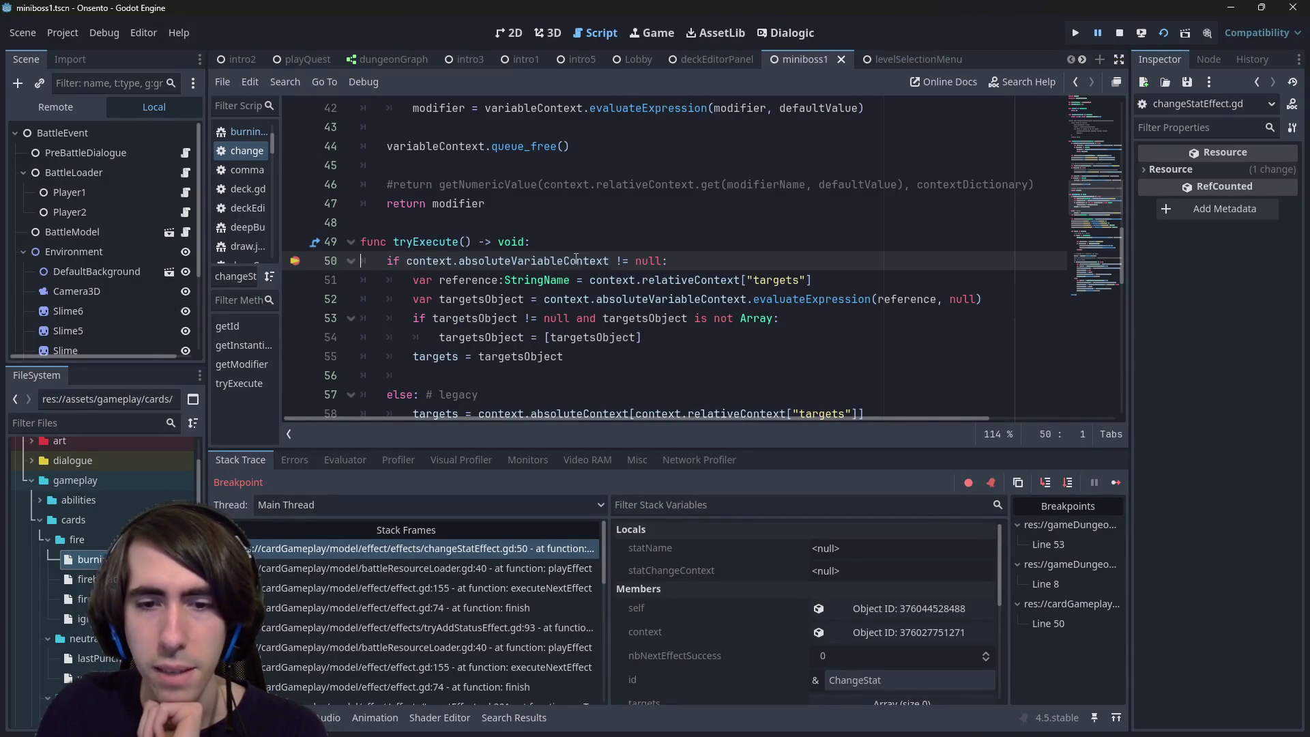
pyautogui.click(837, 573)
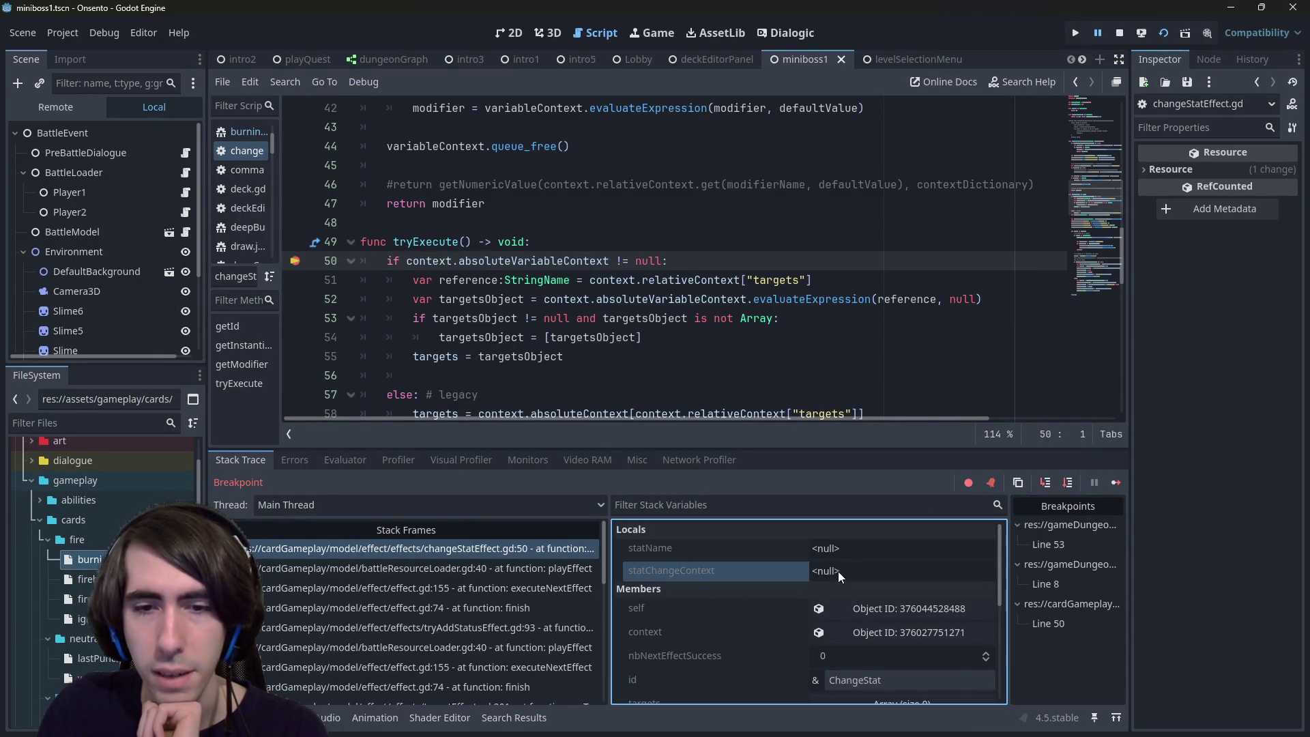
pyautogui.click(870, 633)
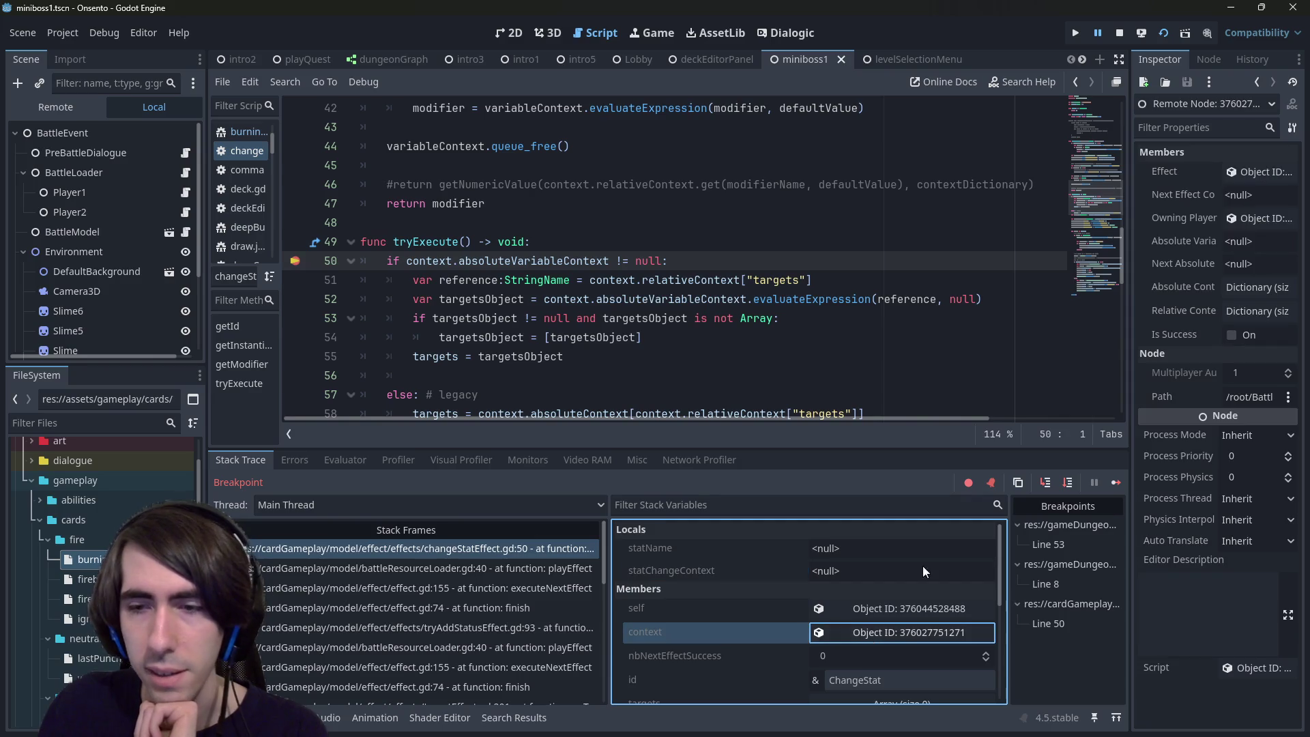
pyautogui.moveTo(1127, 301)
pyautogui.mouseDown()
pyautogui.moveTo(948, 300)
pyautogui.moveTo(993, 295)
pyautogui.moveTo(909, 285)
pyautogui.mouseUp()
# Step: Step over to line 61 so statName reads counter, then switch to burningSoul.json
pyautogui.click(851, 483)
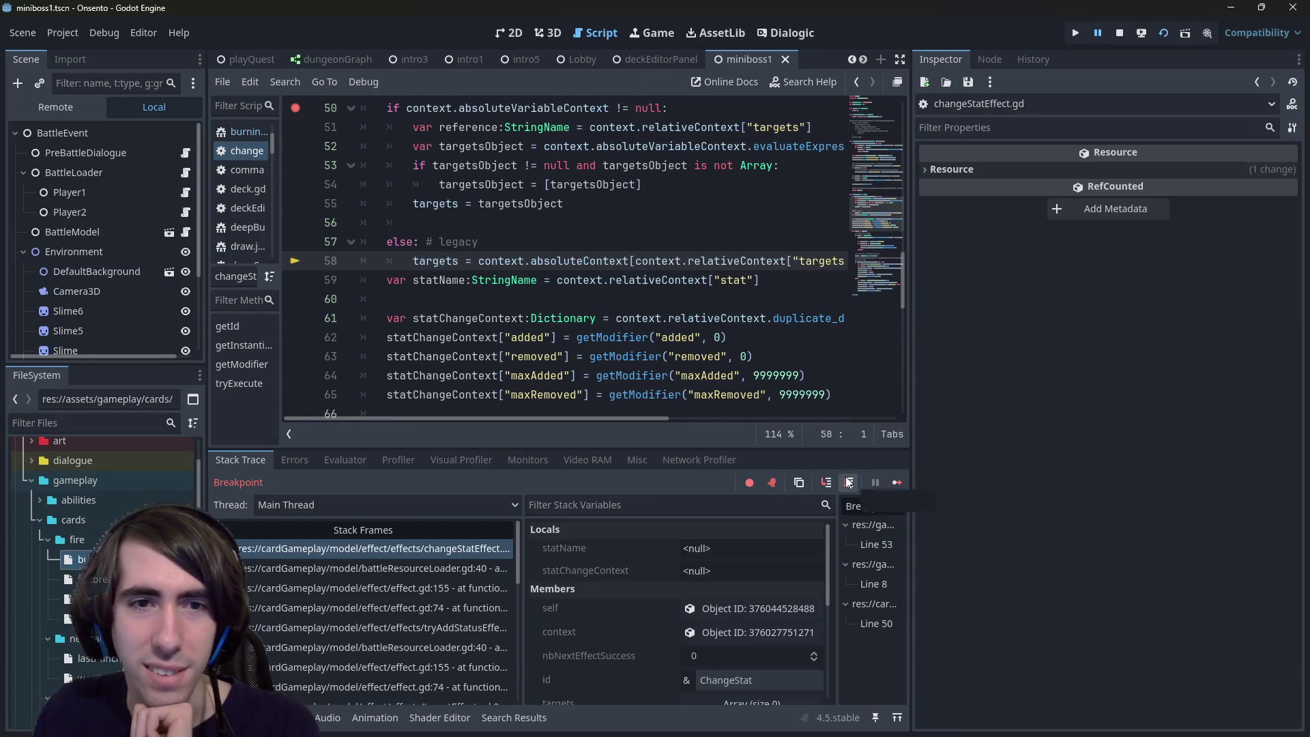
pyautogui.scroll(2, 725, 358)
pyautogui.scroll(-1, 725, 358)
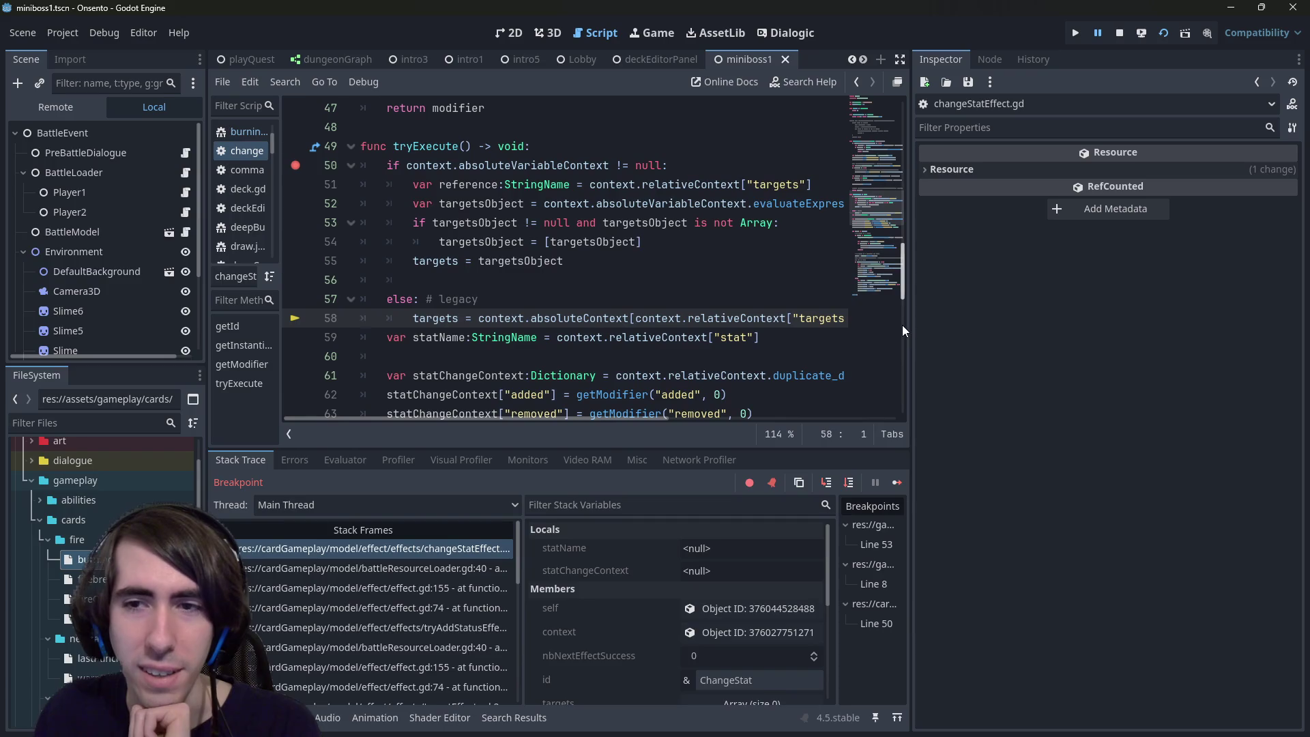
pyautogui.click(850, 483)
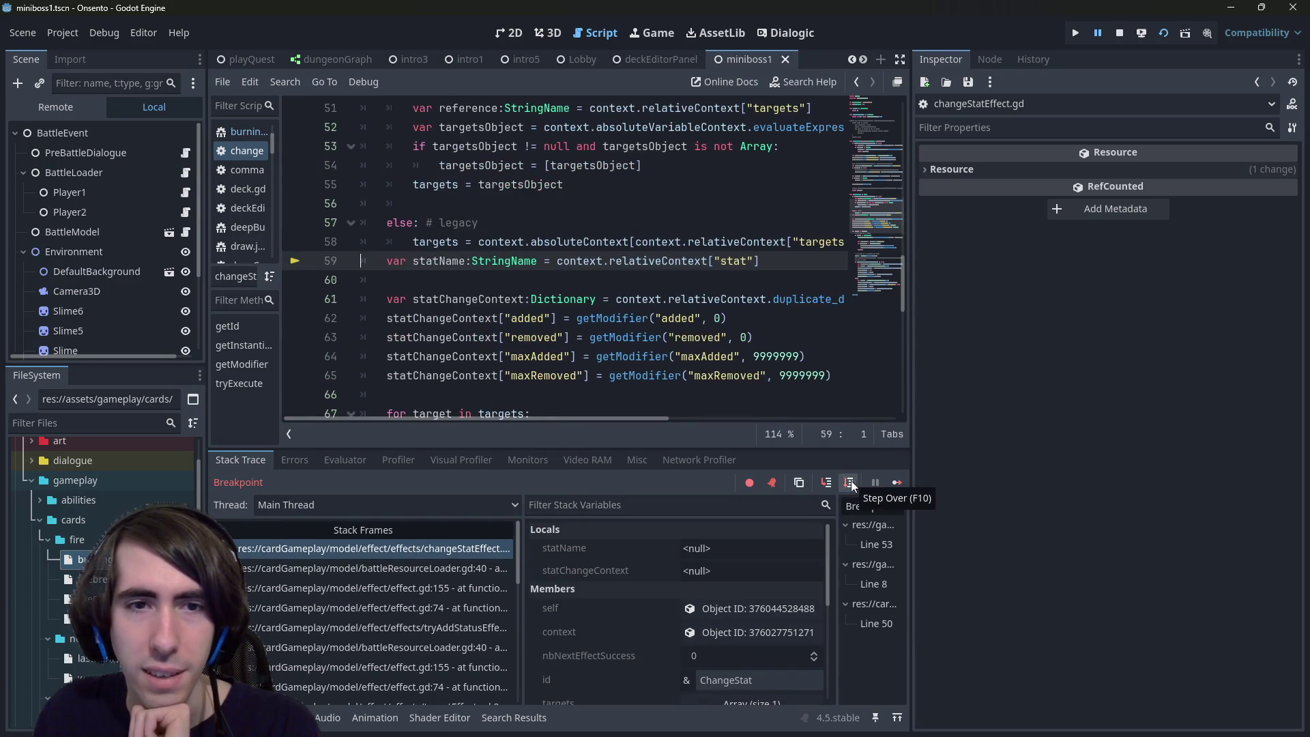
pyautogui.moveTo(671, 267)
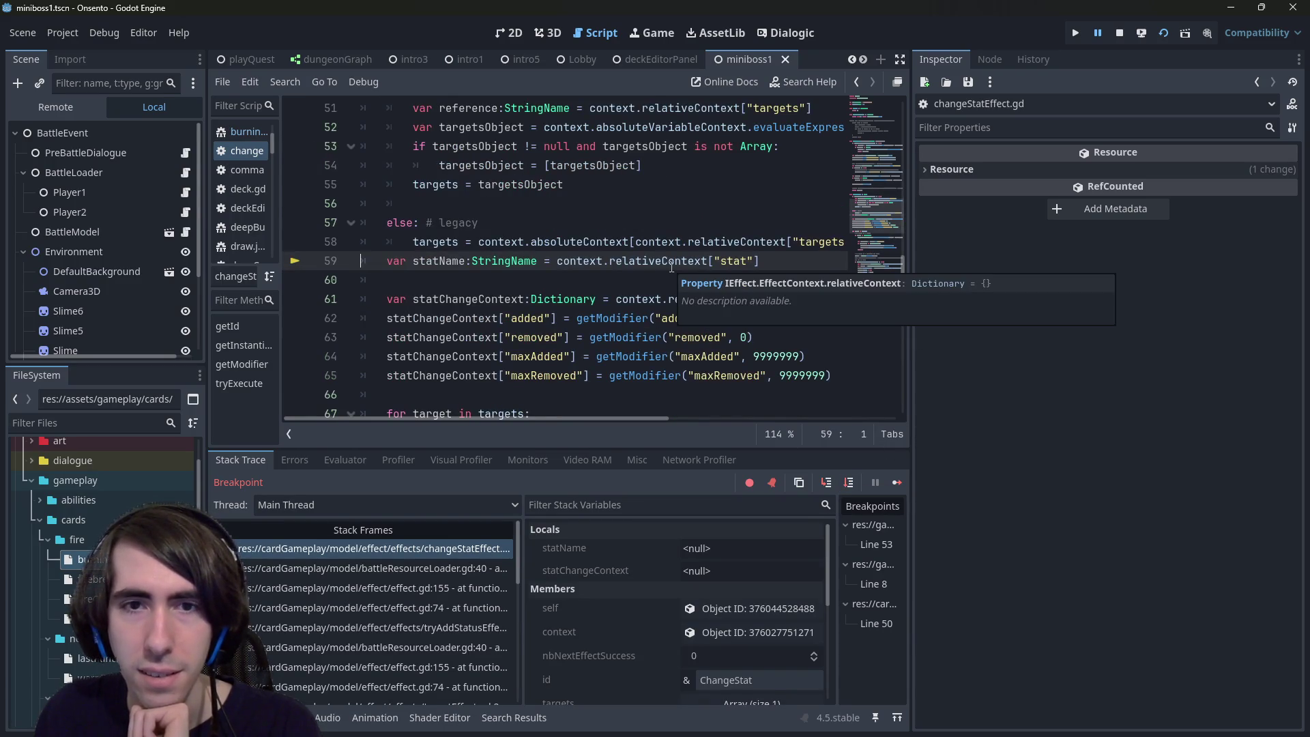
pyautogui.click(848, 483)
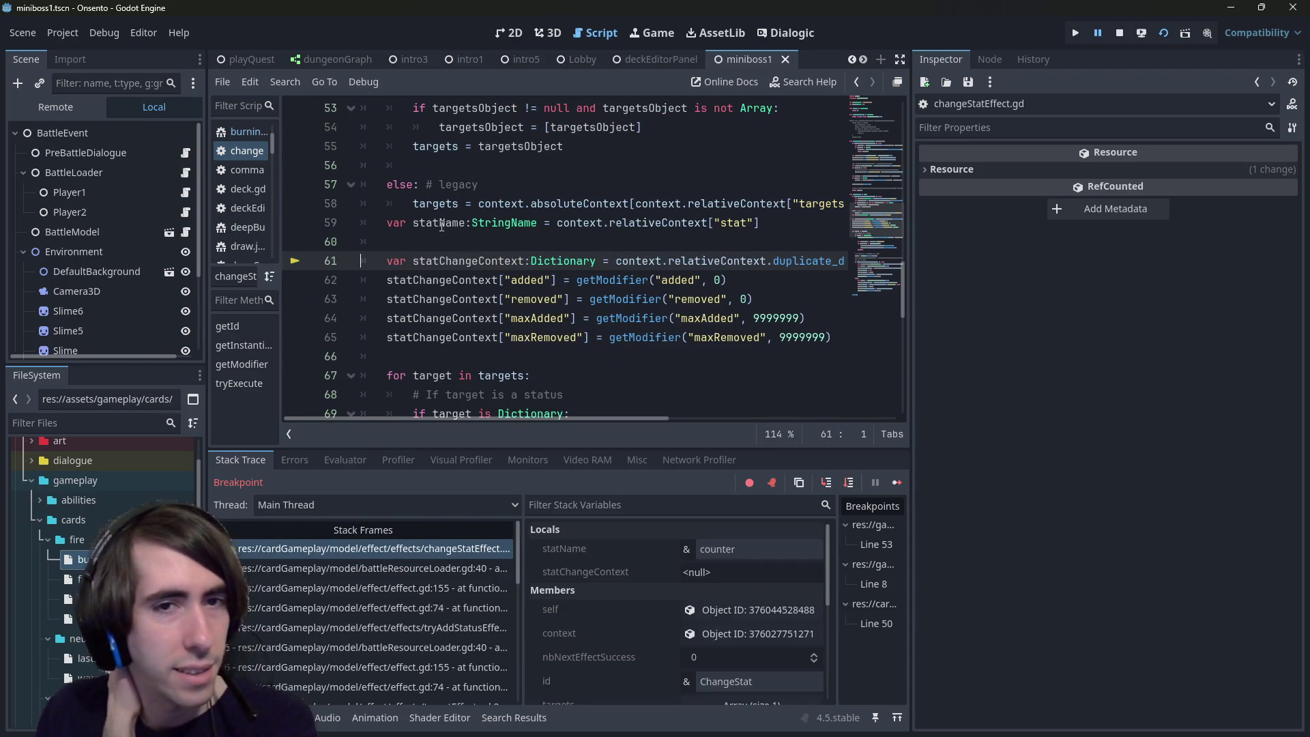
pyautogui.moveTo(440, 225)
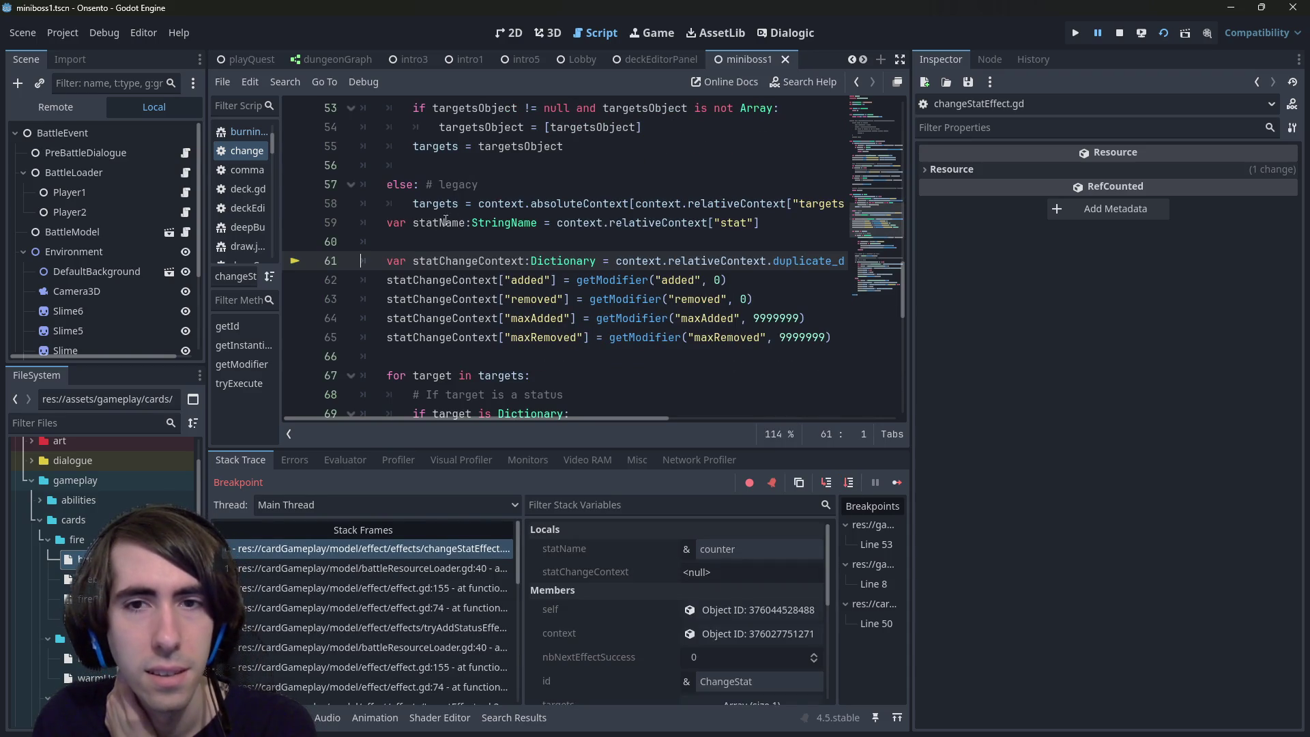
pyautogui.scroll(-2, 681, 334)
pyautogui.scroll(2, 672, 332)
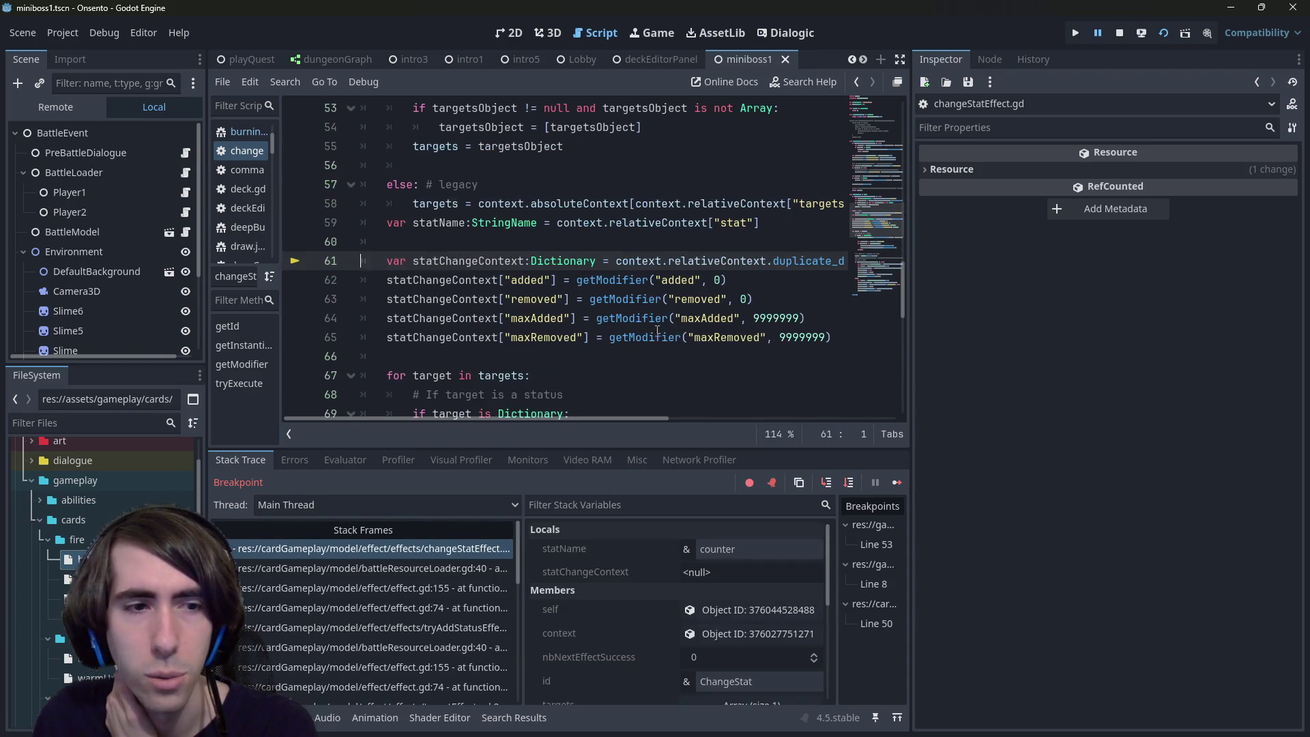
pyautogui.hotkey('alt', 'Left')
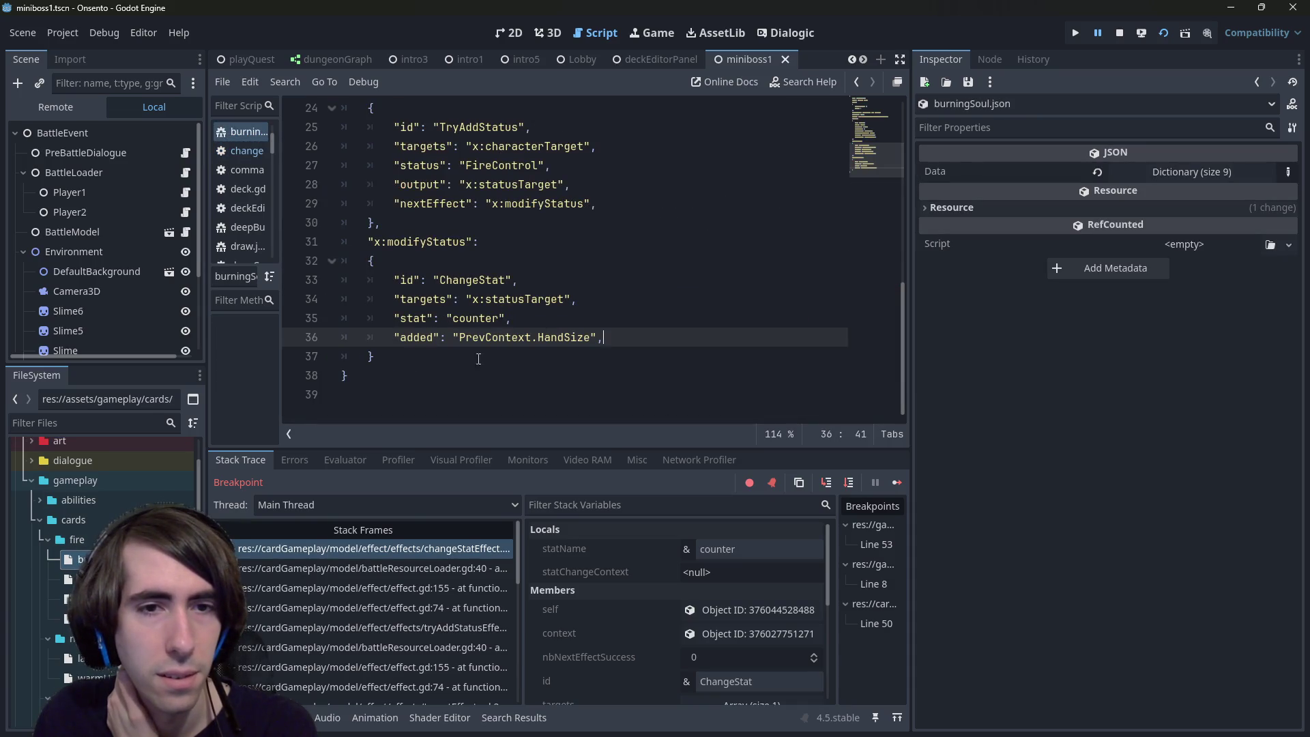
# Step: Toggle between burningSoul.json and changeStatEffect.gd, then step over to line 62
pyautogui.click(578, 374)
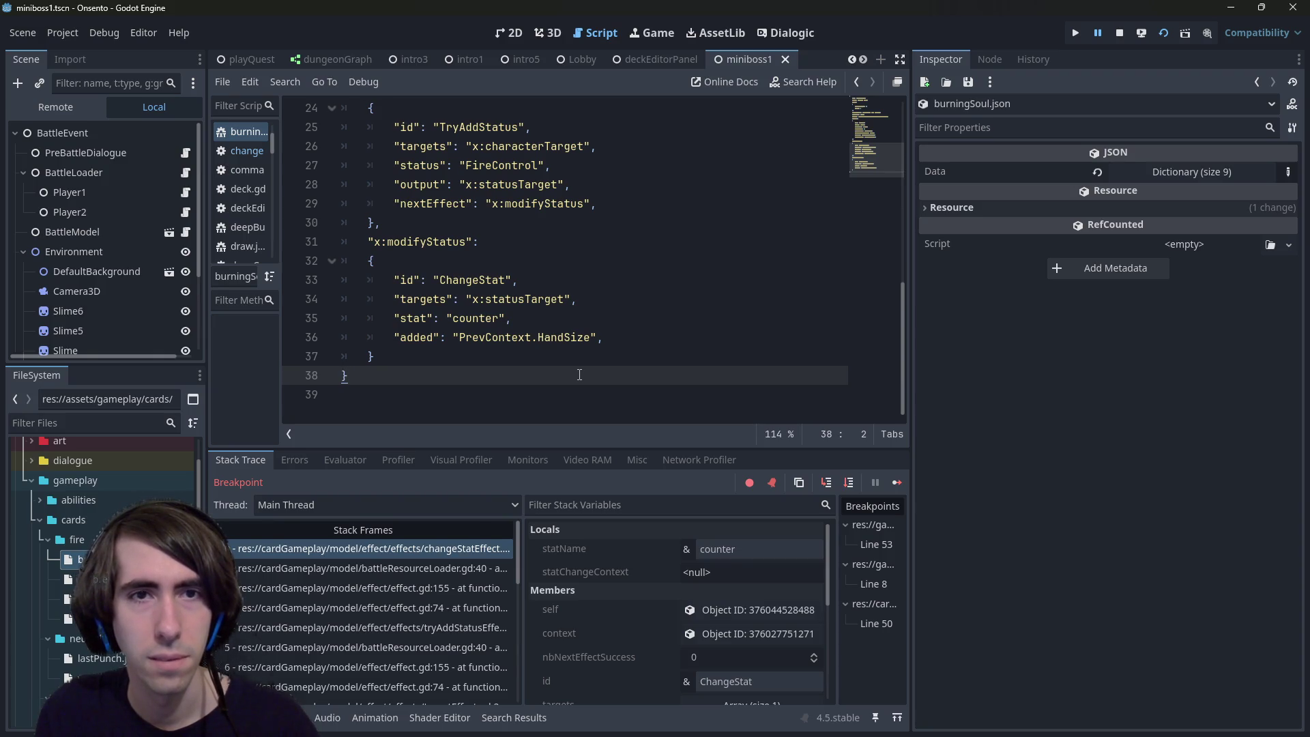
pyautogui.hotkey('alt', 'Right')
pyautogui.hotkey('alt', 'Left')
pyautogui.hotkey('alt', 'Right')
pyautogui.hotkey('alt', 'Left')
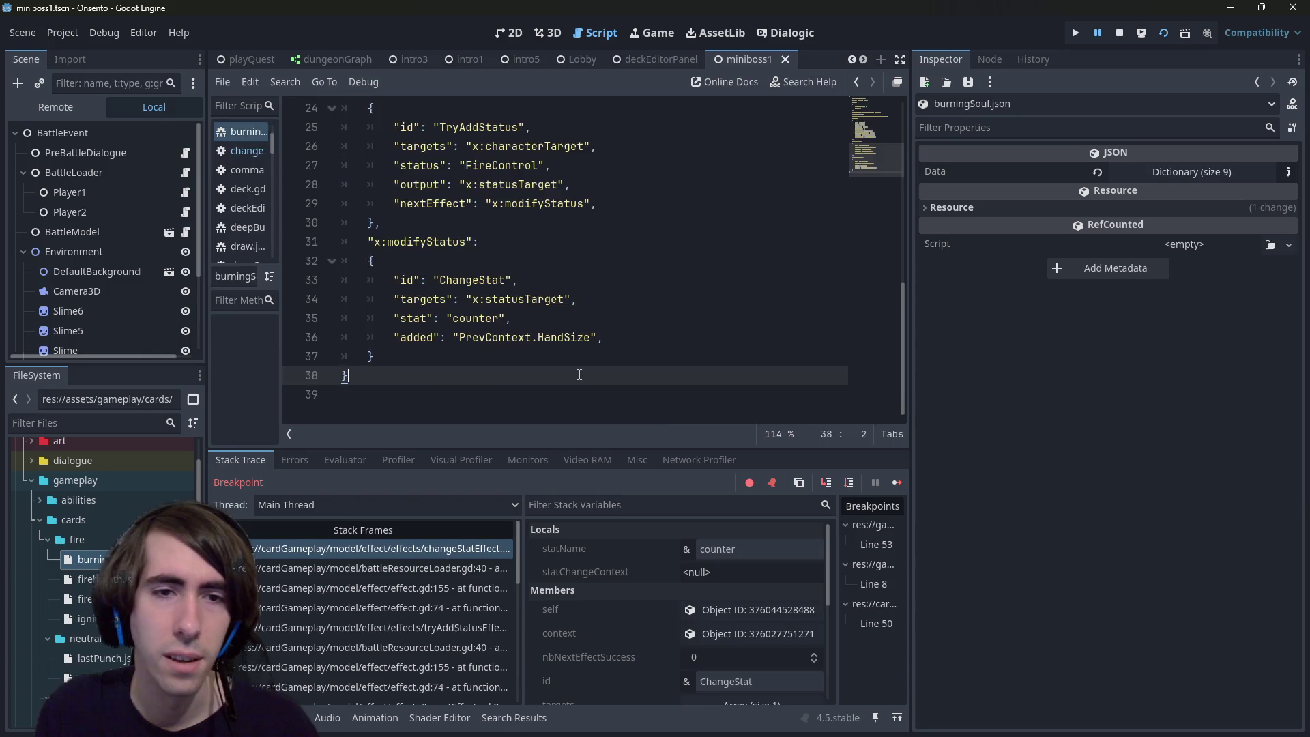
pyautogui.hotkey('alt', 'Right')
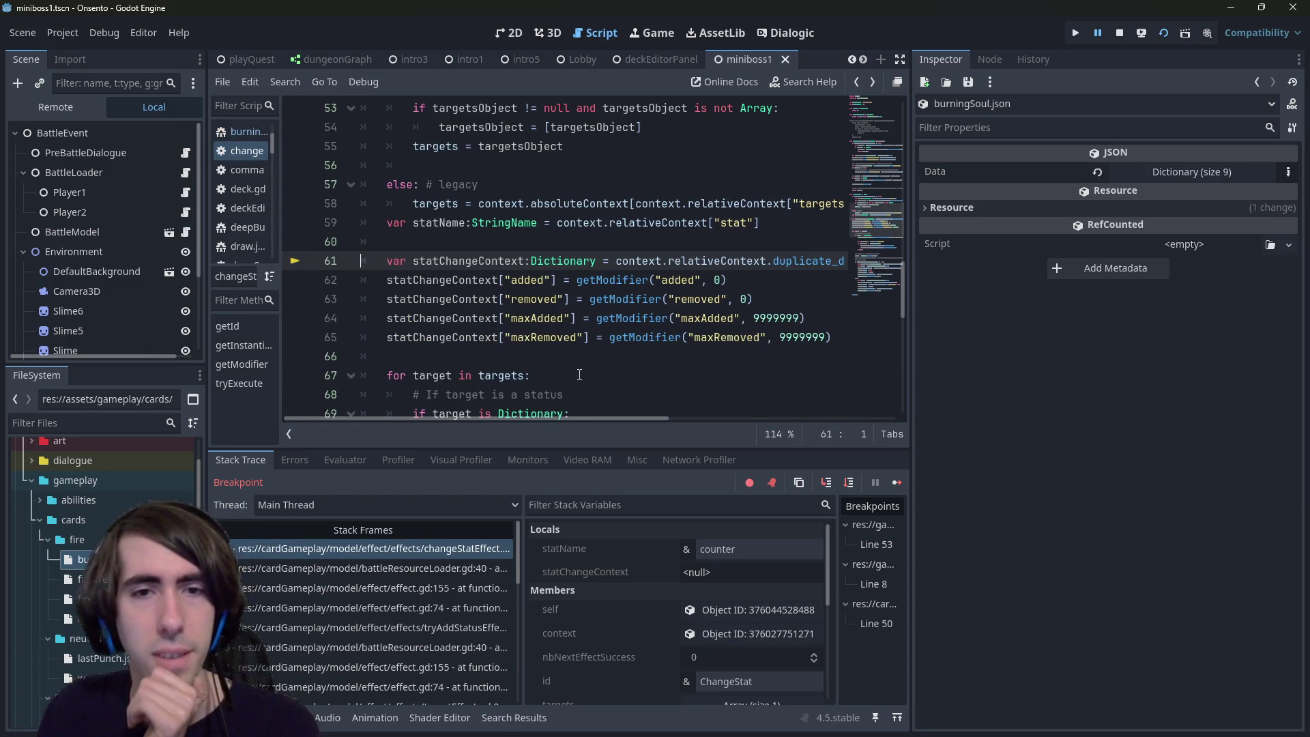
pyautogui.click(826, 482)
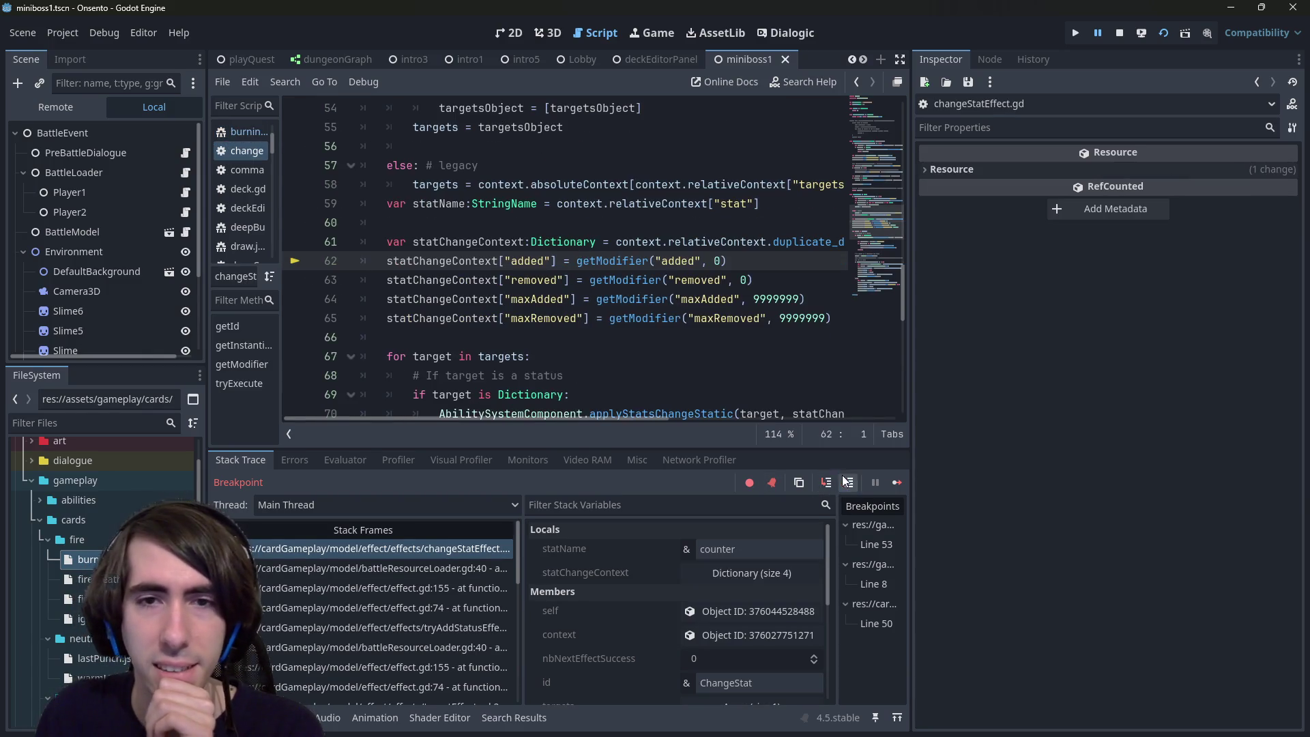
# Step: Step into getModifier for 'added' and advance until variableContext is created
pyautogui.click(826, 482)
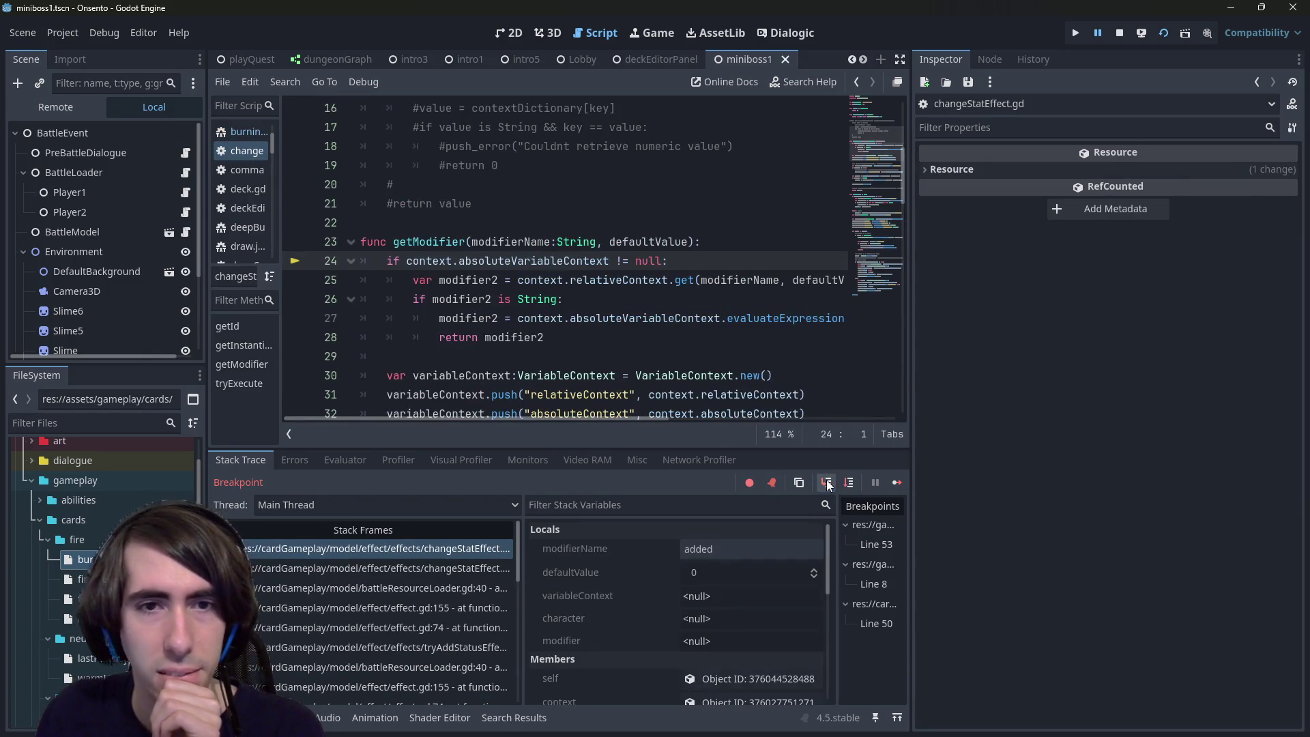
pyautogui.doubleClick(527, 241)
pyautogui.scroll(-1, 553, 243)
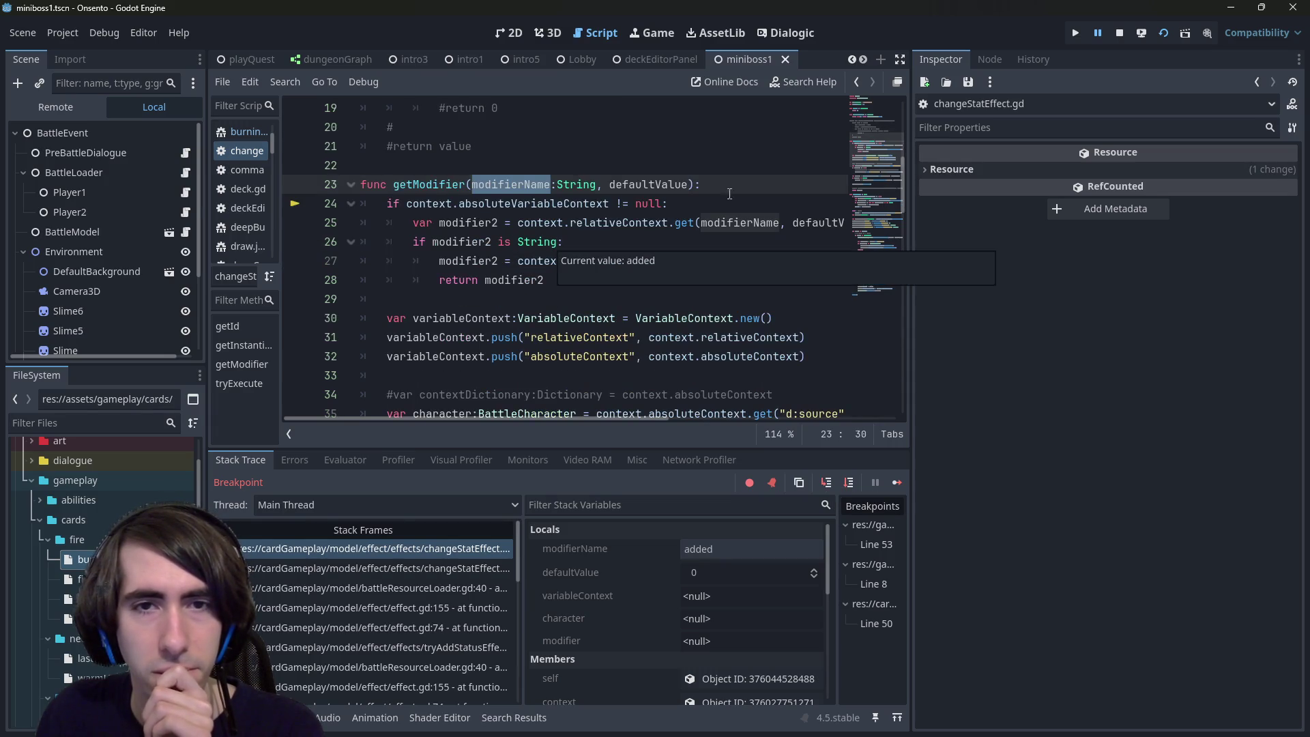
pyautogui.click(849, 482)
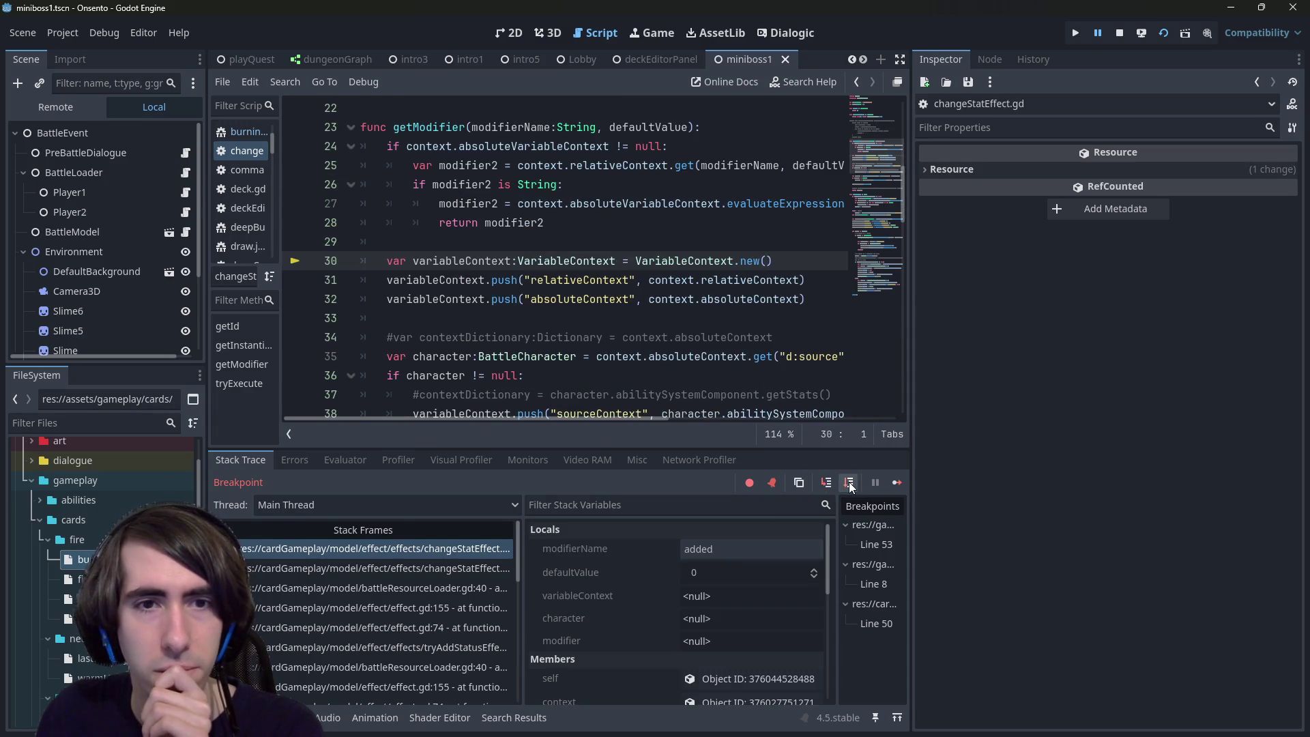
pyautogui.scroll(-1, 880, 307)
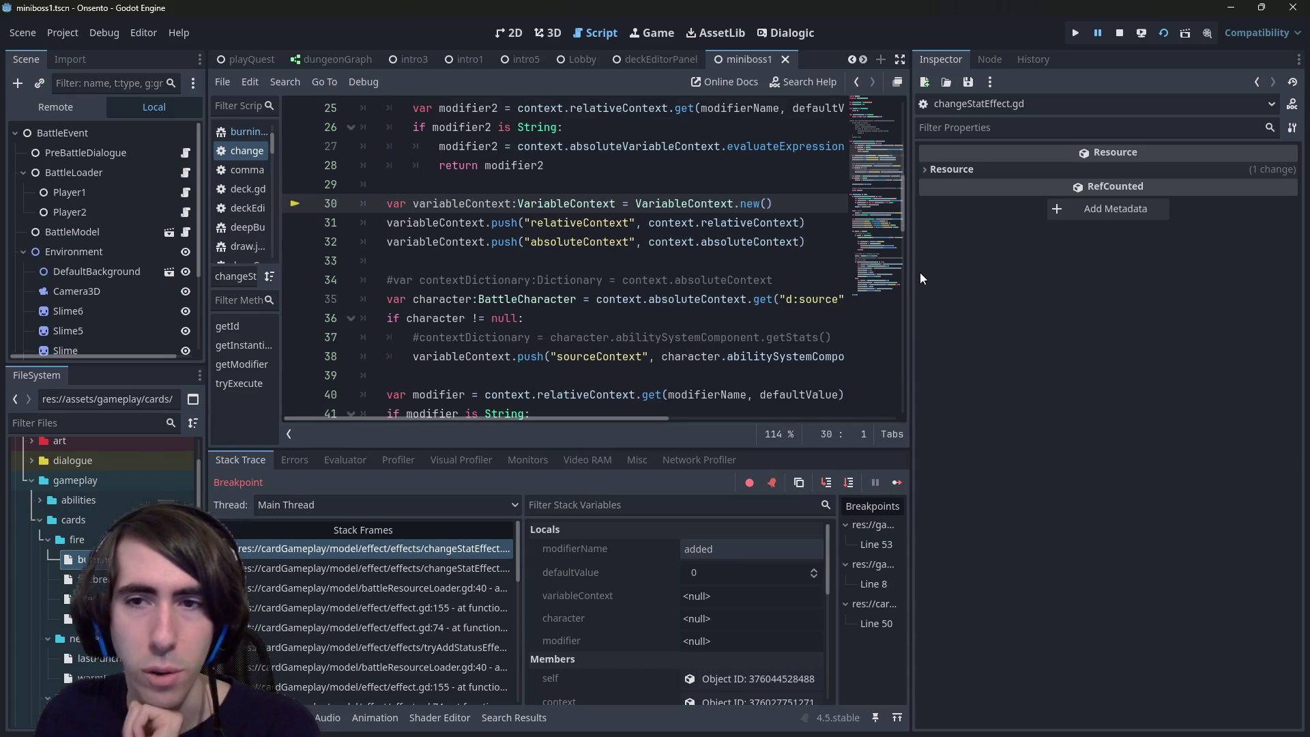
pyautogui.moveTo(911, 273); pyautogui.dragTo(1098, 283)
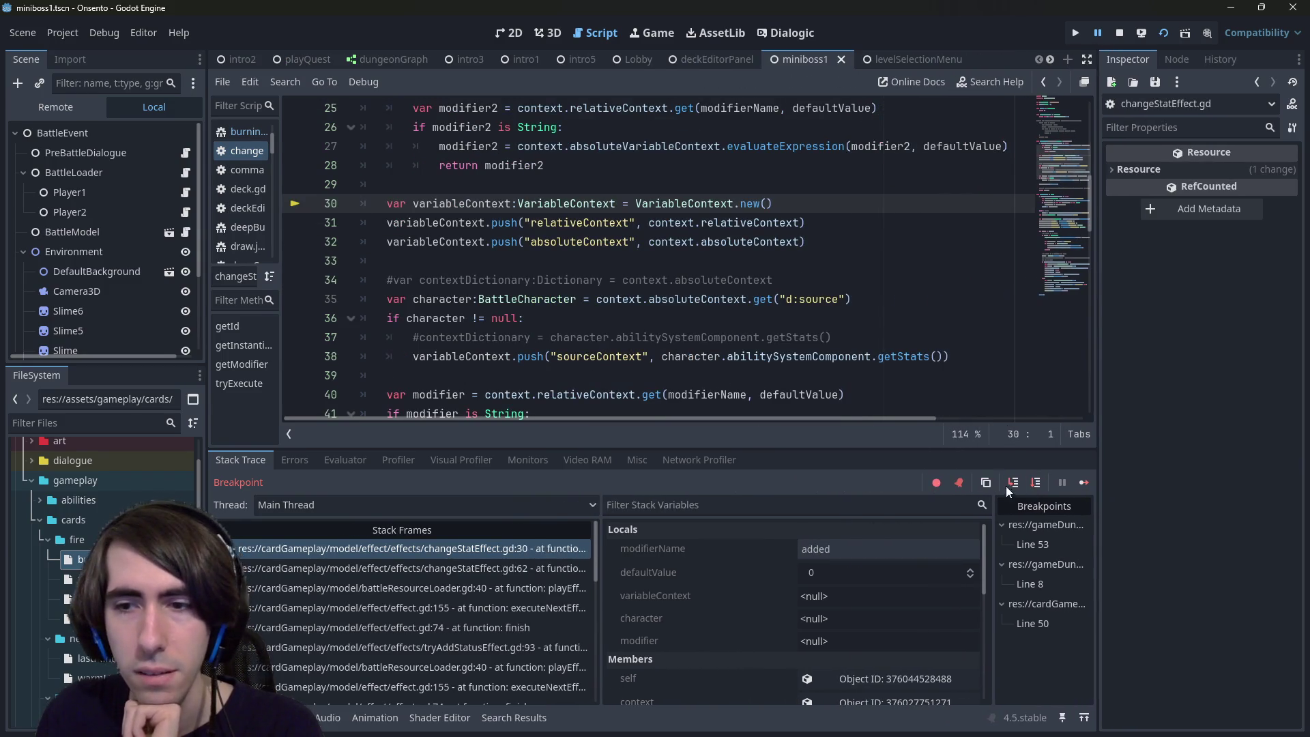
pyautogui.click(1038, 484)
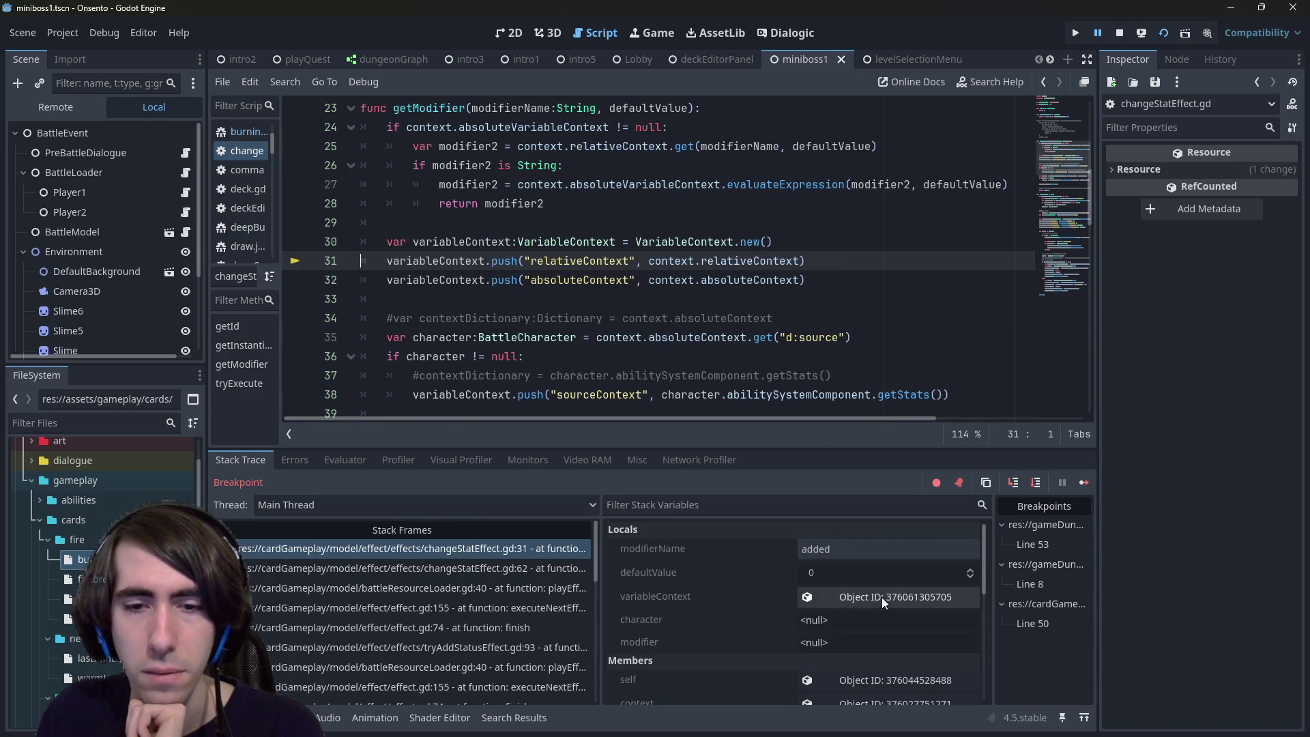
# Step: Inspect the effect context's Relative Context entries, then advance to line 32
pyautogui.scroll(-5, 868, 635)
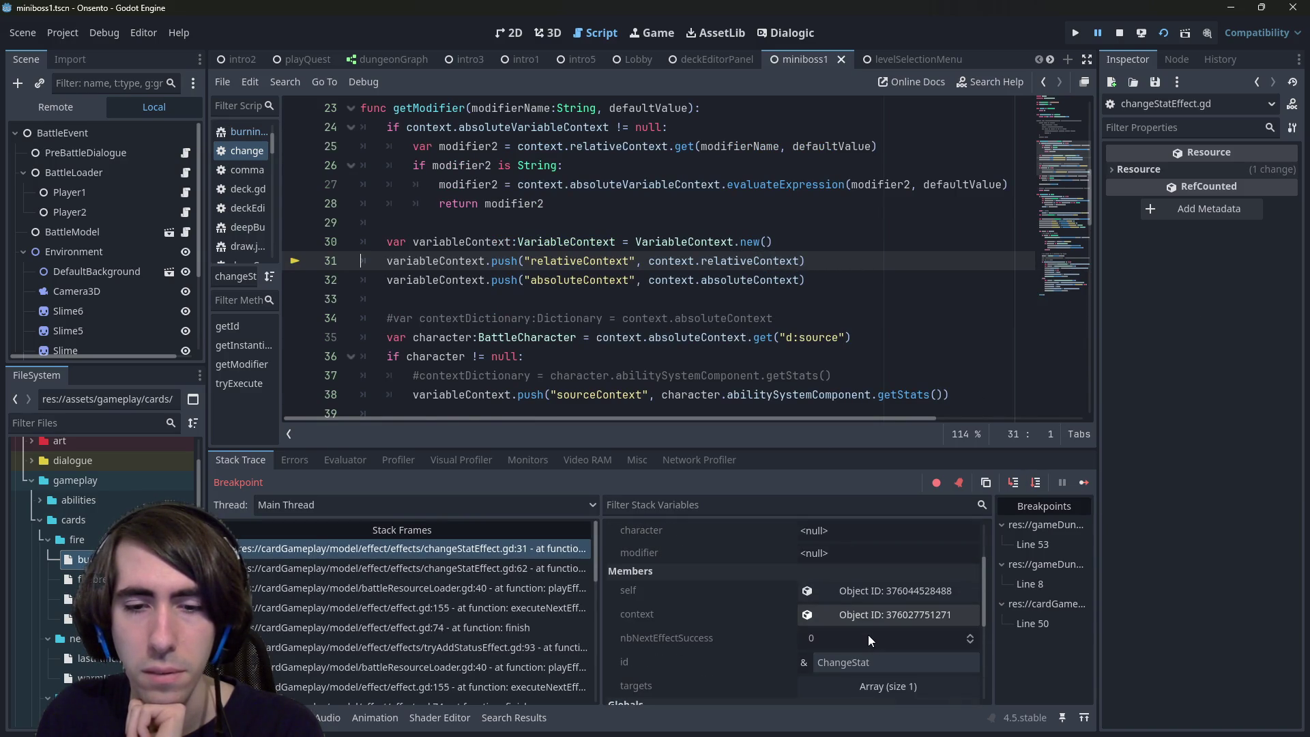
pyautogui.scroll(3, 867, 634)
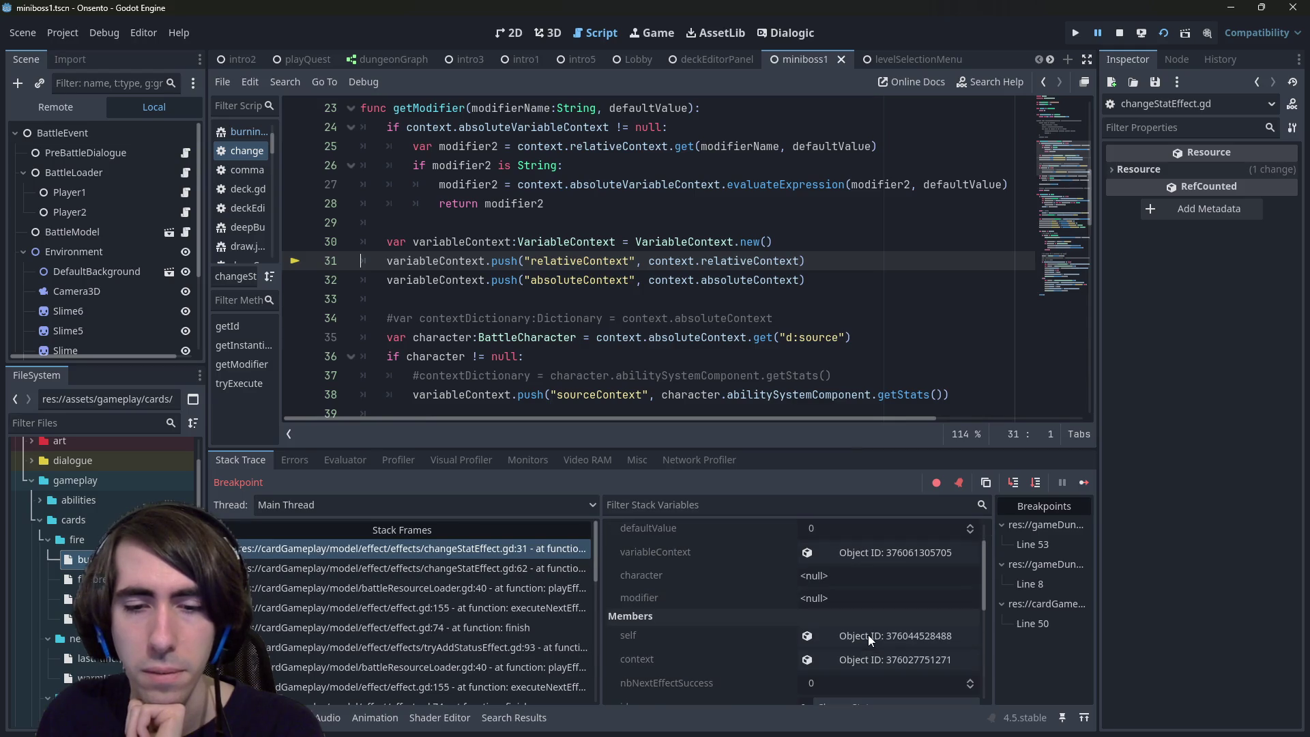
pyautogui.click(850, 659)
pyautogui.moveTo(1098, 348); pyautogui.dragTo(932, 344)
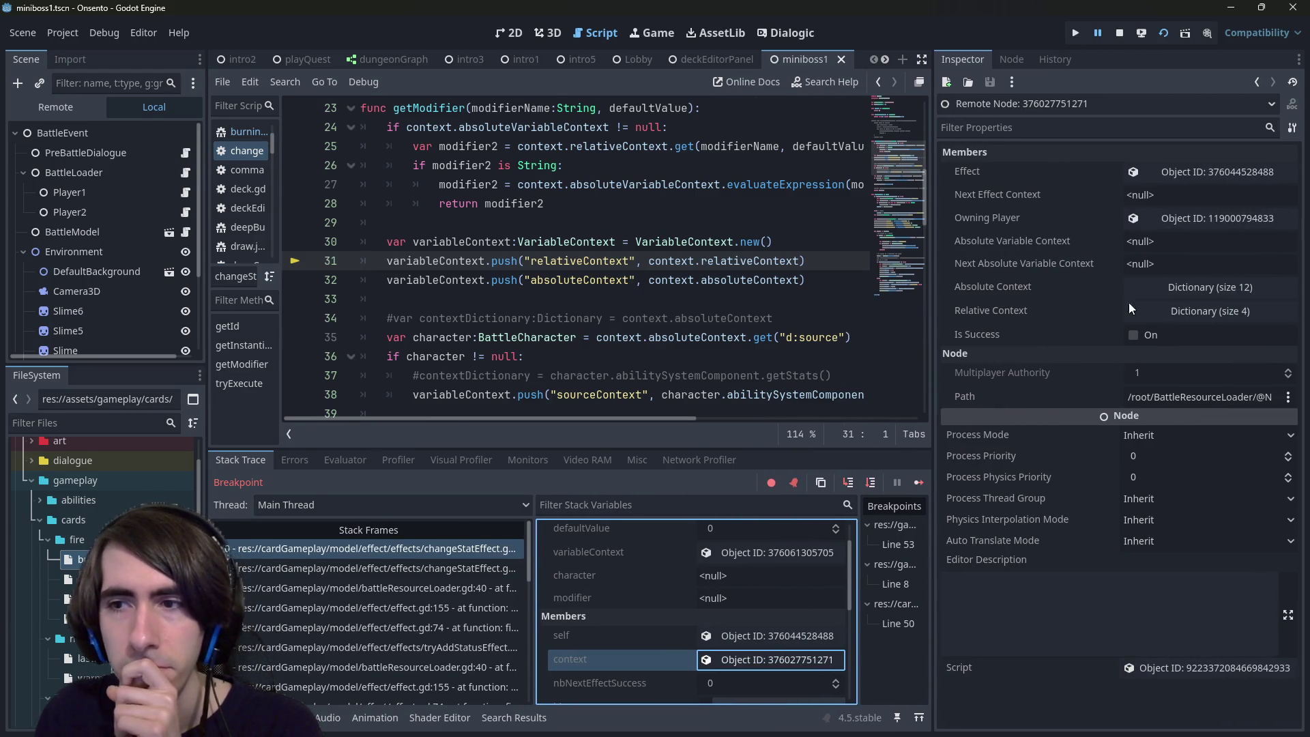
pyautogui.click(1141, 312)
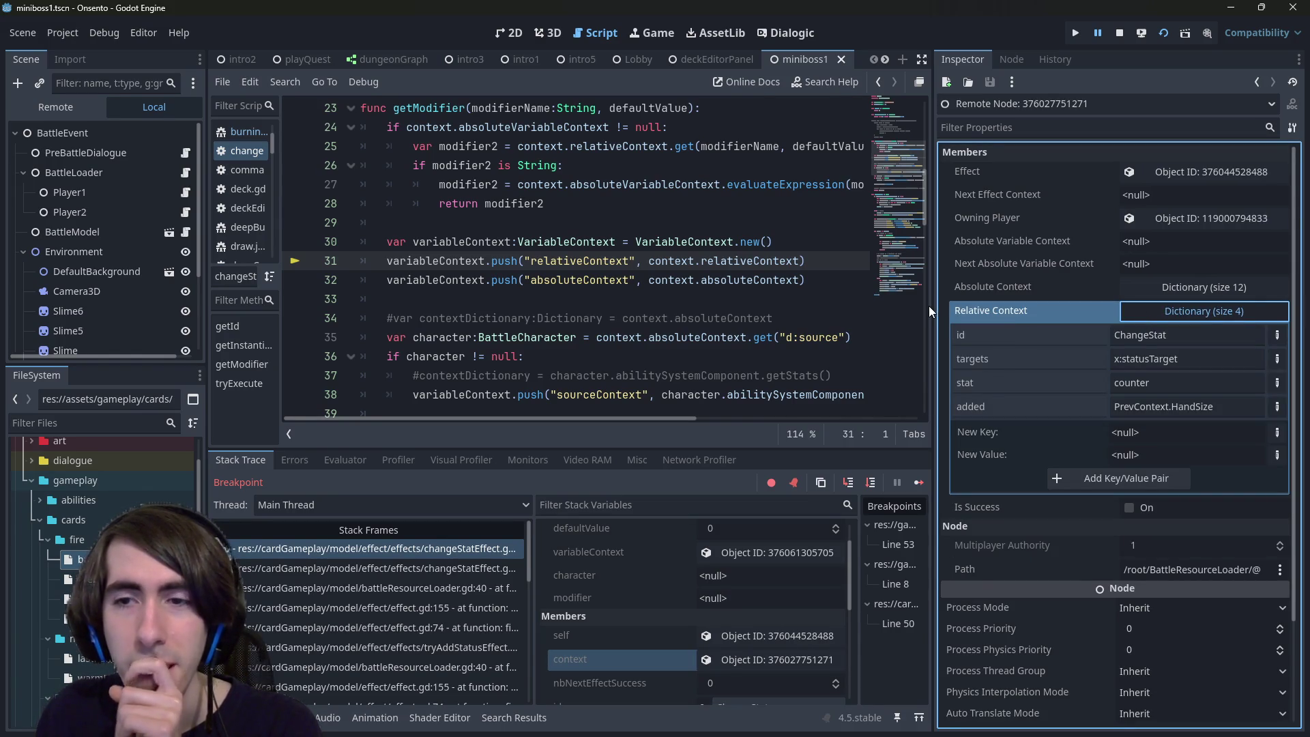
pyautogui.moveTo(933, 303)
pyautogui.mouseDown()
pyautogui.moveTo(1023, 300)
pyautogui.moveTo(928, 298)
pyautogui.mouseUp()
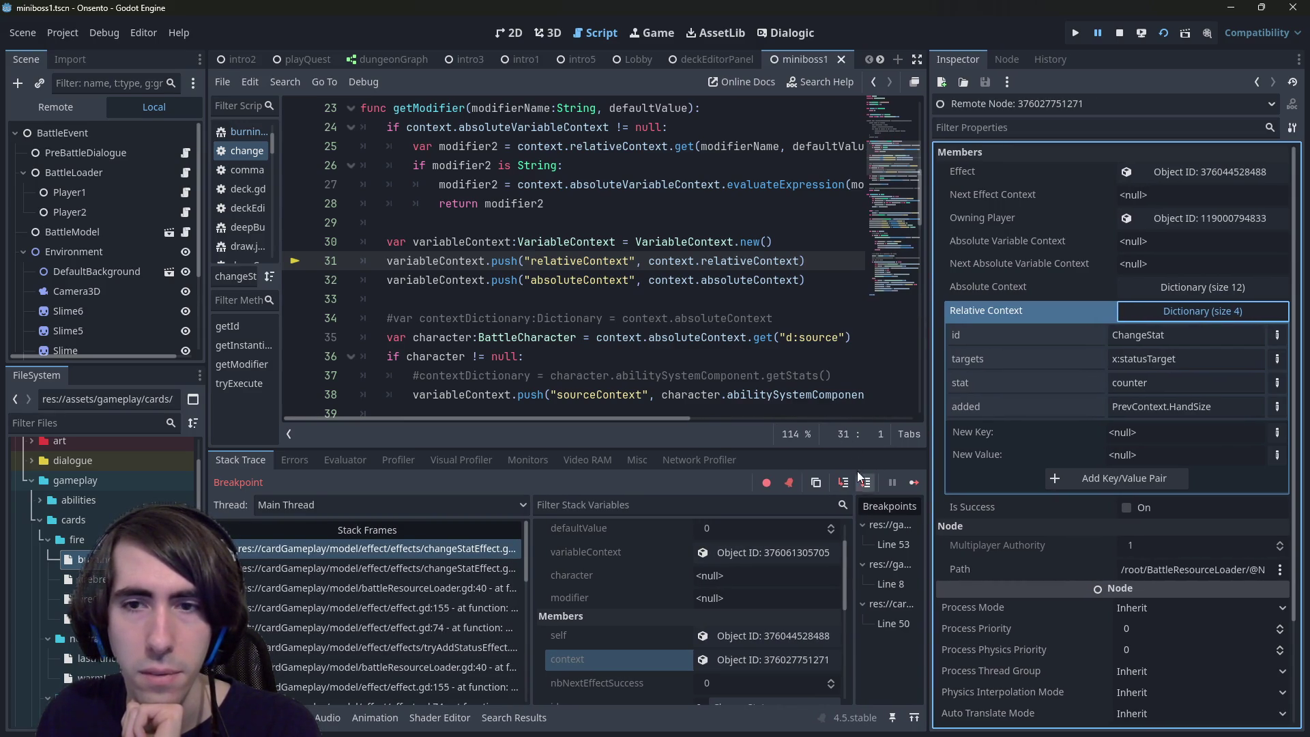
pyautogui.scroll(-1, 801, 367)
pyautogui.doubleClick(473, 284)
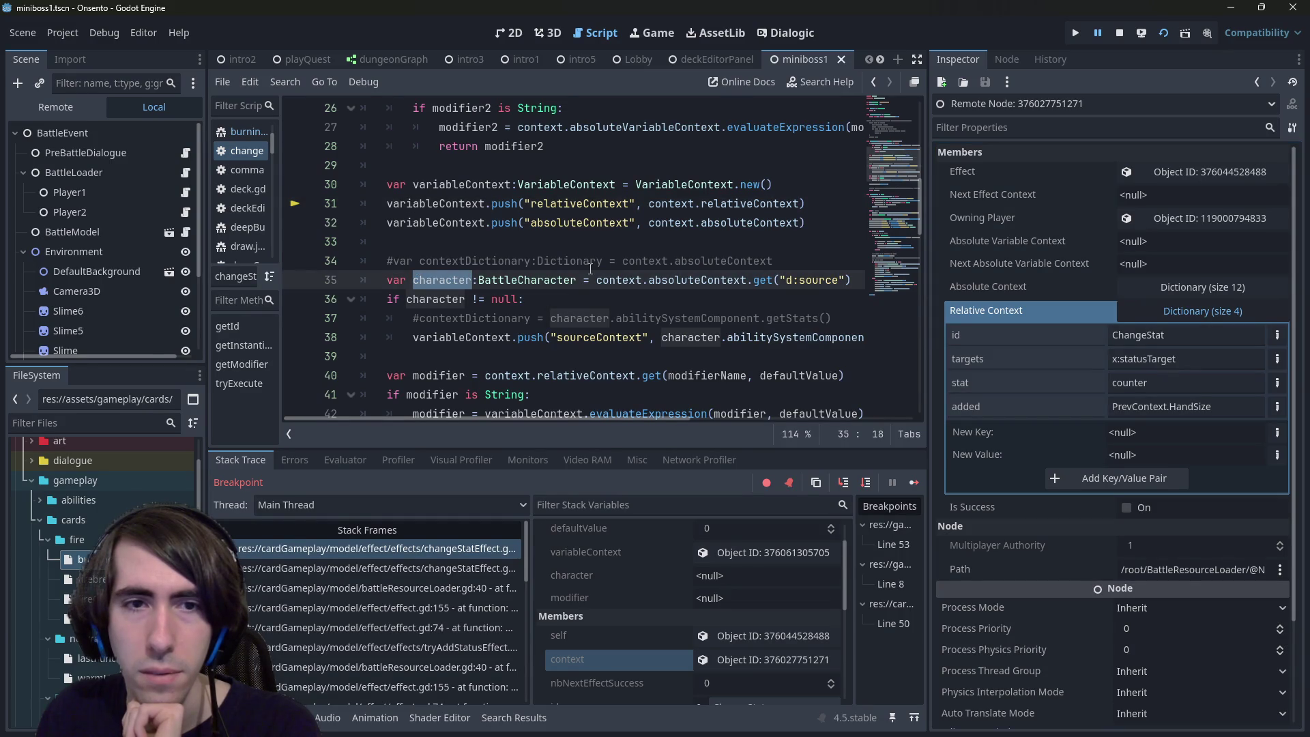
pyautogui.click(865, 482)
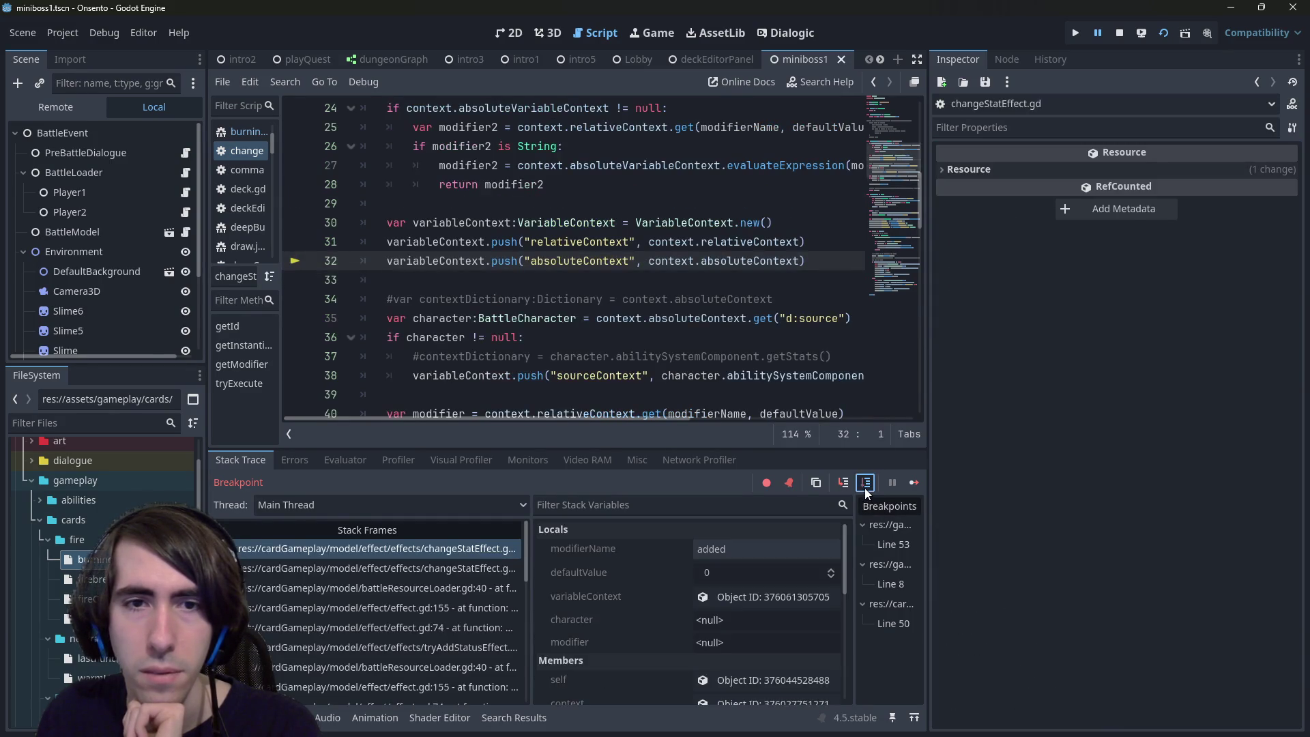
# Step: Advance to line 35 and select sourceContext on line 38
pyautogui.click(865, 482)
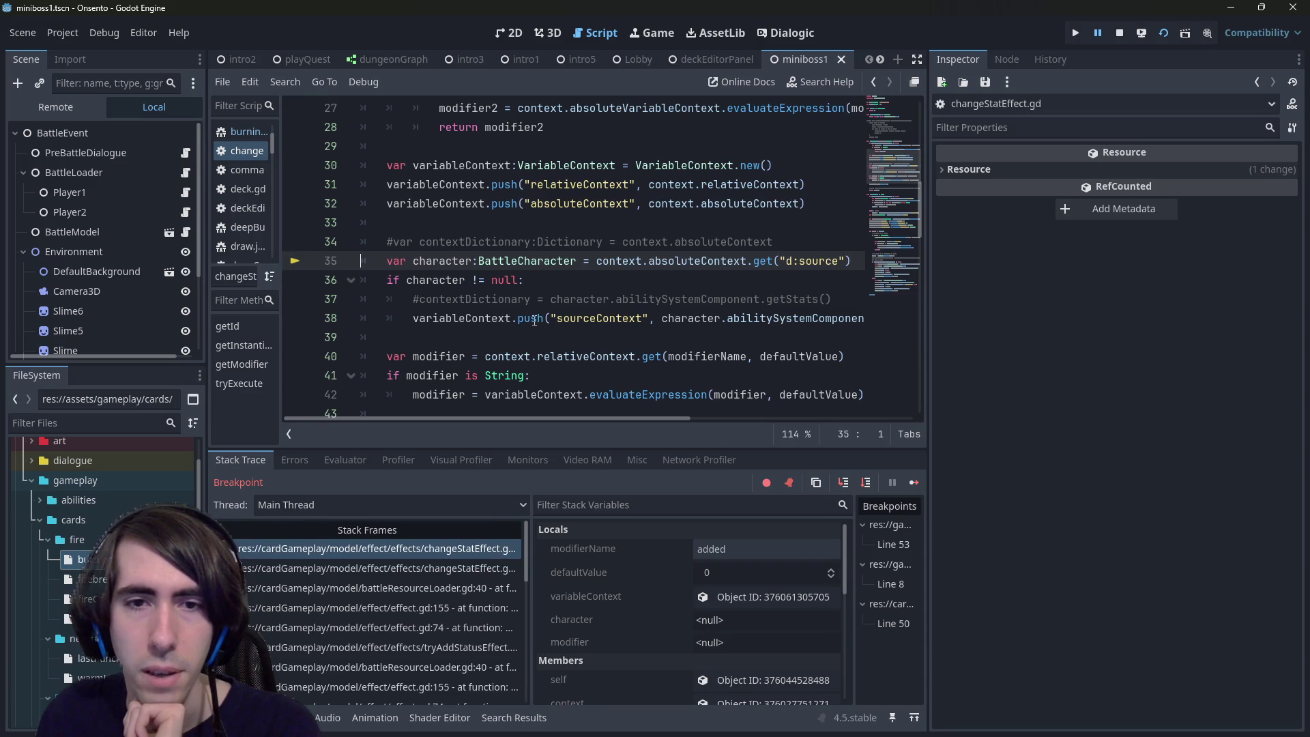
pyautogui.doubleClick(571, 318)
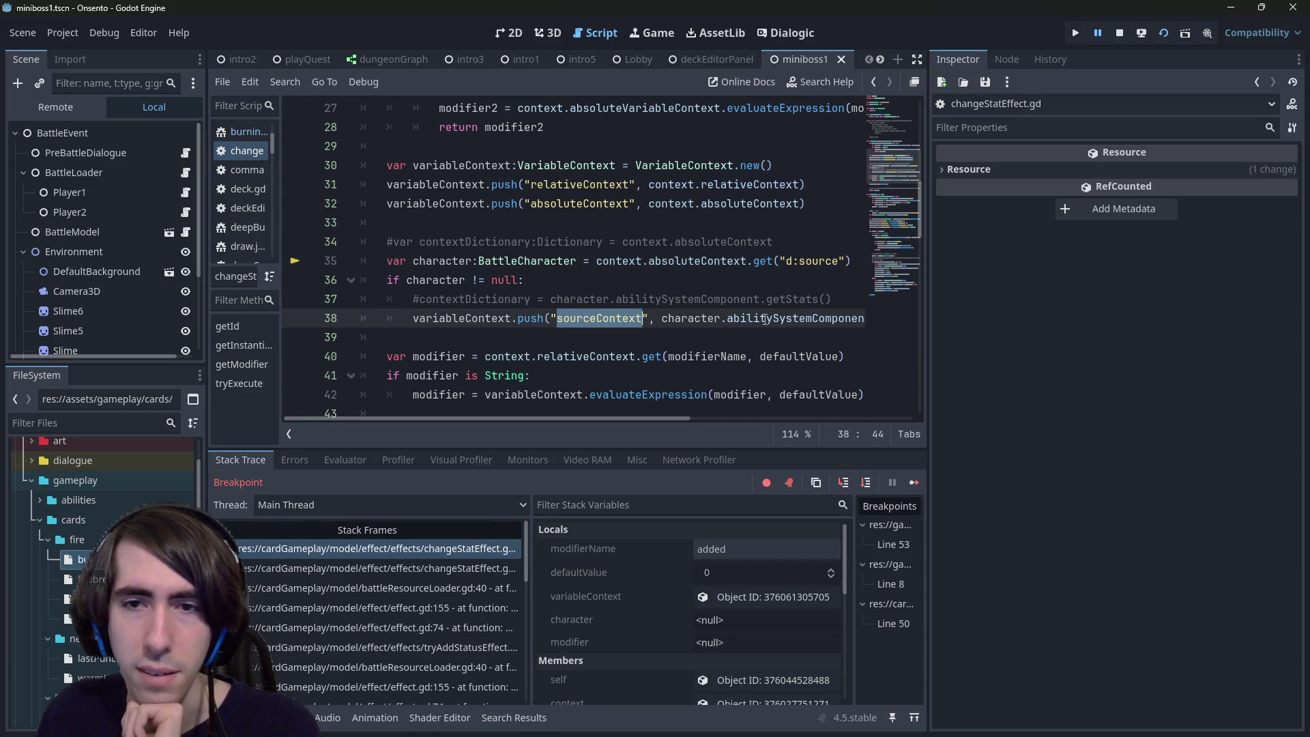
pyautogui.moveTo(653, 417)
pyautogui.mouseDown()
pyautogui.moveTo(804, 420)
pyautogui.moveTo(581, 420)
pyautogui.mouseUp()
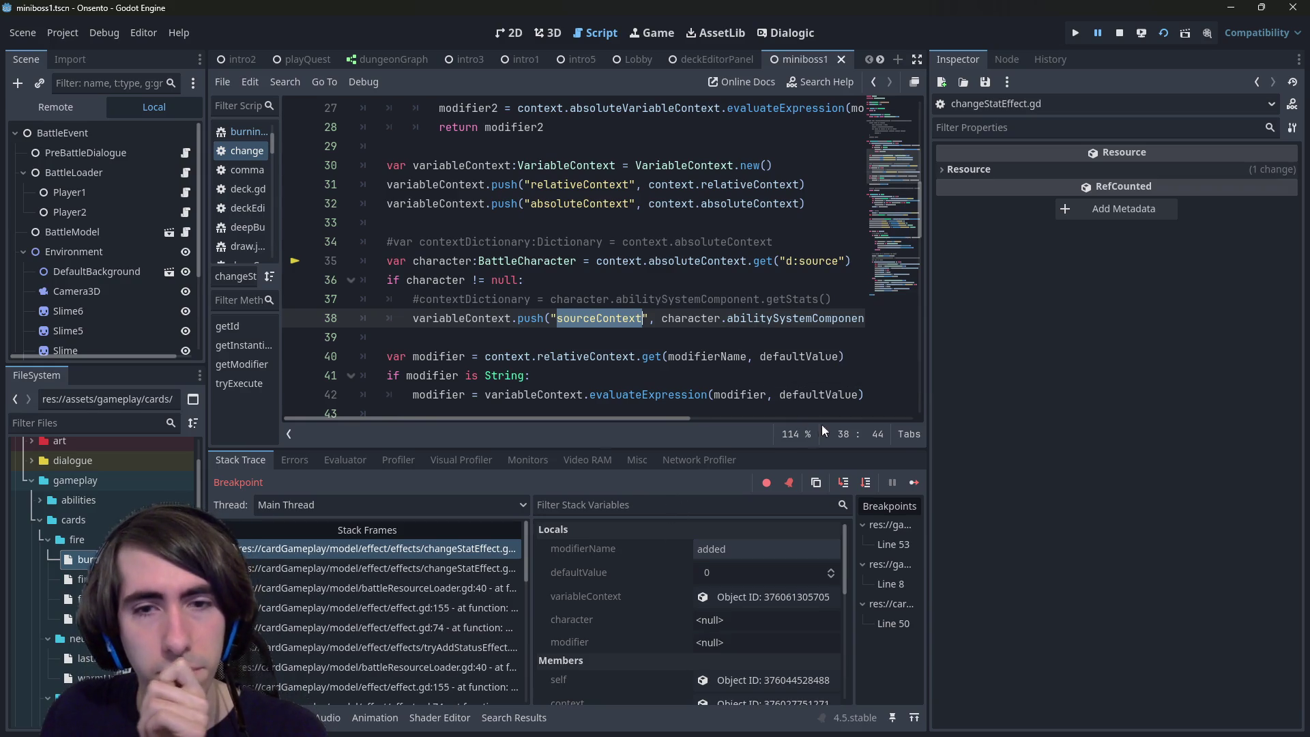
pyautogui.scroll(-1, 813, 395)
# Step: Step through lines 39–41 so modifier gets PrevContext.HandSize, then inspect variableContext
pyautogui.click(857, 481)
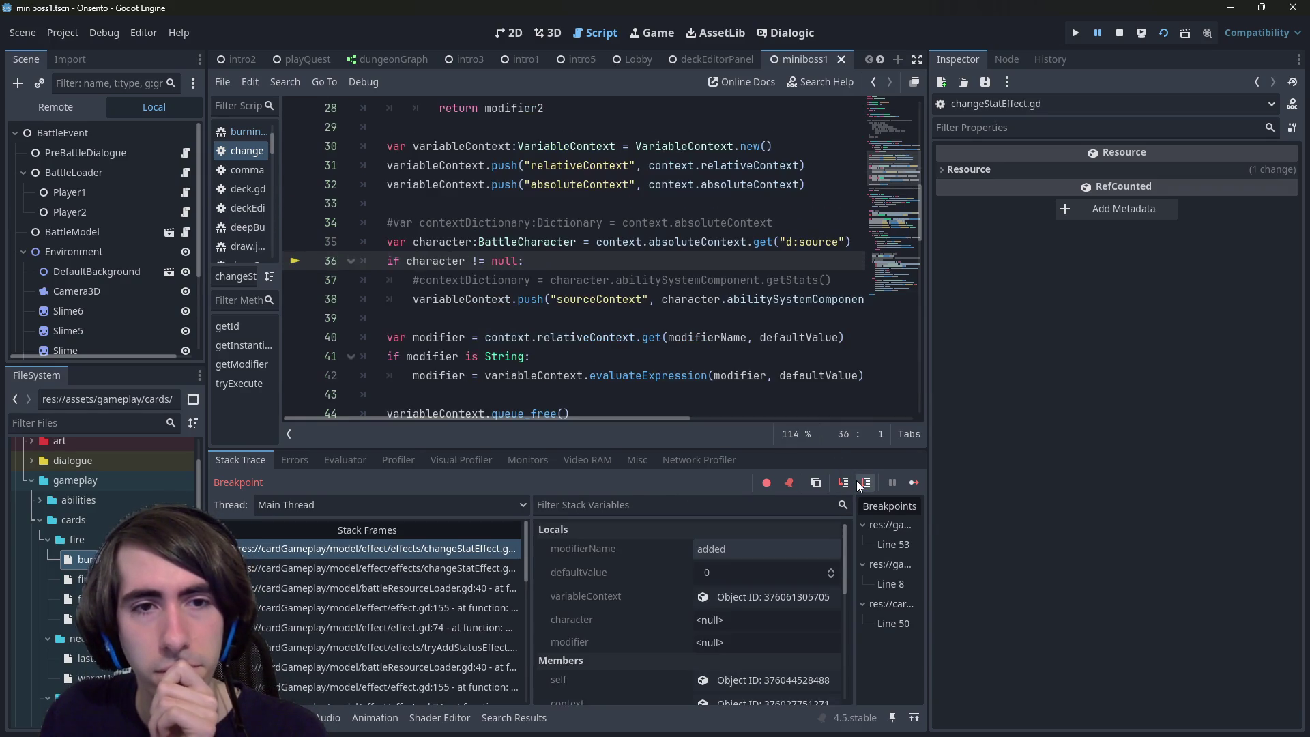
pyautogui.click(858, 482)
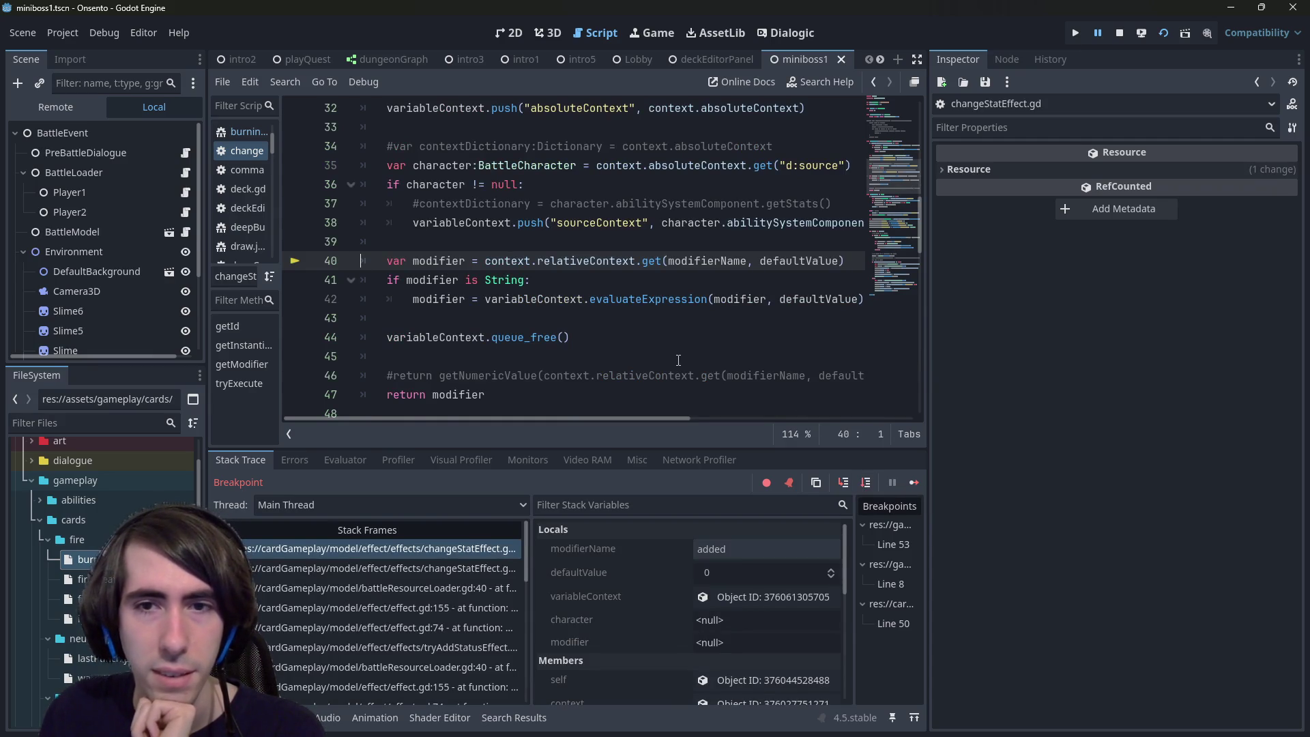
pyautogui.click(849, 479)
pyautogui.moveTo(432, 240)
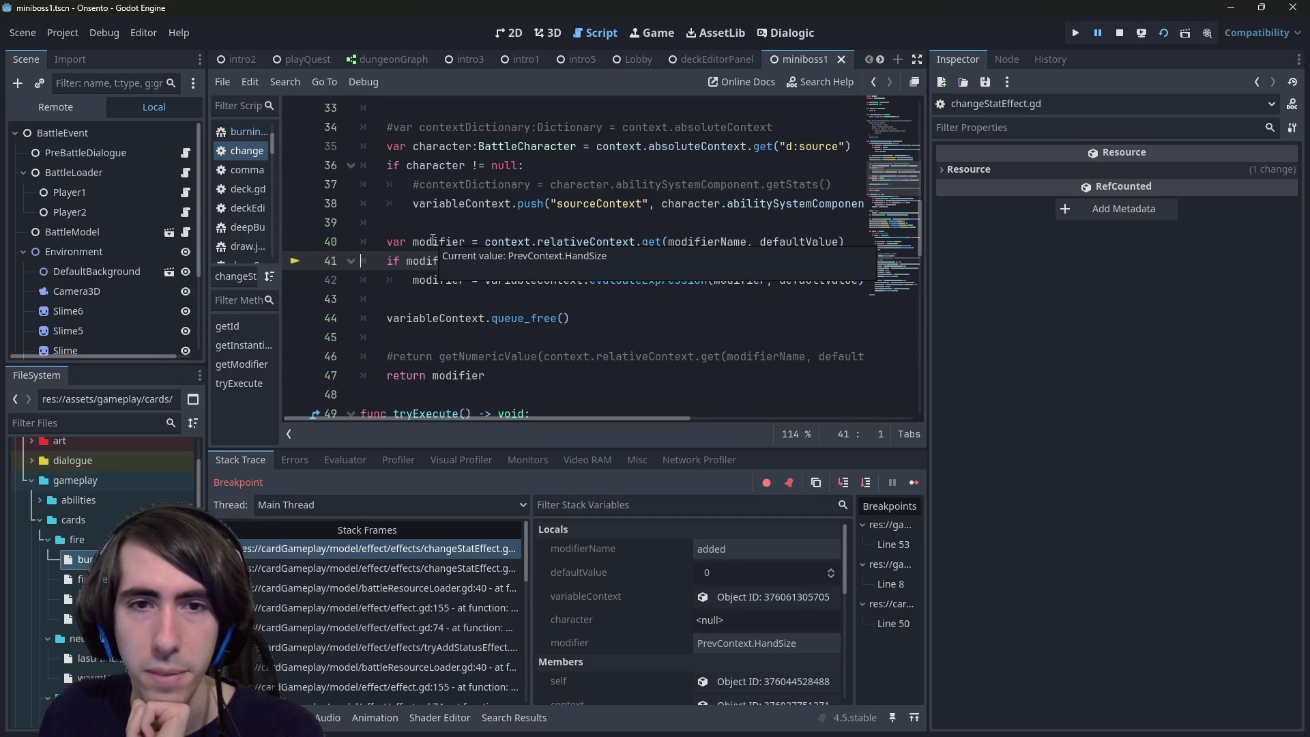
pyautogui.scroll(1, 488, 295)
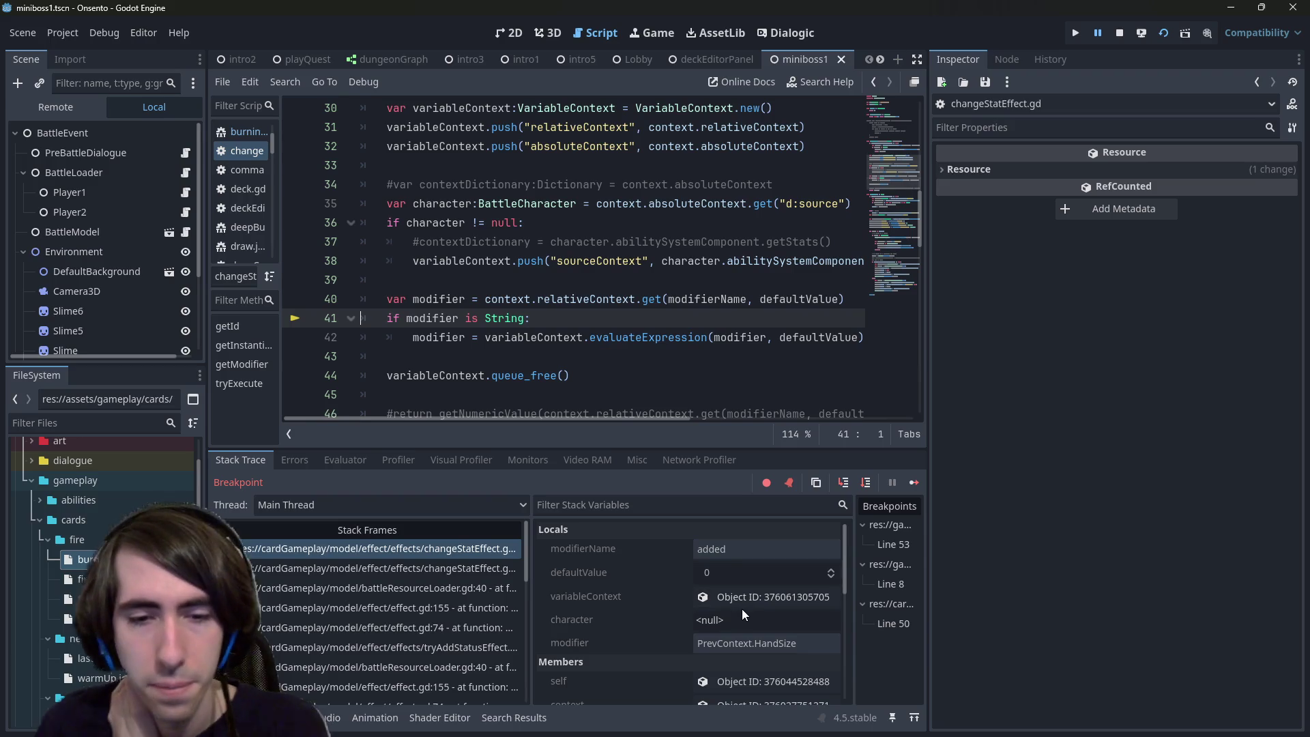
pyautogui.click(719, 599)
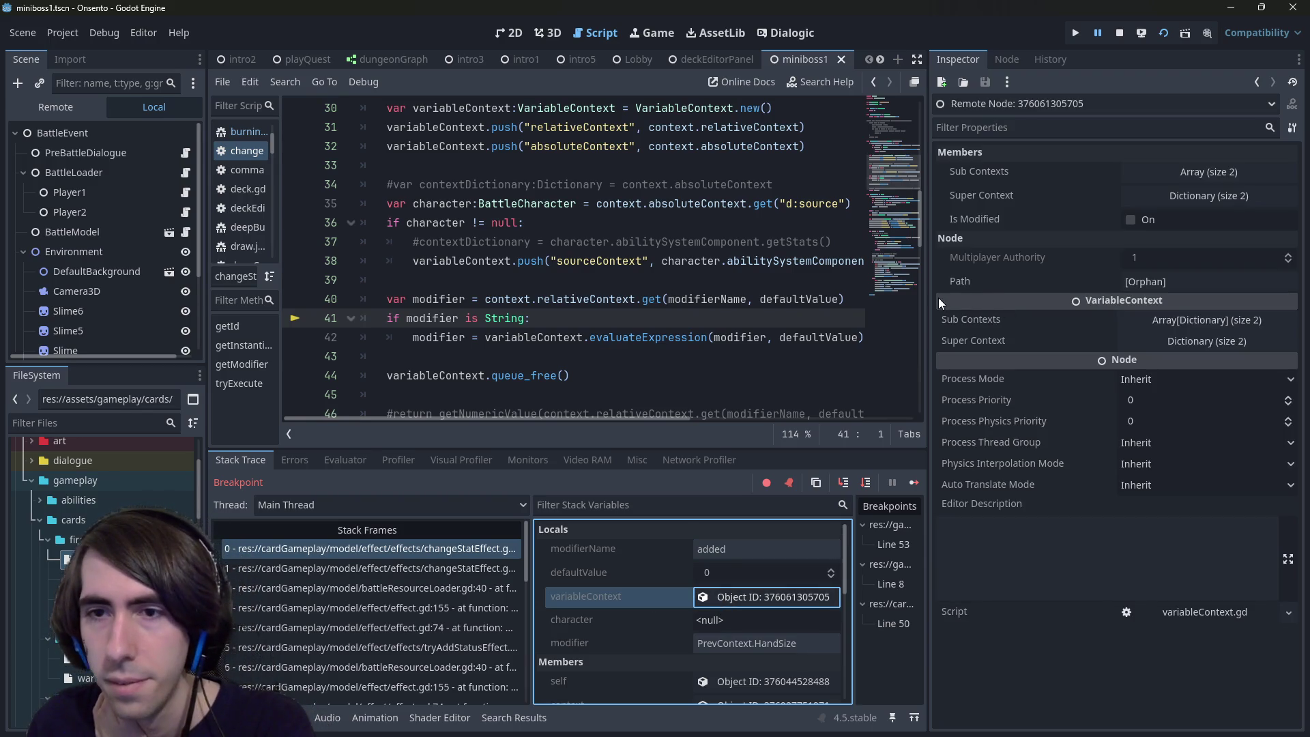
# Step: Expand Super Context and absoluteContext, note the x:characterTarget key, and glance at burningSoul.json
pyautogui.click(1176, 204)
pyautogui.moveTo(928, 276)
pyautogui.mouseDown()
pyautogui.moveTo(911, 269)
pyautogui.moveTo(919, 262)
pyautogui.moveTo(791, 262)
pyautogui.mouseUp()
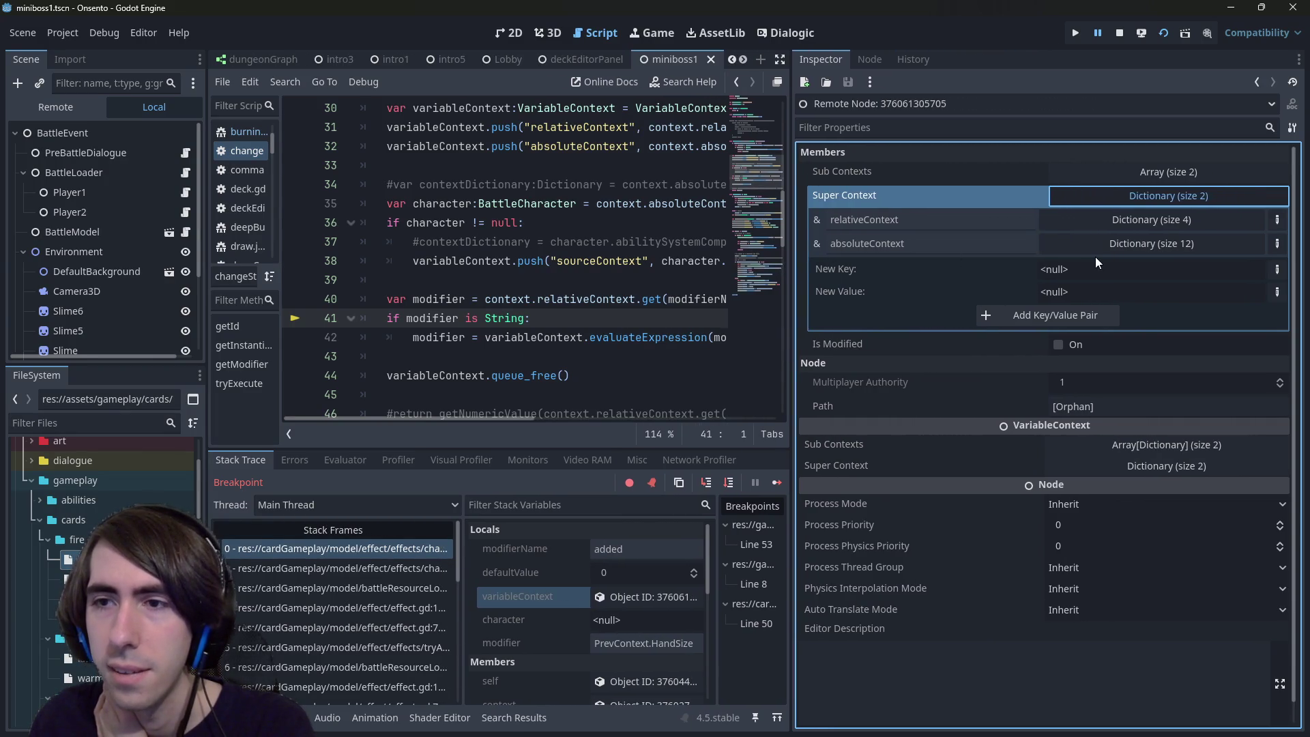
pyautogui.click(1096, 243)
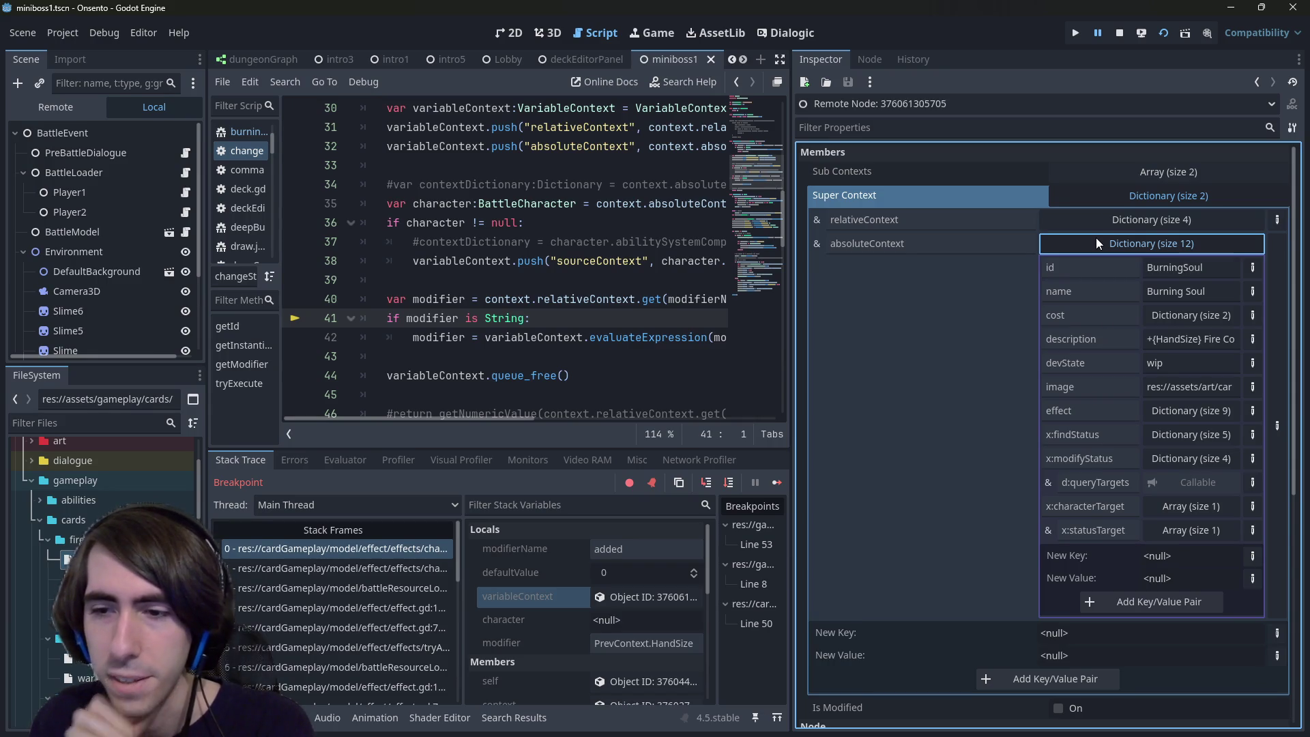
pyautogui.moveTo(1069, 515); pyautogui.dragTo(1140, 502)
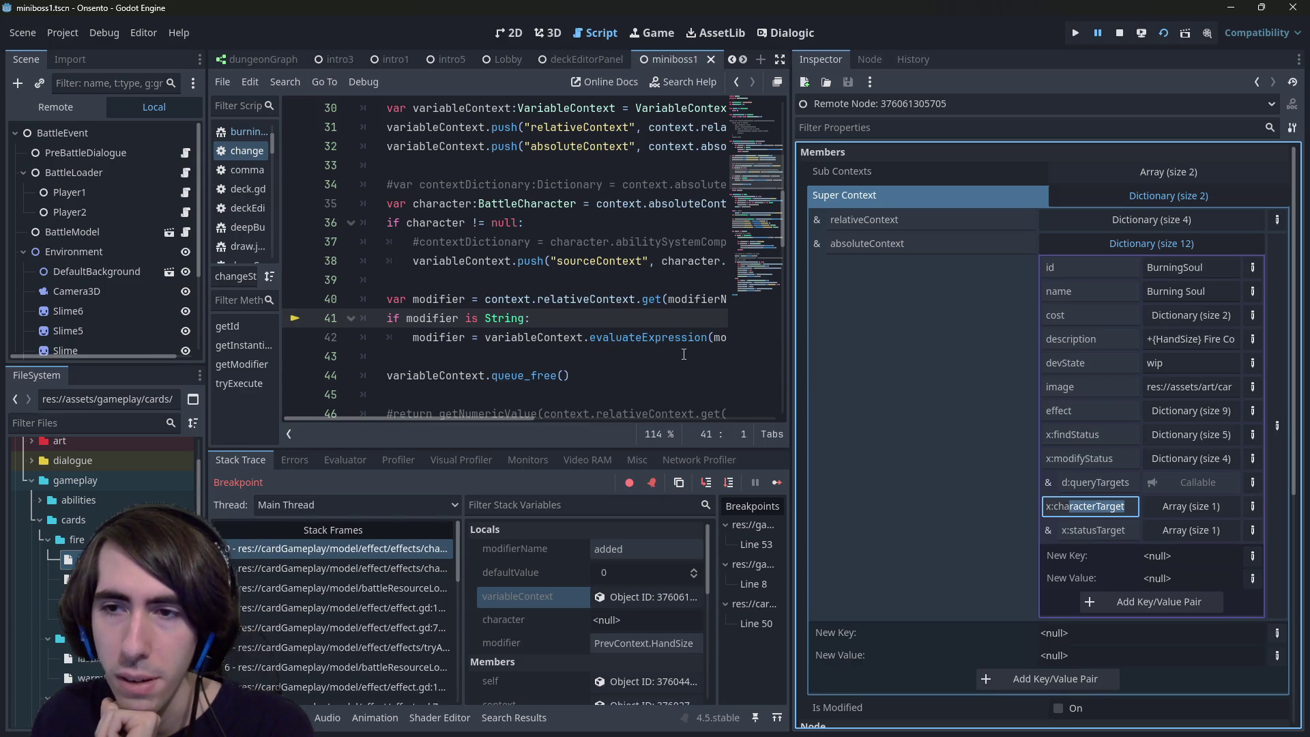
pyautogui.click(684, 354)
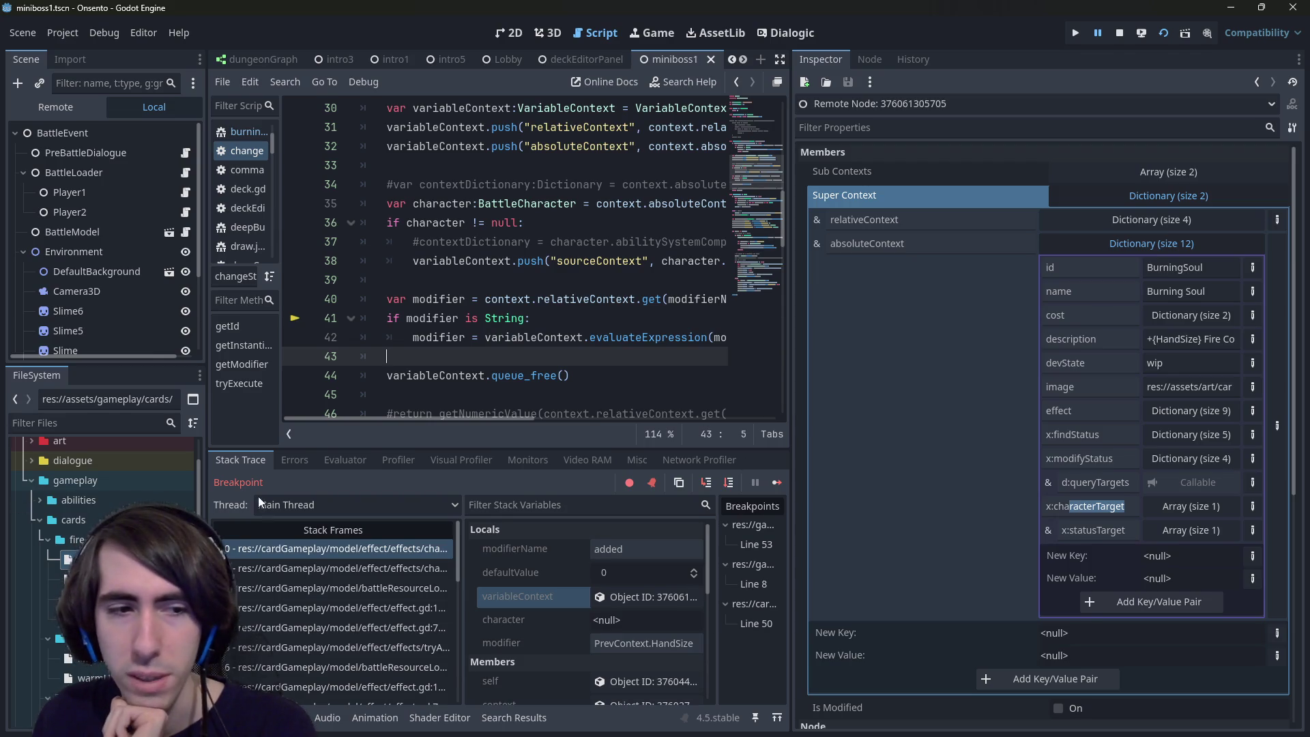
pyautogui.click(246, 132)
pyautogui.click(631, 337)
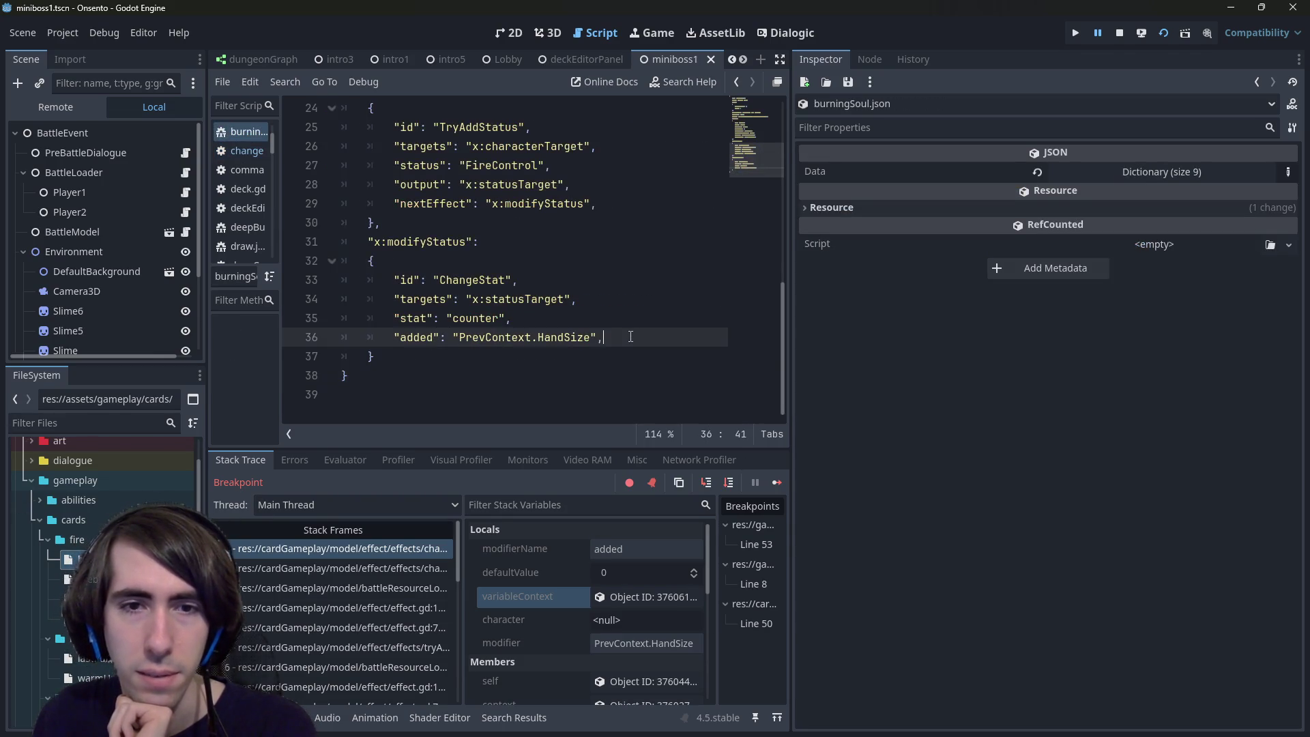
pyautogui.hotkey('alt', 'Left')
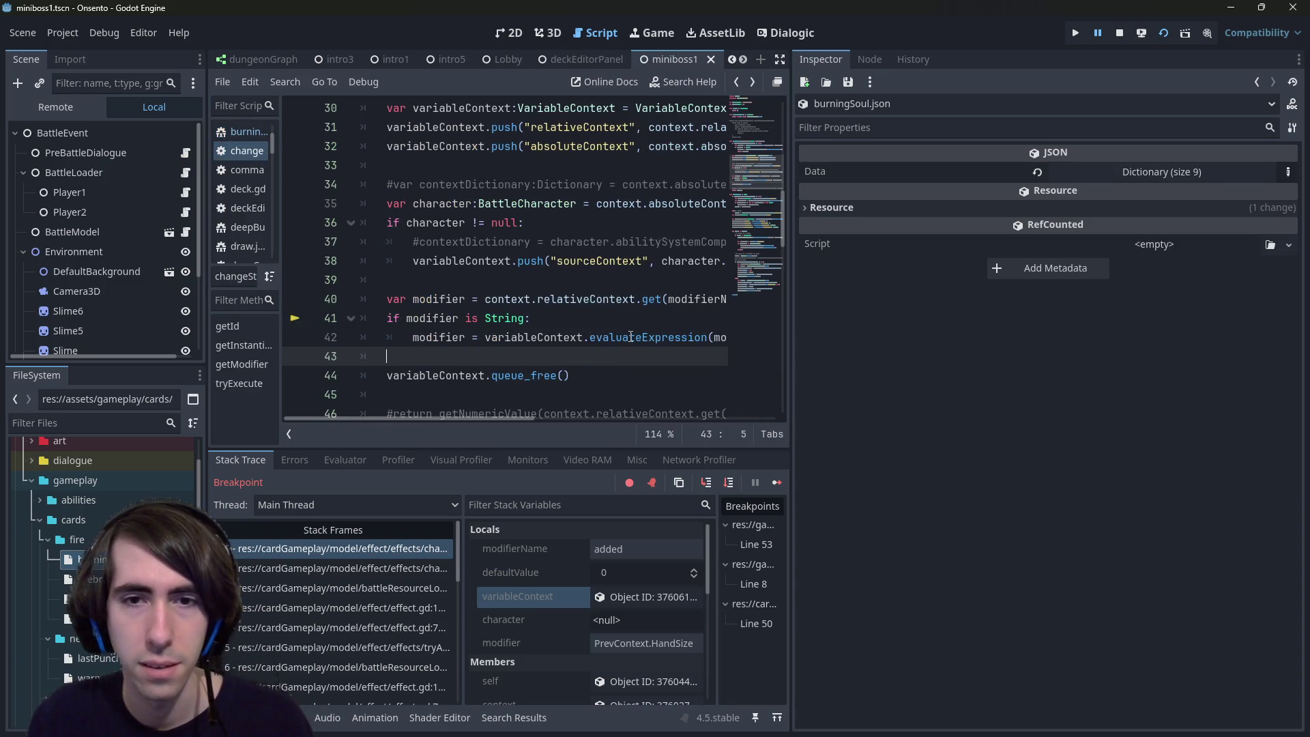
# Step: Reinspect variableContext, toggling relativeContext and expanding the x:characterTarget array
pyautogui.click(652, 591)
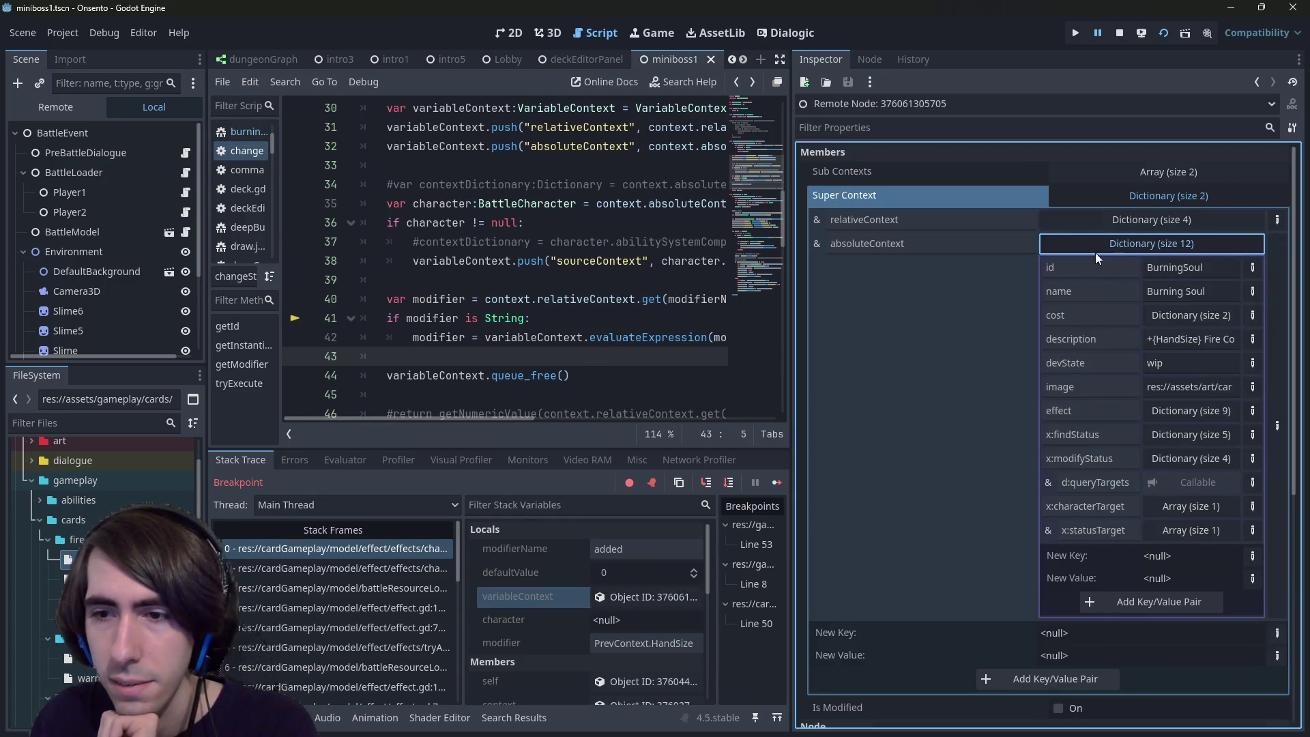
pyautogui.moveTo(791, 334)
pyautogui.mouseDown()
pyautogui.moveTo(680, 340)
pyautogui.moveTo(770, 341)
pyautogui.moveTo(725, 345)
pyautogui.mouseUp()
pyautogui.click(1113, 225)
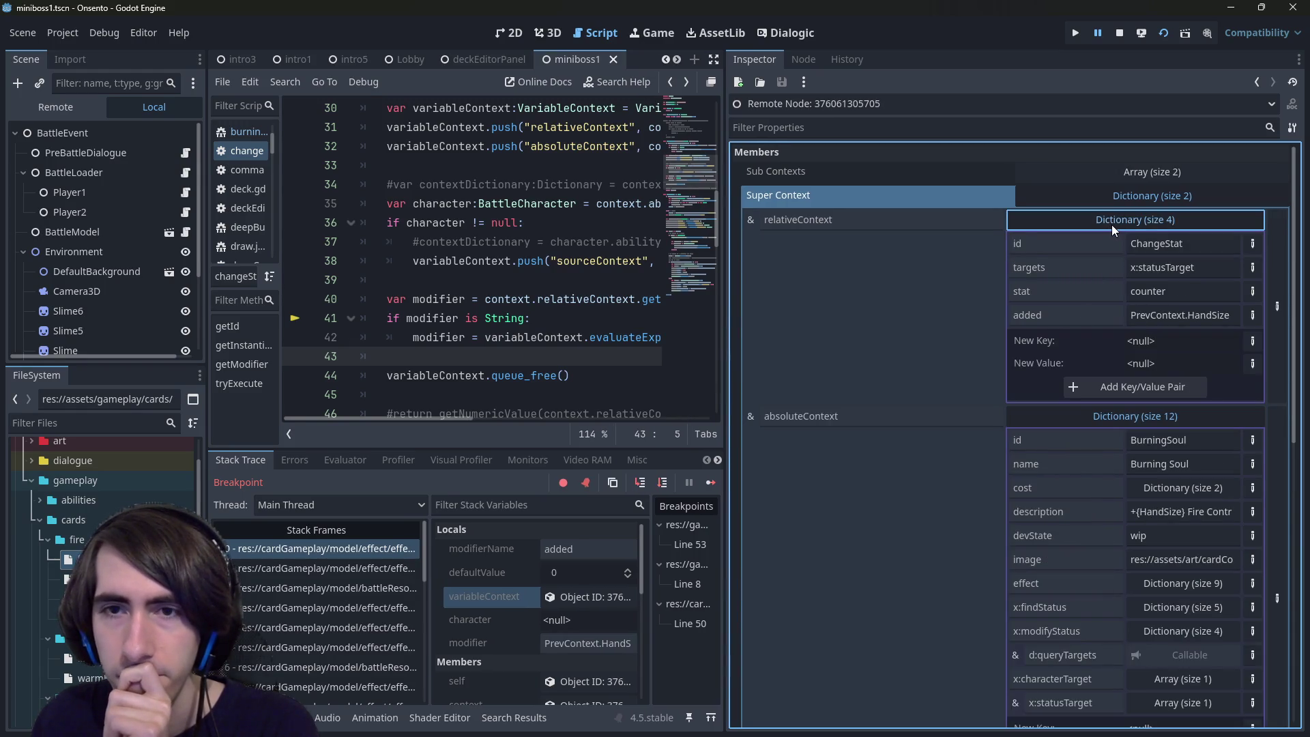
pyautogui.click(1112, 224)
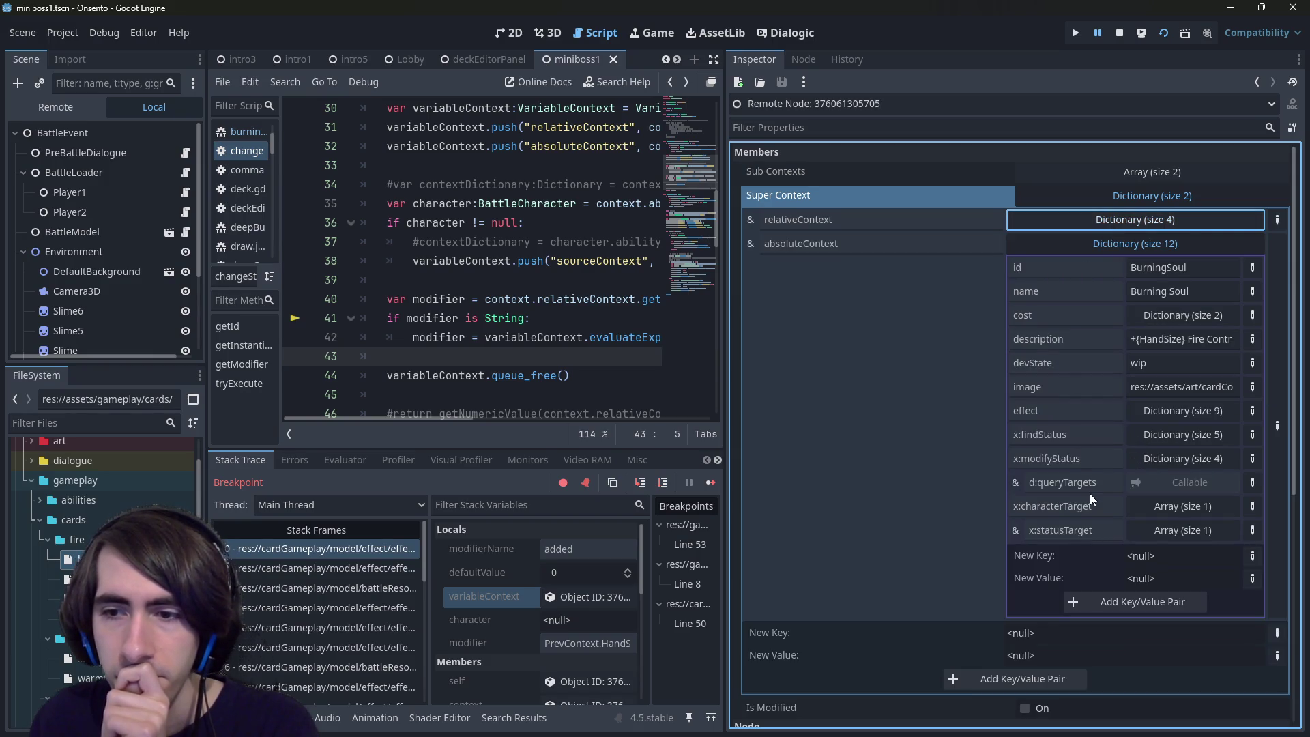
pyautogui.doubleClick(1077, 506)
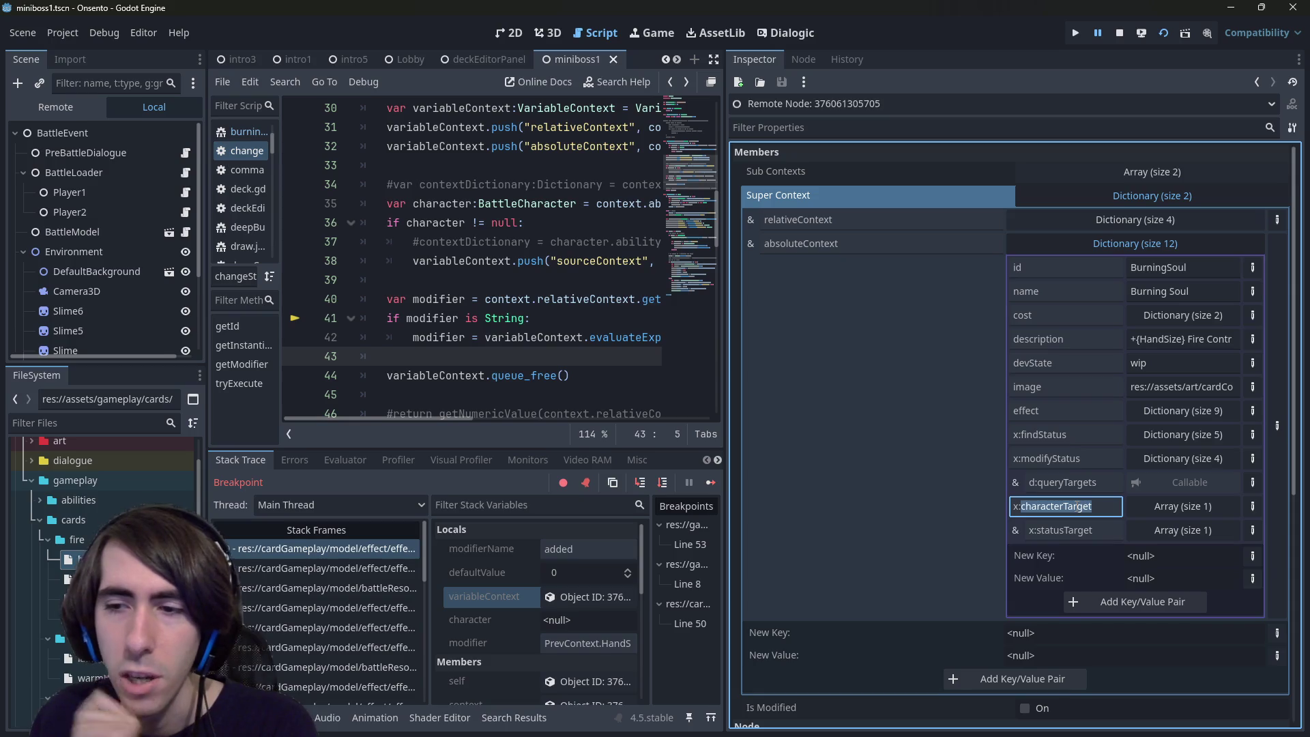
pyautogui.click(1136, 506)
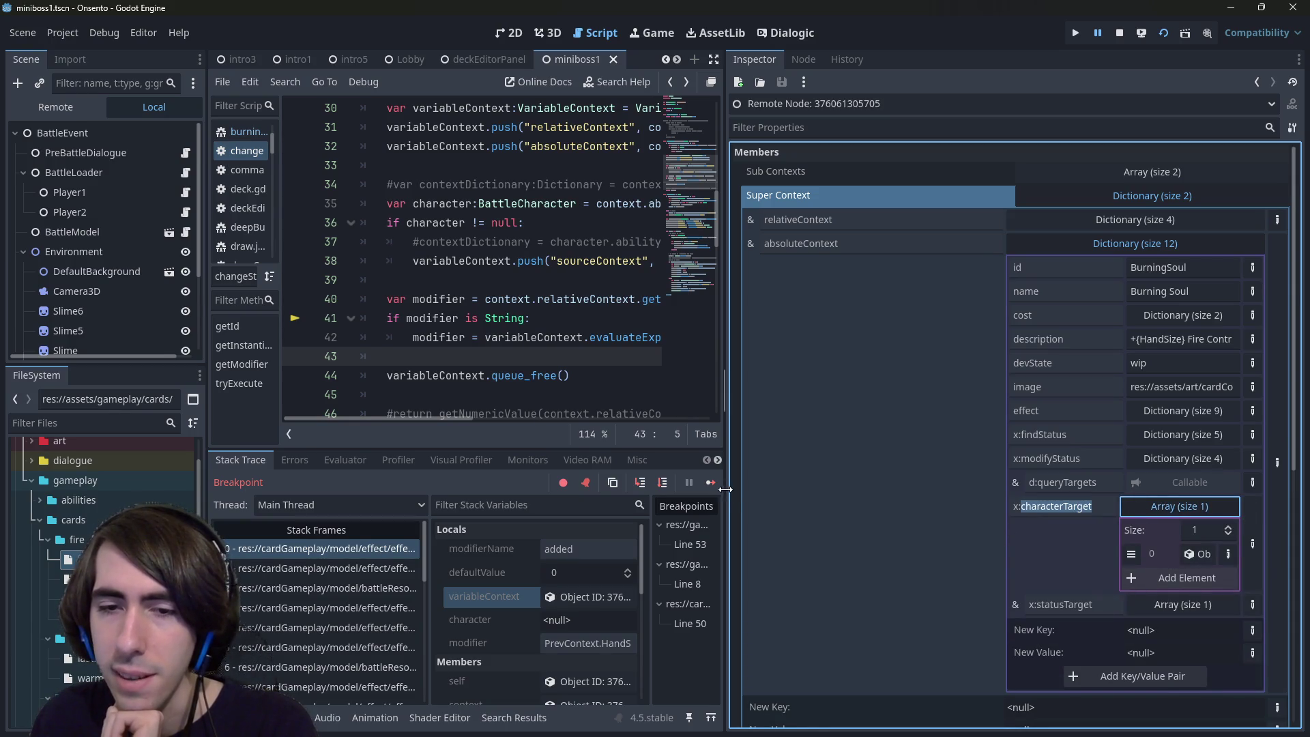
pyautogui.moveTo(725, 489)
pyautogui.mouseDown()
pyautogui.moveTo(520, 485)
pyautogui.moveTo(747, 481)
pyautogui.moveTo(617, 466)
pyautogui.moveTo(732, 464)
pyautogui.mouseUp()
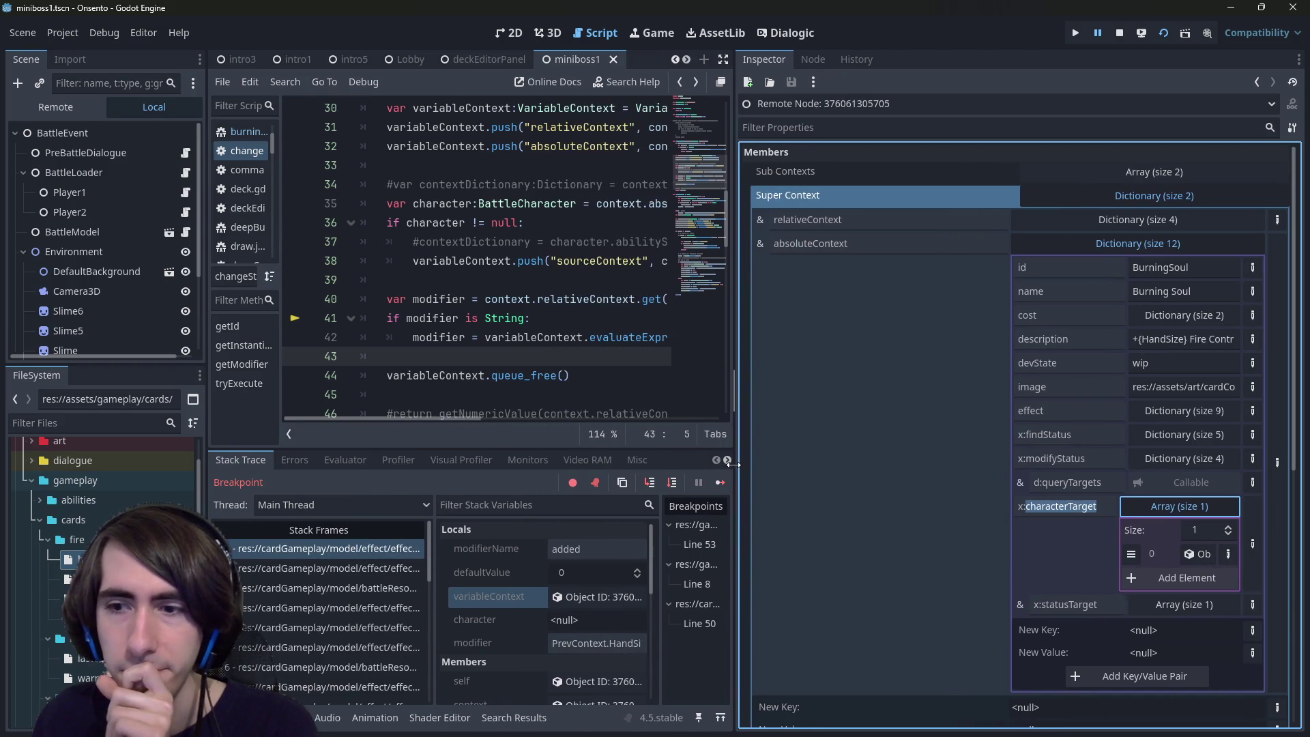
# Step: Select the absoluteContext and x:characterTarget key names, then reopen burningSoul.json
pyautogui.doubleClick(825, 249)
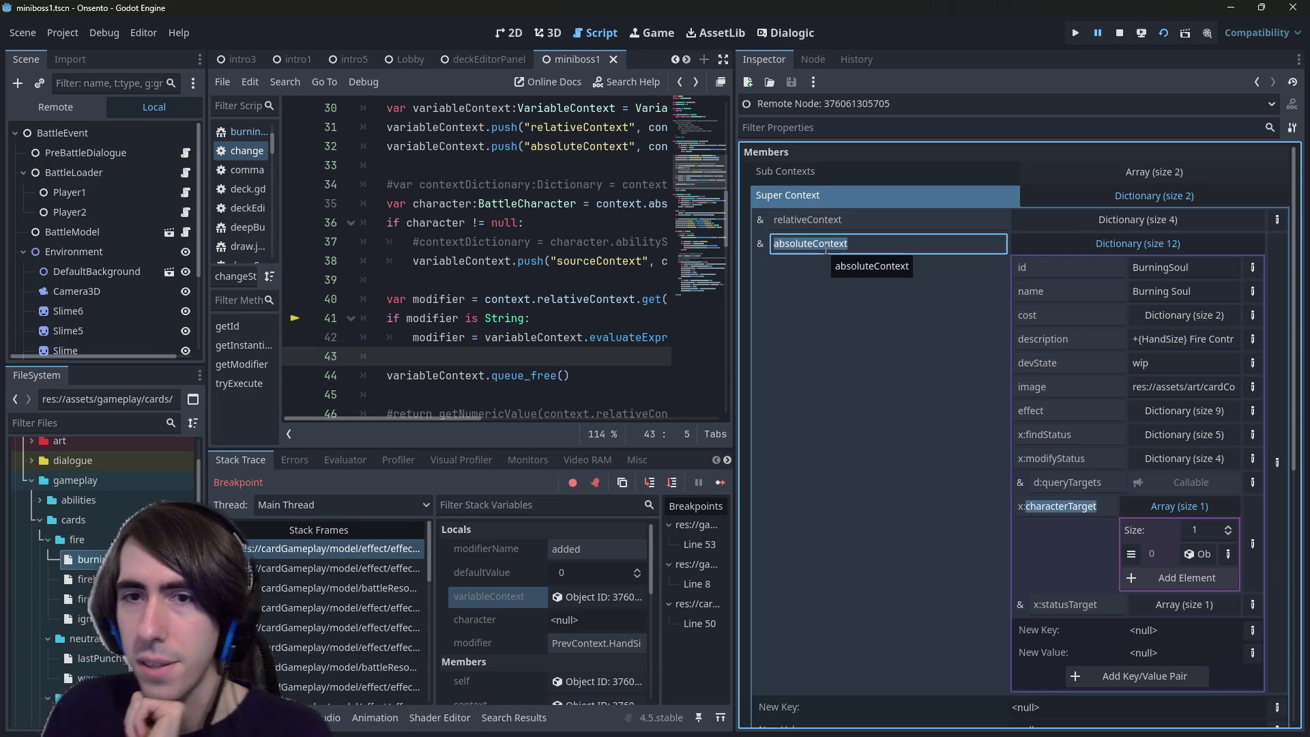
pyautogui.click(1103, 515)
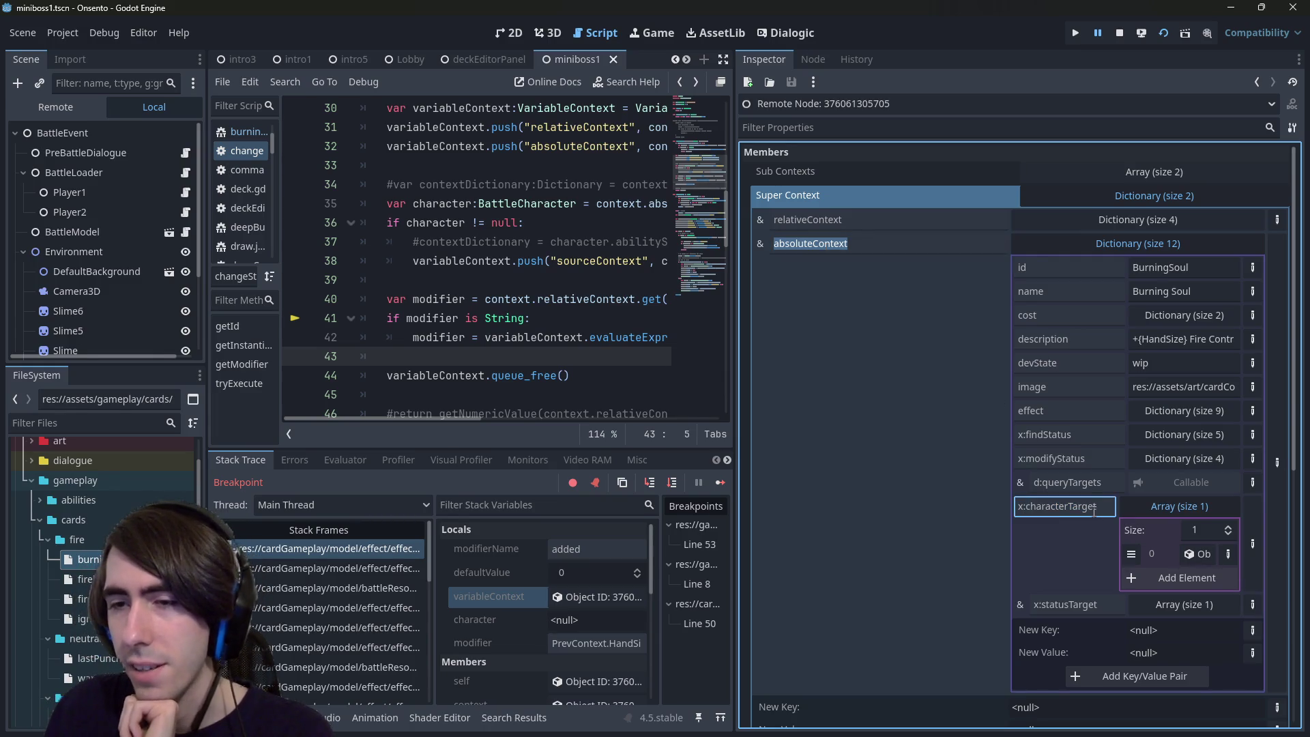
pyautogui.doubleClick(1096, 512)
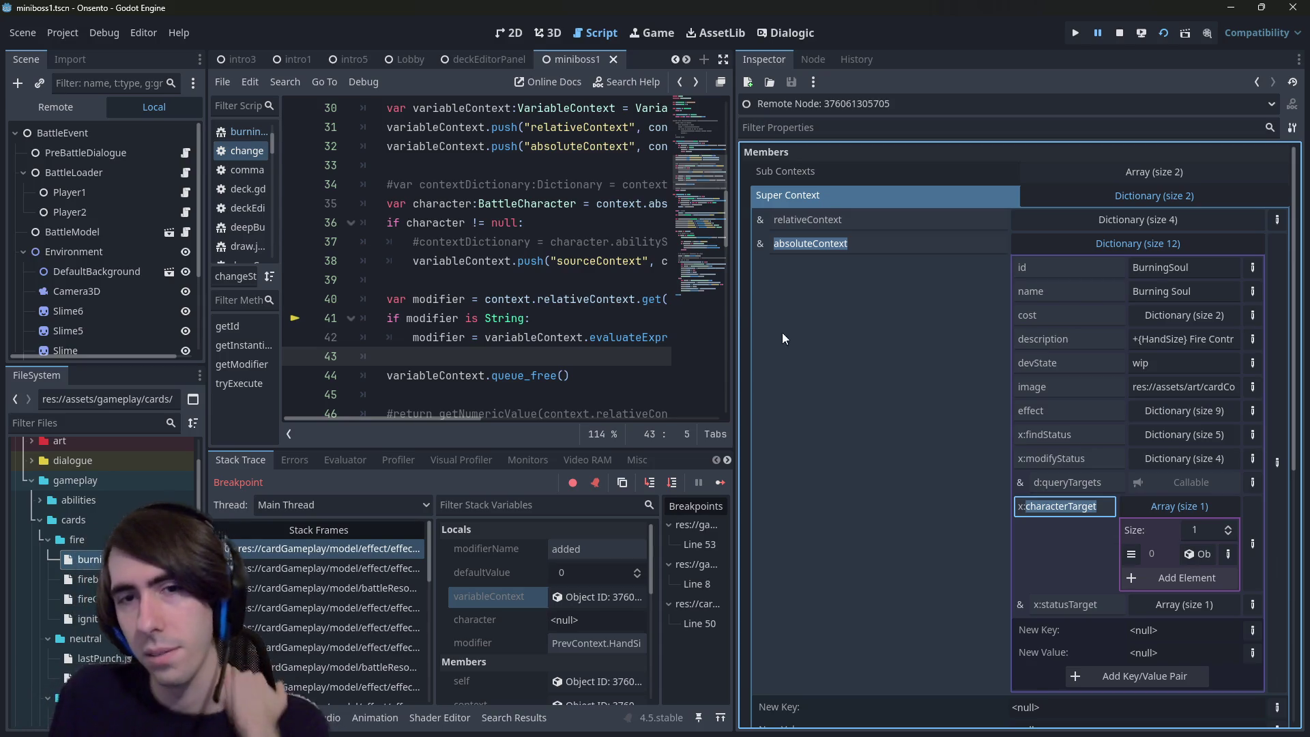
pyautogui.moveTo(734, 389); pyautogui.dragTo(873, 388)
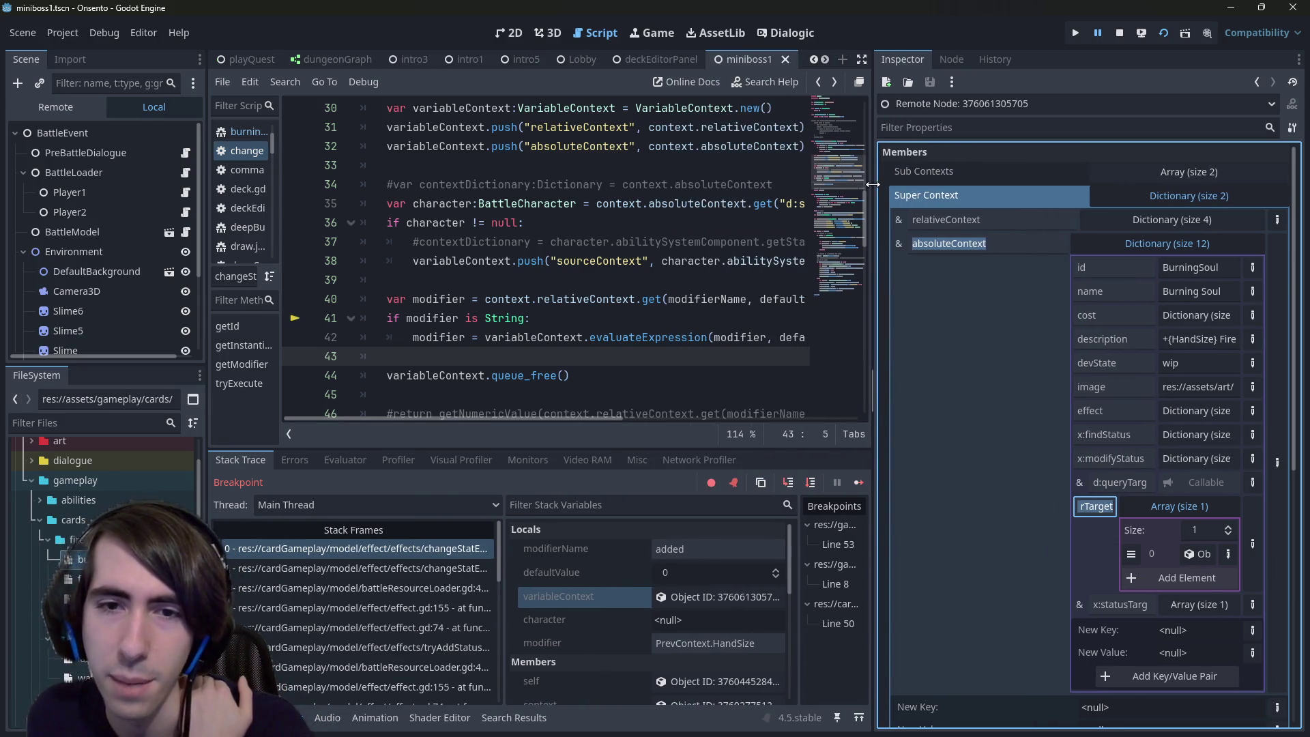
pyautogui.click(102, 648)
pyautogui.click(946, 246)
pyautogui.click(1113, 511)
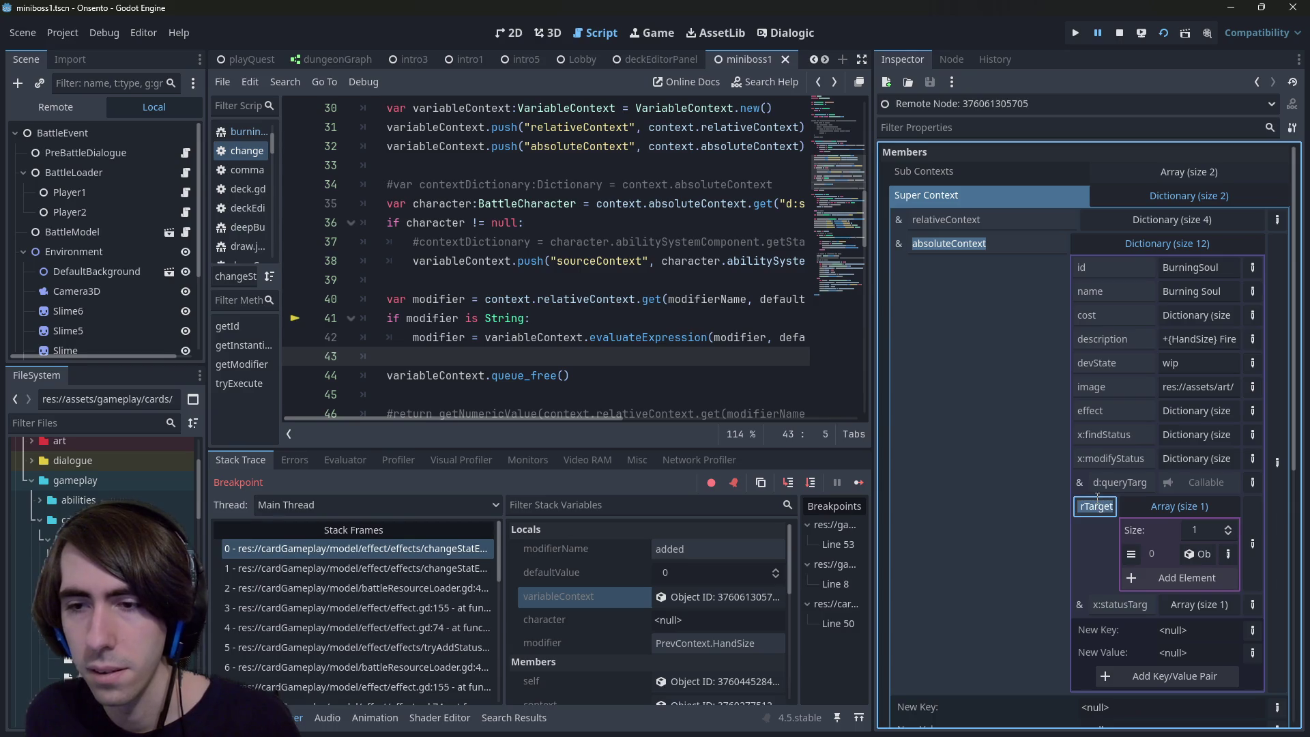
pyautogui.doubleClick(1094, 502)
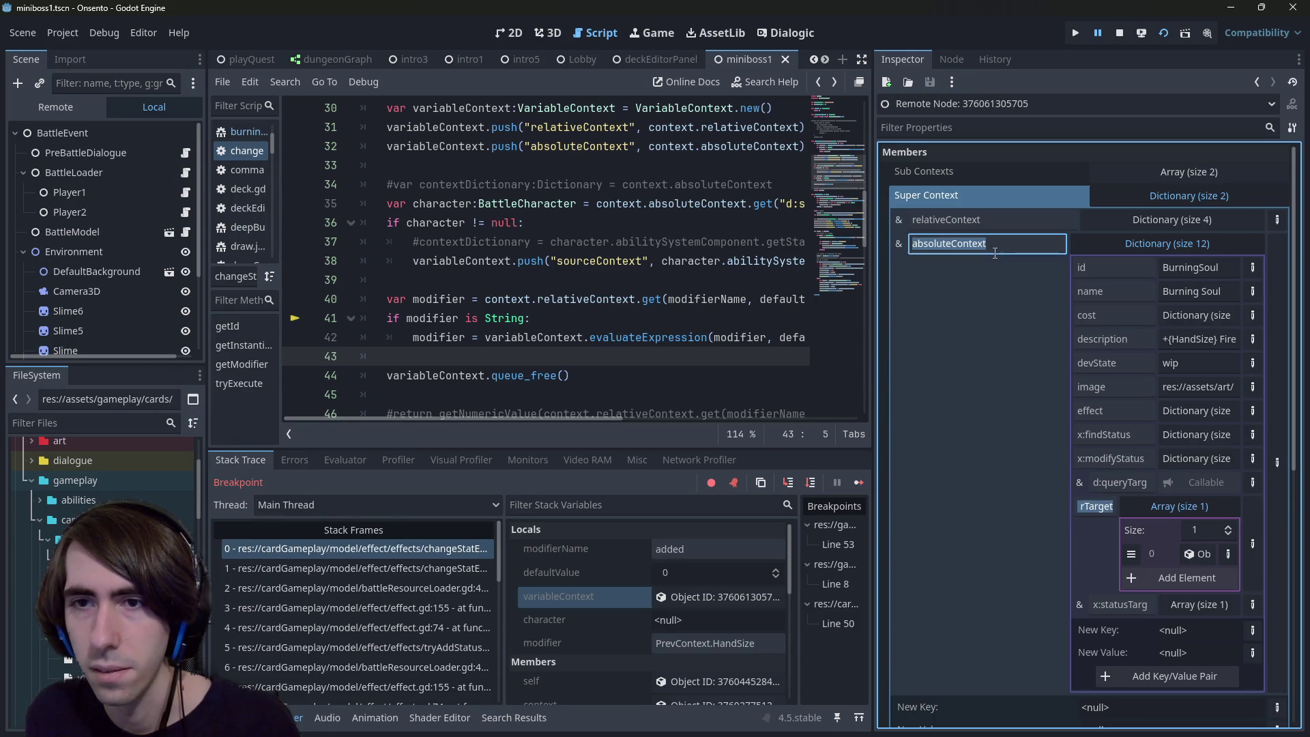
pyautogui.click(1098, 511)
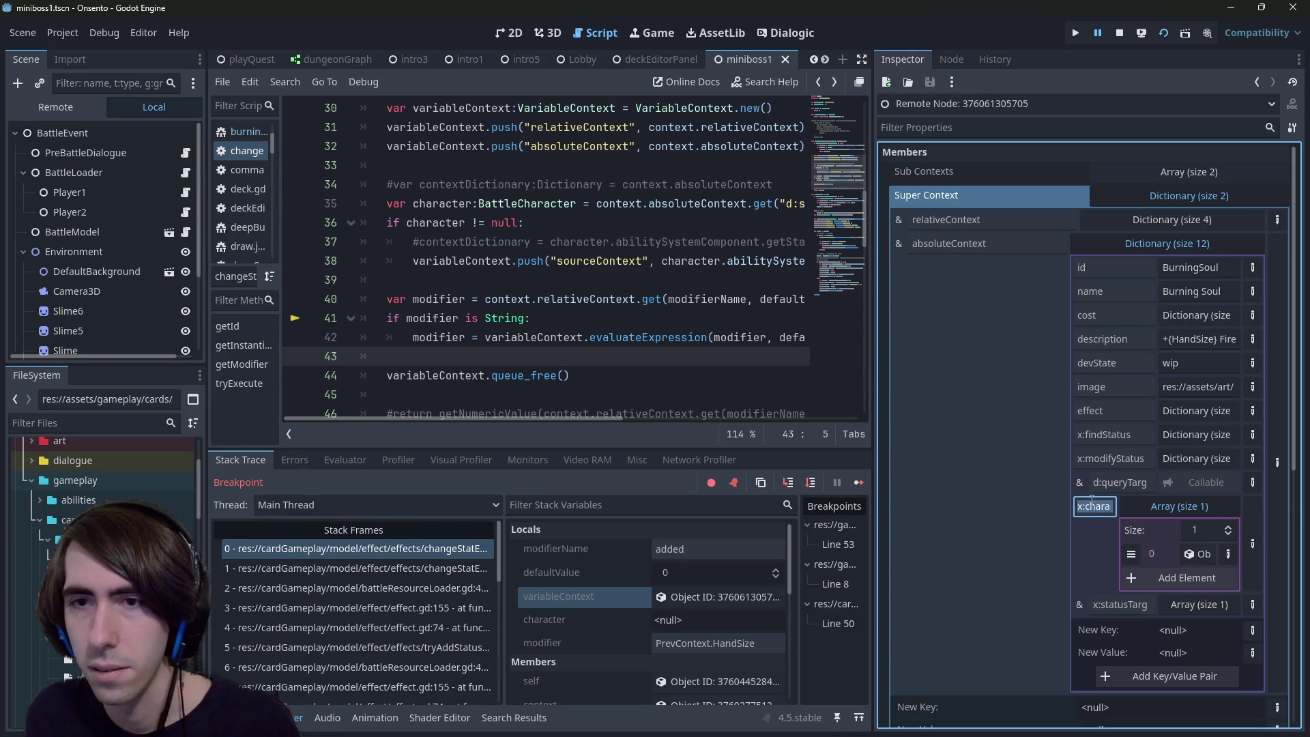
pyautogui.doubleClick(88, 641)
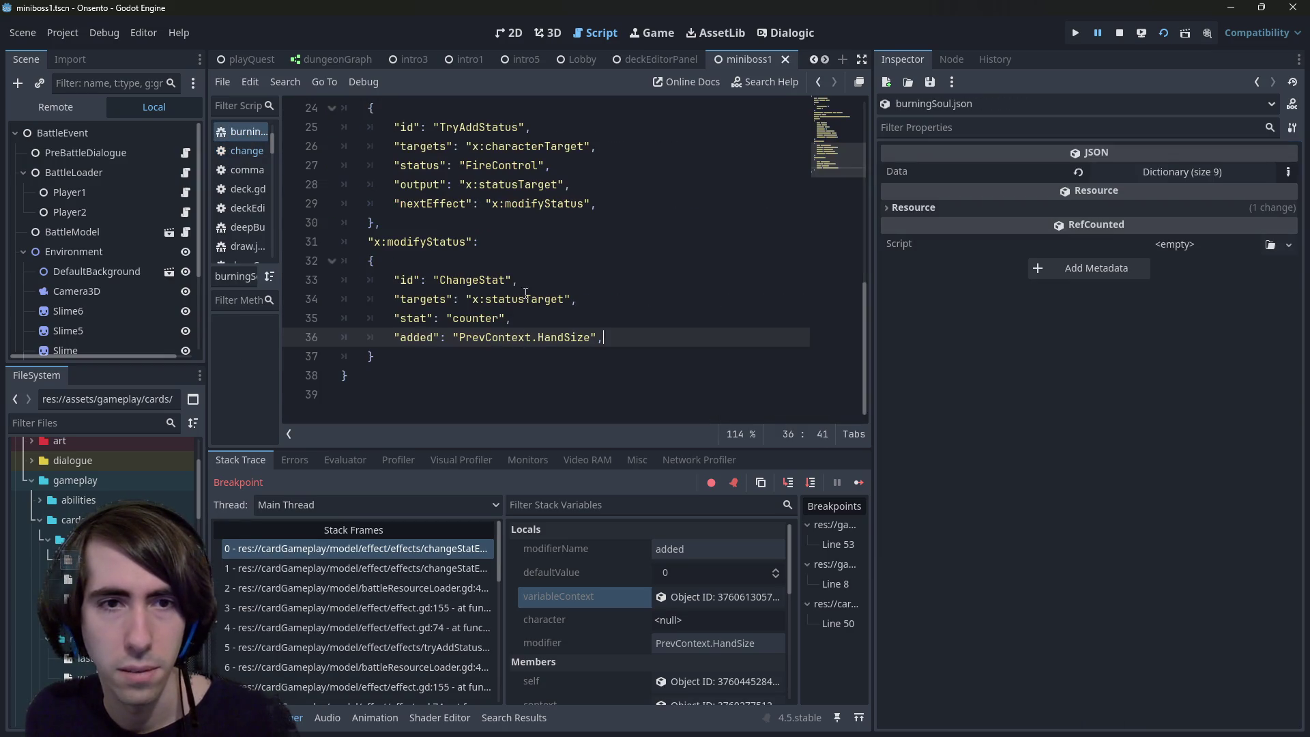
# Step: Paste 'x:characterTarget' before PrevContext in the 'added' expression on line 36 of burningSoul.json
pyautogui.doubleClick(494, 337)
pyautogui.doubleClick(486, 317)
pyautogui.doubleClick(493, 337)
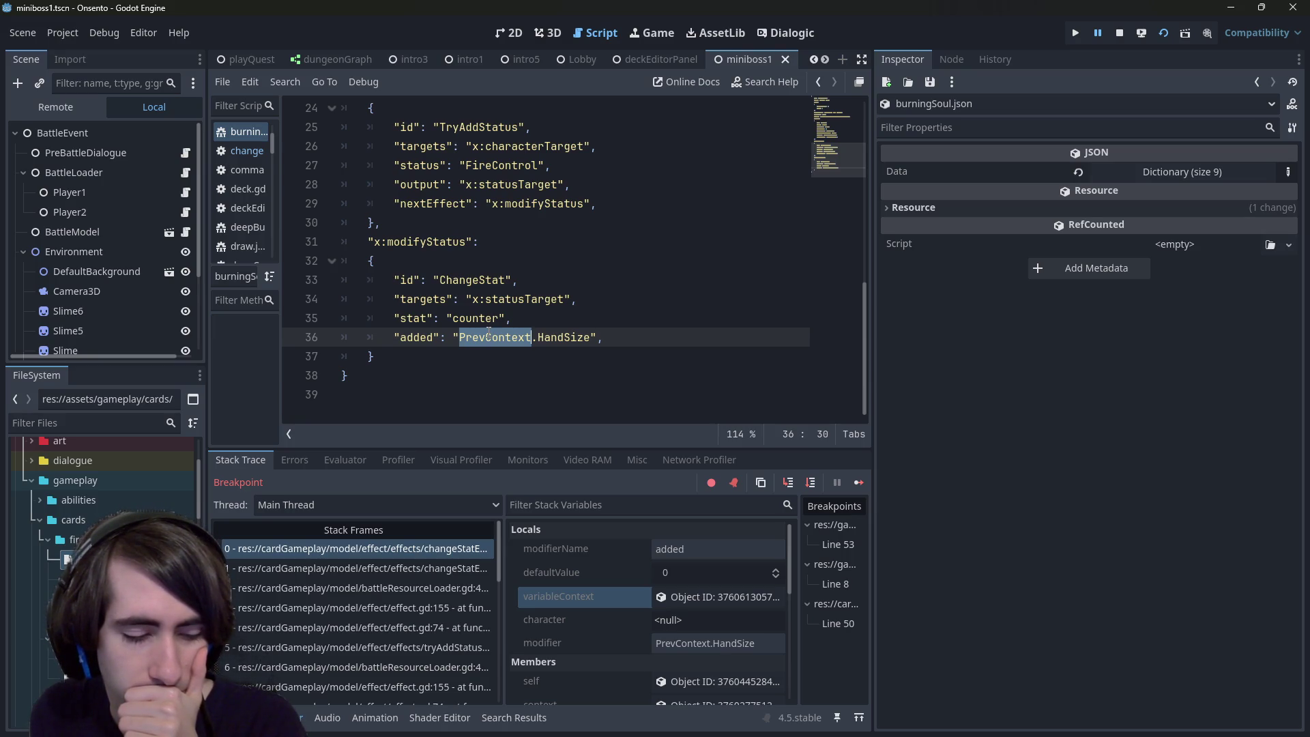
pyautogui.doubleClick(501, 300)
pyautogui.doubleClick(517, 331)
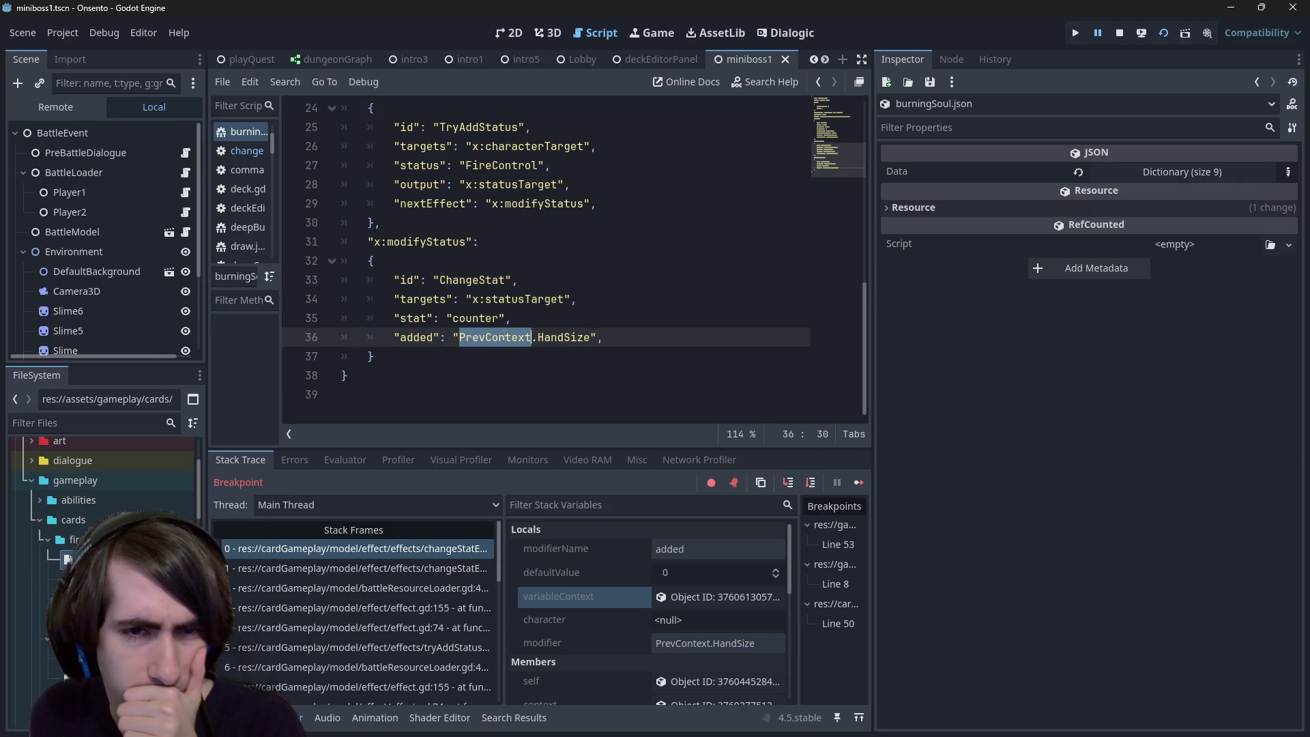
pyautogui.press('Left')
pyautogui.write('x:characterTarget')
pyautogui.hotkey('ctrl', 'Left')
pyautogui.hotkey('ctrl', 'Left')
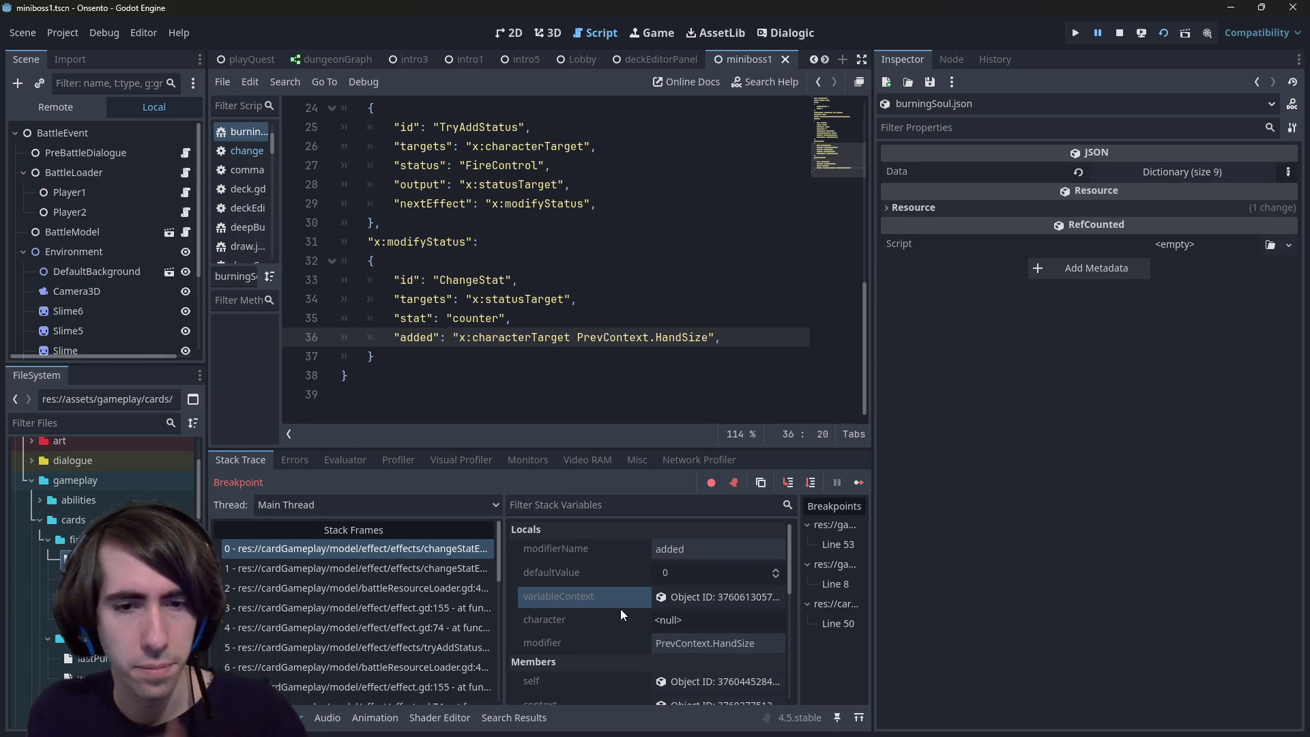
# Step: Prefix the 'added' expression with 'absoluteContext.'
pyautogui.click(655, 598)
pyautogui.click(456, 337)
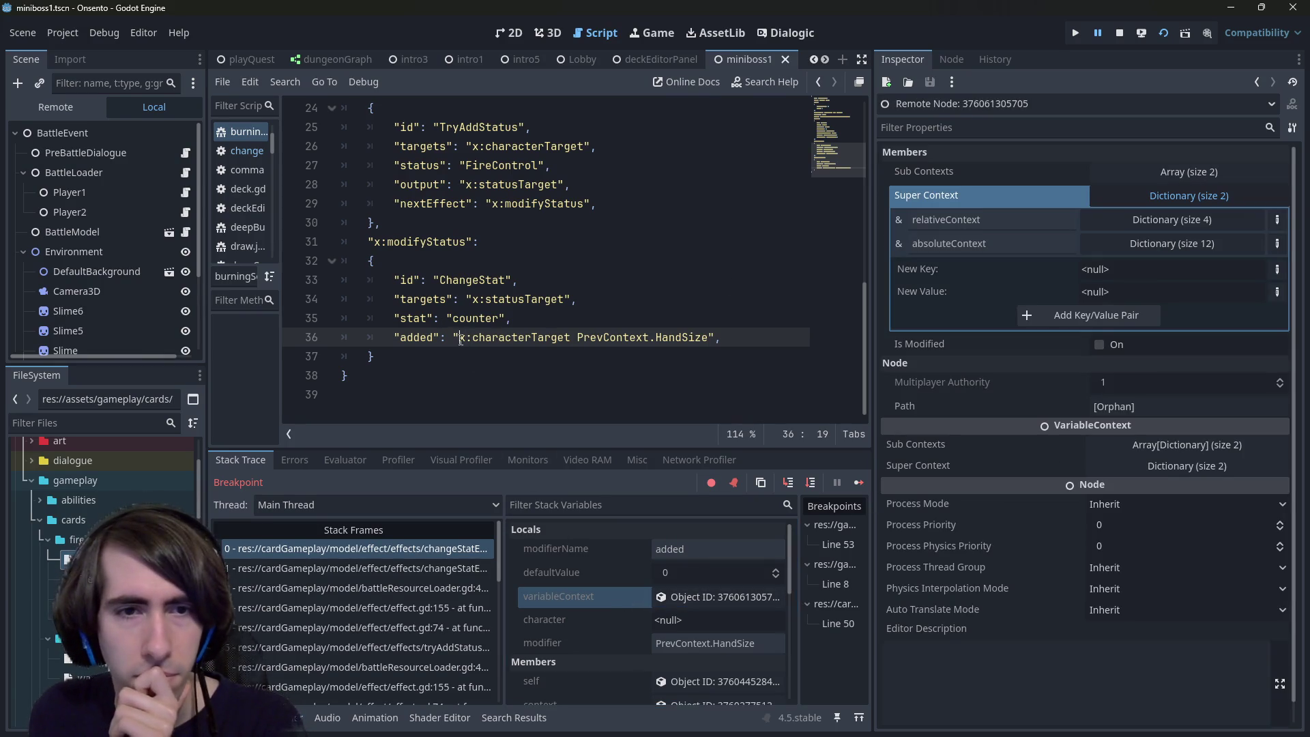
pyautogui.write('absoluteContext.')
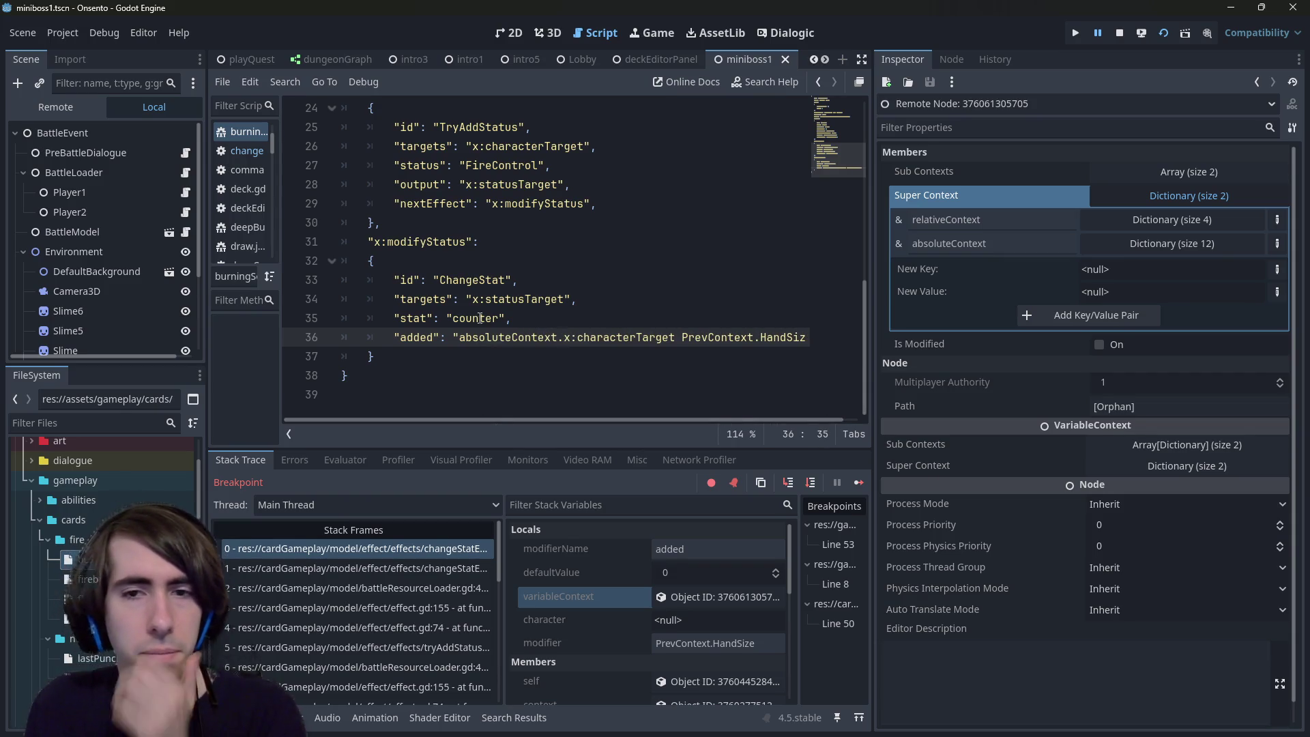
pyautogui.hscroll(2, 497, 426)
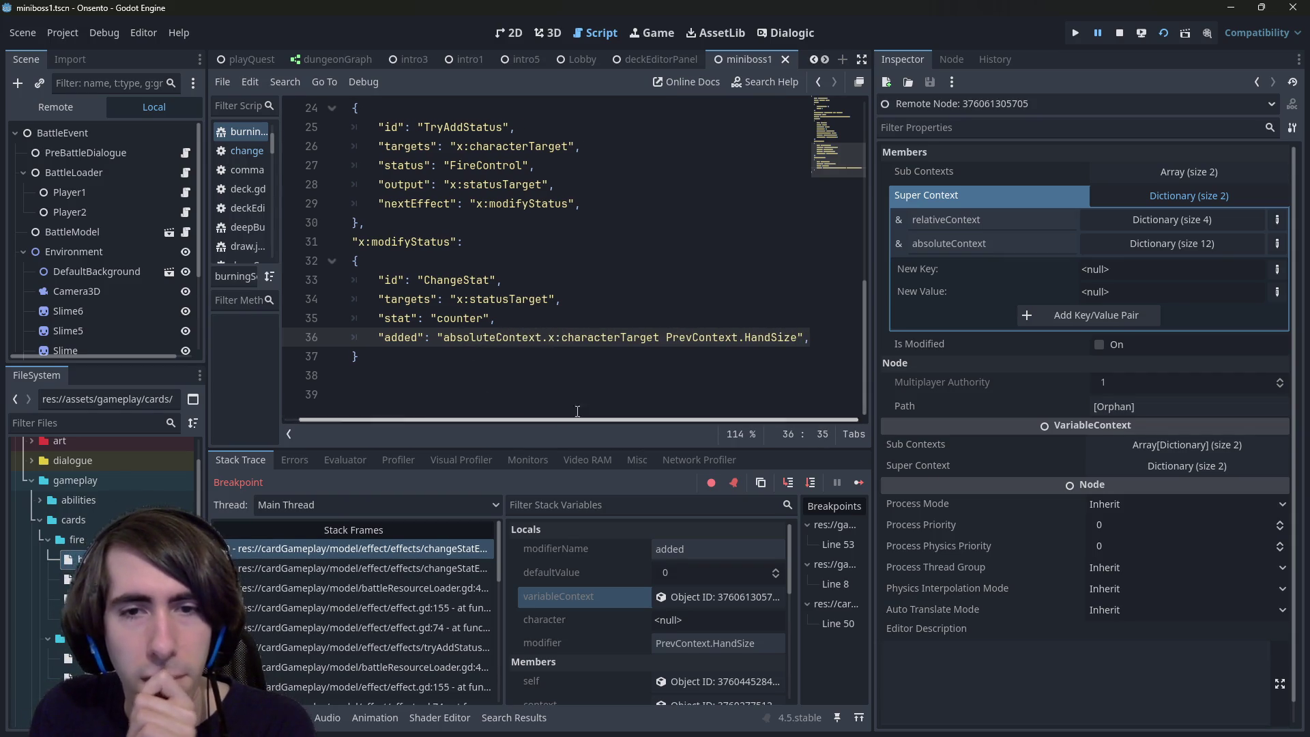
# Step: Append '.playerOwner' after characterTarget in the 'added' expression, fixing the typos
pyautogui.moveTo(661, 339); pyautogui.dragTo(799, 337)
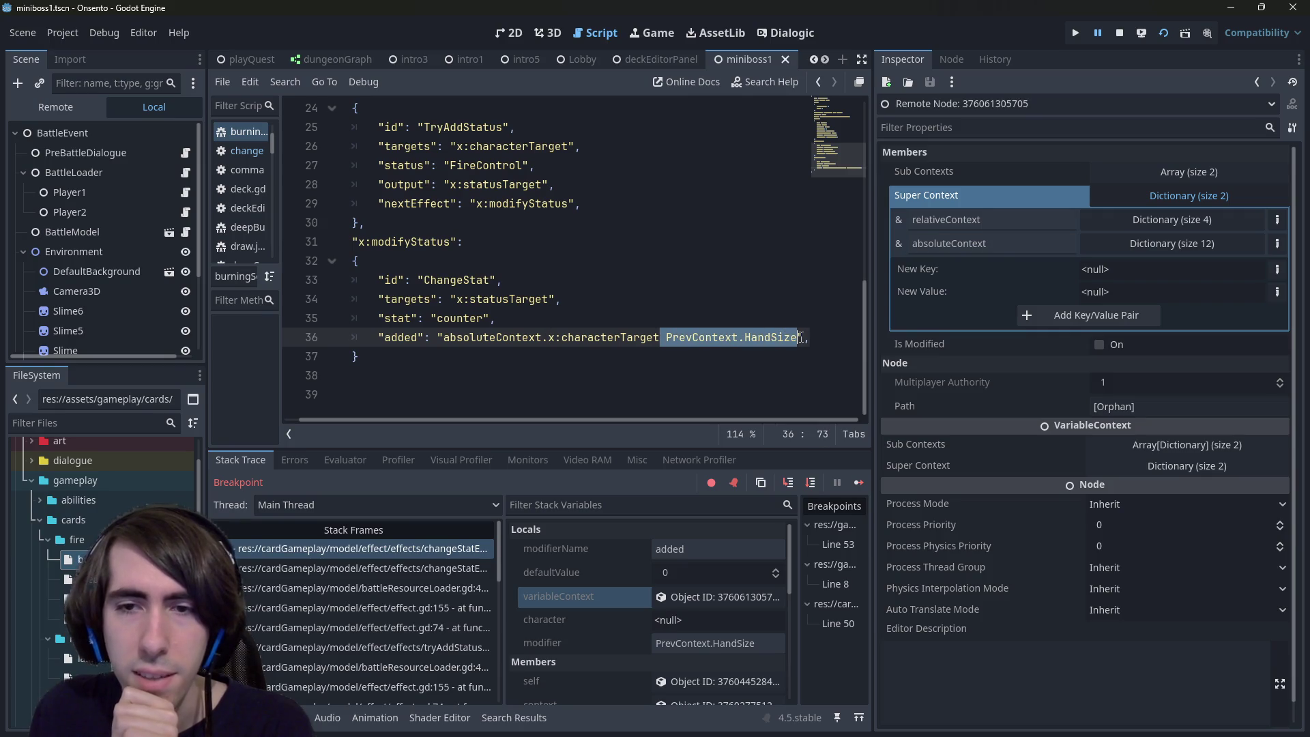
pyautogui.press('Left')
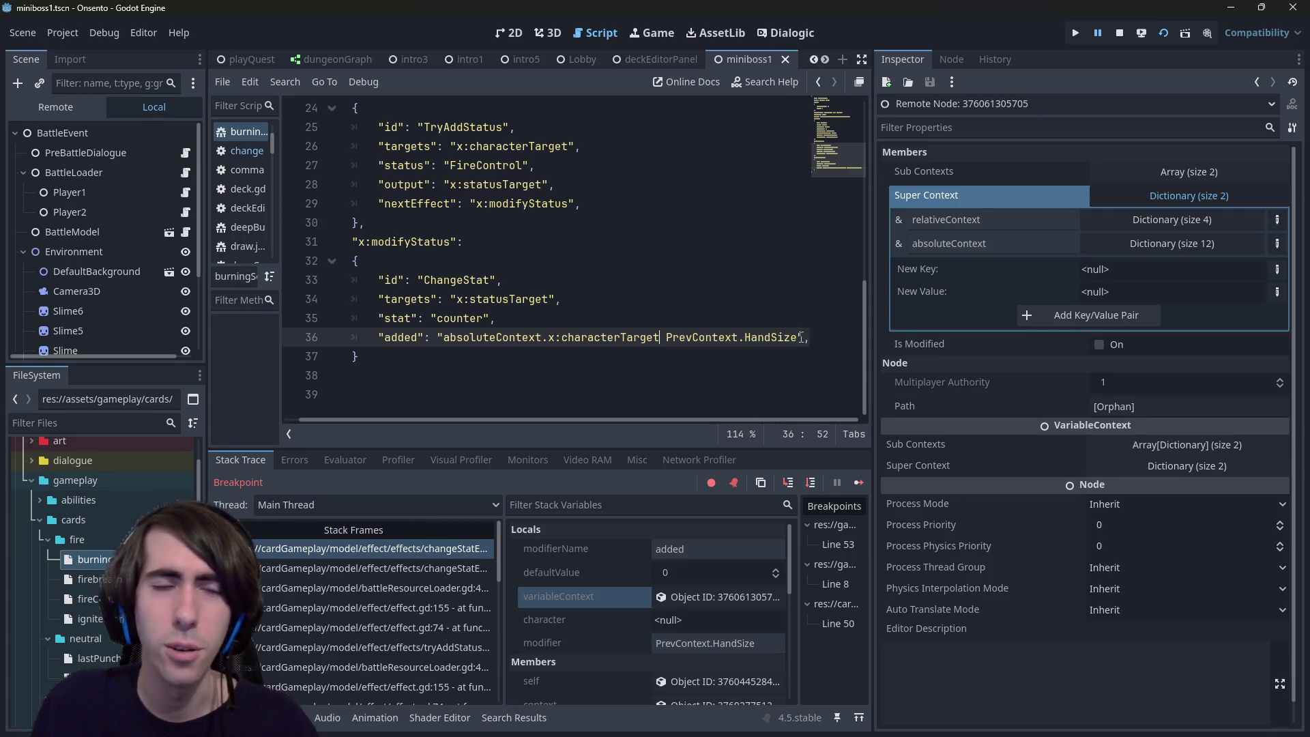
pyautogui.scroll(8, 737, 335)
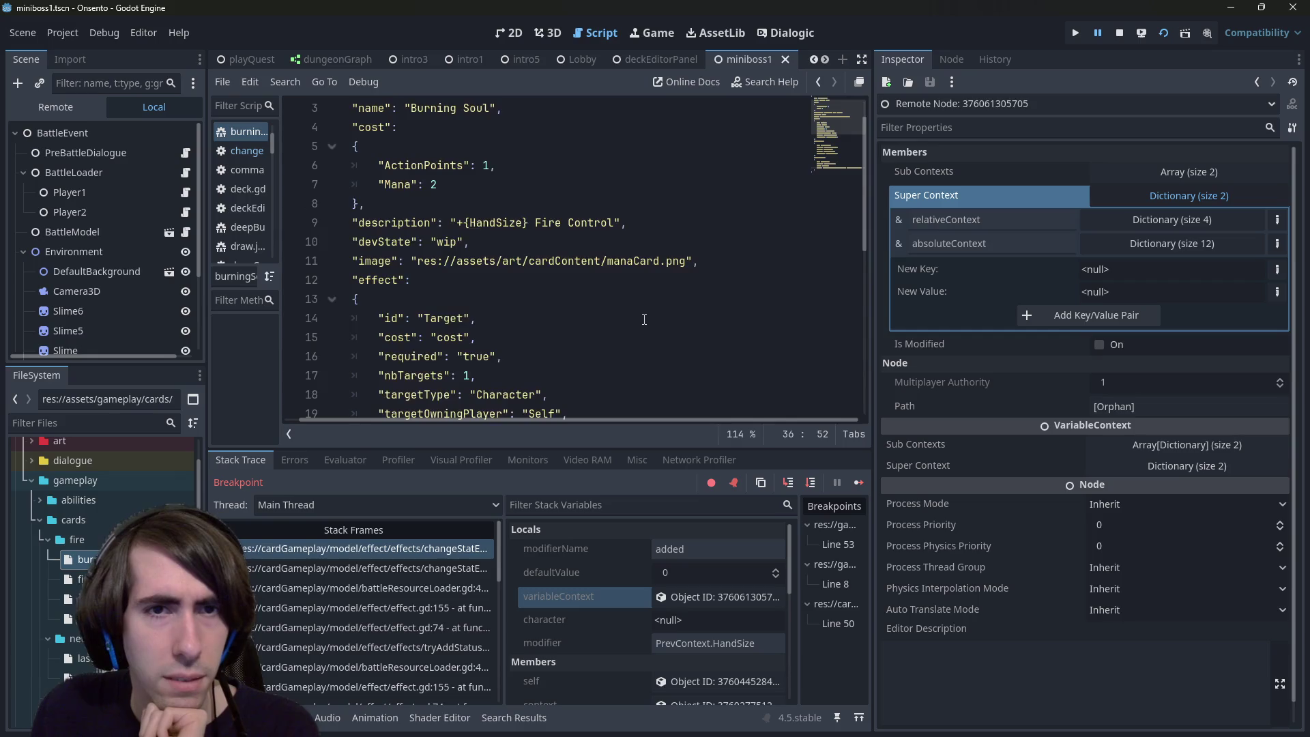
pyautogui.scroll(-8, 644, 320)
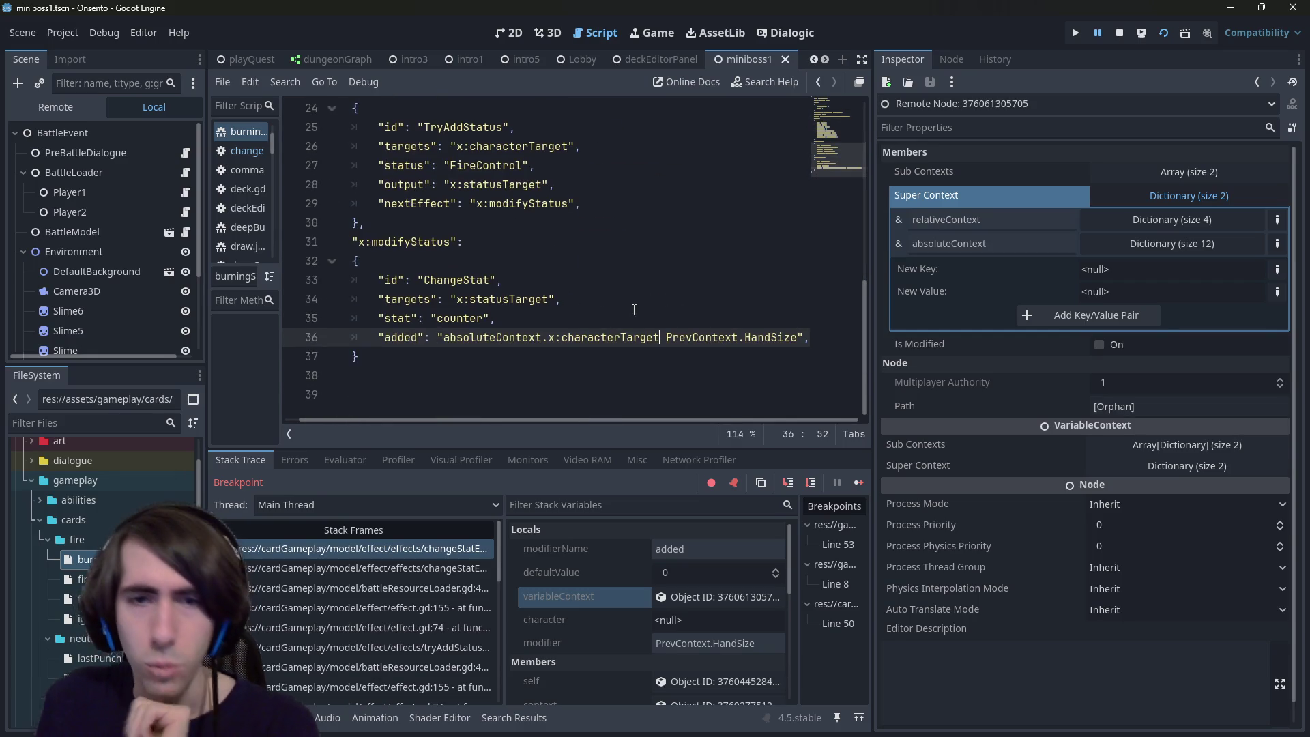
pyautogui.write('.')
pyautogui.write('owningPL')
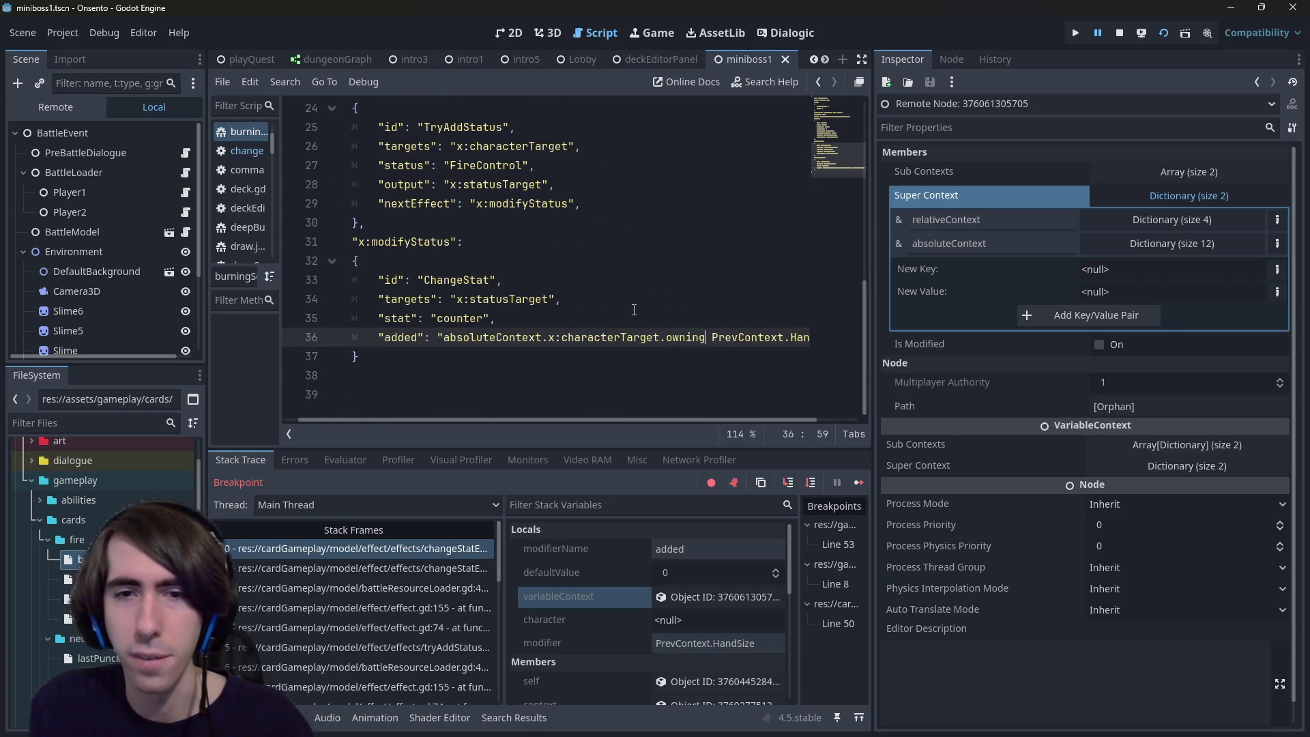
pyautogui.press('BackSpace')
pyautogui.write('layer.')
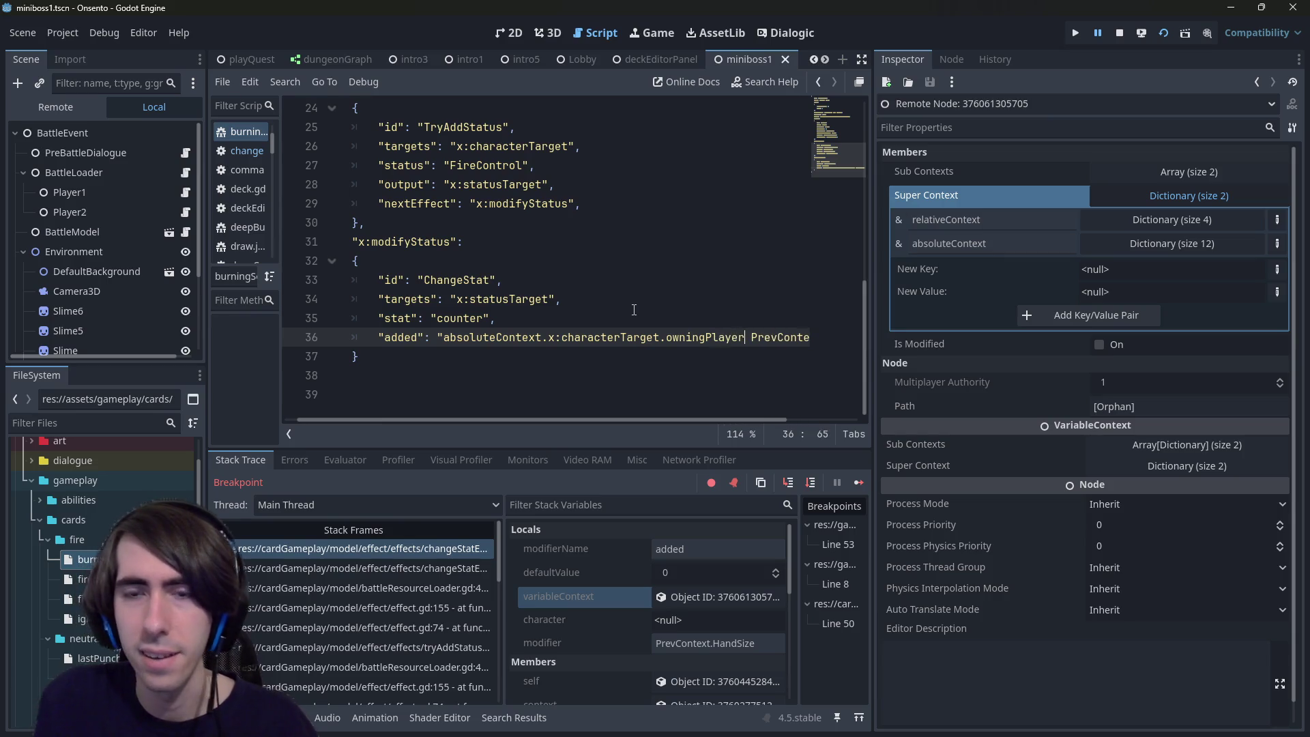
pyautogui.press('BackSpace')
pyautogui.press('BackSpace')
pyautogui.press('BackSpace')
pyautogui.write('player0')
pyautogui.write('wner.')
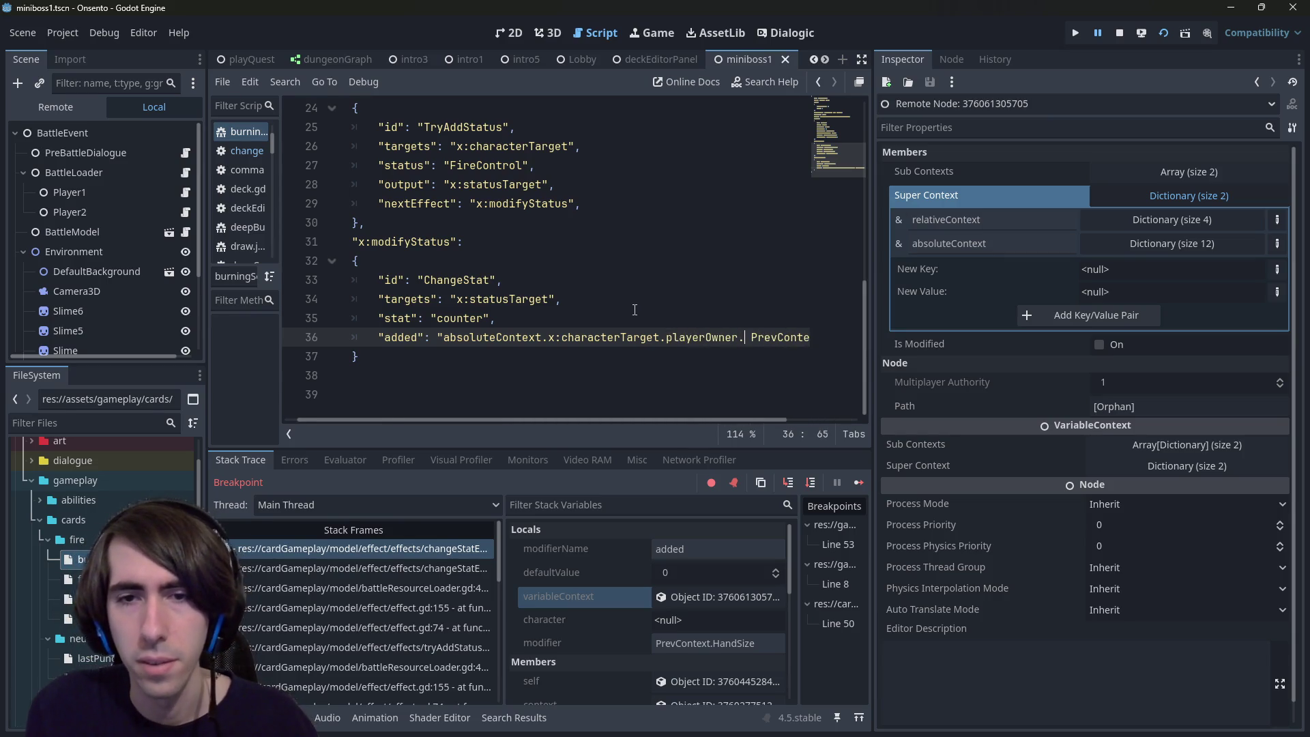
# Step: Delete the leftover 'PrevContext.' so the value ends in playerOwner.HandSize, then reopen changeStatEffect.gd
pyautogui.press('Right')
pyautogui.hotkey('ctrl', 'shift', 'Right')
pyautogui.hotkey('ctrl', 'shift', 'Right')
pyautogui.hotkey('ctrl', 'shift', 'Right')
pyautogui.hotkey('ctrl', 'shift', 'Left')
pyautogui.press('BackSpace')
pyautogui.press('BackSpace')
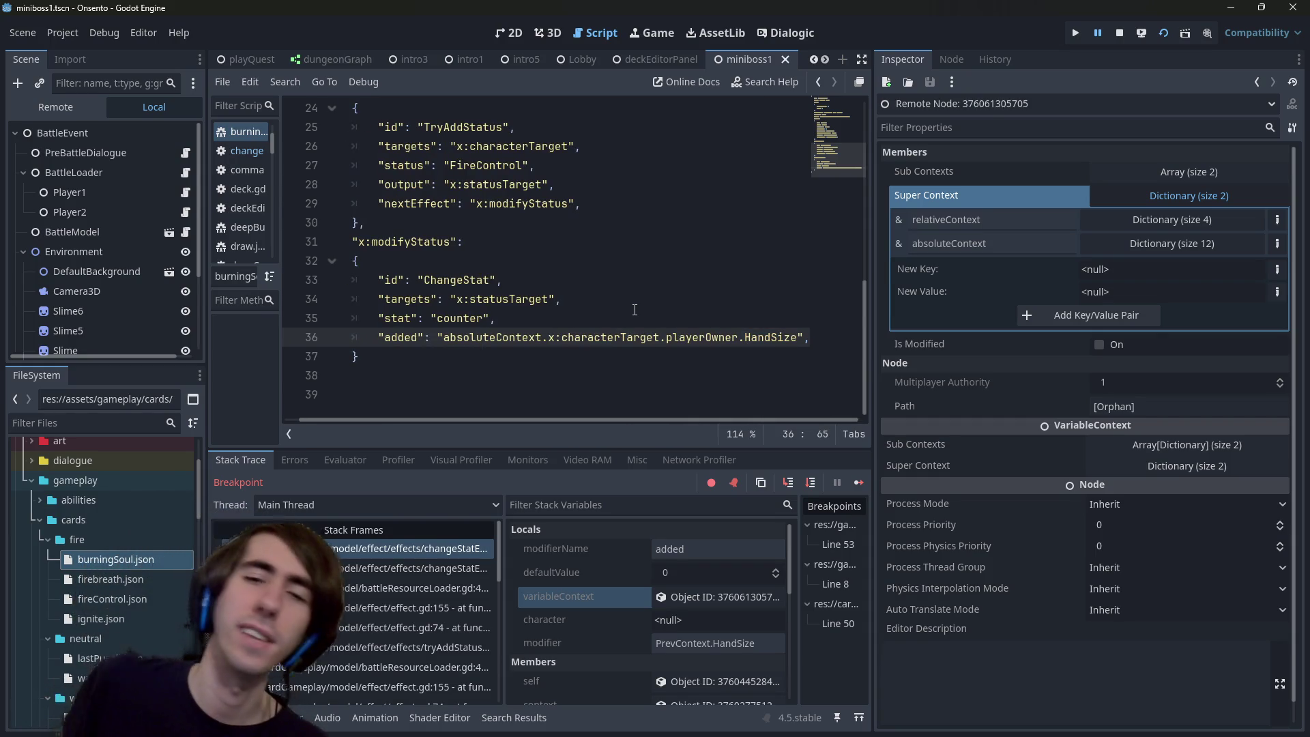
pyautogui.scroll(4, 652, 305)
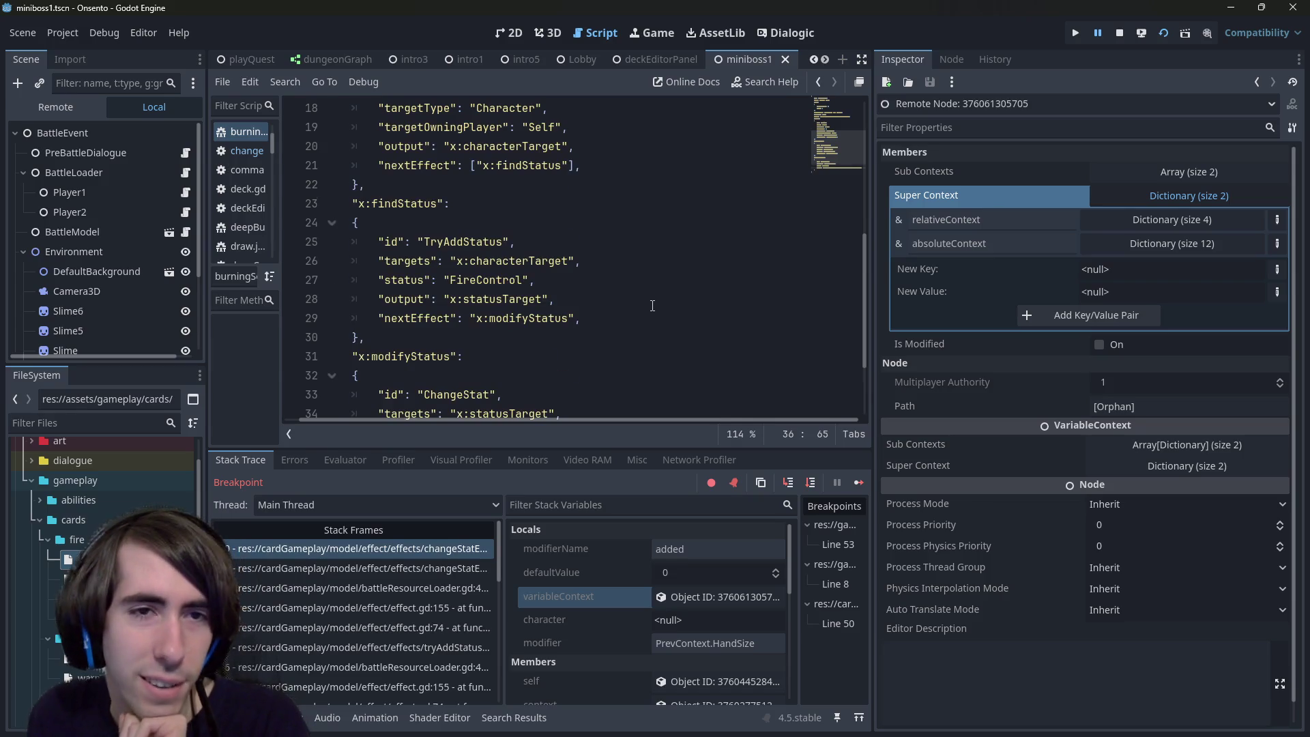
pyautogui.scroll(3, 652, 305)
pyautogui.scroll(-7, 652, 305)
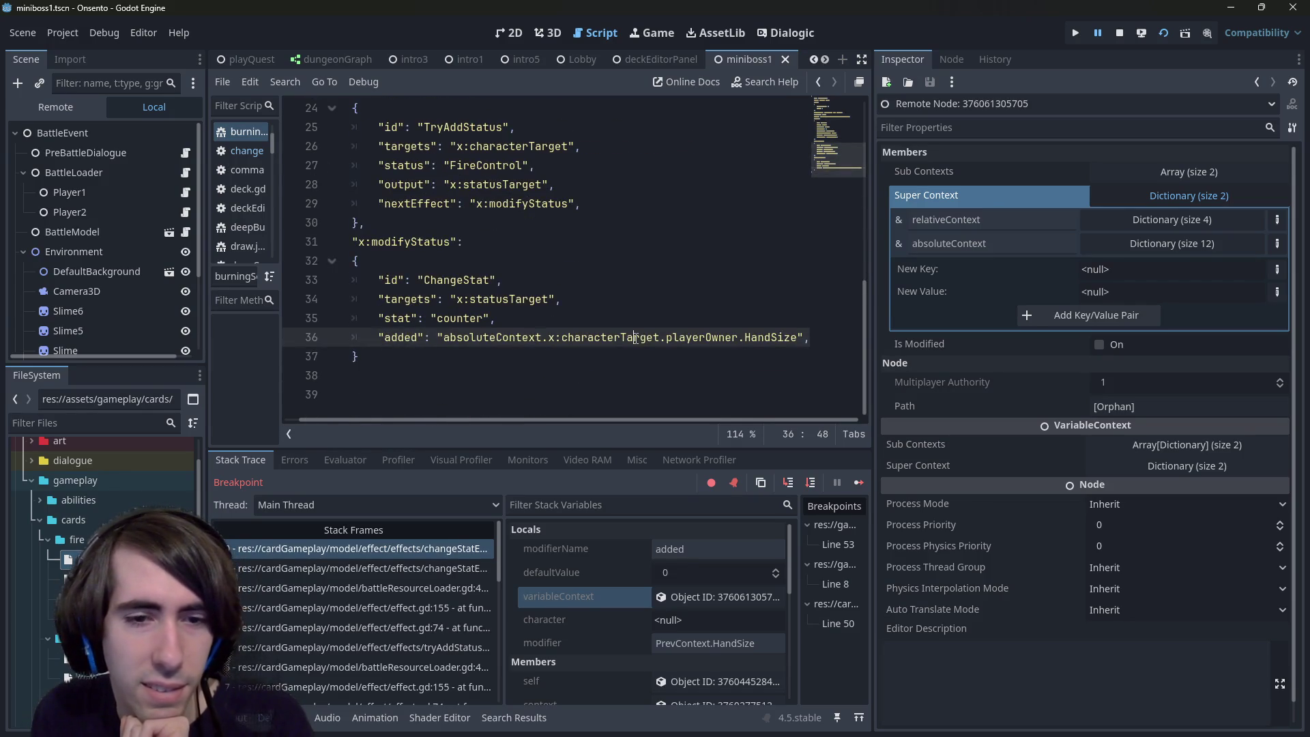
pyautogui.doubleClick(704, 339)
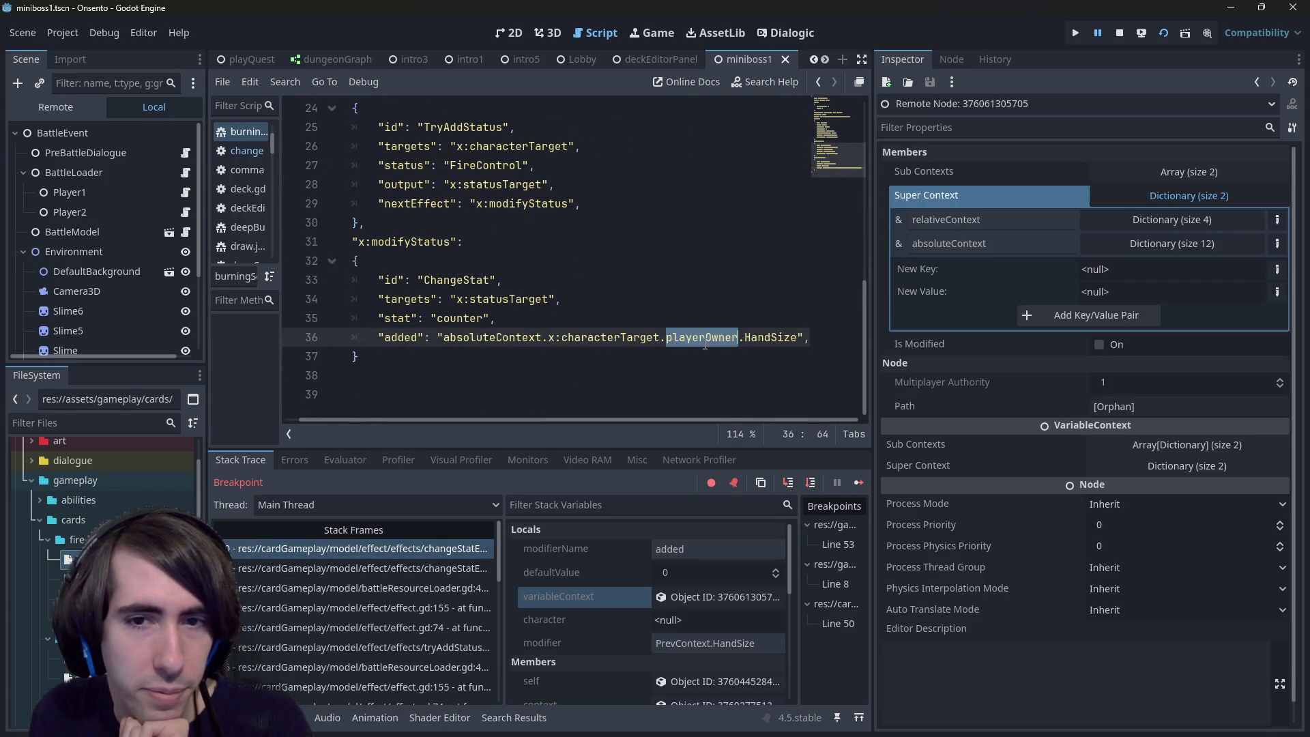
pyautogui.click(449, 548)
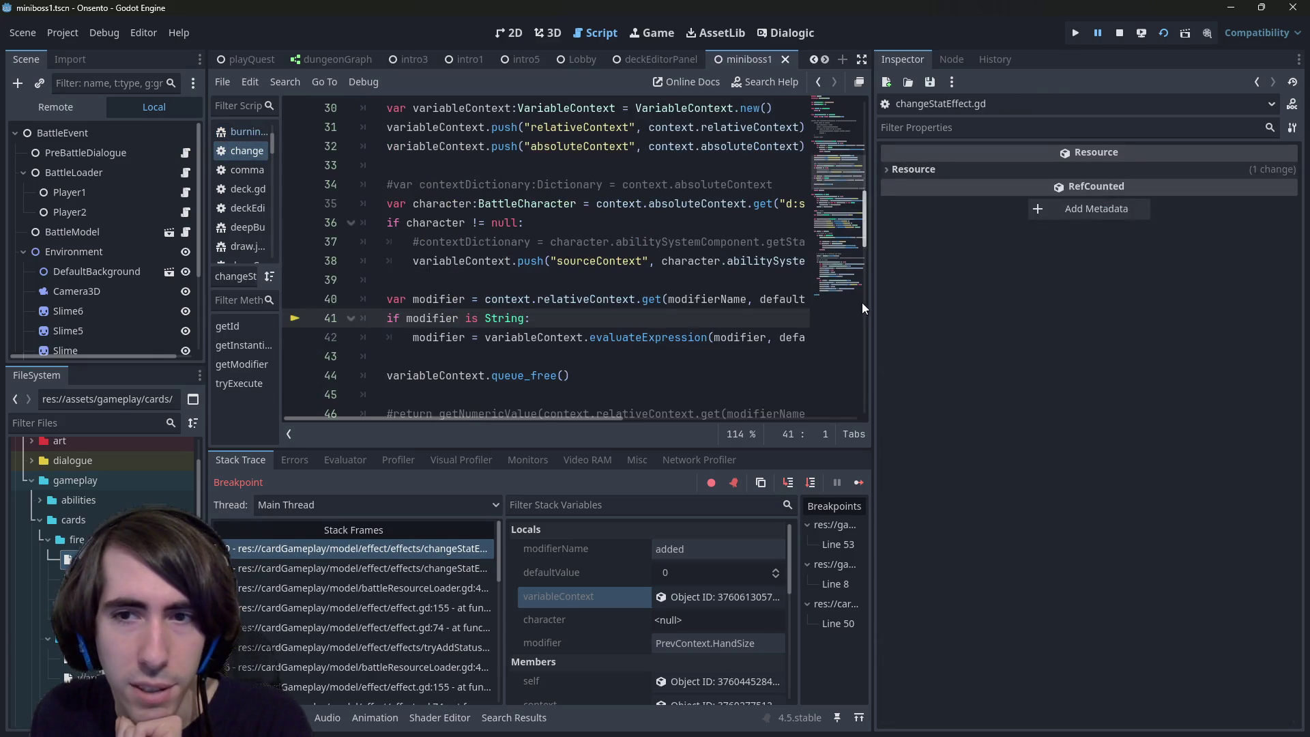
# Step: Widen the code area and follow evaluateExpression to getVariableValueFromPath in variableContext.gd
pyautogui.moveTo(873, 310); pyautogui.dragTo(1113, 321)
pyautogui.click(640, 339)
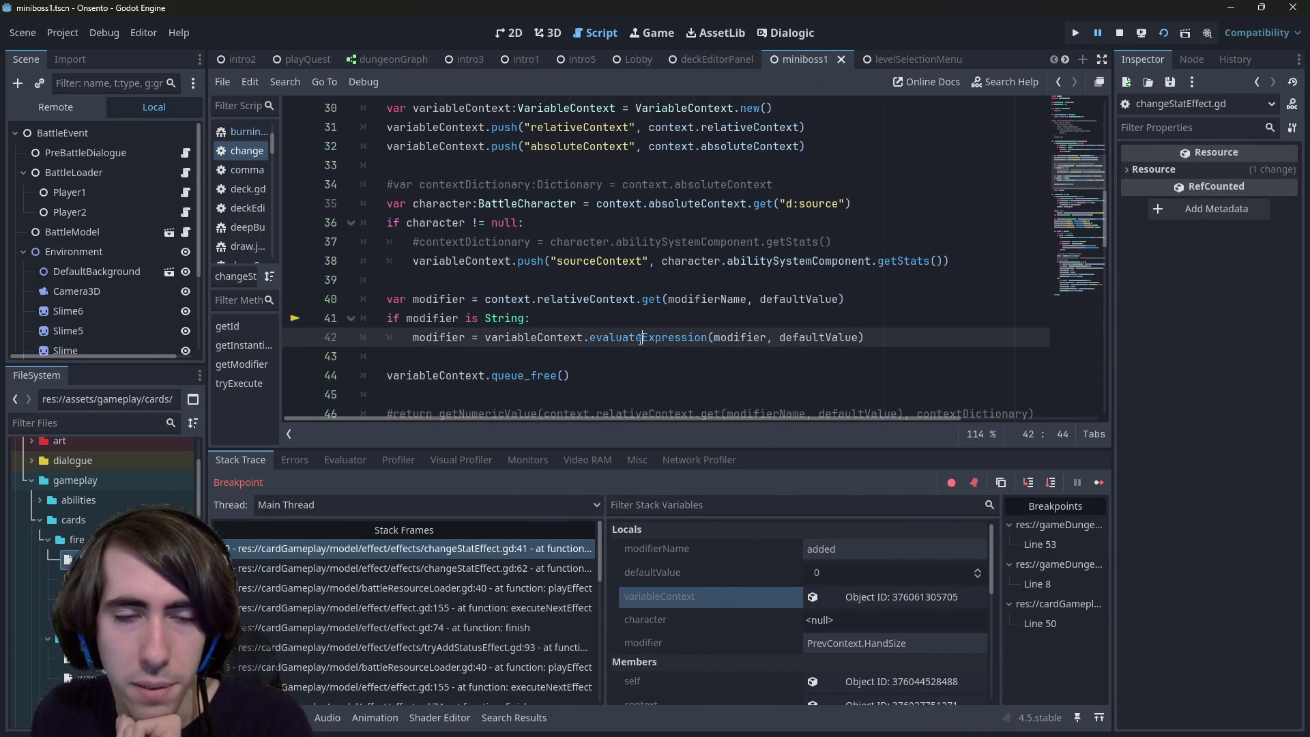
pyautogui.moveTo(640, 339)
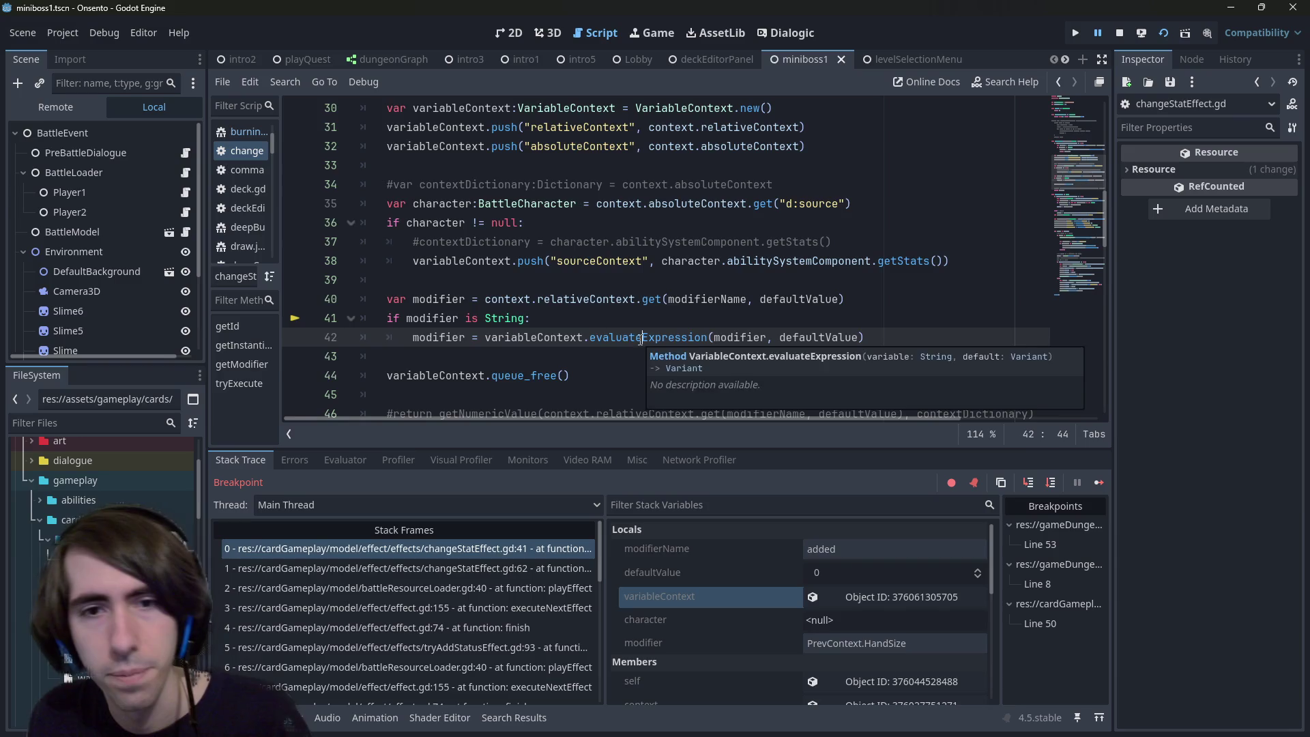
pyautogui.keyDown('ctrl'); pyautogui.click(641, 339); pyautogui.keyUp('ctrl')
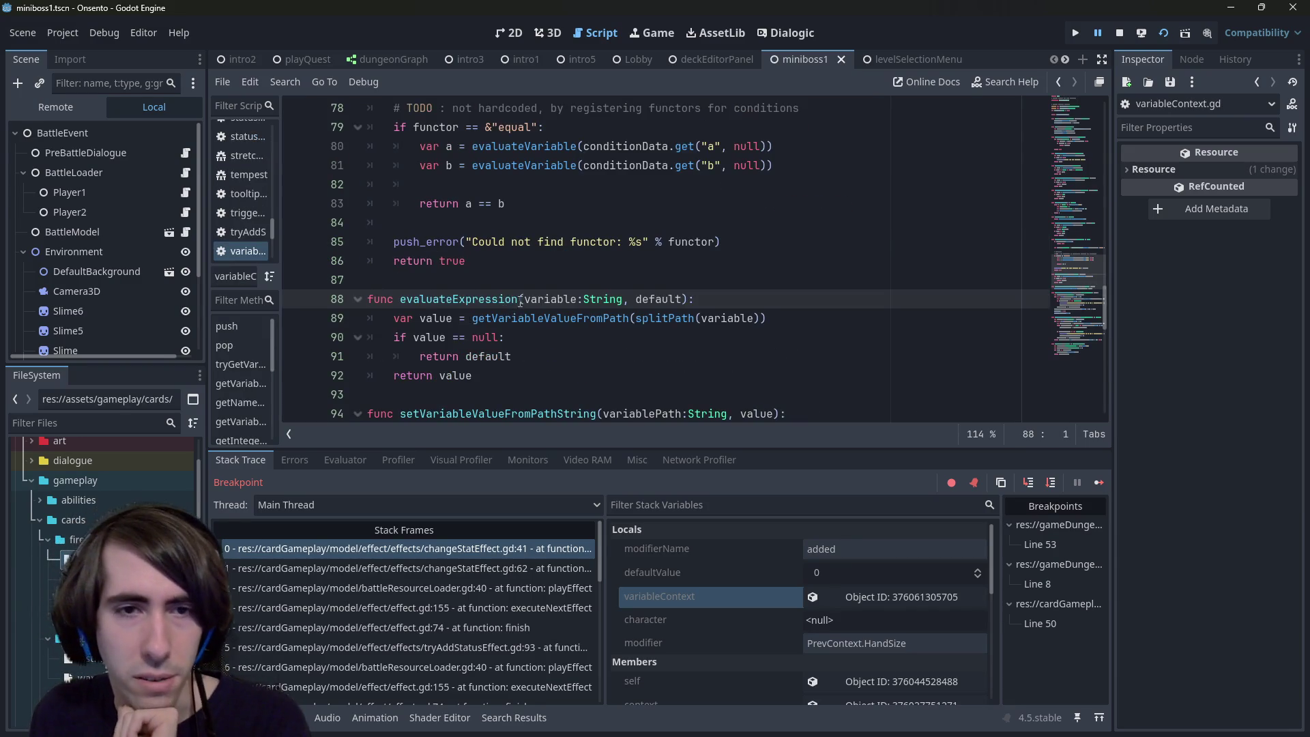
pyautogui.click(564, 317)
pyautogui.keyDown('ctrl'); pyautogui.click(563, 318); pyautogui.keyUp('ctrl')
# Step: Read lines 113–116 of getVariableValueFromPath's lookup loop through nested context dictionaries
pyautogui.scroll(-2, 565, 326)
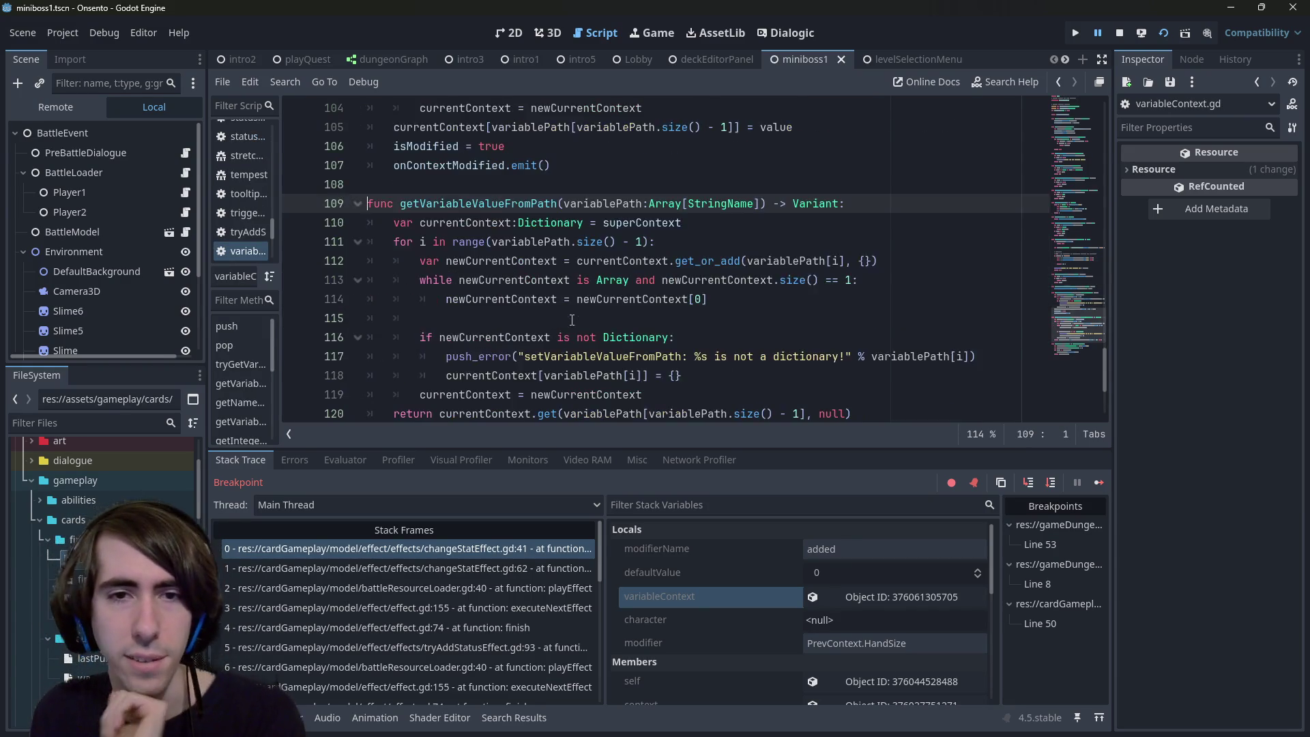
pyautogui.scroll(1, 565, 321)
pyautogui.moveTo(567, 316)
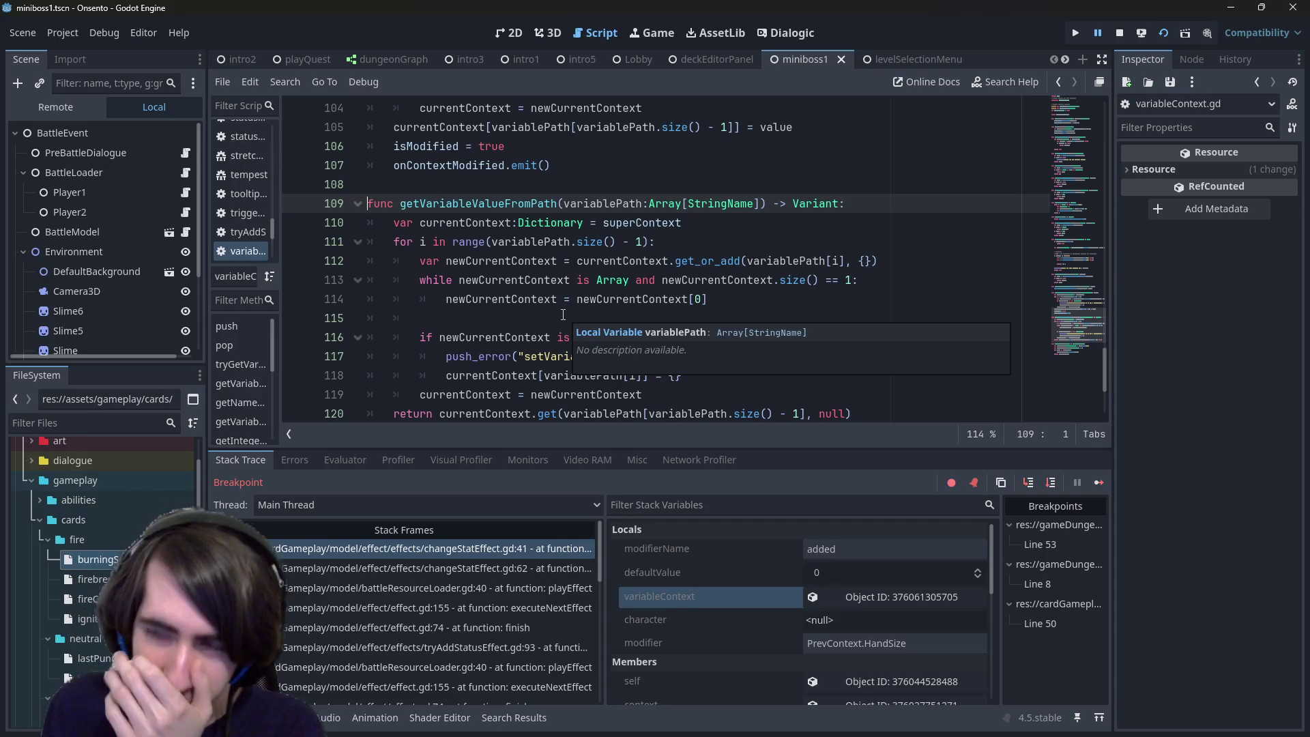
pyautogui.moveTo(545, 289)
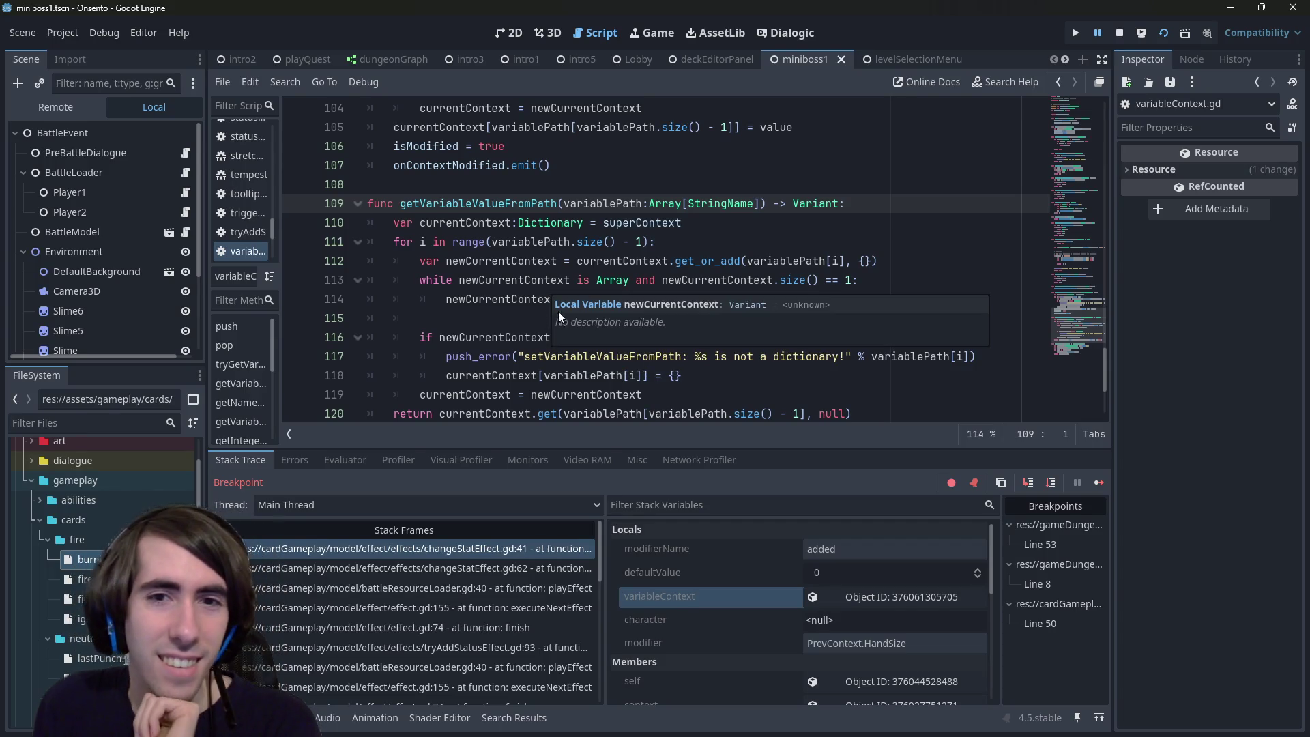
pyautogui.click(560, 280)
pyautogui.scroll(-1, 518, 287)
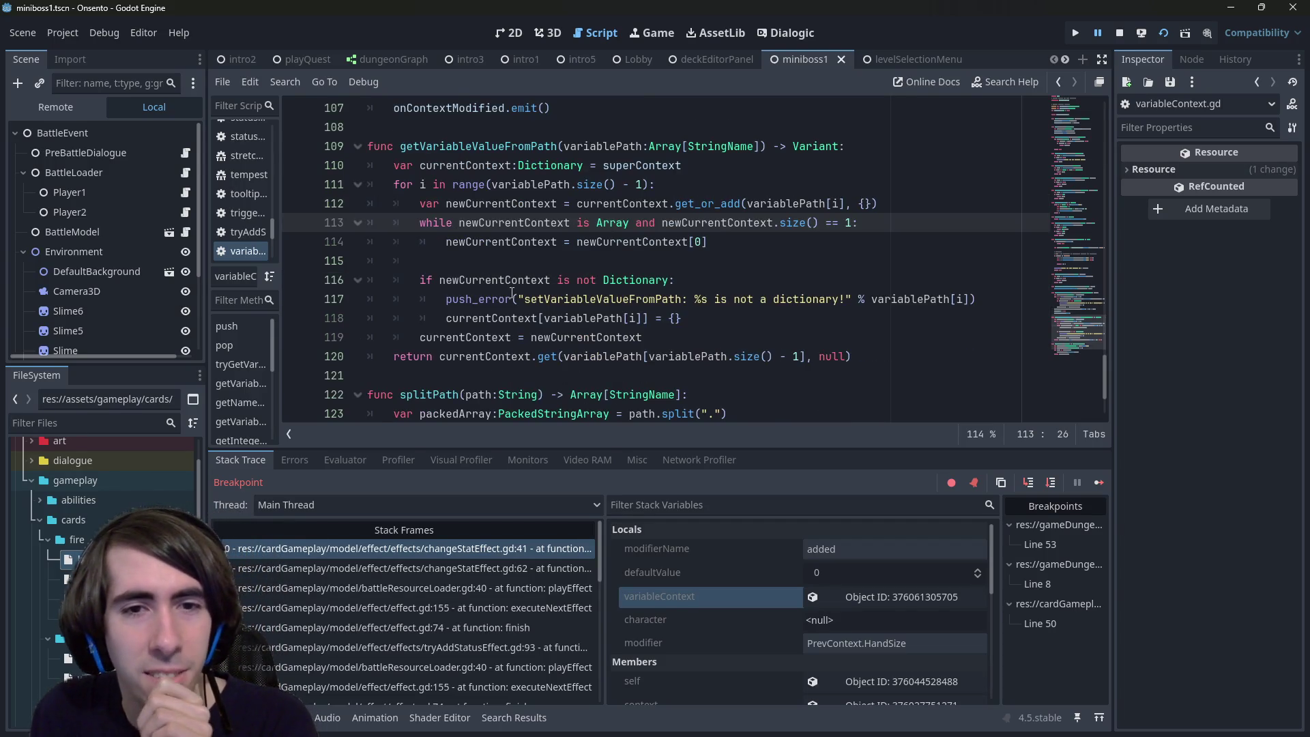
pyautogui.moveTo(512, 292)
pyautogui.click(564, 280)
pyautogui.doubleClick(563, 280)
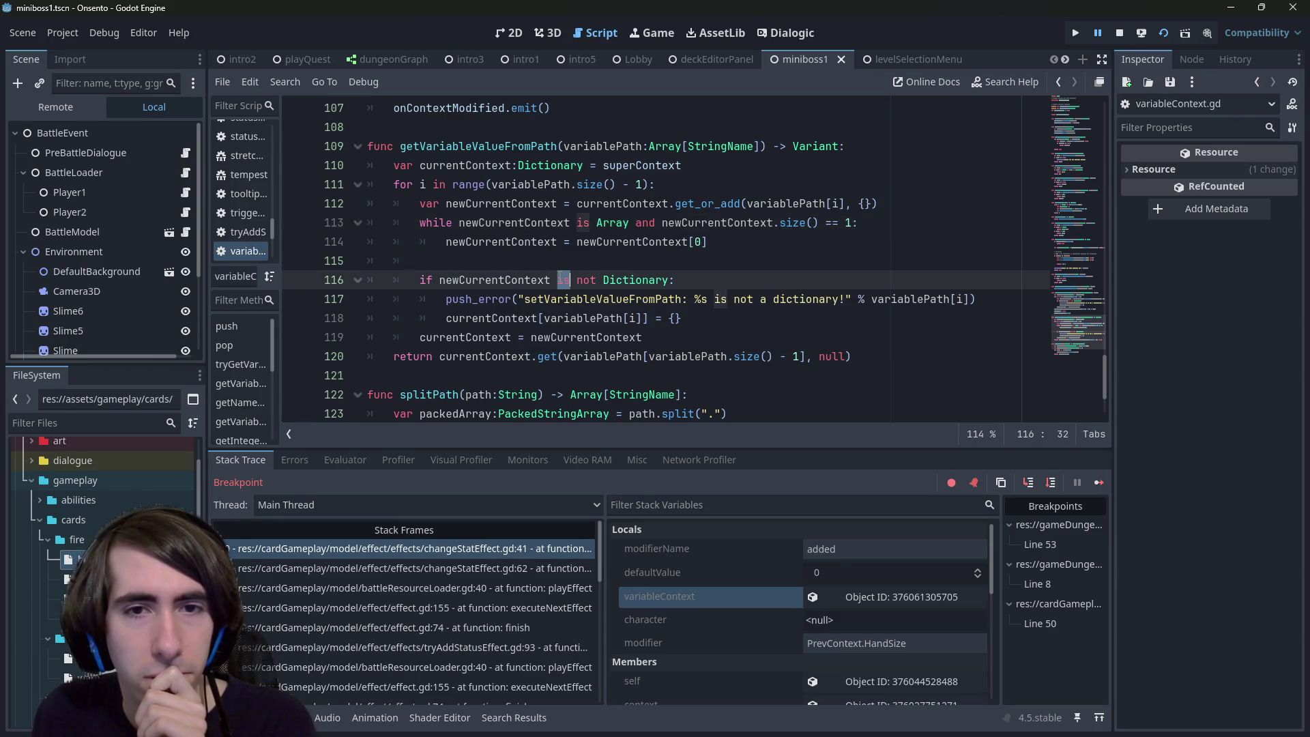
pyautogui.doubleClick(534, 242)
pyautogui.click(757, 242)
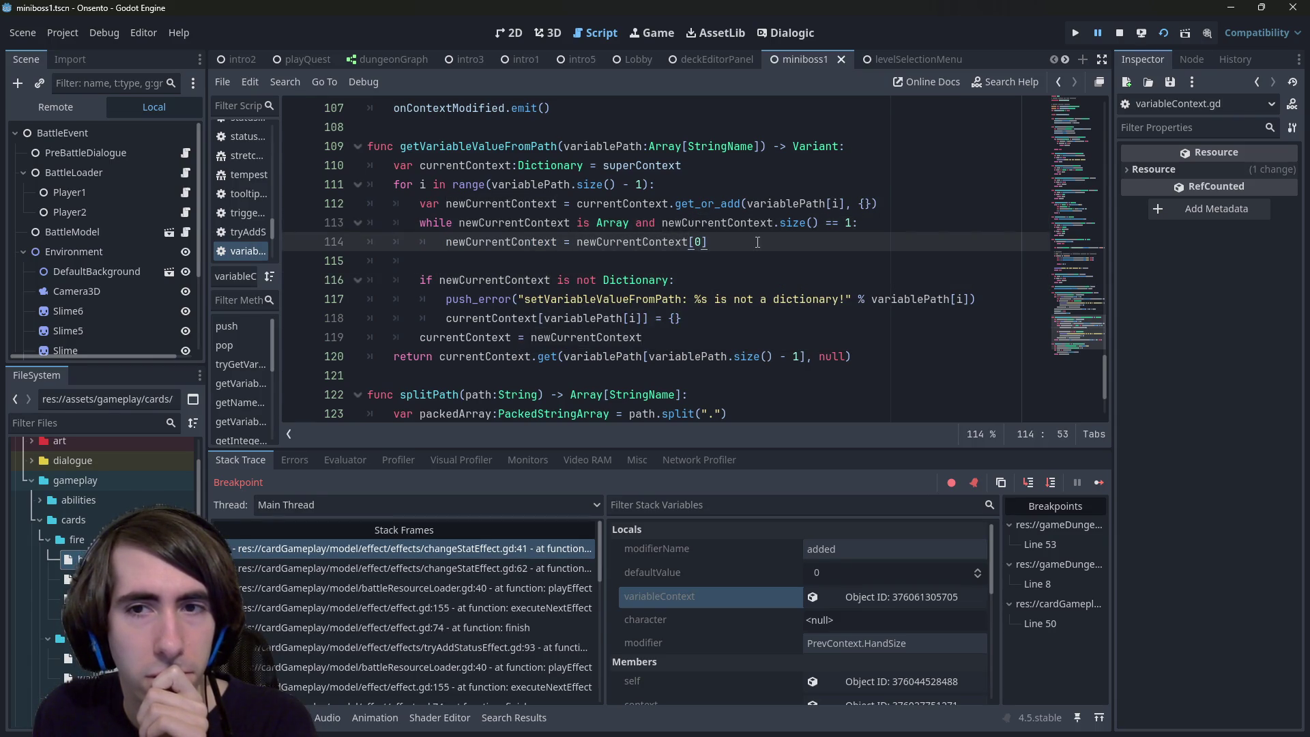
pyautogui.click(727, 260)
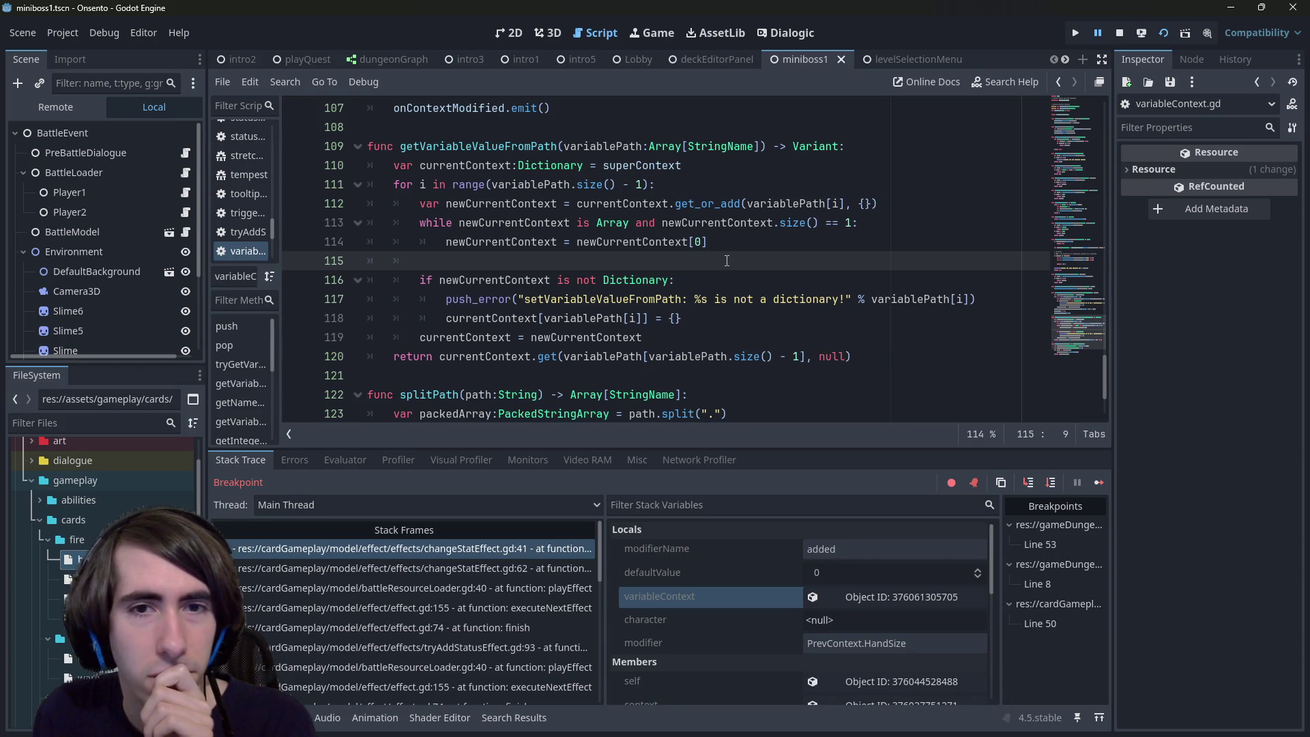
# Step: Highlight every use of newCurrentContext and currentContext in the lookup loop
pyautogui.click(500, 280)
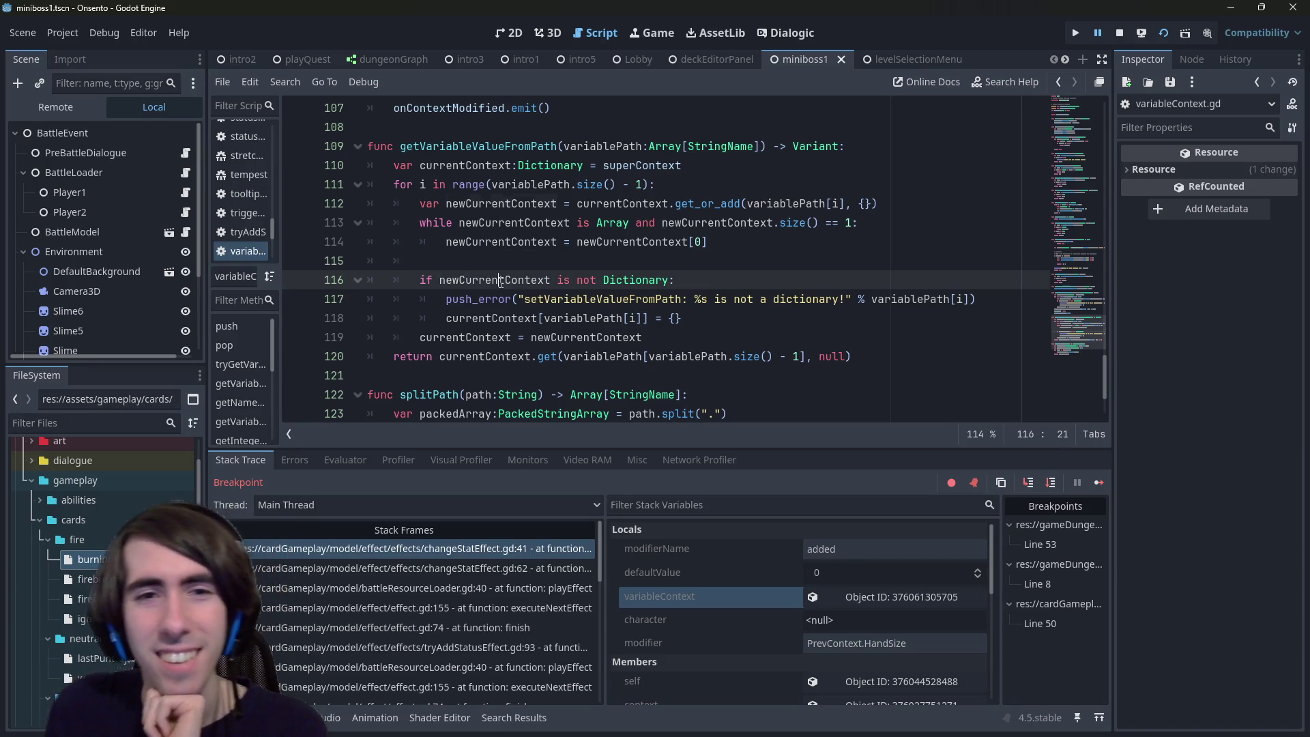
pyautogui.doubleClick(500, 280)
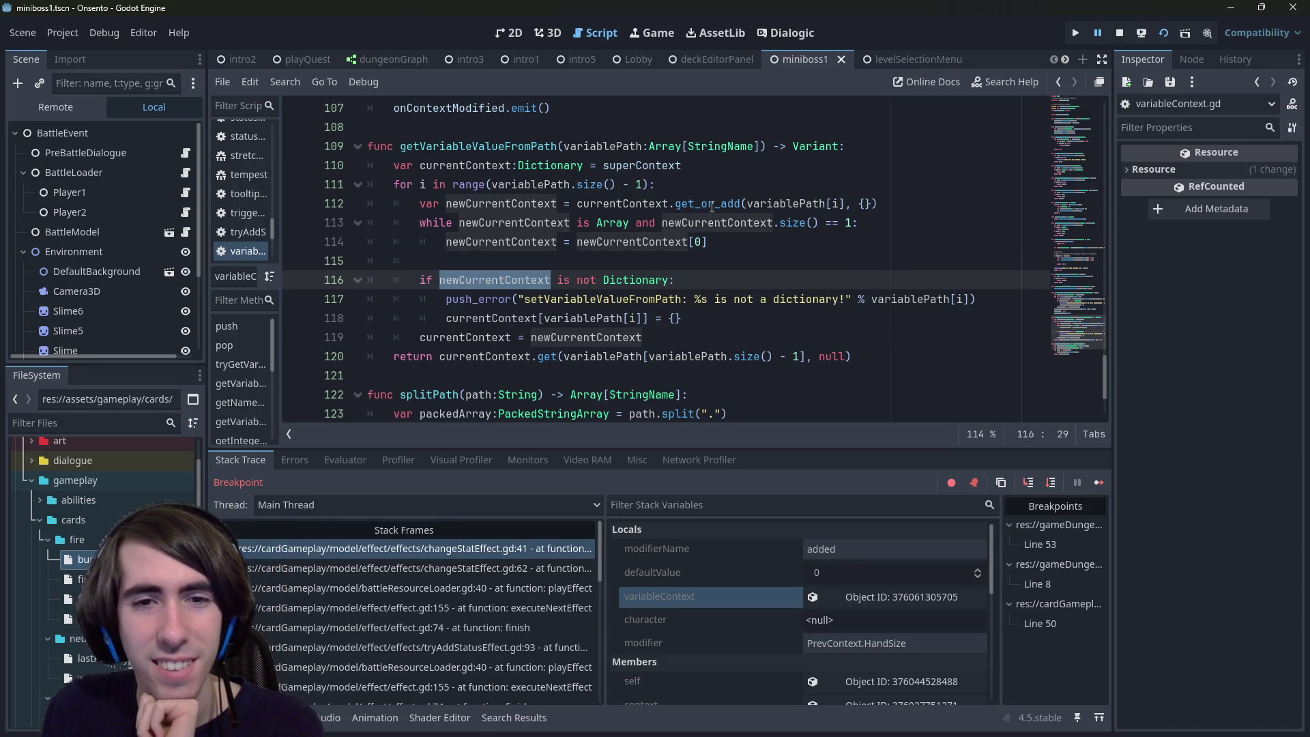
pyautogui.doubleClick(482, 336)
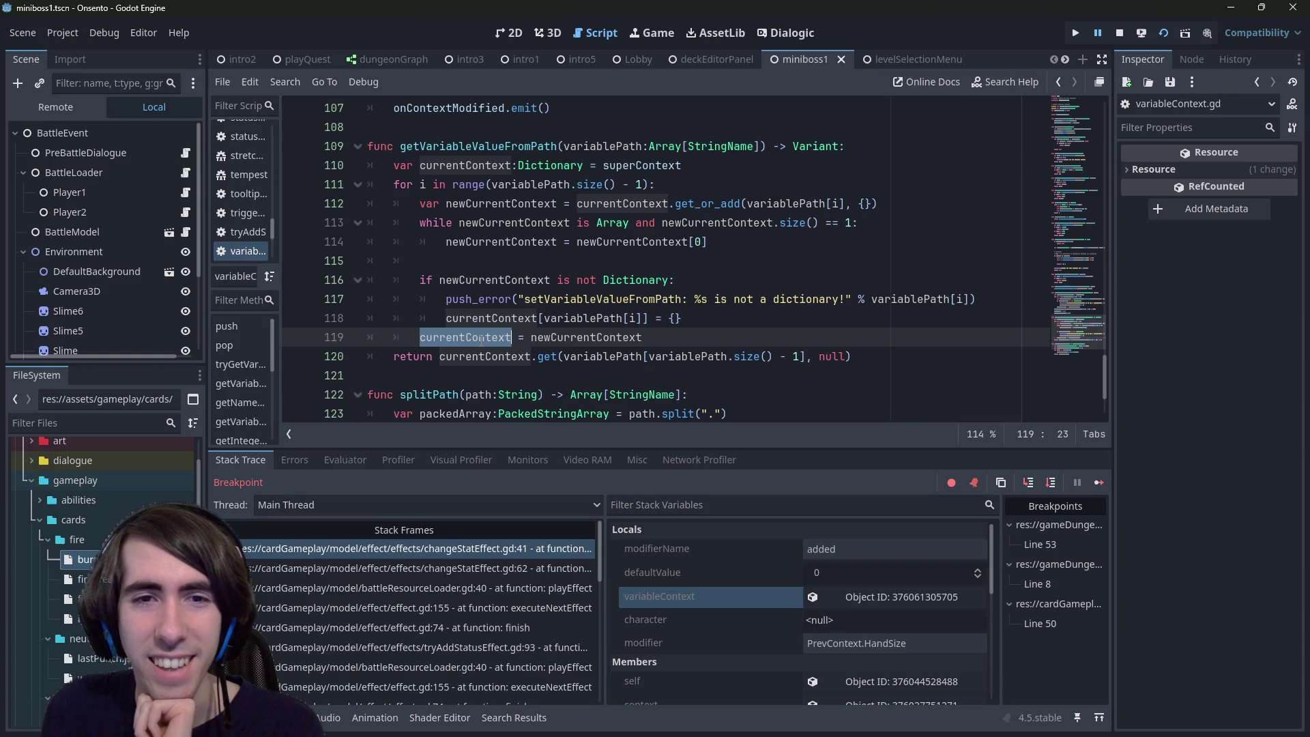
pyautogui.click(752, 250)
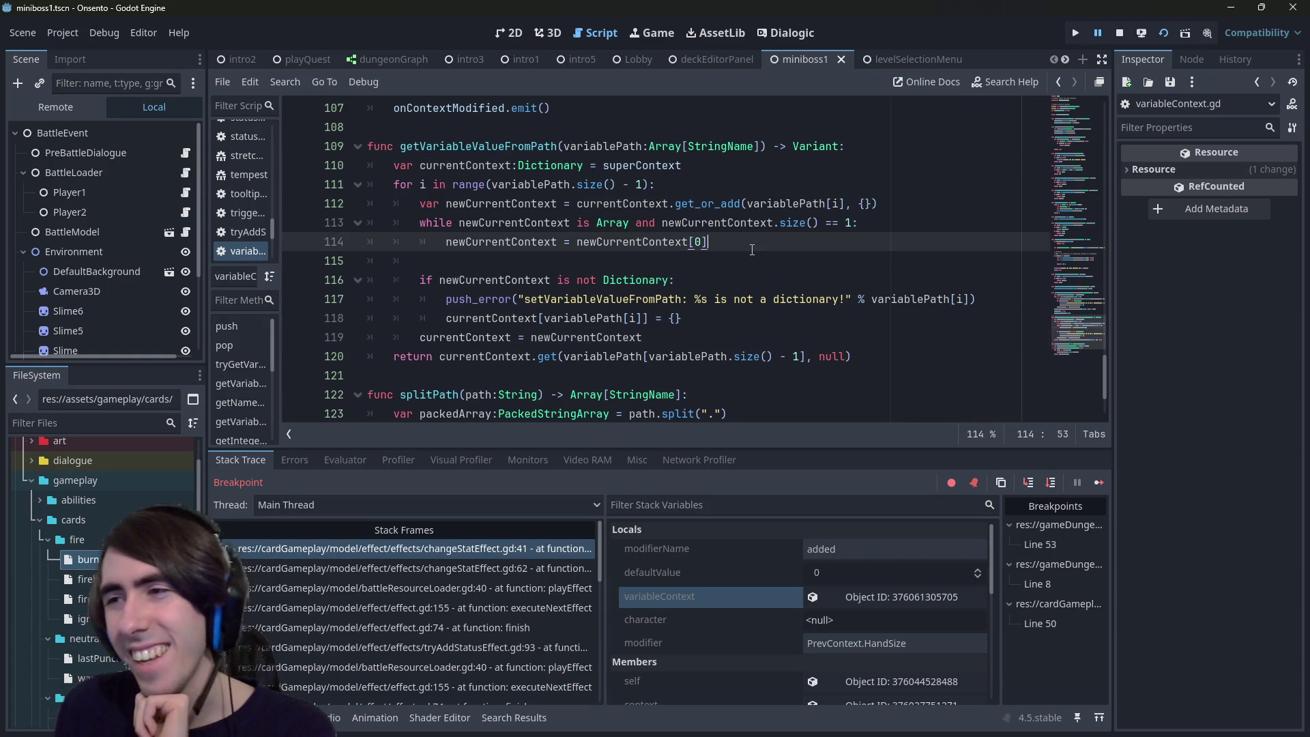
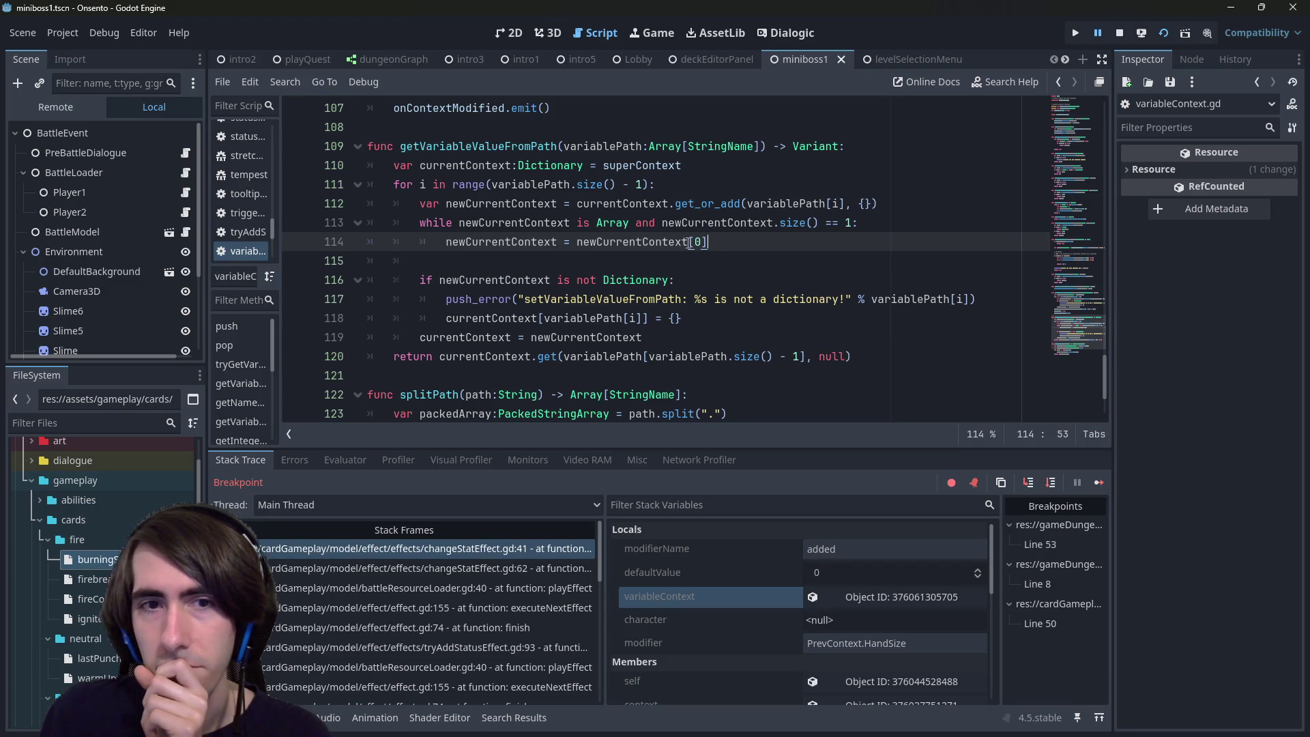
# Step: Strip the Dictionary type annotation from currentContext on line 110 and save the script
pyautogui.doubleClick(551, 166)
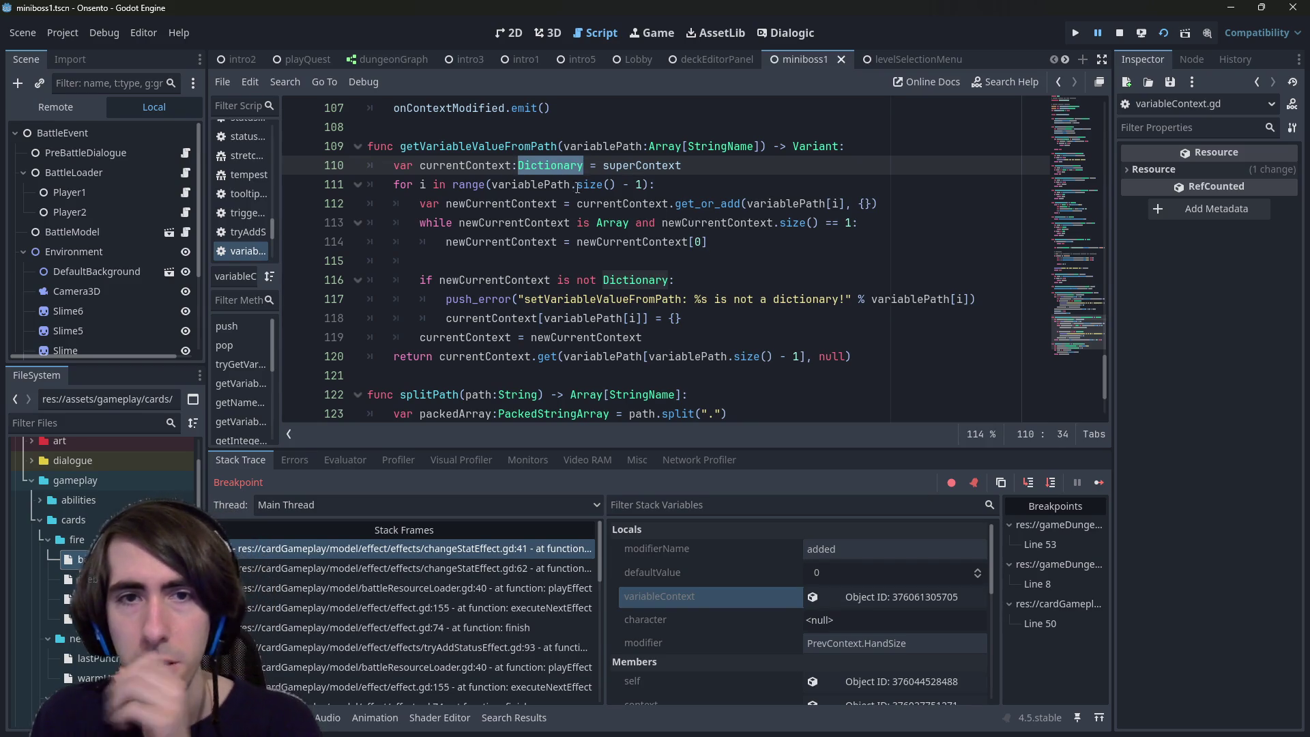
pyautogui.doubleClick(498, 167)
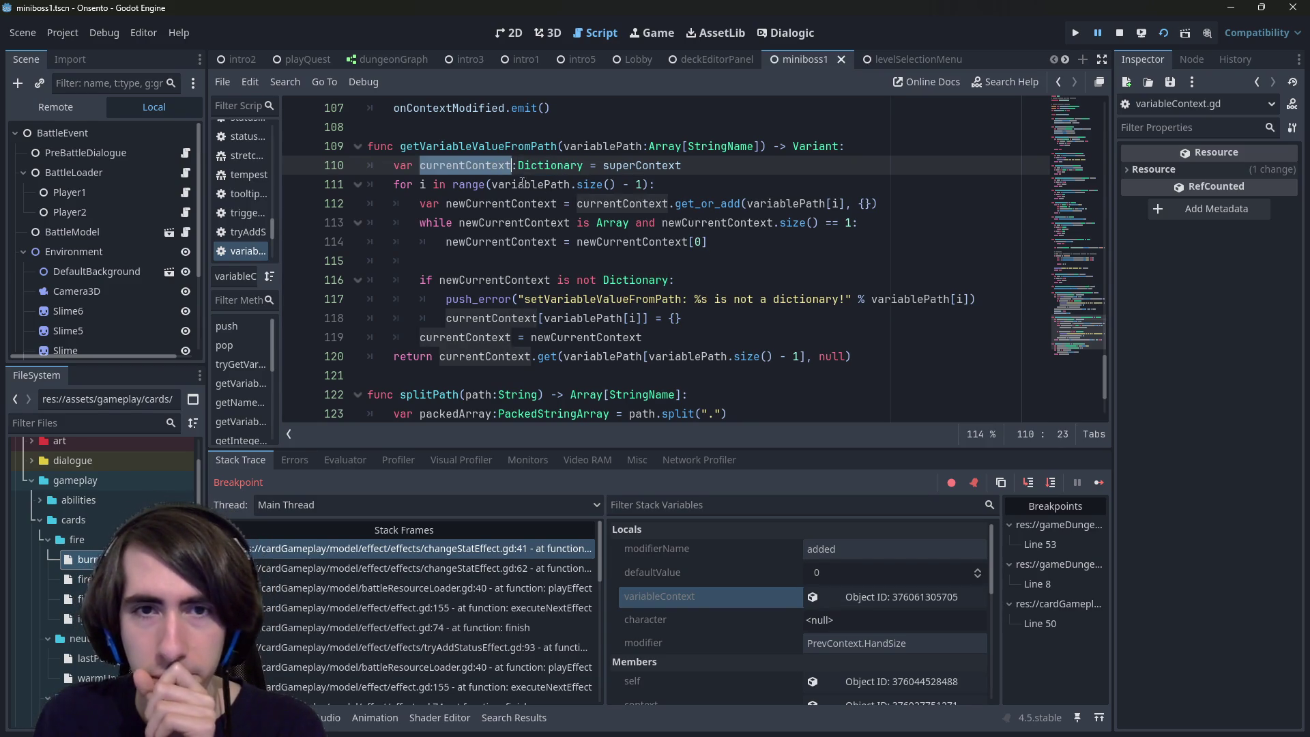
pyautogui.doubleClick(785, 203)
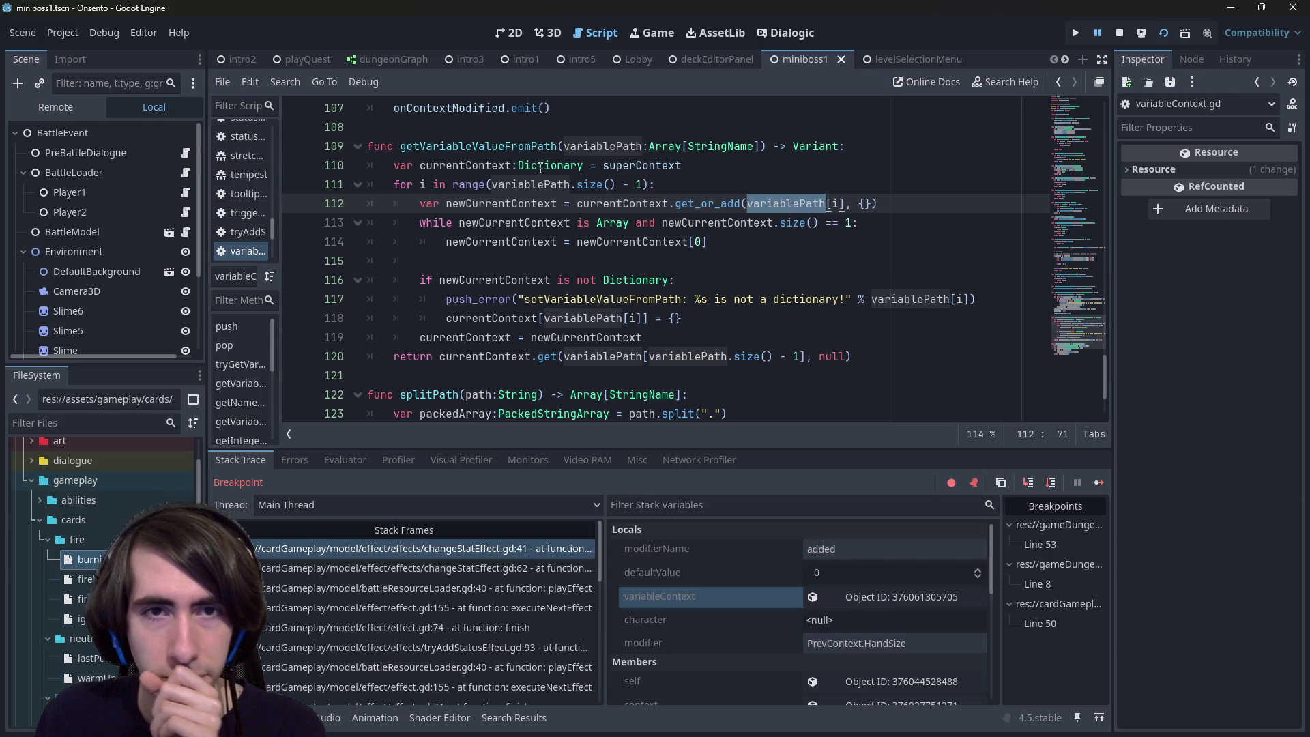
pyautogui.doubleClick(549, 166)
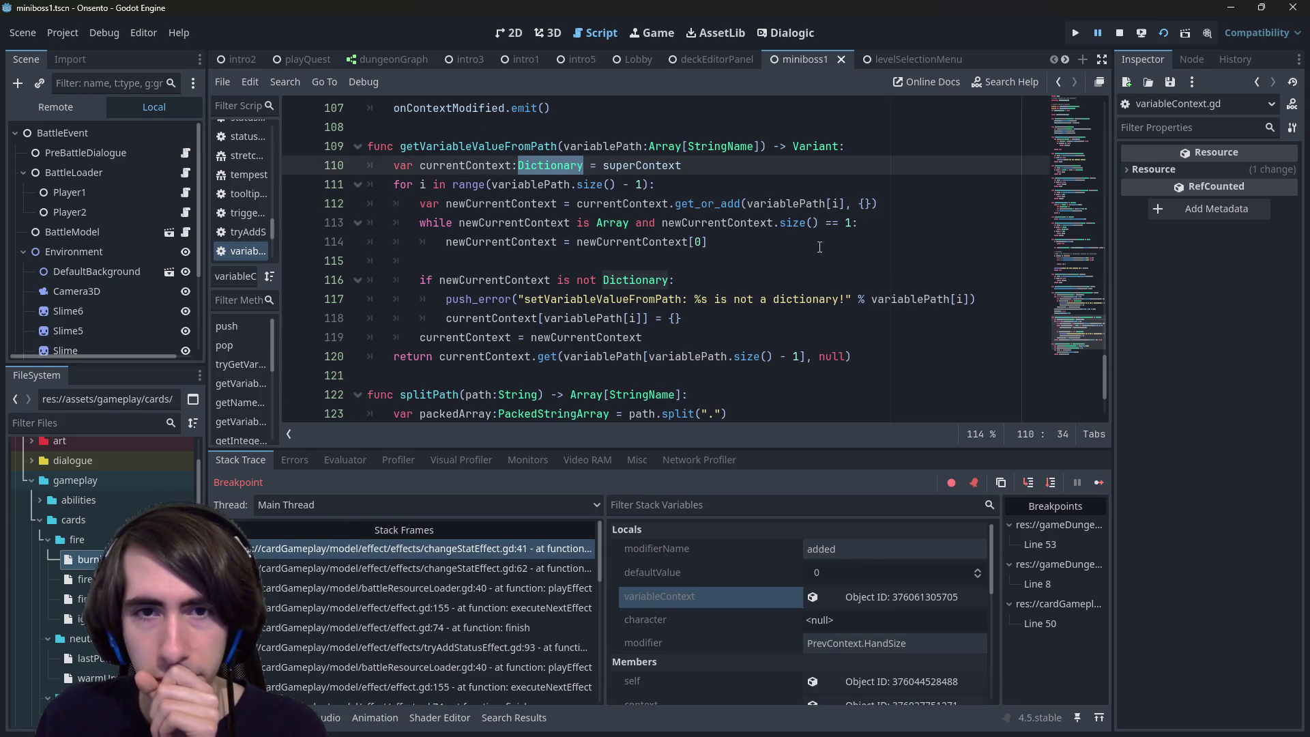
pyautogui.doubleClick(543, 224)
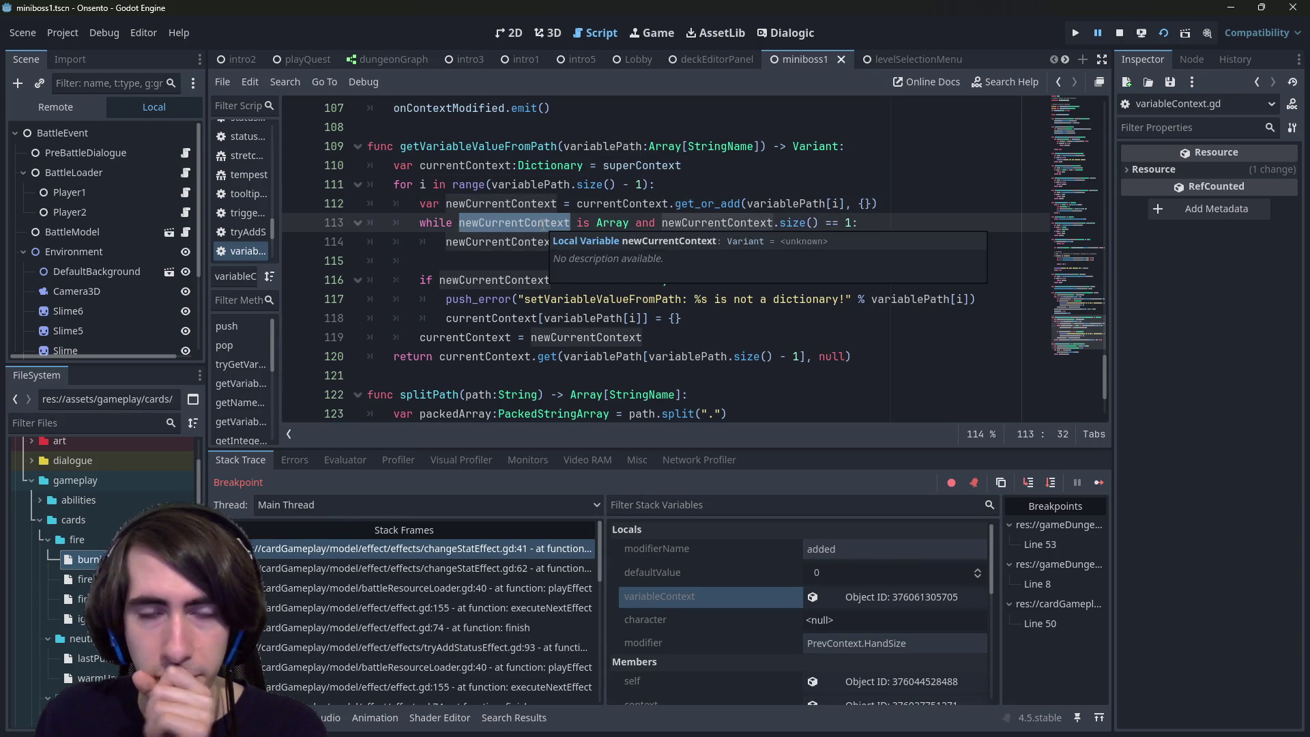
pyautogui.doubleClick(550, 166)
pyautogui.press('BackSpace')
pyautogui.press('BackSpace')
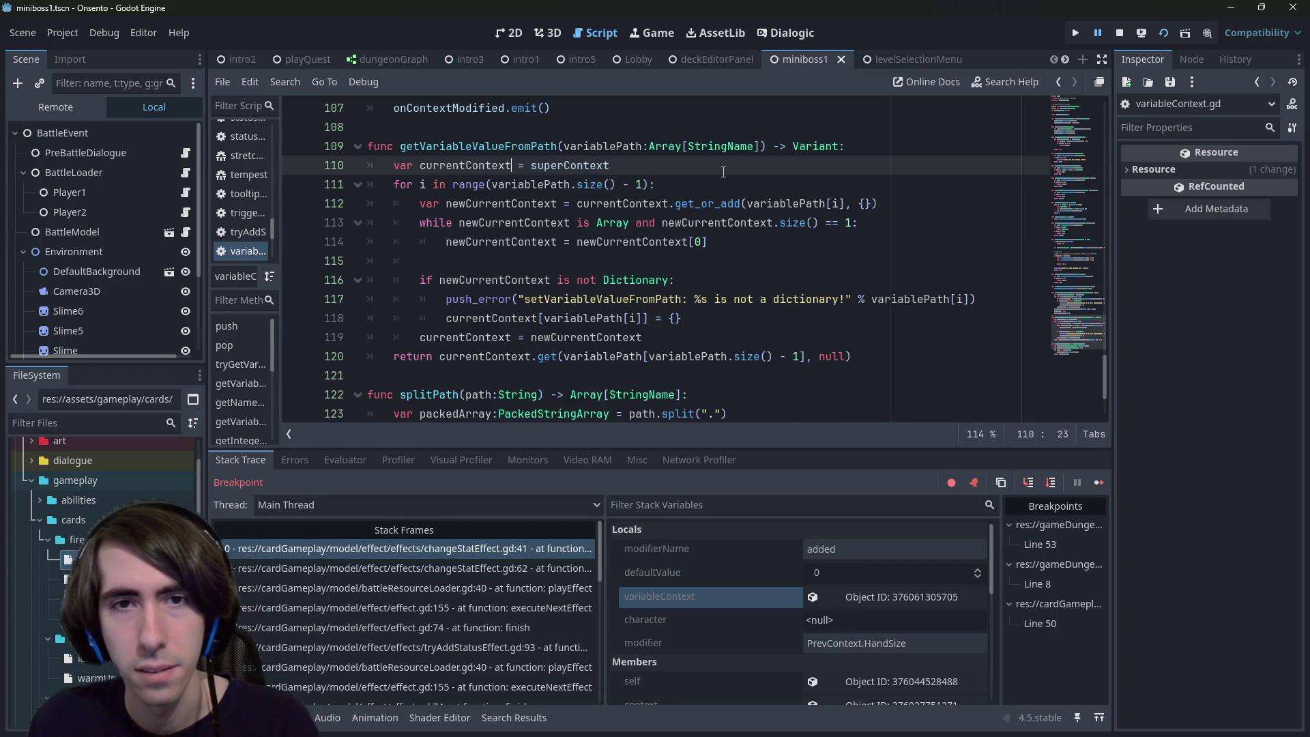
pyautogui.hotkey('ctrl', 's')
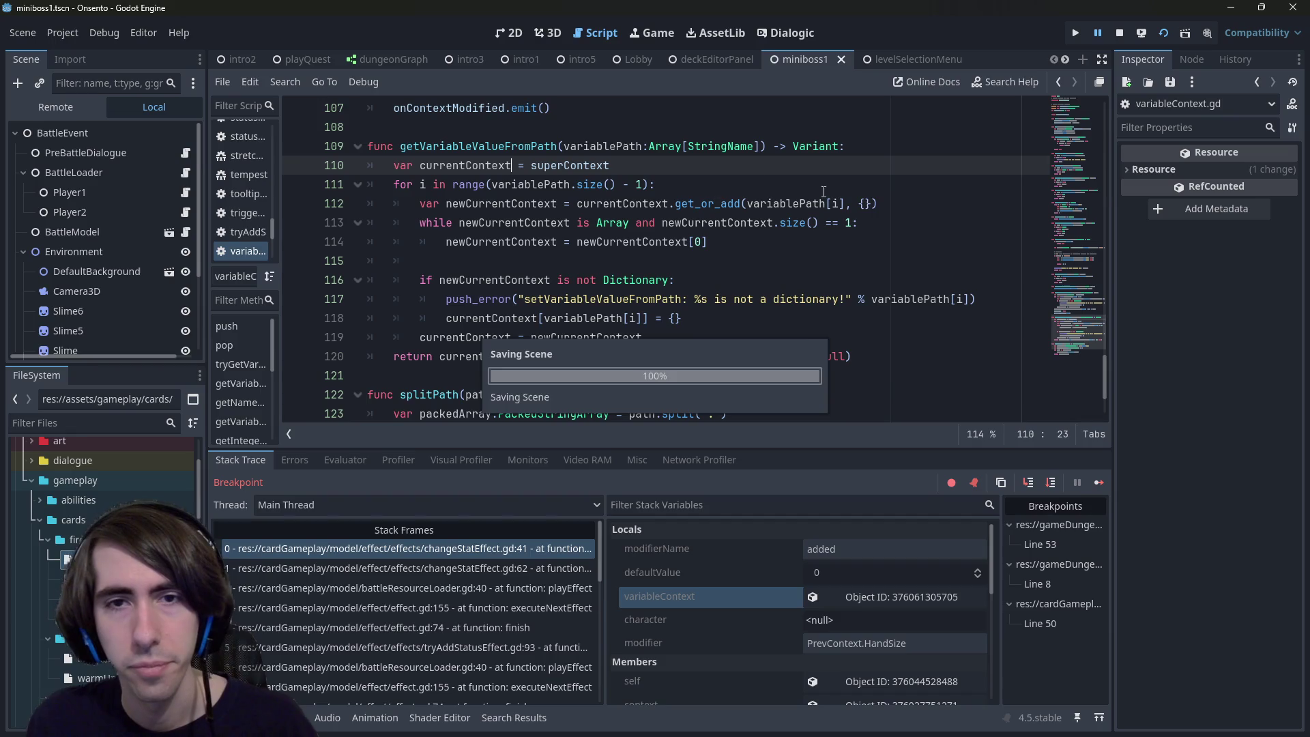
pyautogui.click(873, 185)
# Step: Insert 'if currentContext is Dictionary:' above the get_or_add assignment
pyautogui.doubleClick(588, 204)
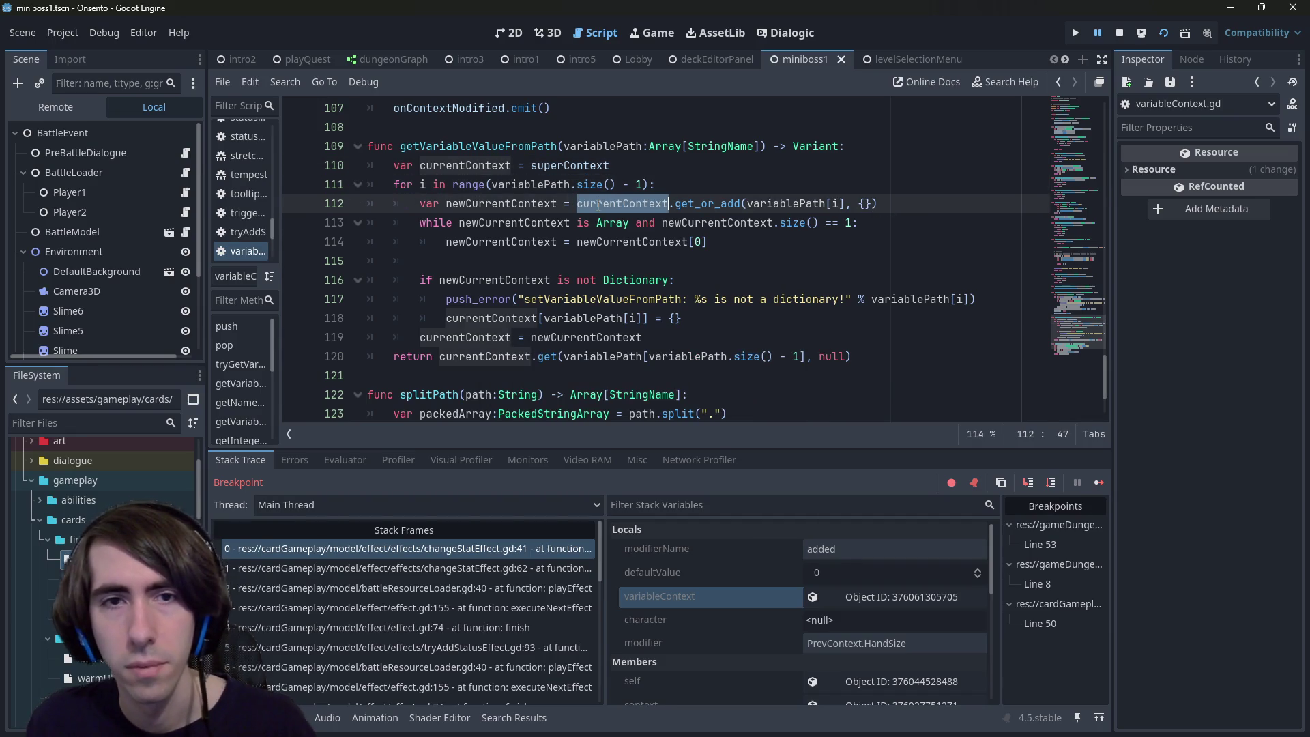
pyautogui.click(663, 191)
pyautogui.press('Return')
pyautogui.write('if currentContext is')
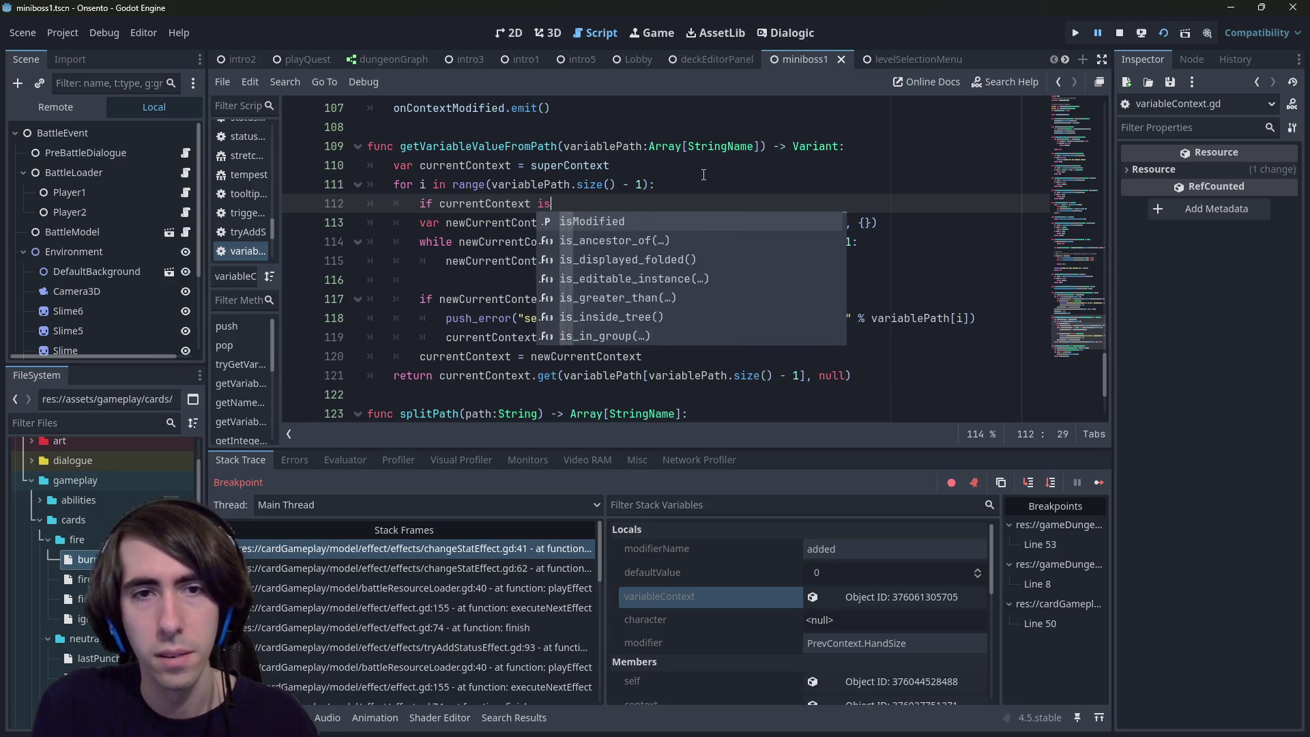
pyautogui.write(' Dictiona')
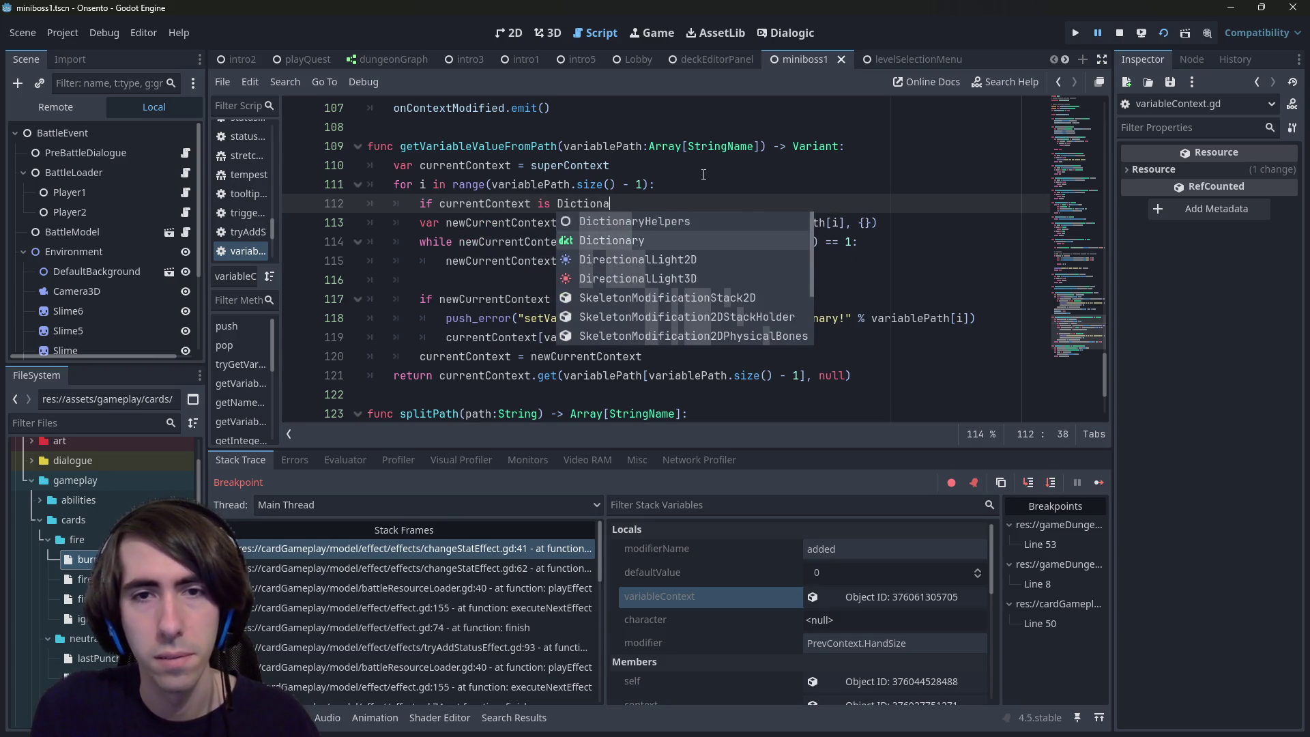
pyautogui.press('Return')
pyautogui.write(':')
pyautogui.press('Down')
pyautogui.press('Home')
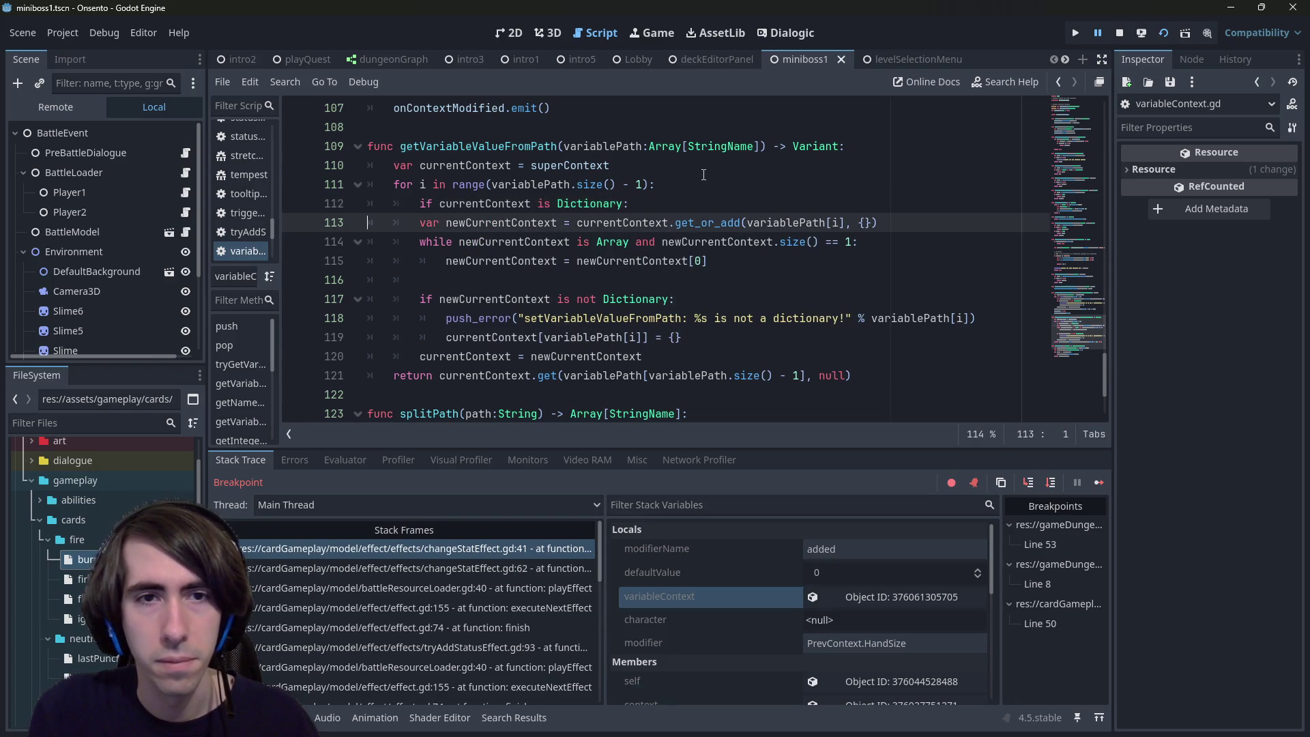
# Step: Move the declaration above the if check as 'var newCurrentContext = null'
pyautogui.hotkey('ctrl', 'Left')
pyautogui.hotkey('ctrl', 'shift', 'Right')
pyautogui.hotkey('ctrl', 'shift', 'Right')
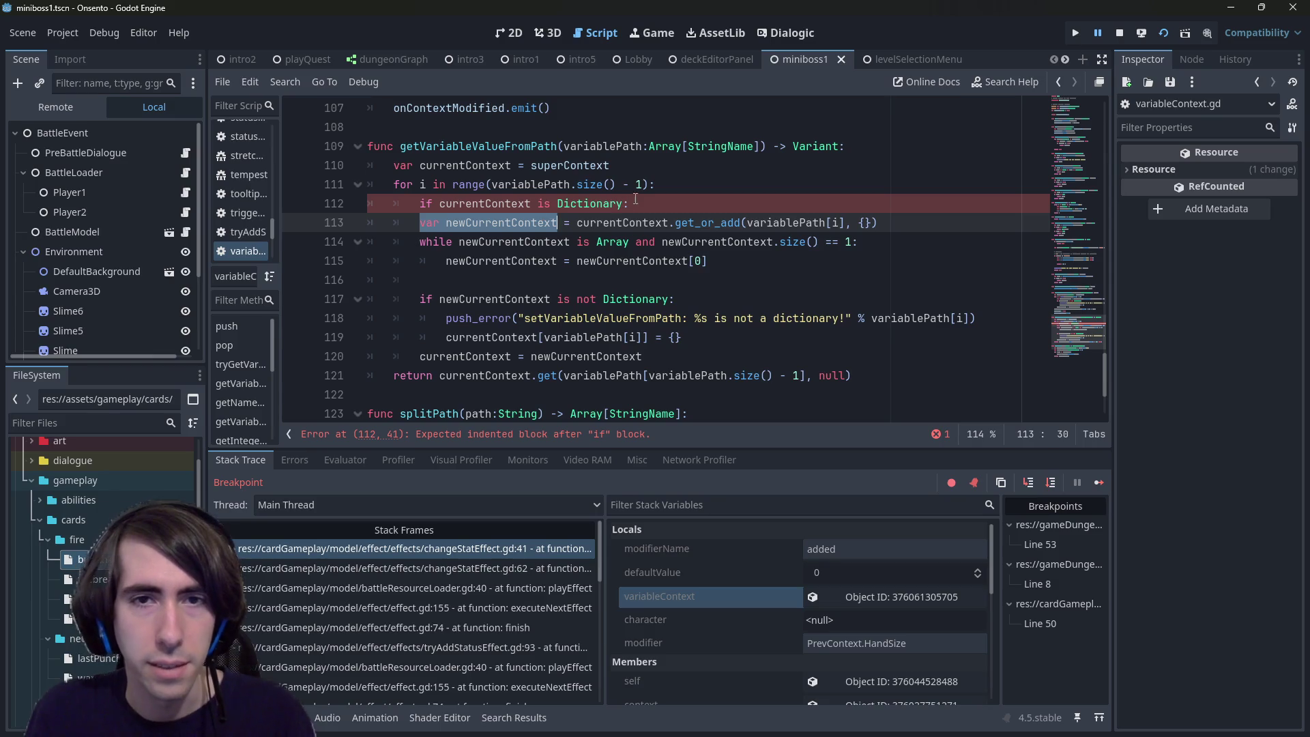
pyautogui.hotkey('ctrl', 'x')
pyautogui.hotkey('ctrl', 'shift', 'Return')
pyautogui.hotkey('ctrl', 'v')
pyautogui.write('= null')
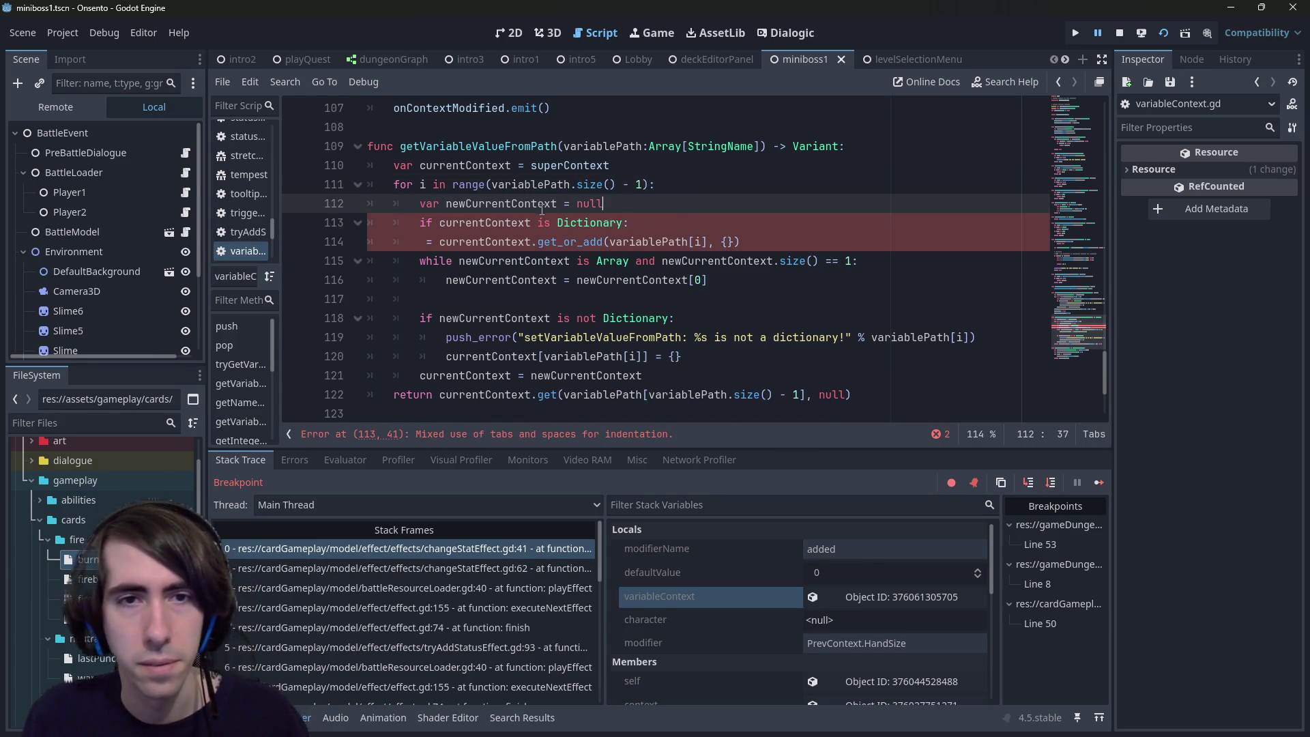
# Step: Make the get_or_add line a plain newCurrentContext assignment indented under the Dictionary check
pyautogui.doubleClick(544, 203)
pyautogui.hotkey('ctrl', 'c')
pyautogui.click(420, 242)
pyautogui.hotkey('ctrl', 'v')
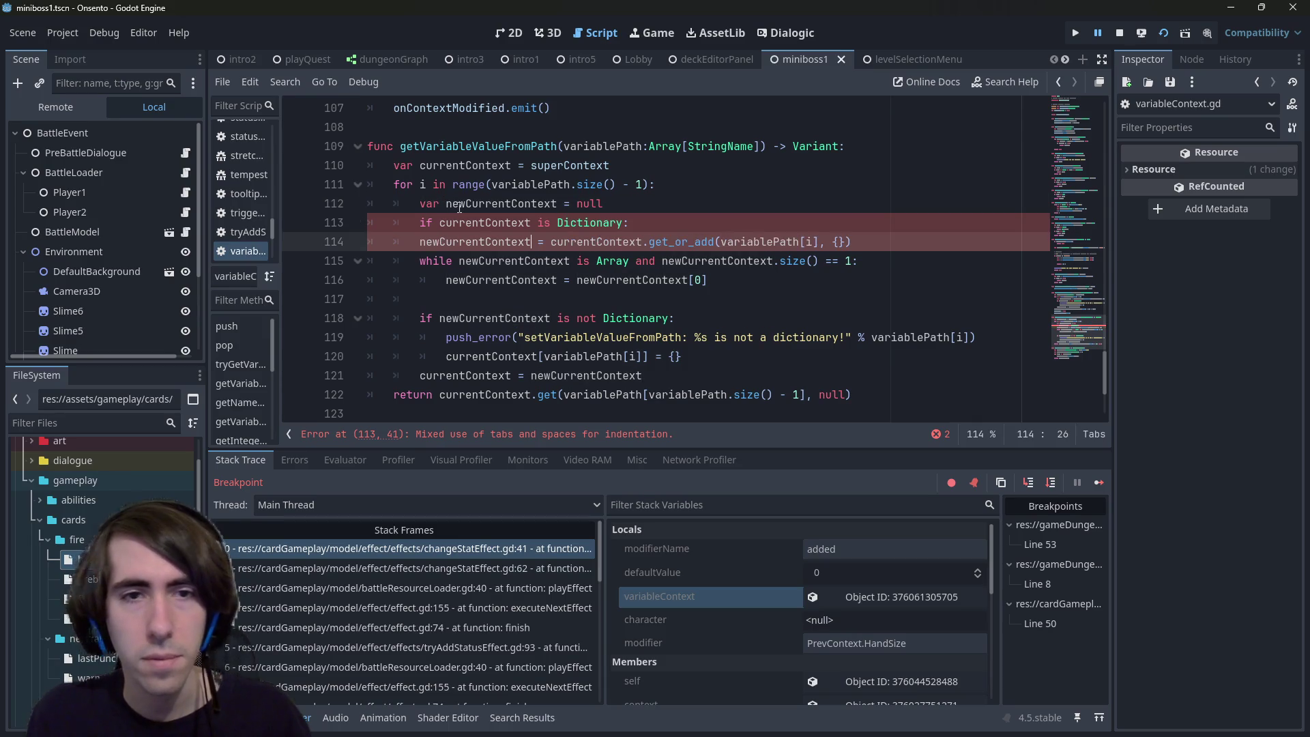
pyautogui.press('Home')
pyautogui.press('Tab')
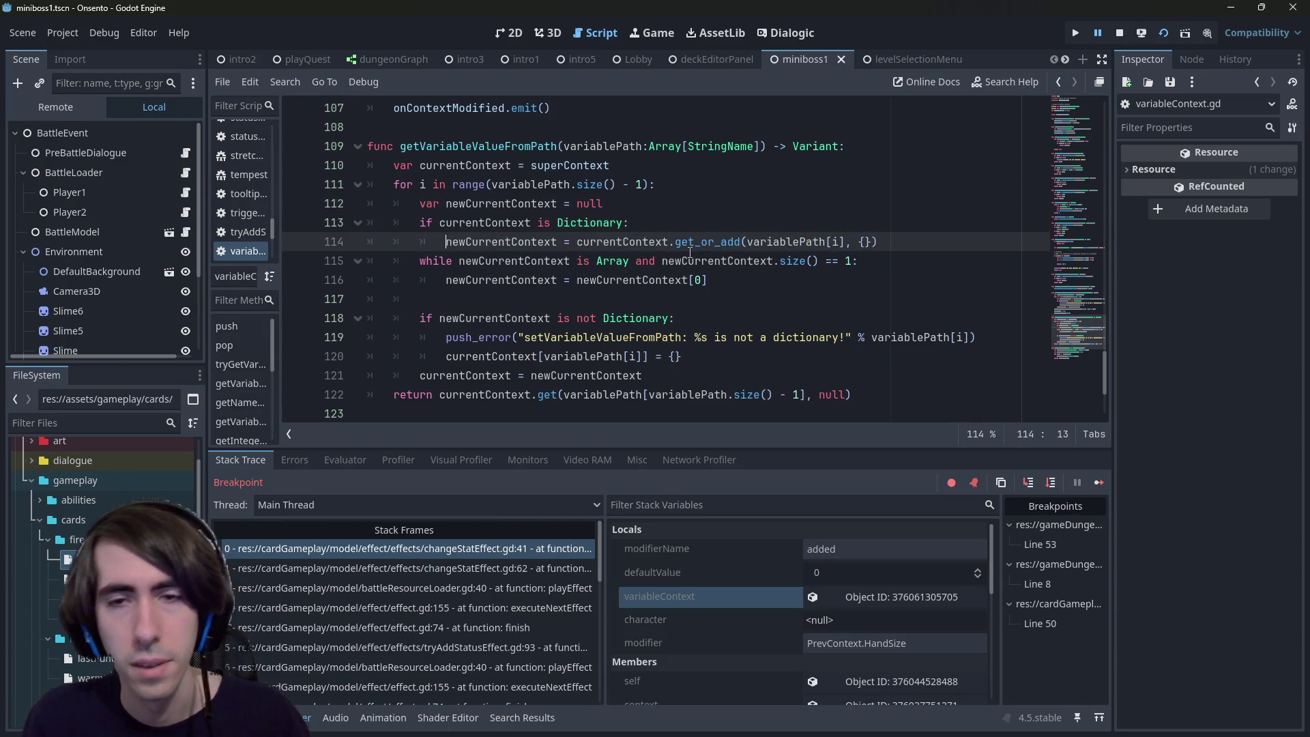
pyautogui.click(676, 276)
pyautogui.click(891, 244)
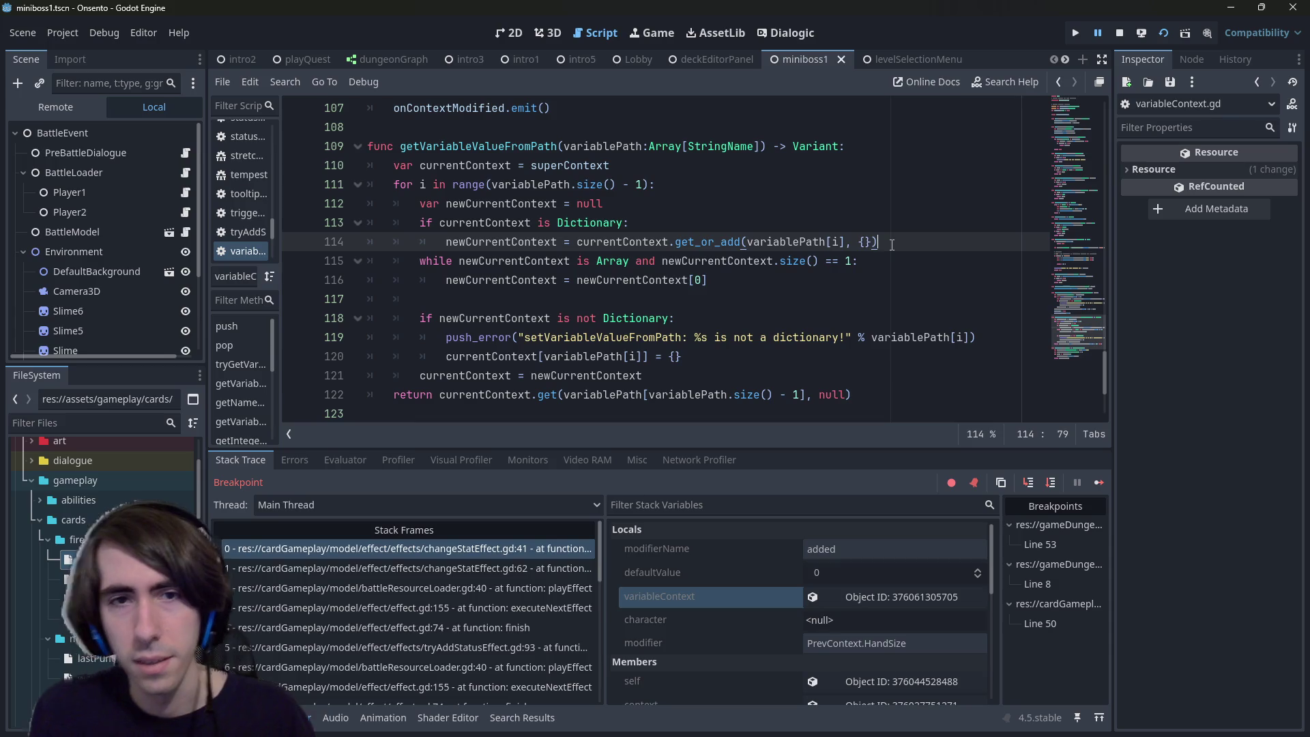
pyautogui.press('Return')
pyautogui.press('BackSpace')
# Step: Start an elif branch reading 'elif (currentContext is' after the Dictionary block
pyautogui.write('el')
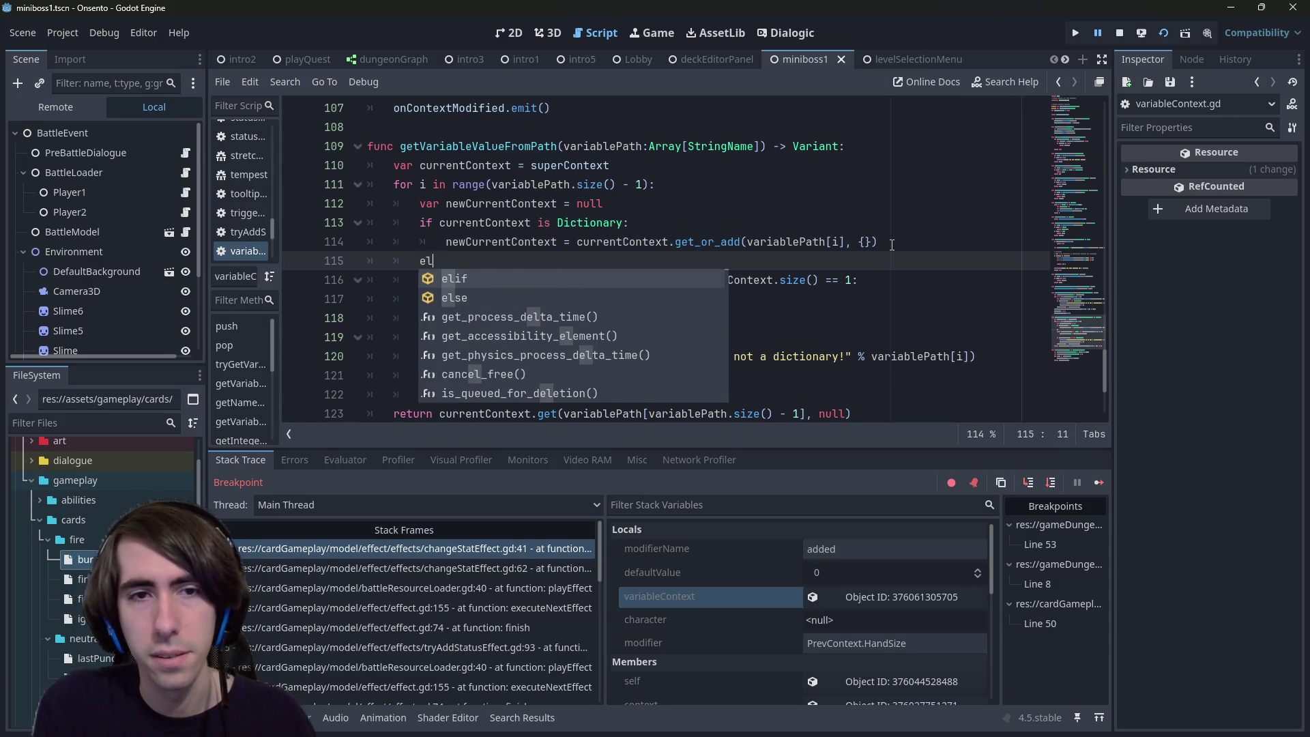
pyautogui.write('if (')
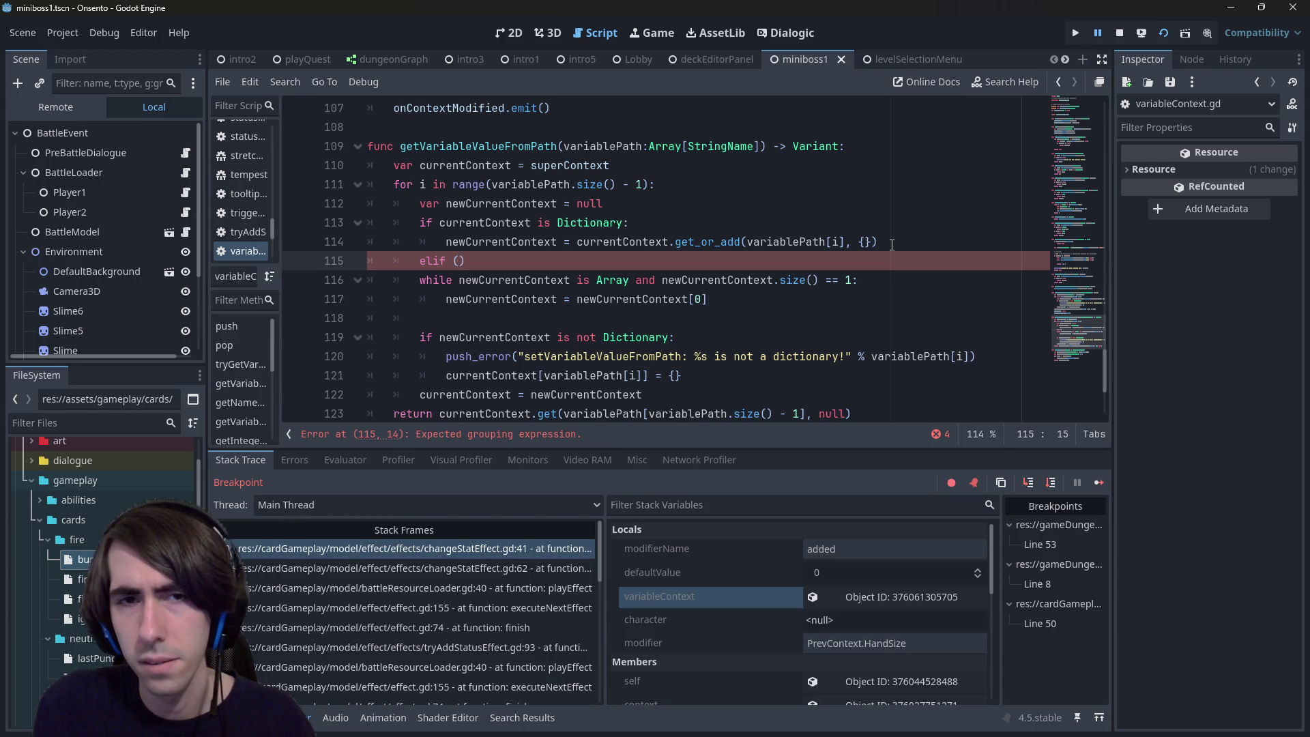
pyautogui.hotkey('ctrl', 'z')
pyautogui.hotkey('ctrl', 'z')
pyautogui.hotkey('ctrl', 'z')
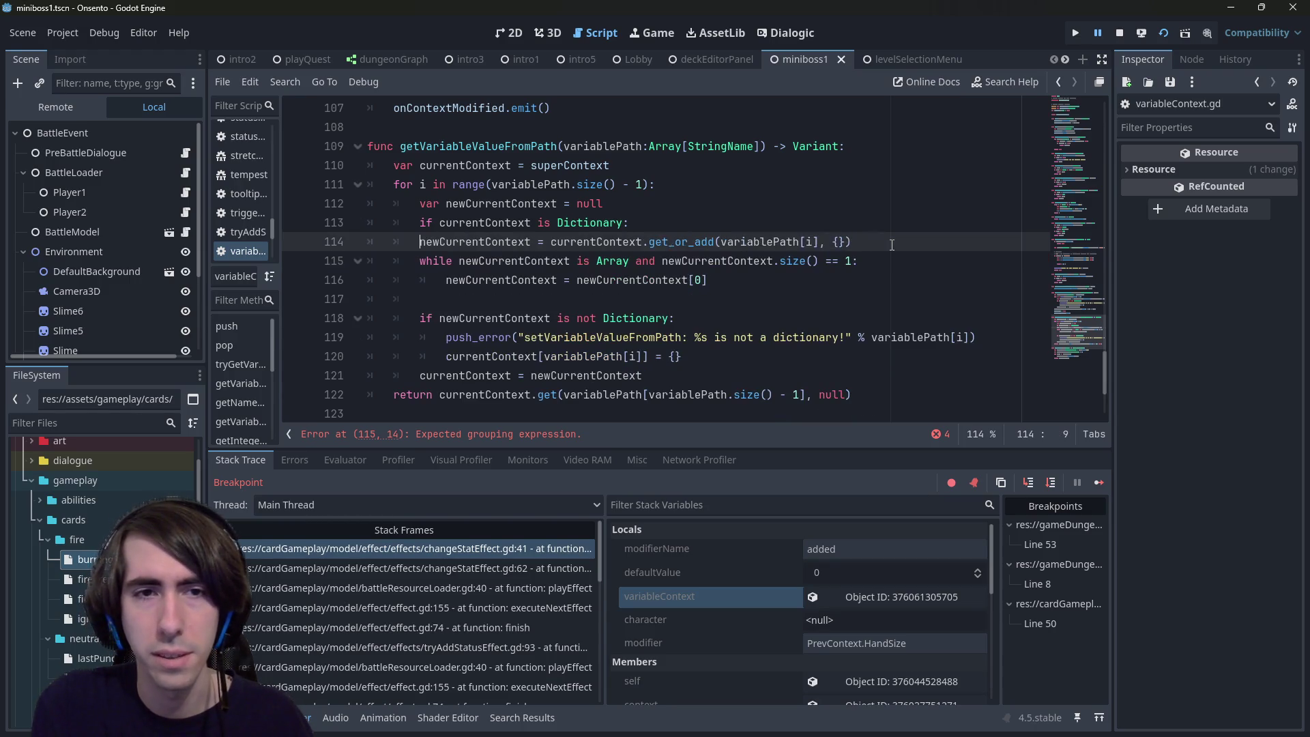
pyautogui.hotkey('ctrl', 'shift', 'z')
pyautogui.hotkey('ctrl', 'shift', 'z')
pyautogui.hotkey('ctrl', 'shift', 'z')
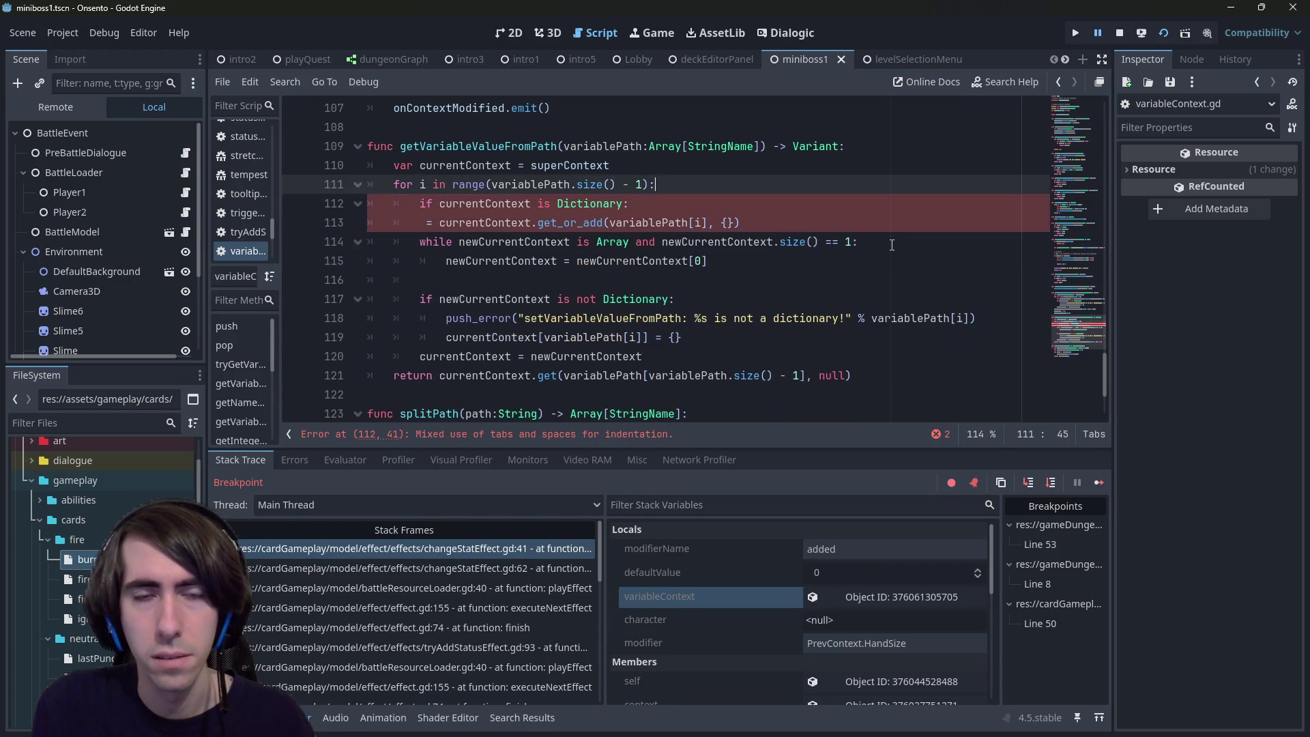
pyautogui.hotkey('ctrl', 'shift', 'z')
pyautogui.hotkey('ctrl', 'shift', 'z')
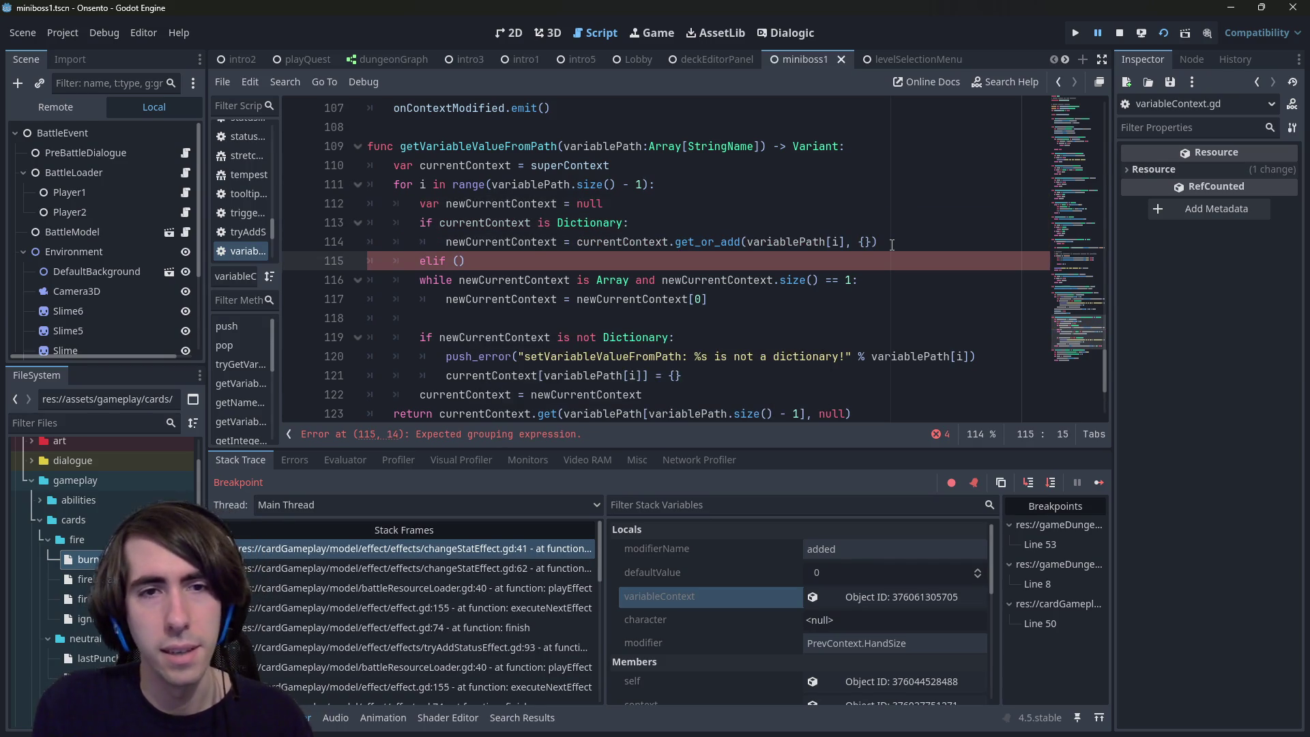
pyautogui.write('currentContext is')
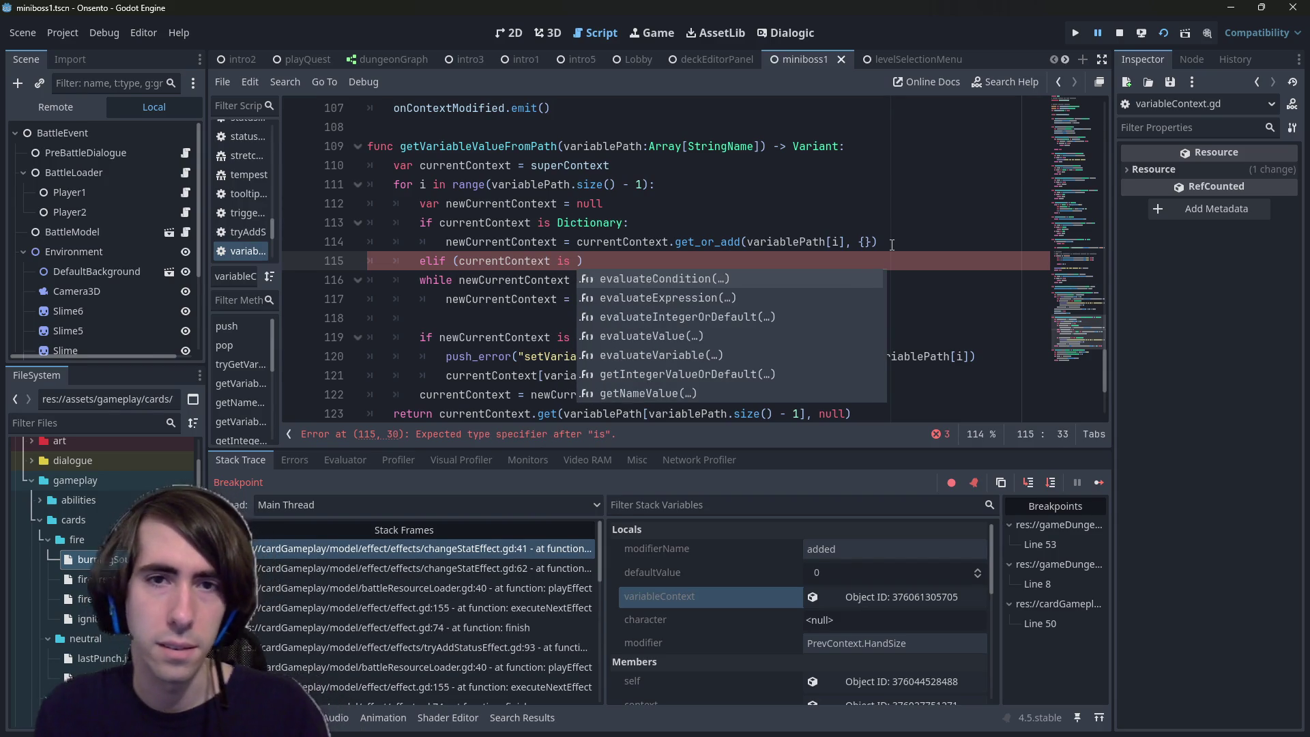
pyautogui.press('Escape')
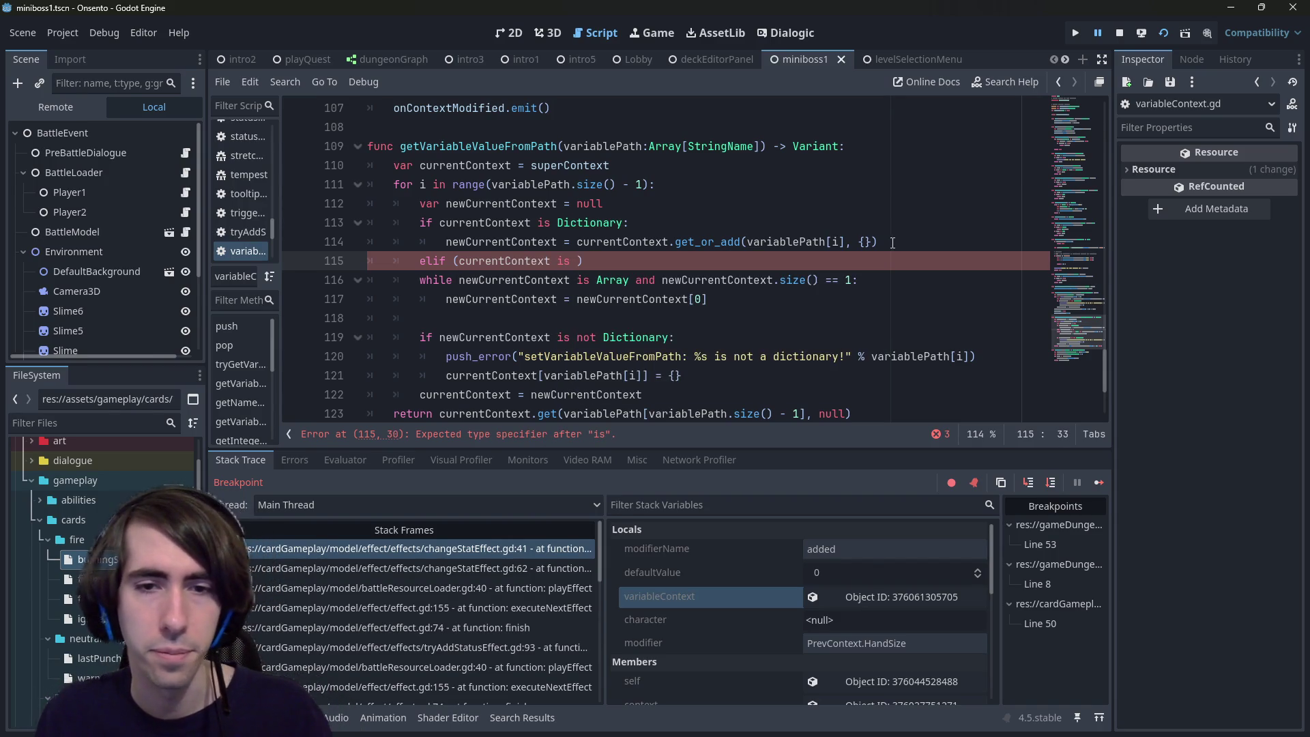
# Step: After reviewing the return line and get_or_add, complete the elif condition with BattleCharacter
pyautogui.scroll(-1, 832, 286)
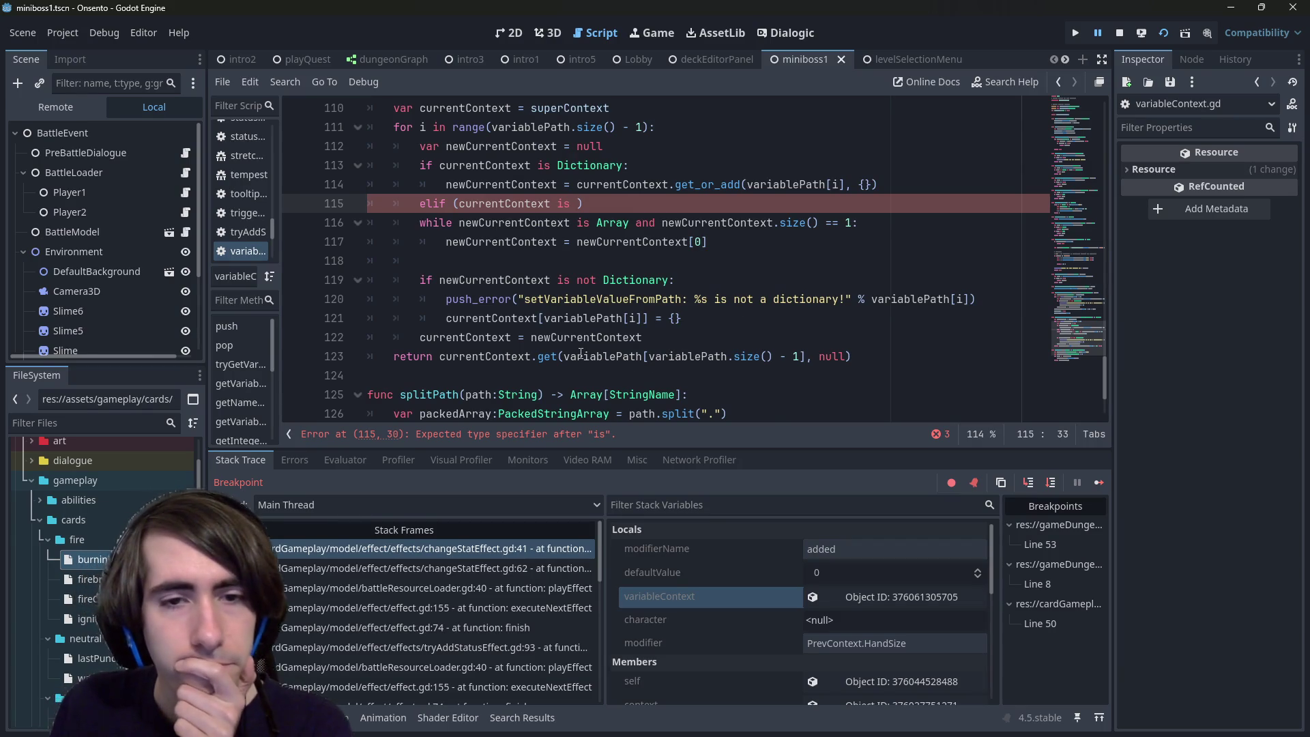
pyautogui.doubleClick(603, 356)
pyautogui.moveTo(853, 357); pyautogui.dragTo(281, 360)
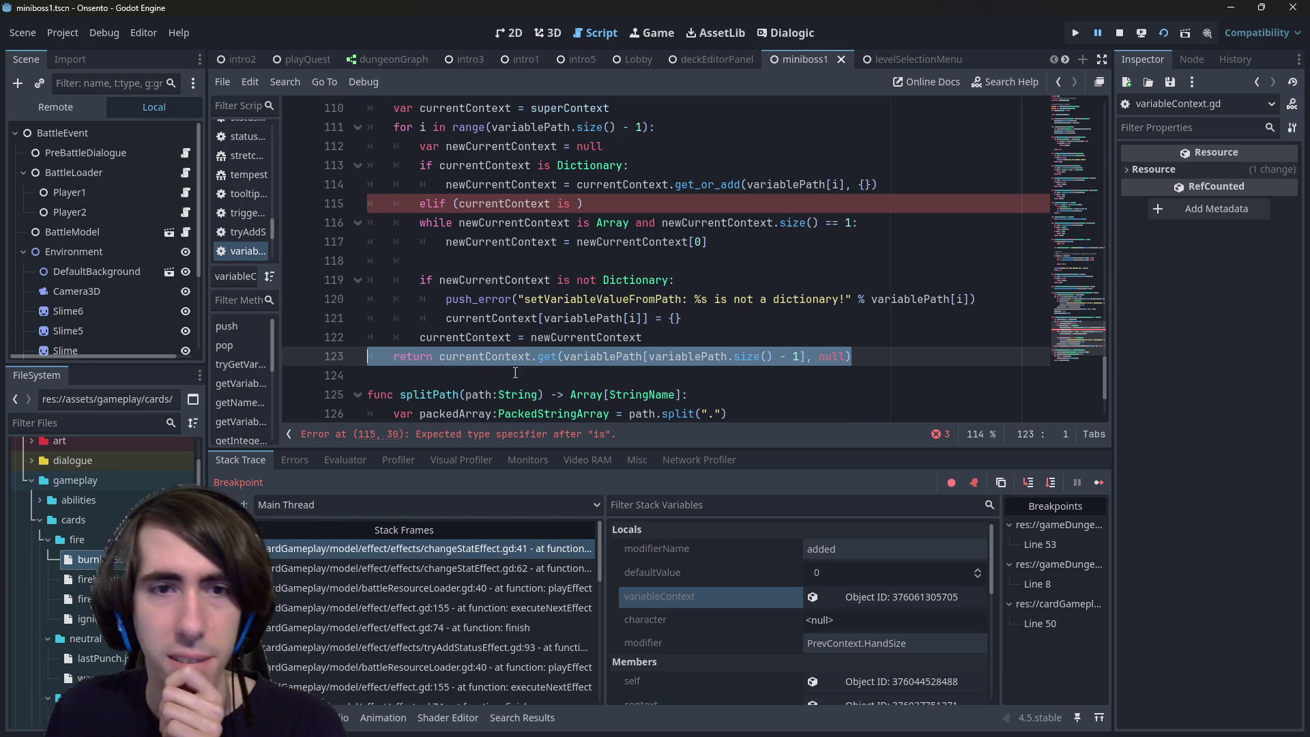
pyautogui.scroll(1, 515, 373)
pyautogui.scroll(-1, 514, 372)
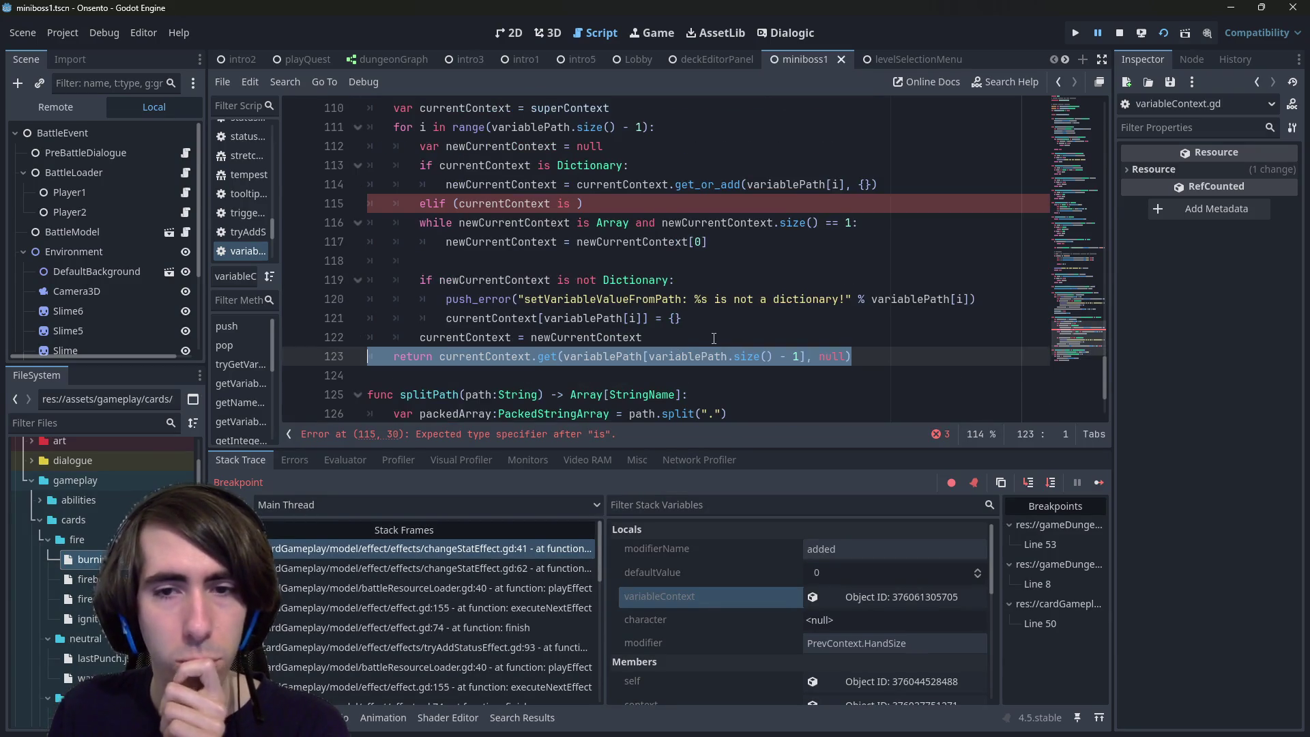
pyautogui.scroll(1, 618, 268)
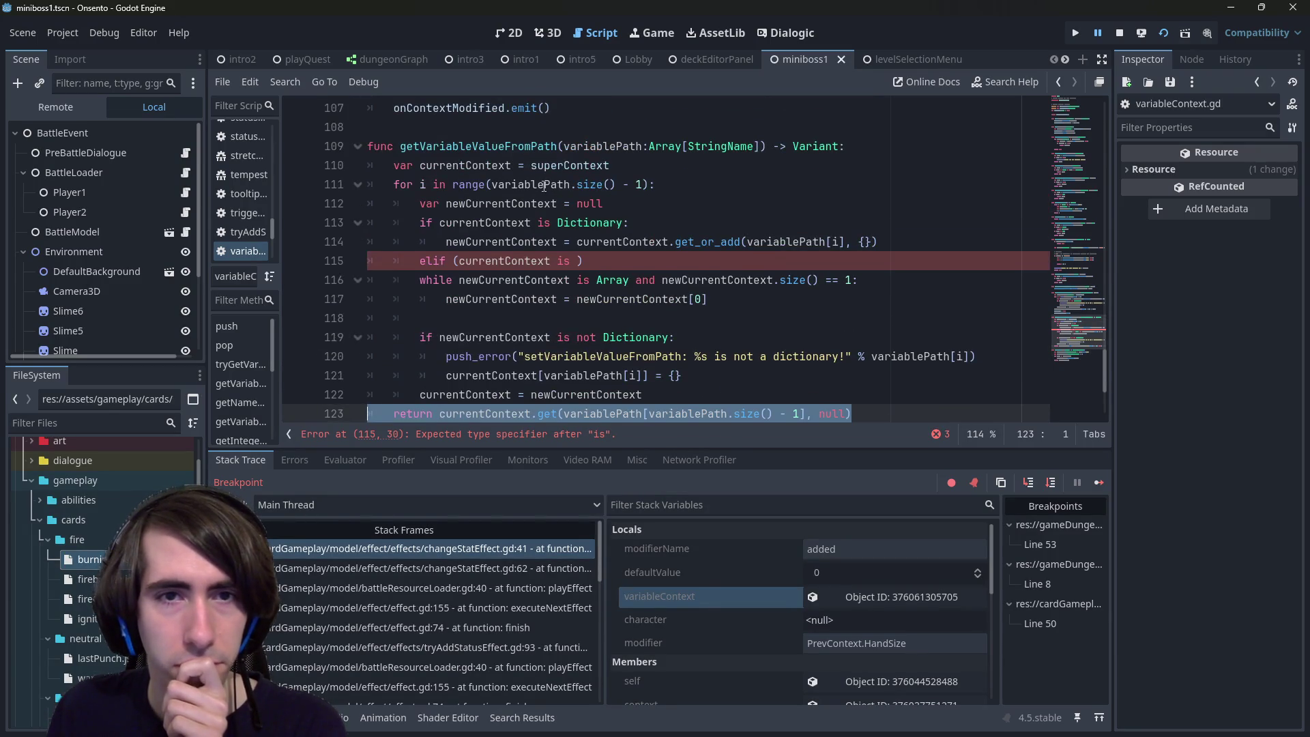
pyautogui.scroll(-1, 533, 340)
pyautogui.doubleClick(508, 356)
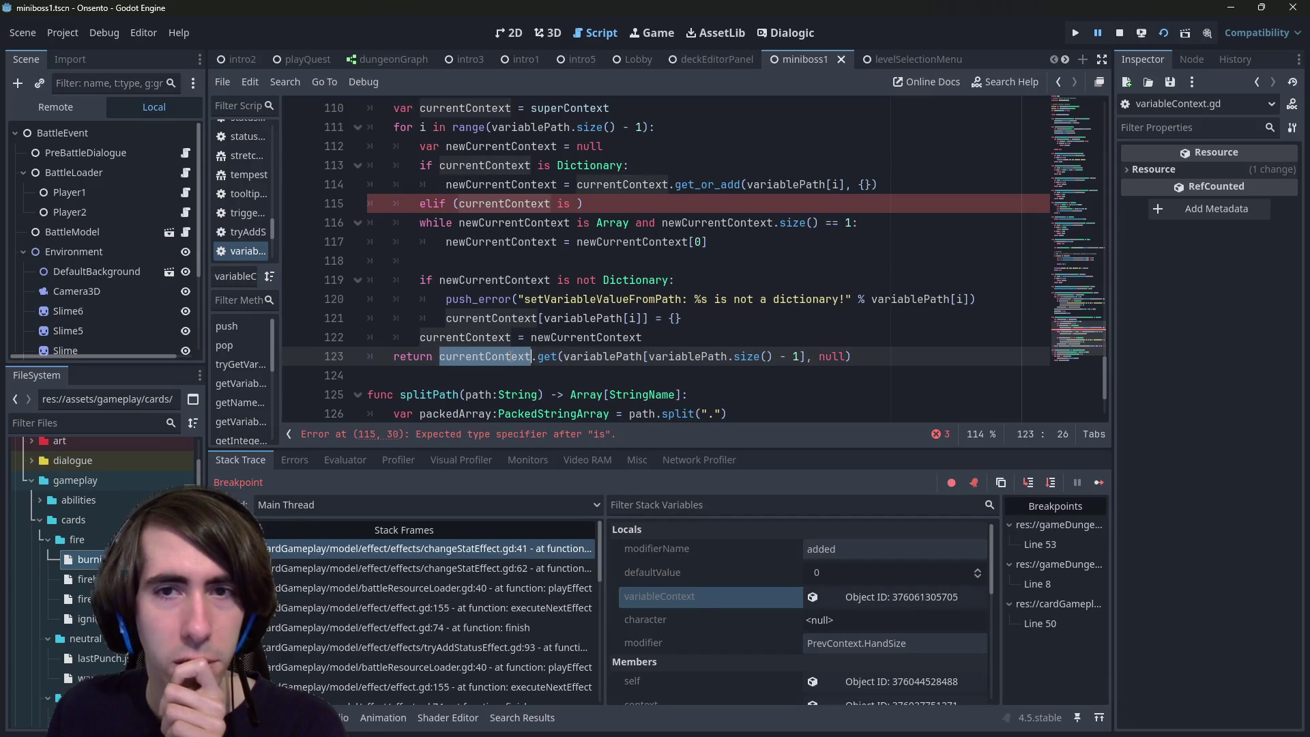
pyautogui.doubleClick(722, 184)
pyautogui.scroll(1, 644, 282)
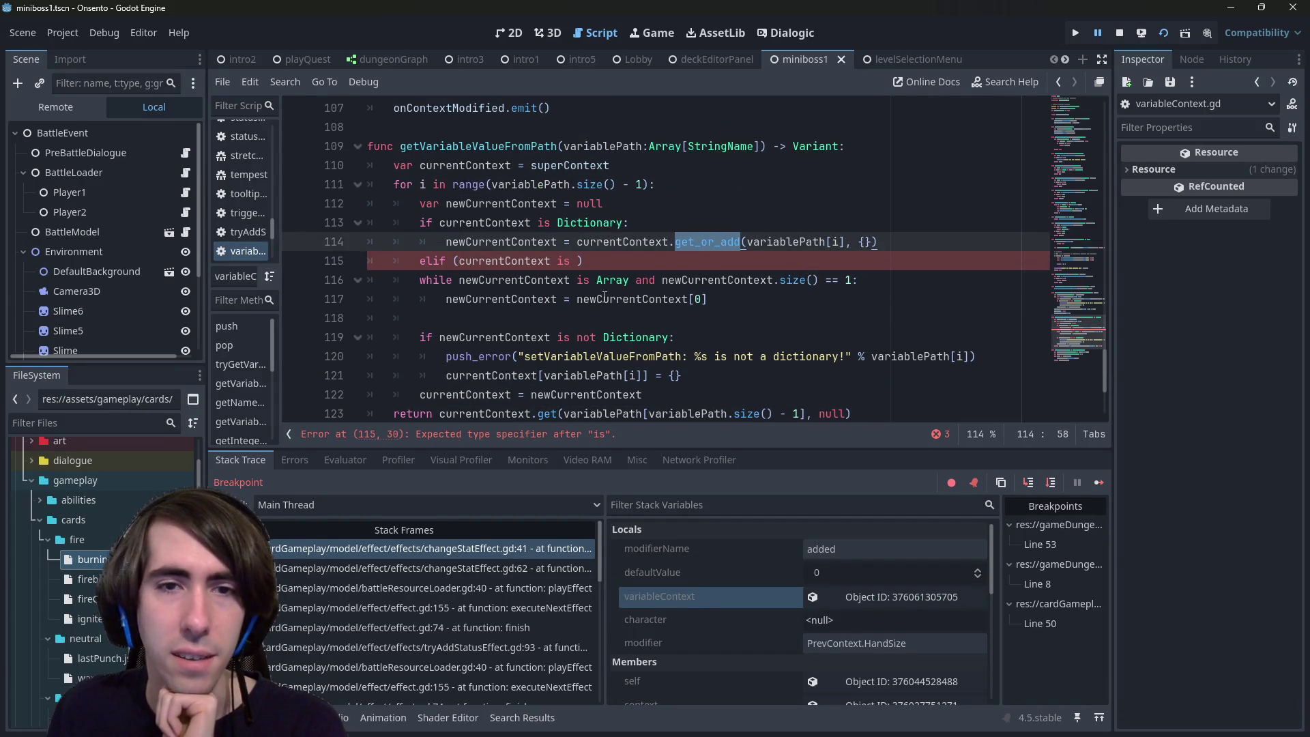
pyautogui.click(576, 261)
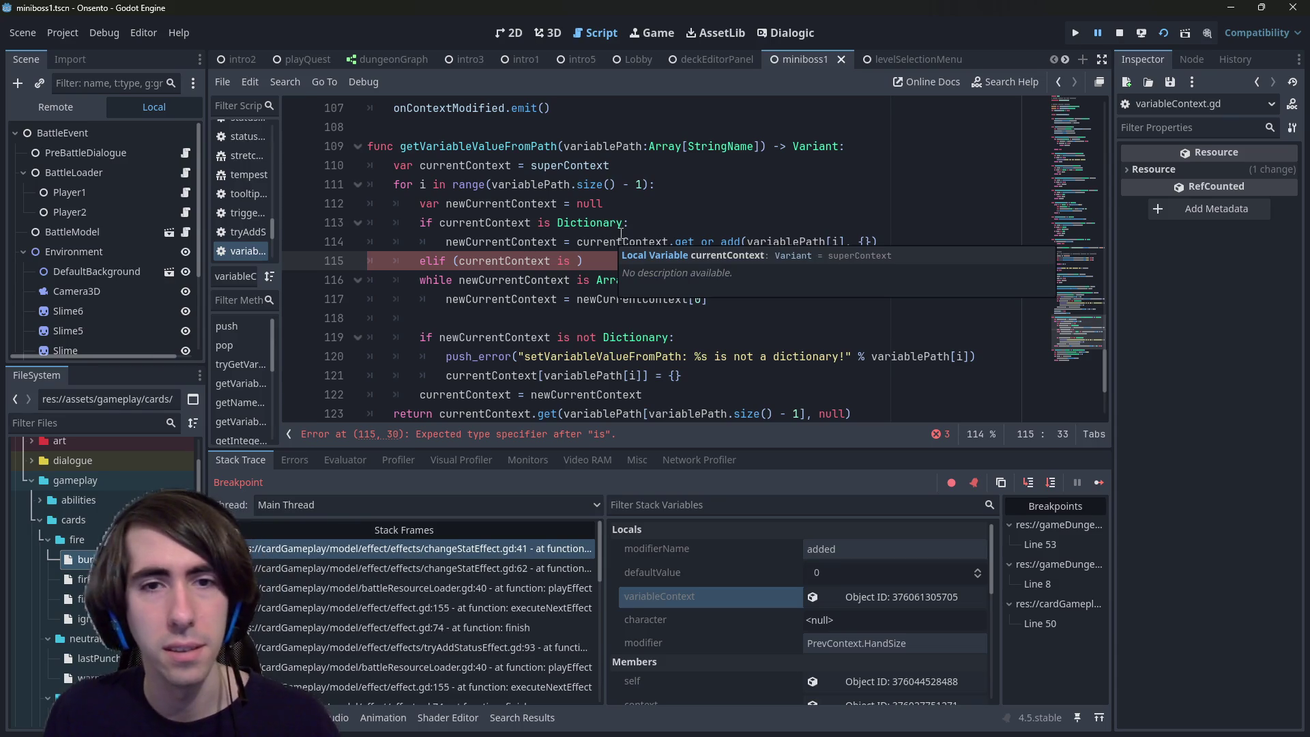
pyautogui.write('BattleCharacte')
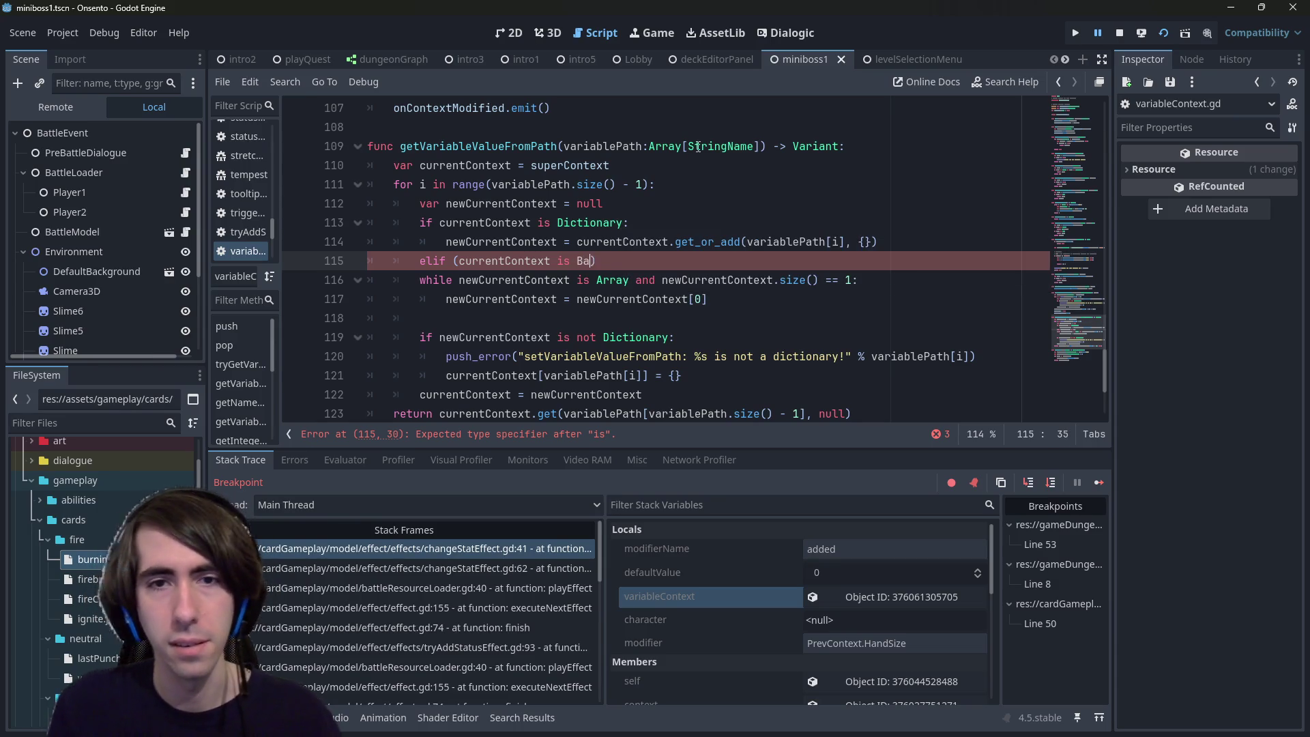
pyautogui.write('r)')
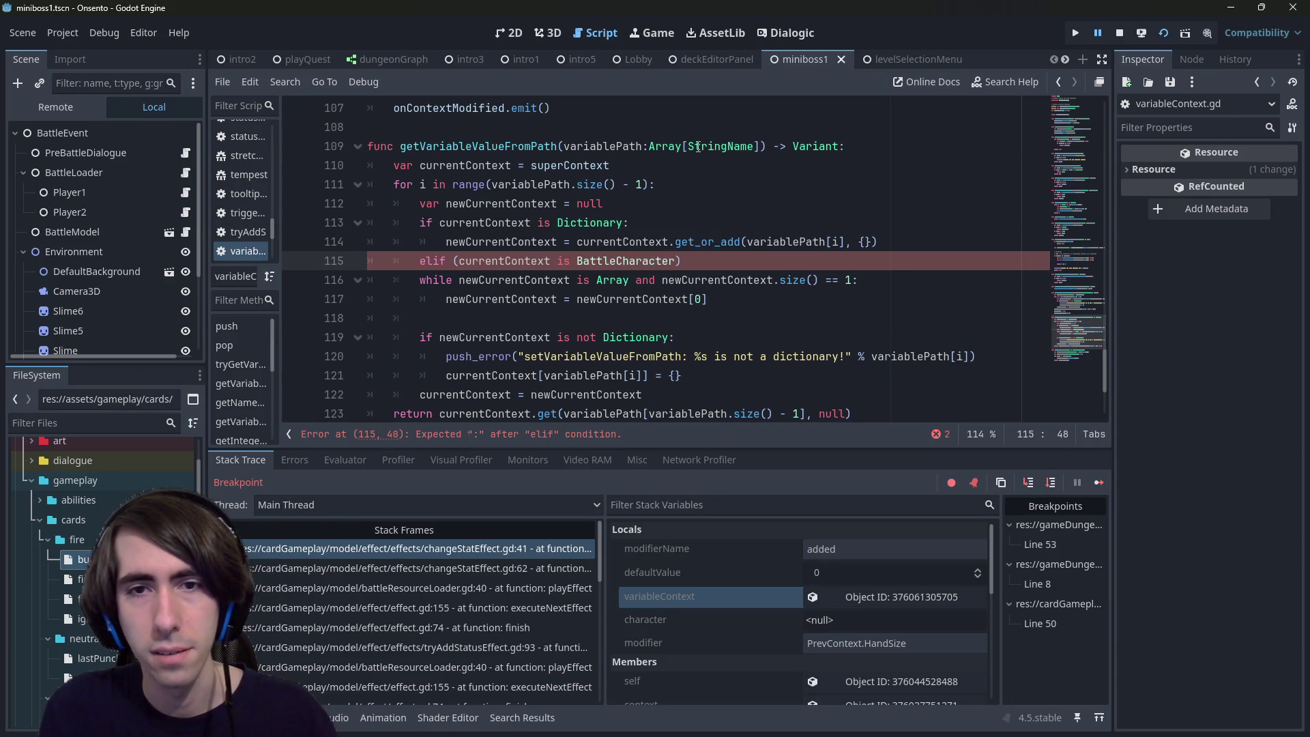
pyautogui.write(':')
# Step: Under the BattleCharacter elif, add 'if variablePath[i] == "playerOwner":'
pyautogui.press('Return')
pyautogui.write('if')
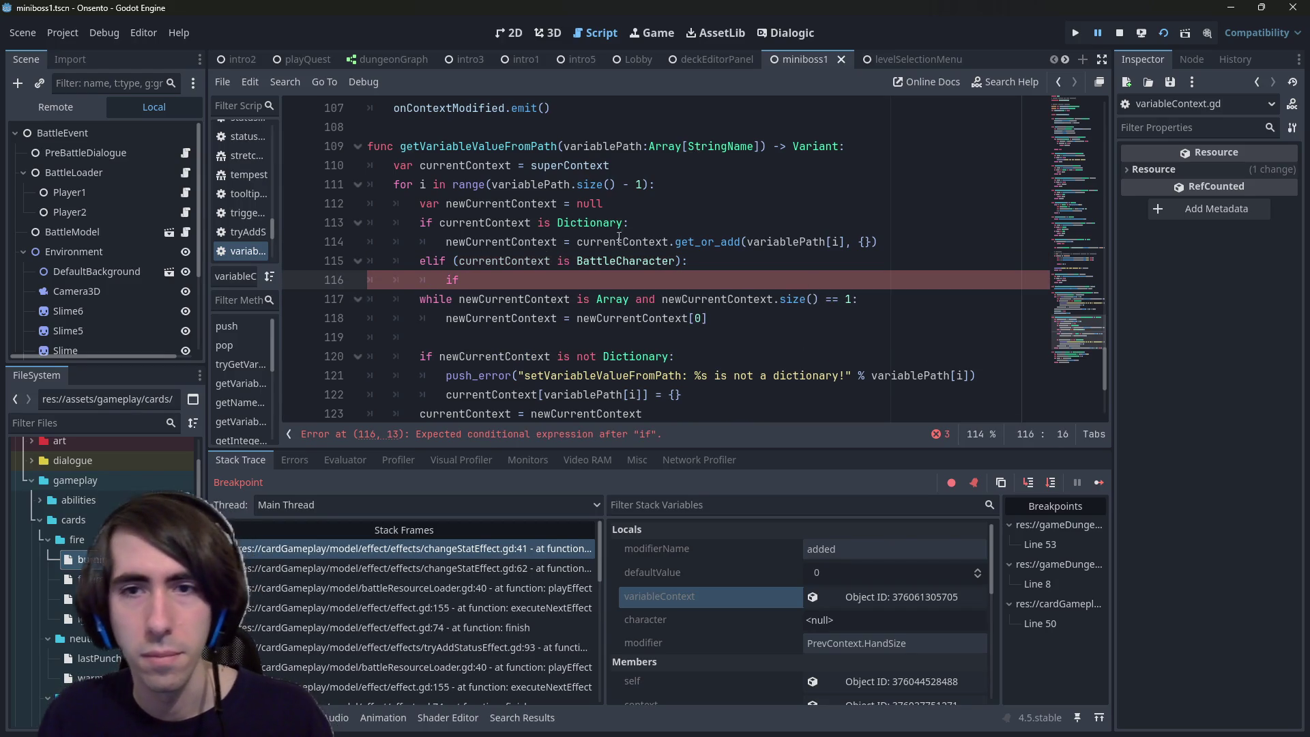
pyautogui.moveTo(747, 241); pyautogui.dragTo(847, 243)
pyautogui.hotkey('ctrl', 'c')
pyautogui.click(648, 280)
pyautogui.hotkey('ctrl', 'v')
pyautogui.write('== "')
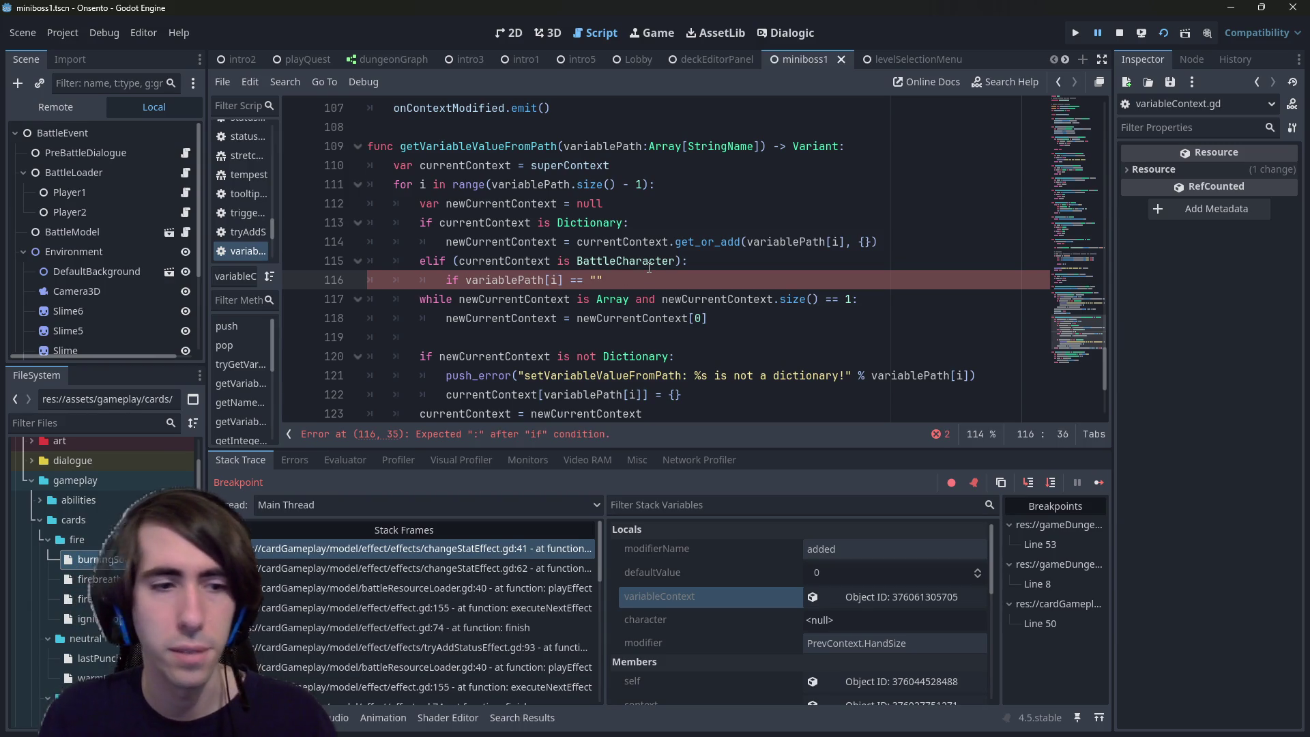
pyautogui.doubleClick(76, 539)
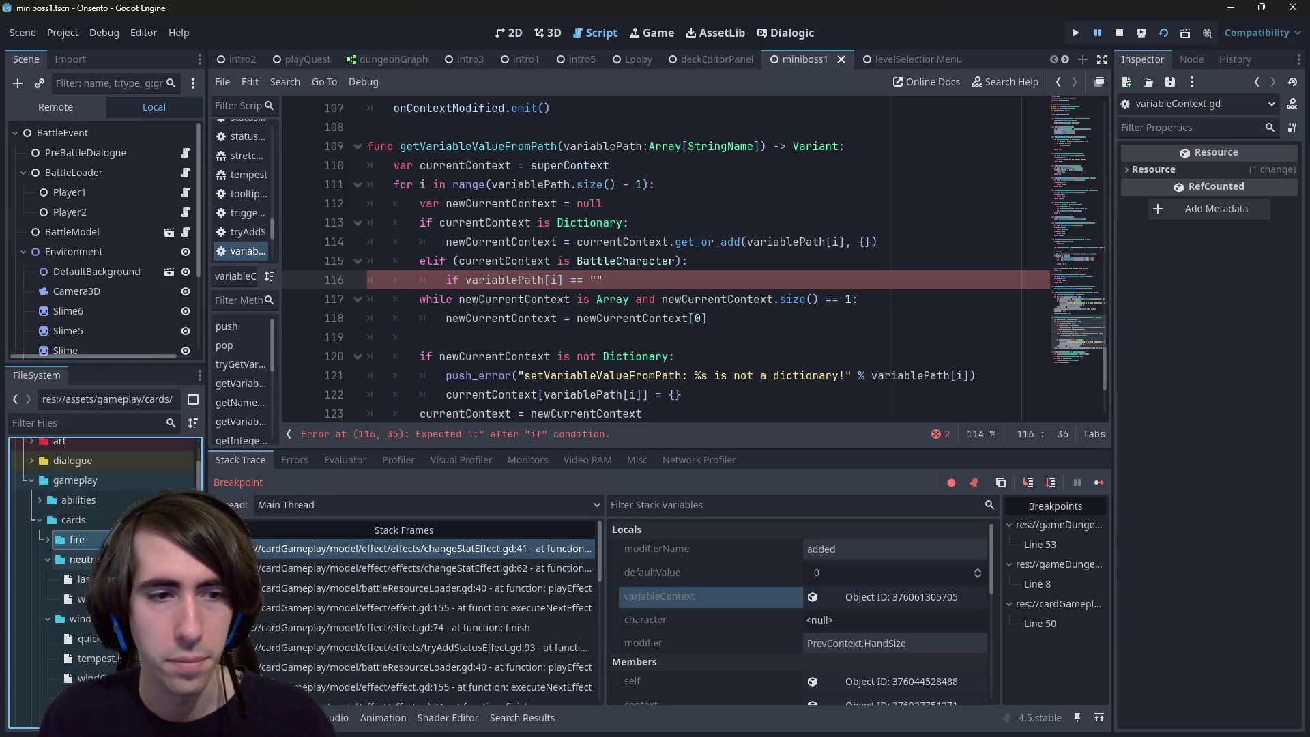
pyautogui.click(597, 280)
pyautogui.write('play')
pyautogui.write('erOwner":')
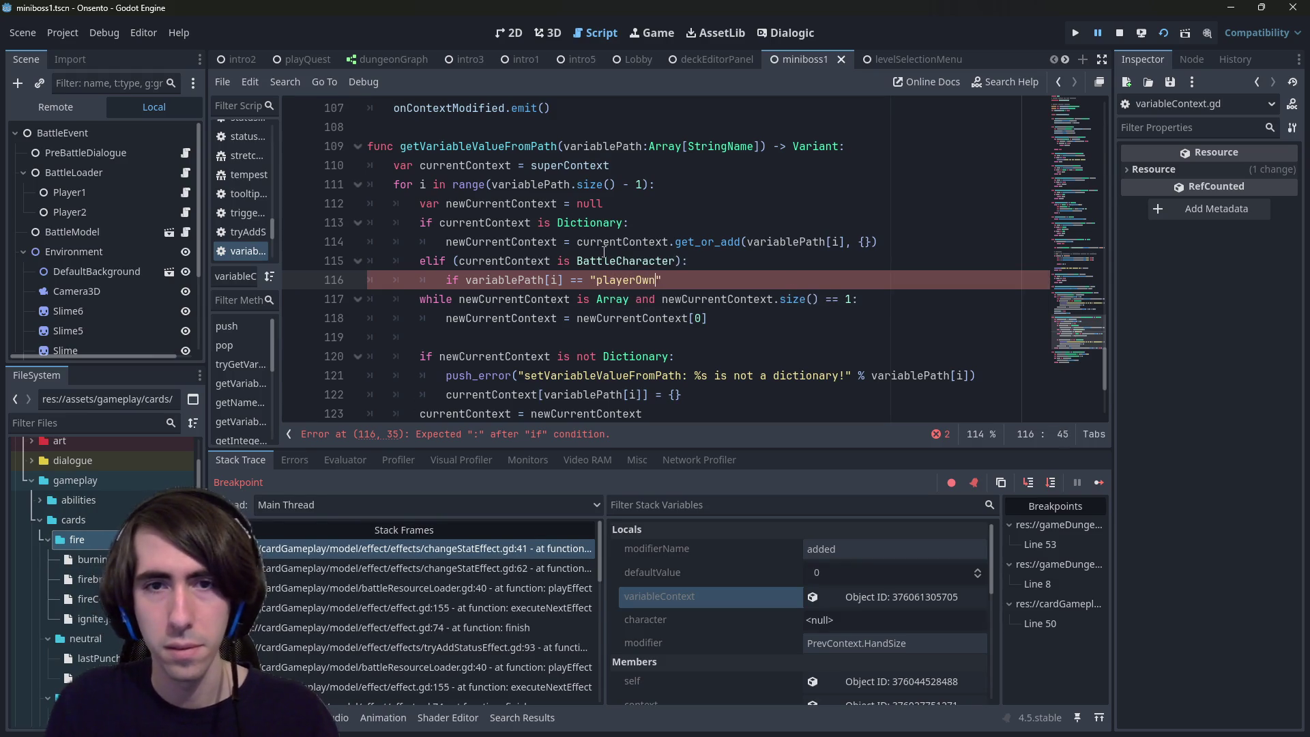
# Step: Assign newCurrentContext = currentContext.playerOwner under that check and save
pyautogui.press('Return')
pyautogui.write('newCurrentContext')
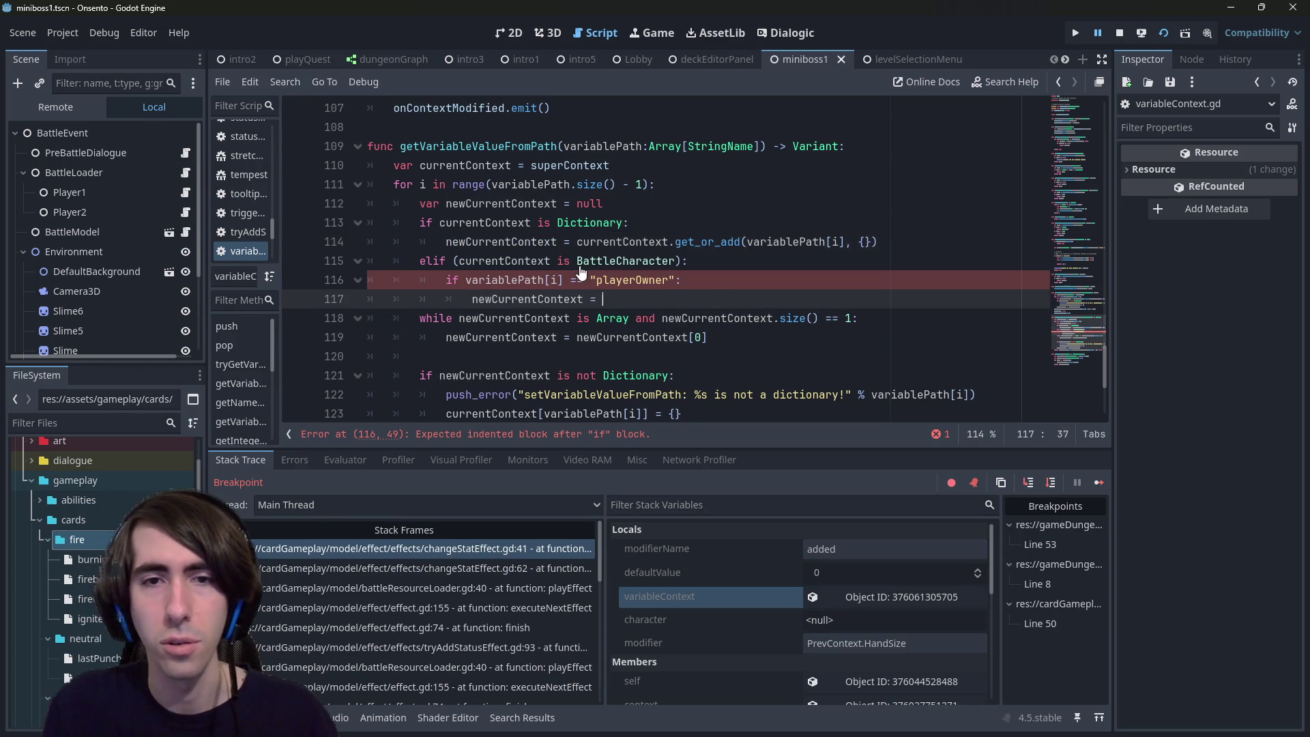
pyautogui.write(' =')
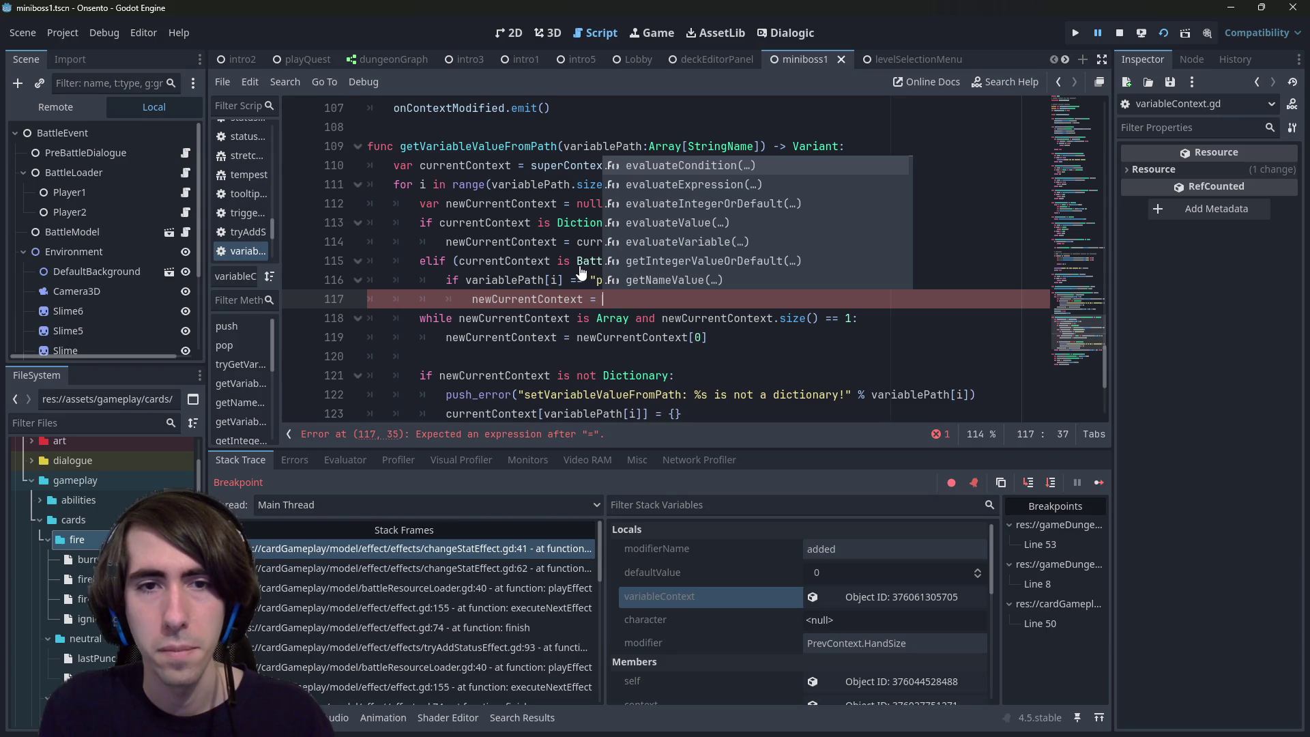
pyautogui.press('Escape')
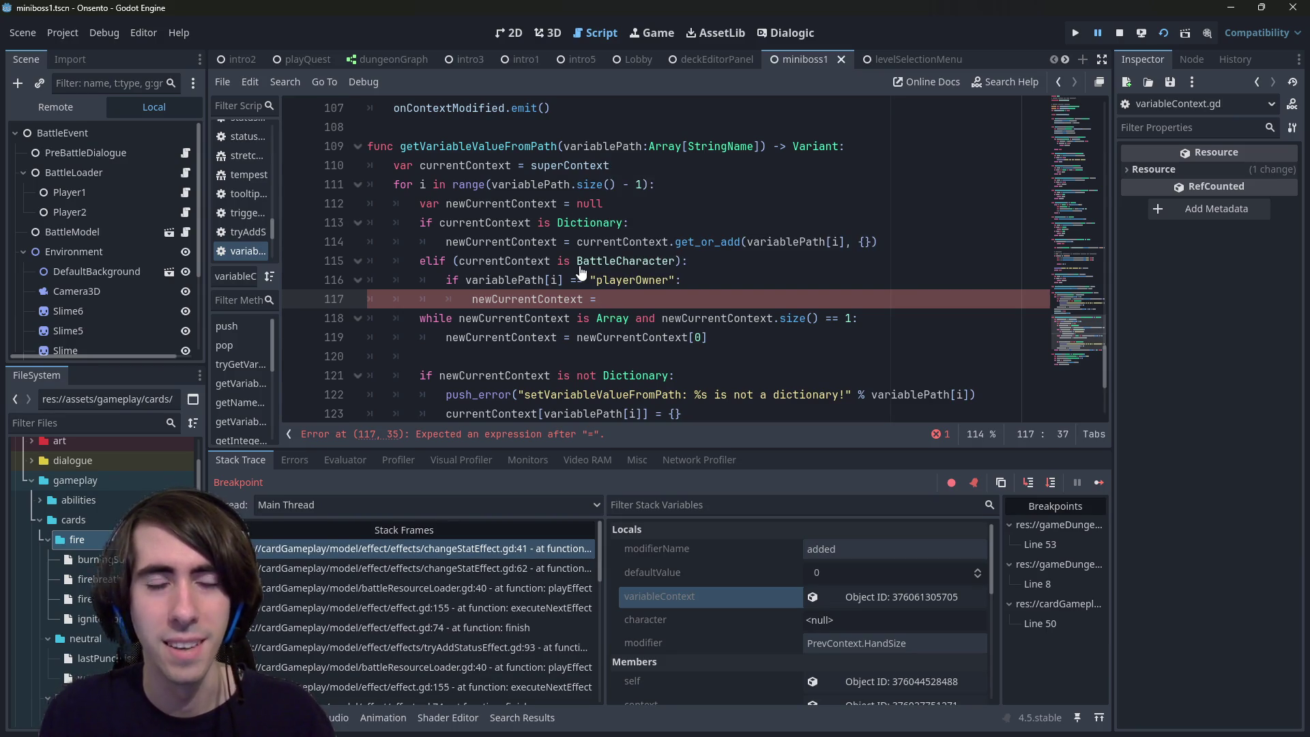
pyautogui.doubleClick(505, 260)
pyautogui.hotkey('ctrl', 'c')
pyautogui.click(695, 299)
pyautogui.hotkey('ctrl', 'v')
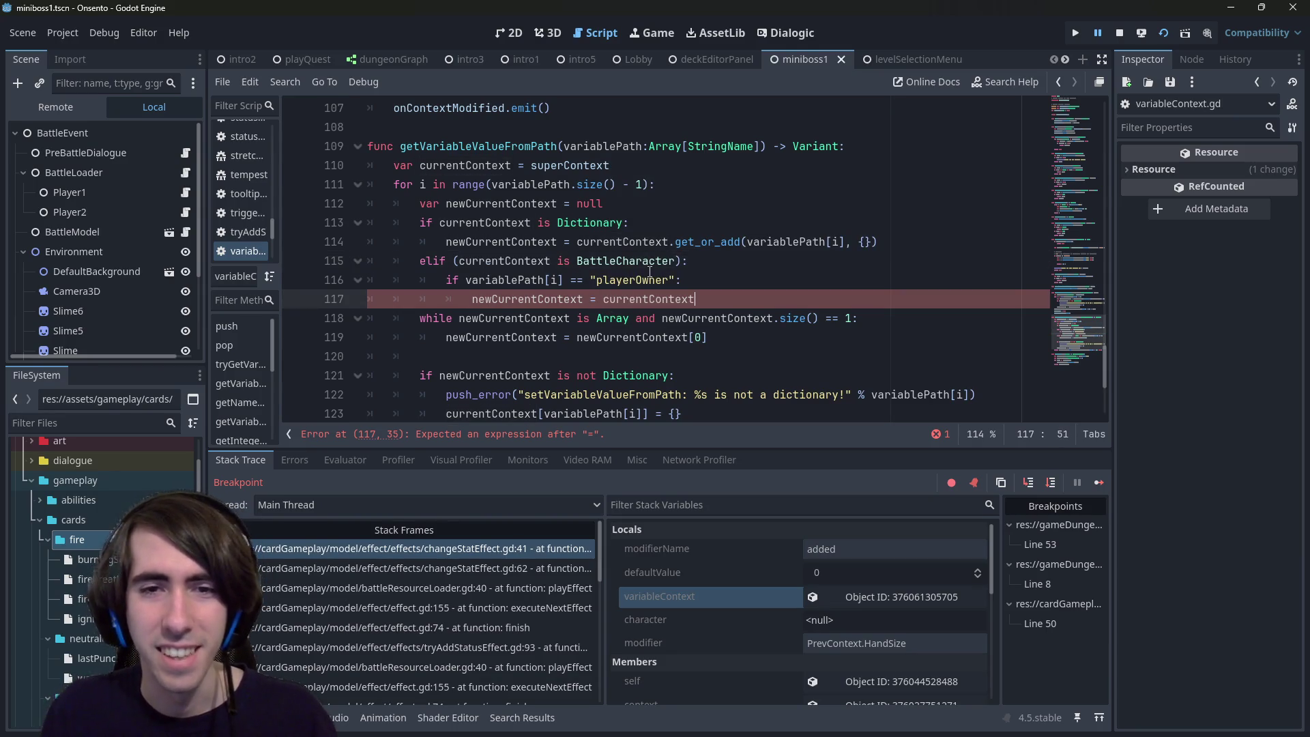
pyautogui.write('.playerOwner')
pyautogui.hotkey('ctrl', 's')
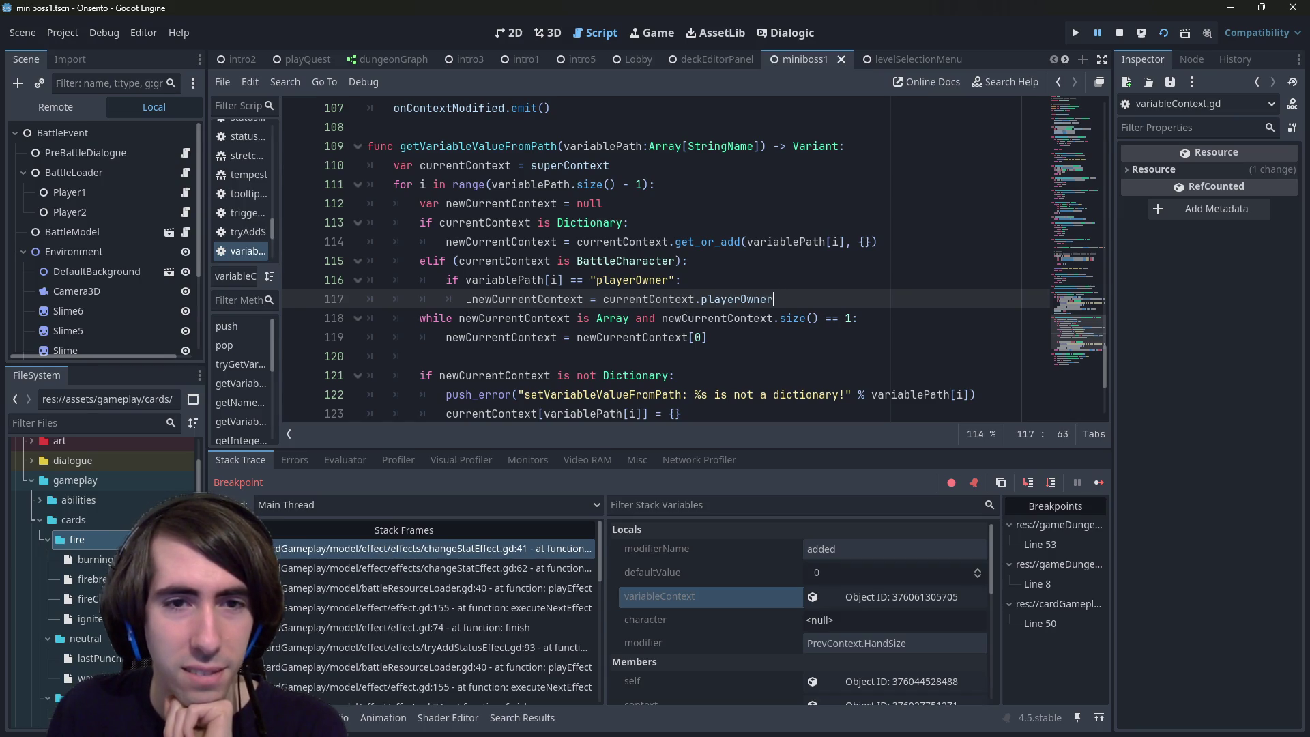
# Step: Add an 'elif (currentContext is PlayerState):' branch below it
pyautogui.press('Return')
pyautogui.press('BackSpace')
pyautogui.press('BackSpace')
pyautogui.write('elif')
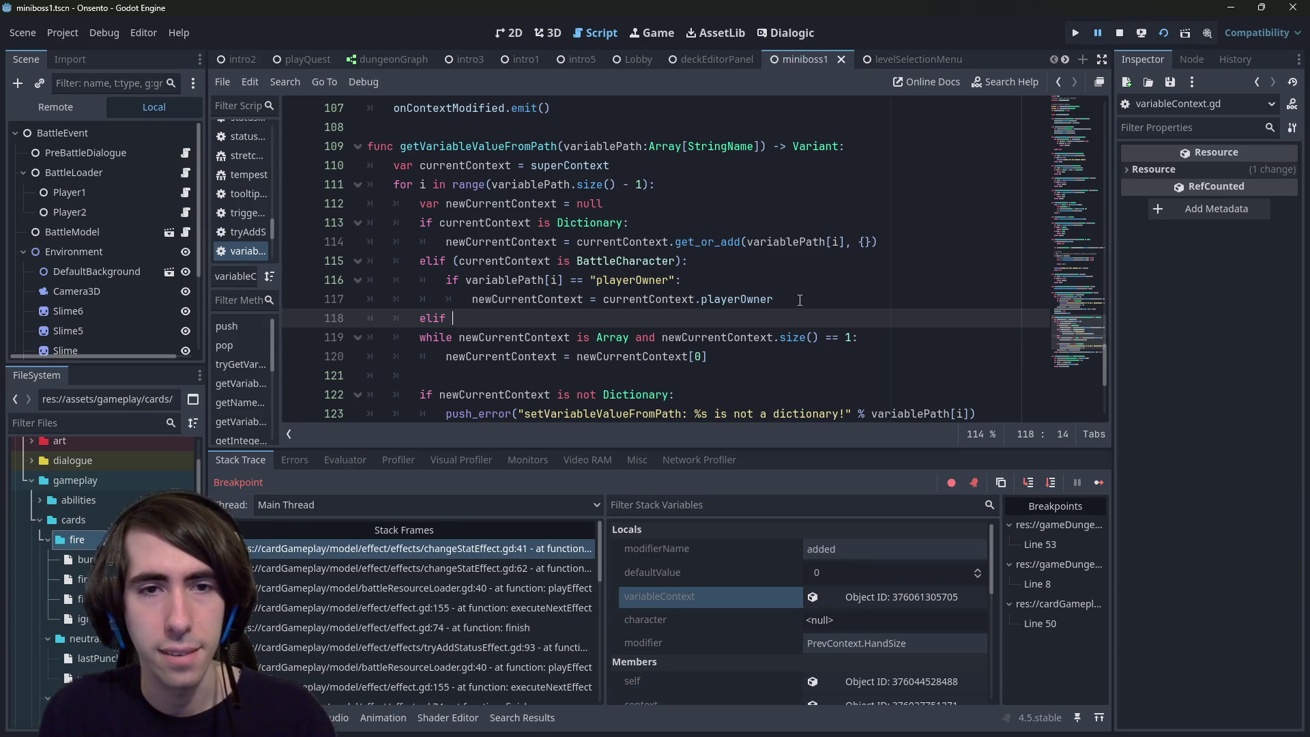
pyautogui.write(' (currentCo')
pyautogui.write('ntext is ')
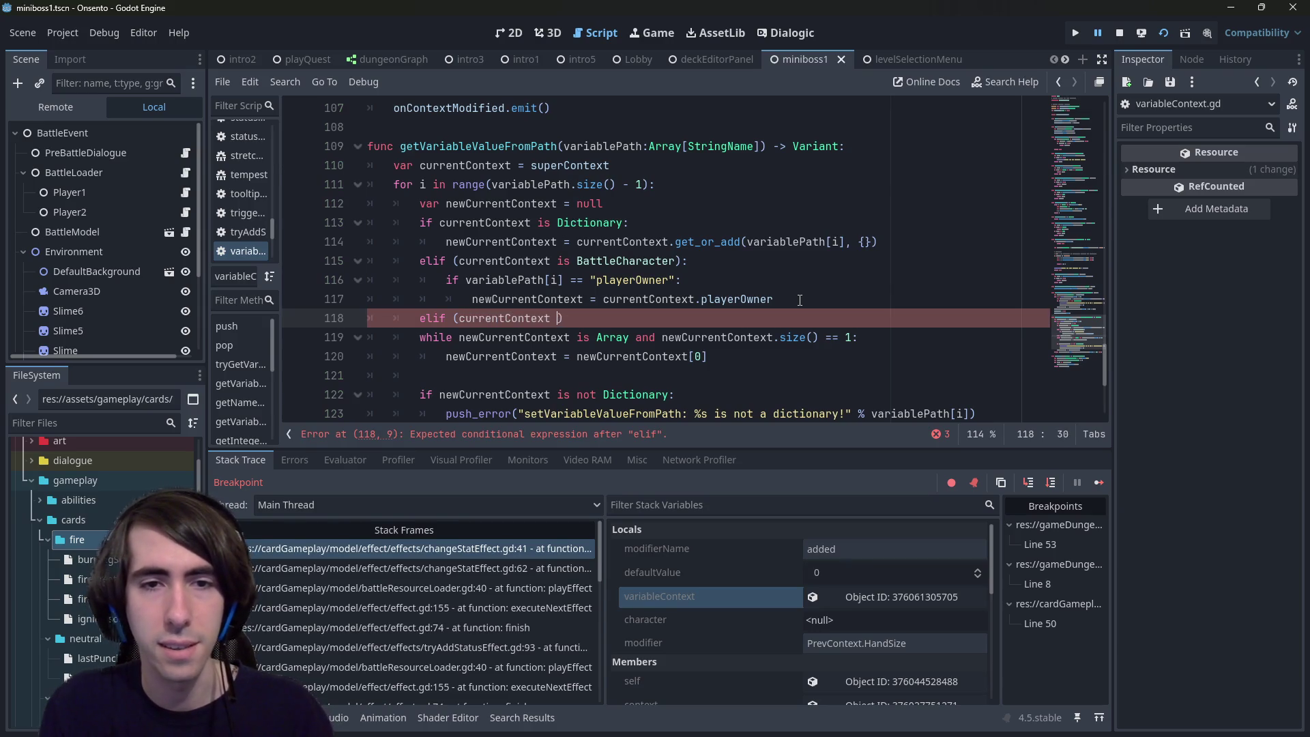
pyautogui.write('PlayerO')
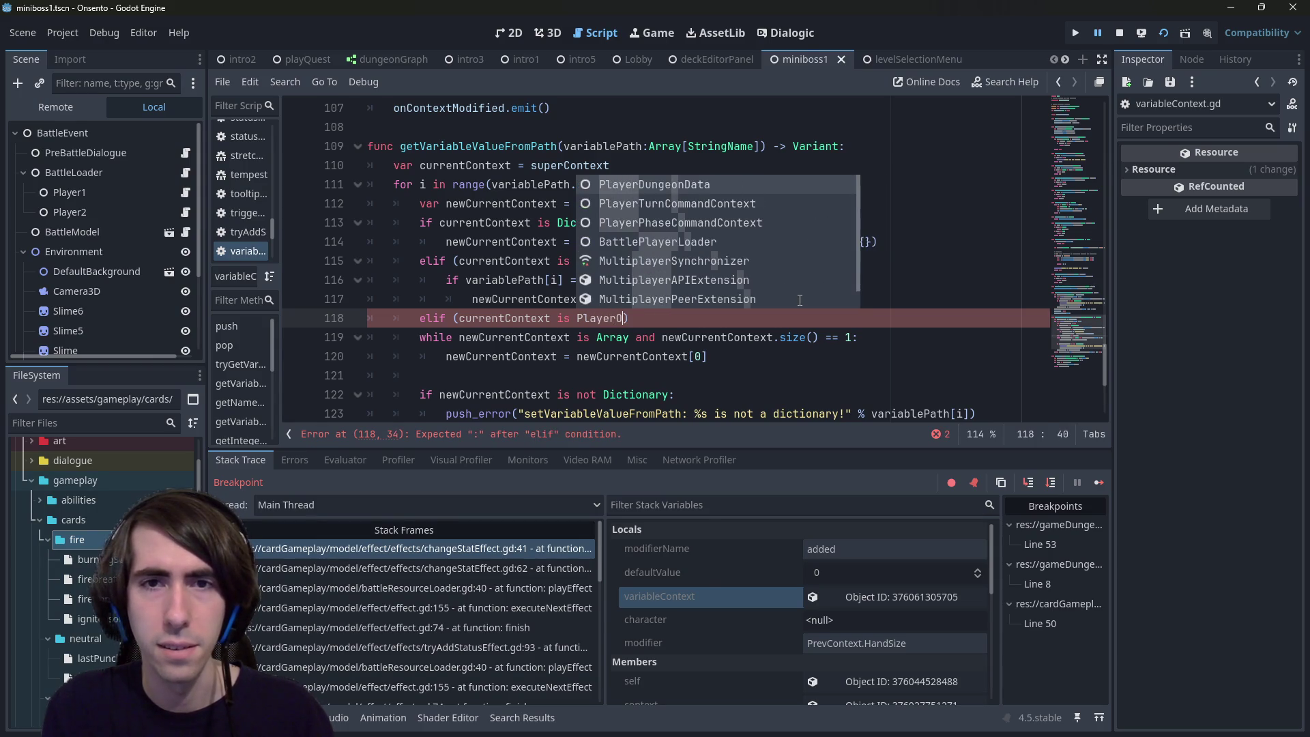
pyautogui.press('BackSpace')
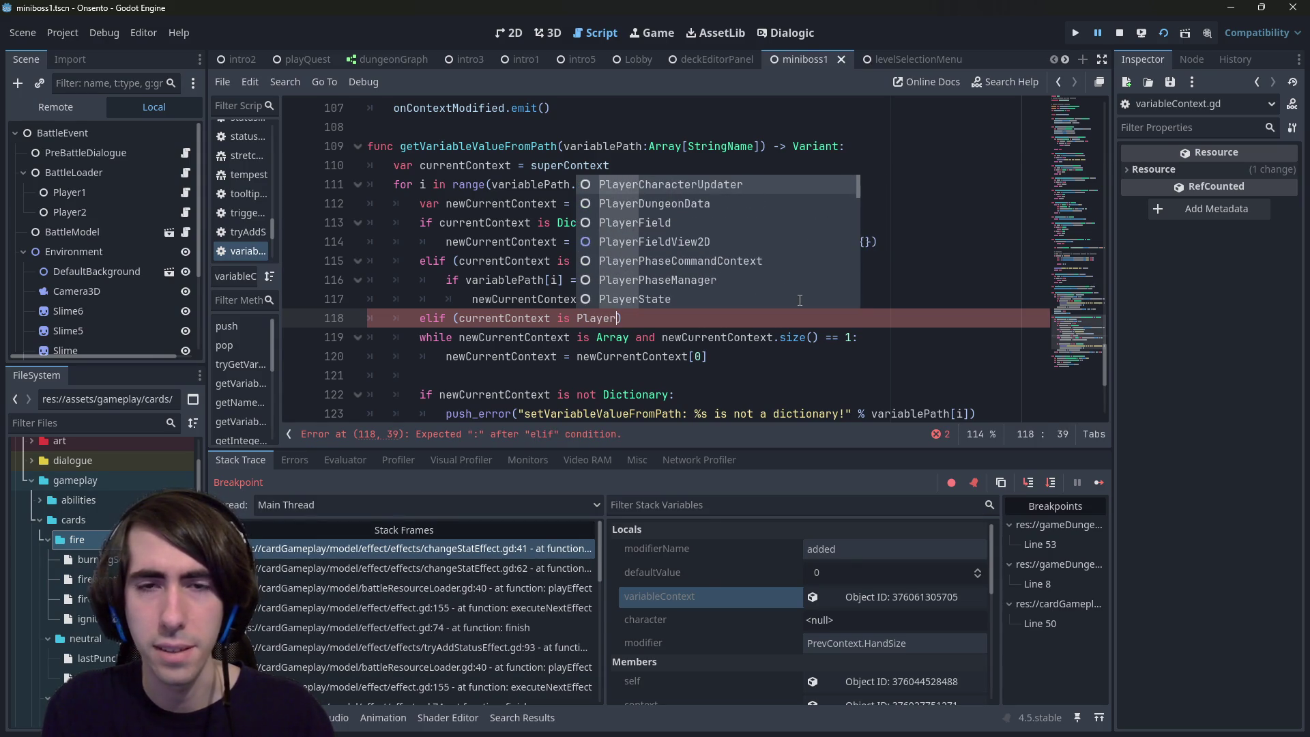
pyautogui.write('St')
pyautogui.press('Return')
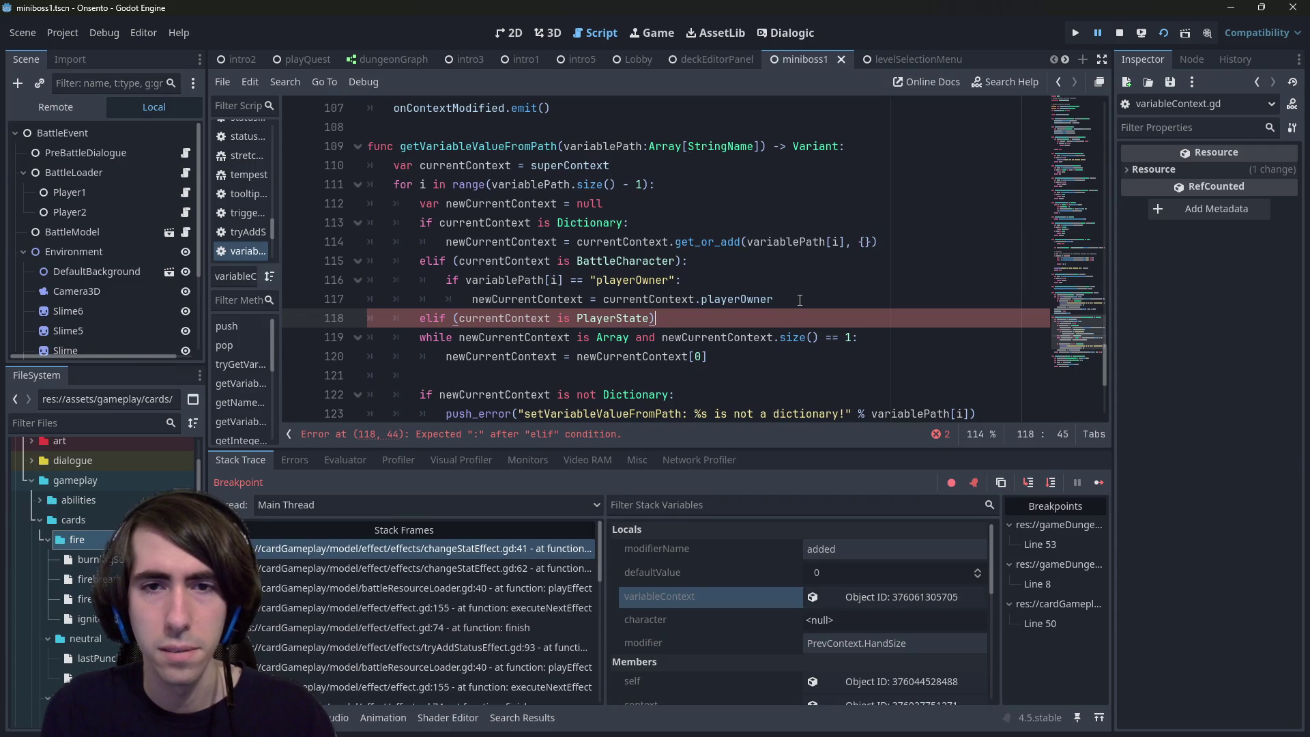
pyautogui.write(':')
pyautogui.press('Return')
# Step: Copy the playerOwner check and assignment into the PlayerState branch
pyautogui.moveTo(799, 300); pyautogui.dragTo(370, 287)
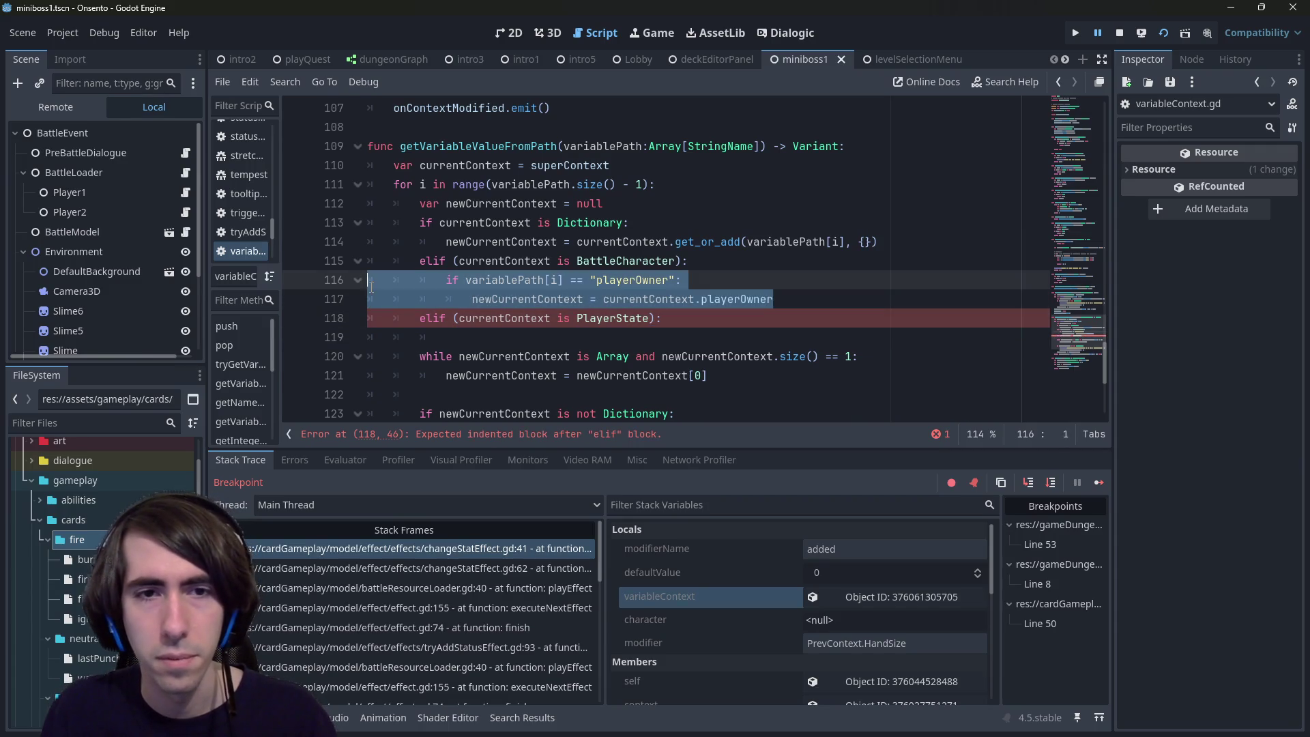
pyautogui.hotkey('ctrl', 'c')
pyautogui.click(330, 337)
pyautogui.hotkey('ctrl', 'v')
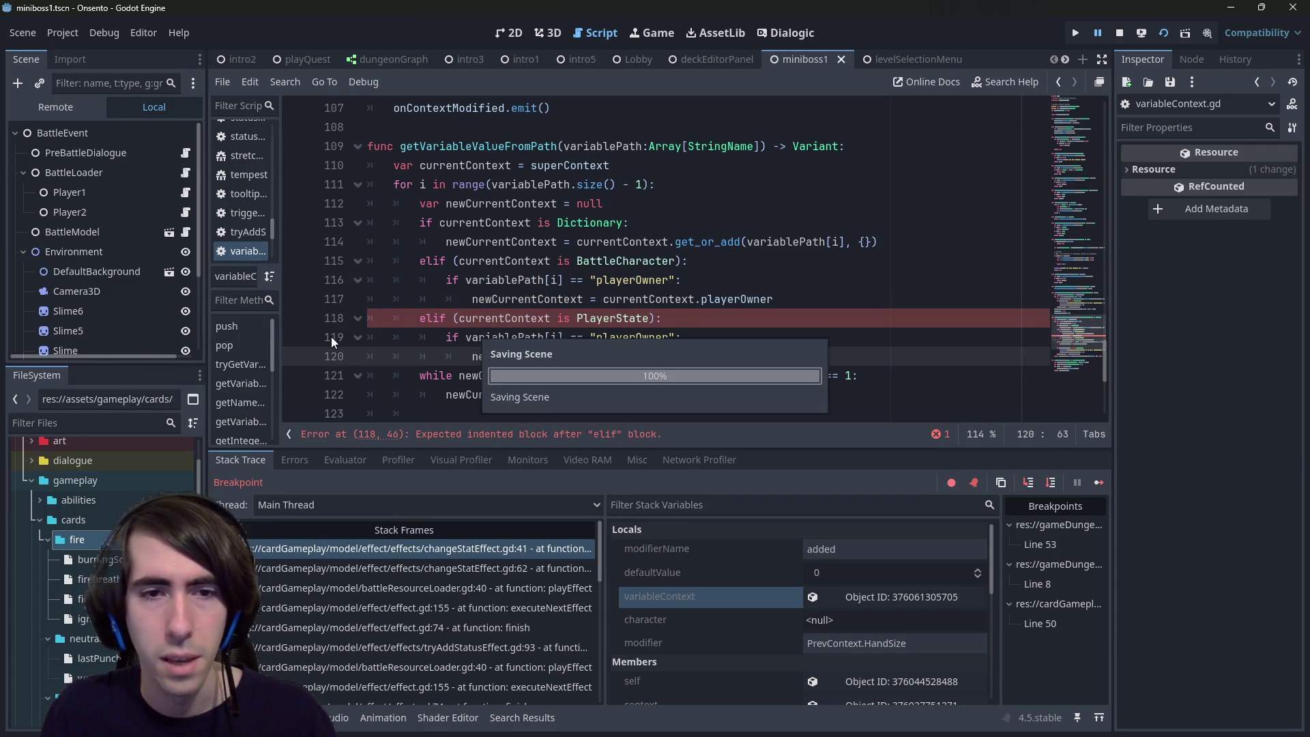
pyautogui.scroll(-1, 587, 341)
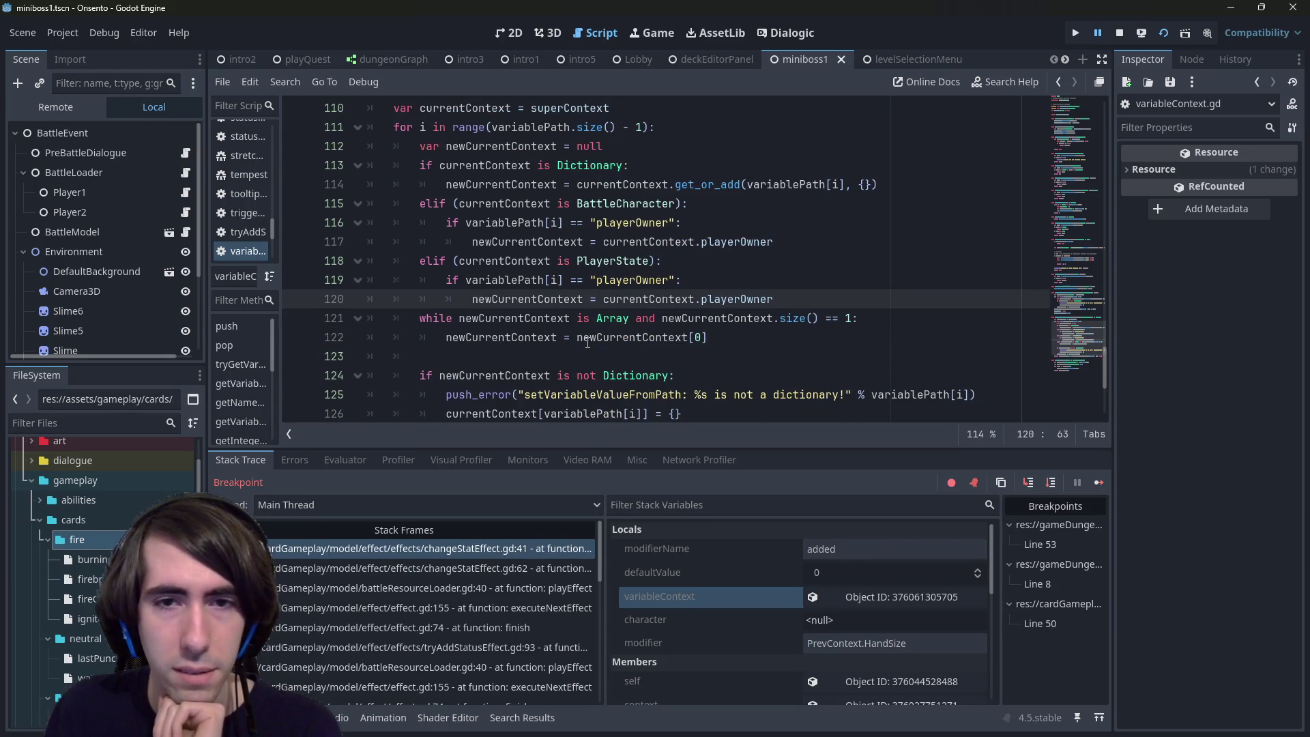
# Step: Check the newCurrentContext uses, then select get_or_add on line 114 for replacement
pyautogui.doubleClick(564, 301)
pyautogui.scroll(1, 567, 299)
pyautogui.scroll(-2, 569, 295)
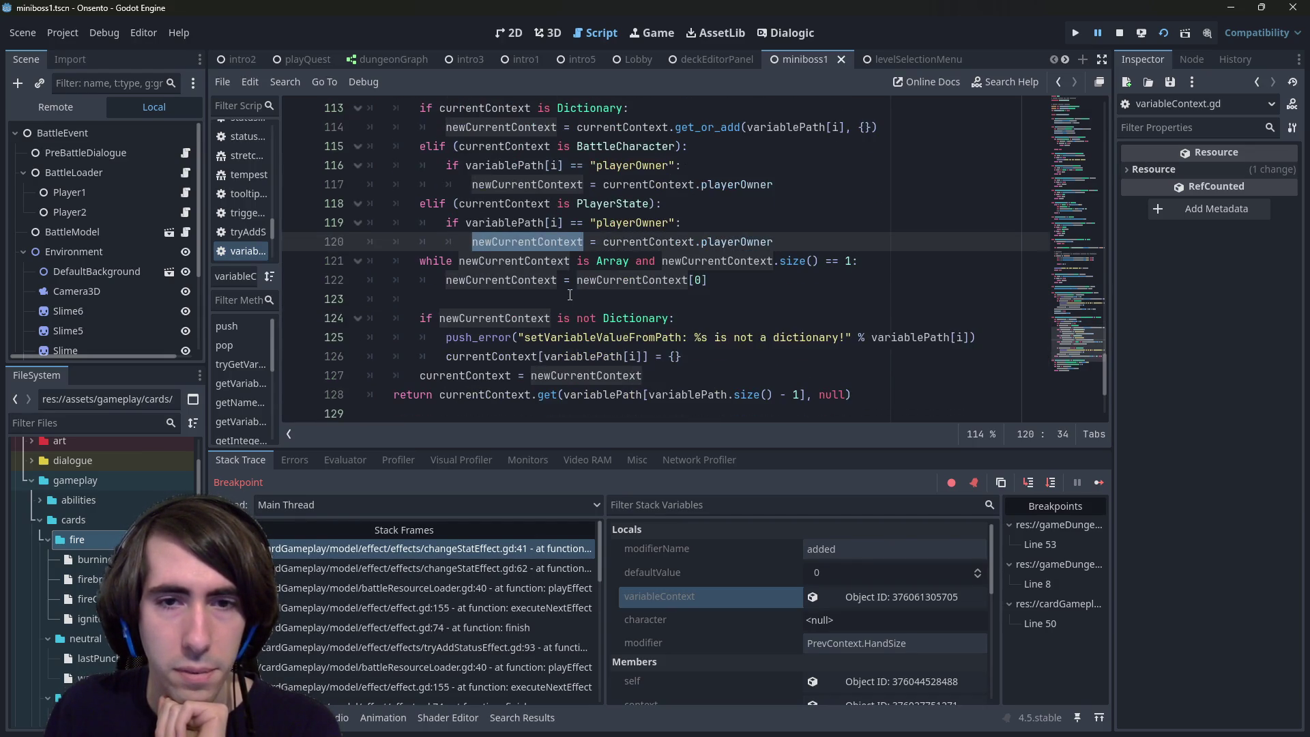
pyautogui.scroll(1, 569, 294)
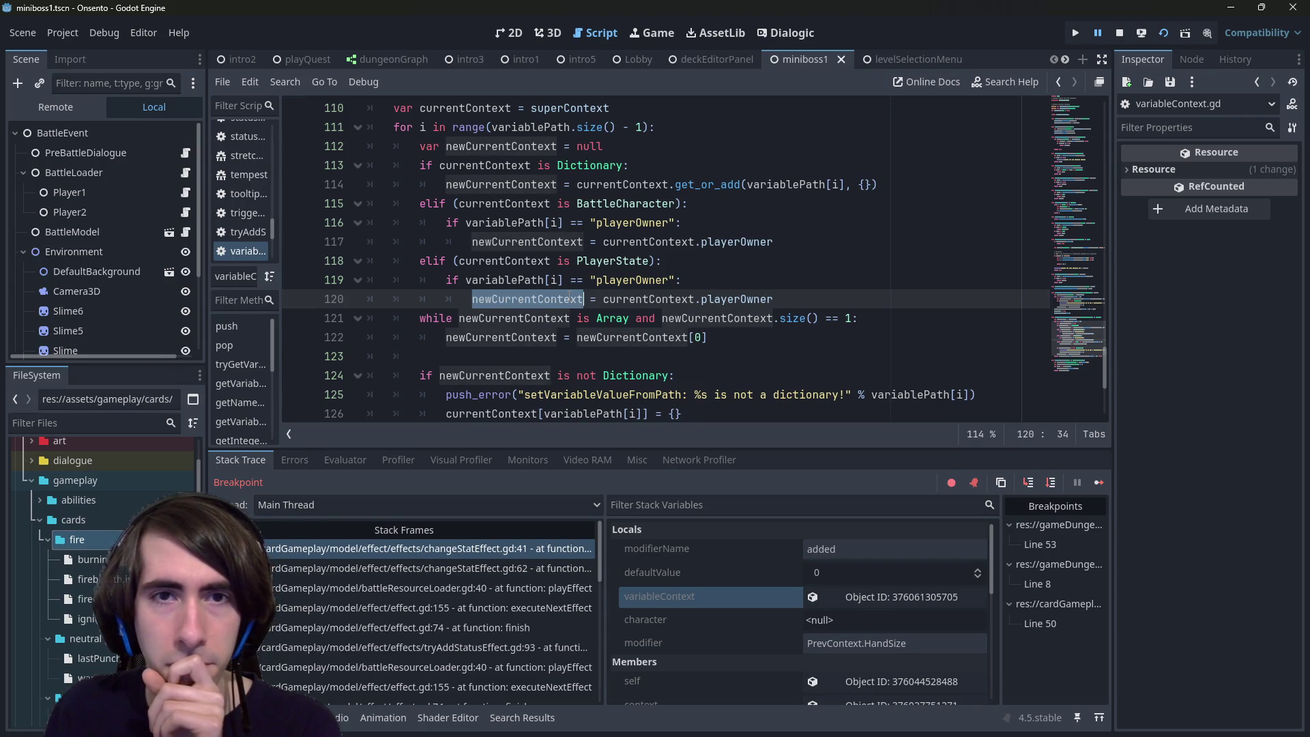
pyautogui.scroll(1, 569, 297)
pyautogui.scroll(-1, 569, 297)
pyautogui.scroll(1, 571, 289)
pyautogui.scroll(-1, 573, 286)
pyautogui.scroll(1, 668, 238)
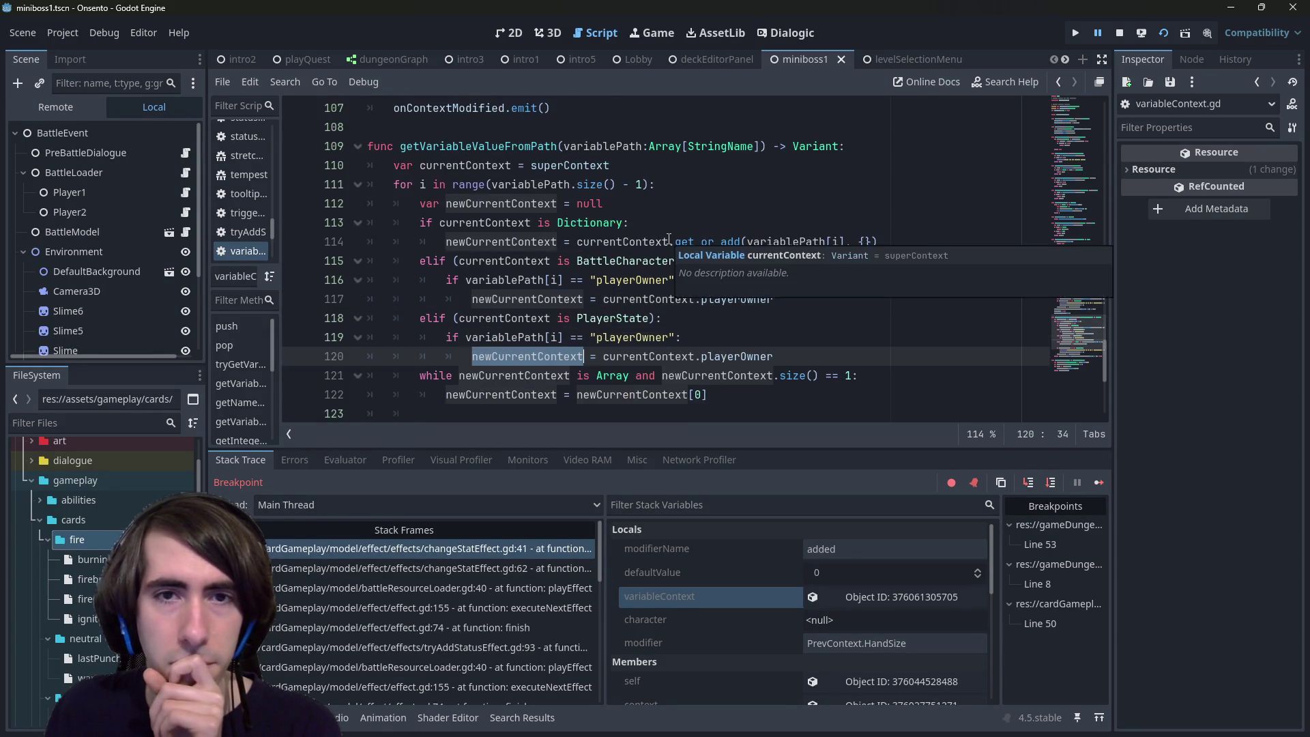
pyautogui.scroll(-2, 643, 184)
pyautogui.scroll(1, 638, 266)
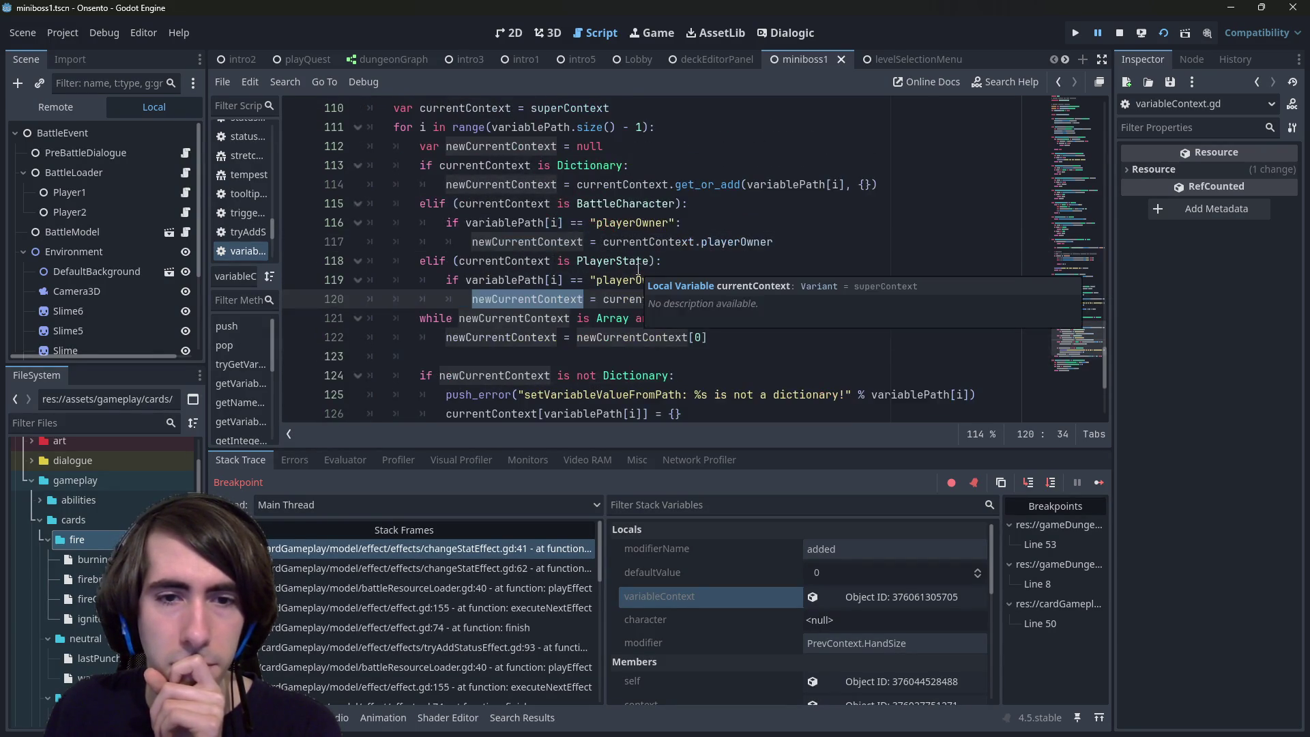
pyautogui.doubleClick(696, 185)
pyautogui.scroll(2, 681, 201)
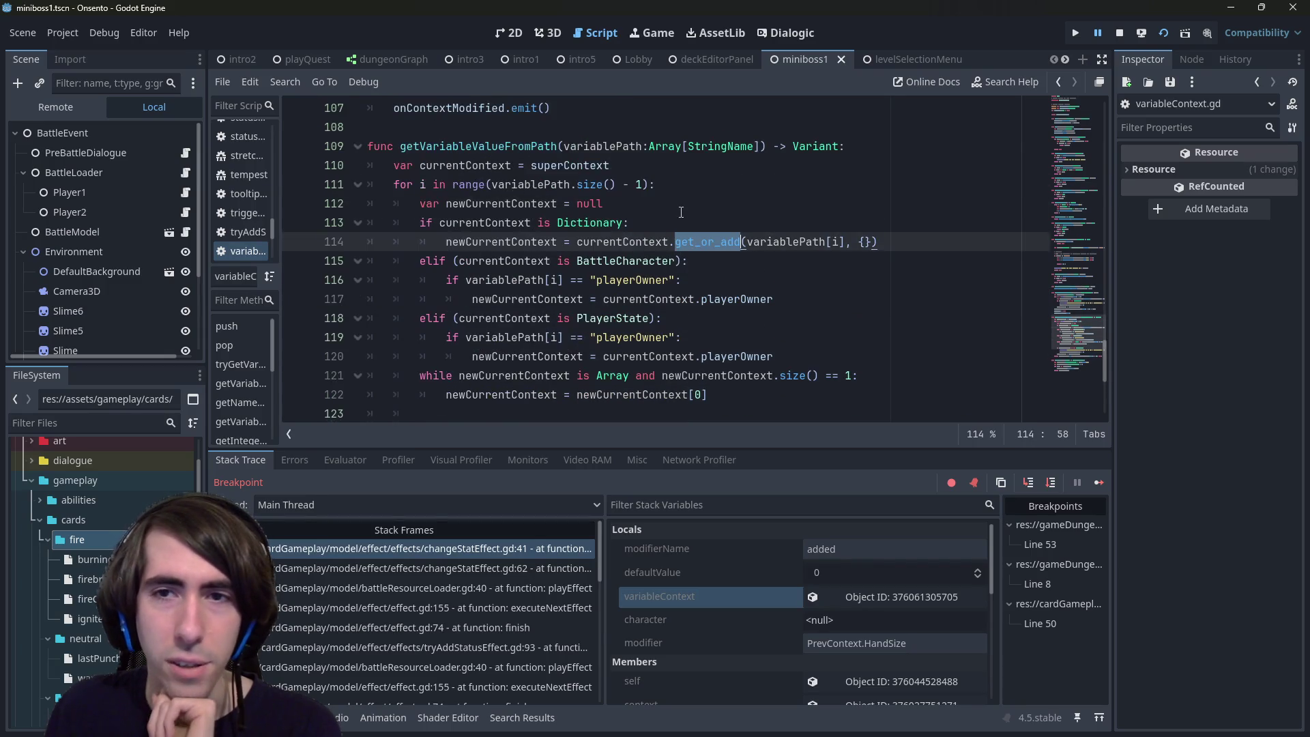
pyautogui.scroll(-2, 748, 273)
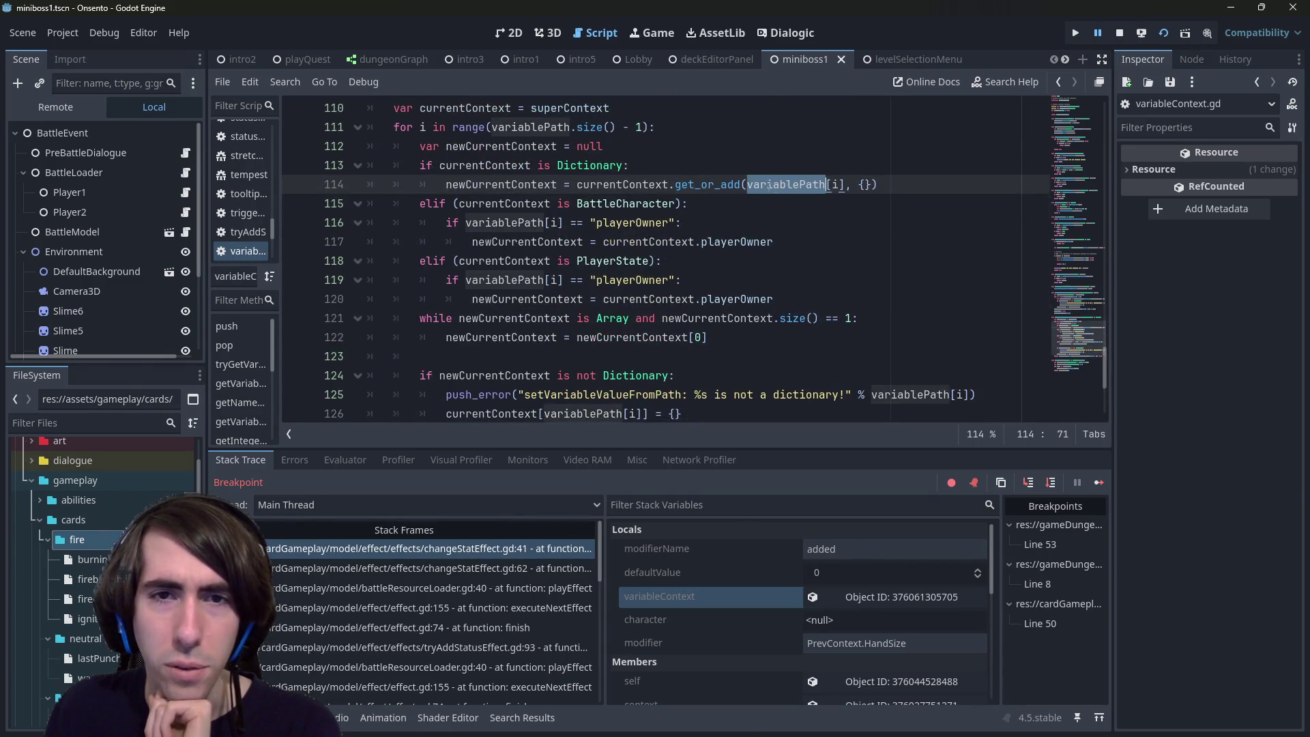
pyautogui.scroll(-2, 712, 385)
pyautogui.scroll(1, 712, 385)
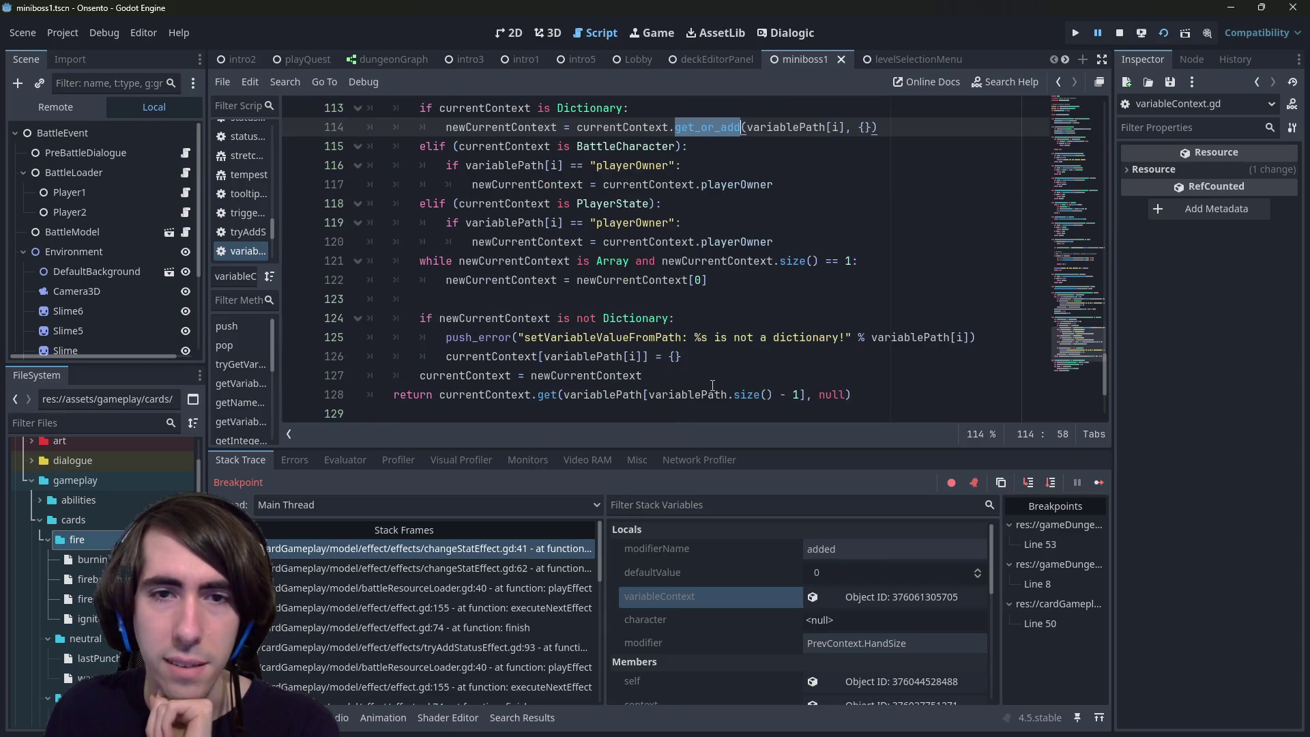
pyautogui.scroll(-1, 713, 386)
pyautogui.scroll(1, 706, 380)
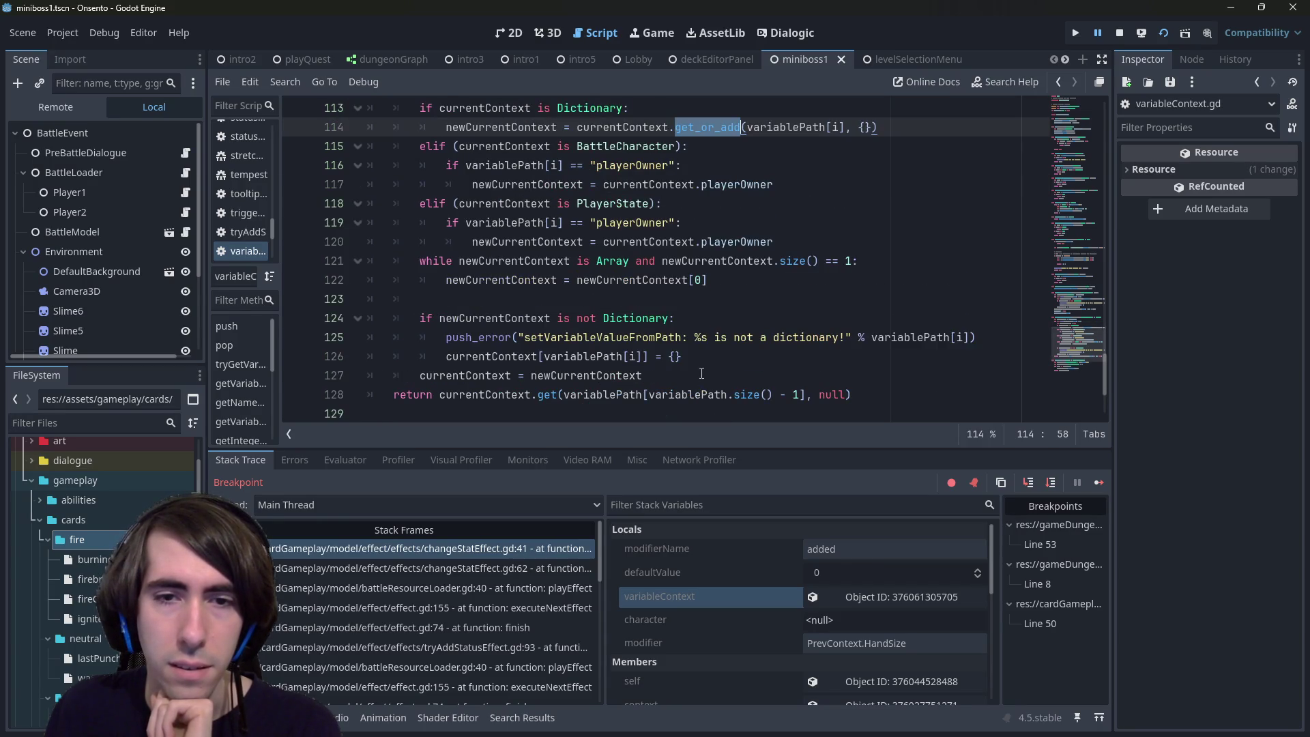
pyautogui.scroll(1, 700, 372)
# Step: Replace get_or_add with get on line 114 and save
pyautogui.write('get')
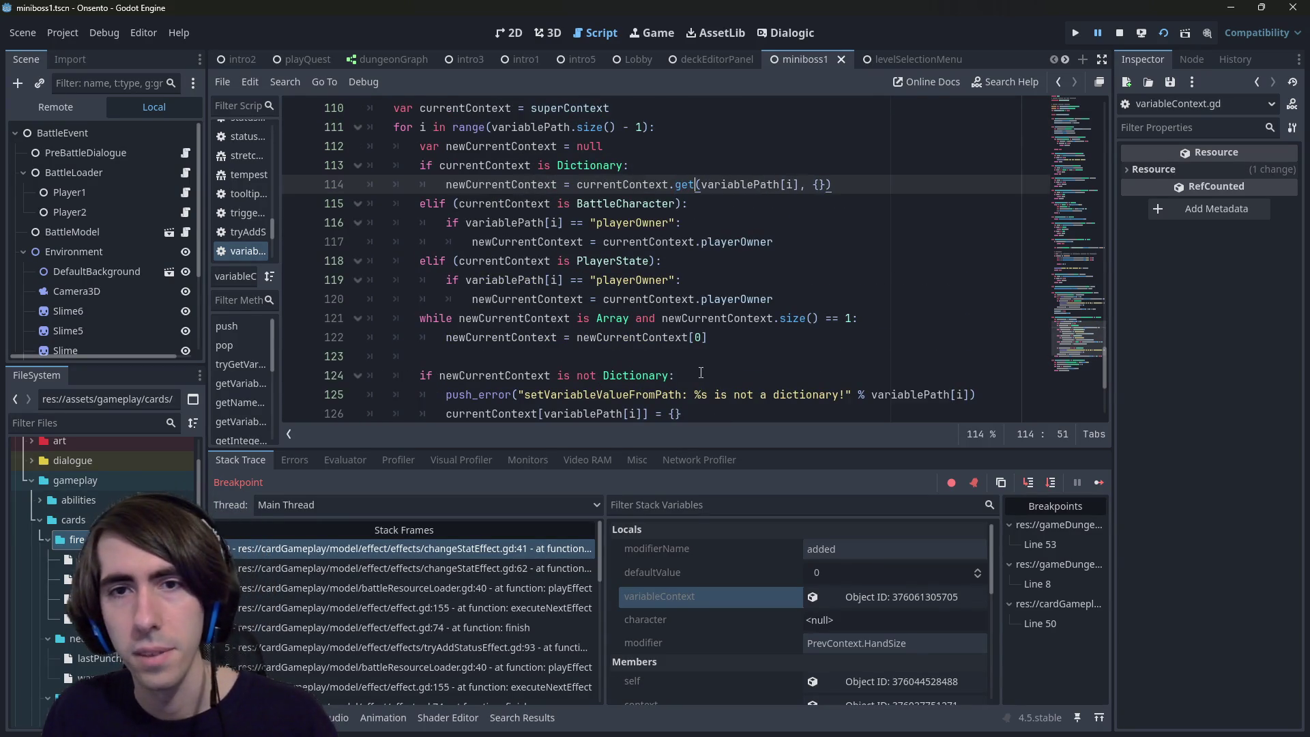
pyautogui.hotkey('ctrl', 's')
pyautogui.click(549, 317)
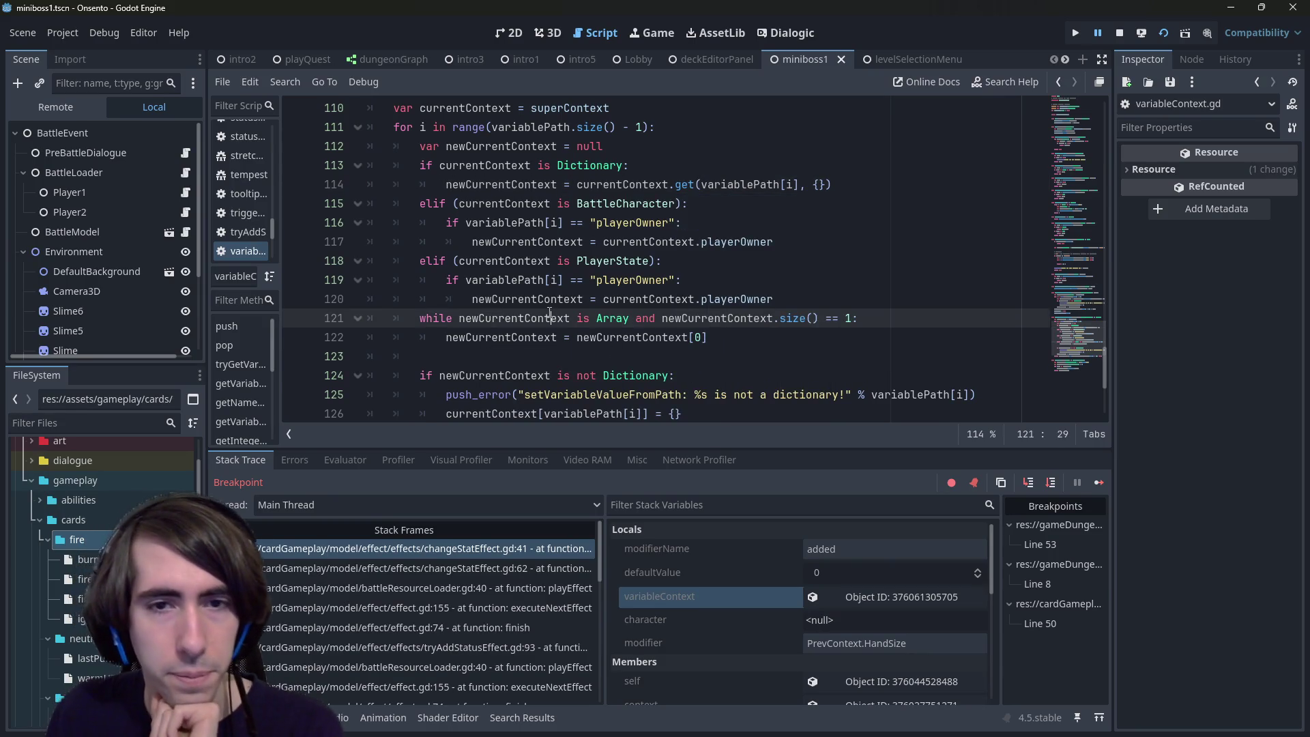
pyautogui.doubleClick(549, 318)
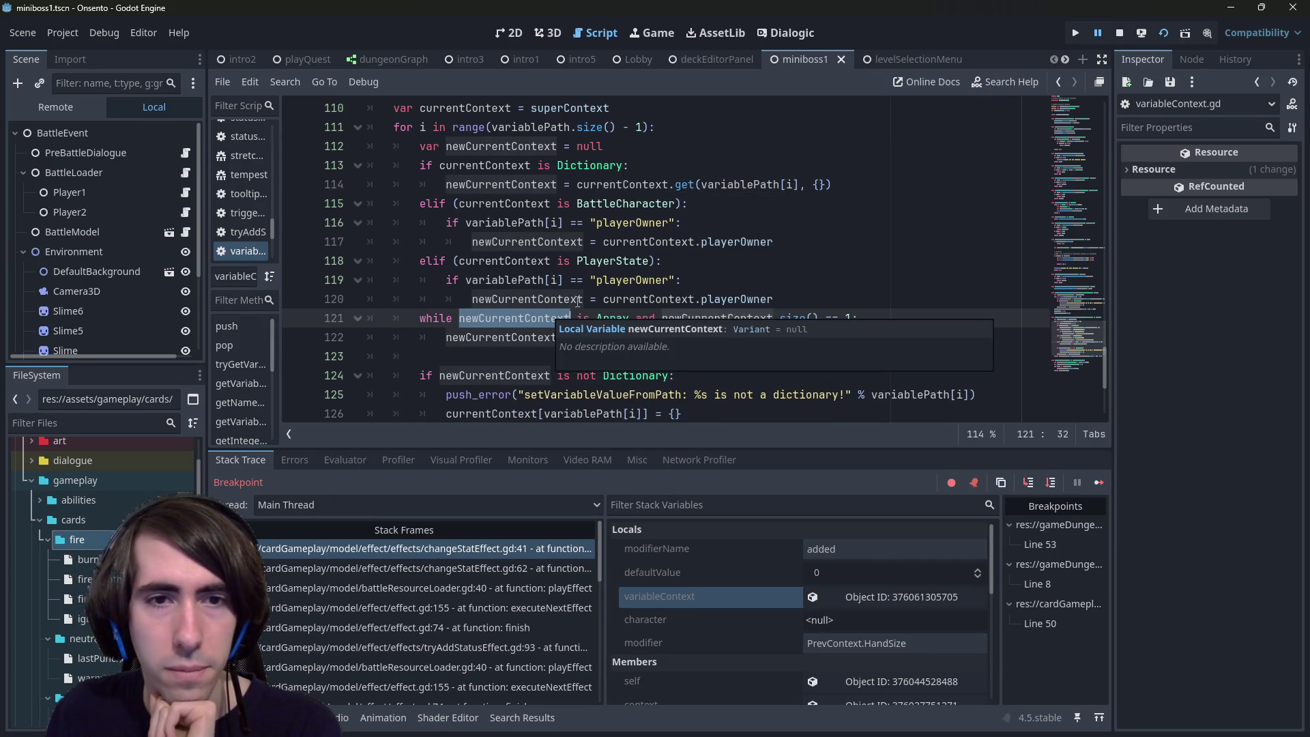
pyautogui.click(775, 298)
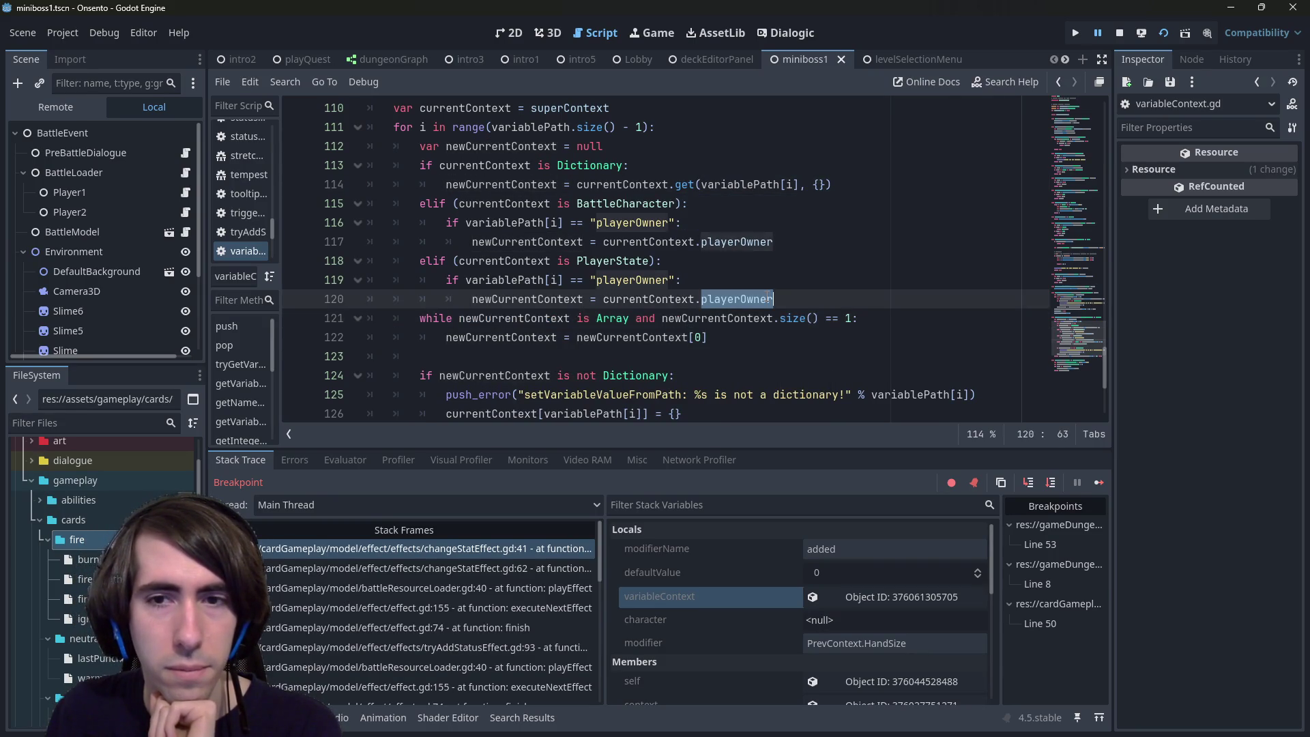
# Step: Replace the playerOwner key on line 119 with HandSize copied from burningSoul.json
pyautogui.click(619, 266)
pyautogui.doubleClick(615, 280)
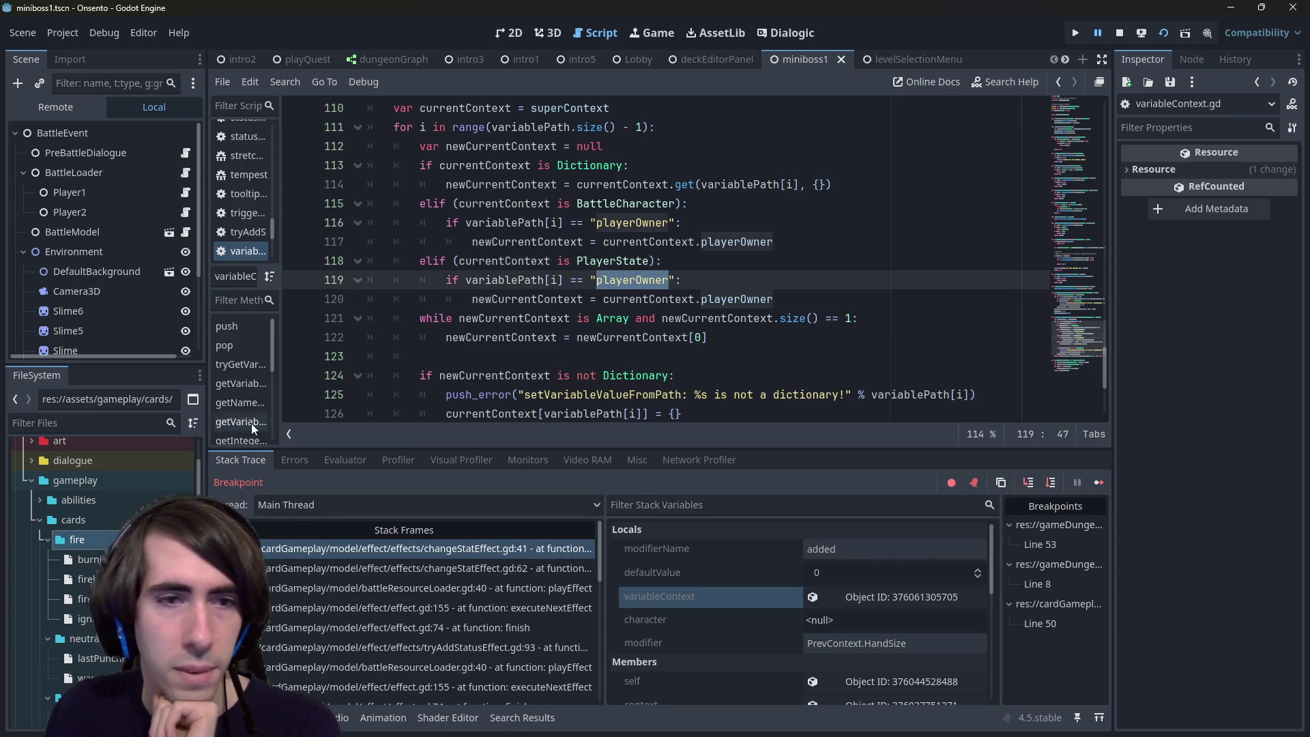
pyautogui.hotkey('alt', 'Left')
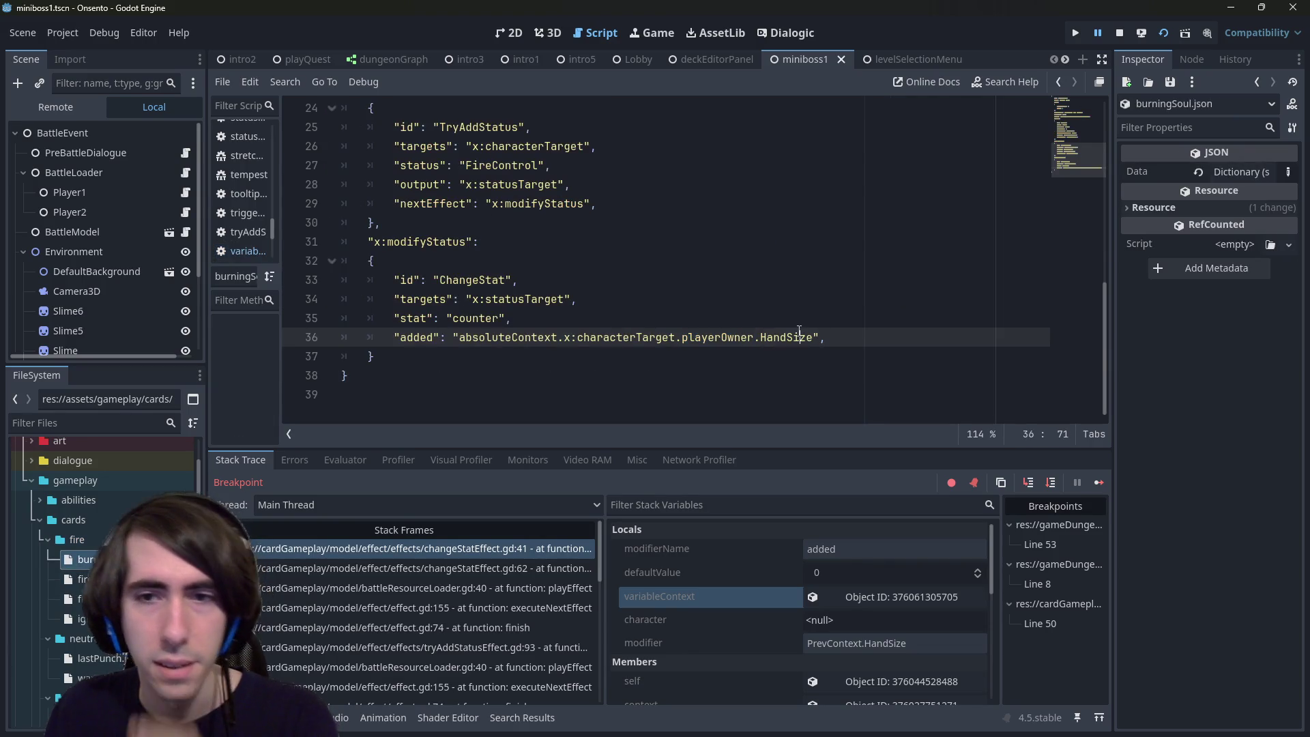
pyautogui.doubleClick(786, 337)
pyautogui.hotkey('ctrl', 'c')
pyautogui.hotkey('alt', 'Right')
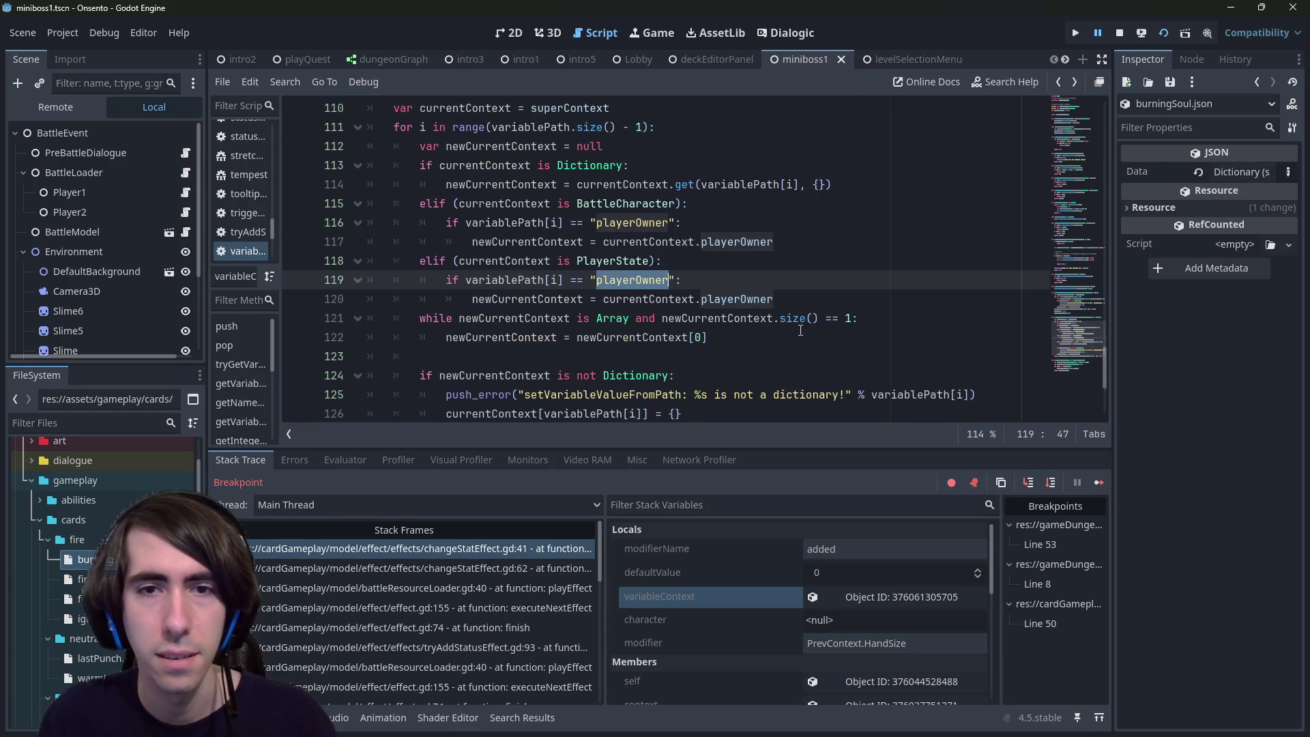
pyautogui.hotkey('ctrl', 'v')
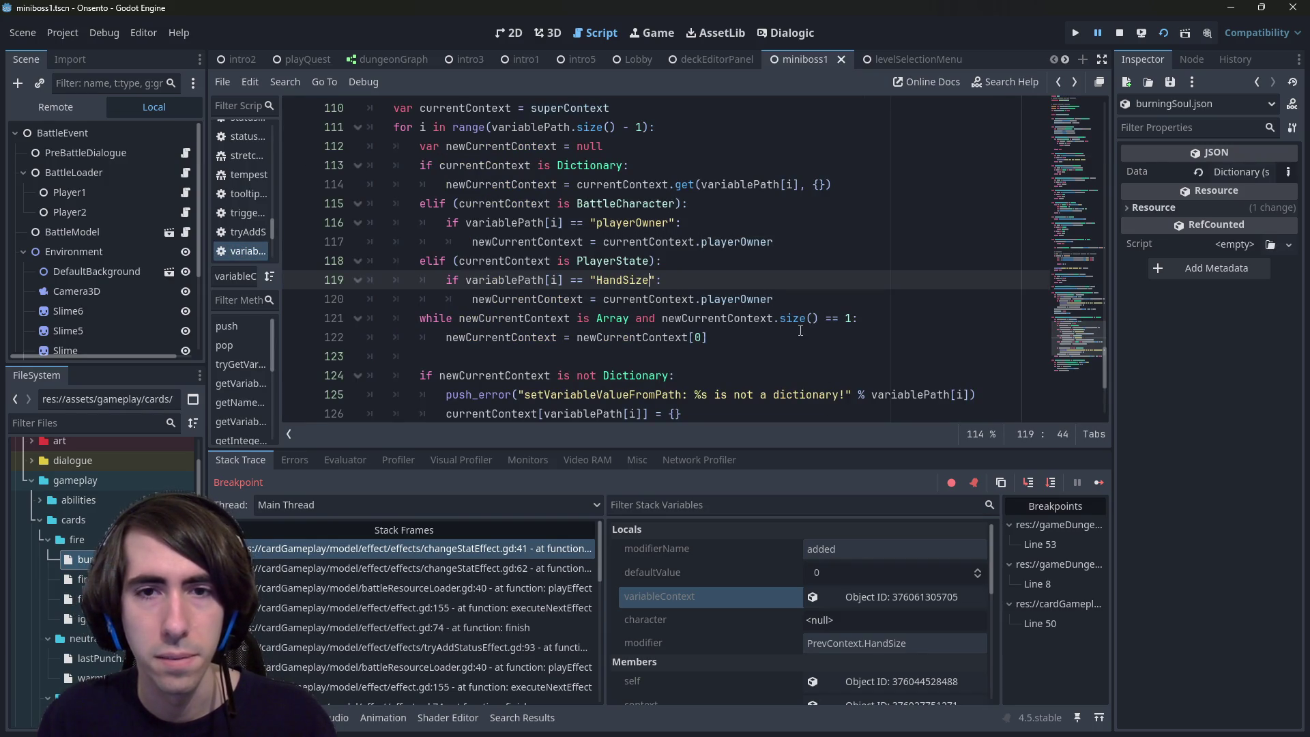
# Step: Replace currentContext.playerOwner on line 120 with currentContext.hand
pyautogui.press('Down')
pyautogui.hotkey('ctrl', 'Right')
pyautogui.hotkey('ctrl', 'shift', 'Left')
pyautogui.hotkey('ctrl', 'shift', 'Left')
pyautogui.hotkey('ctrl', 'shift', 'Left')
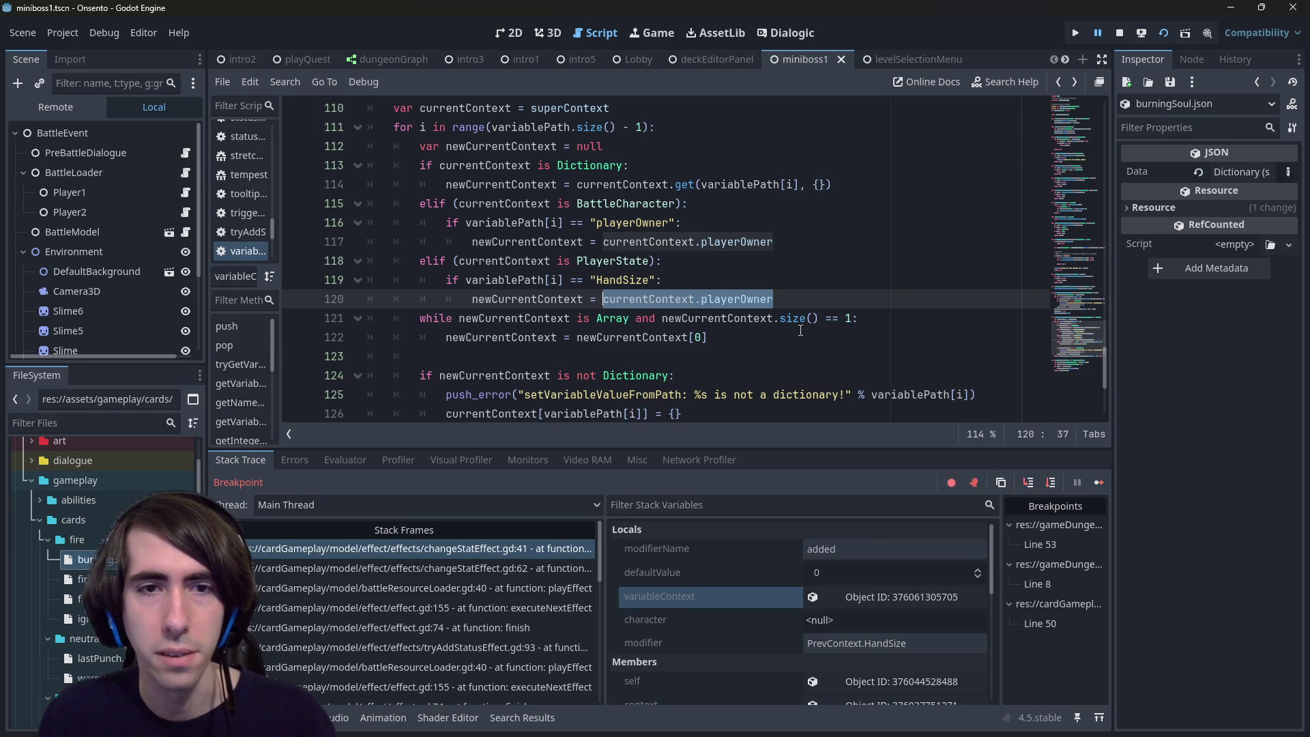
pyautogui.write('currentContext.')
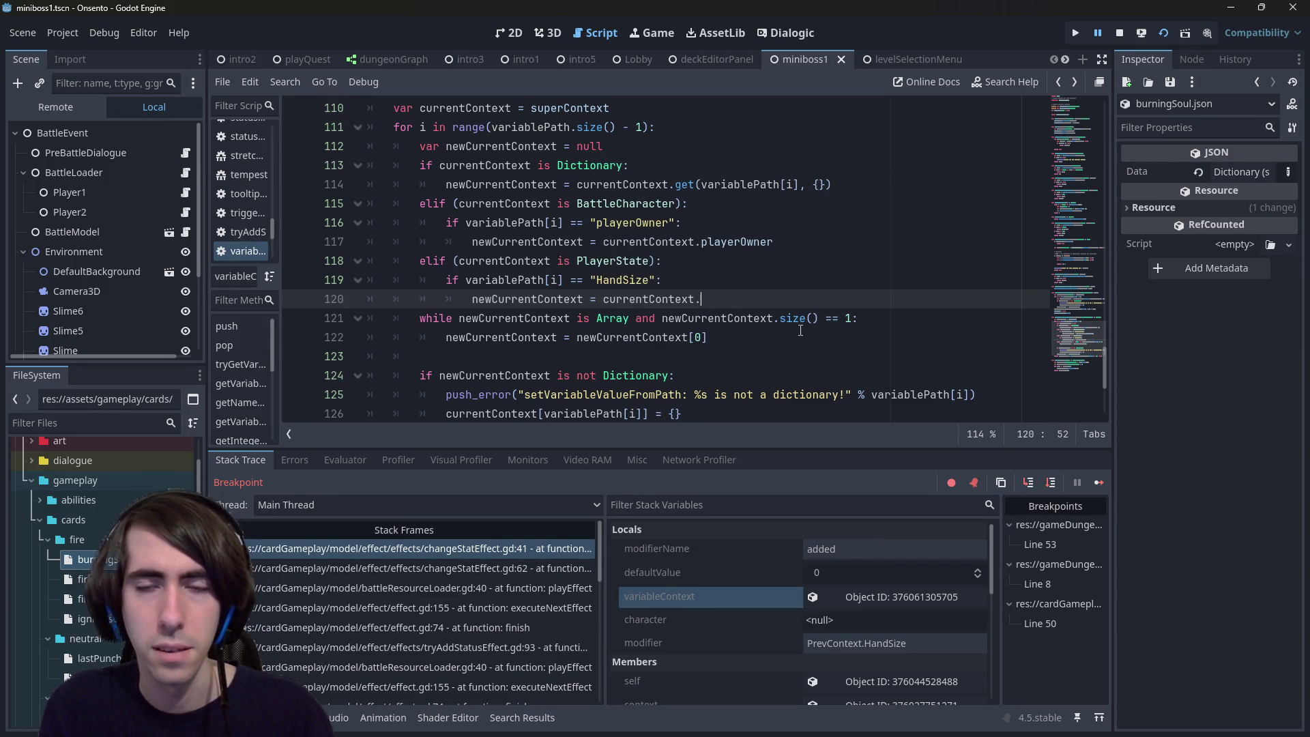
pyautogui.write('ha')
pyautogui.press('Return')
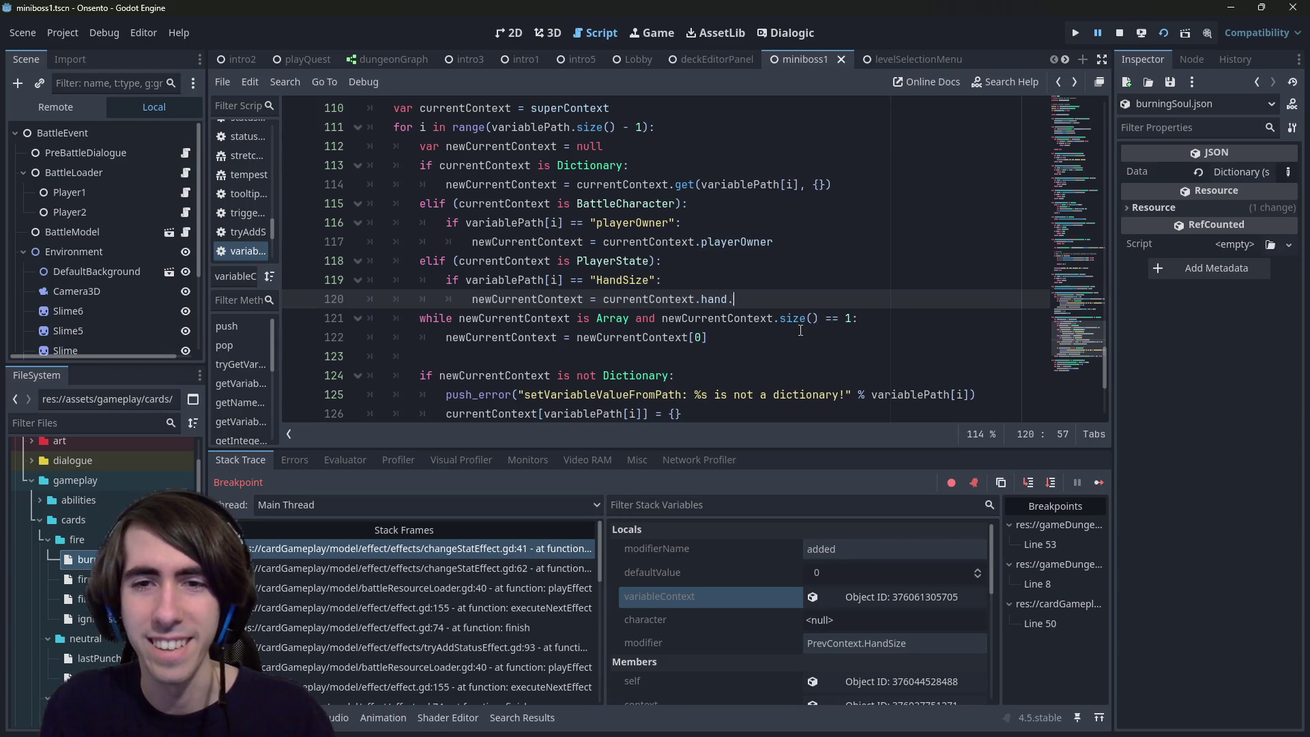
# Step: Extend the line 120 assignment to currentContext.hand.cards.size() and review it
pyautogui.write('.')
pyautogui.press('Down')
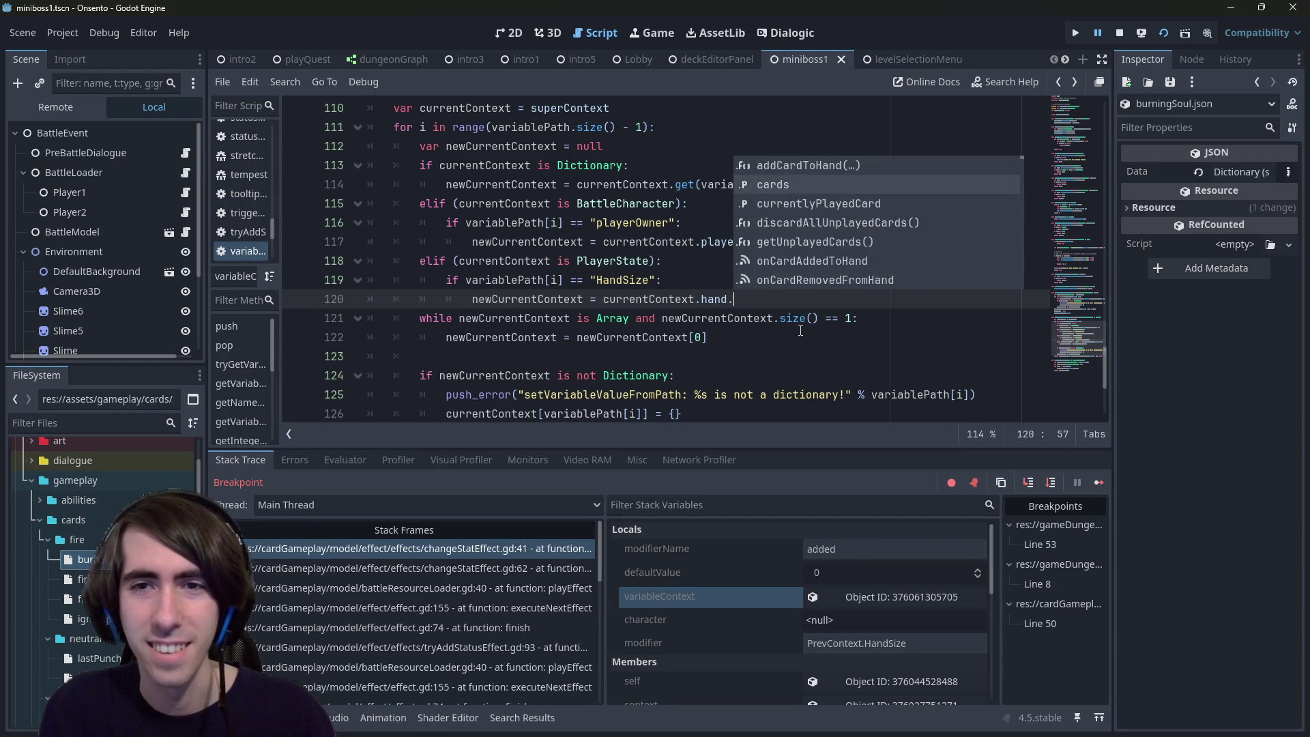
pyautogui.write('size')
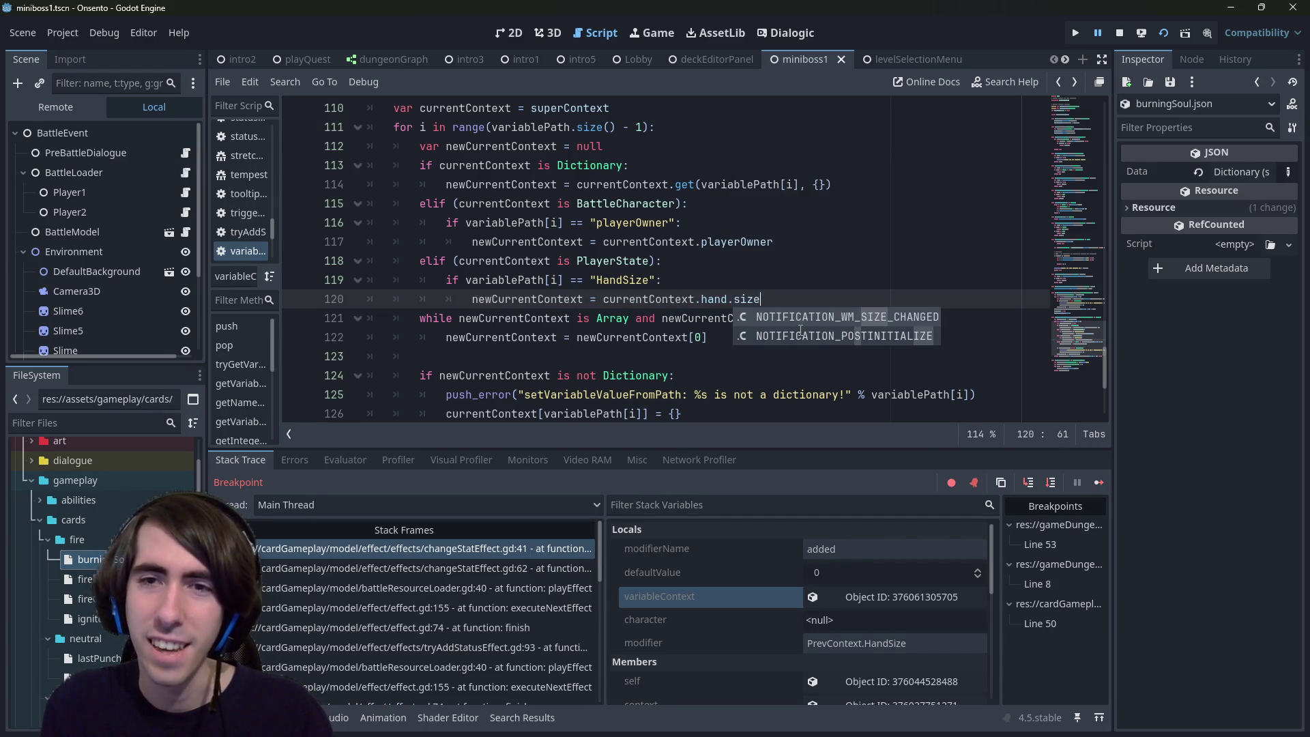
pyautogui.press('BackSpace')
pyautogui.press('BackSpace')
pyautogui.press('BackSpace')
pyautogui.write('g')
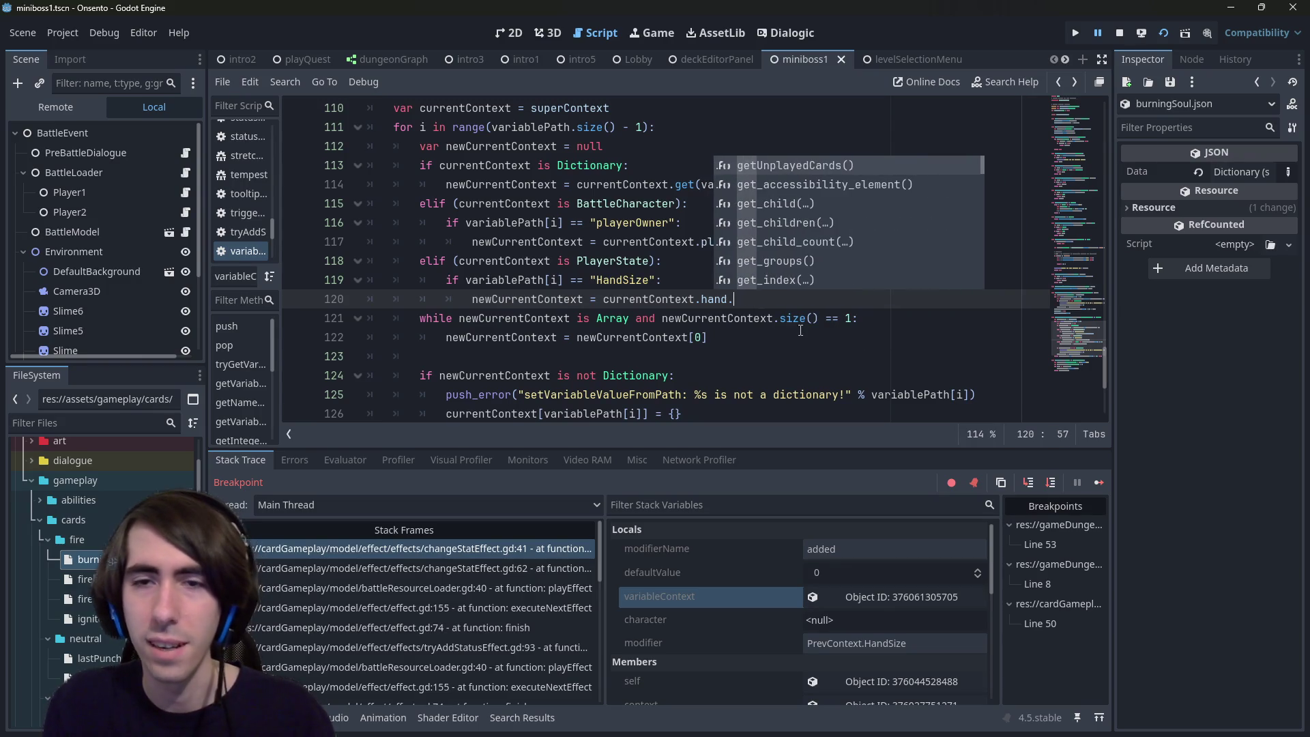
pyautogui.press('BackSpace')
pyautogui.press('Down')
pyautogui.press('Return')
pyautogui.write('.size')
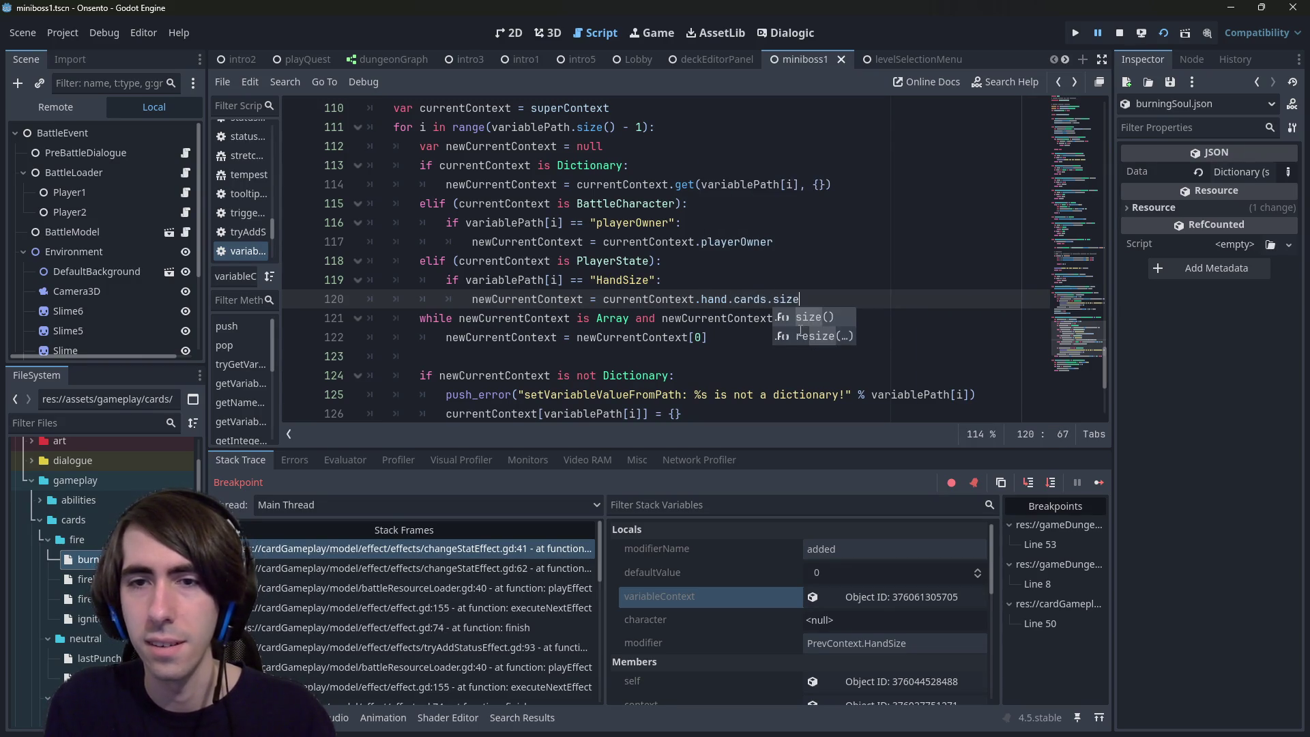
pyautogui.press('Return')
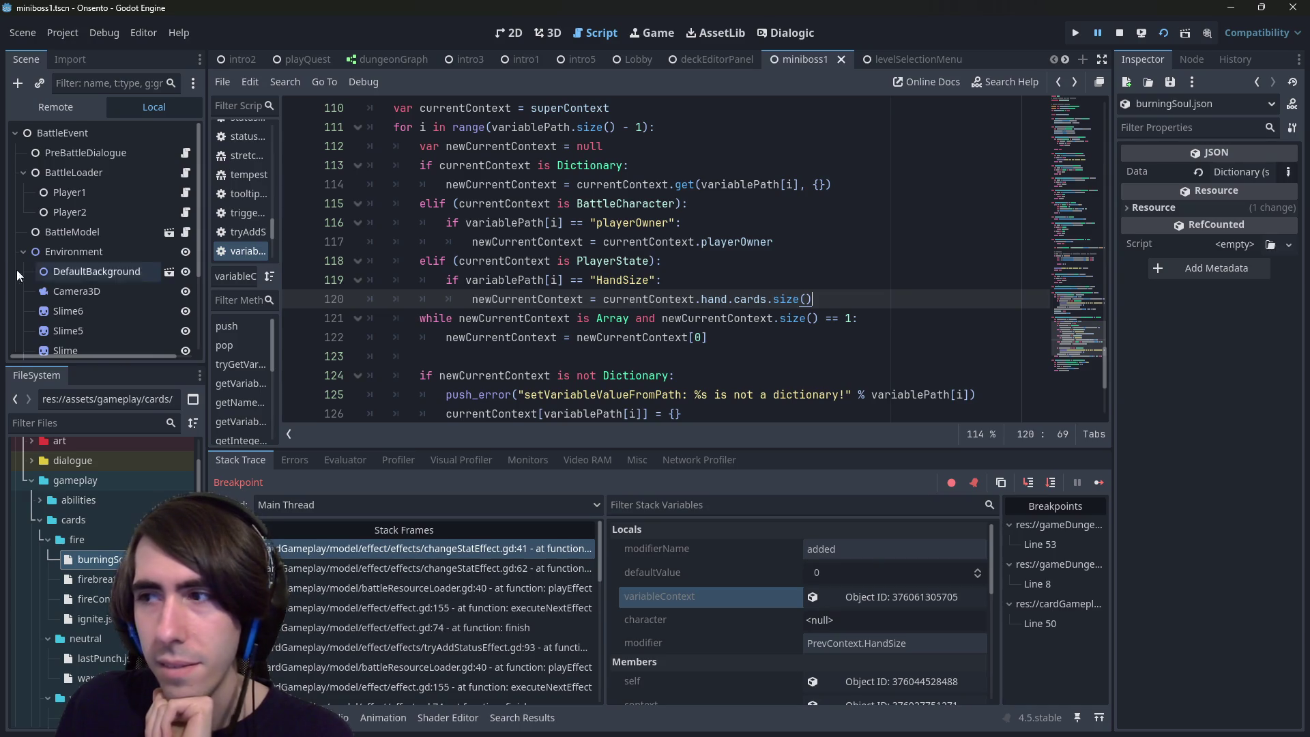
pyautogui.doubleClick(528, 297)
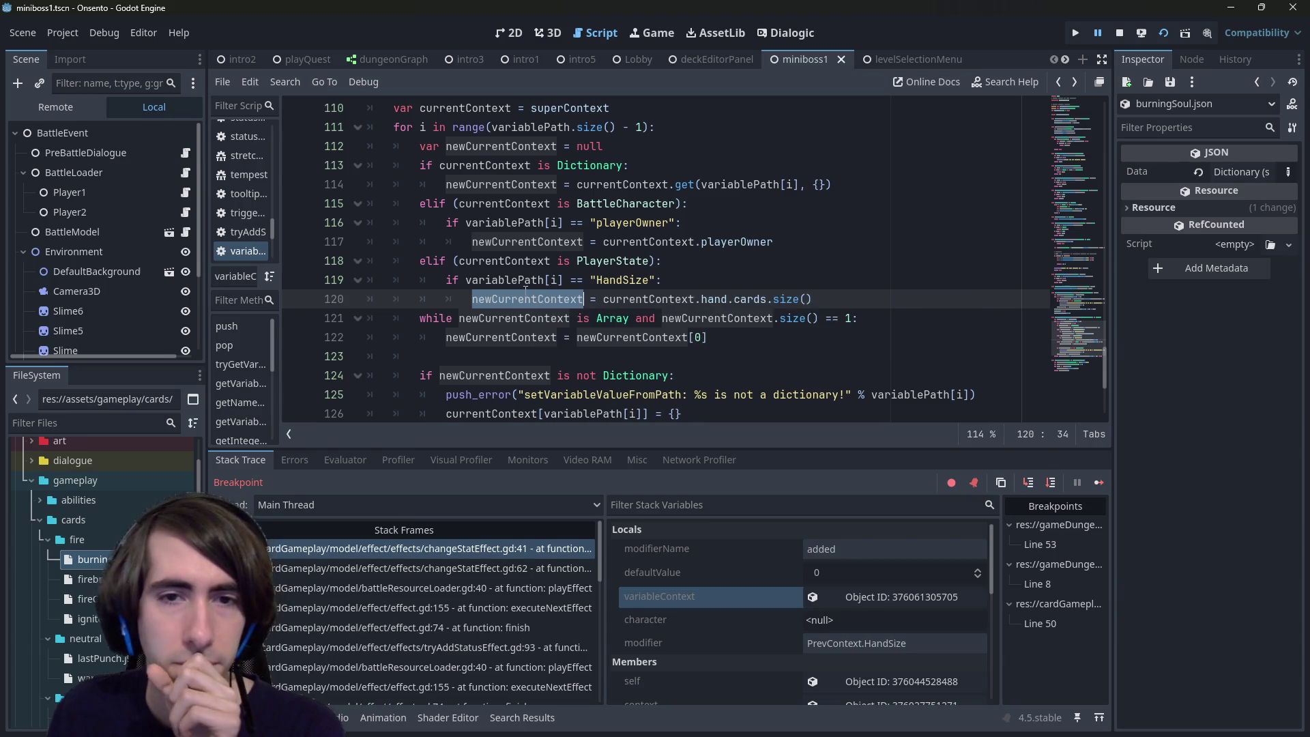
pyautogui.moveTo(525, 290)
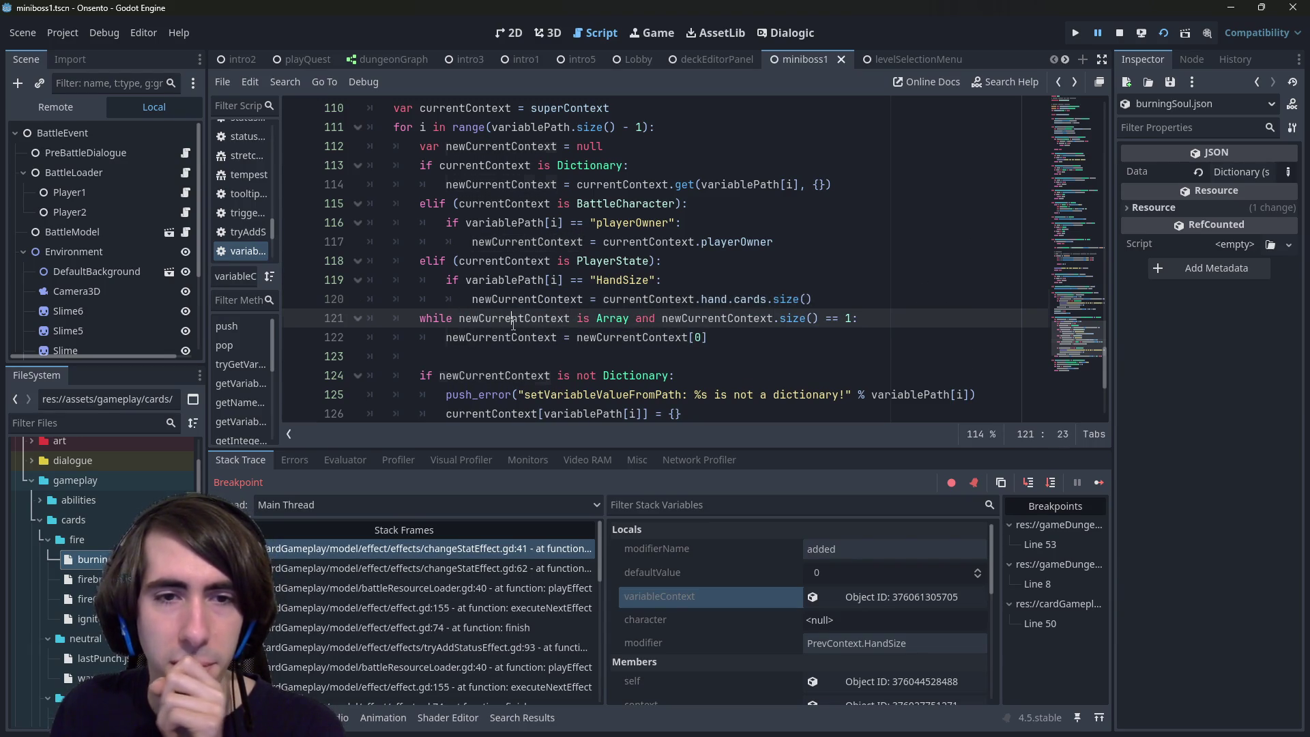
pyautogui.scroll(-3, 513, 326)
pyautogui.click(839, 249)
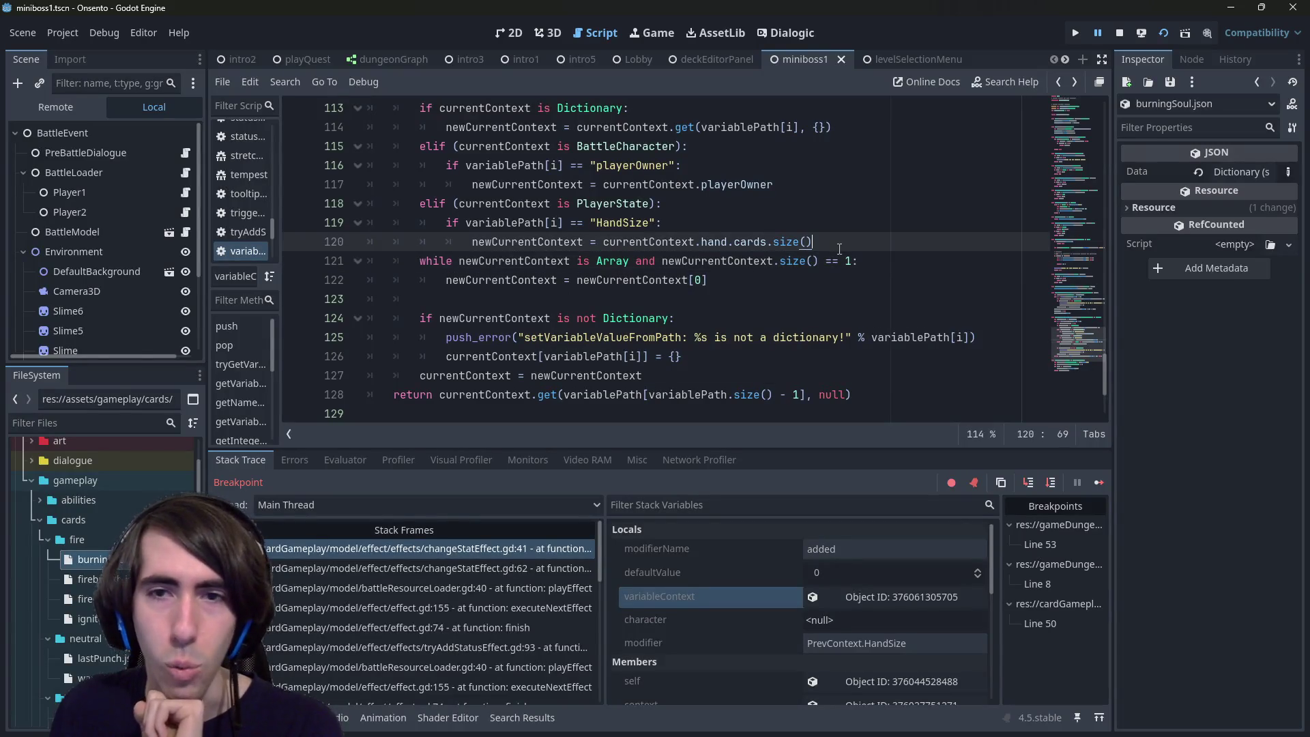
# Step: Move the array-unwrapping while loop from lines 122–123 to just under the for line 111
pyautogui.press('Return')
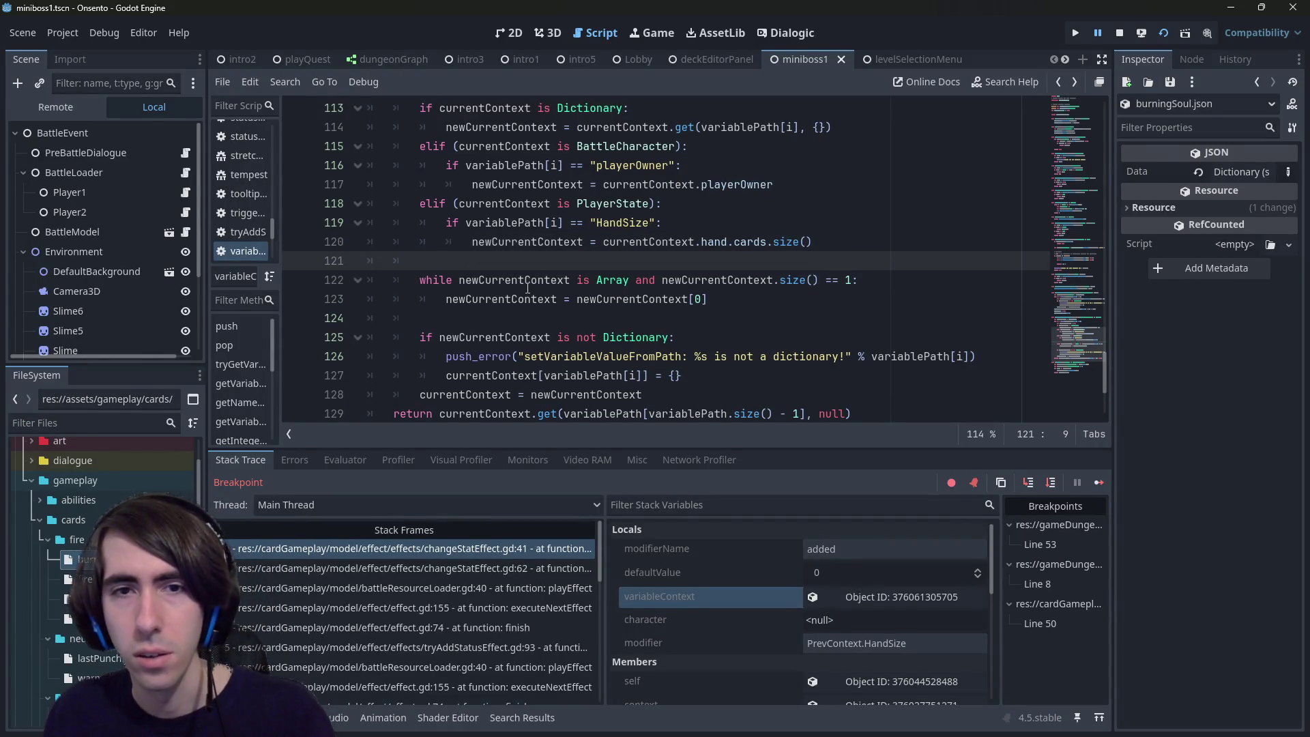
pyautogui.scroll(1, 591, 272)
pyautogui.scroll(-1, 590, 272)
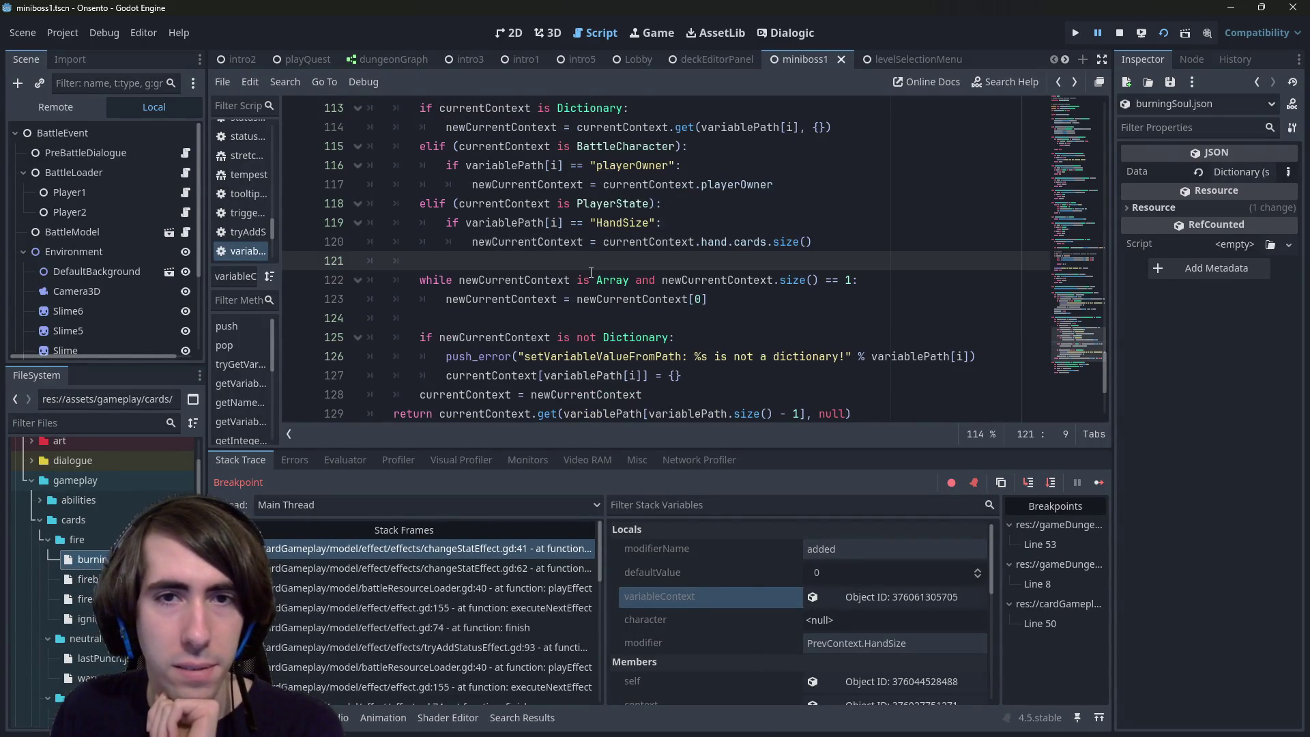
pyautogui.moveTo(710, 298); pyautogui.dragTo(313, 273)
pyautogui.hotkey('ctrl', 'c')
pyautogui.press('BackSpace')
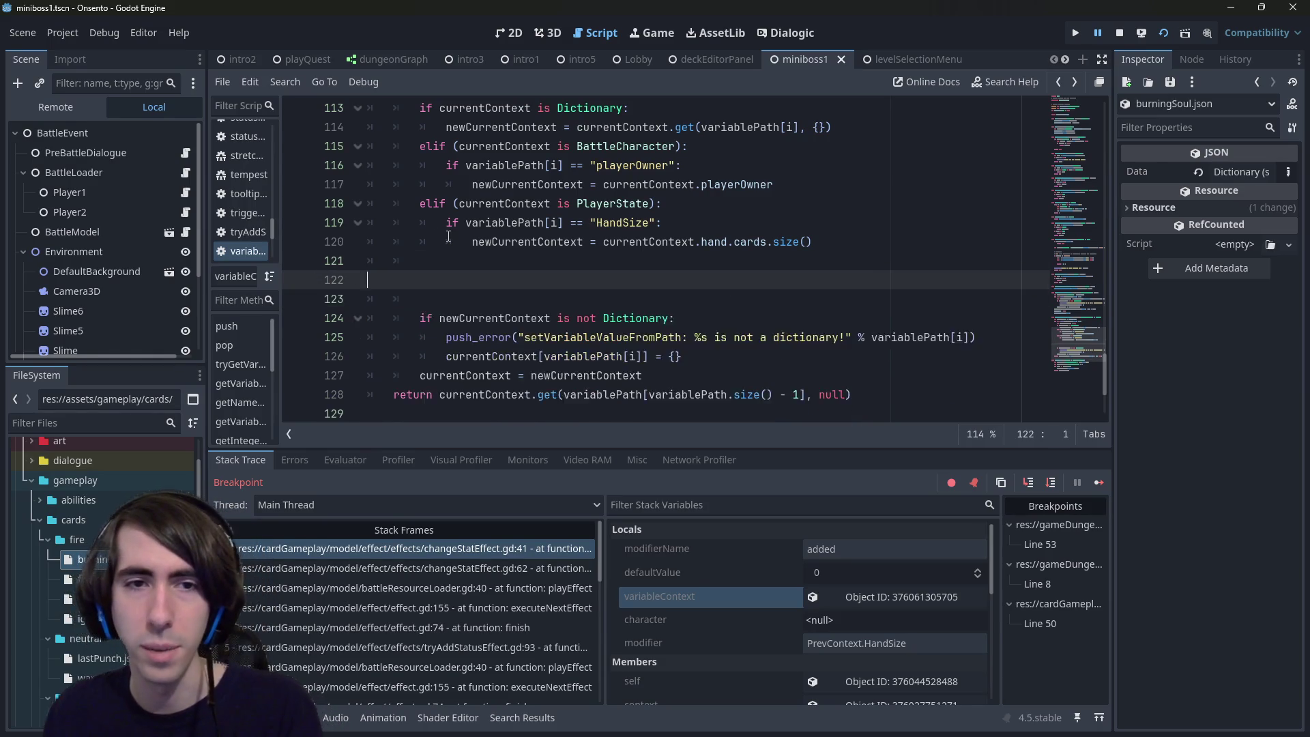
pyautogui.press('BackSpace')
pyautogui.press('BackSpace')
pyautogui.scroll(3, 682, 260)
pyautogui.click(682, 243)
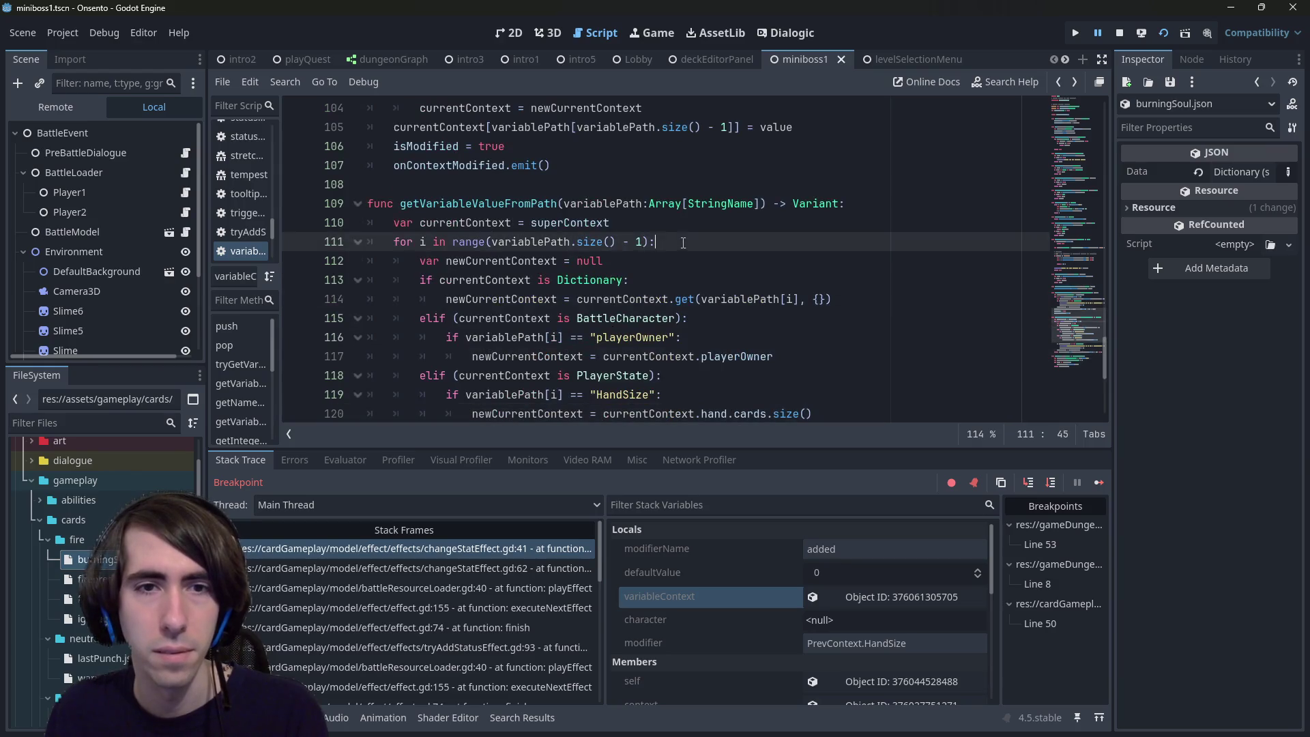
pyautogui.press('Return')
pyautogui.press('Return')
pyautogui.hotkey('ctrl', 'v')
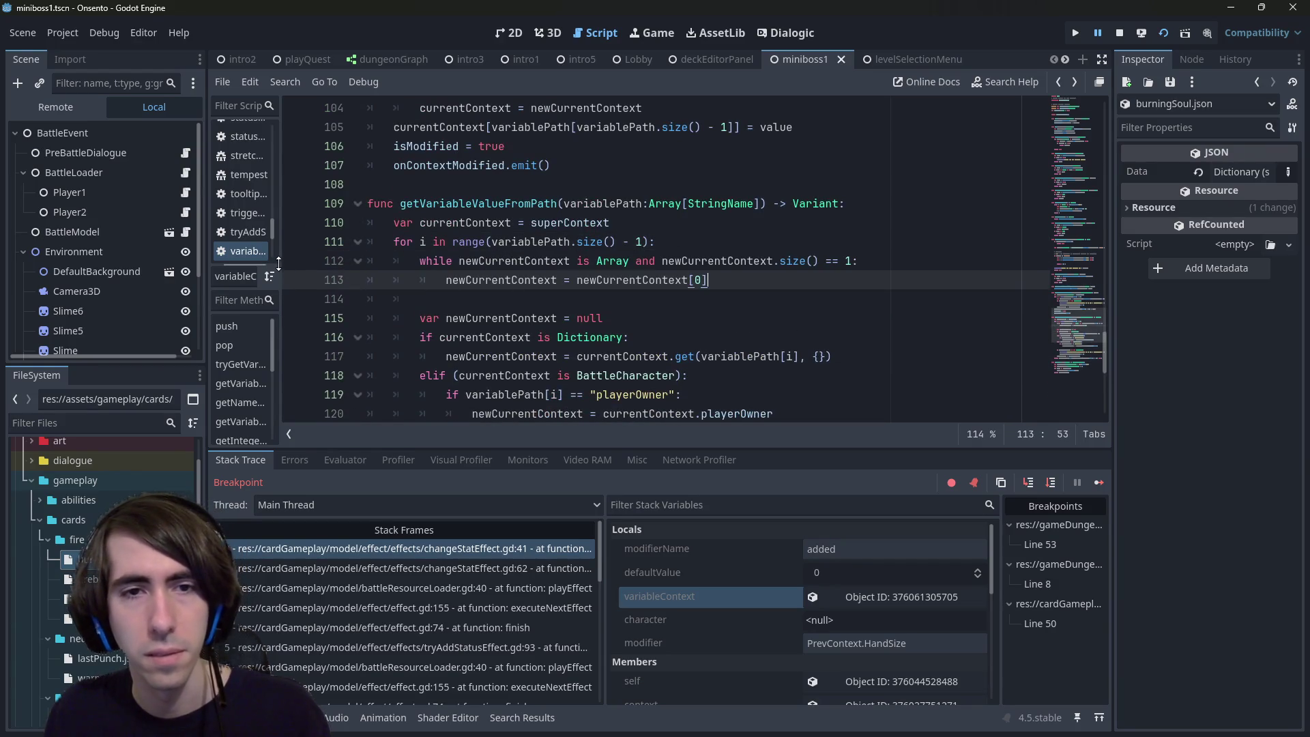
pyautogui.scroll(-2, 587, 267)
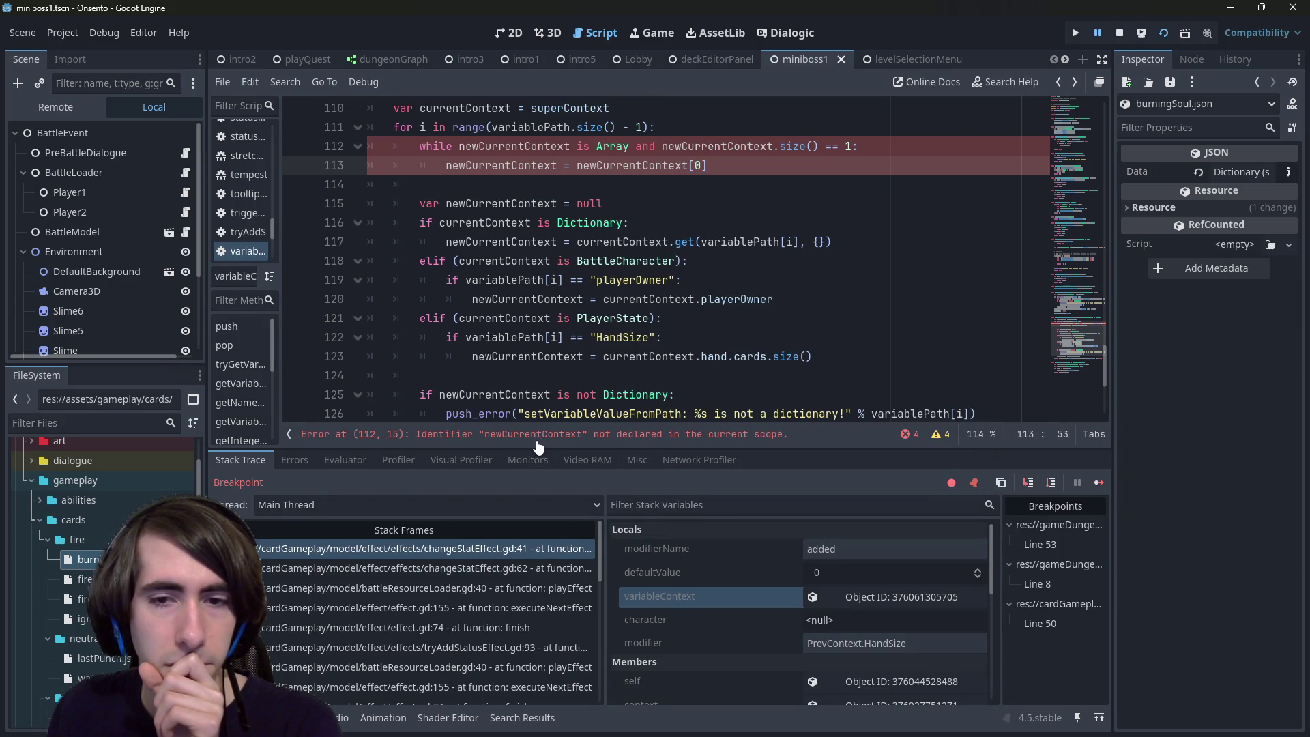
pyautogui.scroll(1, 510, 265)
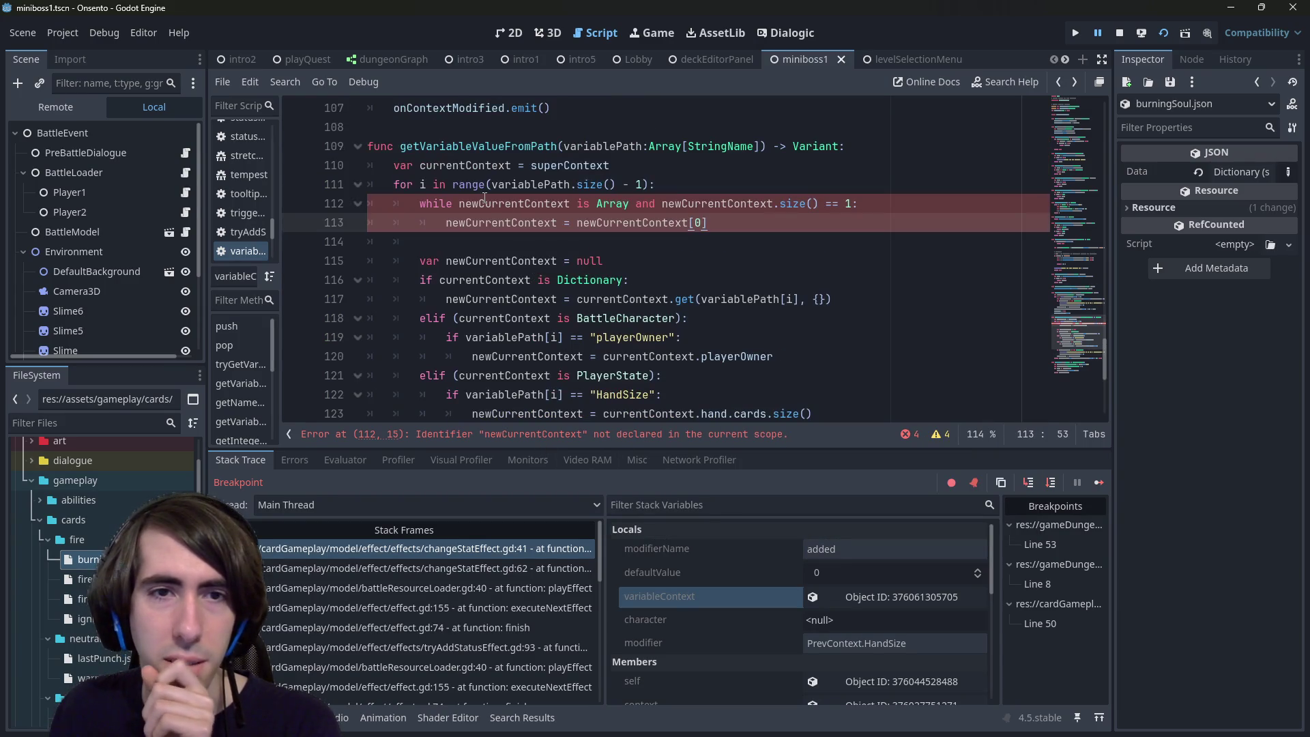
# Step: Rename every newCurrentContext in the moved while loop to currentContext
pyautogui.doubleClick(716, 205)
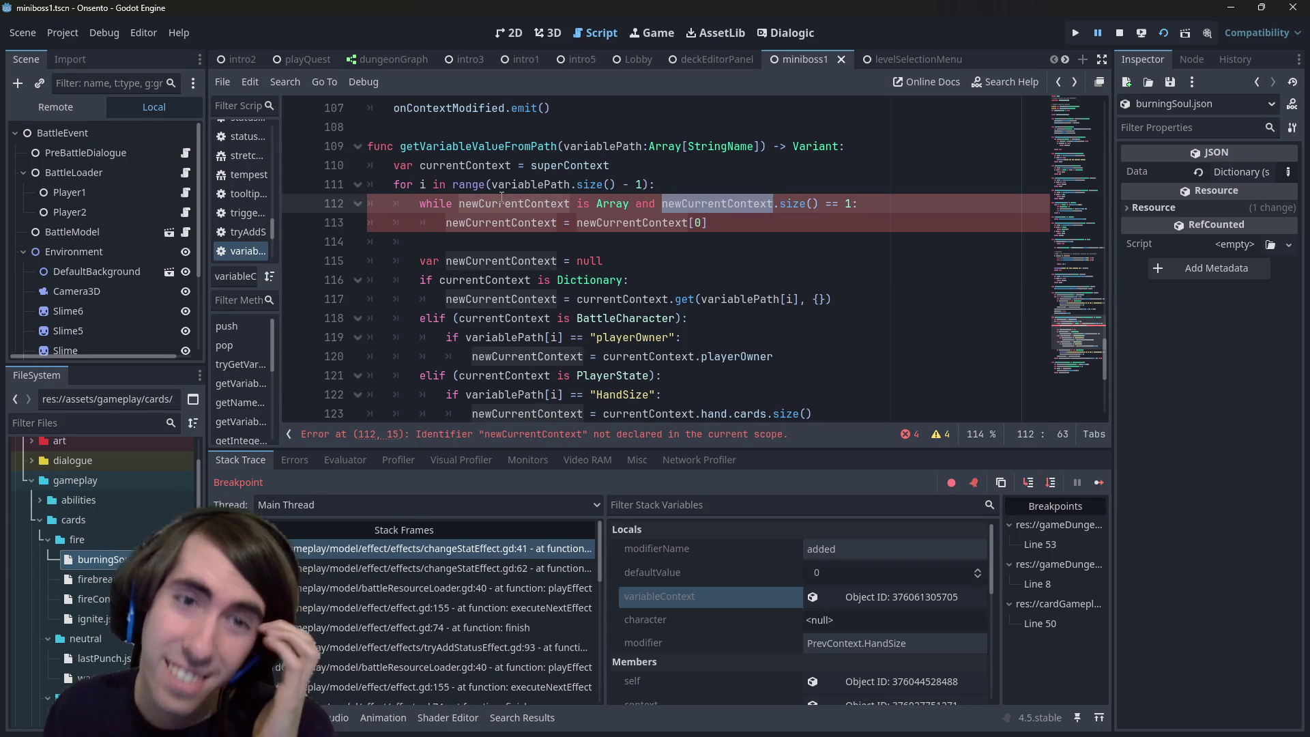
pyautogui.click(470, 168)
pyautogui.doubleClick(469, 168)
pyautogui.doubleClick(539, 203)
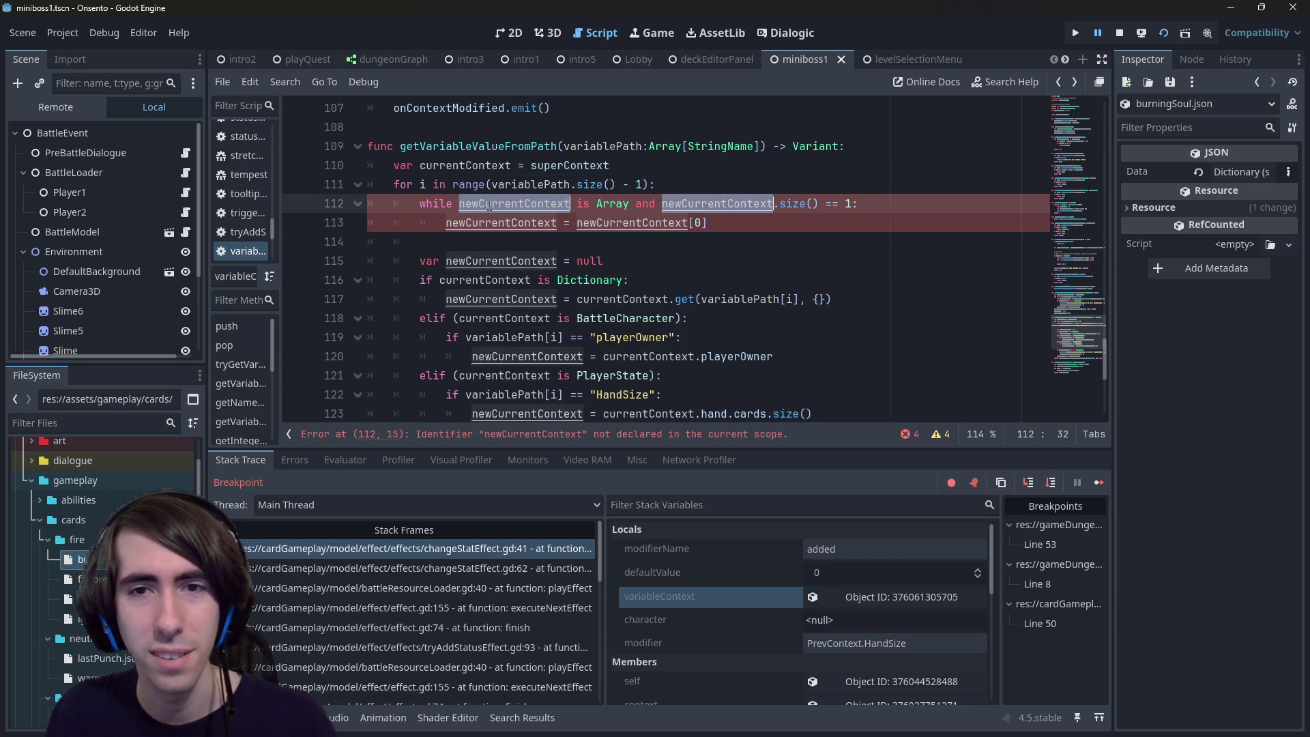
pyautogui.write('currentContext')
pyautogui.scroll(-3, 551, 190)
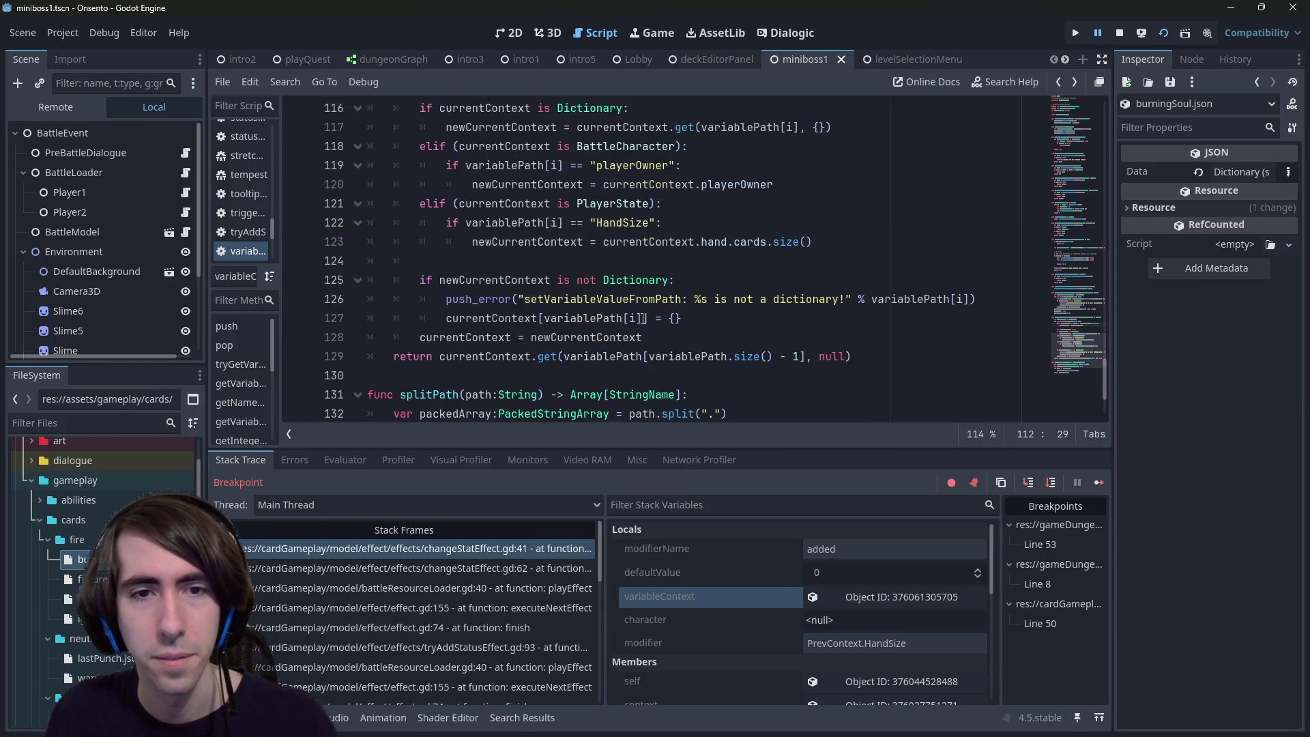
pyautogui.scroll(3, 642, 318)
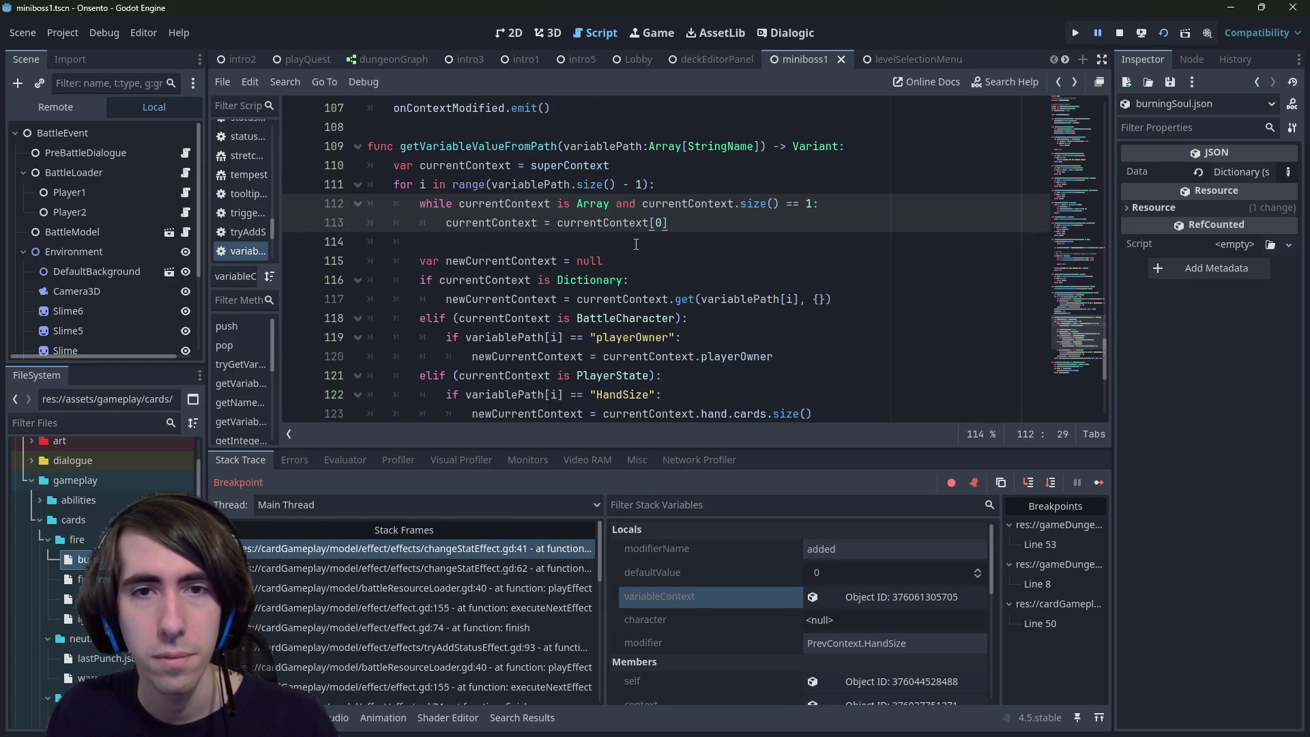
pyautogui.doubleClick(684, 202)
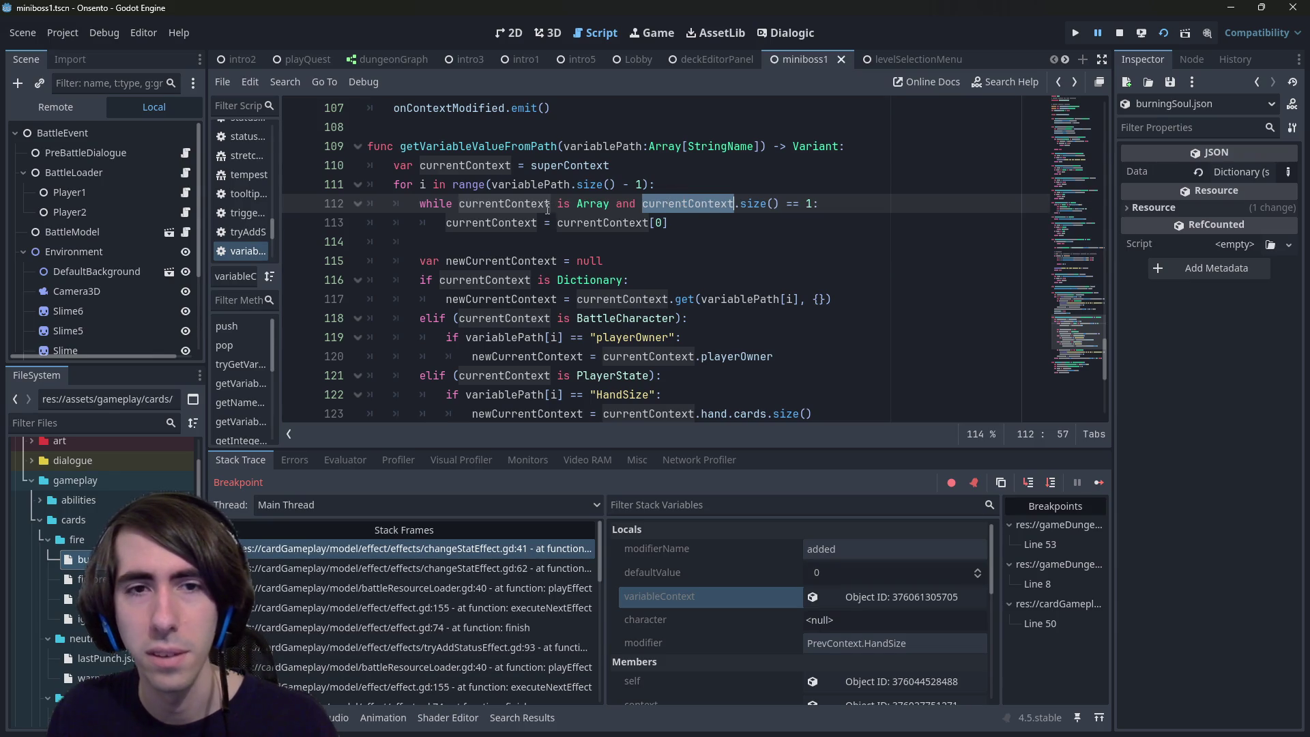
pyautogui.scroll(-3, 641, 273)
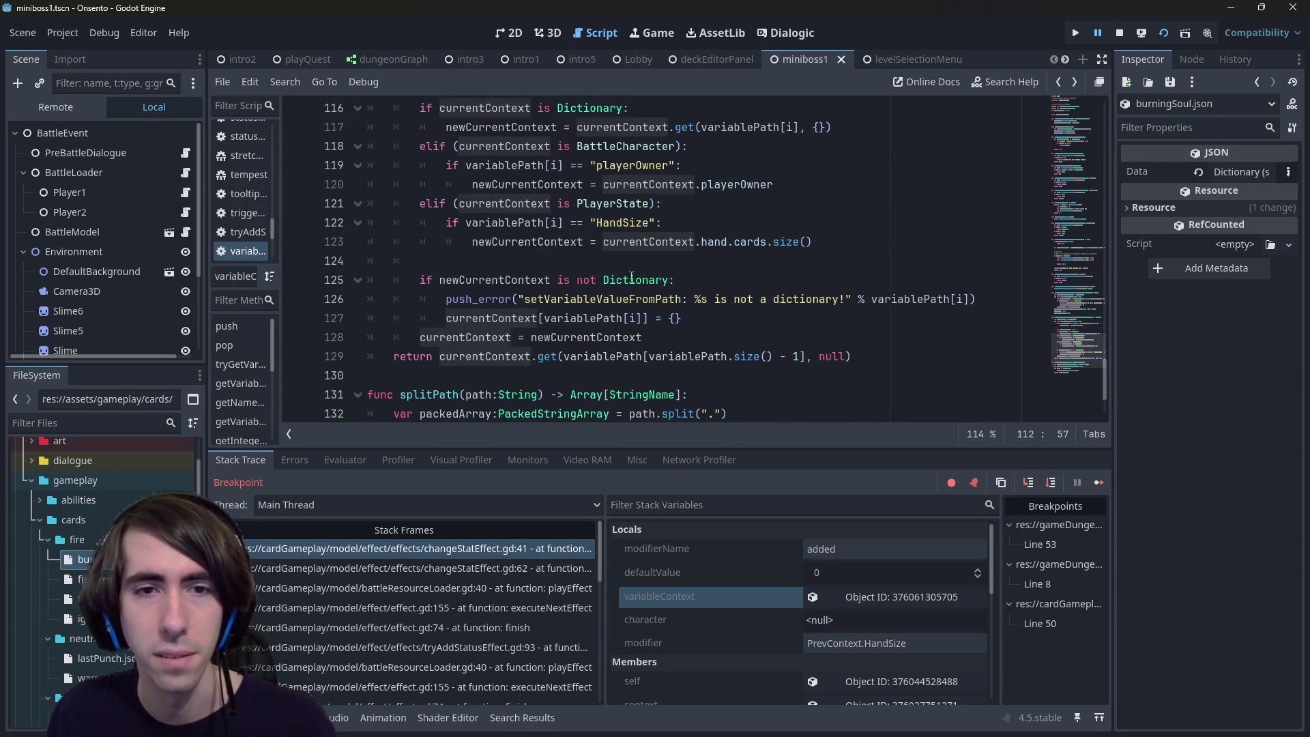
pyautogui.doubleClick(511, 287)
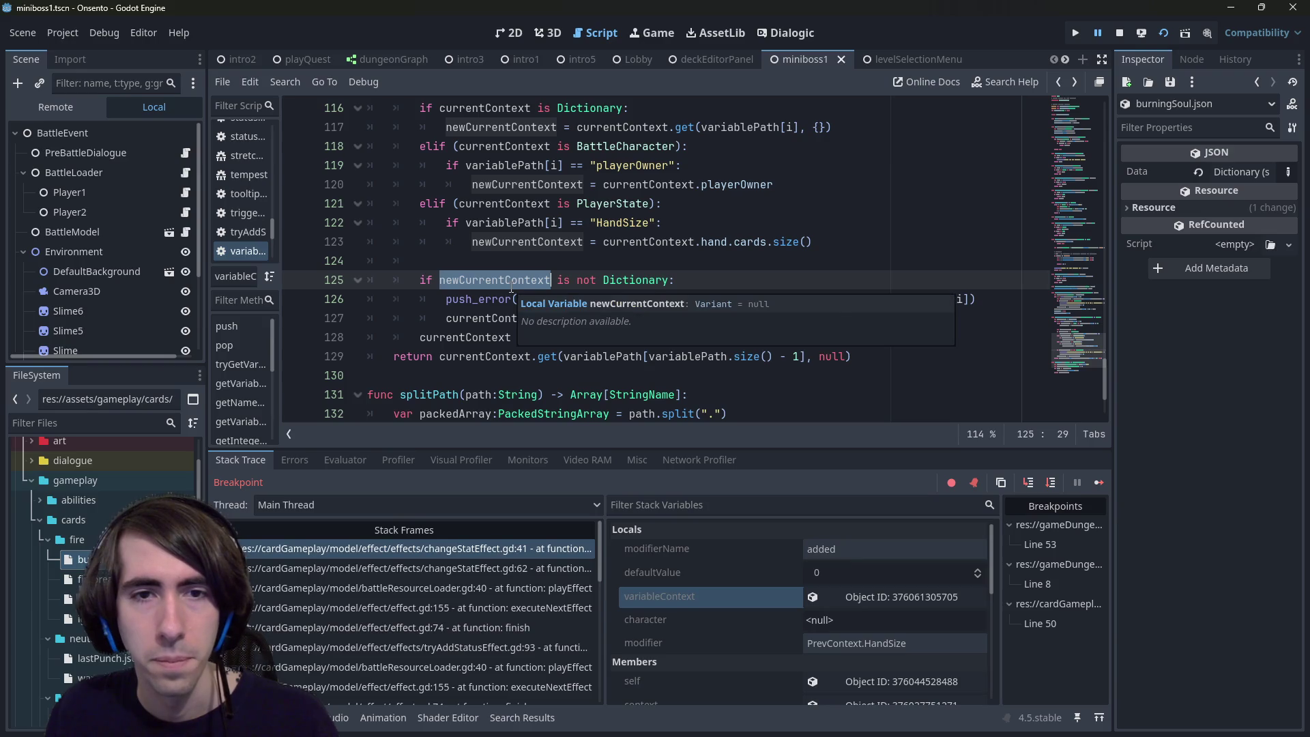
# Step: Change line 125's 'is not Dictionary' test to '== null'
pyautogui.click(511, 283)
pyautogui.click(517, 267)
pyautogui.moveTo(558, 280); pyautogui.dragTo(669, 280)
pyautogui.write('== null')
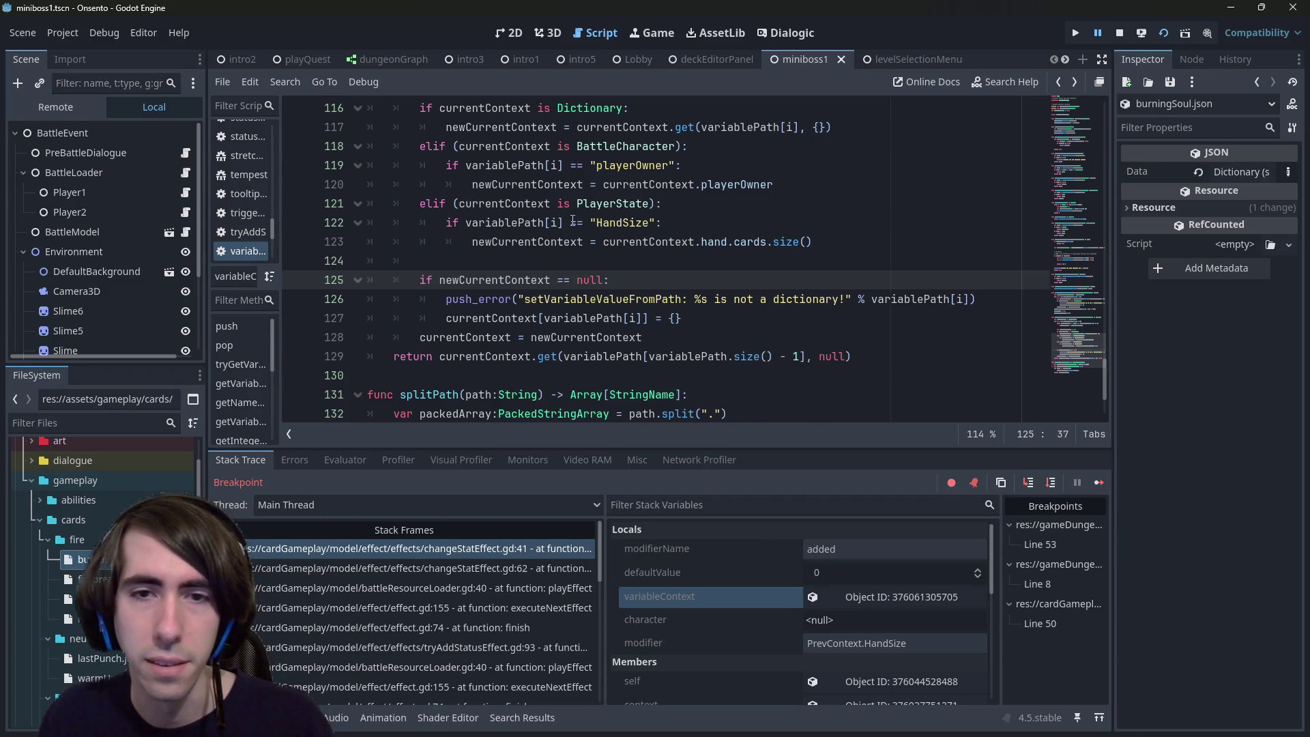
# Step: Replace setVariableValueFromPath with getVariableValueFromPath in the push_error message and save
pyautogui.doubleClick(609, 297)
pyautogui.scroll(4, 609, 292)
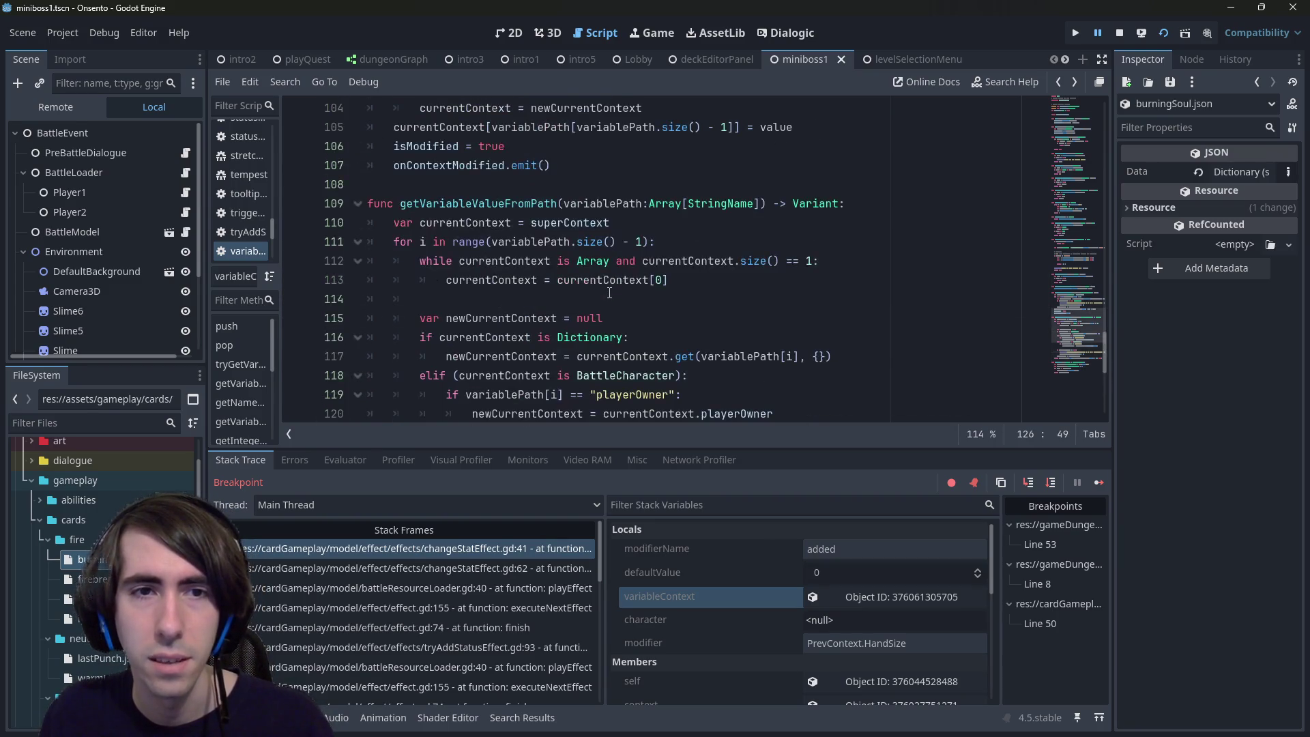
pyautogui.scroll(-3, 609, 292)
pyautogui.scroll(5, 591, 302)
pyautogui.scroll(-5, 591, 302)
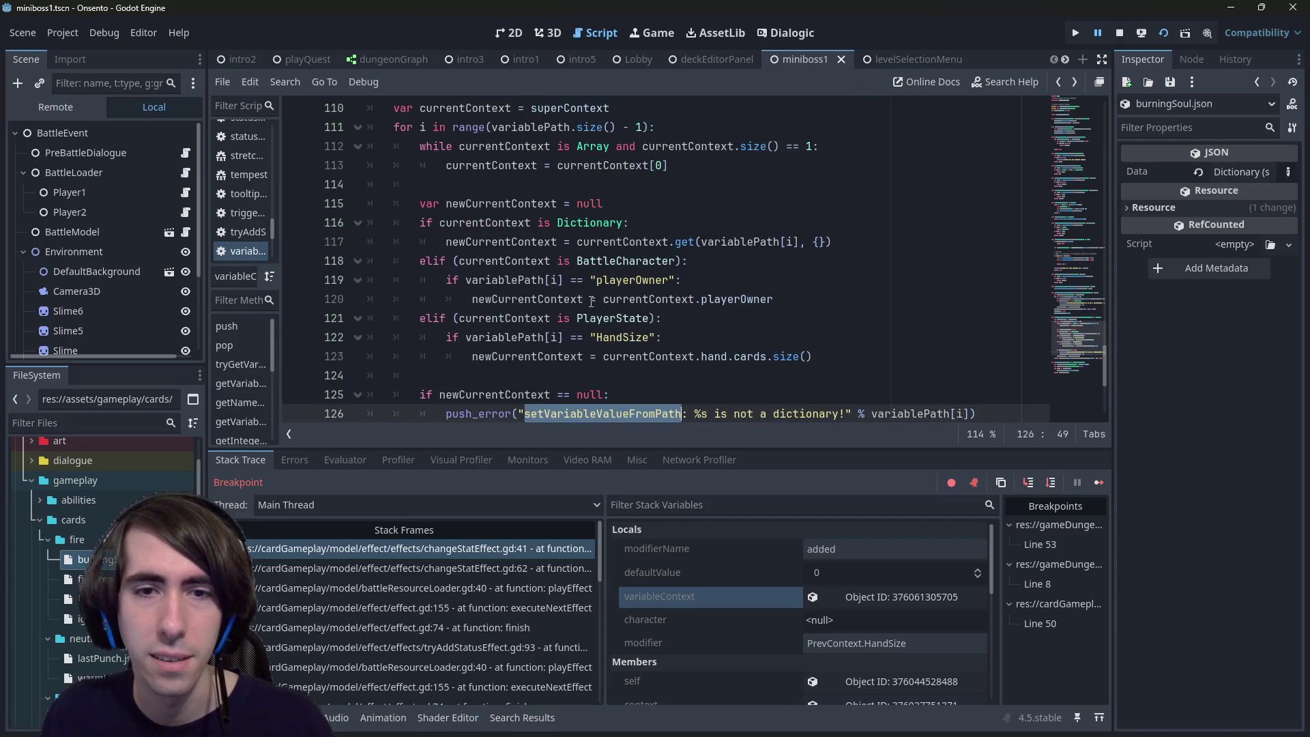
pyautogui.scroll(3, 516, 218)
pyautogui.click(499, 203)
pyautogui.doubleClick(498, 203)
pyautogui.hotkey('ctrl', 'c')
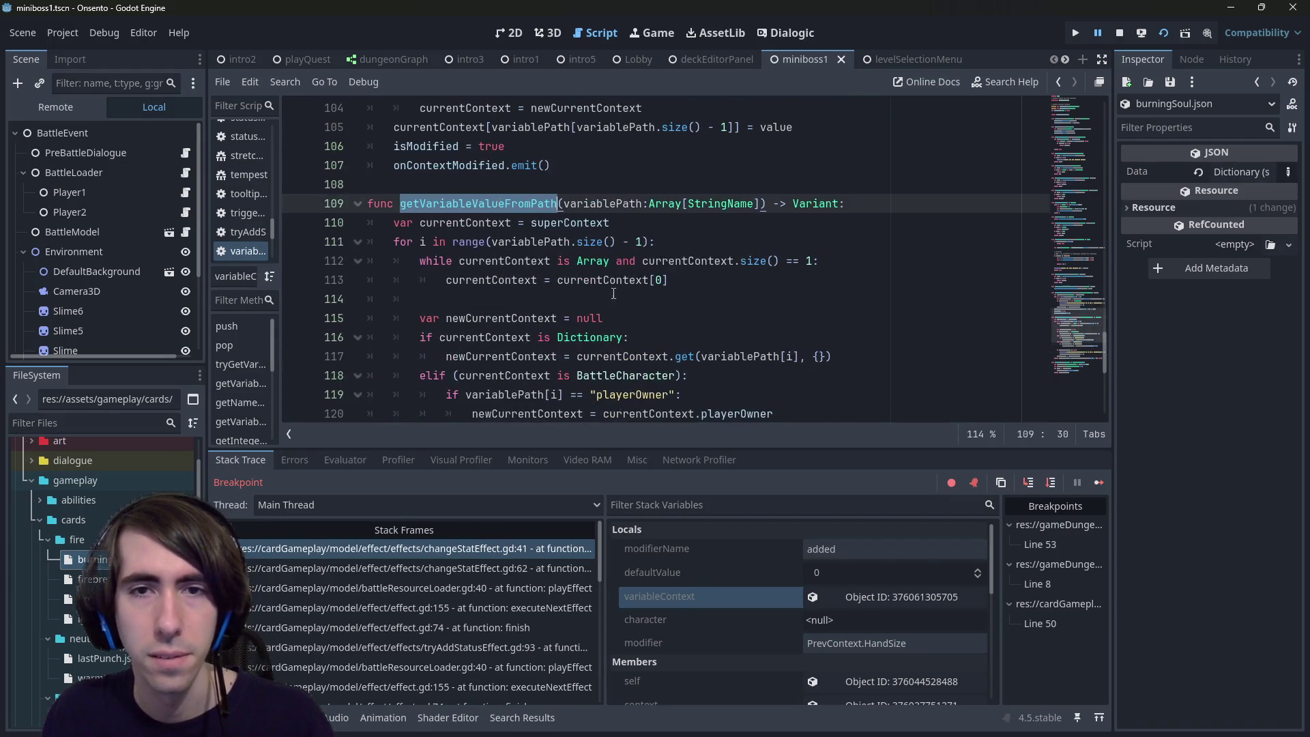
pyautogui.scroll(-4, 614, 286)
pyautogui.doubleClick(632, 298)
pyautogui.hotkey('ctrl', 'v')
pyautogui.hotkey('ctrl', 's')
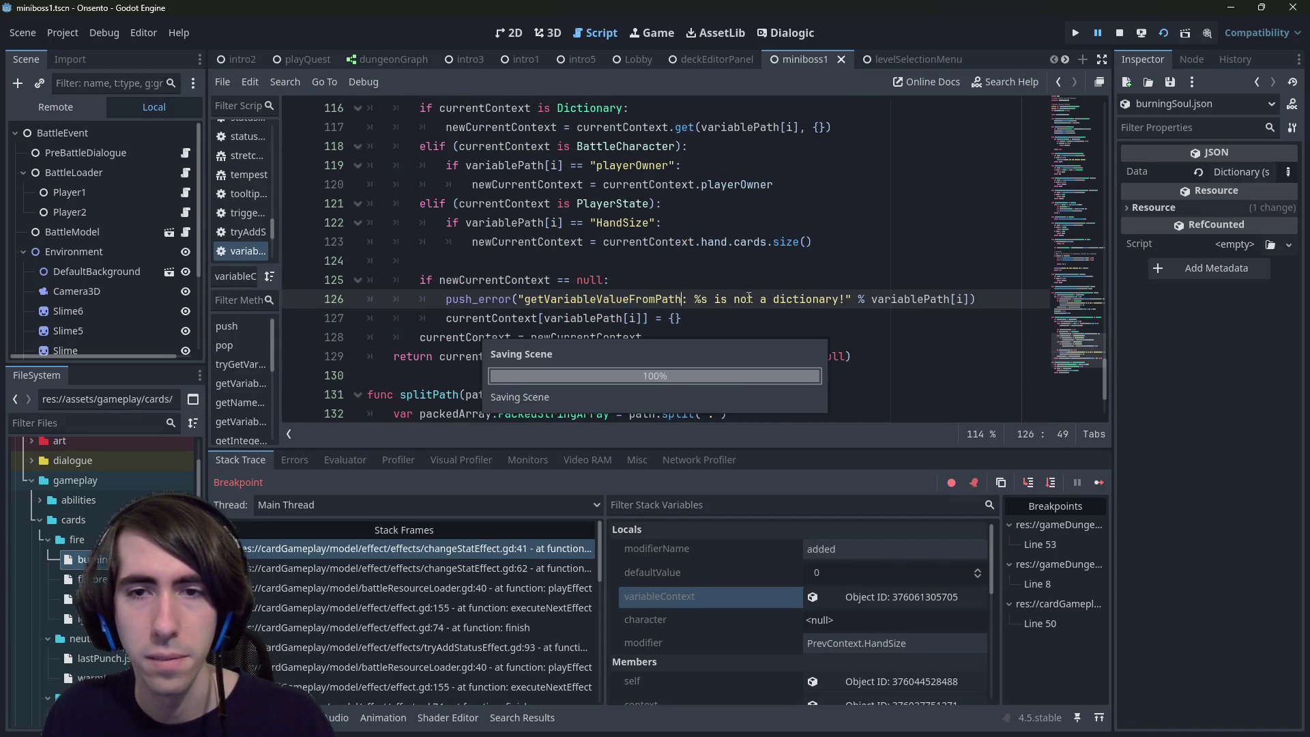
# Step: Select the part of the error message wording to be rewritten
pyautogui.moveTo(693, 298); pyautogui.dragTo(841, 303)
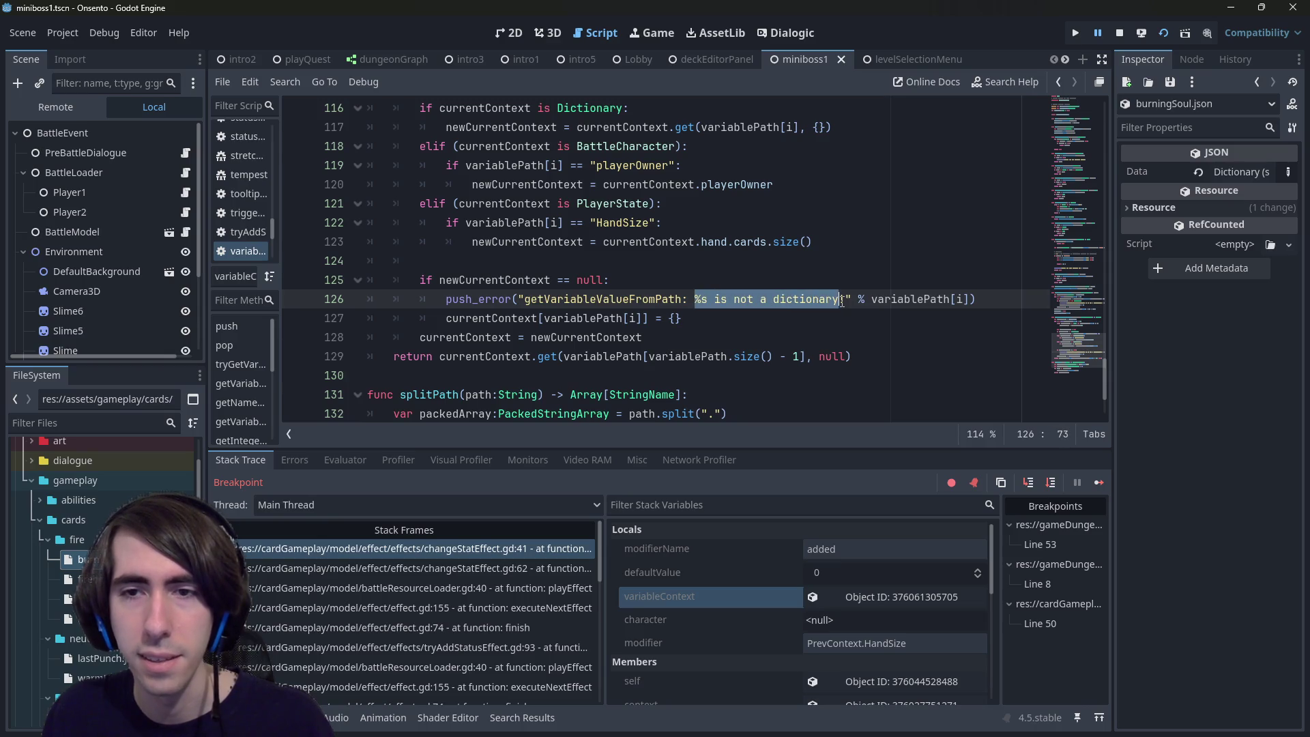
pyautogui.scroll(7, 723, 220)
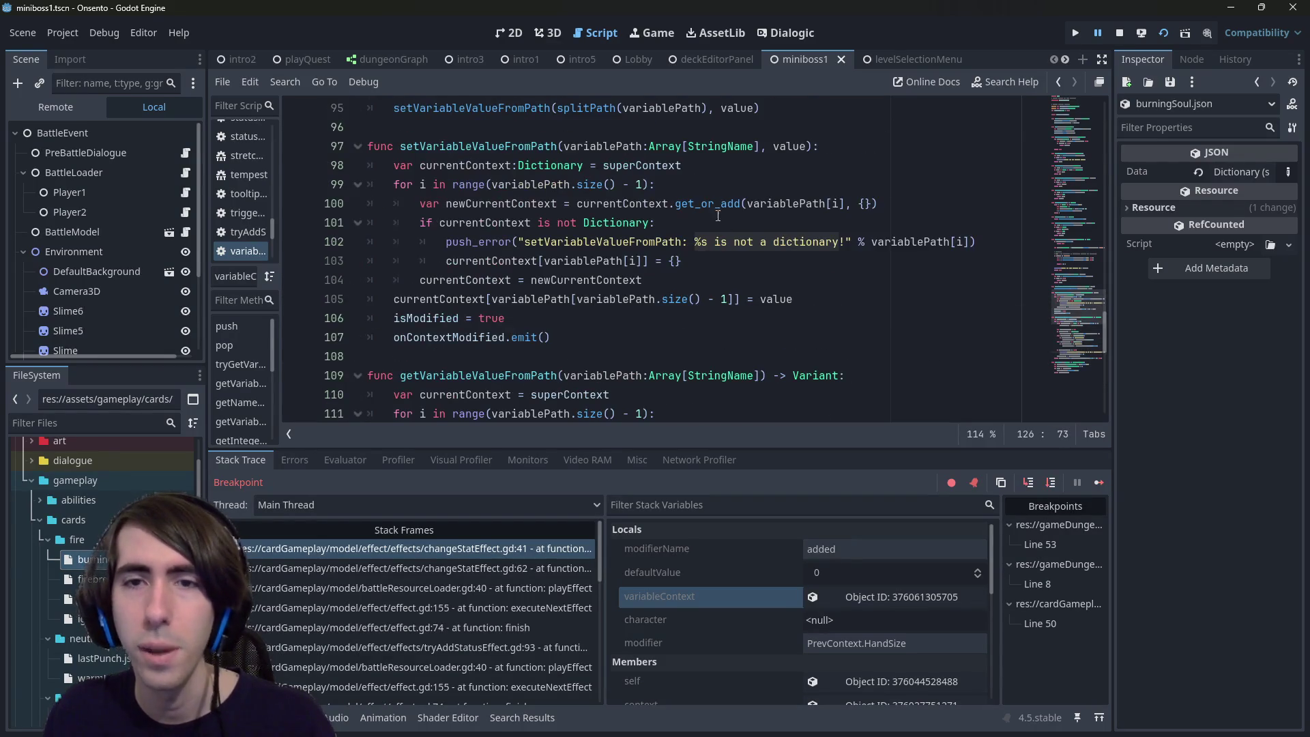
pyautogui.scroll(-4, 718, 242)
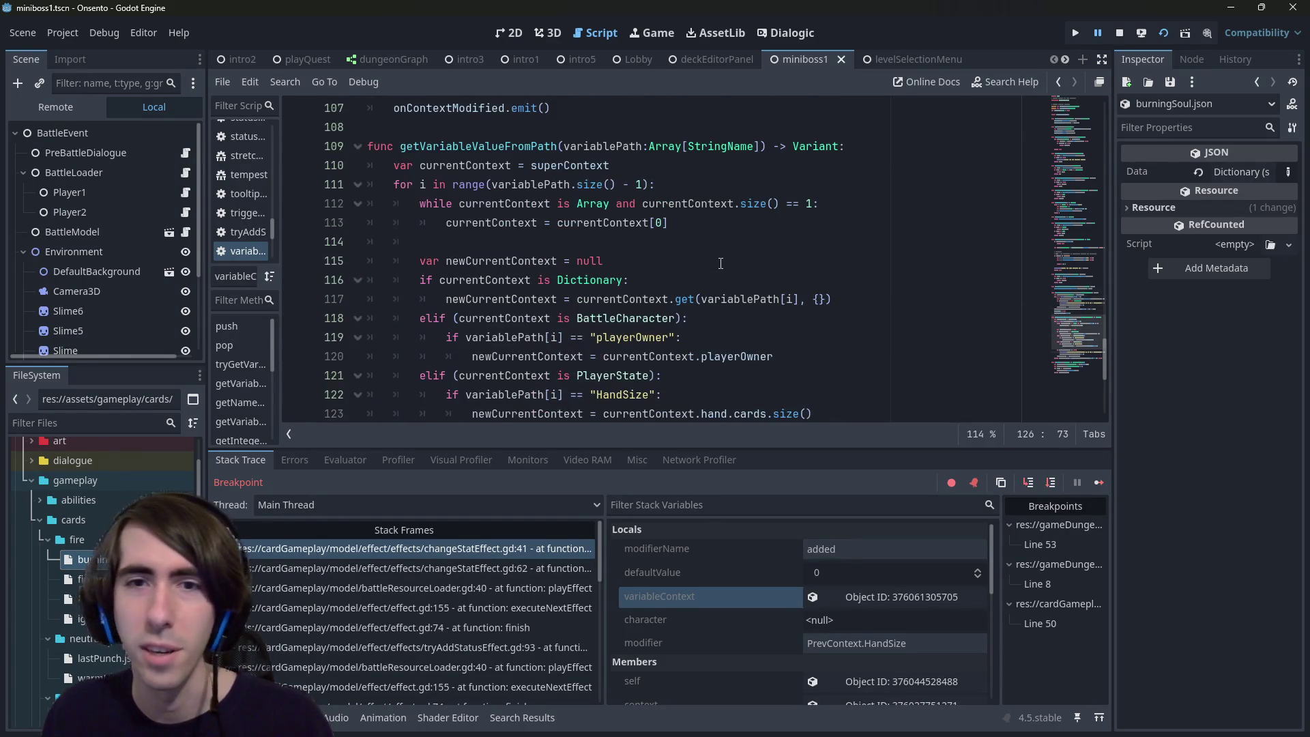
pyautogui.scroll(5, 721, 263)
pyautogui.scroll(-8, 720, 266)
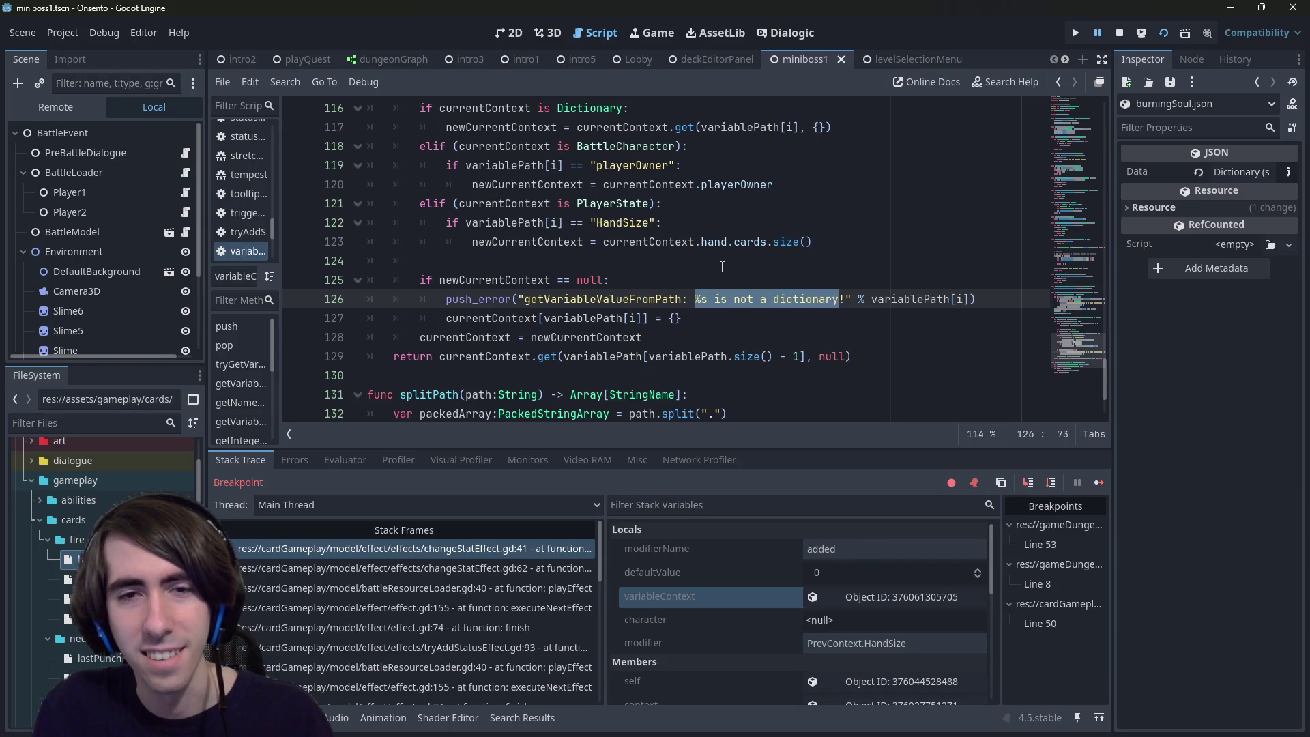
pyautogui.press('Right')
pyautogui.hotkey('ctrl', 'shift', 'Left')
pyautogui.hotkey('ctrl', 'shift', 'Left')
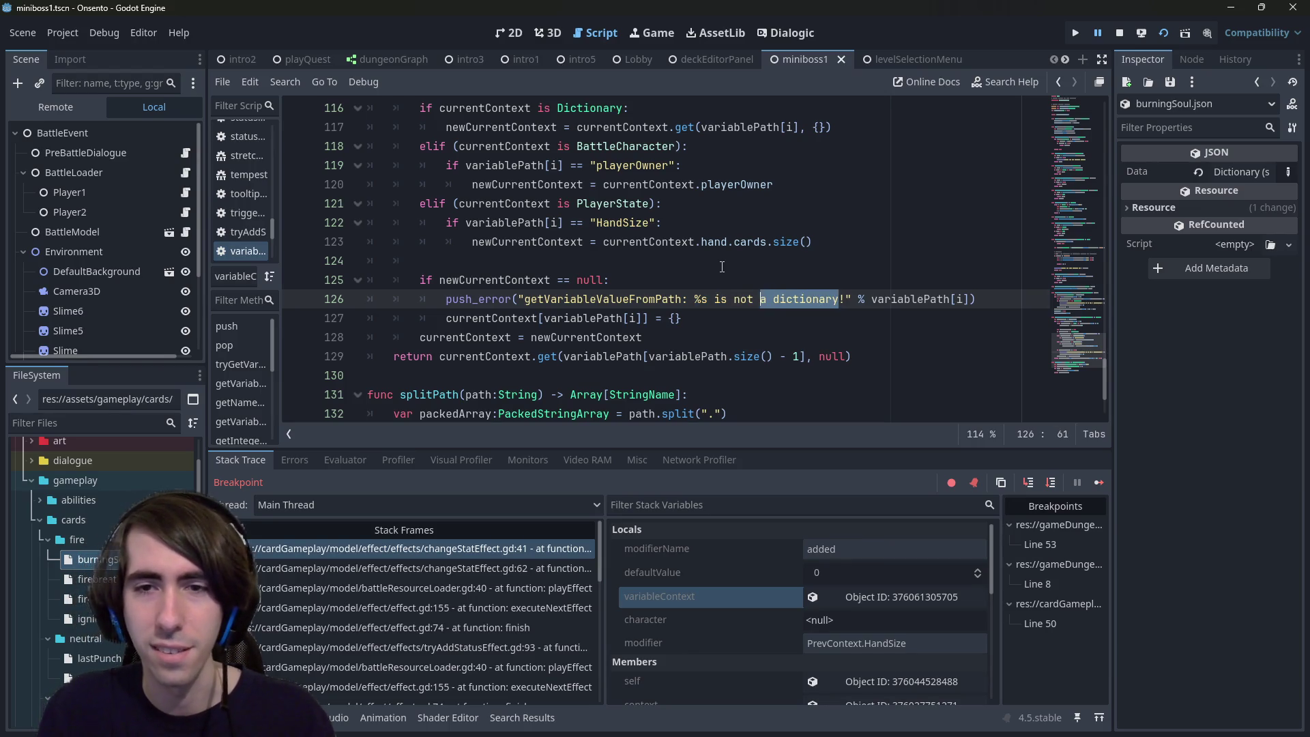
# Step: Reword the error message with 'valid' and save the script
pyautogui.write('valid')
pyautogui.hotkey('ctrl', 's')
pyautogui.scroll(3, 644, 249)
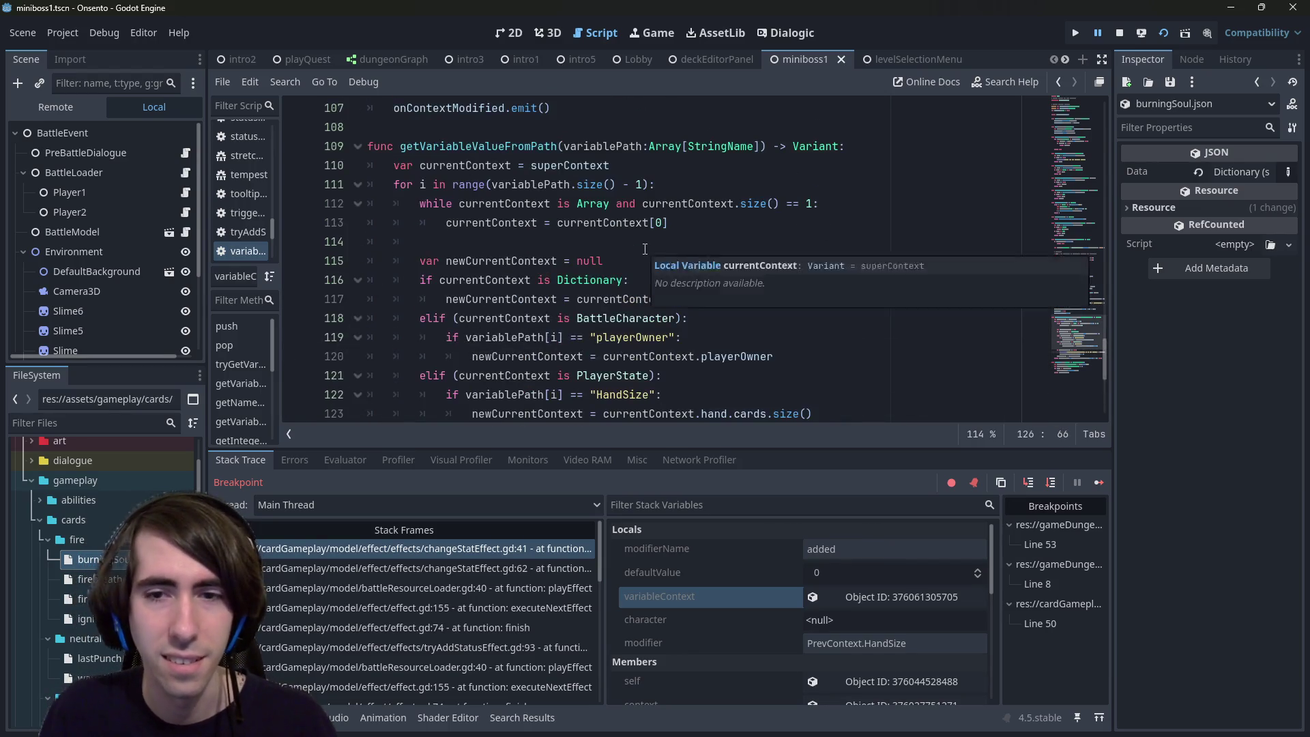
pyautogui.scroll(-2, 645, 249)
pyautogui.doubleClick(900, 356)
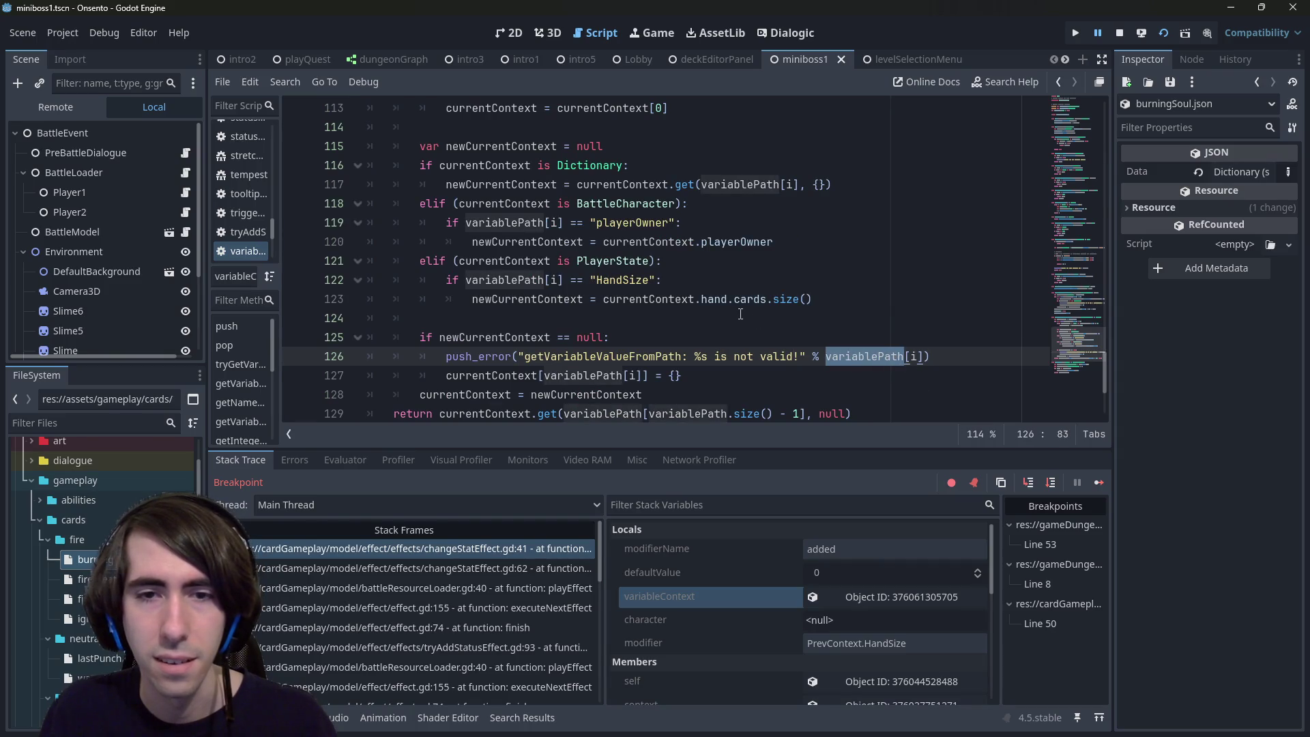
pyautogui.click(697, 356)
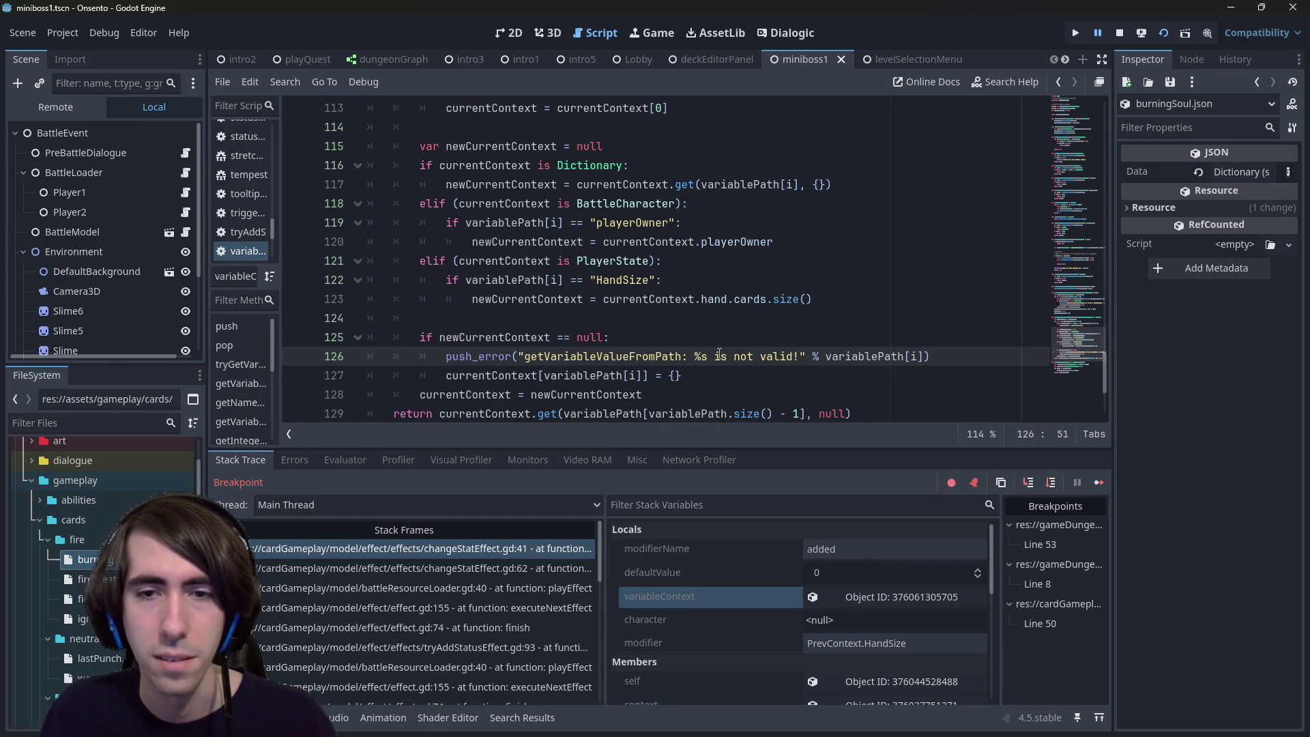
pyautogui.click(727, 356)
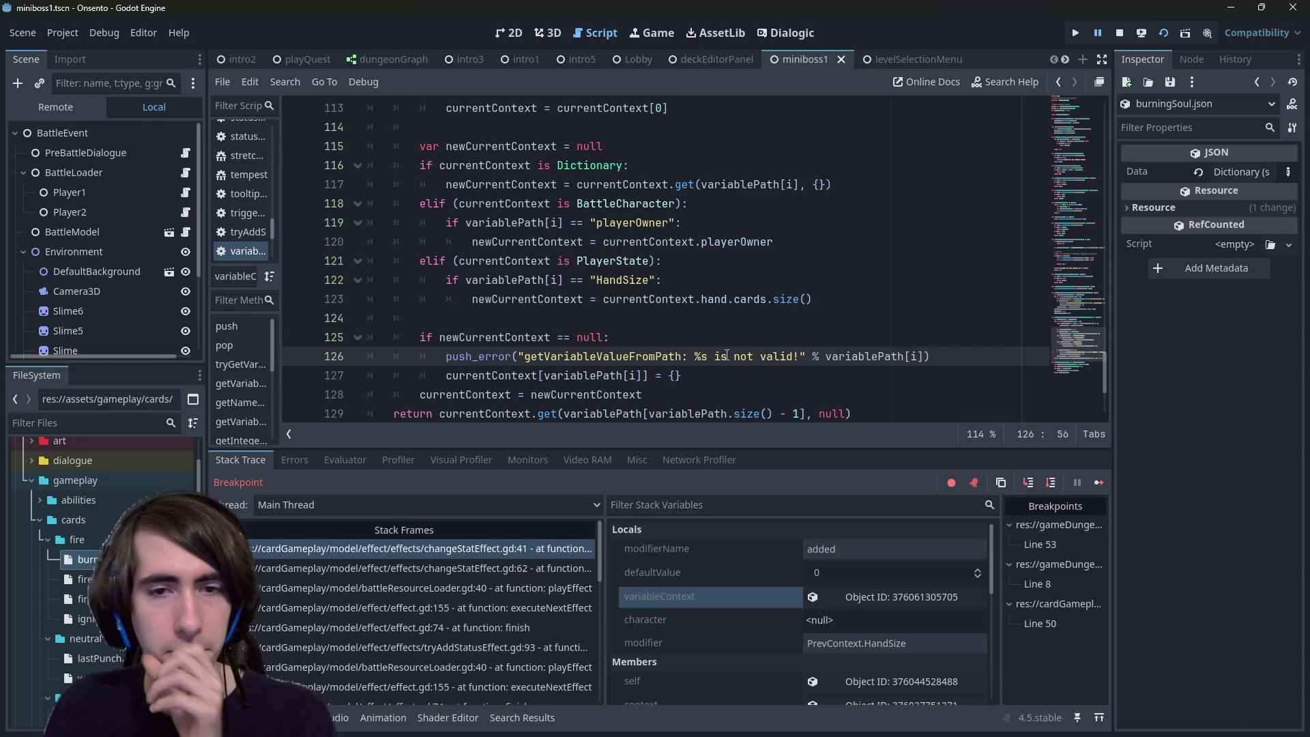
# Step: Remove the minus one from the for-loop range on line 111
pyautogui.doubleClick(505, 376)
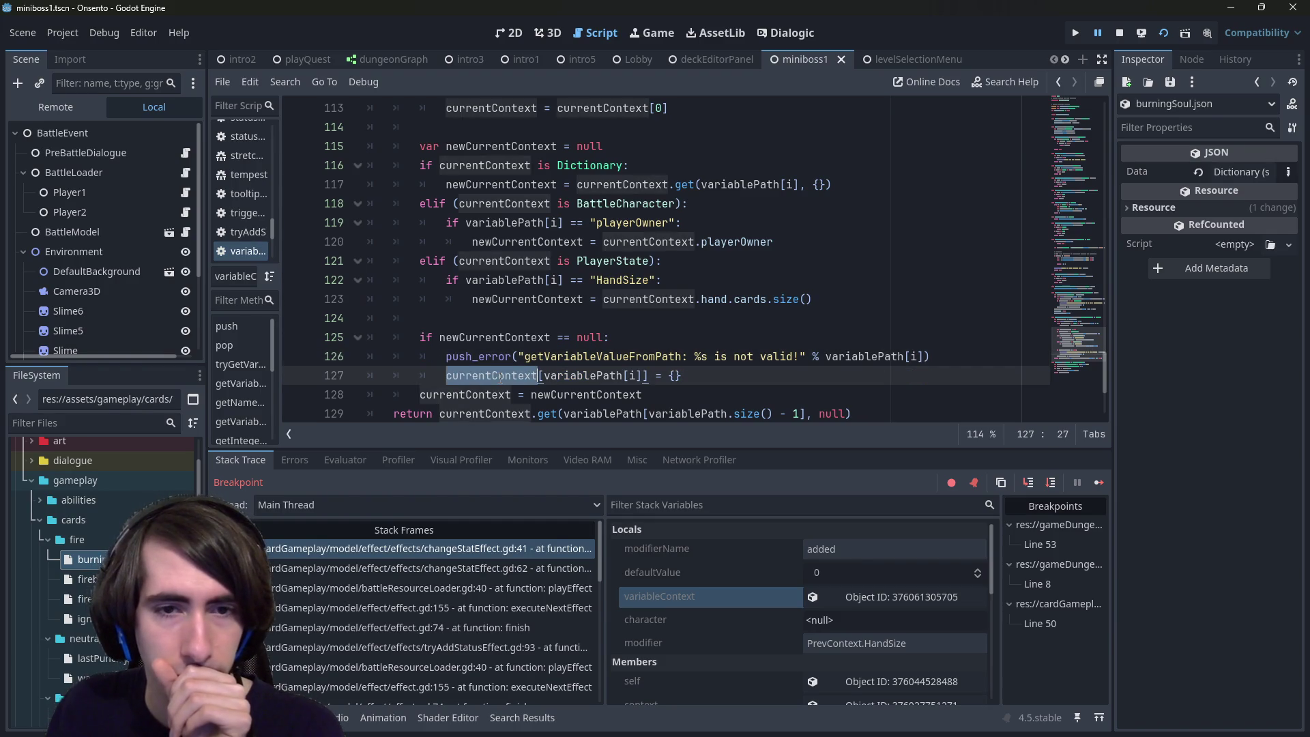
pyautogui.scroll(-1, 554, 375)
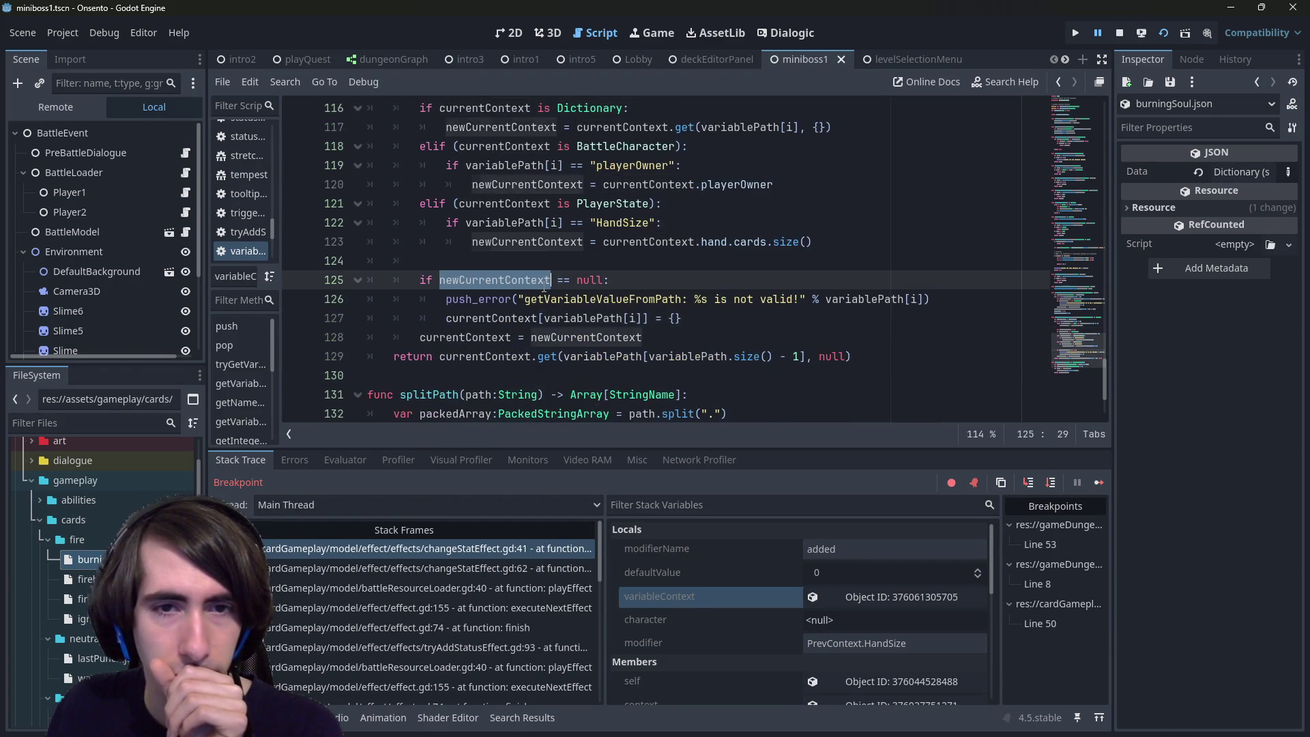
pyautogui.moveTo(529, 320)
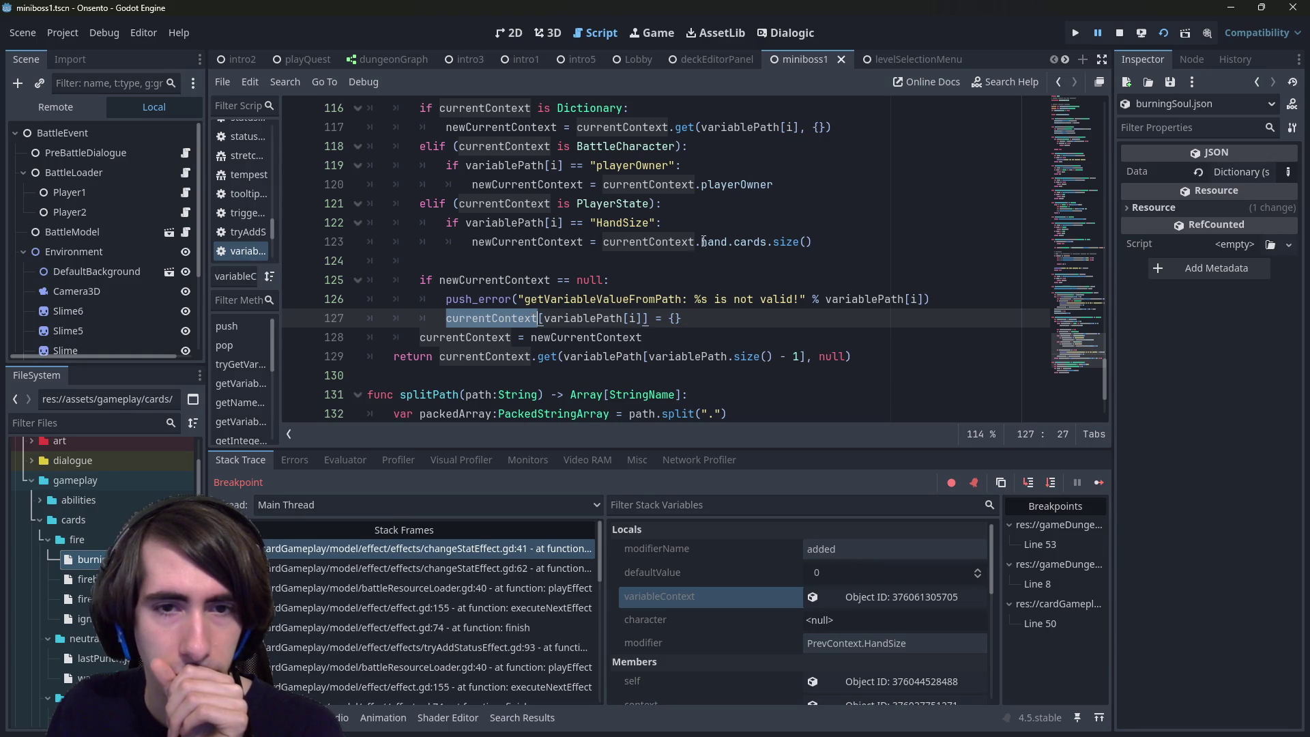
pyautogui.scroll(3, 728, 274)
pyautogui.click(638, 188)
pyautogui.press('BackSpace')
pyautogui.press('BackSpace')
pyautogui.press('BackSpace')
pyautogui.scroll(-4, 621, 225)
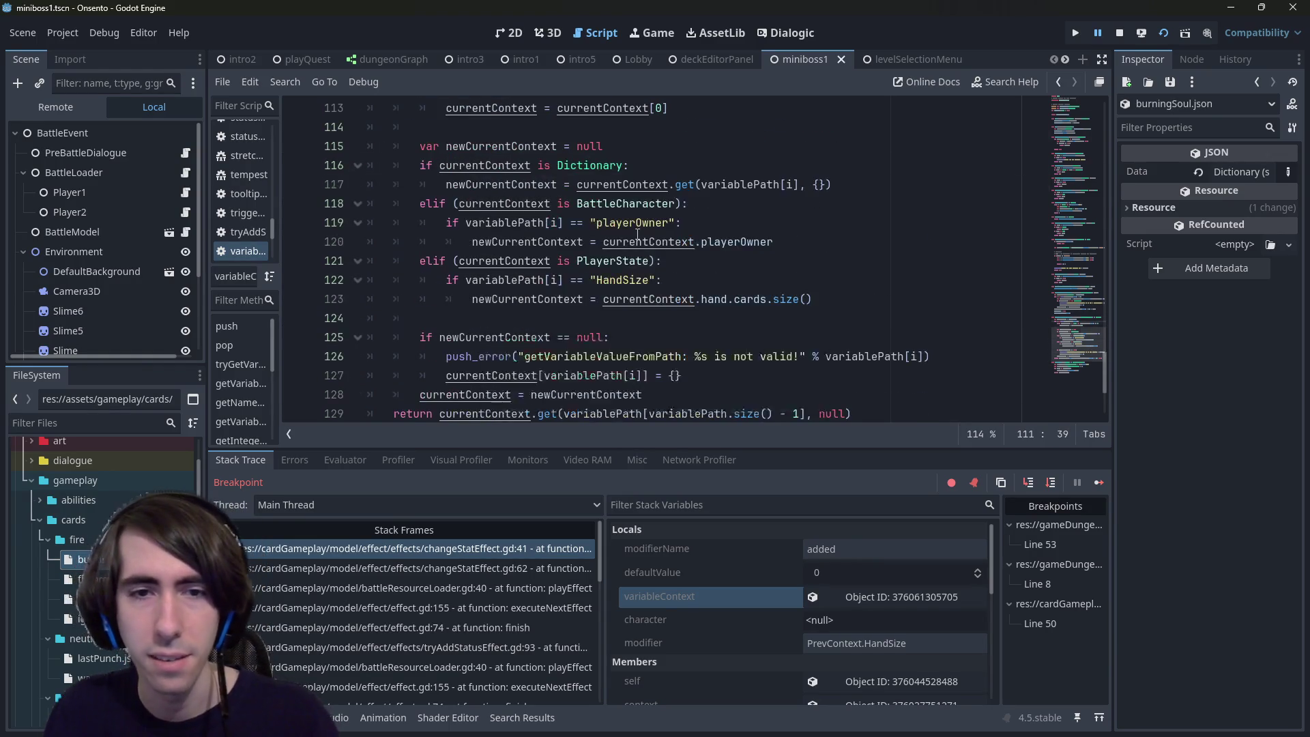
pyautogui.scroll(4, 611, 244)
pyautogui.doubleClick(464, 165)
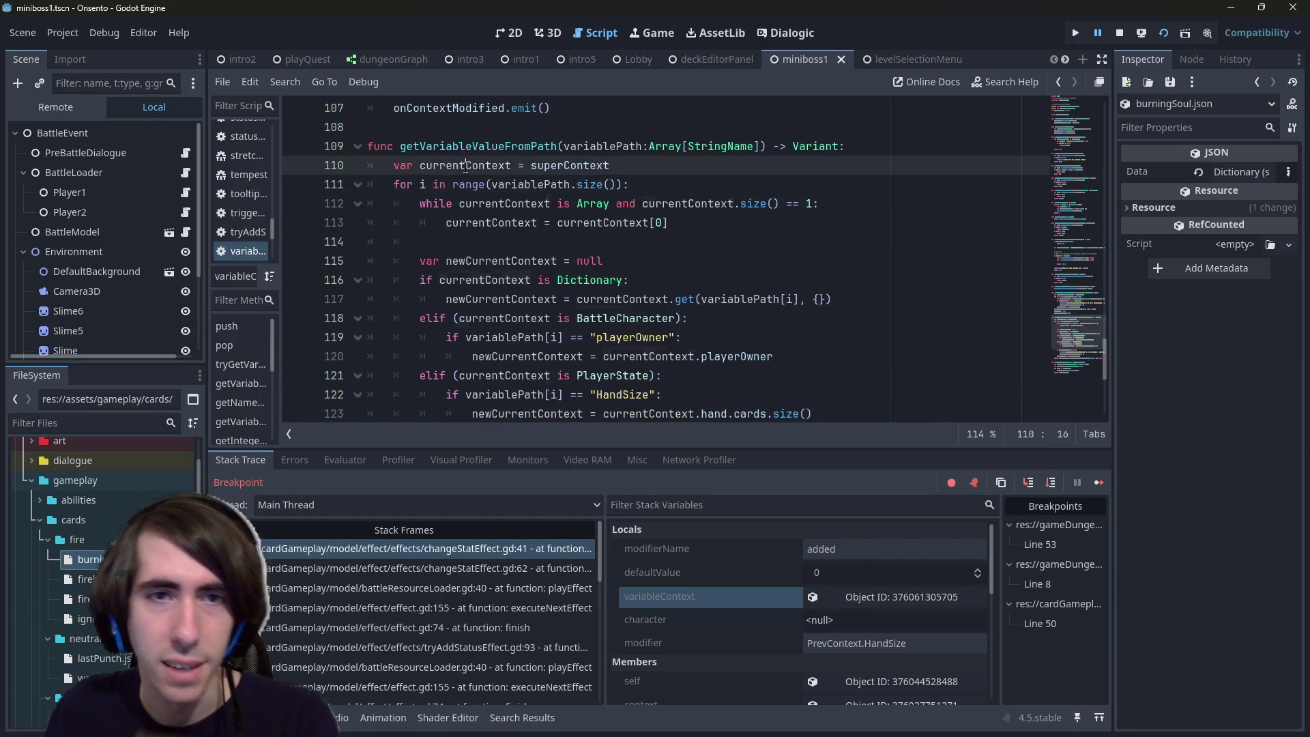
pyautogui.scroll(-4, 580, 271)
pyautogui.scroll(-1, 581, 271)
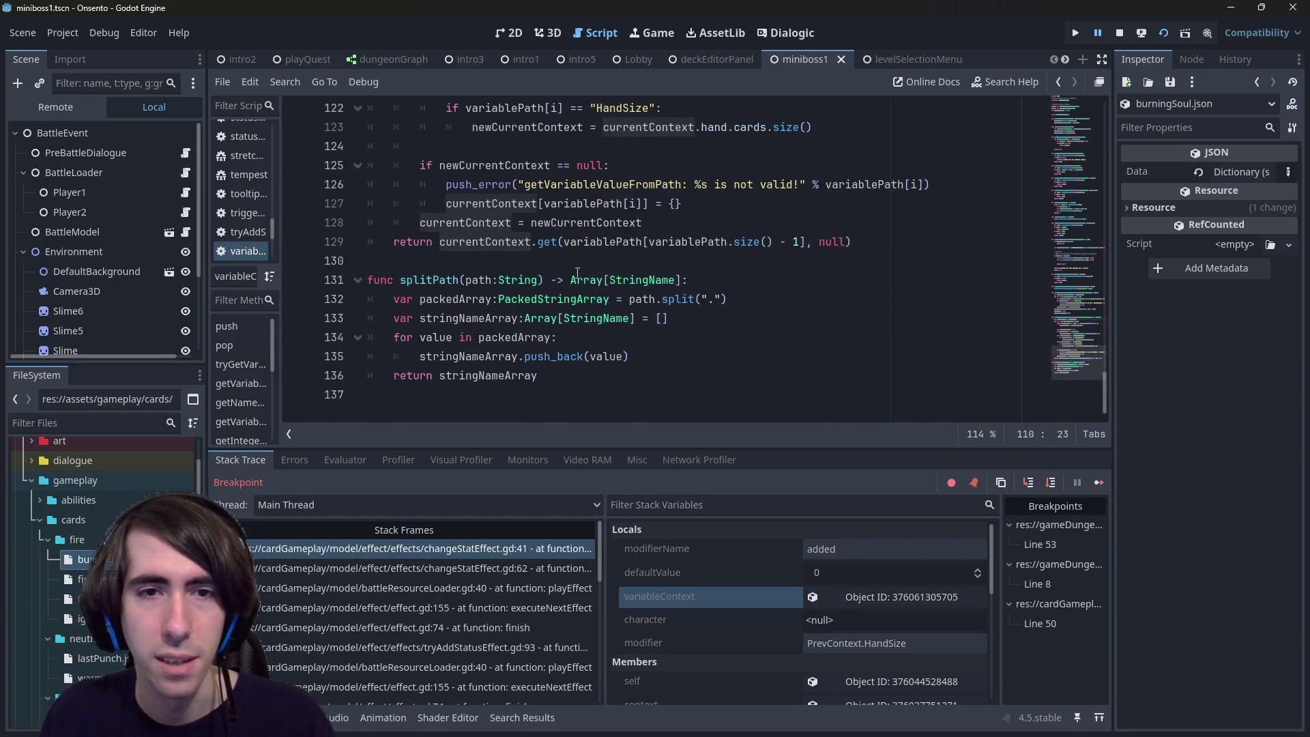
pyautogui.scroll(2, 803, 331)
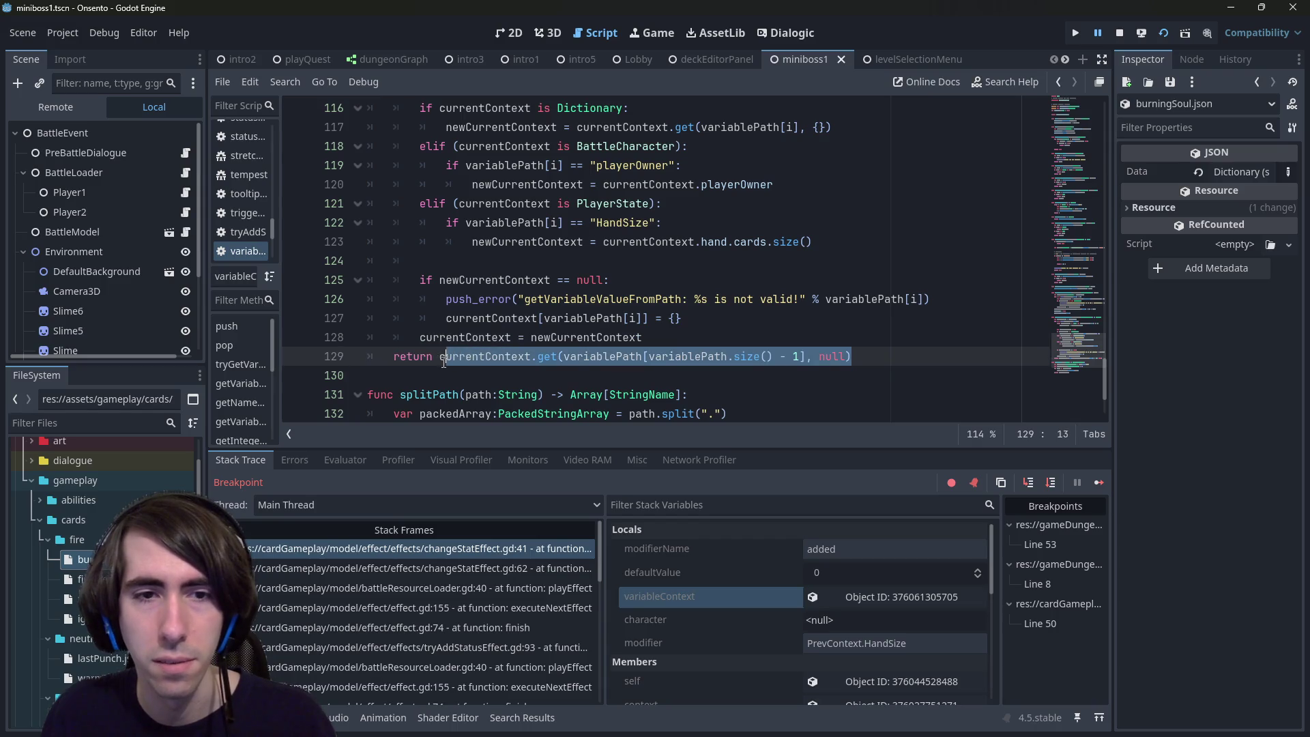
# Step: Add a blank line before 'return currentContext', save, and stop the running game
pyautogui.click(507, 357)
pyautogui.hotkey('ctrl', 's')
pyautogui.click(652, 337)
pyautogui.press('Return')
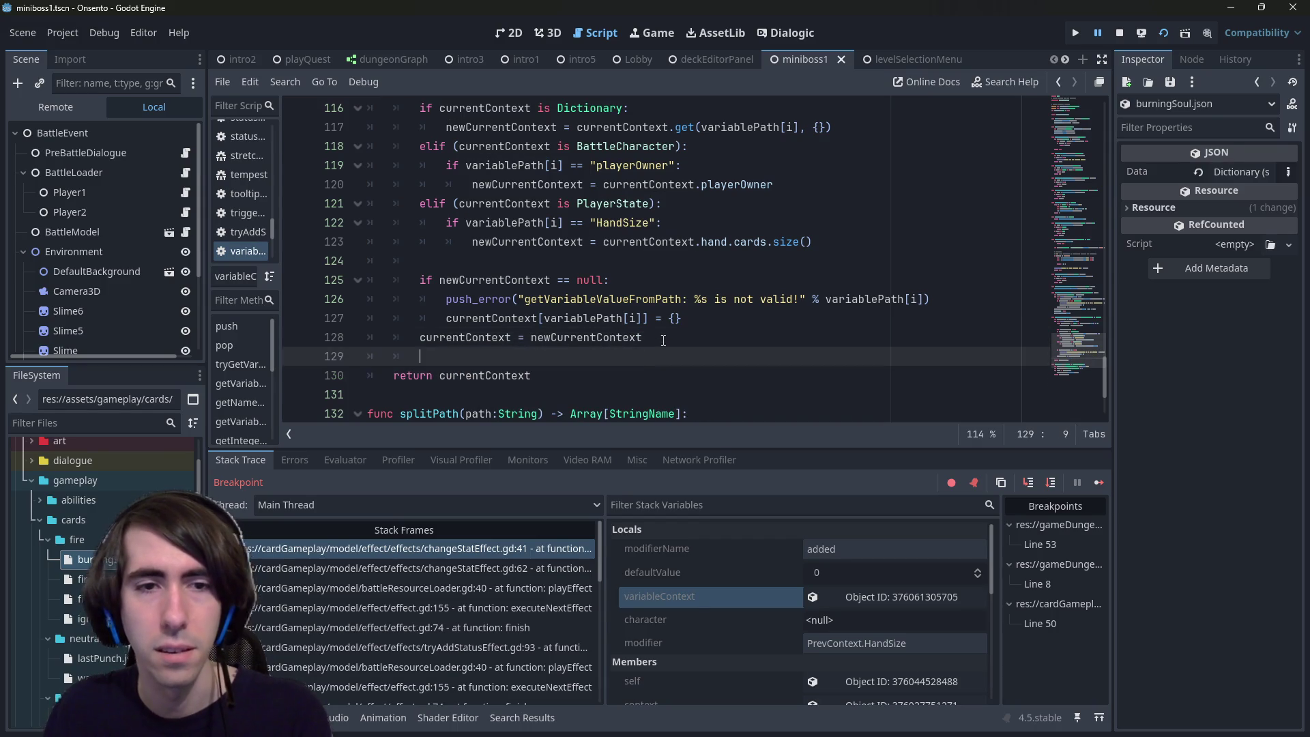
pyautogui.hotkey('ctrl', 's')
pyautogui.click(697, 317)
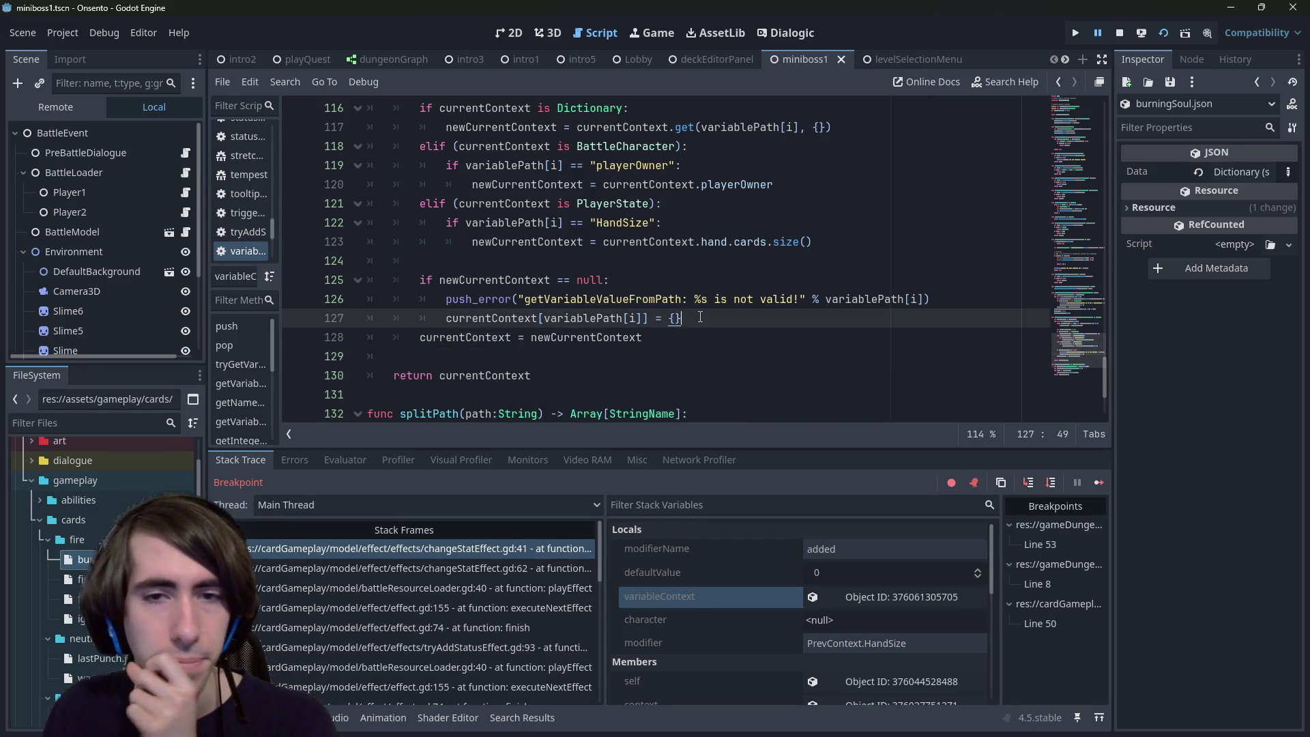
pyautogui.click(1116, 33)
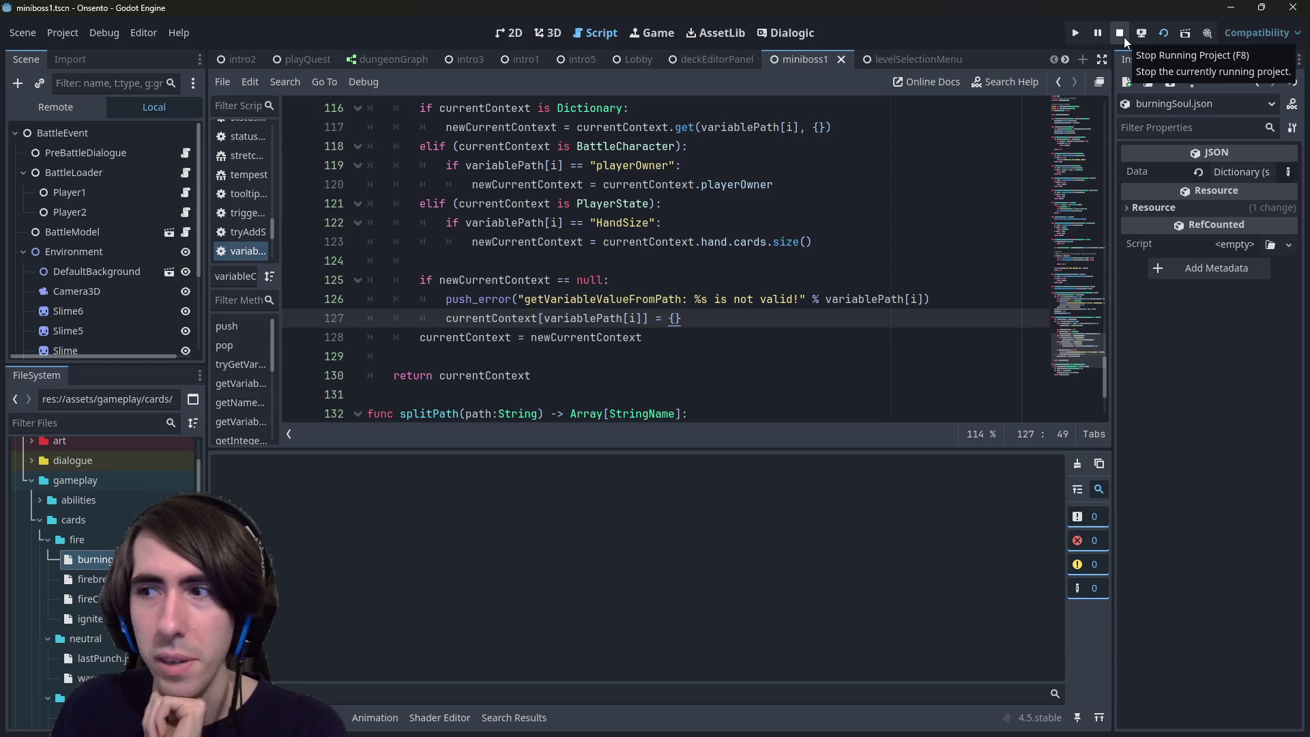
# Step: Relaunch with F5, play the character card, drop the line 50 breakpoint and continue
pyautogui.press('F5')
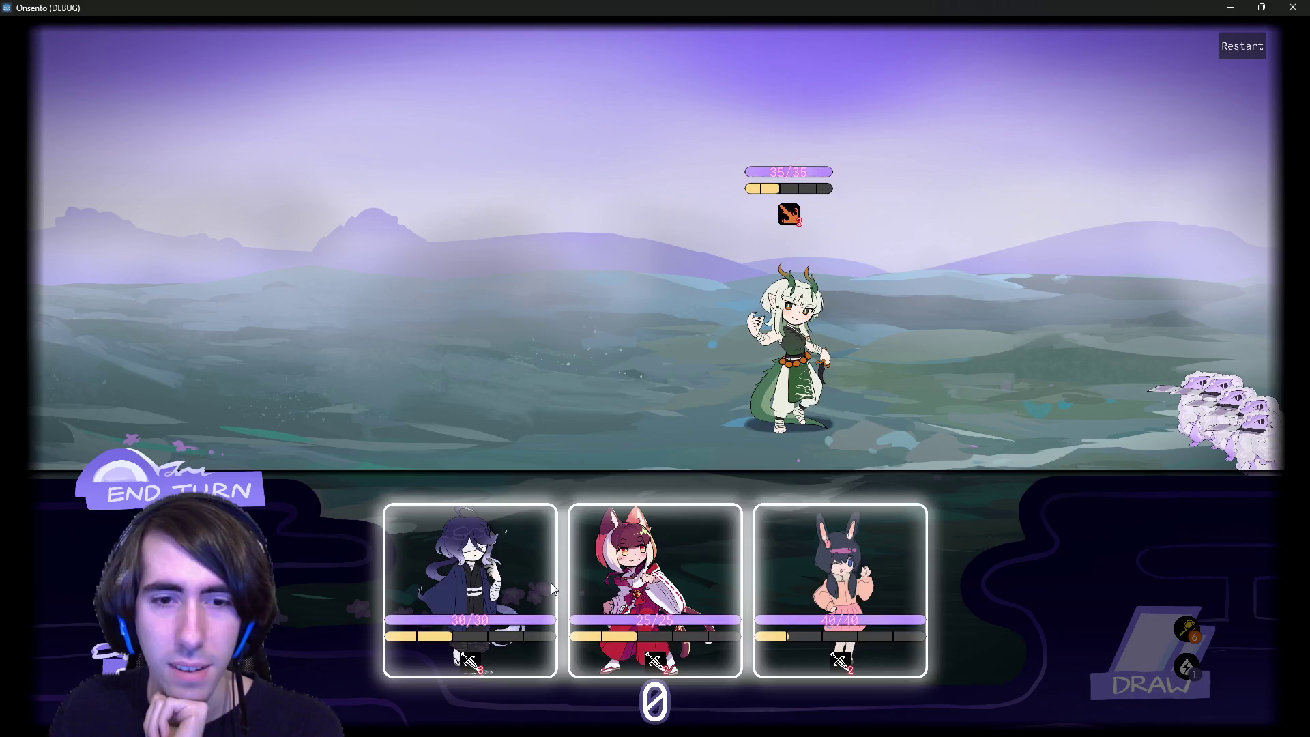
pyautogui.moveTo(551, 583)
pyautogui.mouseDown()
pyautogui.moveTo(544, 401)
pyautogui.moveTo(392, 369)
pyautogui.mouseUp()
pyautogui.click(295, 261)
pyautogui.click(1098, 482)
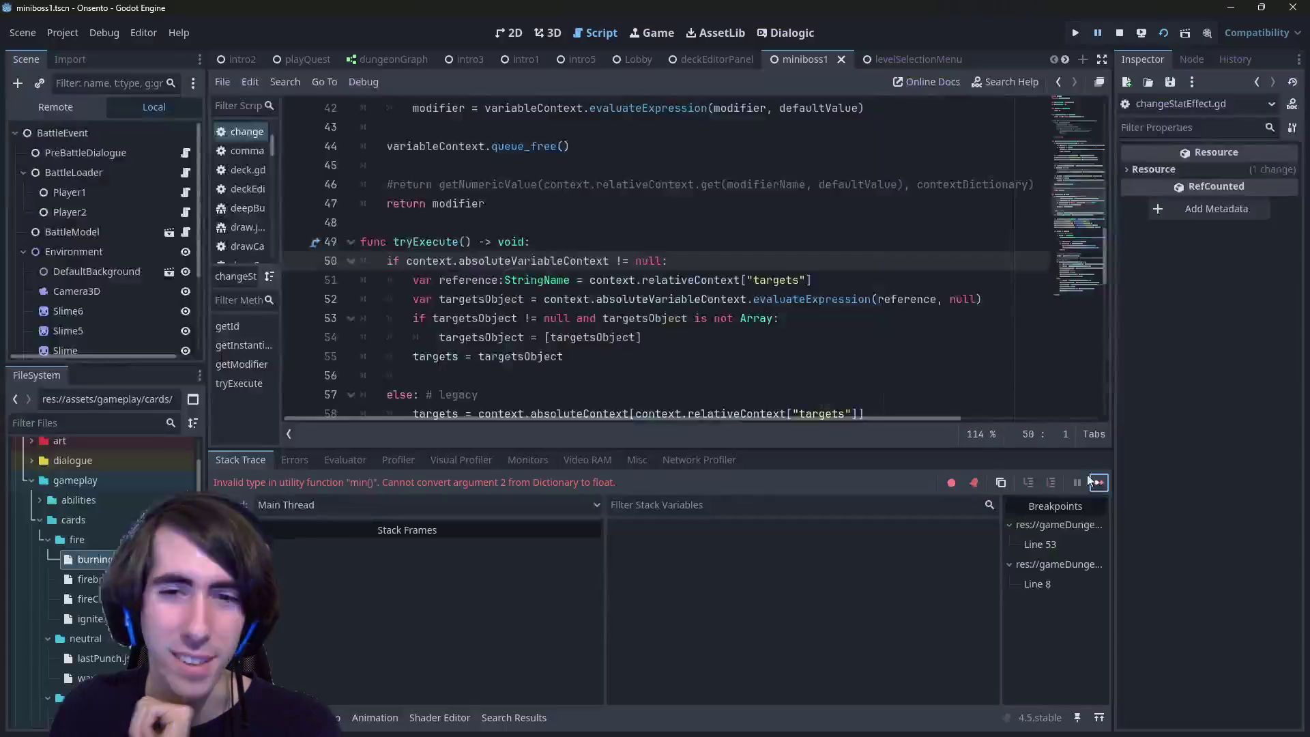
# Step: Inspect line 89's values, finding added empty, and view the changeStatEffect.gd:70 caller frame
pyautogui.scroll(2, 572, 312)
pyautogui.moveTo(572, 311)
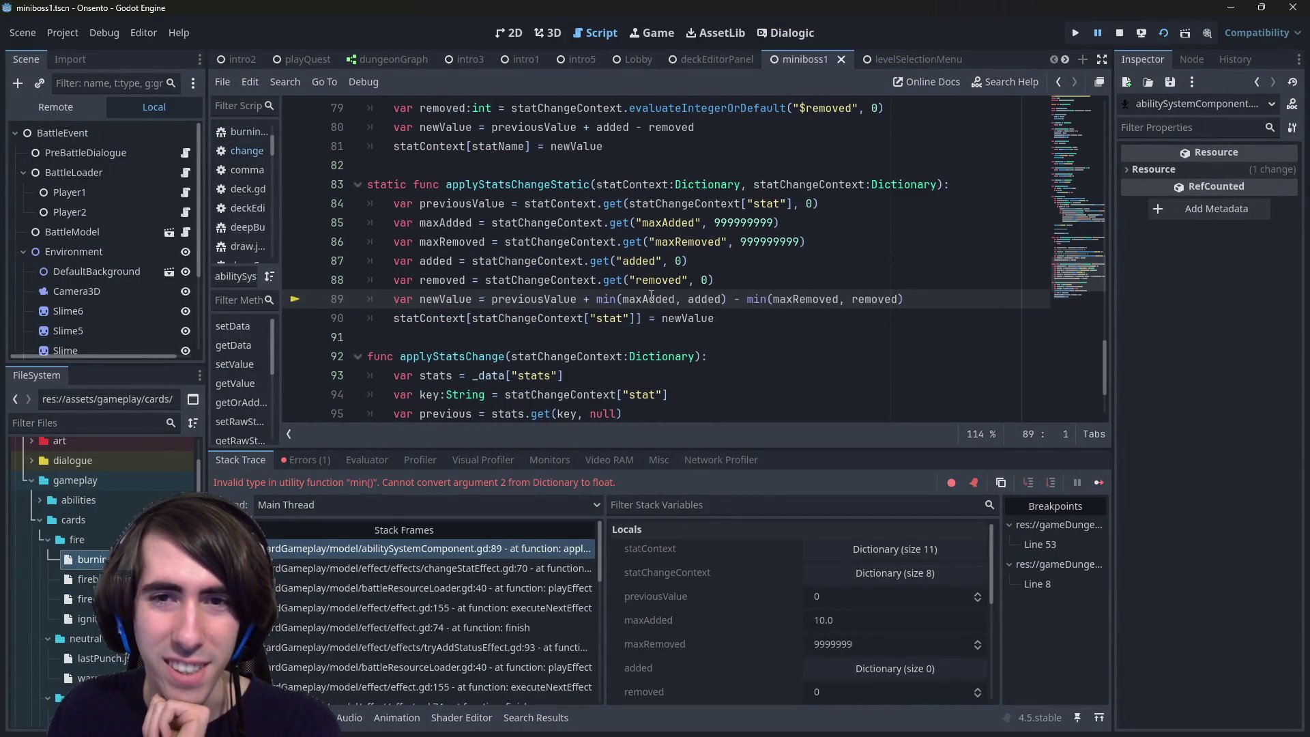
pyautogui.click(715, 242)
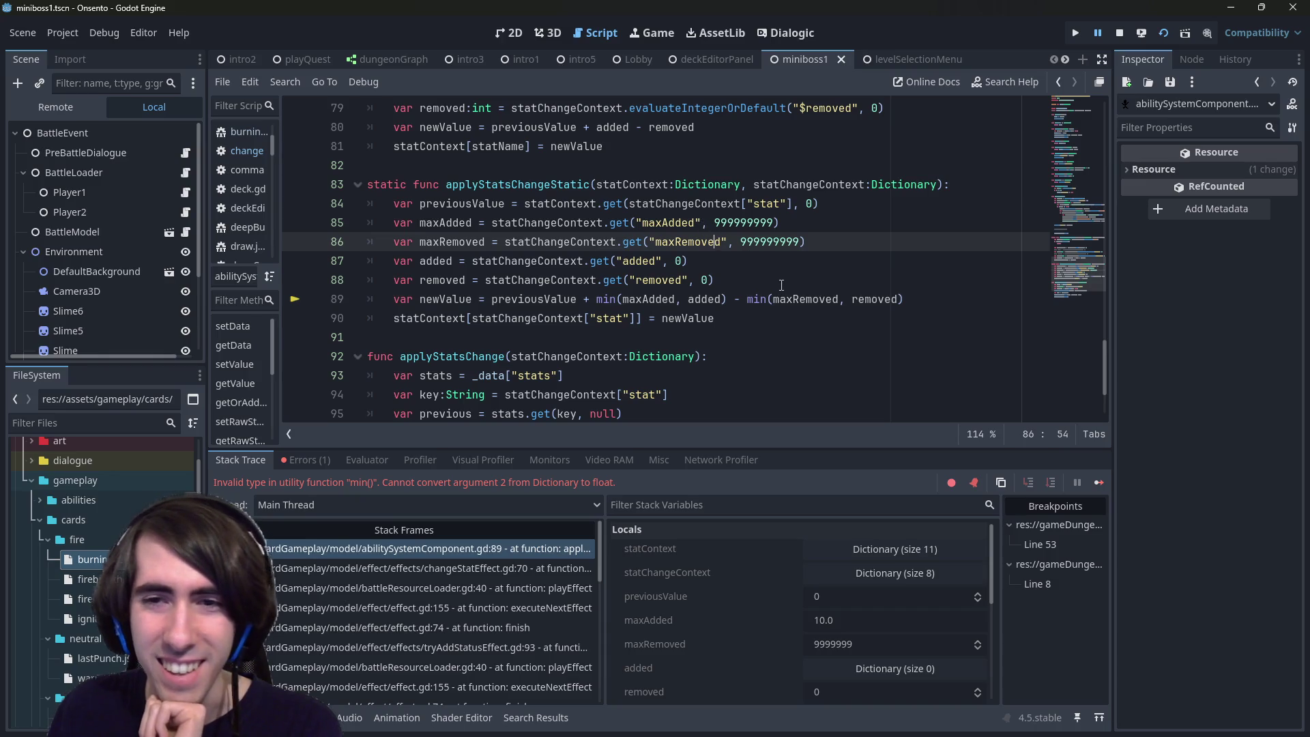
pyautogui.moveTo(651, 297)
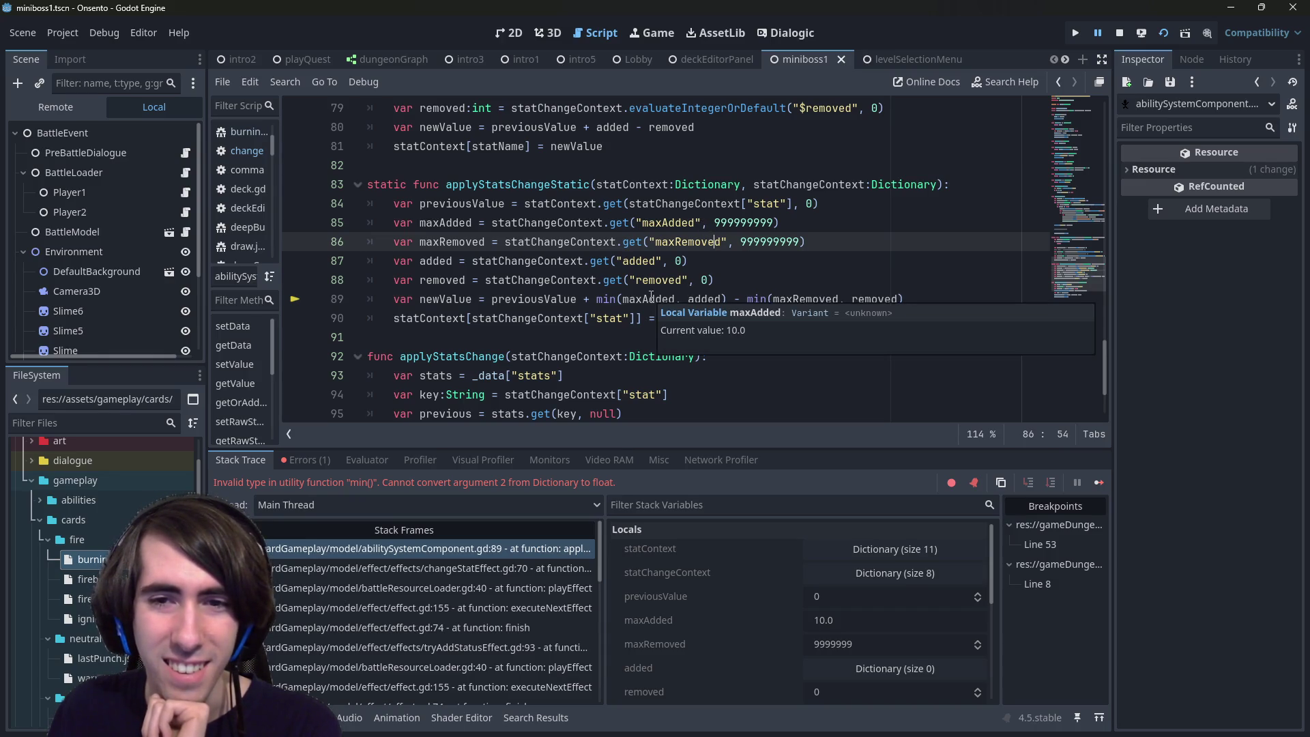
pyautogui.click(704, 301)
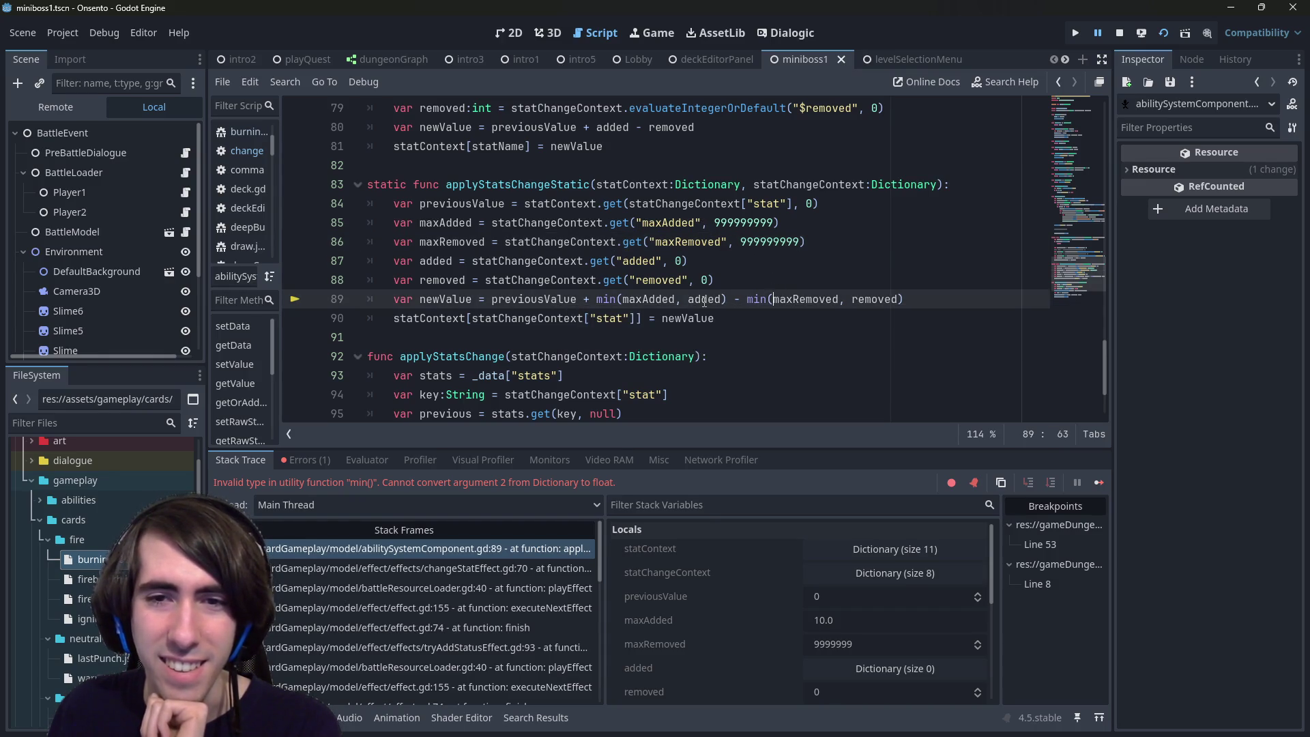
pyautogui.moveTo(704, 301)
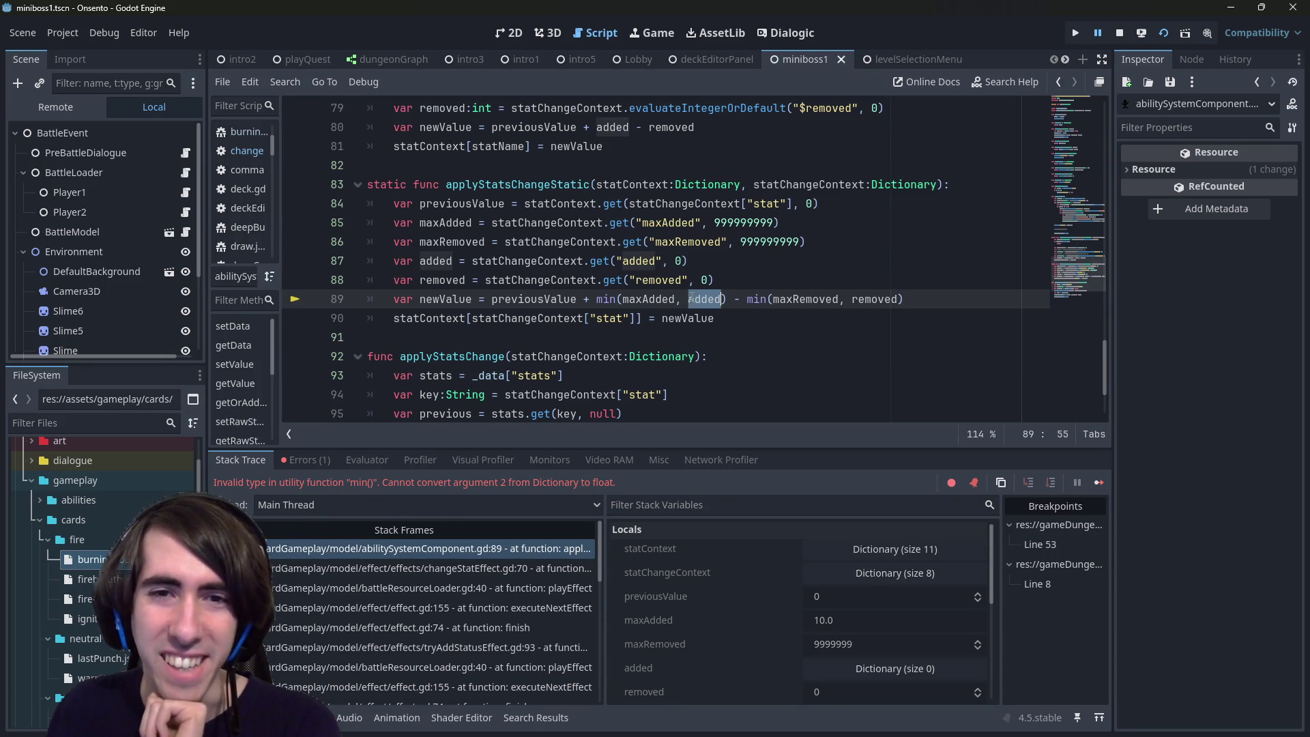
pyautogui.doubleClick(704, 299)
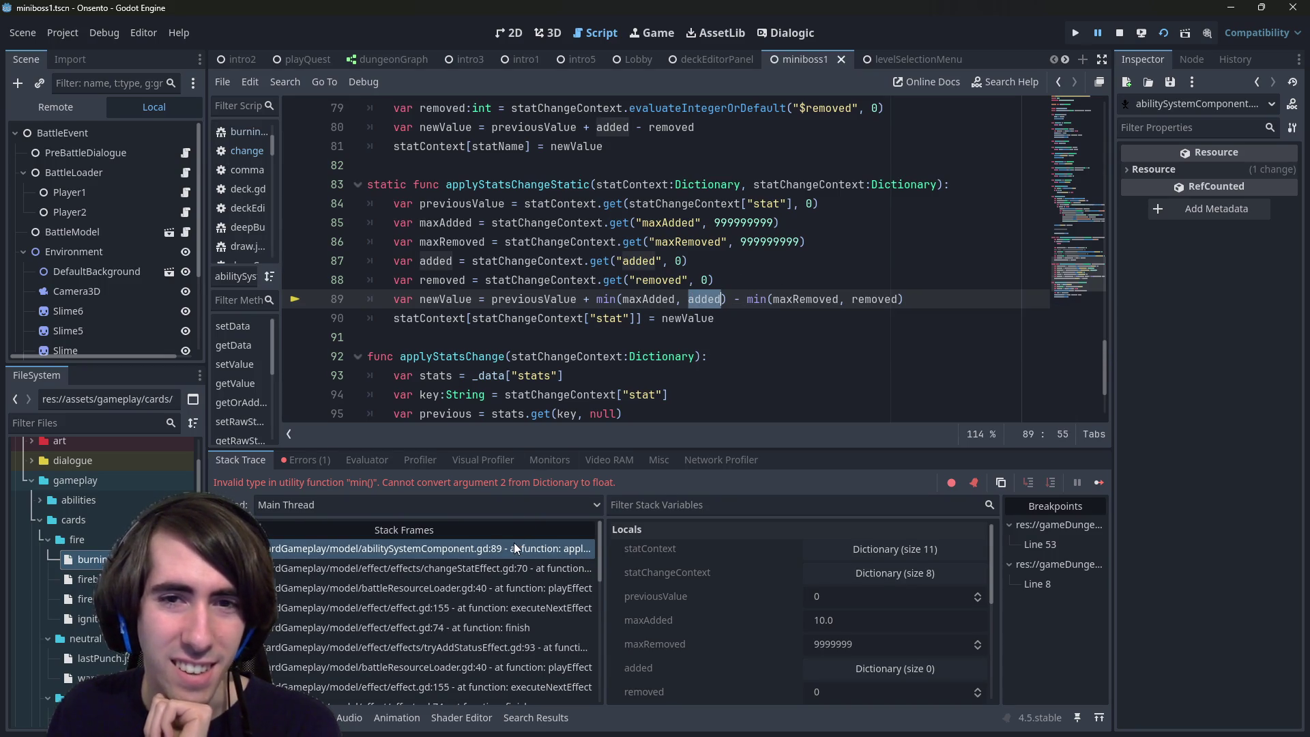
pyautogui.moveTo(529, 266)
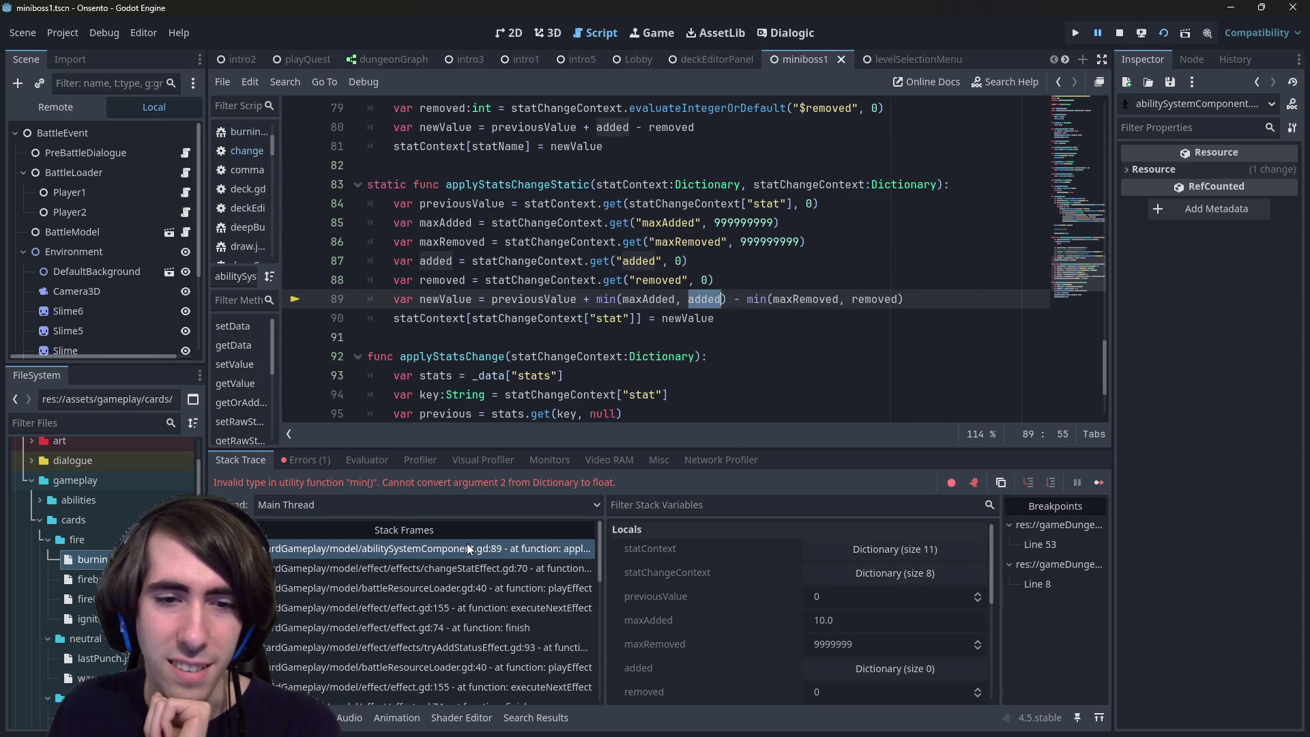
pyautogui.click(470, 569)
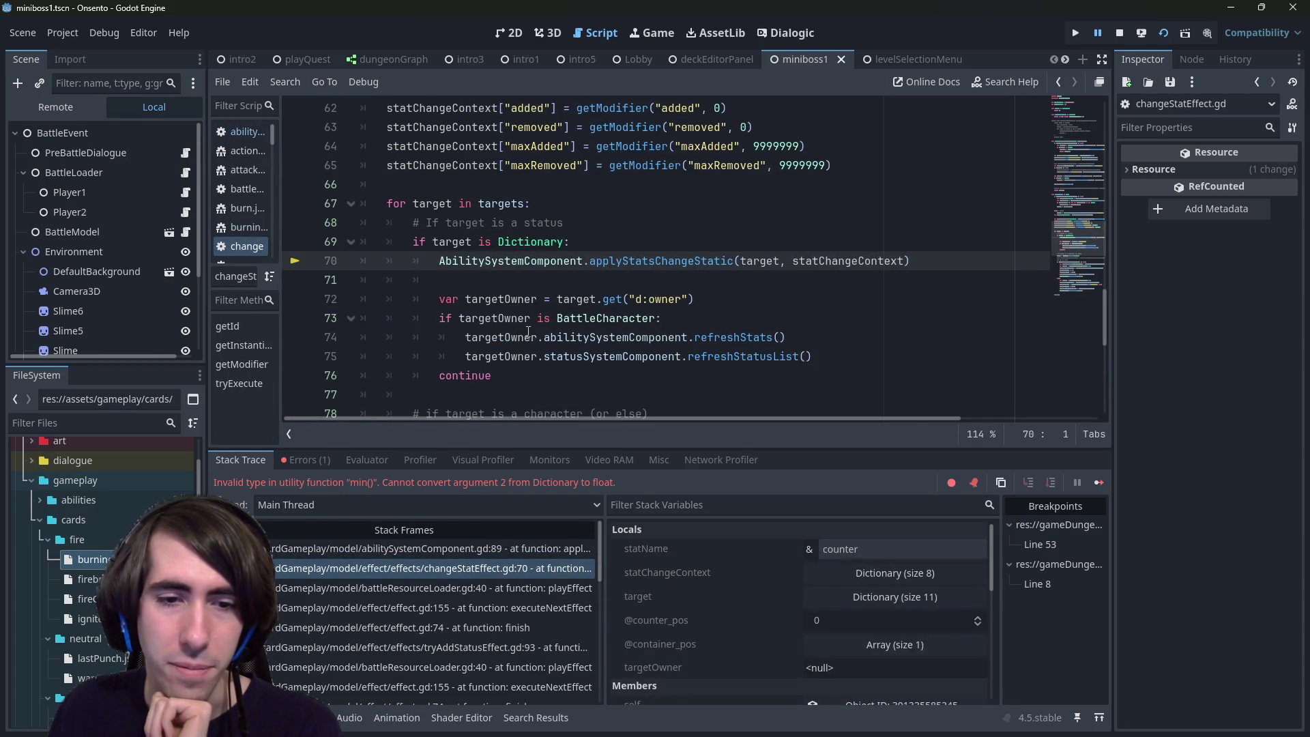
# Step: Show the Errors list, then navigate back to getVariableValueFromPath in variableContext
pyautogui.click(316, 456)
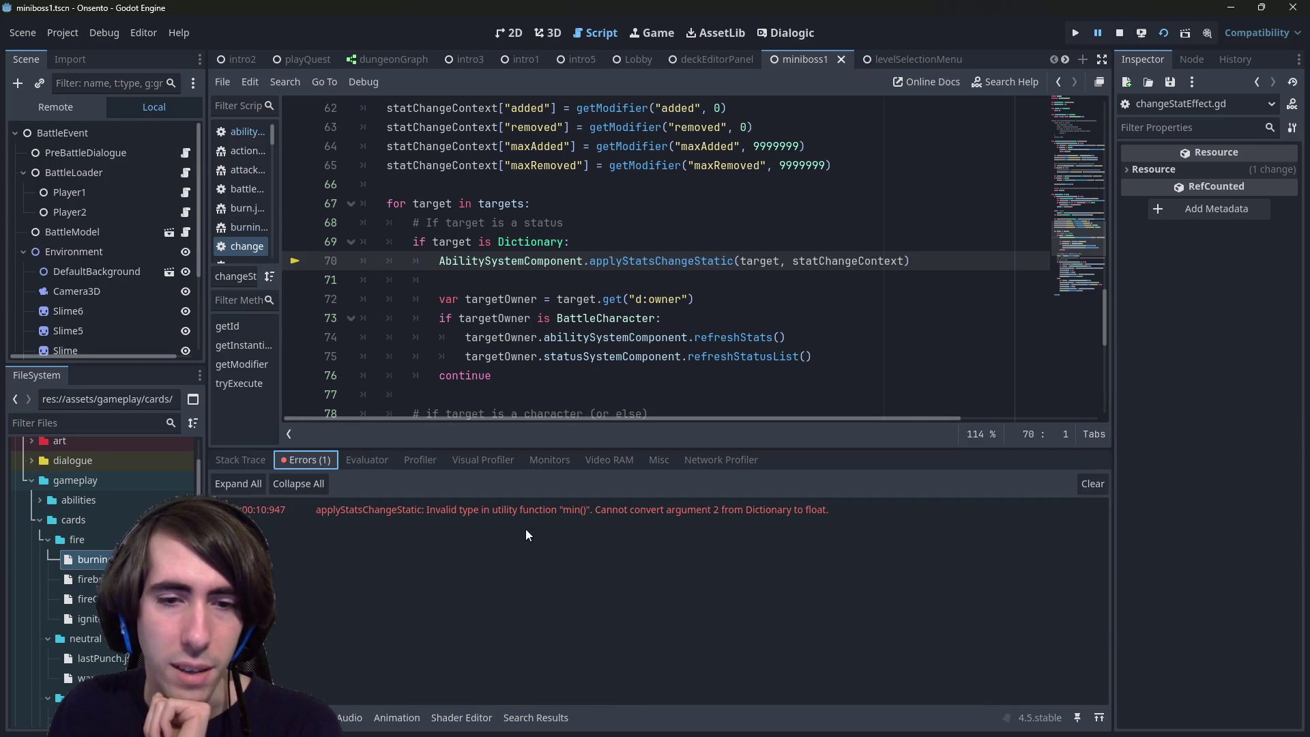
pyautogui.click(677, 247)
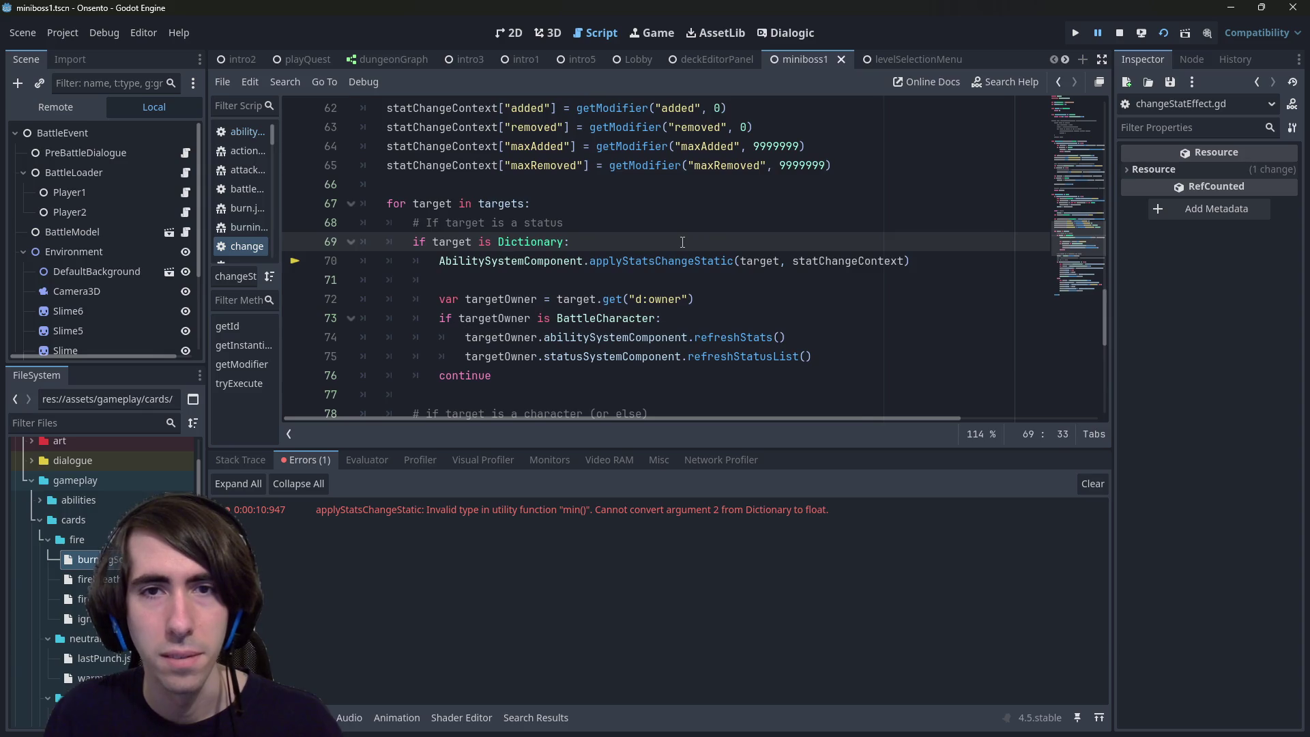
pyautogui.hotkey('alt', 'Left')
pyautogui.hotkey('alt', 'Left')
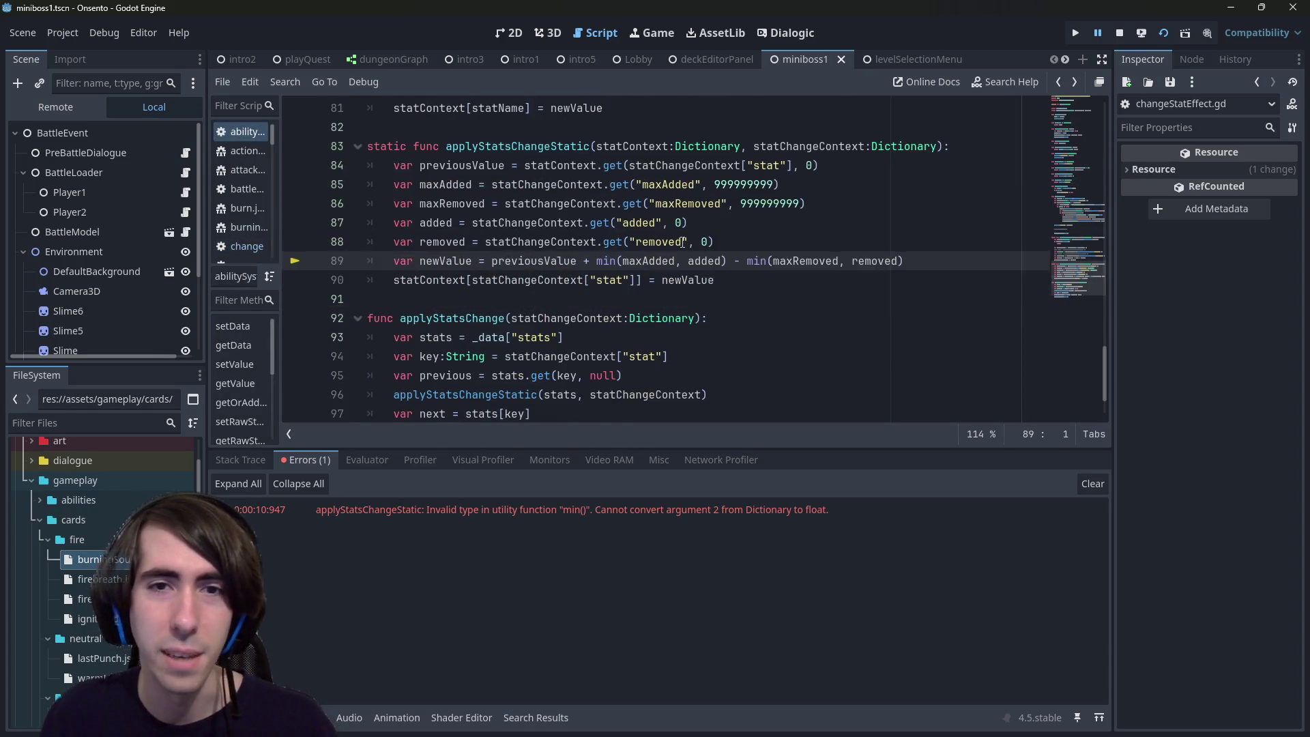
pyautogui.hotkey('alt', 'Left')
pyautogui.hotkey('alt', 'Right')
pyautogui.hotkey('alt', 'Left')
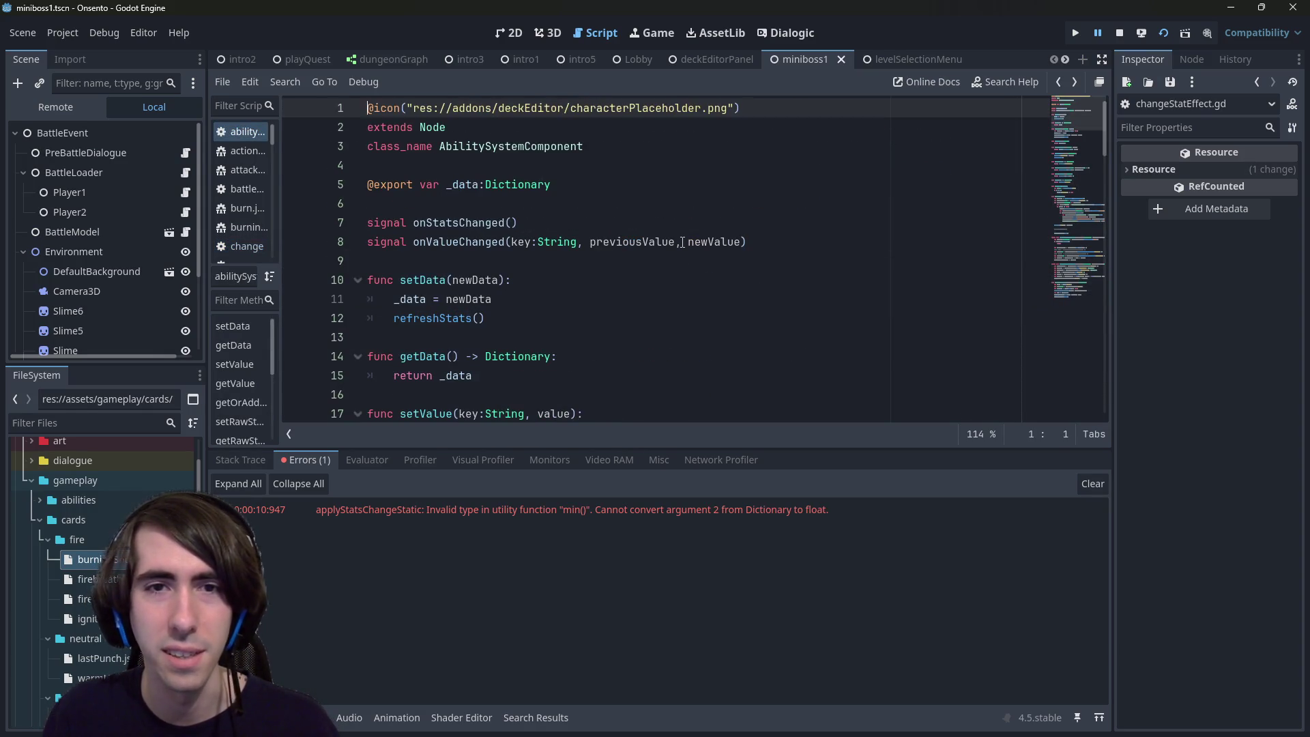
pyautogui.hotkey('alt', 'Left')
pyautogui.scroll(4, 682, 241)
pyautogui.hotkey('alt', 'Left')
pyautogui.hotkey('alt', 'Right')
pyautogui.hotkey('alt', 'Left')
pyautogui.scroll(3, 682, 241)
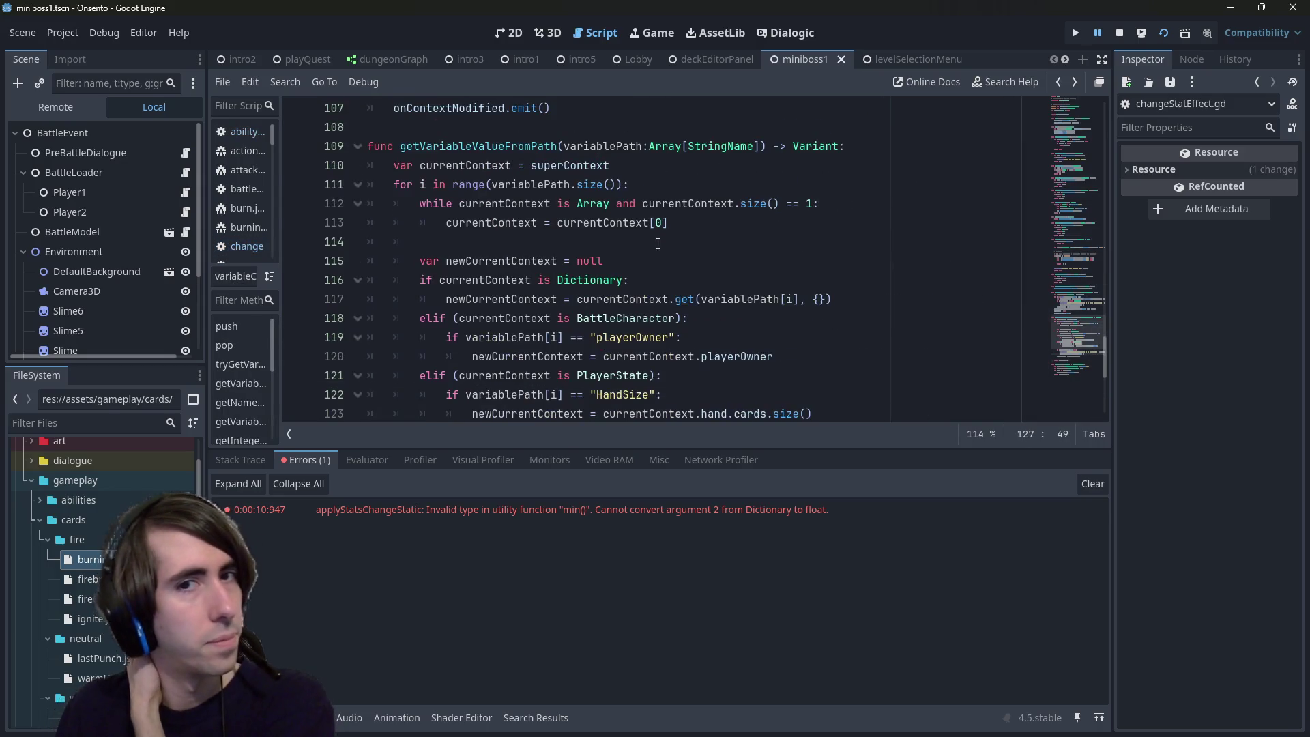
# Step: Review how currentContext is used in the lower half of getVariableValueFromPath
pyautogui.scroll(-2, 656, 244)
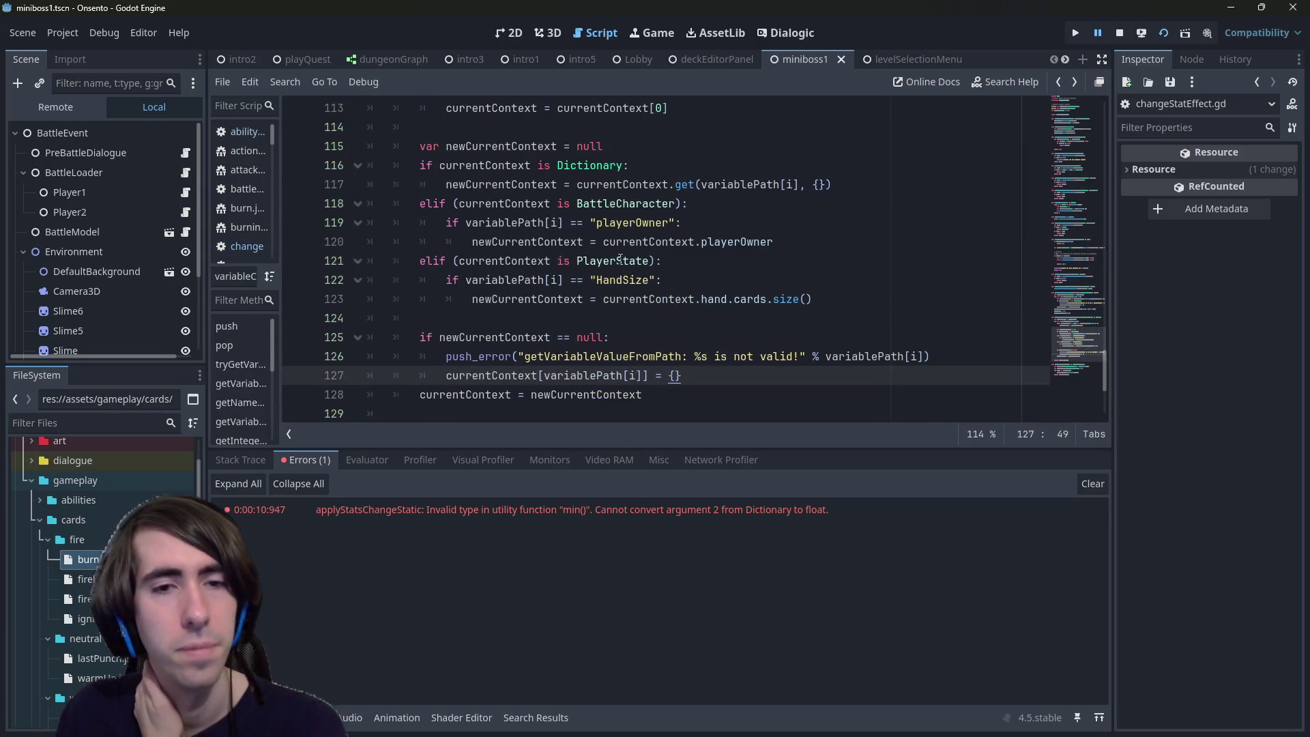
pyautogui.scroll(-2, 656, 244)
pyautogui.scroll(2, 486, 395)
pyautogui.doubleClick(485, 395)
pyautogui.scroll(3, 486, 395)
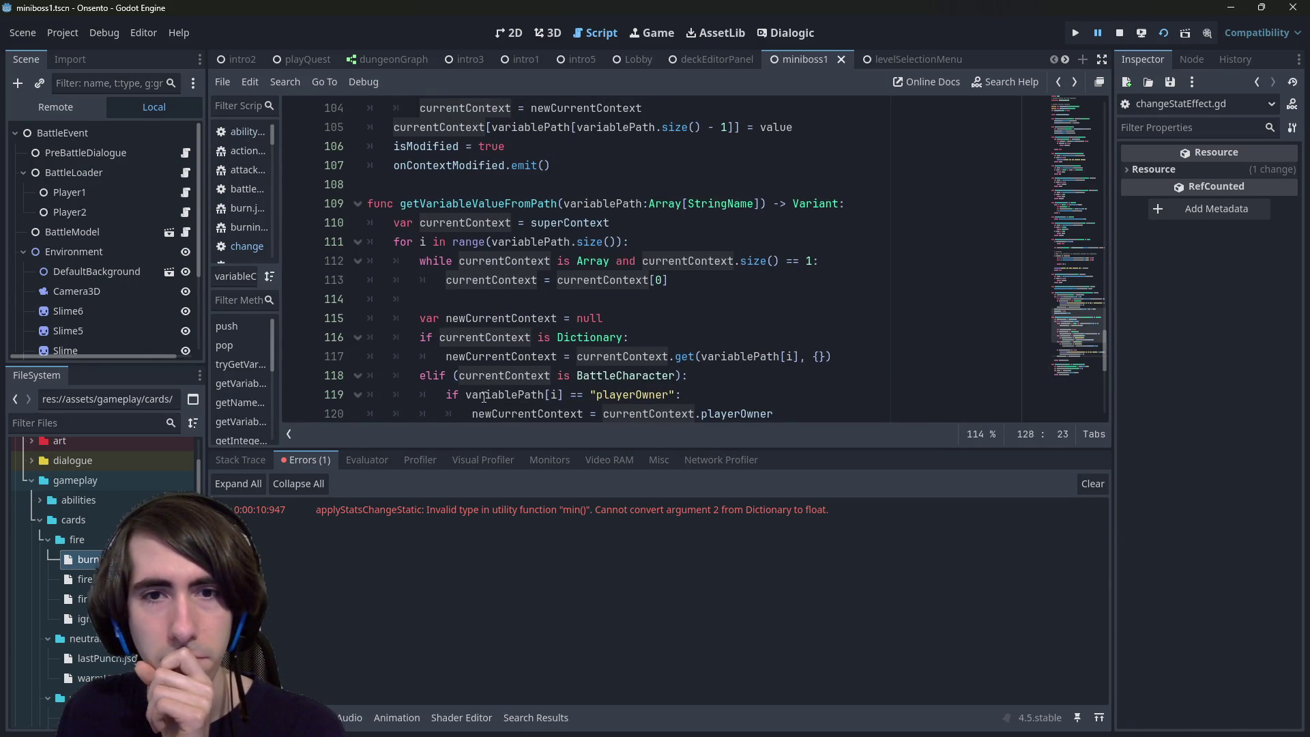
pyautogui.scroll(-3, 673, 277)
pyautogui.scroll(2, 697, 266)
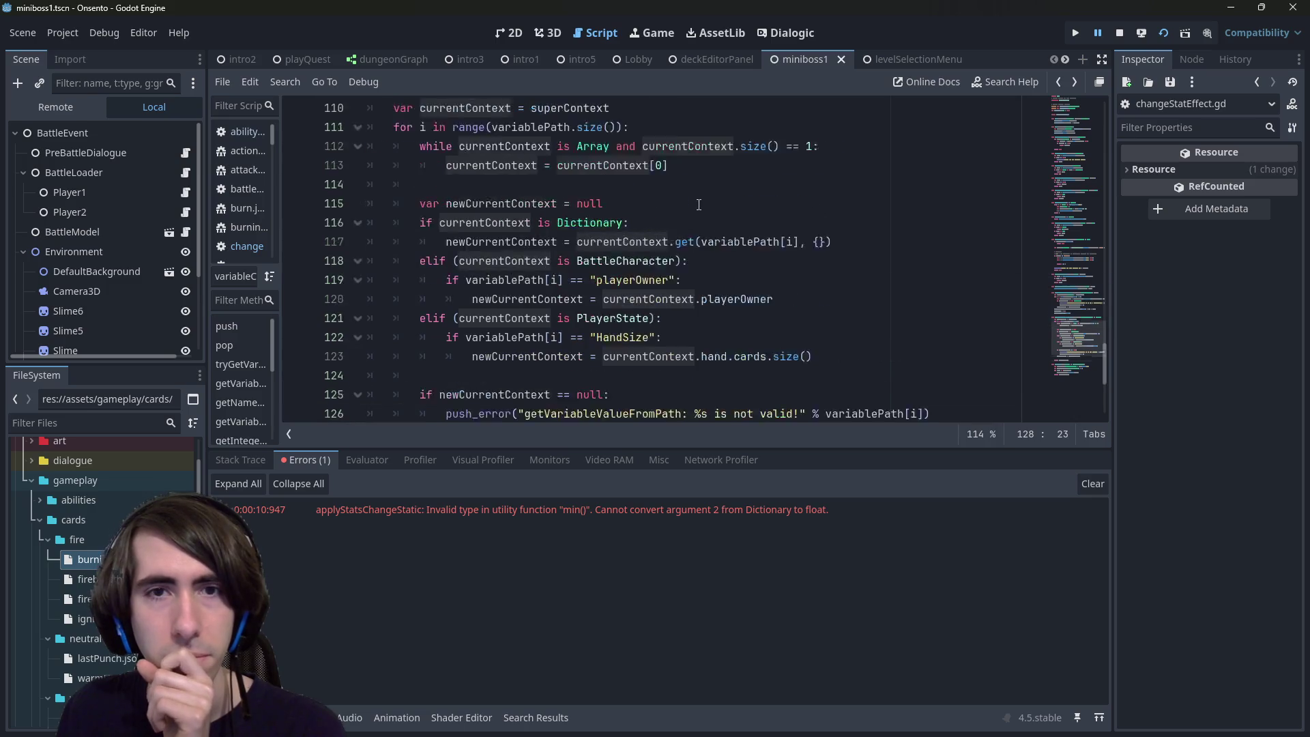
pyautogui.moveTo(699, 203)
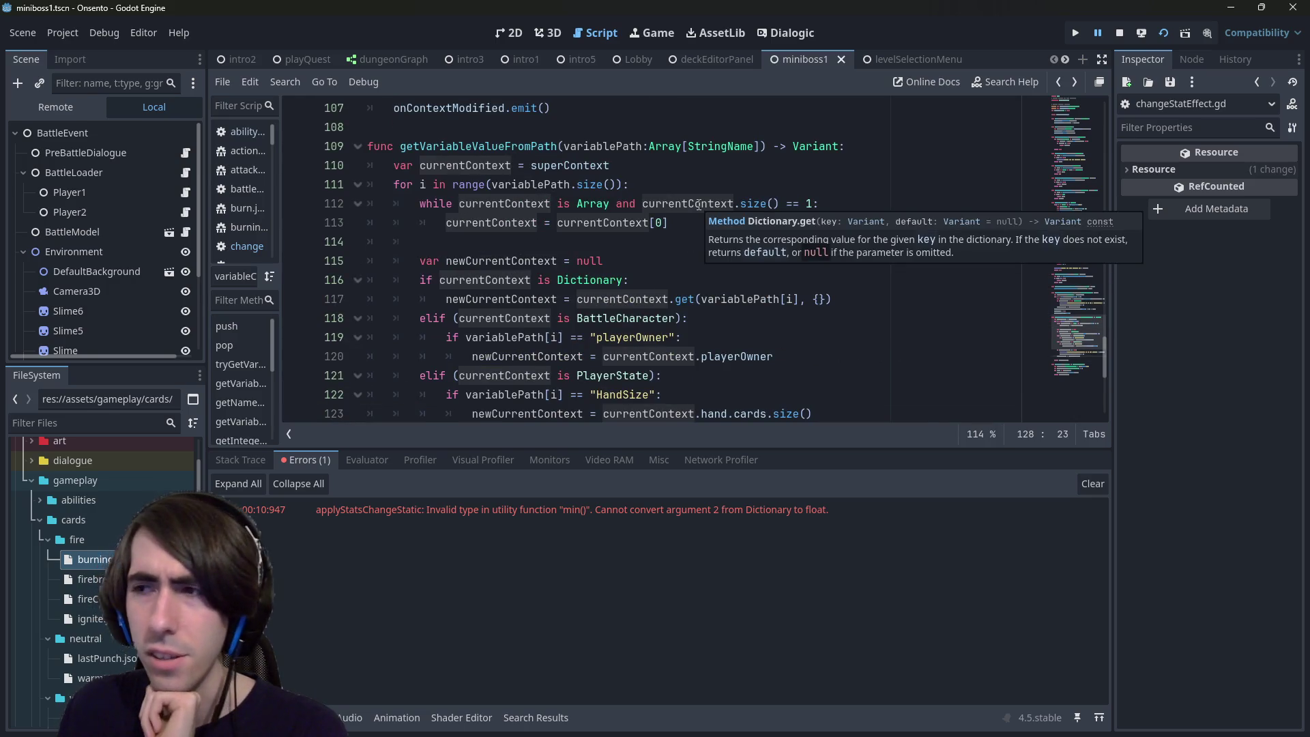
pyautogui.scroll(-1, 698, 204)
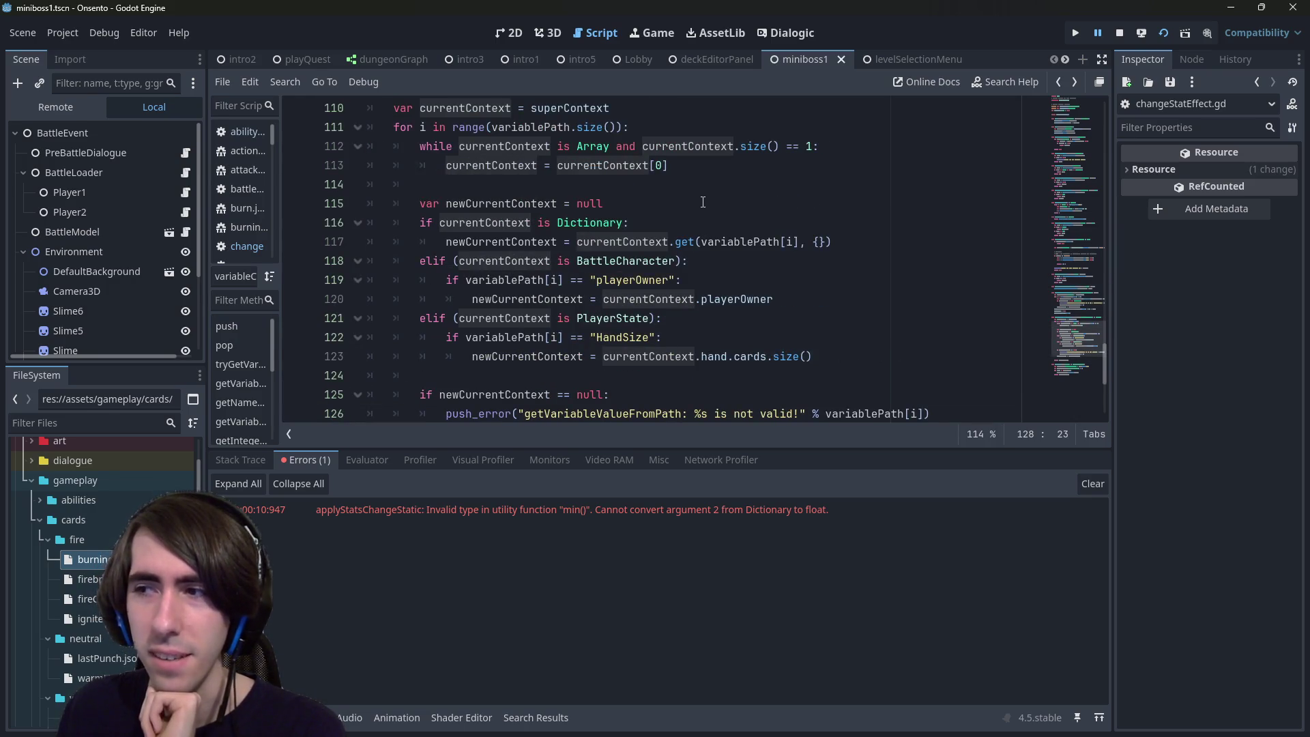
pyautogui.scroll(1, 702, 202)
pyautogui.scroll(1, 630, 307)
pyautogui.scroll(-1, 601, 315)
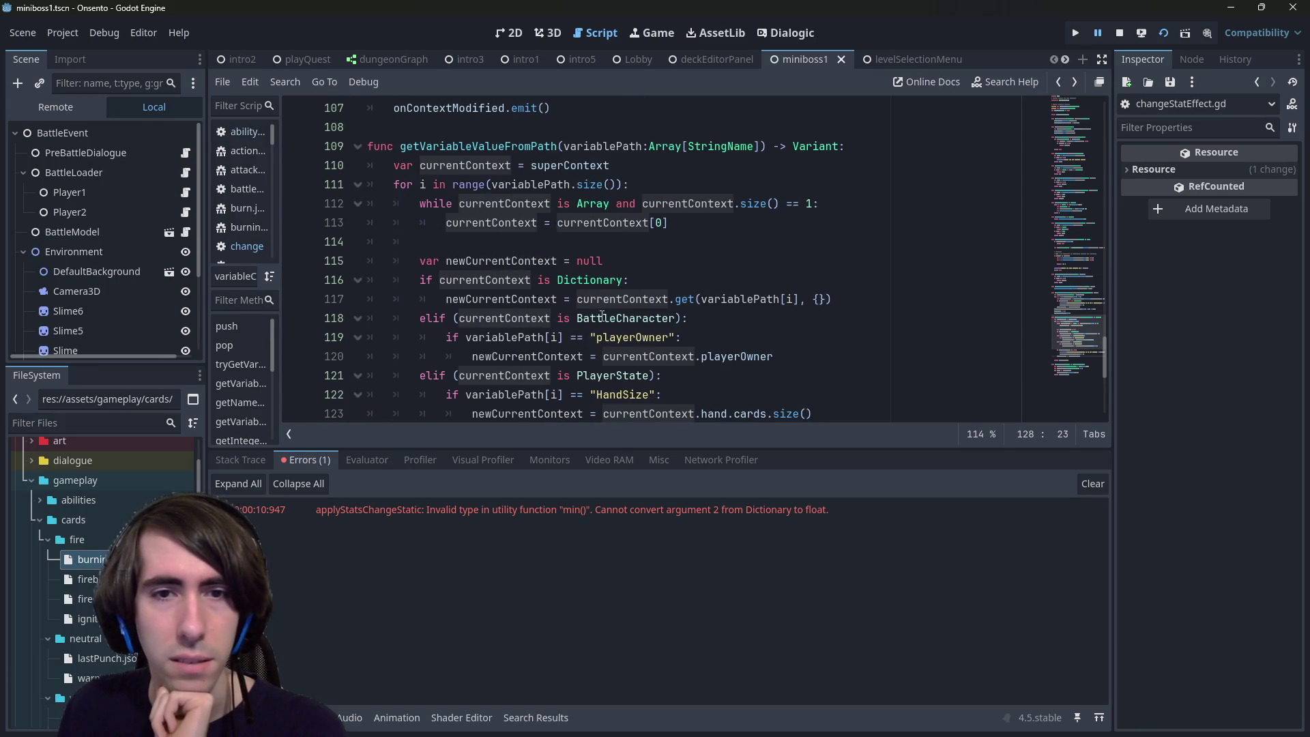
# Step: Select the {} empty dictionary assigned at the end of line 127
pyautogui.click(860, 300)
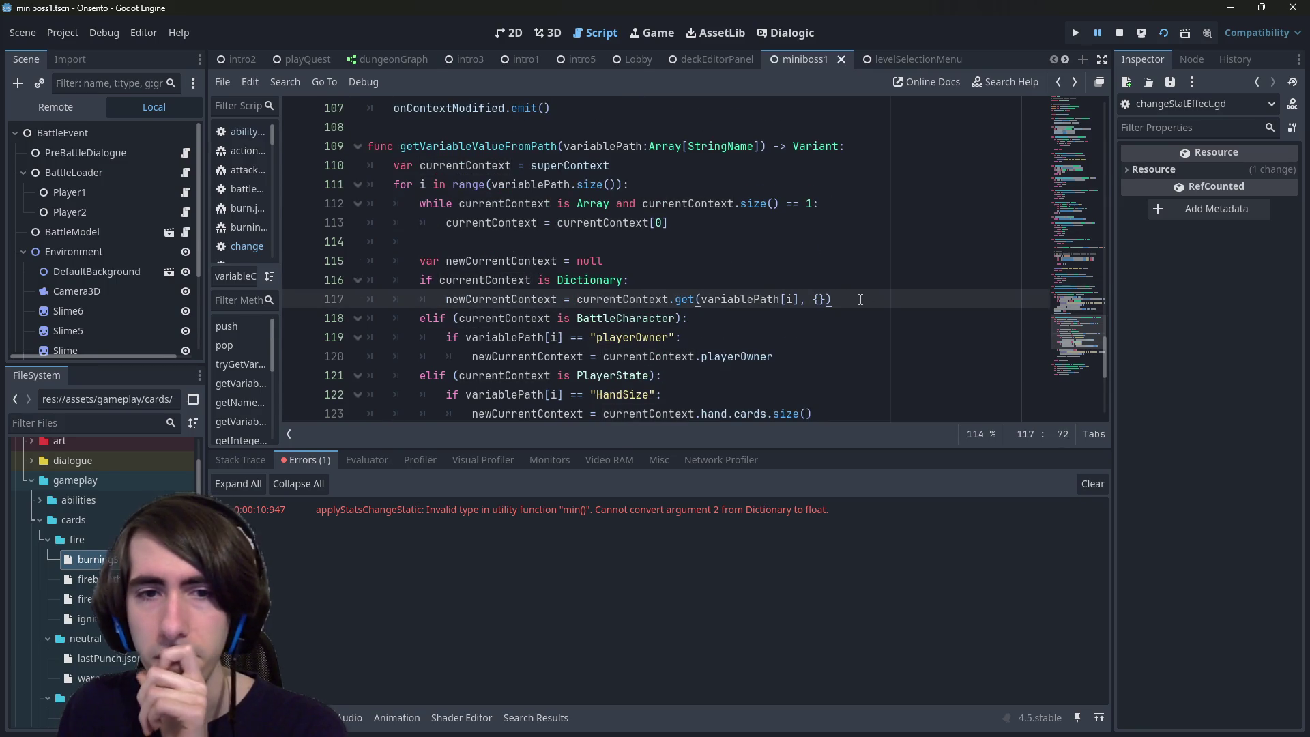
pyautogui.scroll(-2, 858, 299)
pyautogui.scroll(1, 856, 301)
pyautogui.scroll(-1, 856, 301)
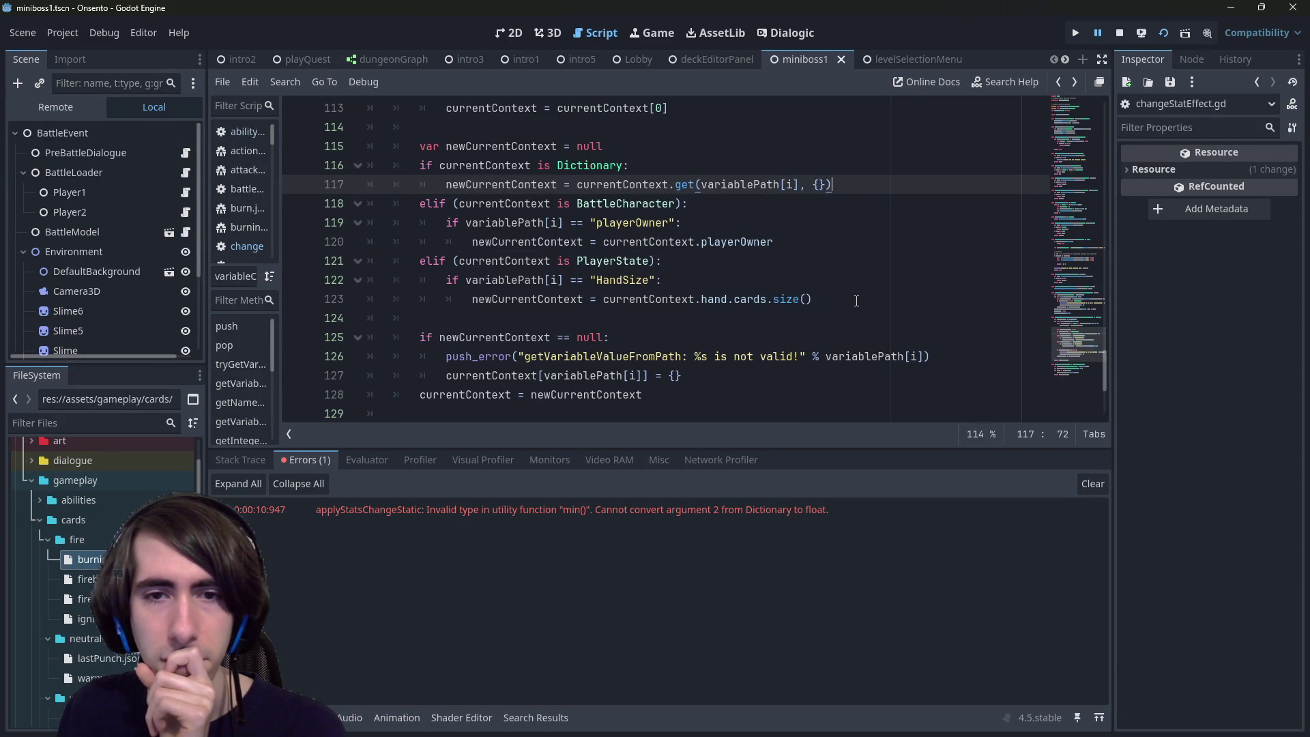
pyautogui.click(844, 316)
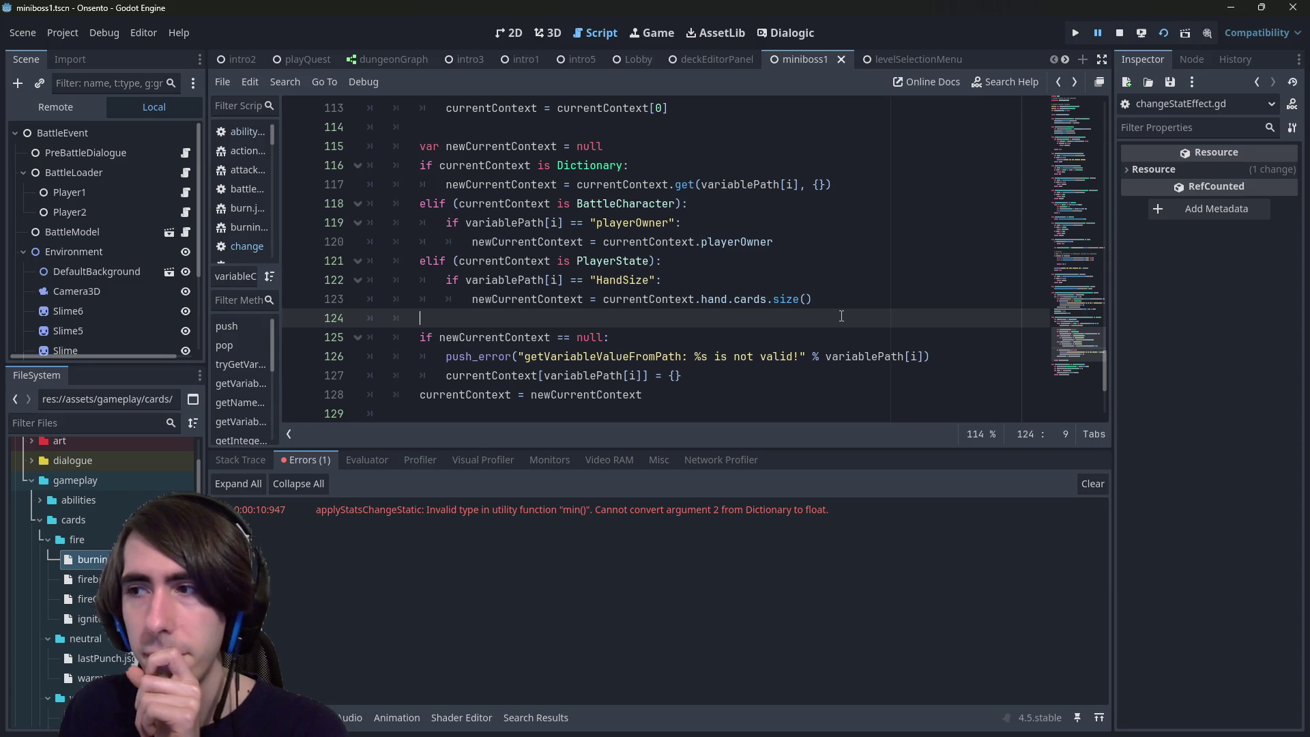
pyautogui.scroll(1, 807, 290)
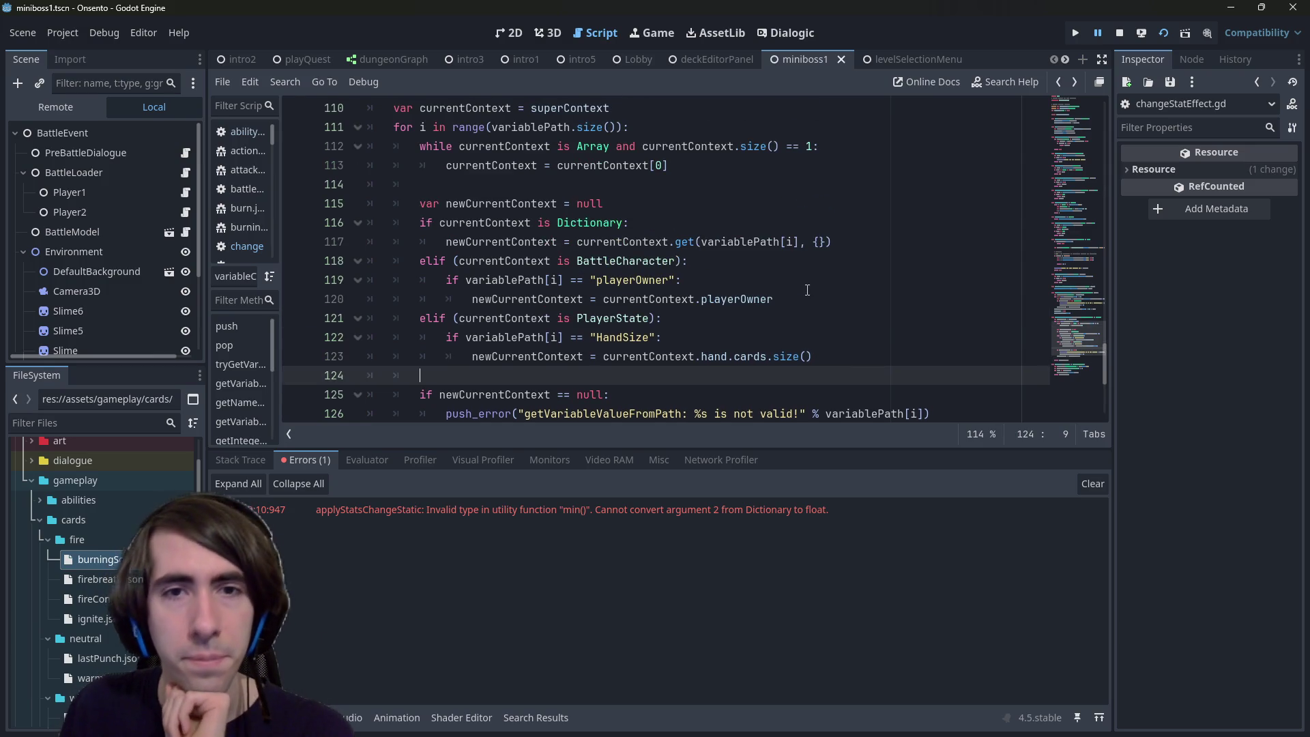
pyautogui.doubleClick(584, 222)
pyautogui.scroll(-1, 525, 317)
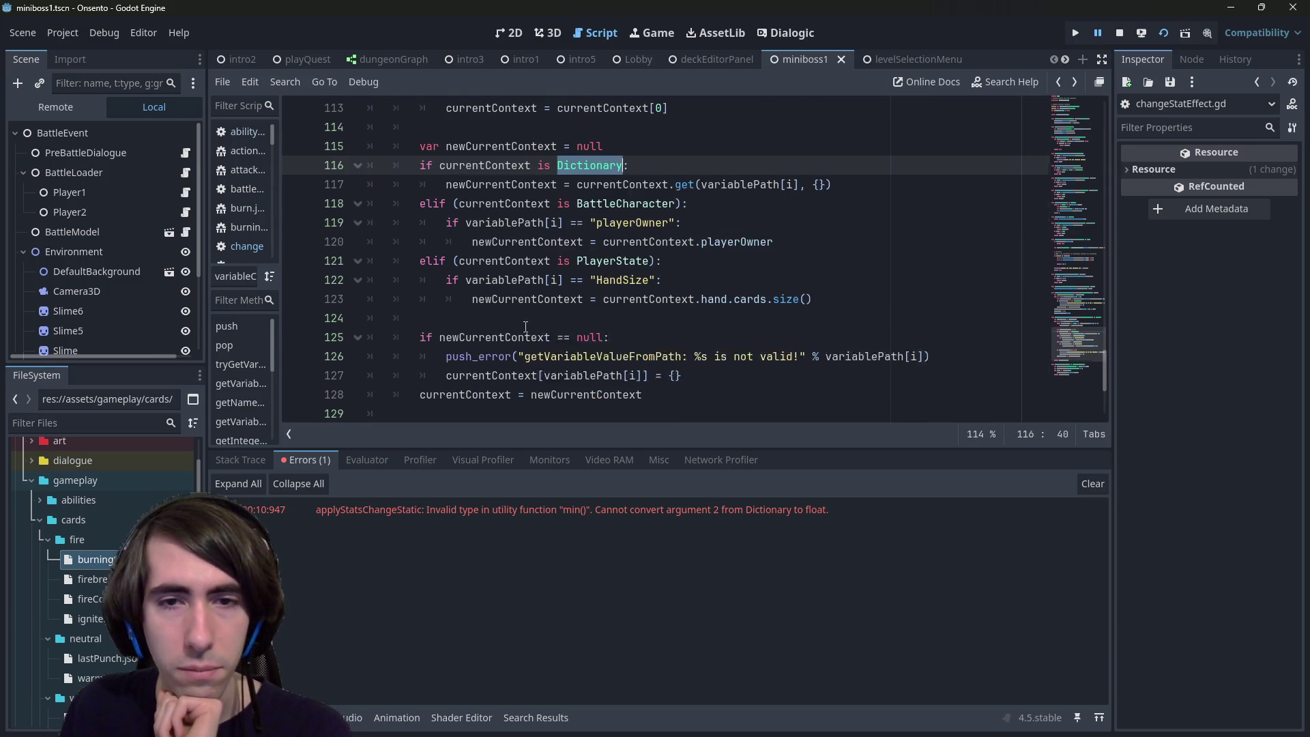
pyautogui.click(702, 374)
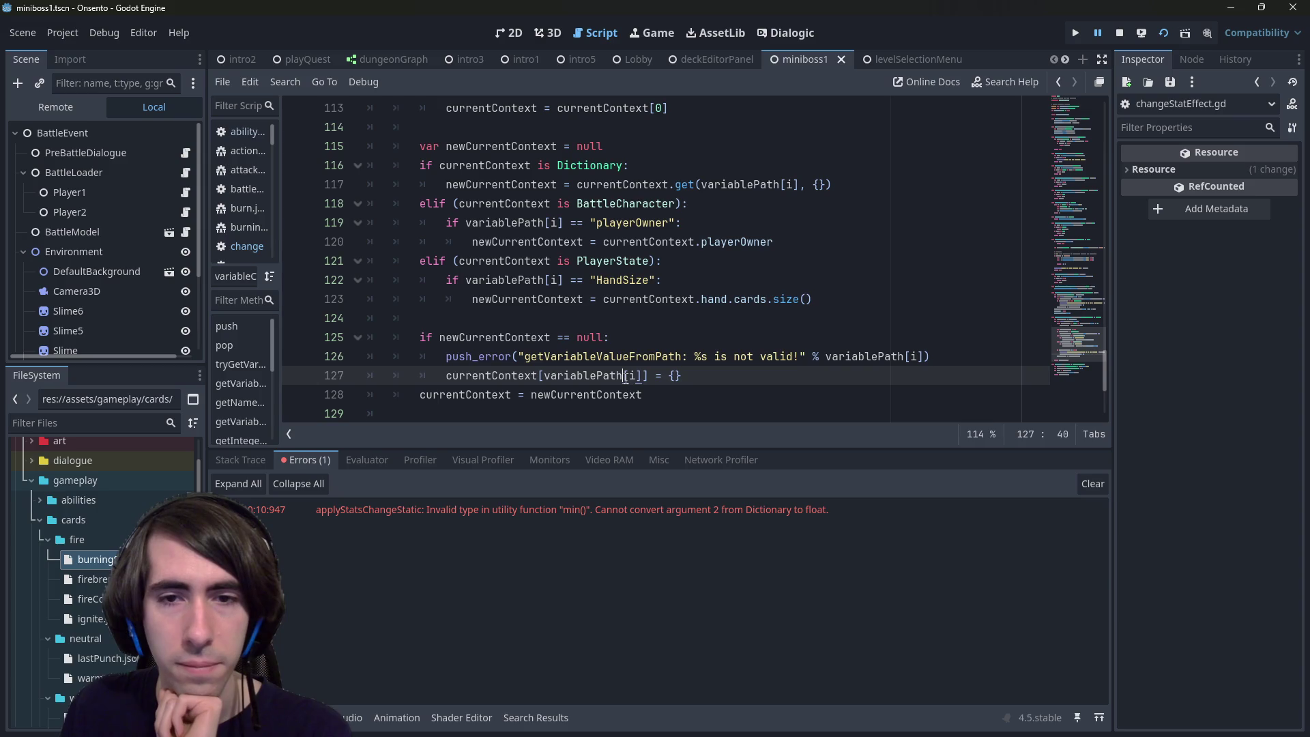
pyautogui.moveTo(714, 375); pyautogui.dragTo(668, 376)
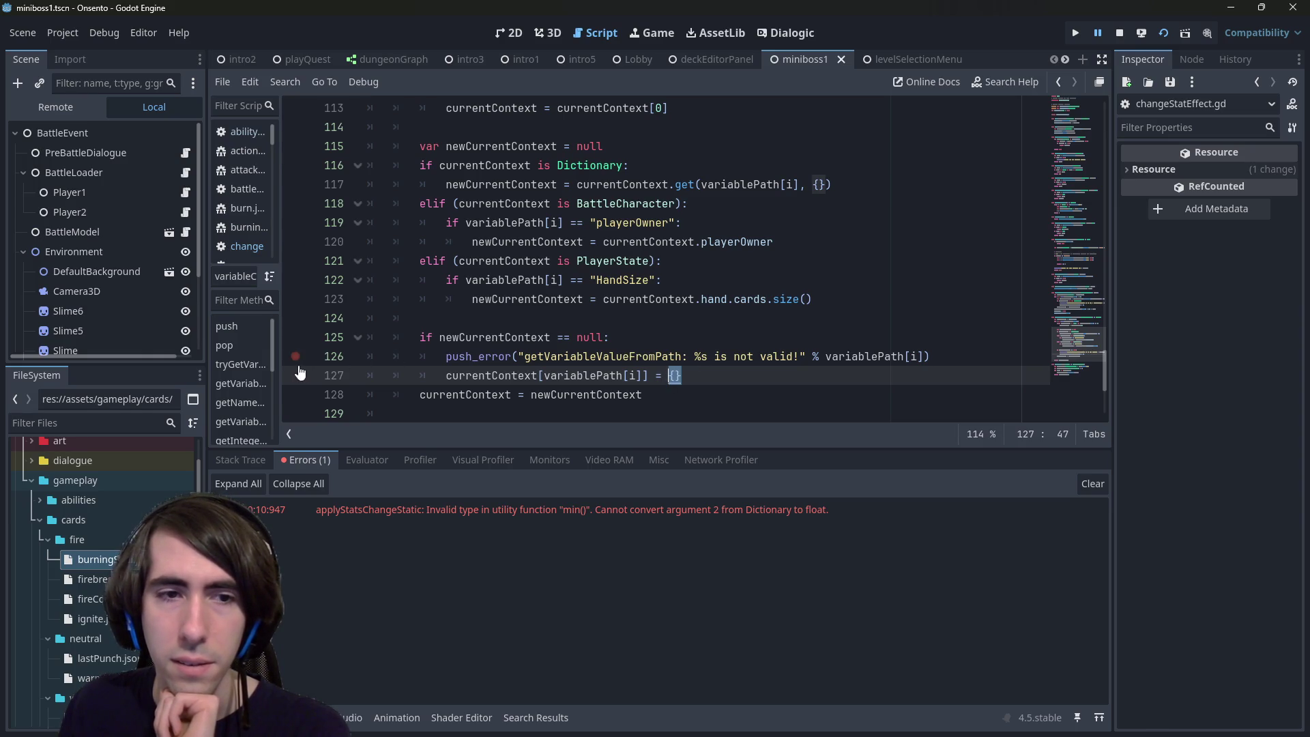
# Step: Restart the game, start the battle, play Breath of Mana, then Burning Soul on the middle hero
pyautogui.scroll(3, 657, 319)
pyautogui.scroll(-3, 657, 319)
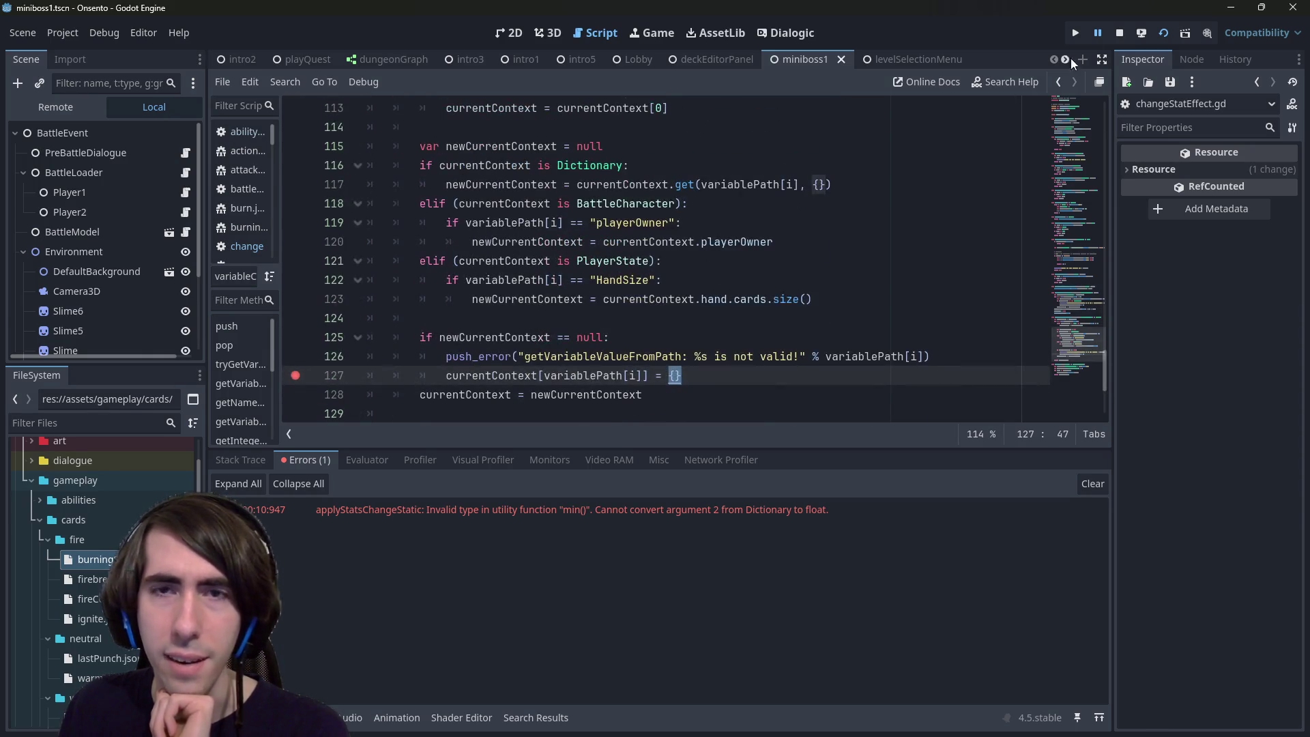
pyautogui.click(1121, 33)
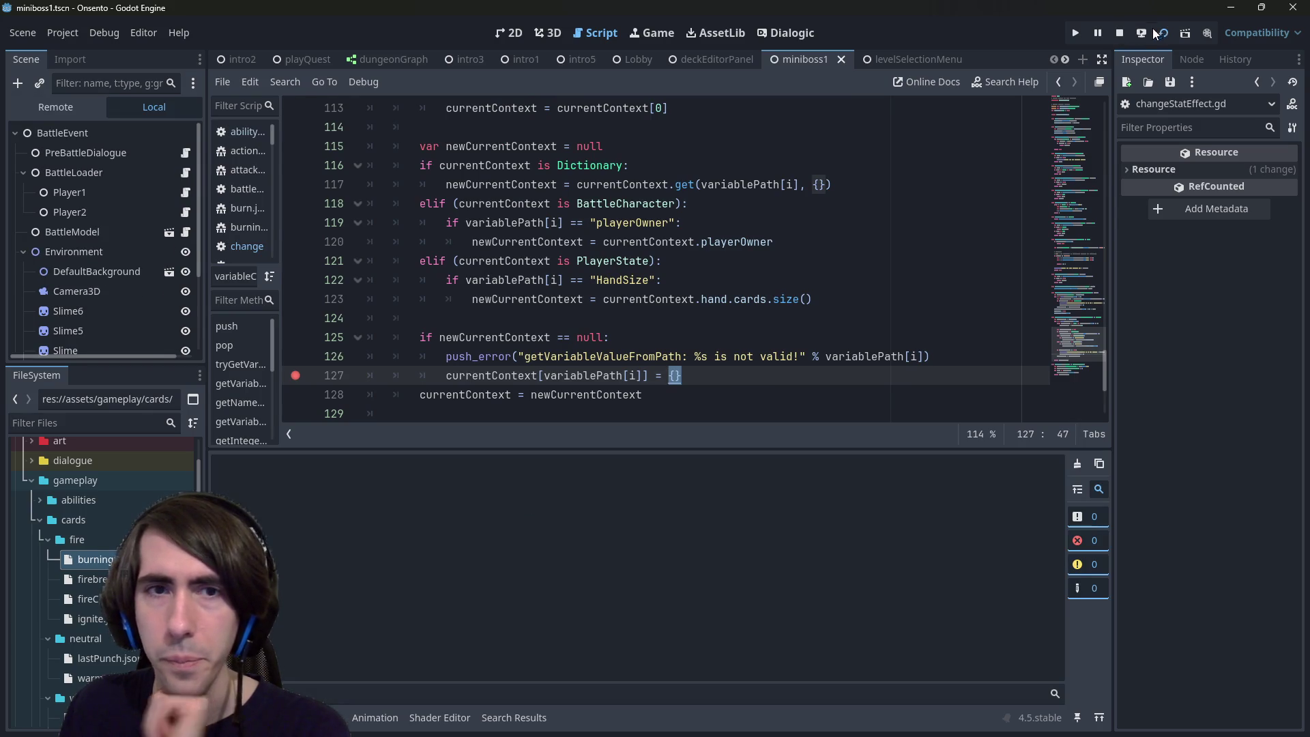
pyautogui.scroll(1, 828, 289)
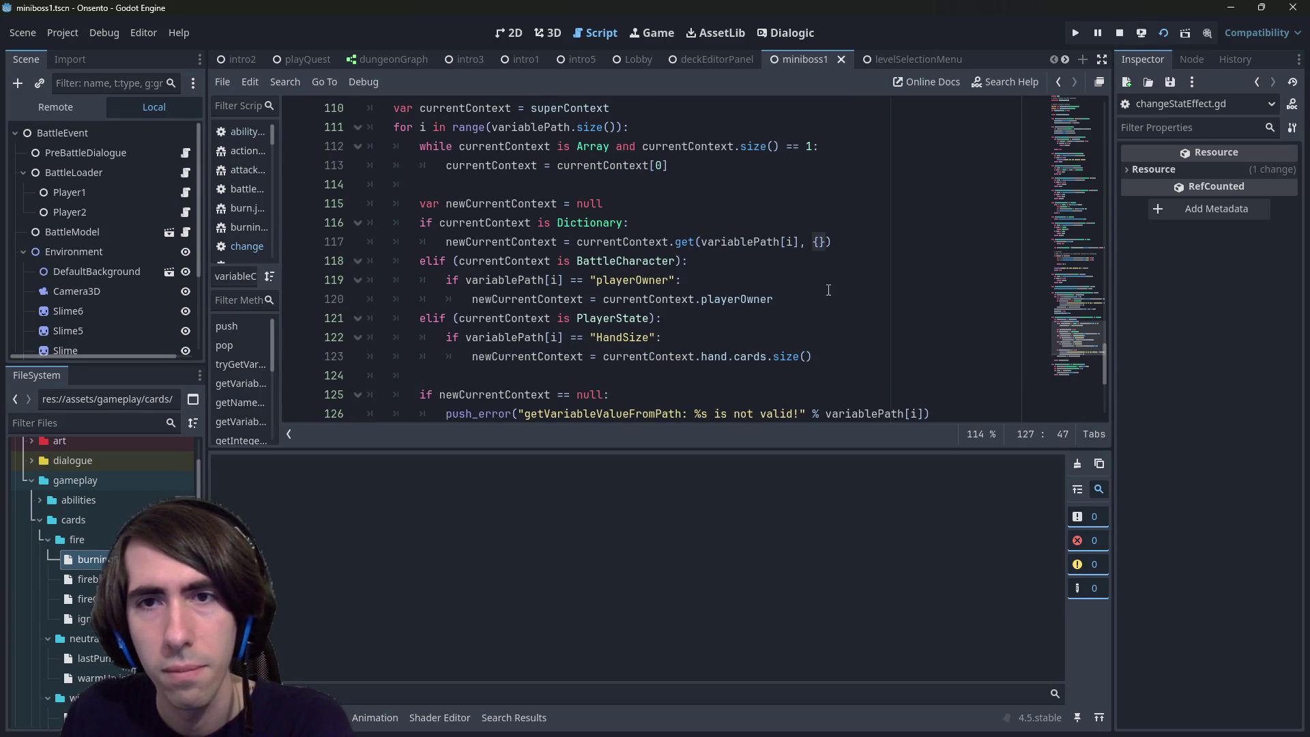
pyautogui.press('F5')
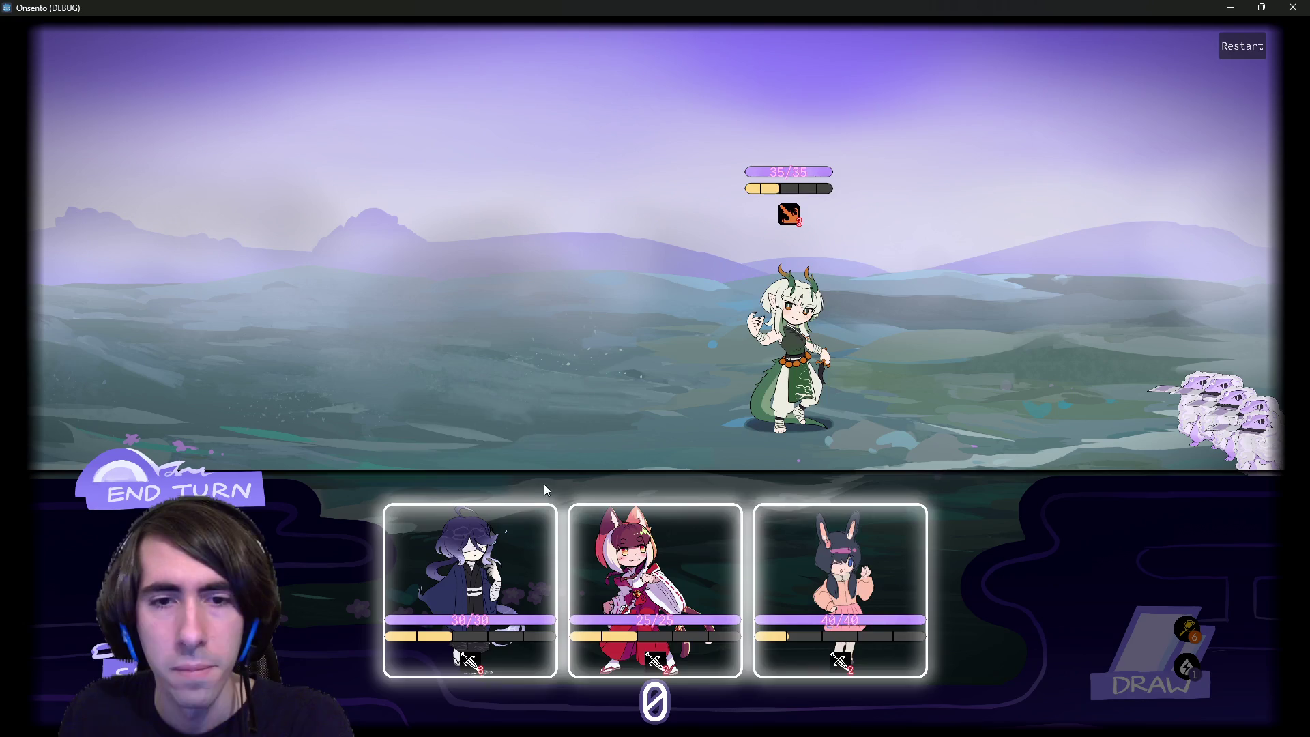
pyautogui.click(227, 473)
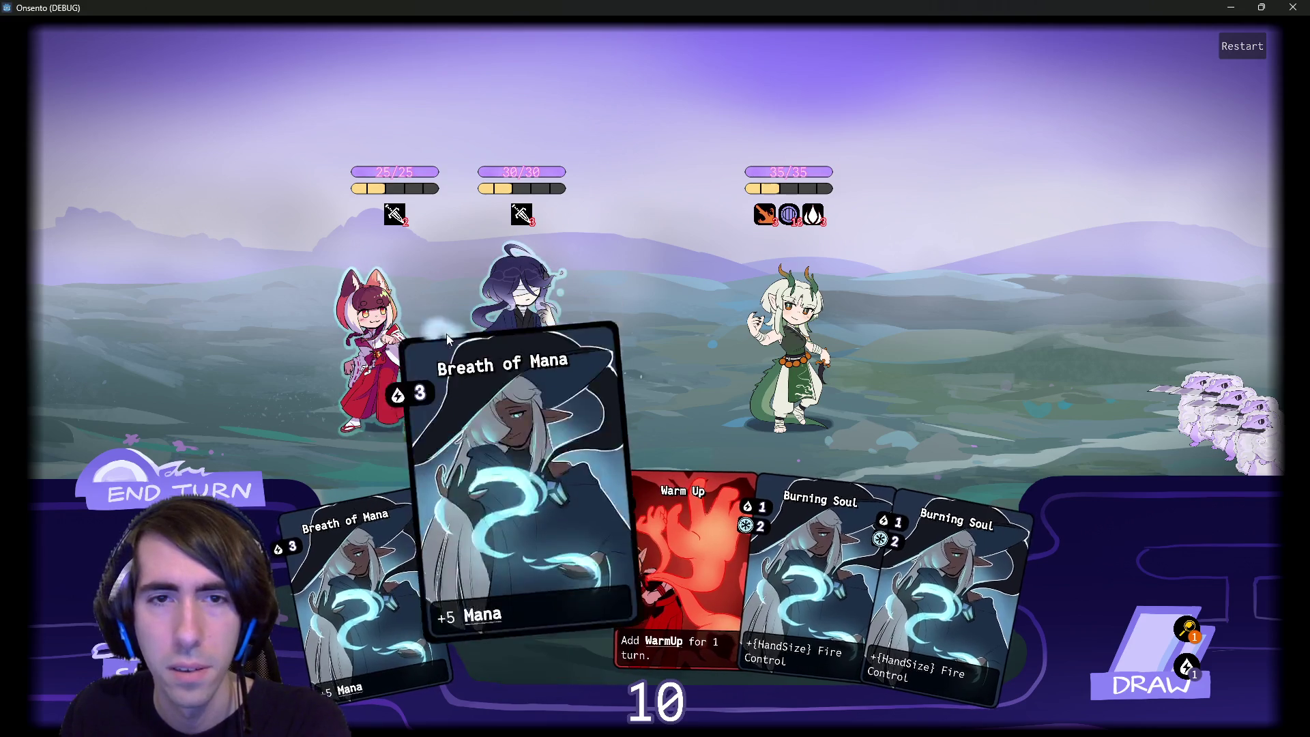
pyautogui.click(480, 527)
pyautogui.moveTo(772, 562)
pyautogui.mouseDown()
pyautogui.moveTo(586, 341)
pyautogui.moveTo(553, 356)
pyautogui.mouseUp()
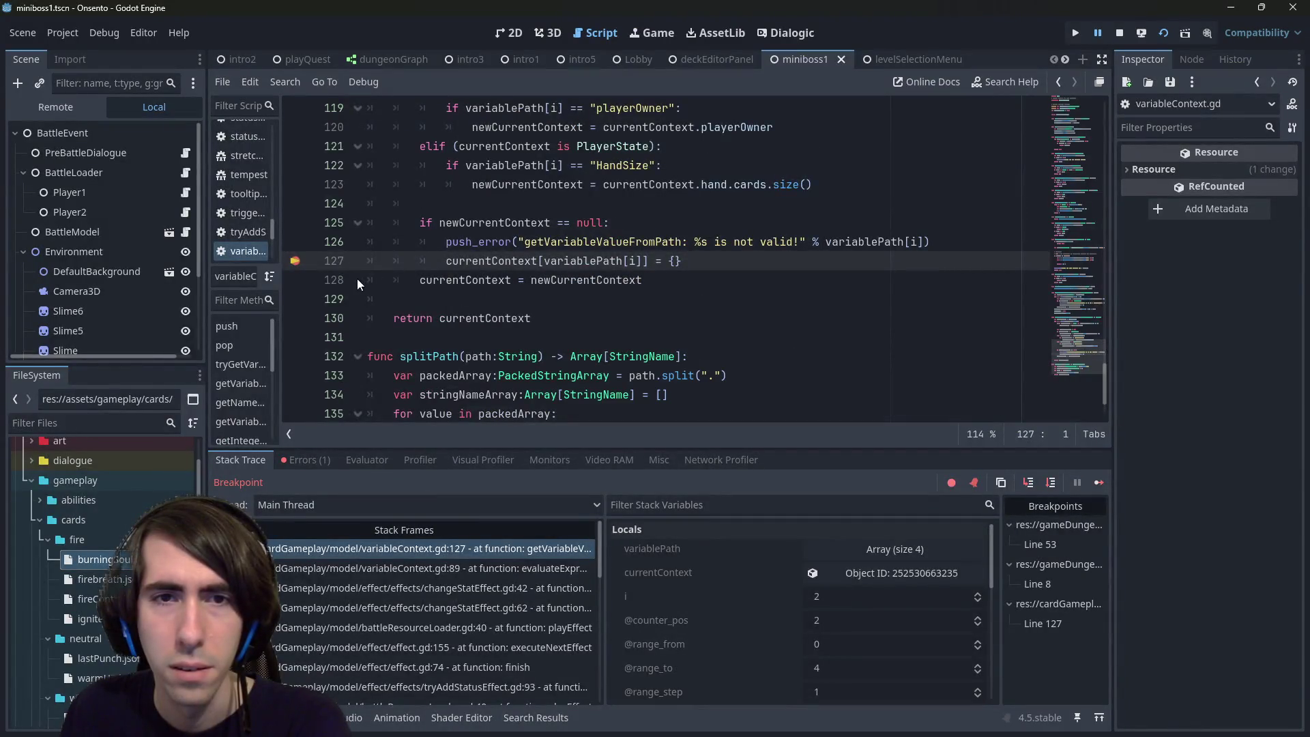
# Step: Read the paused values, open currentContext from Locals and widen the Inspector to see its BattleSlot members
pyautogui.scroll(2, 382, 307)
pyautogui.scroll(1, 575, 349)
pyautogui.scroll(-1, 573, 350)
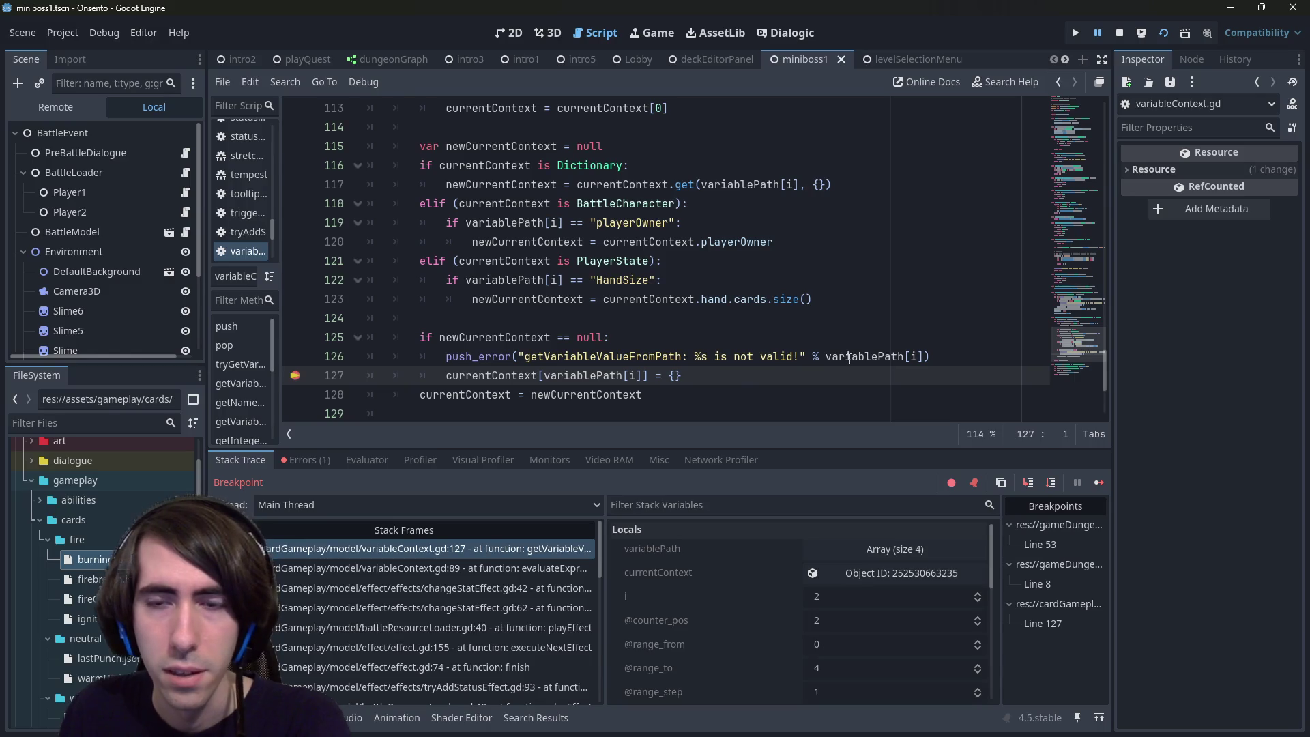
pyautogui.moveTo(849, 358)
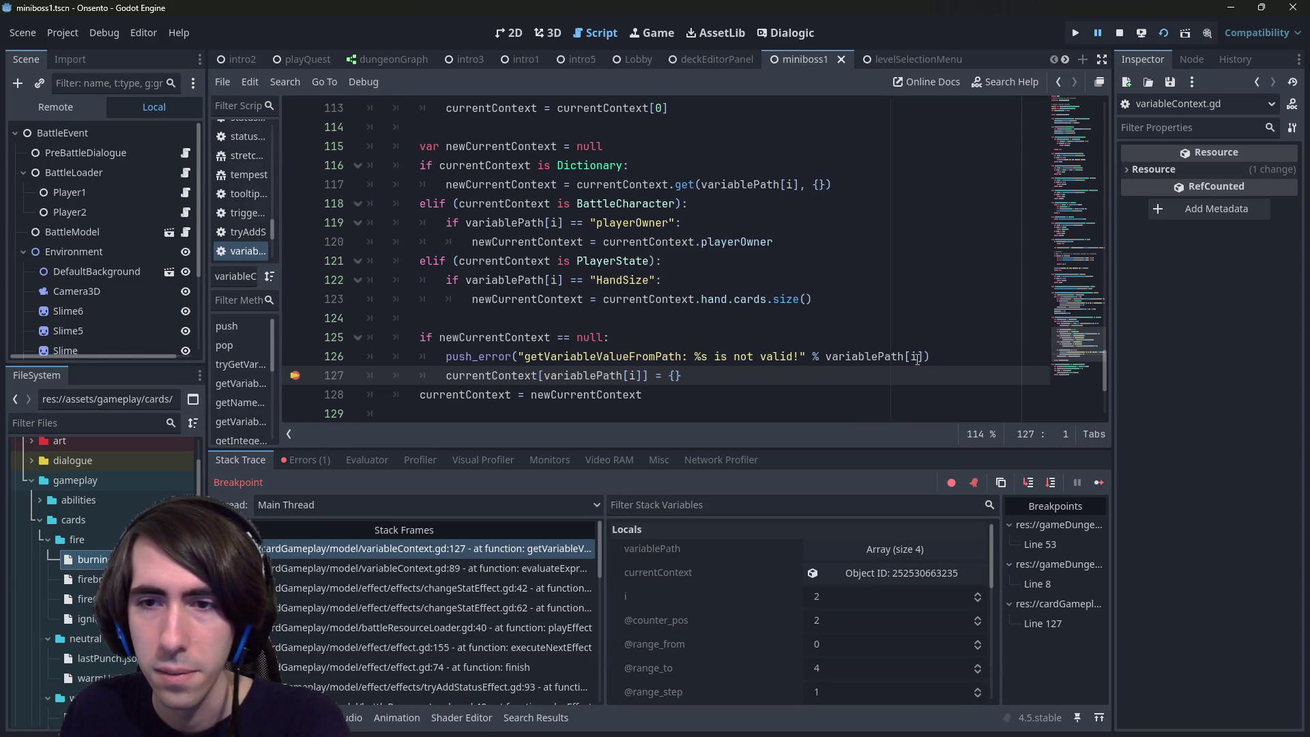
pyautogui.moveTo(915, 358)
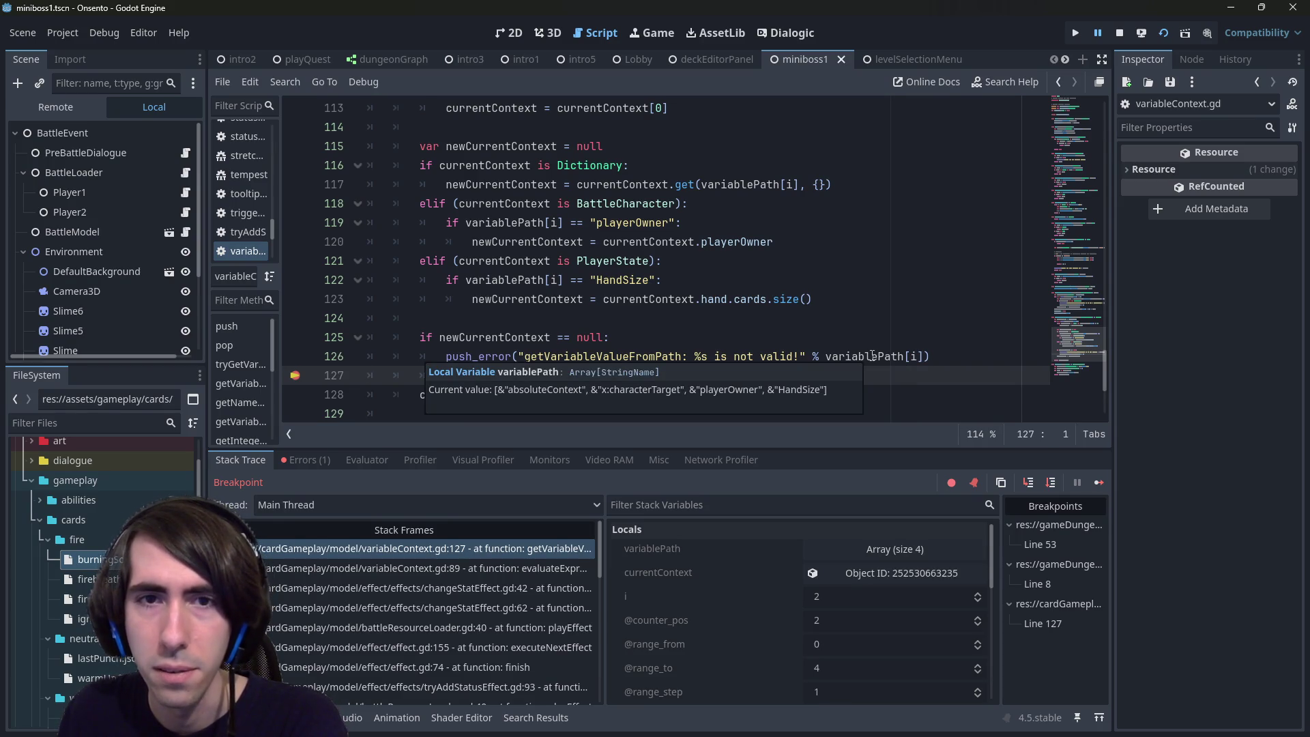
pyautogui.doubleClick(549, 204)
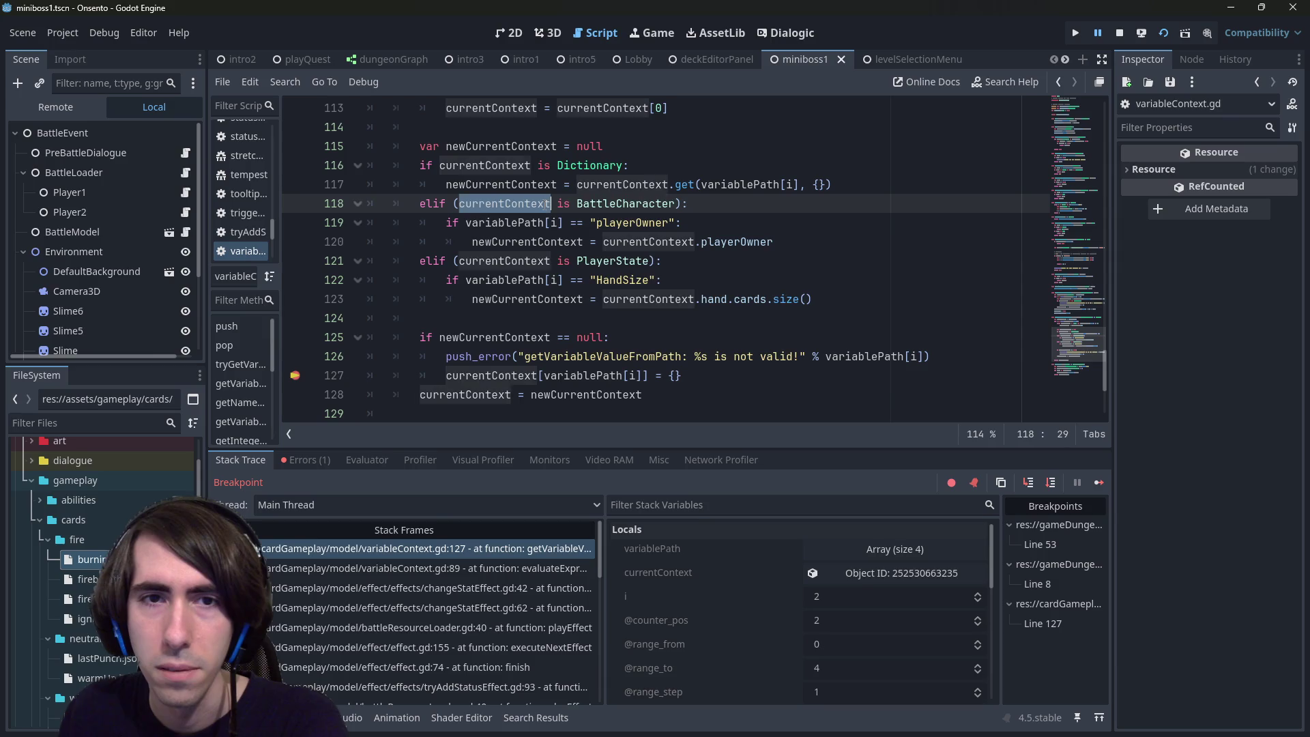
pyautogui.doubleClick(619, 203)
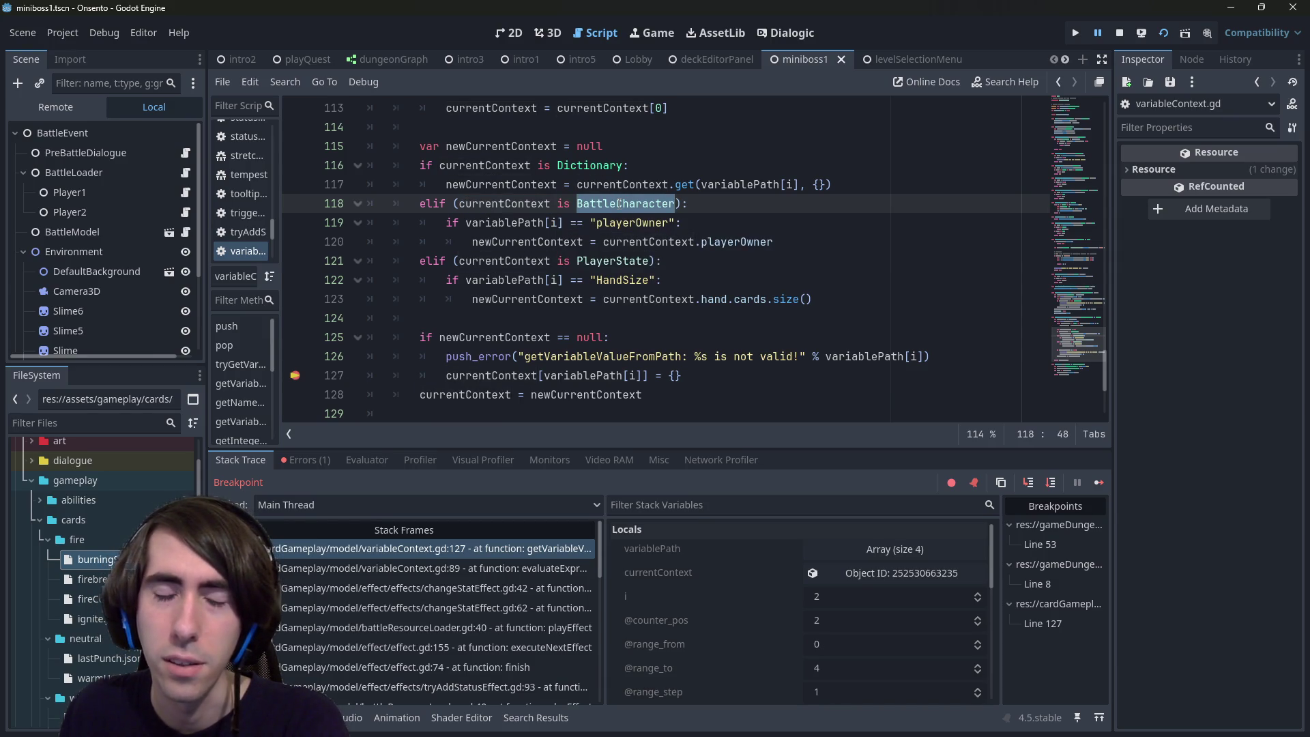
pyautogui.doubleClick(521, 204)
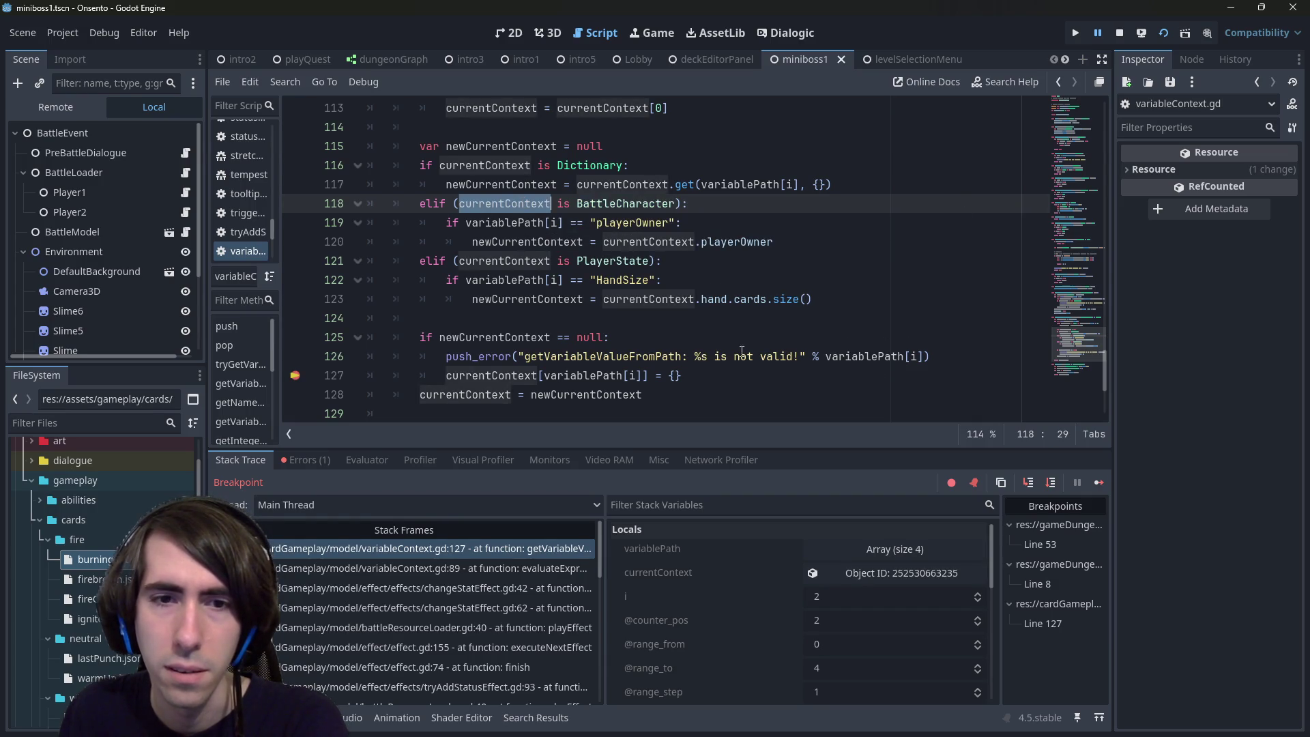
pyautogui.moveTo(521, 377)
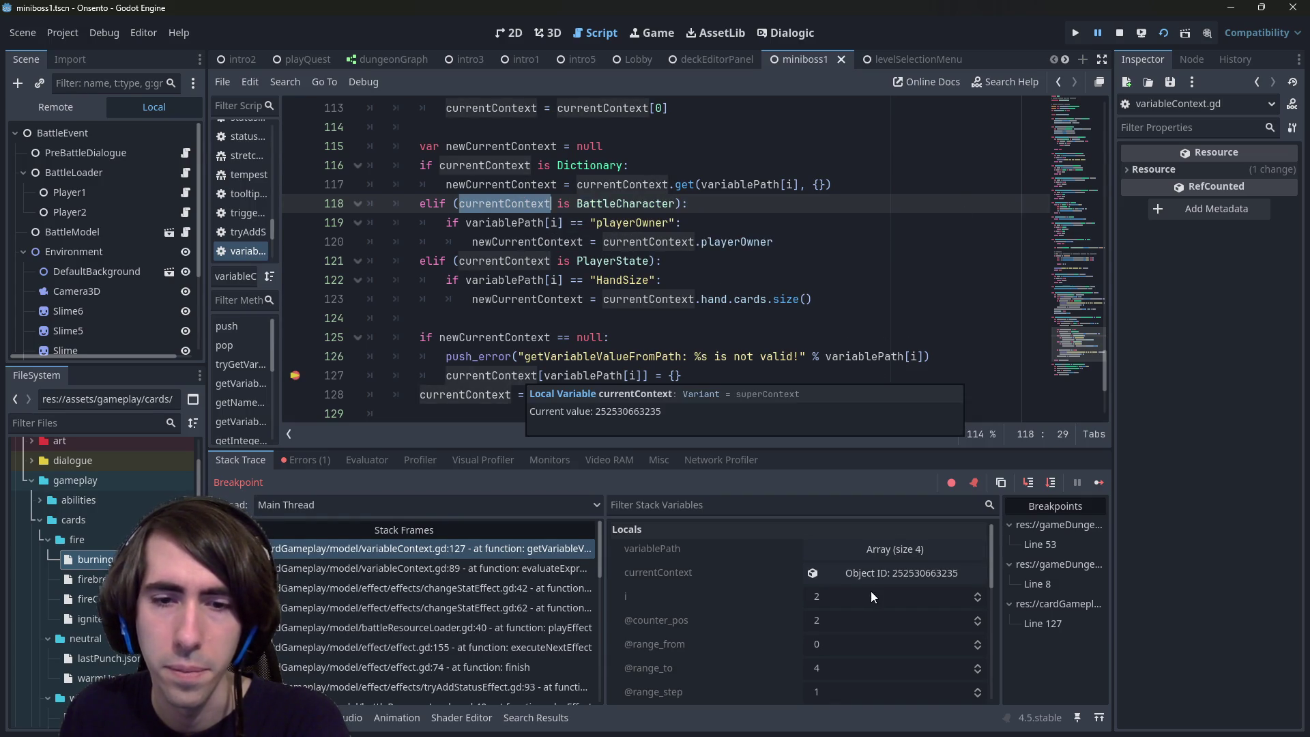
pyautogui.click(869, 569)
pyautogui.moveTo(1111, 203)
pyautogui.mouseDown()
pyautogui.moveTo(930, 207)
pyautogui.moveTo(985, 218)
pyautogui.mouseUp()
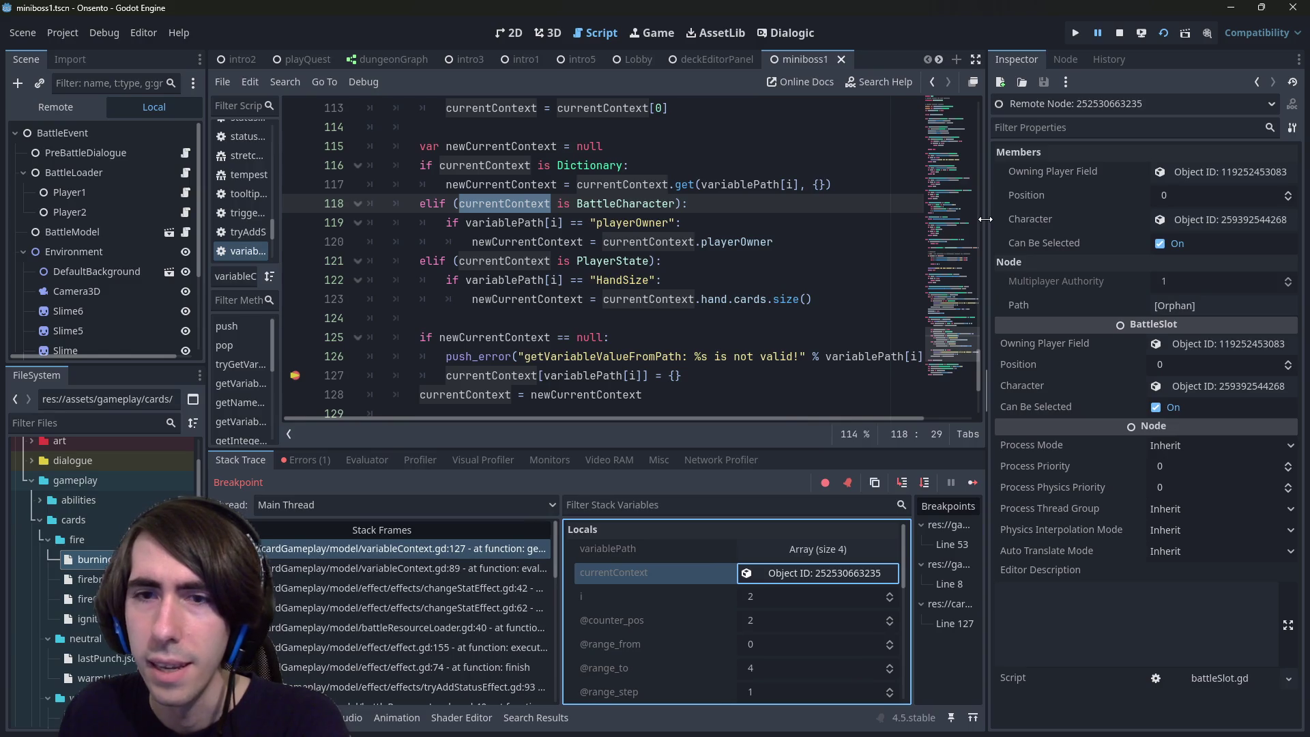
# Step: Duplicate the BattleCharacter branch on lines 118–120 directly above itself
pyautogui.doubleClick(625, 203)
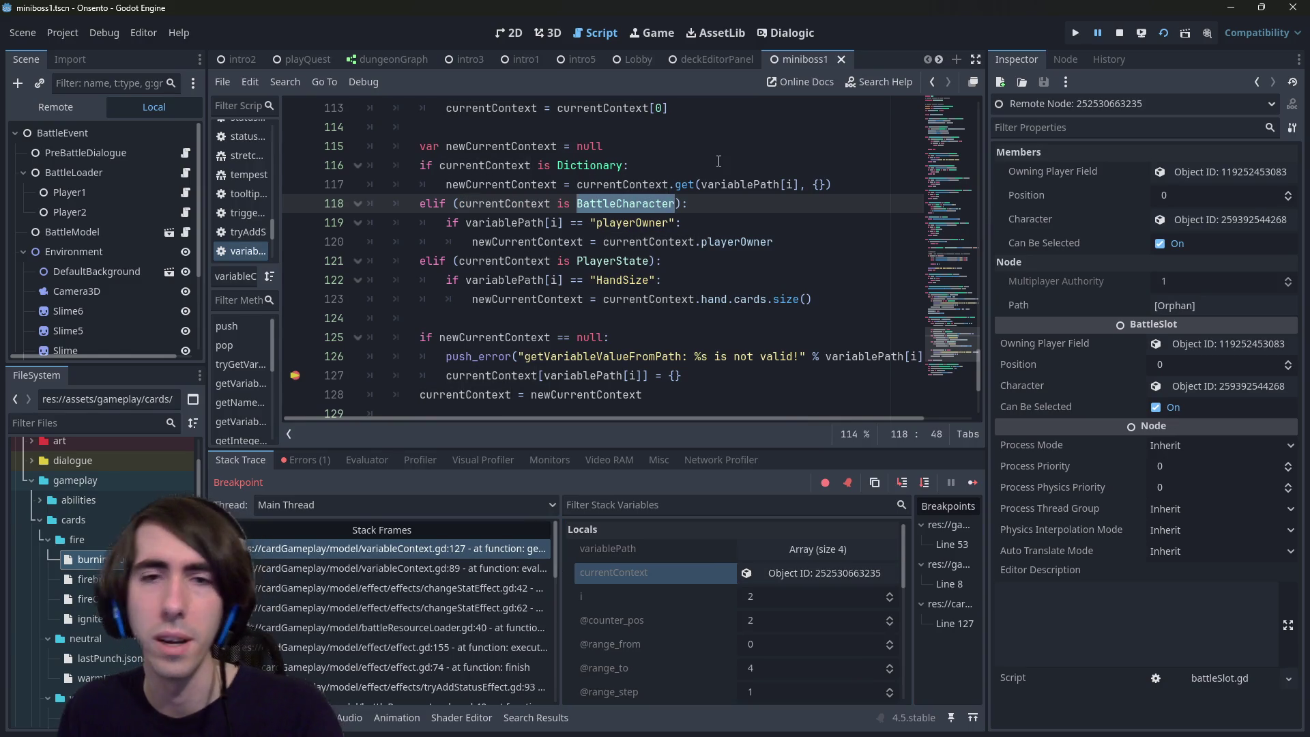
pyautogui.moveTo(778, 242)
pyautogui.mouseDown()
pyautogui.moveTo(423, 224)
pyautogui.moveTo(354, 206)
pyautogui.mouseUp()
pyautogui.hotkey('ctrl', 'c')
pyautogui.press('Left')
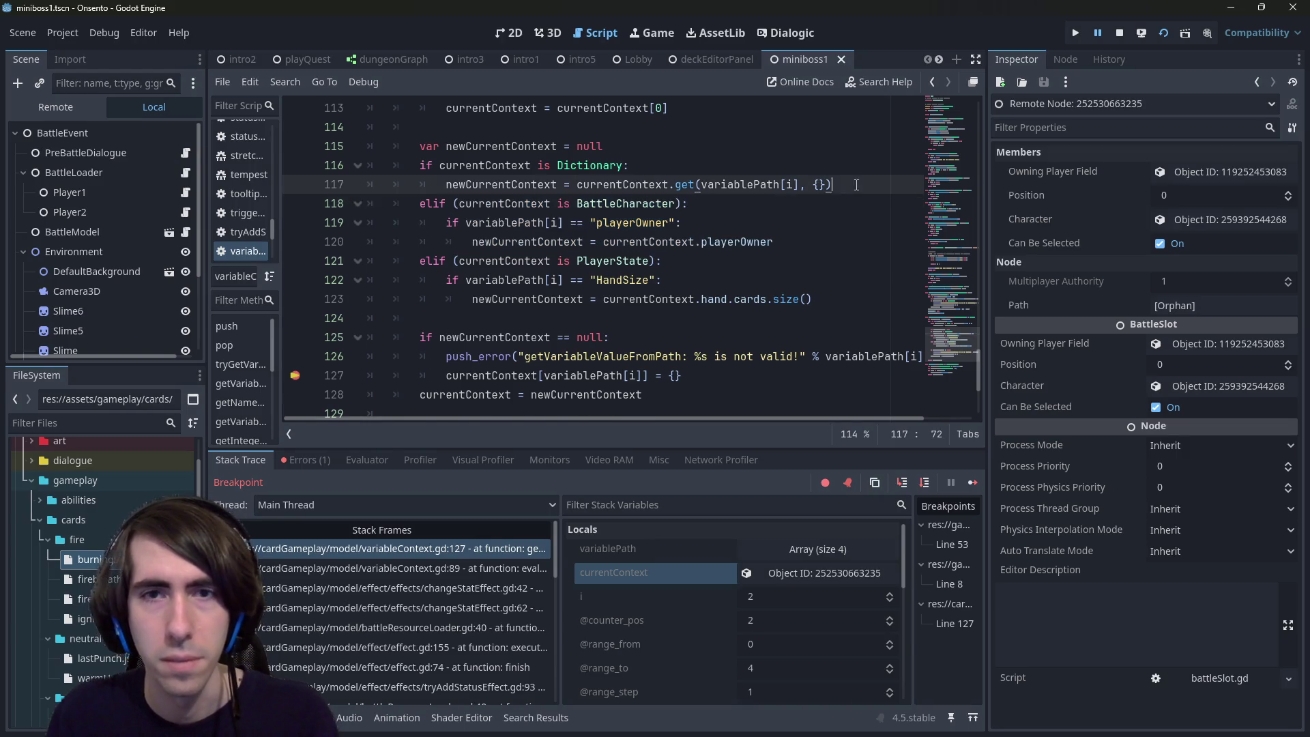
pyautogui.press('Return')
pyautogui.press('Up')
pyautogui.hotkey('ctrl', 'v')
# Step: Change the duplicated branch's class check from BattleCharacter to BattleSlot
pyautogui.doubleClick(618, 203)
pyautogui.write('BattleSlo')
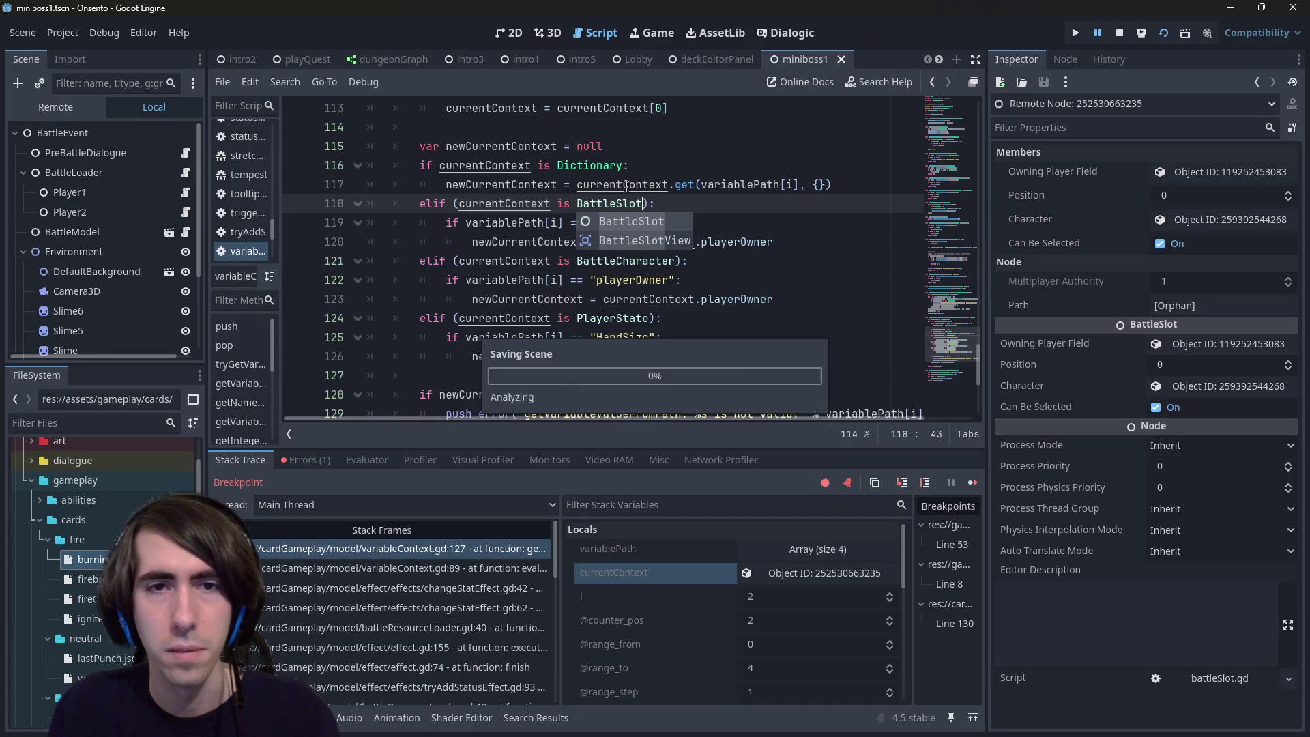
pyautogui.press('Return')
# Step: Make the BattleSlot branch assign currentContext.character.playerOwner, save, and stop the debugged game
pyautogui.press('Down')
pyautogui.press('Down')
pyautogui.press('Up')
pyautogui.press('Up')
pyautogui.press('Down')
pyautogui.press('Down')
pyautogui.press('End')
pyautogui.hotkey('ctrl', 'BackSpace')
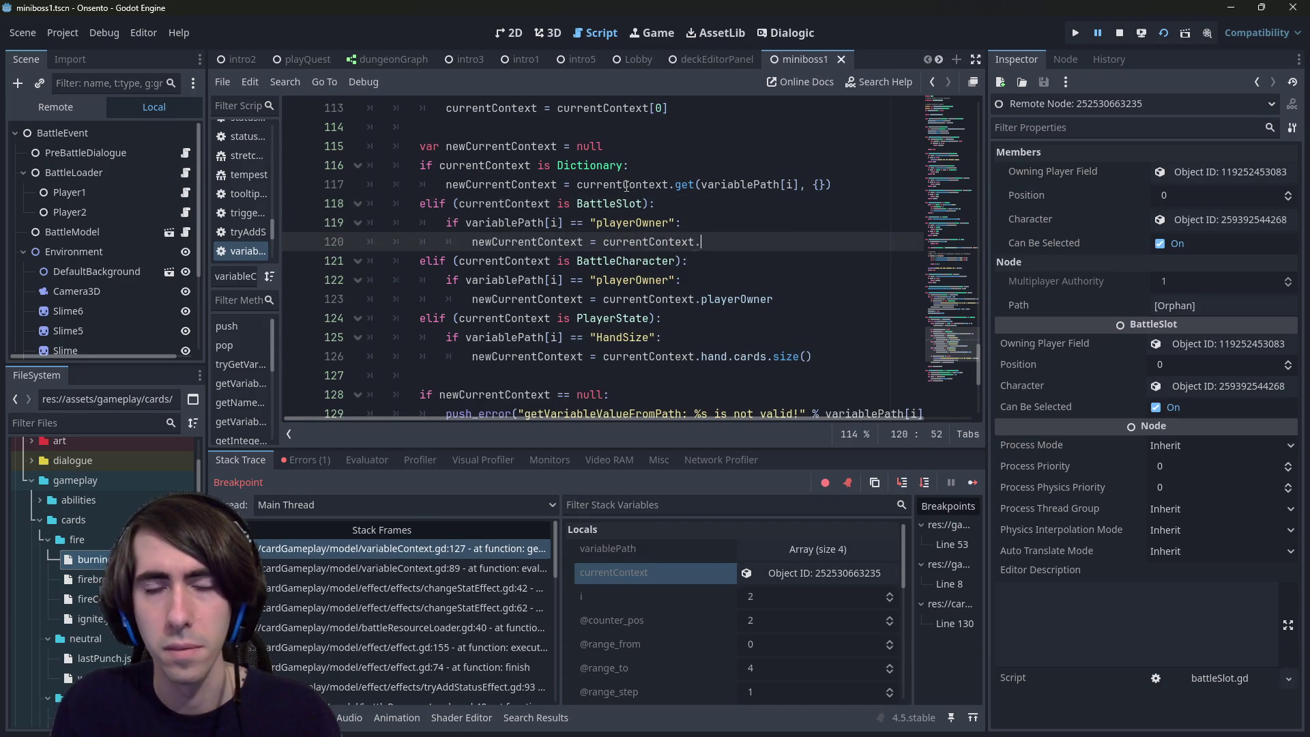
pyautogui.write('c')
pyautogui.press('Down')
pyautogui.press('Return')
pyautogui.write('.playe')
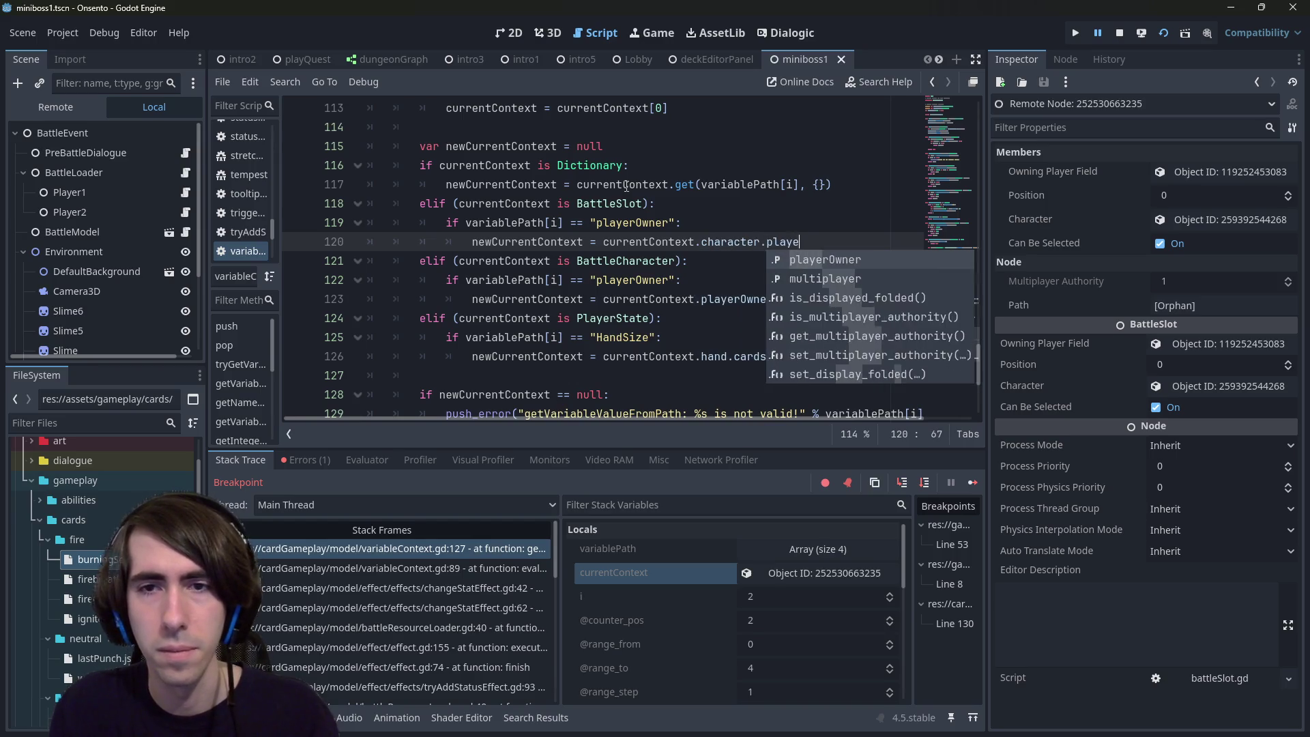
pyautogui.press('Return')
pyautogui.hotkey('ctrl', 's')
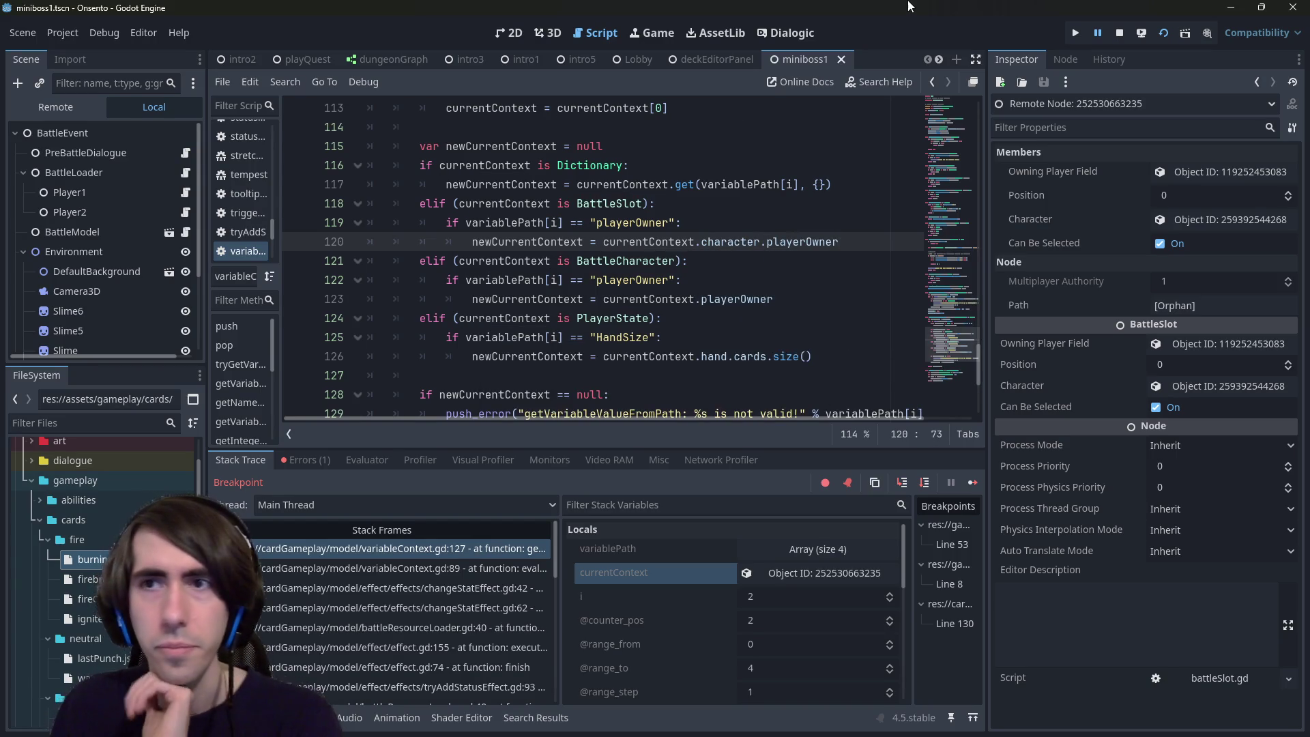
pyautogui.click(1119, 33)
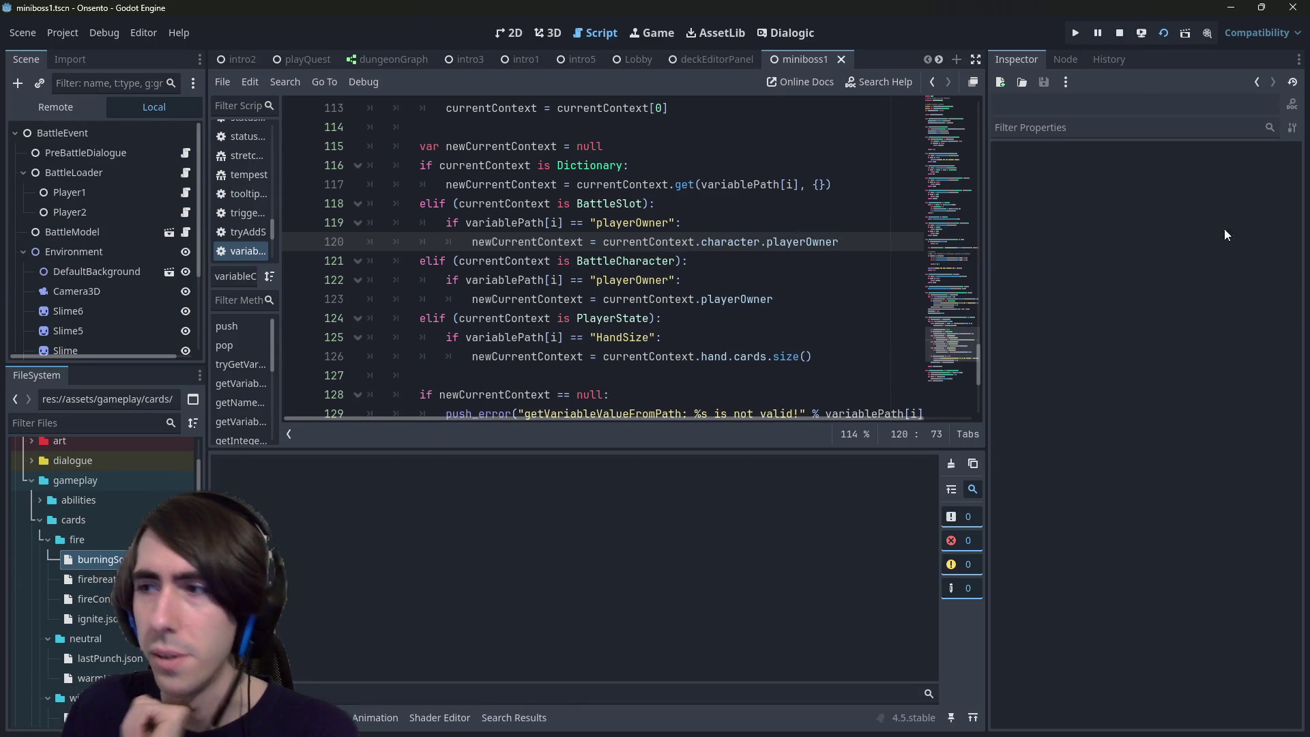